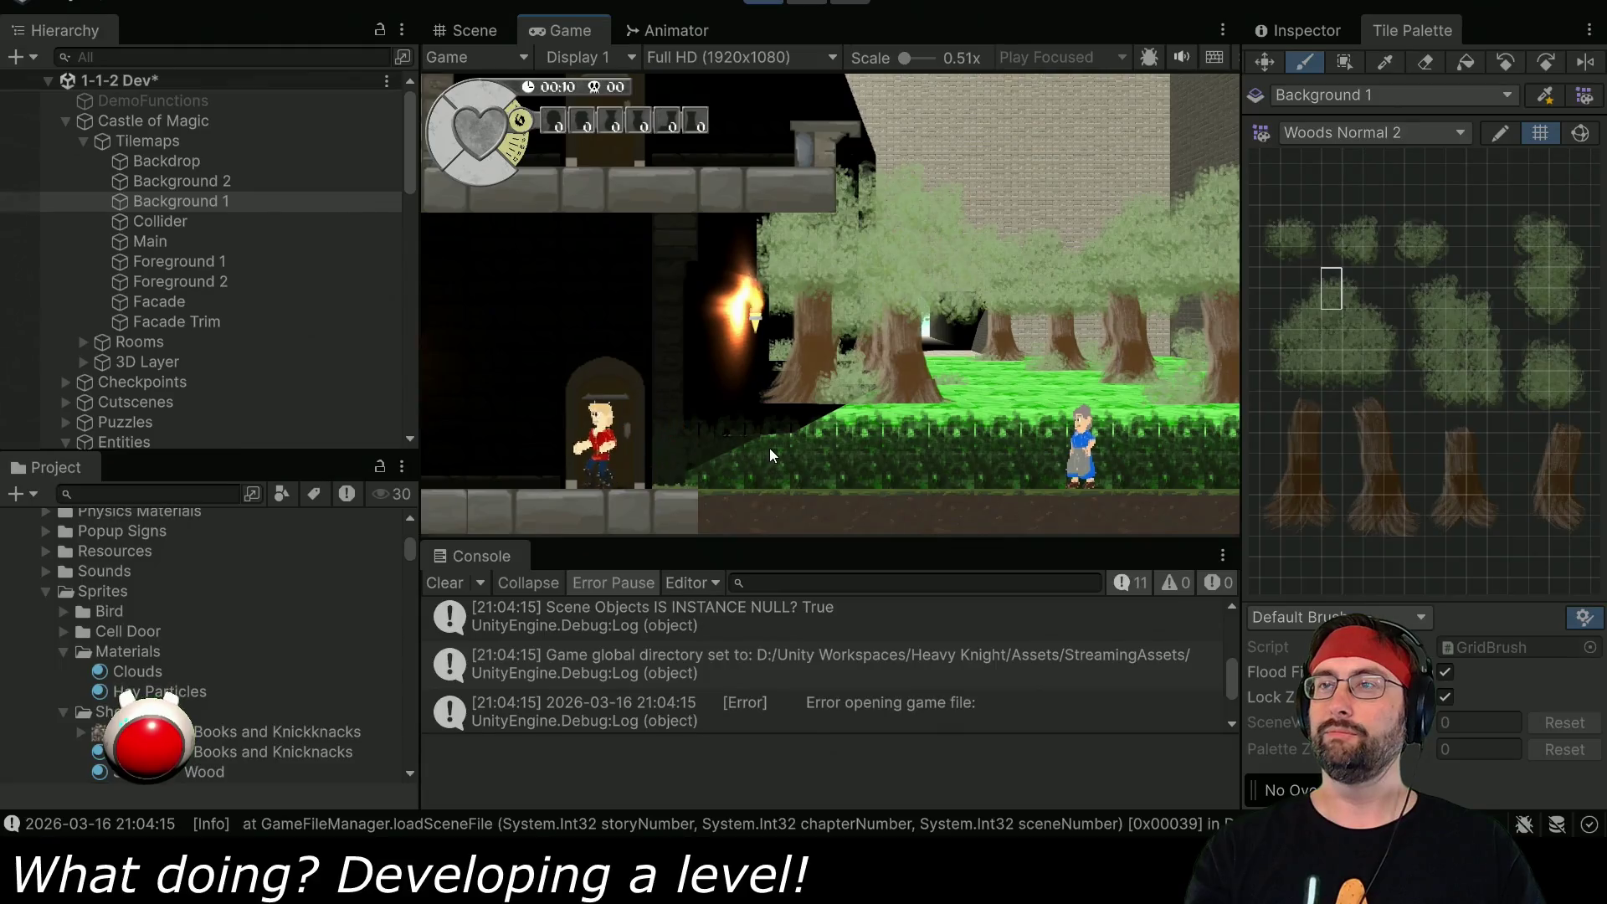
# - Walk the player right through the forest, back left toward the castle wall, then stop Play mode
pyautogui.press('Right')
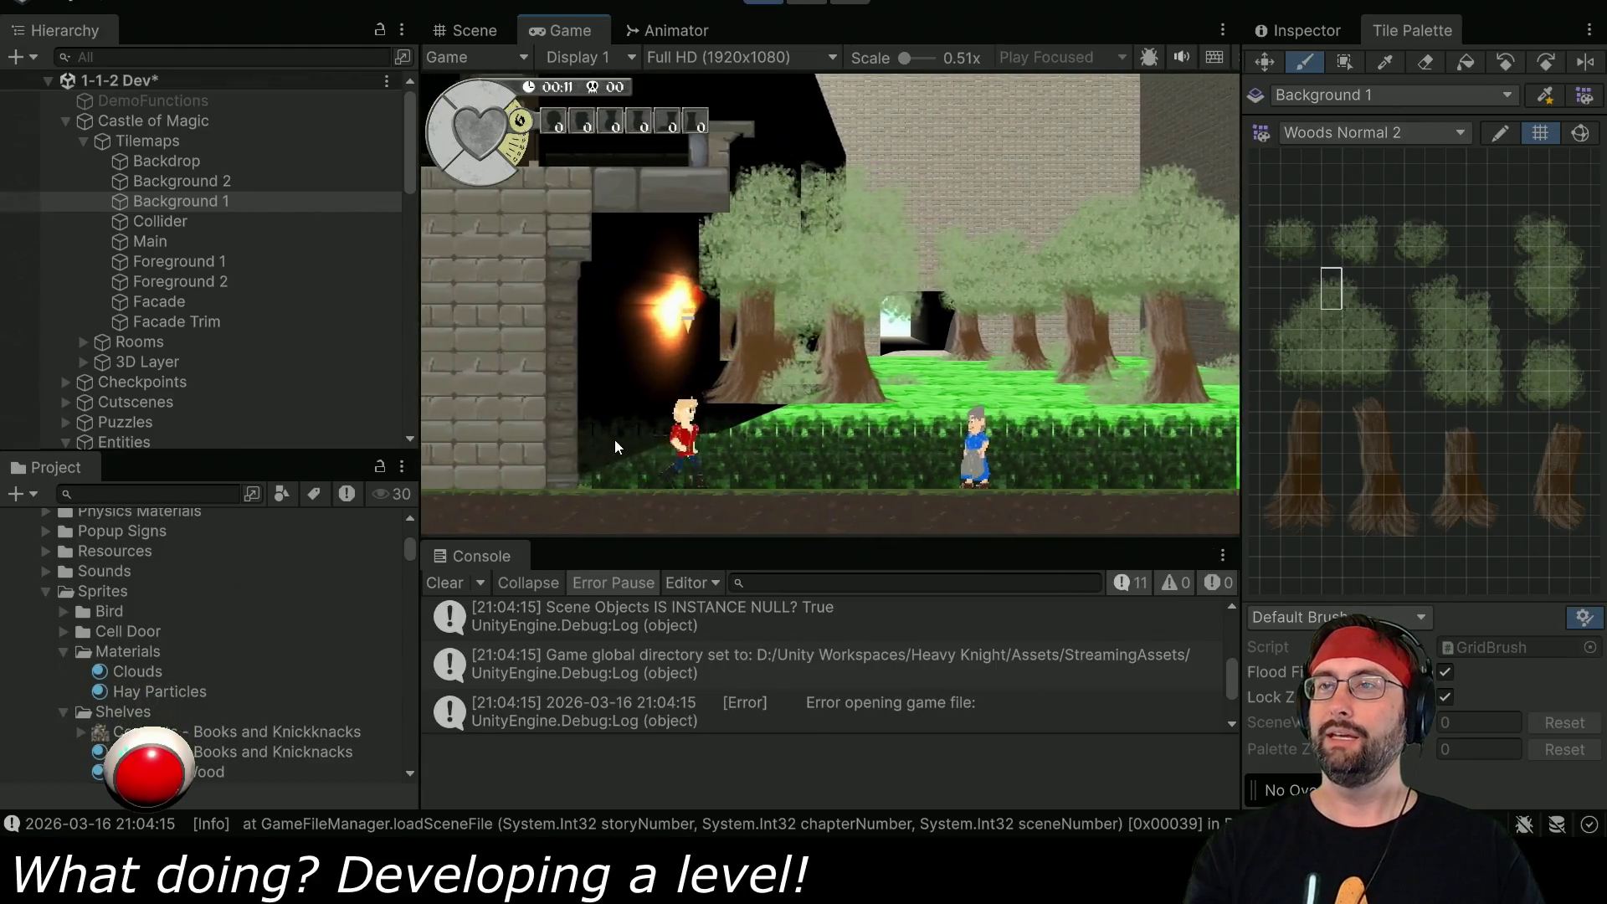
pyautogui.press('Left')
pyautogui.press('Right')
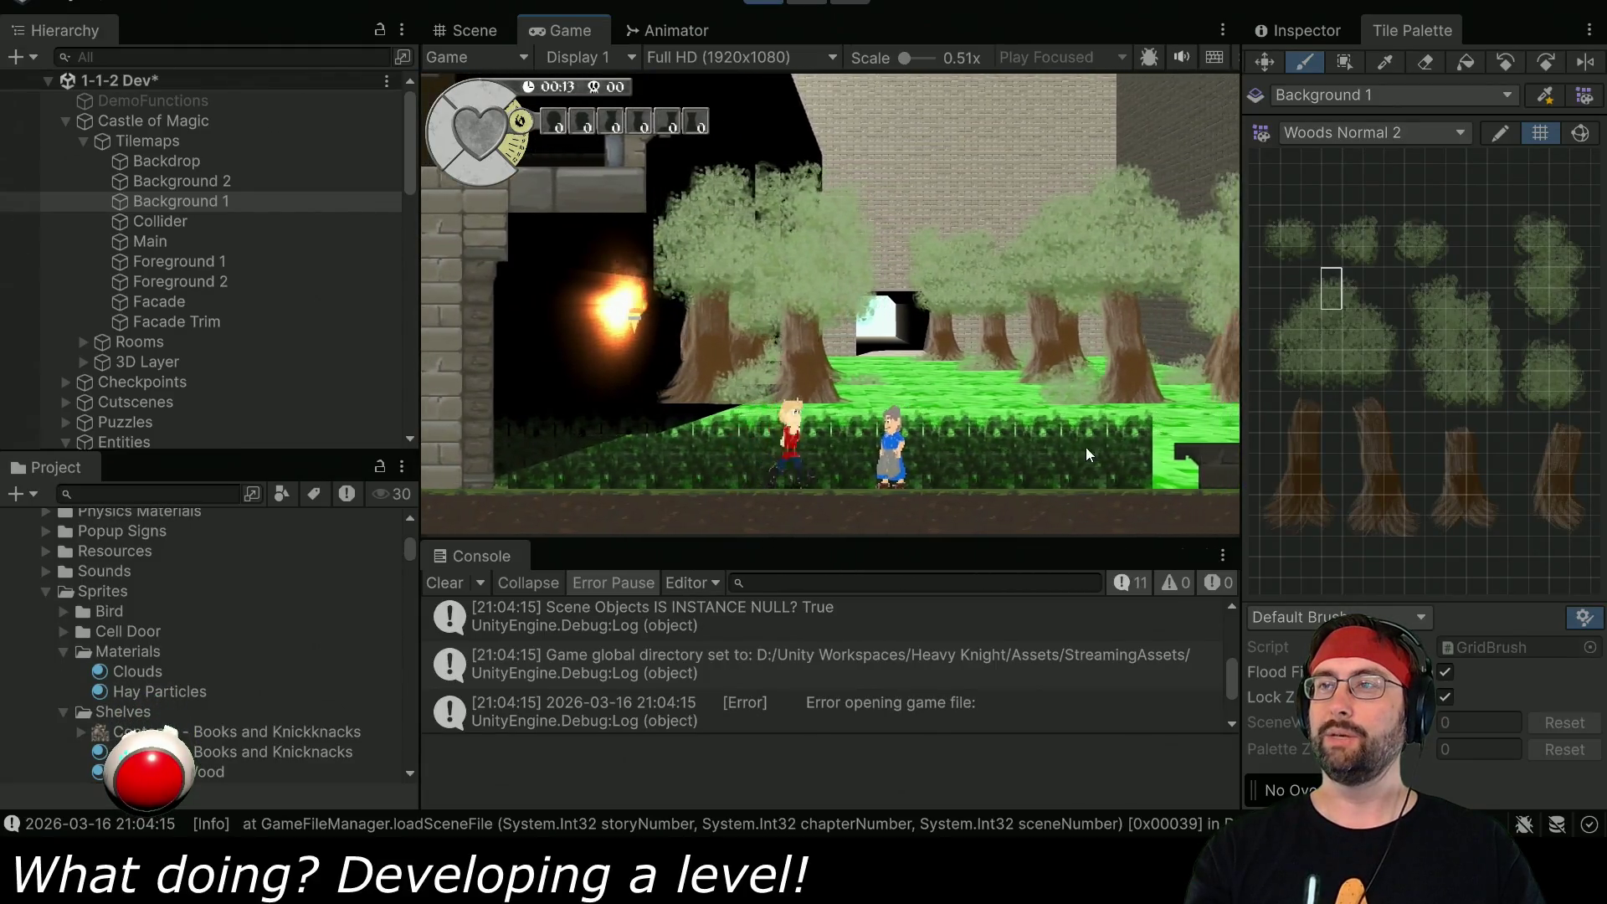
pyautogui.press('Right')
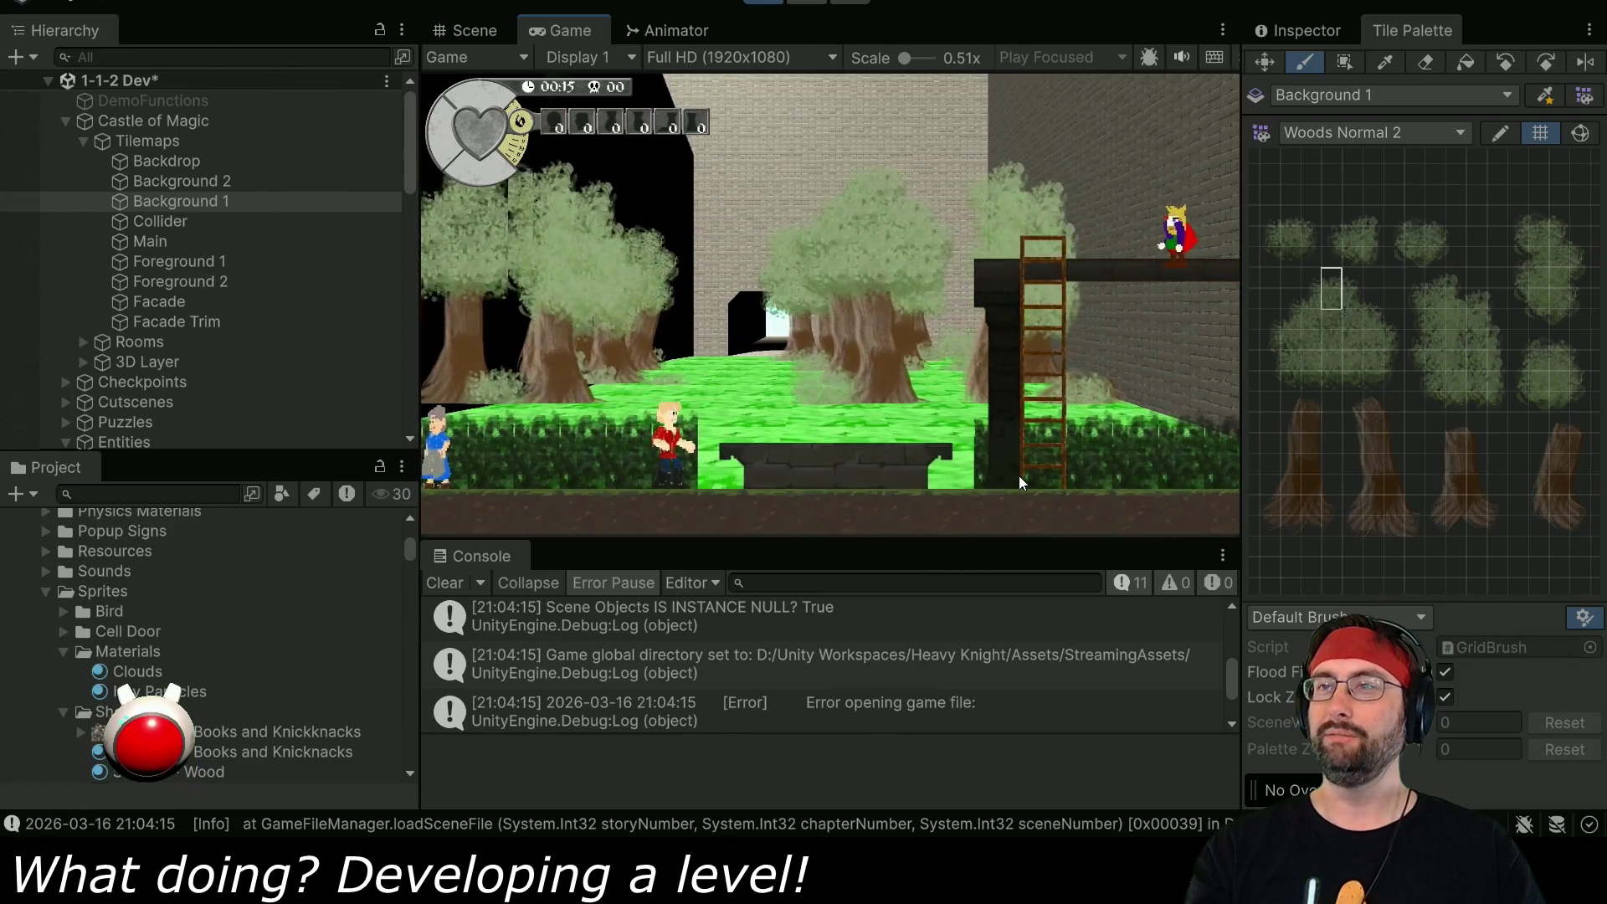
pyautogui.press('Right')
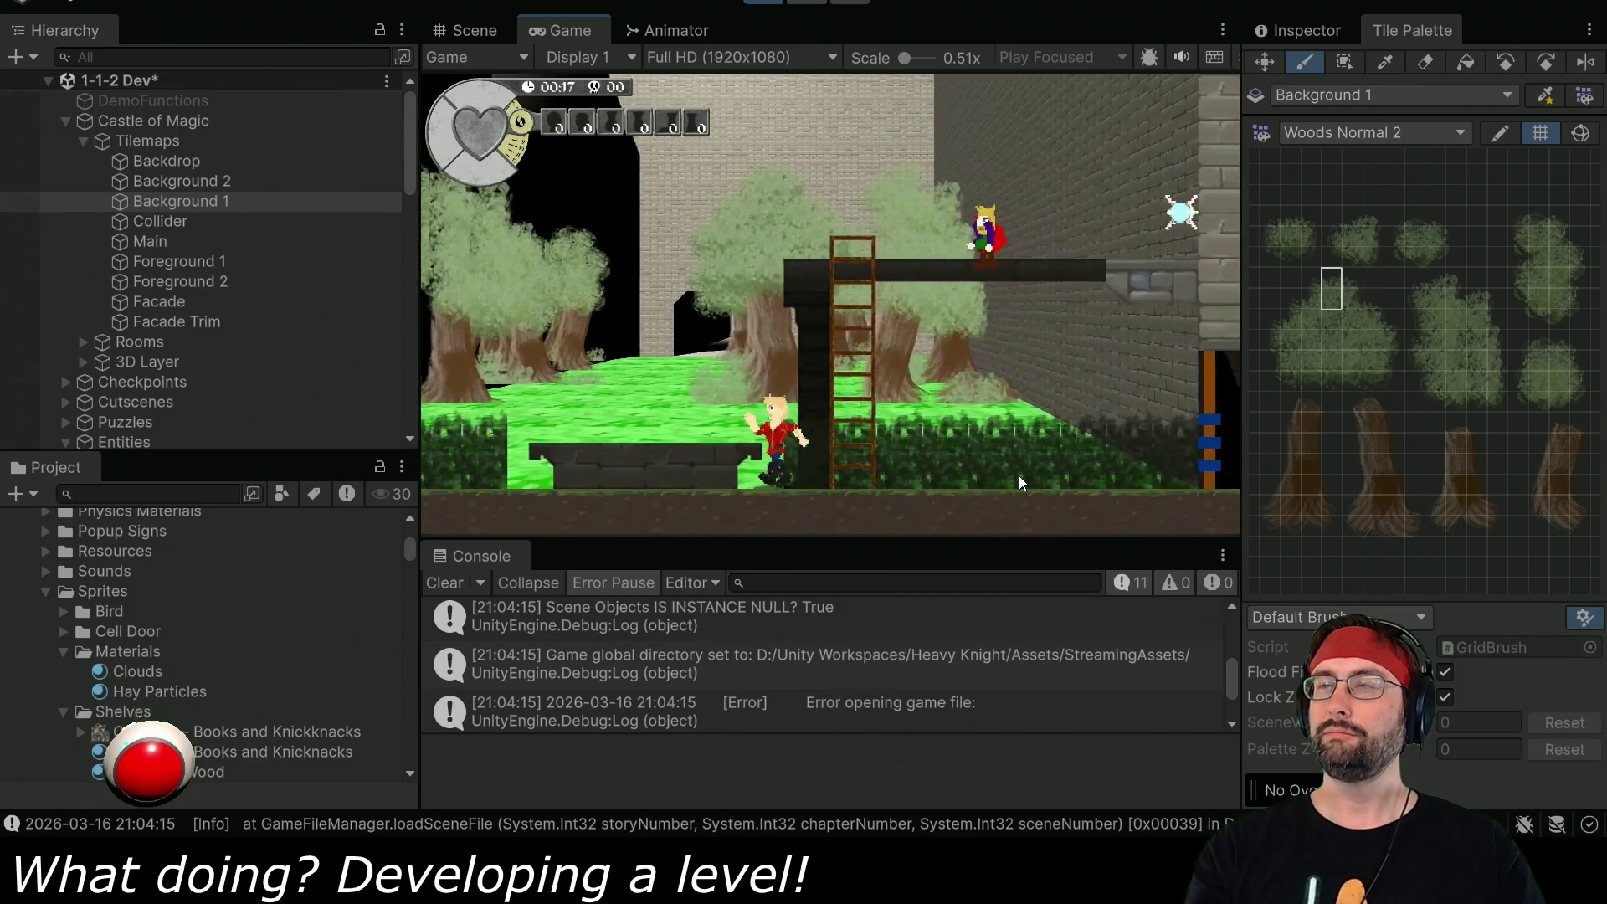
pyautogui.press('Right')
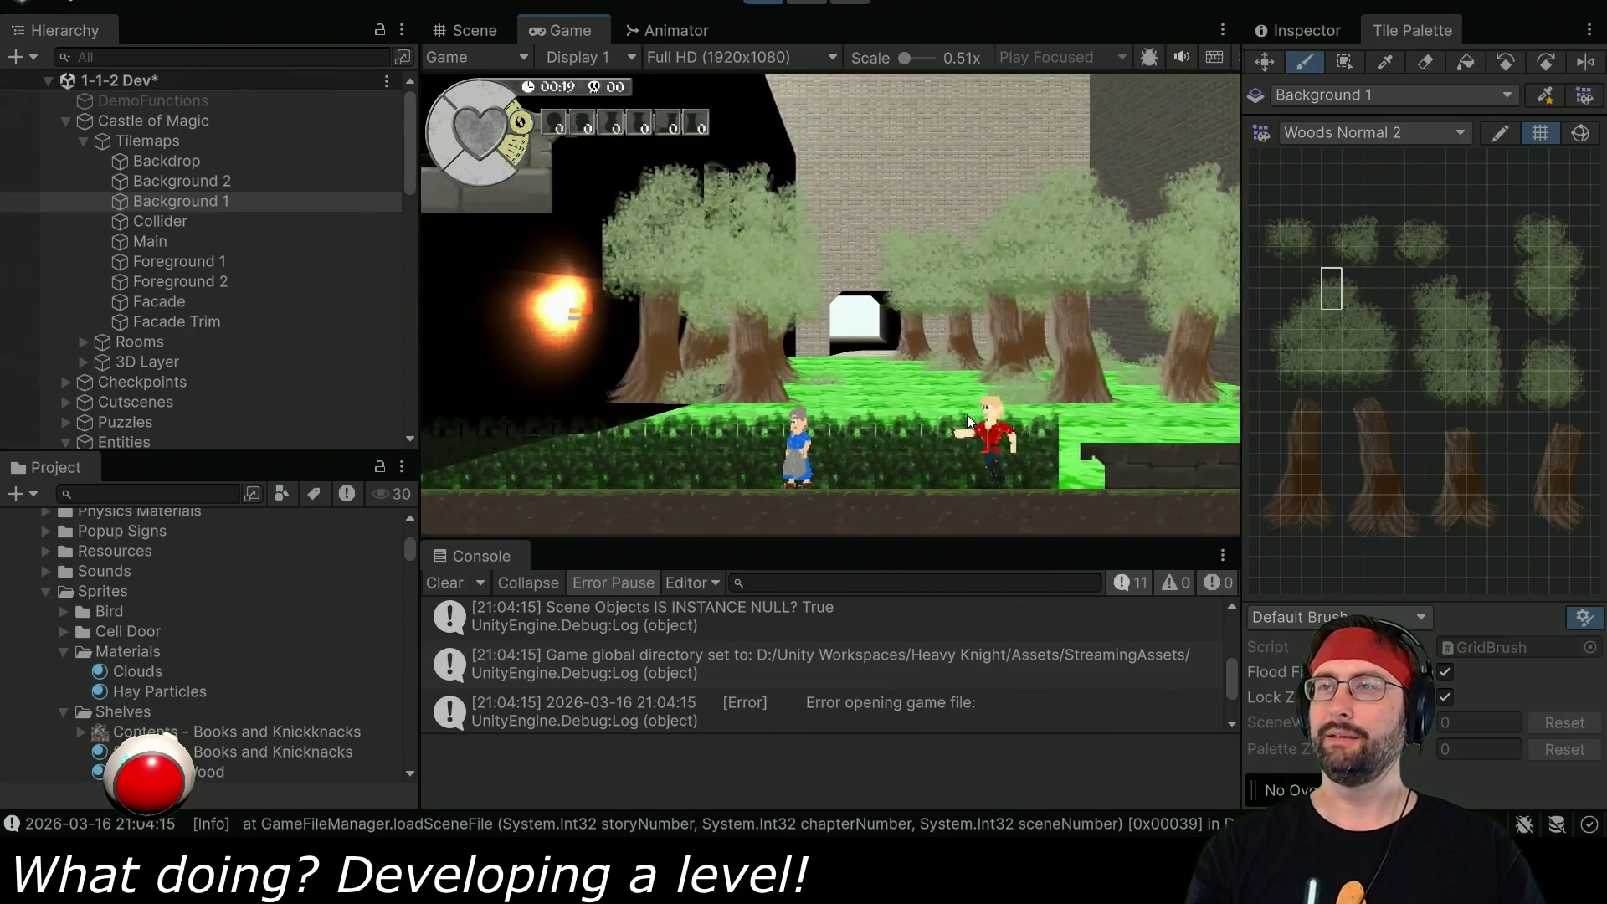
pyautogui.press('Left')
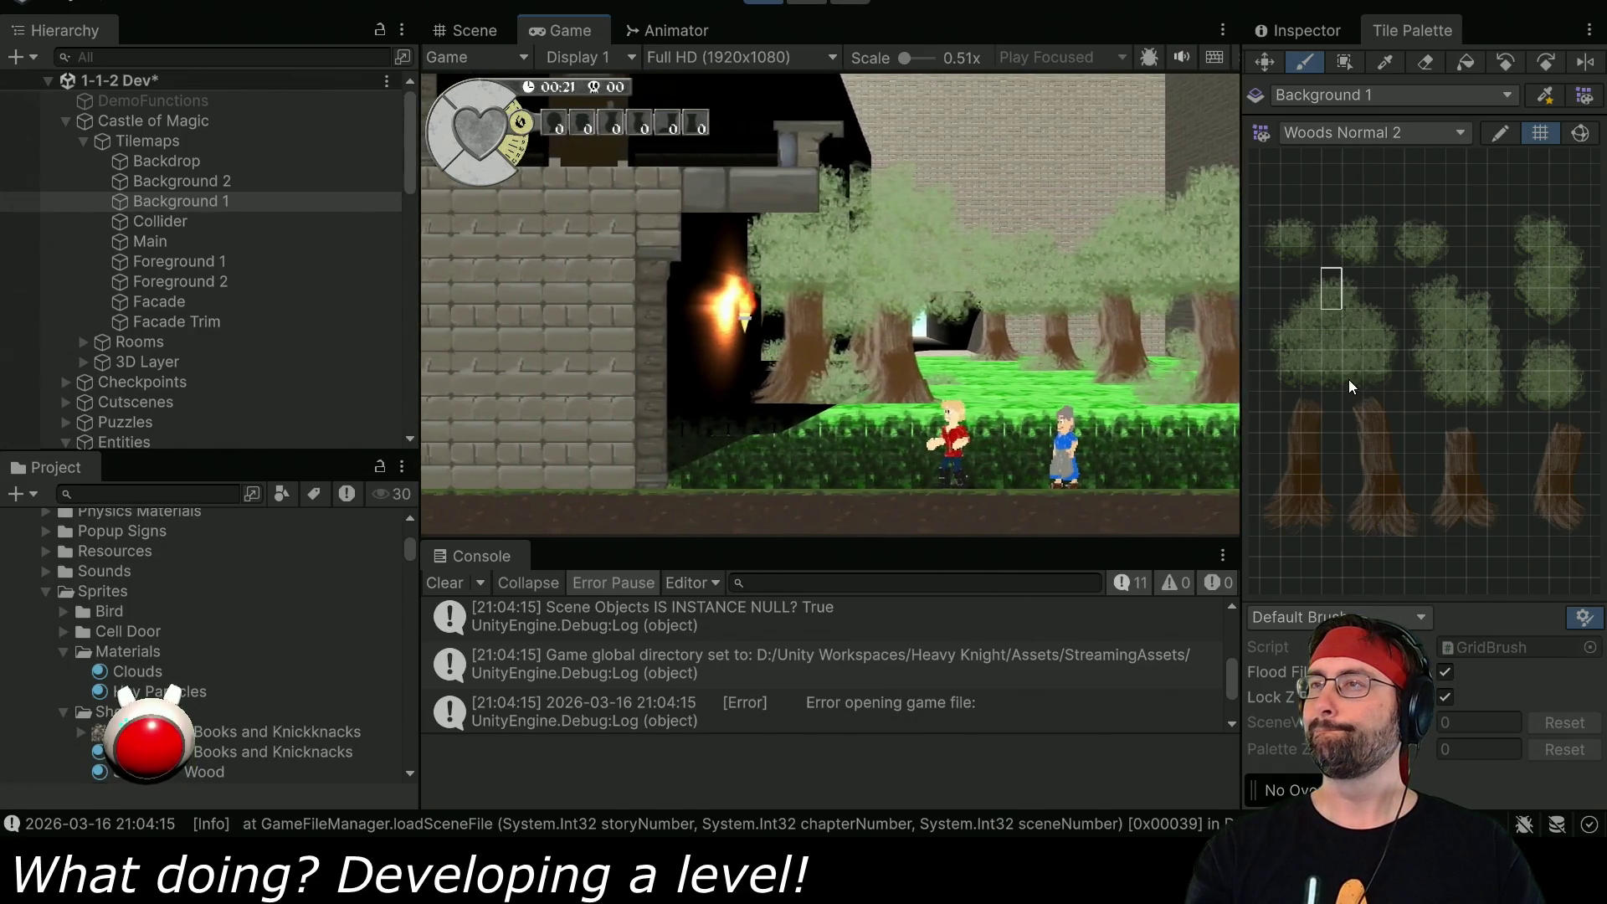
pyautogui.press('Left')
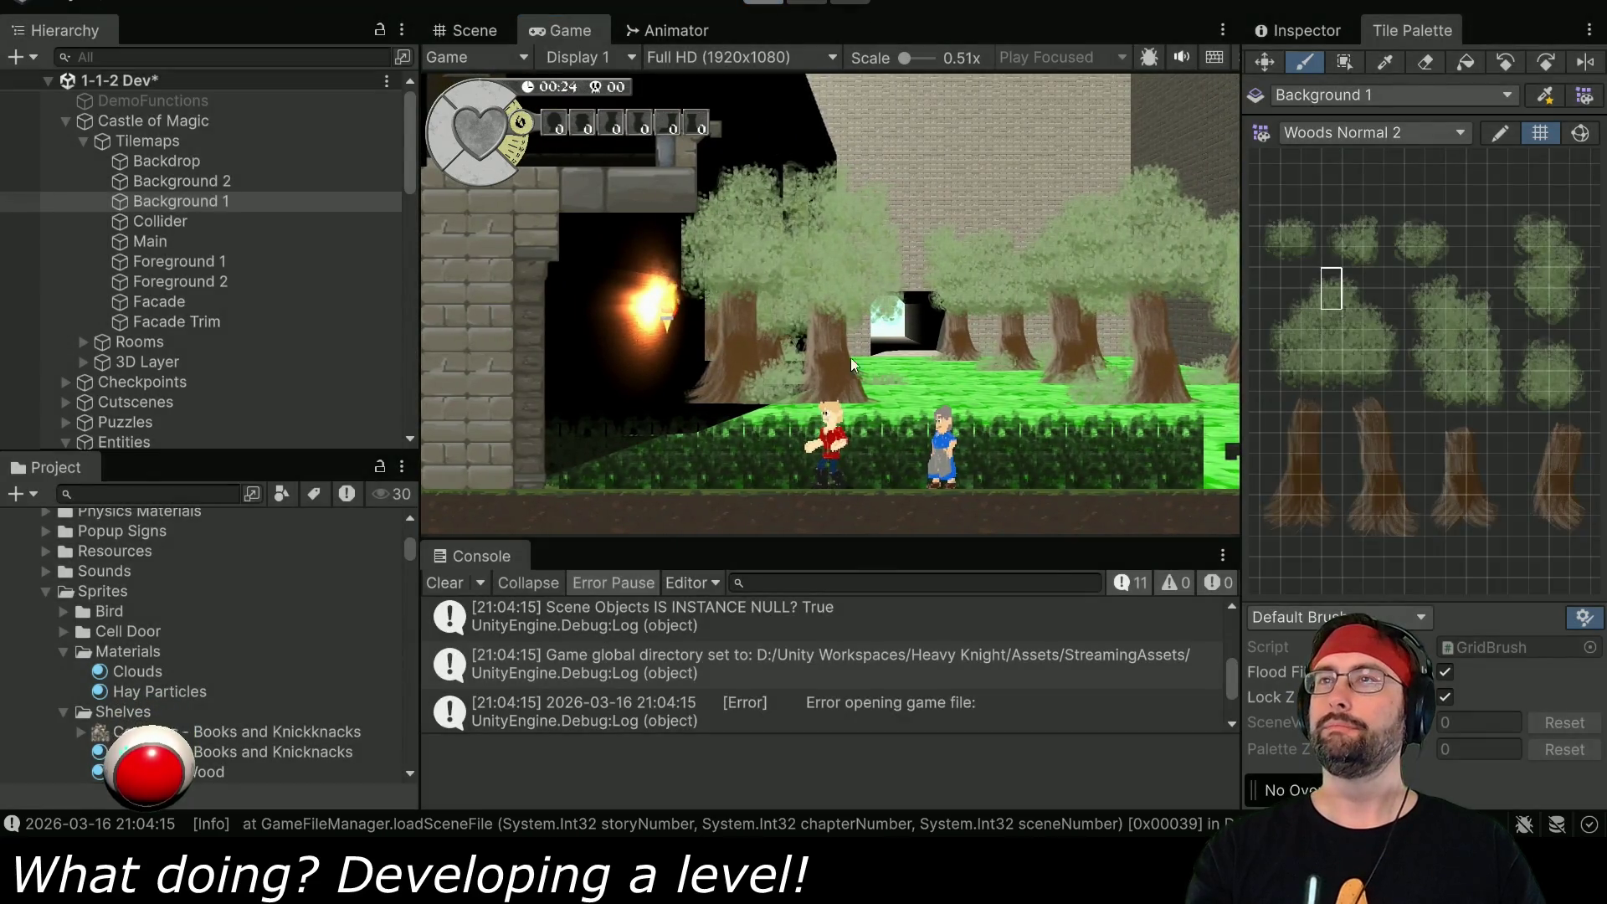
pyautogui.hotkey('ctrl', 'p')
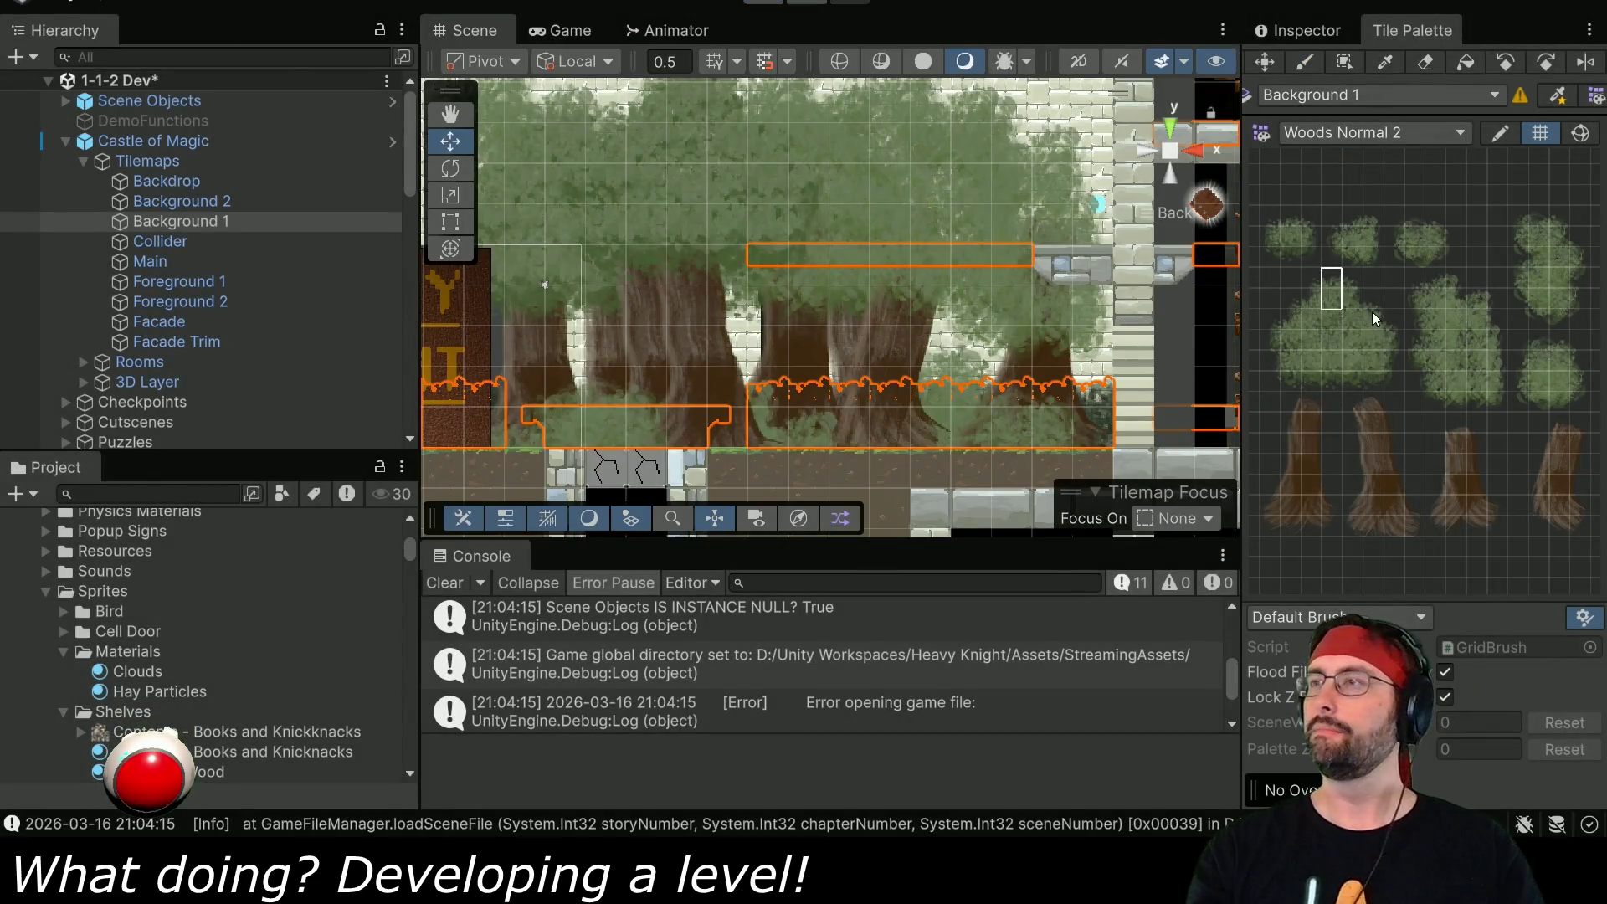
# - Pan to the HEAVY KNIGHT sign and pick a two-tile column of bush tiles
pyautogui.click(1430, 295)
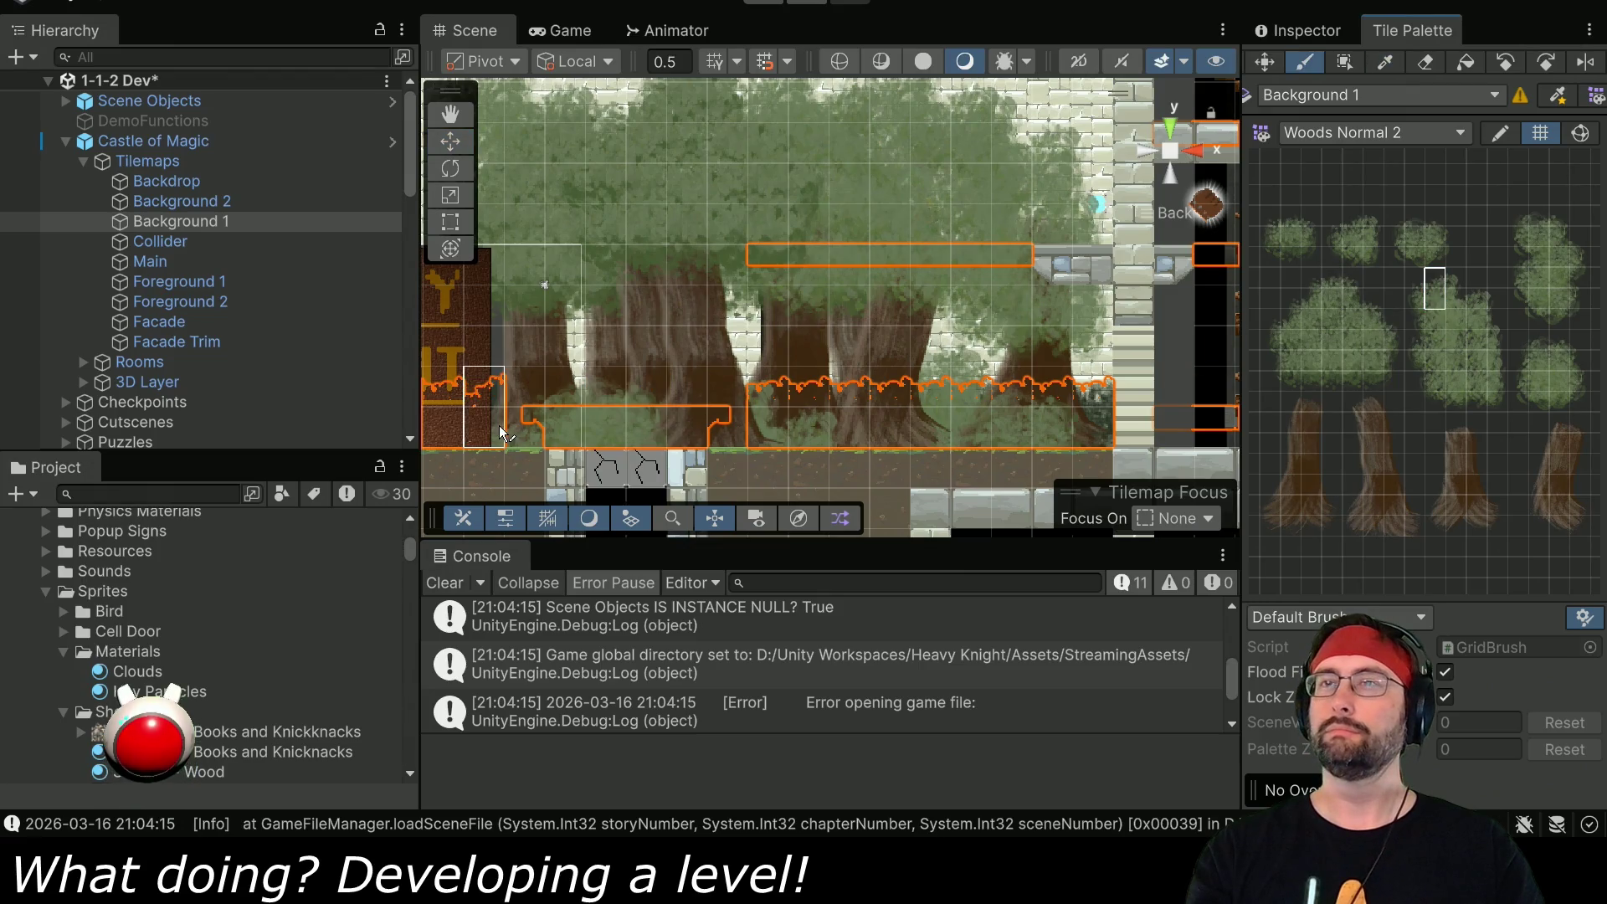
pyautogui.press('q')
pyautogui.moveTo(549, 422); pyautogui.dragTo(1163, 410)
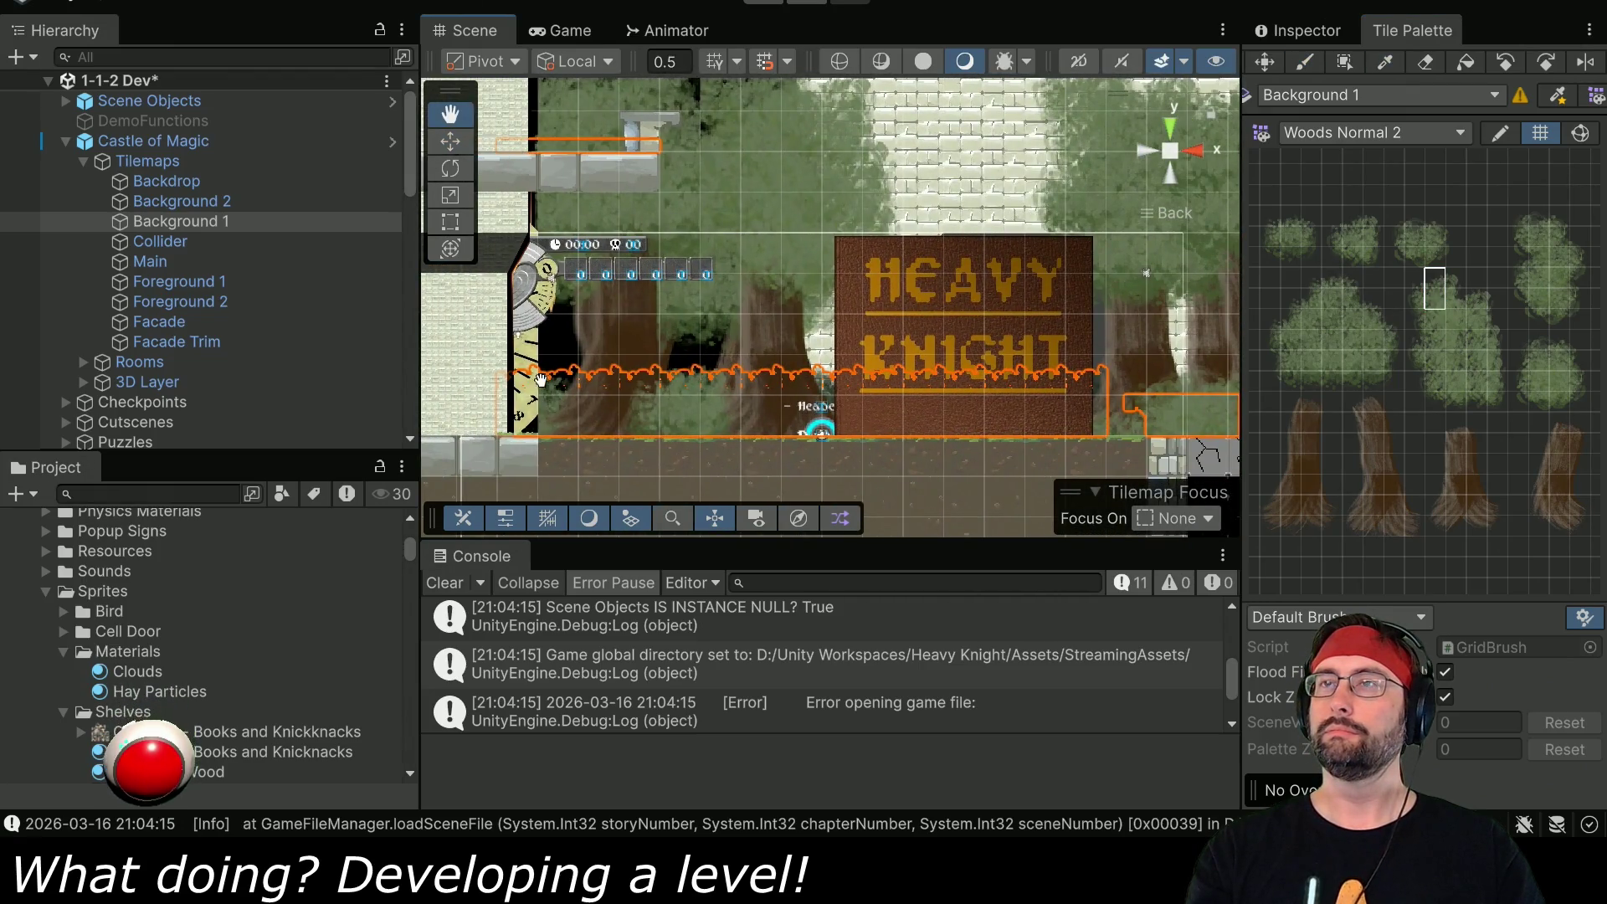
pyautogui.moveTo(1434, 278); pyautogui.dragTo(1435, 319)
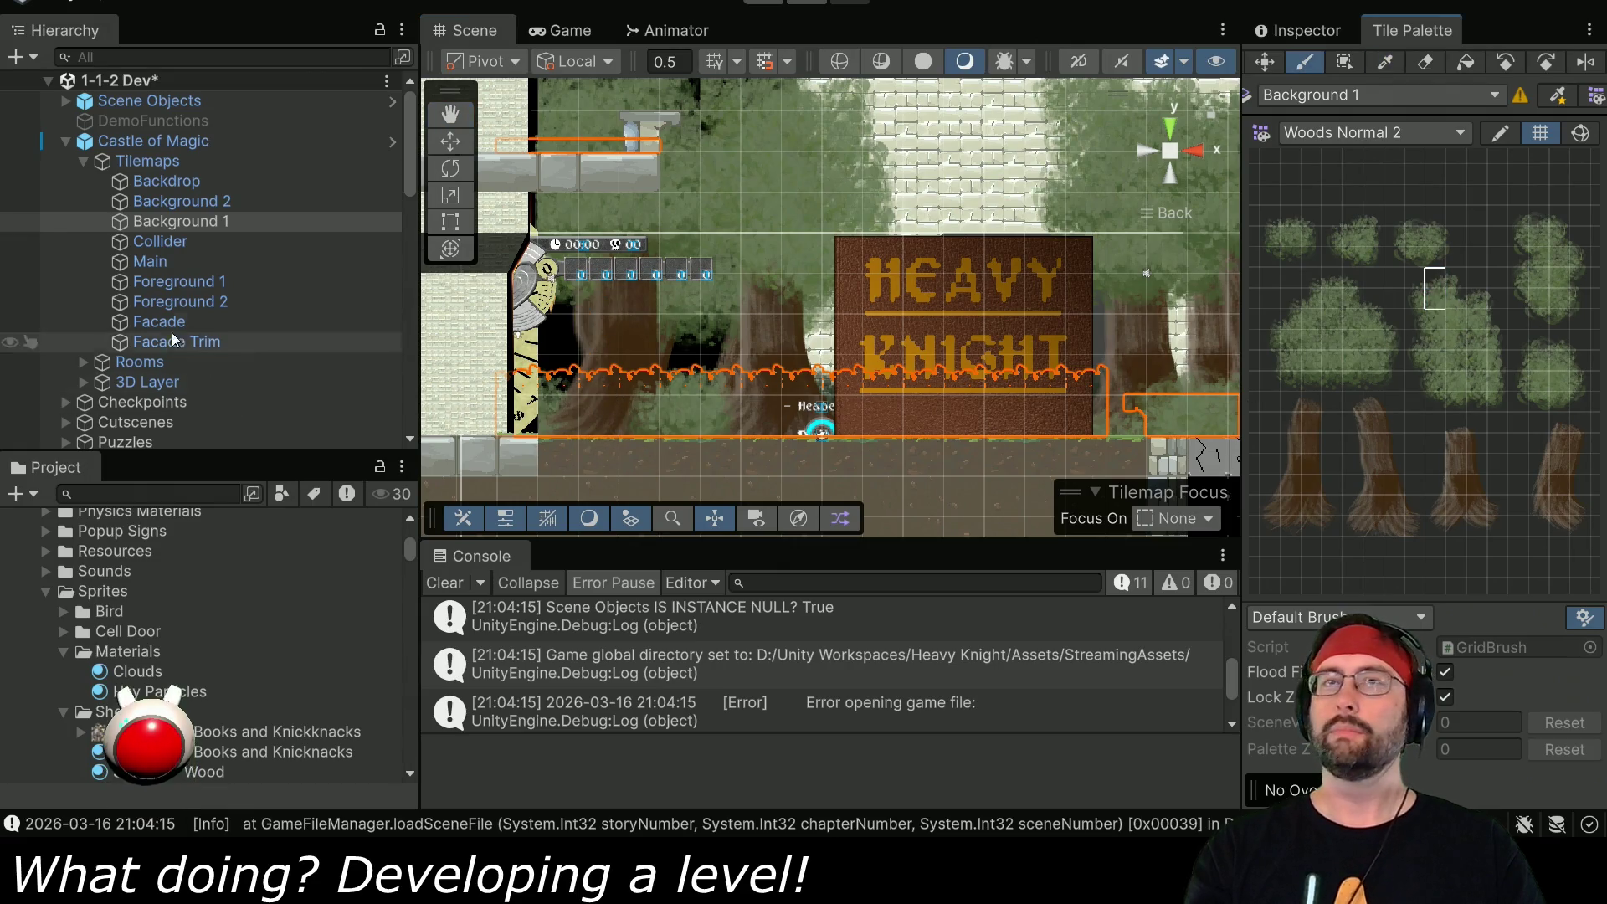
# - Target the Background 2 tilemap with a two-tile bush brush, then start a playtest
pyautogui.click(194, 203)
pyautogui.moveTo(1301, 362); pyautogui.dragTo(1365, 366)
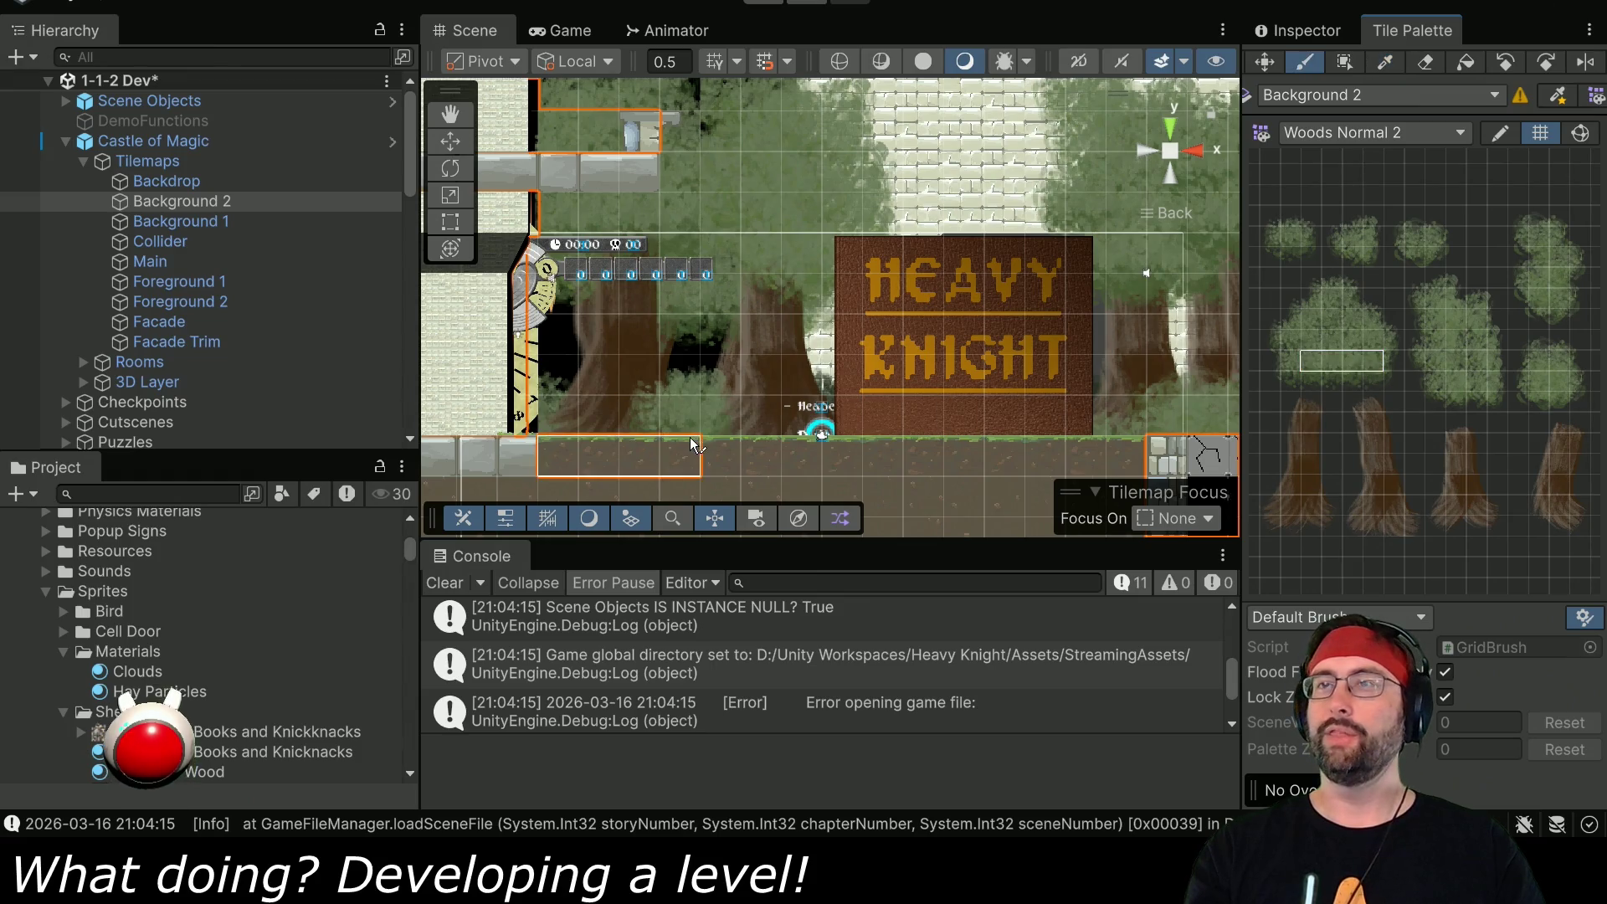
pyautogui.moveTo(843, 417)
pyautogui.mouseDown()
pyautogui.moveTo(603, 410)
pyautogui.moveTo(812, 423)
pyautogui.mouseUp()
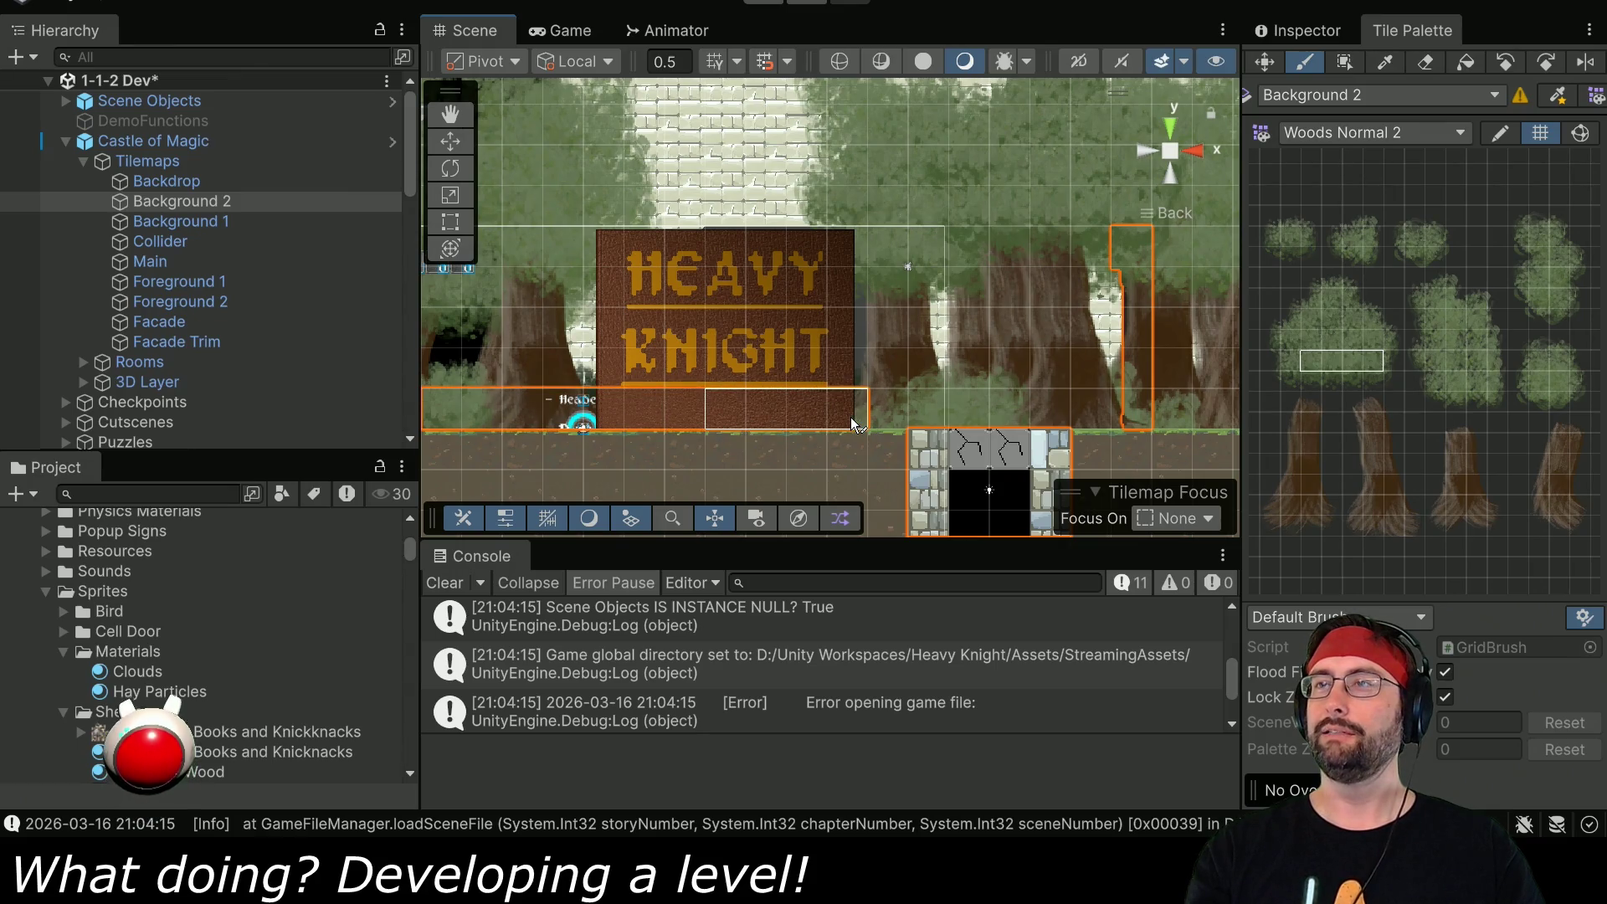
pyautogui.click(767, 5)
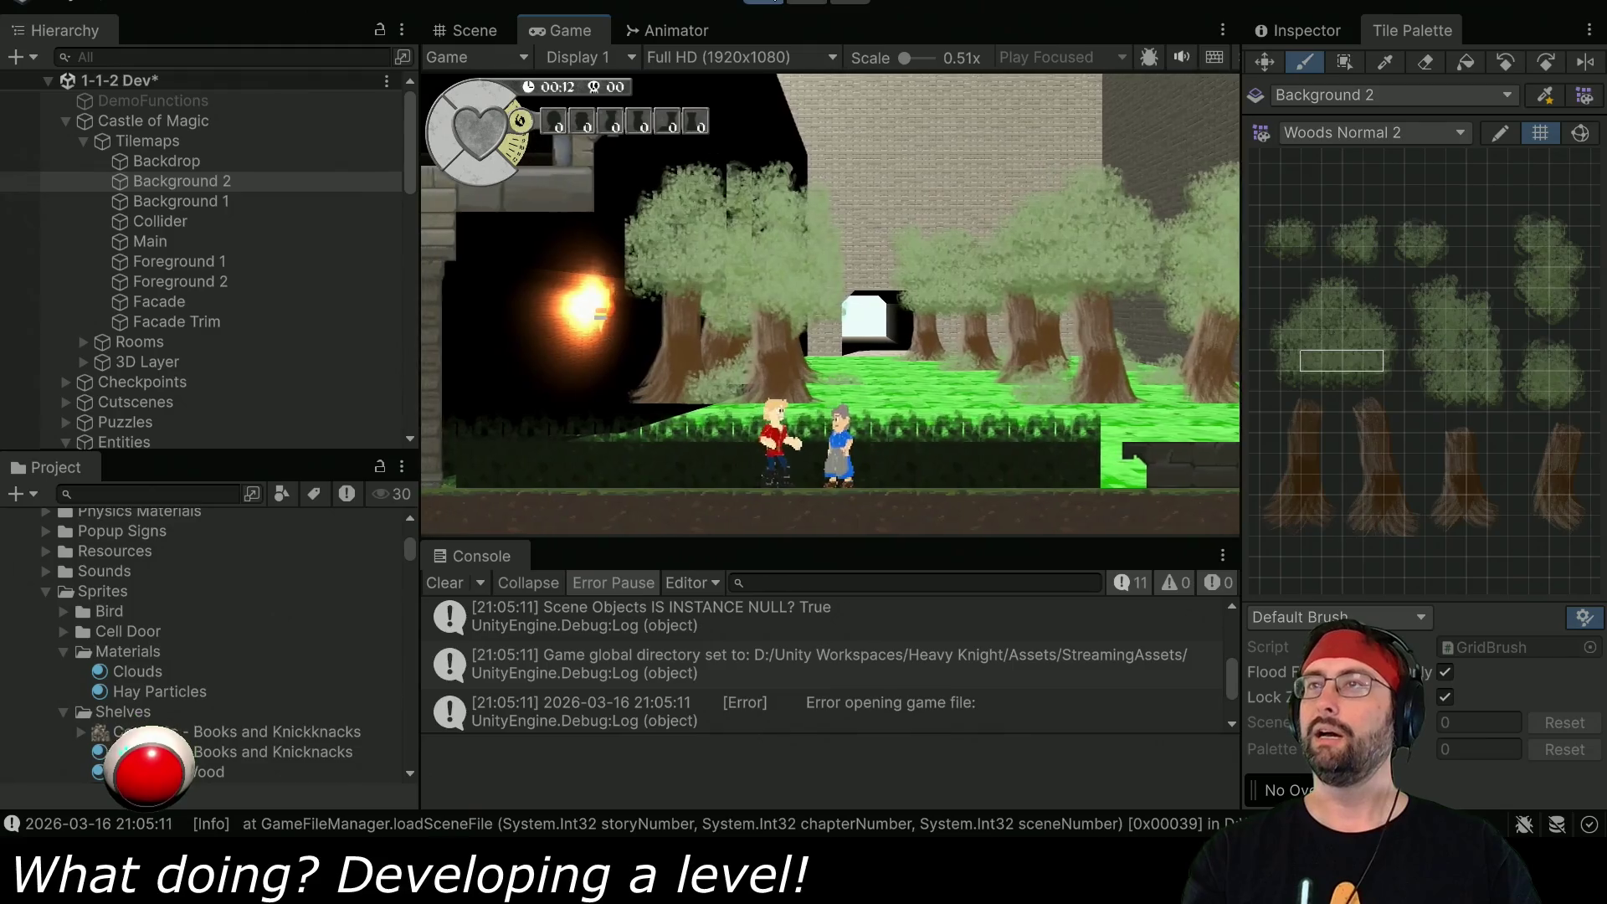
# - End the level 1-1-2 playtest with Ctrl+P, returning to the Scene view
pyautogui.hotkey('ctrl', 'p')
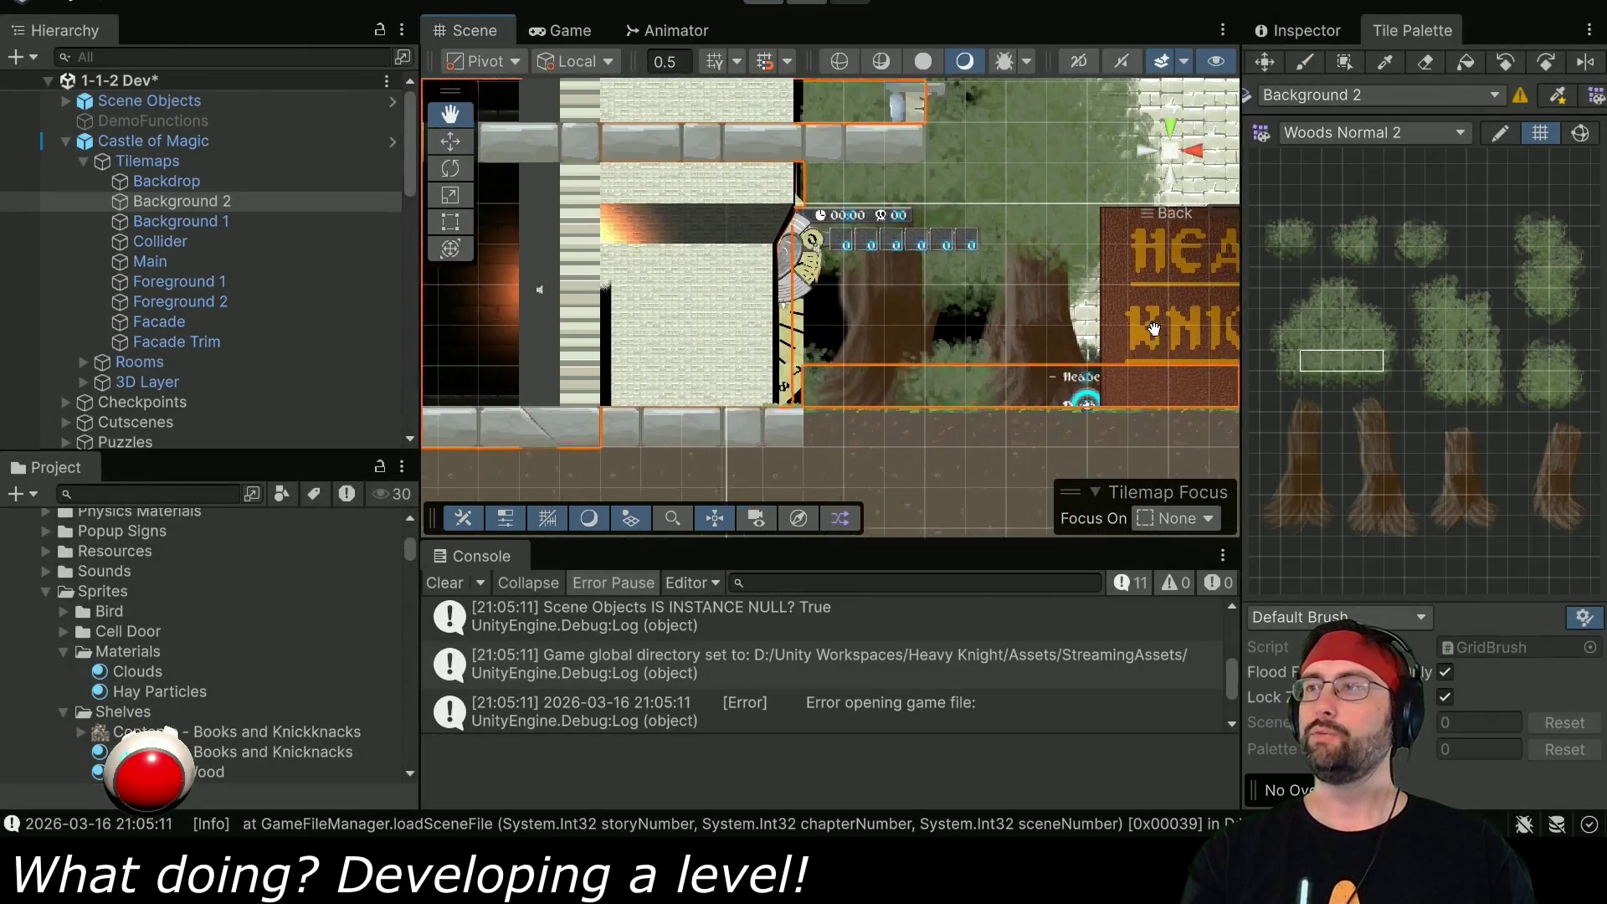
# - Paint a two-cell bush strip rightward under the HEAVY KNIGHT sign, then start playtesting
pyautogui.click(1313, 283)
pyautogui.moveTo(1317, 290); pyautogui.dragTo(1335, 290)
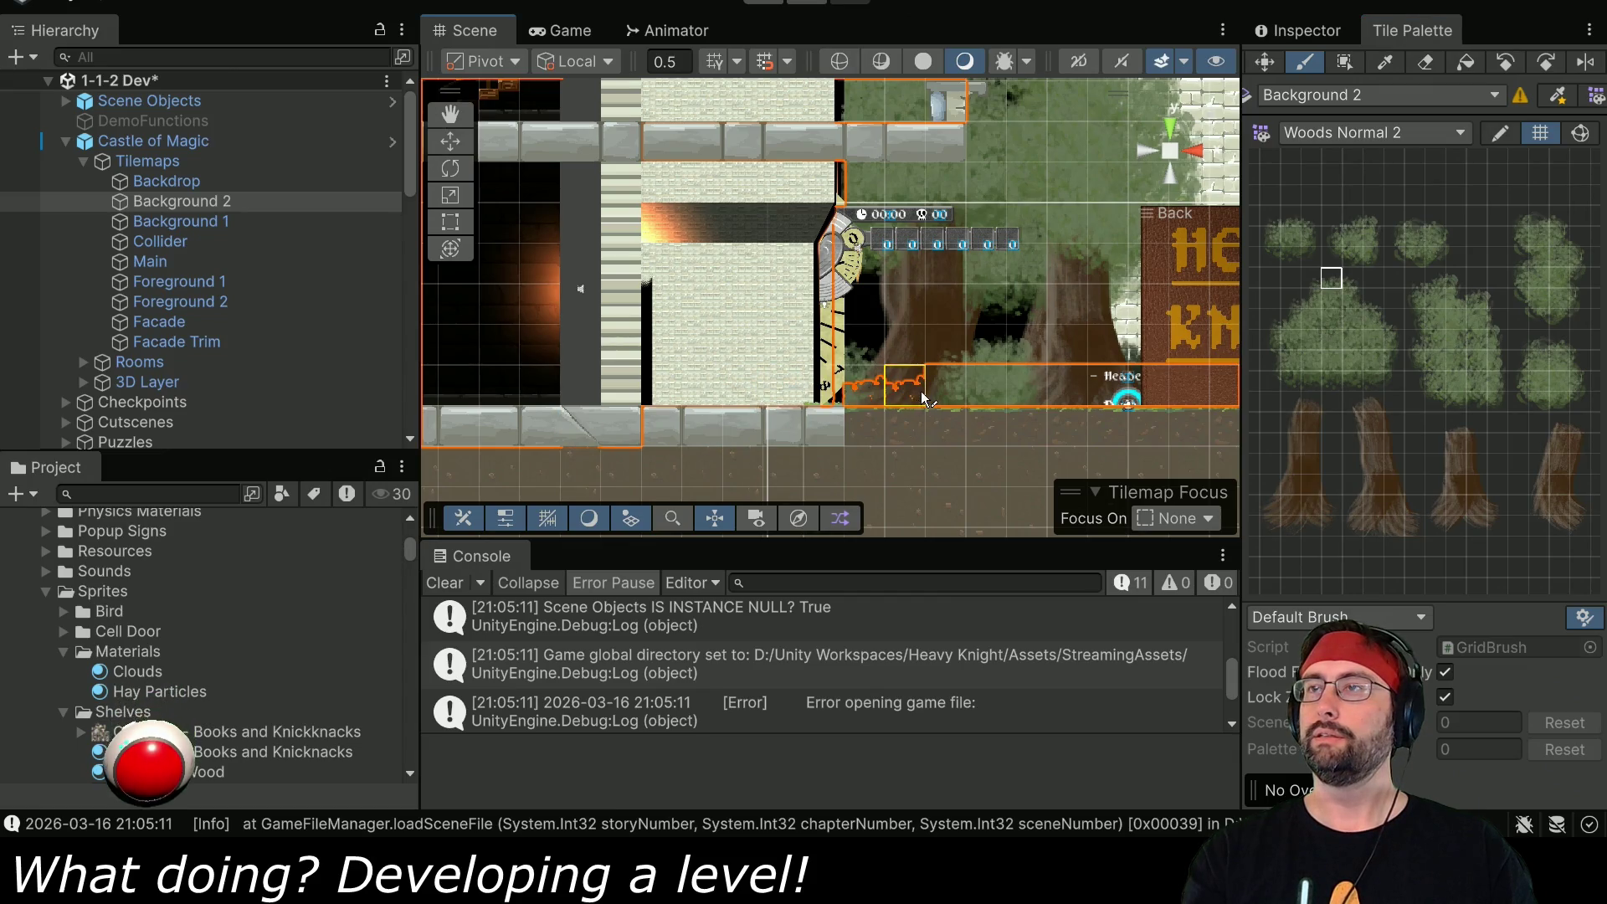
pyautogui.moveTo(962, 385); pyautogui.dragTo(640, 402)
pyautogui.moveTo(801, 409); pyautogui.dragTo(1040, 407)
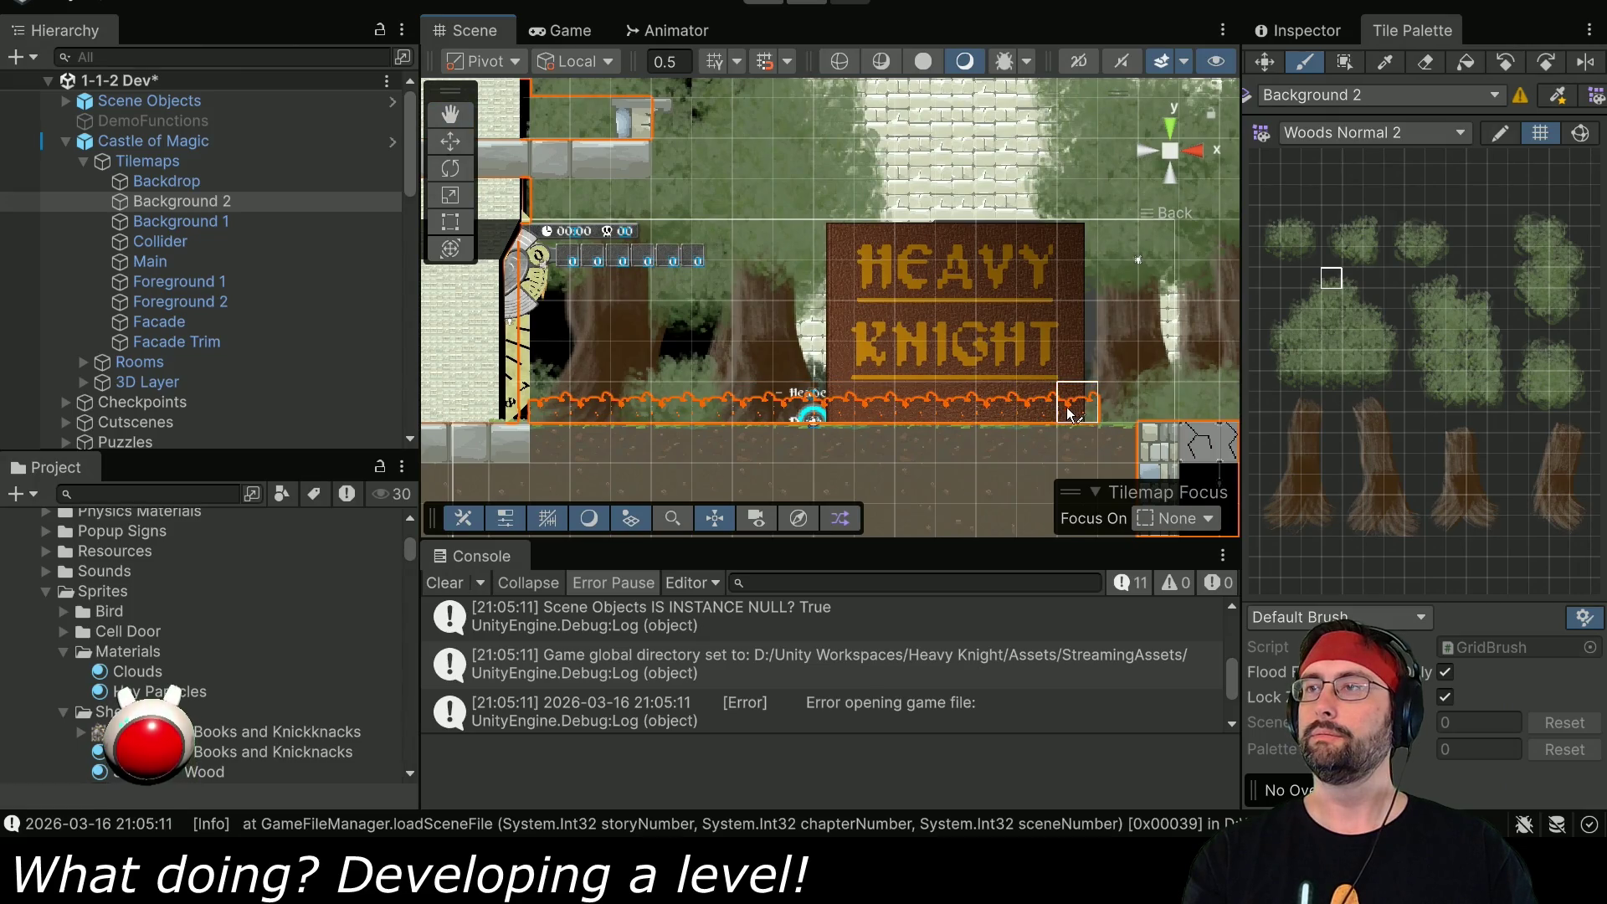
pyautogui.hotkey('ctrl', 'p')
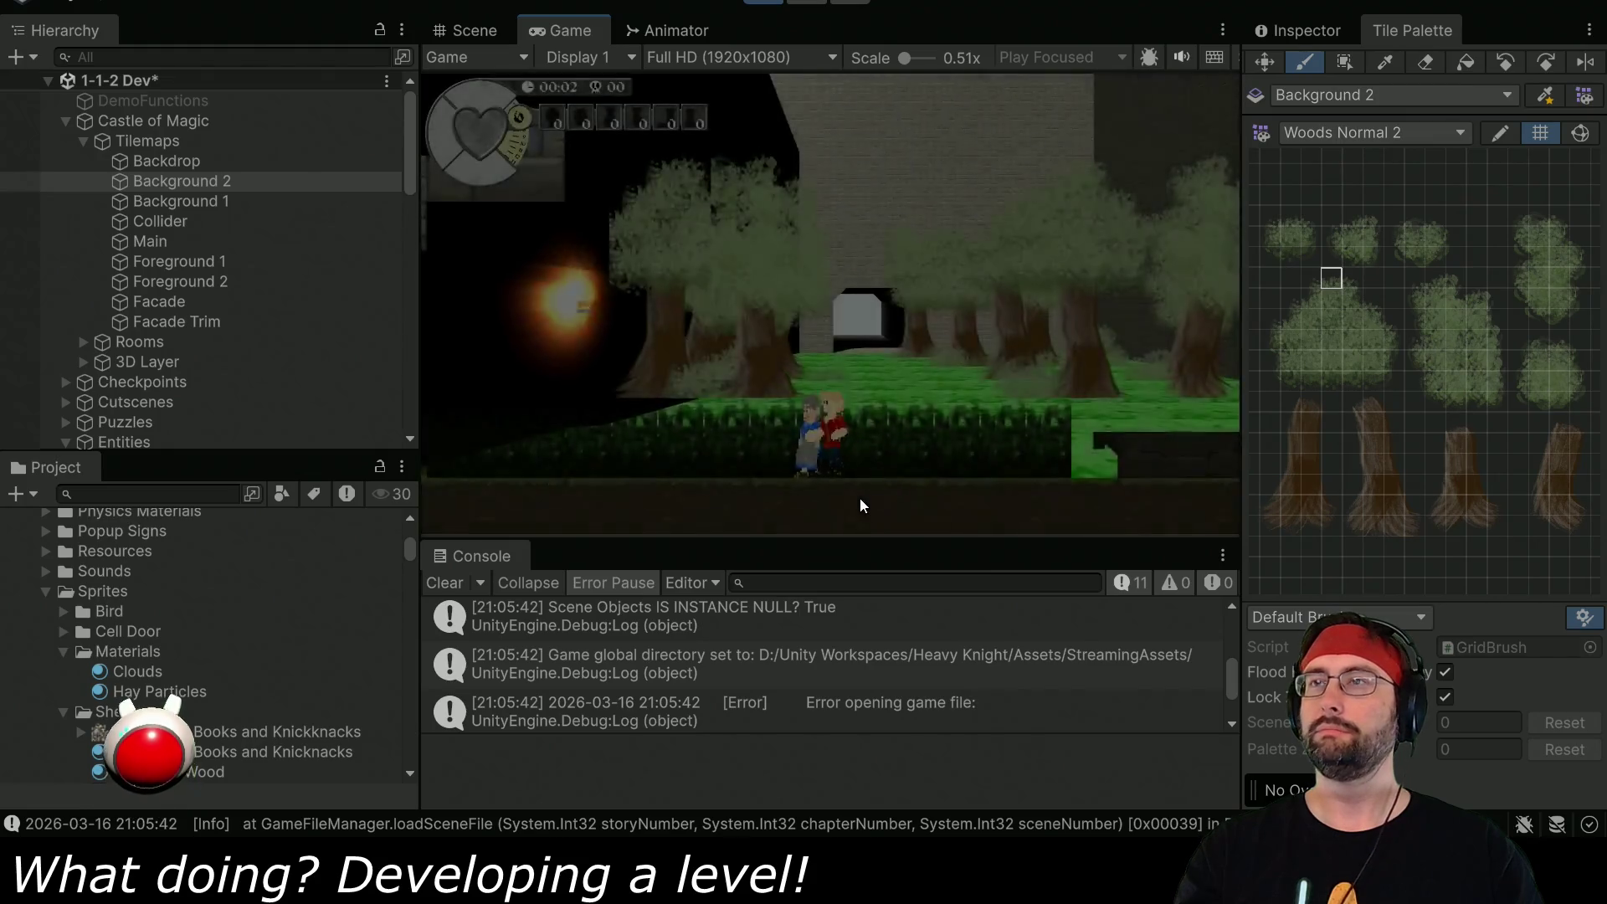
# - Walk the player past the villager toward the ladder and stone ledge, then stop and zoom in
pyautogui.press('Left')
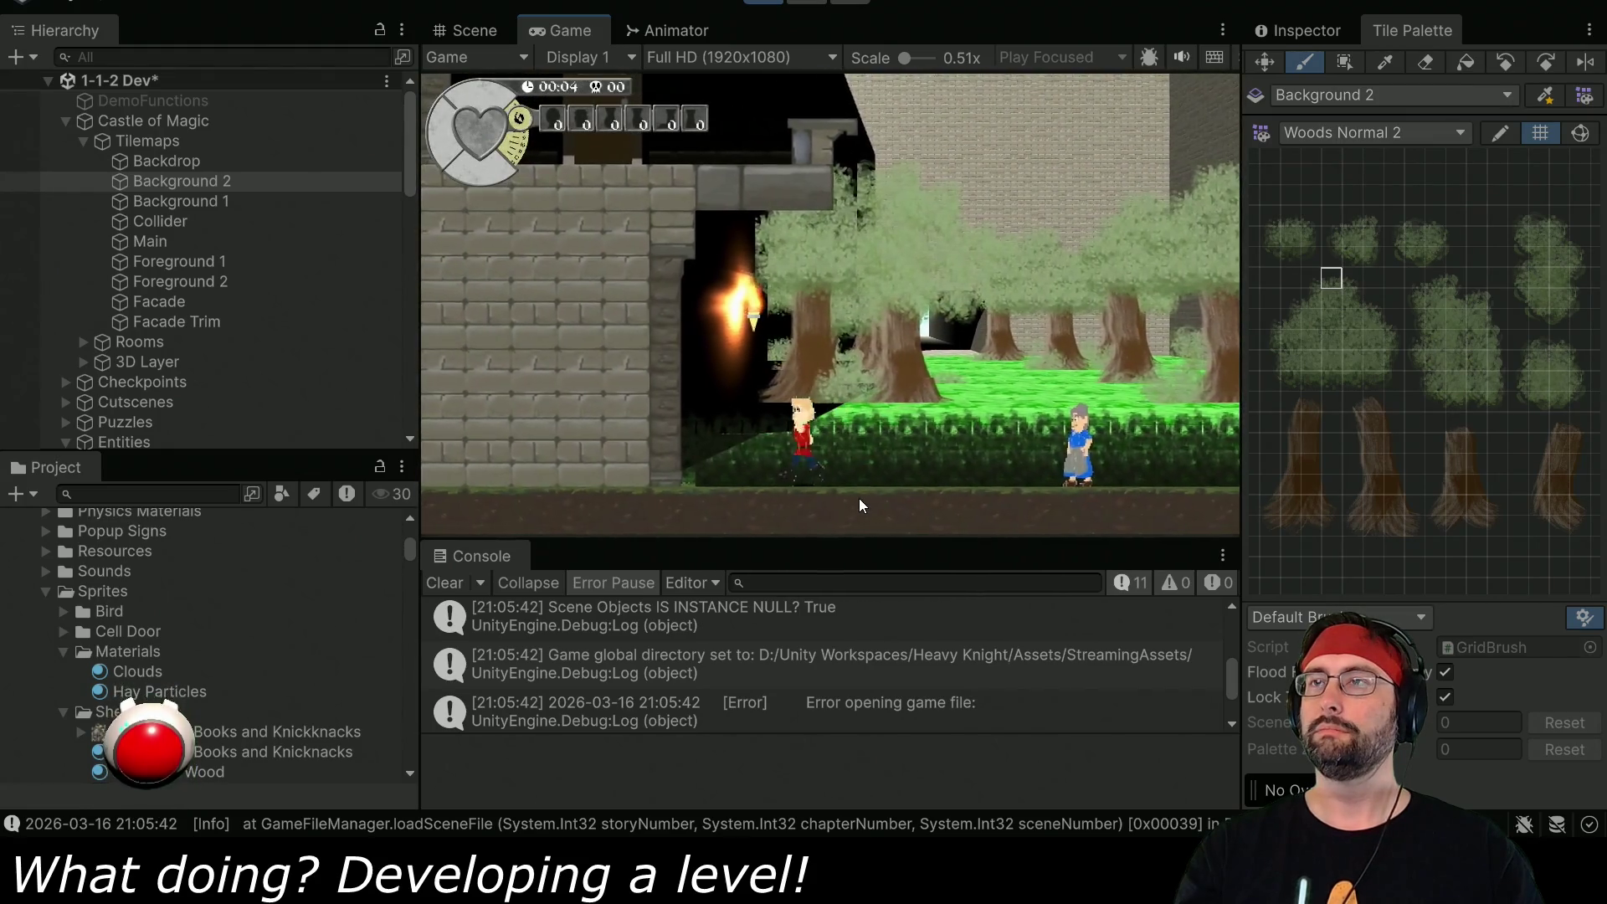
pyautogui.press('Right')
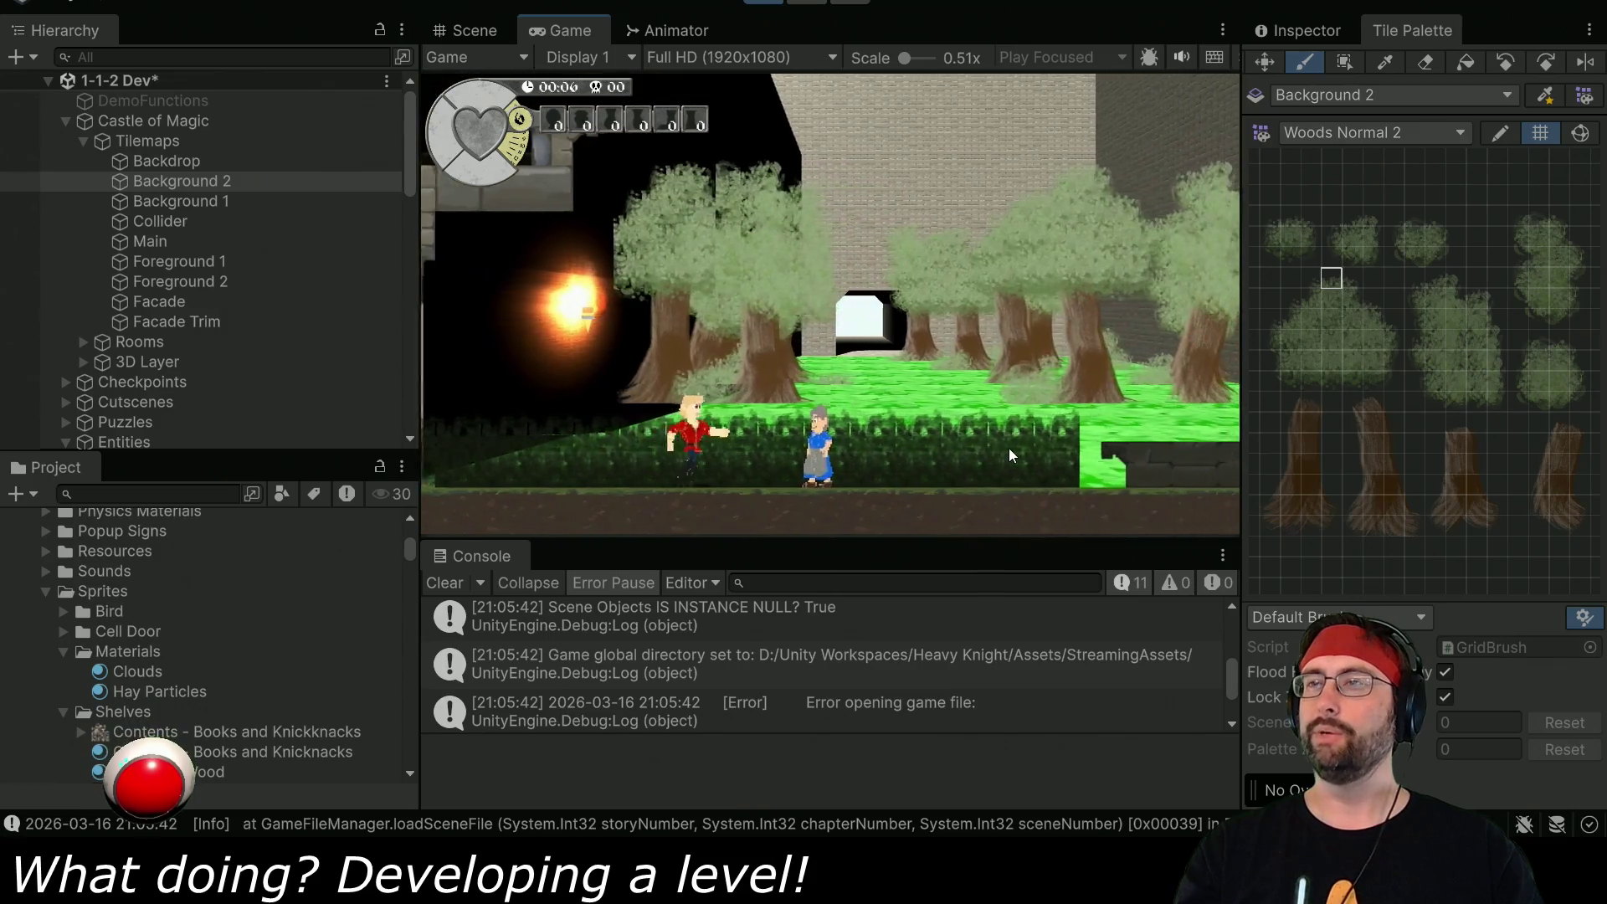
pyautogui.press('Right')
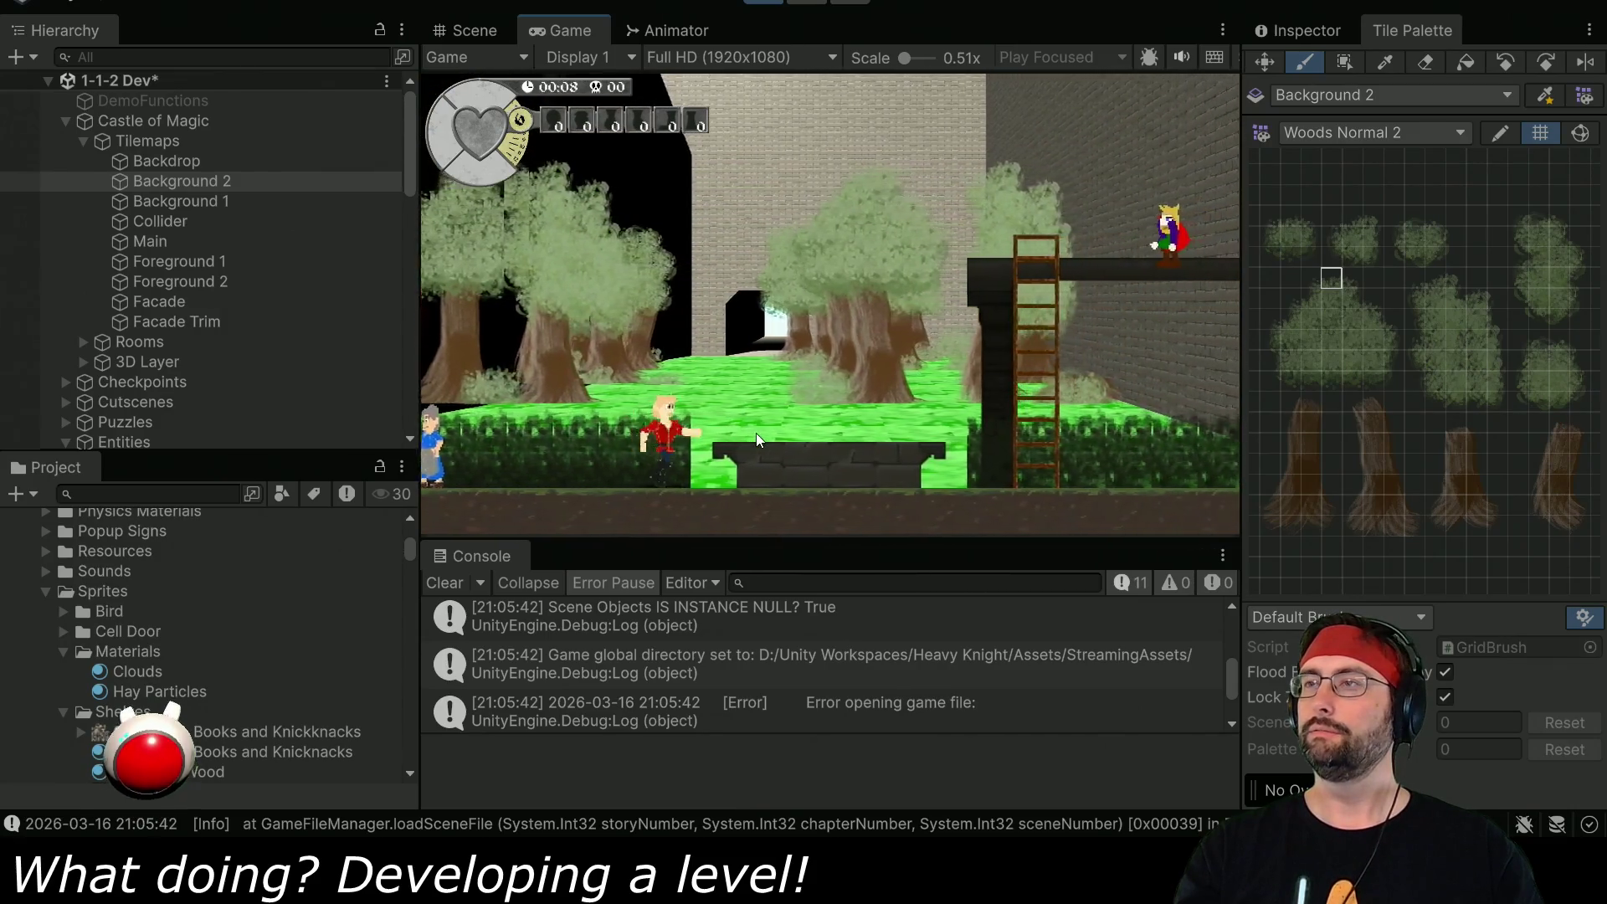
pyautogui.press('Right')
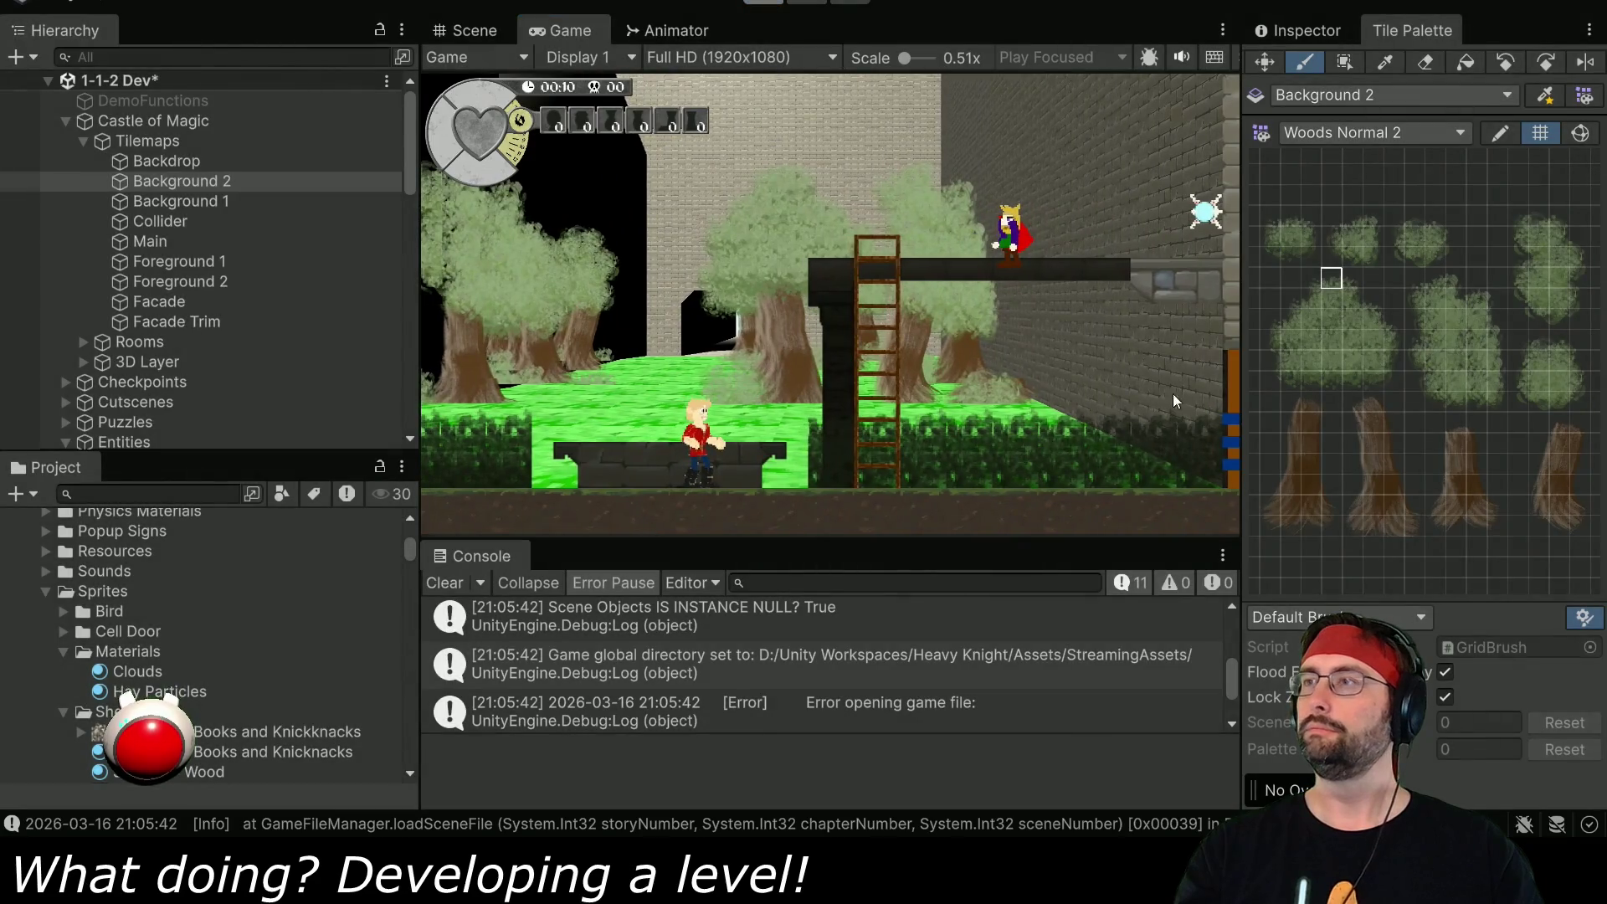
pyautogui.hotkey('ctrl', 'p')
pyautogui.scroll(5, 1183, 375)
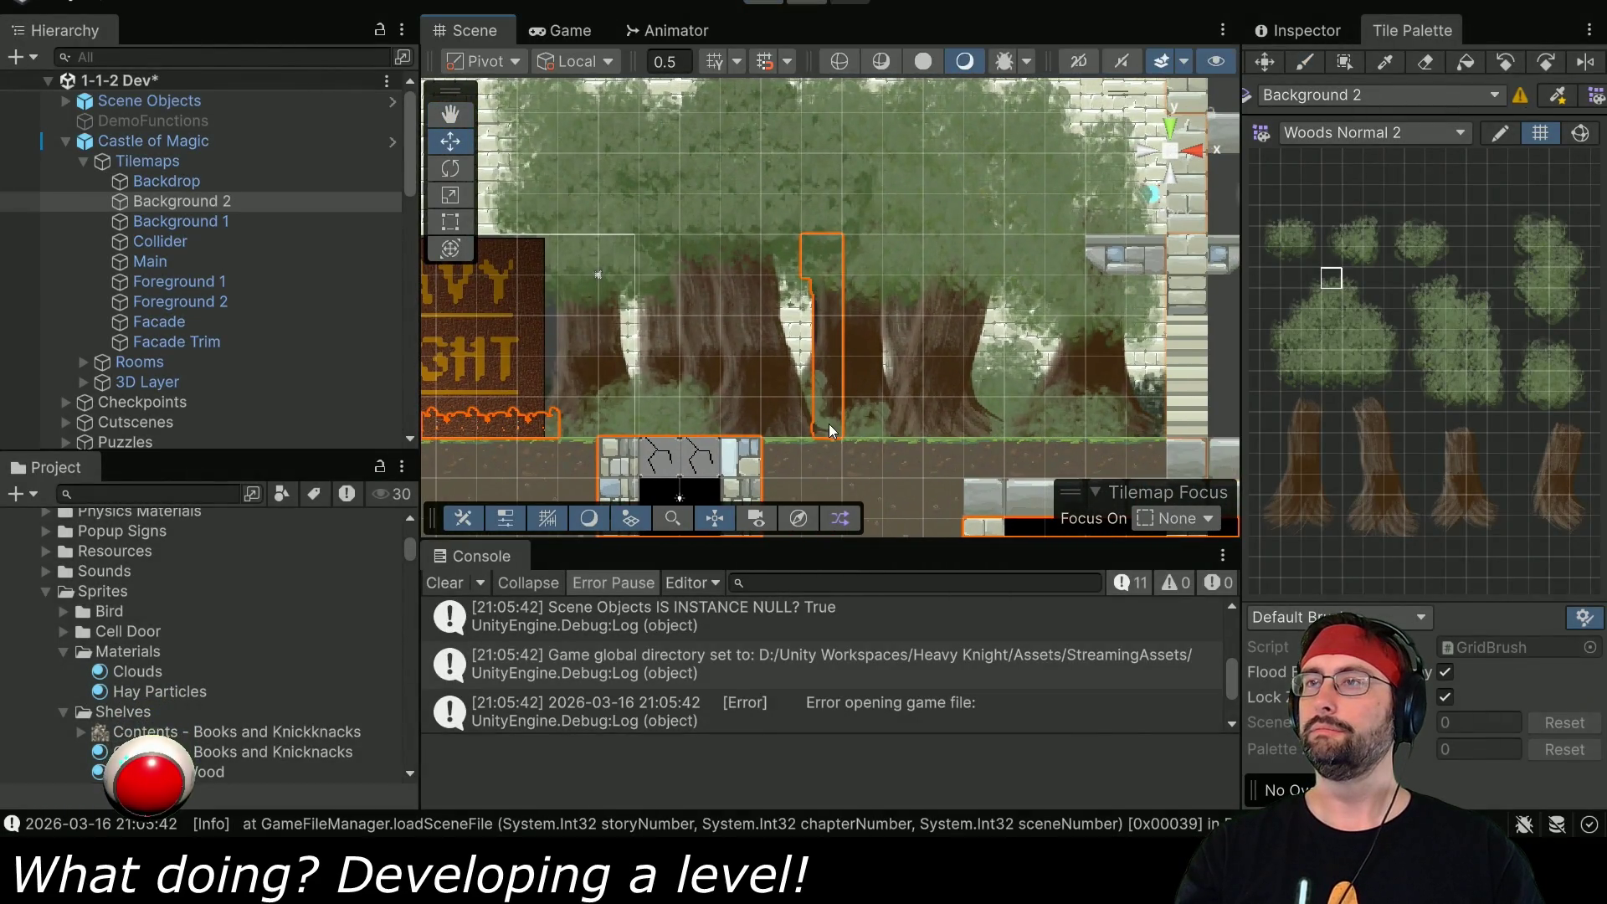
# - Paint bush-edge tiles leftward along the ground by the tall trees, then pan back past the sign
pyautogui.press('b')
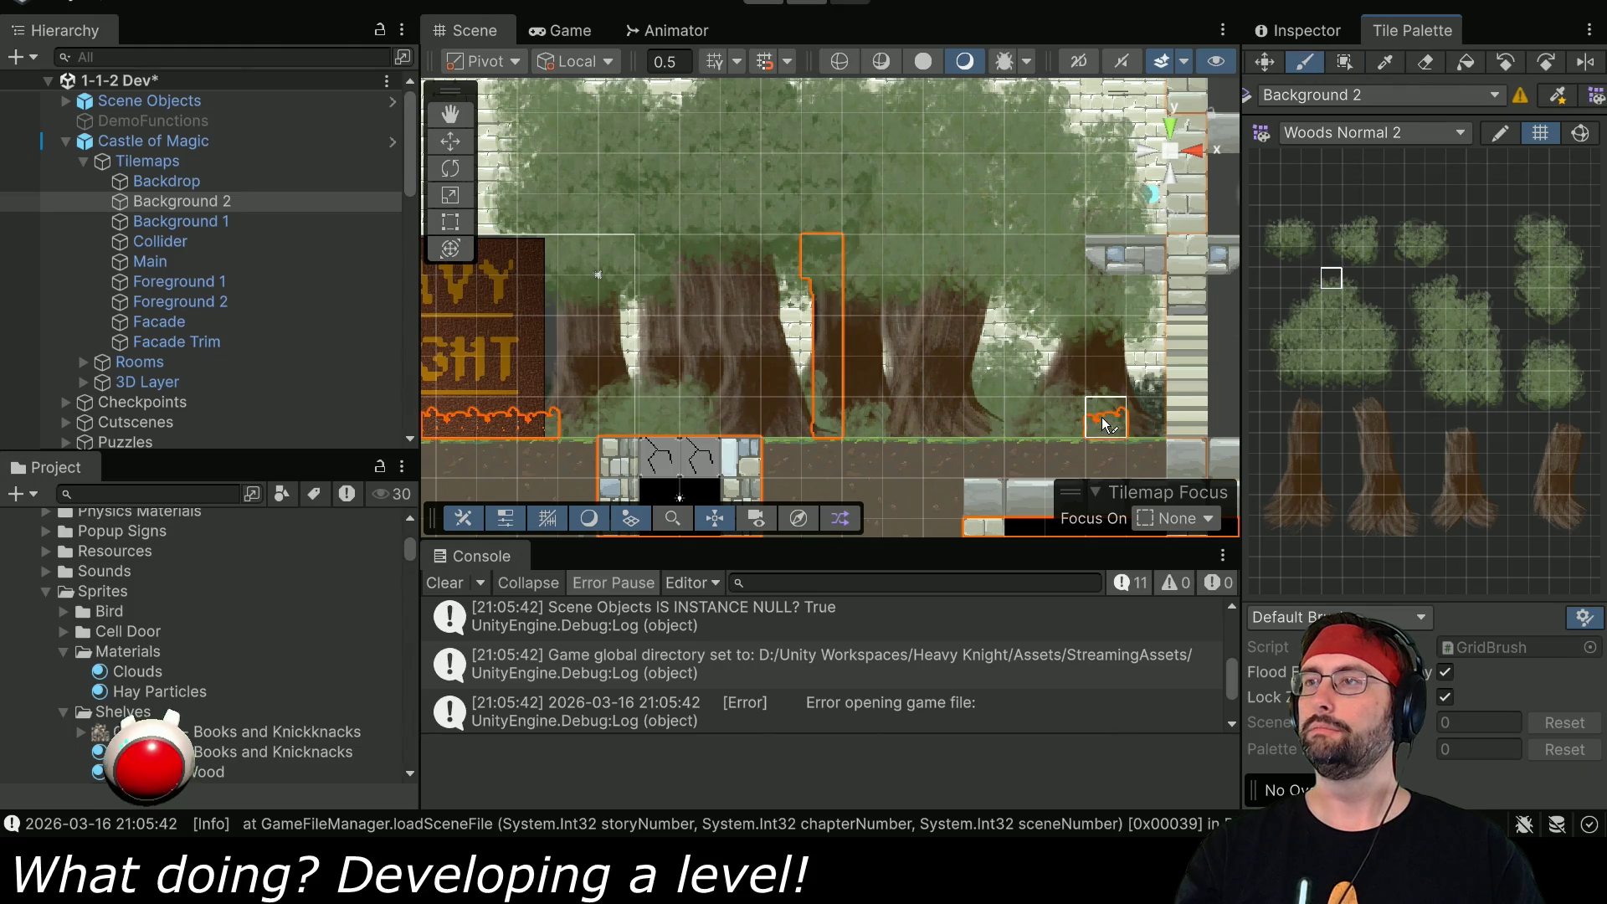
pyautogui.moveTo(1131, 425); pyautogui.dragTo(889, 425)
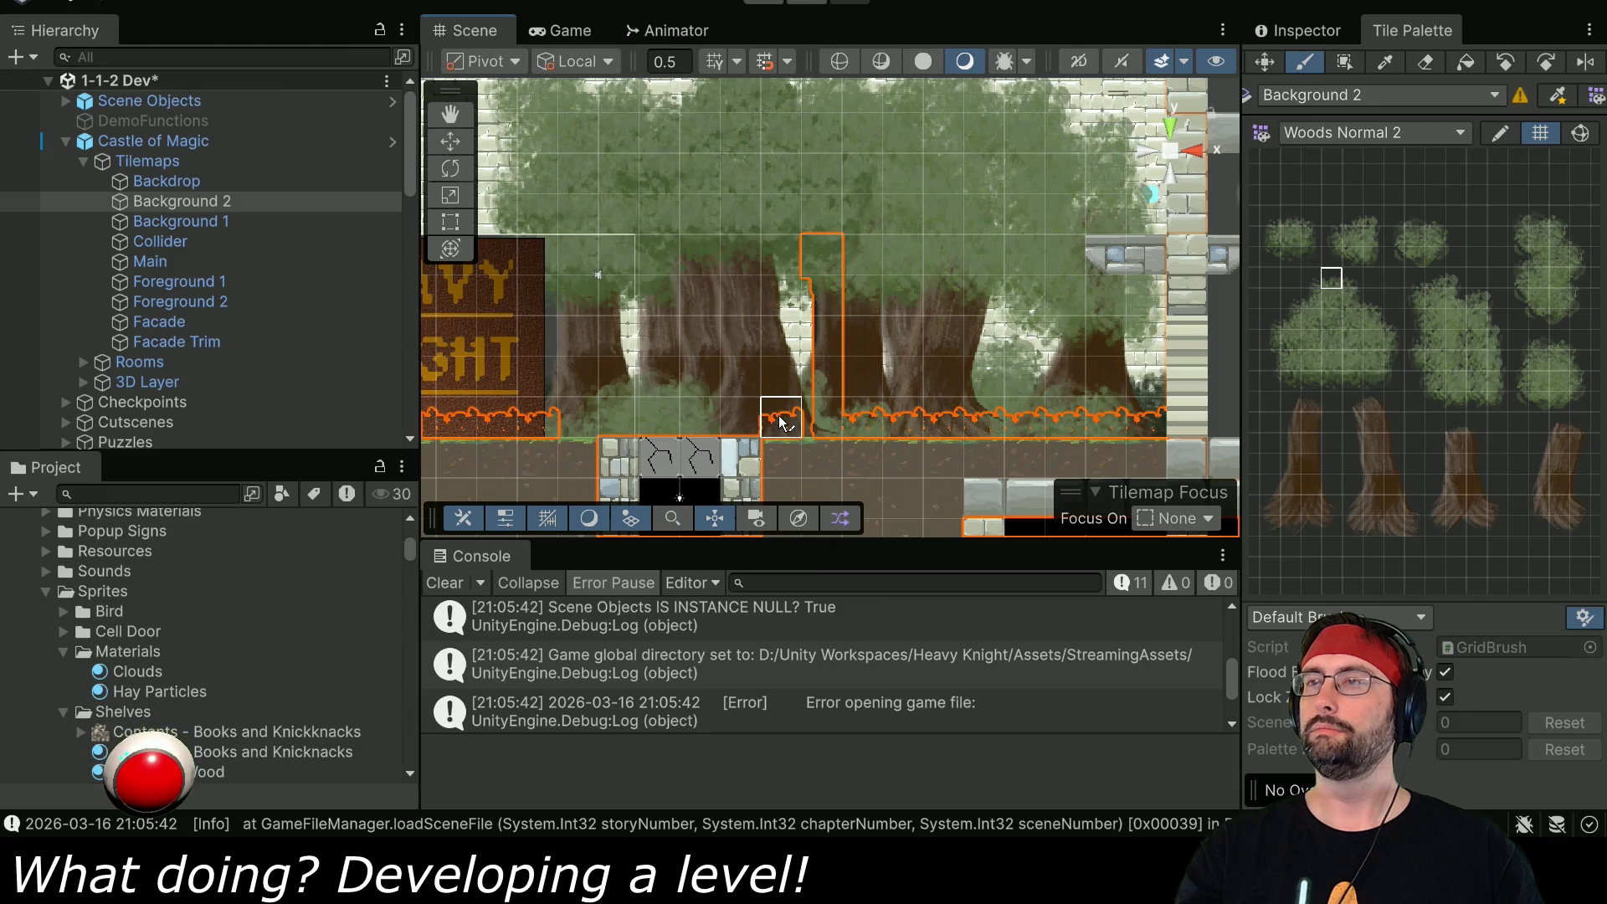
pyautogui.moveTo(871, 418); pyautogui.dragTo(1185, 409)
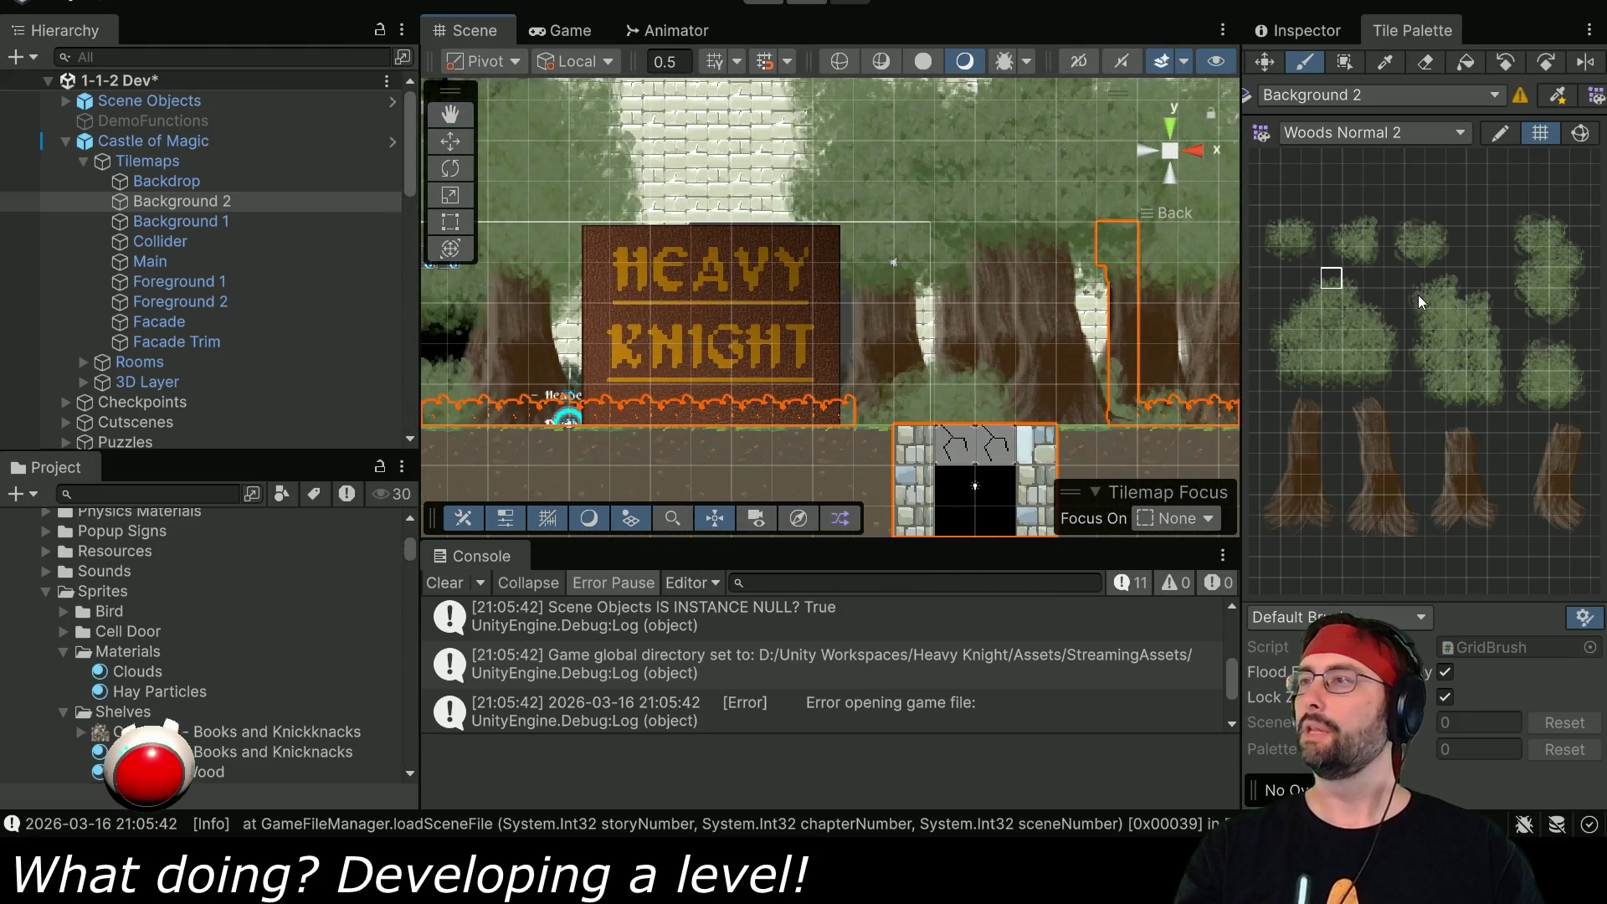
pyautogui.moveTo(669, 368); pyautogui.dragTo(1208, 361)
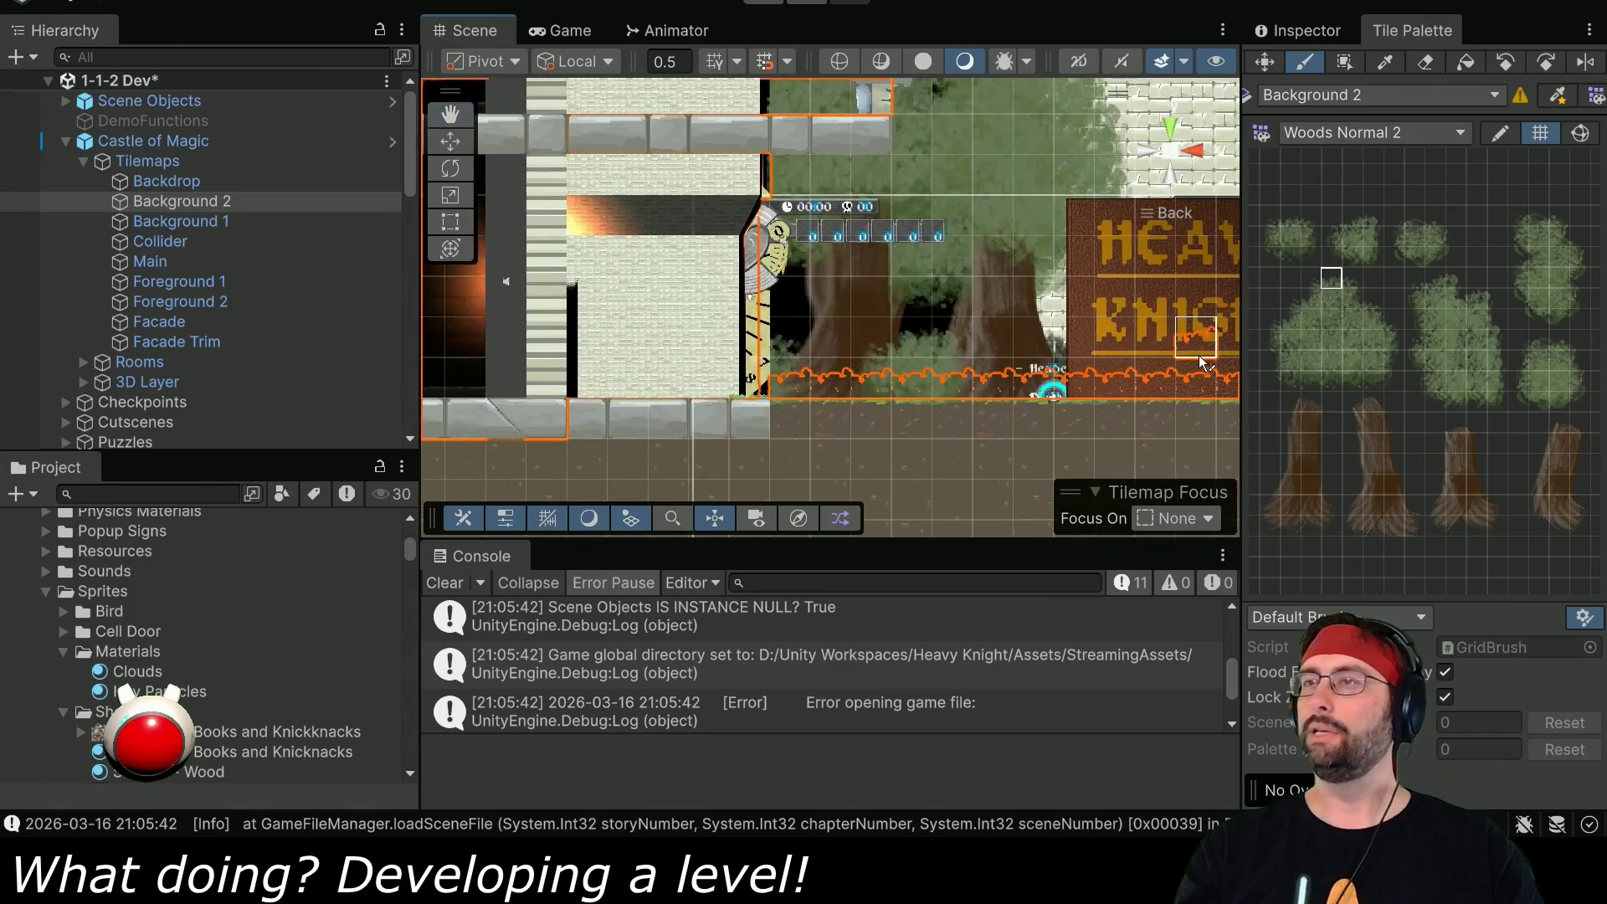
# - Target Background 1 and try several Woods Normal 2 tree tiles, including a two-tile column
pyautogui.doubleClick(195, 224)
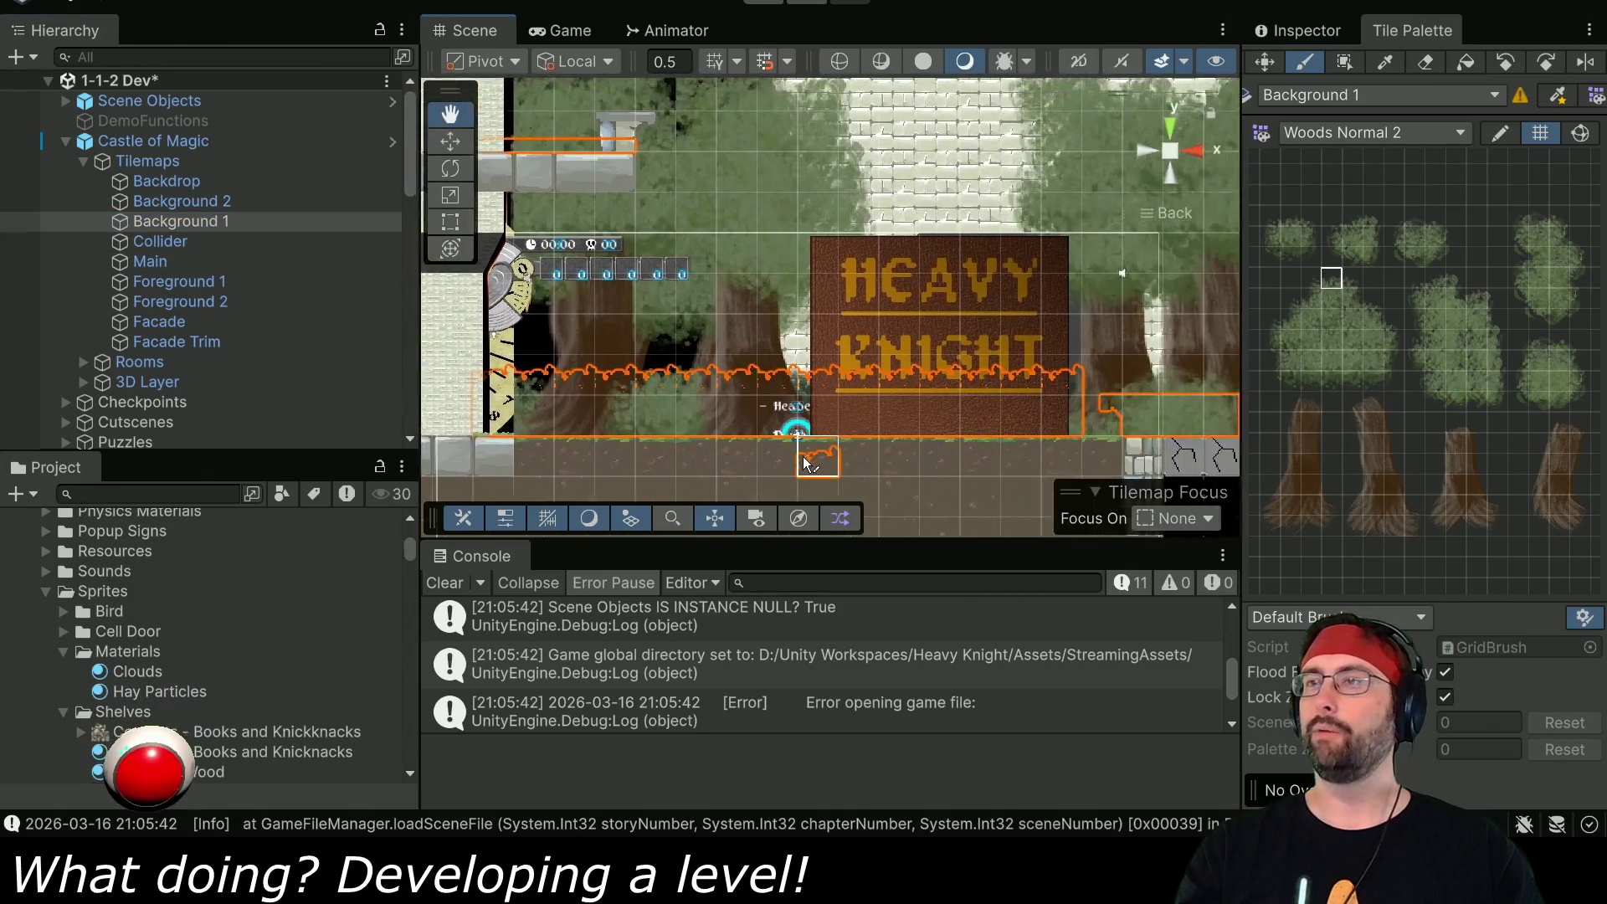
pyautogui.click(1435, 281)
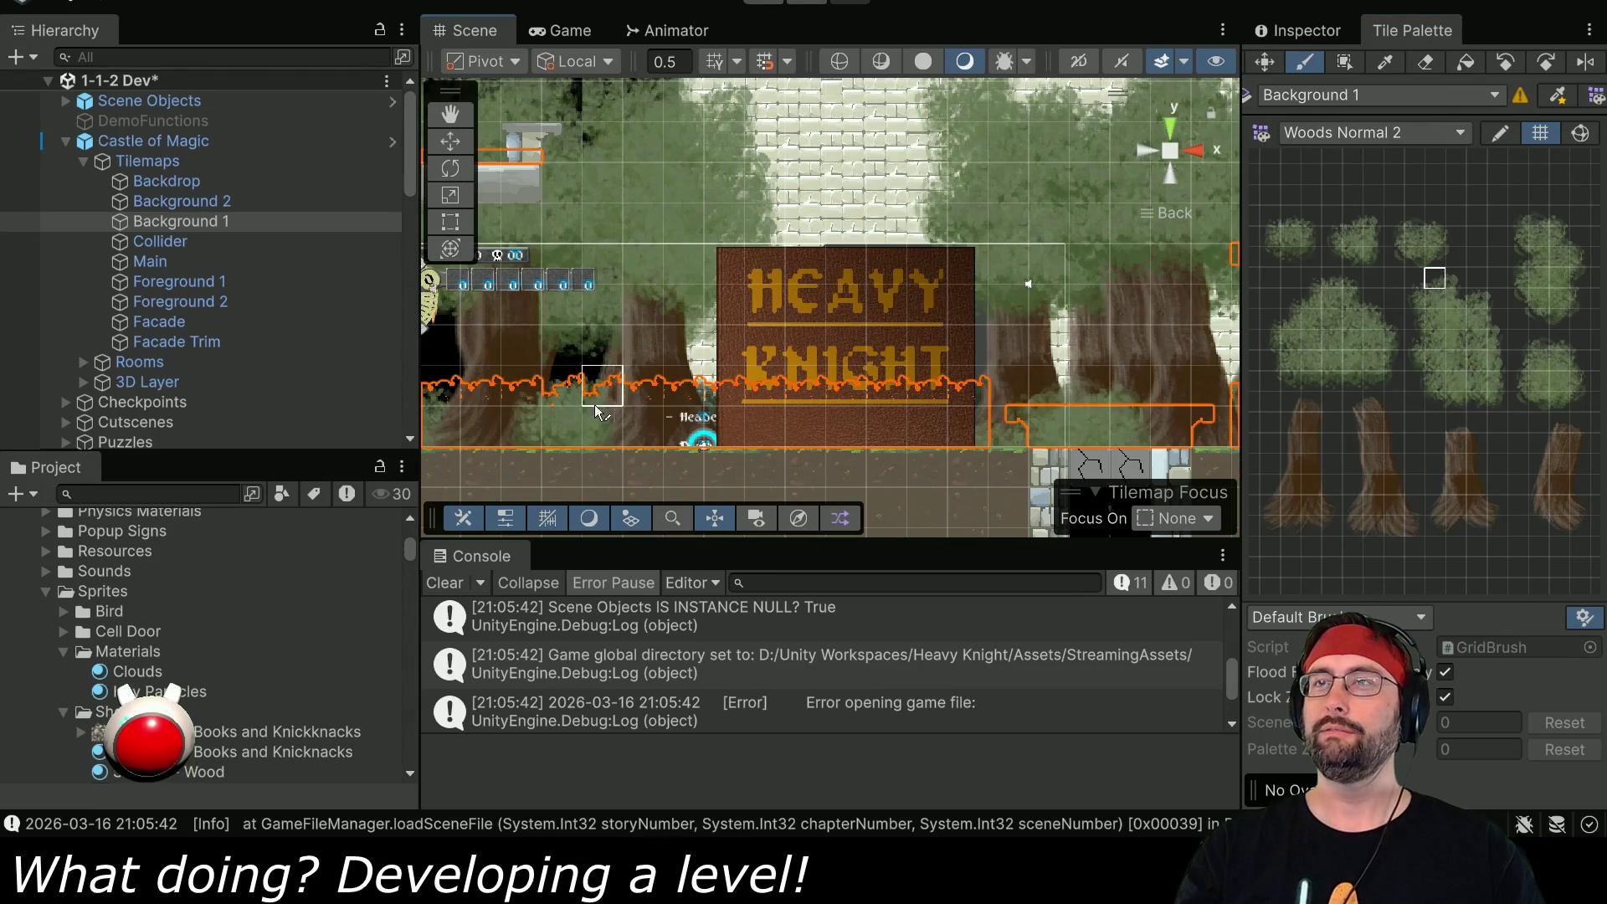
pyautogui.click(1540, 220)
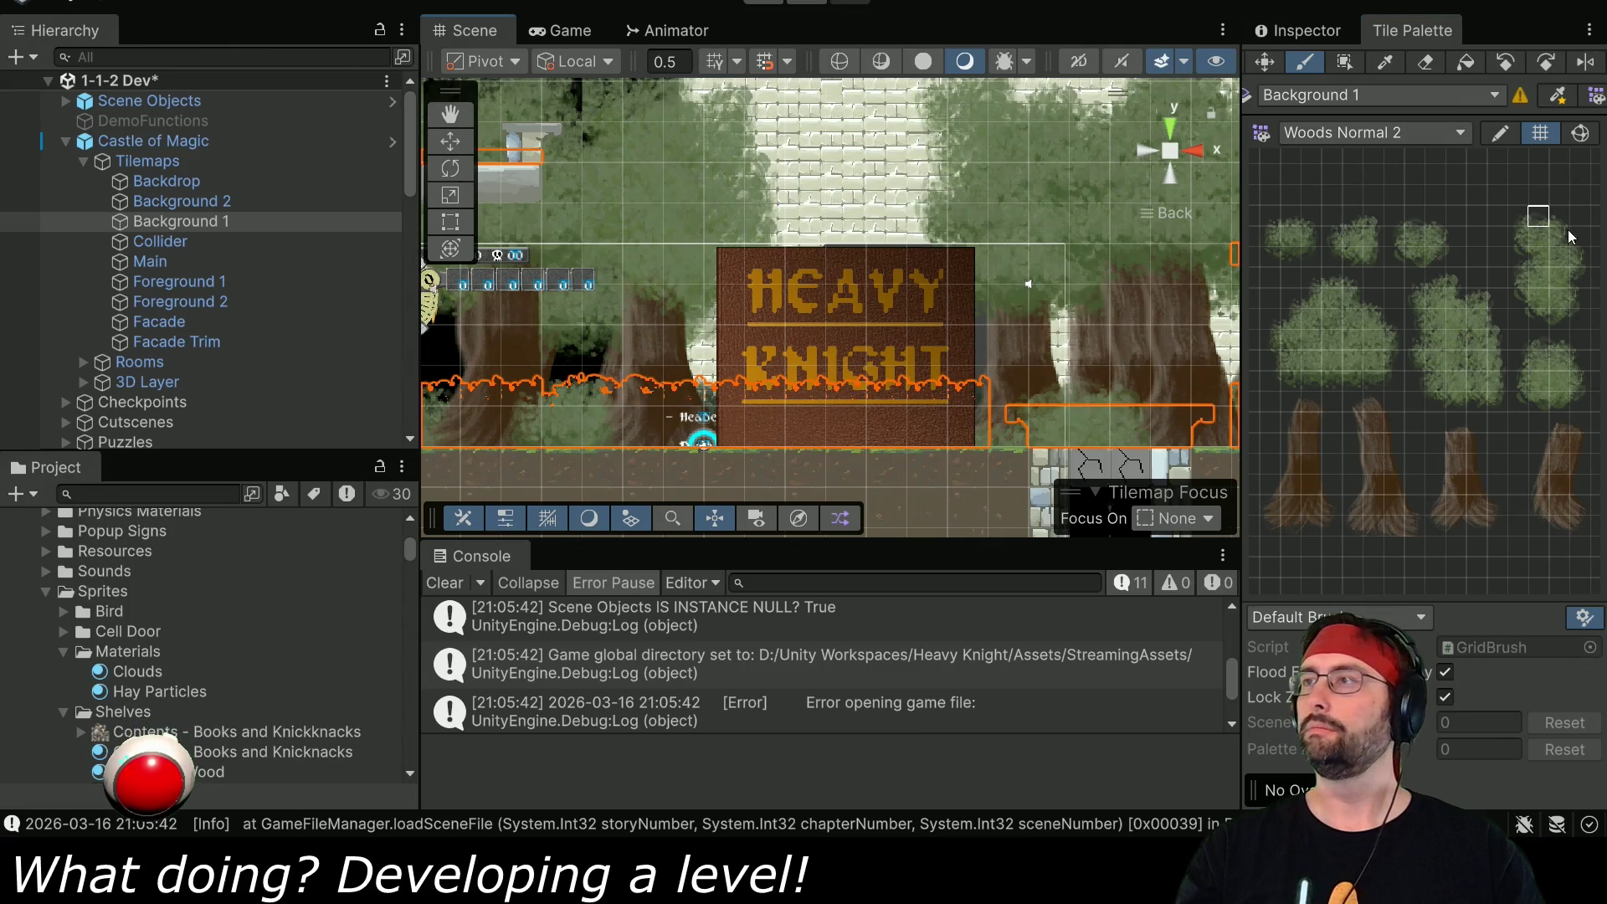
pyautogui.moveTo(1415, 241); pyautogui.dragTo(1416, 214)
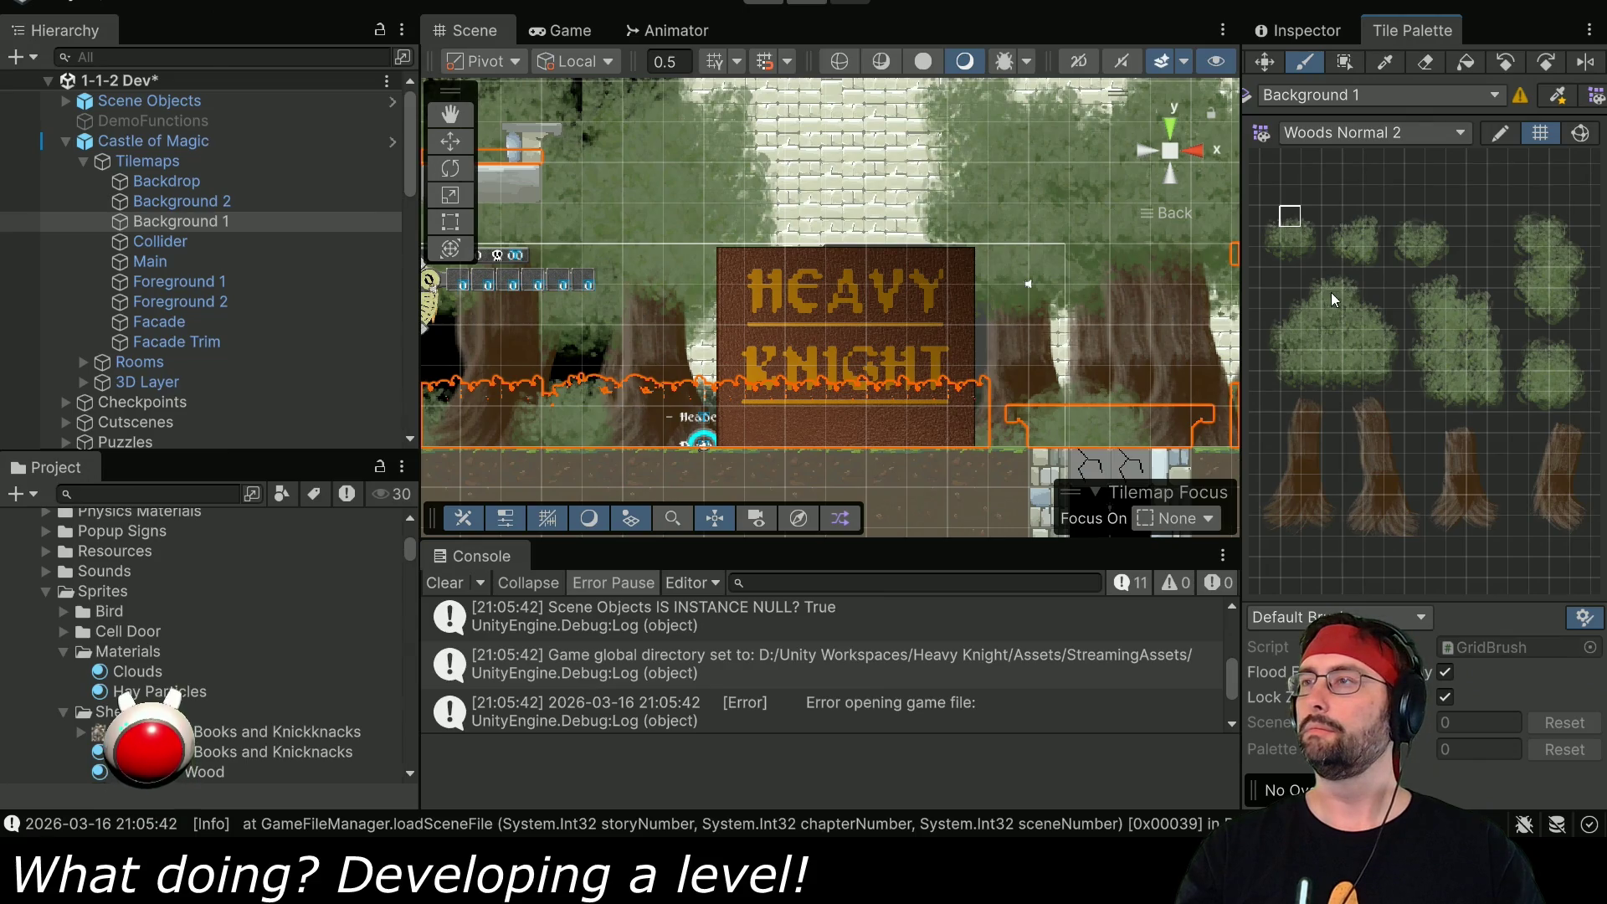
pyautogui.click(1443, 285)
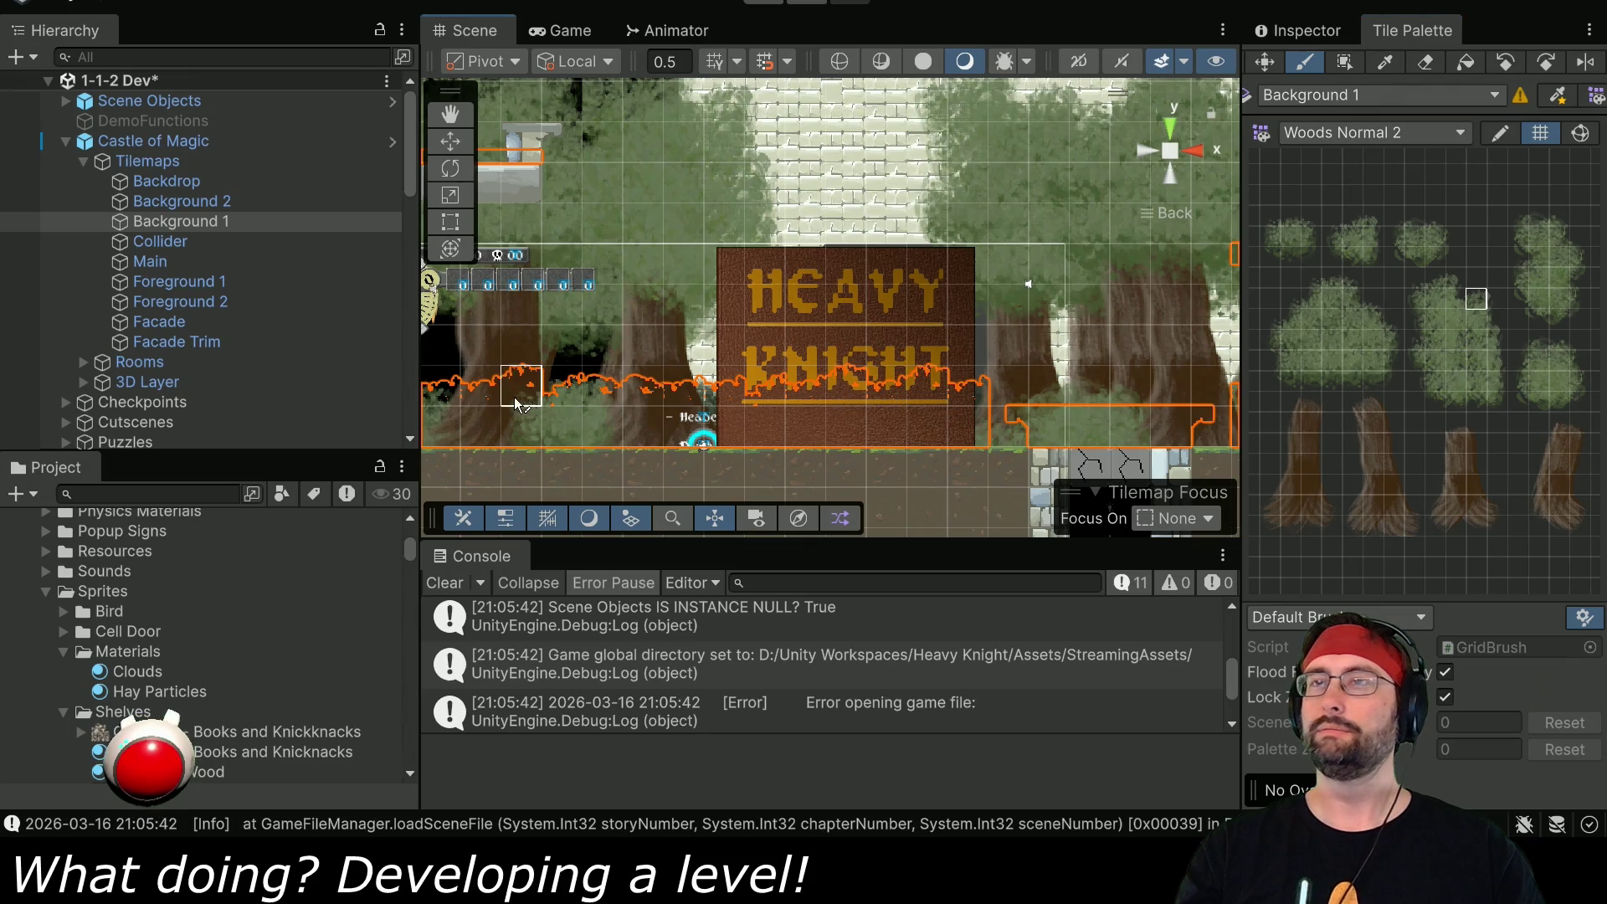
# - Try more tree tiles right of the sign, then pan back to the sign and play
pyautogui.moveTo(1088, 385); pyautogui.dragTo(529, 404)
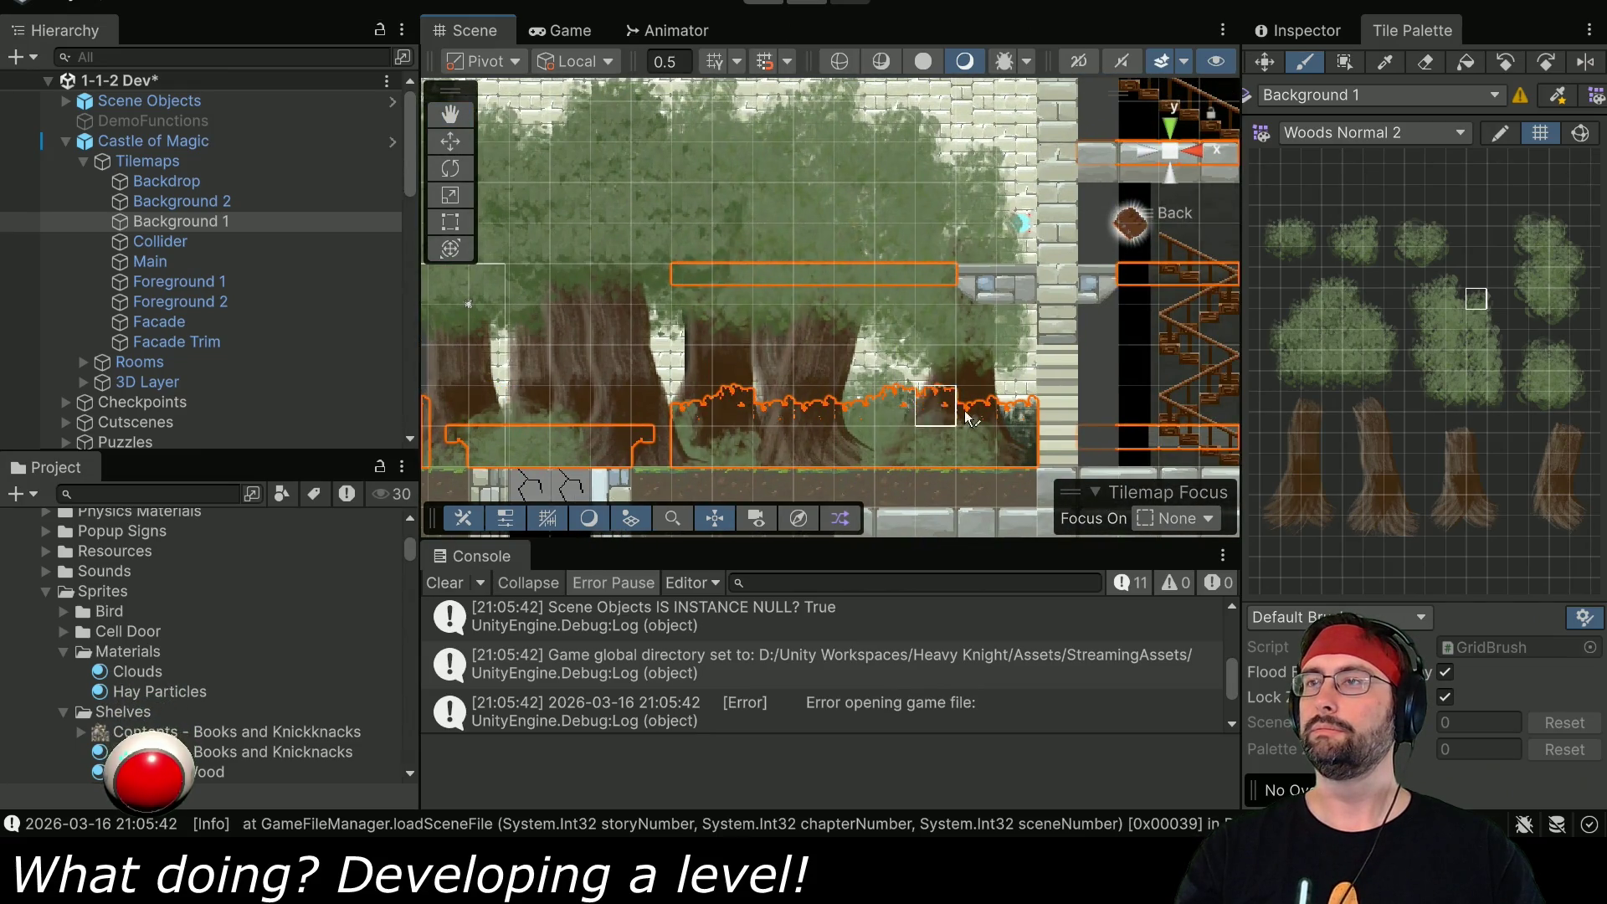
pyautogui.click(1448, 281)
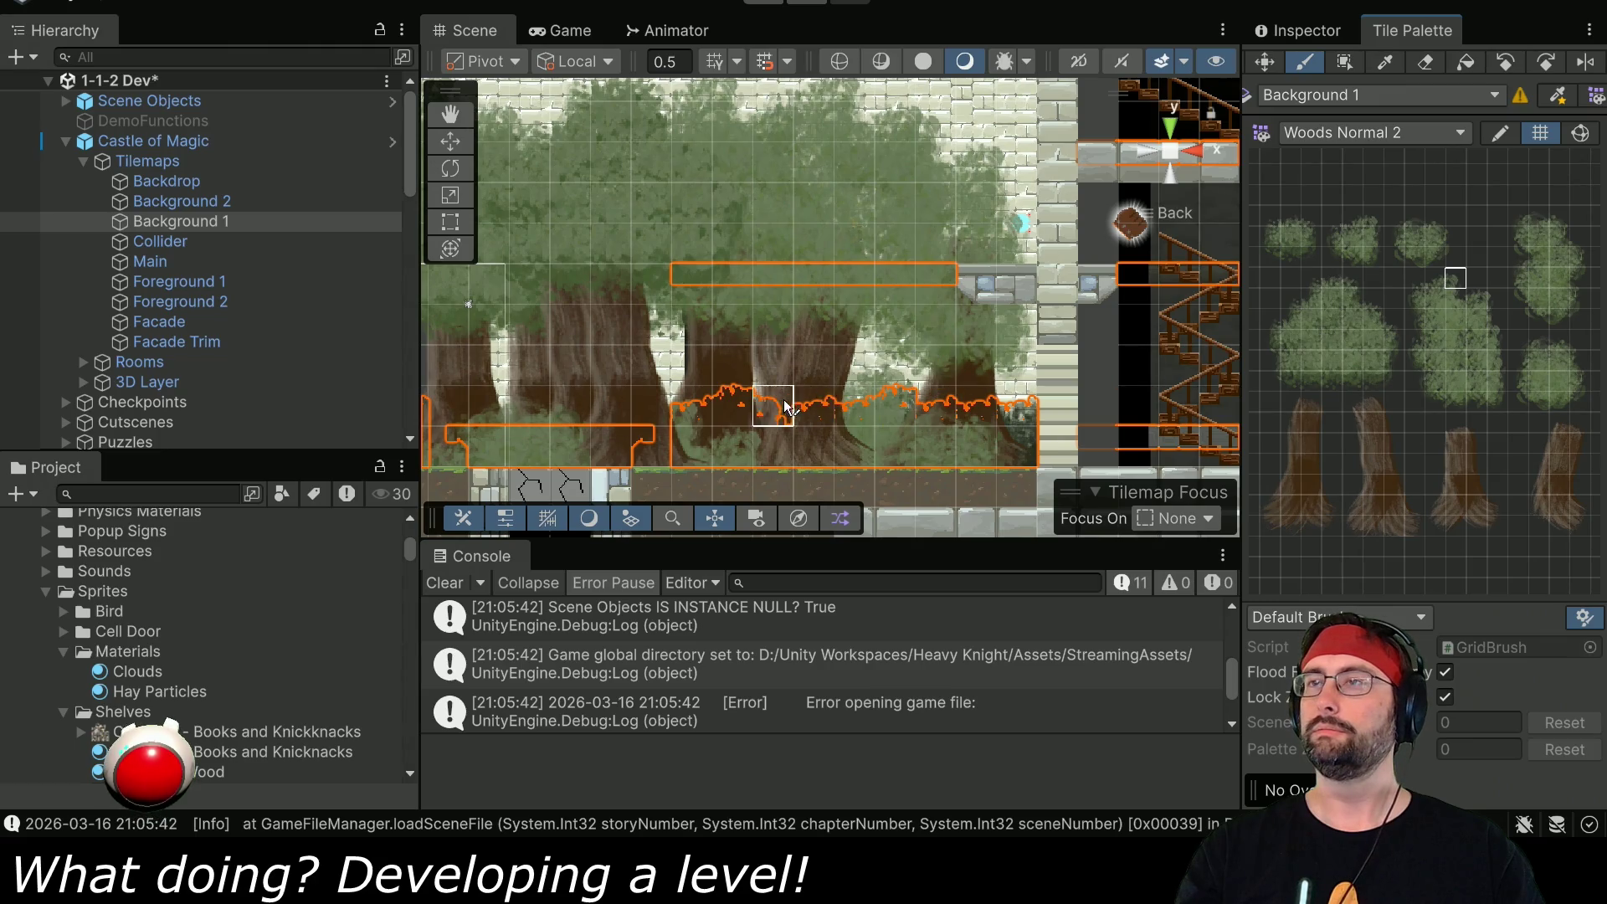
pyautogui.click(1331, 278)
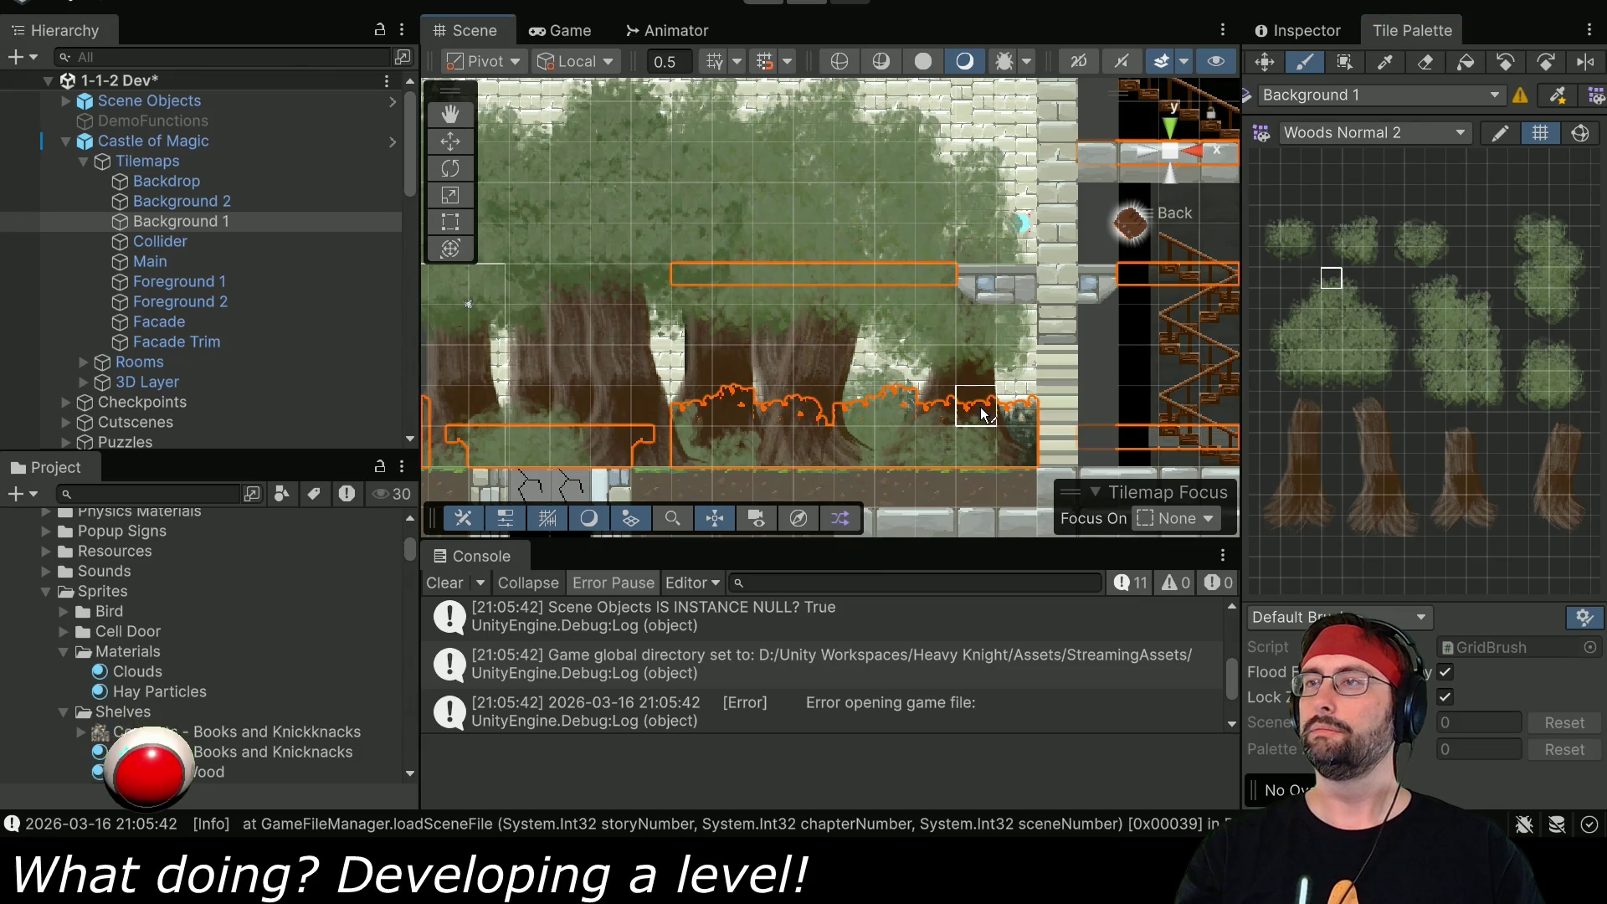
pyautogui.click(1429, 285)
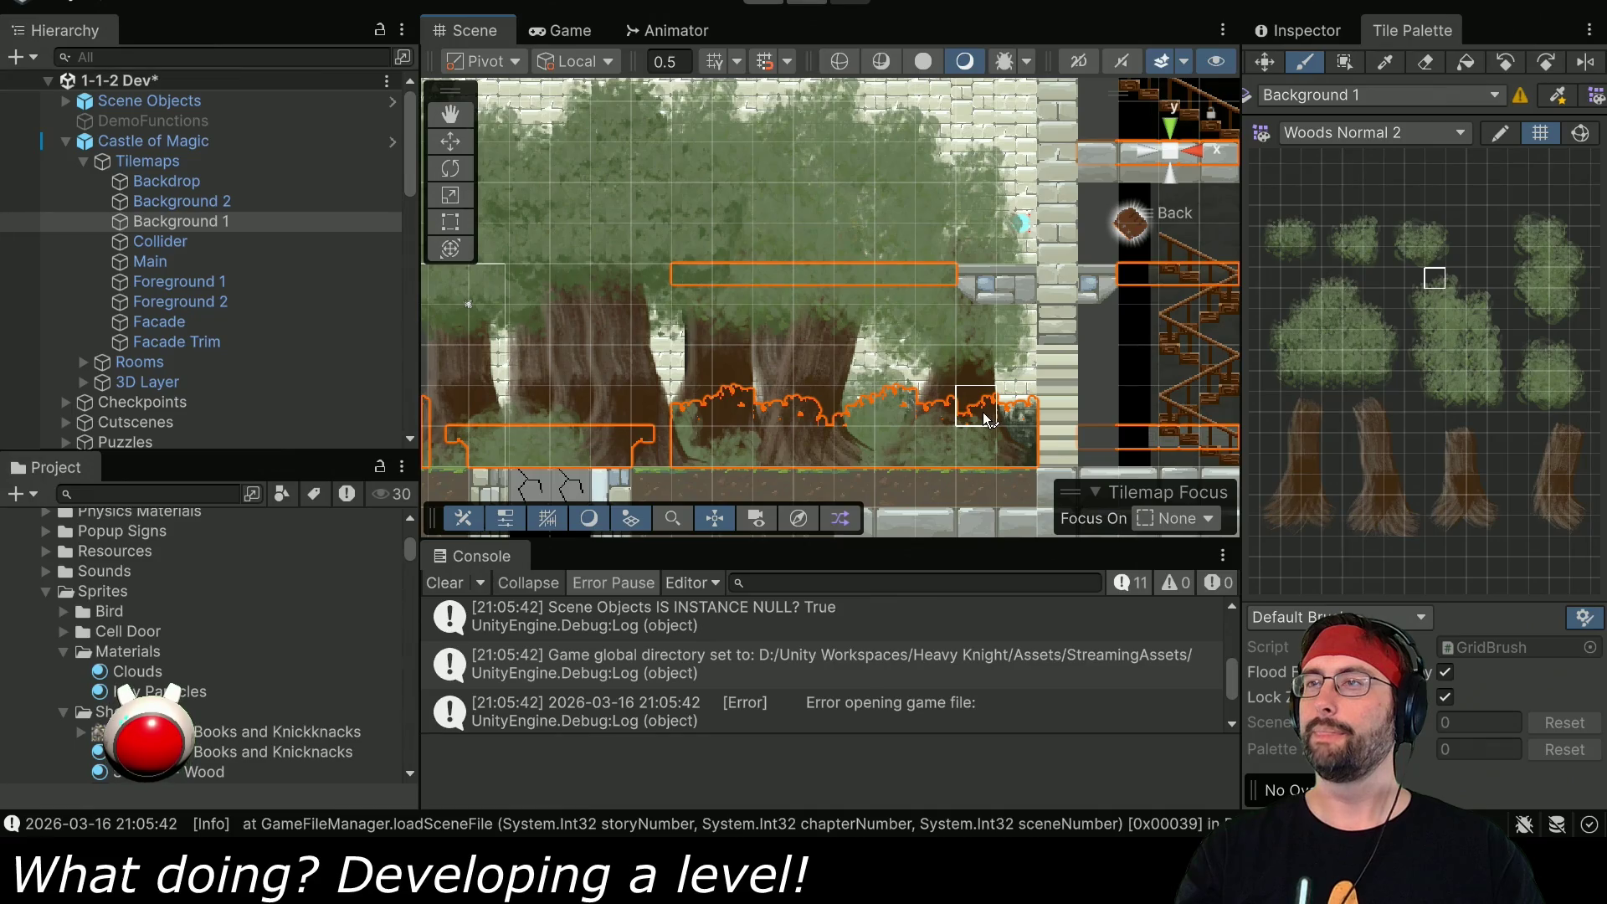
pyautogui.moveTo(566, 366); pyautogui.dragTo(1107, 356)
pyautogui.click(762, 3)
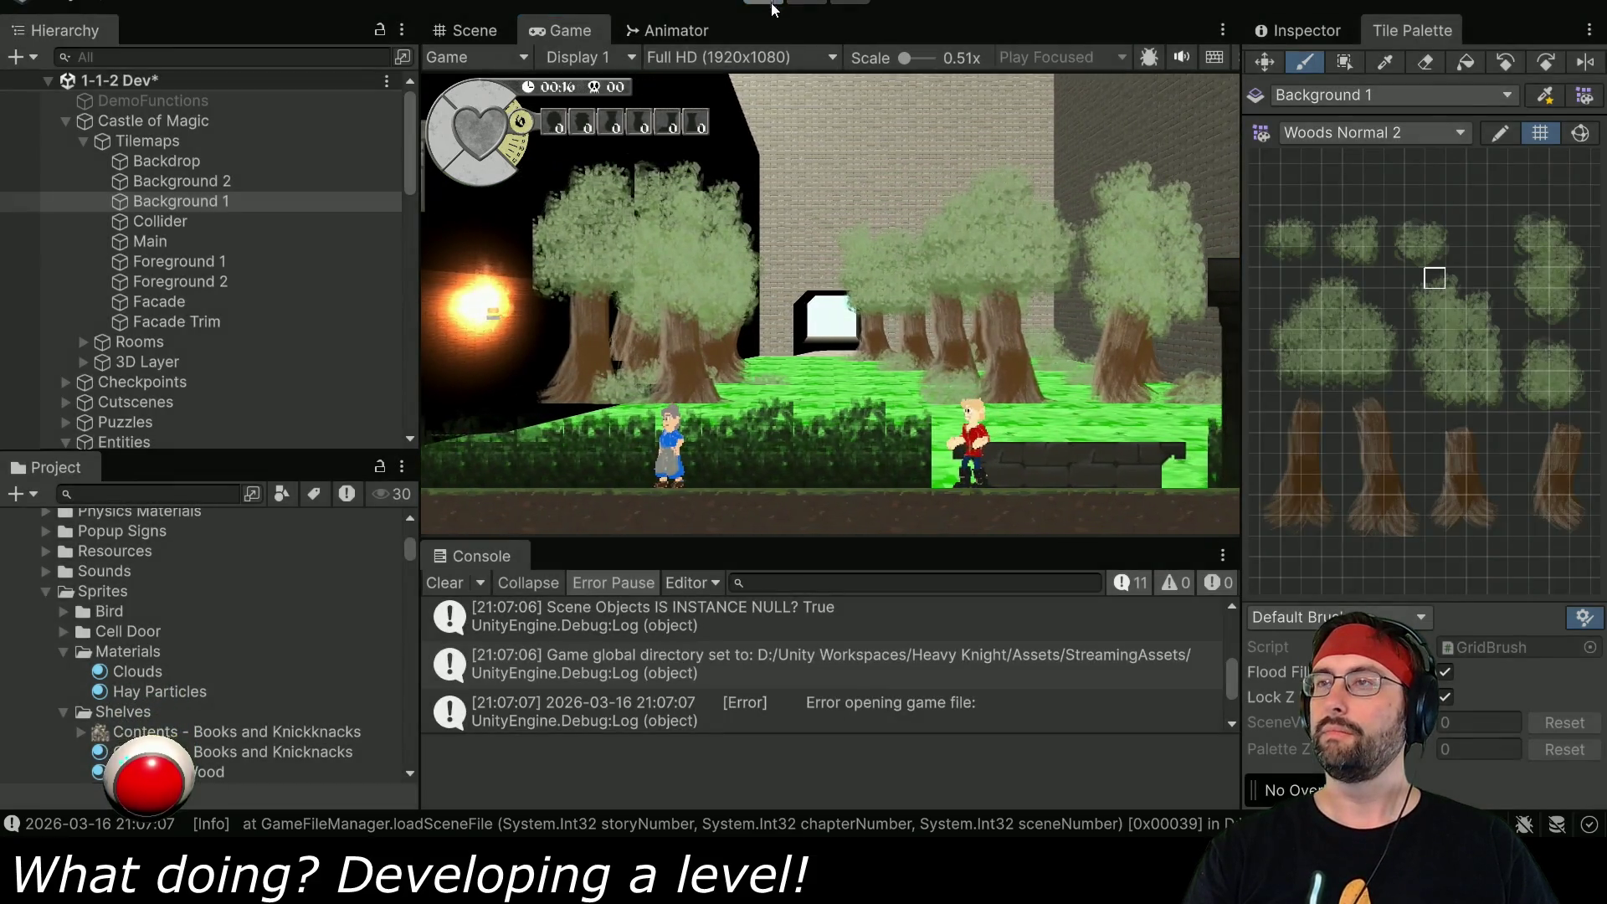
# - Stop the running level, pan right of the sign, and make Background 2 the paint target
pyautogui.click(772, 9)
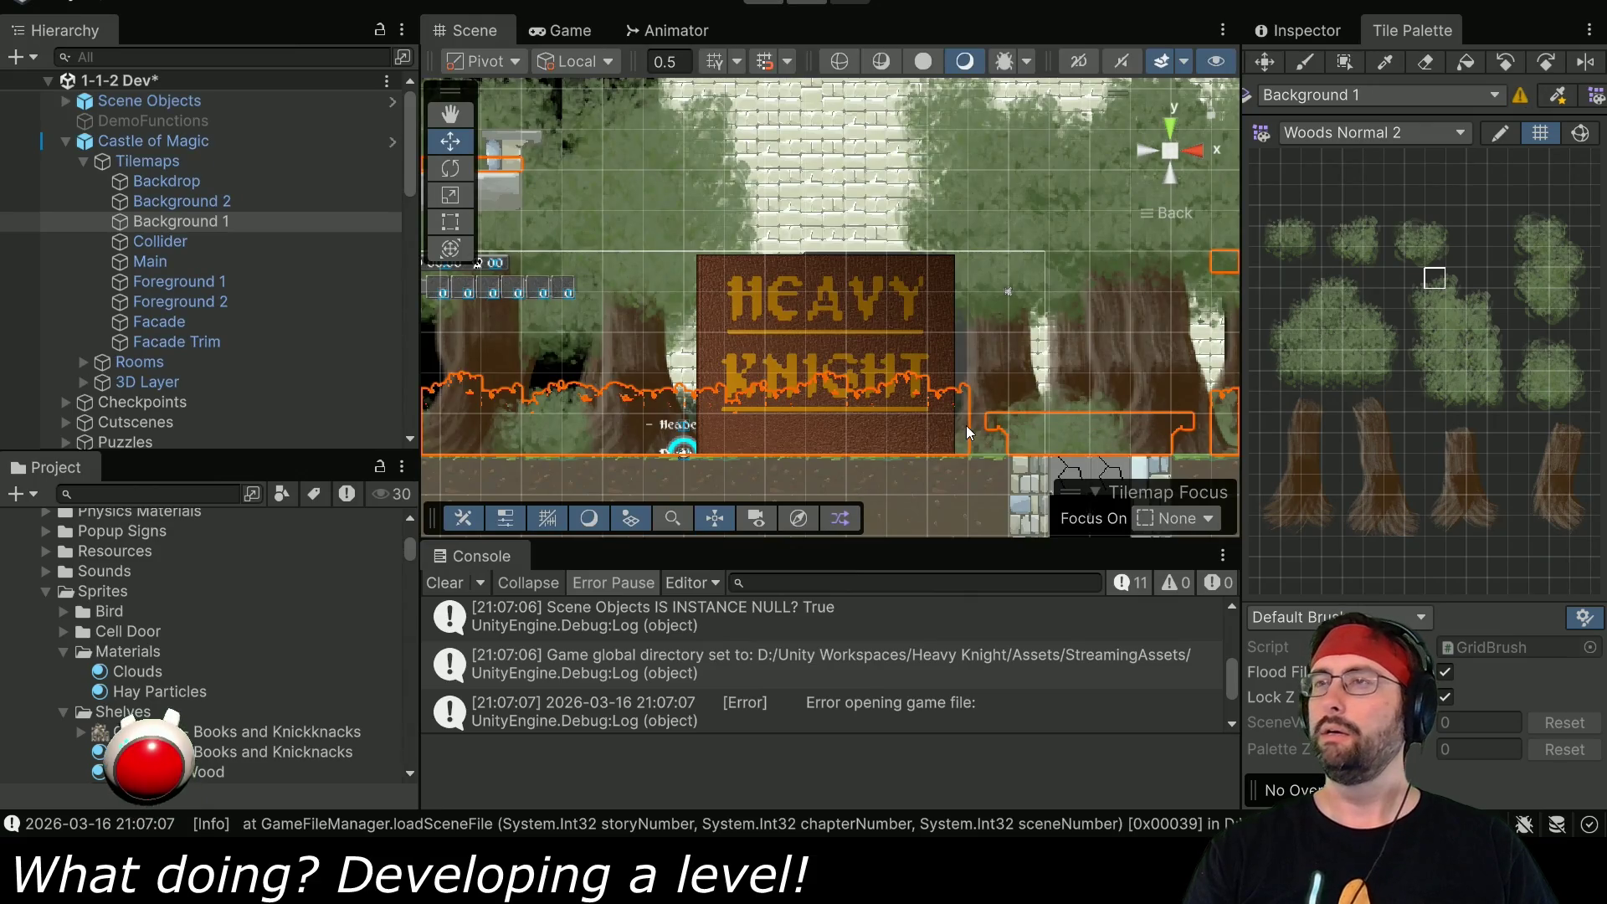
pyautogui.moveTo(1027, 416); pyautogui.dragTo(680, 398)
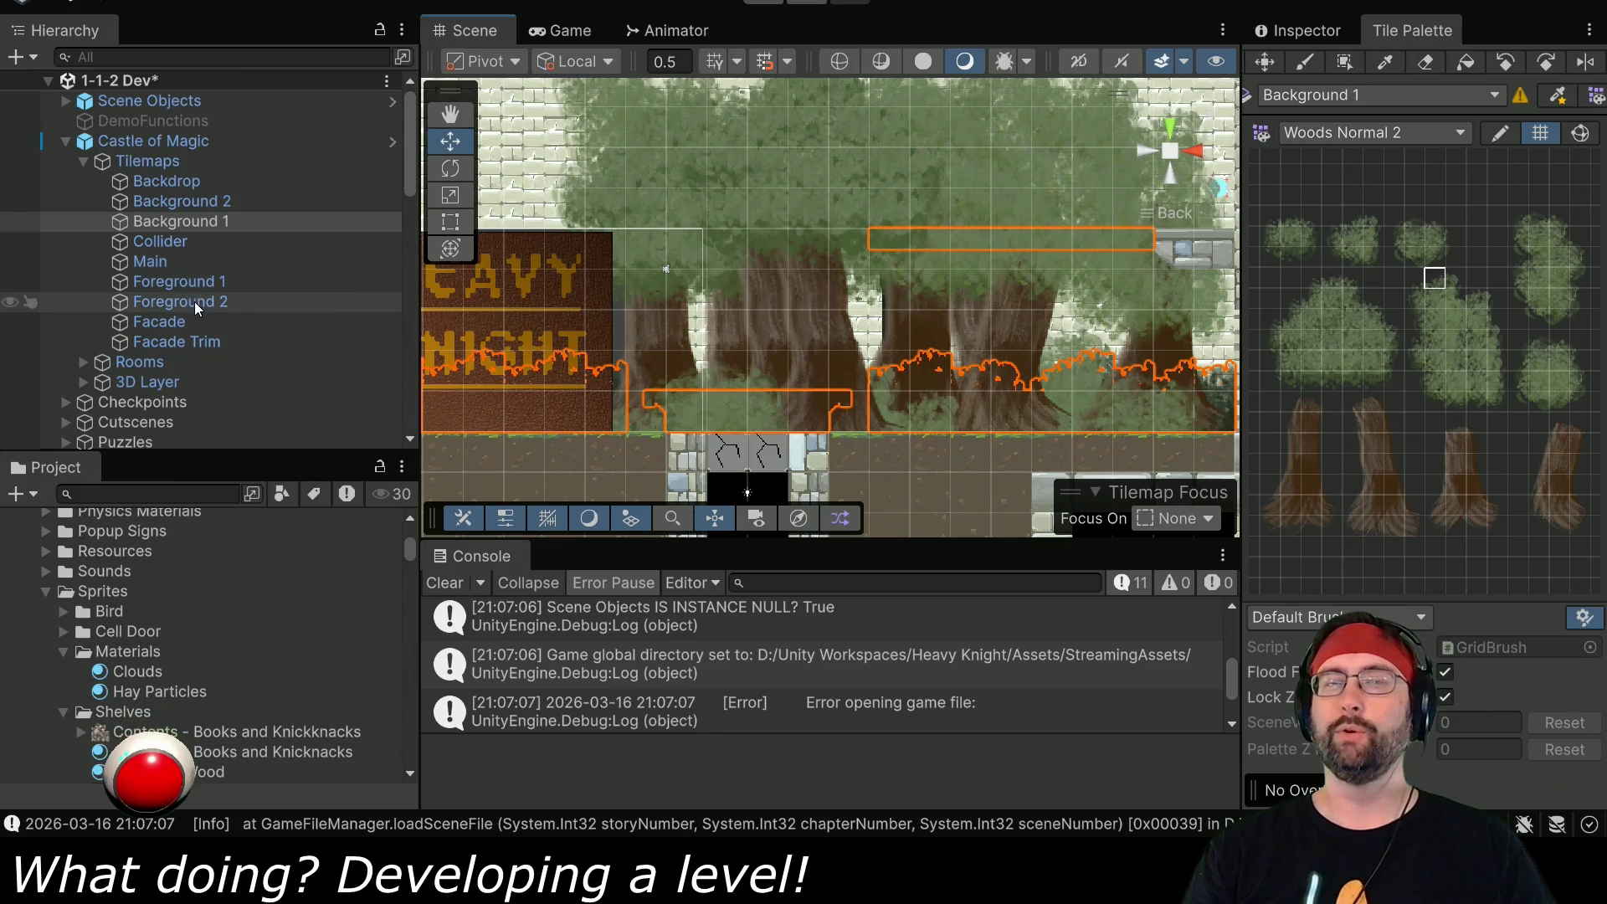
pyautogui.click(209, 206)
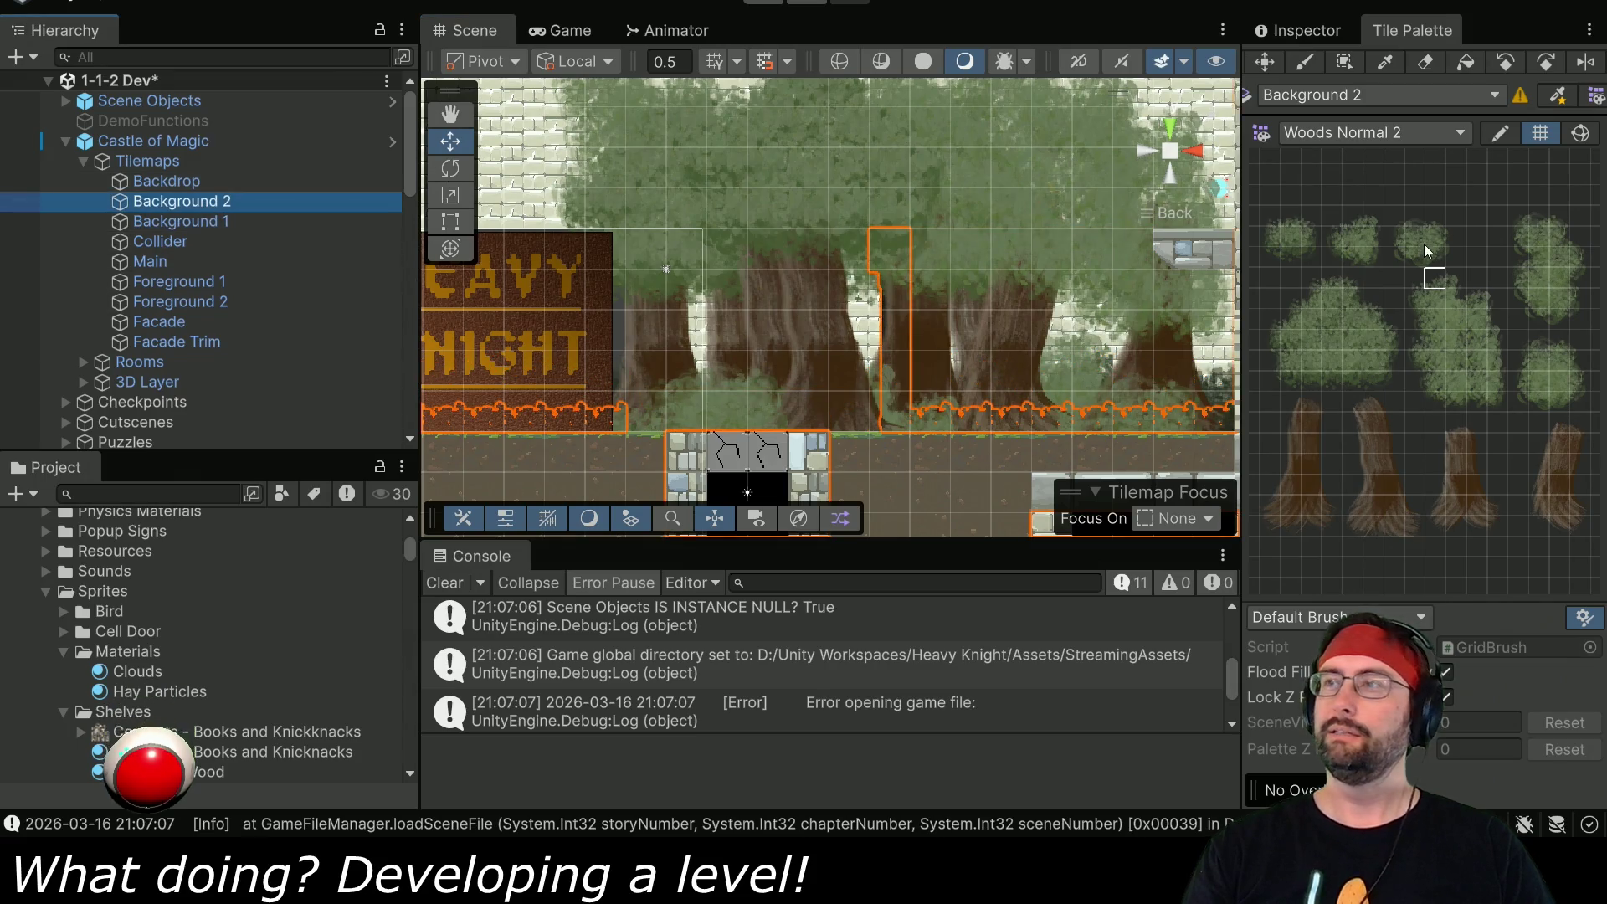
pyautogui.click(214, 221)
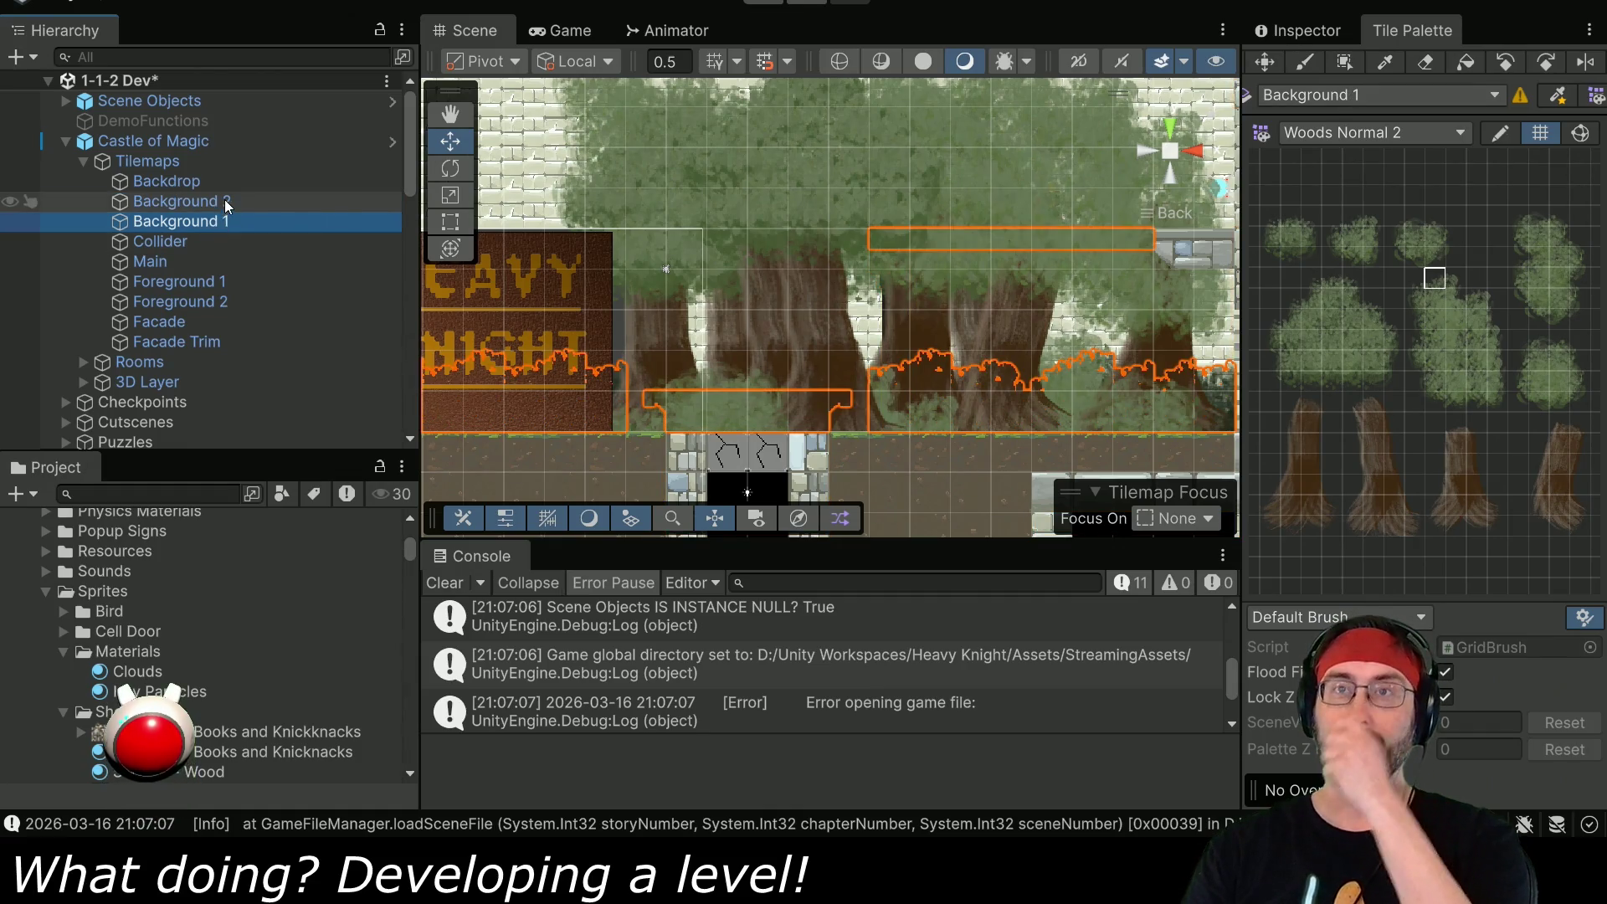
pyautogui.click(225, 201)
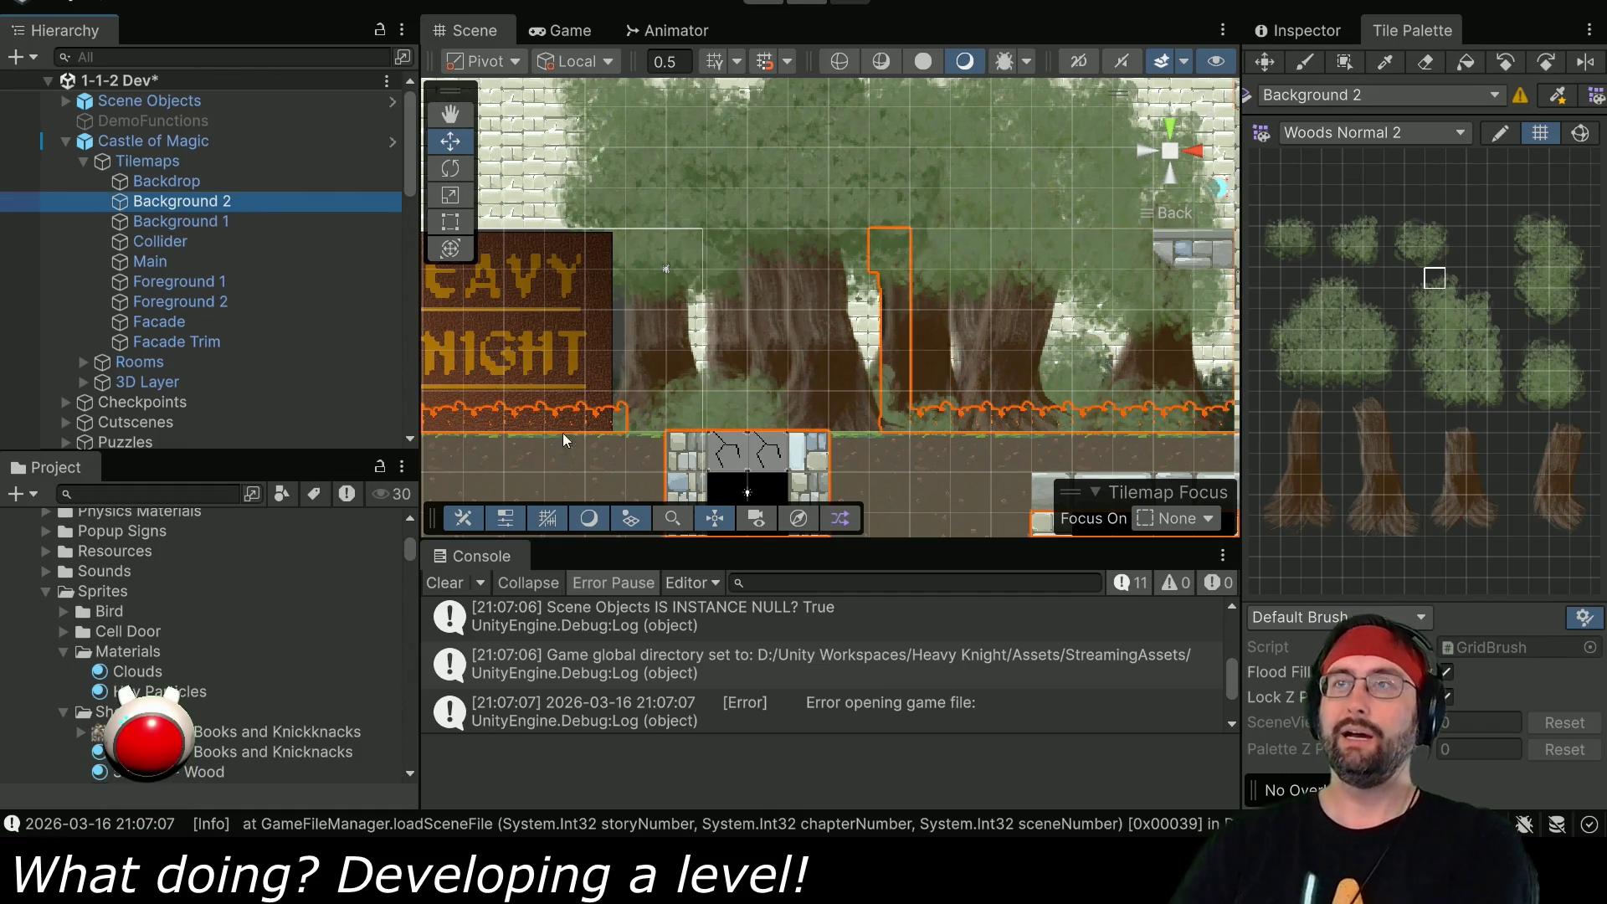
# - Switch the Tile Palette to the Castle tile set and target Background 1
pyautogui.click(1366, 131)
pyautogui.click(1368, 223)
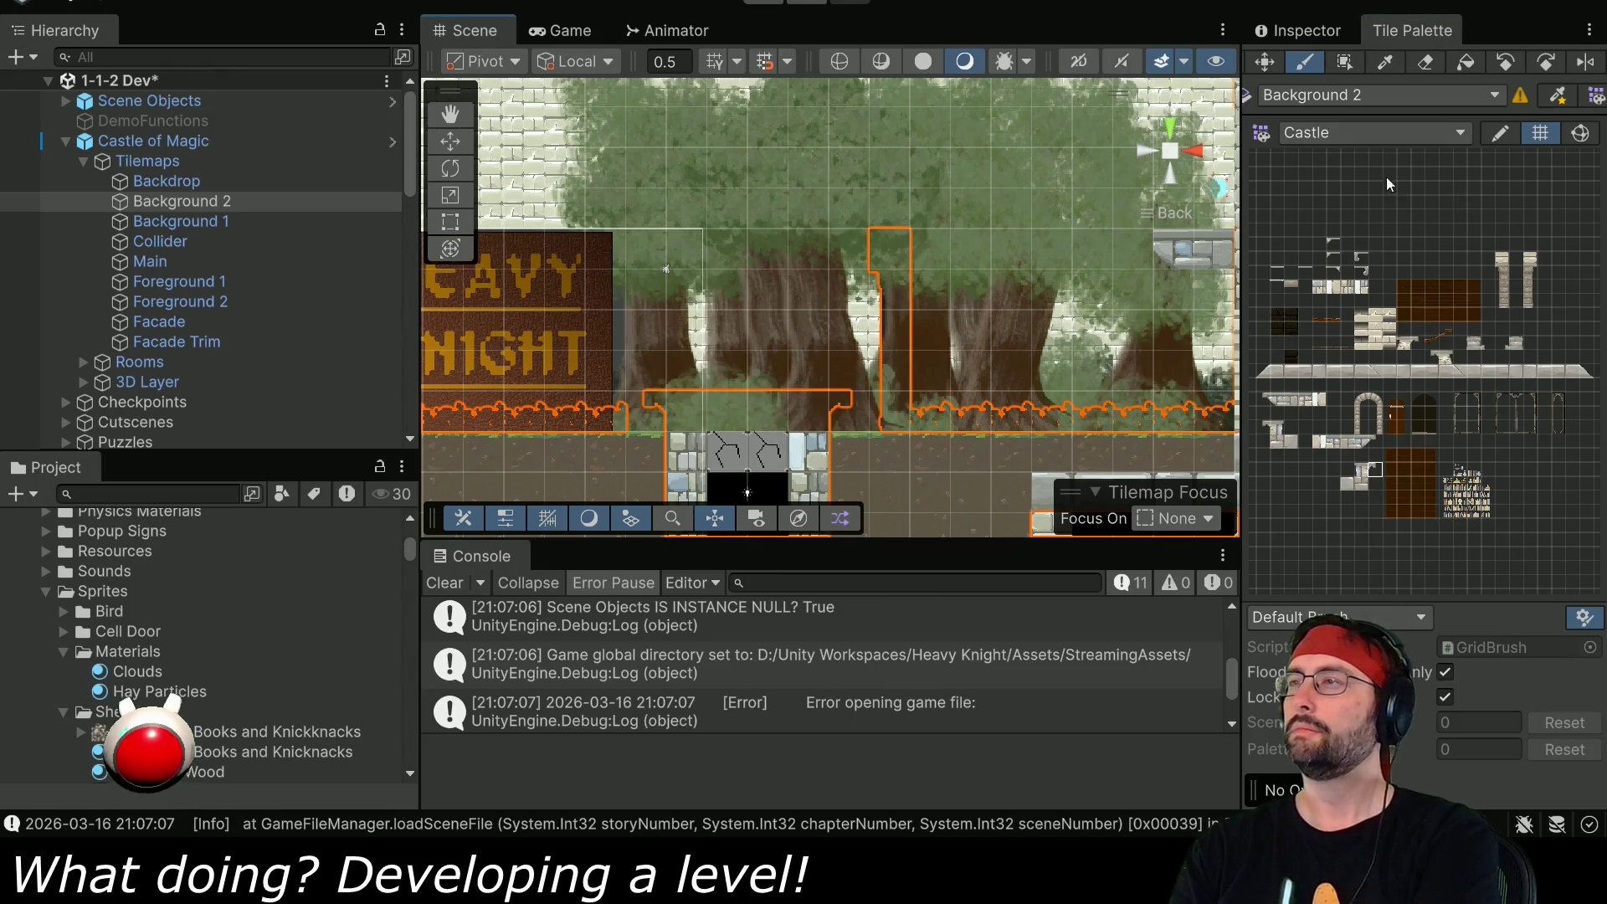
pyautogui.click(251, 221)
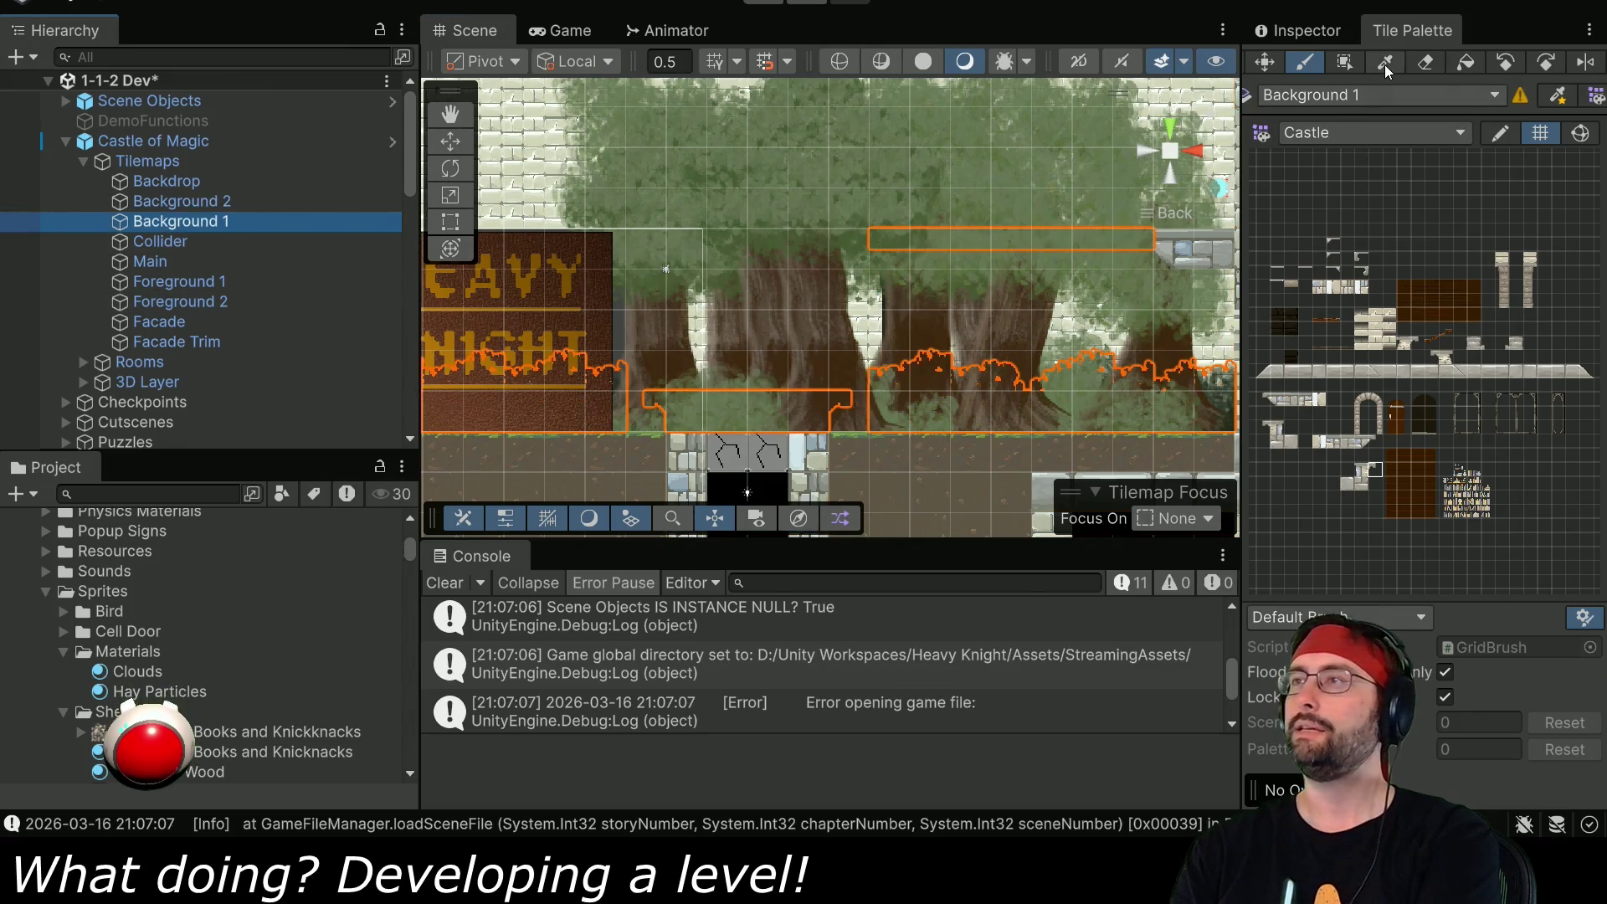
# - Switch the Tile Palette back to the Woods Normal 2 tile set
pyautogui.click(1324, 97)
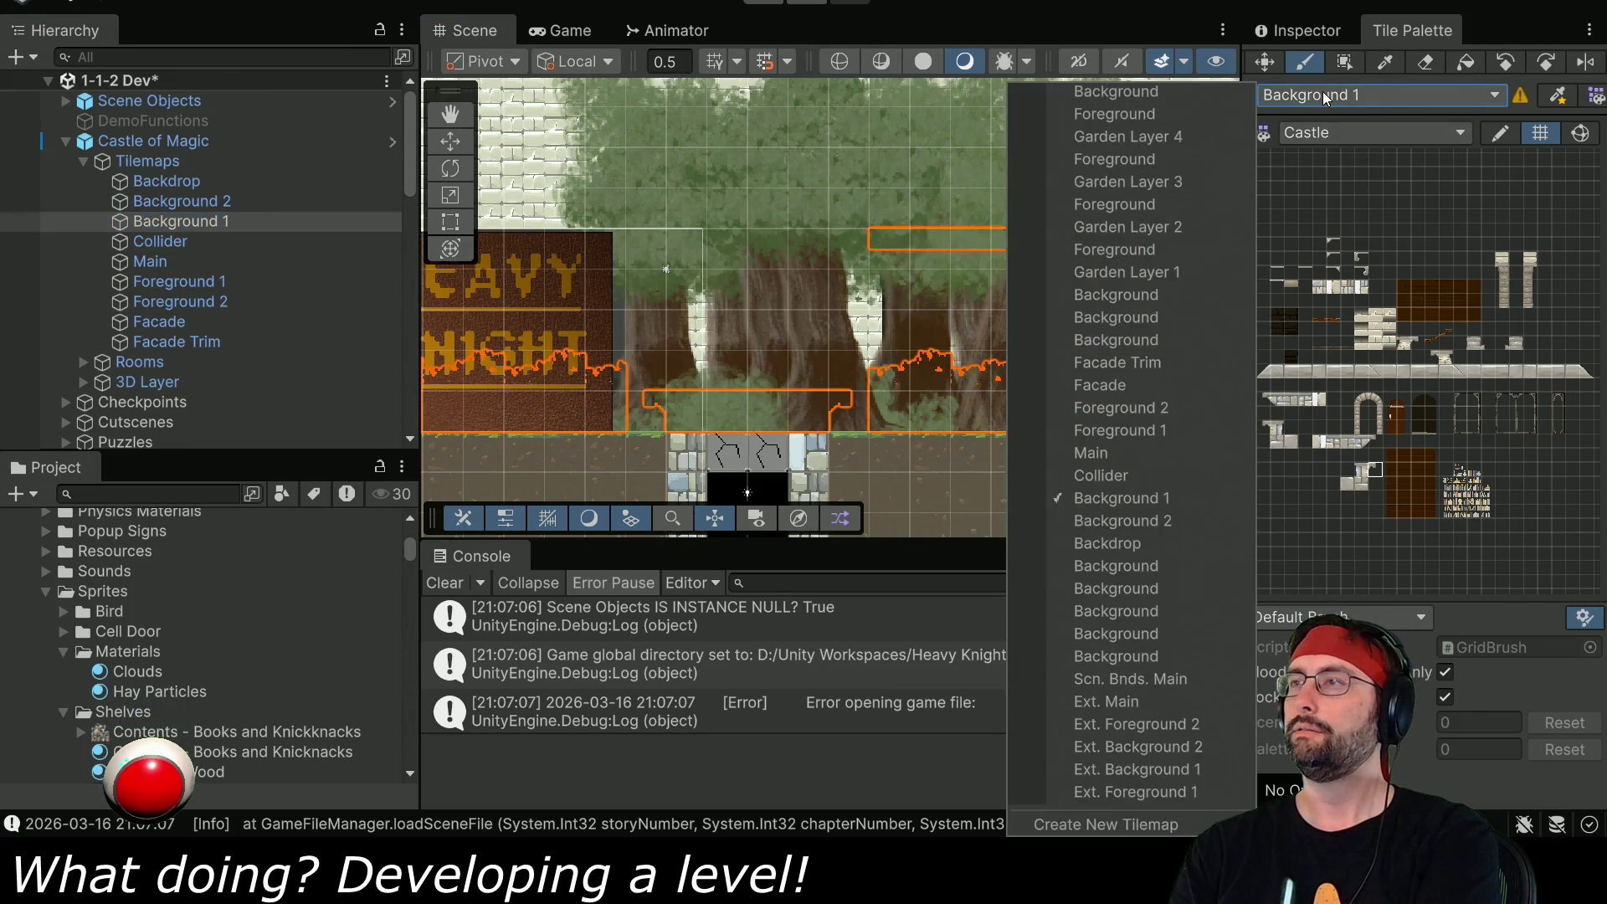
pyautogui.click(1328, 93)
pyautogui.click(1343, 134)
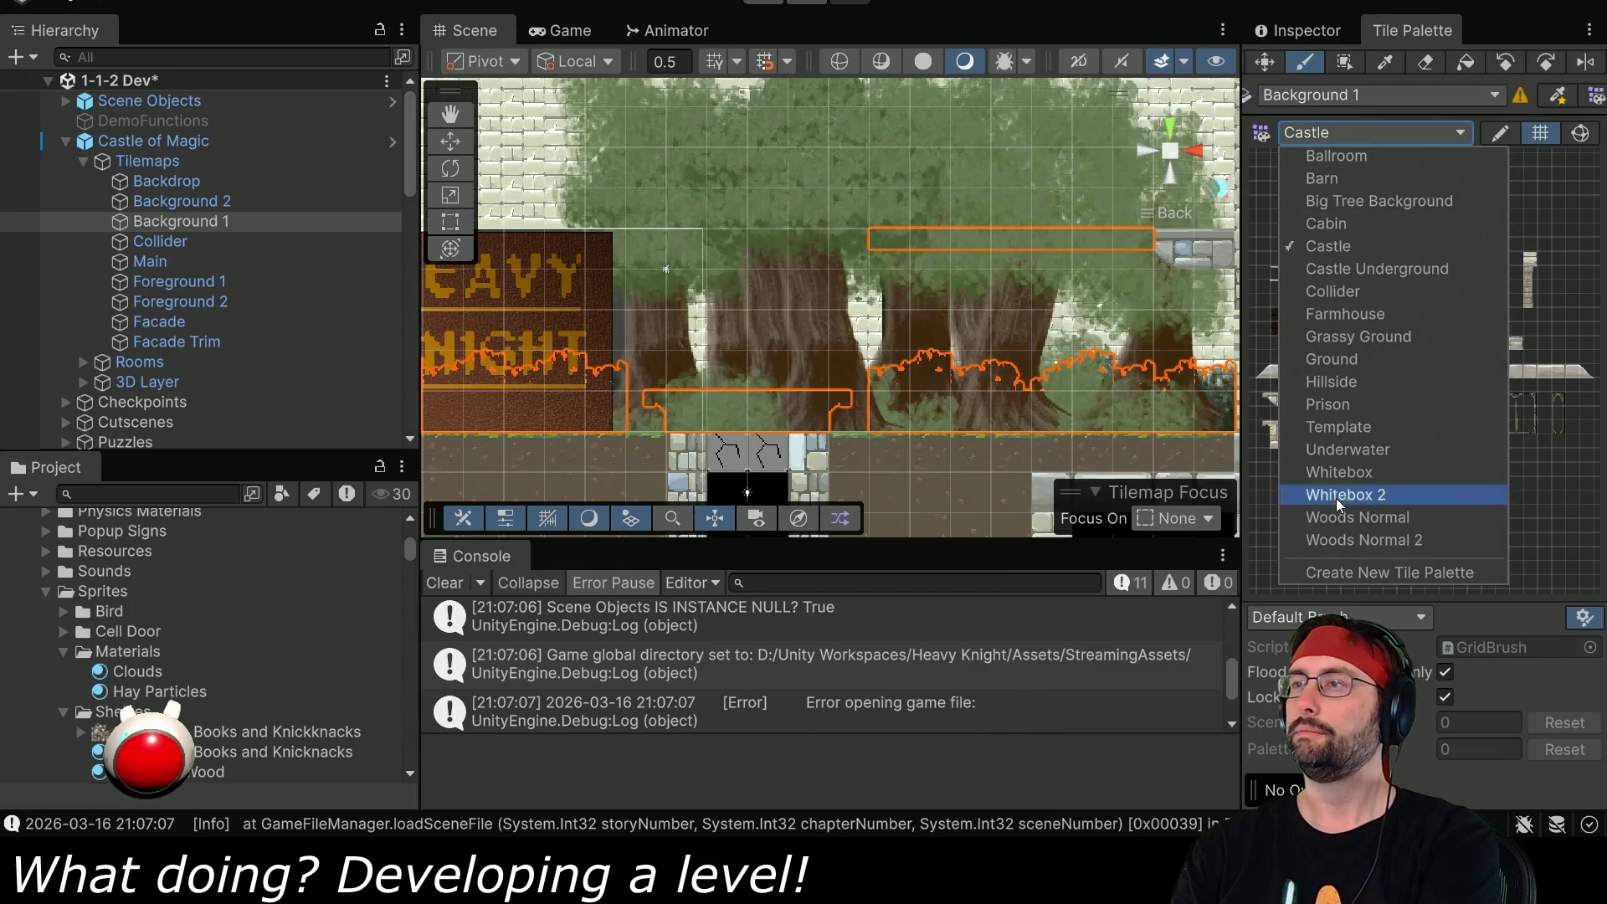
pyautogui.click(1339, 537)
# - Target Background 2, pick a Woods tree tile, and start the level again
pyautogui.click(172, 208)
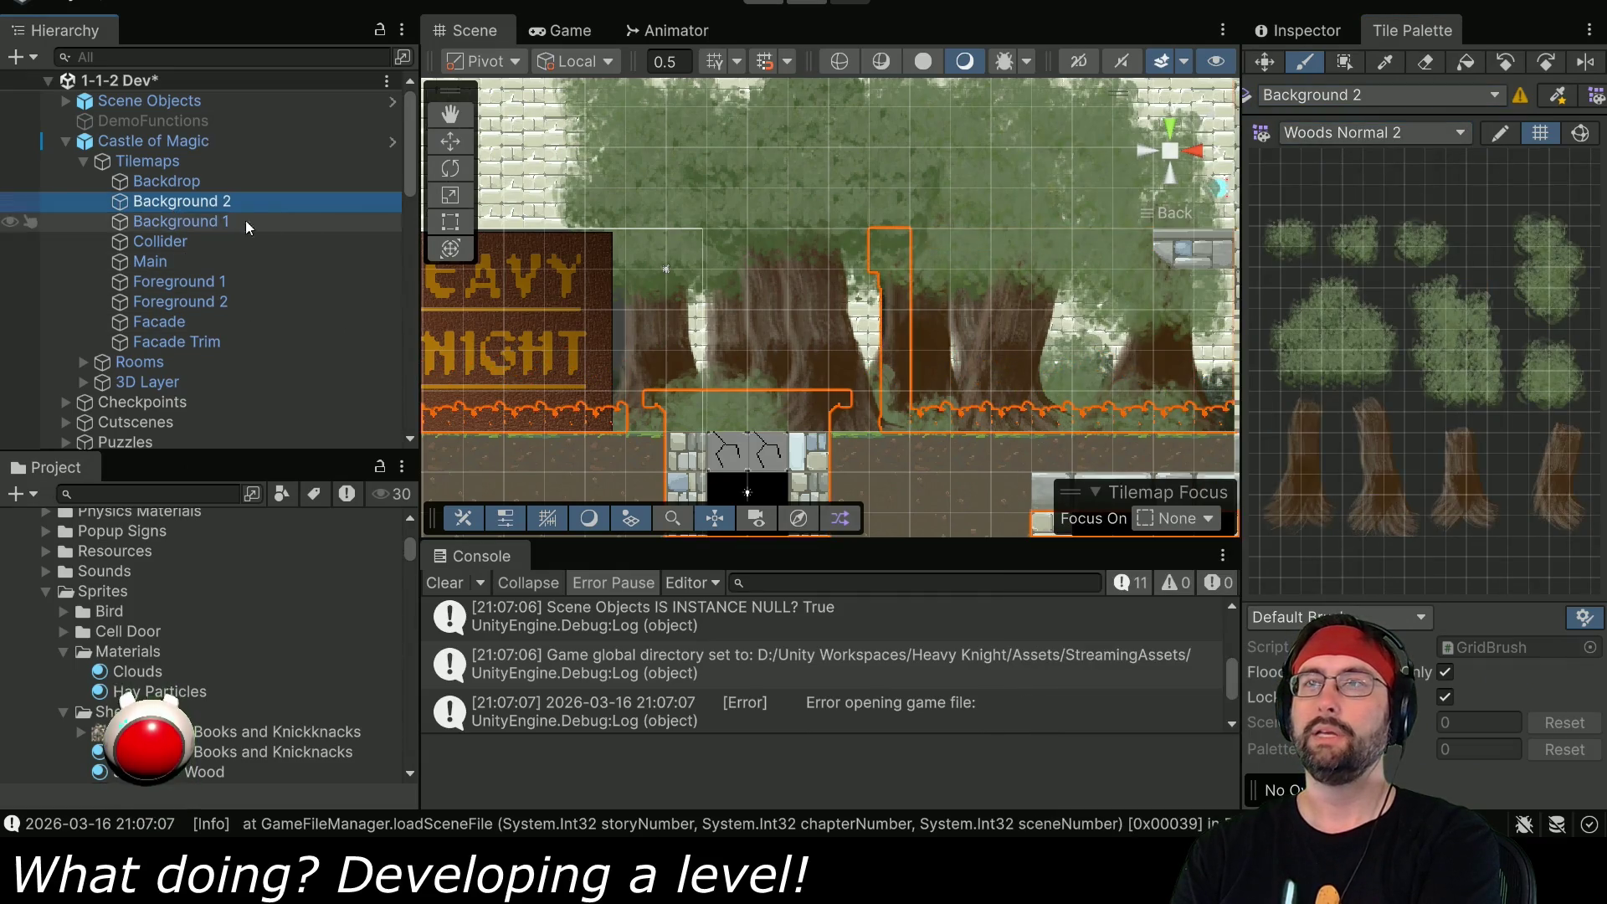
pyautogui.click(176, 220)
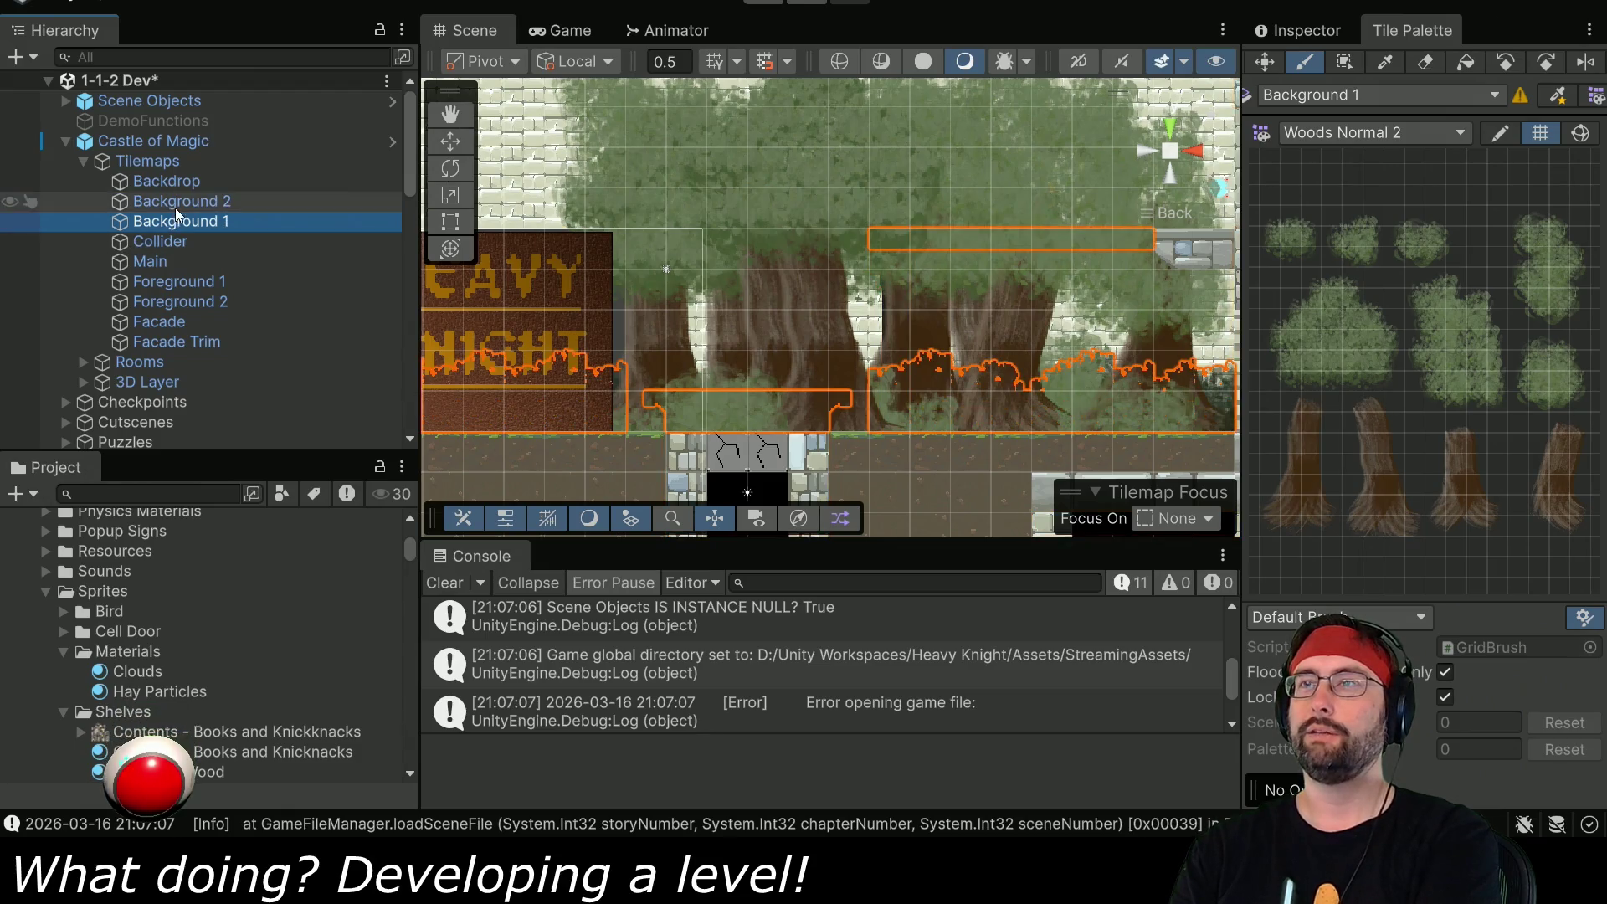
pyautogui.click(188, 197)
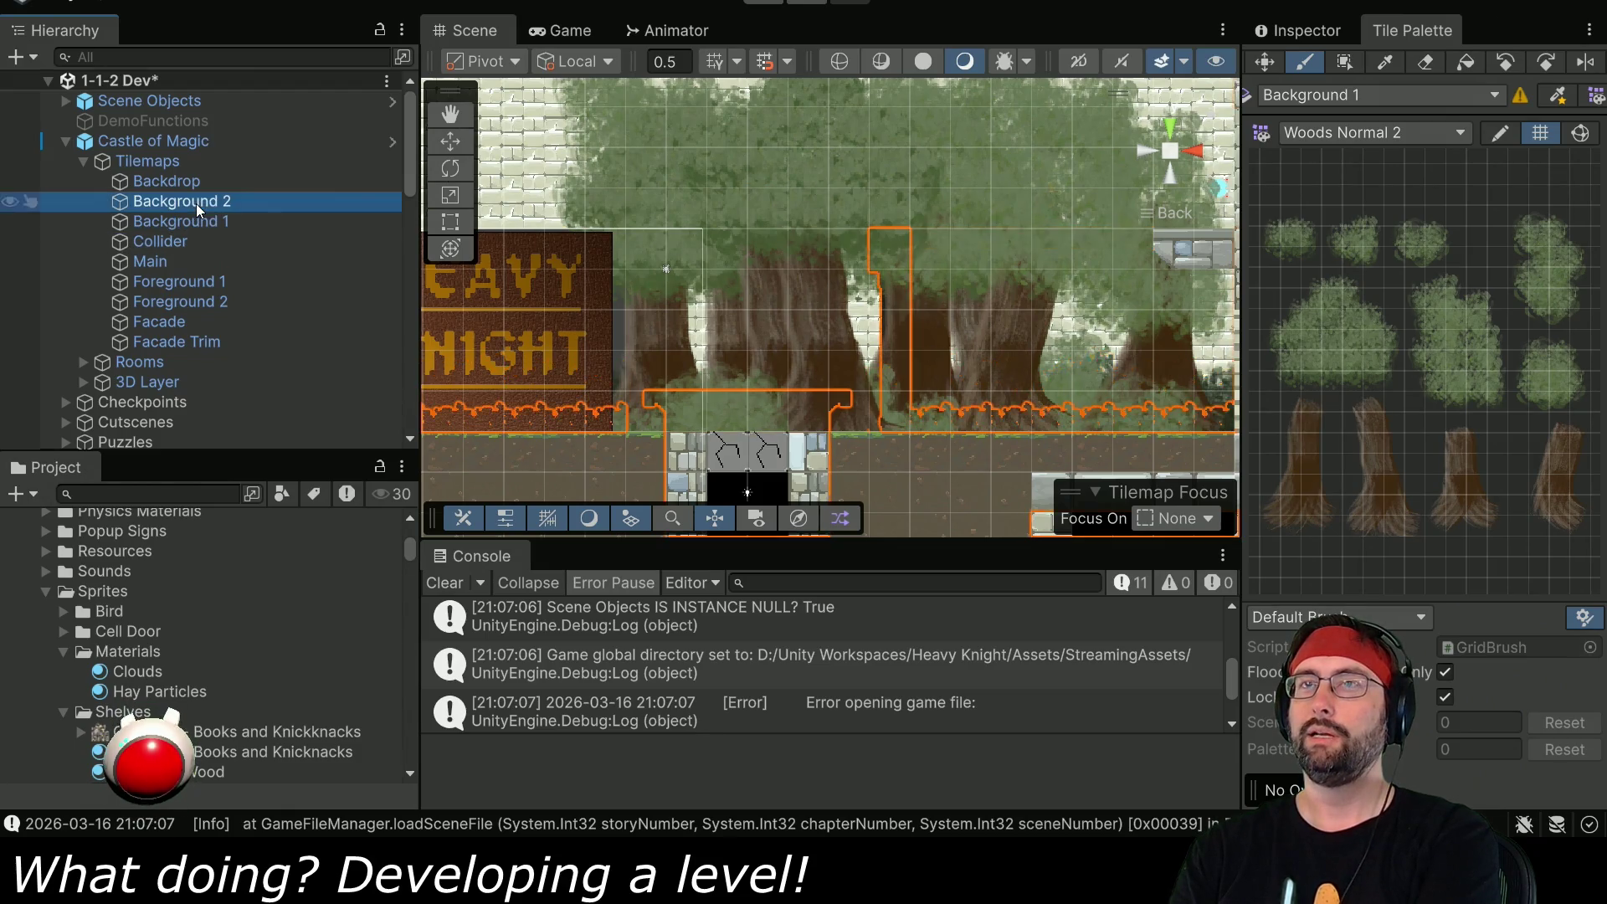
pyautogui.click(1332, 295)
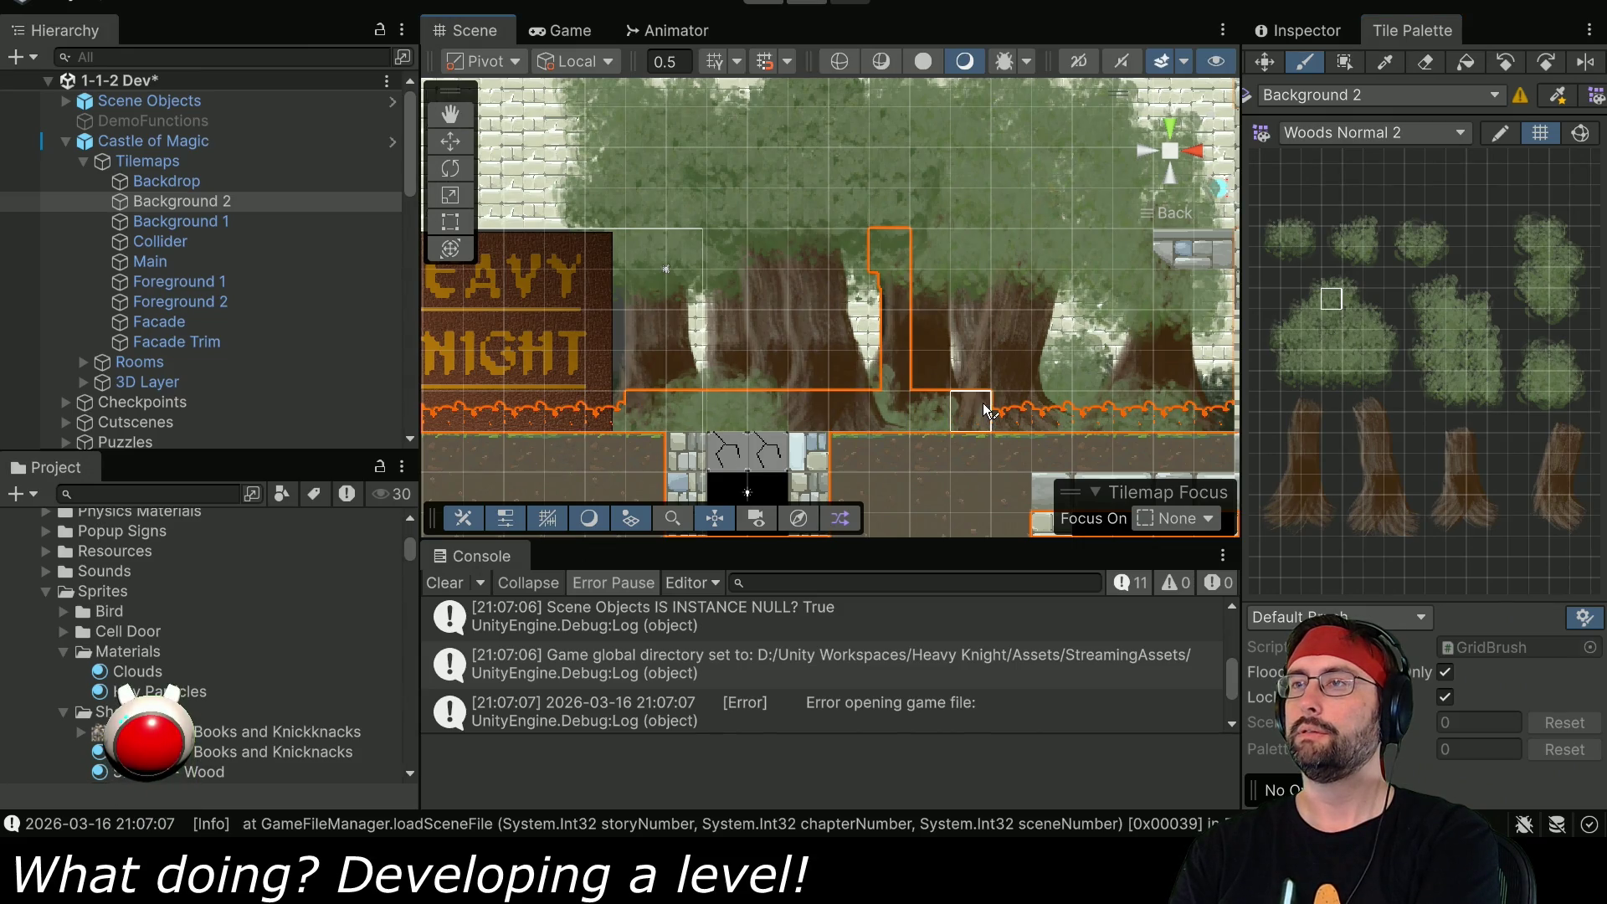
pyautogui.click(765, 2)
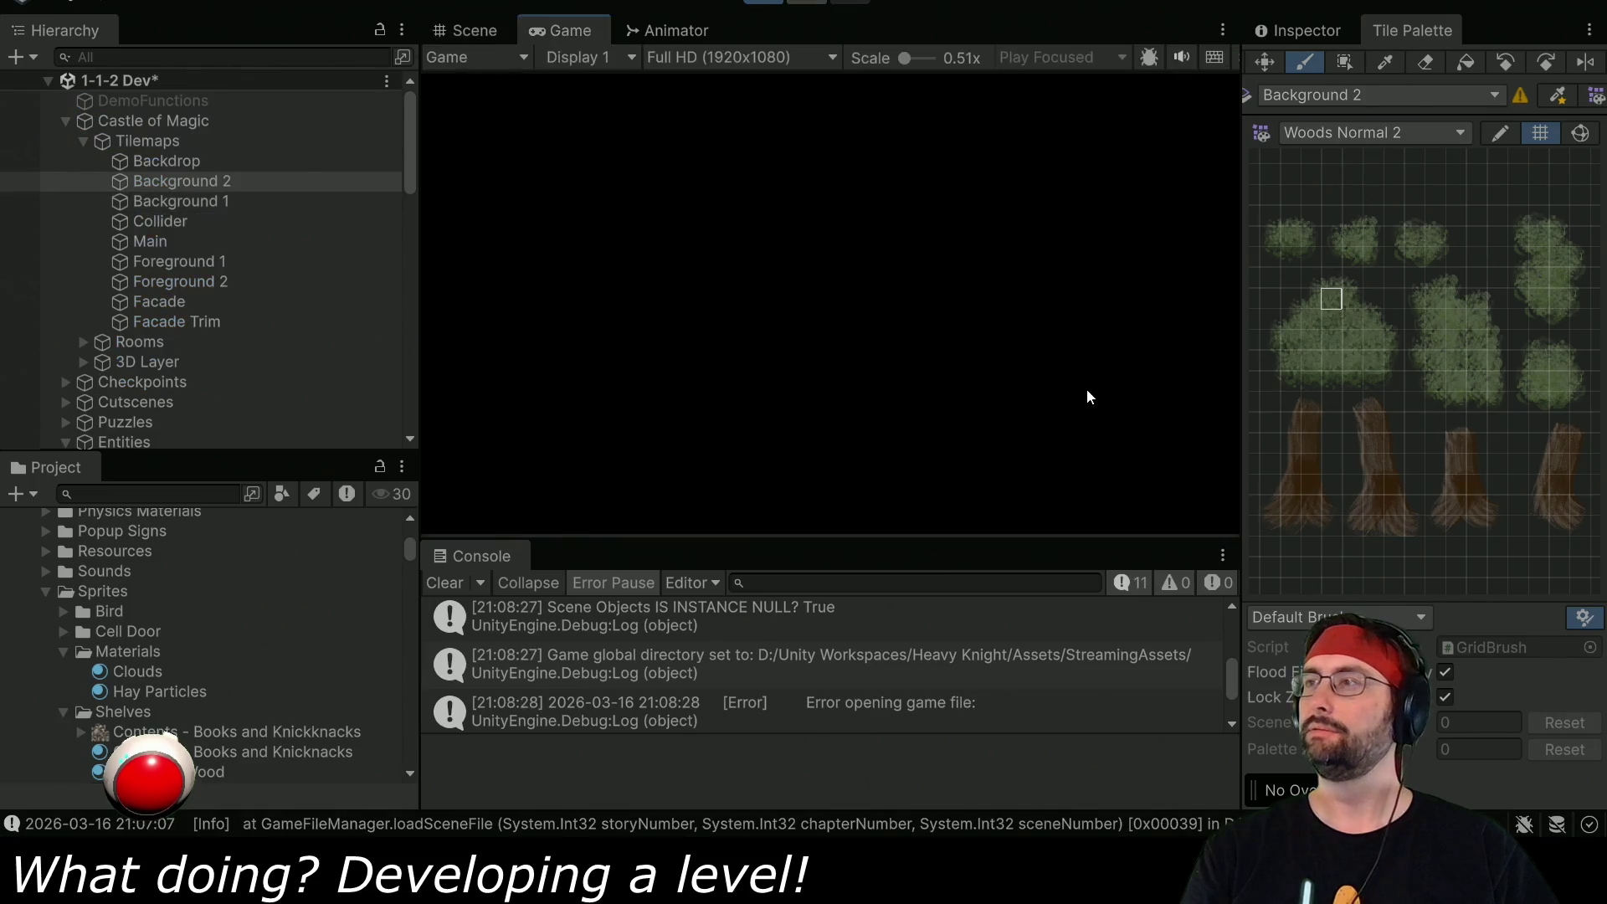
# - Widen and heighten the Game view by shrinking the Hierarchy and Console, then exit Play mode
pyautogui.moveTo(425, 335); pyautogui.dragTo(254, 335)
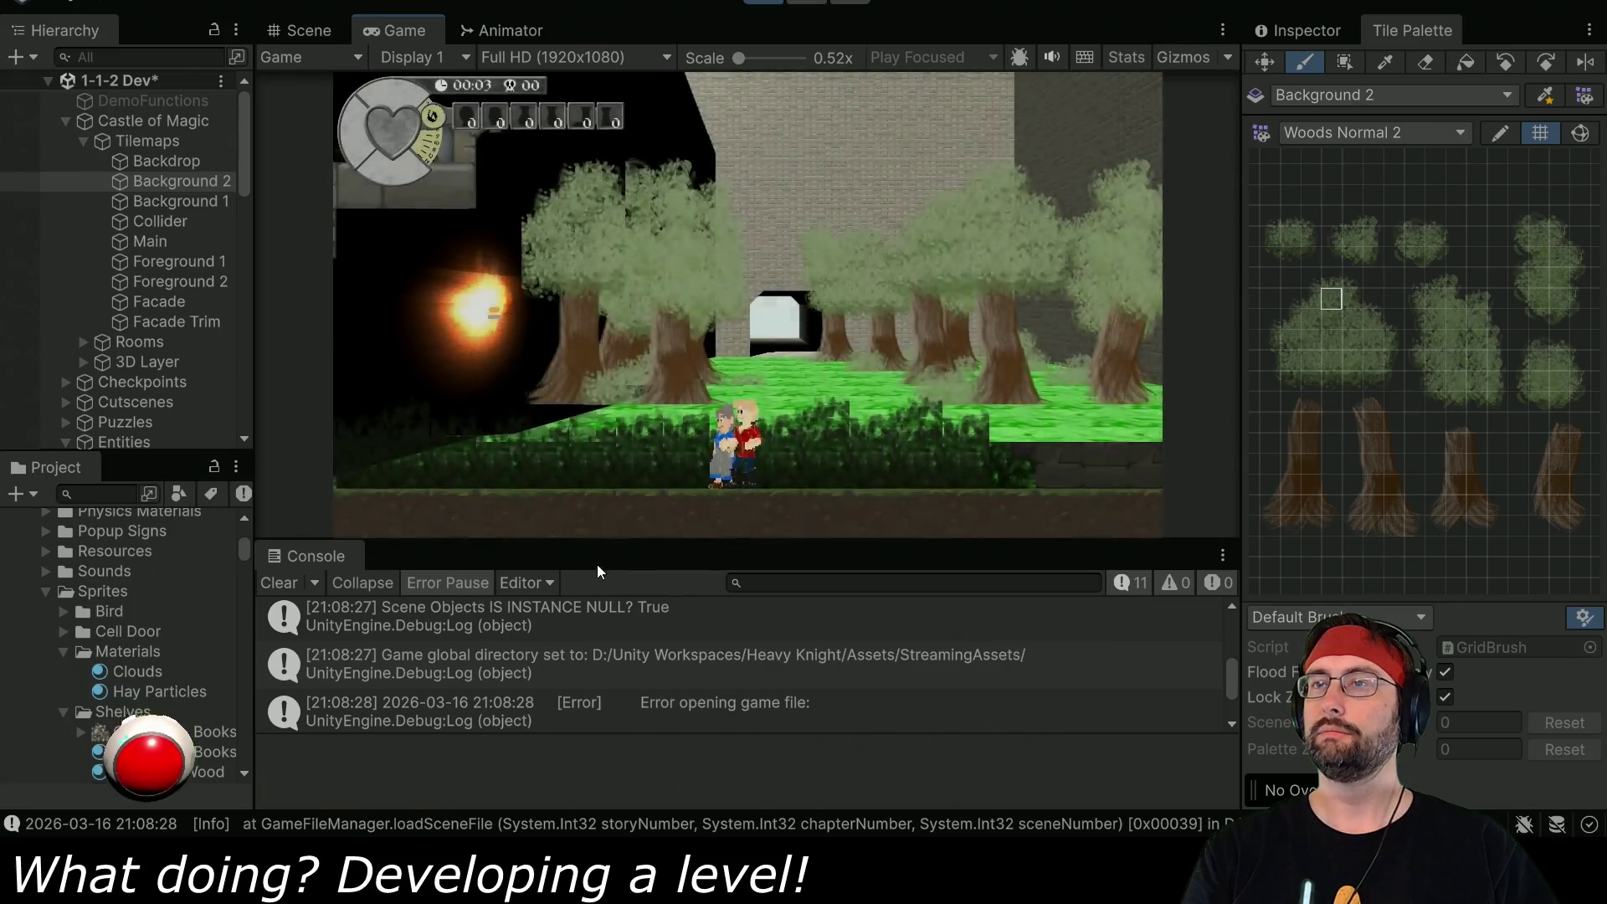
pyautogui.moveTo(605, 536); pyautogui.dragTo(610, 647)
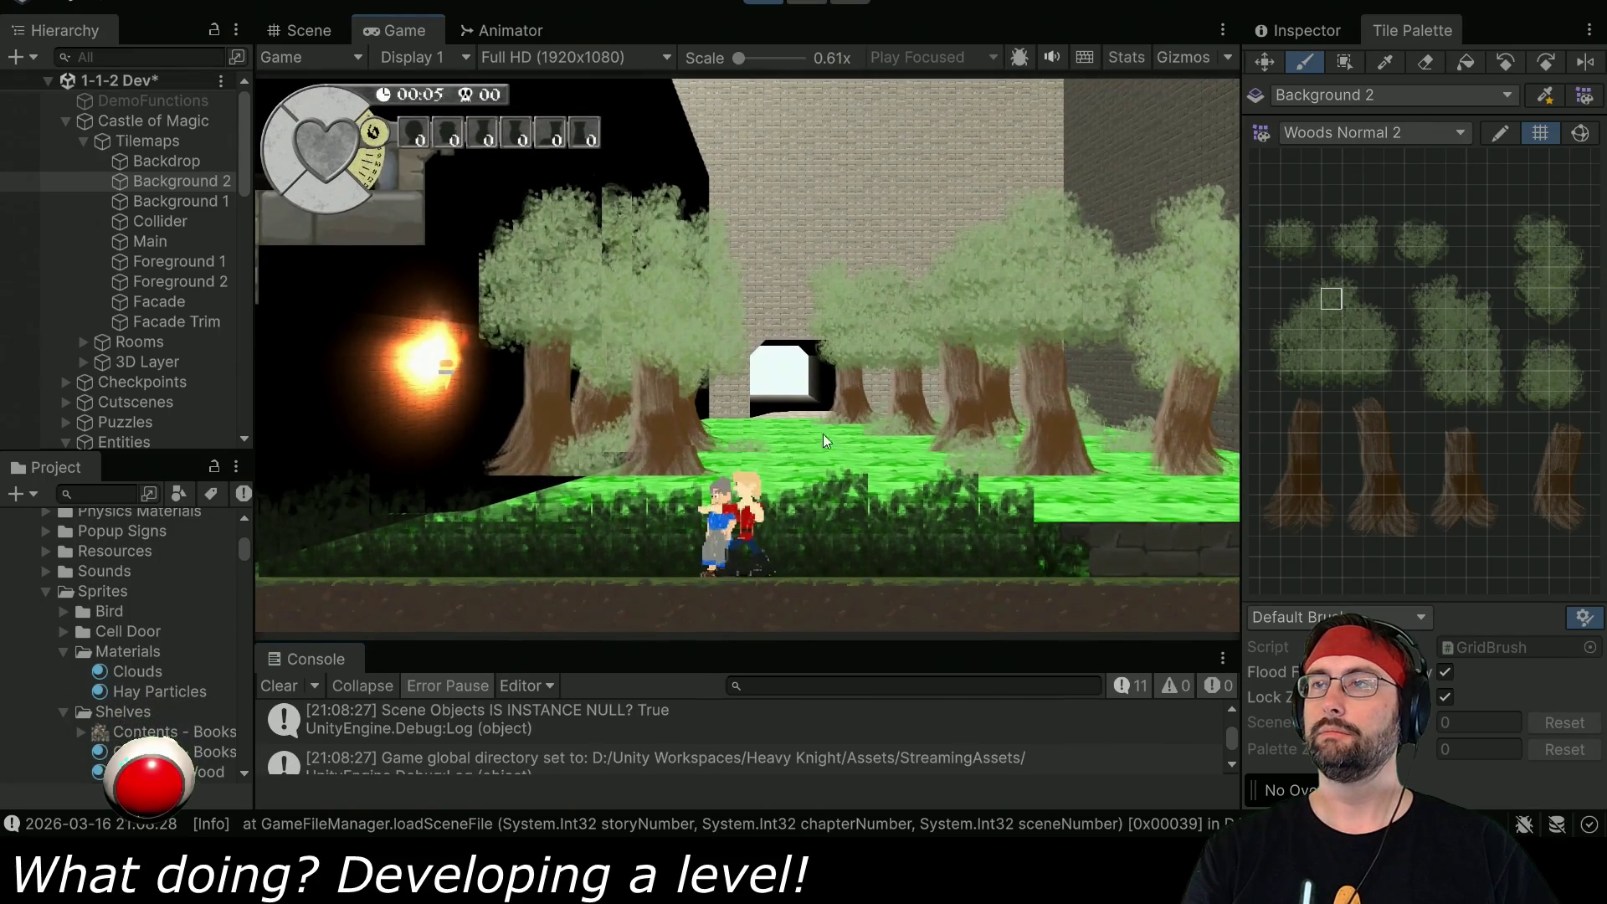
pyautogui.hotkey('ctrl', 'p')
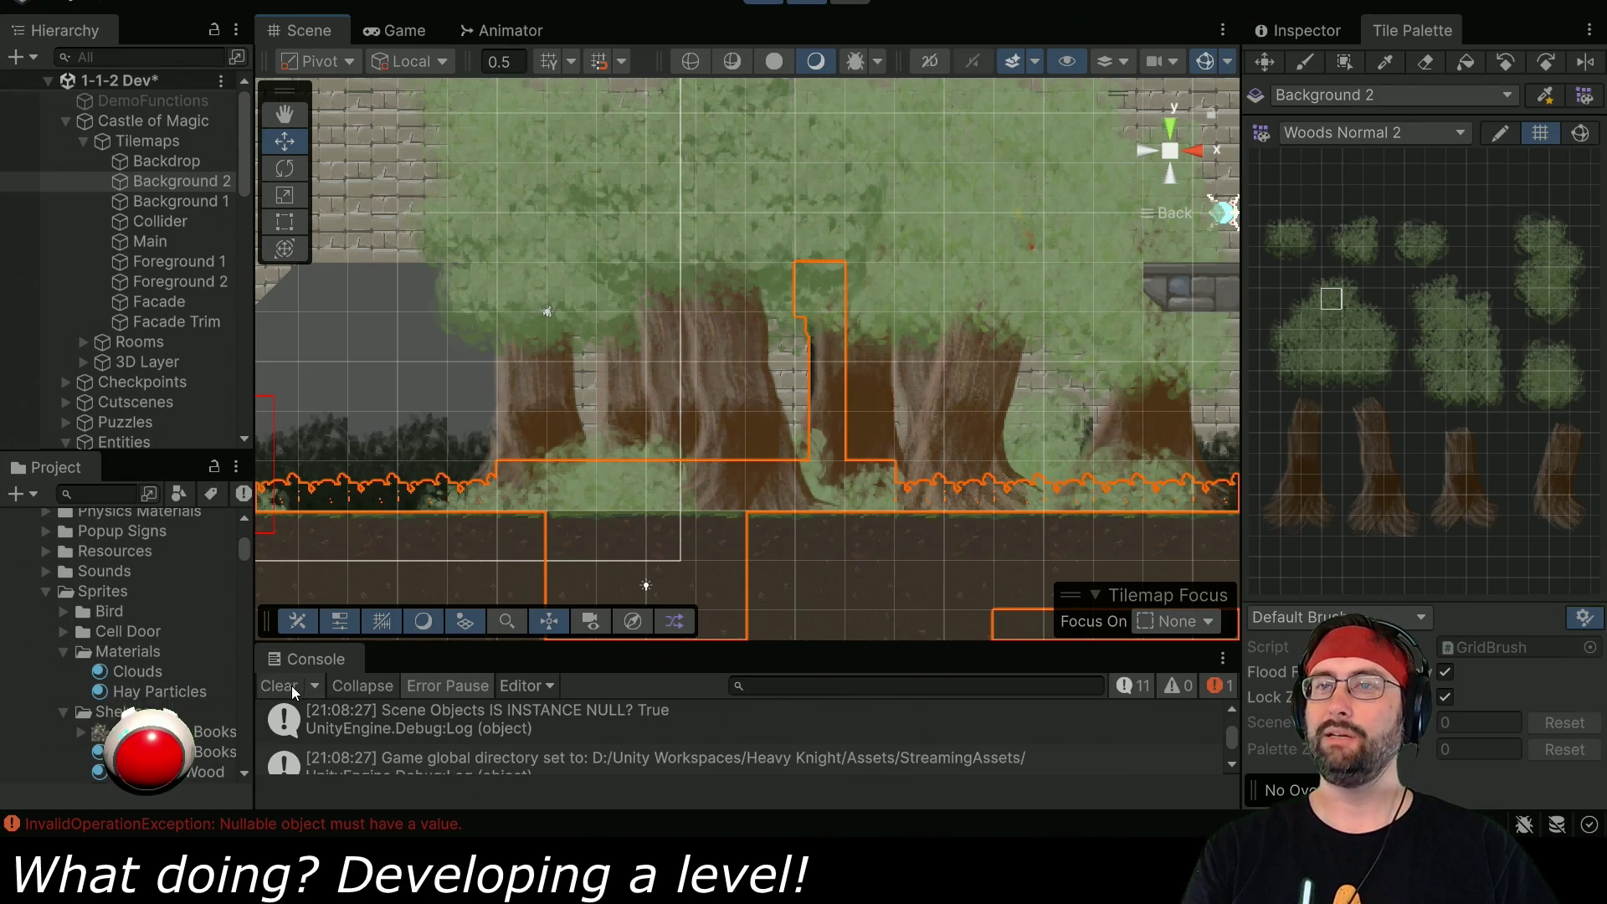
# - Show the InvalidOperationException stack trace in the Console, then replay level 1-1-2
pyautogui.click(279, 817)
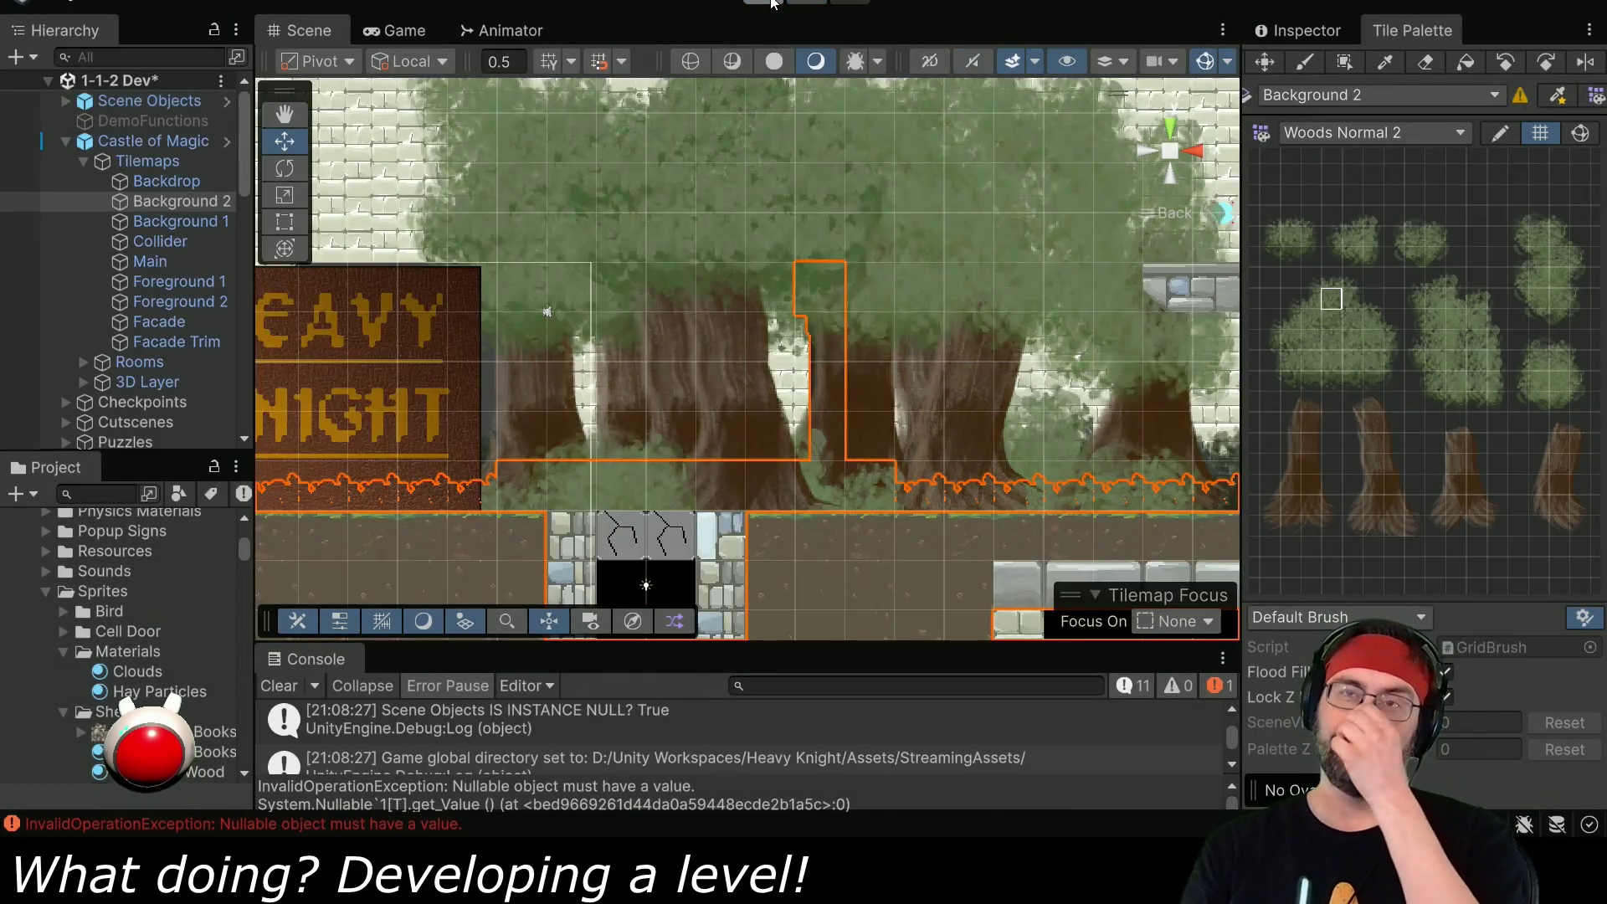
pyautogui.click(772, 3)
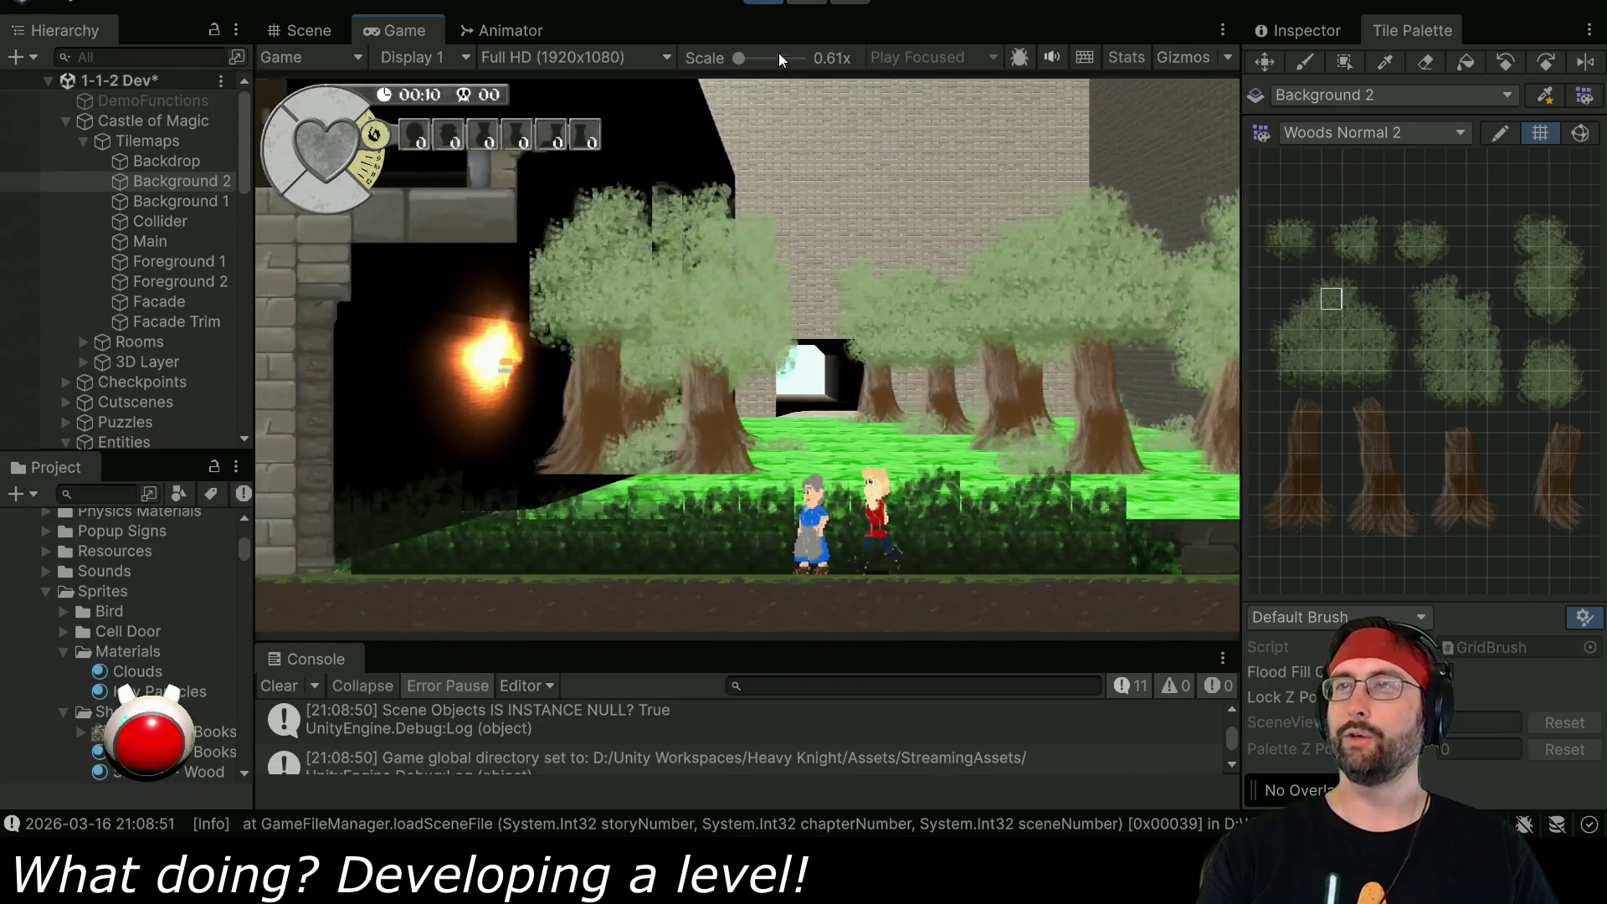
# - Stop Play mode and start a fresh playtest of level 1-1-2
pyautogui.click(762, 2)
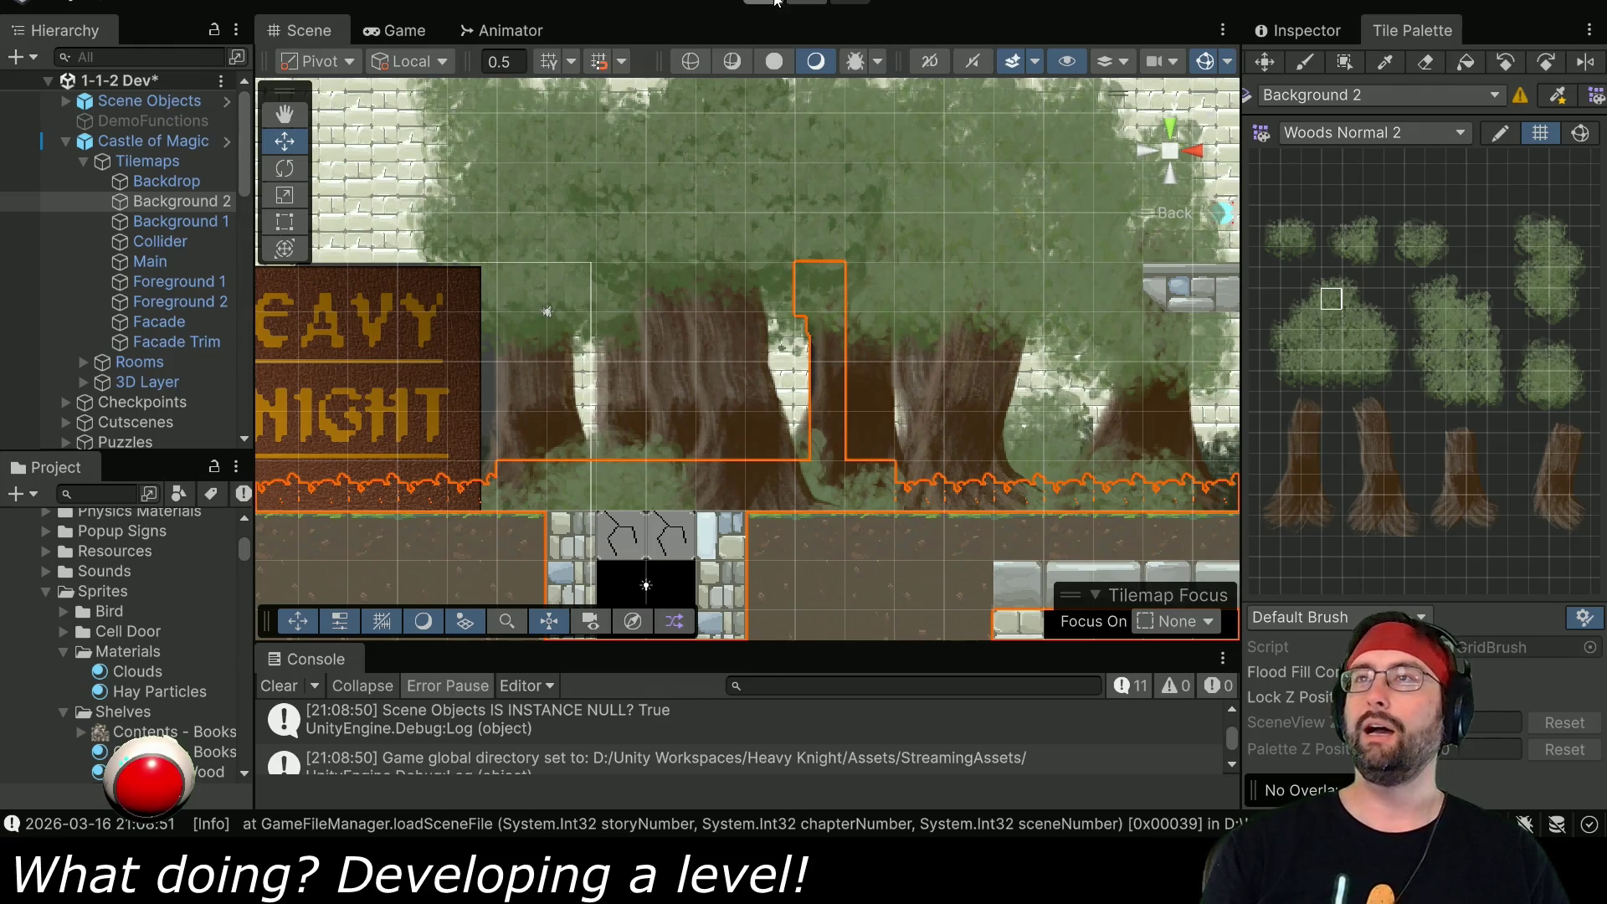
pyautogui.click(774, 2)
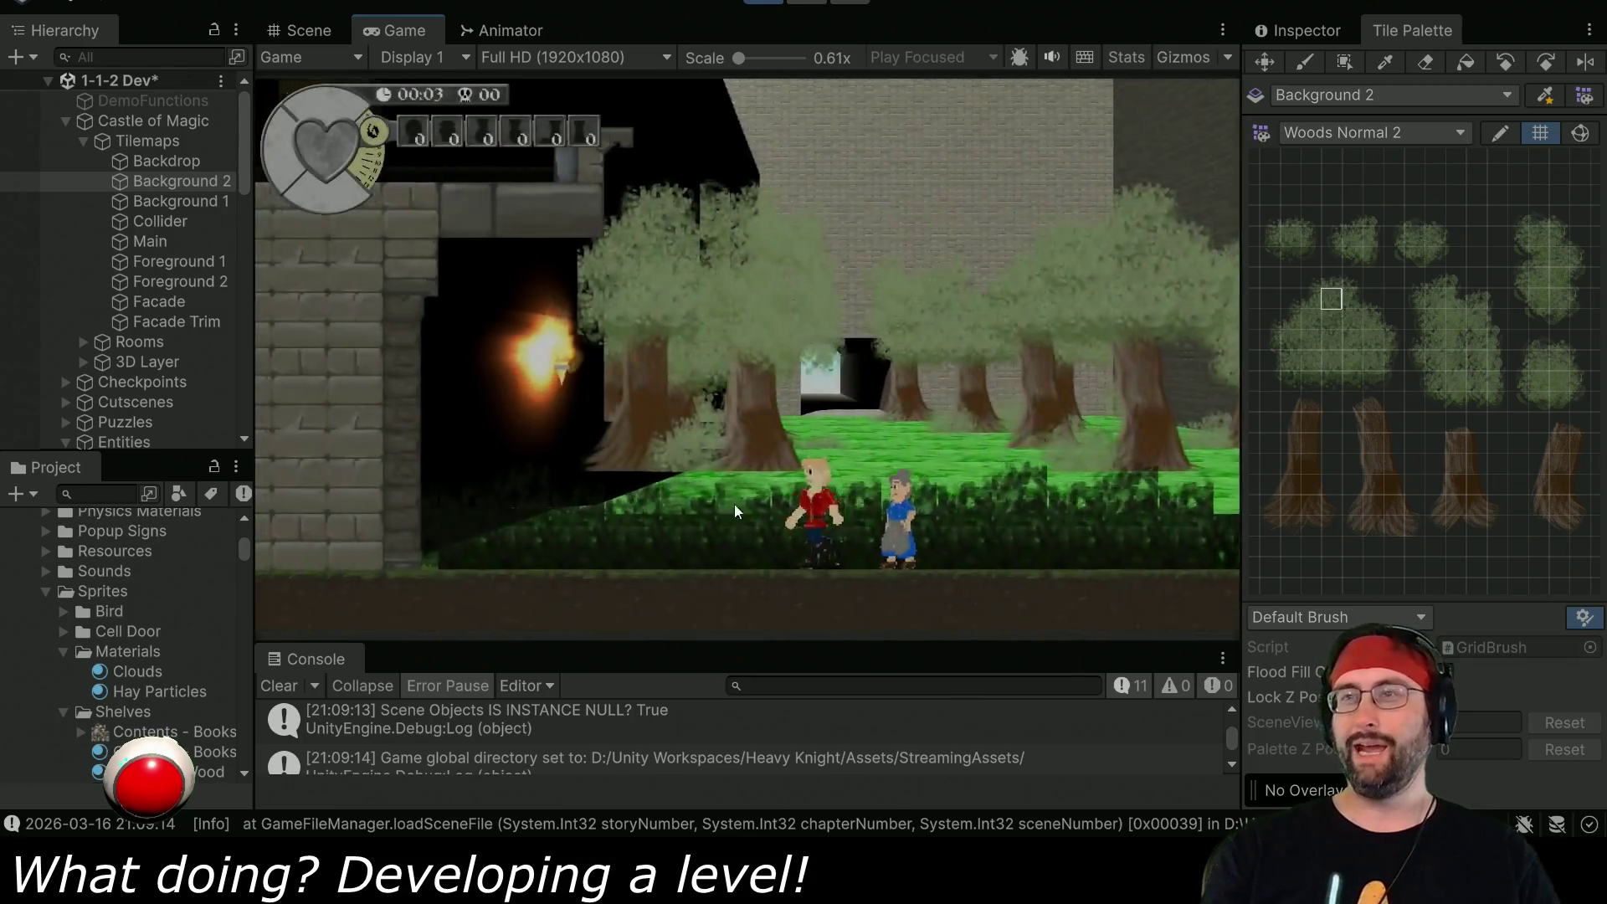
# - Walk the knight through the arched door into the stair room, past the statue, and up the ladder
pyautogui.press('Left')
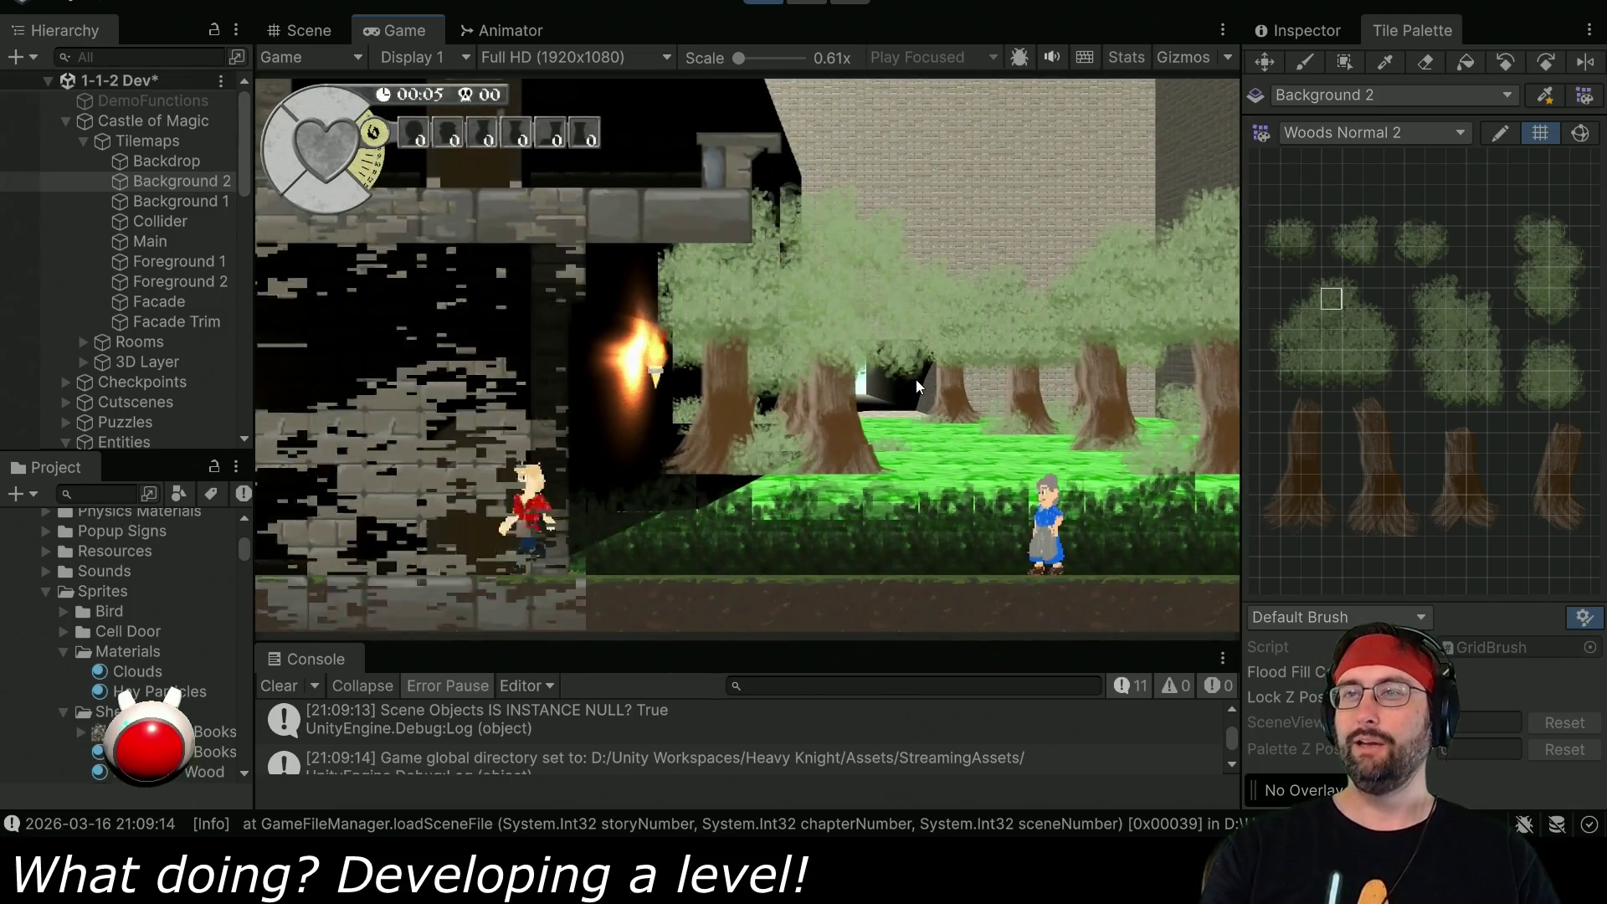
pyautogui.press('Right')
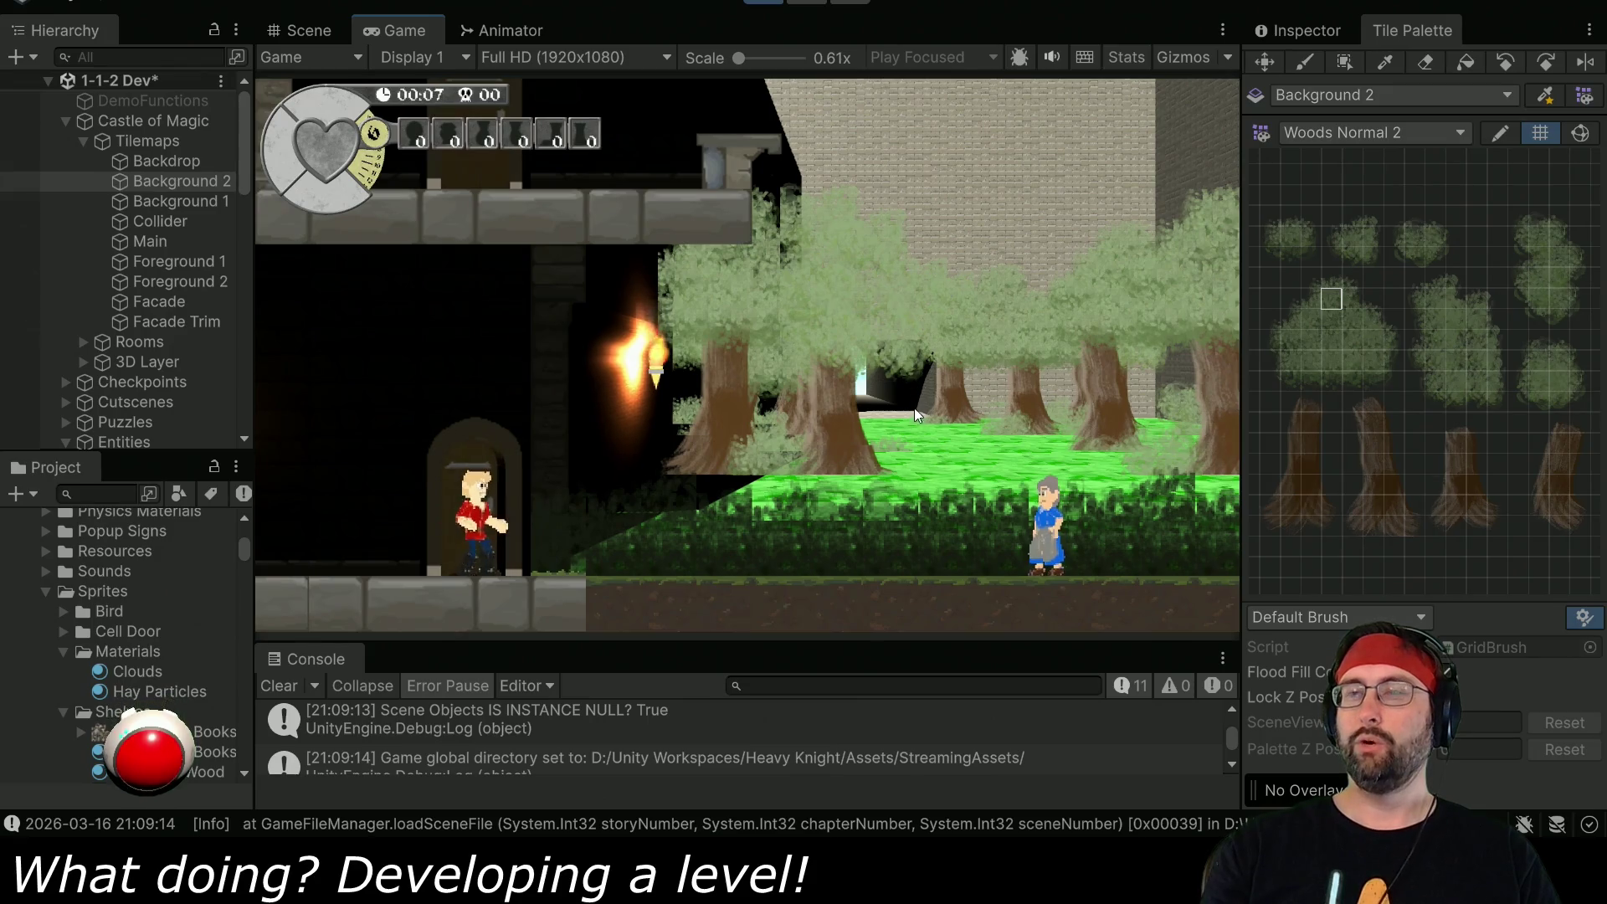
pyautogui.press('Up')
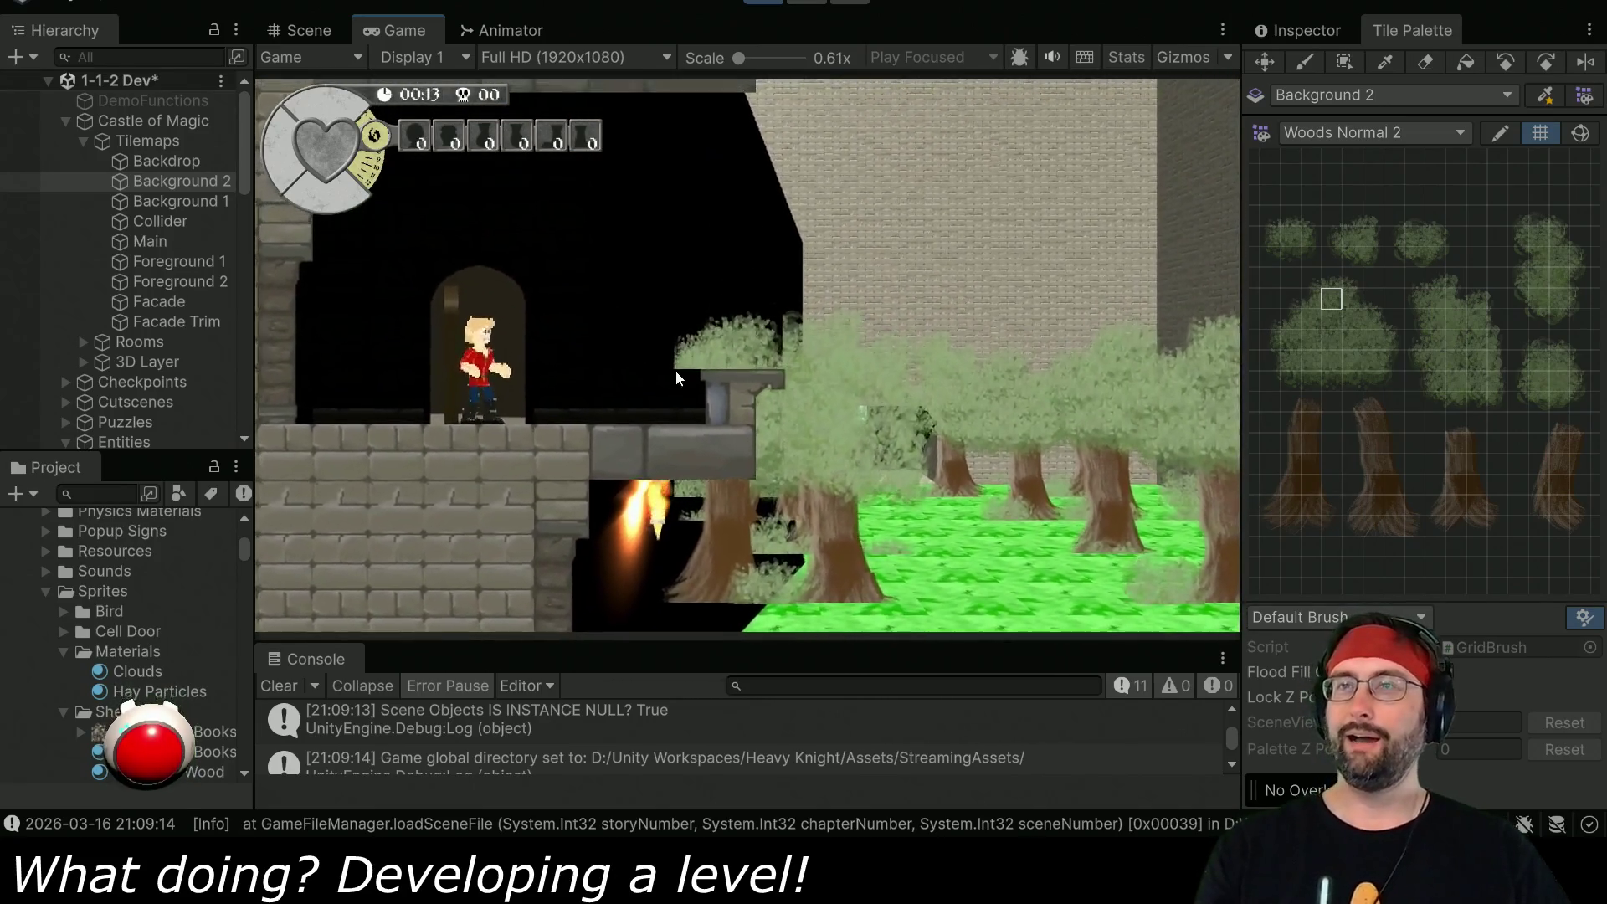
pyautogui.press('Left')
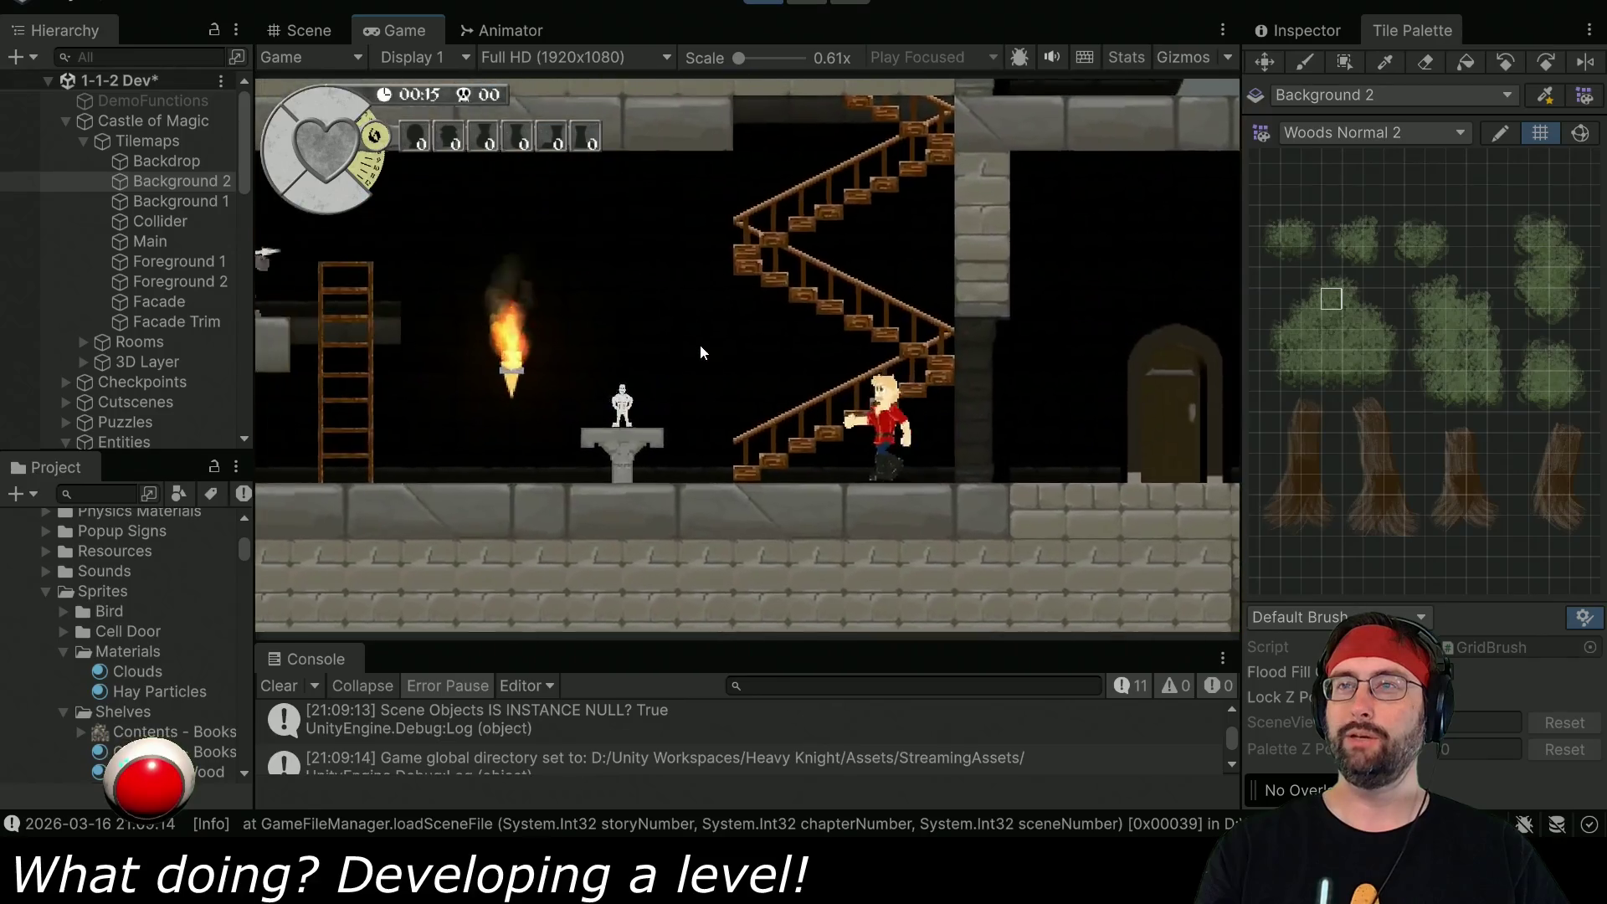
pyautogui.press('Left')
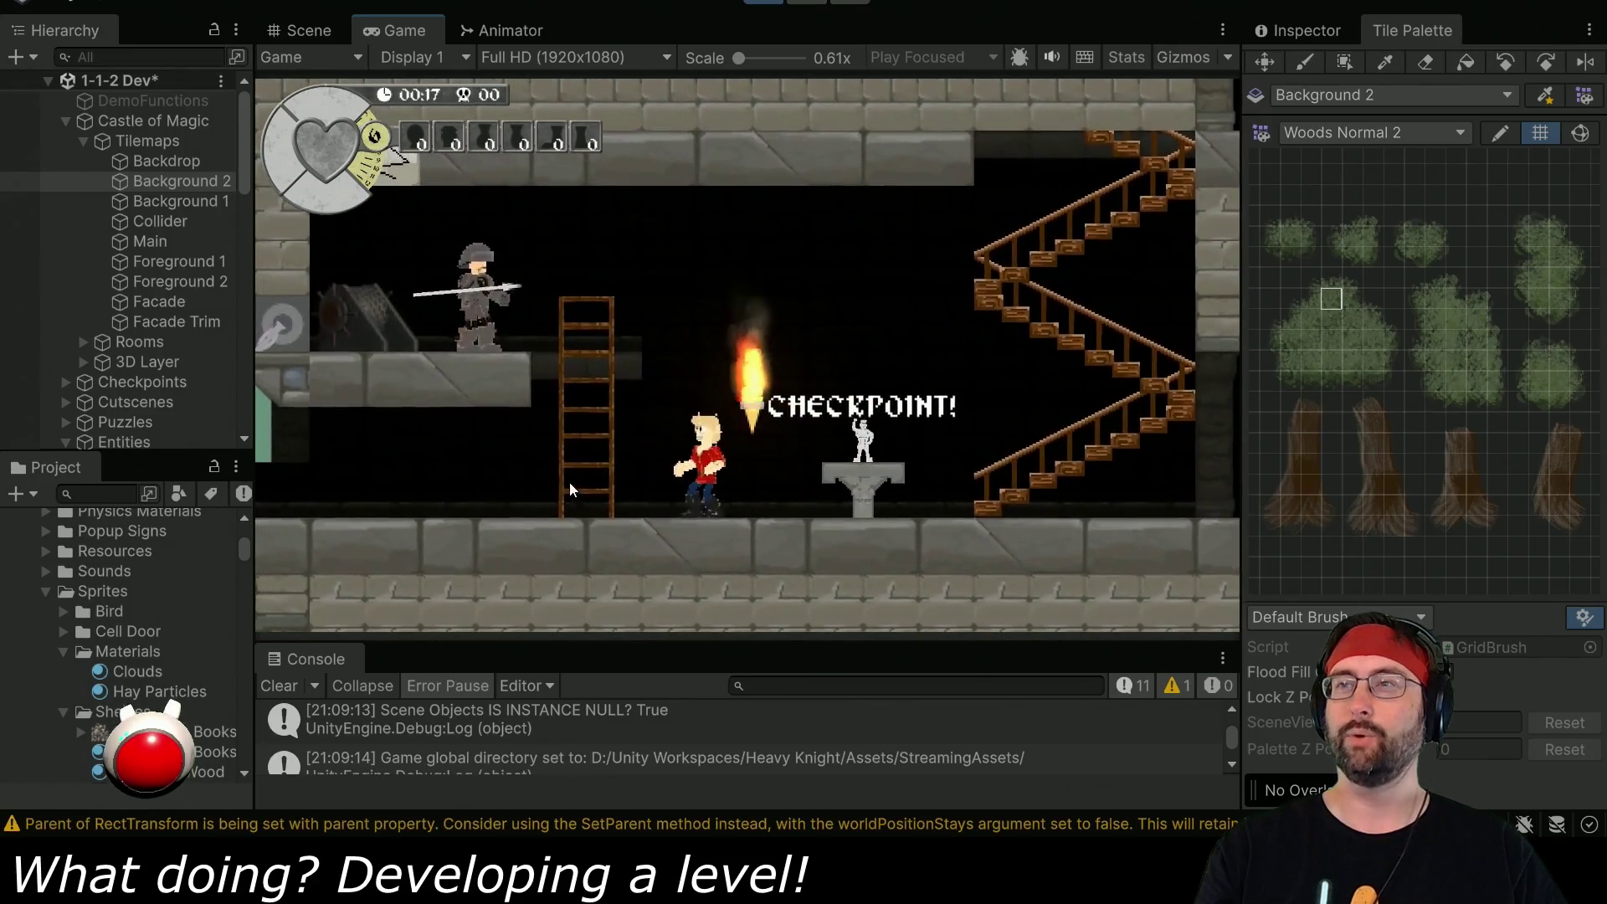
pyautogui.press('Right')
pyautogui.press('Left')
pyautogui.press('Up')
pyautogui.press('Right')
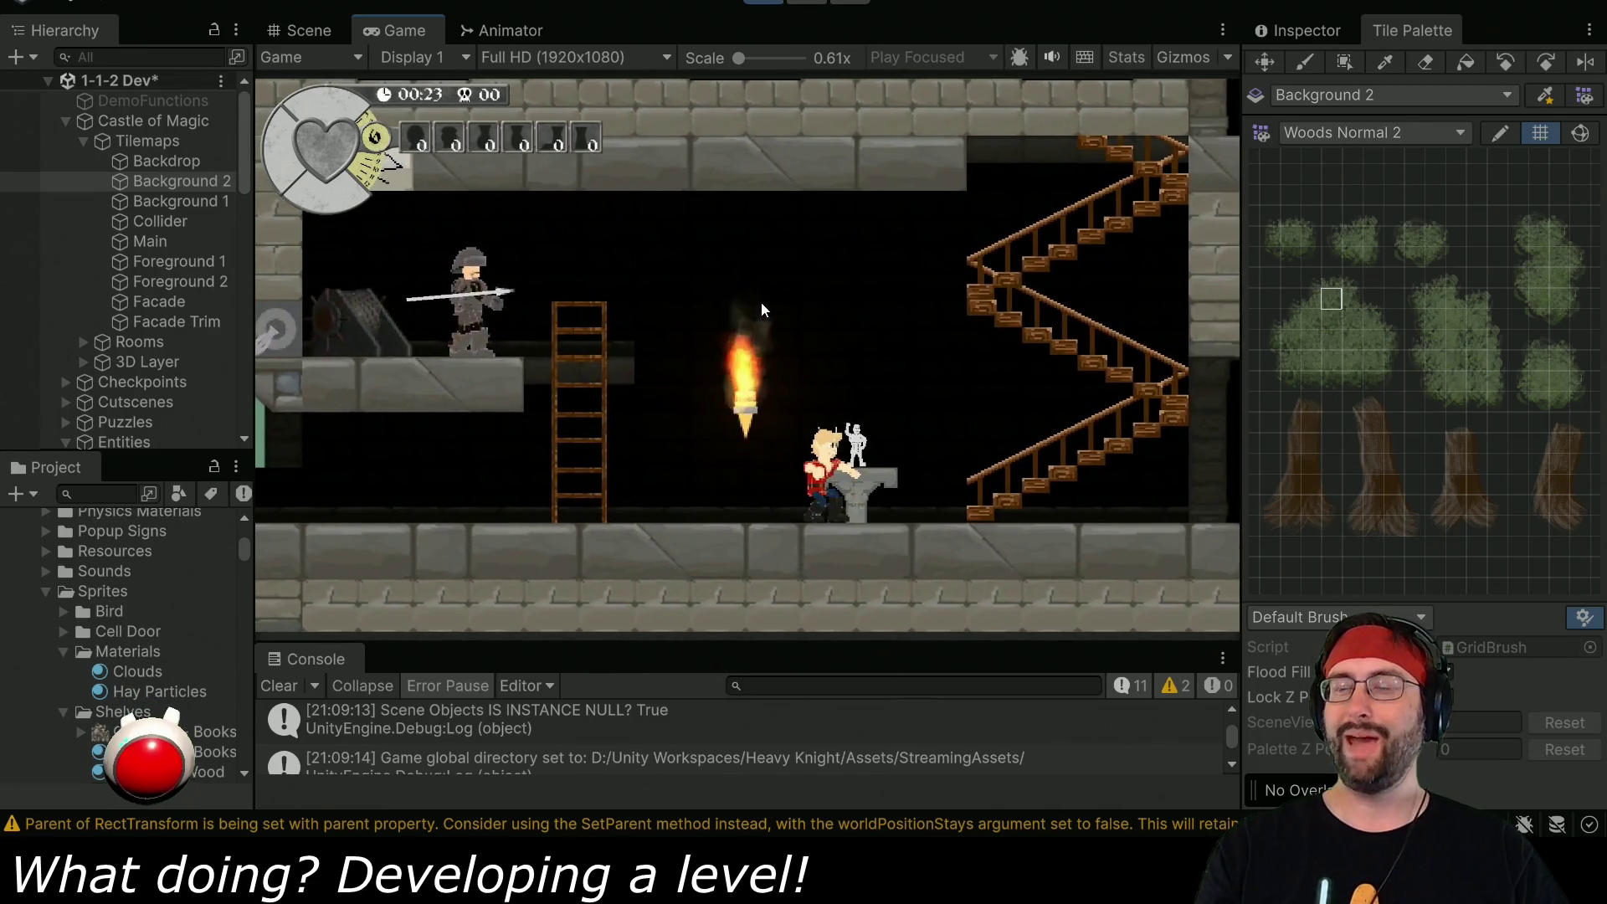
# - Climb the staircases to the upper rooms and collect the blue boots
pyautogui.press('Right')
pyautogui.press('Left')
pyautogui.press('Right')
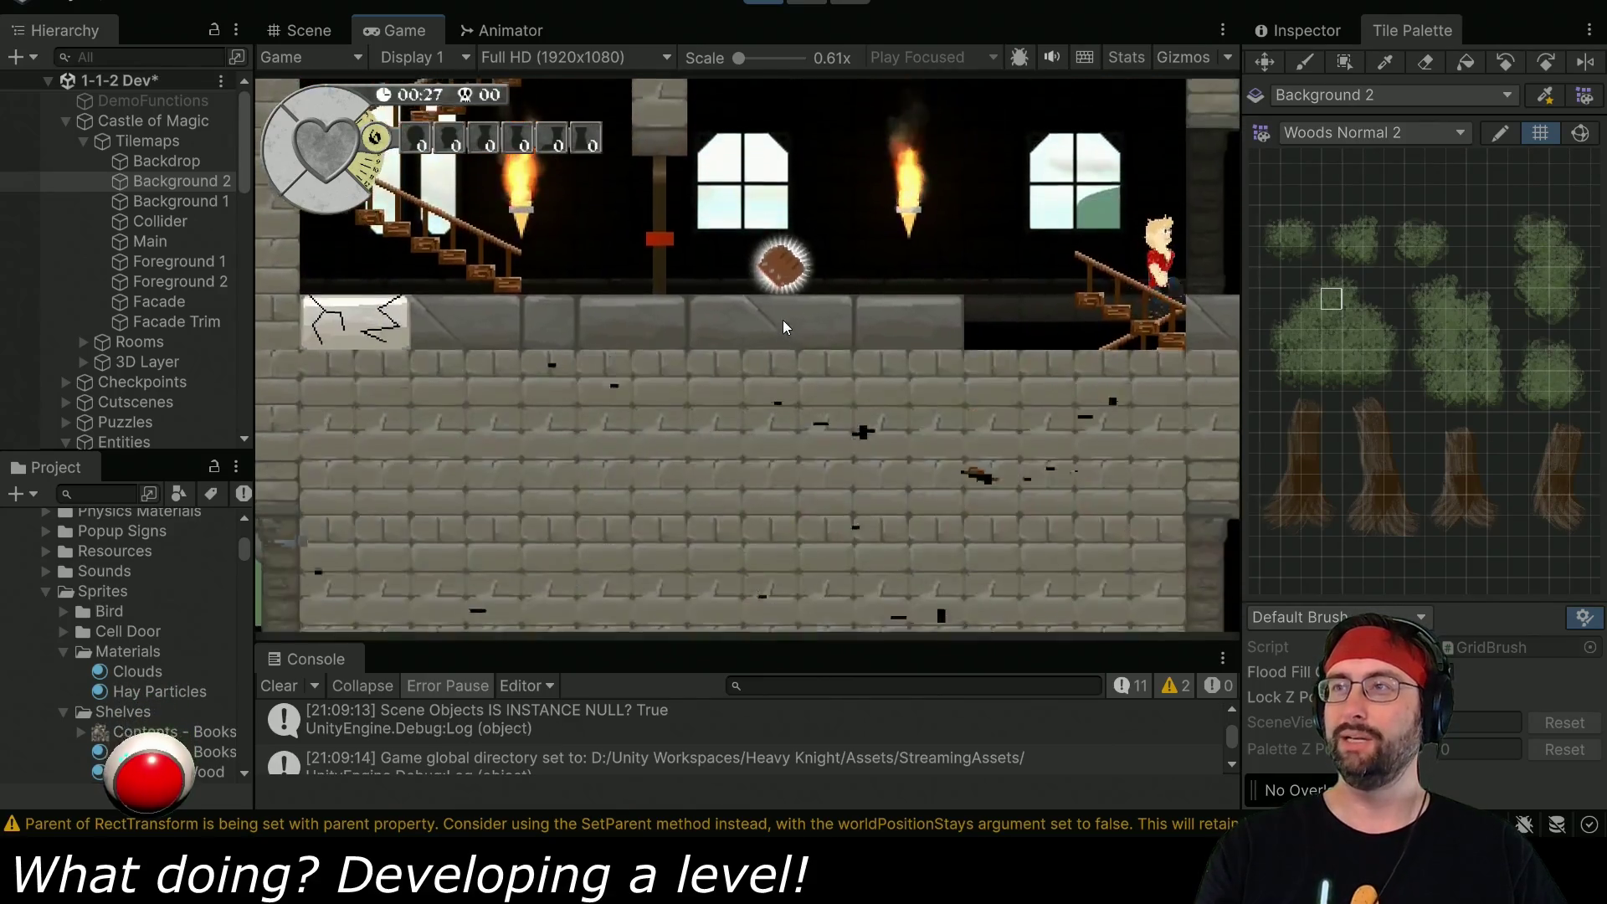
pyautogui.press('Left')
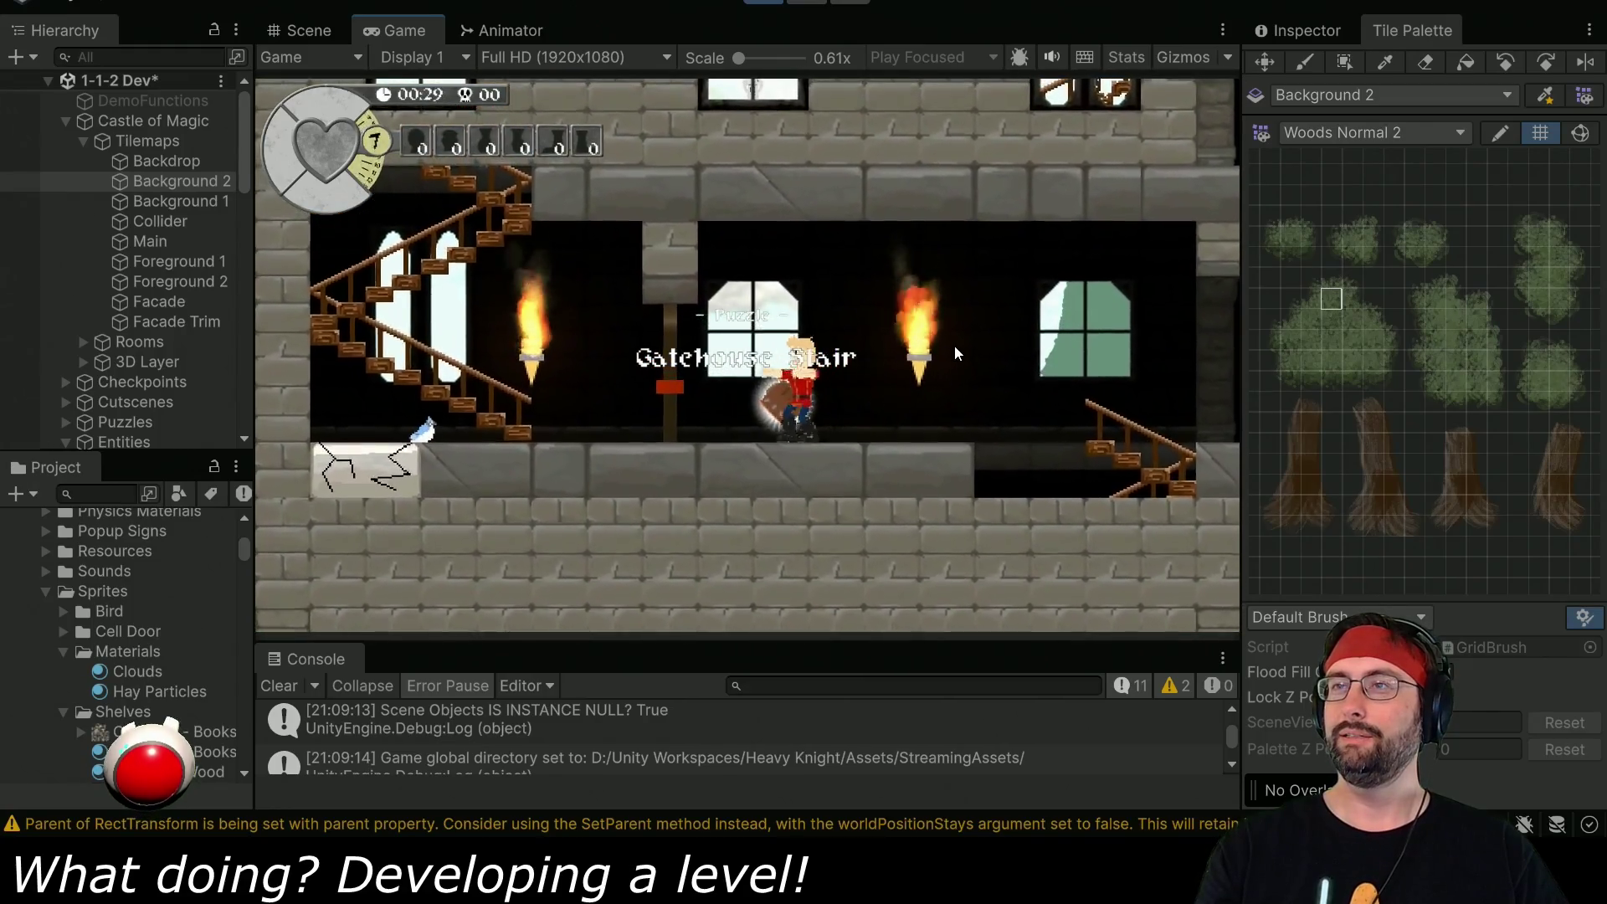
pyautogui.press('Left')
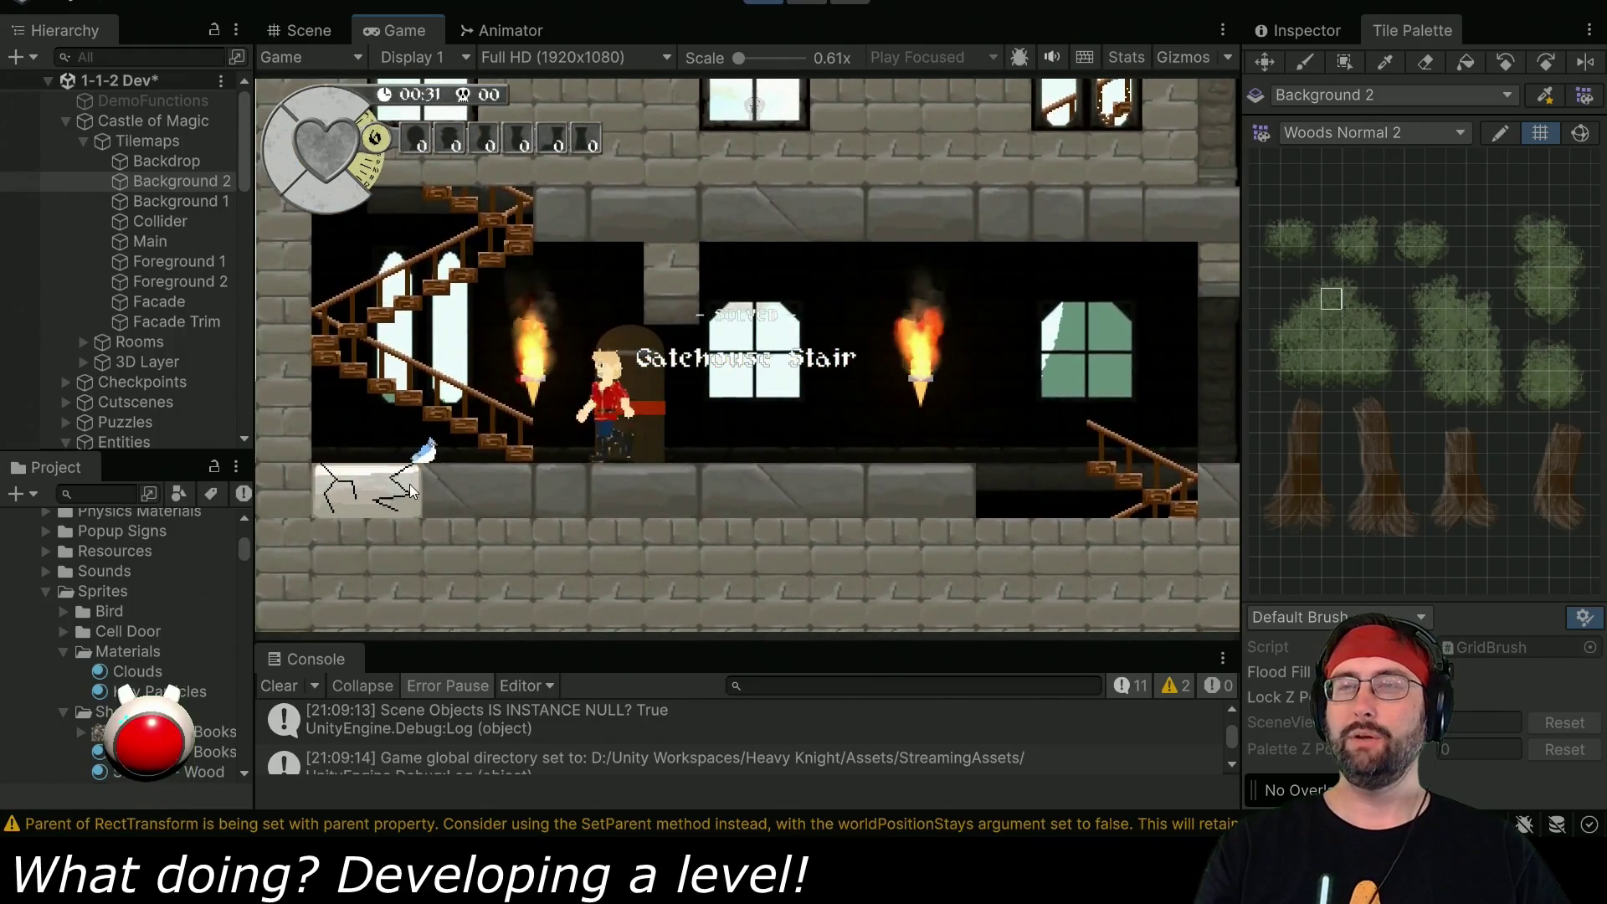
pyautogui.press('Left')
pyautogui.press('Left')
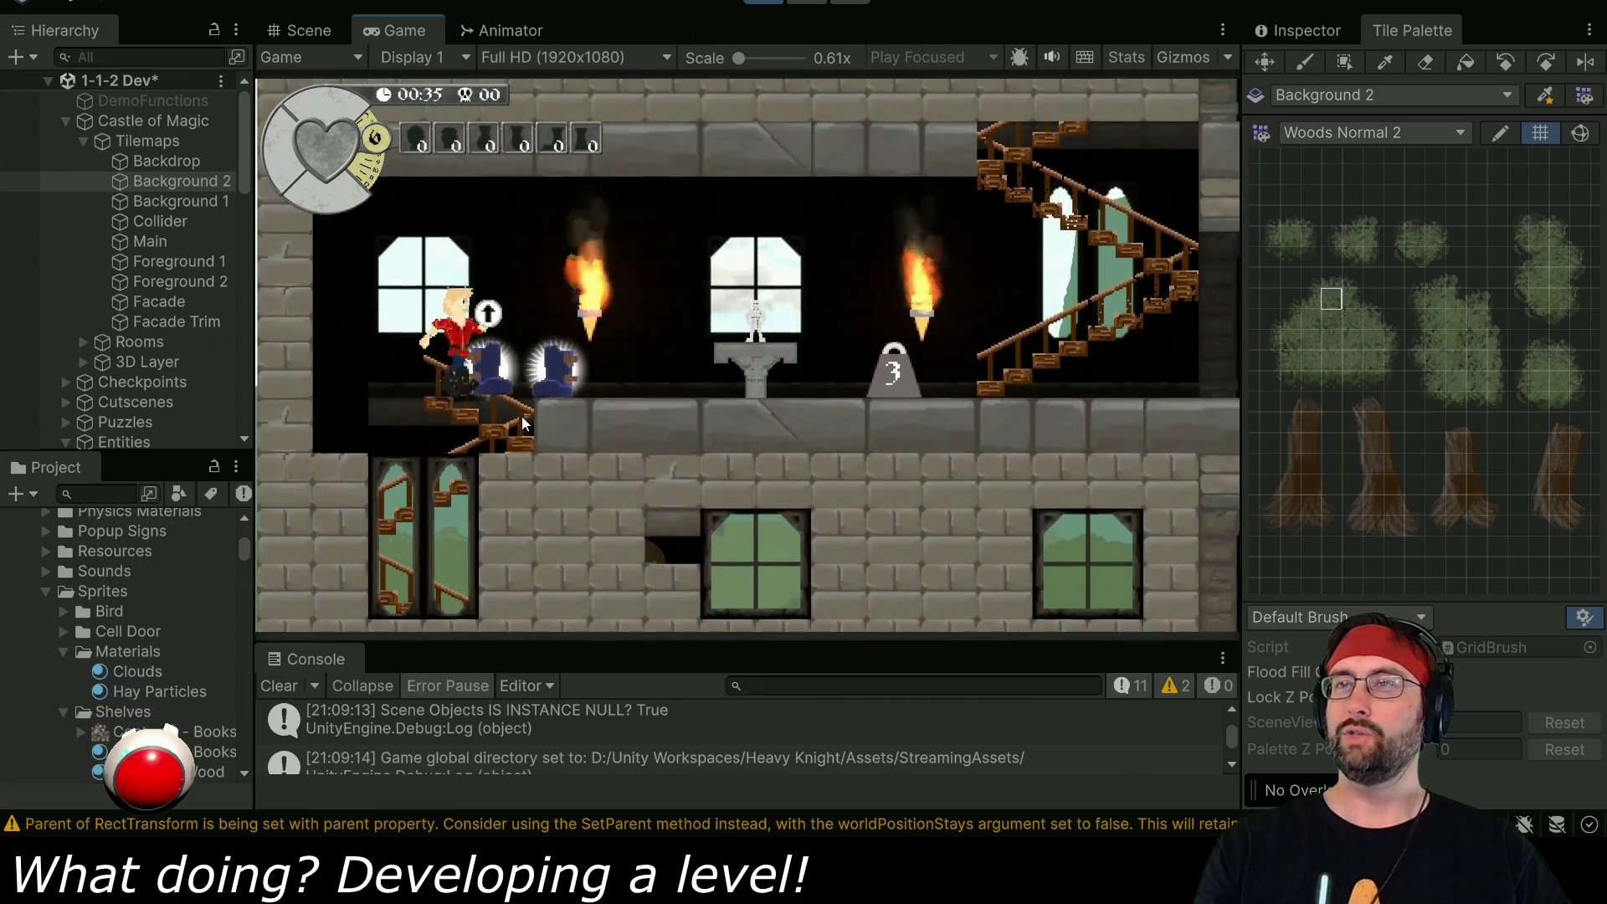
pyautogui.press('Right')
pyautogui.press('Left')
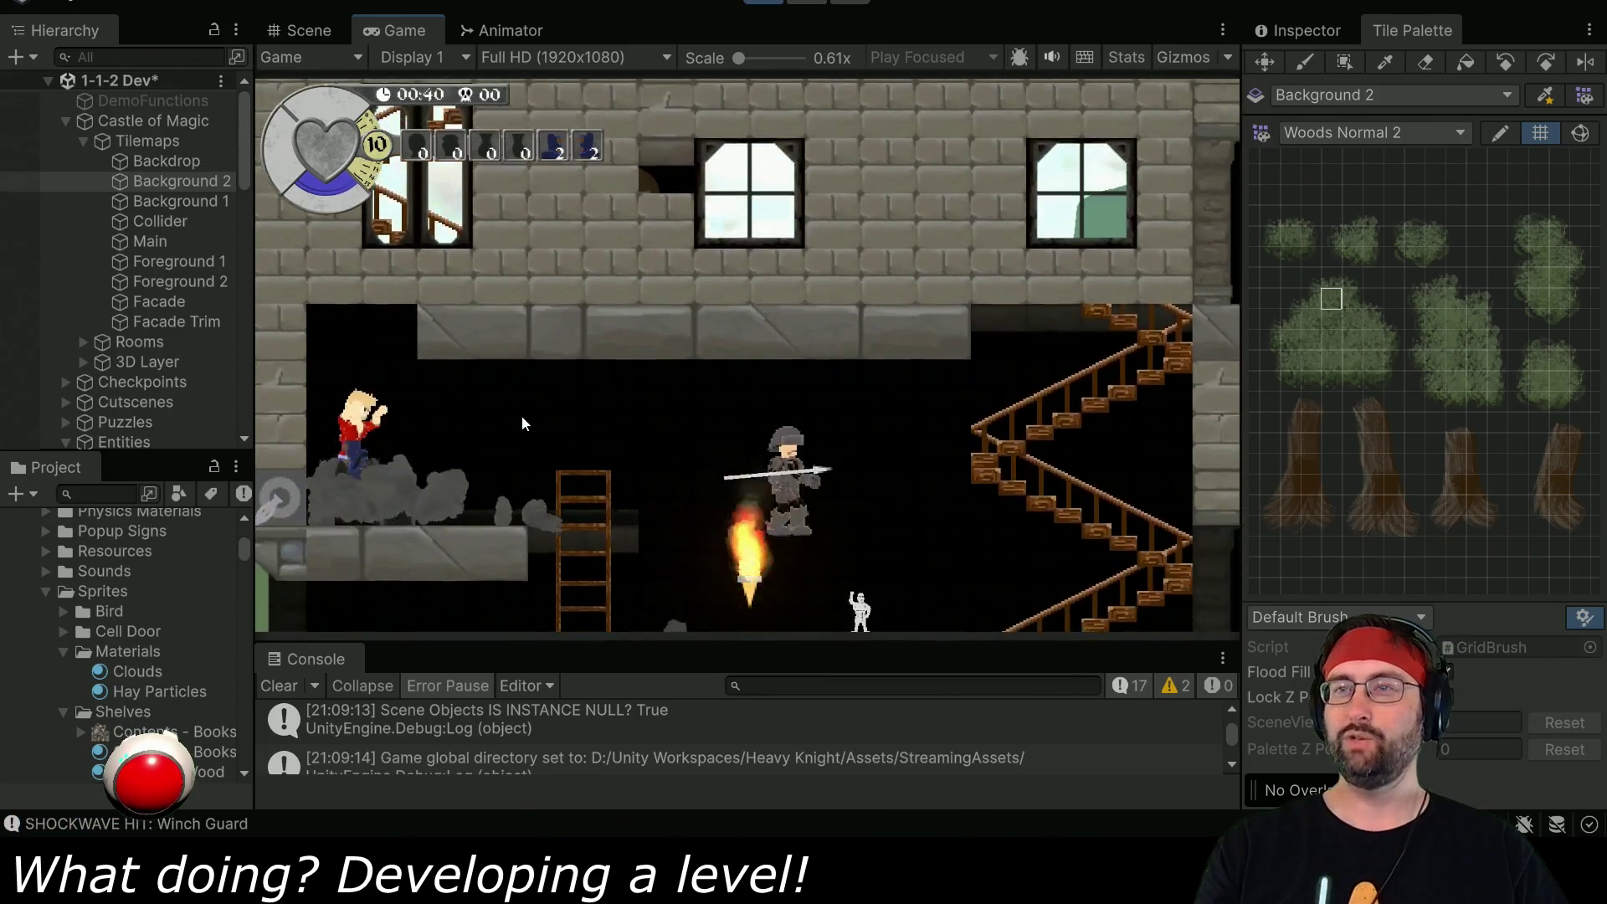
pyautogui.press('Right')
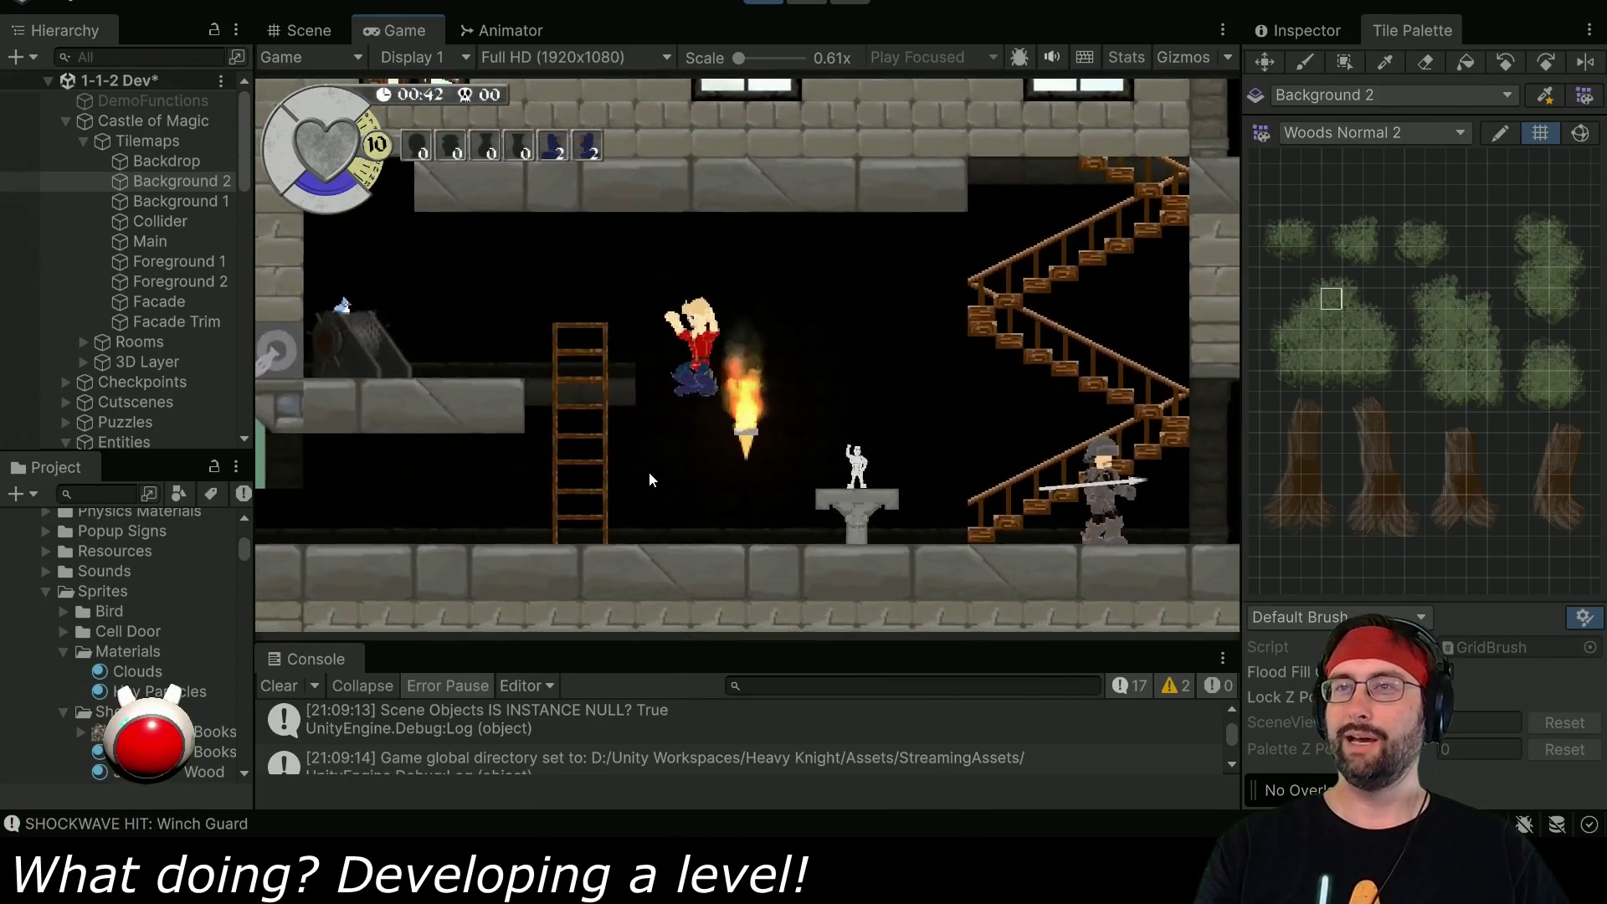
pyautogui.press('Left')
pyautogui.press('Left')
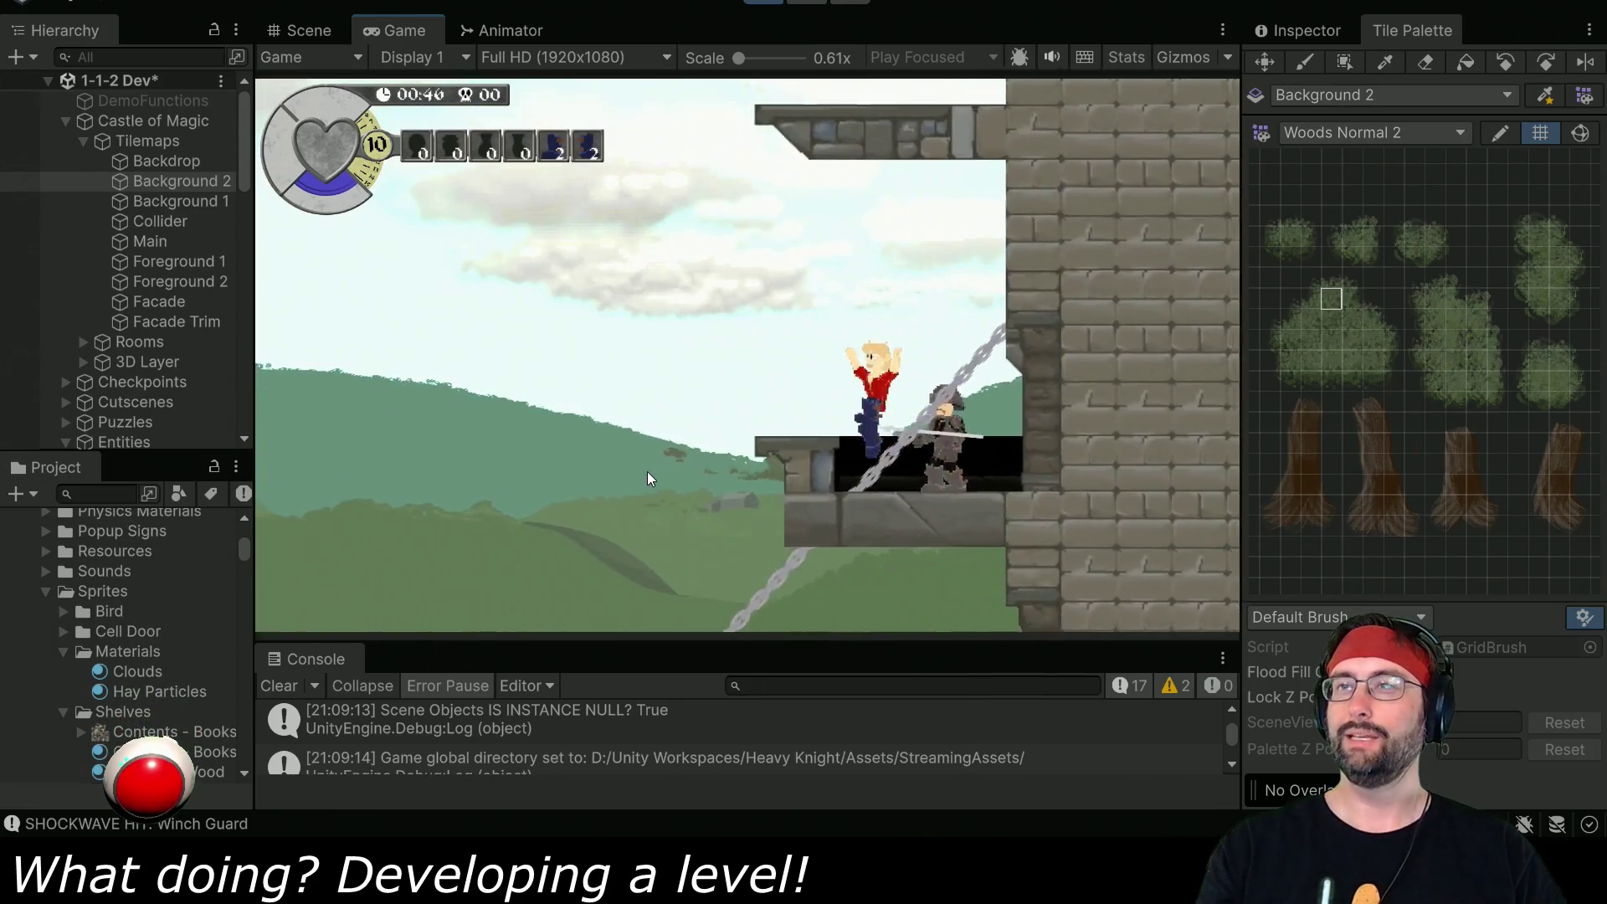
# - Jump across the hillside onto the castle wall, then stop the game
pyautogui.press('Left')
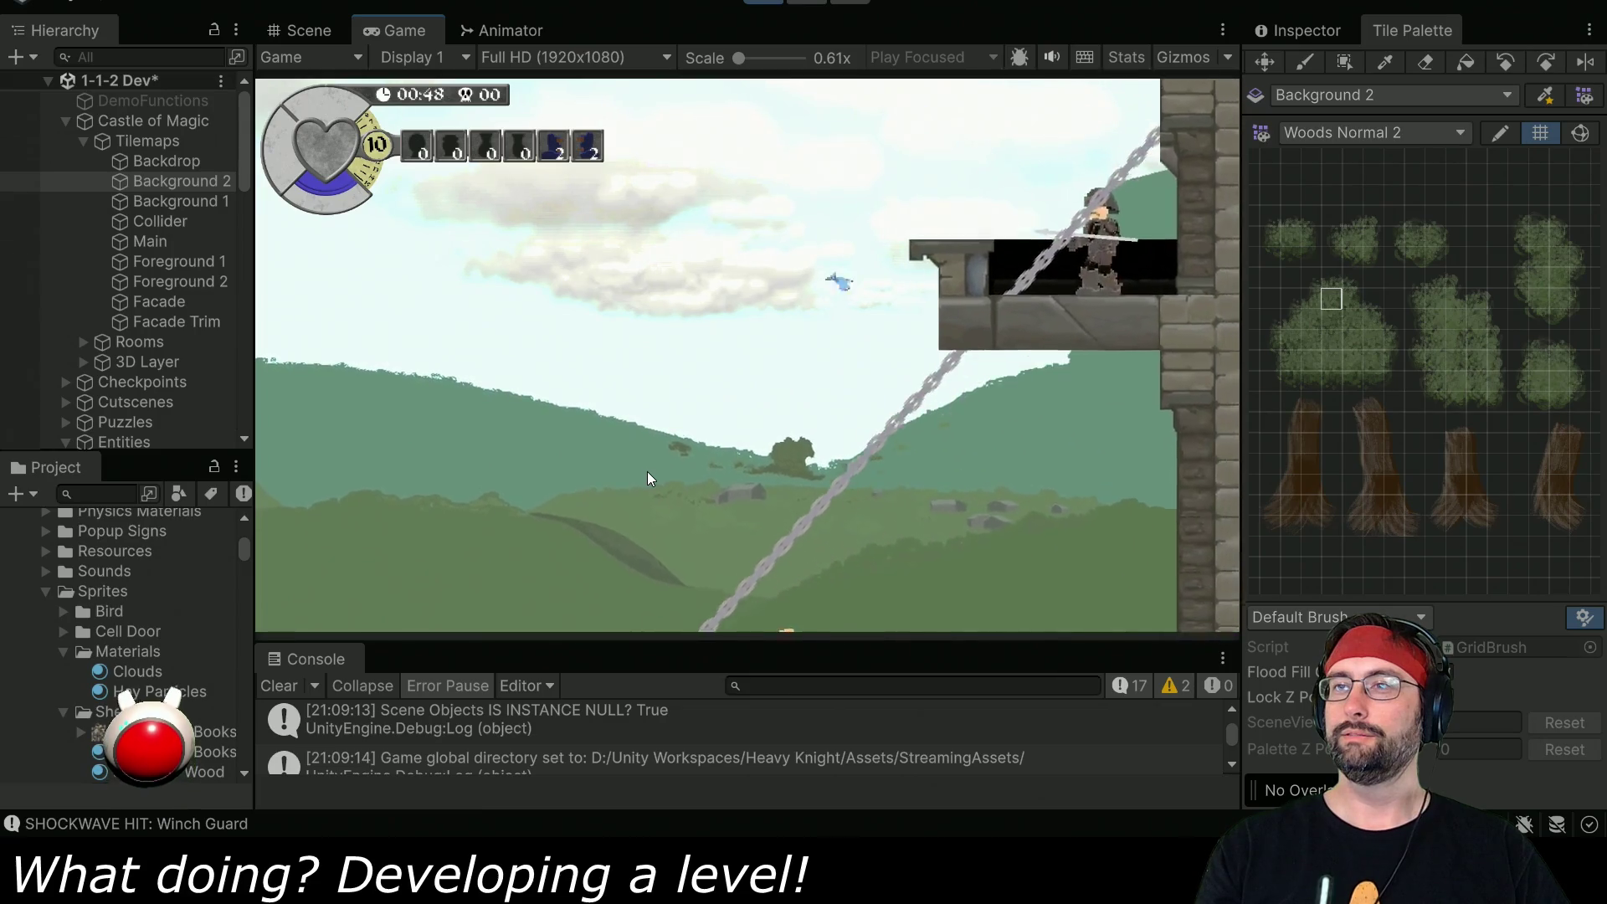
pyautogui.press('space')
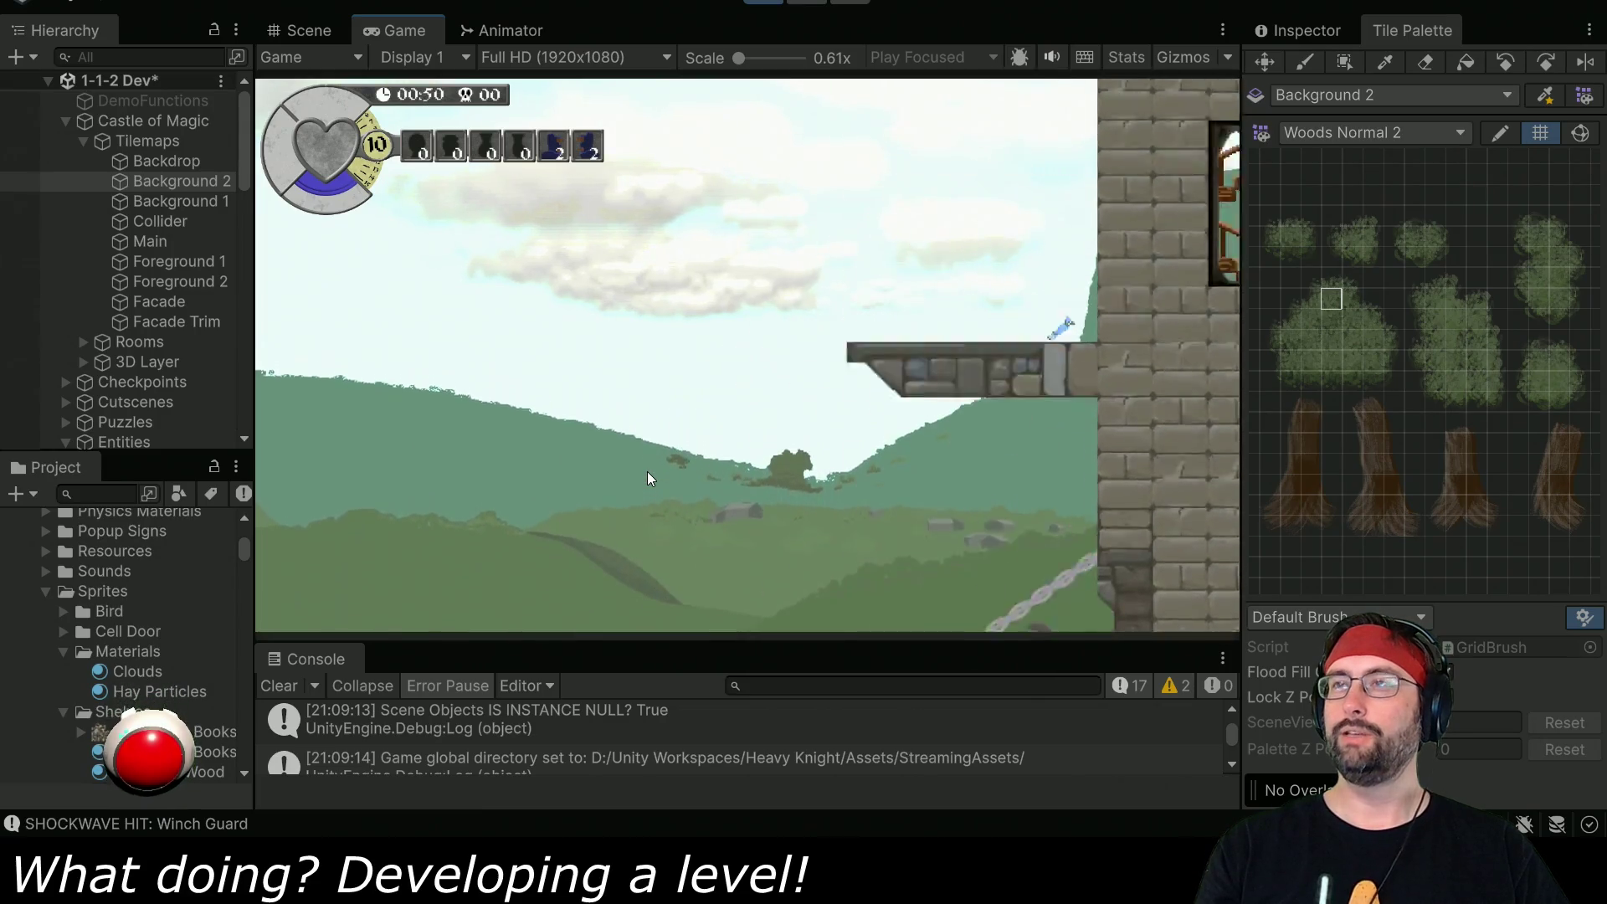
pyautogui.press('Right')
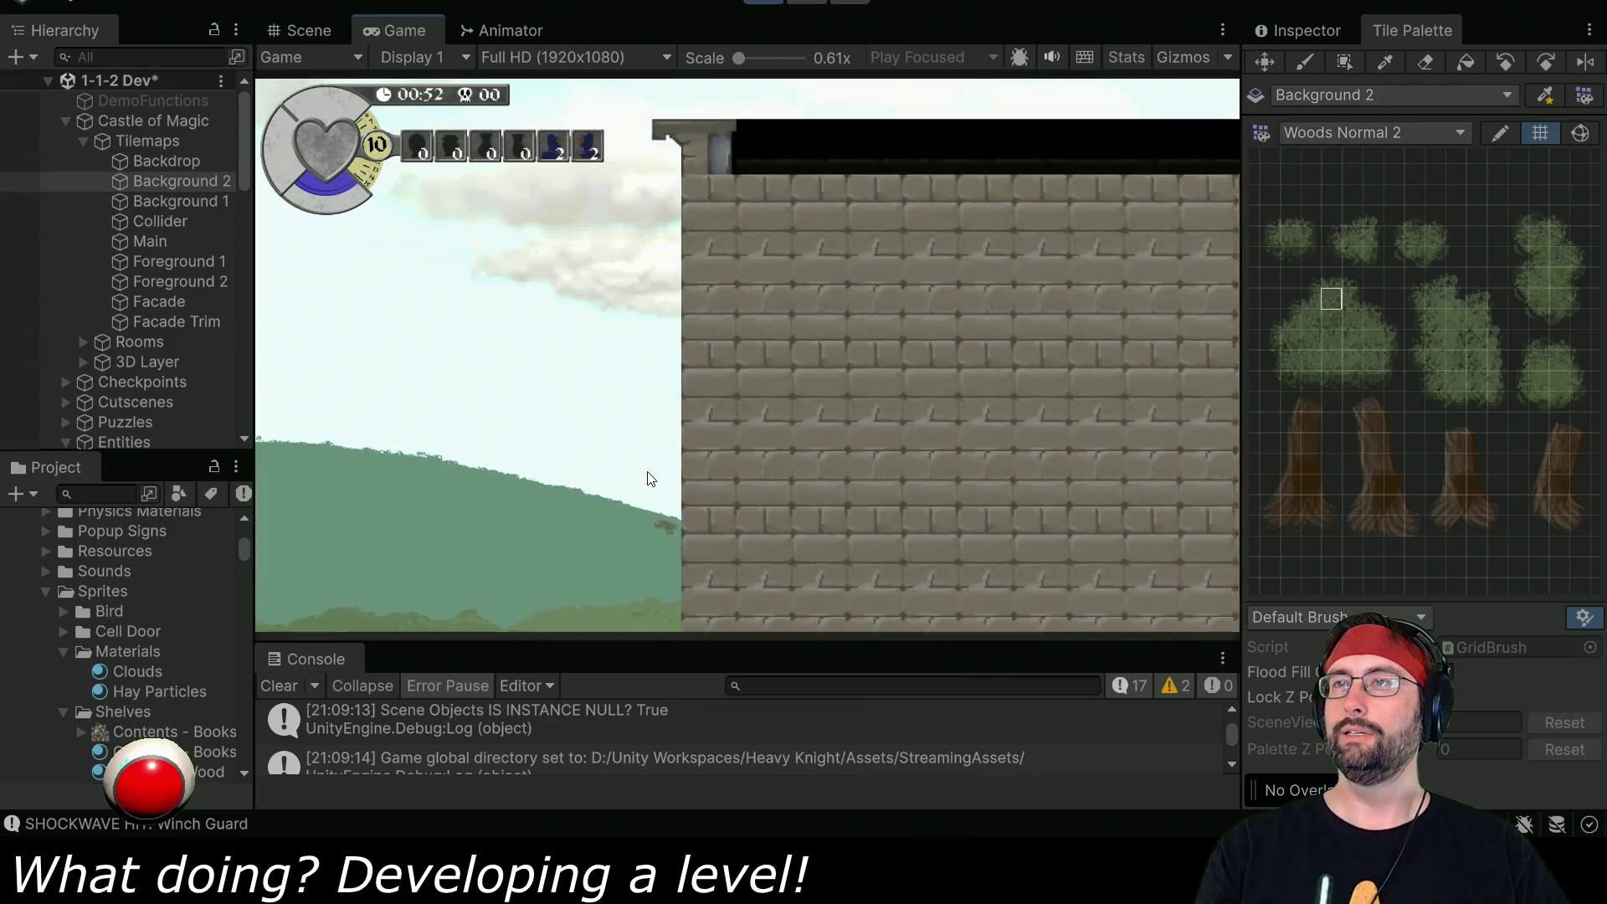
pyautogui.press('space')
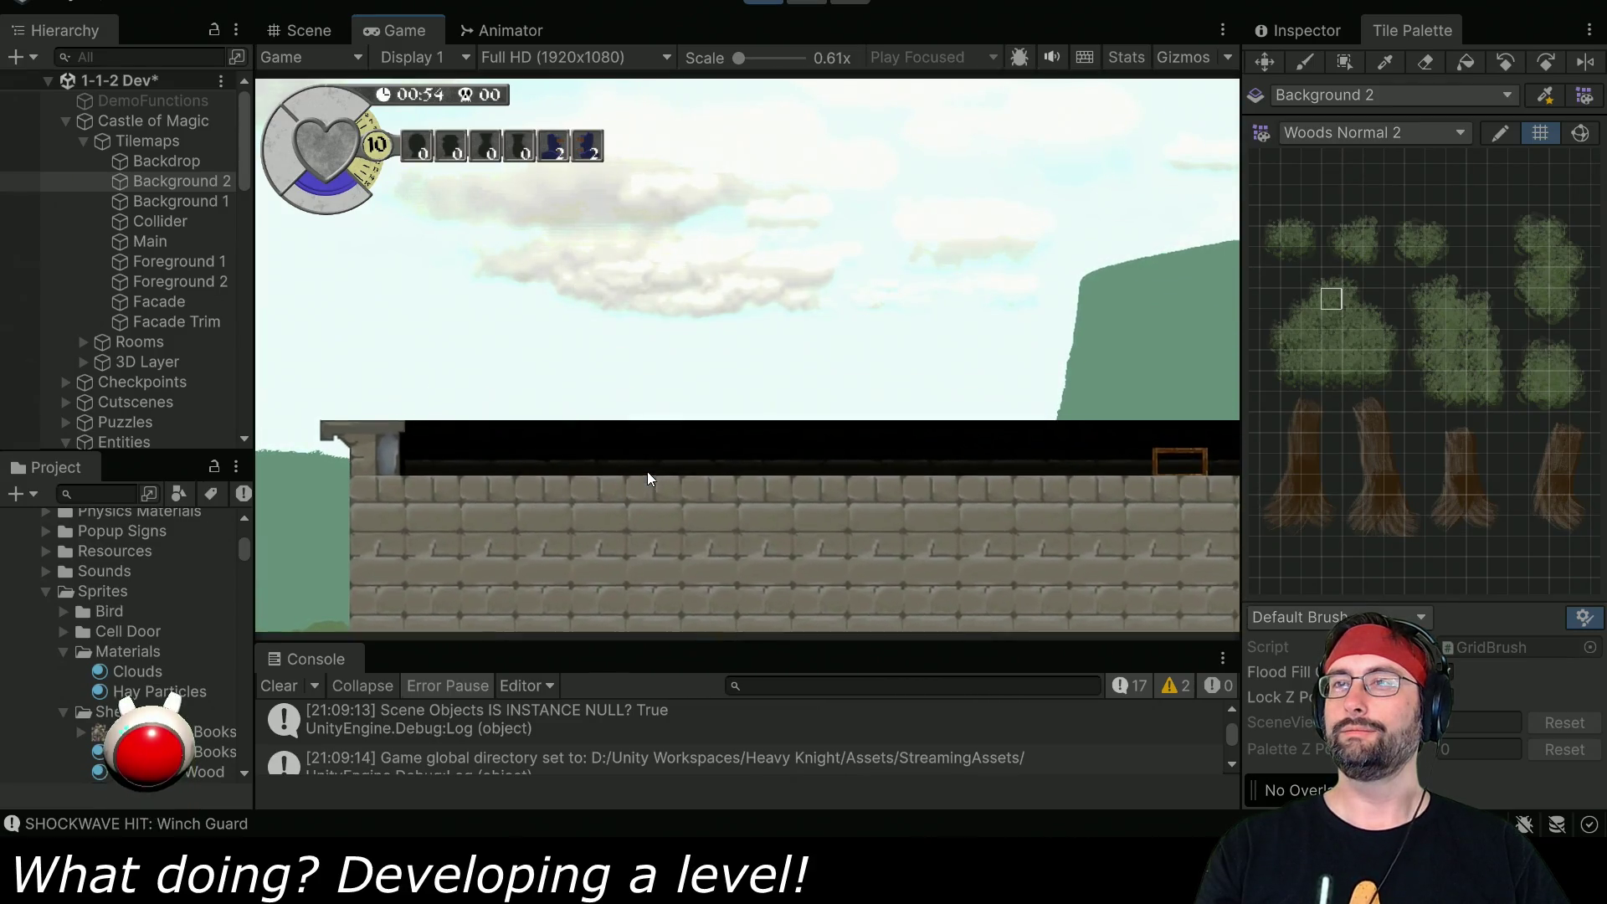
pyautogui.press('Left')
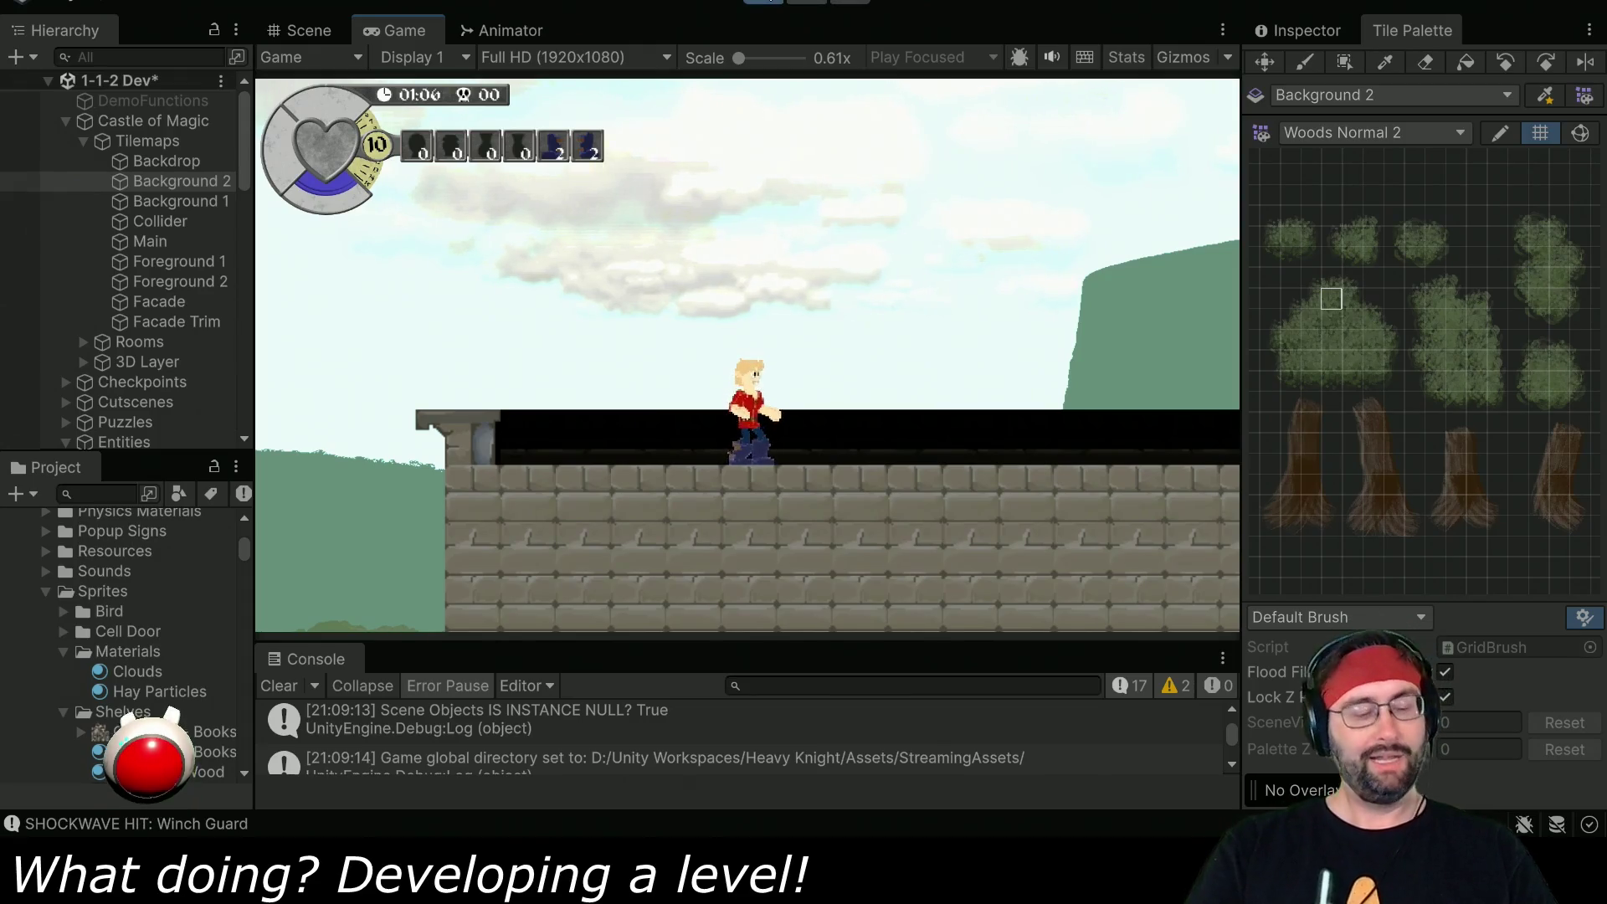
pyautogui.click(769, 2)
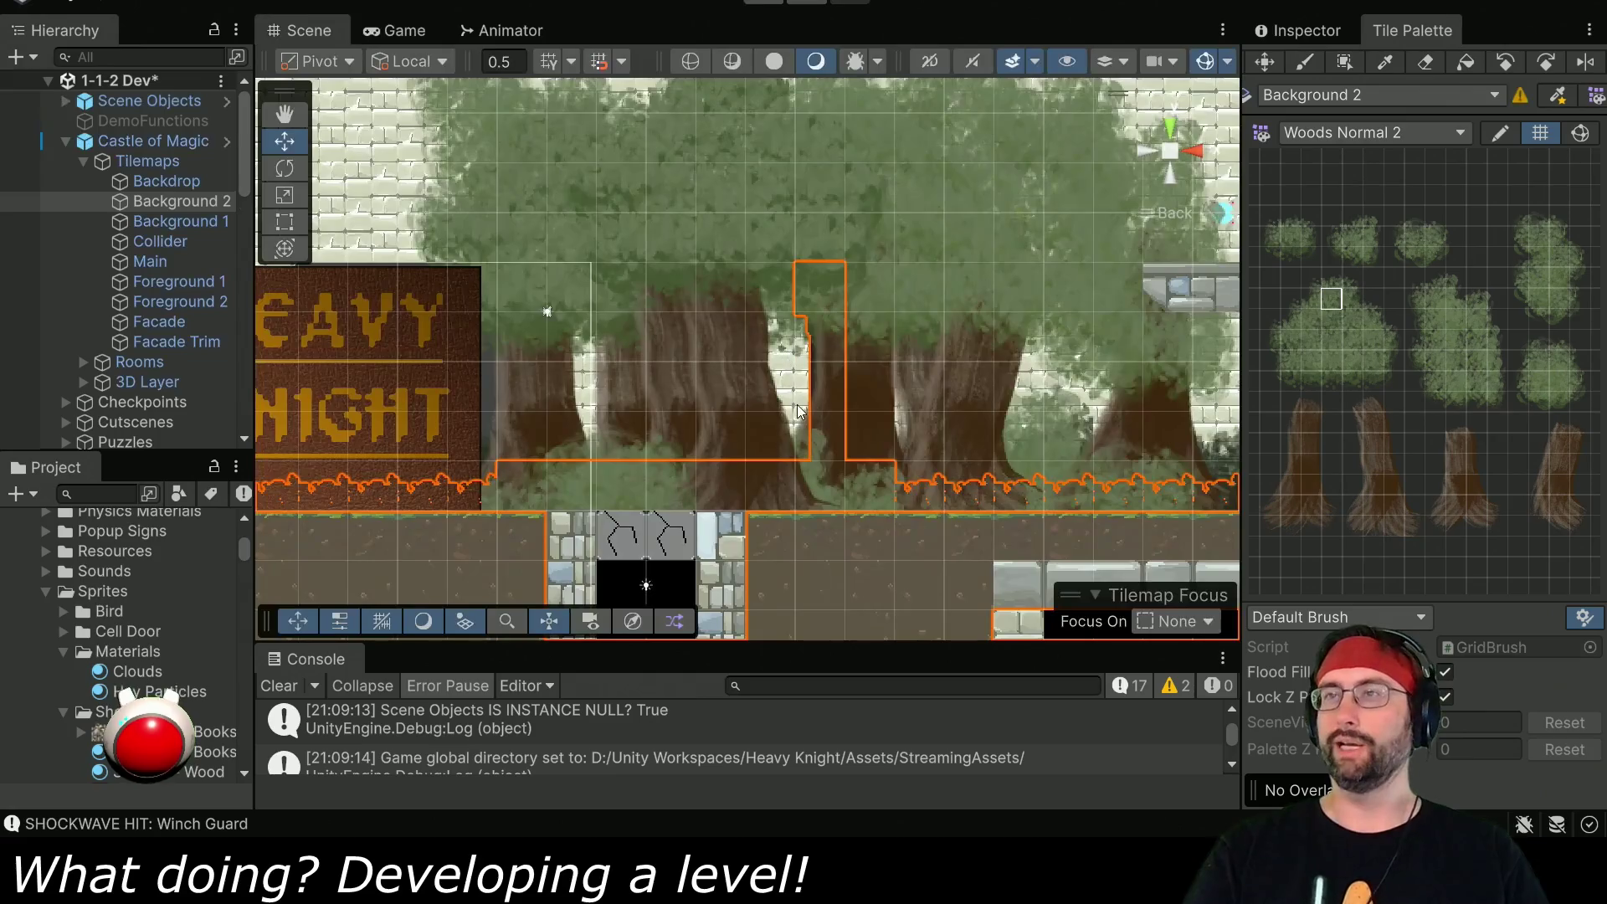
# - Frame the castle and drag the Dent entity up into the upper castle building
pyautogui.click(303, 126)
pyautogui.scroll(-10, 611, 278)
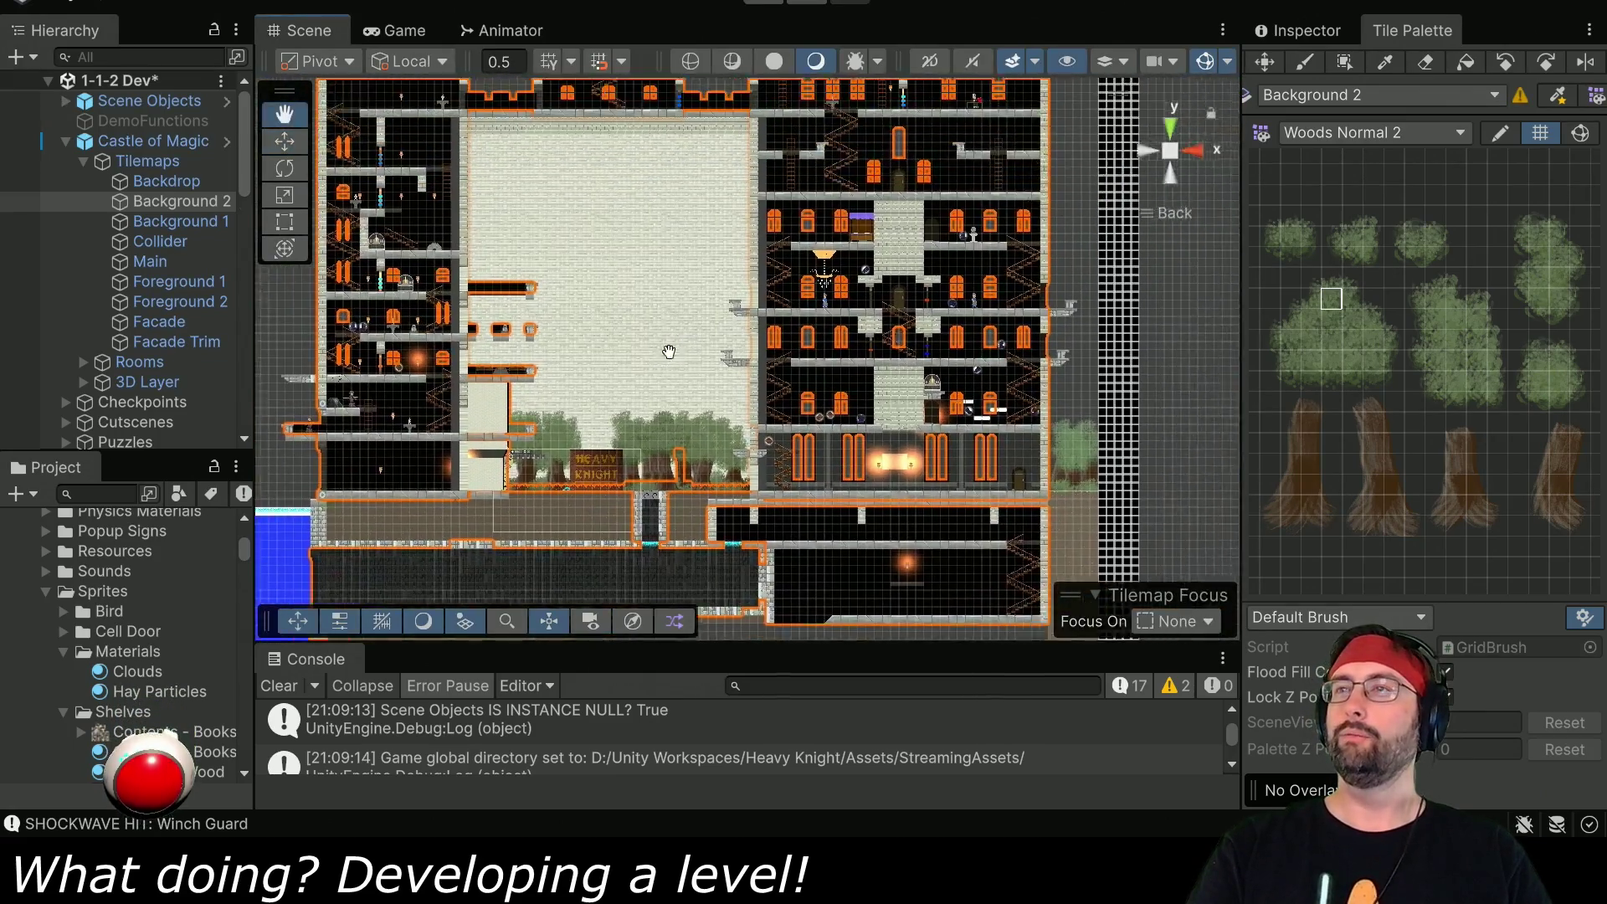
pyautogui.moveTo(669, 351); pyautogui.dragTo(549, 406)
pyautogui.press('w')
pyautogui.scroll(-10, 116, 356)
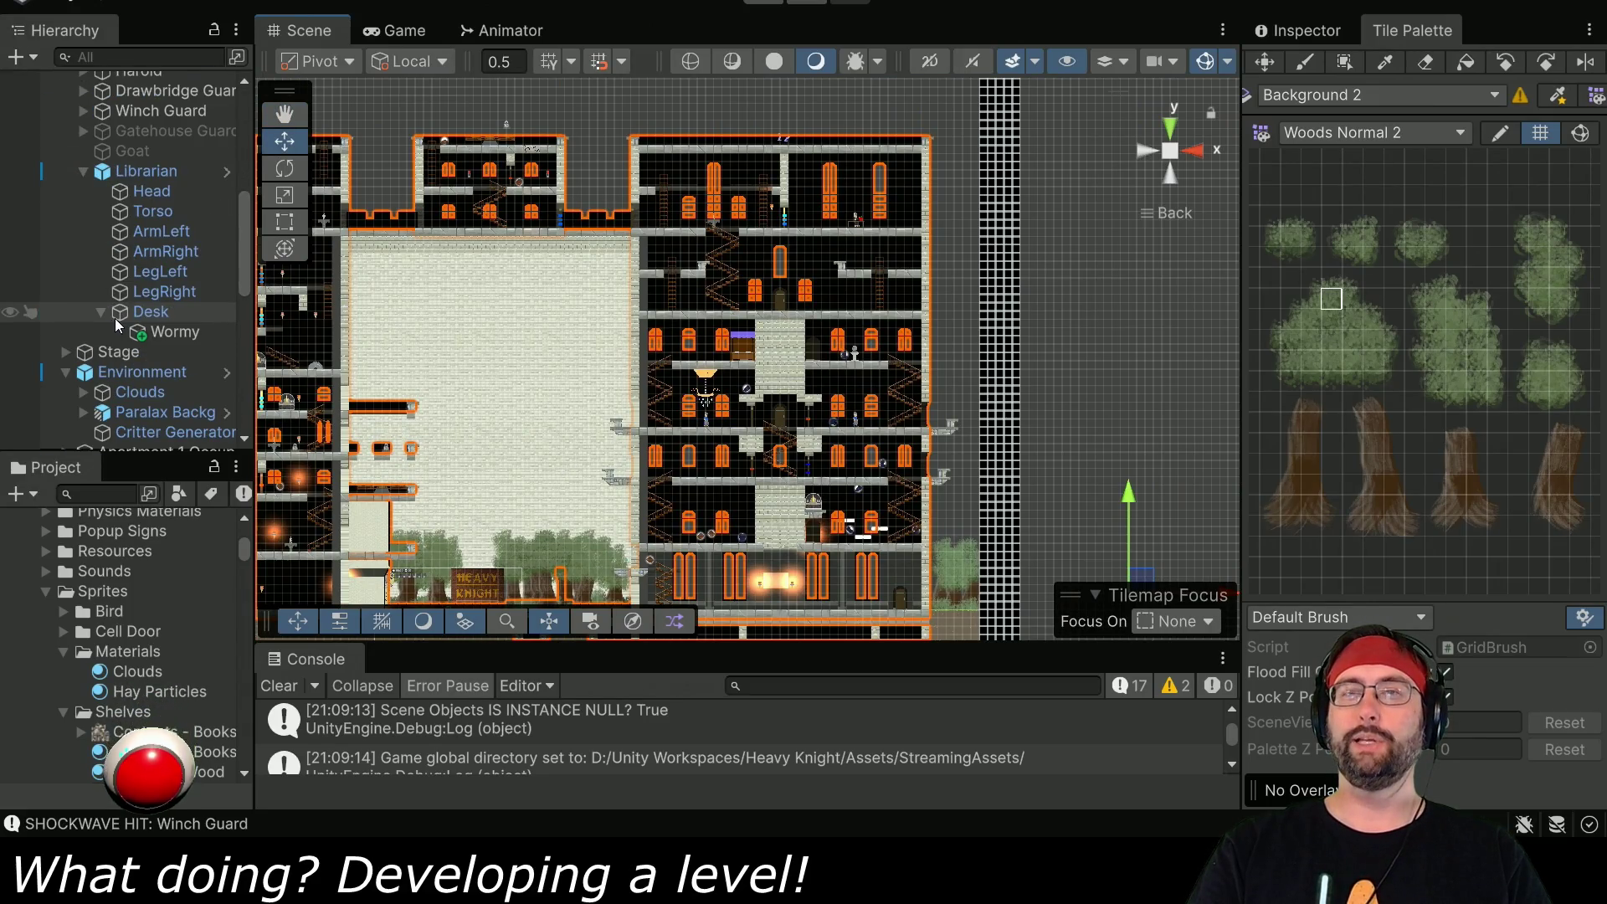
pyautogui.scroll(3, 132, 210)
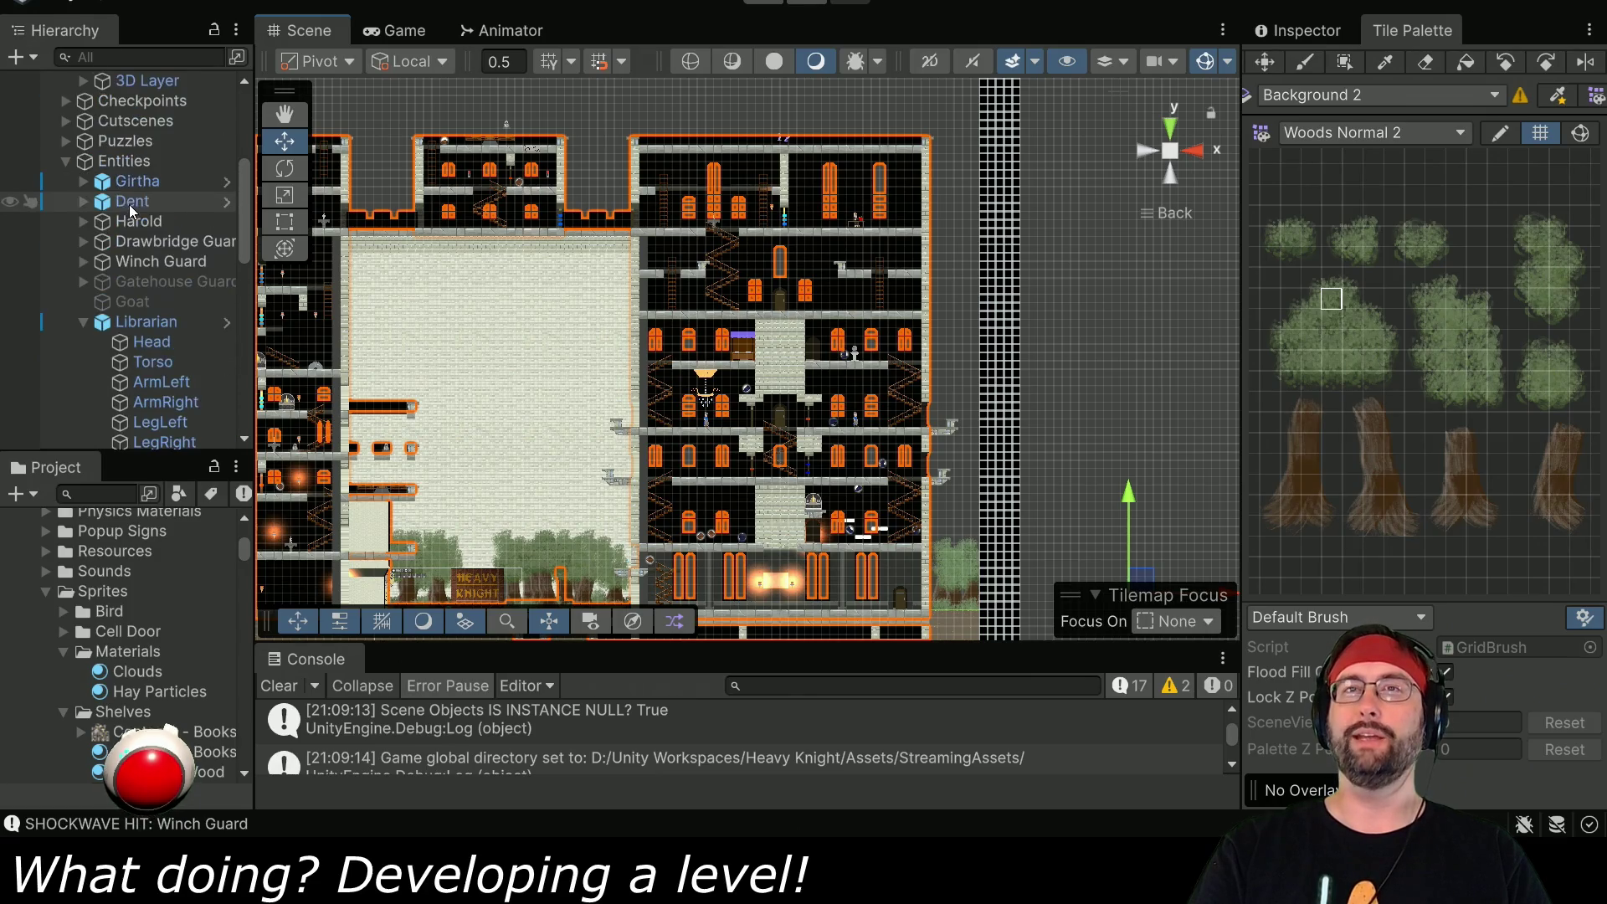
pyautogui.click(132, 205)
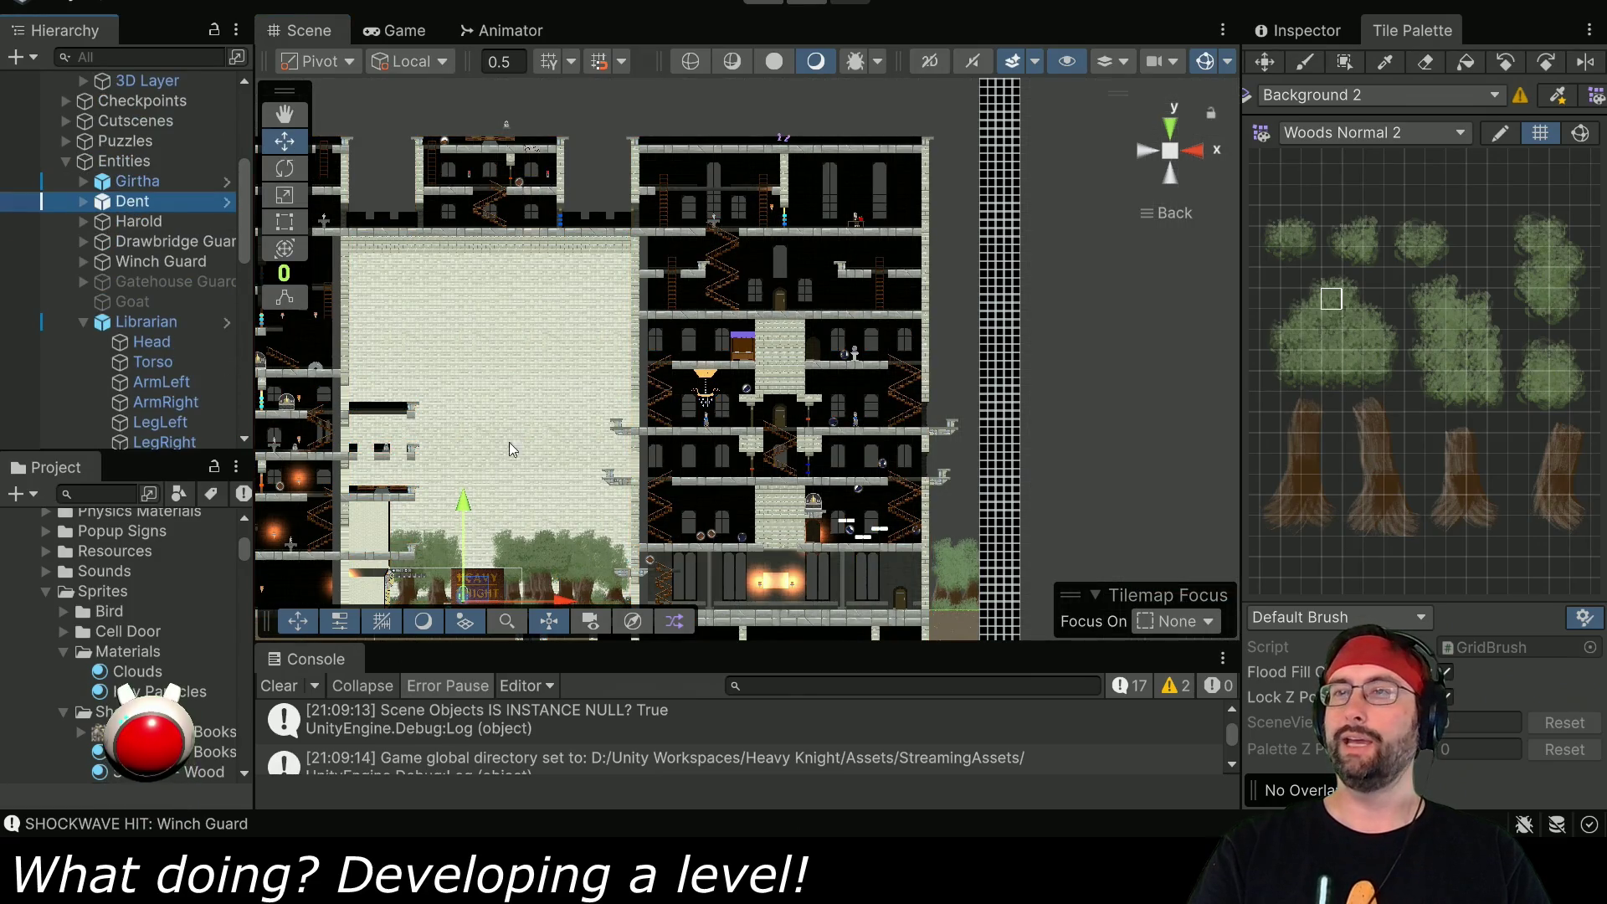
pyautogui.moveTo(484, 590); pyautogui.dragTo(789, 222)
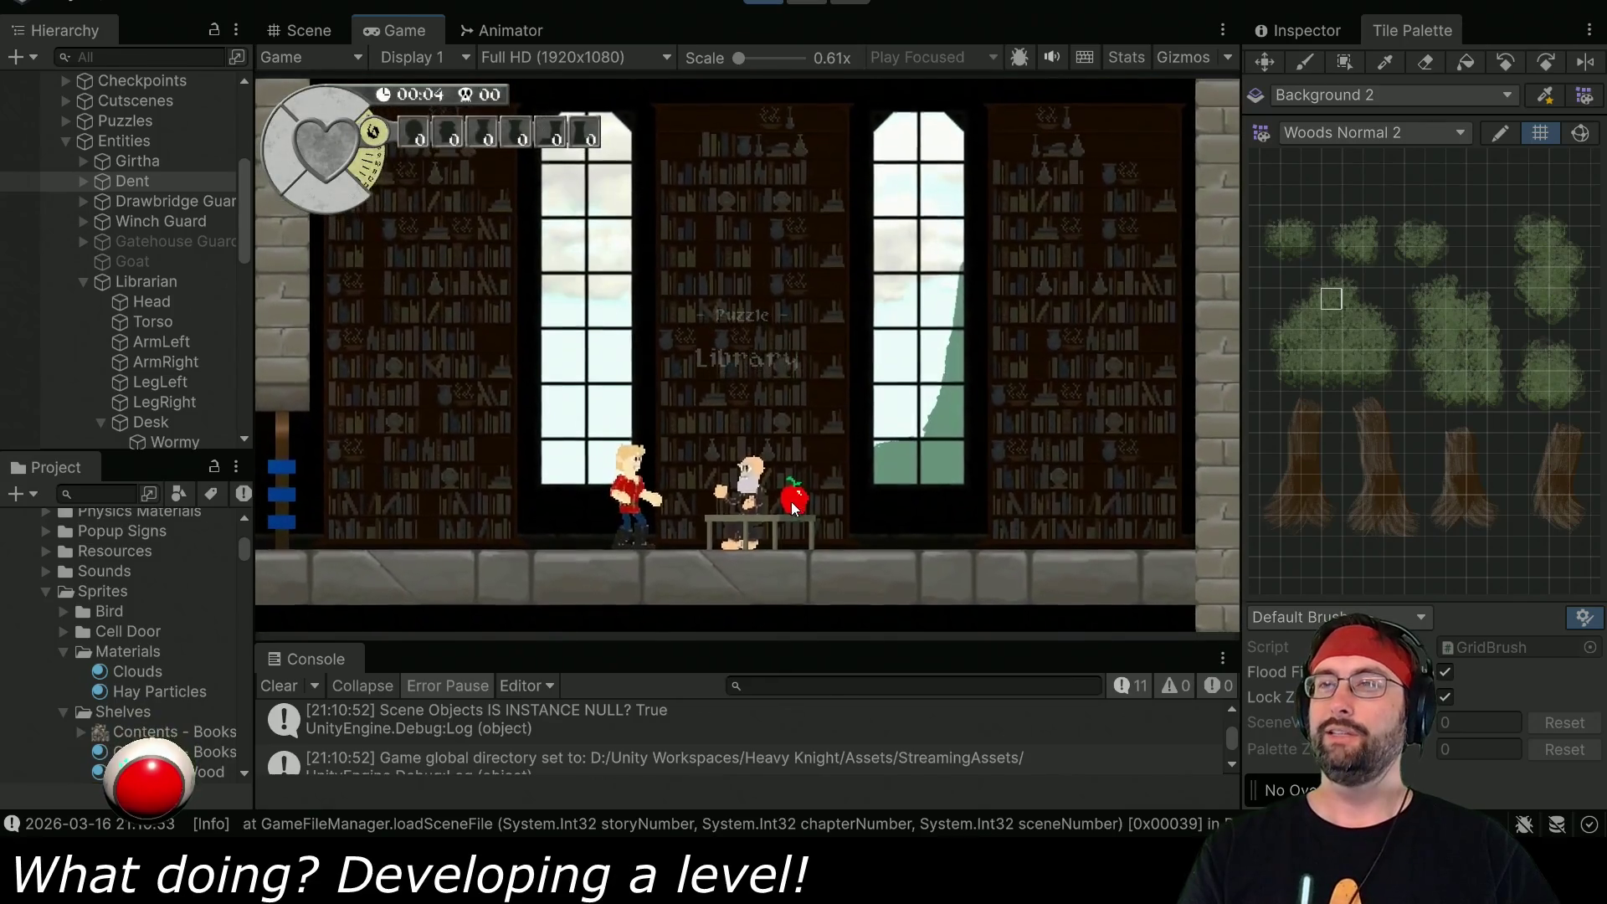
# - Advance the librarian's cutscene dialogue to its end, then exit Play mode
pyautogui.press('a')
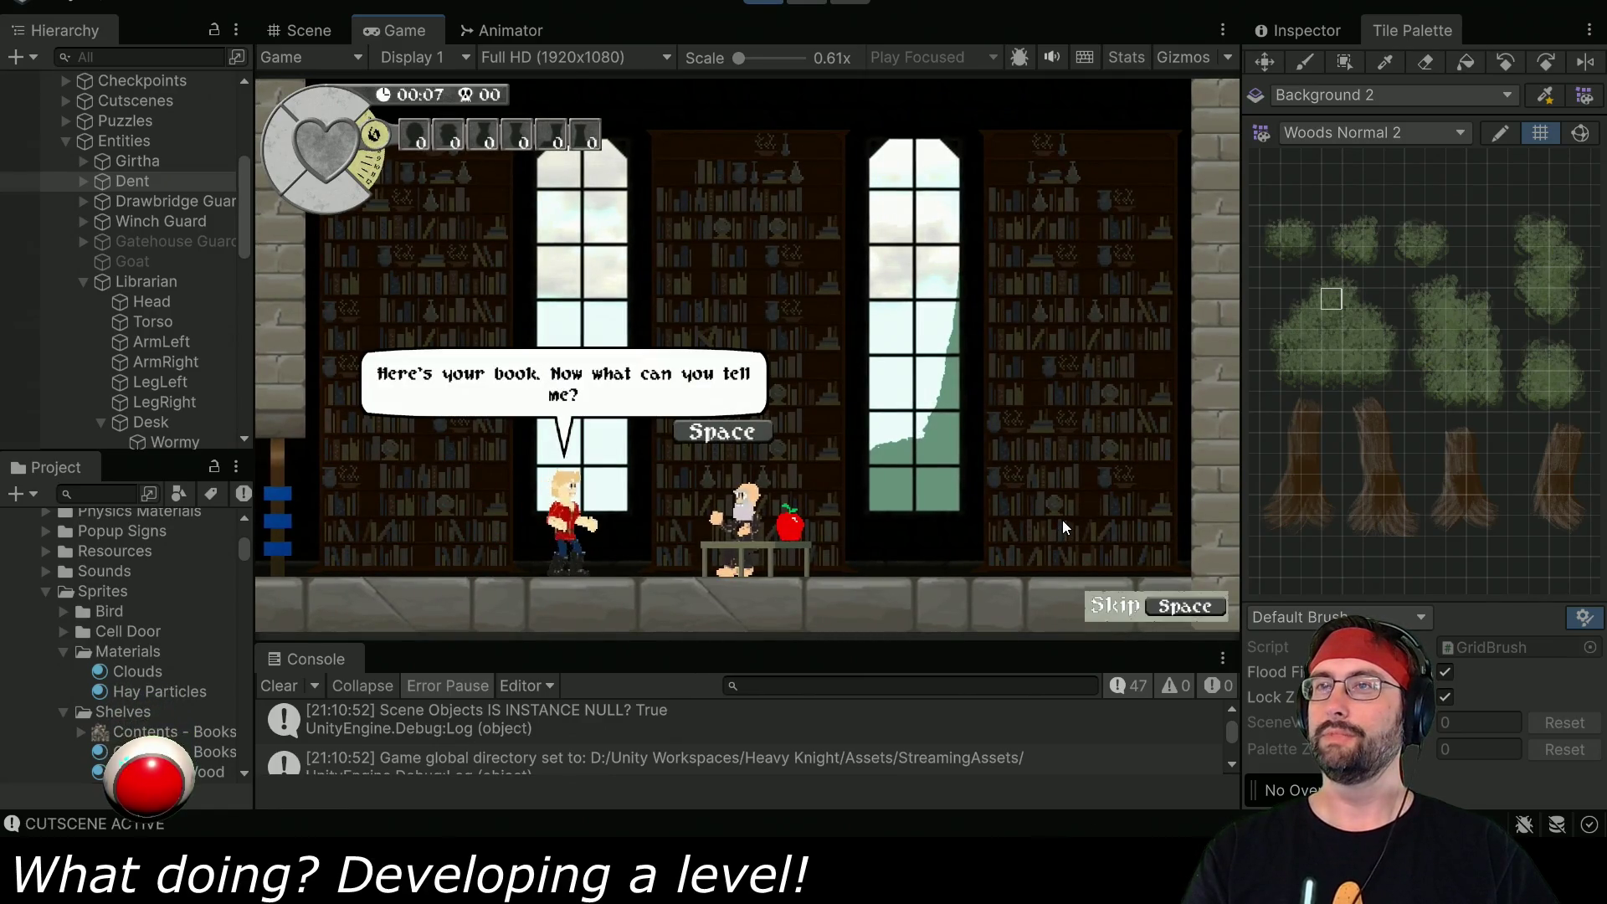
pyautogui.press('space')
pyautogui.press('space')
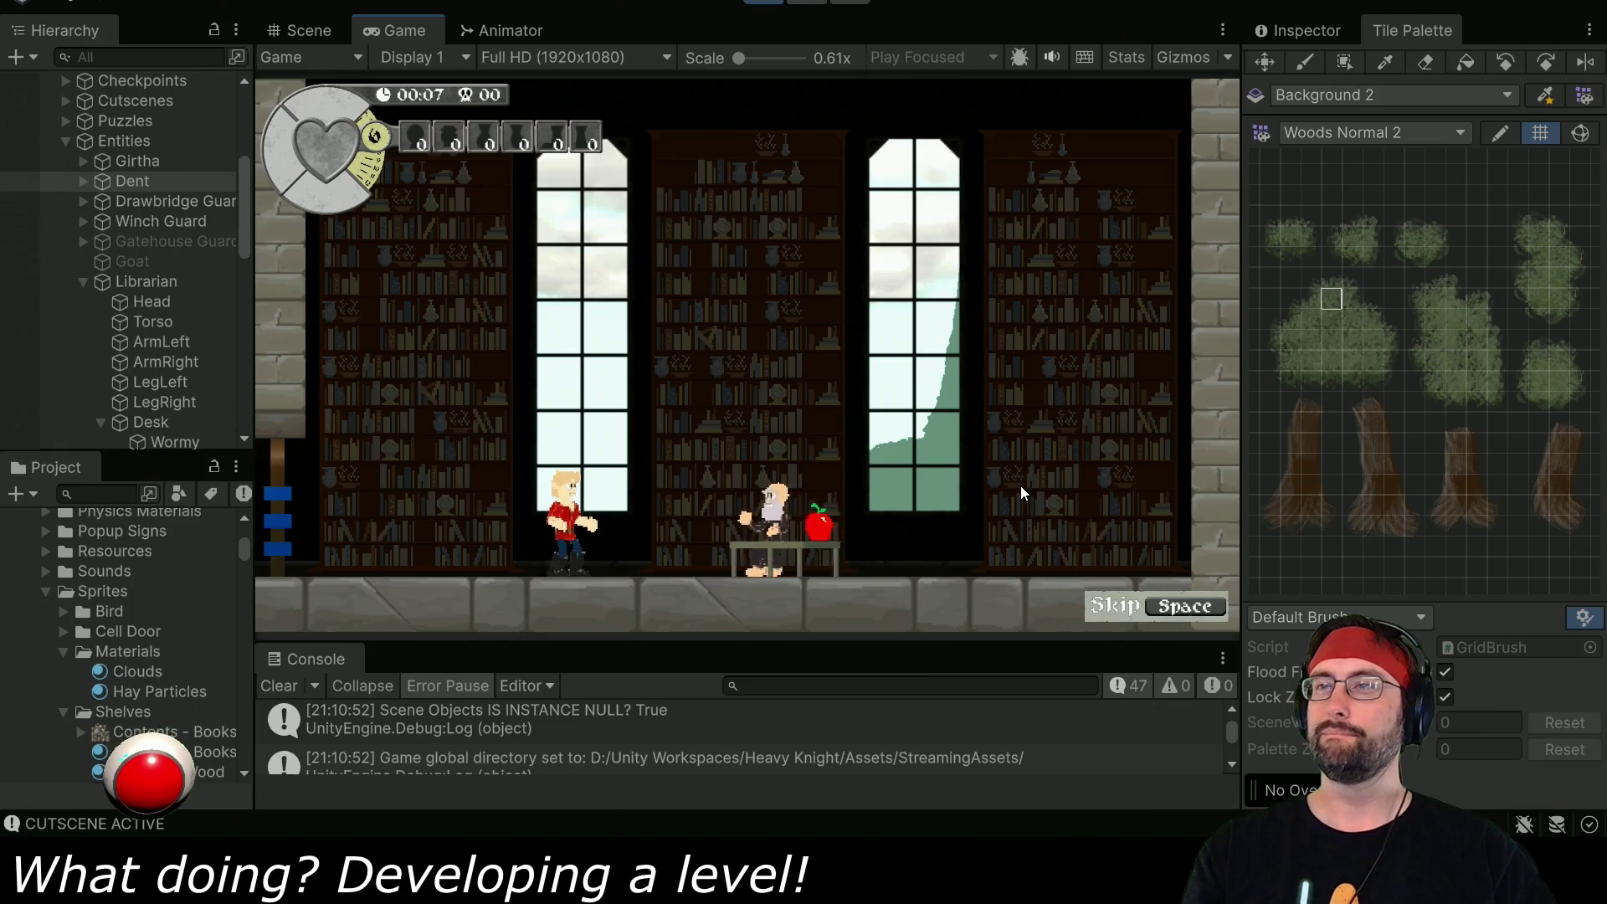
pyautogui.press('space')
pyautogui.press('space')
pyautogui.press('space')
pyautogui.press('space')
pyautogui.press('space')
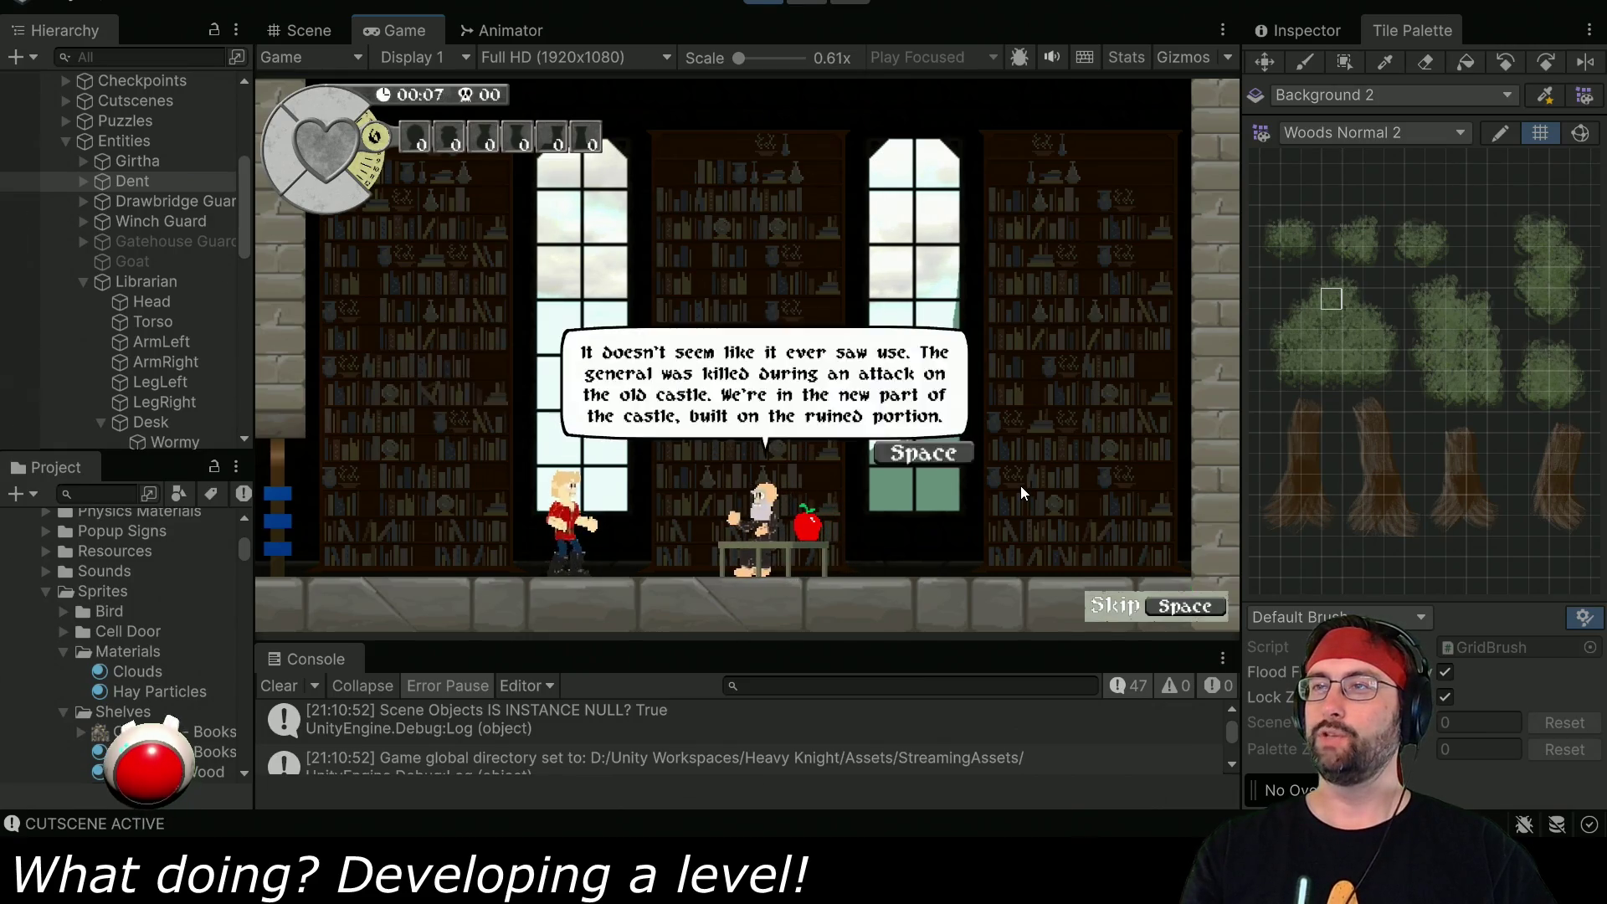
pyautogui.press('space')
pyautogui.press('space')
pyautogui.press('space')
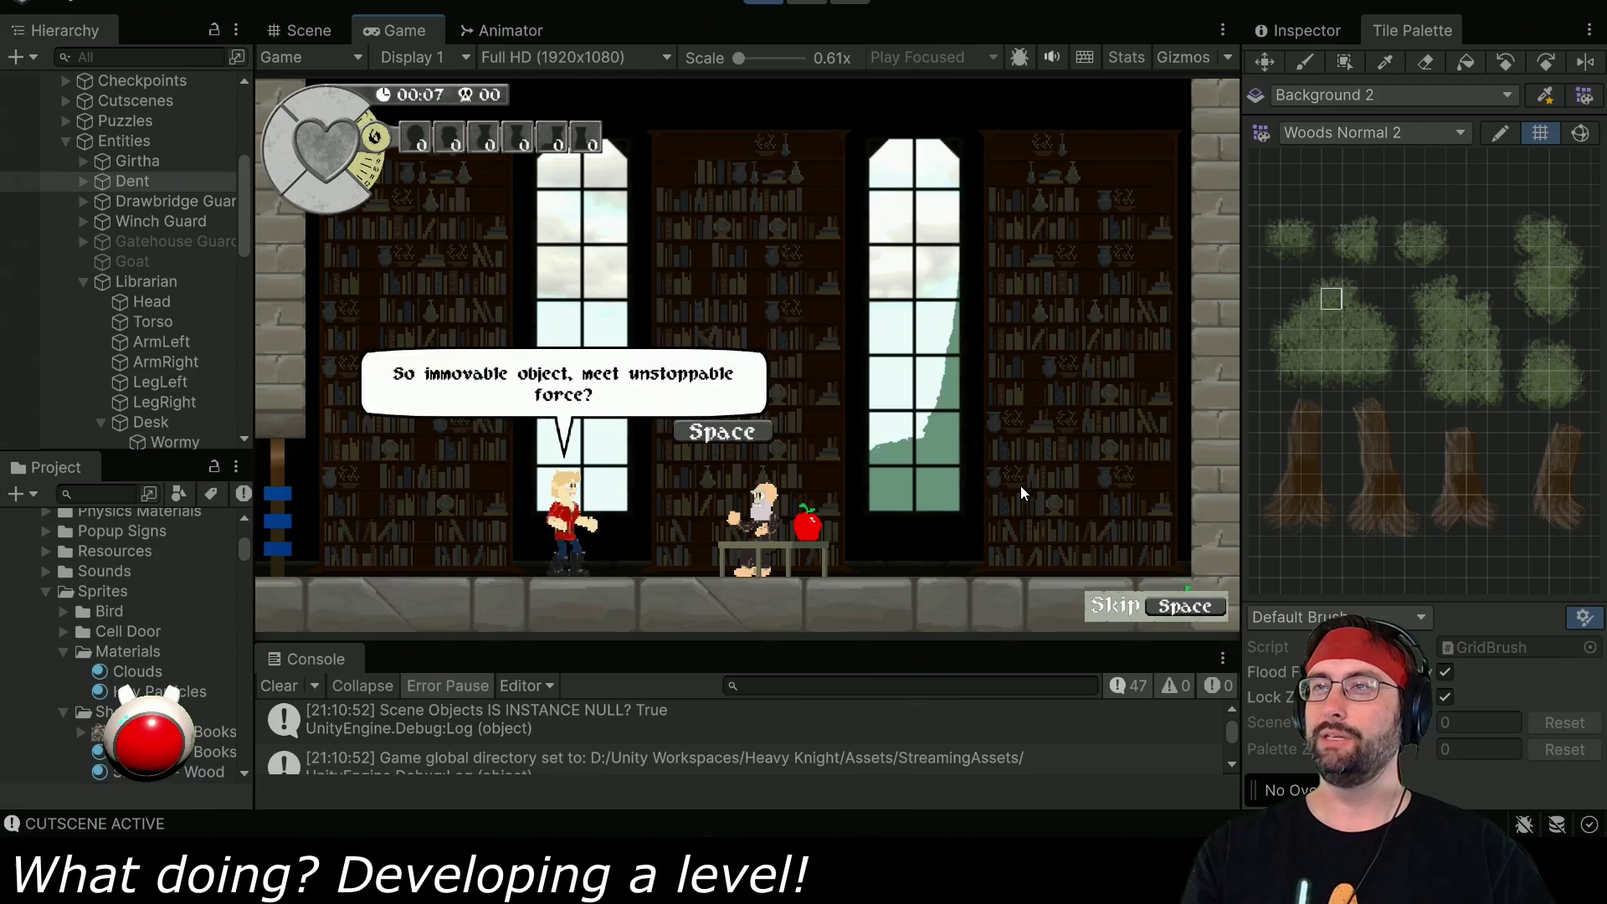
pyautogui.press('space')
pyautogui.press('space')
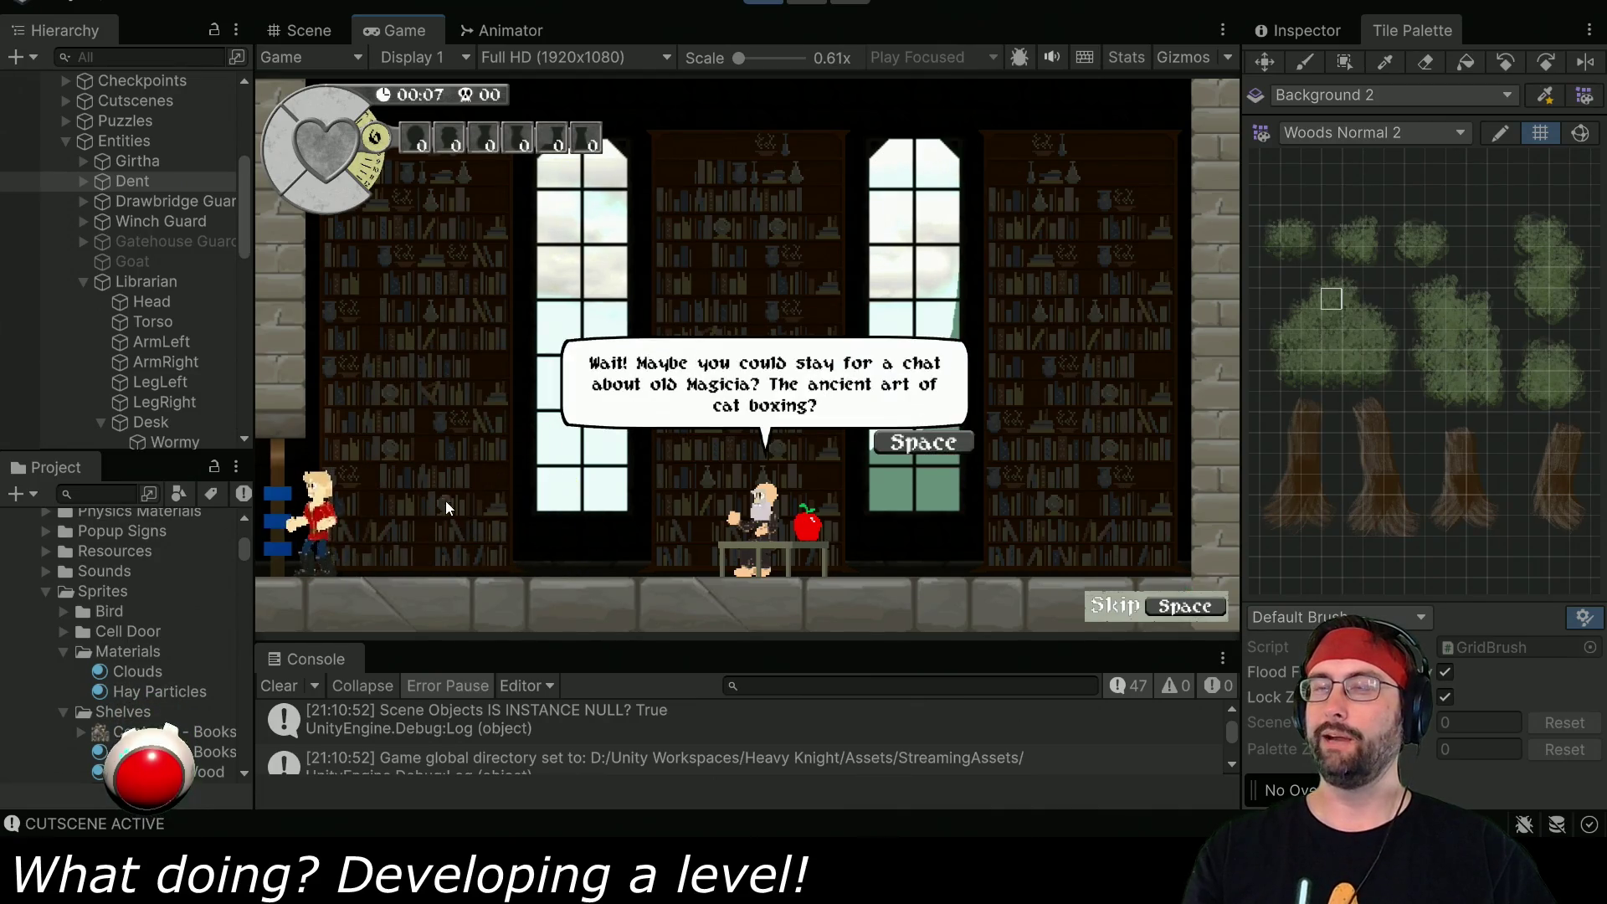
pyautogui.press('space')
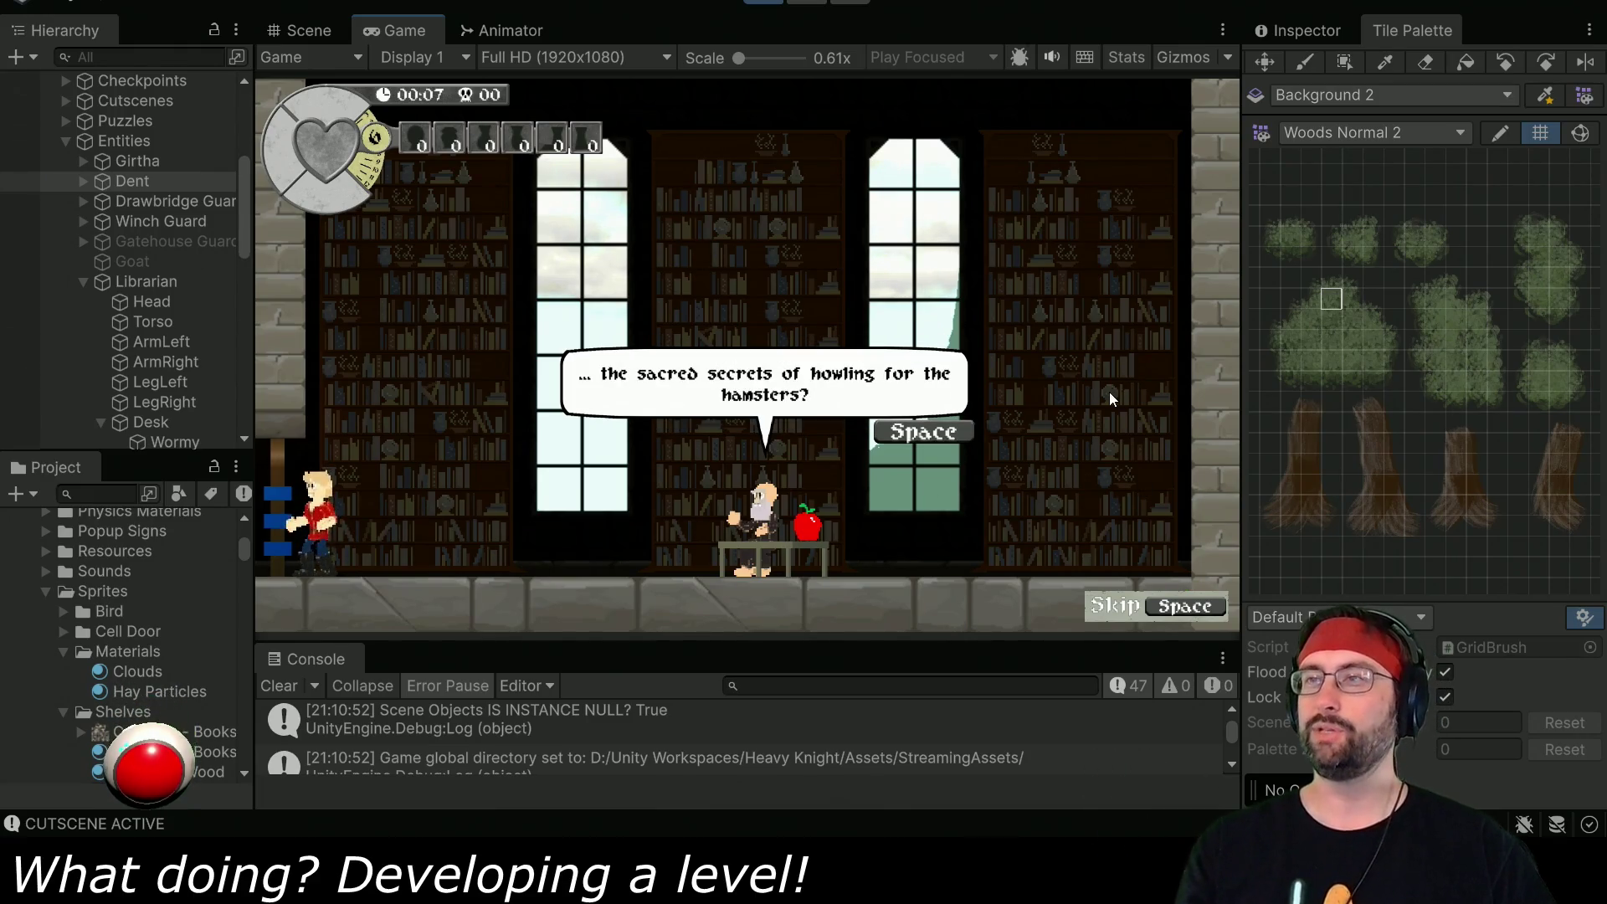
pyautogui.press('space')
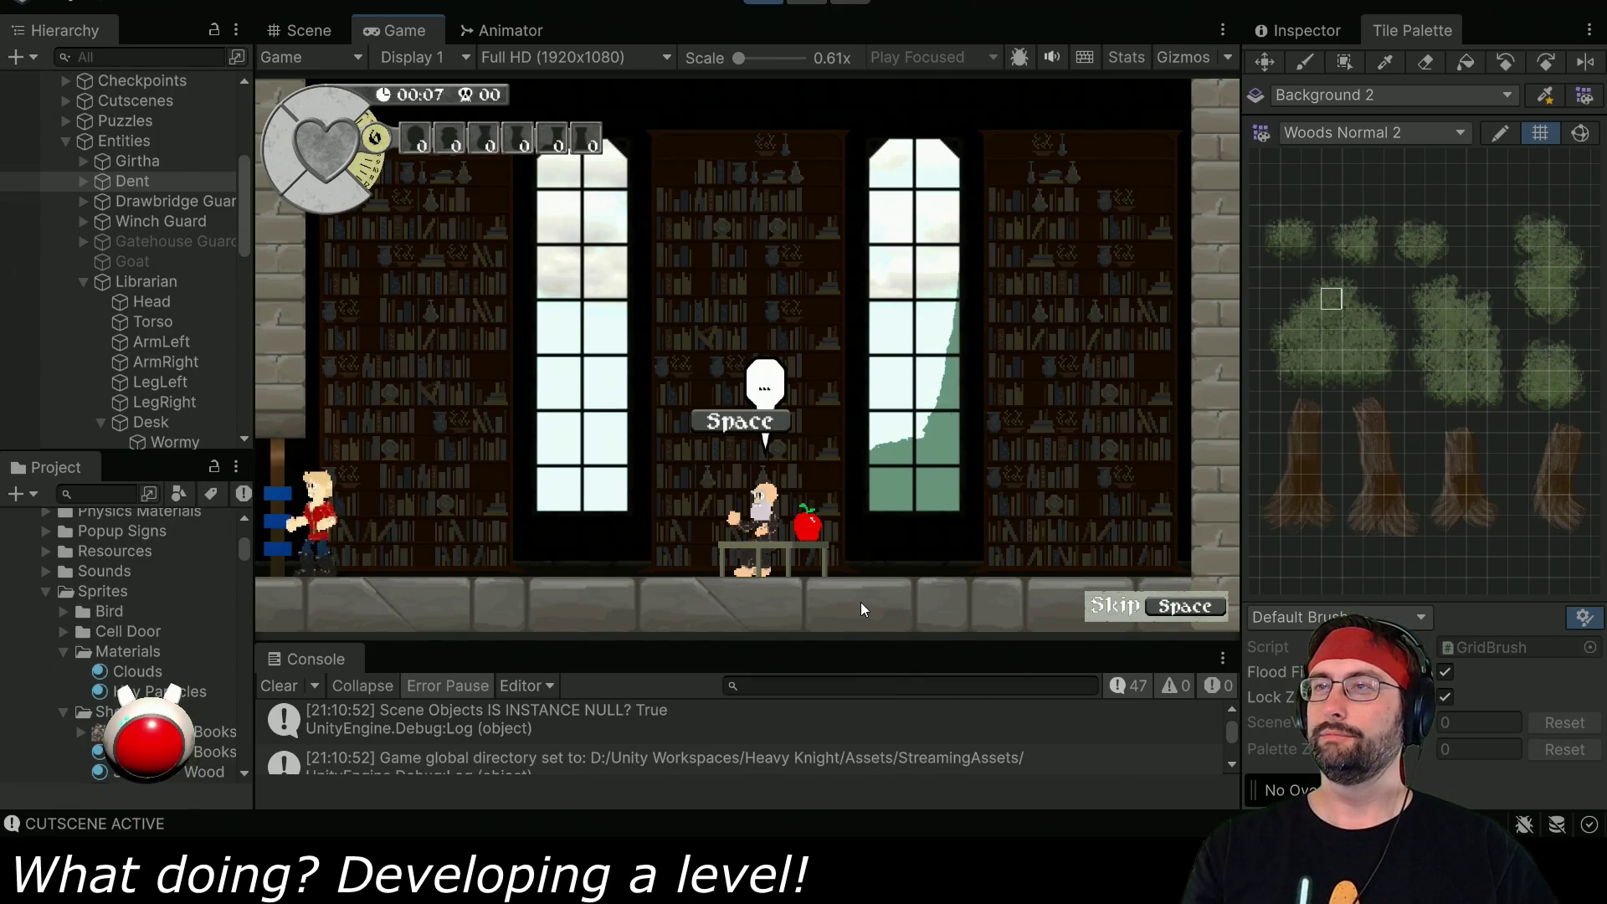
pyautogui.press('space')
pyautogui.press('space')
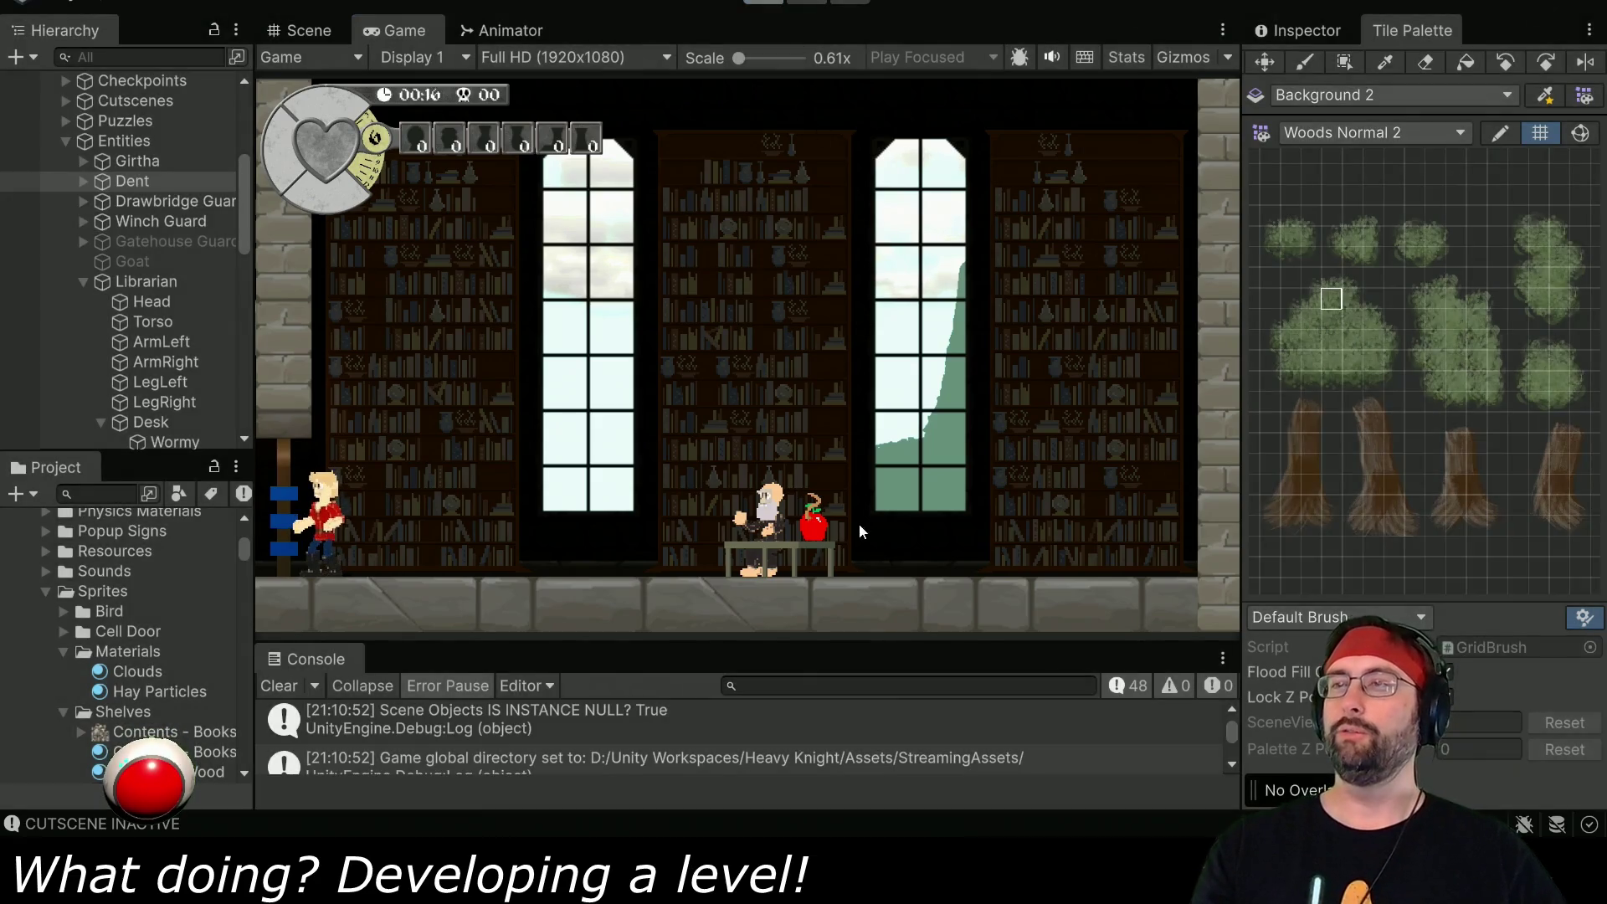
pyautogui.hotkey('ctrl', 'p')
pyautogui.moveTo(728, 295)
pyautogui.mouseDown()
pyautogui.moveTo(979, 59)
pyautogui.moveTo(983, 189)
pyautogui.mouseUp()
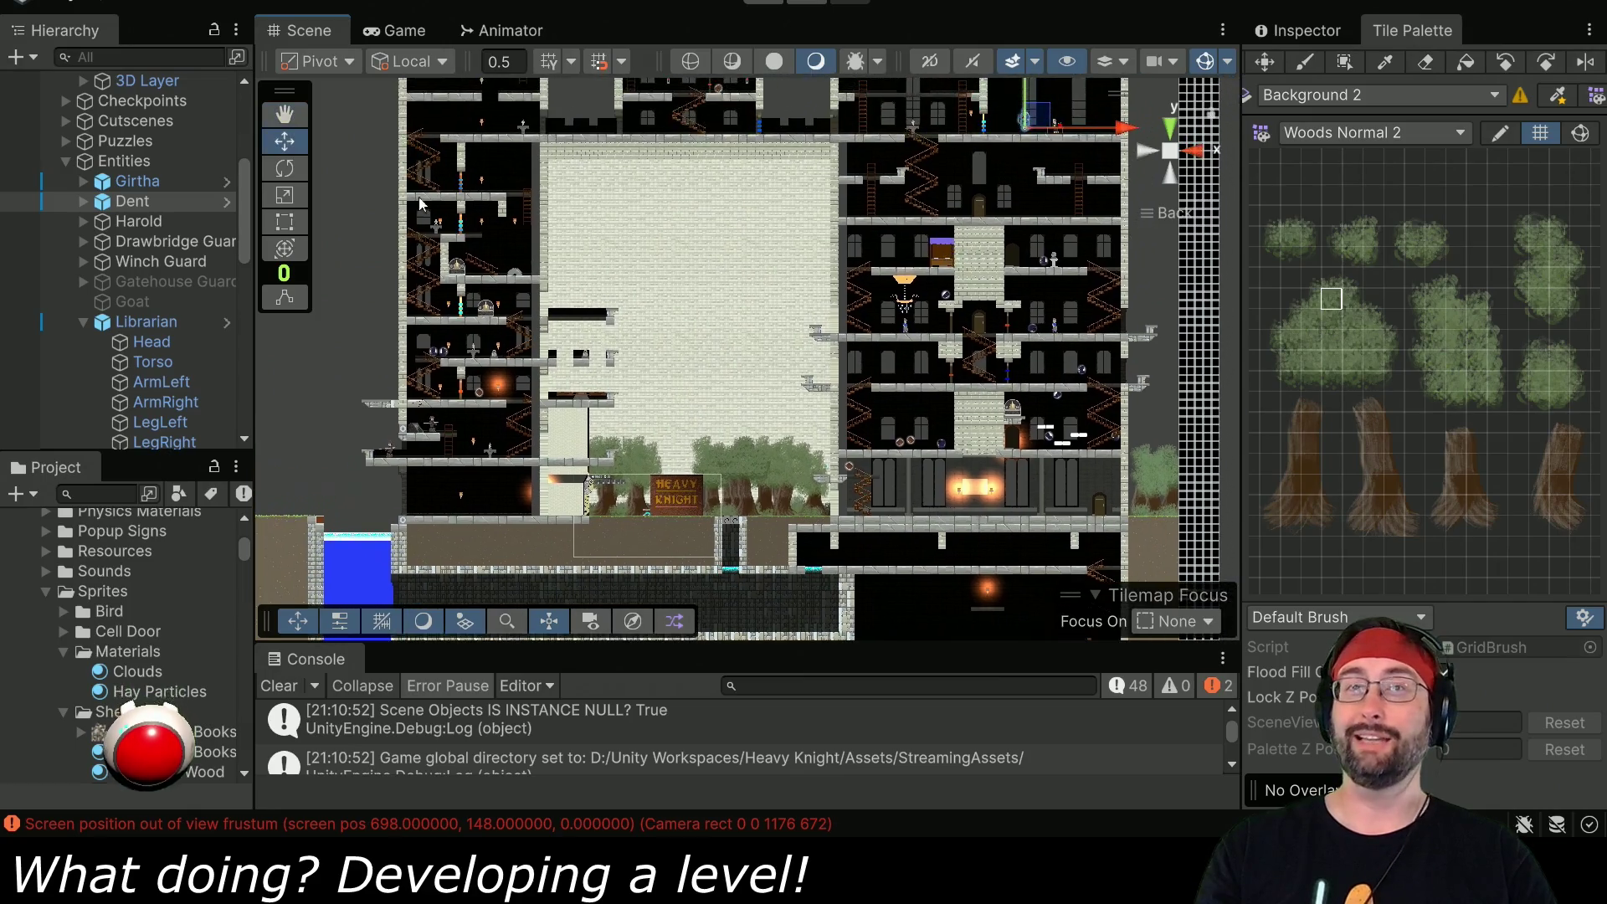
# - Drag Dent down beside the HEAVY KNIGHT sign and start a playtest
pyautogui.moveTo(1041, 121)
pyautogui.mouseDown()
pyautogui.moveTo(628, 477)
pyautogui.moveTo(638, 505)
pyautogui.mouseUp()
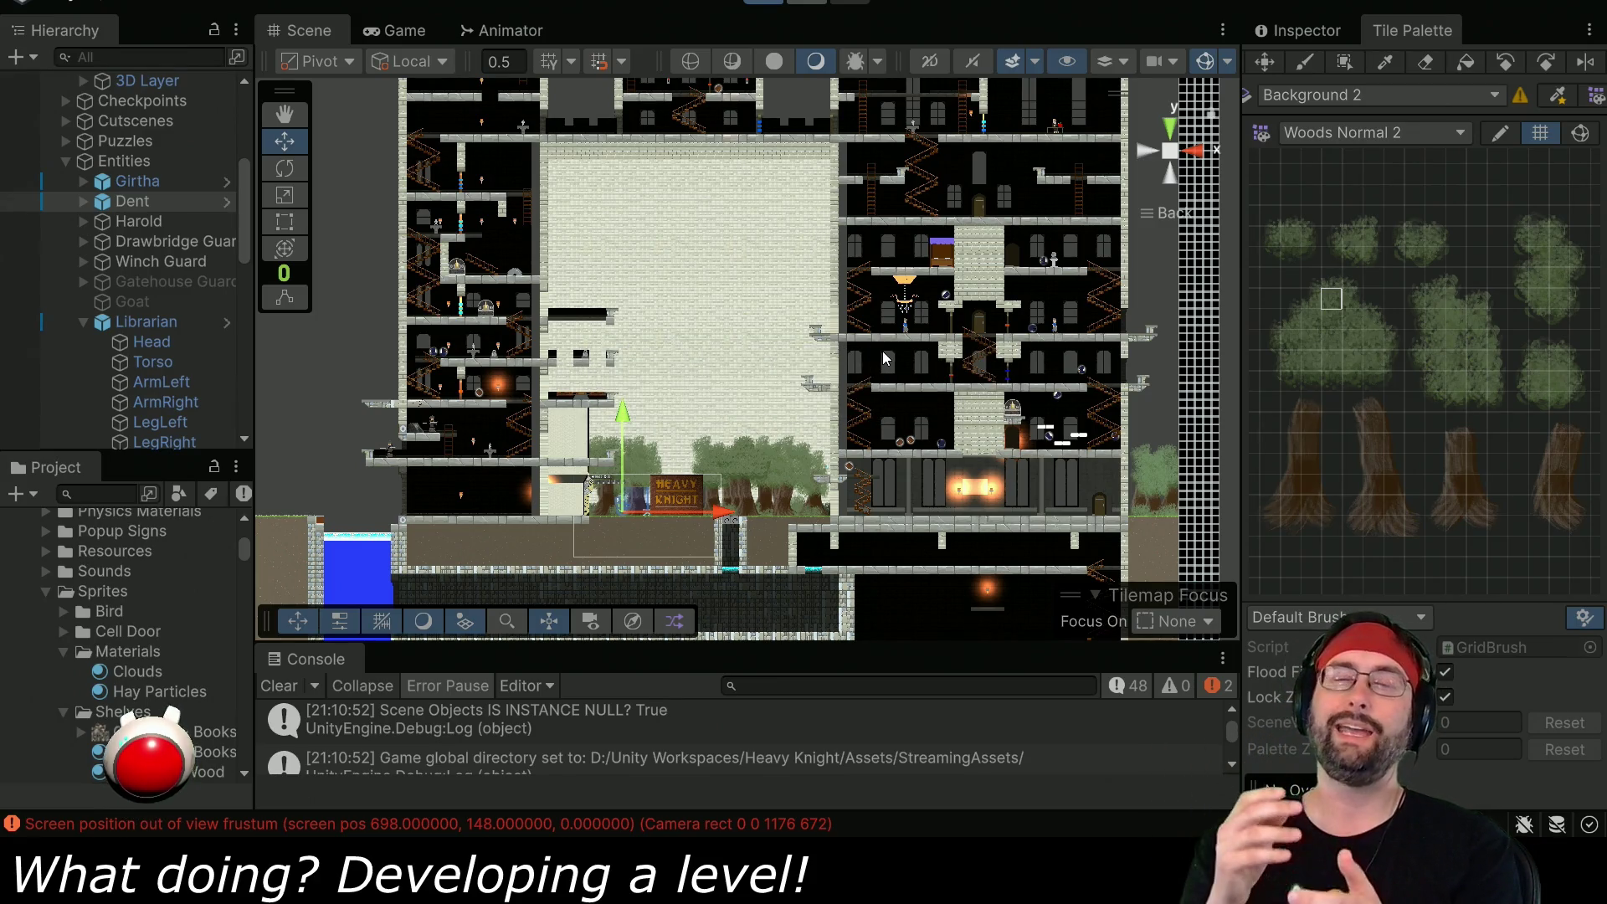
pyautogui.hotkey('ctrl', 'p')
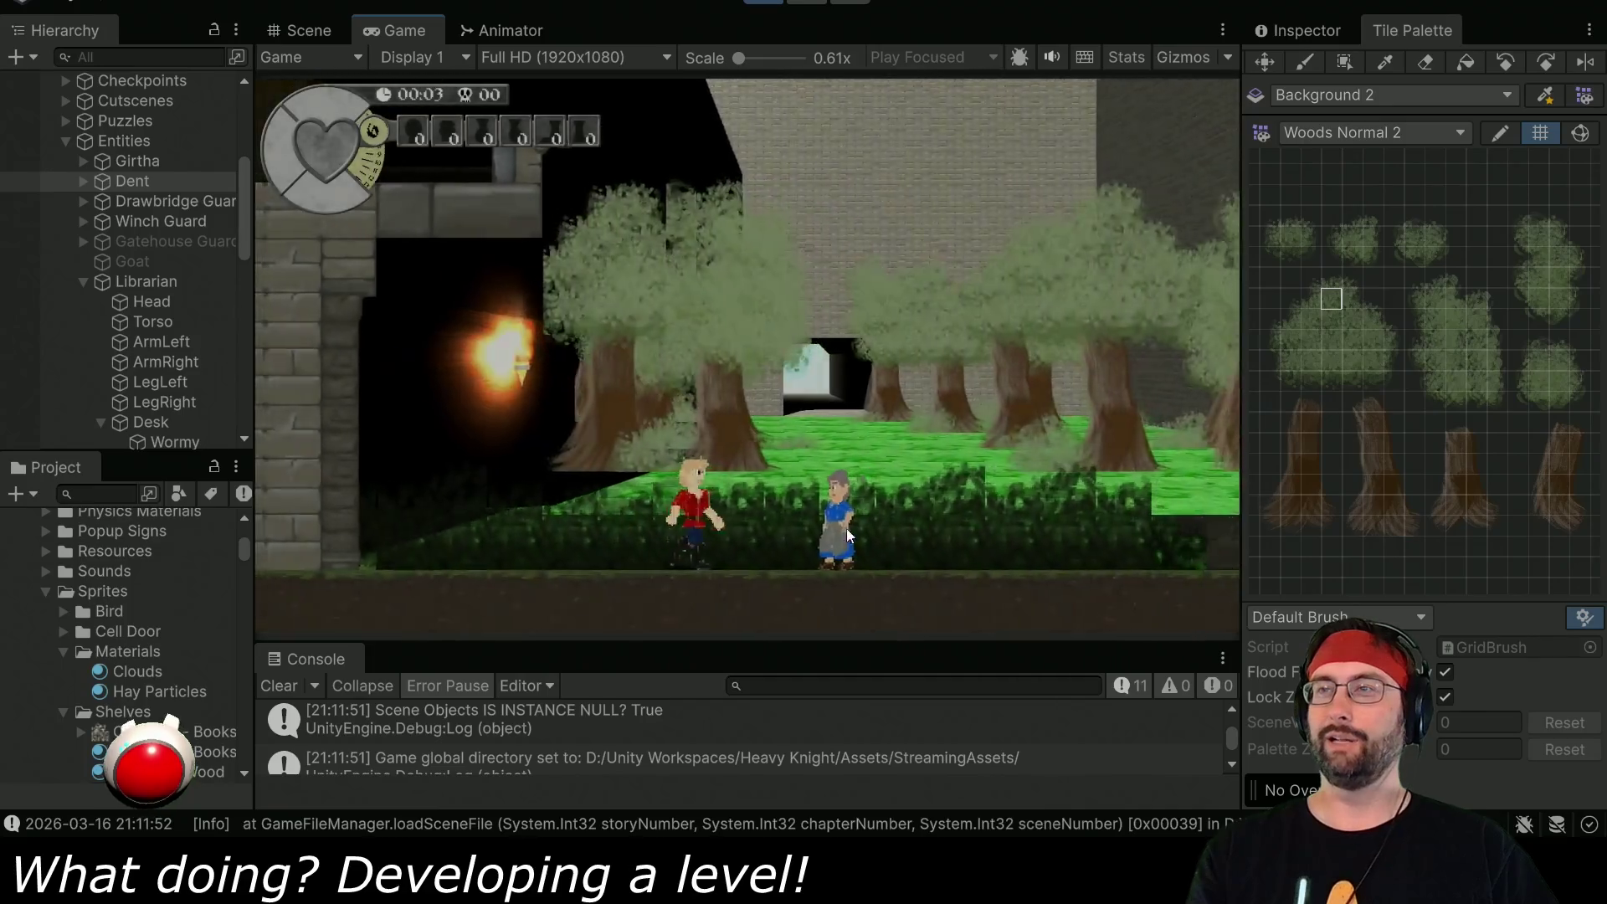
# - Walk the knight right and left through the forest with the old man following, then stop
pyautogui.press('Right')
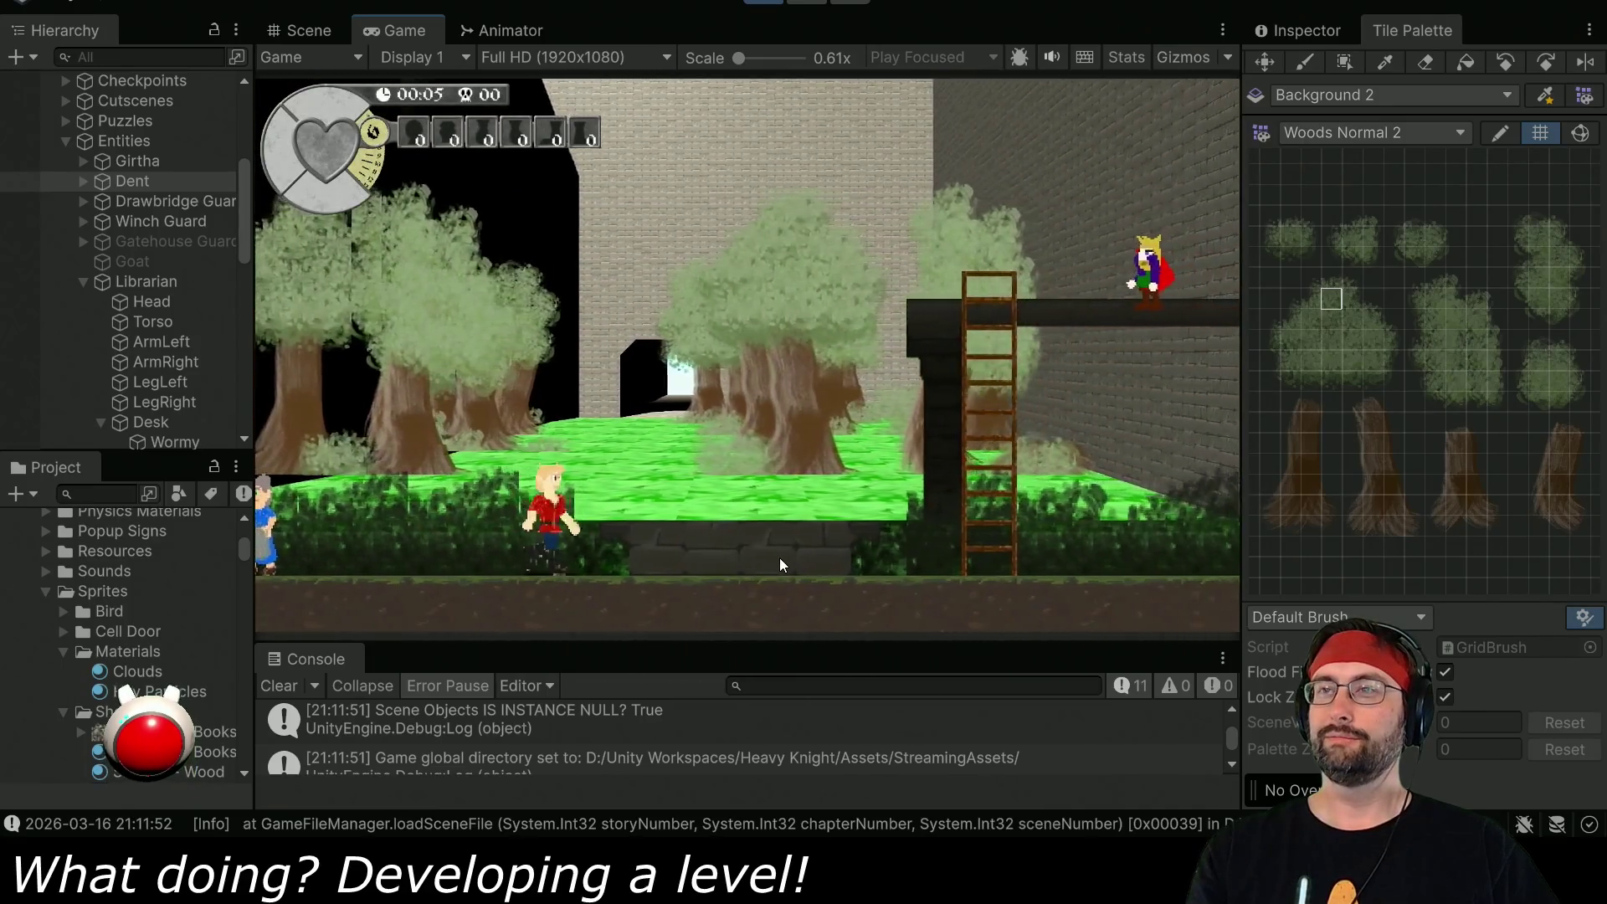
pyautogui.press('Right')
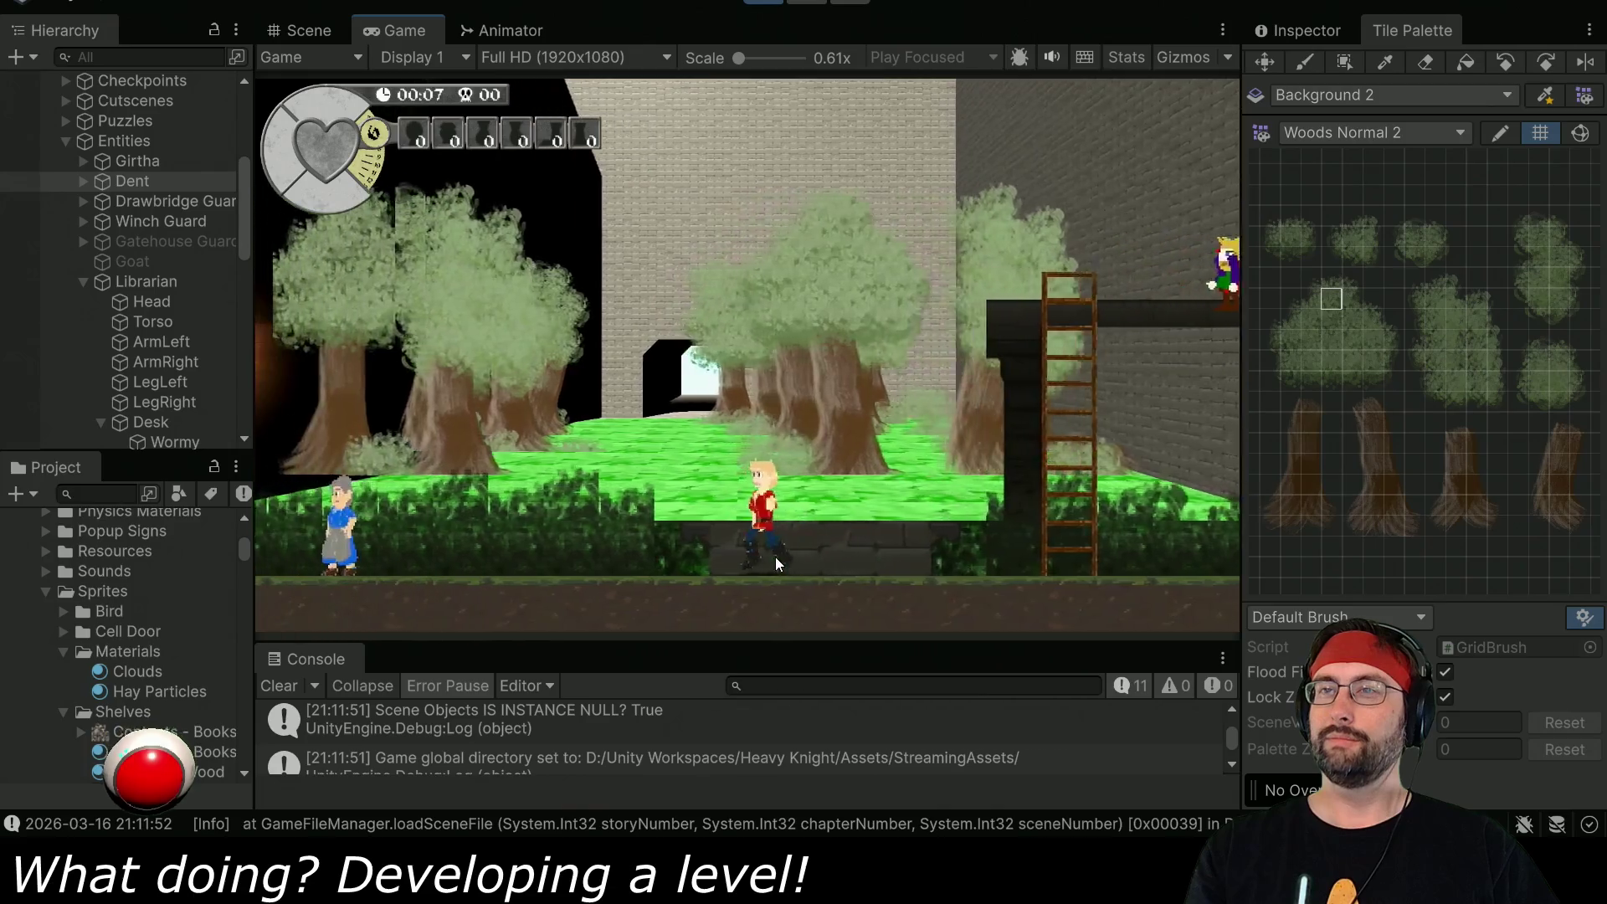
pyautogui.press('Left')
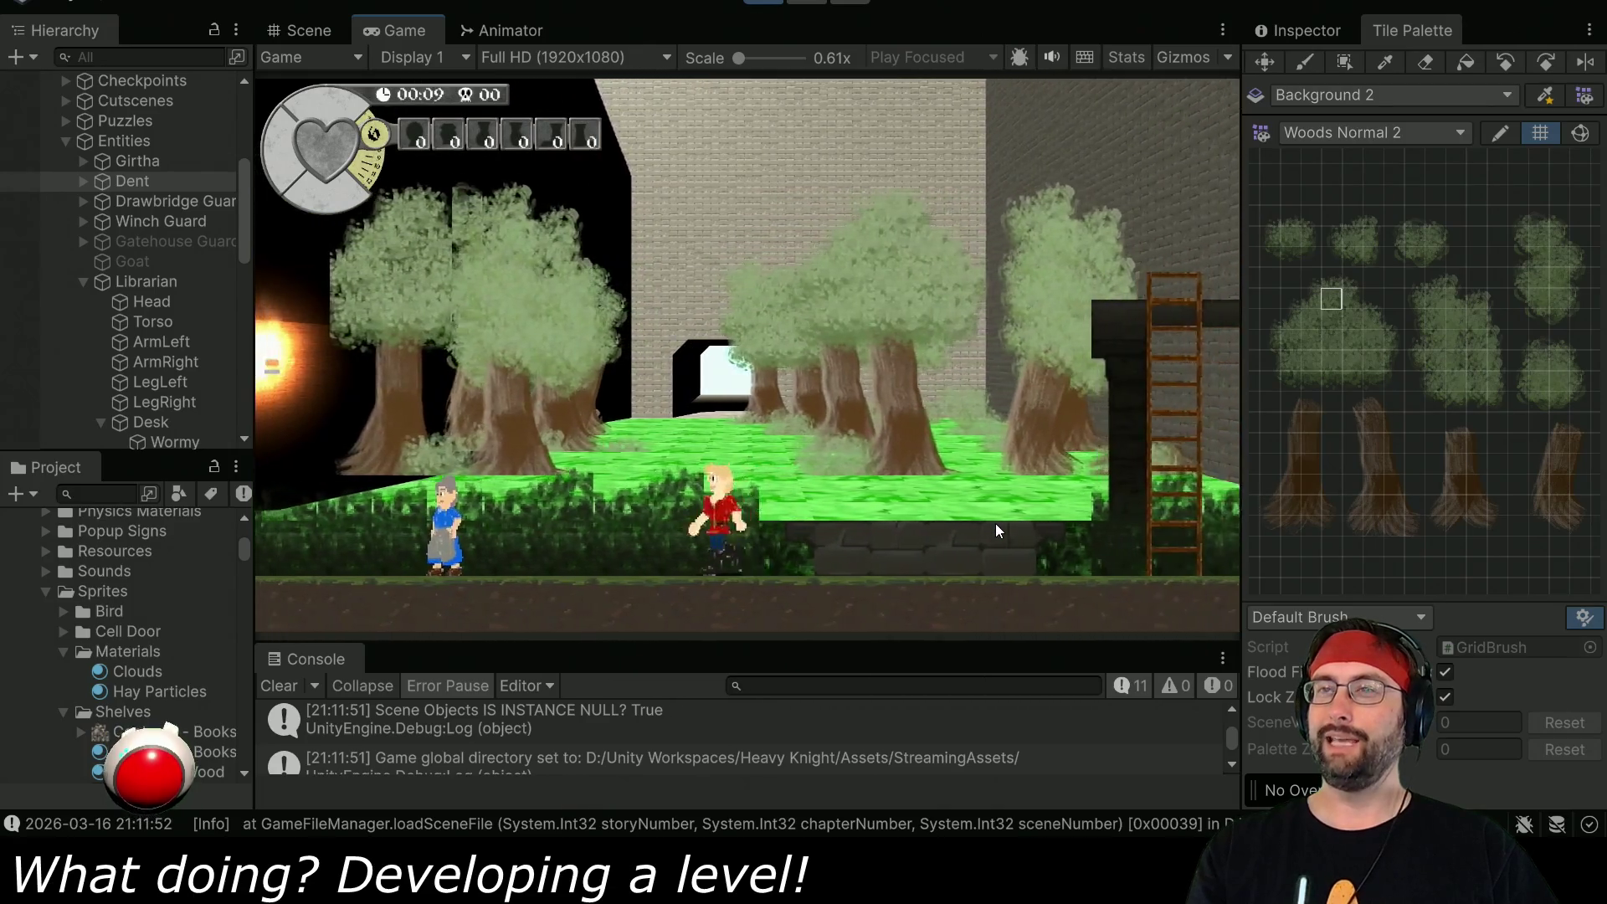
pyautogui.press('Left')
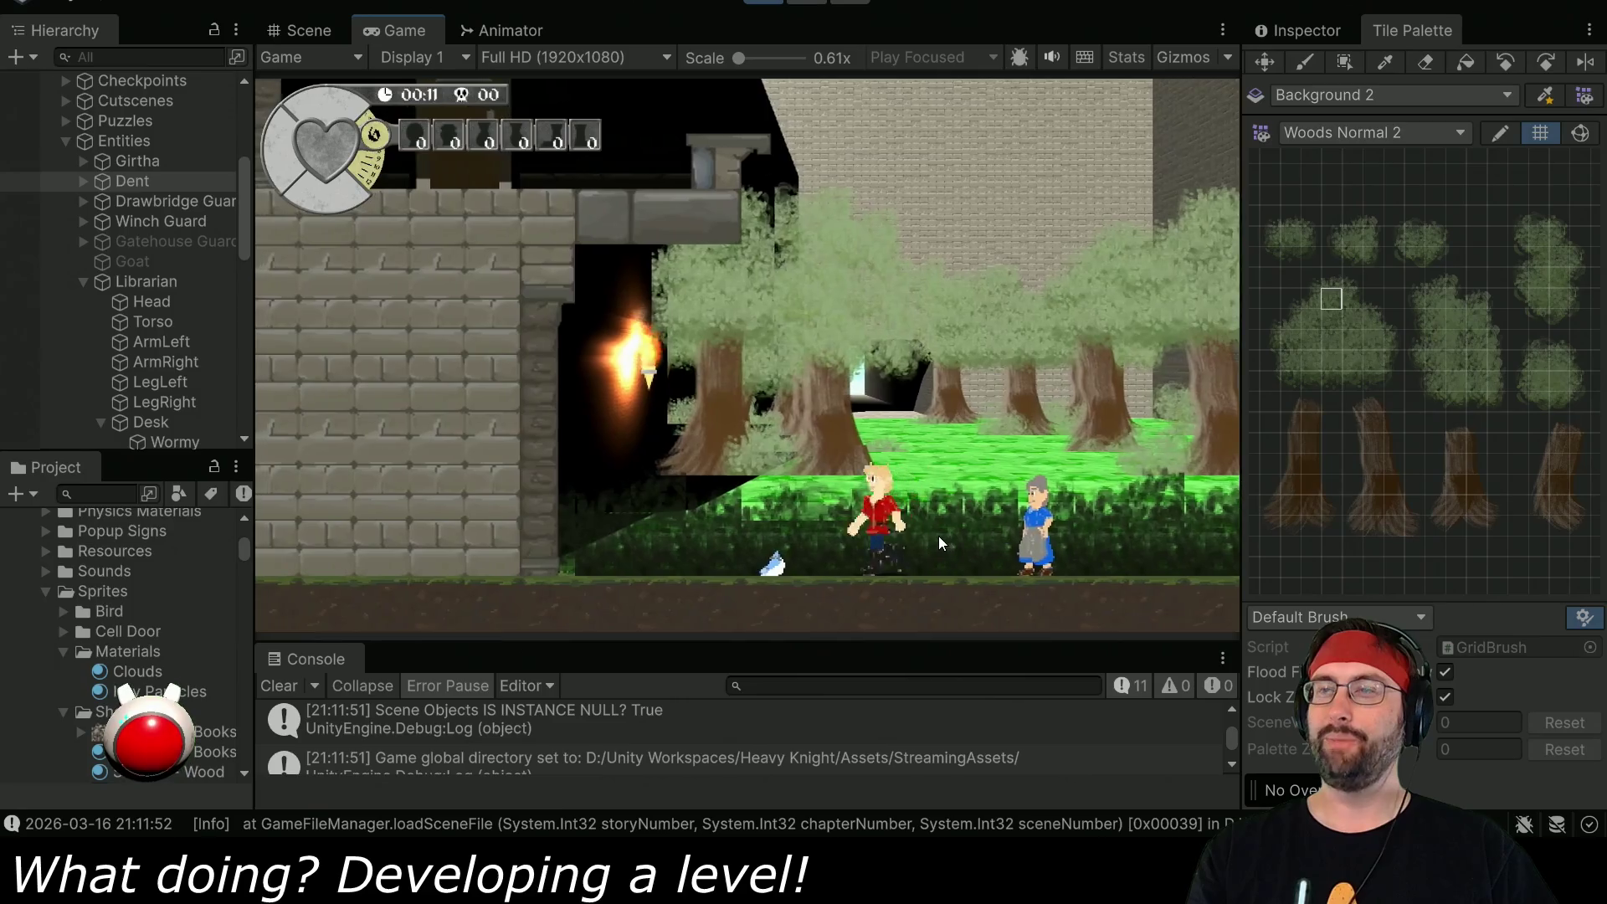
pyautogui.press('Right')
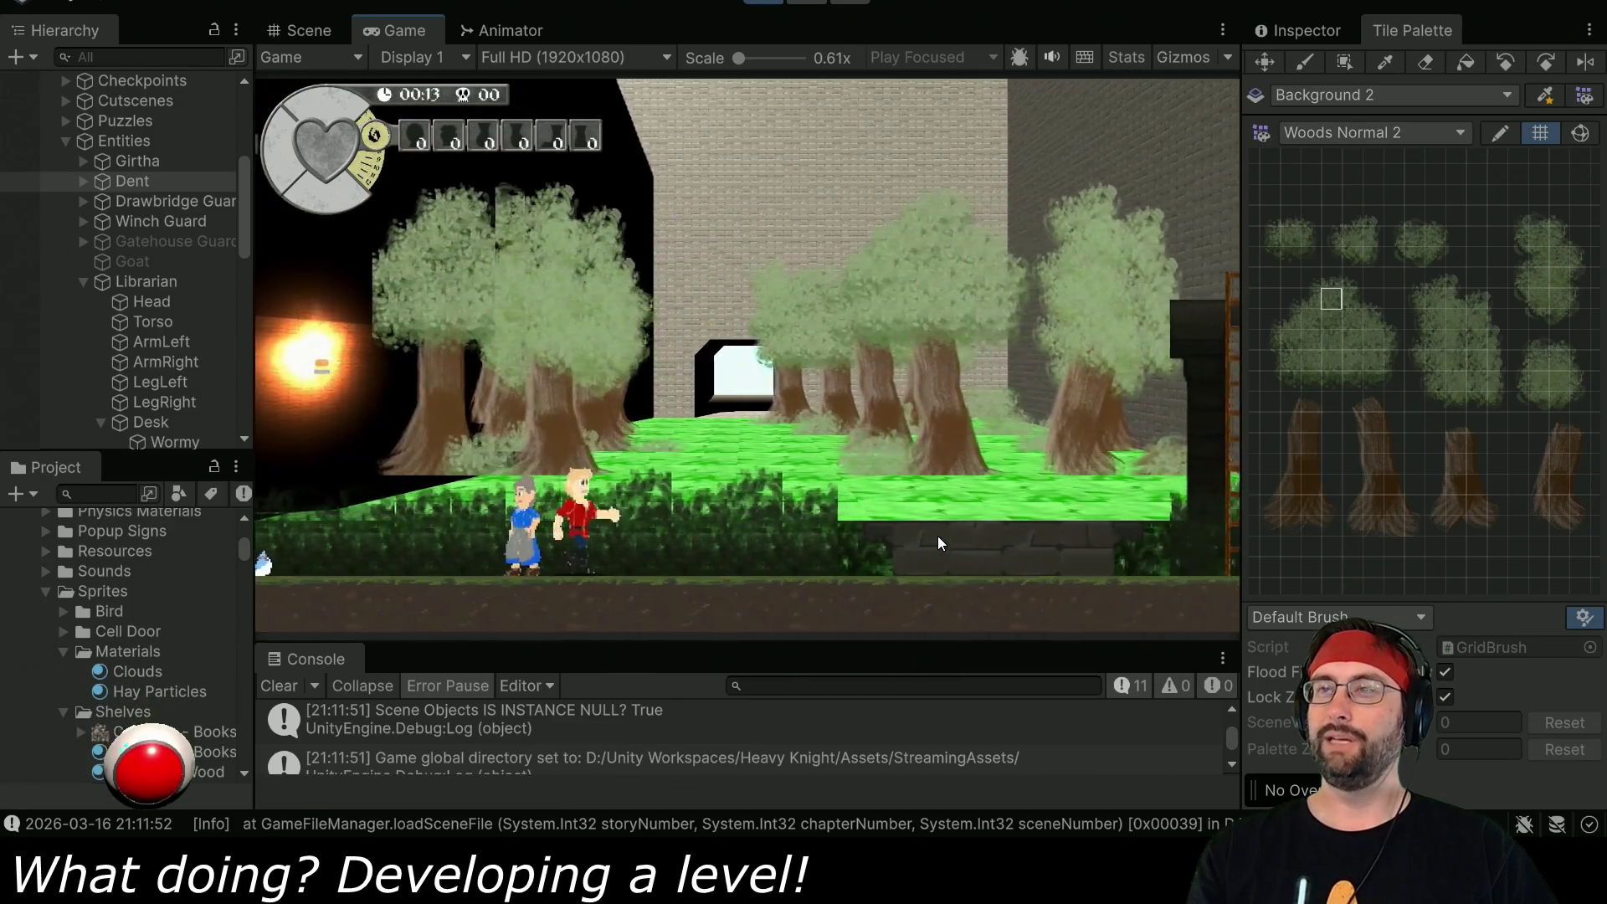
pyautogui.press('Right')
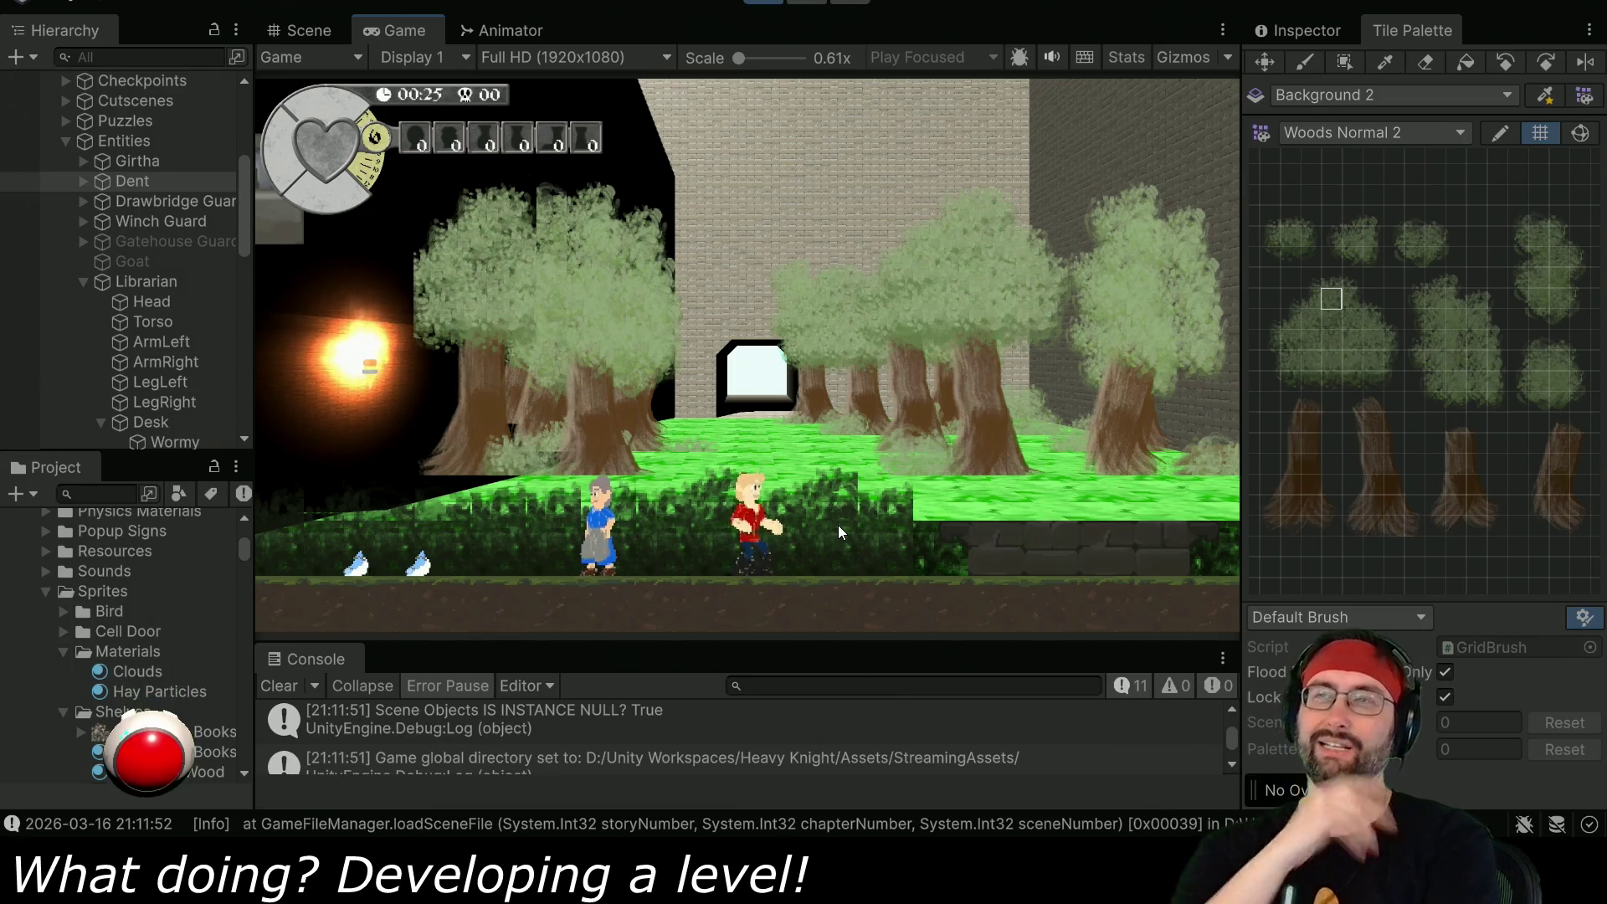
pyautogui.click(764, 1)
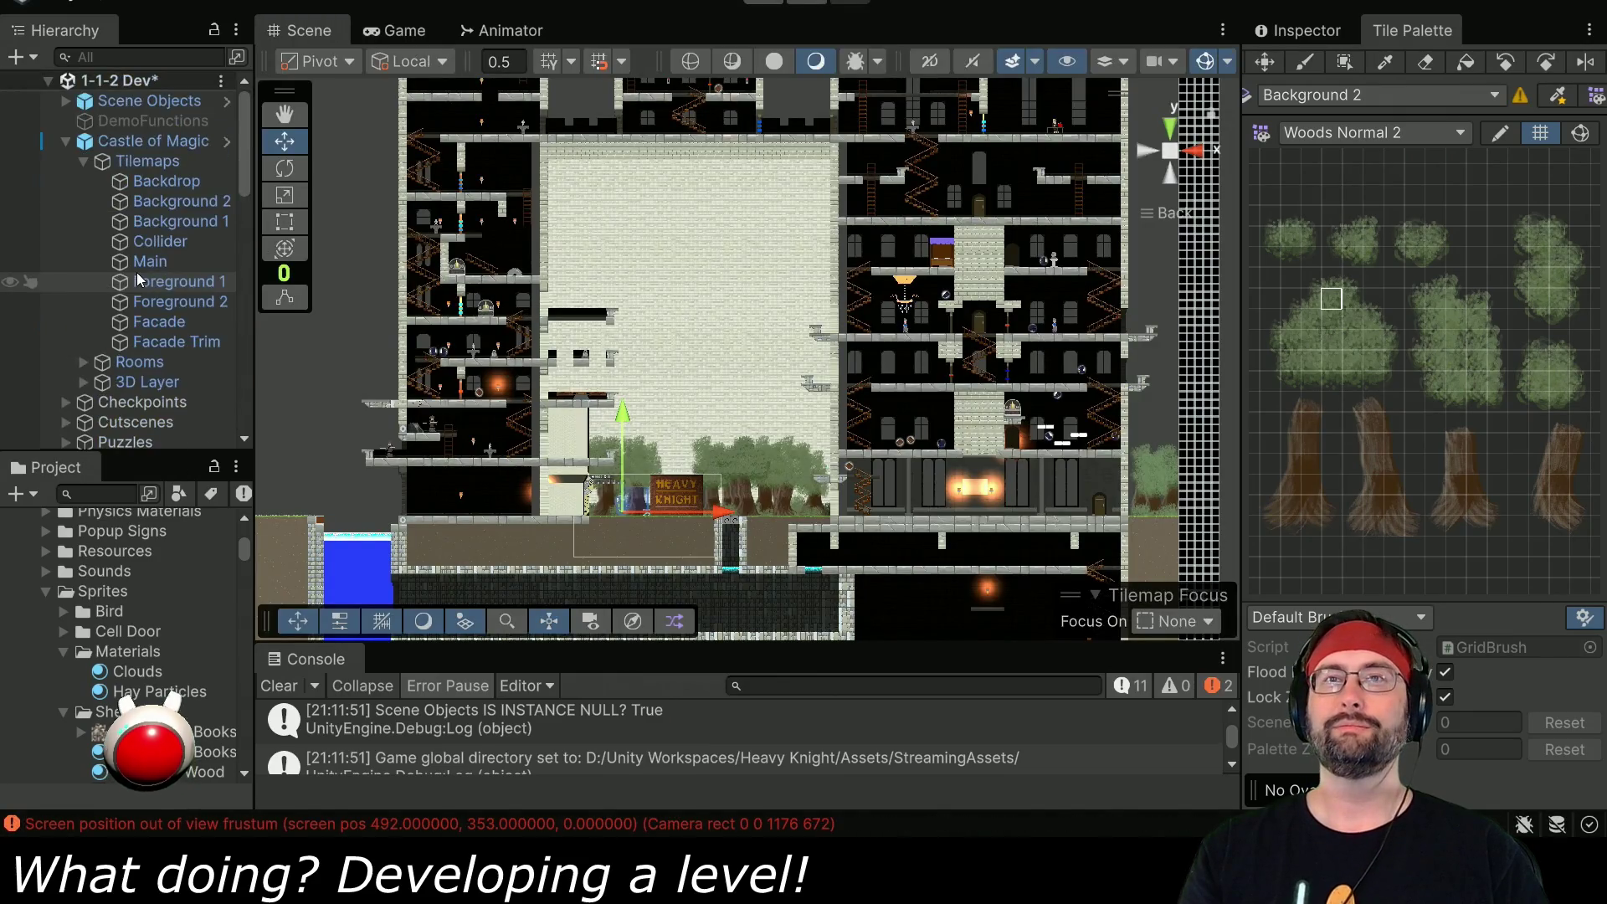
# - Select the Background 2 tilemap and zoom in on the HEAVY KNIGHT sign
pyautogui.click(179, 199)
pyautogui.scroll(3, 767, 467)
pyautogui.moveTo(767, 467); pyautogui.dragTo(781, 301)
pyautogui.scroll(8, 781, 302)
pyautogui.moveTo(857, 254); pyautogui.dragTo(818, 340)
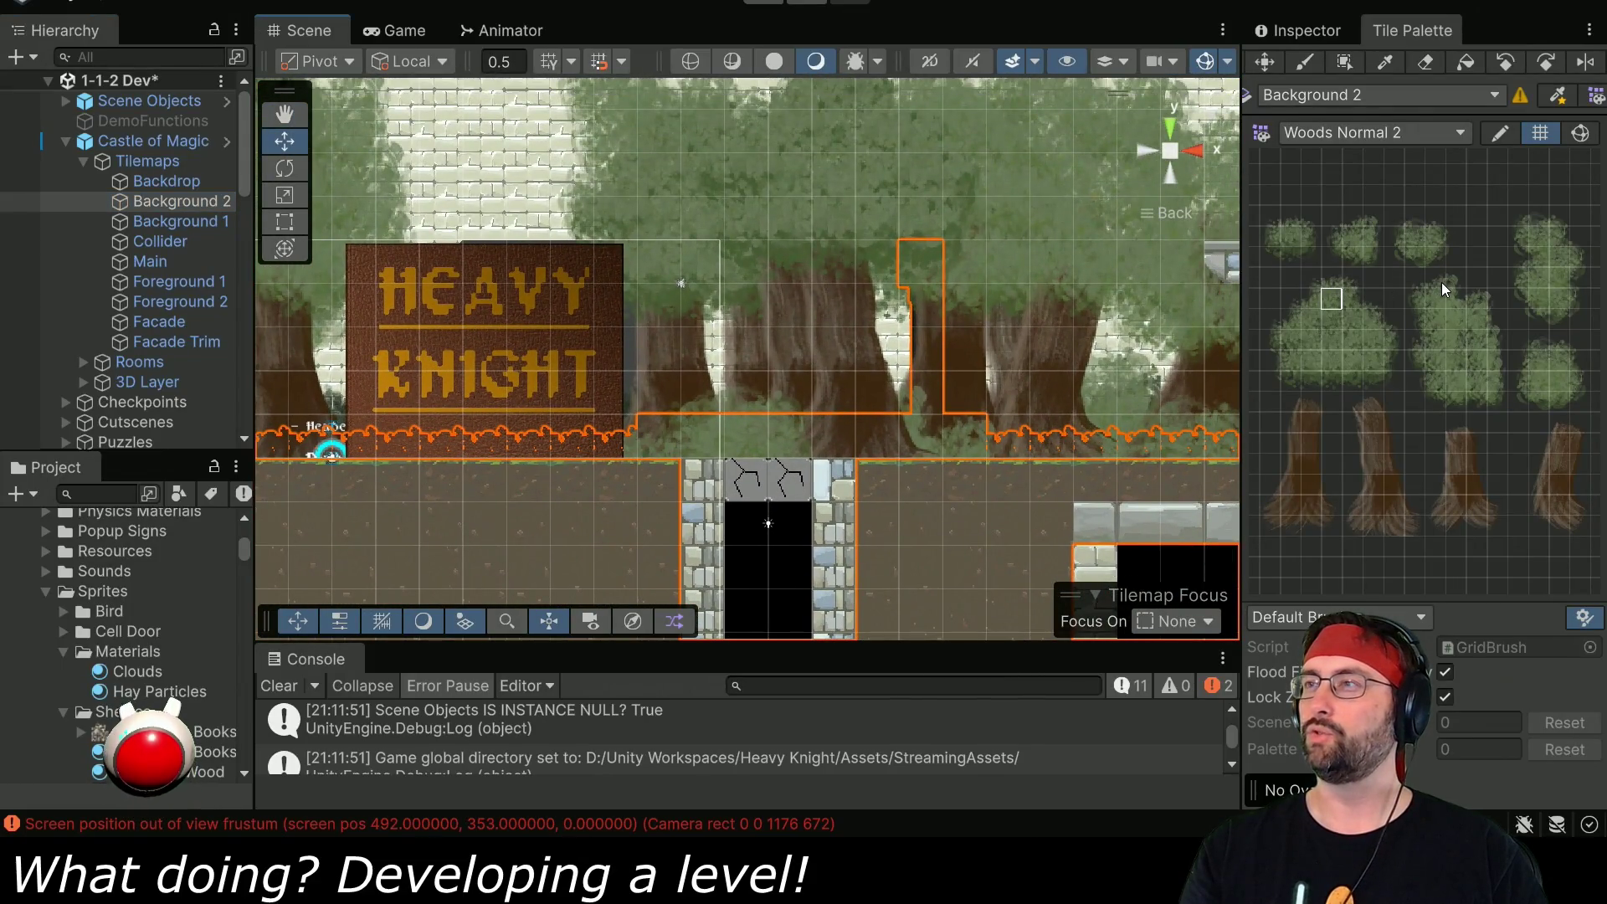
# - Activate the Tile Palette paint brush and enter play mode to view the woods background
pyautogui.click(1333, 287)
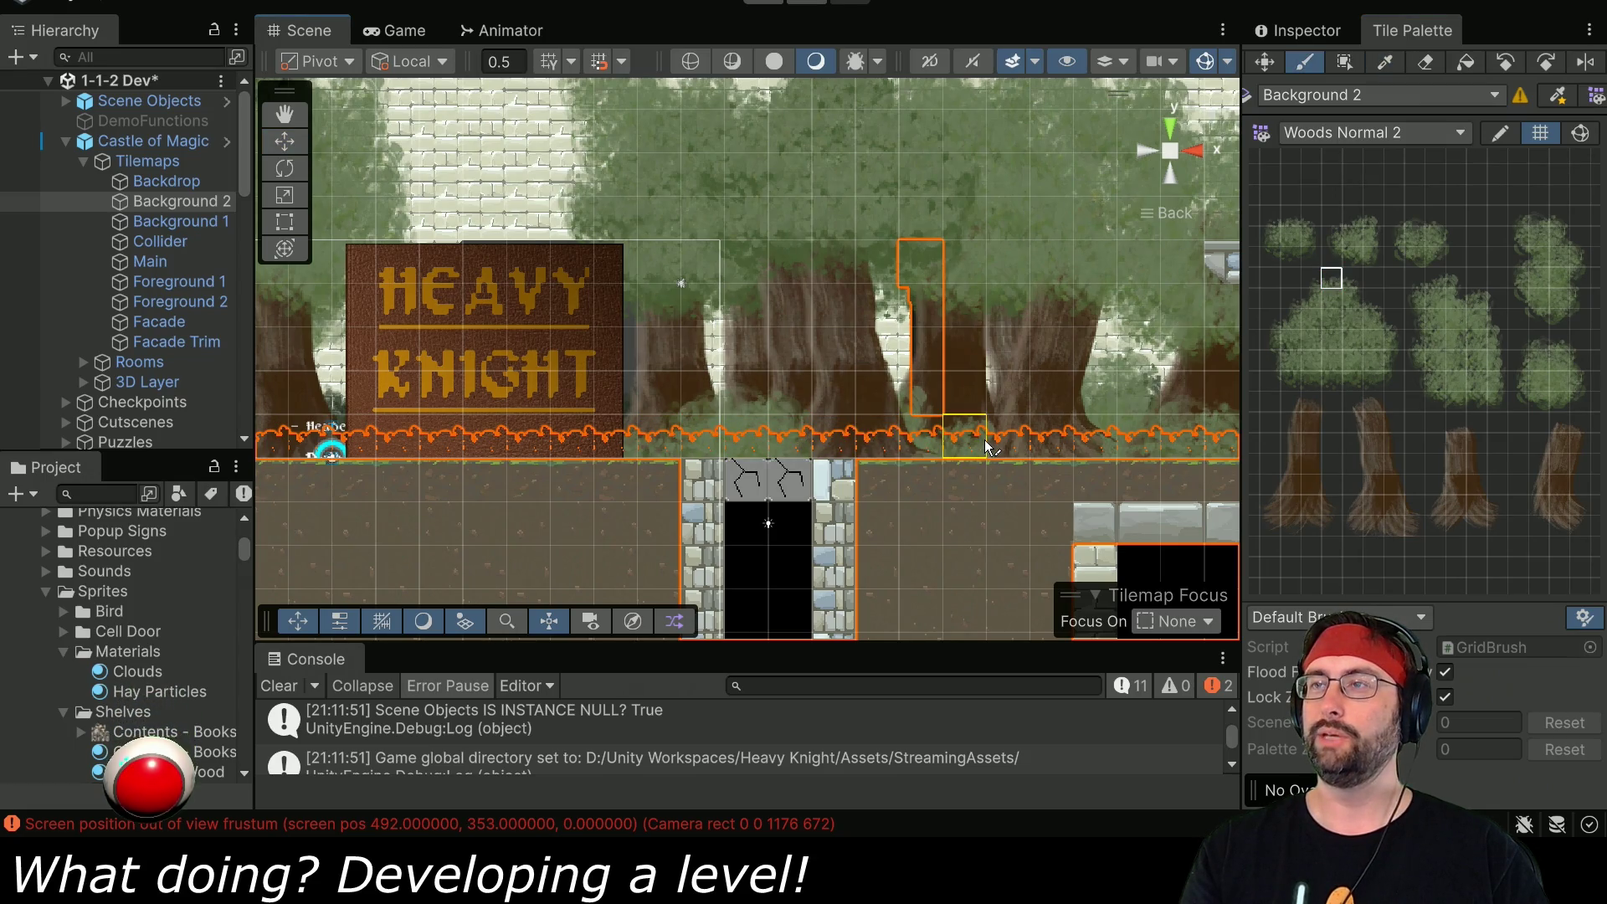
pyautogui.click(758, 5)
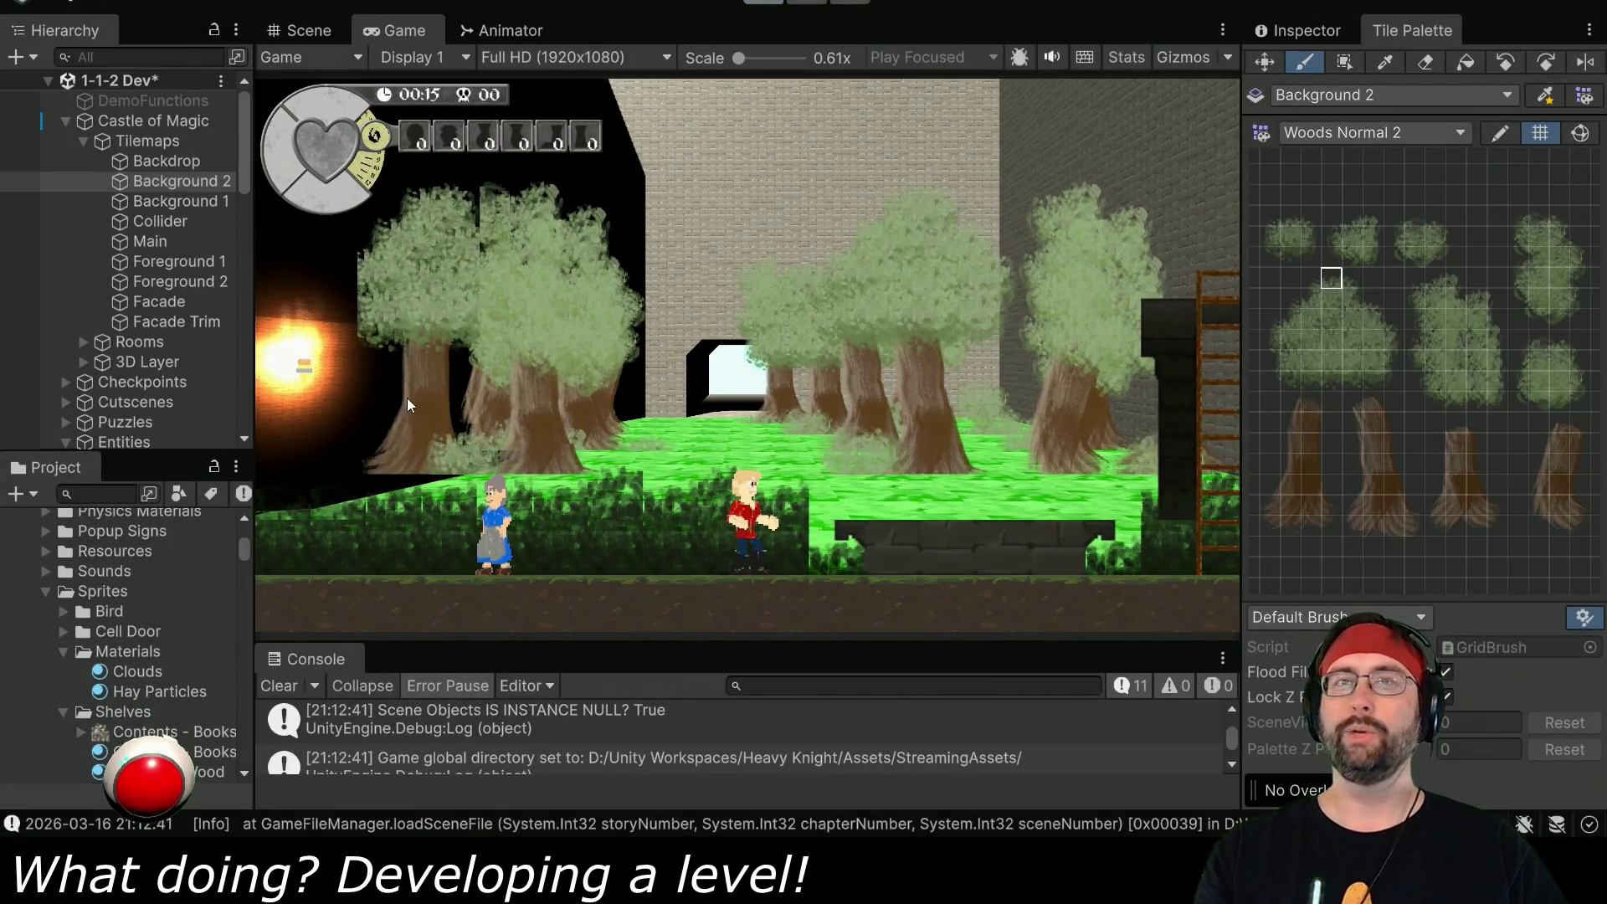
# - Exit play mode, pick the next tree tile for Background 1, and playtest again
pyautogui.hotkey('ctrl', 'p')
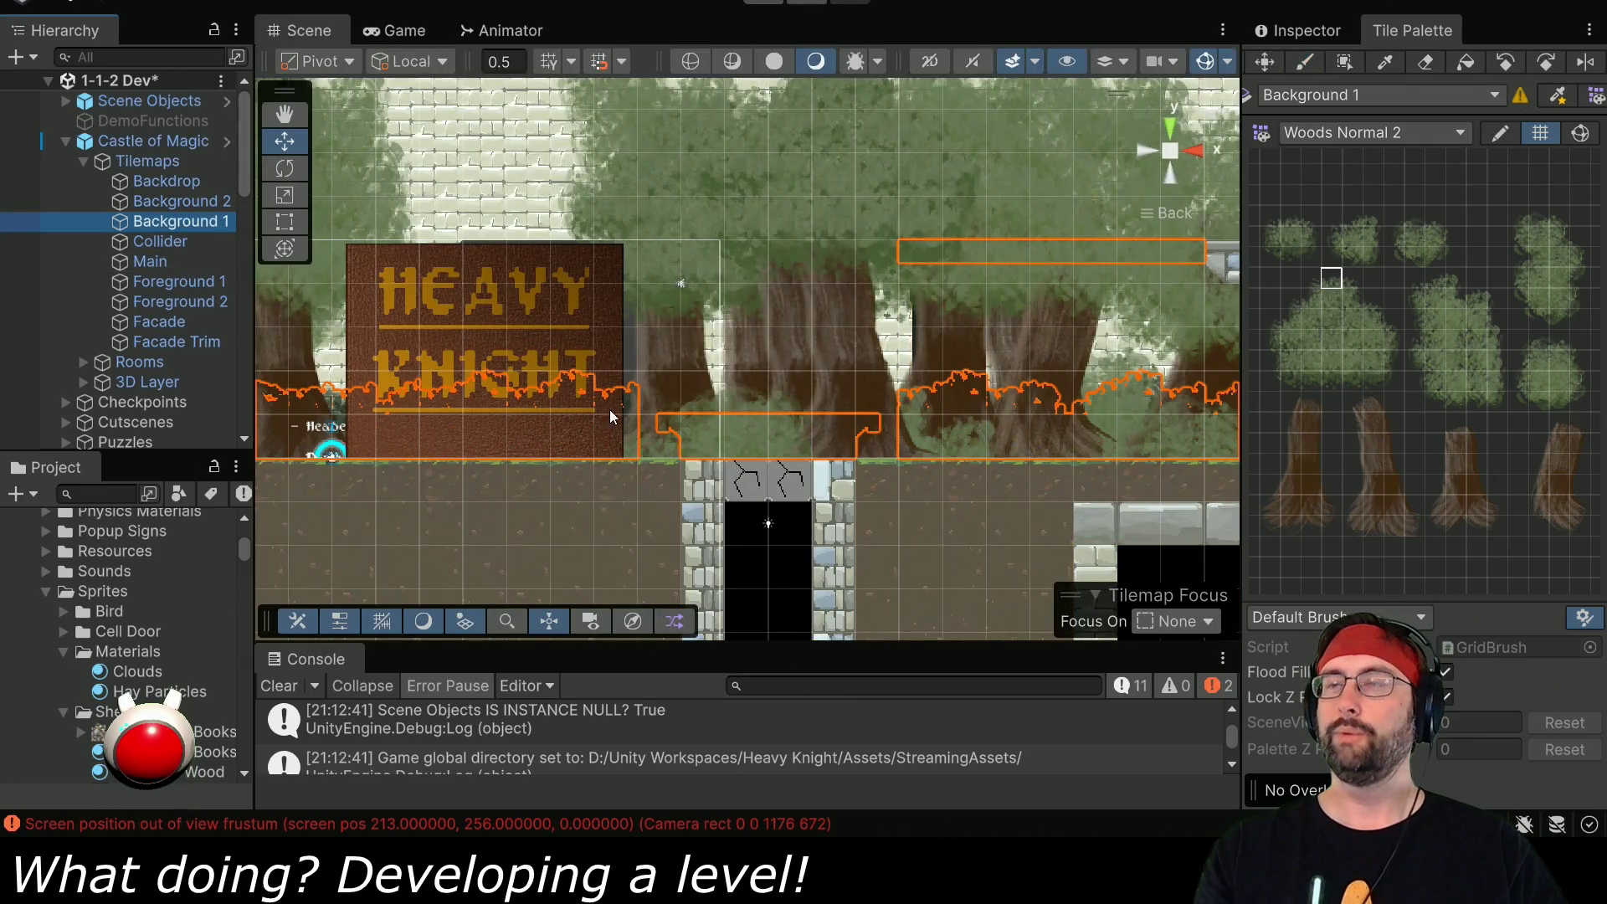
pyautogui.click(1352, 278)
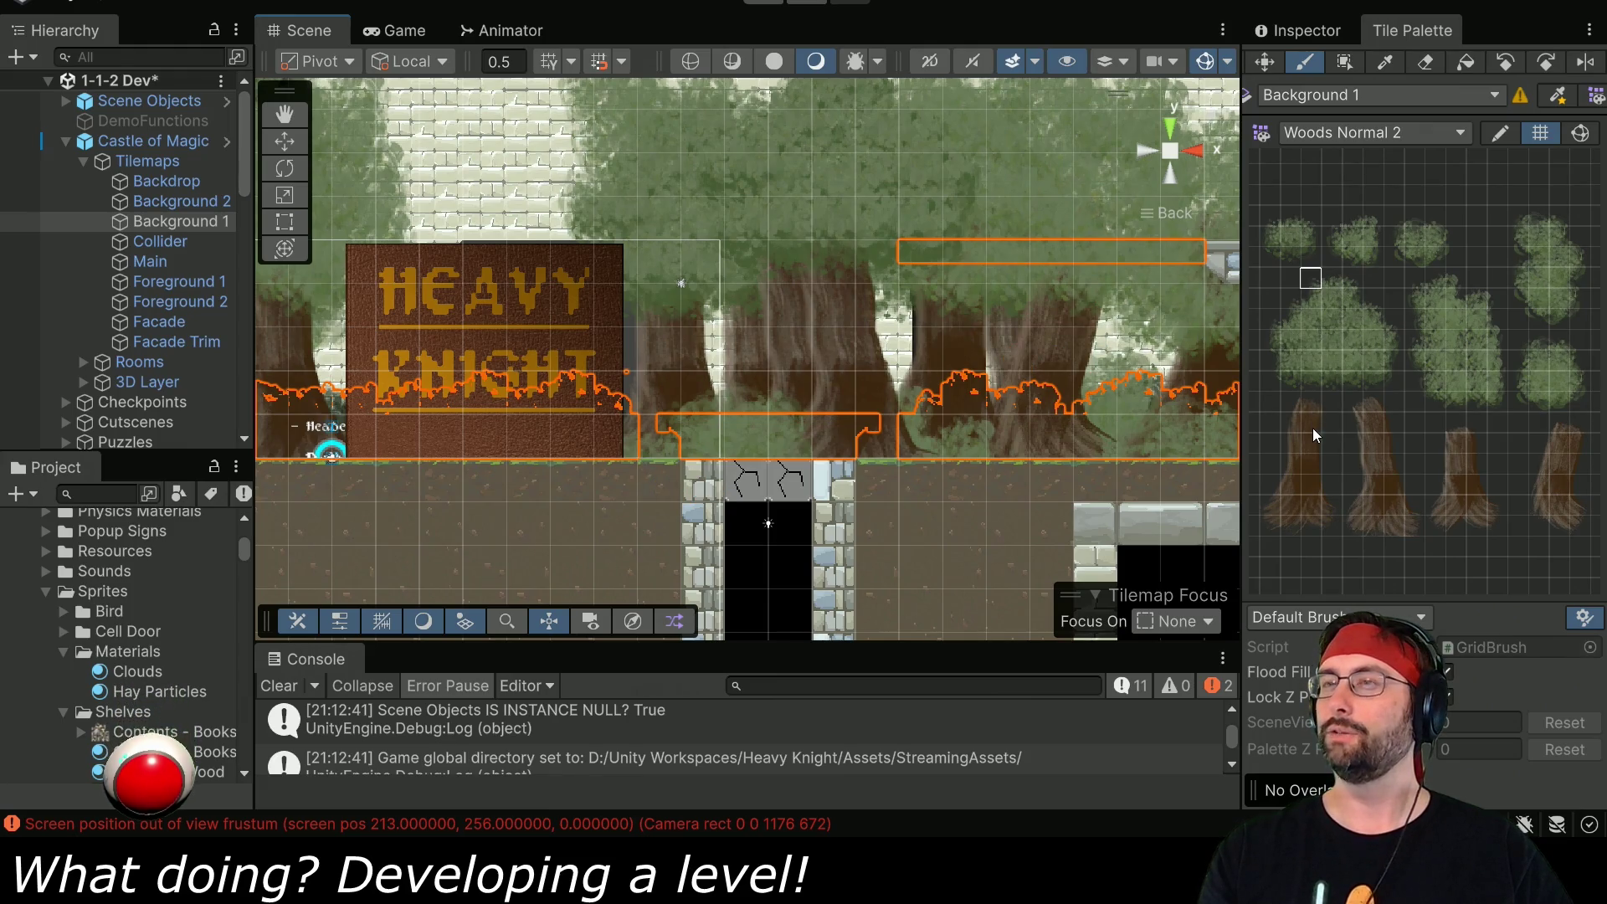
pyautogui.moveTo(628, 352)
pyautogui.mouseDown()
pyautogui.moveTo(1088, 396)
pyautogui.moveTo(838, 407)
pyautogui.mouseUp()
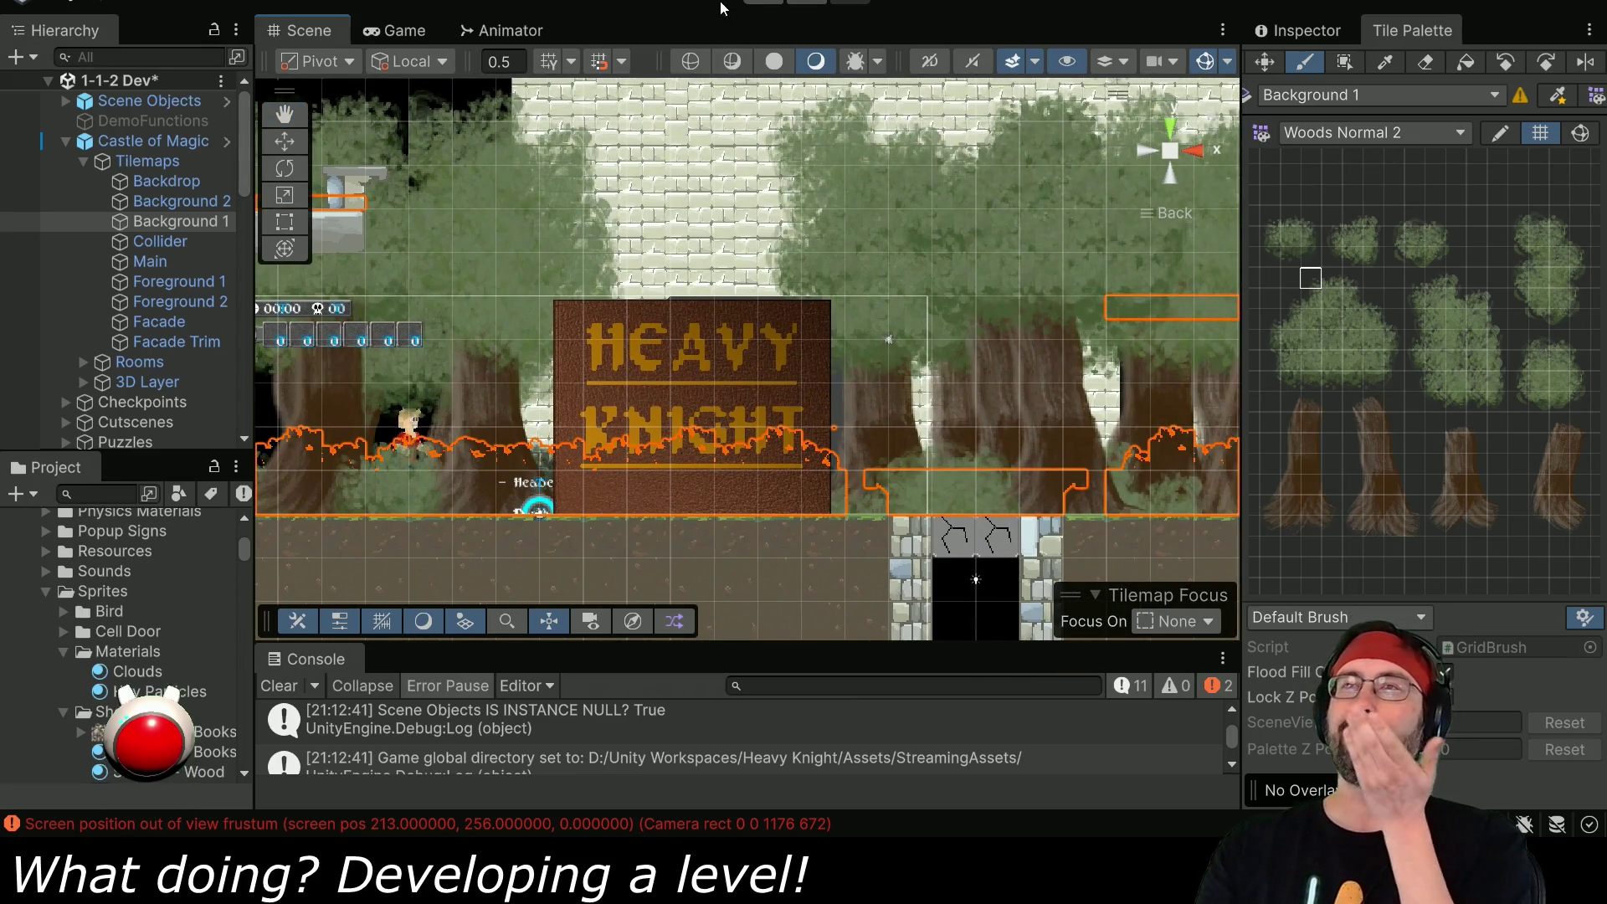
pyautogui.click(797, 42)
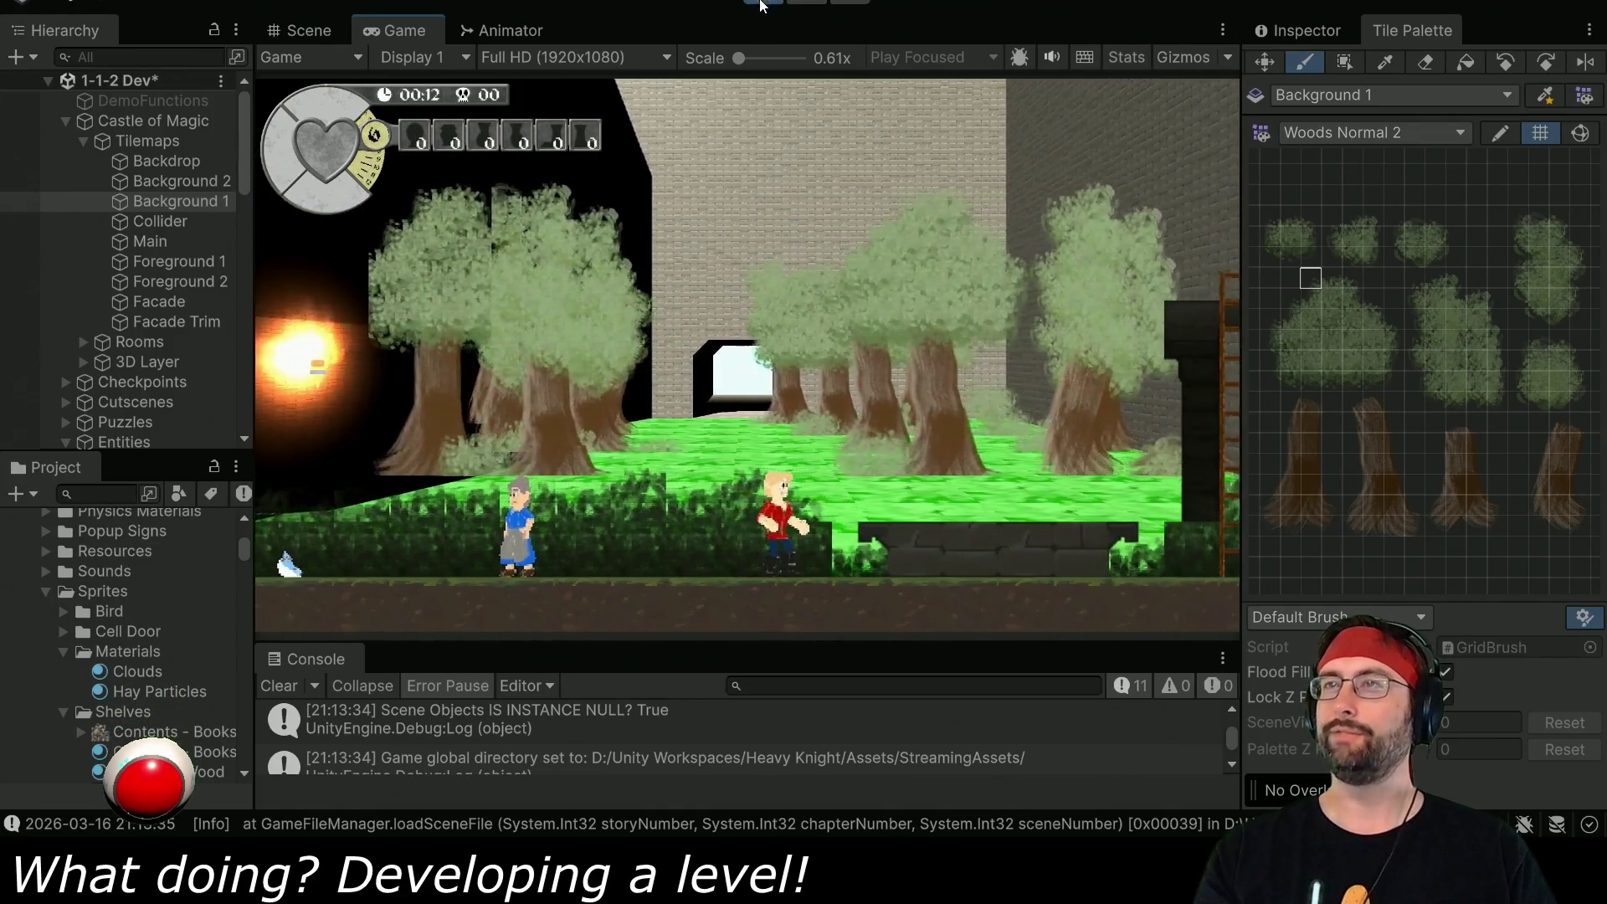
# - Exit play mode and make Background 1 the active tilemap for painting
pyautogui.click(763, 3)
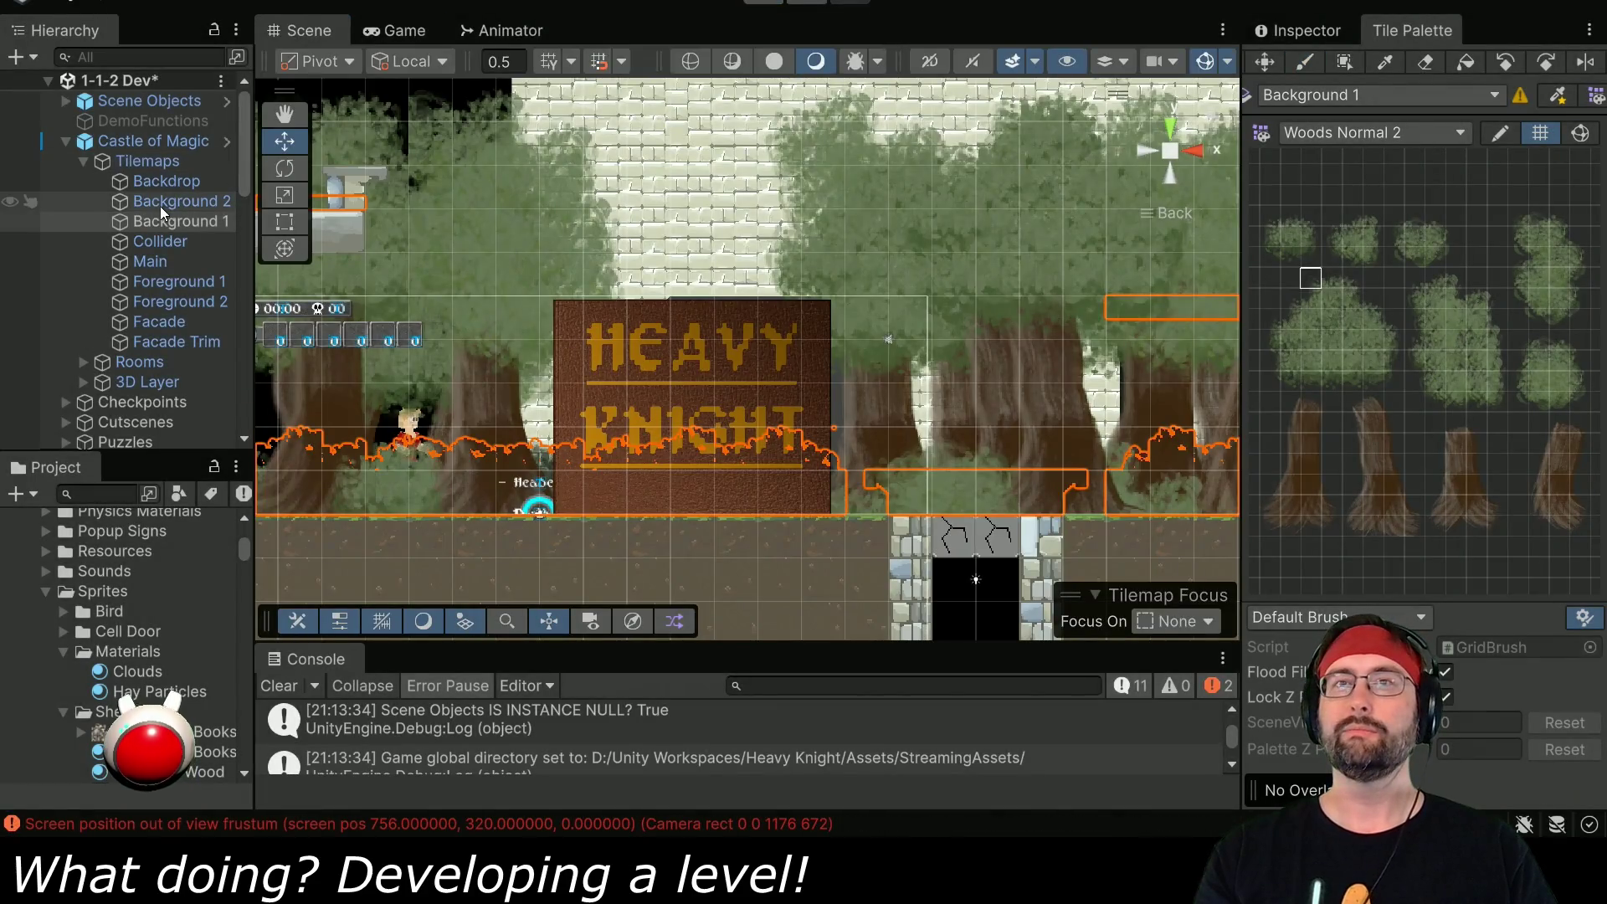
pyautogui.click(159, 203)
pyautogui.moveTo(872, 470); pyautogui.dragTo(575, 432)
pyautogui.click(184, 221)
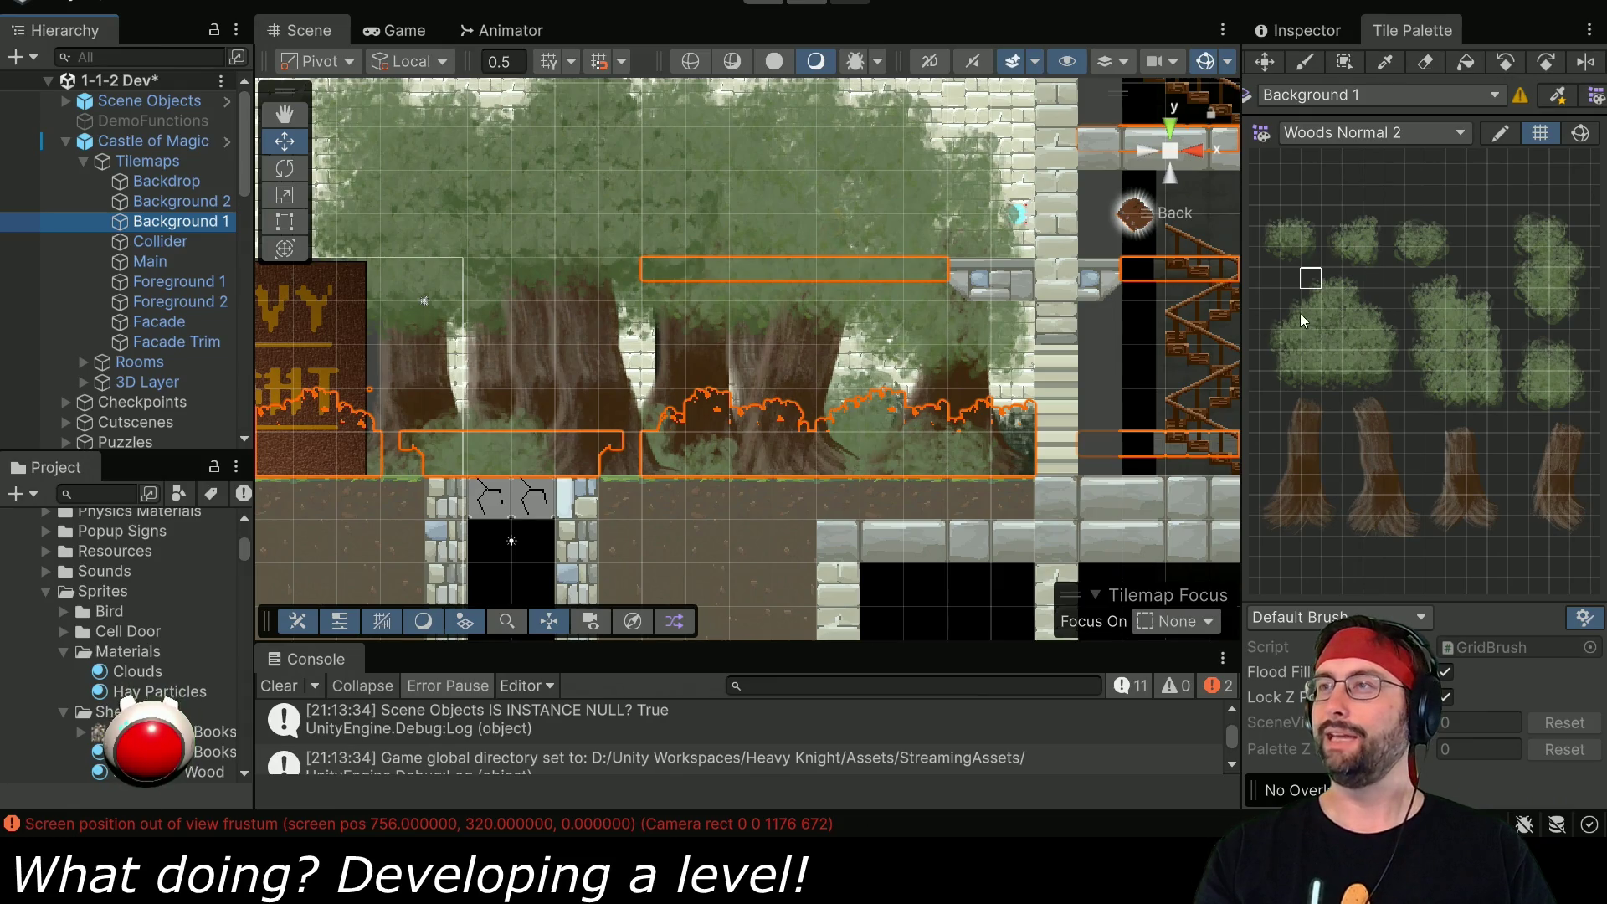
# - Paint two stacked bush tiles near the Heavy Knight sign and save the 1-1-2 Dev scene
pyautogui.moveTo(1309, 300); pyautogui.dragTo(1310, 279)
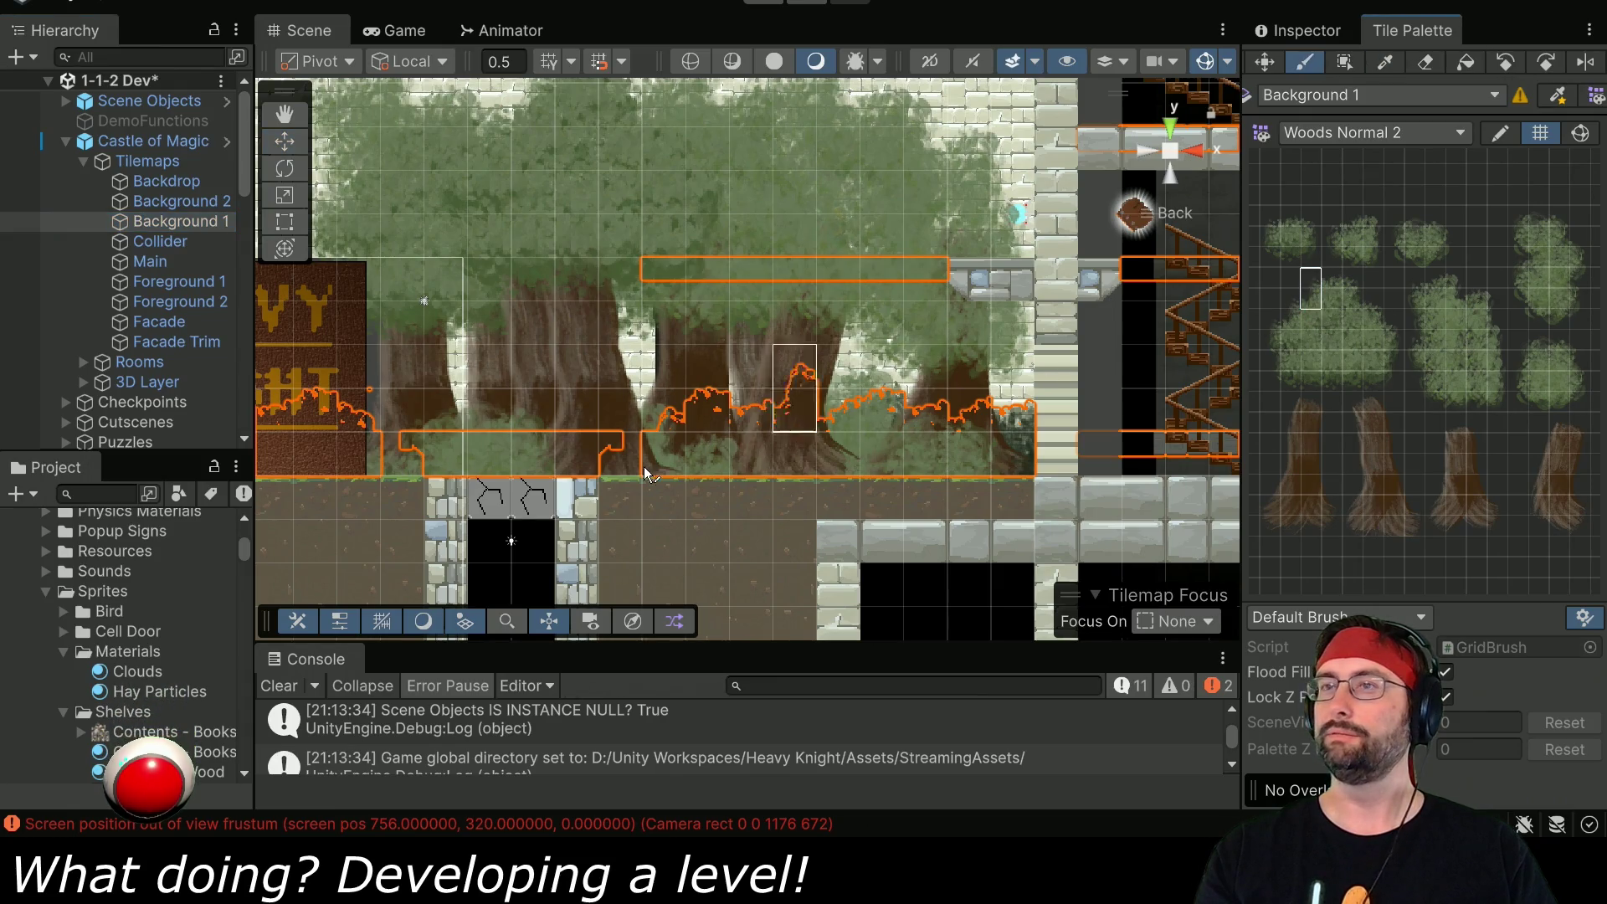
pyautogui.moveTo(536, 465); pyautogui.dragTo(918, 465)
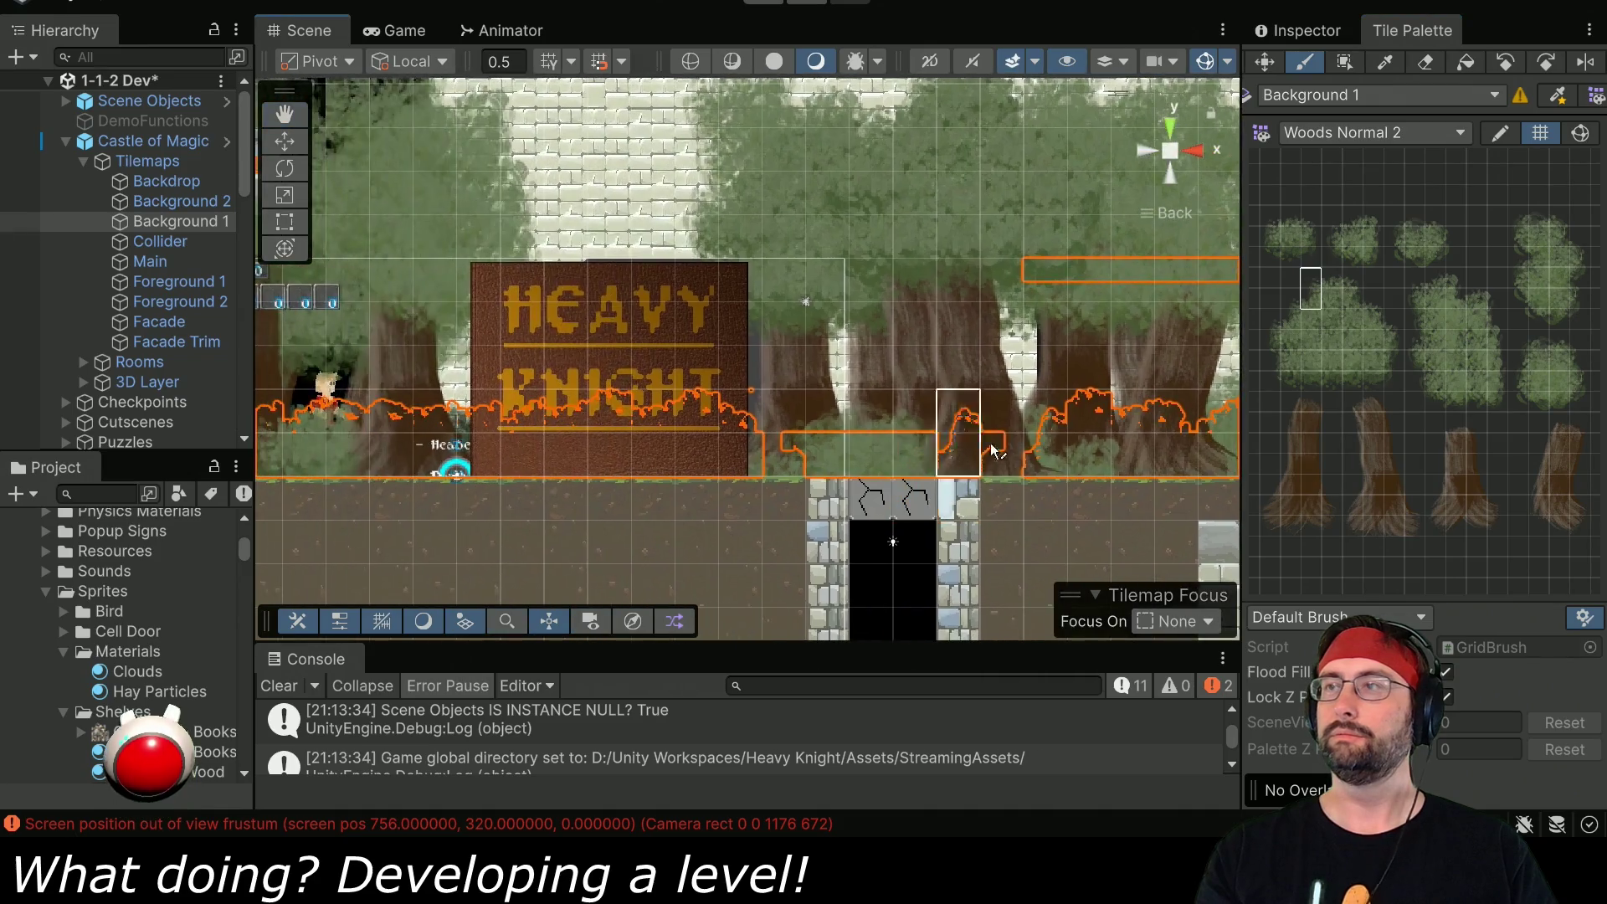
pyautogui.press('i')
pyautogui.moveTo(1354, 281); pyautogui.dragTo(1354, 301)
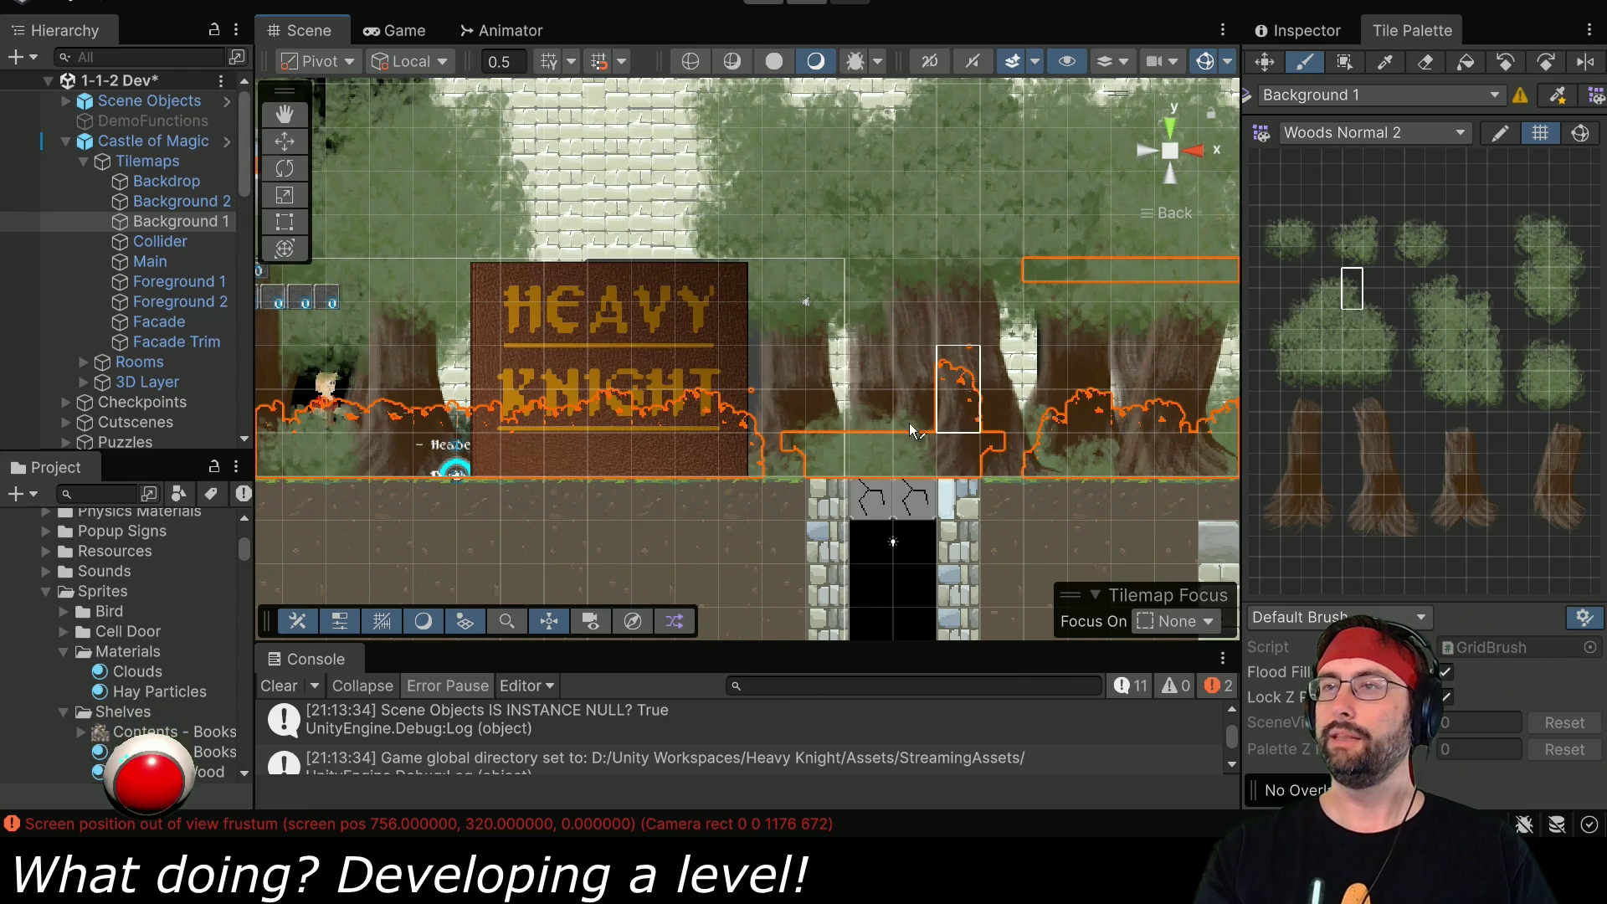
pyautogui.hotkey('ctrl', 's')
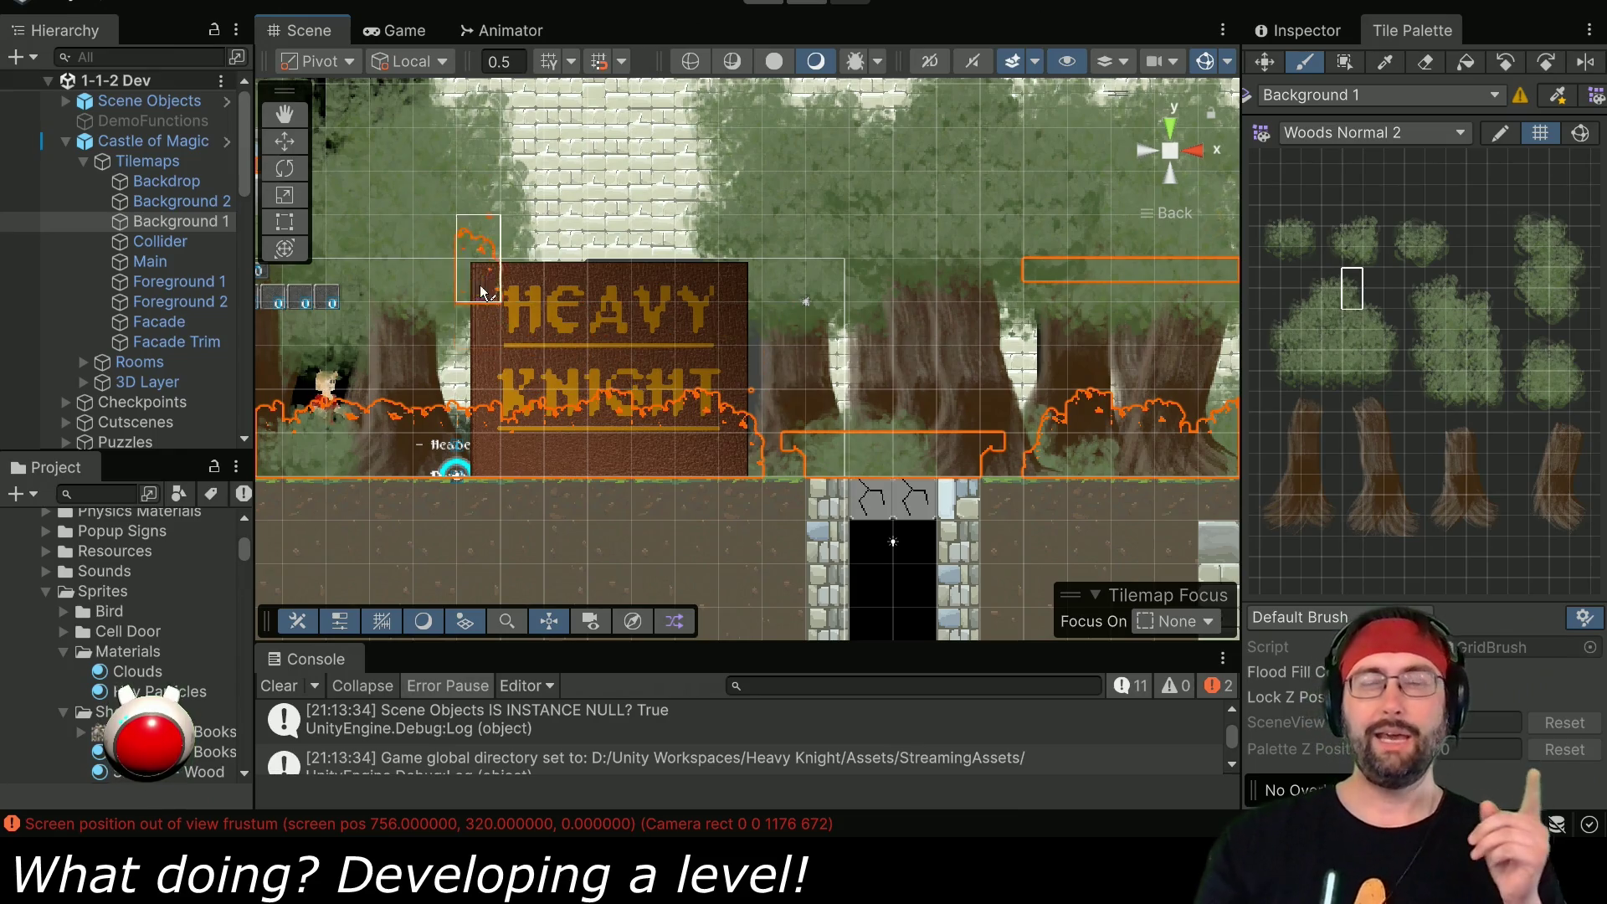
pyautogui.scroll(-5, 479, 306)
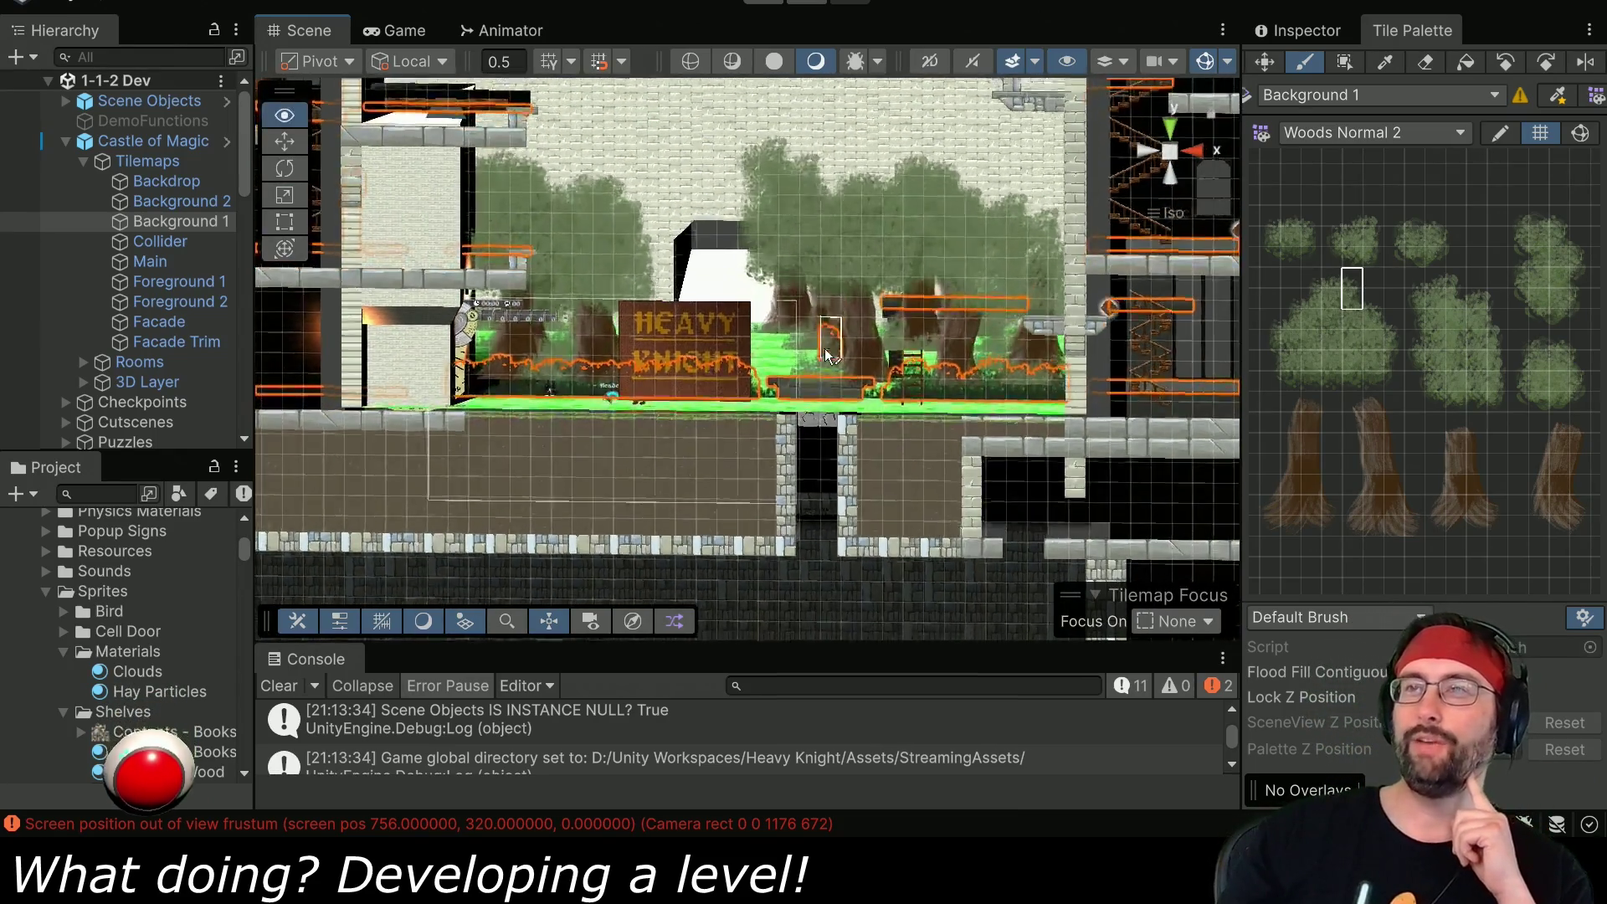
pyautogui.moveTo(829, 350); pyautogui.dragTo(808, 308)
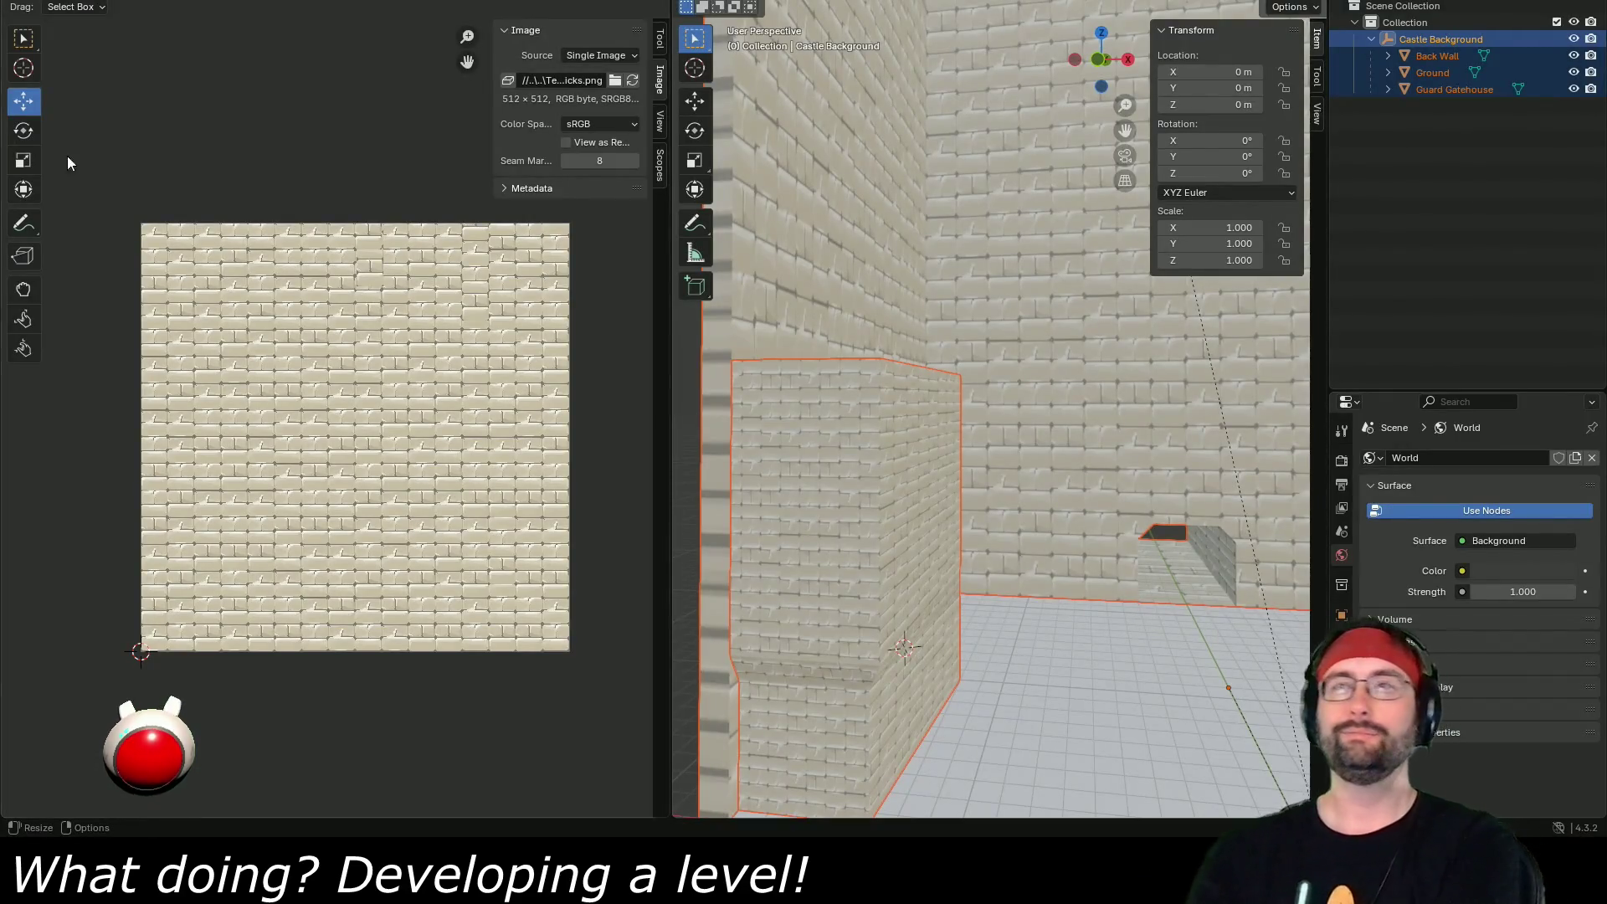
# - Maximize the 3D view, select the Ground floor object and show its Material Properties
pyautogui.scroll(-10, 947, 372)
pyautogui.scroll(8, 991, 360)
pyautogui.moveTo(1058, 368); pyautogui.dragTo(984, 400)
pyautogui.moveTo(944, 471)
pyautogui.mouseDown()
pyautogui.moveTo(1026, 470)
pyautogui.moveTo(889, 492)
pyautogui.mouseUp()
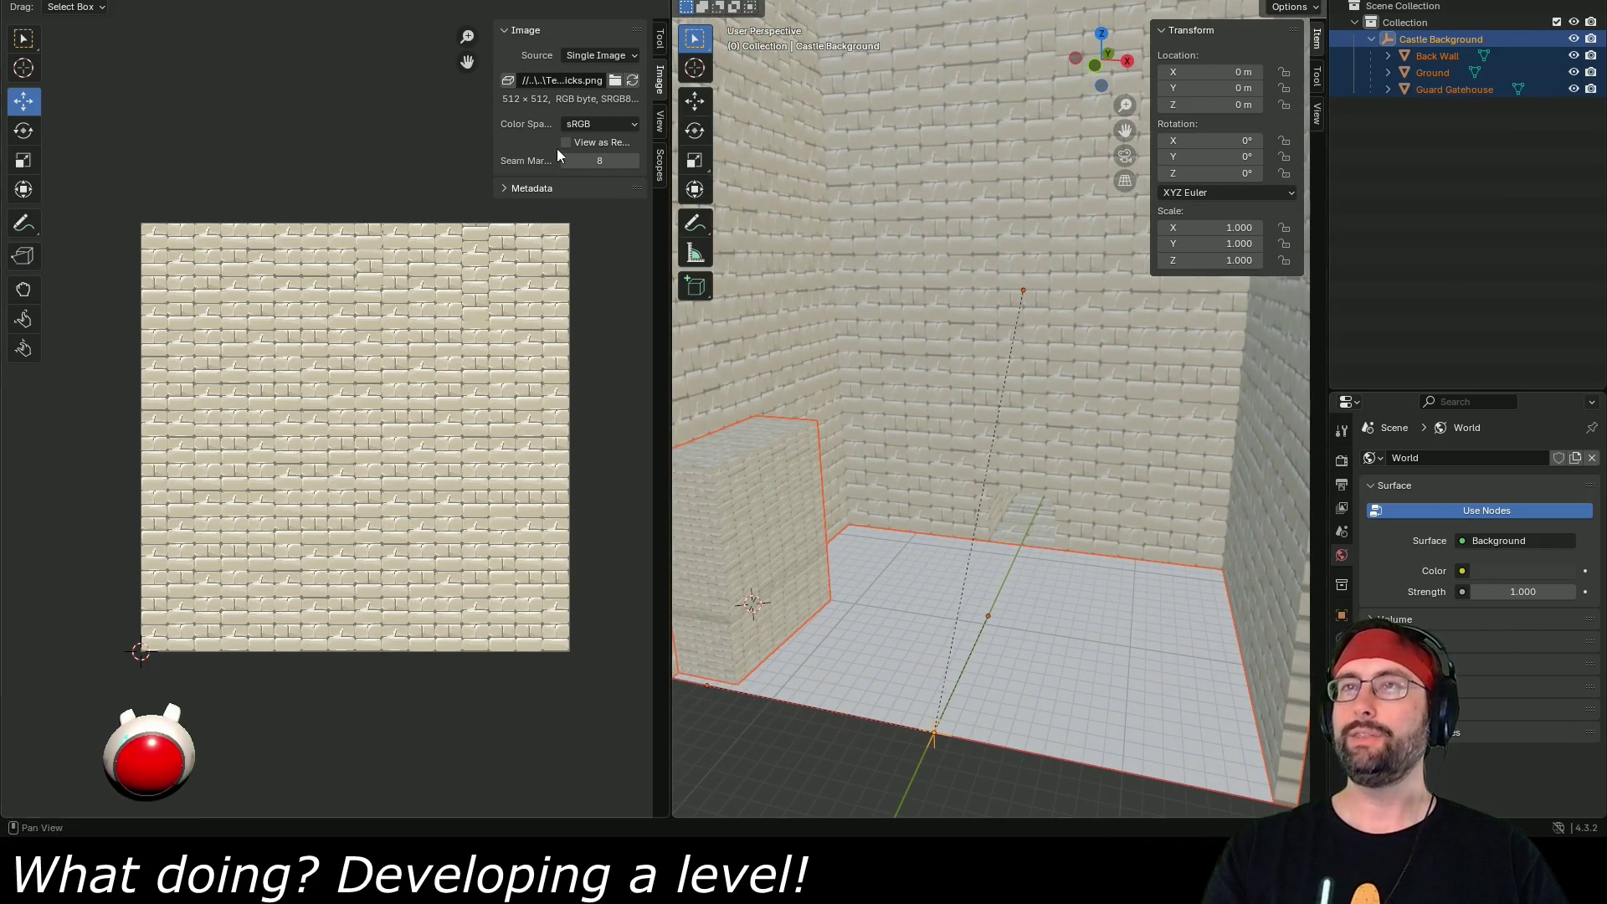
pyautogui.hotkey('ctrl', 'space')
pyautogui.press('KP_1')
pyautogui.moveTo(615, 469)
pyautogui.mouseDown()
pyautogui.moveTo(752, 455)
pyautogui.moveTo(704, 524)
pyautogui.mouseUp()
pyautogui.scroll(2, 707, 526)
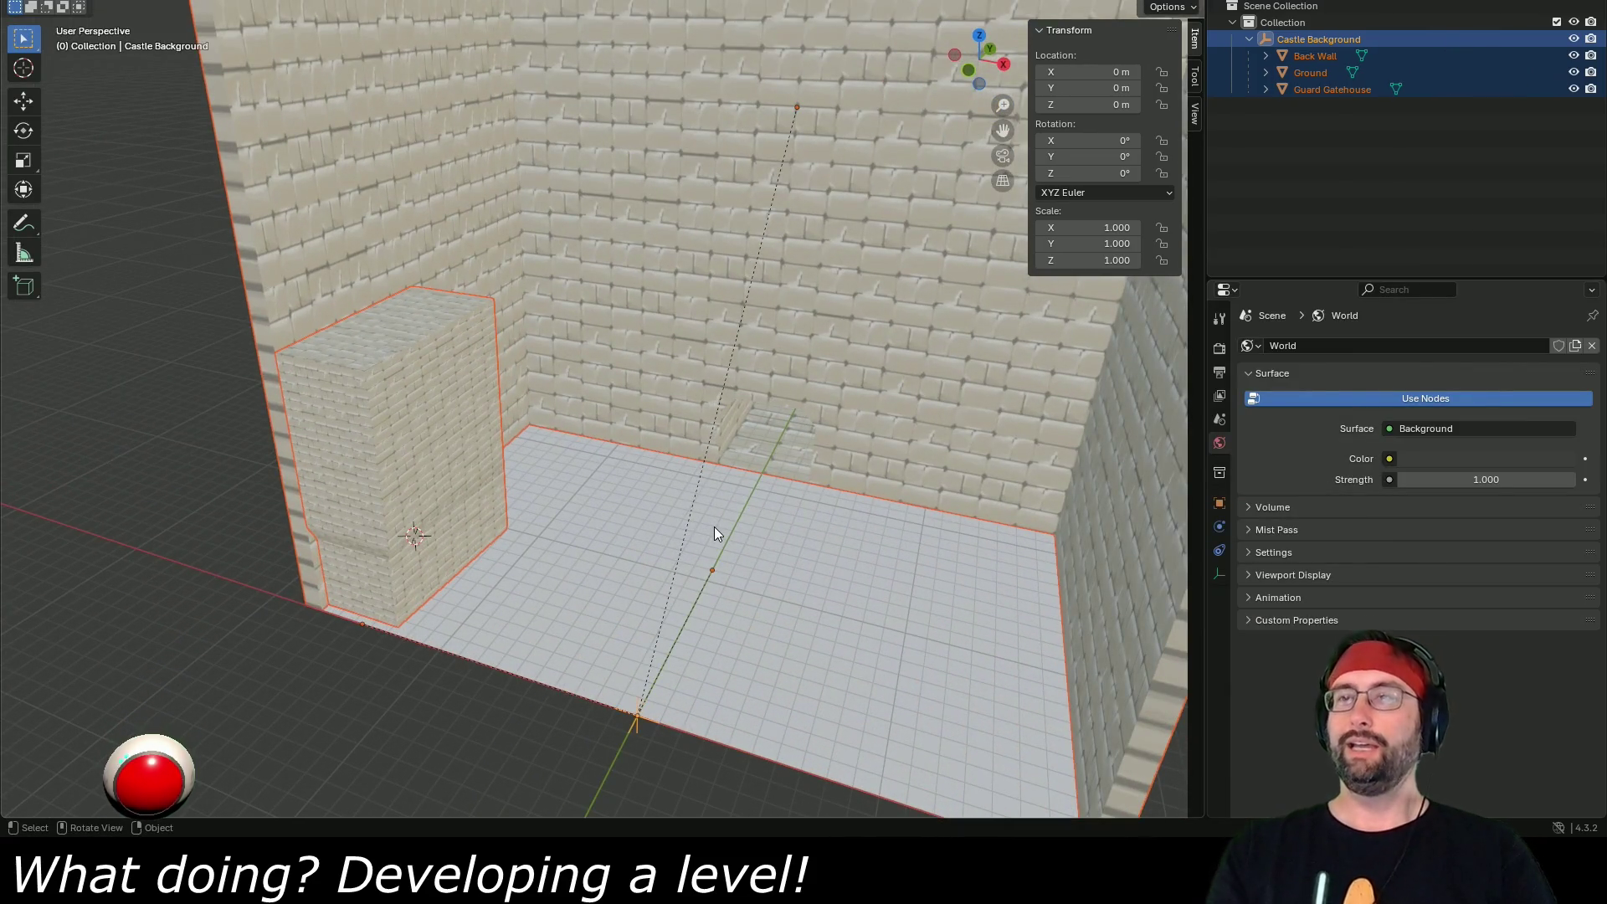
pyautogui.click(892, 551)
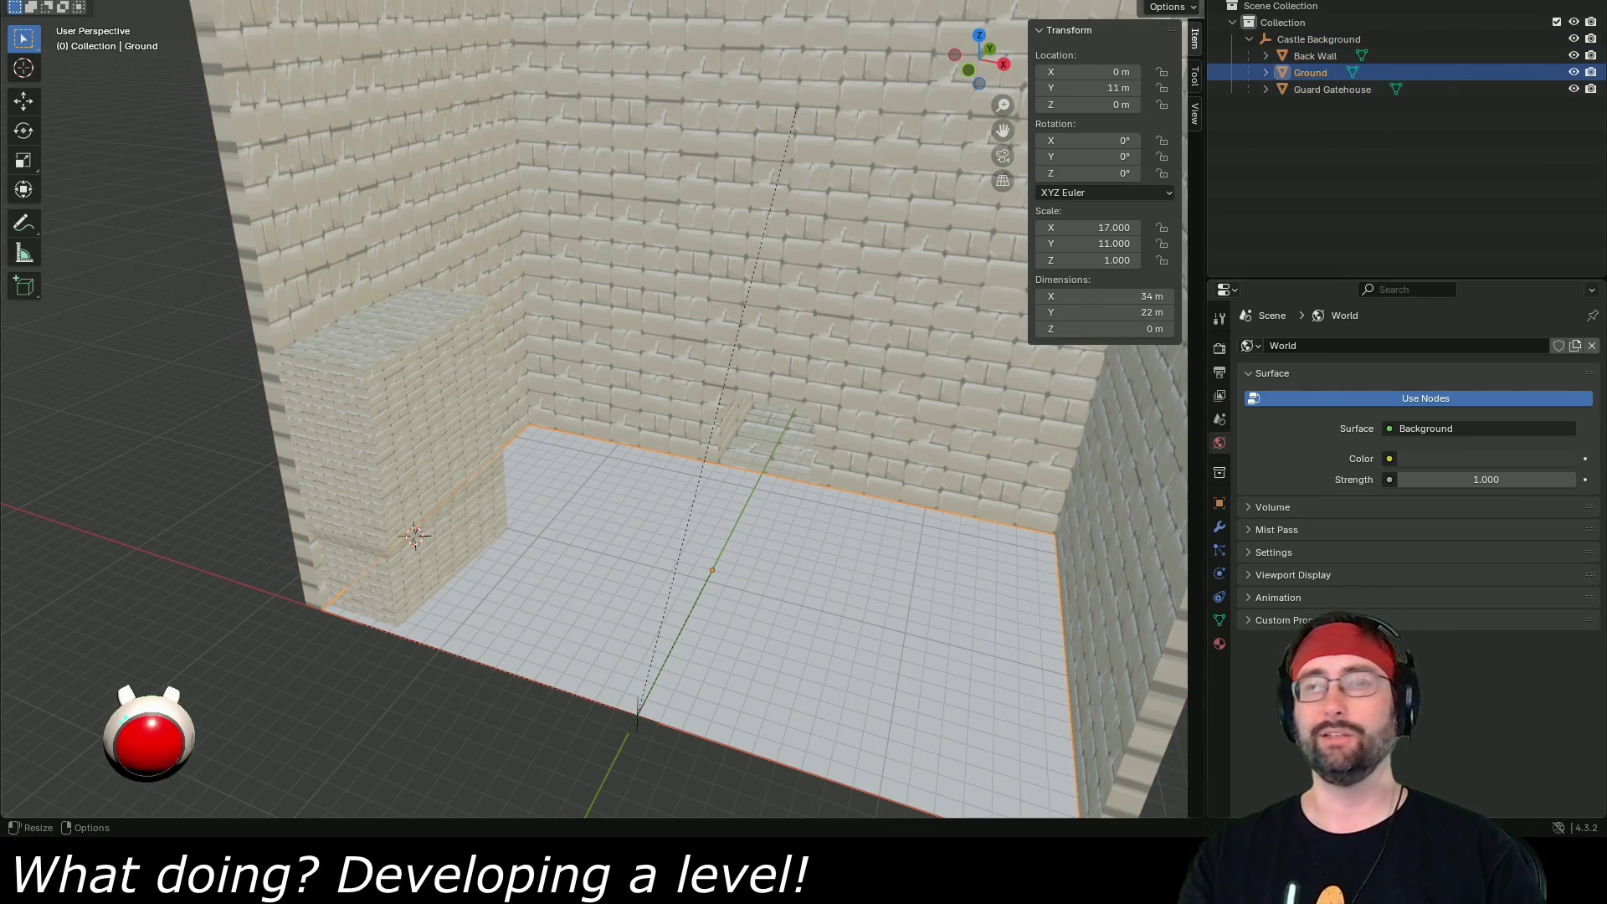
pyautogui.click(1219, 643)
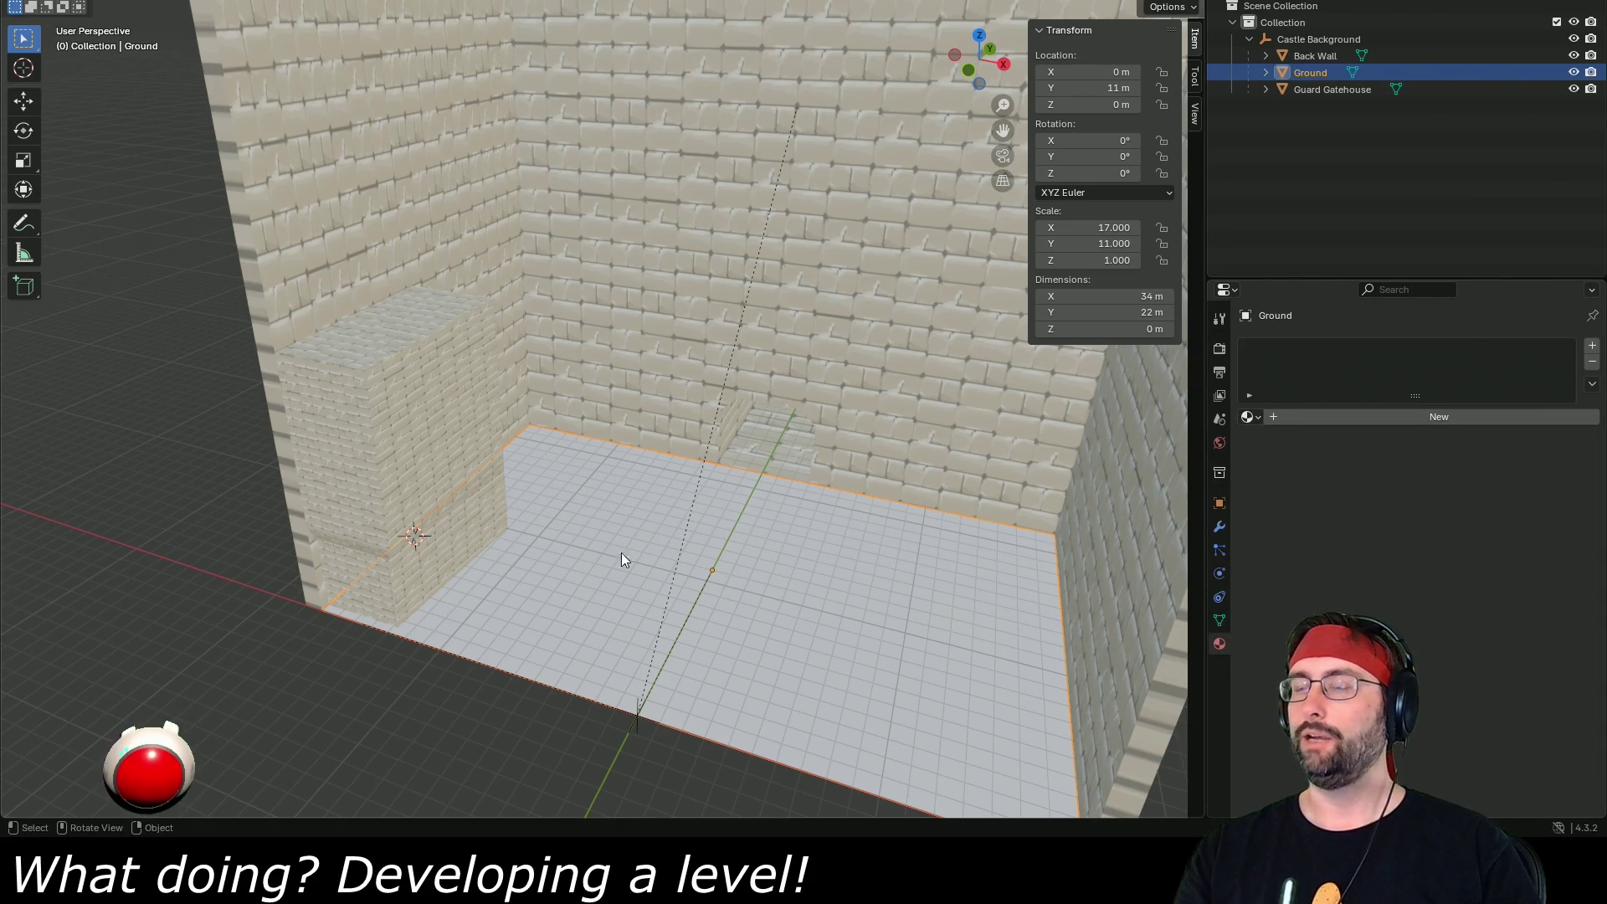
# - Add a new material to Ground whose Base Color uses an Image Texture, leaving the image unset
pyautogui.click(1251, 417)
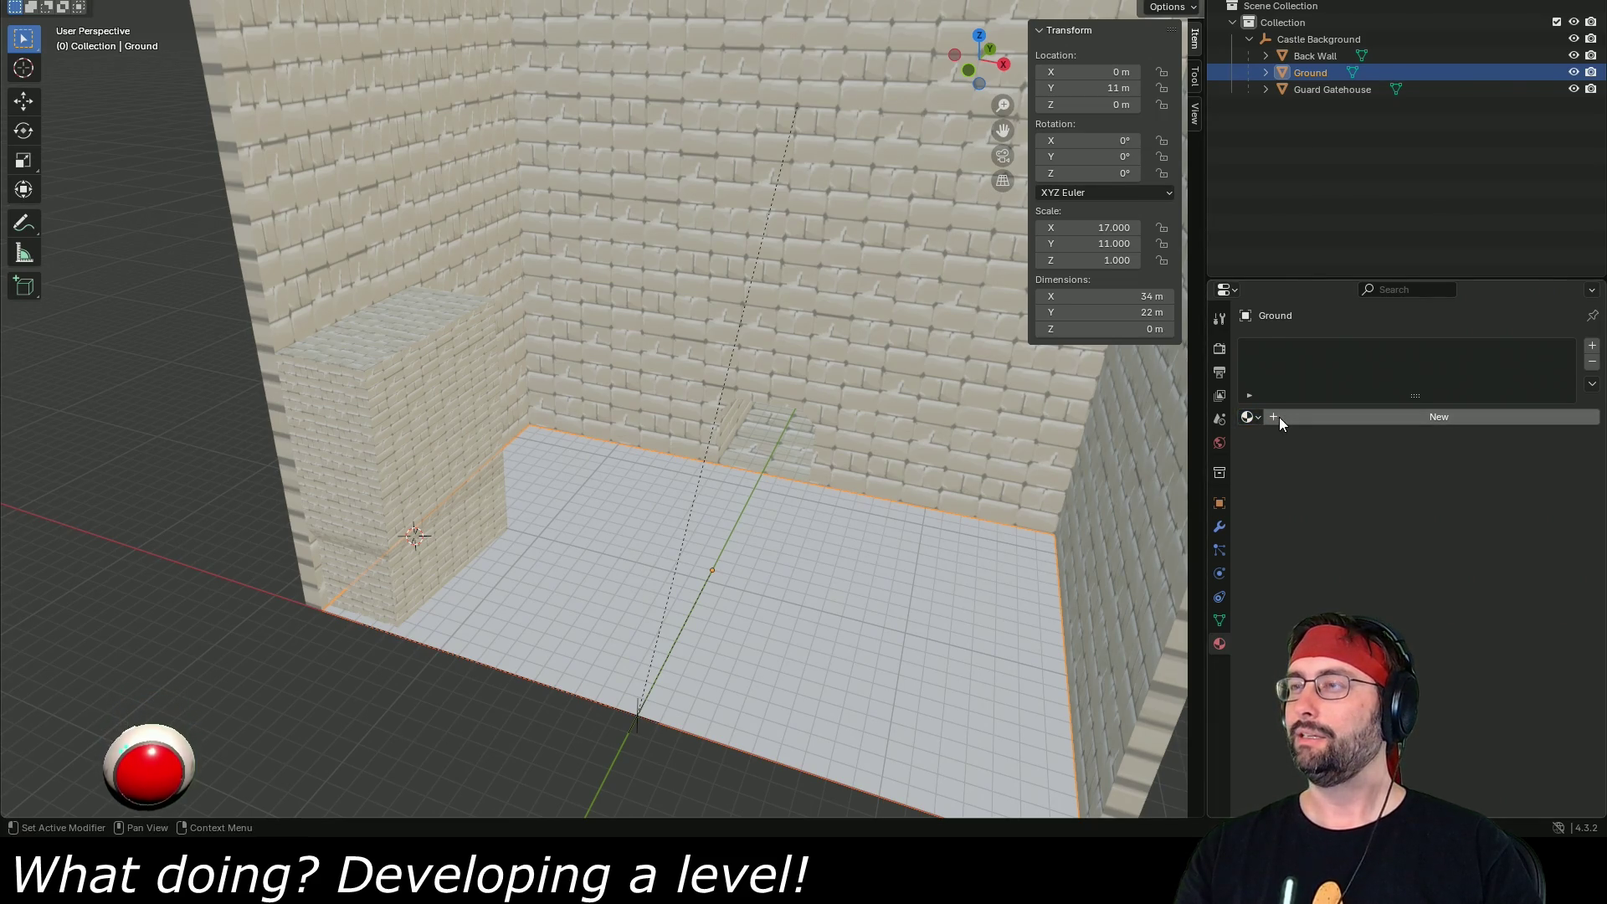
pyautogui.click(1279, 417)
pyautogui.click(1389, 523)
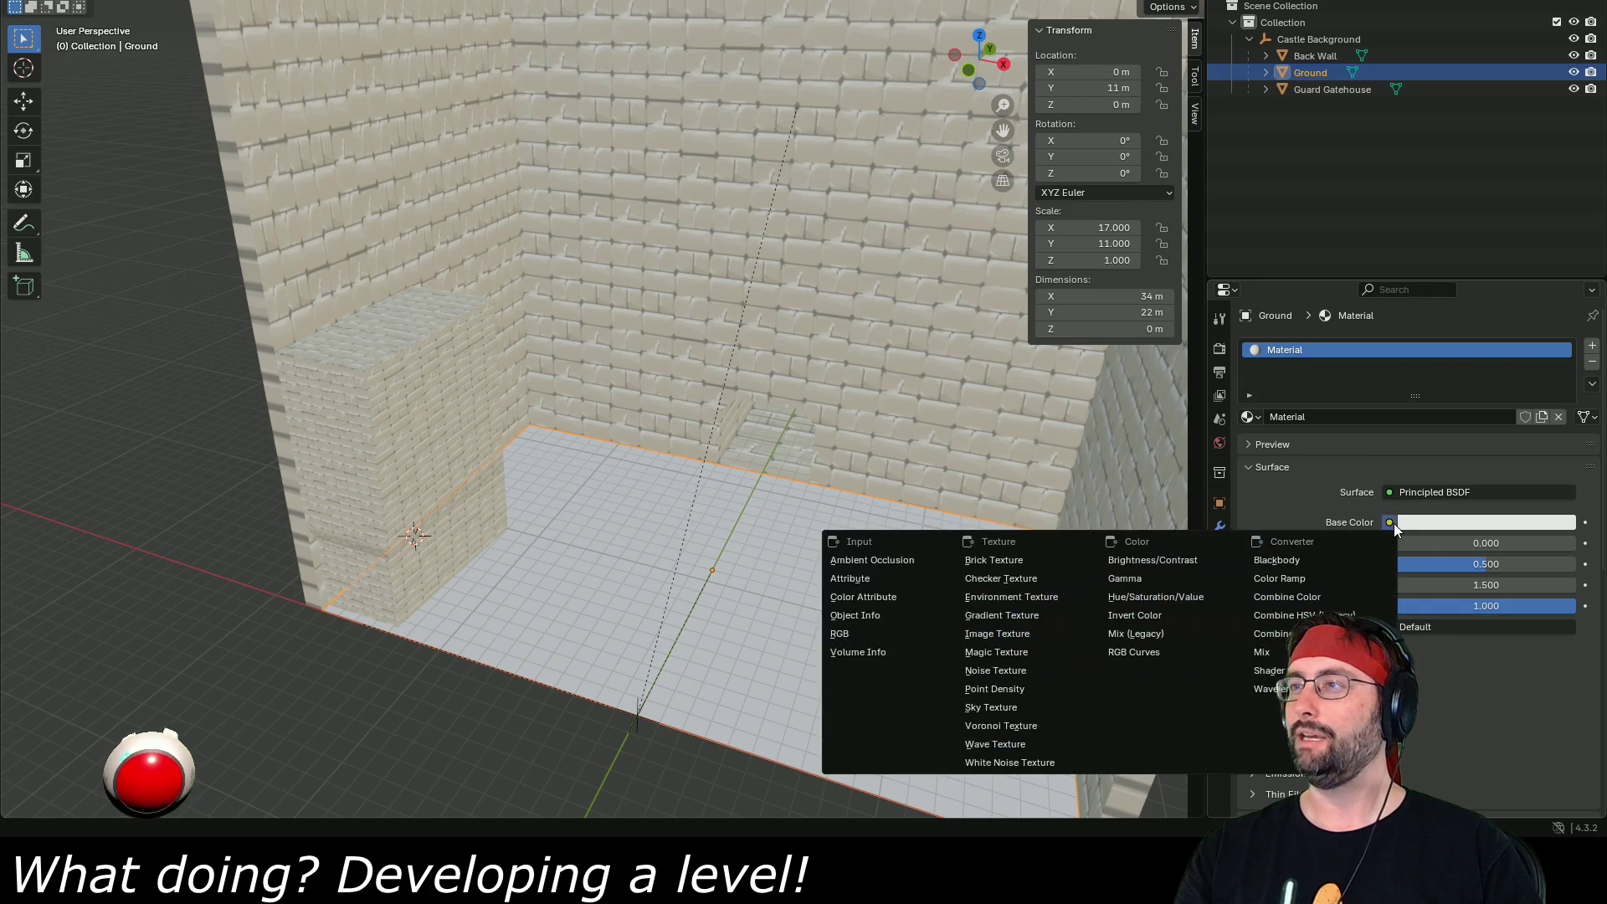
pyautogui.click(1007, 632)
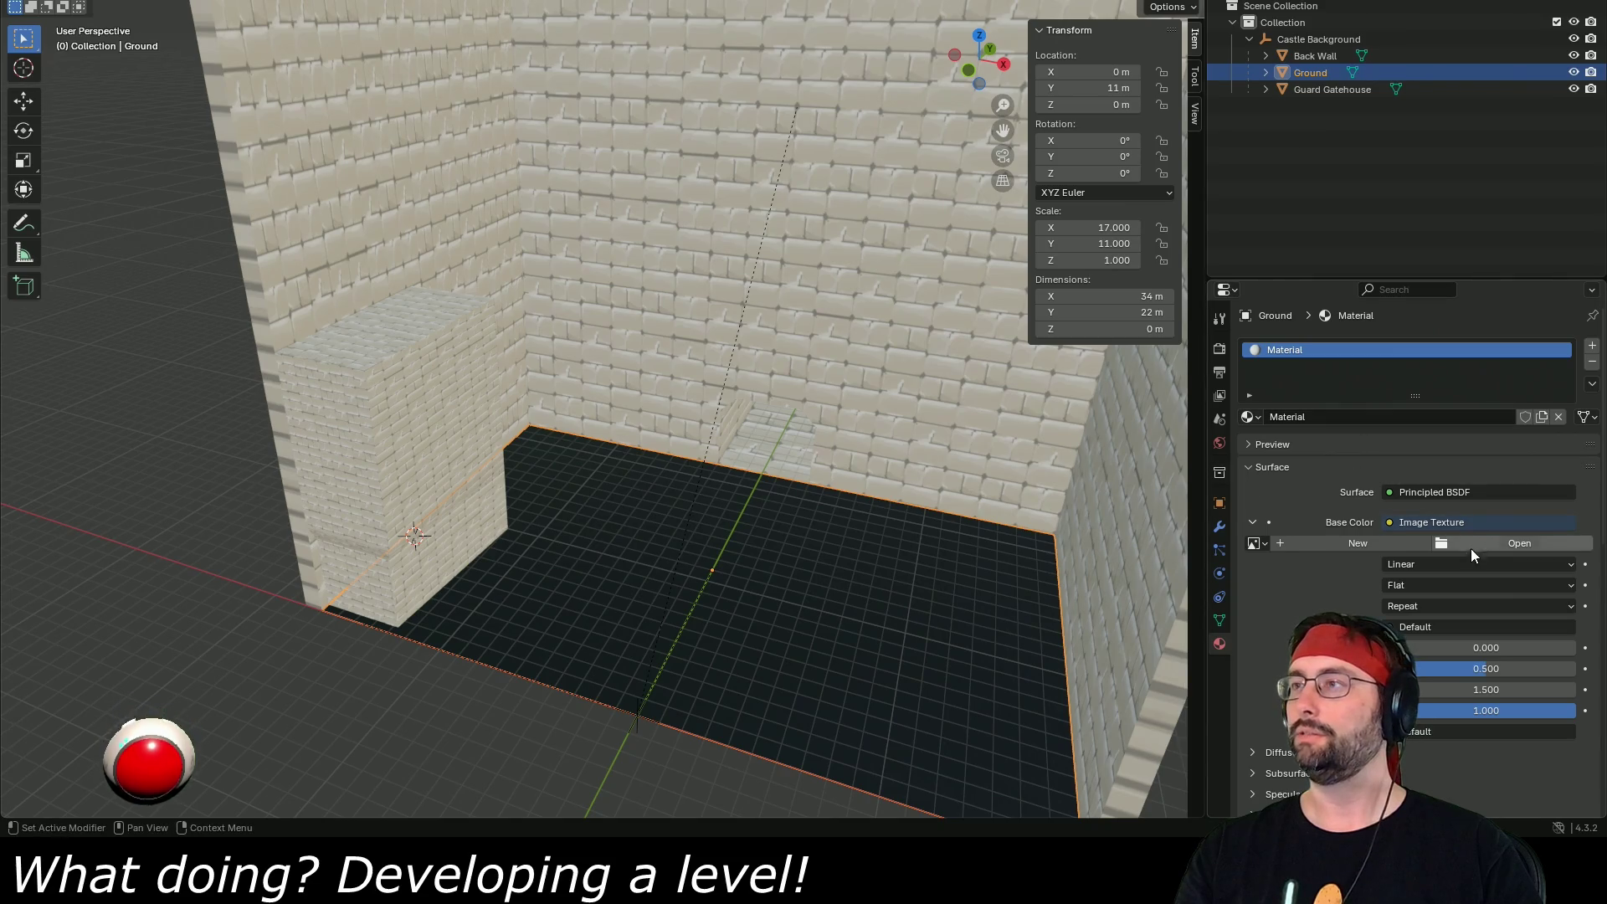
pyautogui.click(1511, 543)
pyautogui.press('Escape')
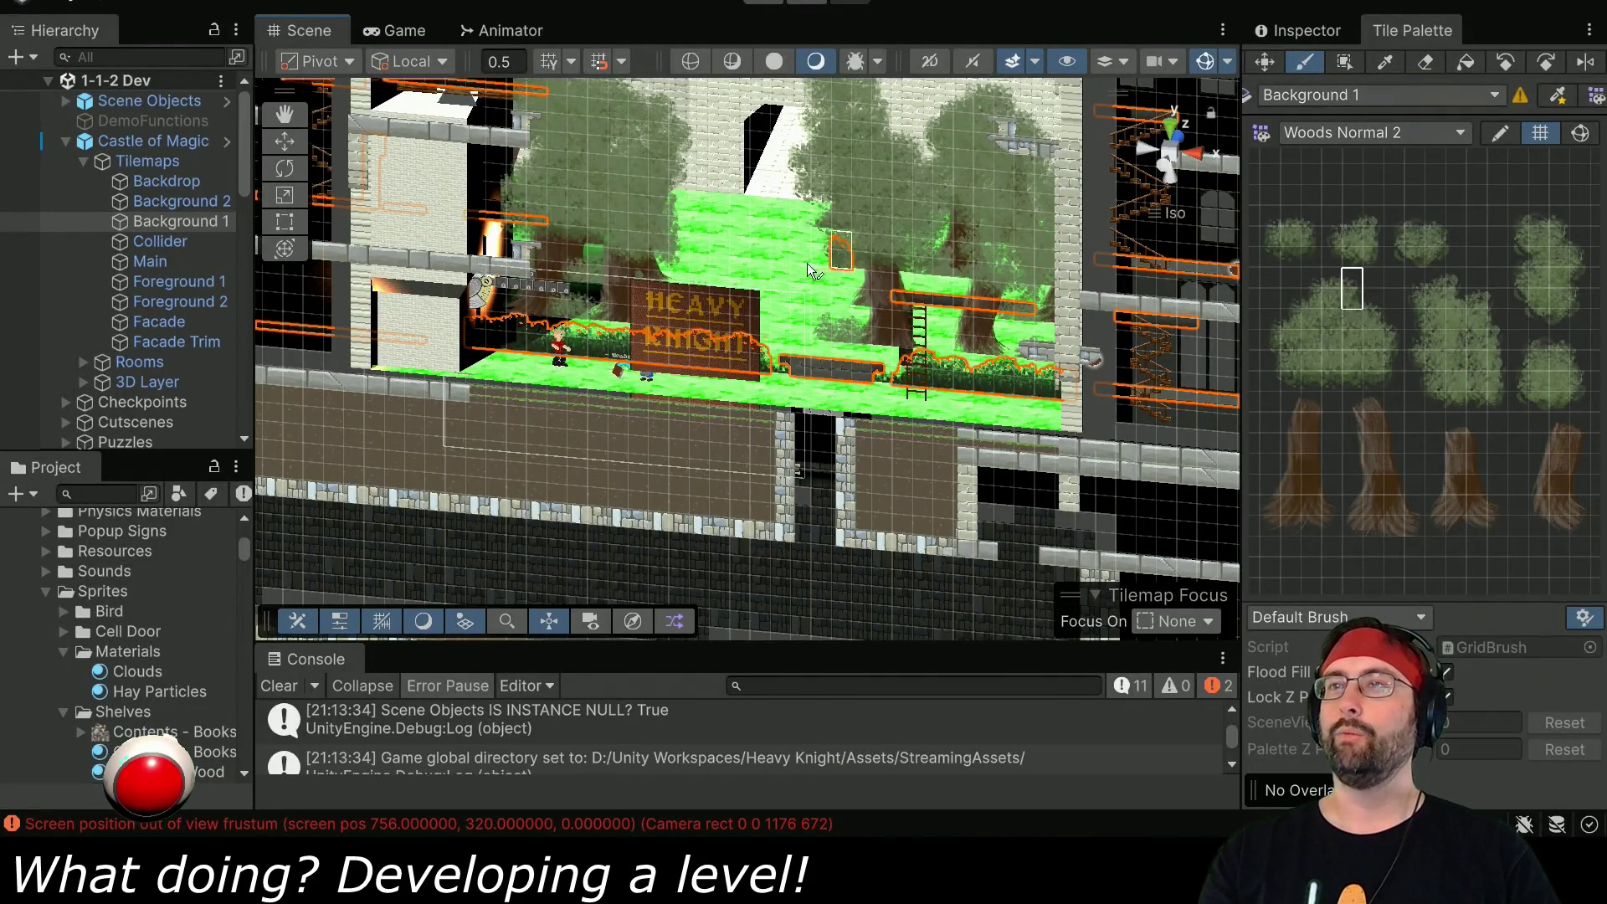
# - Leave tile editing and select the Ground object under 3D Layer > Castle Background
pyautogui.press('w')
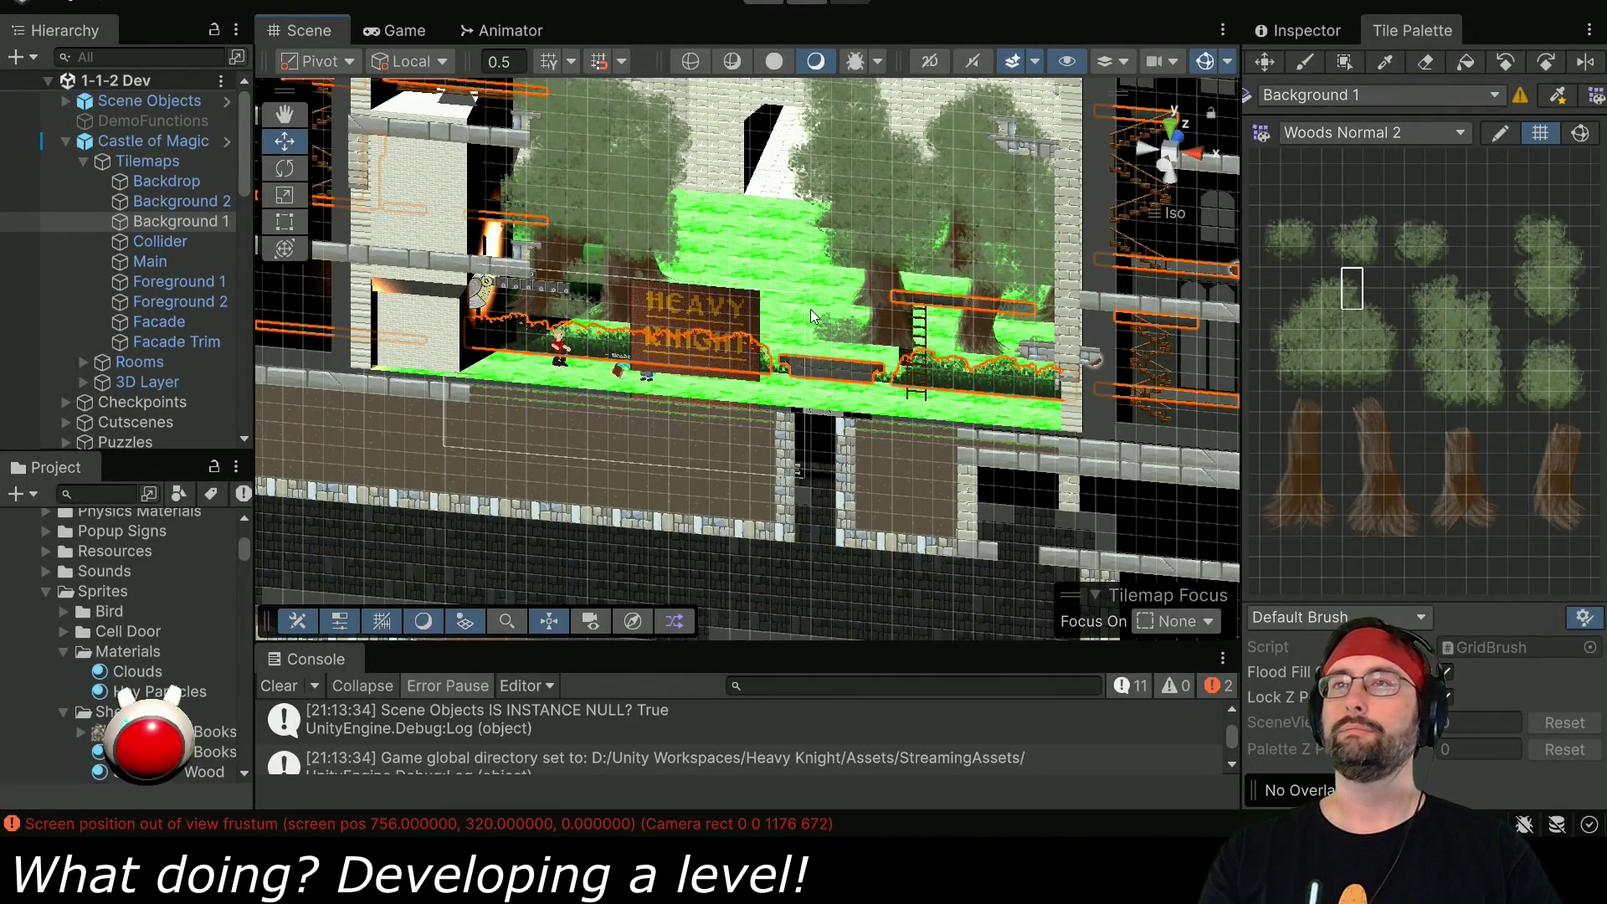
pyautogui.click(760, 264)
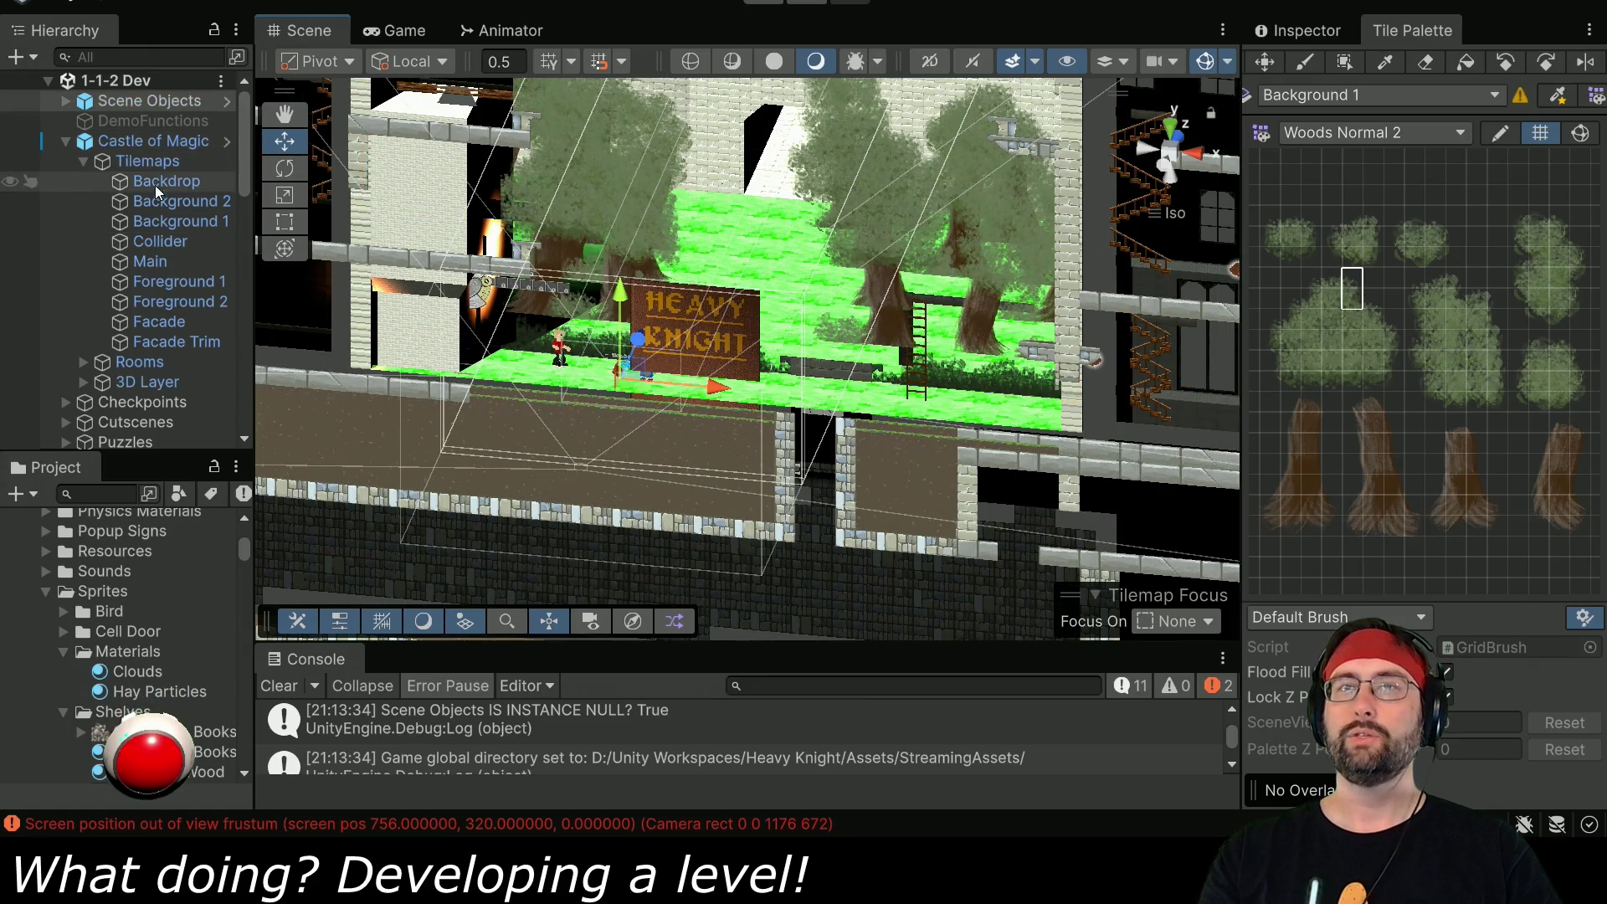
pyautogui.click(107, 385)
pyautogui.click(81, 383)
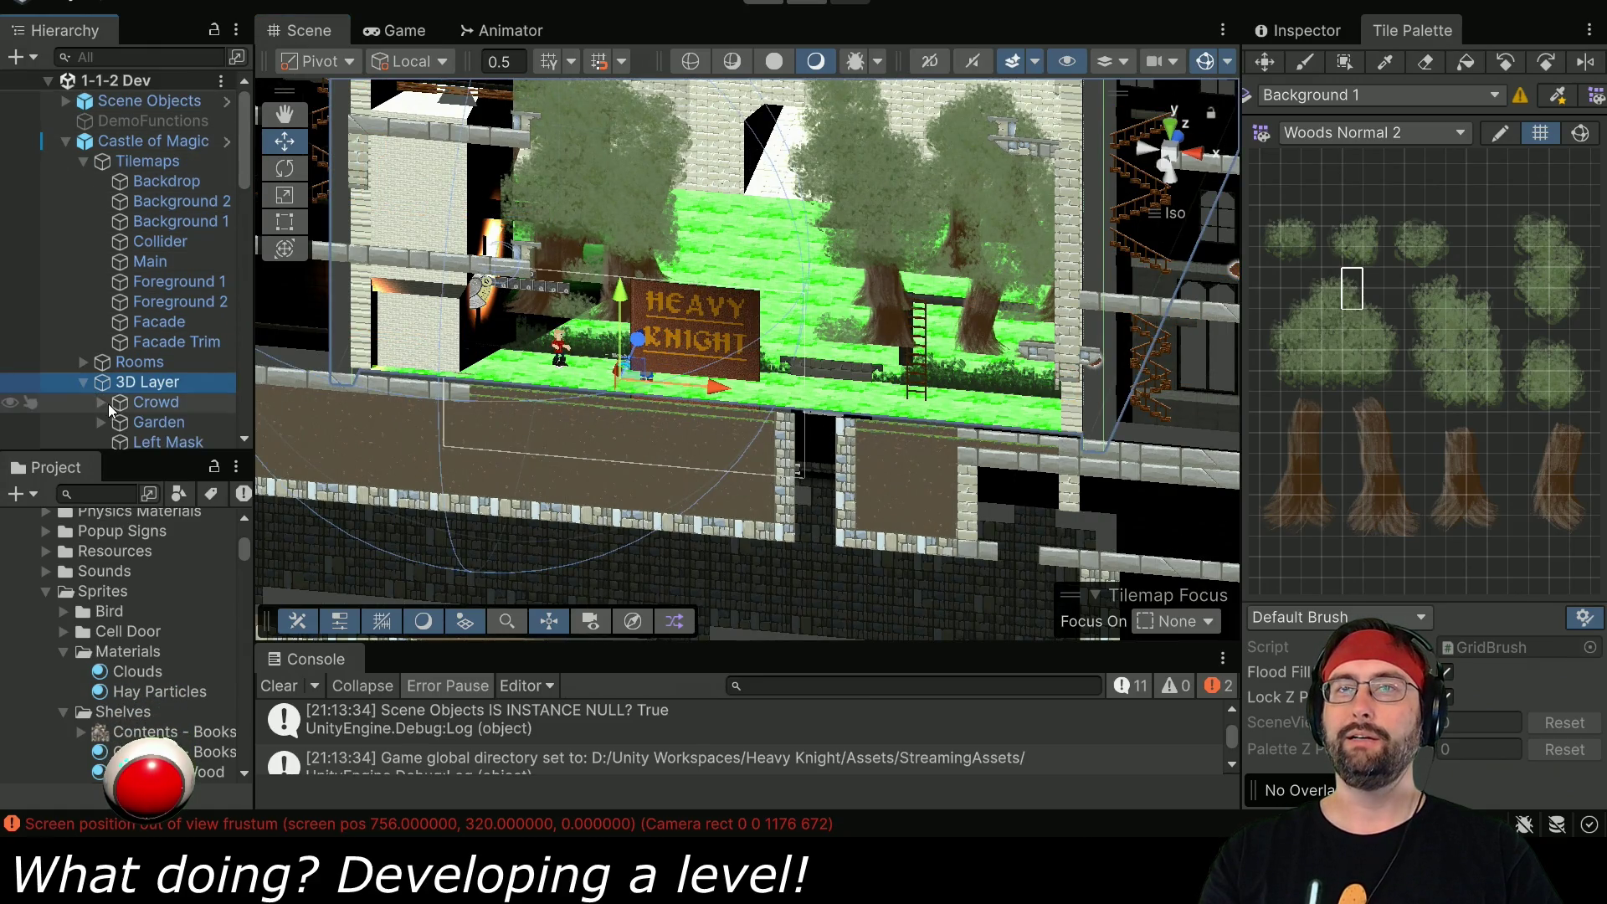
pyautogui.scroll(-3, 111, 409)
pyautogui.click(144, 276)
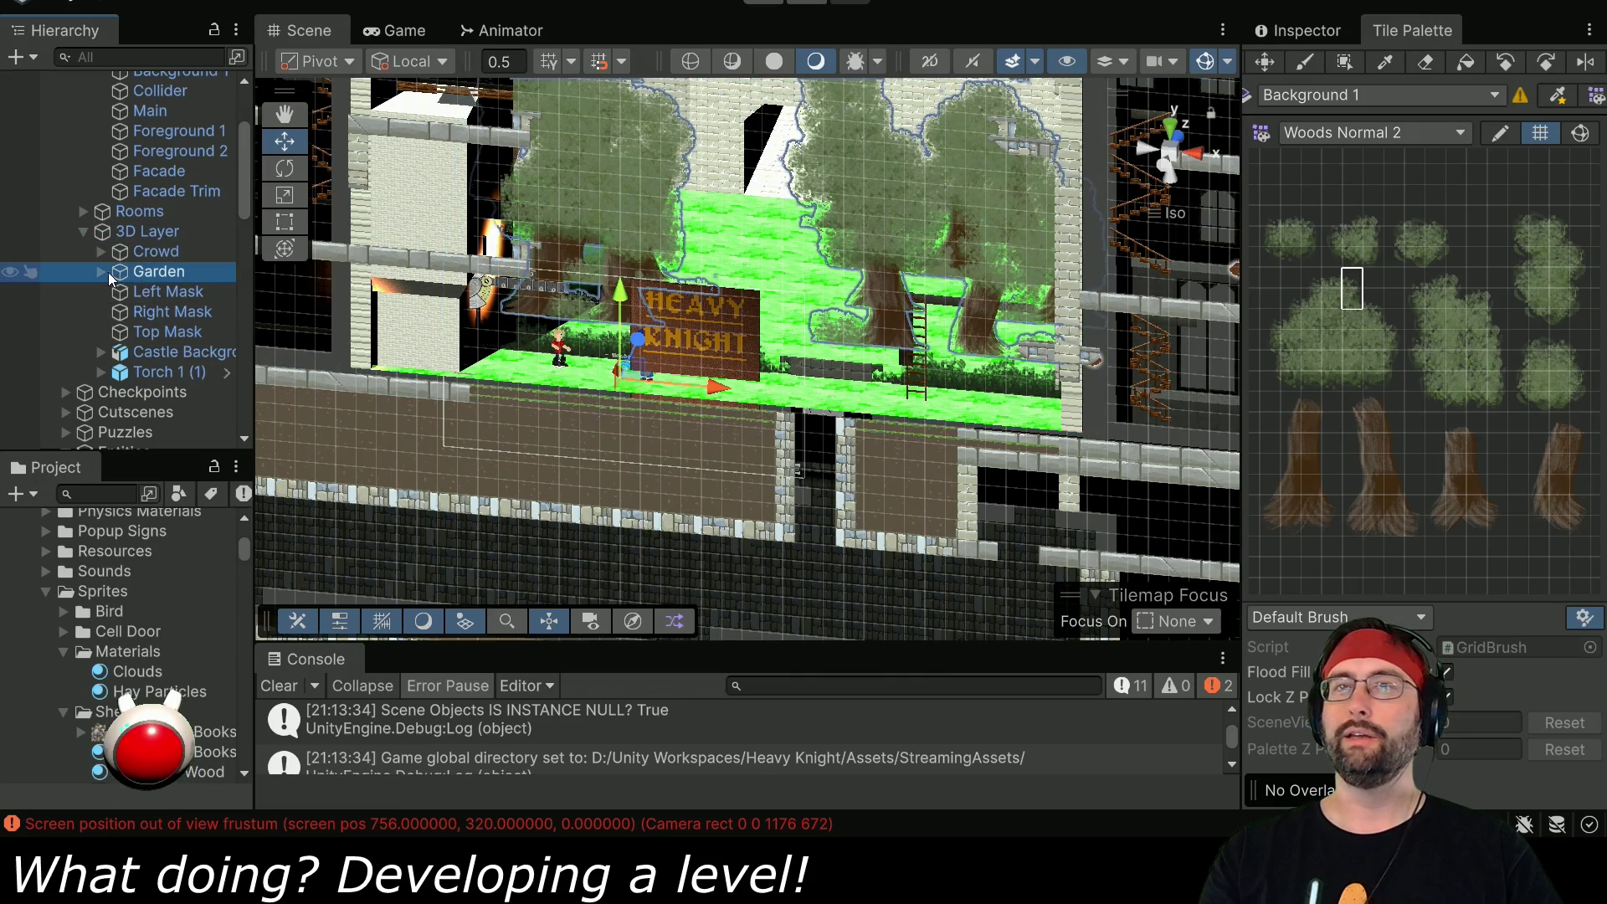
pyautogui.click(139, 357)
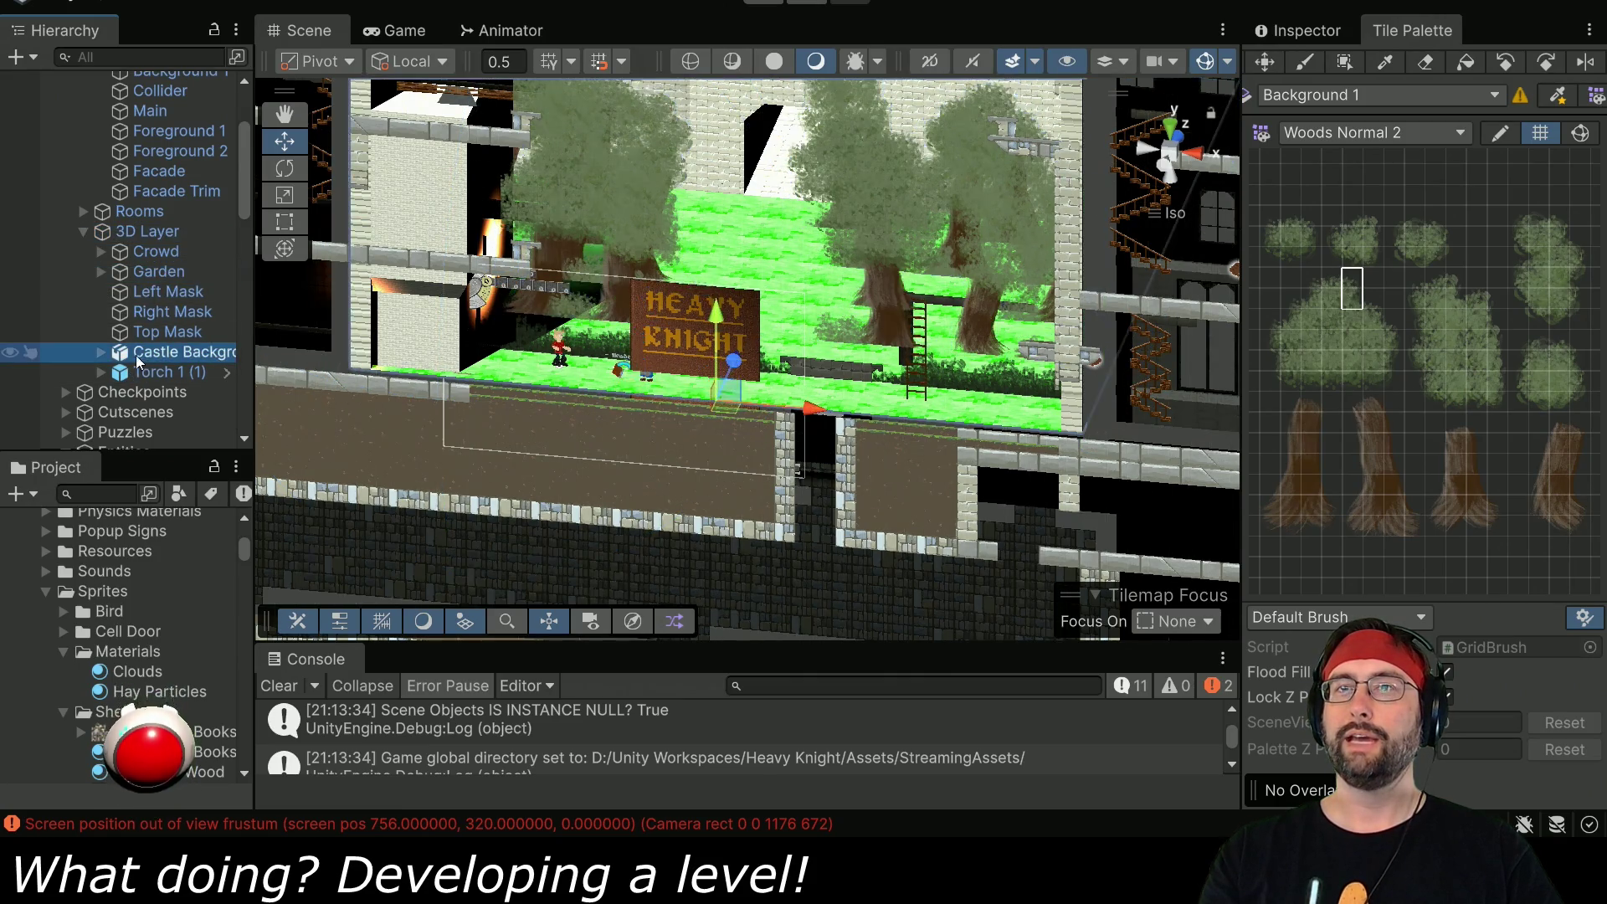
pyautogui.click(101, 355)
pyautogui.click(161, 393)
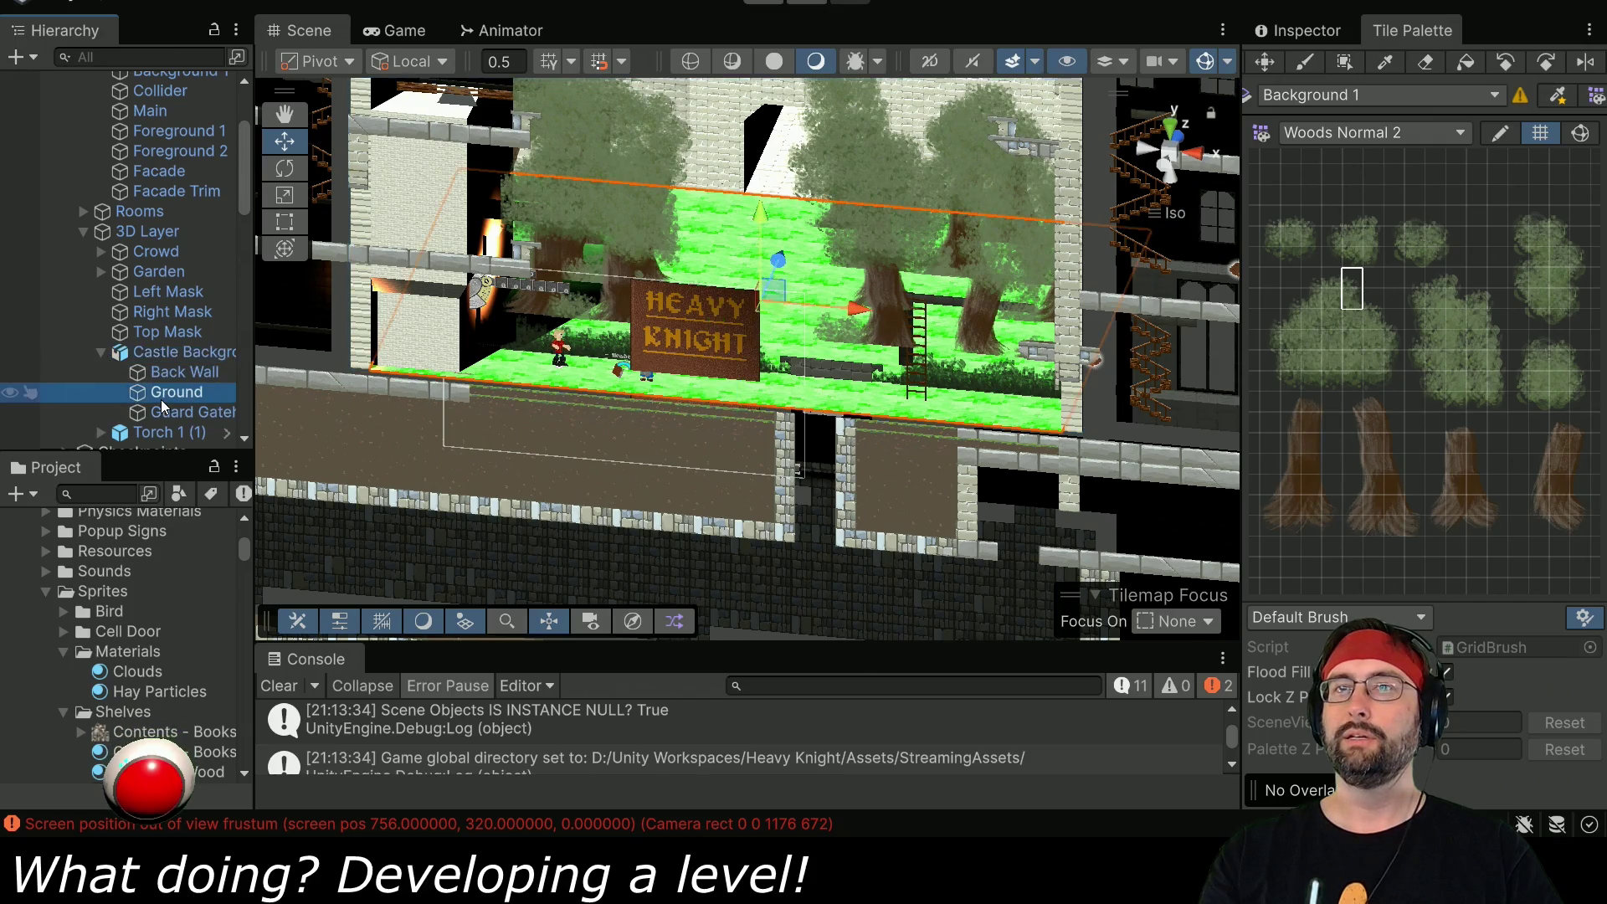
# - Open Ground's CastleBackgroundGrass material and show its Grass base-map texture's import settings
pyautogui.click(1293, 31)
pyautogui.doubleClick(1426, 381)
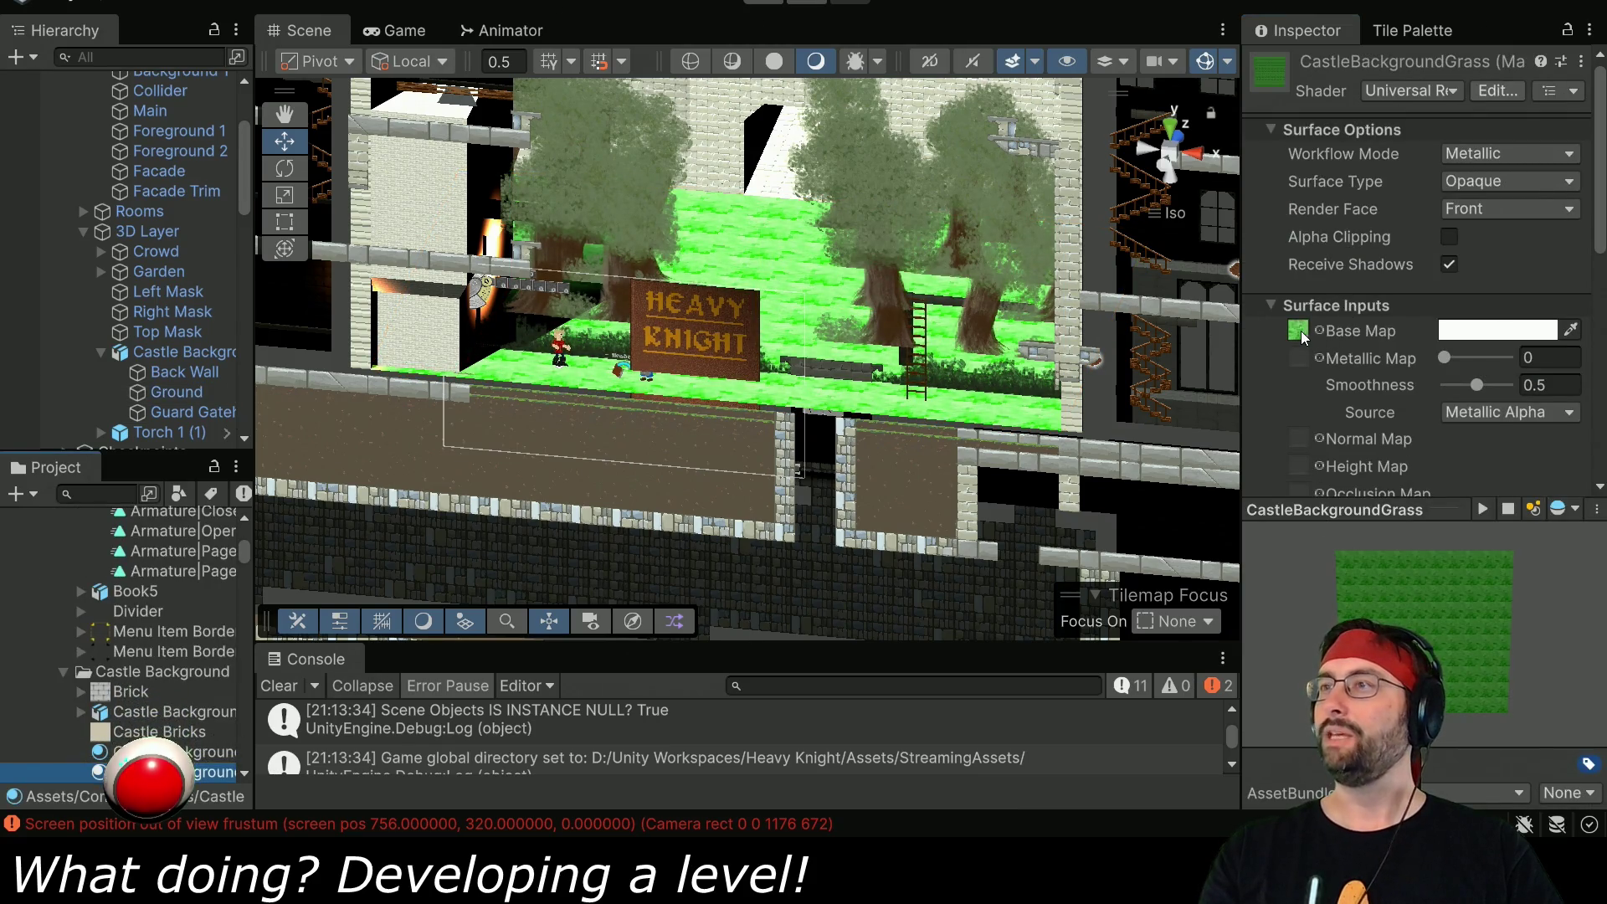
pyautogui.click(1300, 332)
pyautogui.click(108, 772)
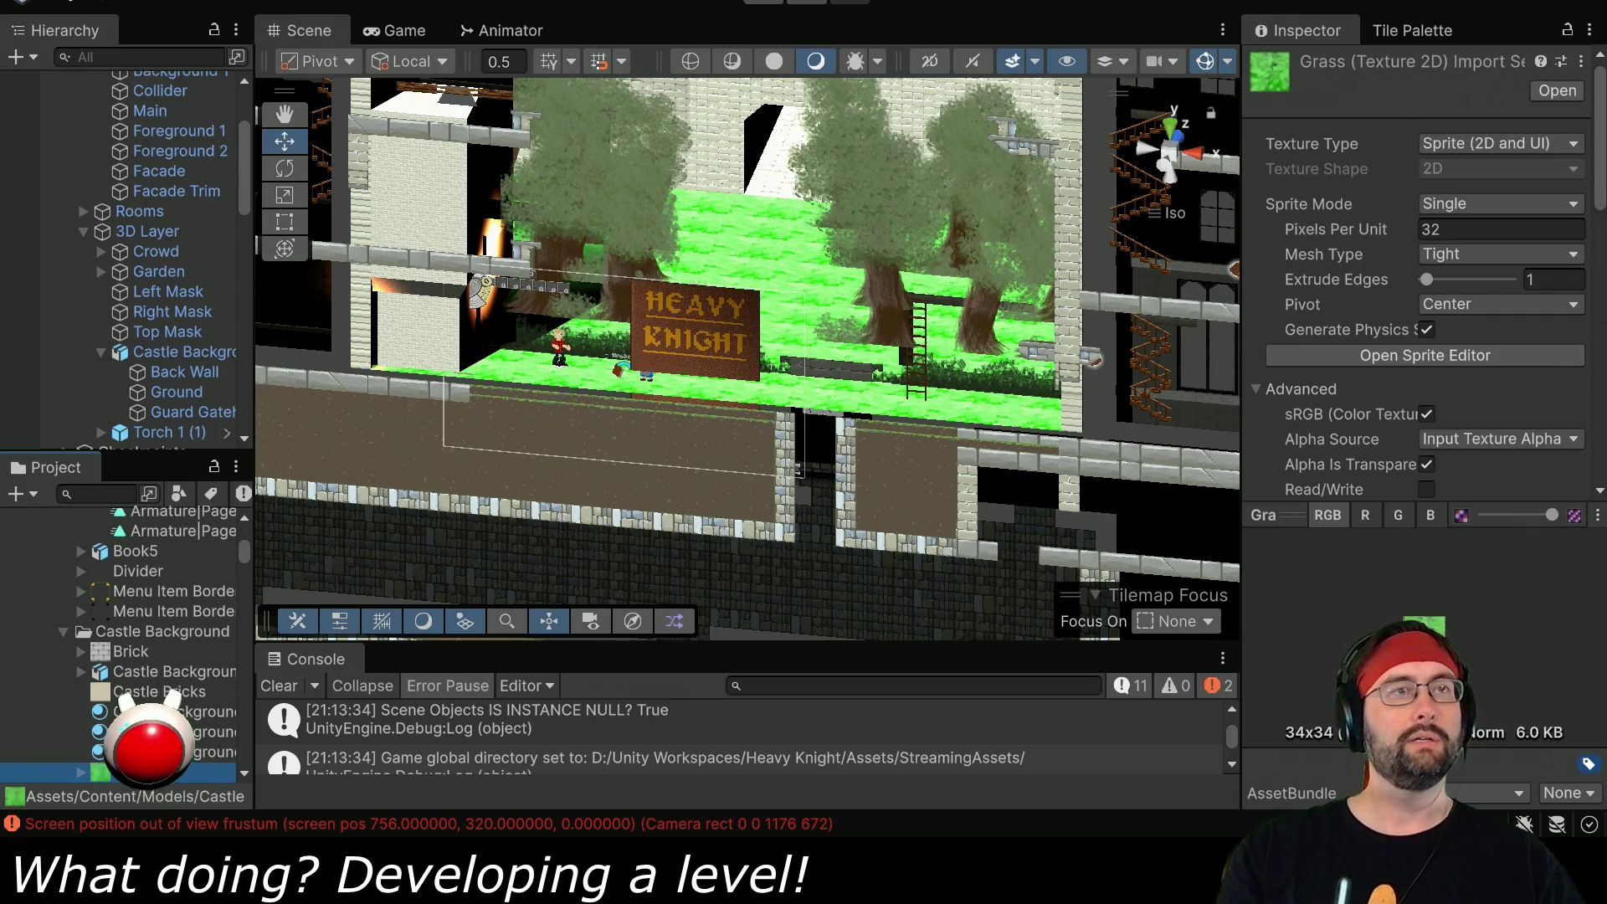
pyautogui.hotkey('alt', 'Tab')
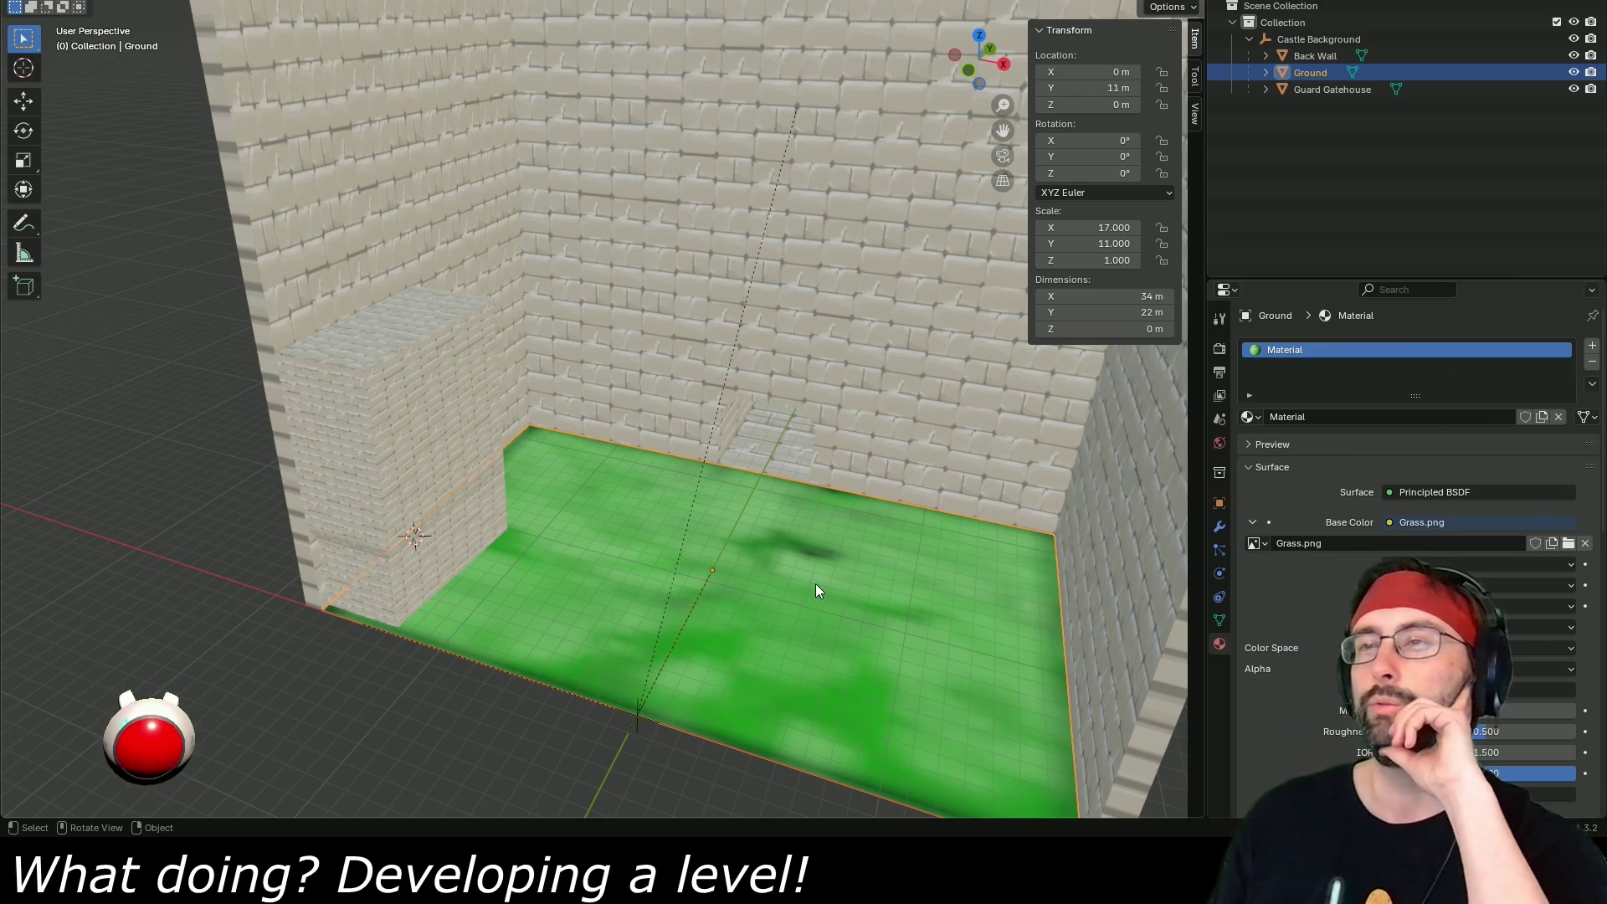
# - Orbit around the grass-textured ground between the brick walls, then return to Unity
pyautogui.moveTo(816, 584)
pyautogui.mouseDown()
pyautogui.moveTo(825, 635)
pyautogui.moveTo(901, 625)
pyautogui.moveTo(911, 575)
pyautogui.moveTo(907, 621)
pyautogui.mouseUp()
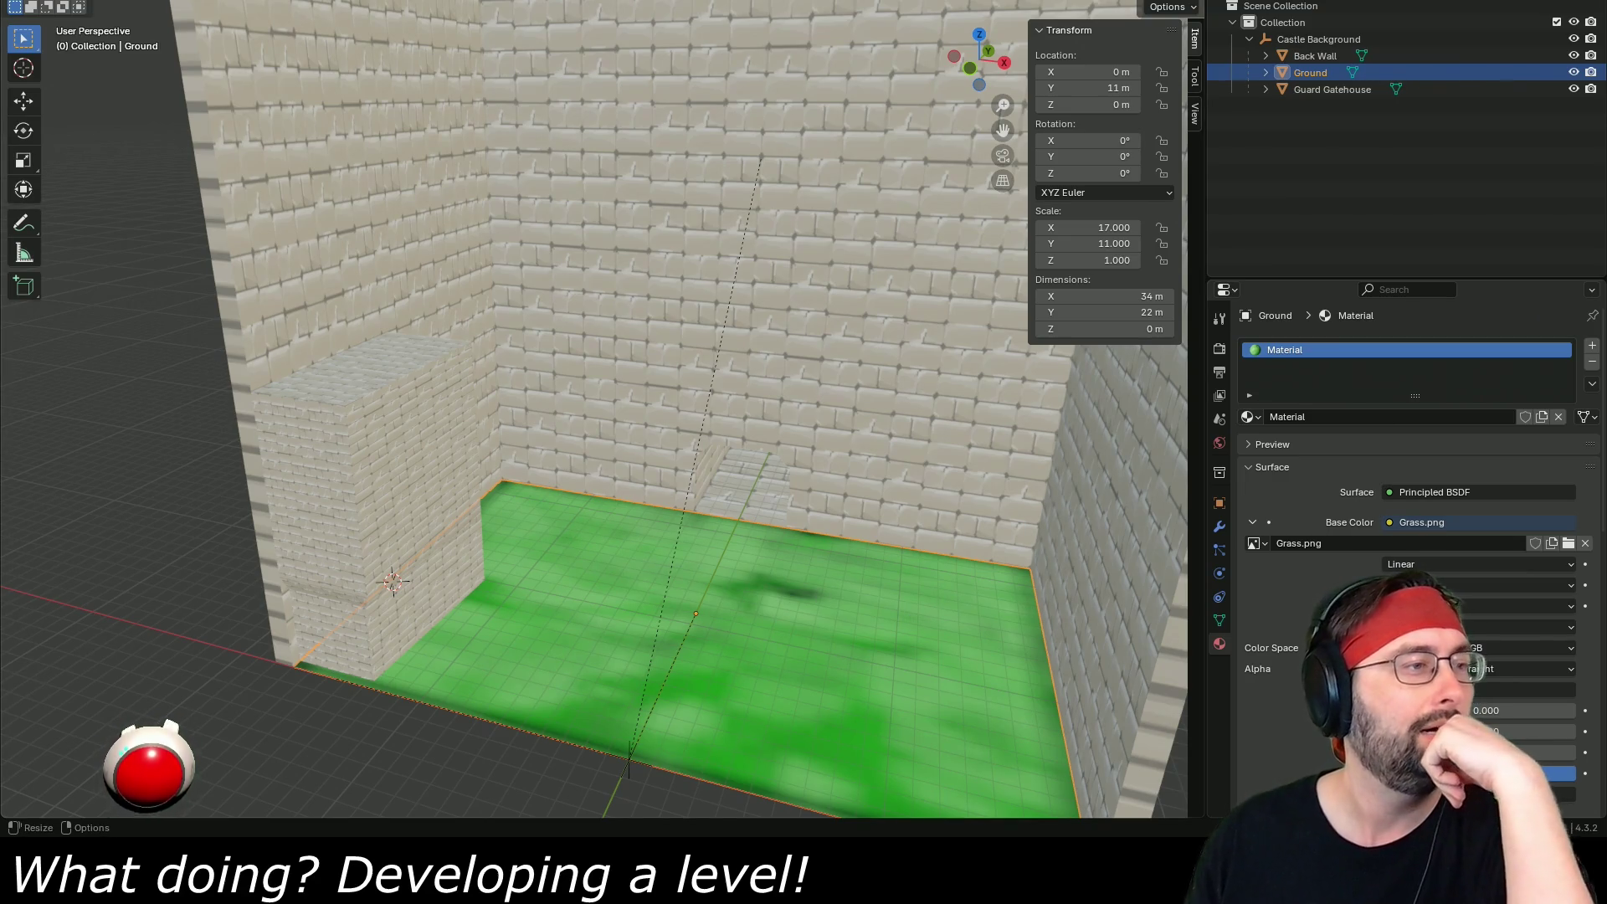
pyautogui.hotkey('alt', 'Tab')
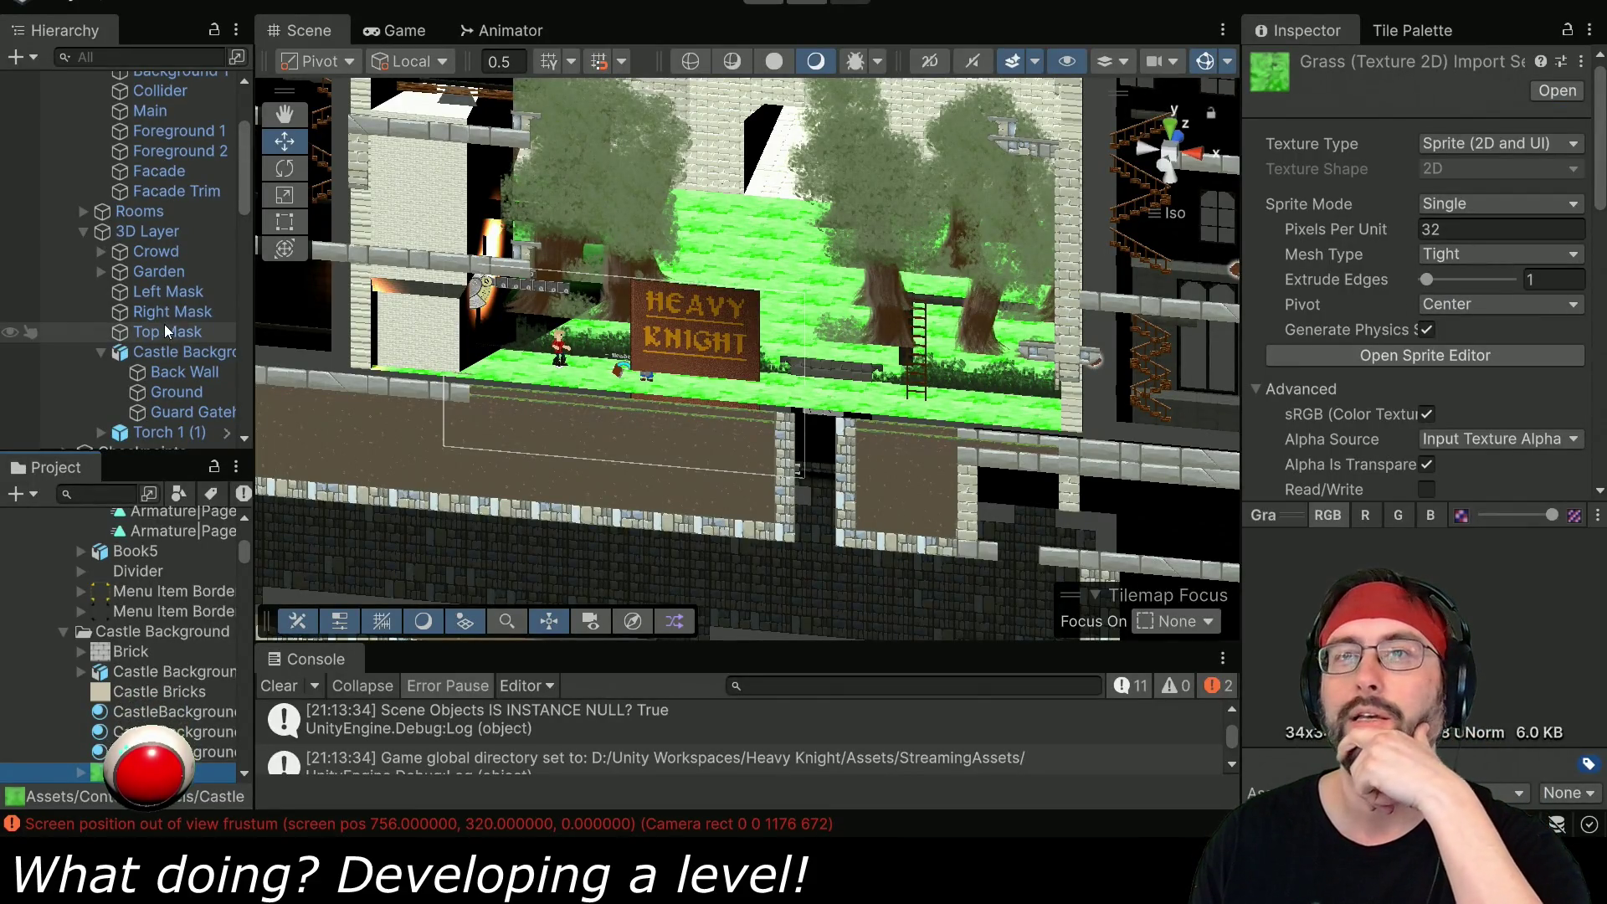
# - Set the Ground's CastleBackgroundGrass base map tiling to X 1, Y 1, and start Play mode
pyautogui.click(171, 392)
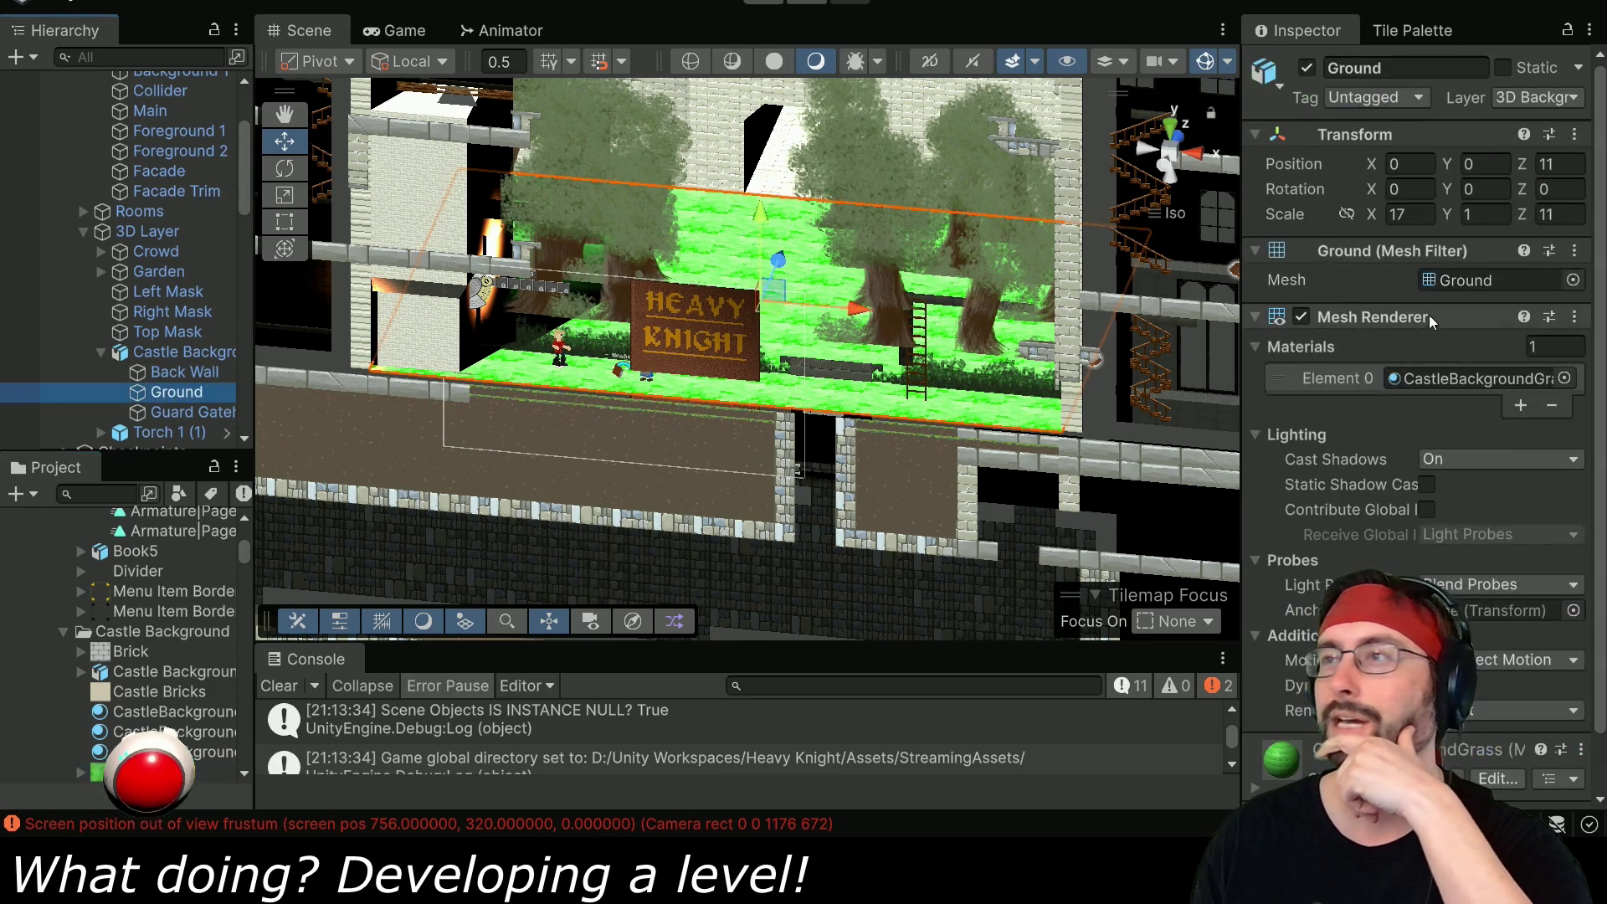
pyautogui.scroll(-1, 1401, 407)
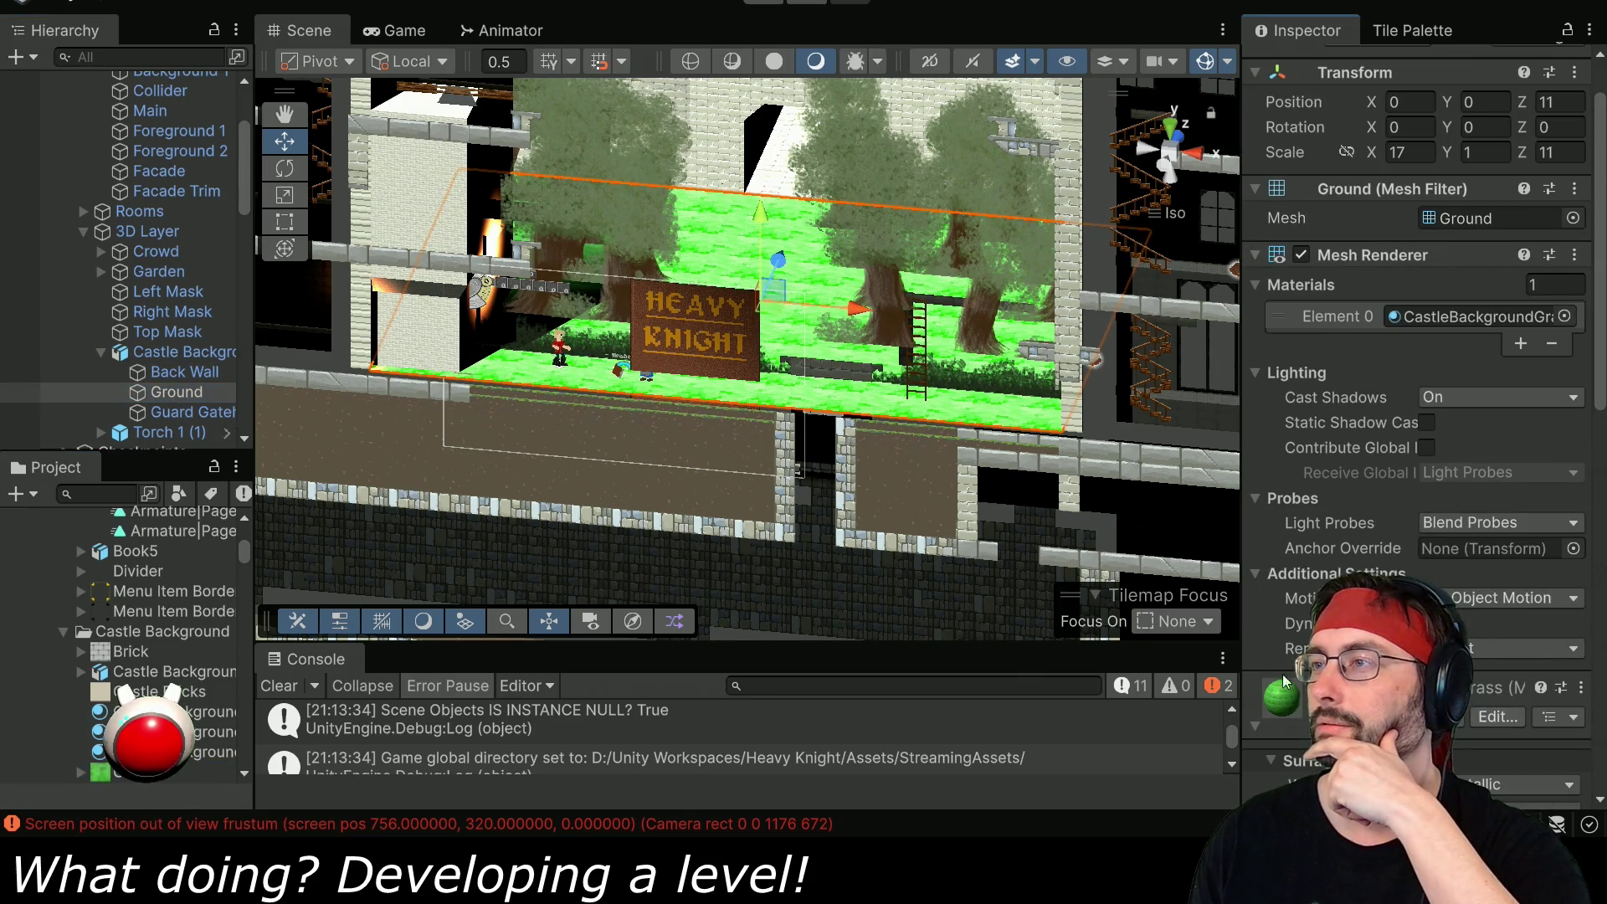
pyautogui.scroll(-6, 1329, 562)
pyautogui.scroll(-6, 1329, 563)
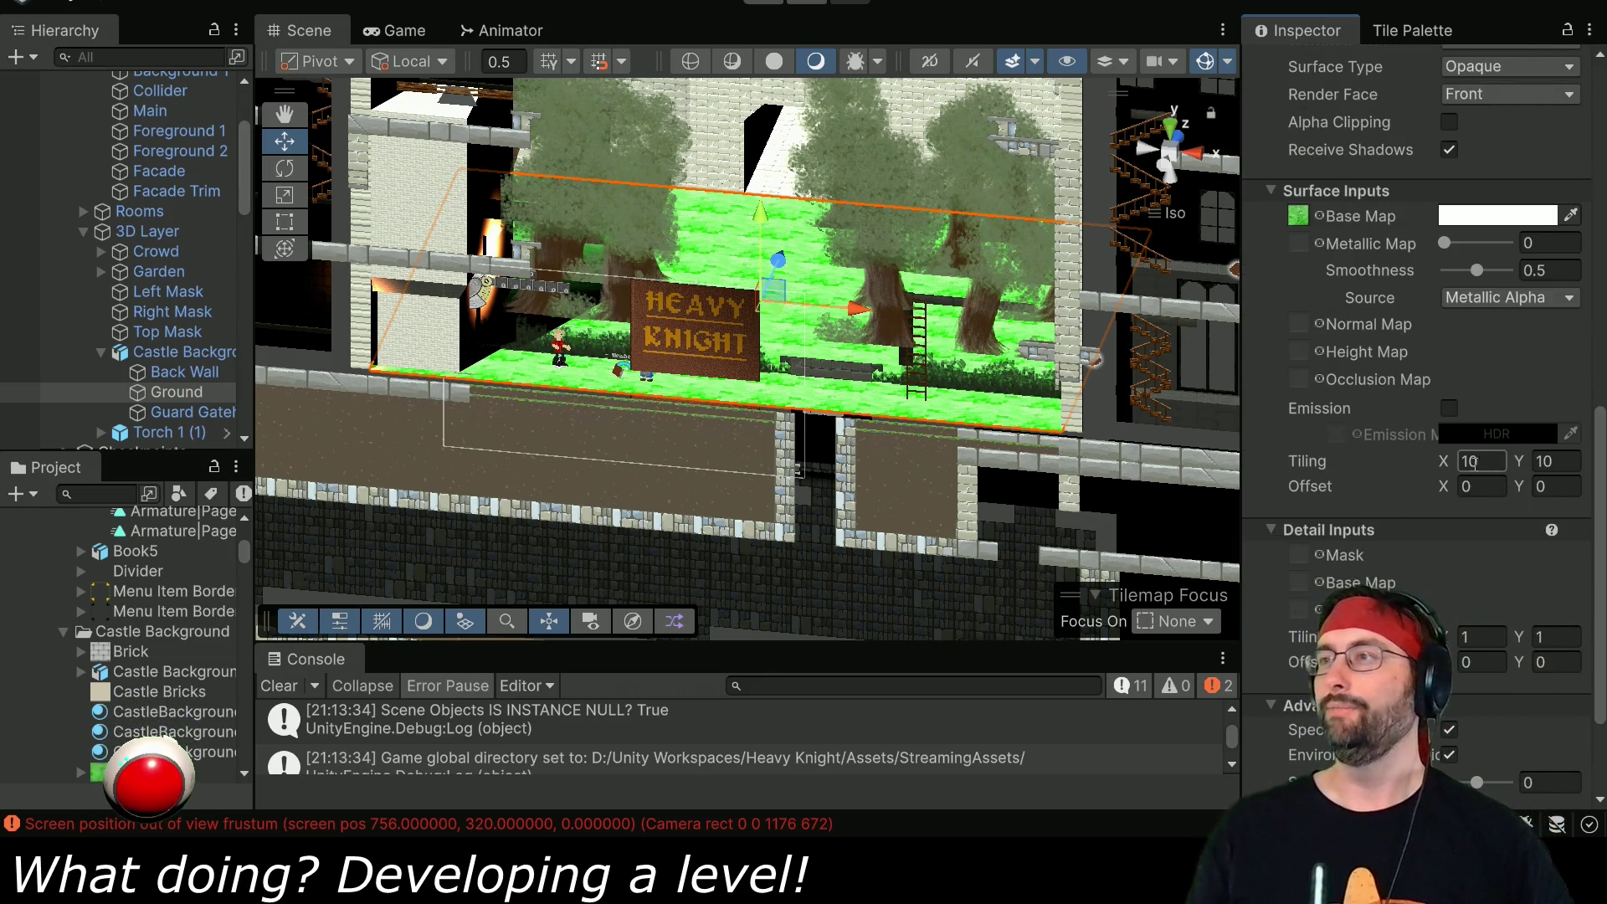
pyautogui.moveTo(1449, 470); pyautogui.dragTo(1426, 471)
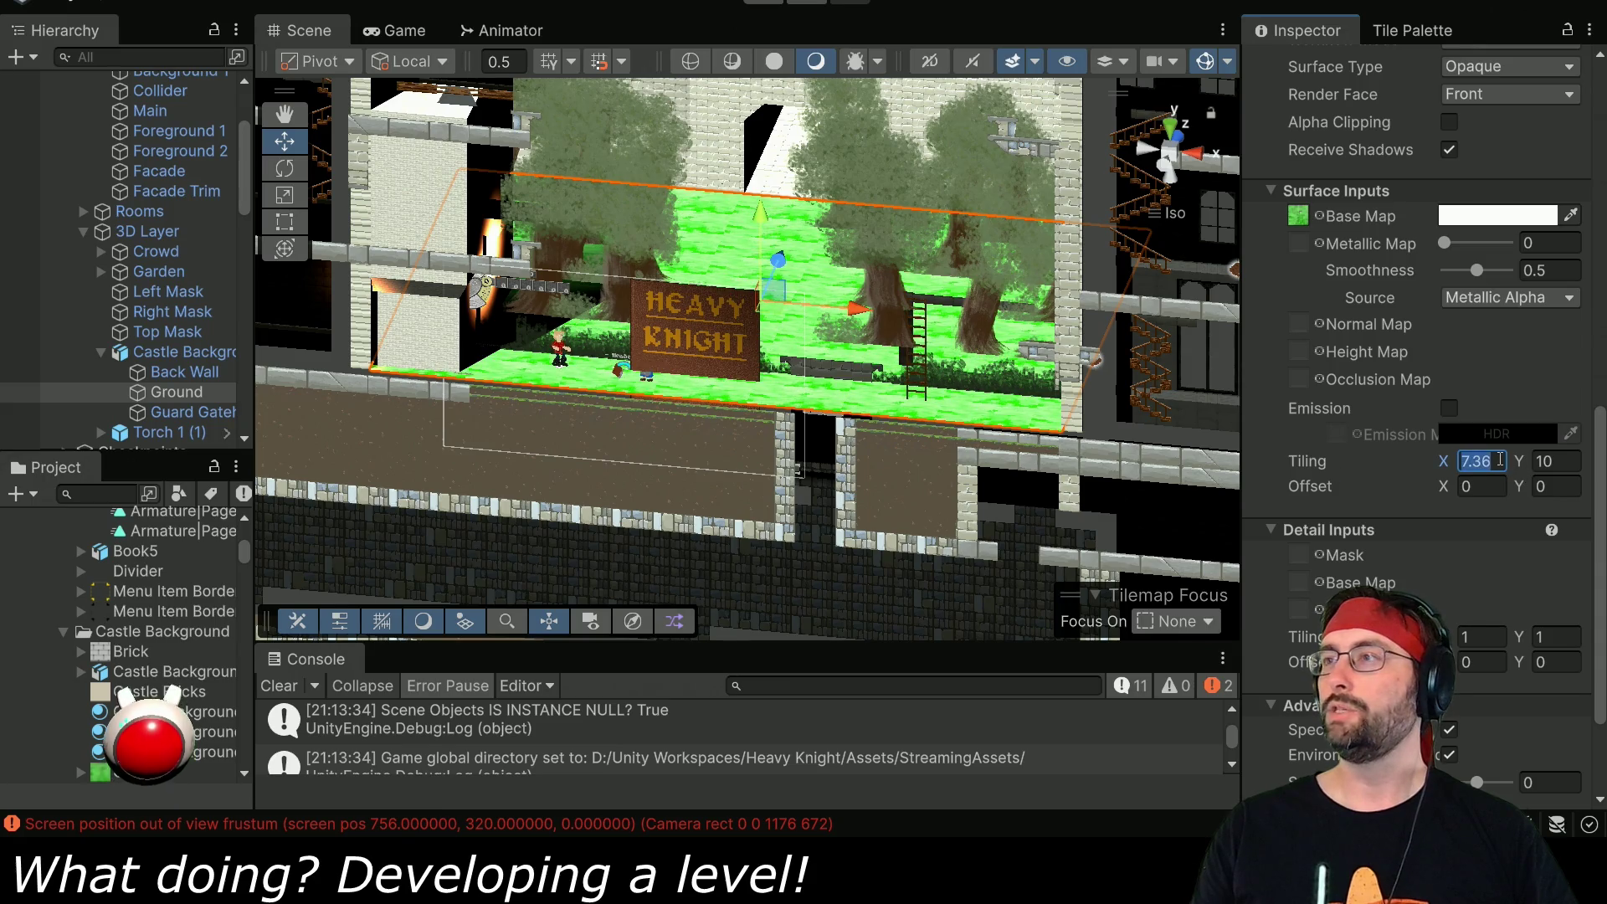
pyautogui.write('1')
pyautogui.press('Tab')
pyautogui.write('1')
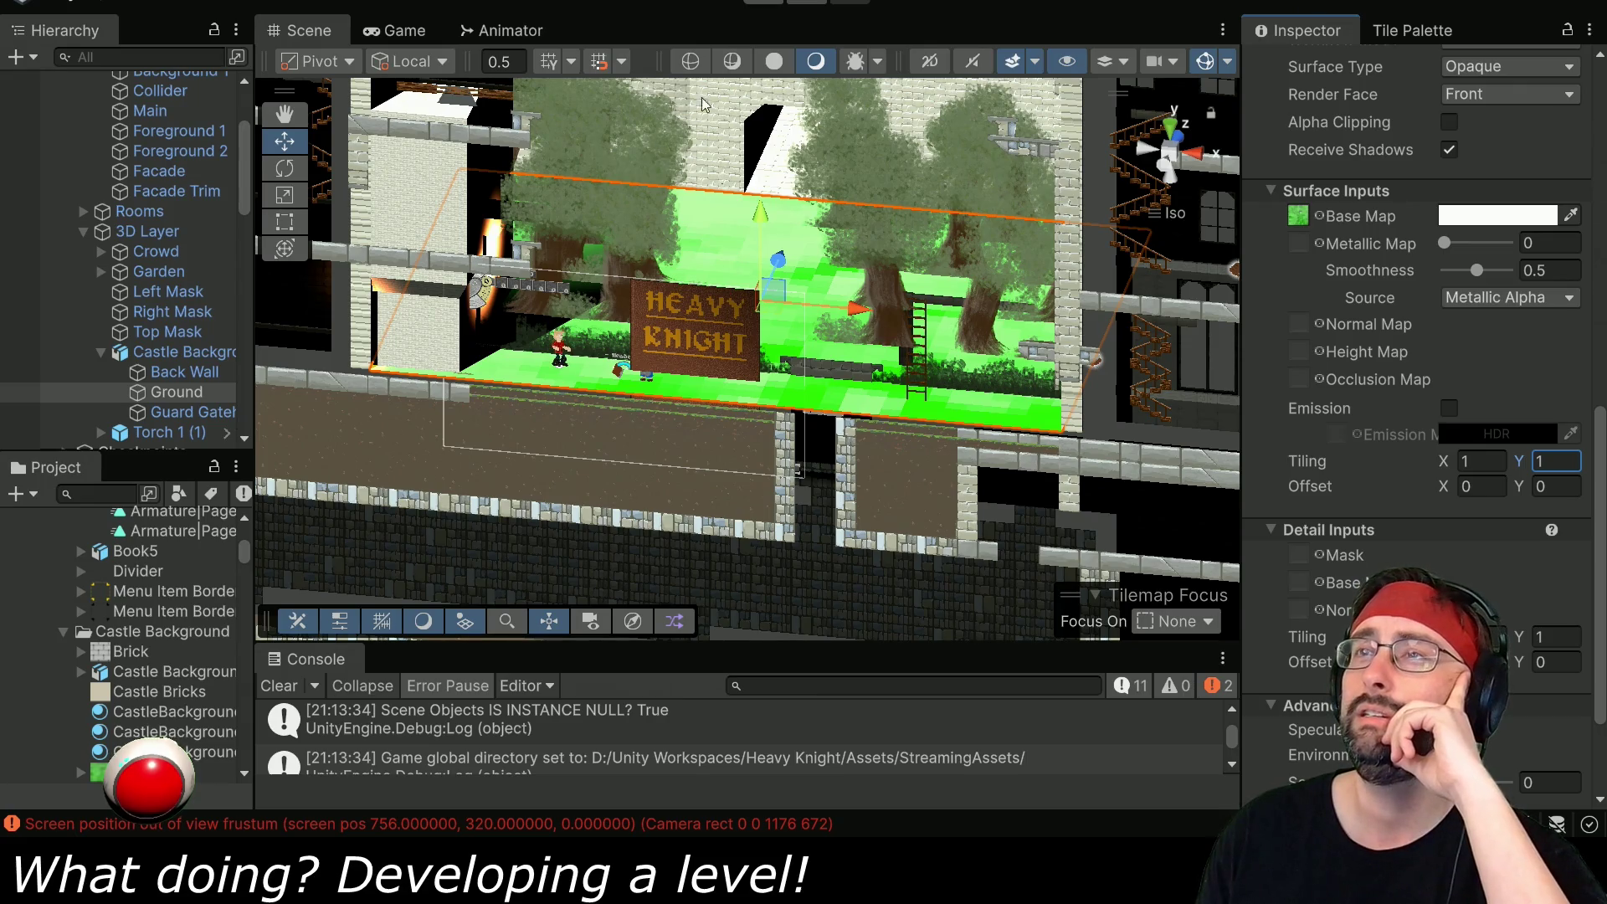
pyautogui.click(768, 6)
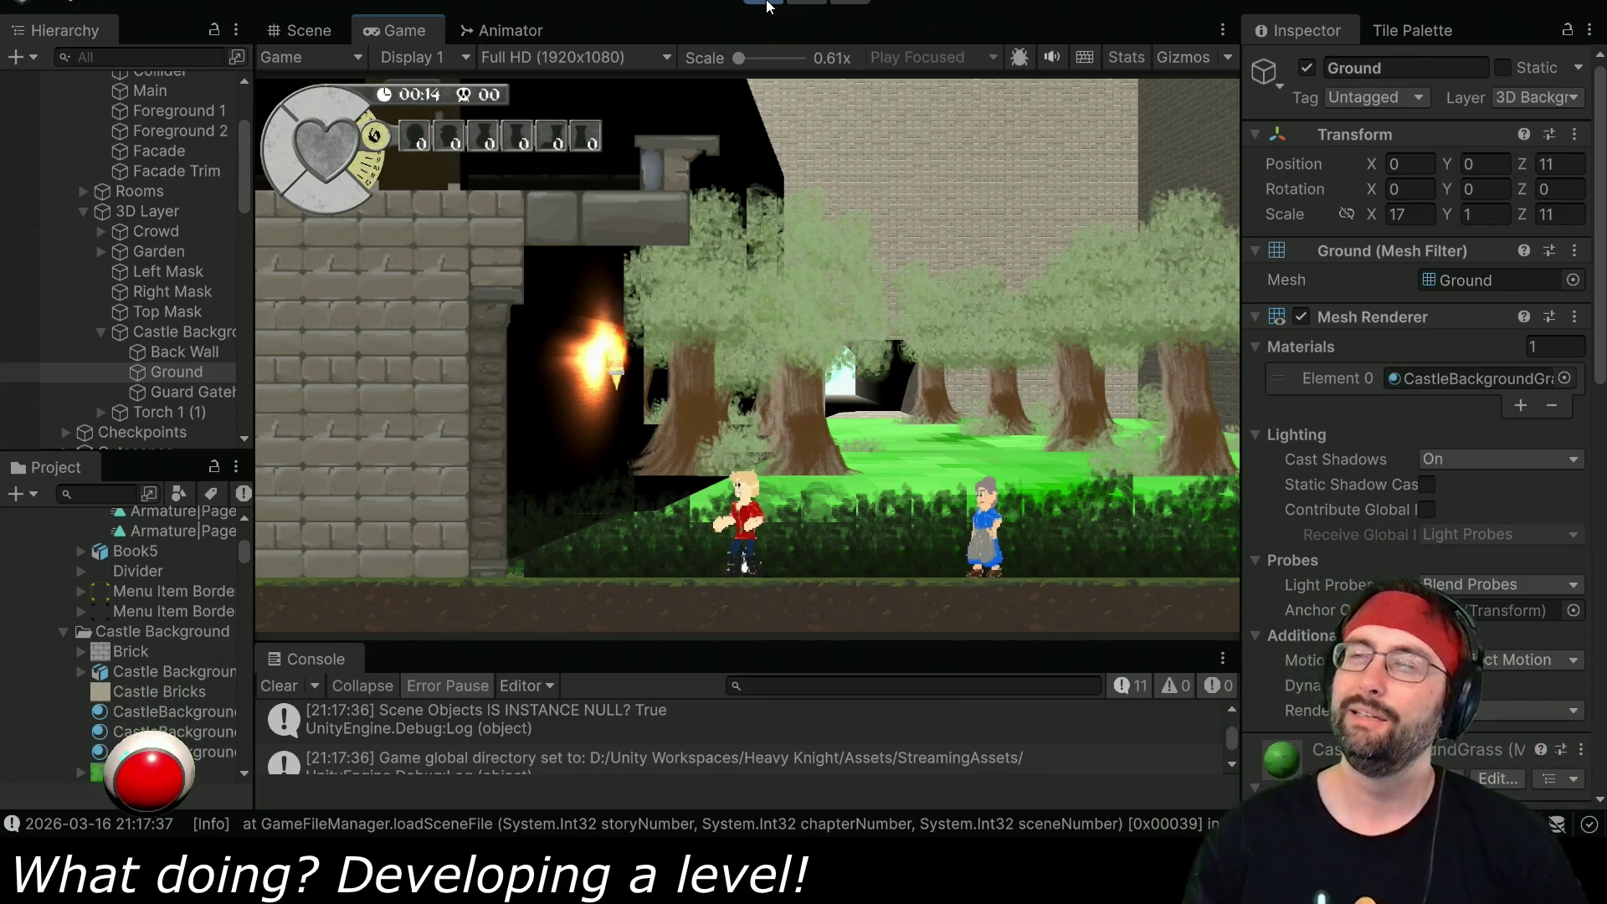
# - Walk the player character to the right across the grassy garden
pyautogui.press('Right')
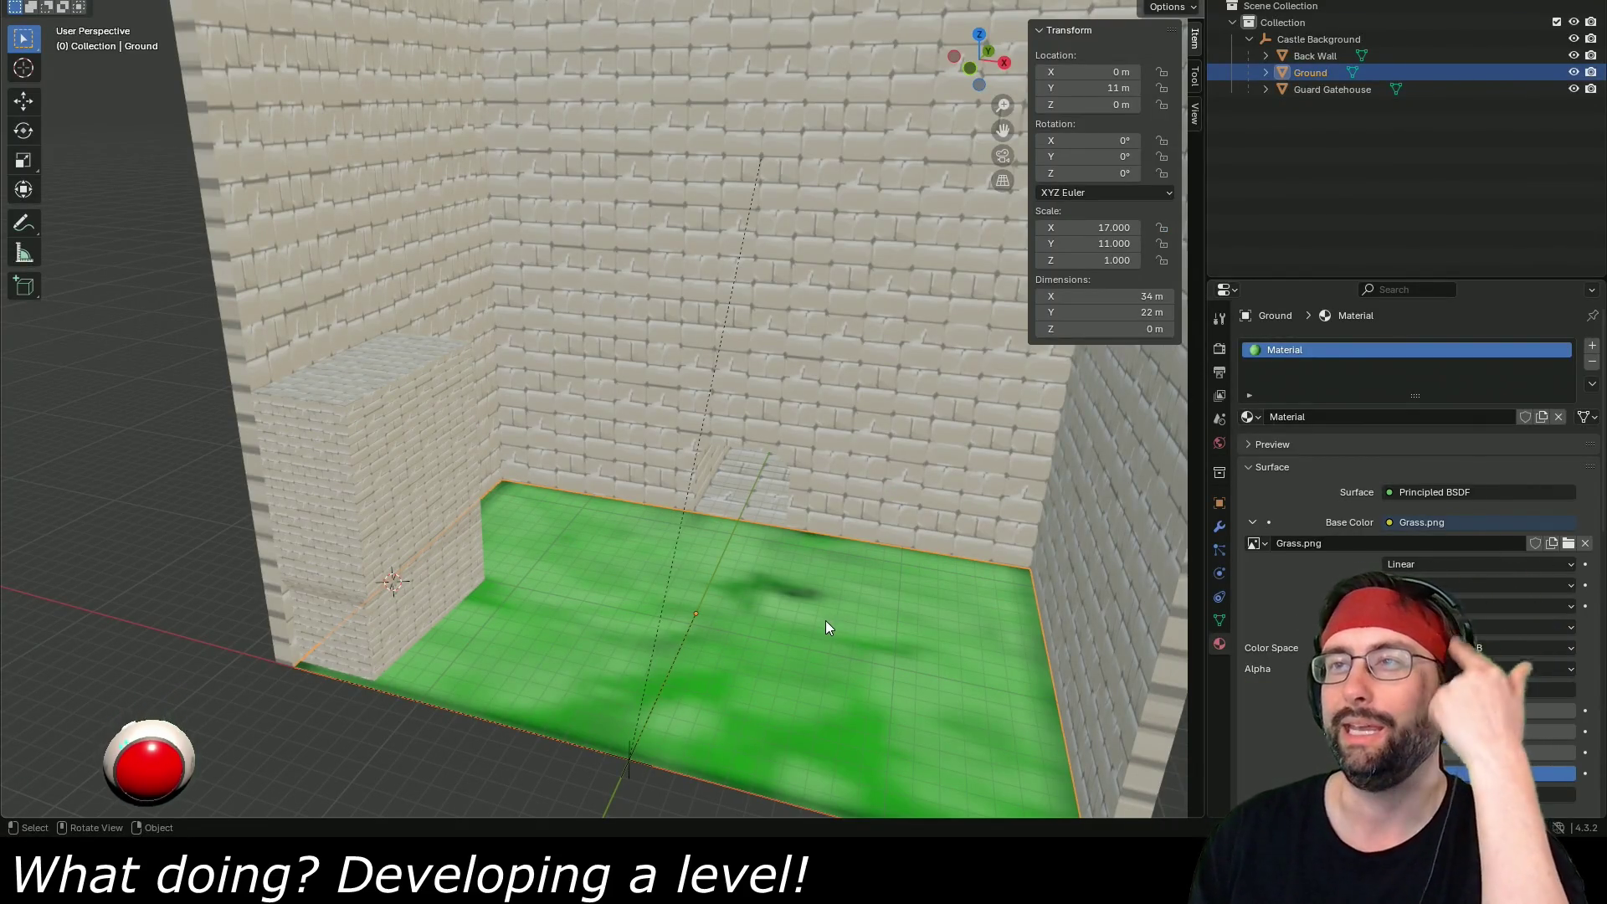
# - Zoom out and pan to frame the ground and walls, then switch to Unity
pyautogui.scroll(-2, 854, 593)
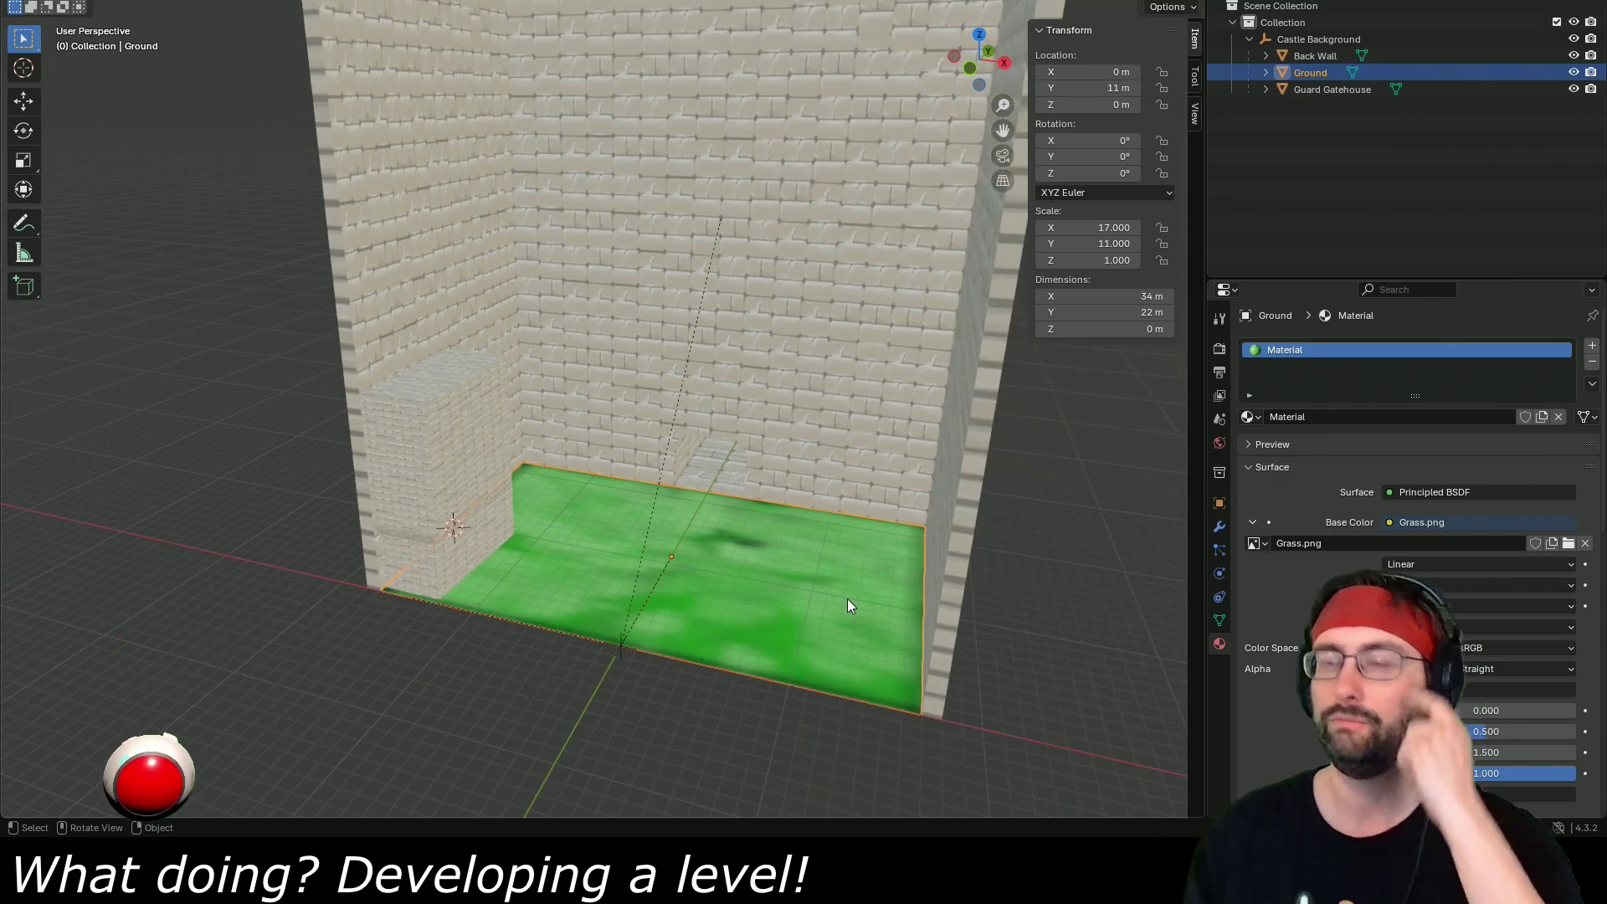
pyautogui.moveTo(847, 605); pyautogui.dragTo(851, 479)
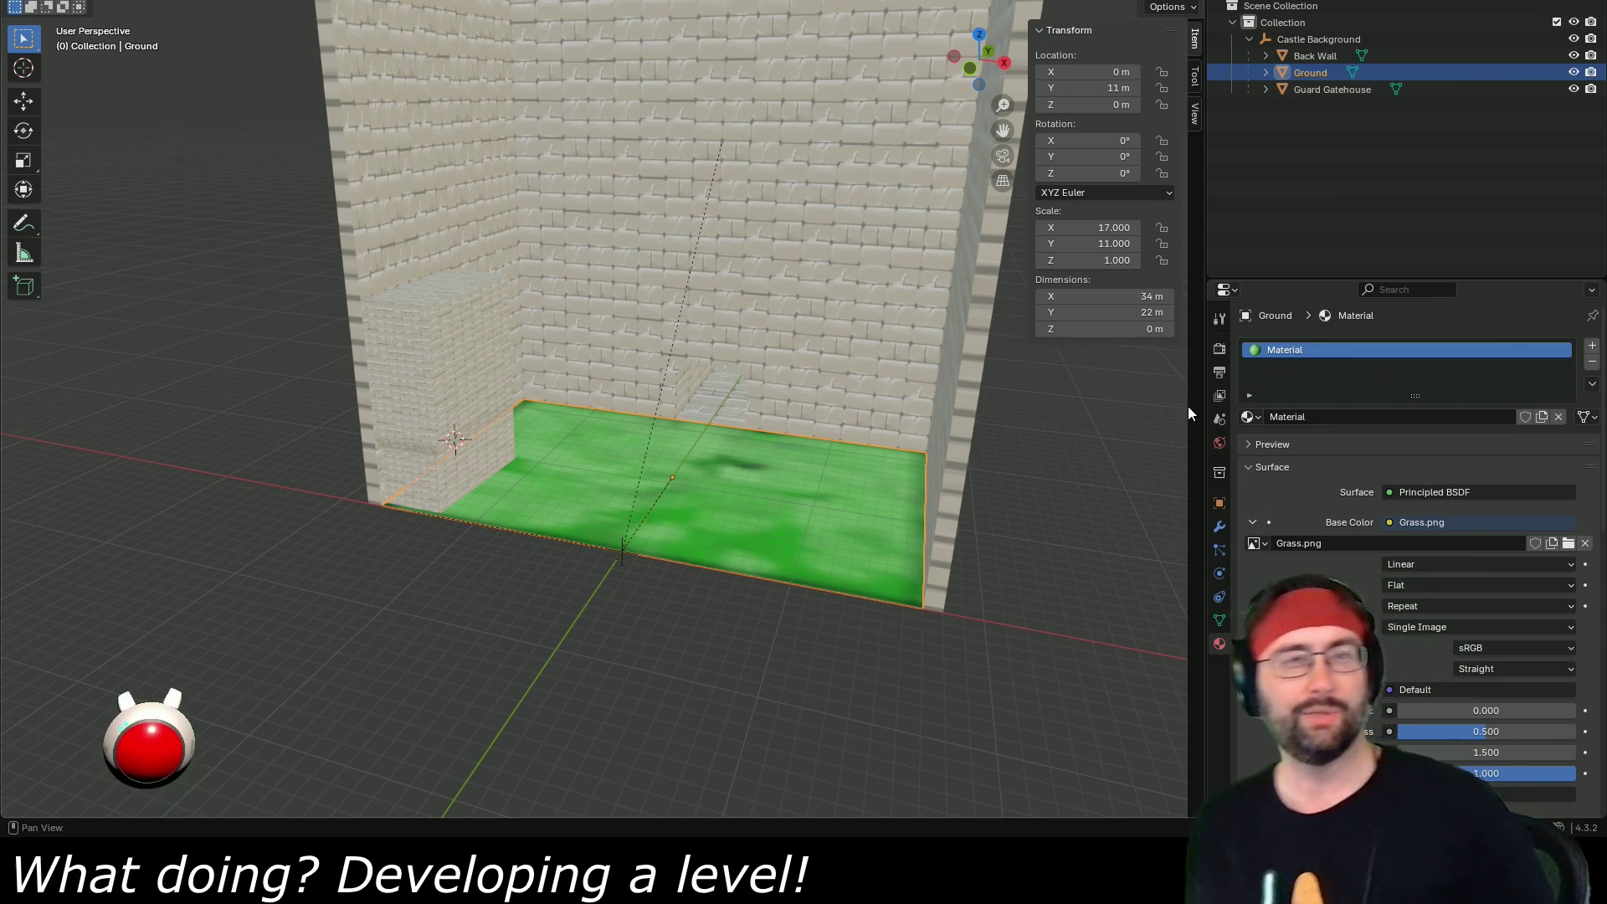
pyautogui.hotkey('alt', 'Tab')
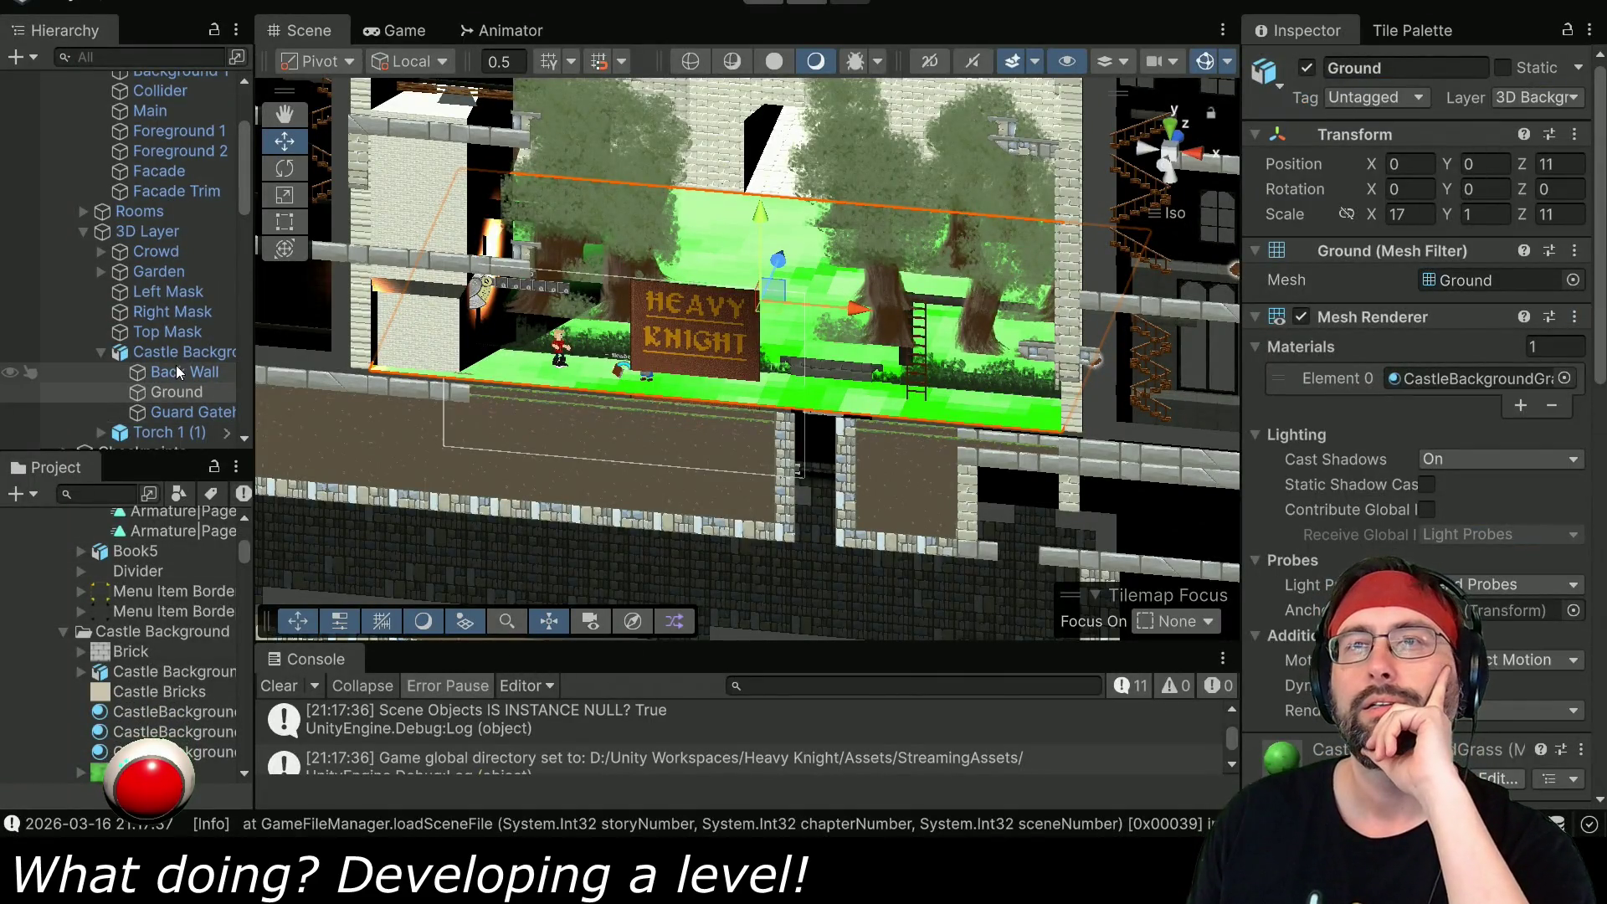
# - Expand Garden and all four Garden Layers, widening the Hierarchy so full names fit
pyautogui.scroll(5, 186, 240)
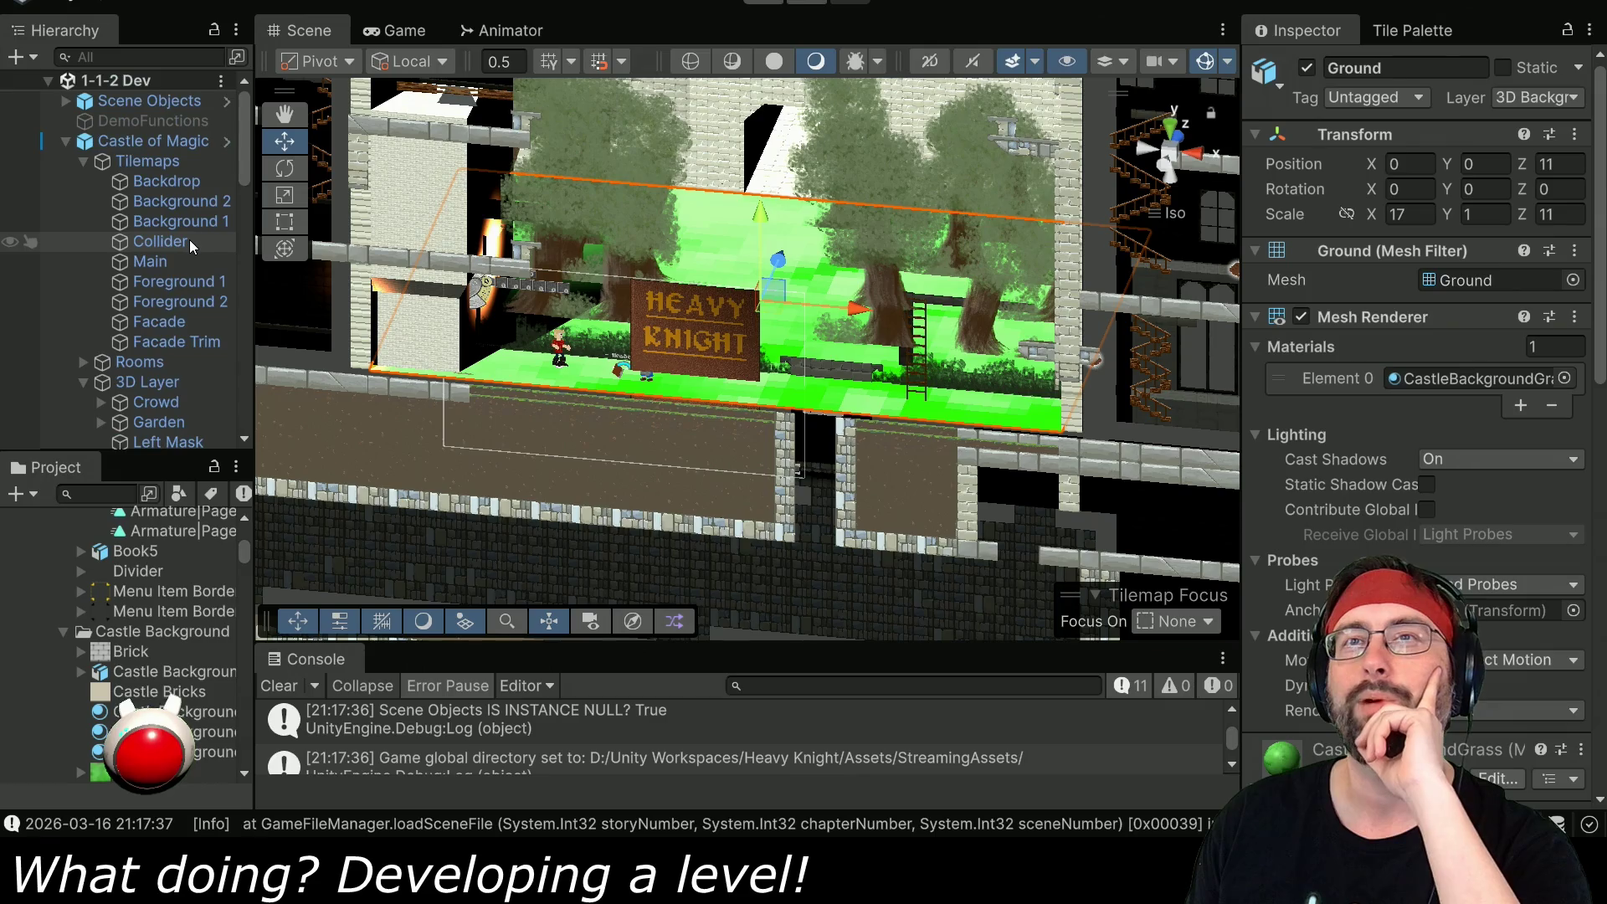
pyautogui.scroll(-8, 186, 240)
pyautogui.click(112, 203)
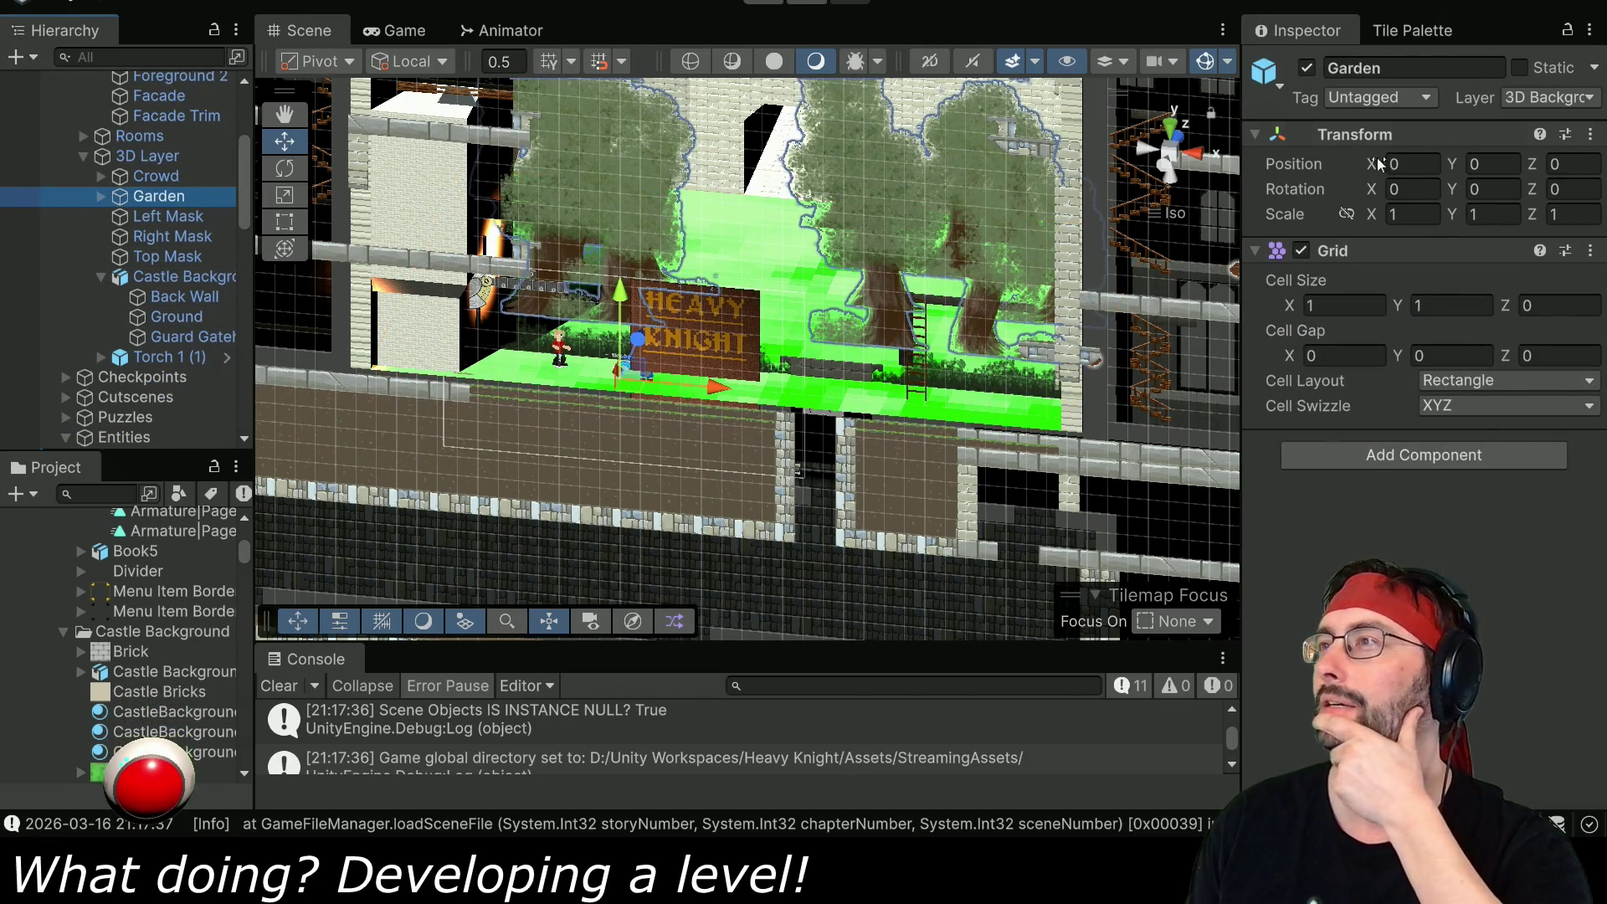
pyautogui.click(99, 197)
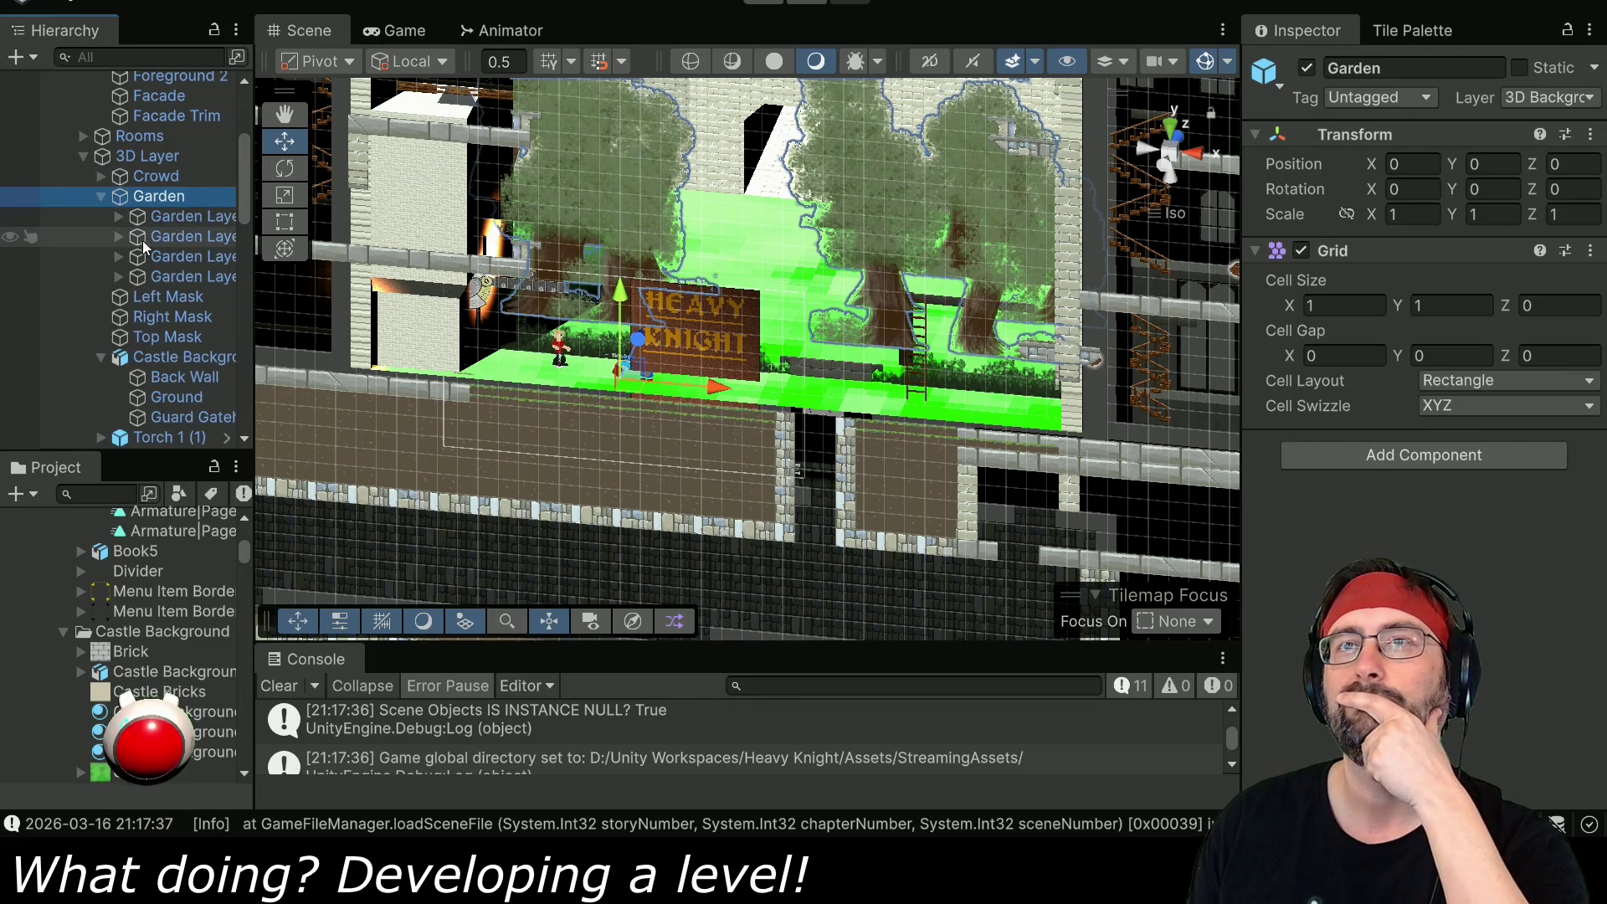
pyautogui.click(118, 216)
pyautogui.click(118, 256)
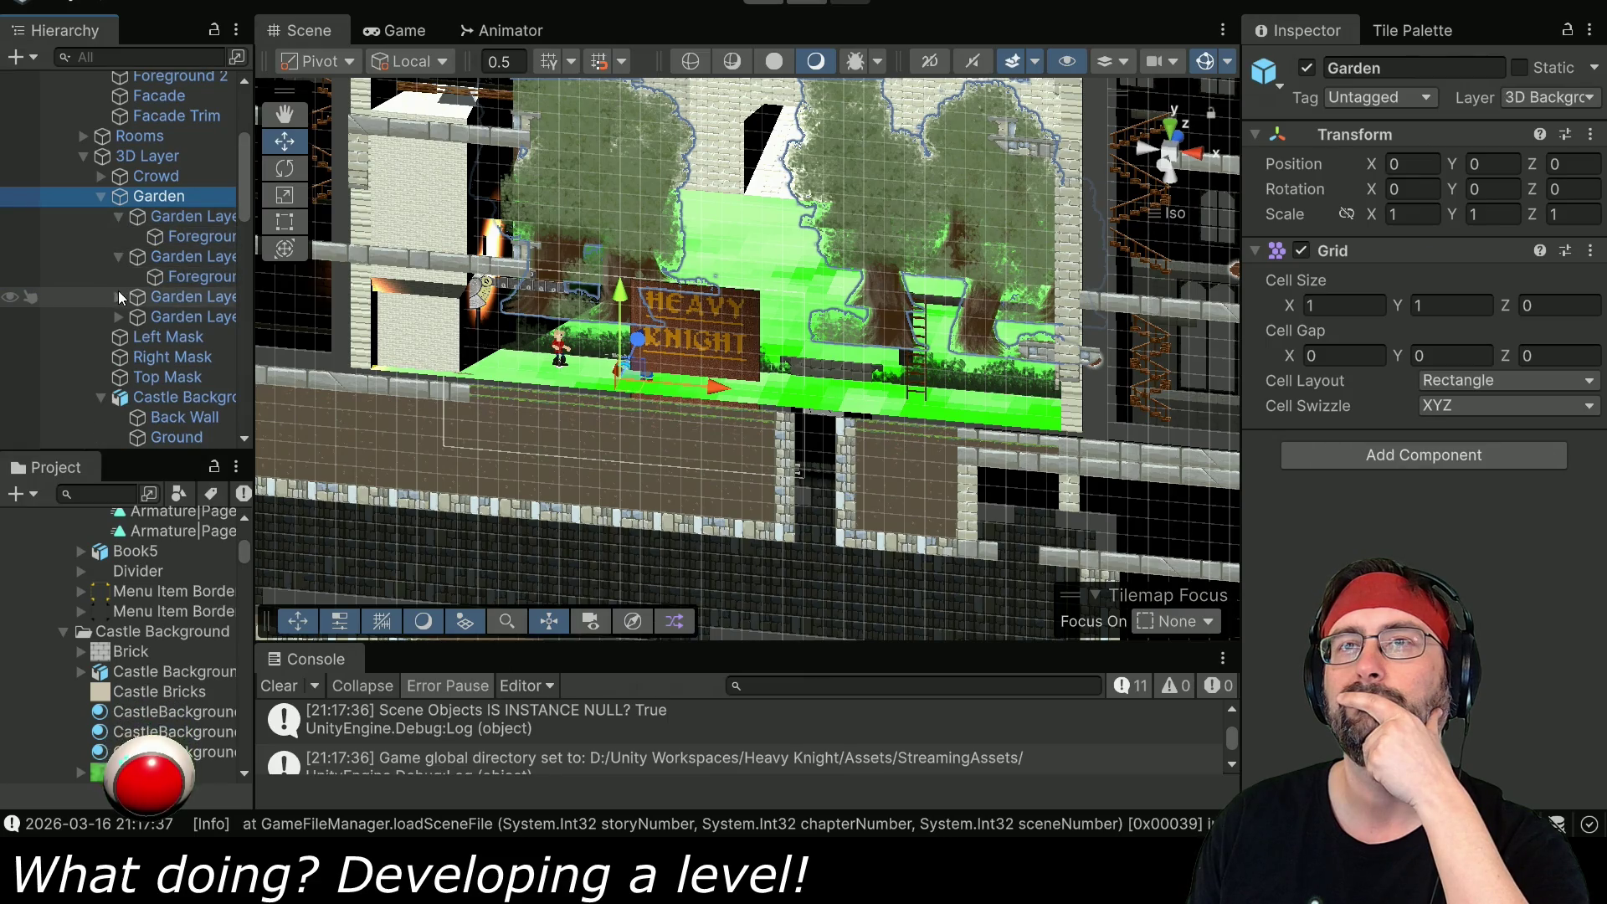
pyautogui.click(118, 297)
pyautogui.click(118, 337)
pyautogui.moveTo(255, 400); pyautogui.dragTo(359, 400)
# - Inspect the Foreground tilemap and Garden Layer 1, then view the CastleBackgroundGrass material settings
pyautogui.click(240, 241)
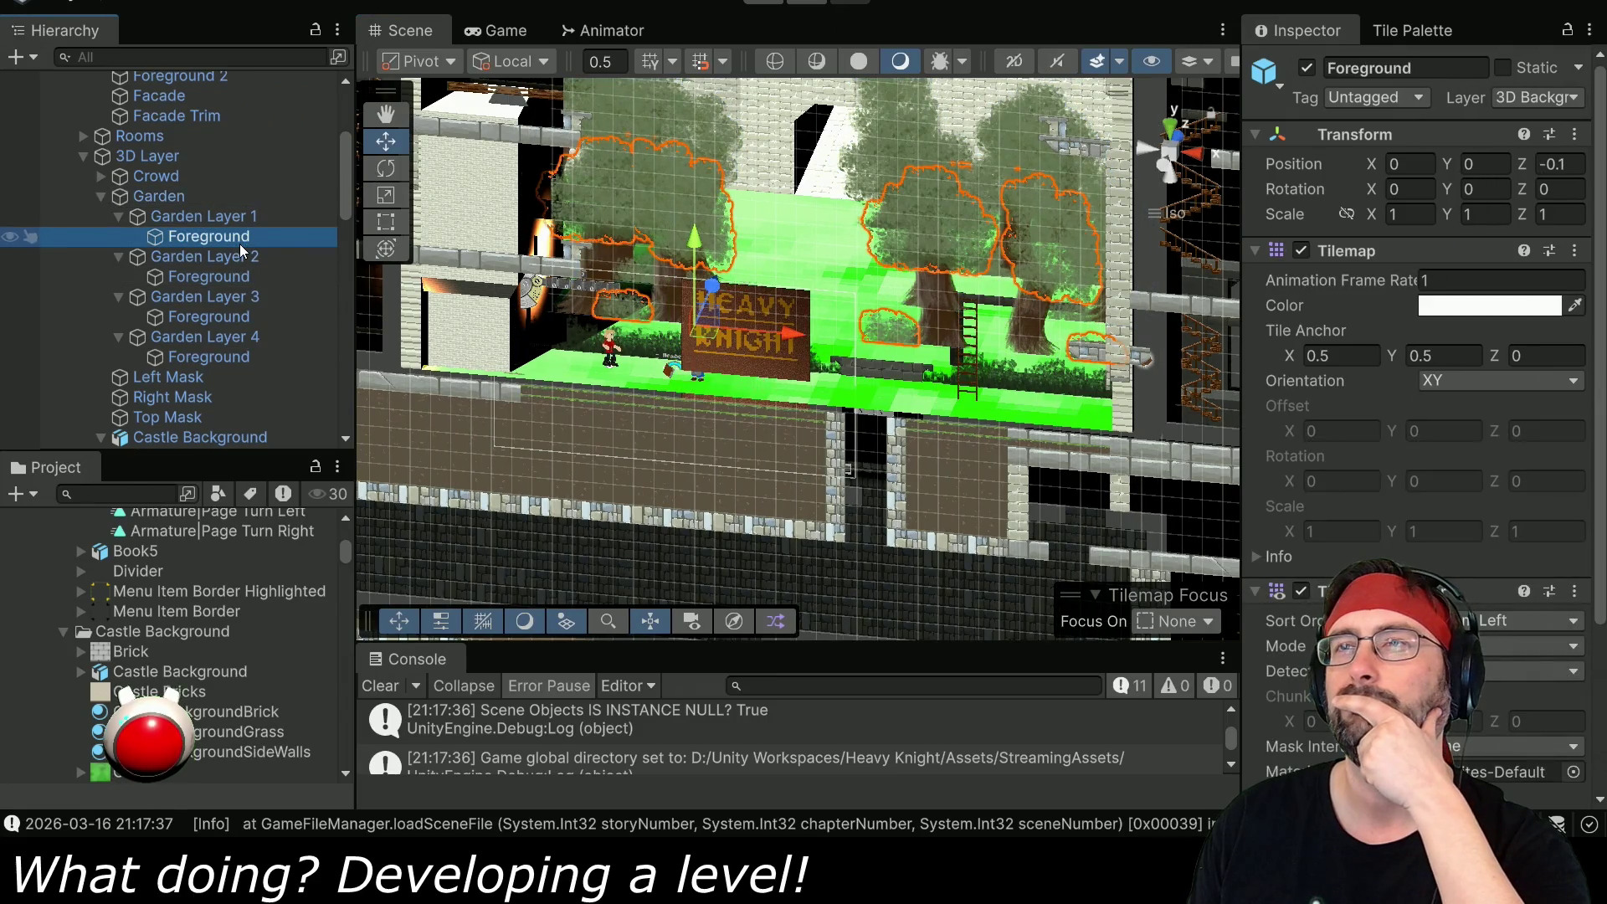
pyautogui.scroll(-3, 1428, 449)
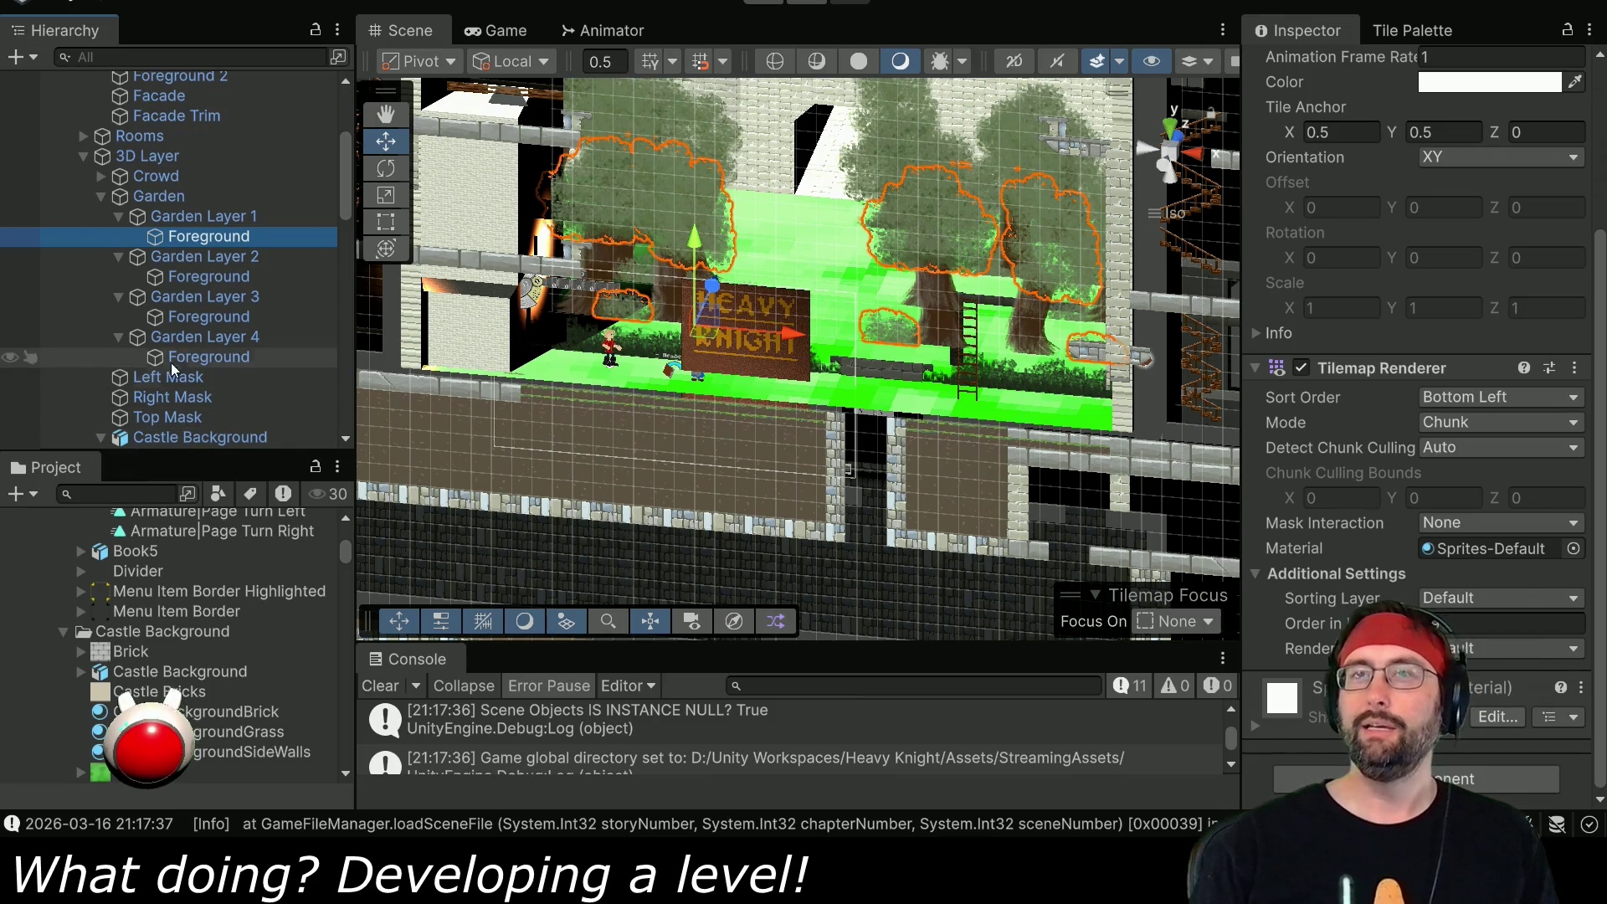
pyautogui.click(207, 218)
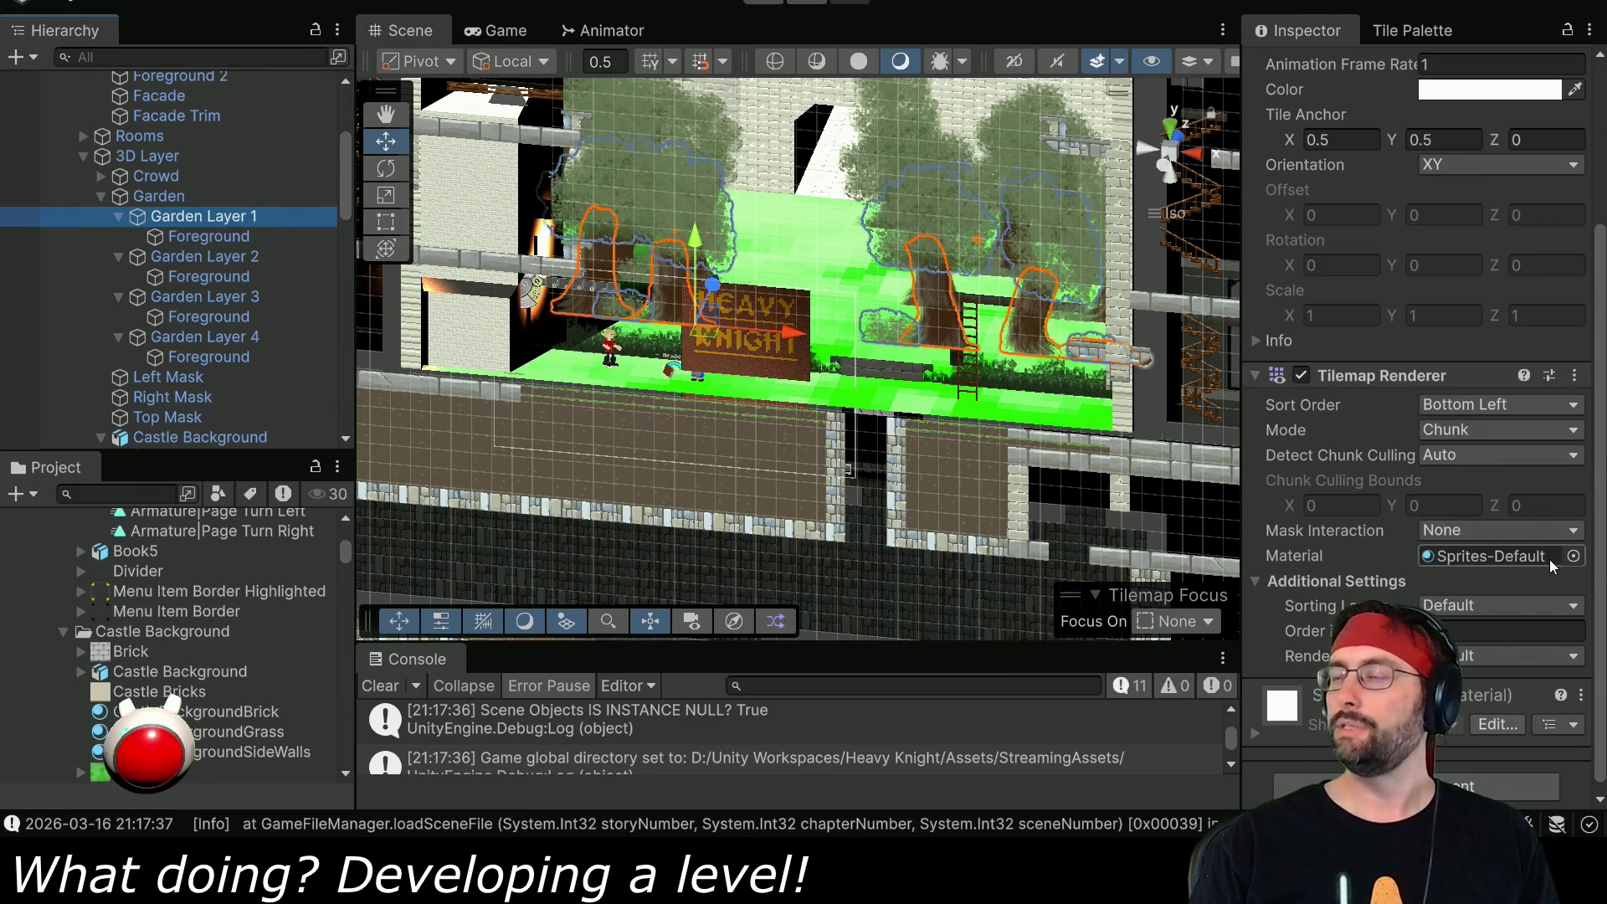
pyautogui.click(161, 731)
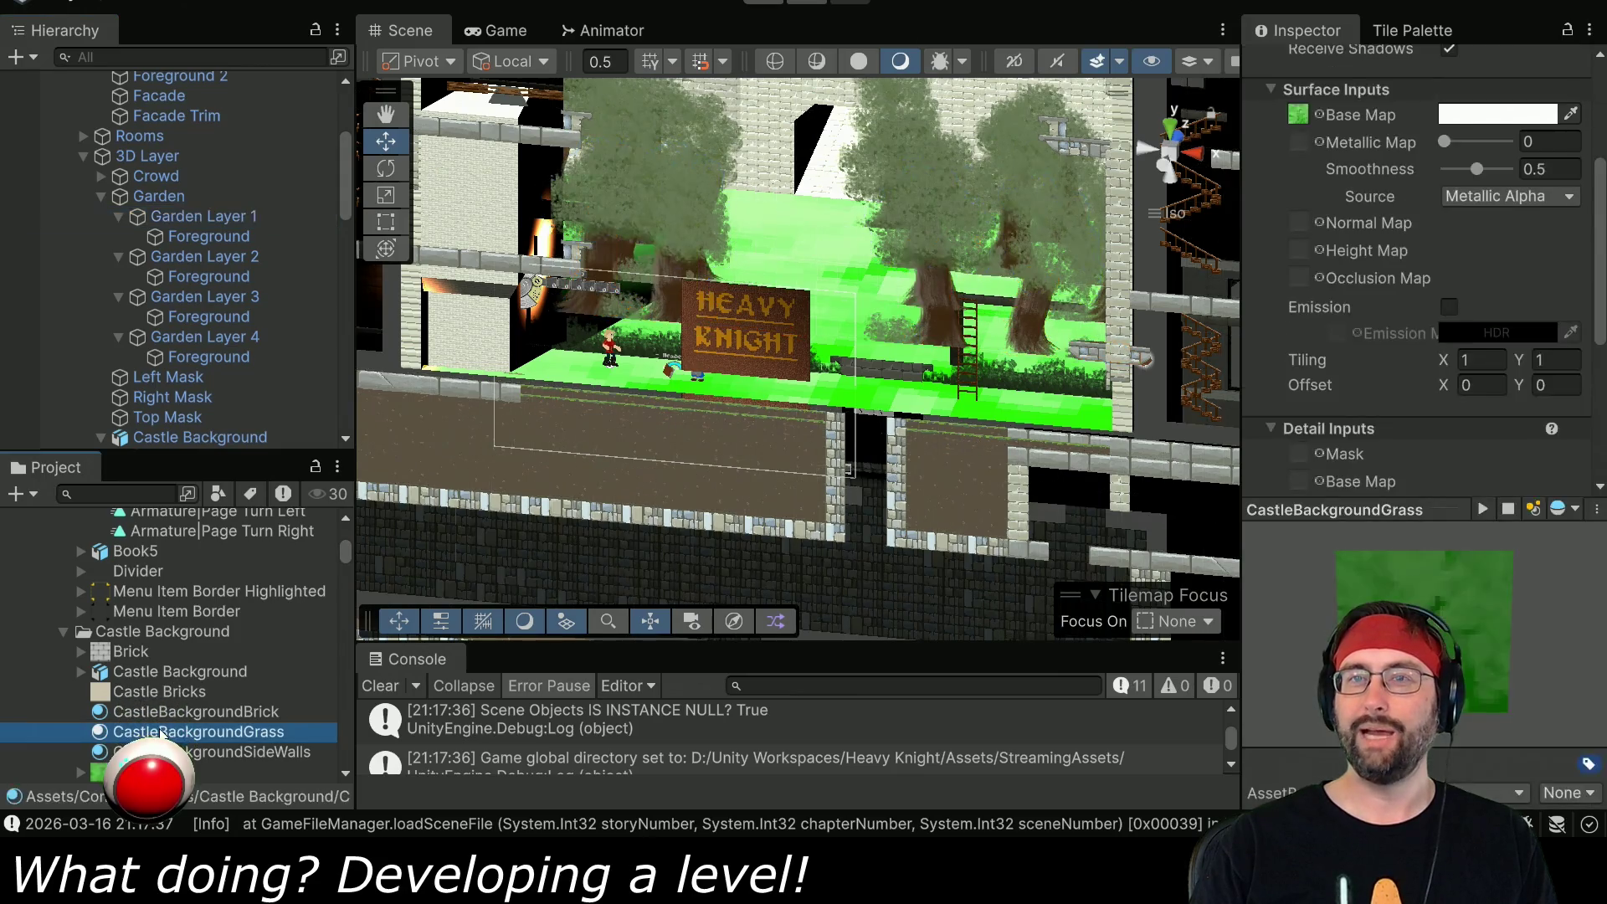
pyautogui.scroll(10, 210, 636)
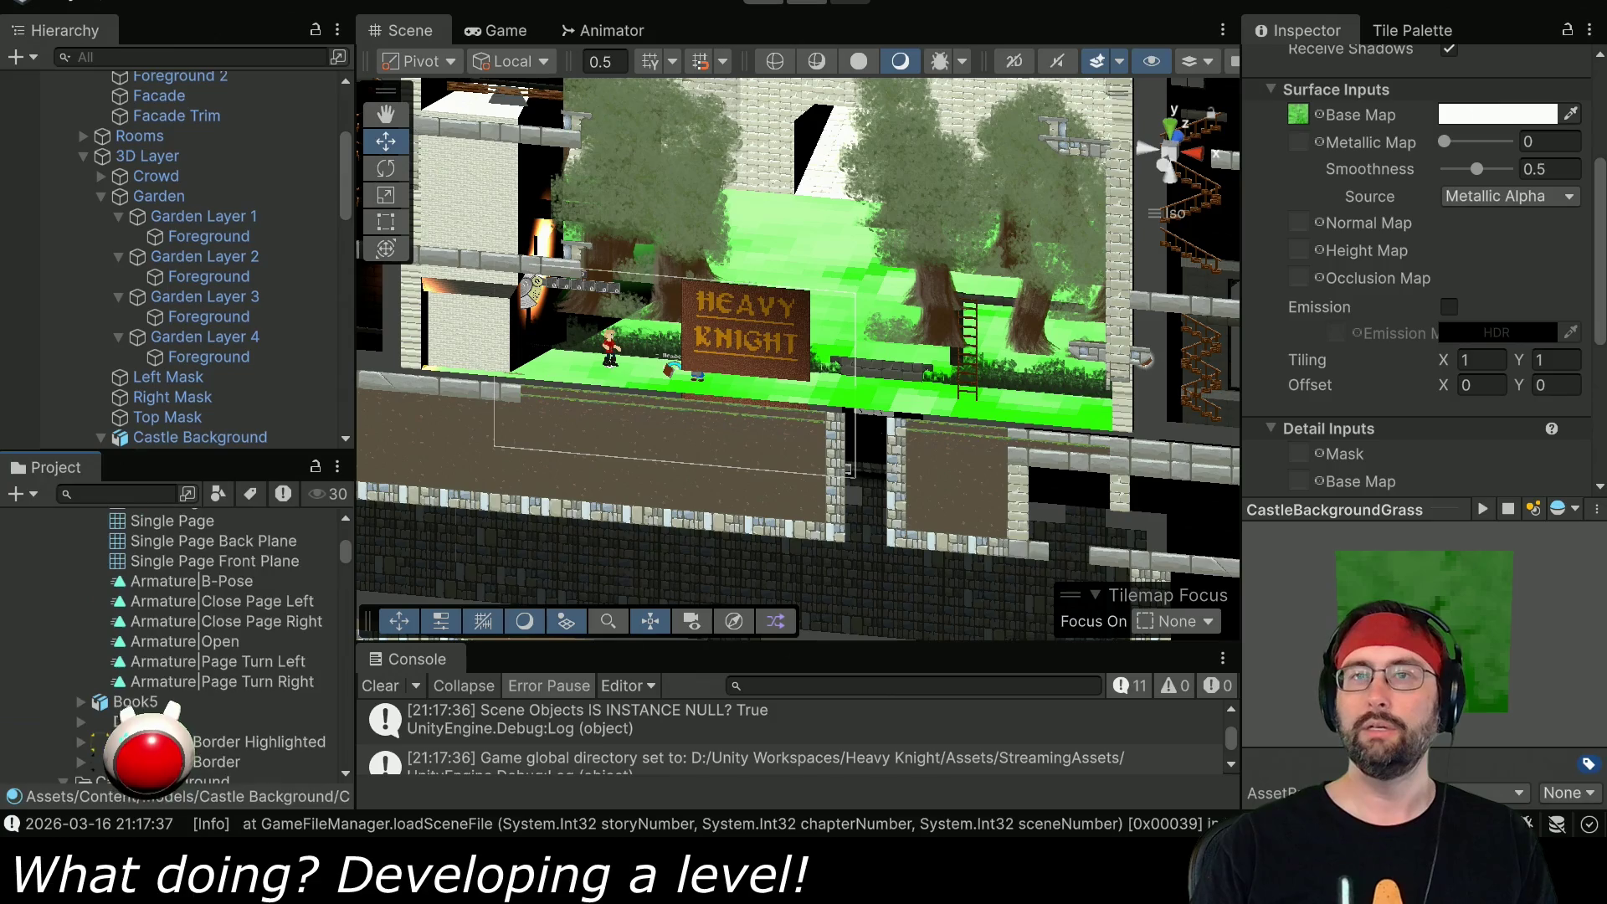
pyautogui.scroll(5, 209, 636)
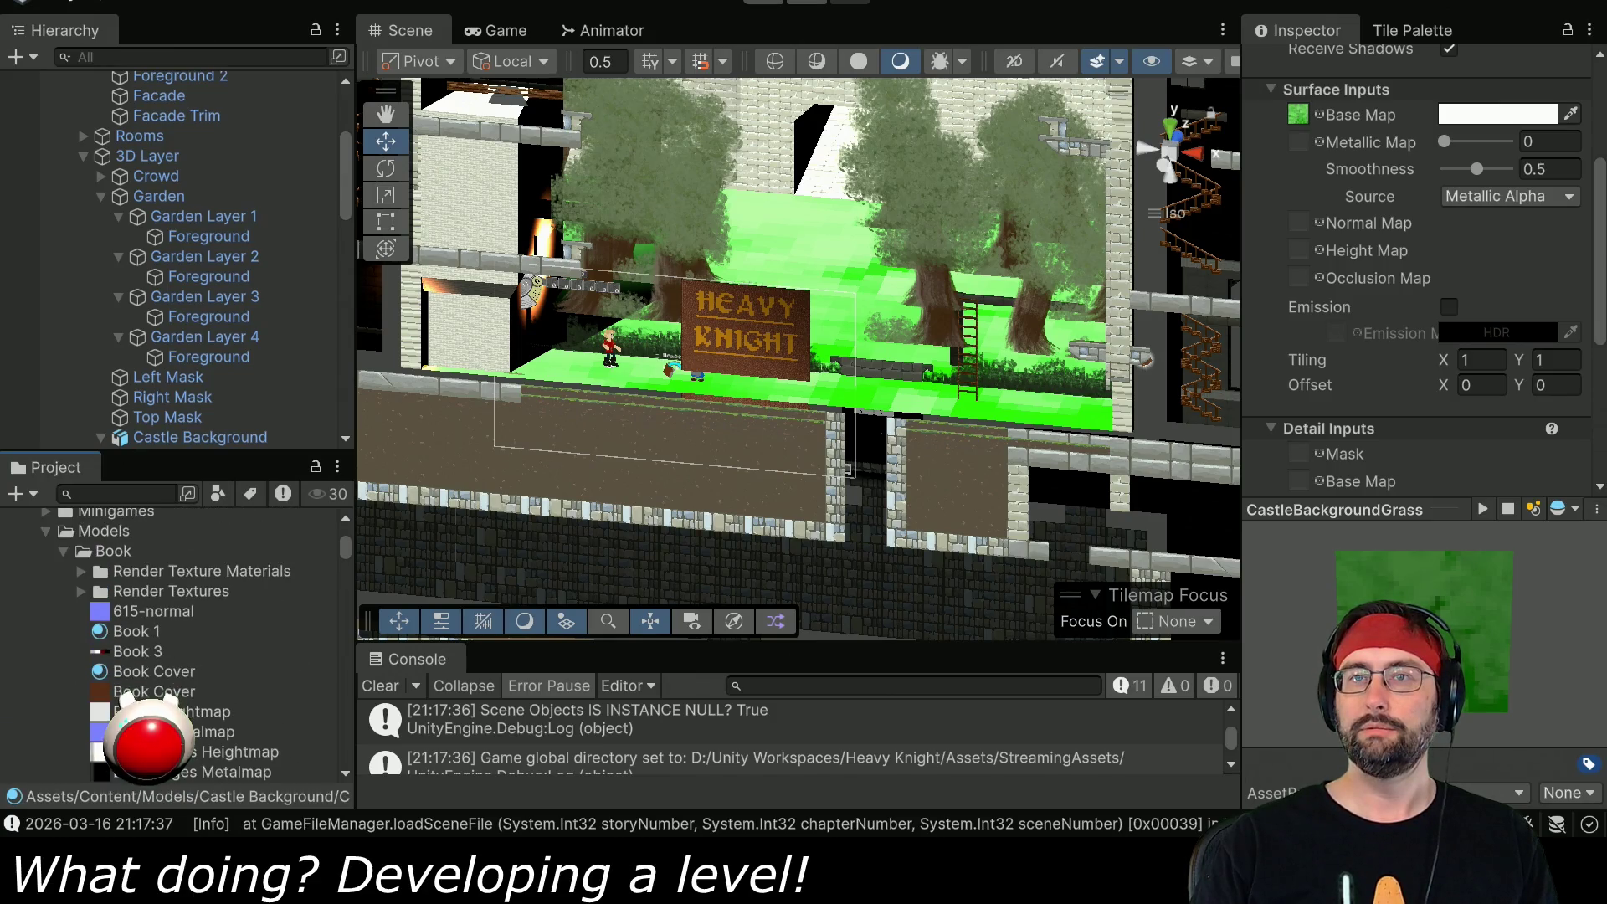
pyautogui.scroll(-12, 140, 682)
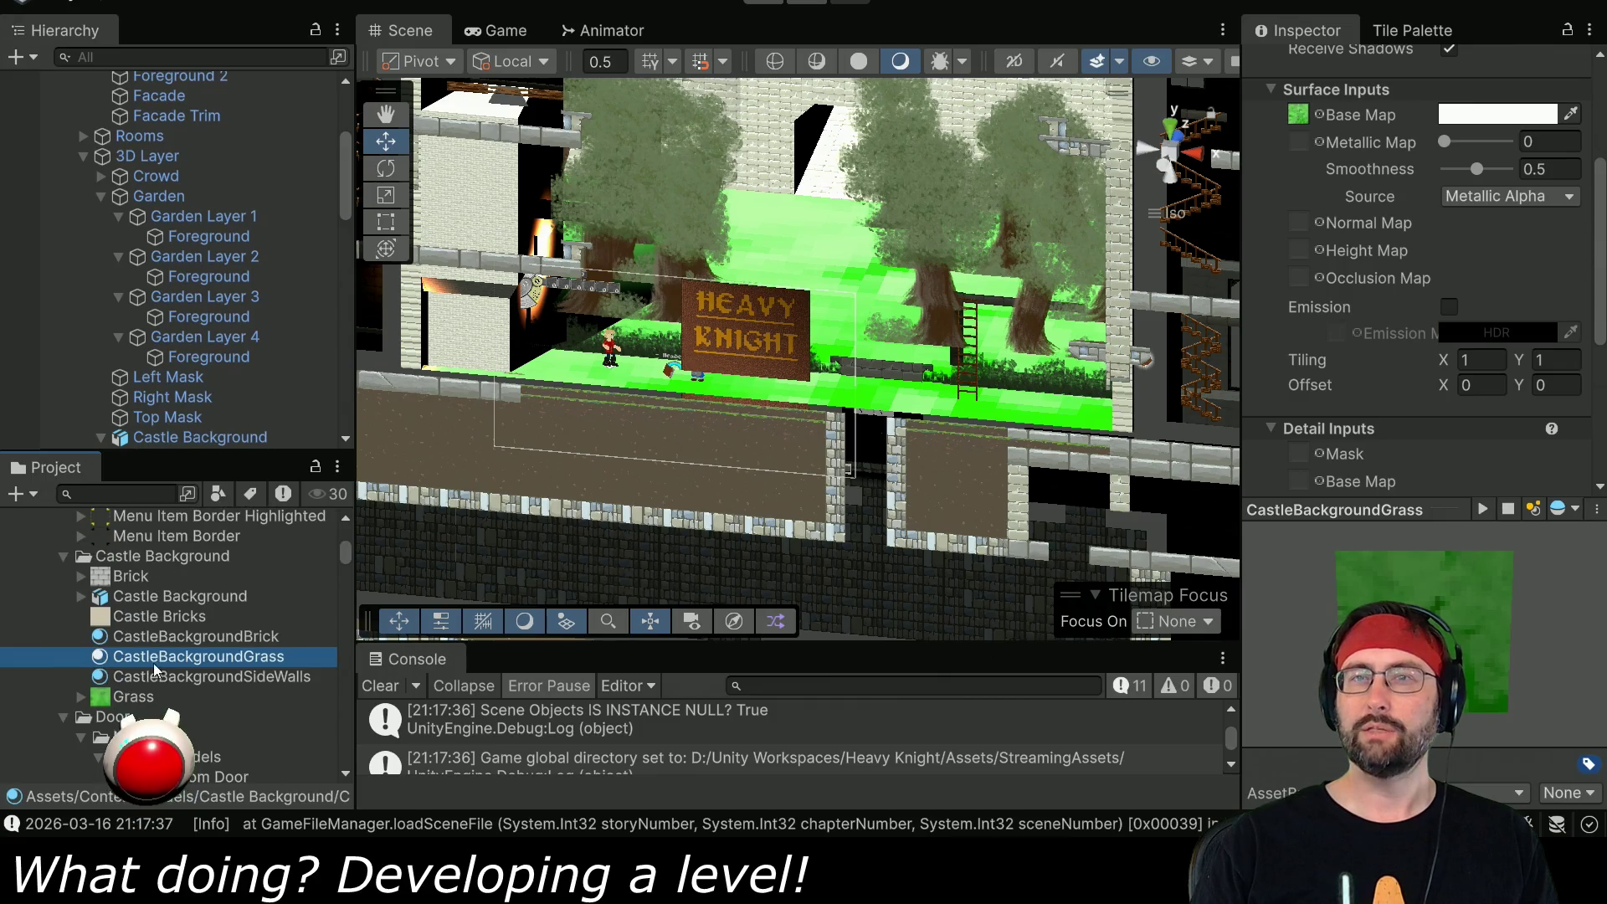
# - Add a material from the Castle Background folder's Create menu and name it CastleBackgroundTrees
pyautogui.rightClick(174, 563)
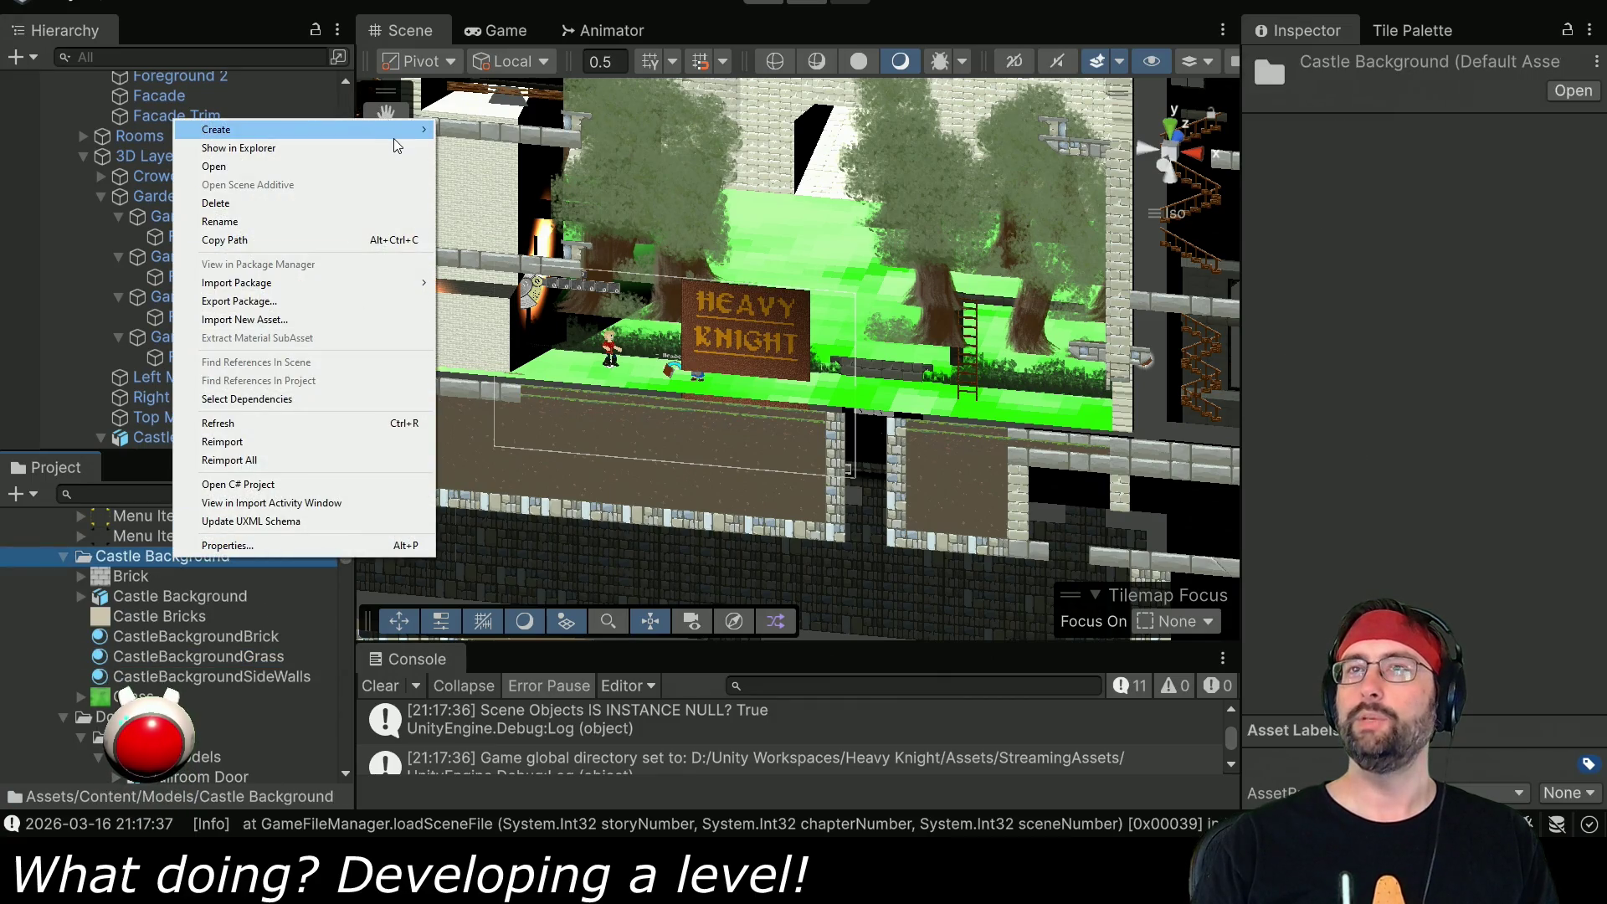
pyautogui.moveTo(429, 128)
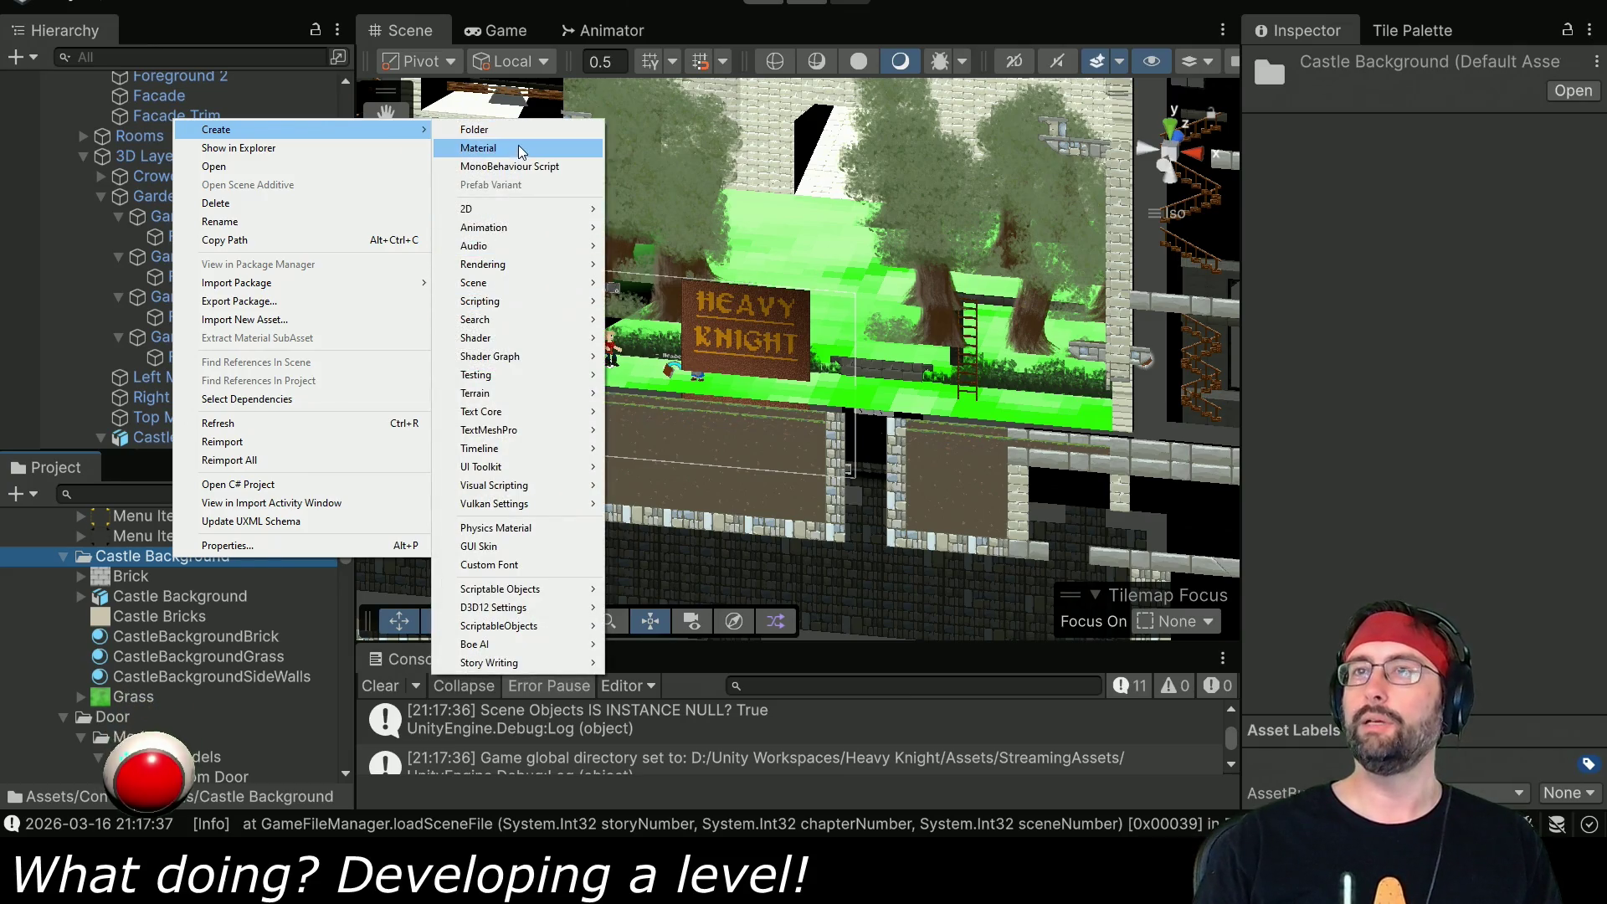
pyautogui.click(482, 148)
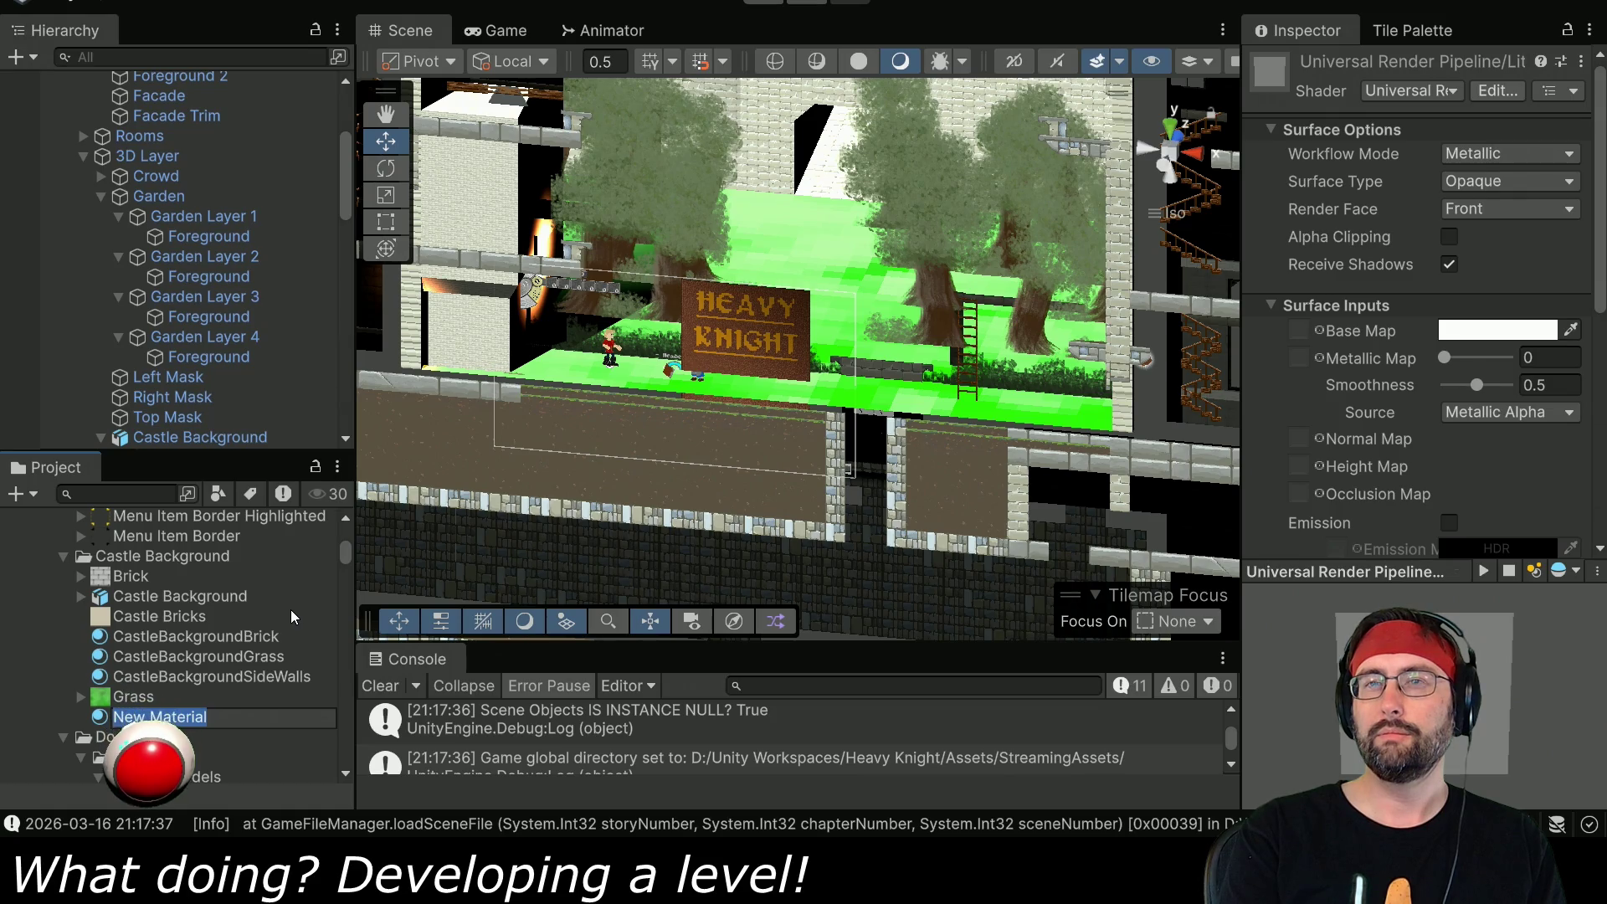
pyautogui.write('Castle')
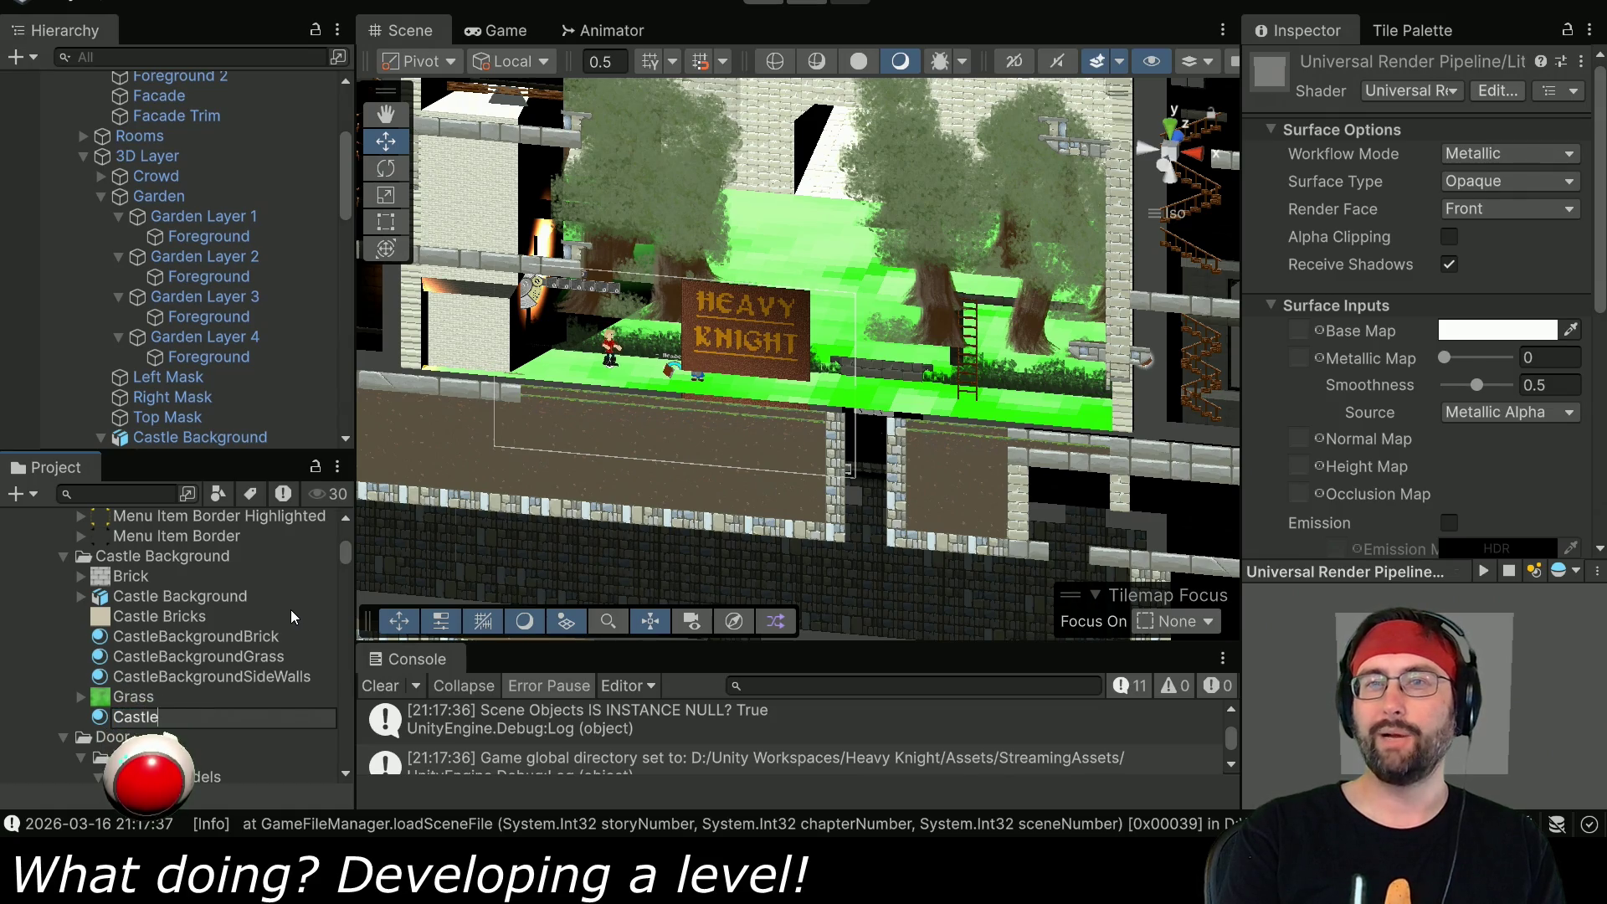
pyautogui.write('BackgroundTrees')
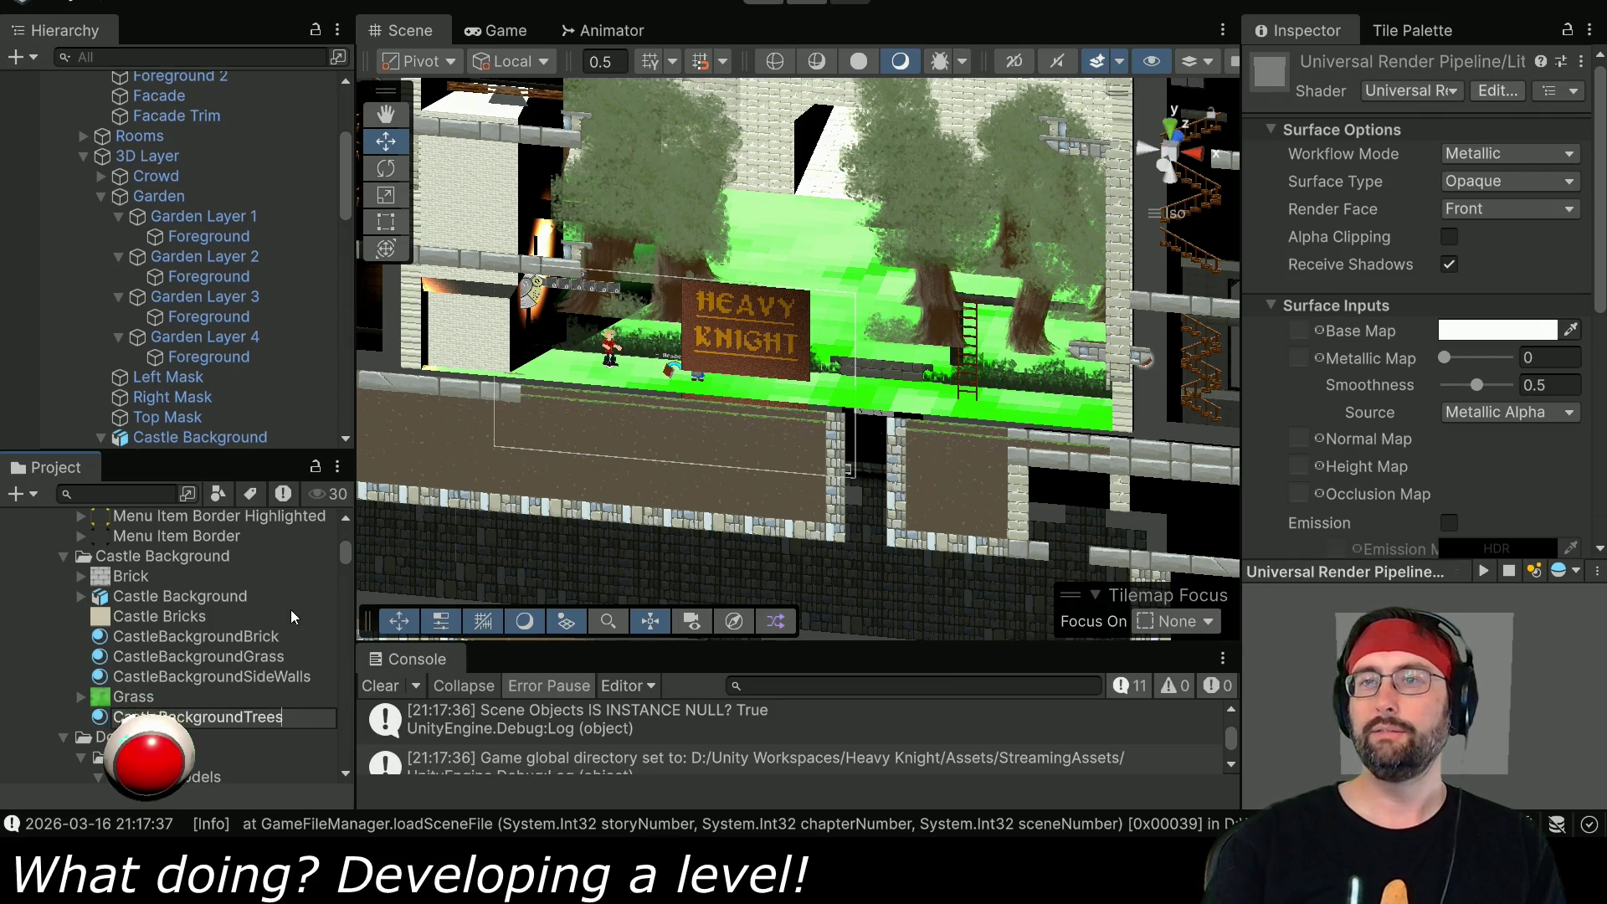
pyautogui.press('Return')
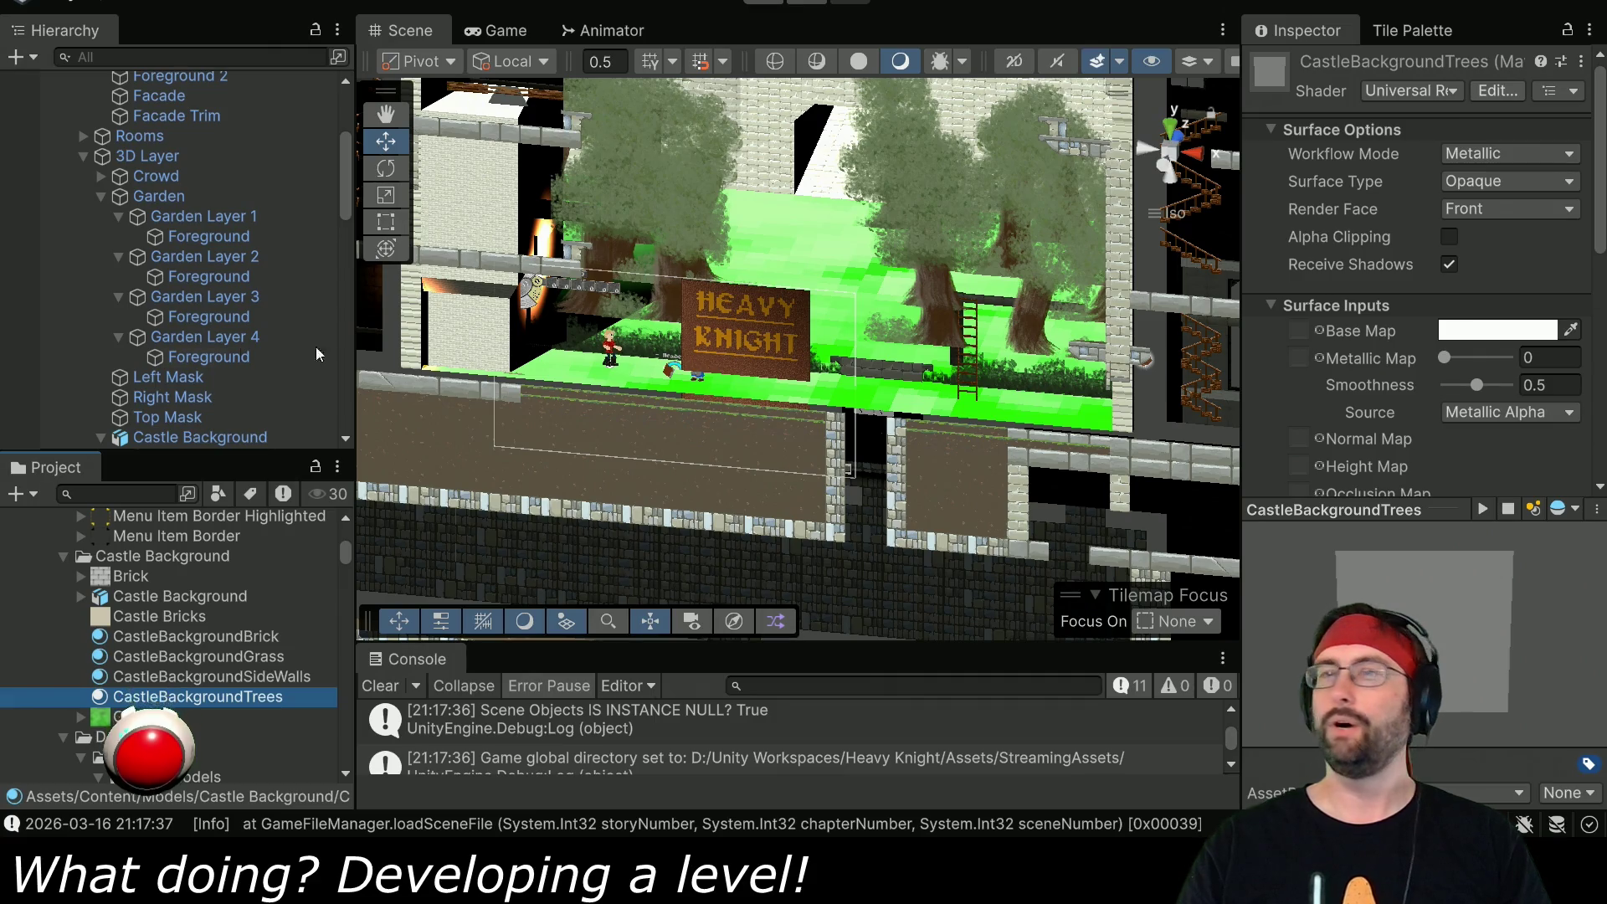
# - Apply CastleBackgroundTrees to the Garden Layer 1–4 tilemaps and start Play mode
pyautogui.click(201, 216)
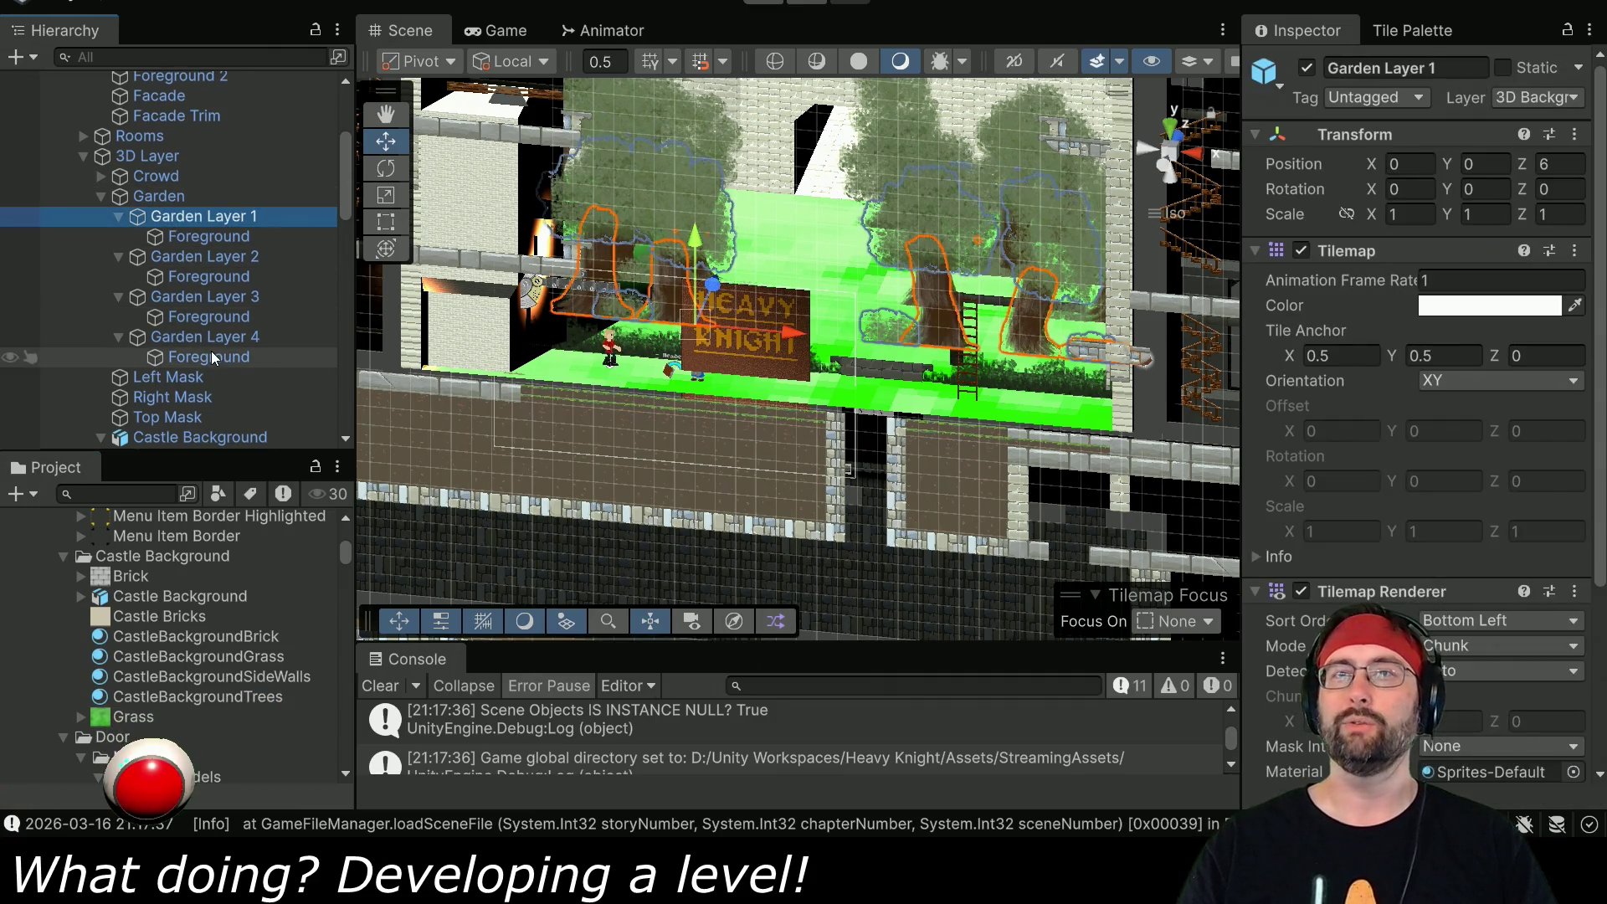
pyautogui.keyDown('shift'); pyautogui.click(212, 357); pyautogui.keyUp('shift')
pyautogui.moveTo(151, 696)
pyautogui.mouseDown()
pyautogui.moveTo(711, 586)
pyautogui.moveTo(1279, 514)
pyautogui.moveTo(1436, 524)
pyautogui.mouseUp()
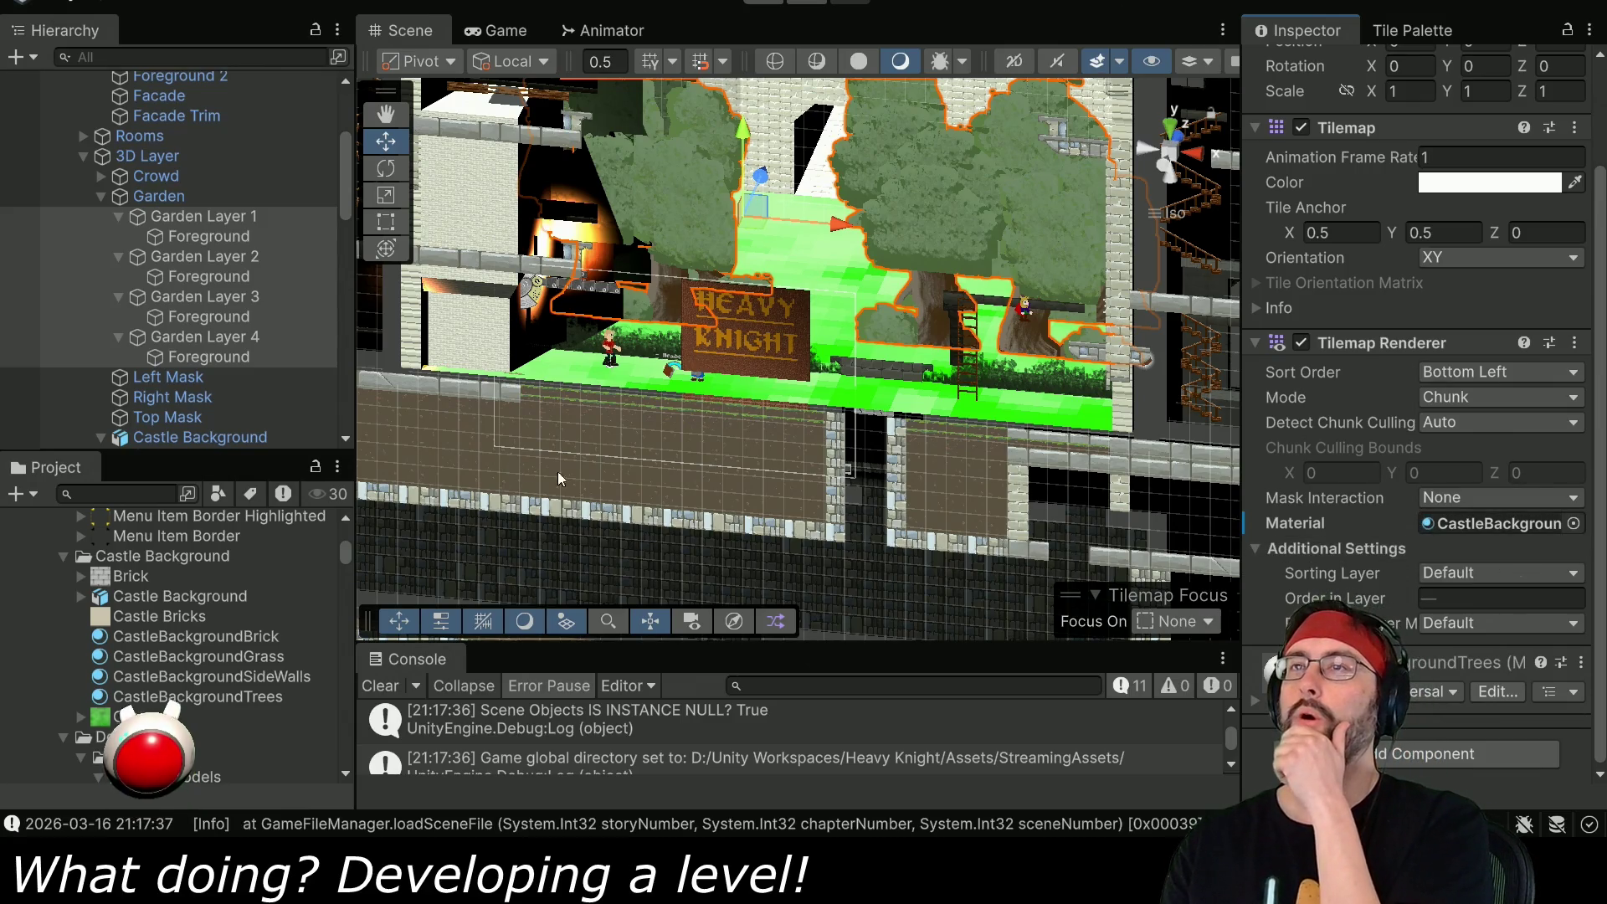
pyautogui.hotkey('ctrl', 'p')
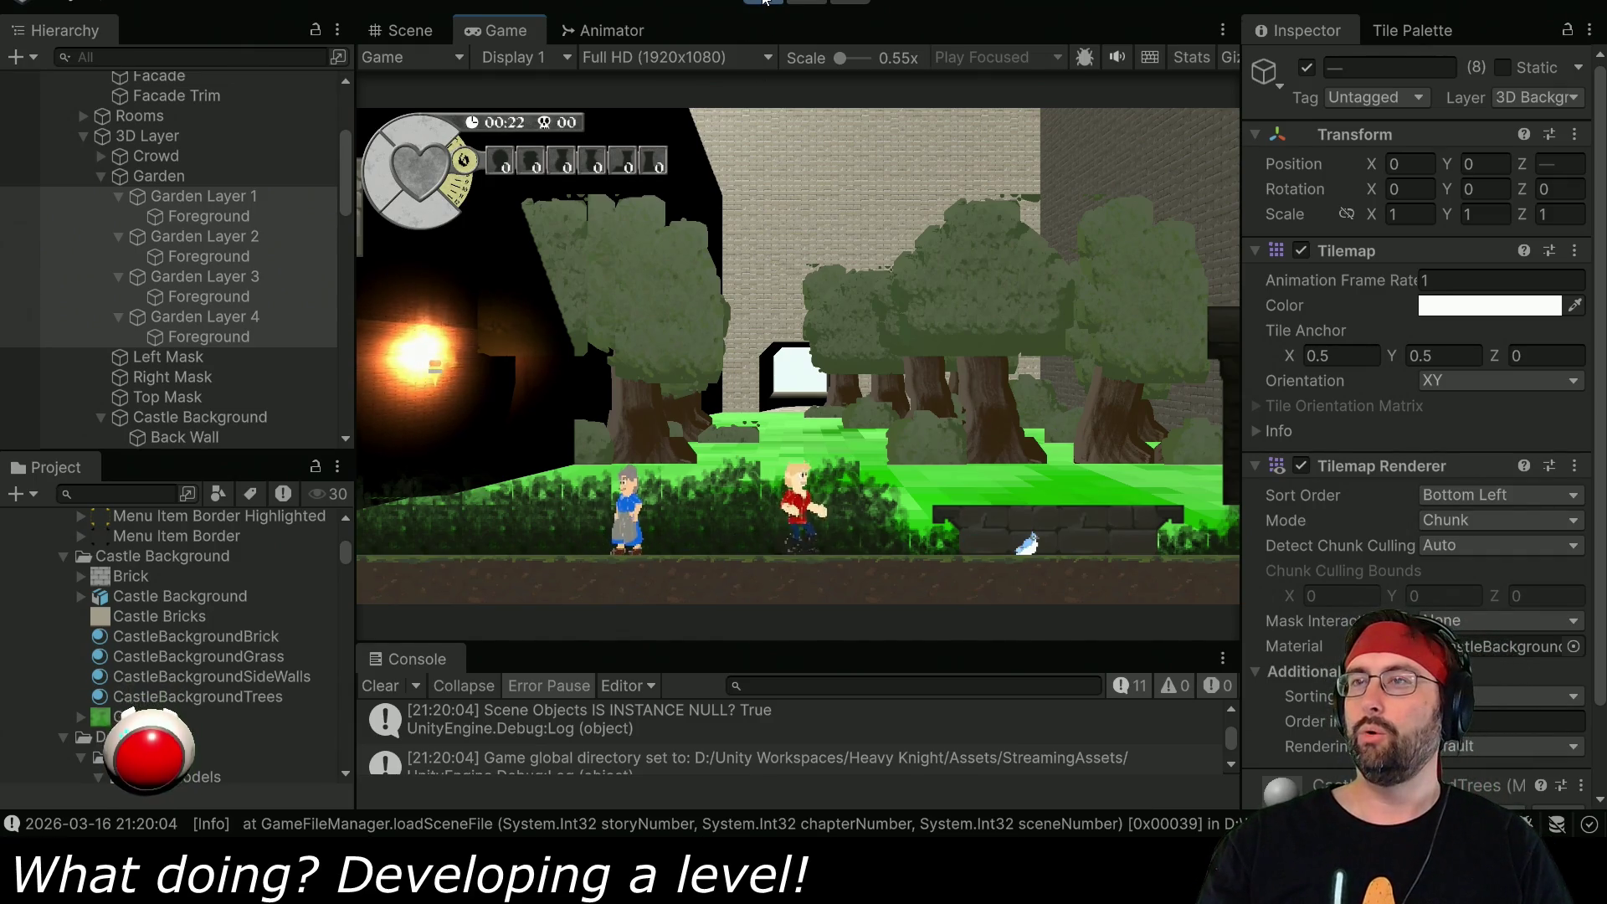
# - Stop the Unity play test and scroll down the Hierarchy
pyautogui.hotkey('ctrl', 'p')
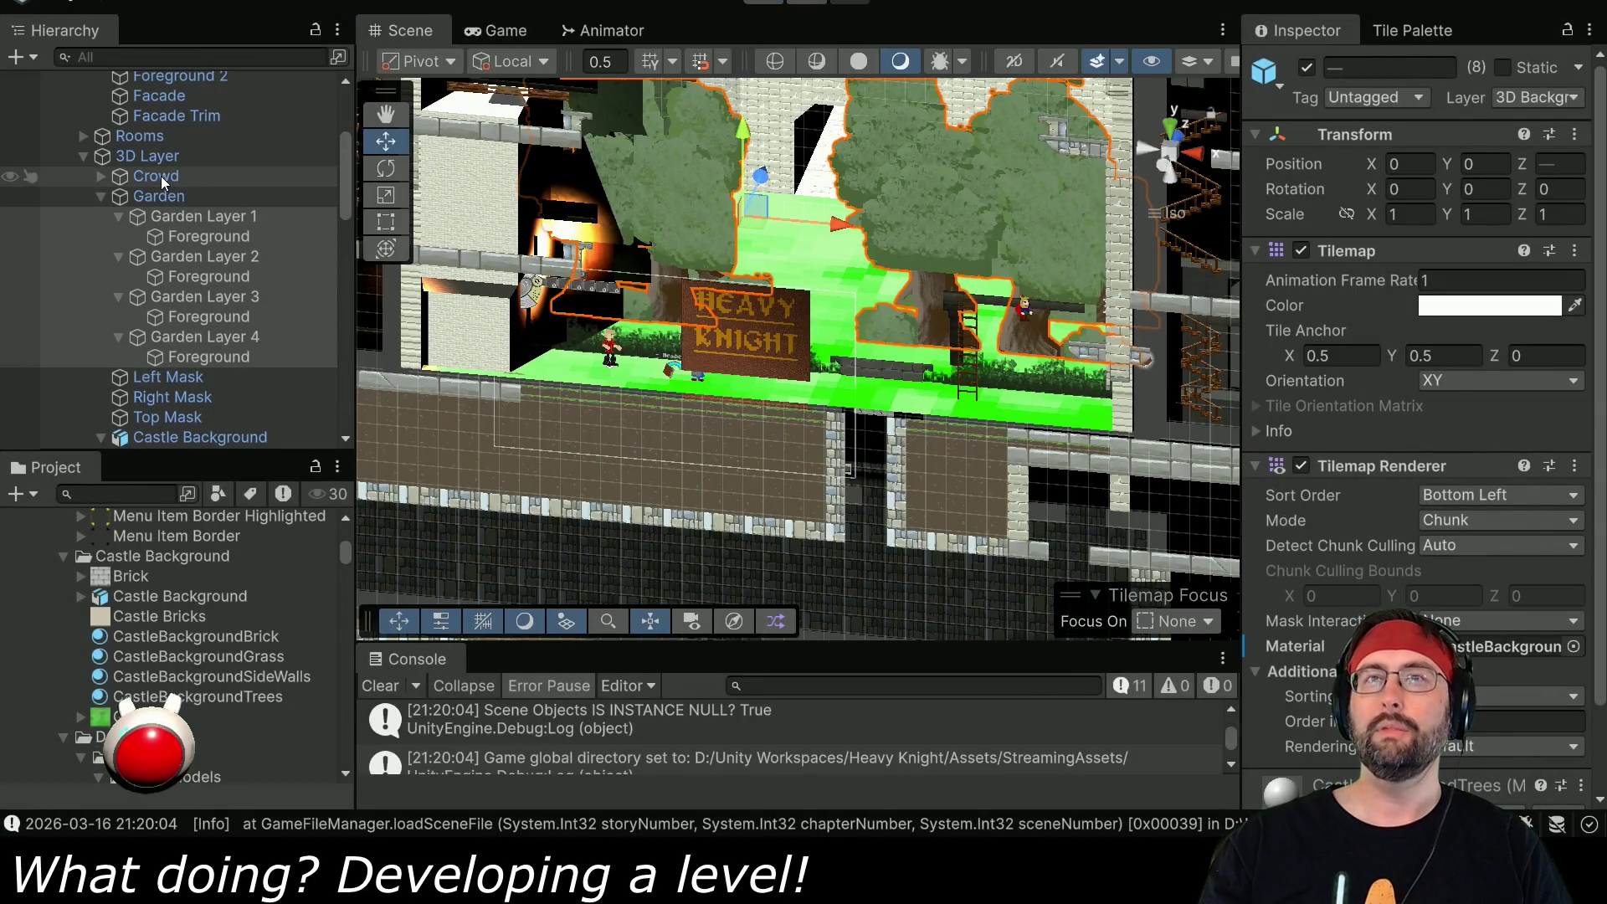
pyautogui.scroll(-2, 147, 375)
pyautogui.scroll(-2, 146, 375)
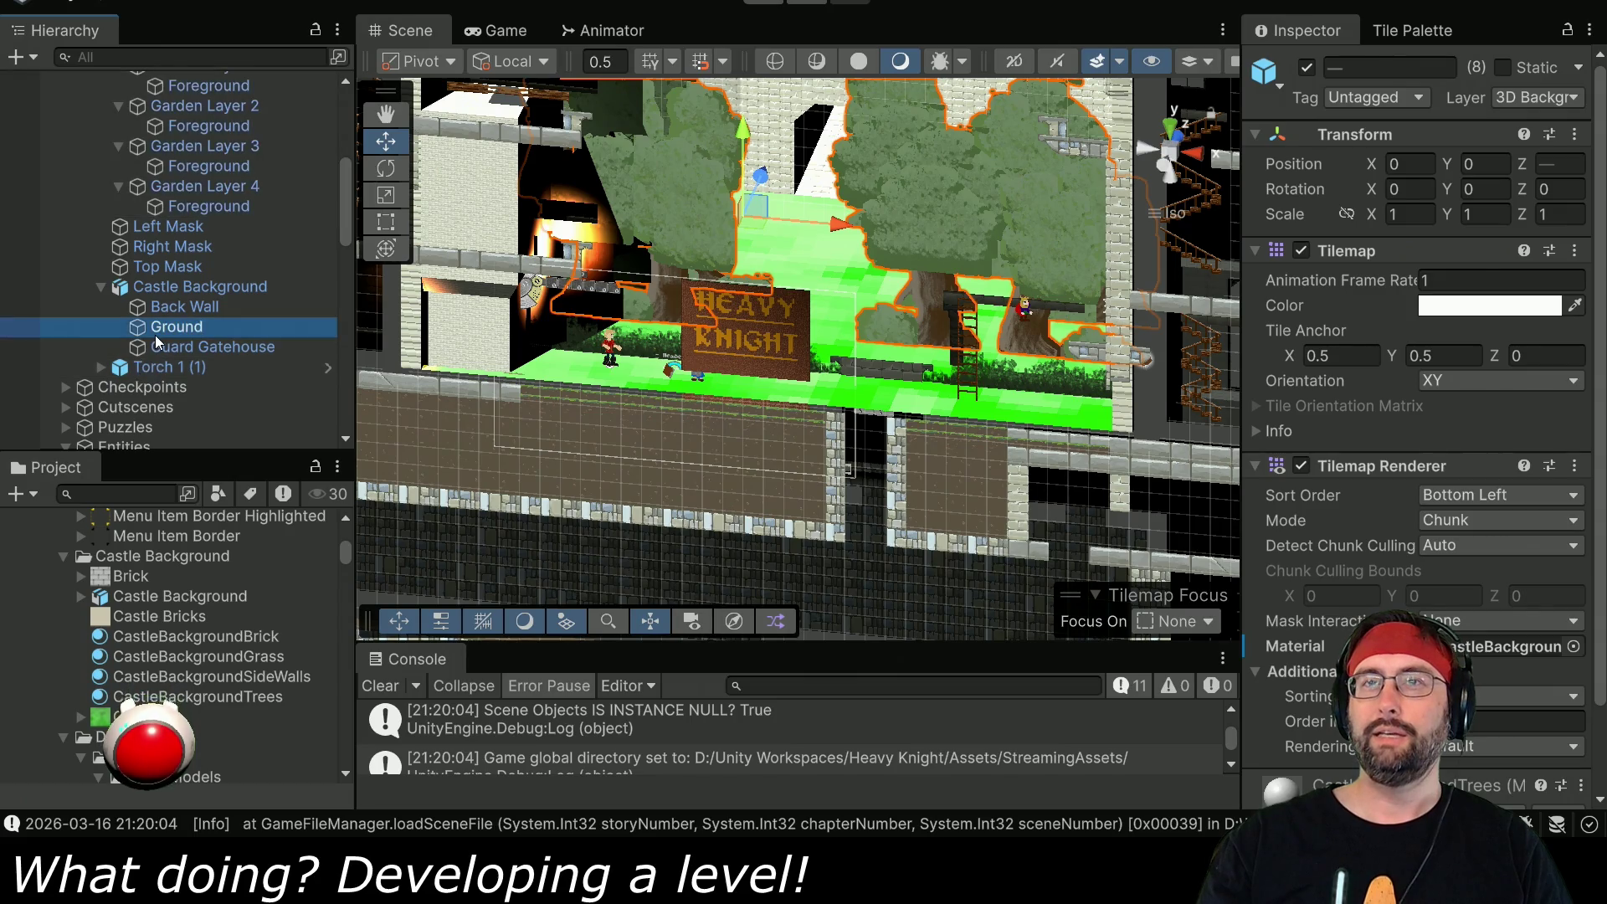
# - Select Ground, locate its CastleBackgroundGrass material, then switch back to Blender
pyautogui.click(168, 326)
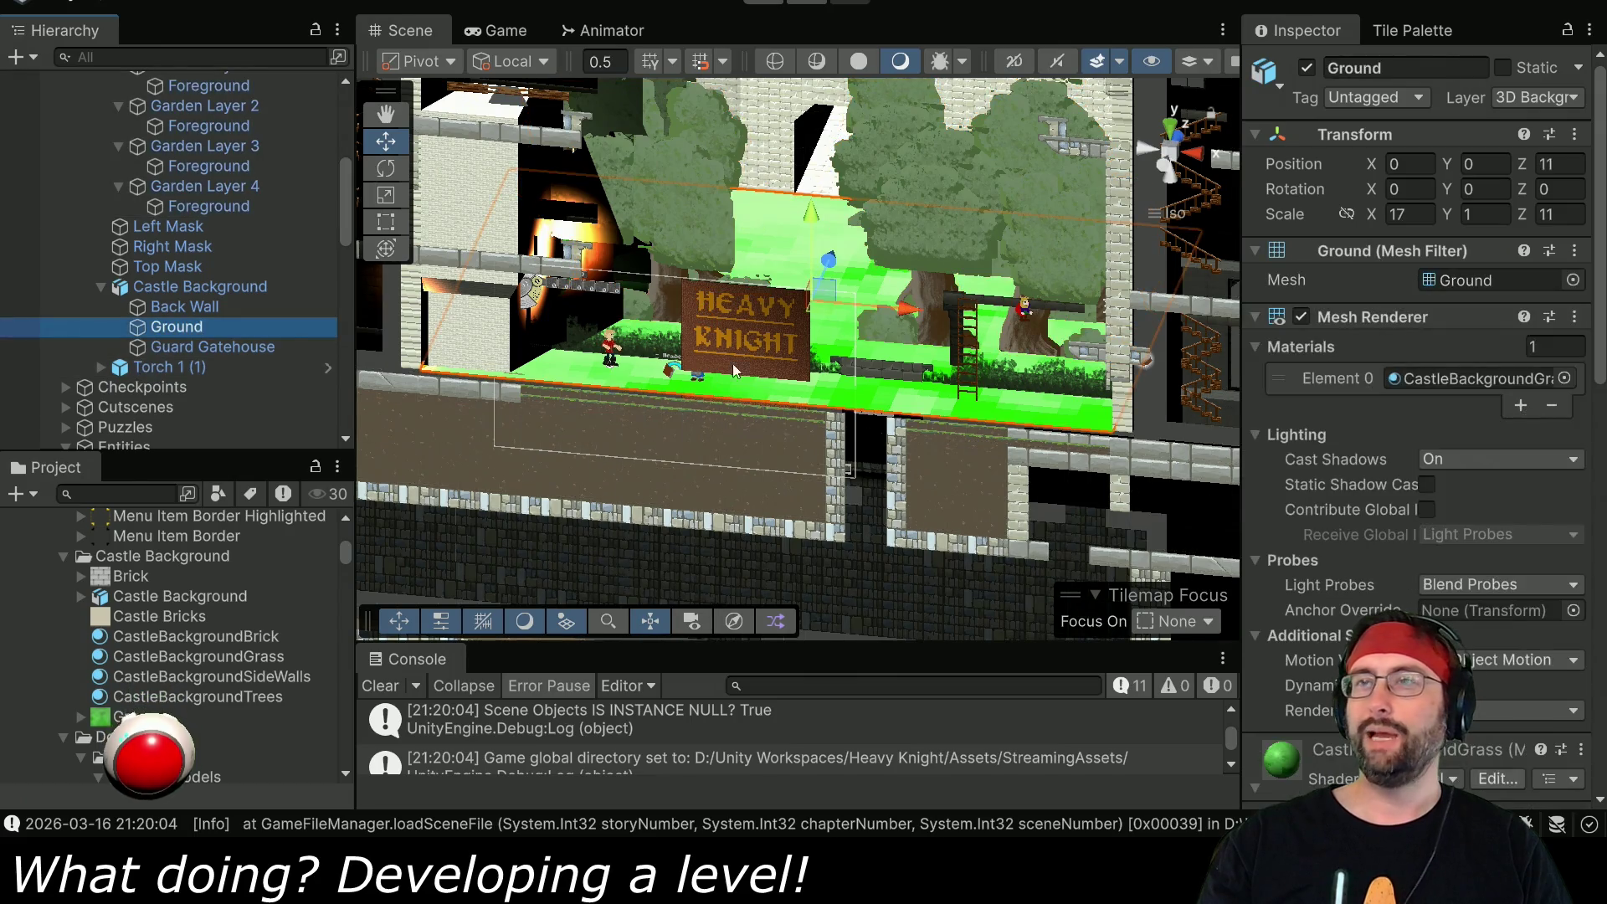
pyautogui.doubleClick(1450, 376)
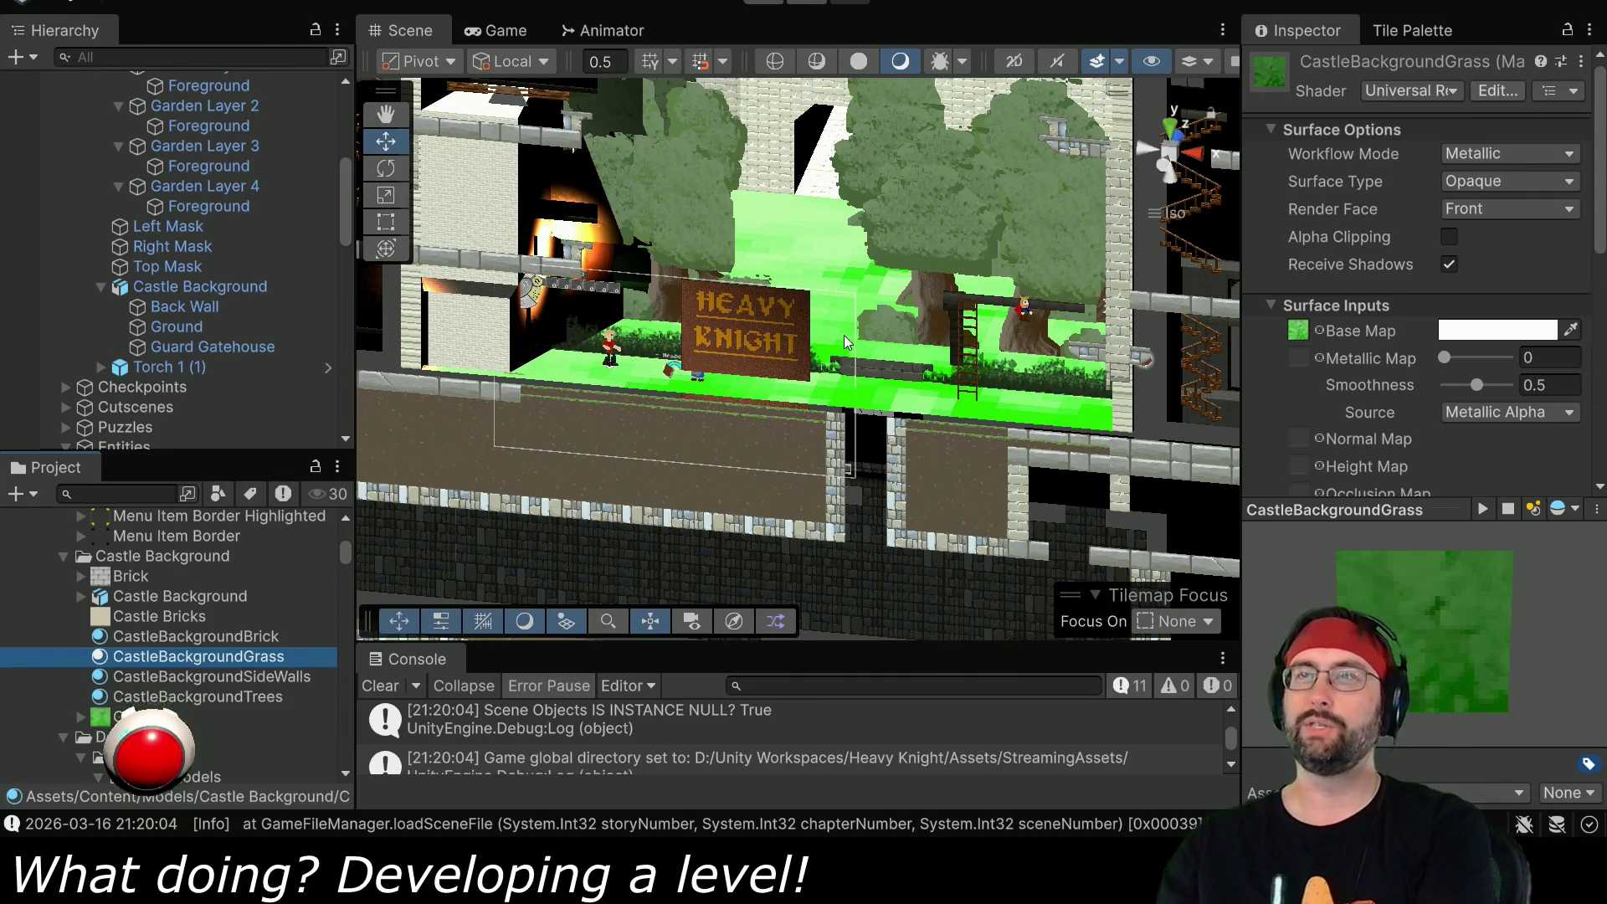
pyautogui.moveTo(731, 255)
pyautogui.keyDown('alt'); pyautogui.mouseDown()
pyautogui.moveTo(1056, 347)
pyautogui.moveTo(790, 237)
pyautogui.moveTo(834, 235)
pyautogui.moveTo(847, 272)
pyautogui.mouseUp(); pyautogui.keyUp('alt')
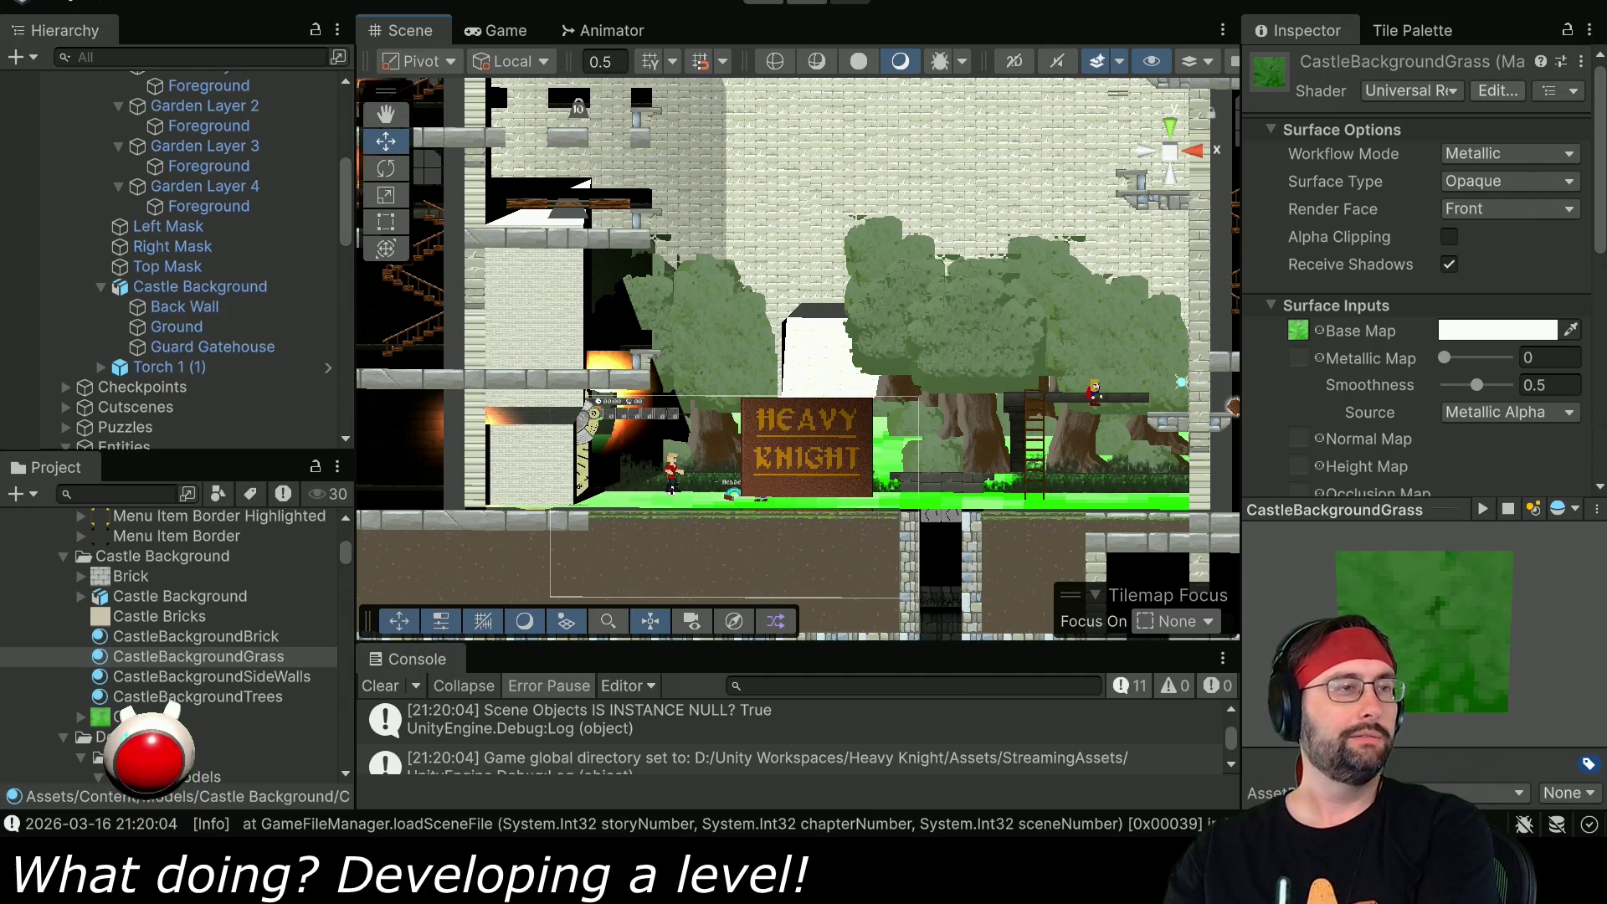
pyautogui.hotkey('alt', 'Tab')
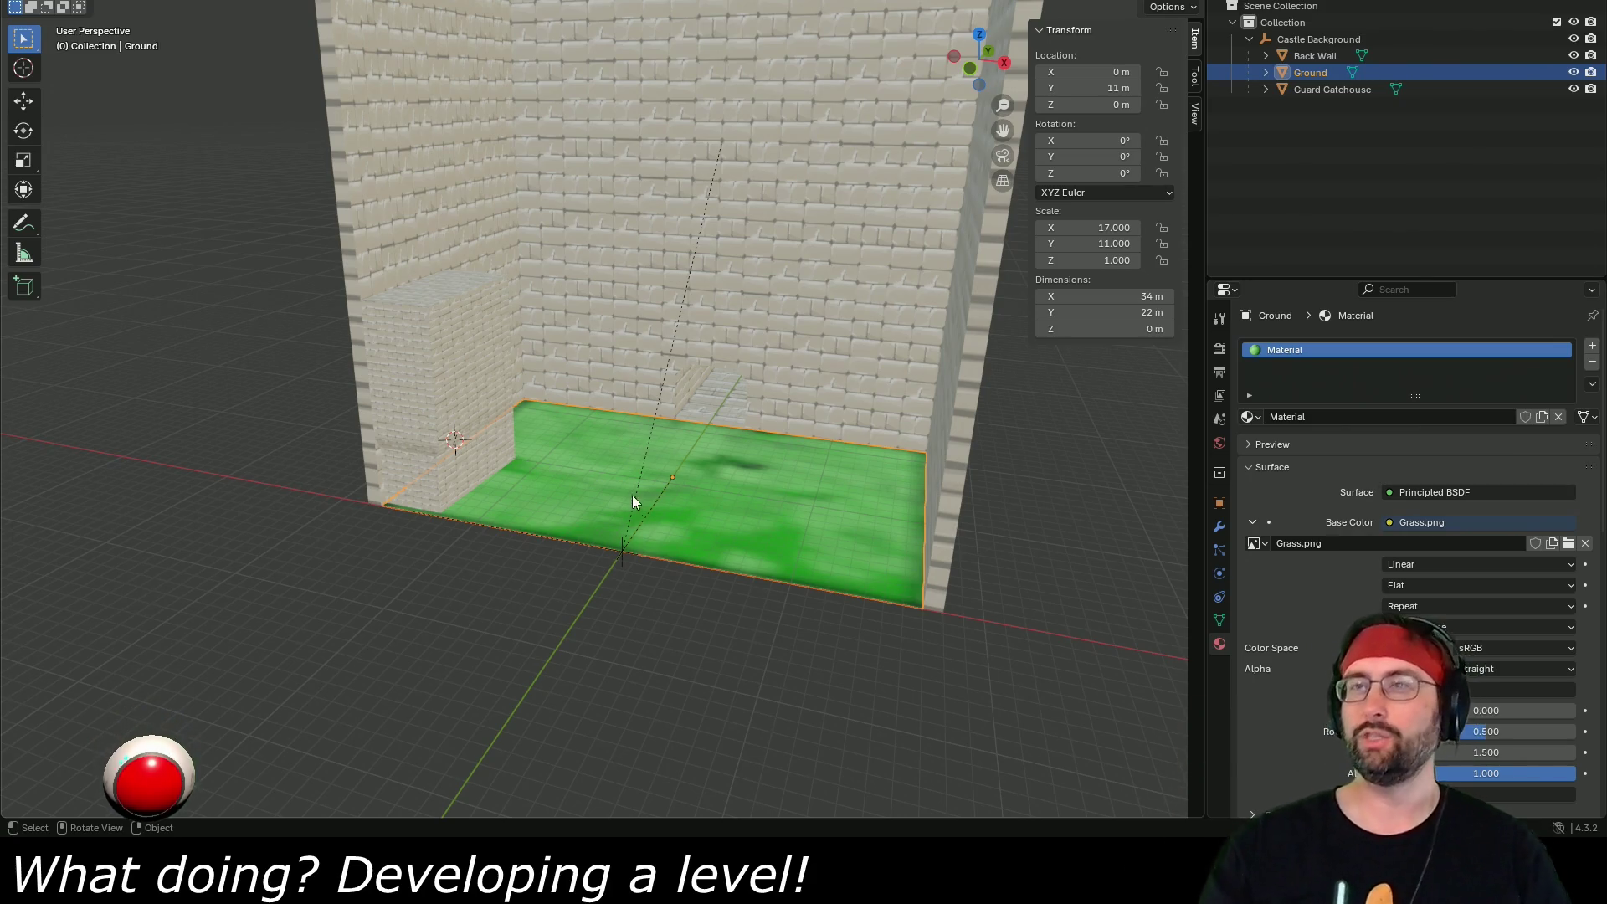
# - Add a Subdivision Surface modifier to the Ground through search, then undo it
pyautogui.scroll(2, 655, 591)
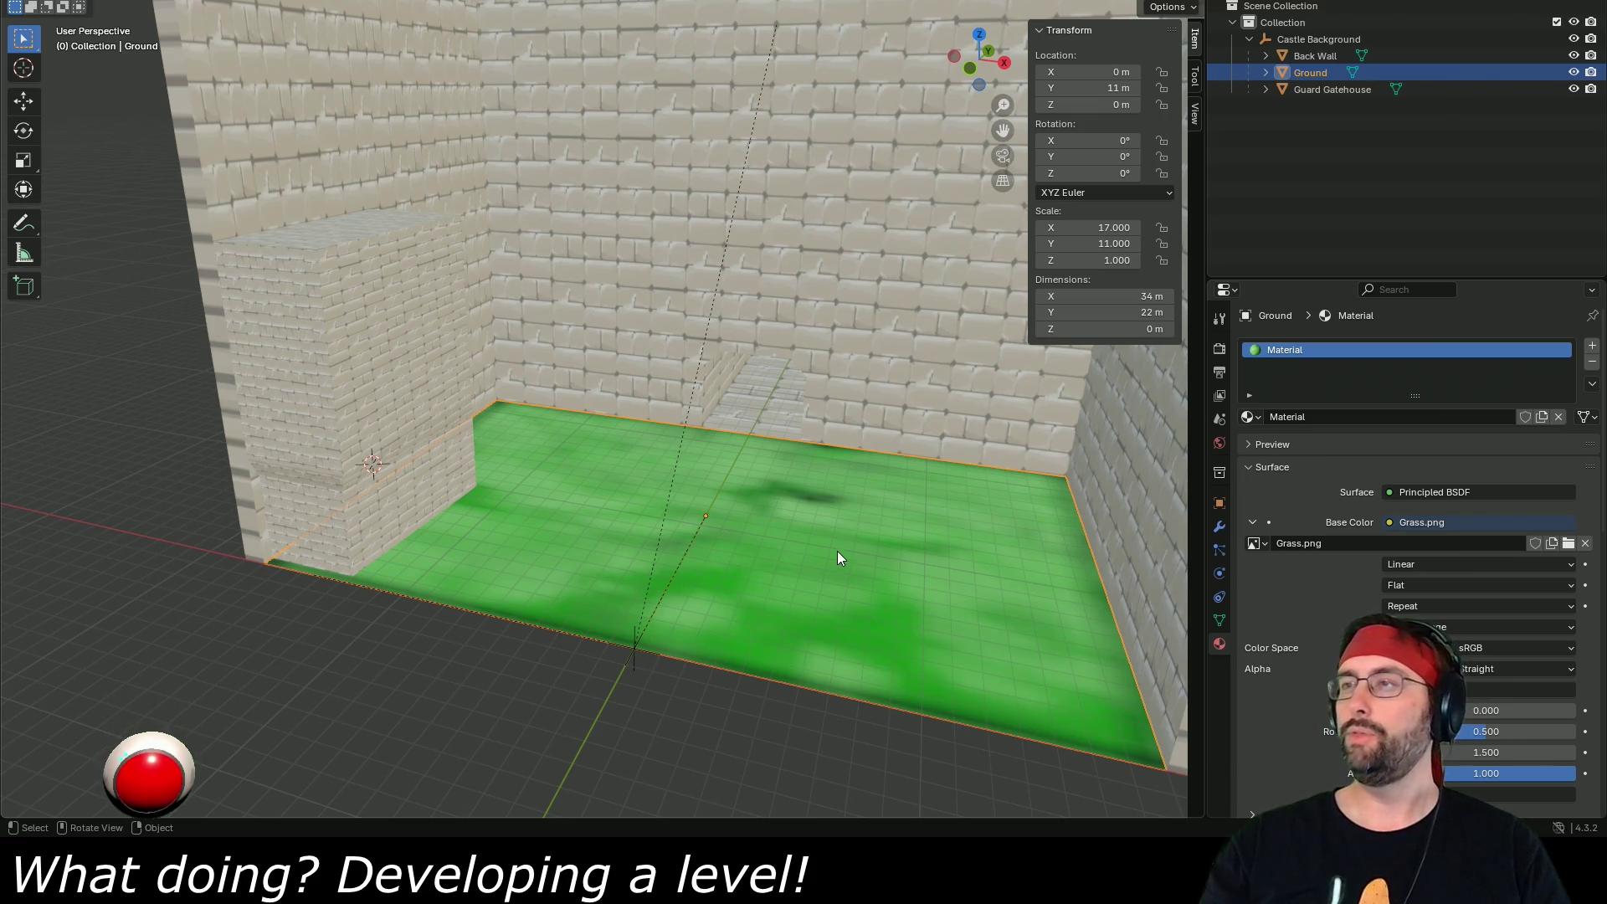
pyautogui.click(1220, 527)
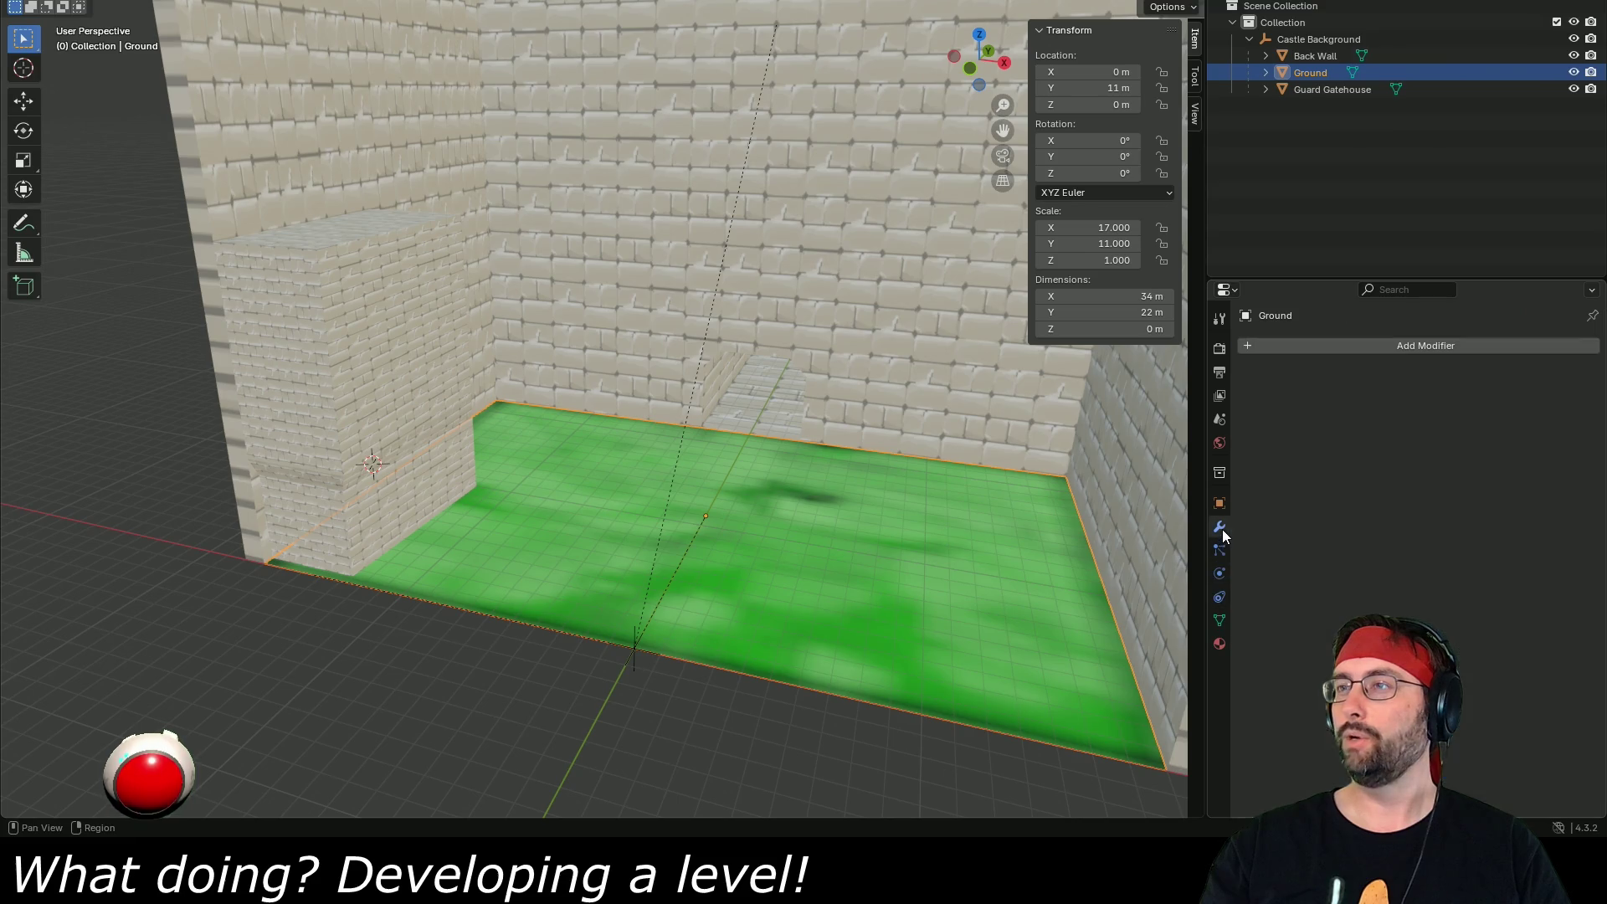
pyautogui.click(1371, 346)
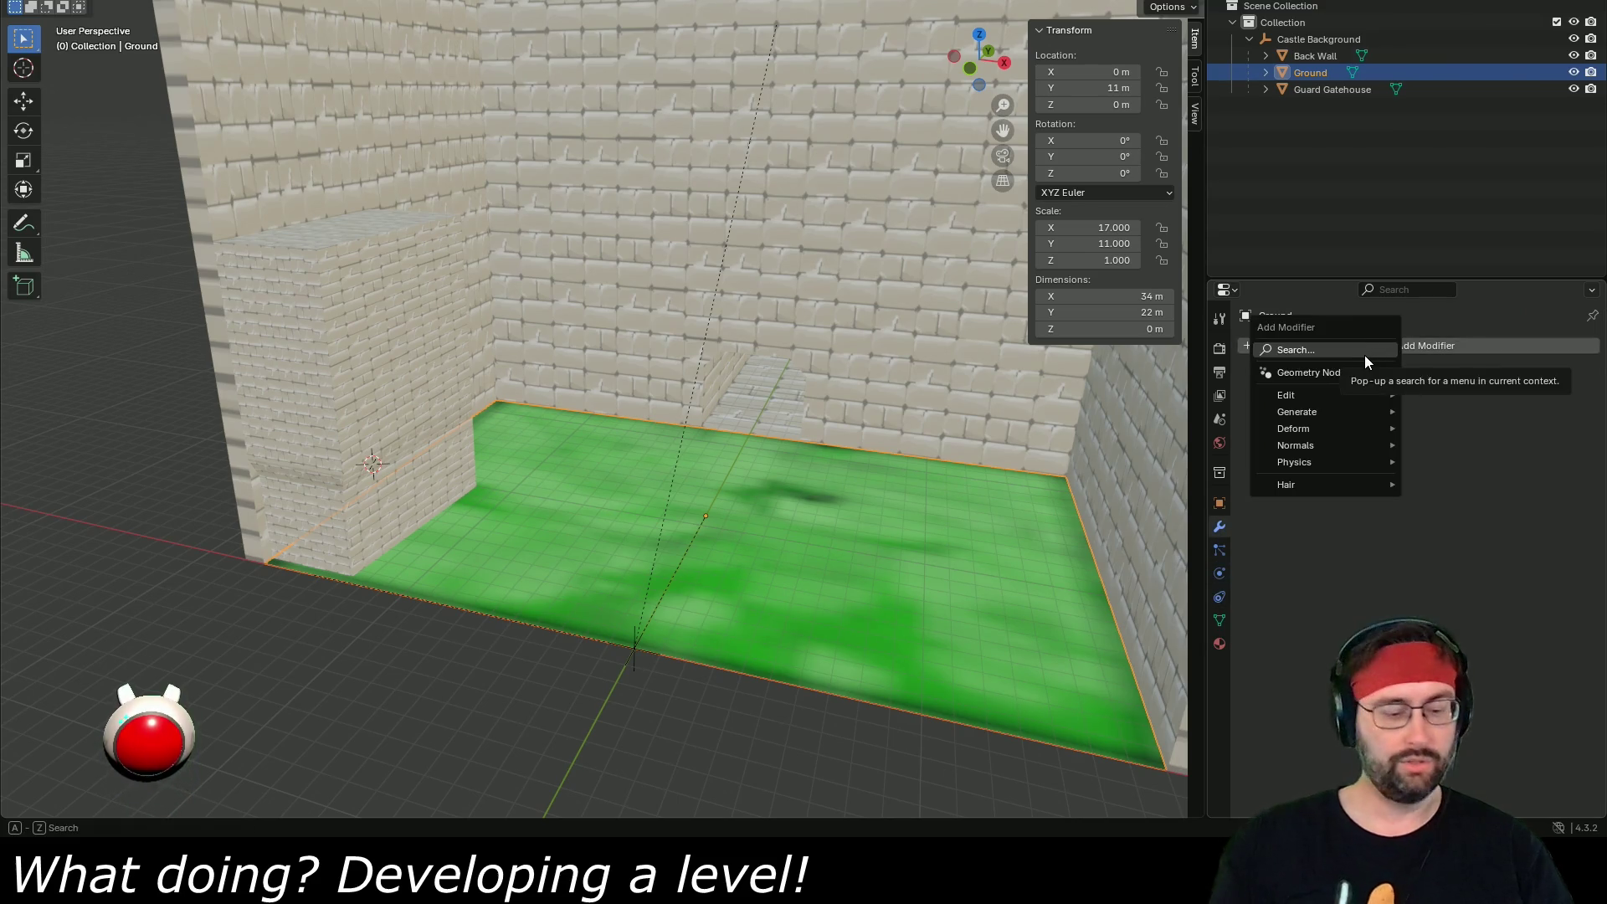
pyautogui.click(1365, 355)
pyautogui.write('sub')
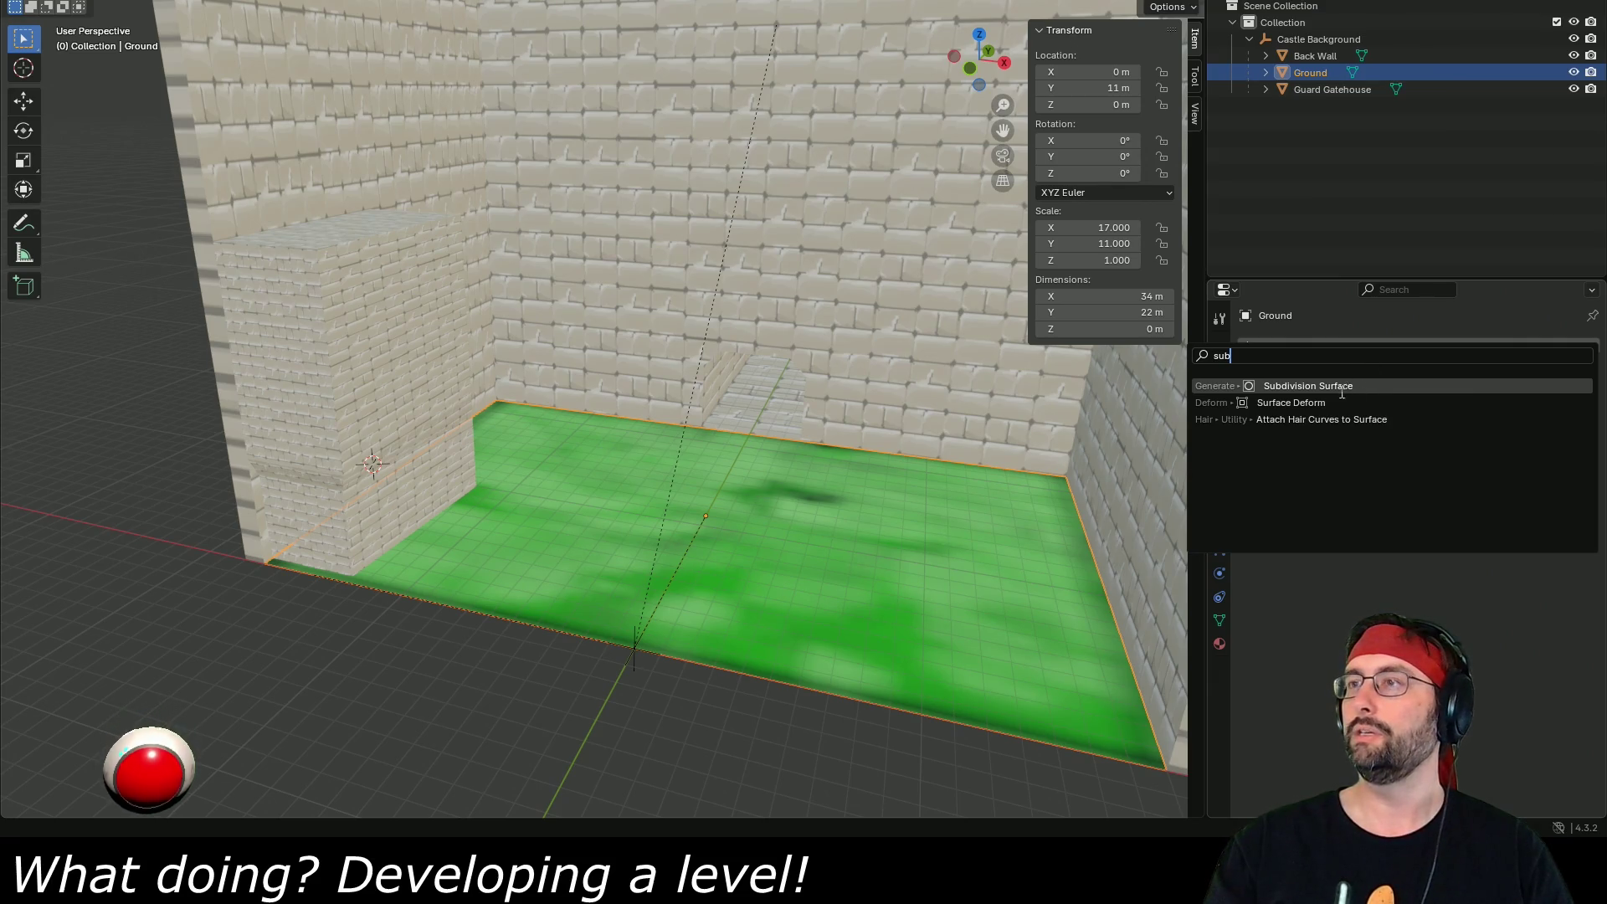
pyautogui.click(1311, 386)
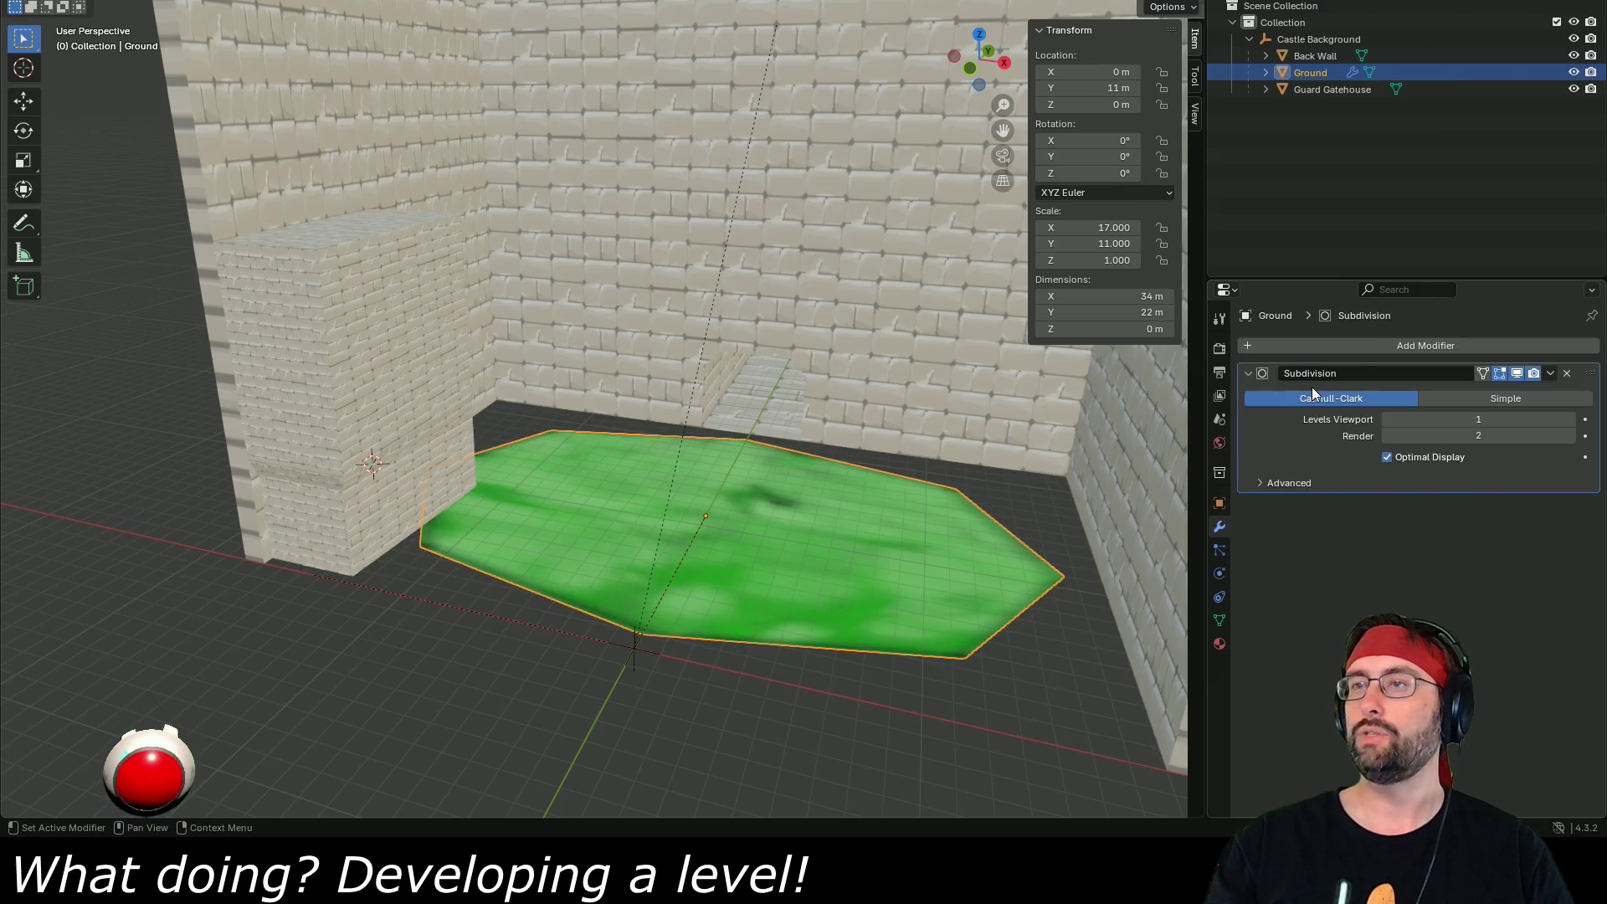
pyautogui.hotkey('ctrl', 'z')
# - Cancel a second 'subdivi' modifier search and dismiss the viewport context menu
pyautogui.click(1357, 343)
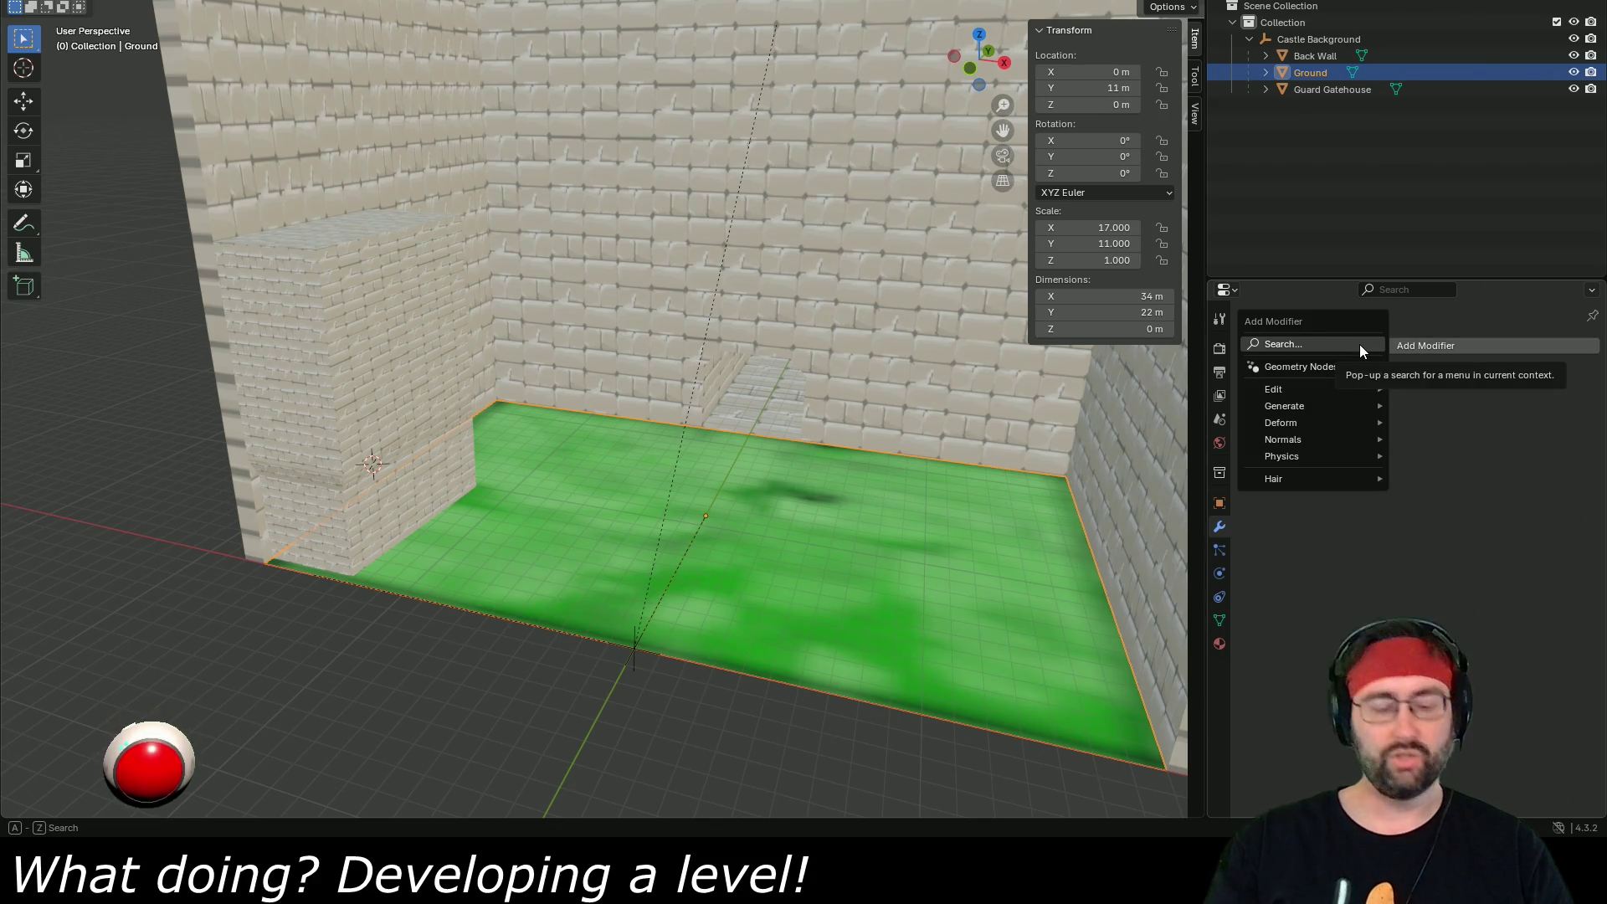
pyautogui.click(1360, 344)
pyautogui.write('subdivi')
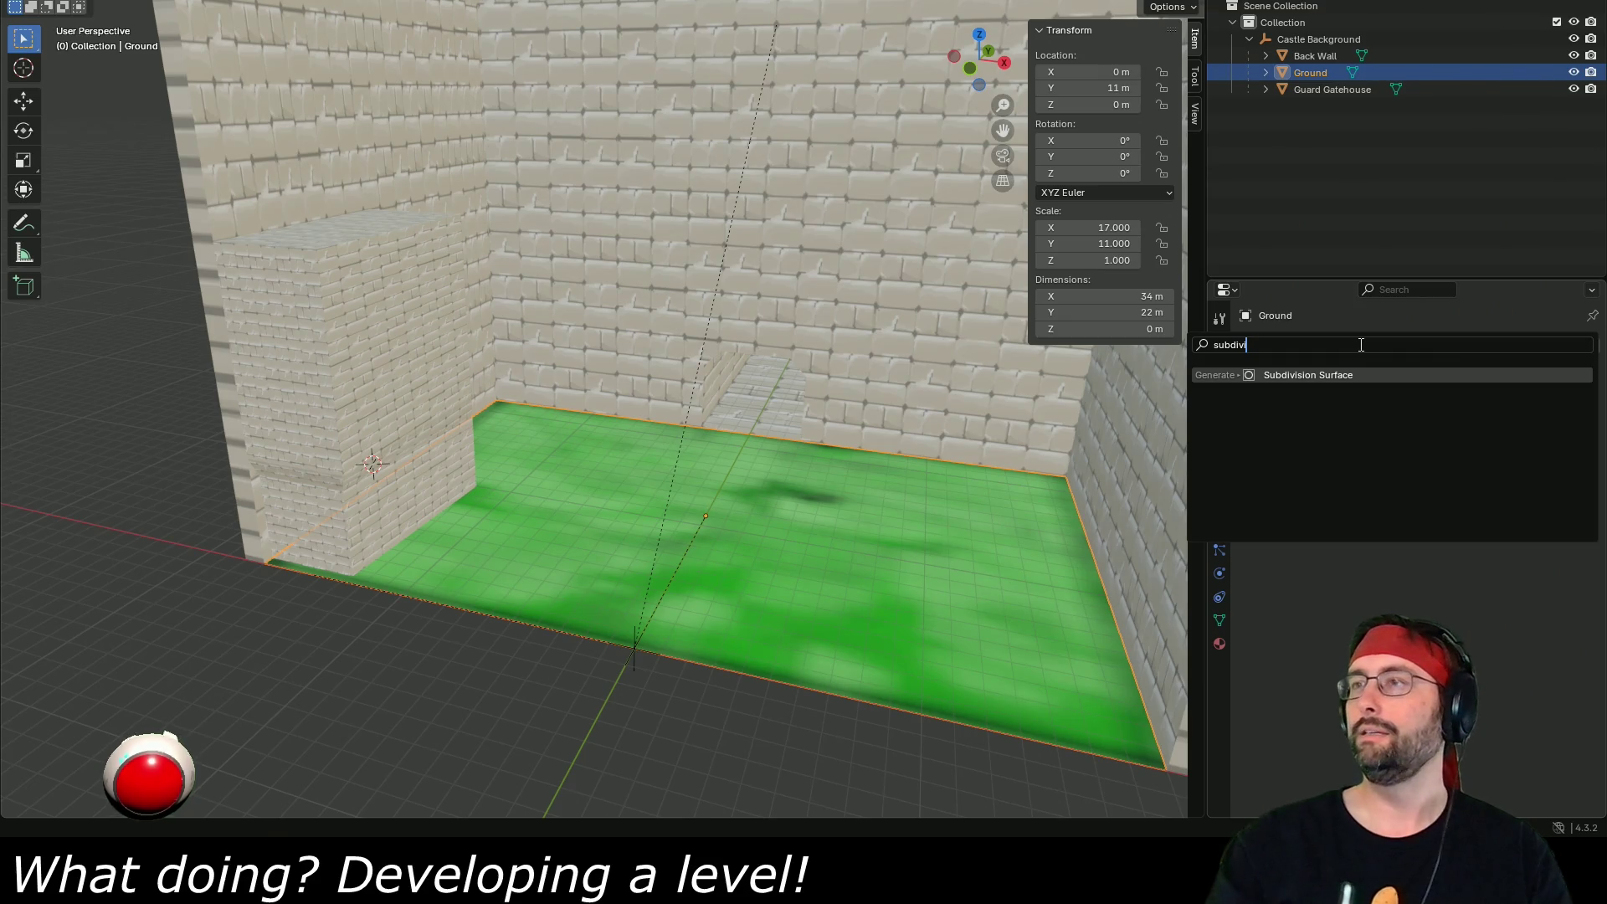
pyautogui.press('Escape')
pyautogui.rightClick(799, 506)
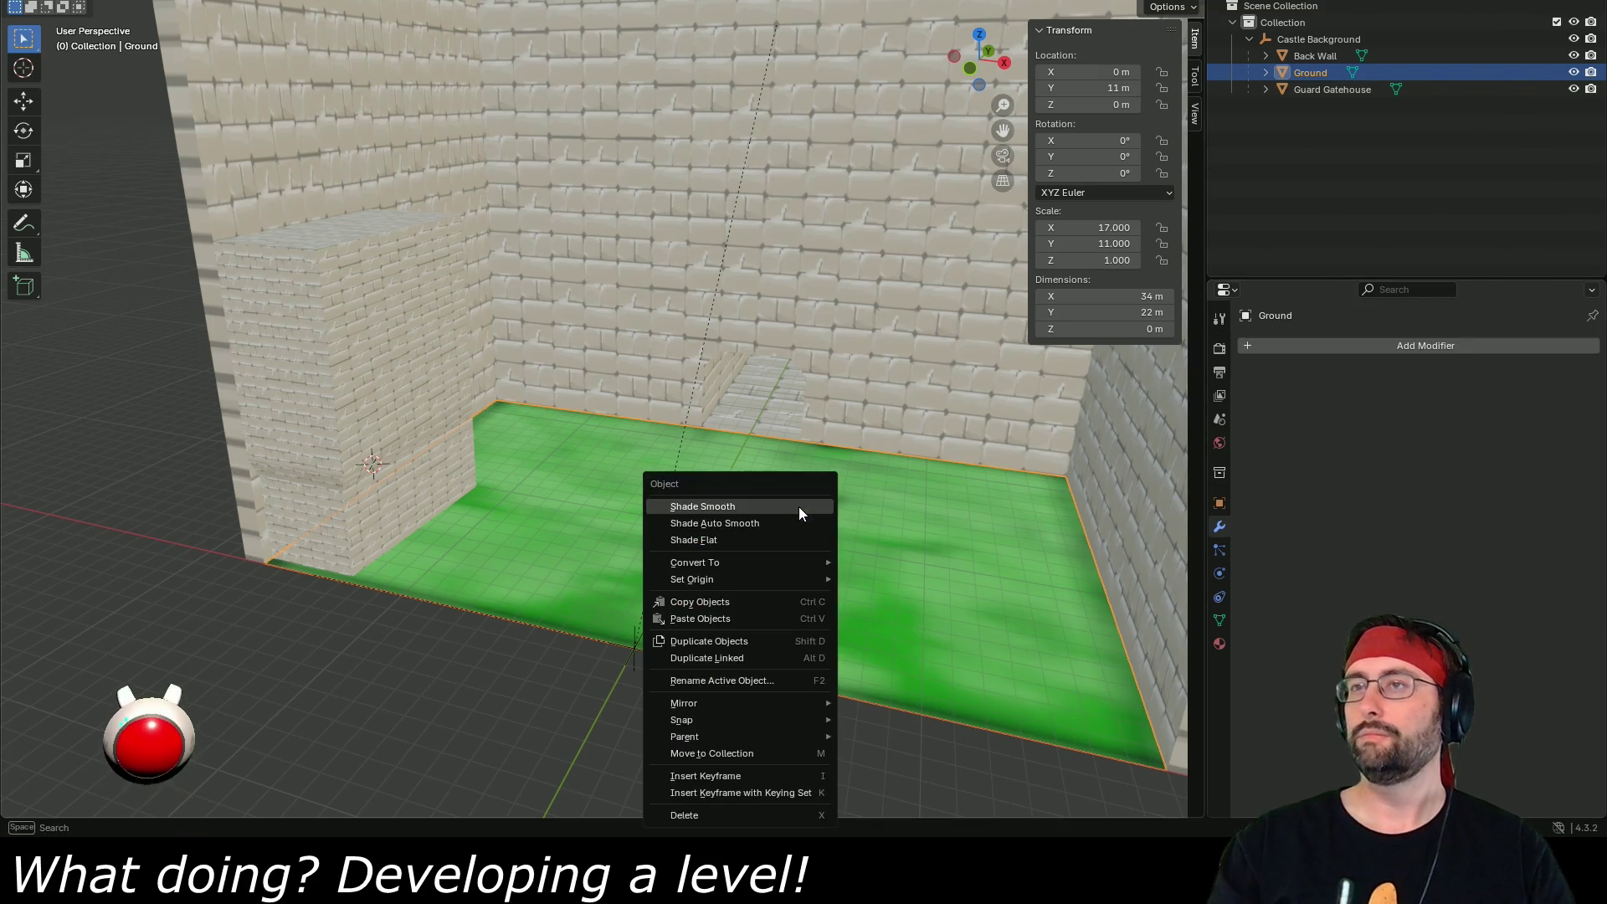
pyautogui.moveTo(603, 661); pyautogui.dragTo(541, 675)
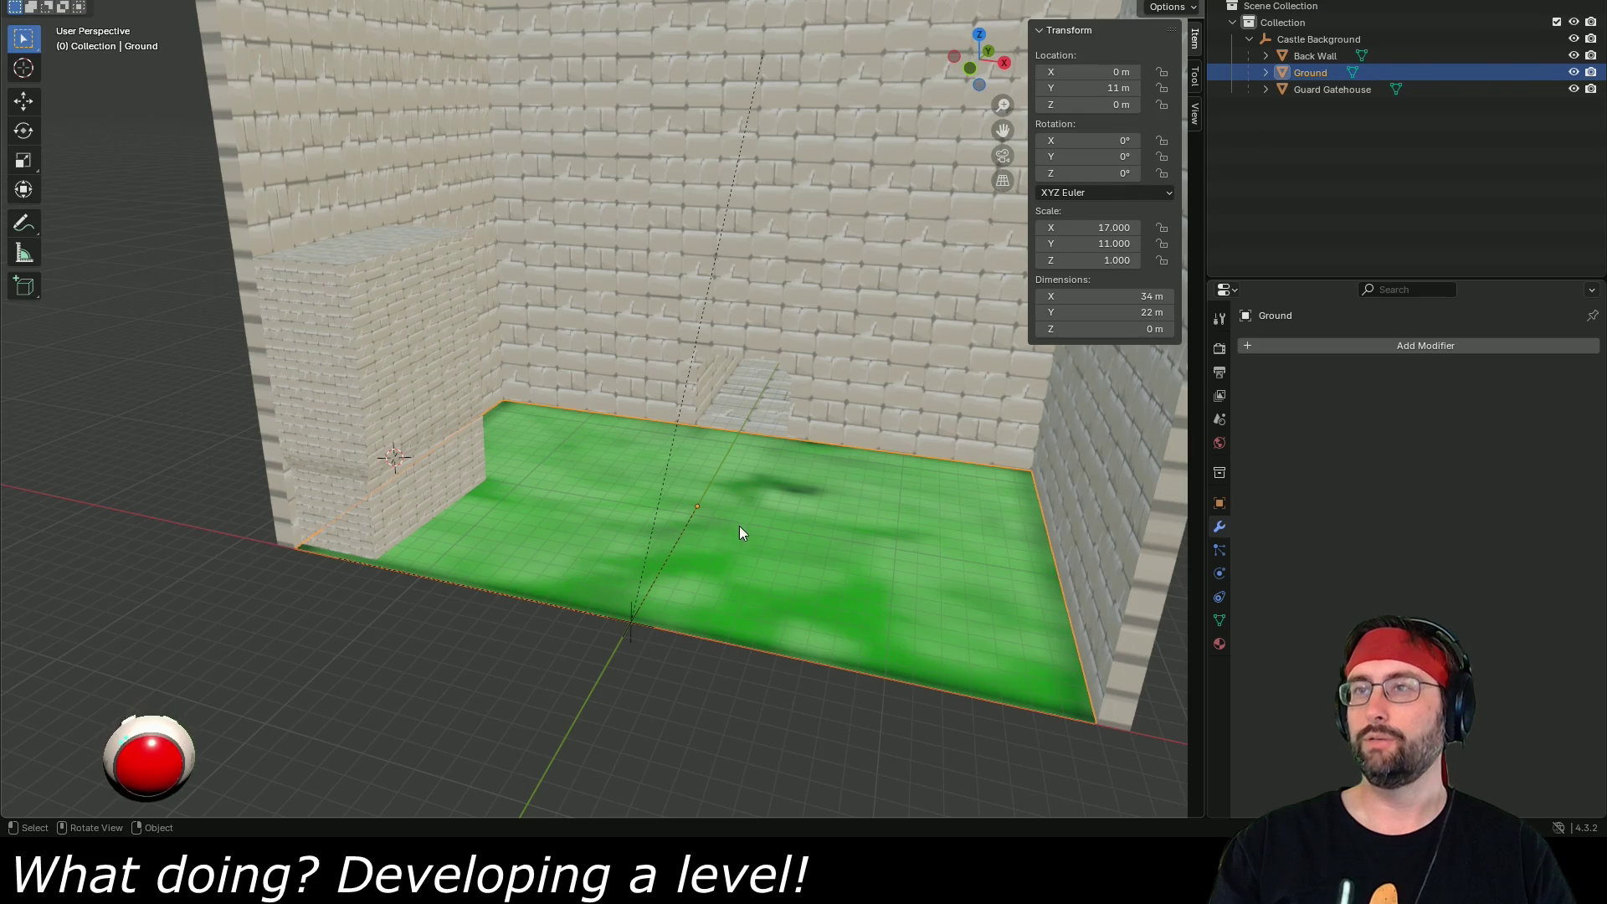
# - Enter Edit Mode on the Ground and subdivide its face once
pyautogui.press('Tab')
pyautogui.click(1304, 344)
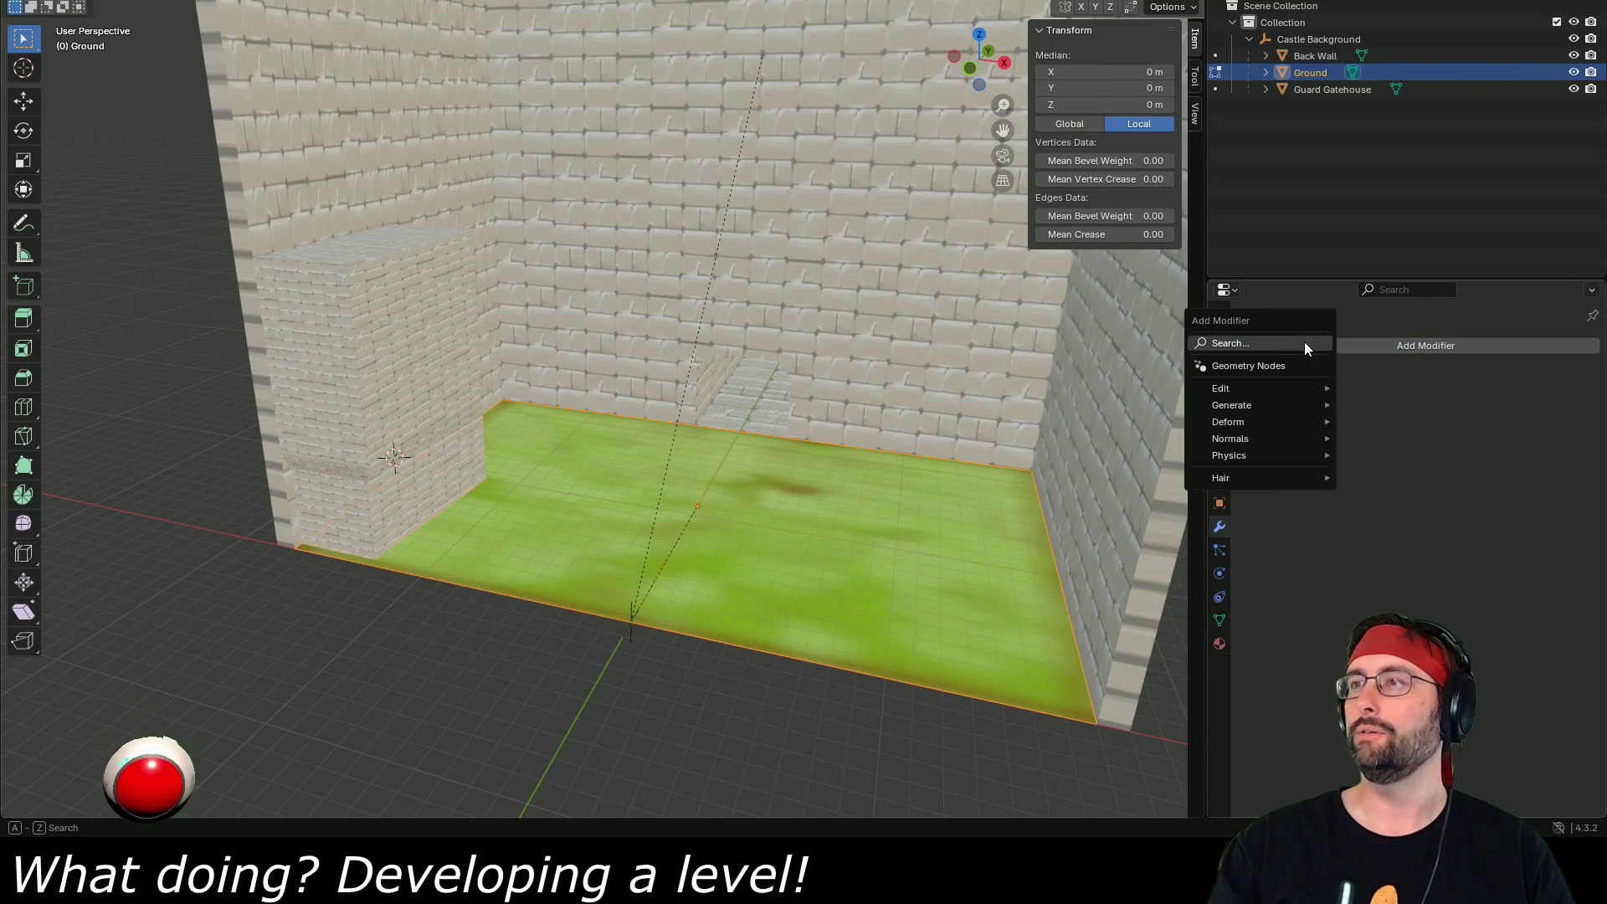
pyautogui.write('sub')
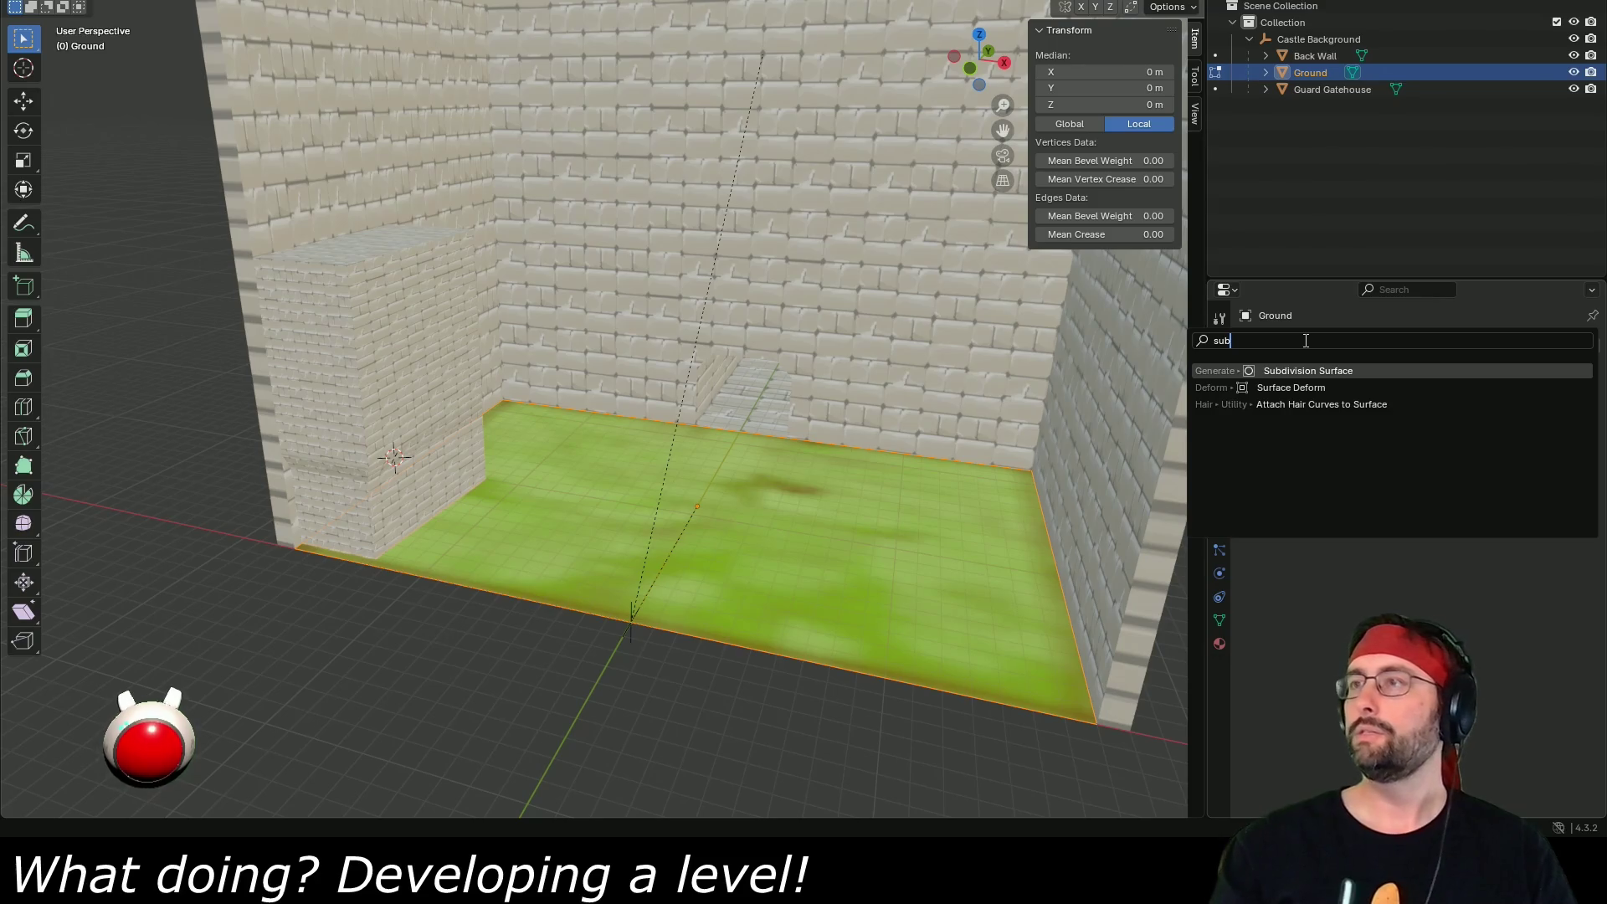
pyautogui.rightClick(708, 554)
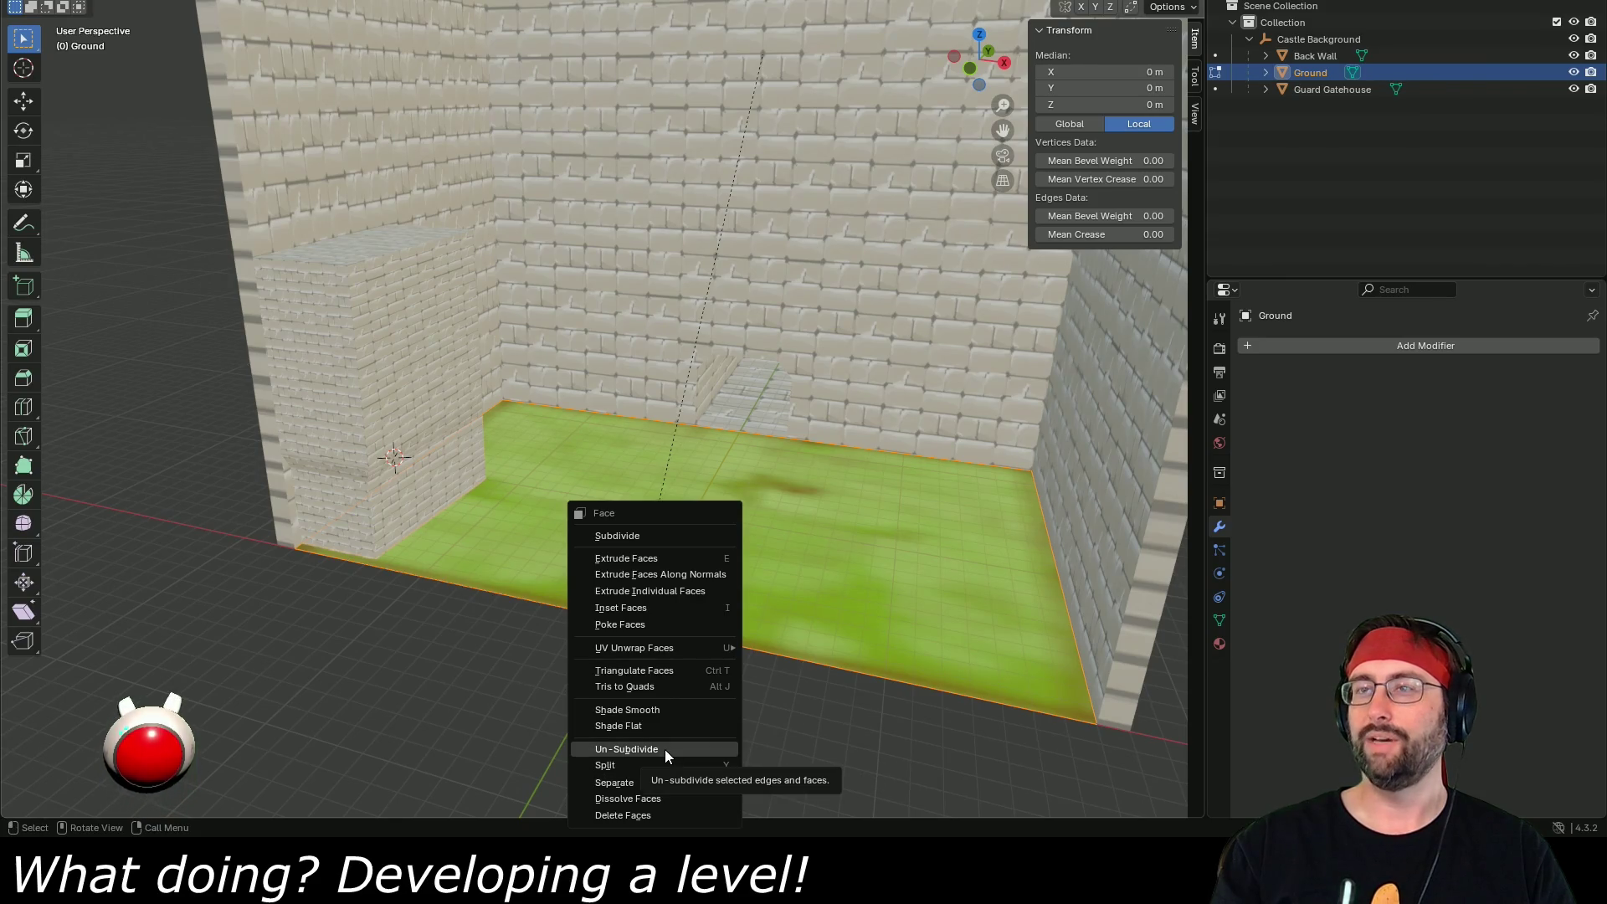
pyautogui.scroll(-4, 617, 662)
pyautogui.rightClick(709, 490)
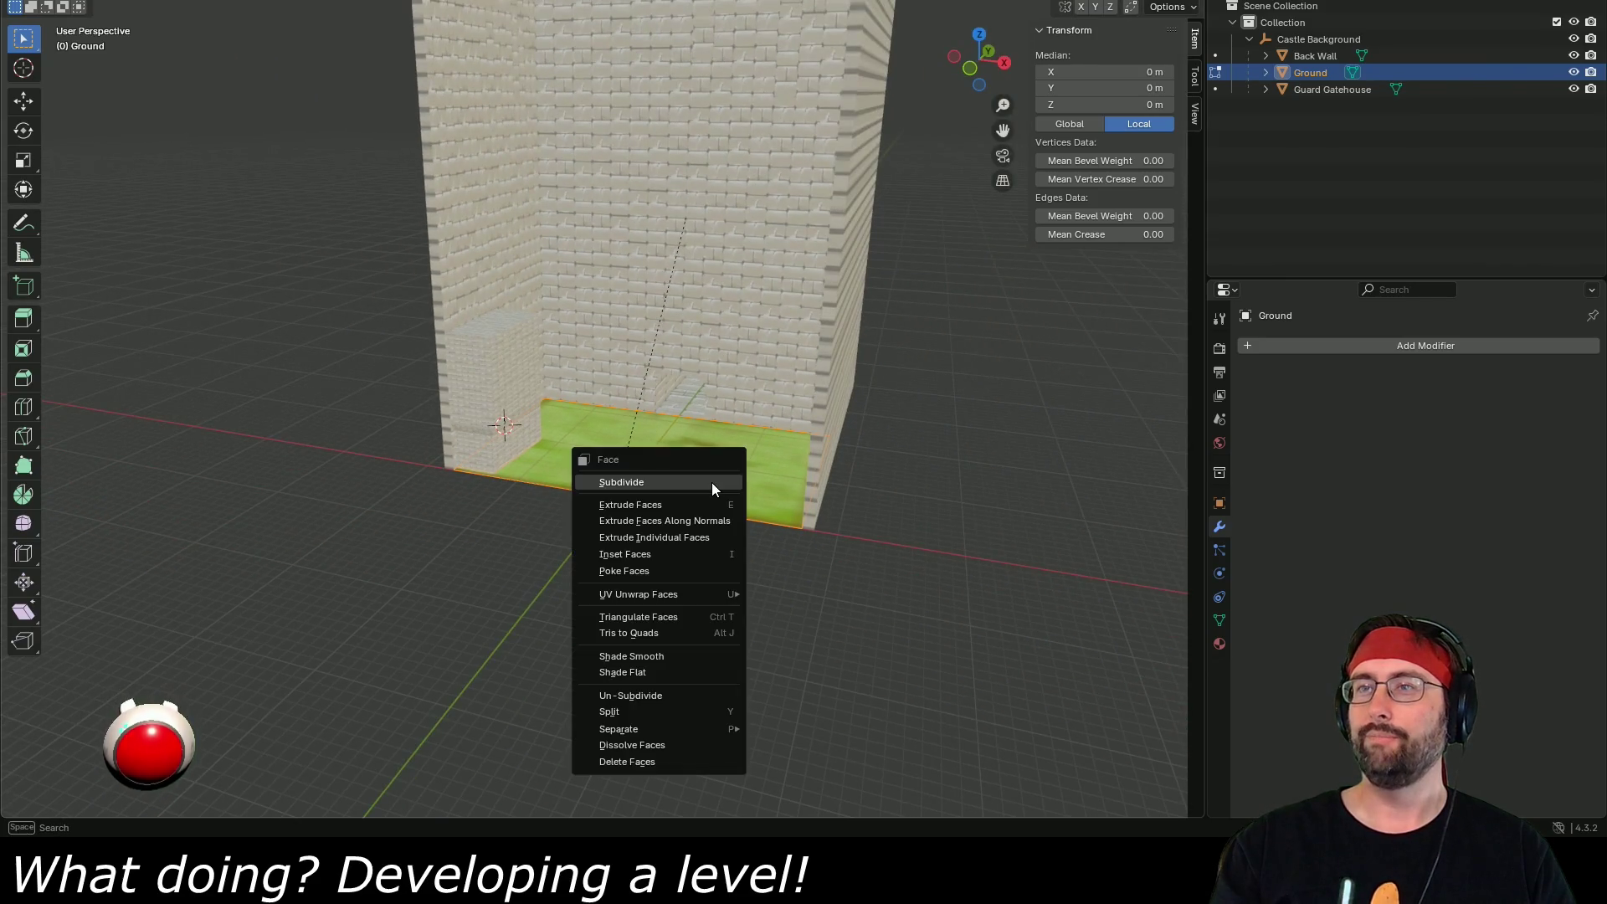
pyautogui.click(711, 482)
# - Subdivide the ground faces three more times into a fine grid
pyautogui.scroll(4, 702, 491)
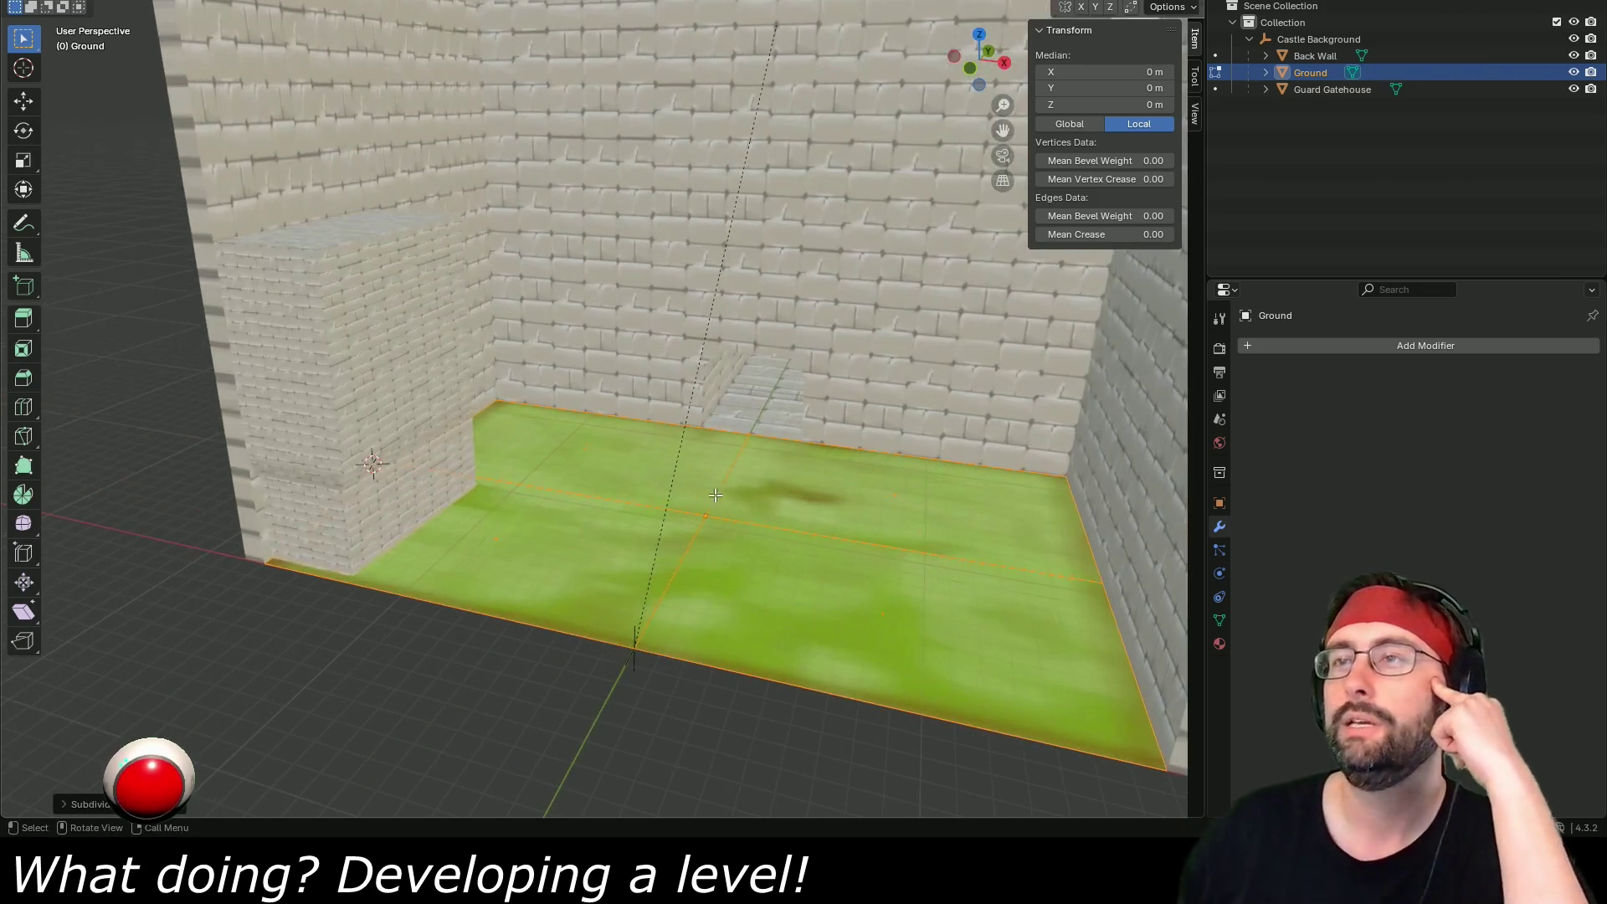
pyautogui.rightClick(659, 462)
pyautogui.click(660, 461)
pyautogui.rightClick(637, 469)
pyautogui.click(634, 470)
pyautogui.rightClick(702, 503)
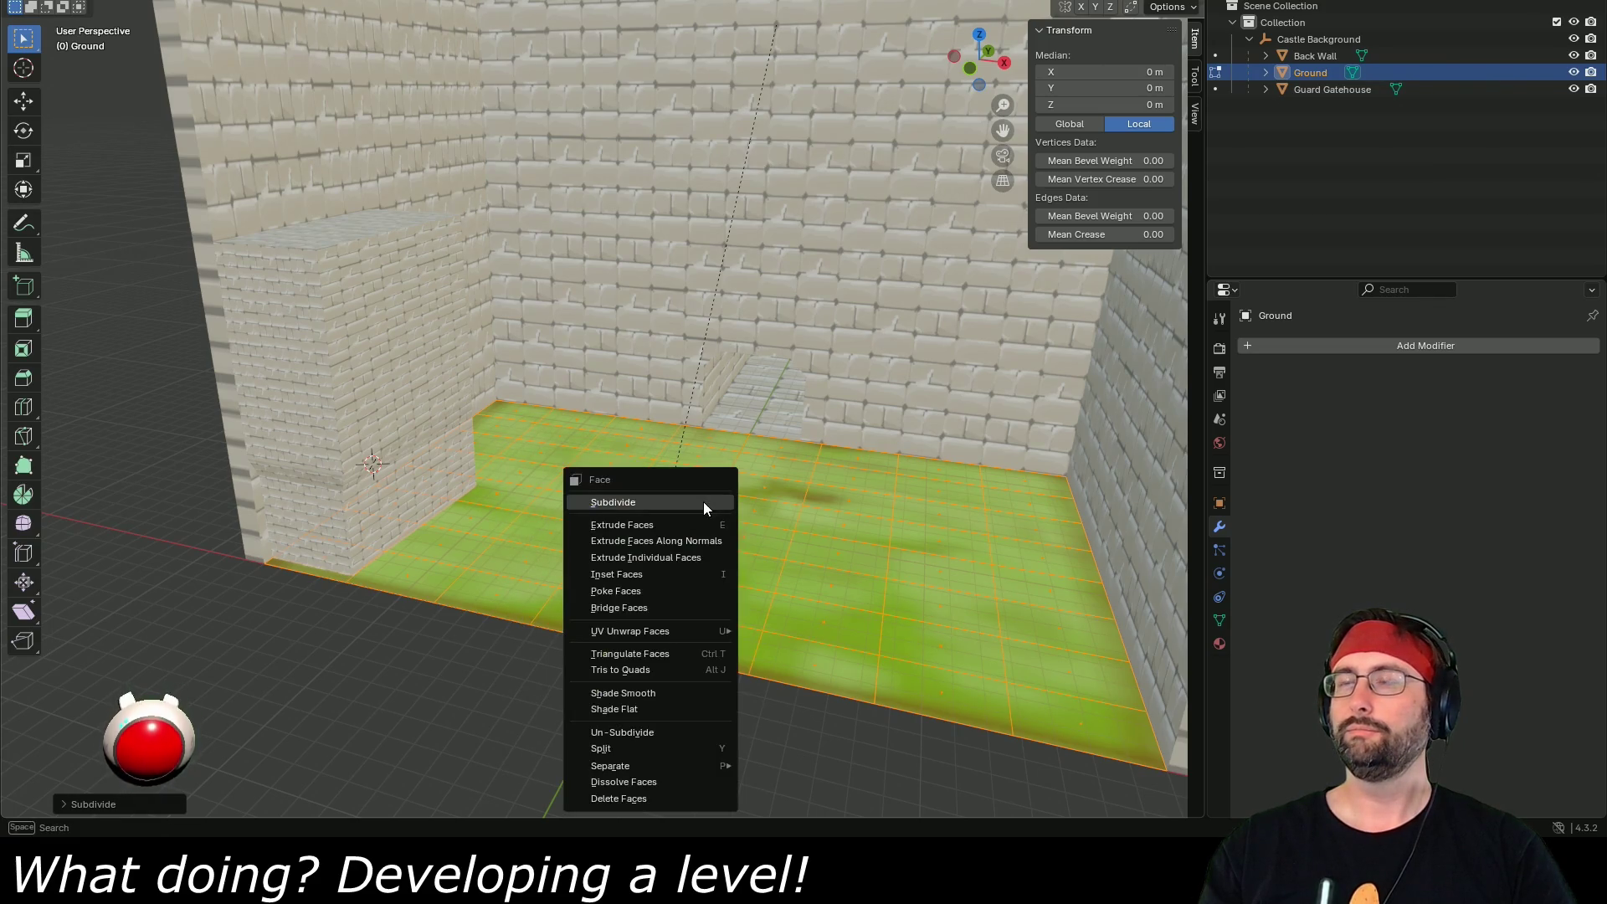
pyautogui.click(702, 502)
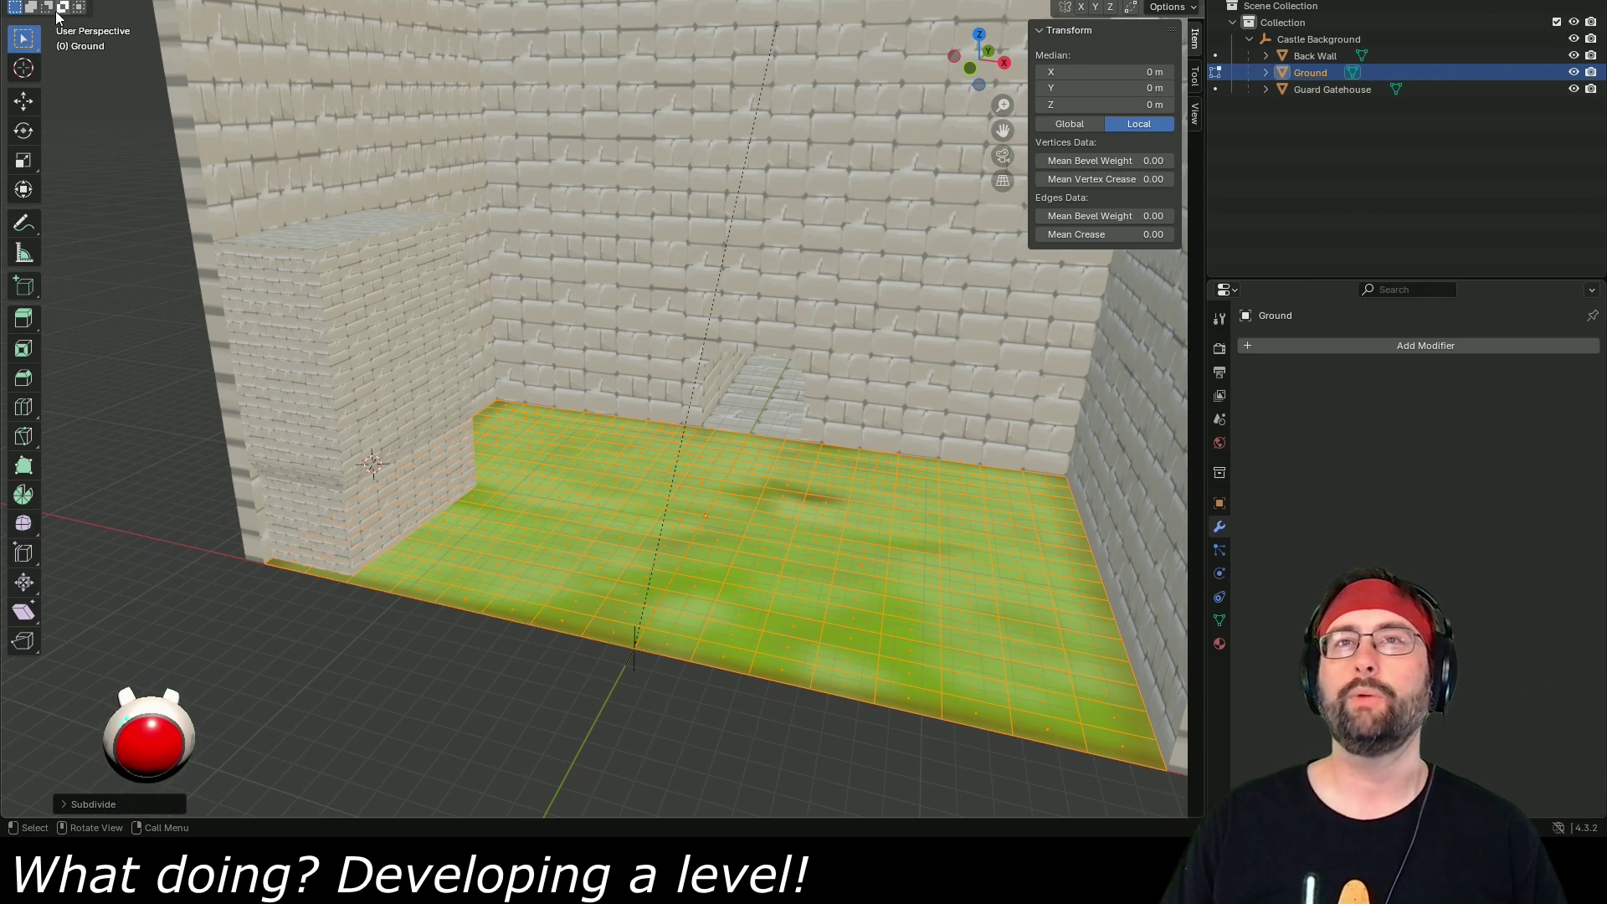
# - Switch to edge select and raise two single ground edges straight up along Z
pyautogui.press('2')
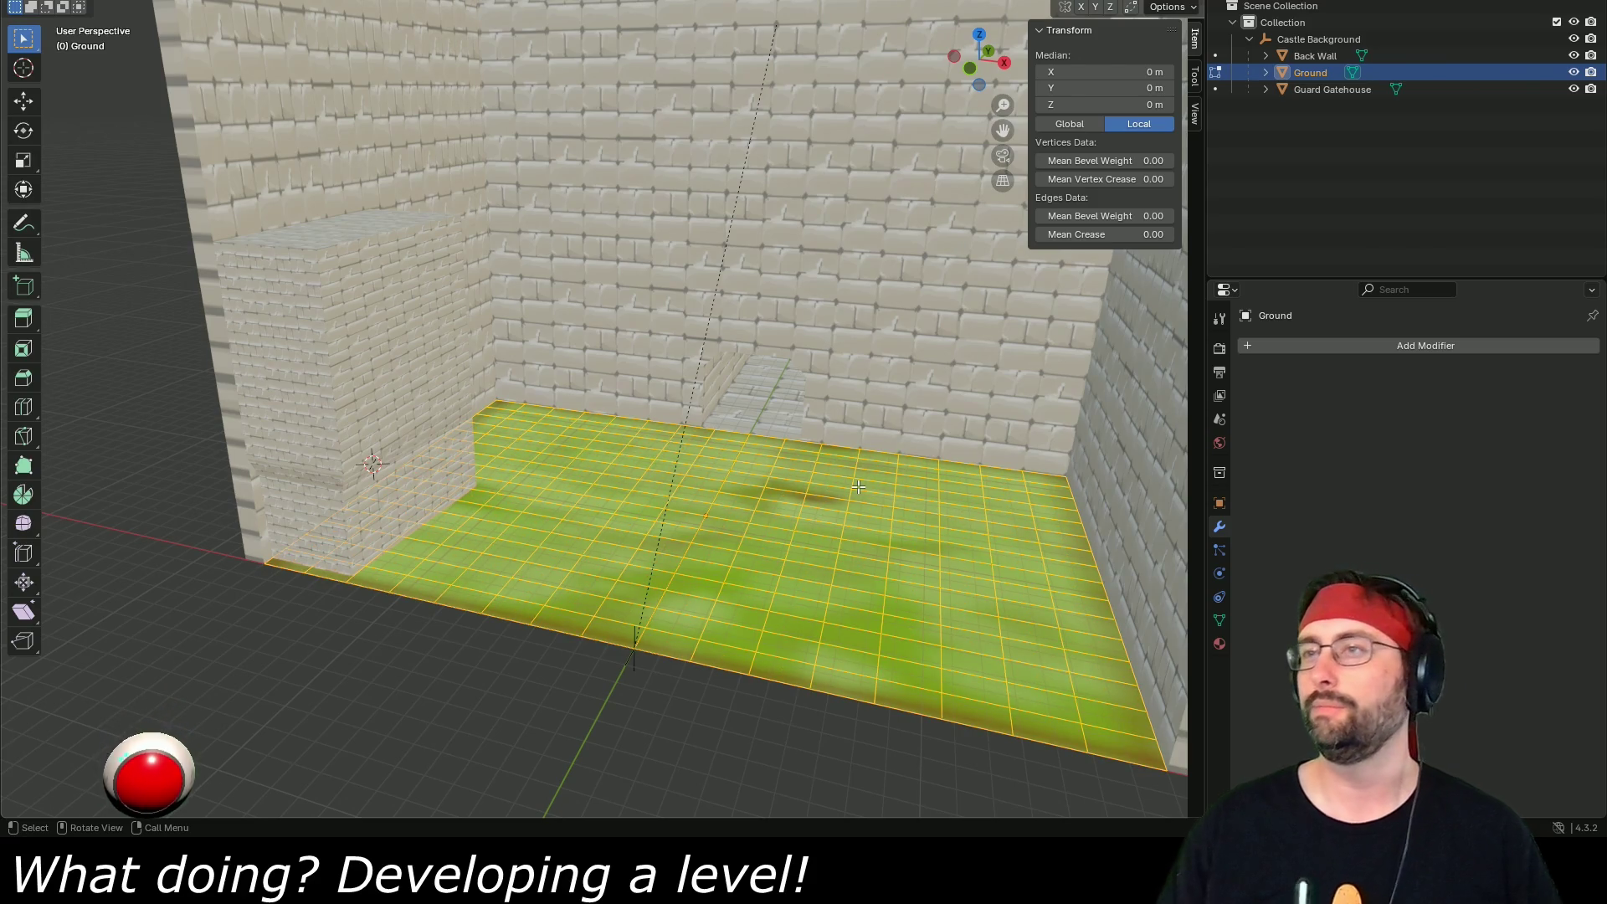
pyautogui.click(805, 500)
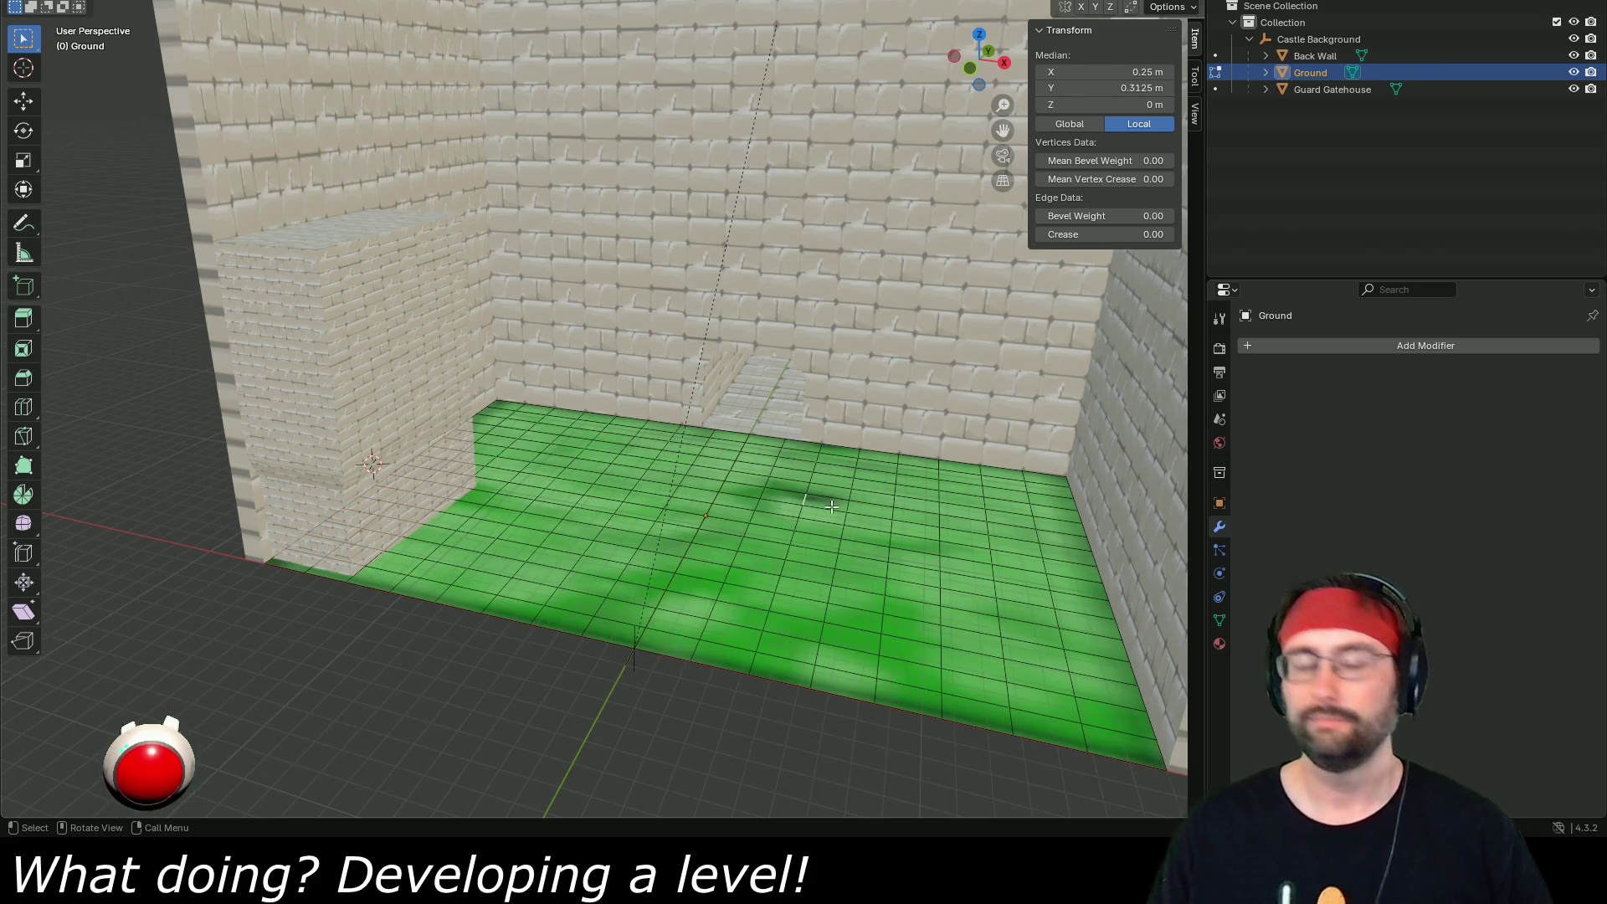
pyautogui.press('g')
pyautogui.press('z')
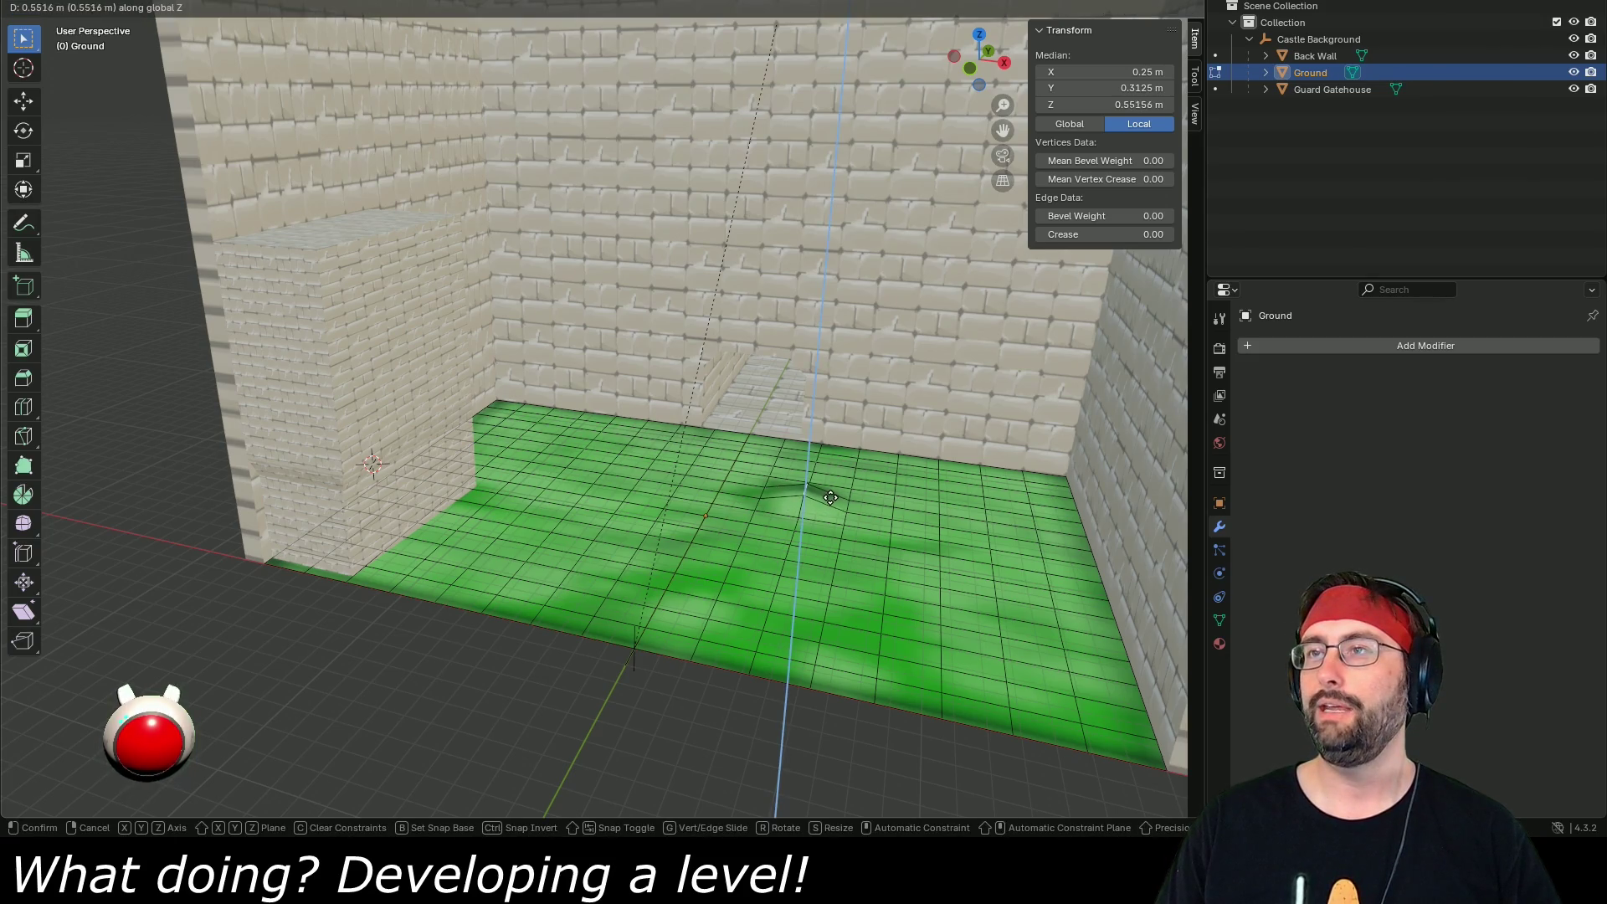
pyautogui.click(833, 500)
pyautogui.click(892, 536)
pyautogui.press('g')
pyautogui.press('z')
pyautogui.click(900, 516)
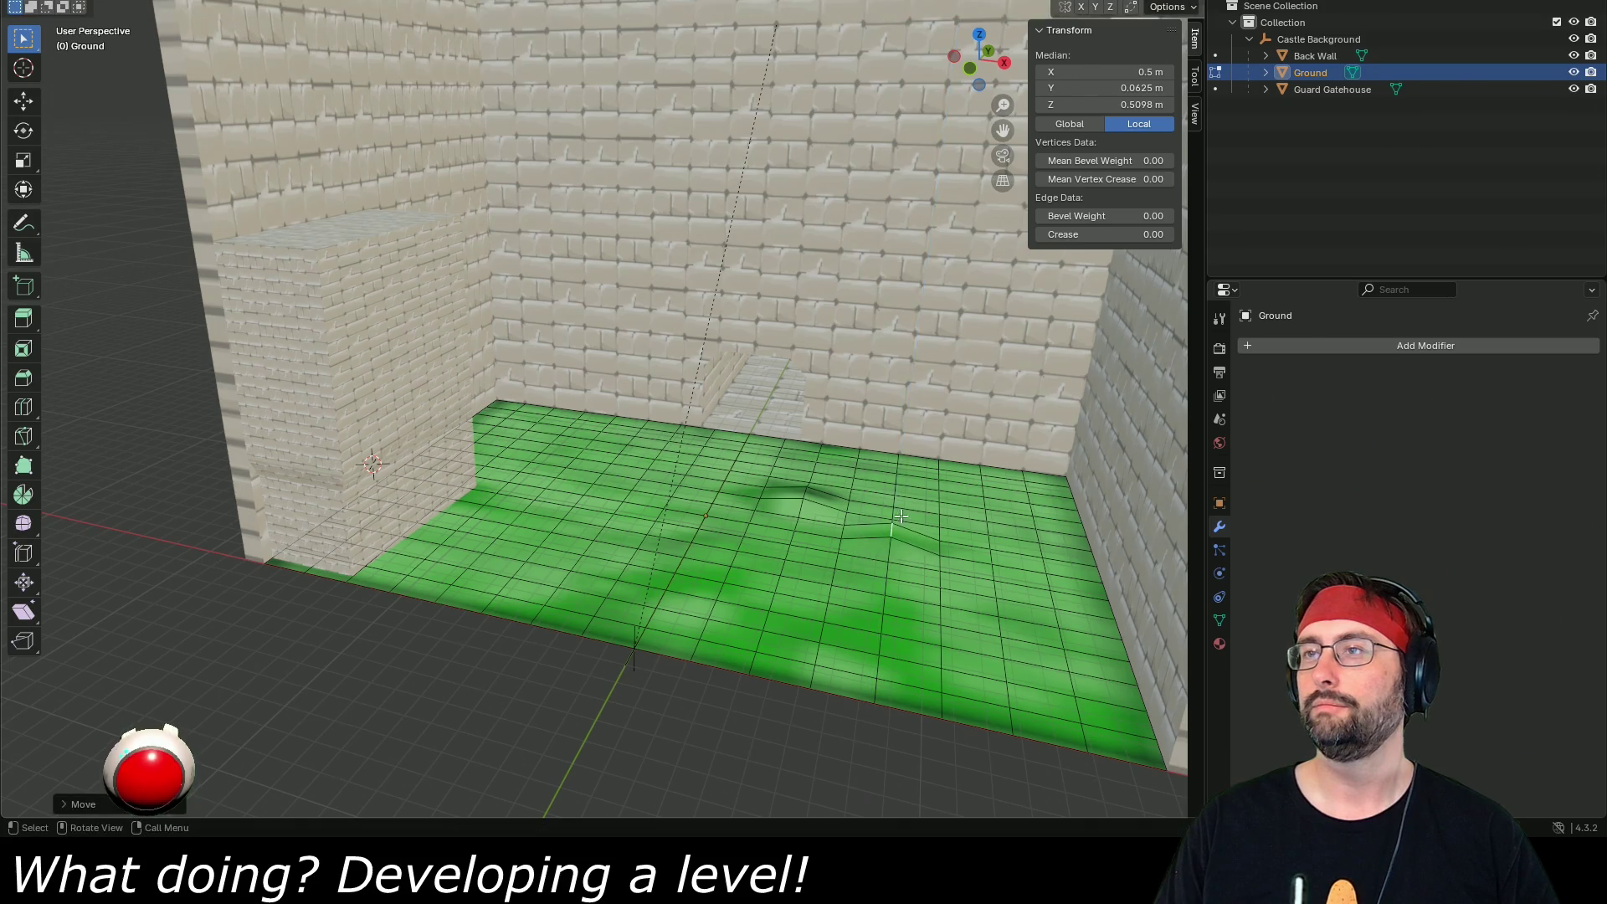
# - Select four neighbouring edges and lift them together along Z
pyautogui.click(899, 507)
pyautogui.keyDown('shift'); pyautogui.click(897, 499); pyautogui.keyUp('shift')
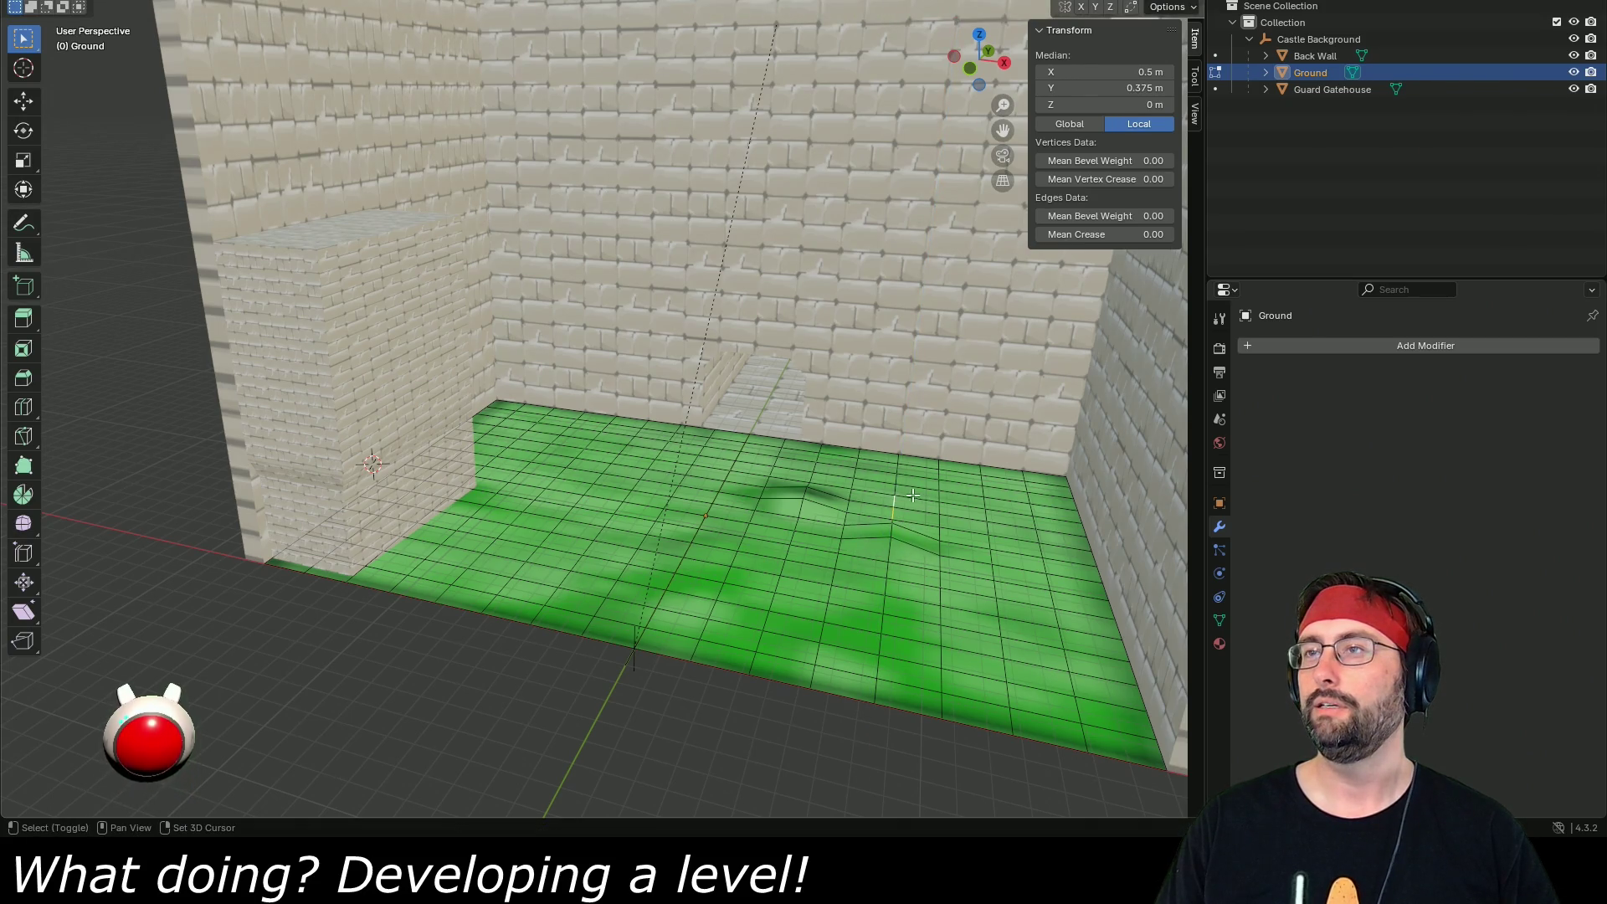
pyautogui.keyDown('shift'); pyautogui.click(940, 506); pyautogui.keyUp('shift')
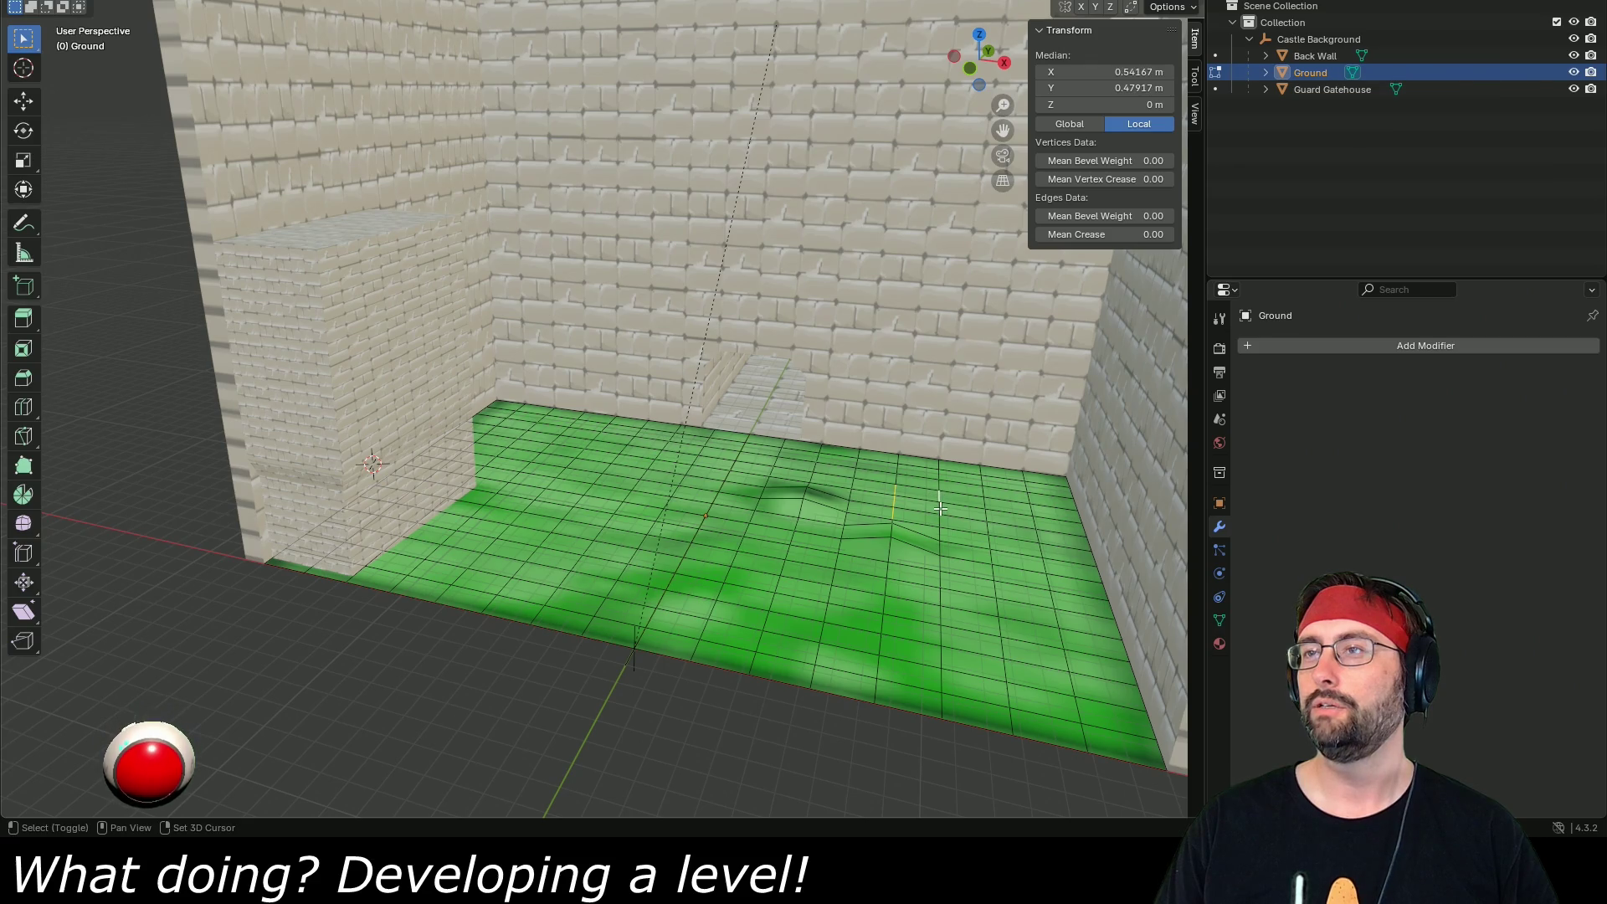
pyautogui.keyDown('shift'); pyautogui.click(945, 519); pyautogui.keyUp('shift')
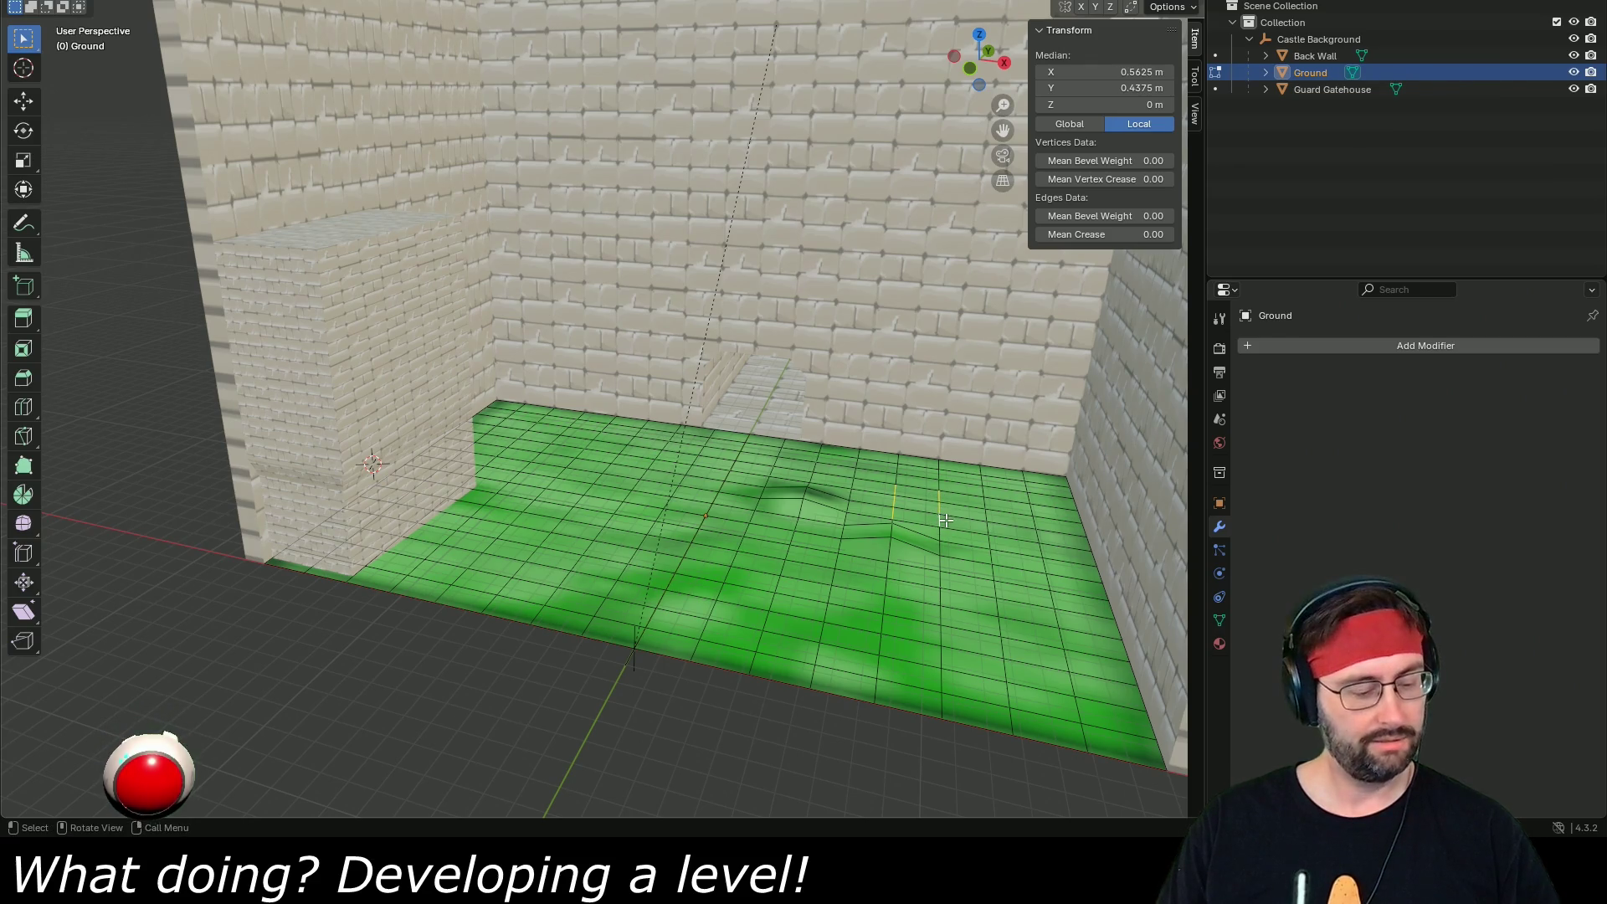
pyautogui.press('g')
pyautogui.press('z')
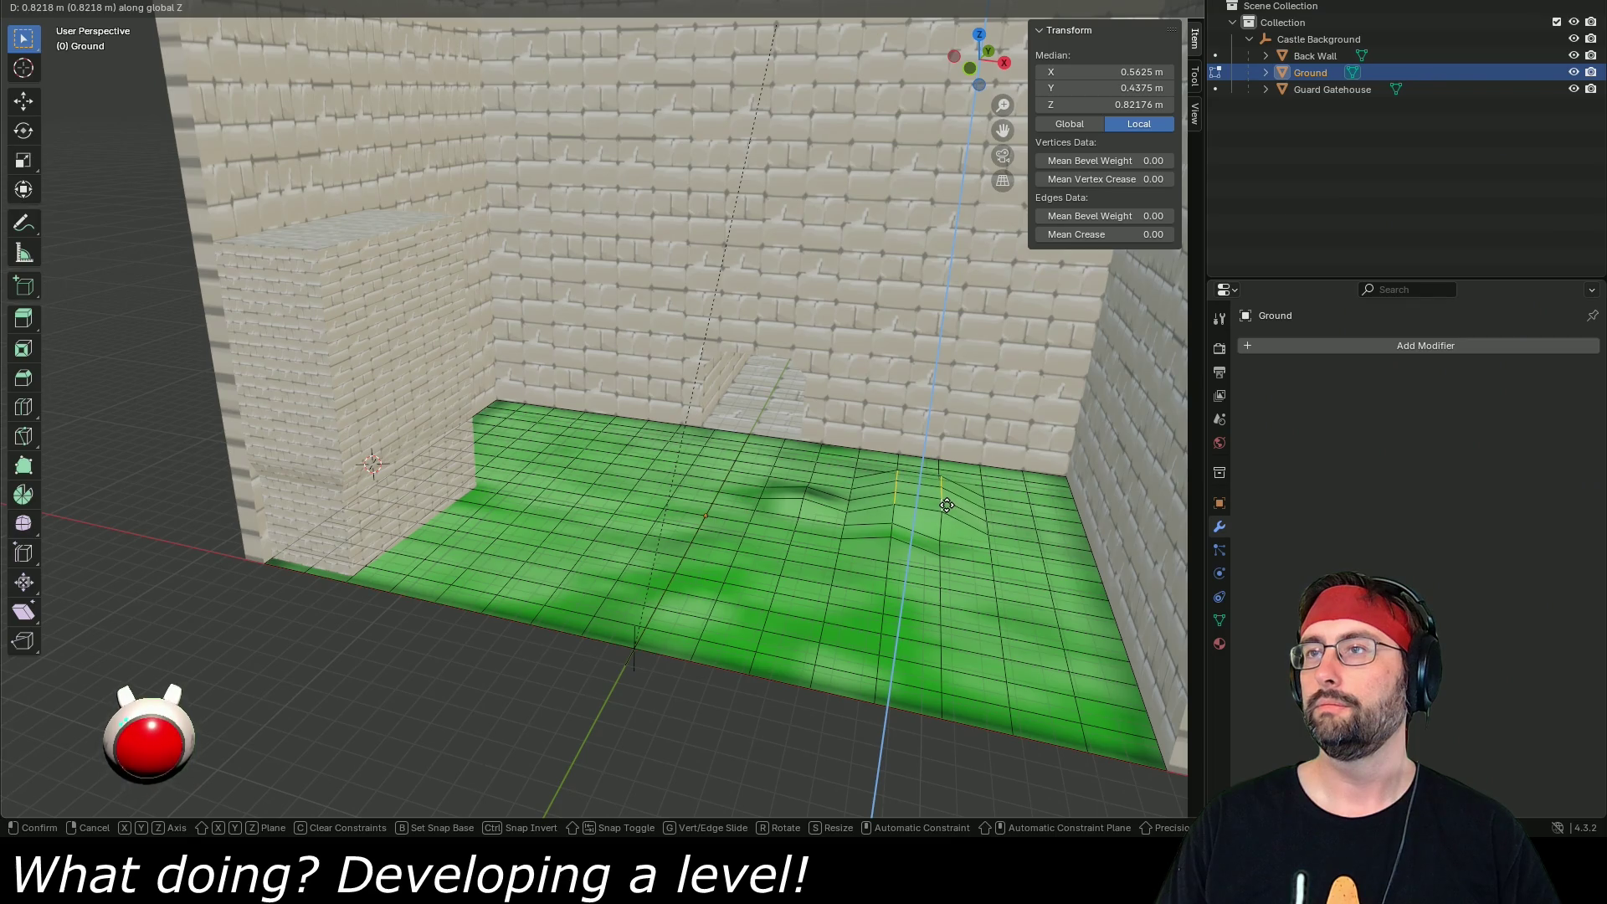
pyautogui.click(945, 505)
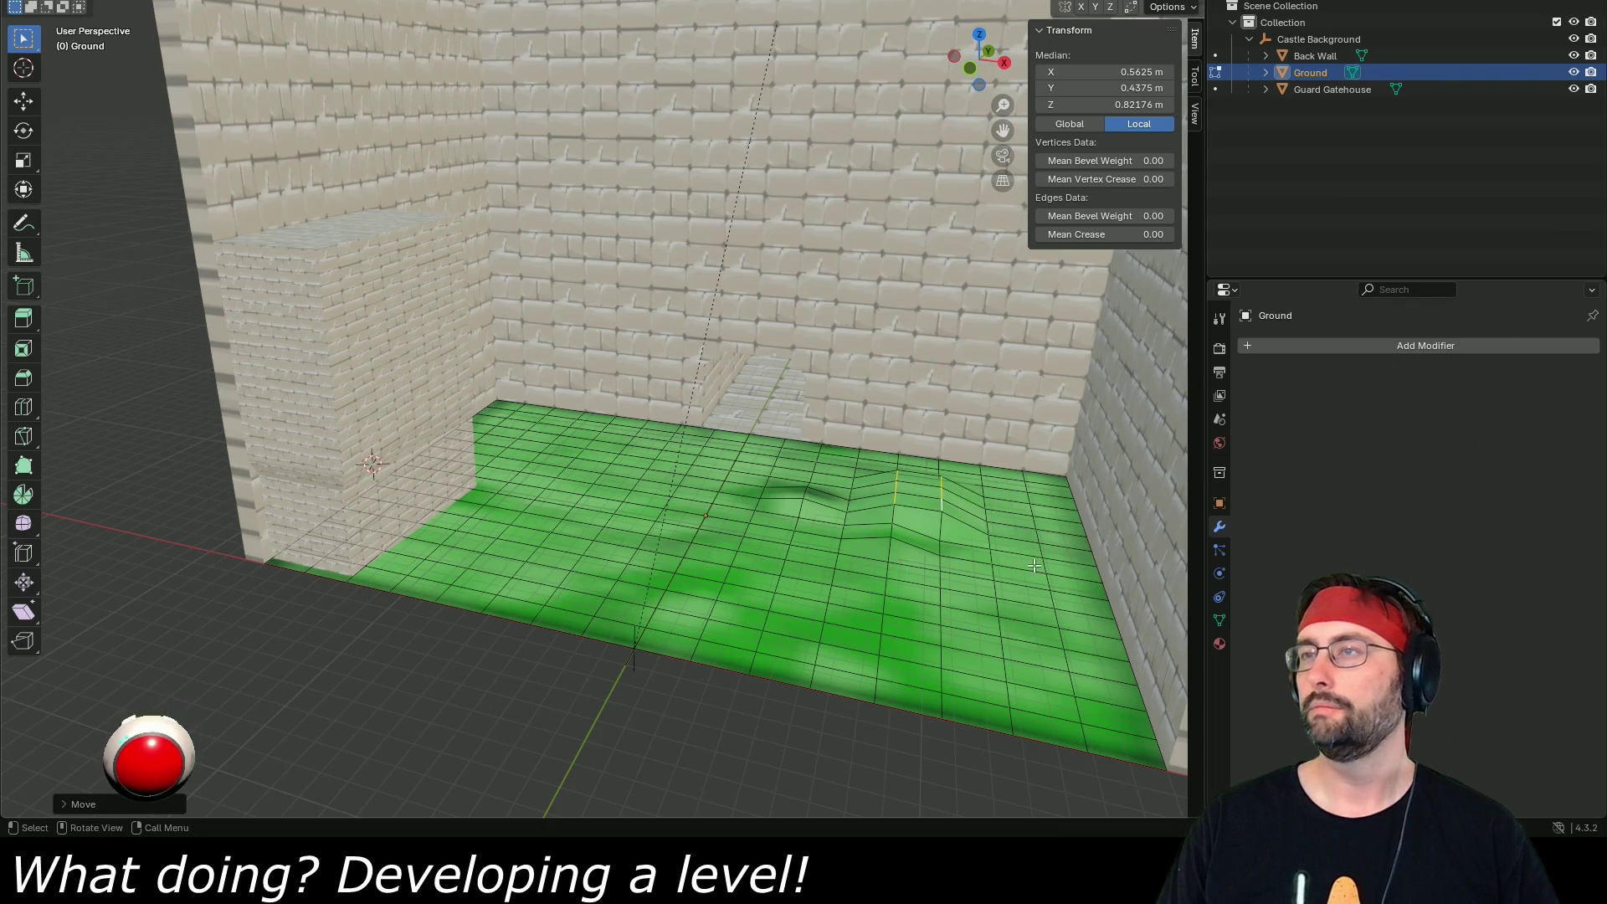
# - Lift a patch of edges on the floor's right side about 0.44 m
pyautogui.click(1046, 553)
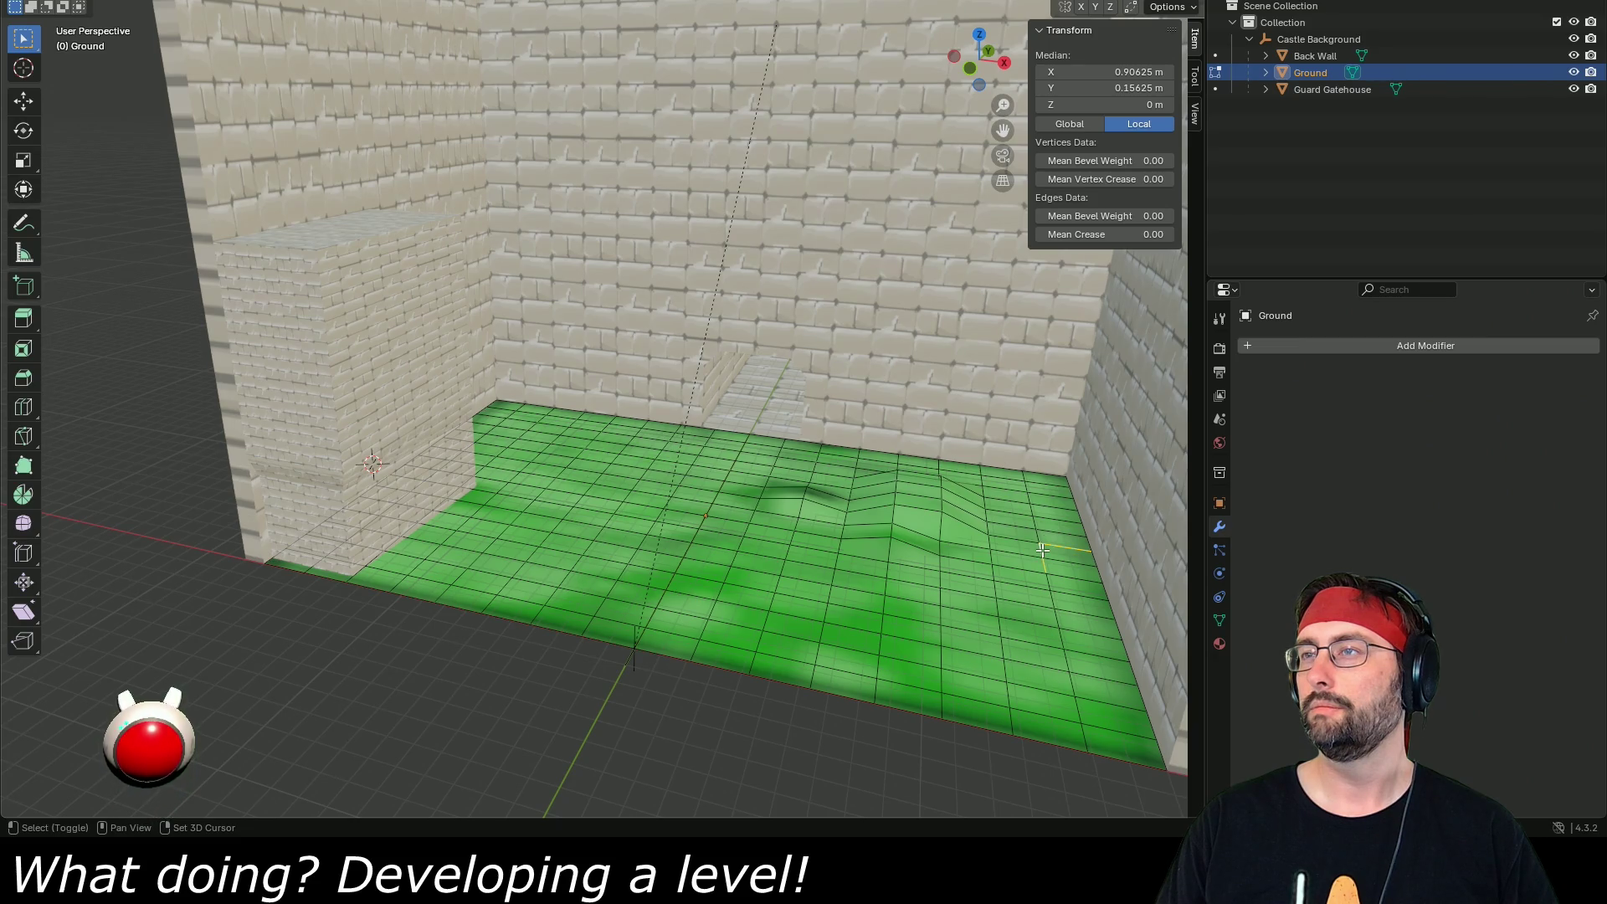
pyautogui.click(1044, 545)
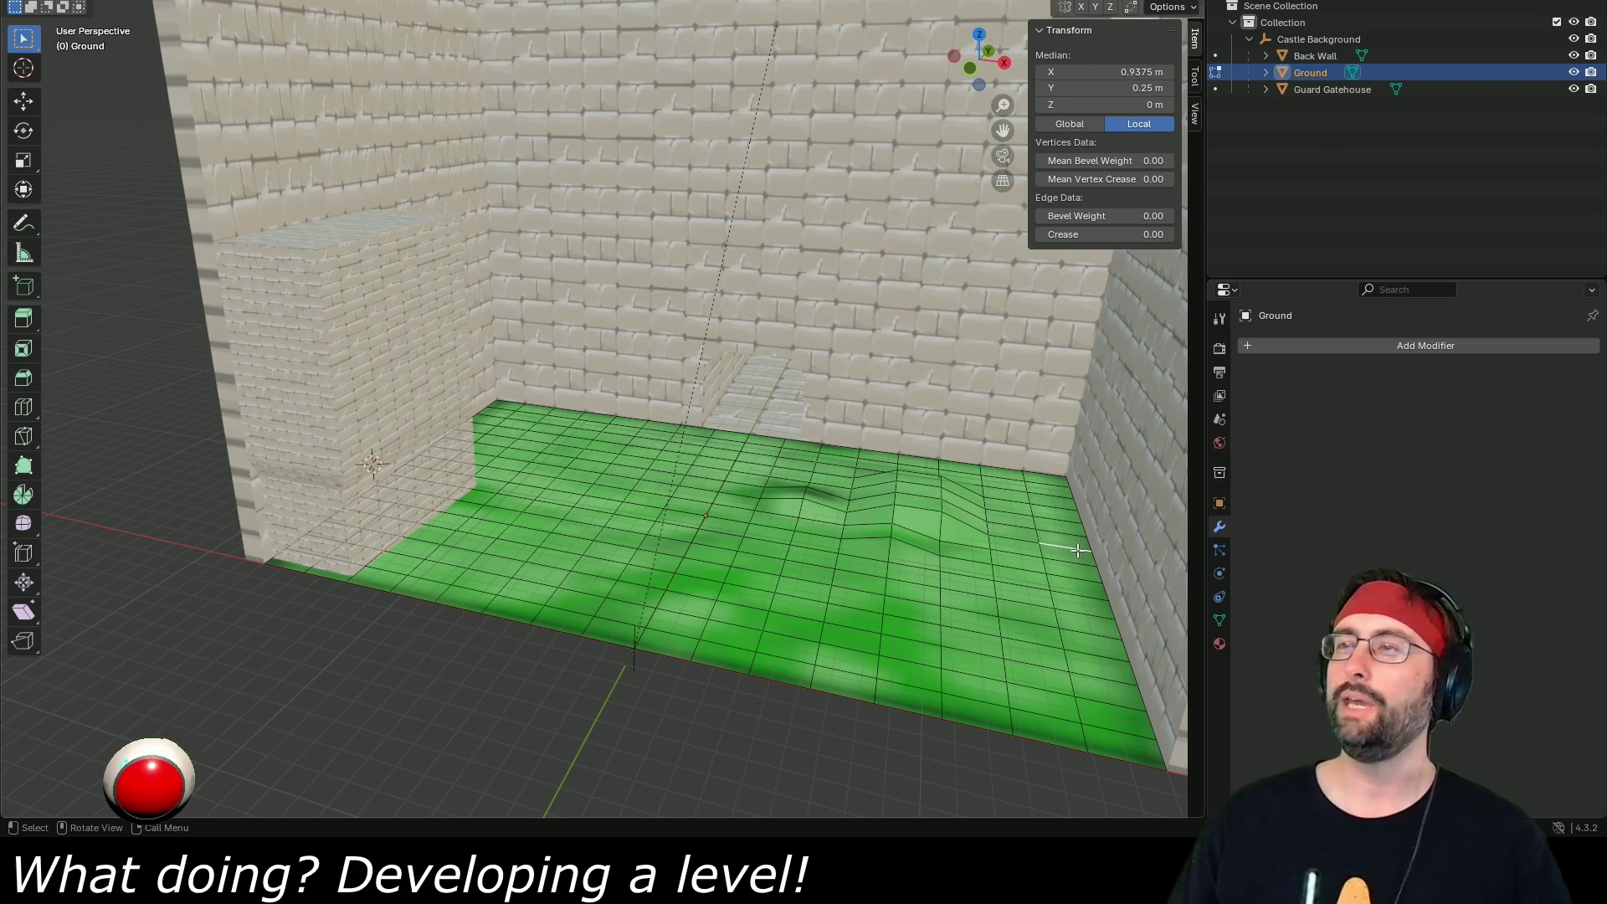
pyautogui.keyDown('shift'); pyautogui.click(1043, 551); pyautogui.keyUp('shift')
pyautogui.keyDown('shift'); pyautogui.click(1029, 554); pyautogui.keyUp('shift')
pyautogui.keyDown('shift'); pyautogui.click(1030, 569); pyautogui.keyUp('shift')
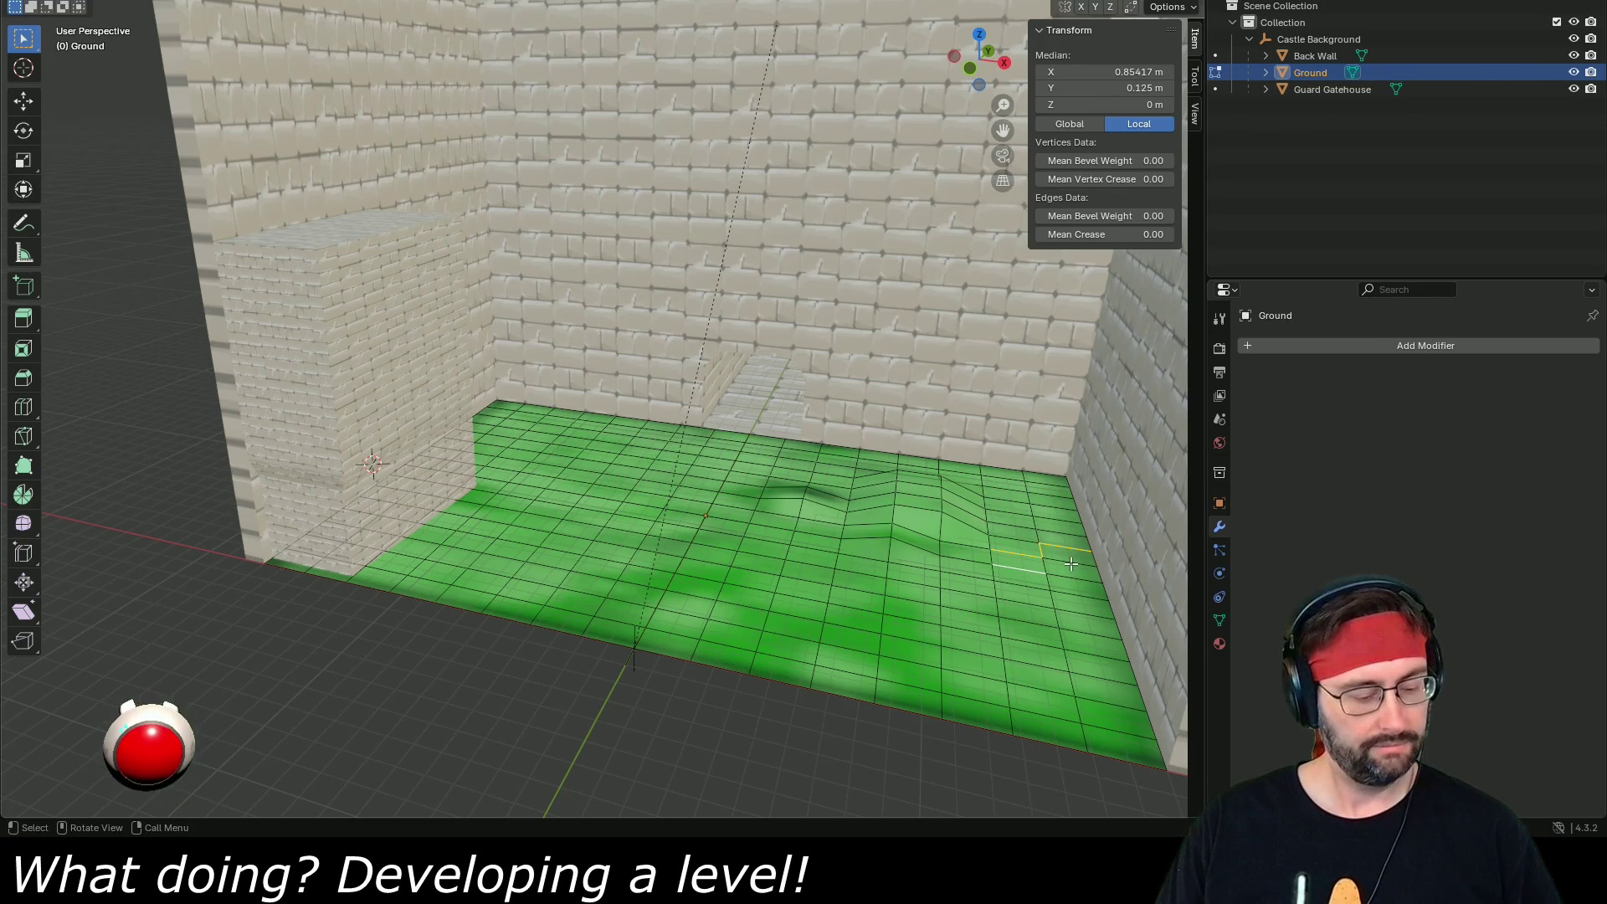
pyautogui.press('g')
pyautogui.press('z')
pyautogui.click(1070, 555)
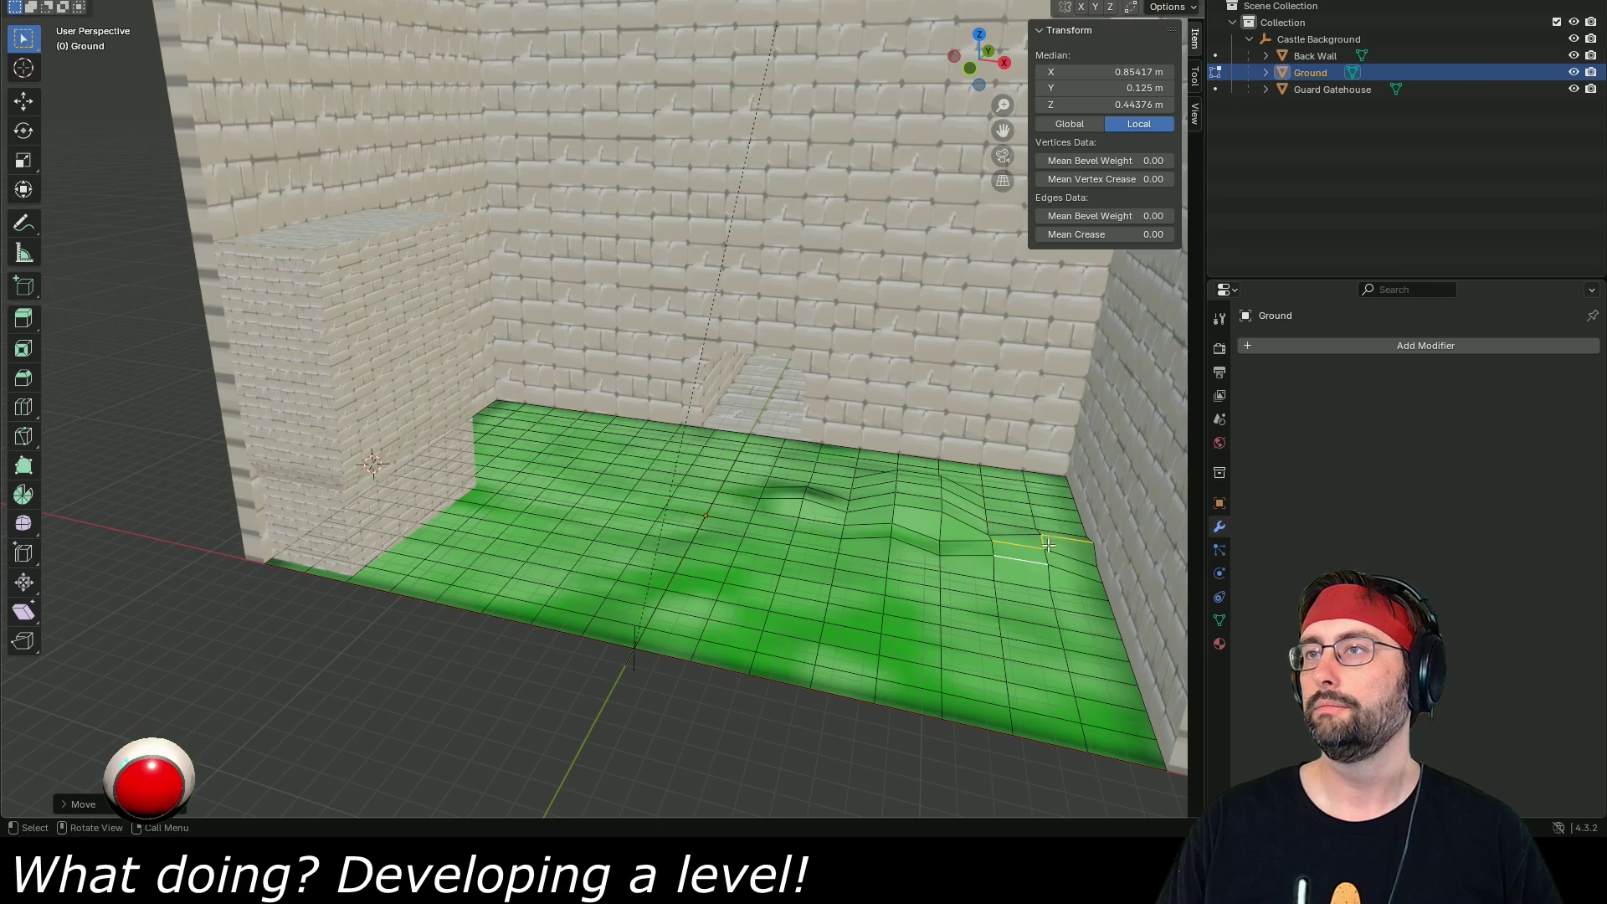
# - Select six edges at the back-left of the ground and raise them along Z
pyautogui.click(561, 449)
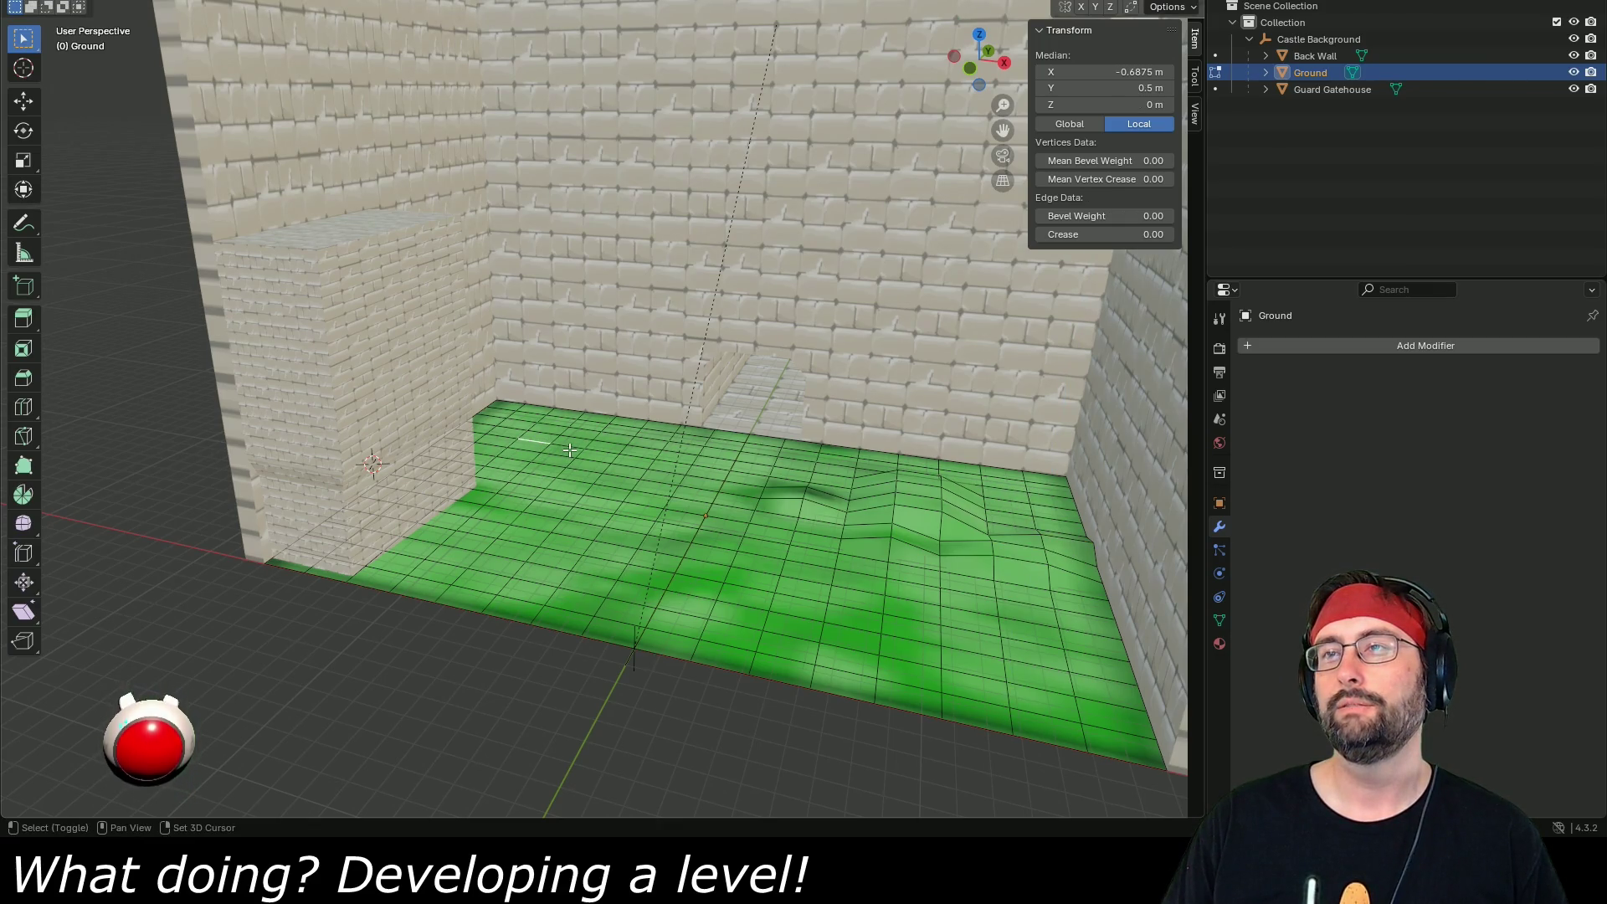
pyautogui.keyDown('shift'); pyautogui.click(574, 450); pyautogui.keyUp('shift')
pyautogui.keyDown('shift'); pyautogui.click(594, 464); pyautogui.keyUp('shift')
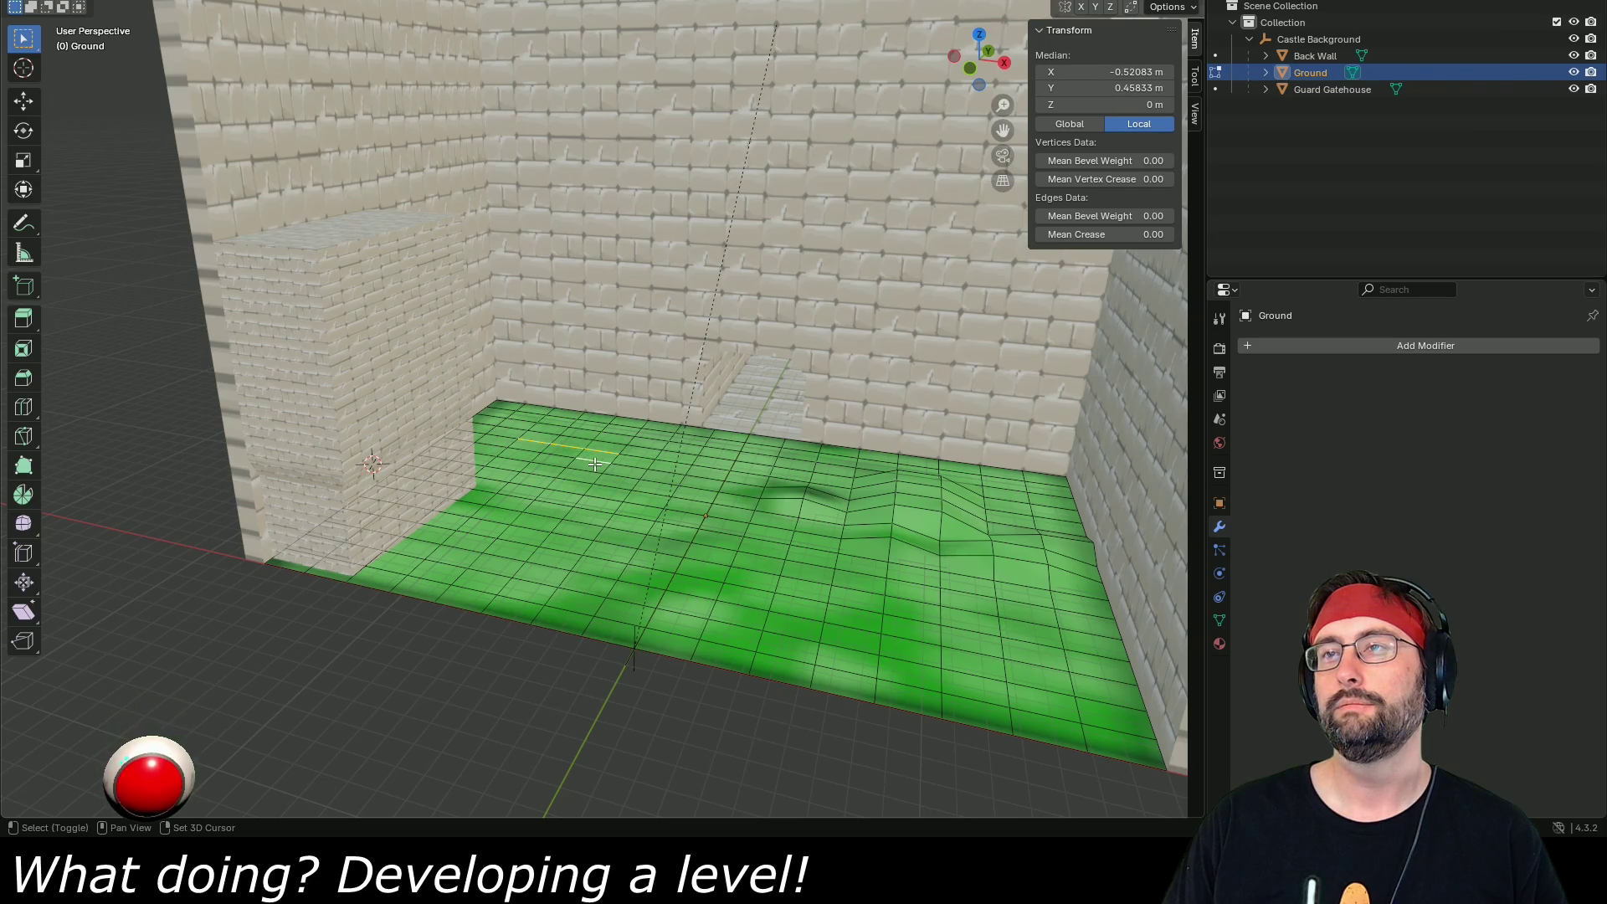
pyautogui.keyDown('shift'); pyautogui.click(588, 472); pyautogui.keyUp('shift')
pyautogui.keyDown('shift'); pyautogui.click(559, 460); pyautogui.keyUp('shift')
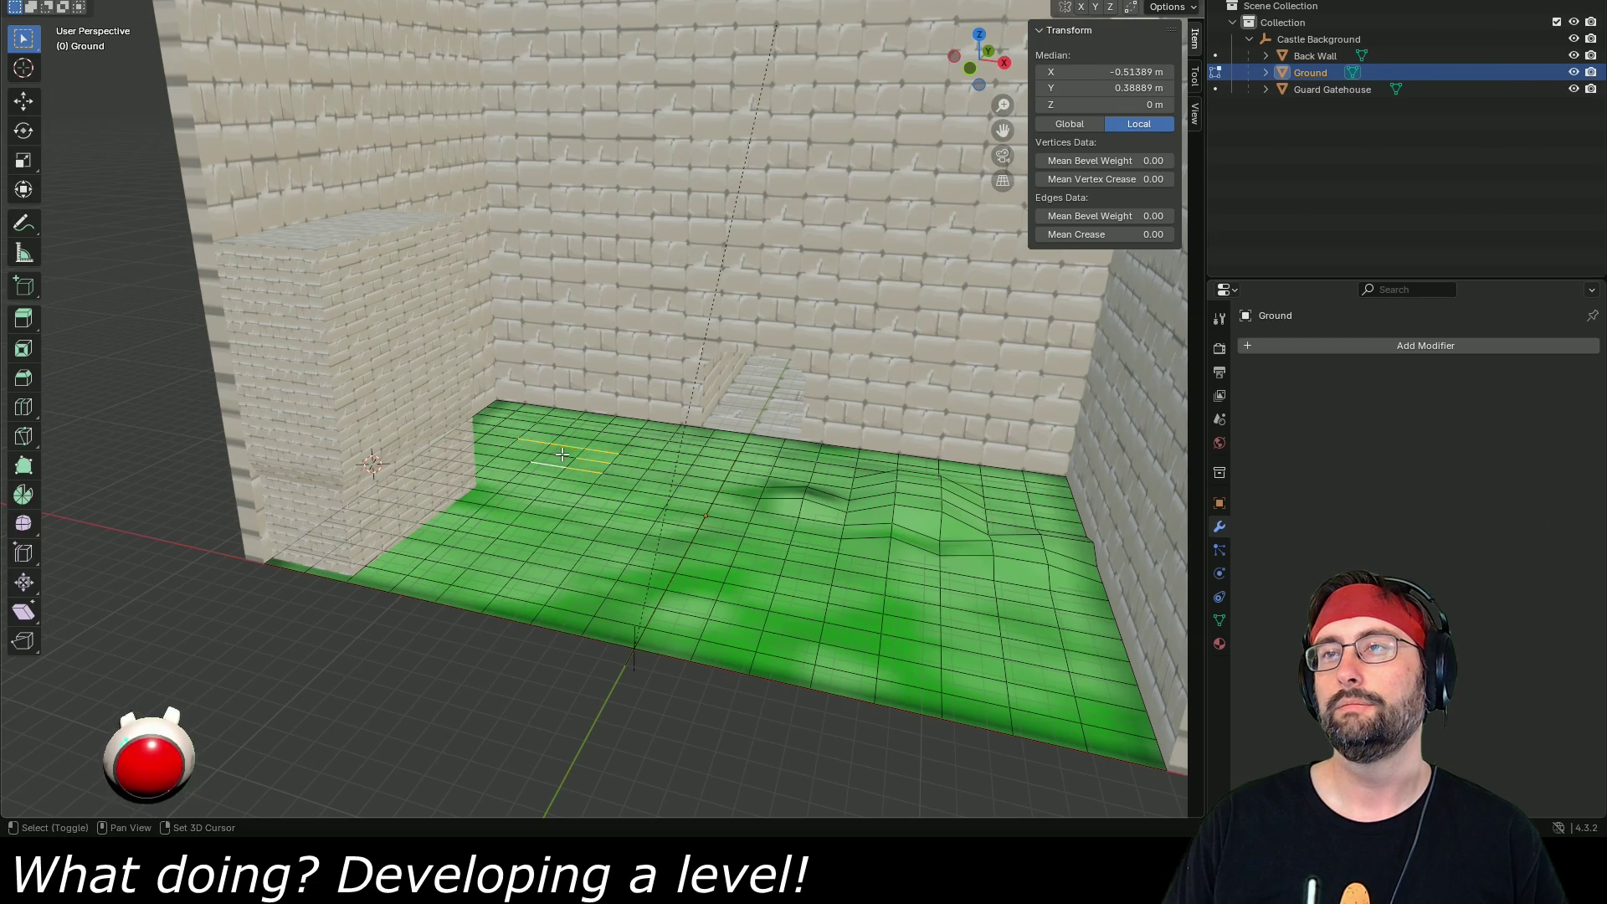
pyautogui.keyDown('shift'); pyautogui.click(562, 453); pyautogui.keyUp('shift')
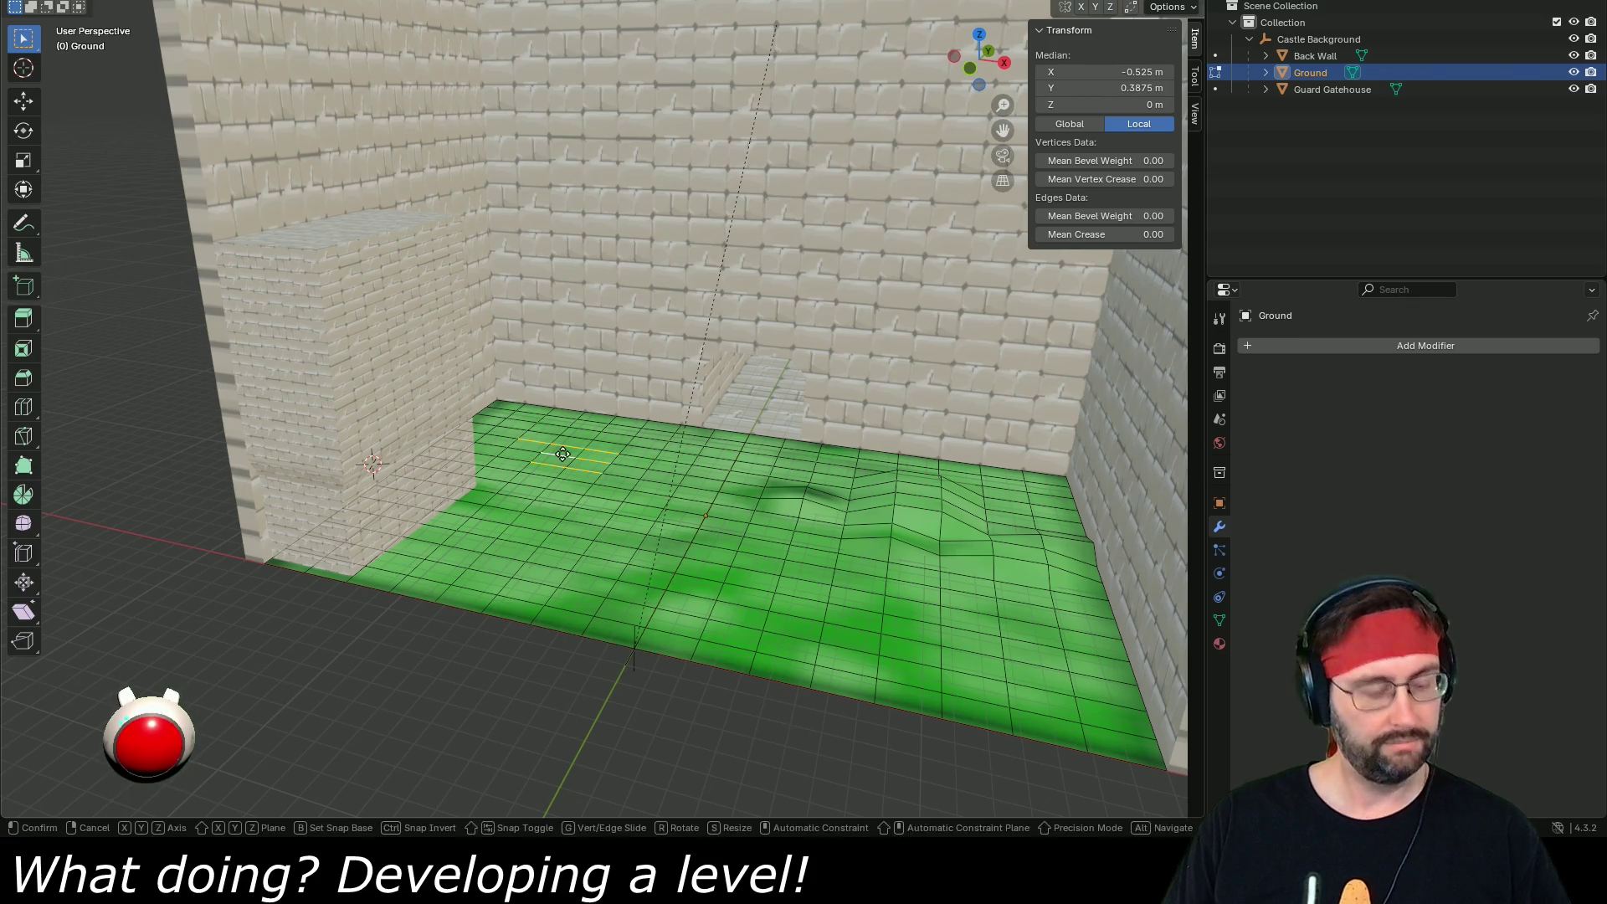
pyautogui.press('g')
pyautogui.press('z')
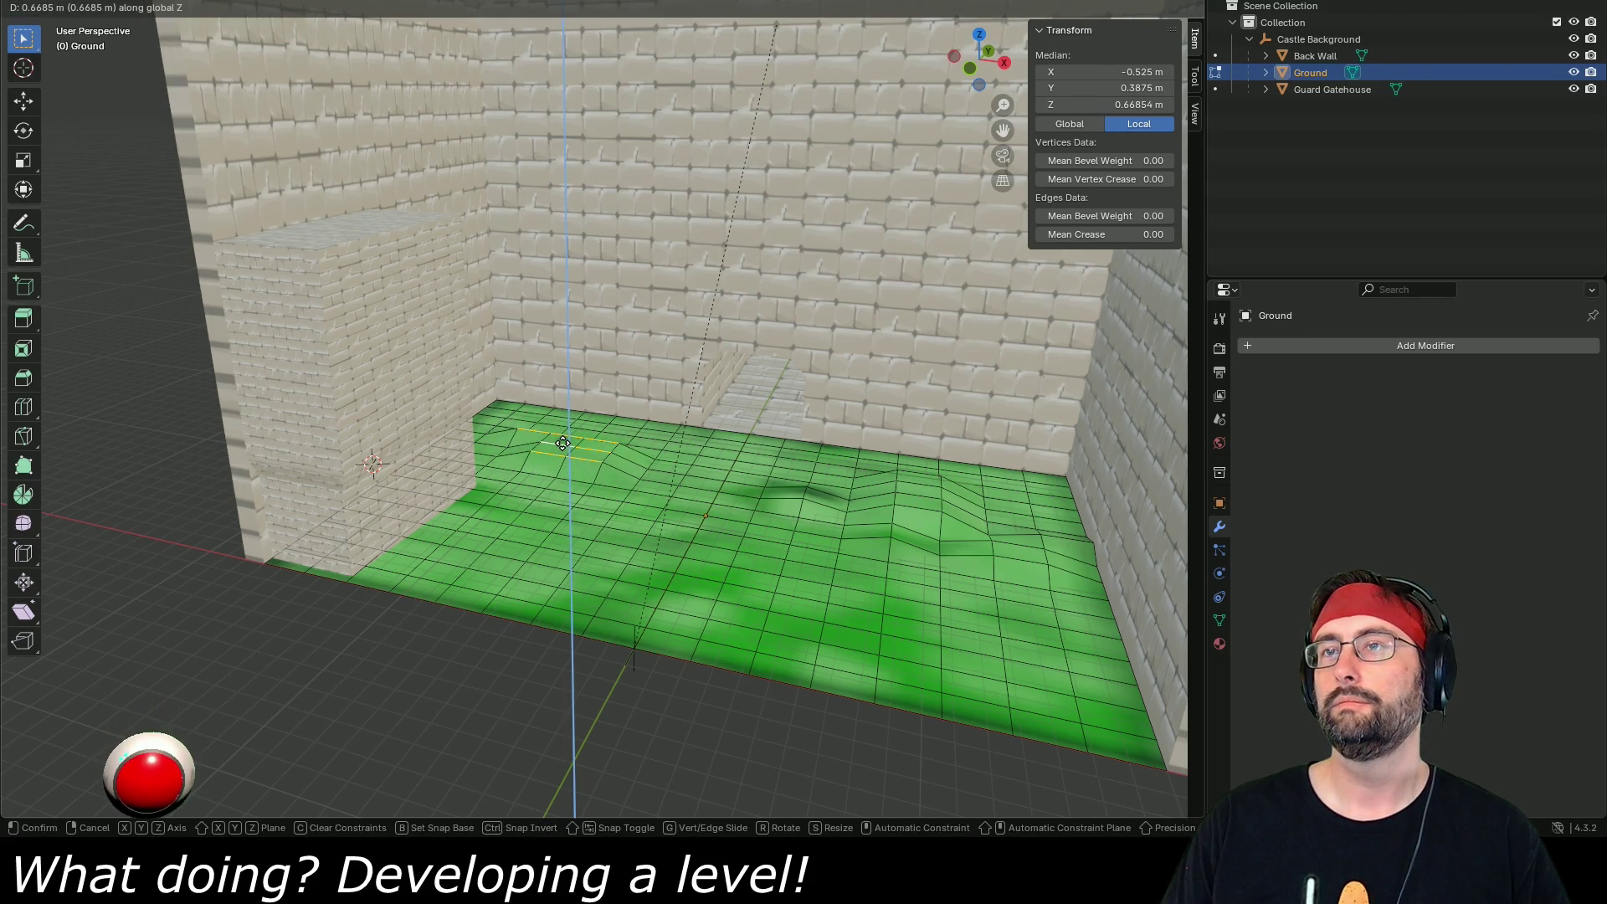
pyautogui.click(562, 444)
# - Raise three edges near the front centre of the floor along Z
pyautogui.click(573, 513)
pyautogui.keyDown('shift'); pyautogui.click(590, 543); pyautogui.keyUp('shift')
pyautogui.keyDown('shift'); pyautogui.click(576, 534); pyautogui.keyUp('shift')
pyautogui.keyDown('shift'); pyautogui.click(586, 523); pyautogui.keyUp('shift')
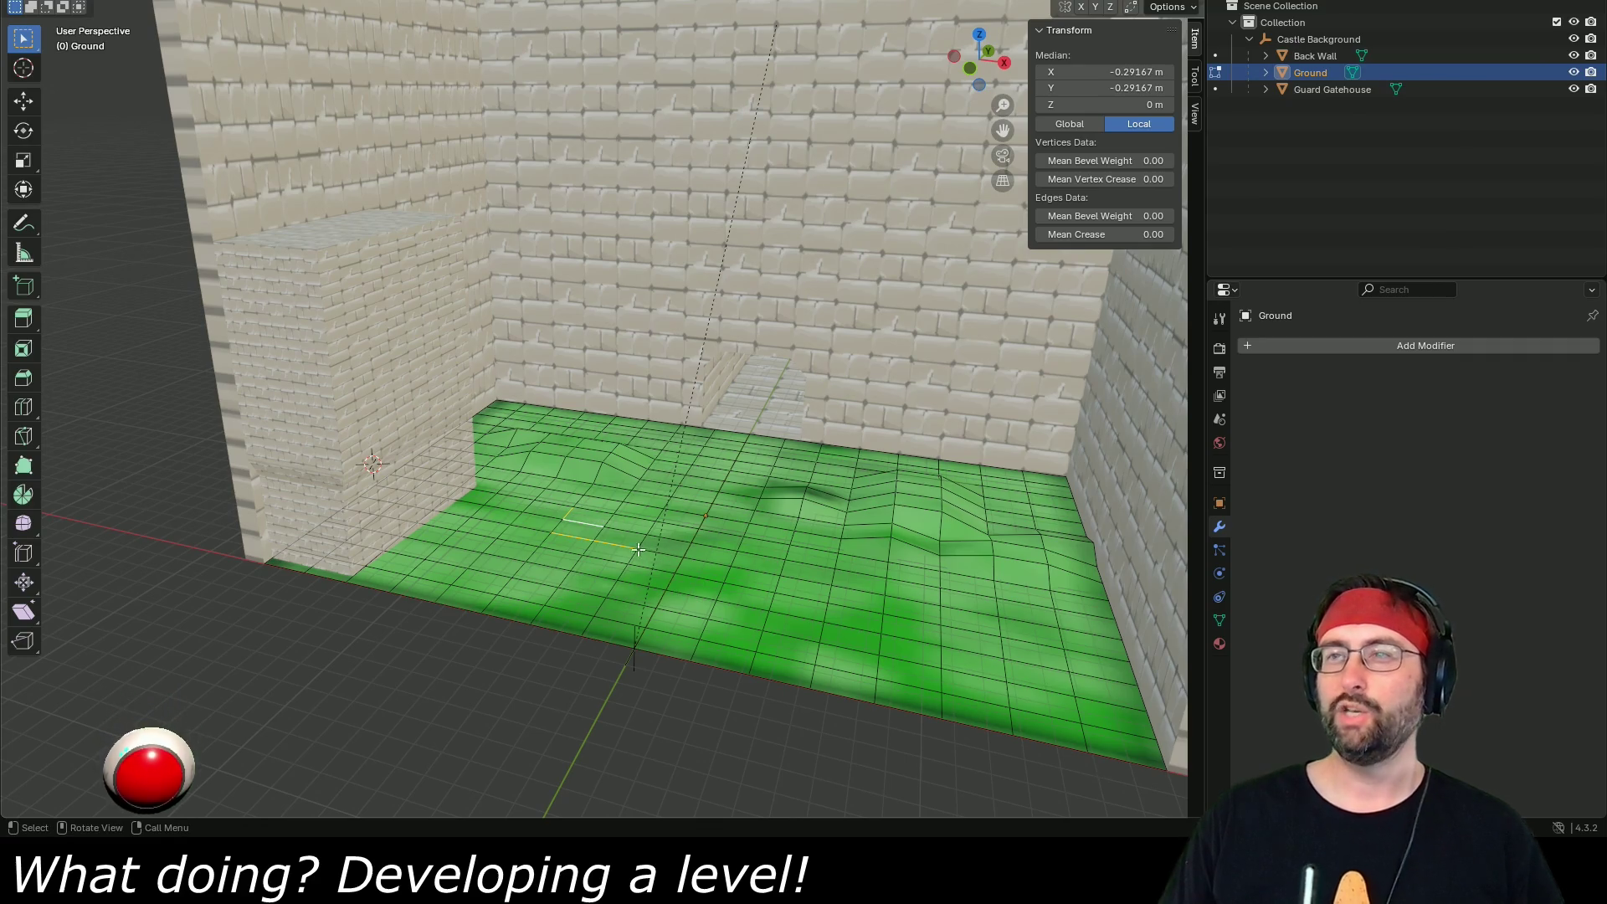
pyautogui.click(619, 545)
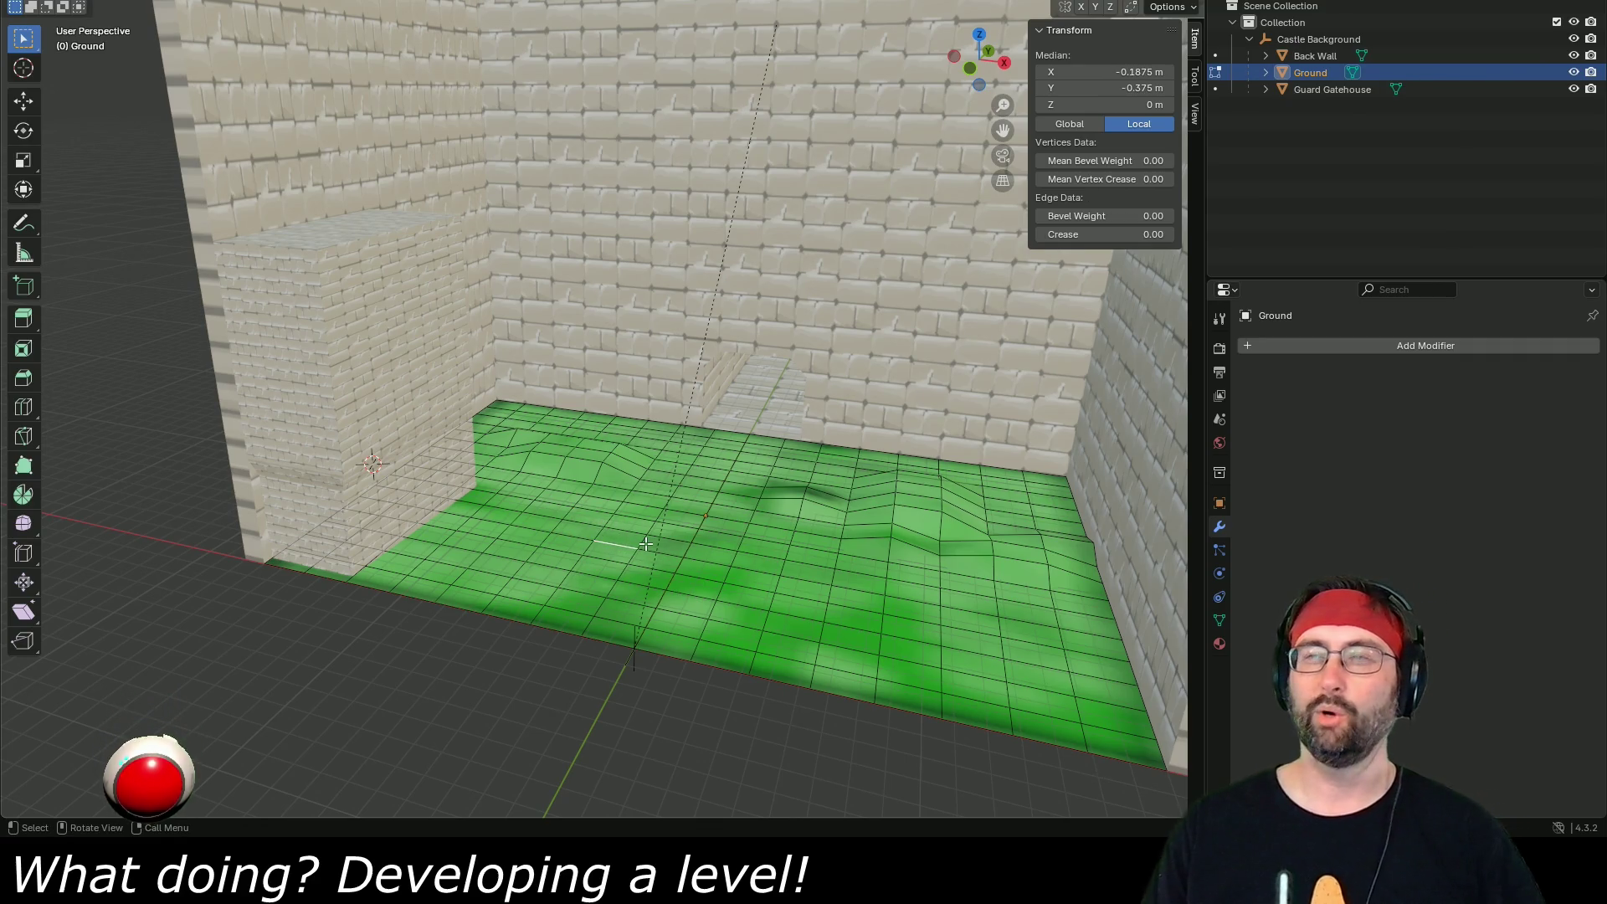
pyautogui.click(810, 567)
pyautogui.keyDown('shift'); pyautogui.click(857, 573); pyautogui.keyUp('shift')
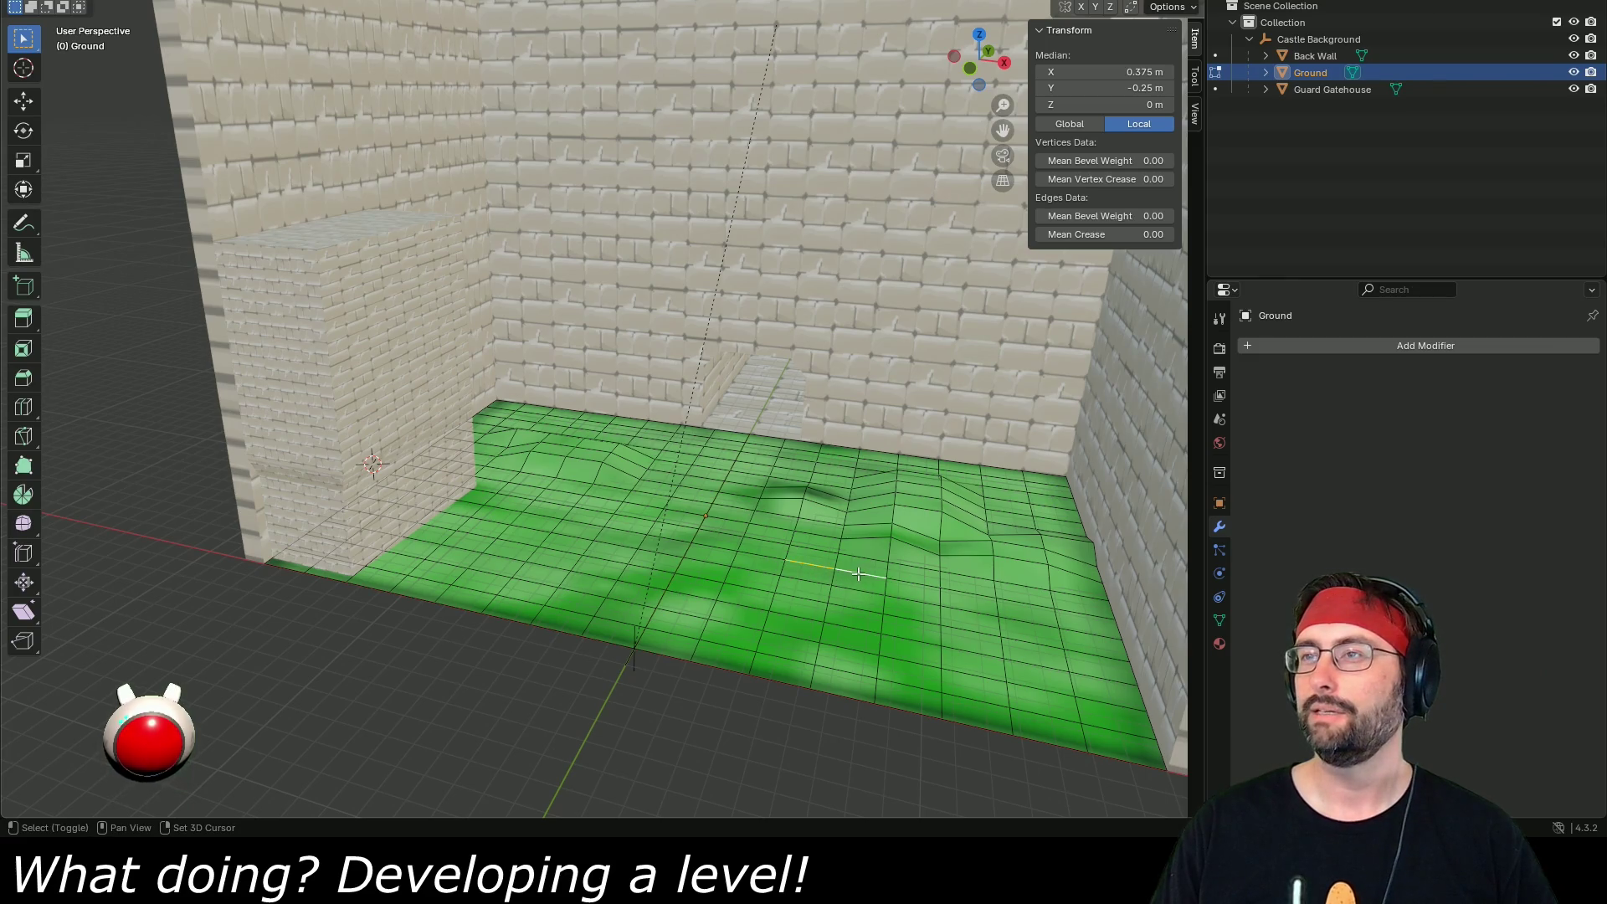
pyautogui.keyDown('shift'); pyautogui.click(859, 589); pyautogui.keyUp('shift')
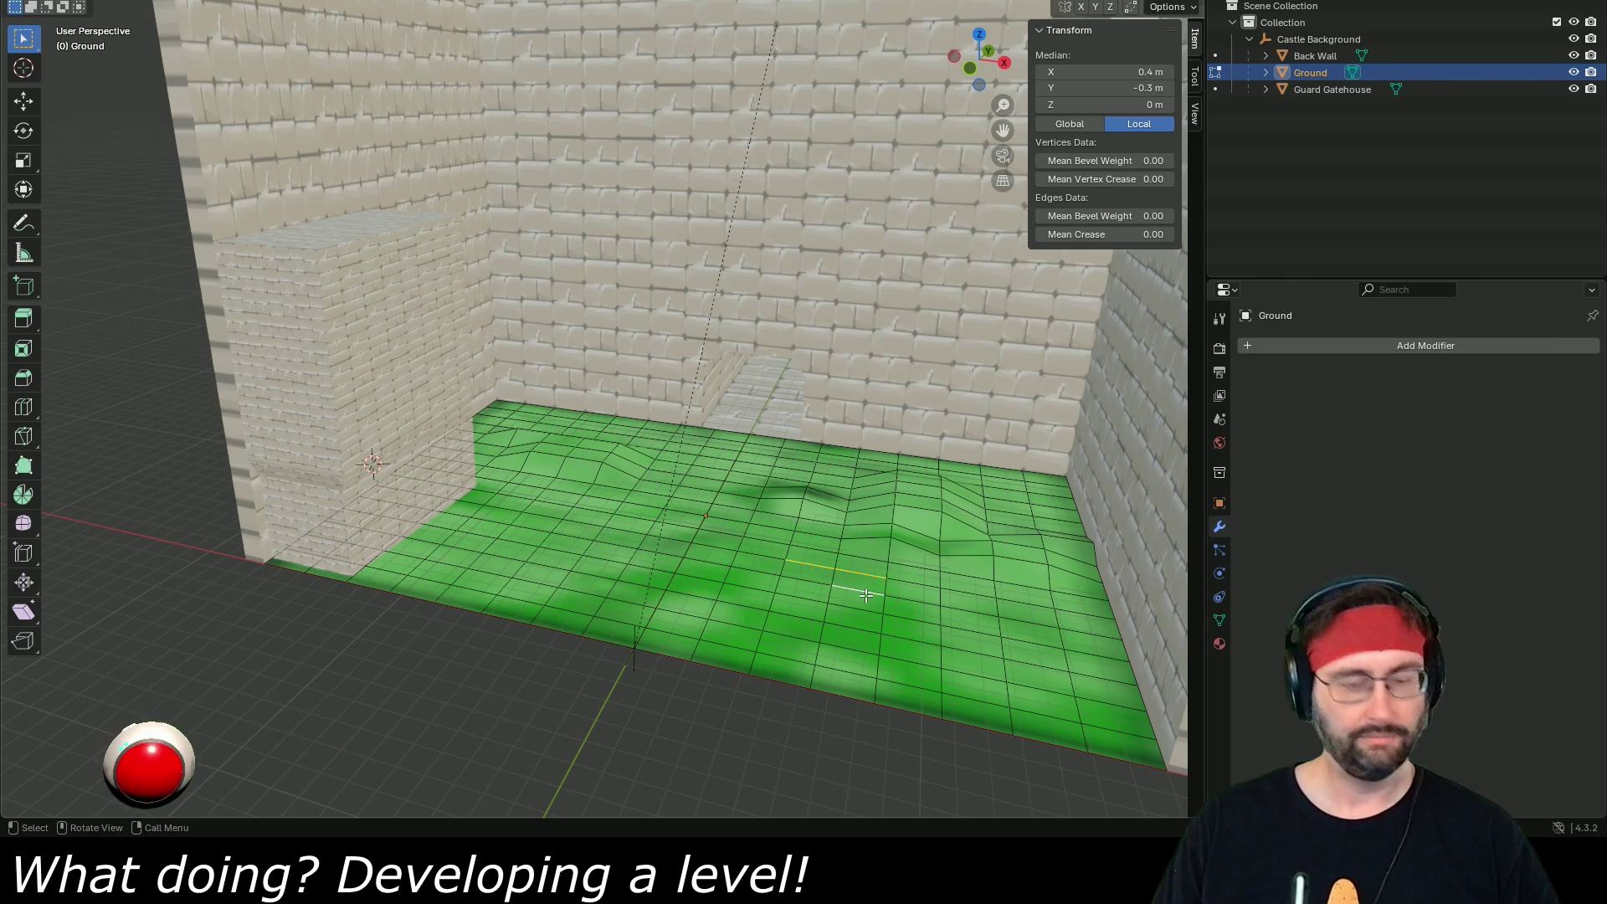
pyautogui.press('g')
pyautogui.press('z')
pyautogui.click(873, 593)
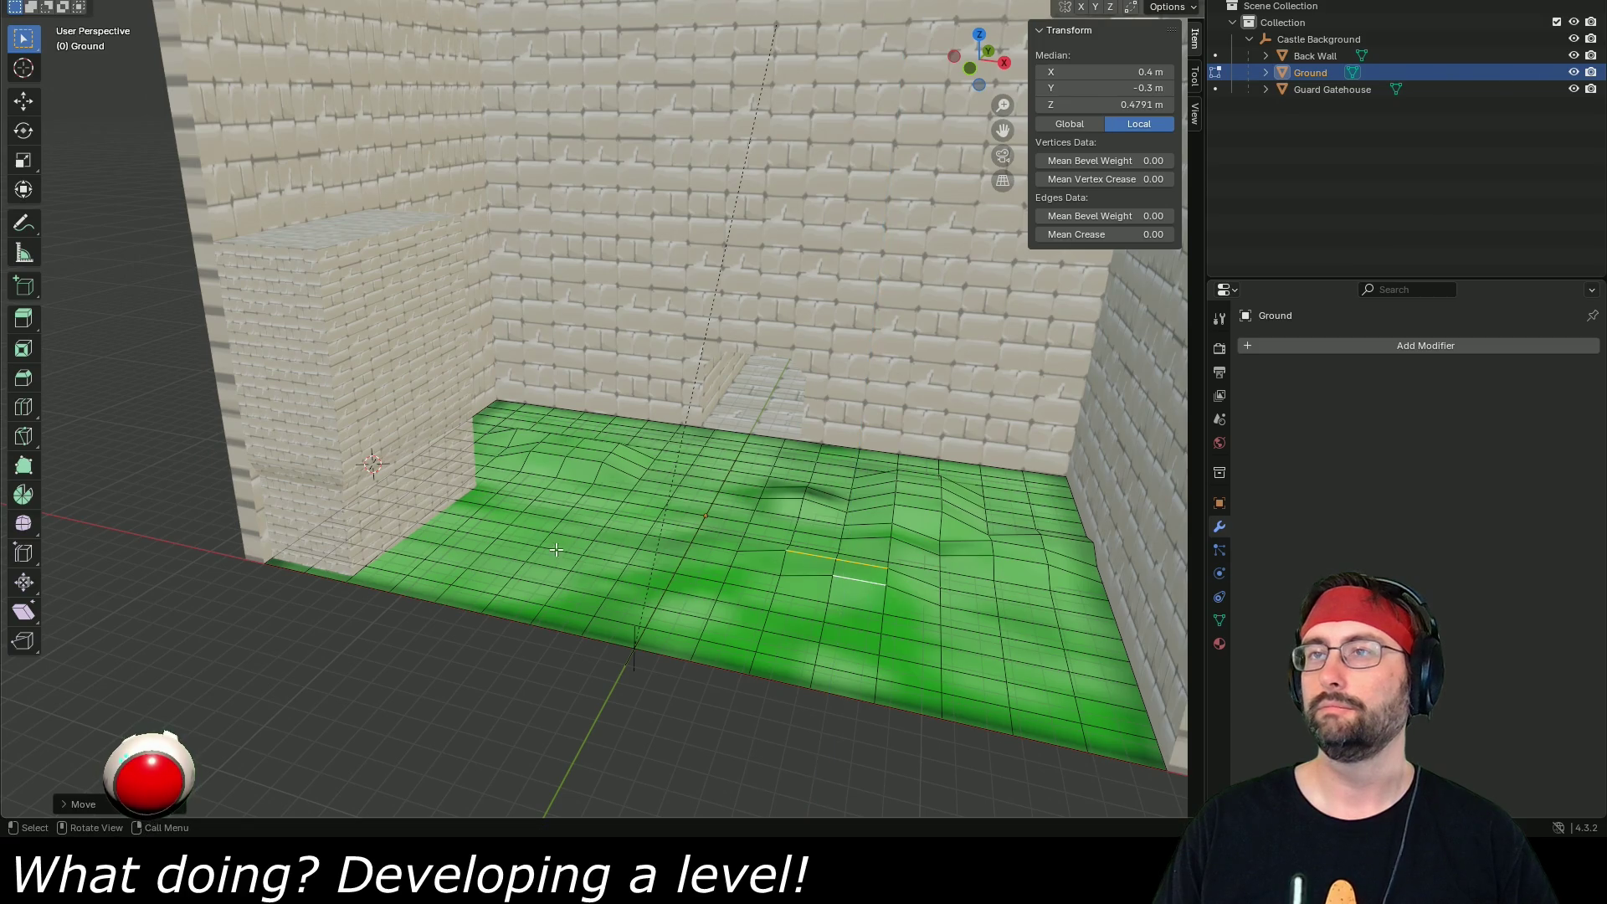
# - Raise three edges on the floor's left side into a mound
pyautogui.click(506, 508)
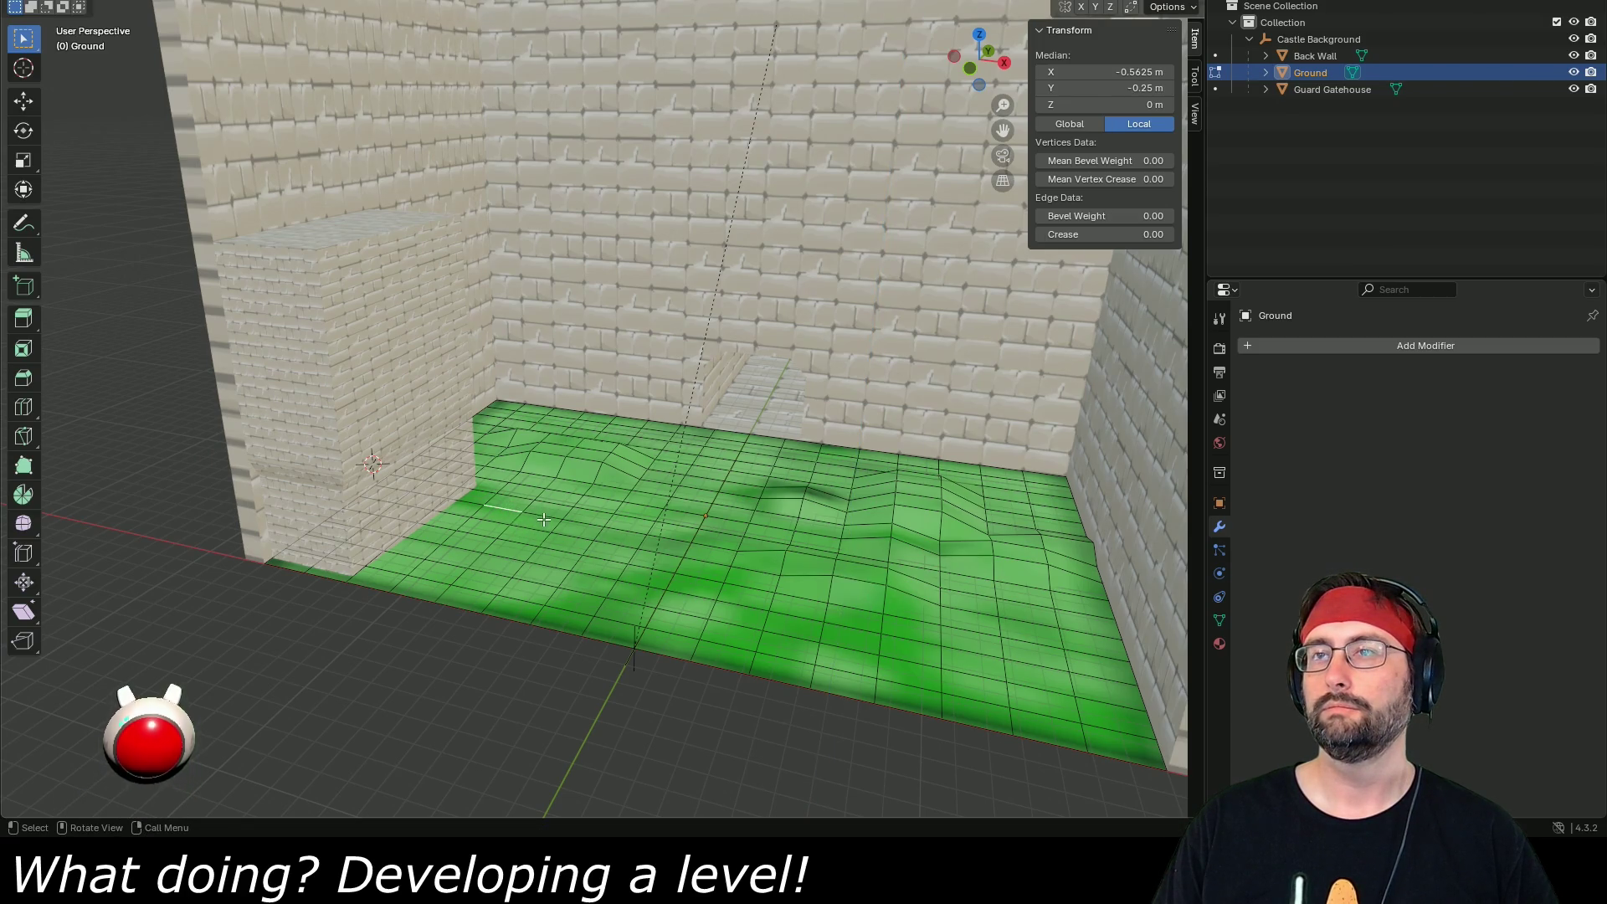
pyautogui.keyDown('shift'); pyautogui.click(538, 532); pyautogui.keyUp('shift')
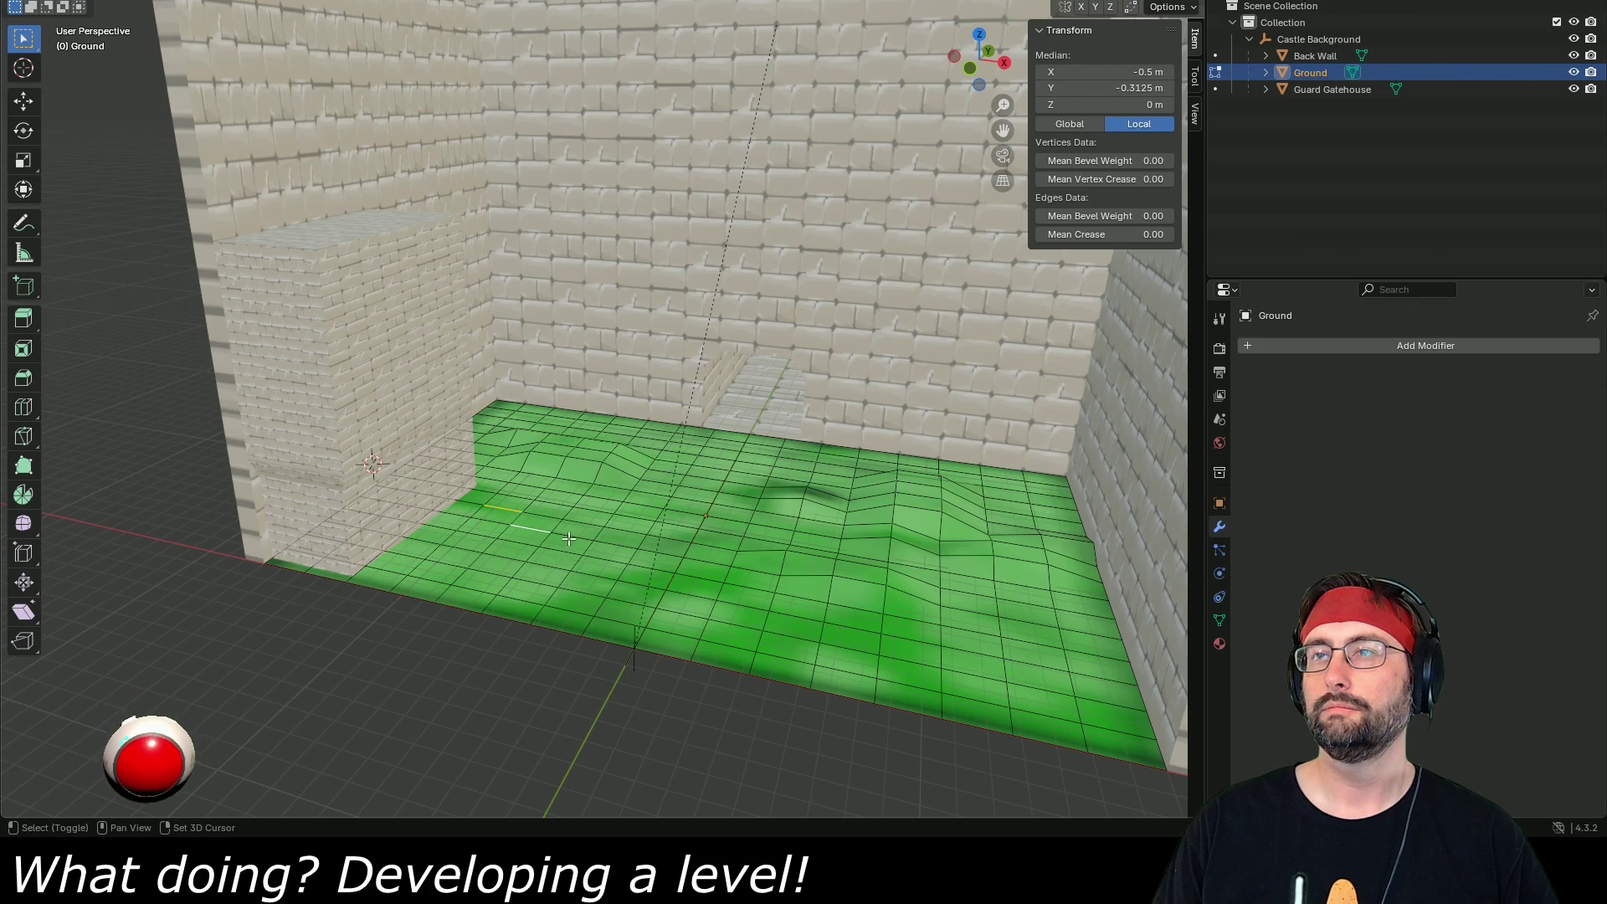
pyautogui.keyDown('shift'); pyautogui.click(564, 553); pyautogui.keyUp('shift')
pyautogui.press('g')
pyautogui.press('z')
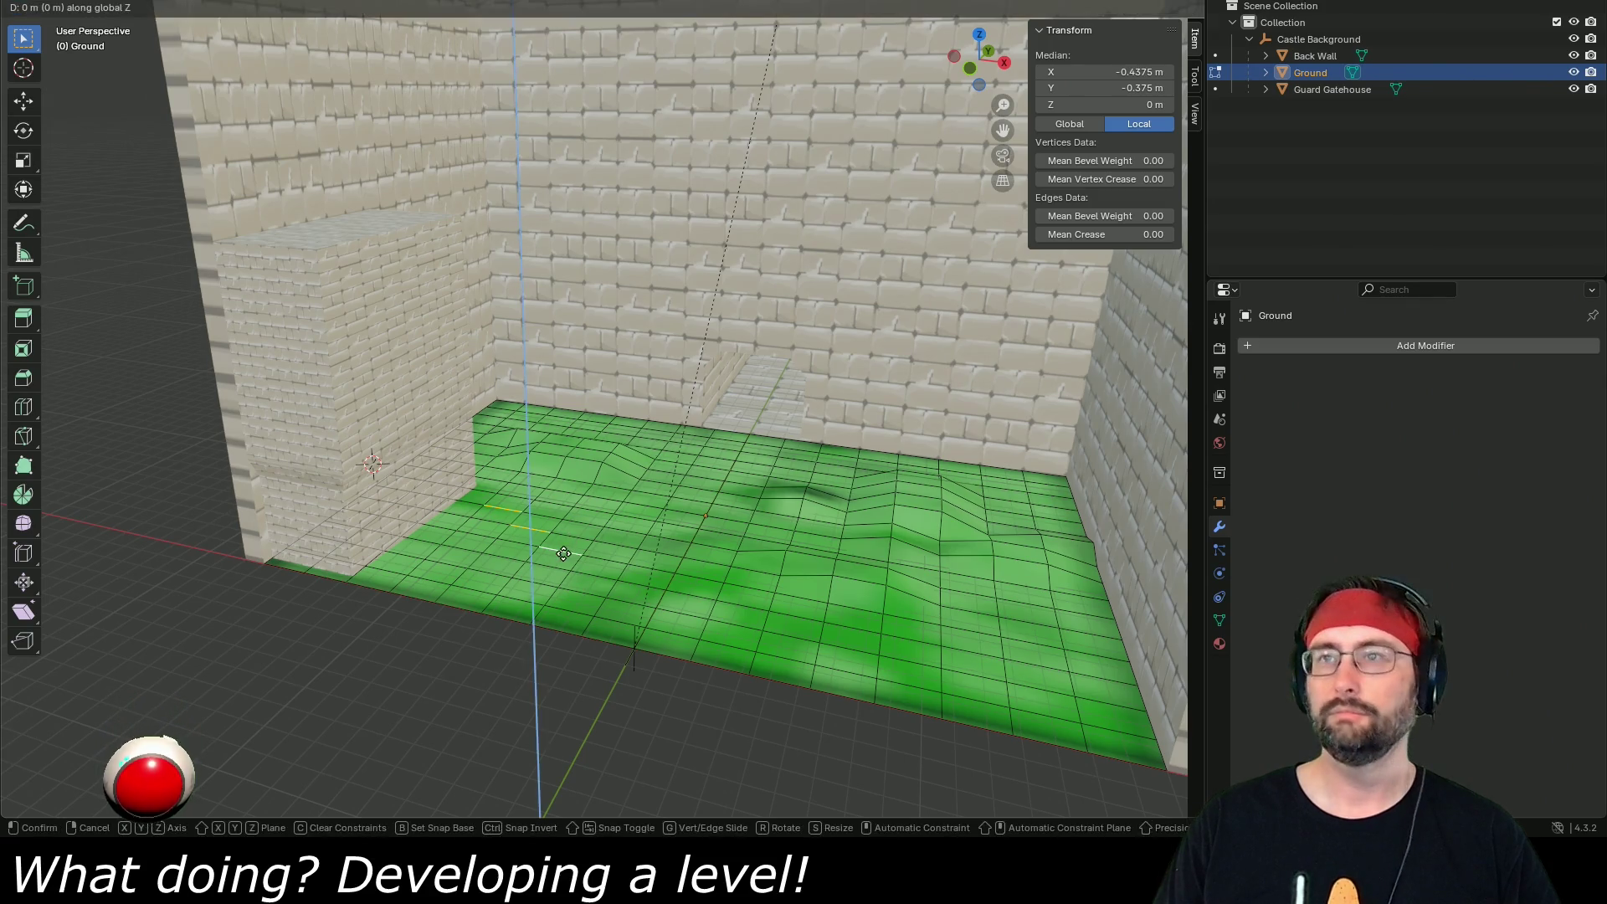
pyautogui.click(562, 545)
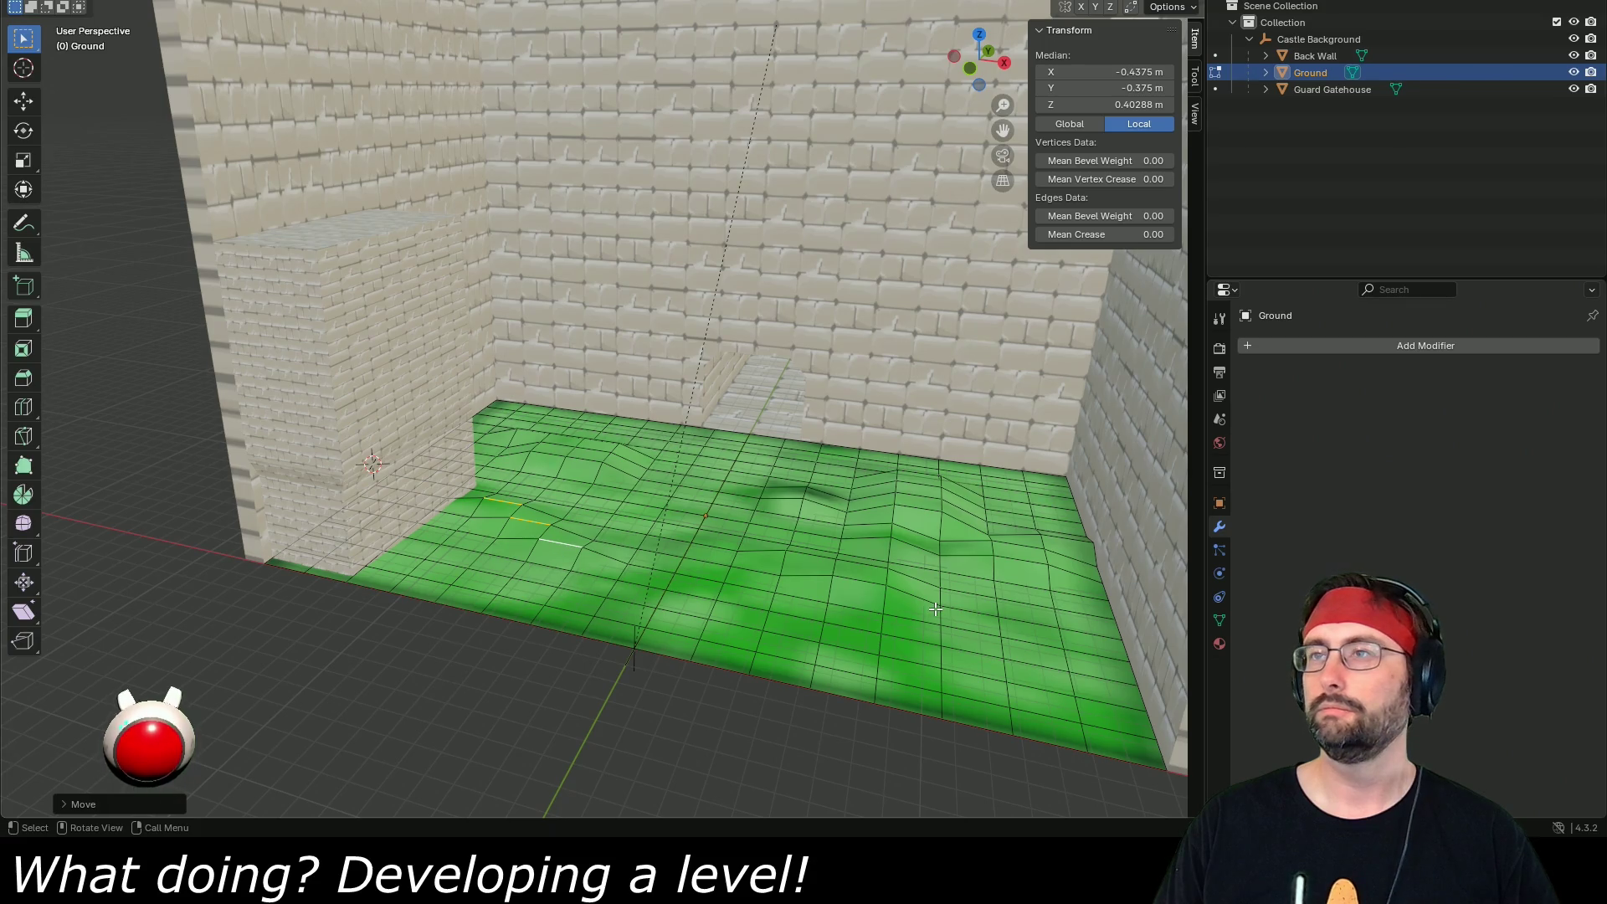
# - Pick edges near the back wall and save Castle Background.blend
pyautogui.click(629, 426)
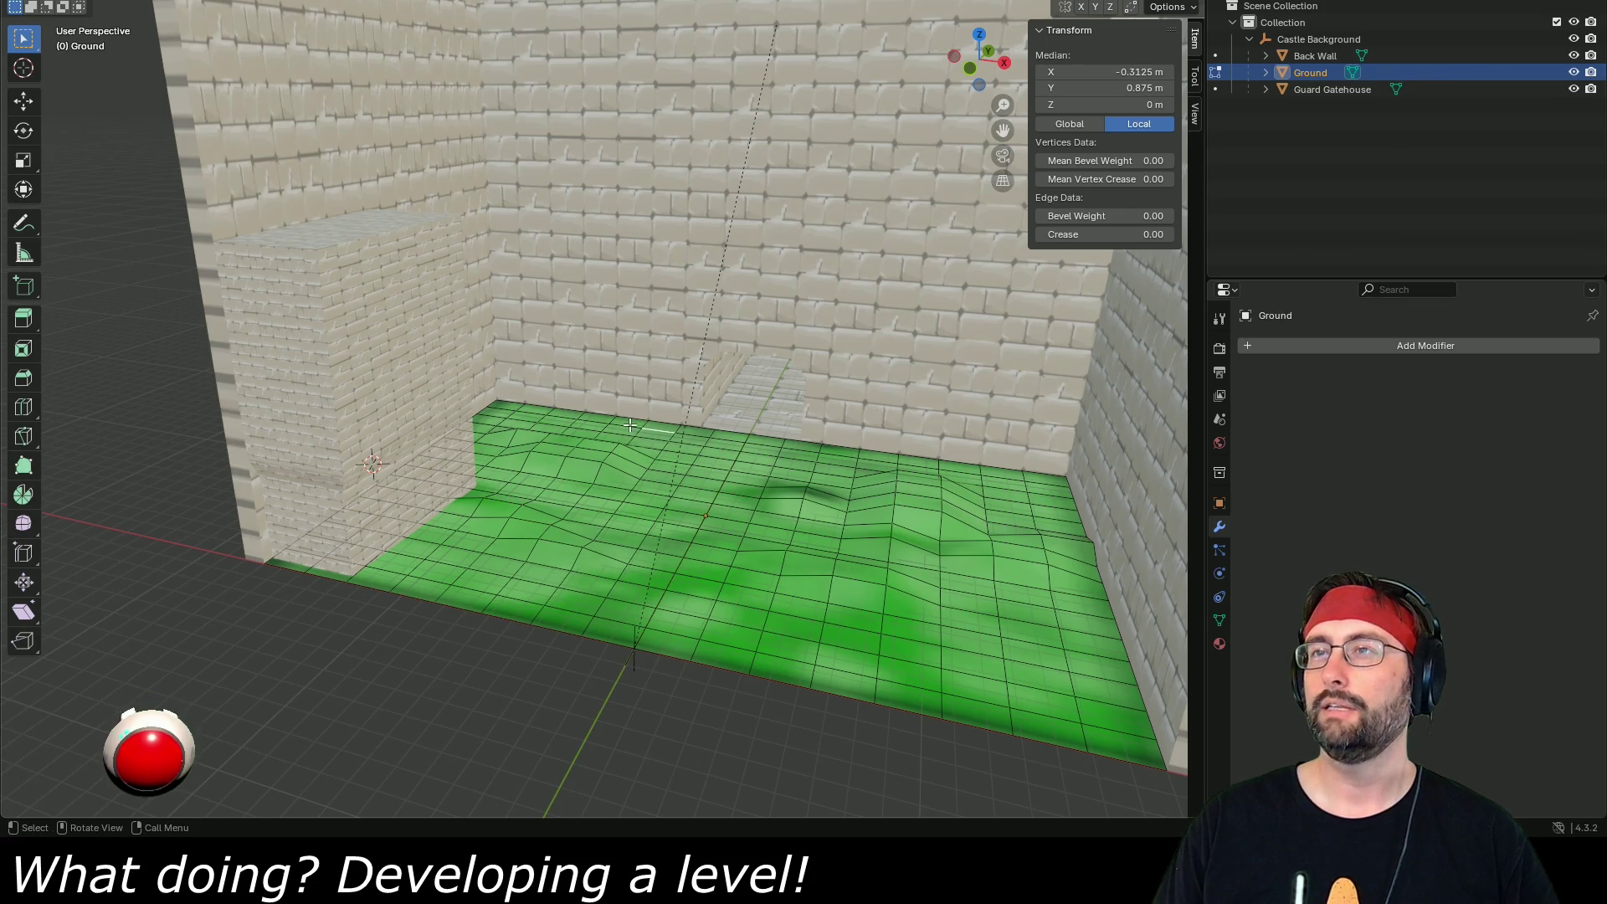
pyautogui.keyDown('shift'); pyautogui.click(604, 425); pyautogui.keyUp('shift')
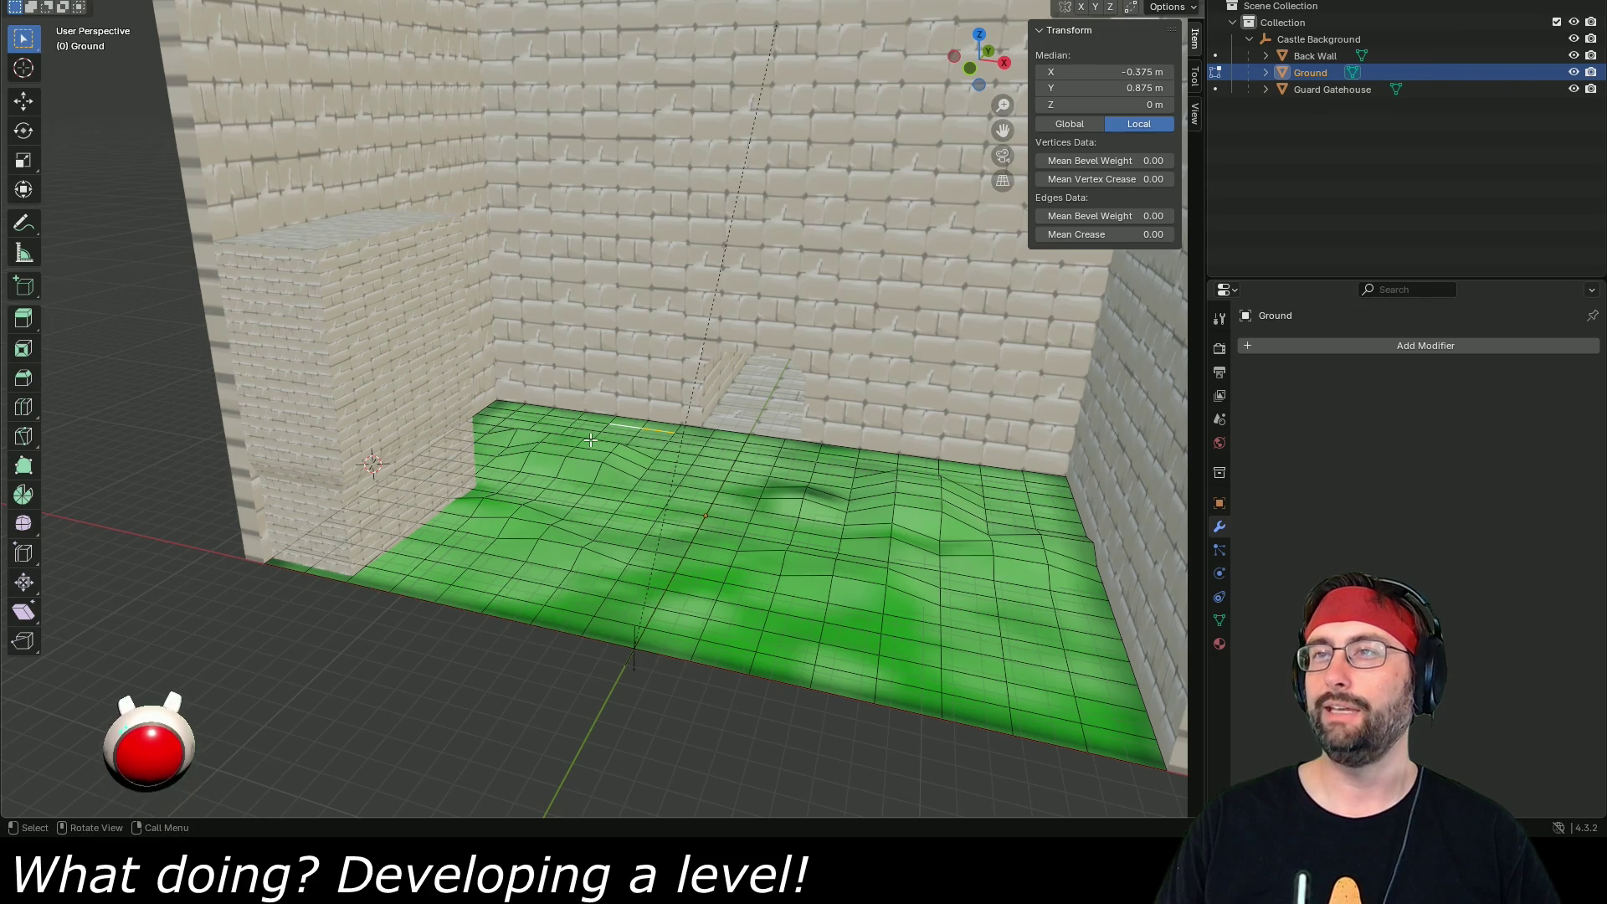
pyautogui.click(629, 441)
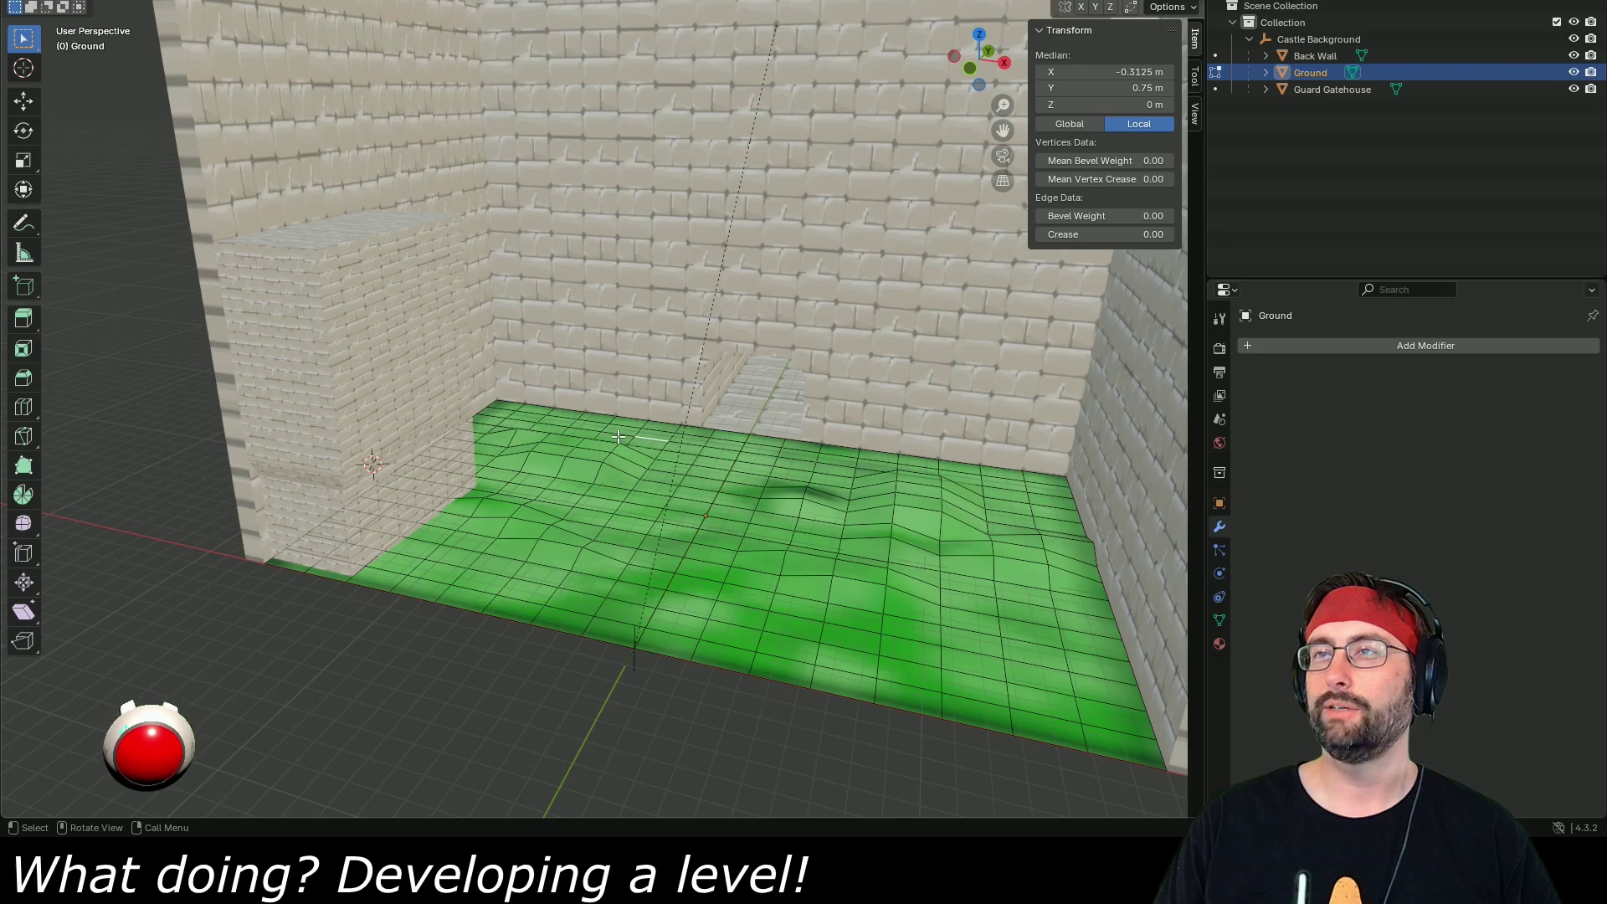
pyautogui.click(640, 449)
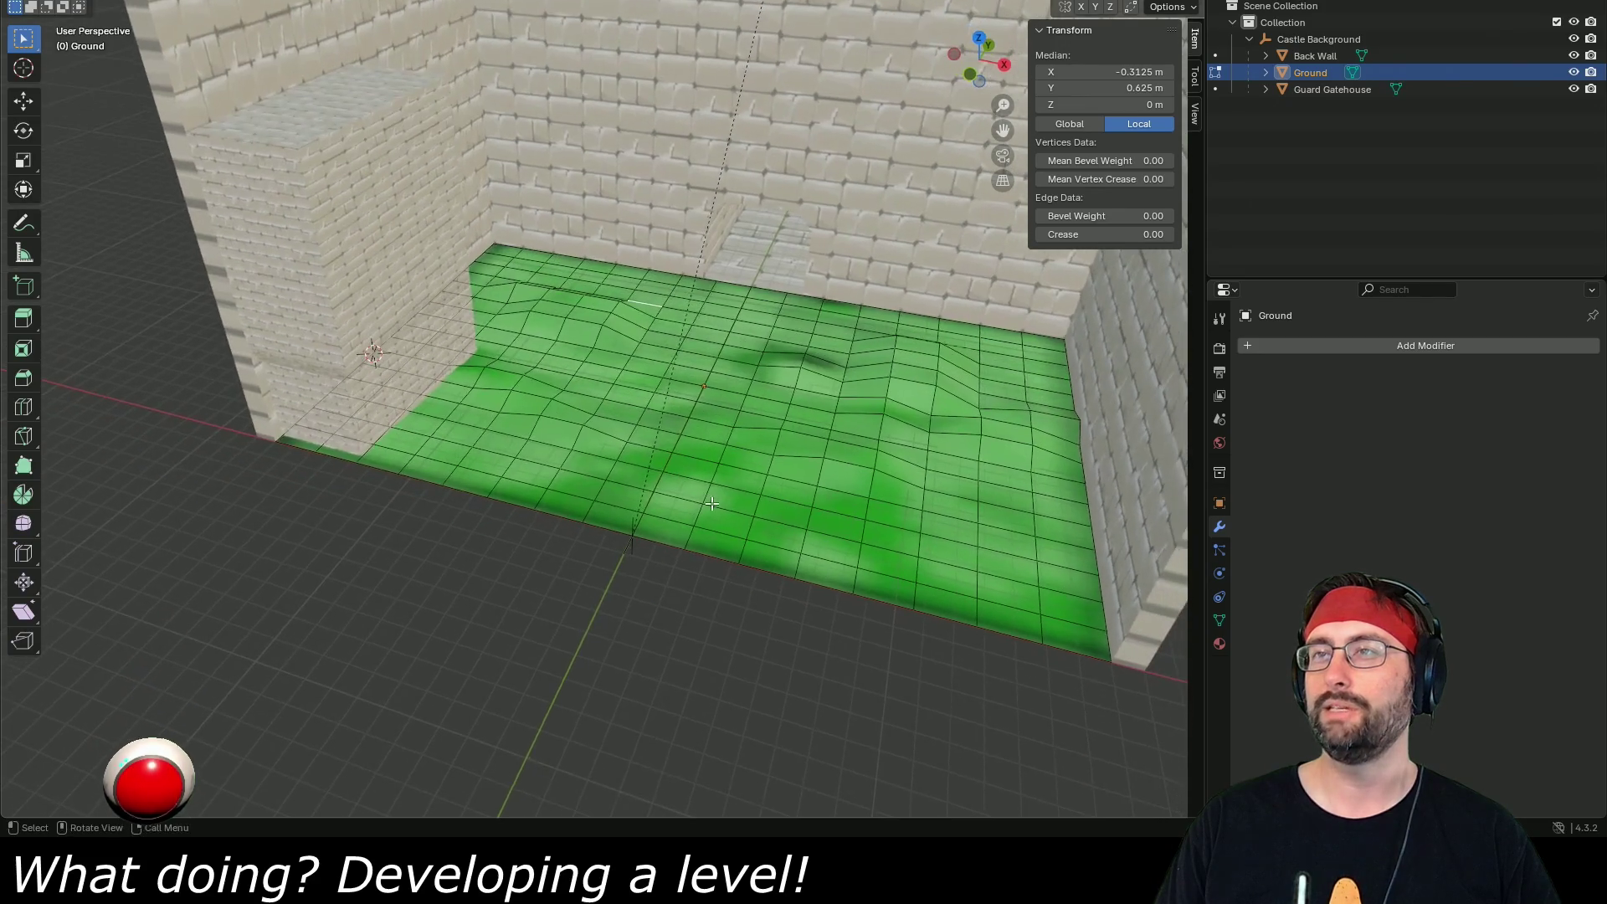
pyautogui.hotkey('ctrl', 's')
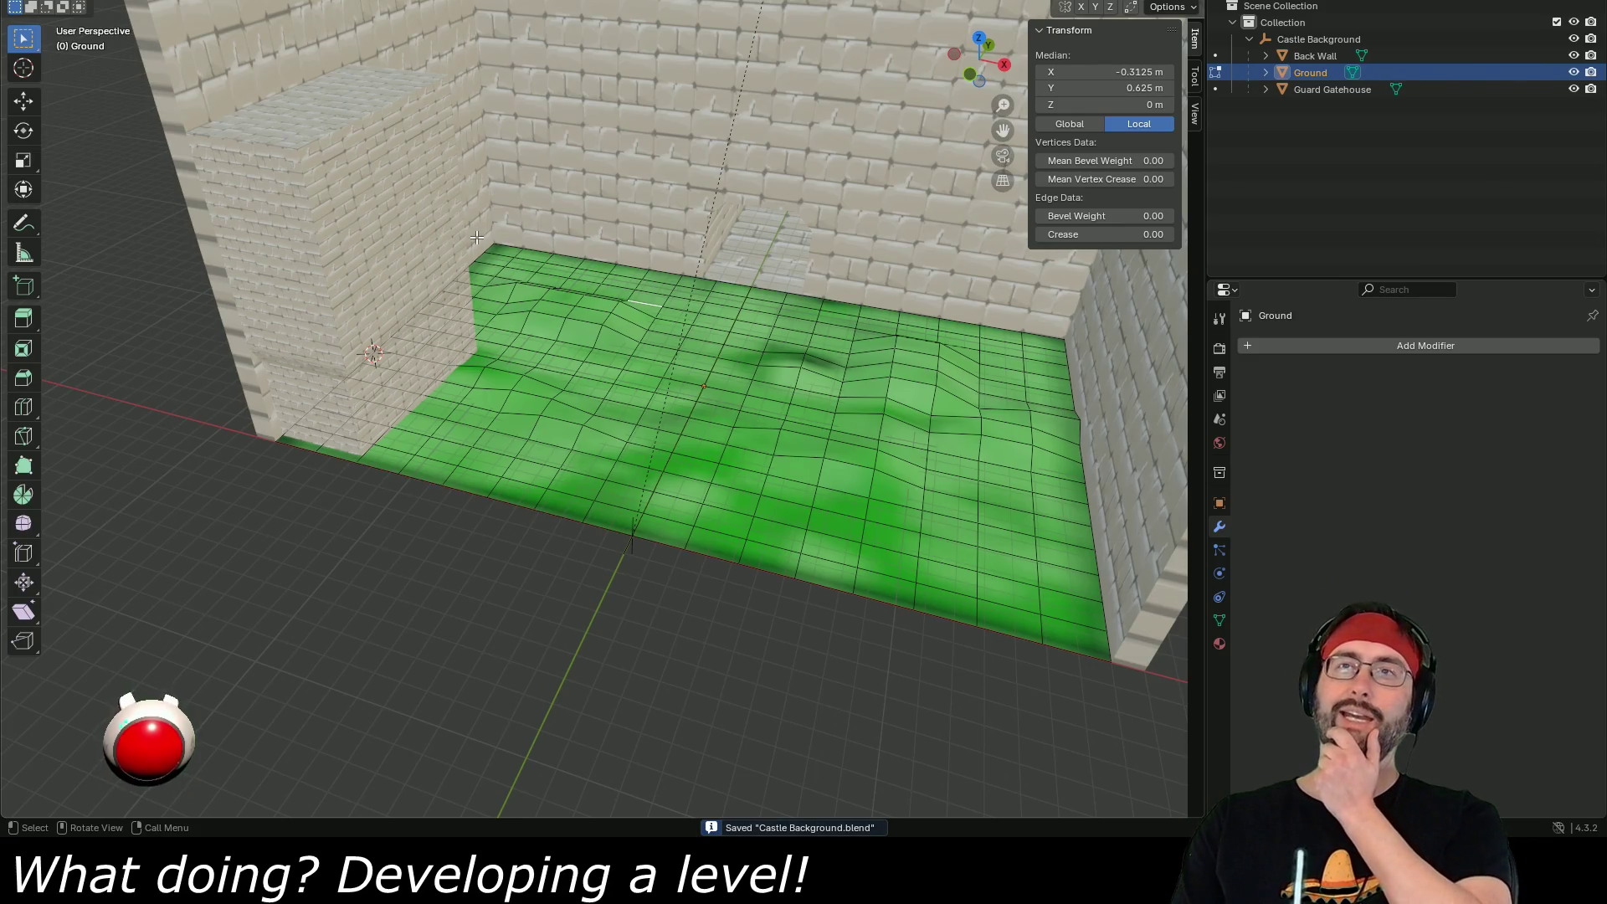
# - Exit Edit Mode, re-save Castle Background.blend, and select the Castle Background parent object
pyautogui.moveTo(537, 266); pyautogui.dragTo(648, 266)
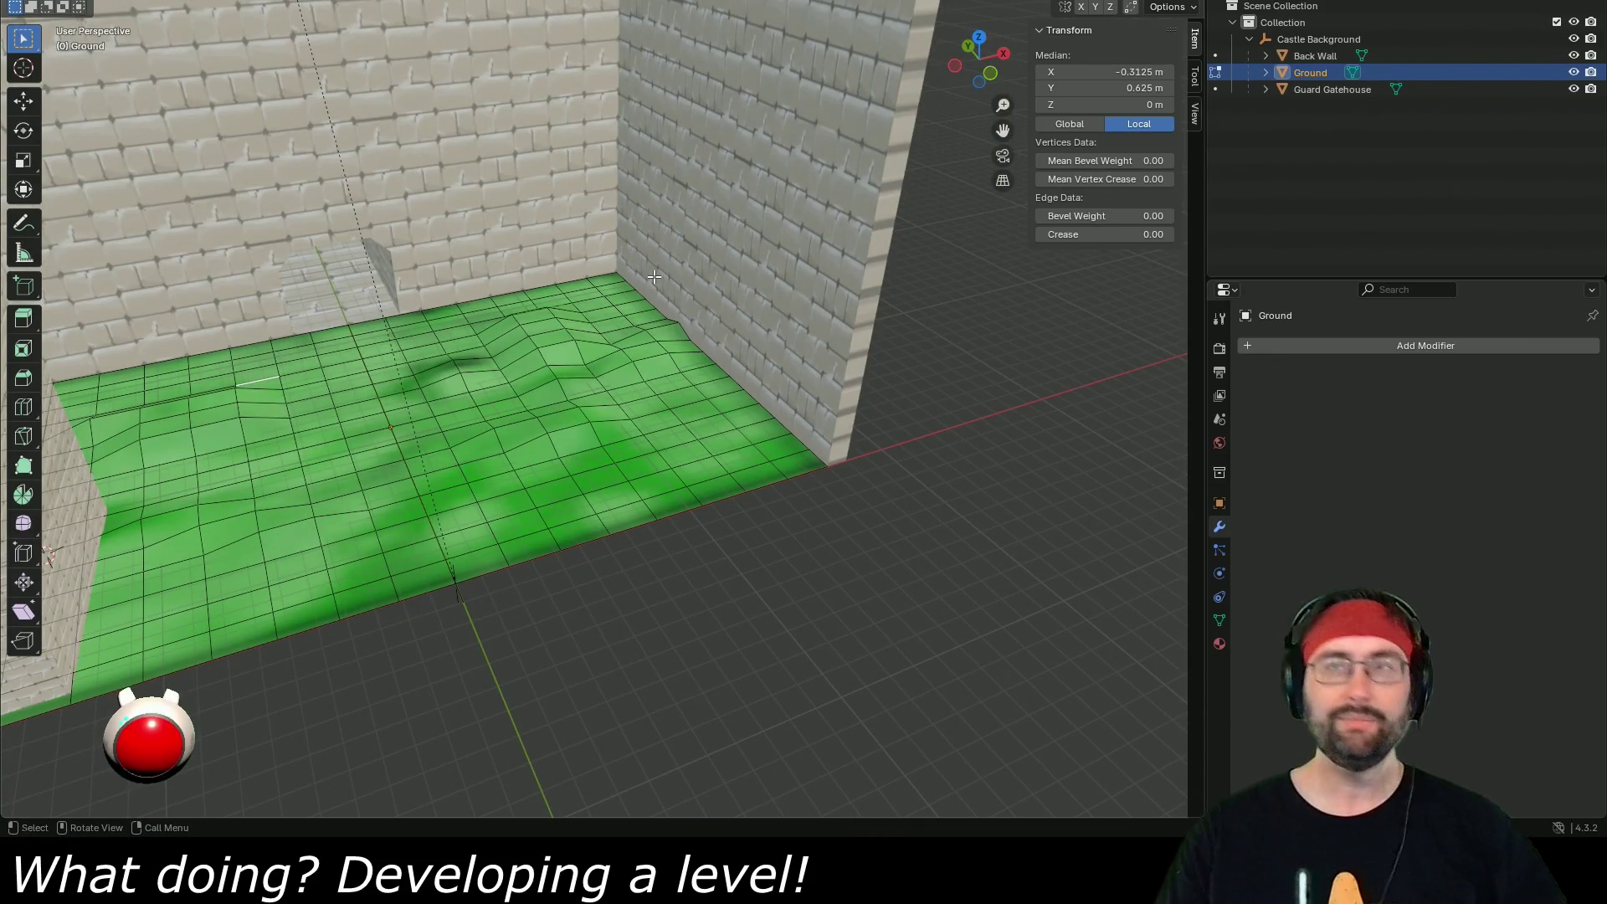
pyautogui.hotkey('ctrl', 's')
pyautogui.press('Tab')
pyautogui.moveTo(549, 435)
pyautogui.mouseDown()
pyautogui.moveTo(585, 574)
pyautogui.moveTo(577, 661)
pyautogui.moveTo(457, 226)
pyautogui.moveTo(419, 256)
pyautogui.moveTo(134, 291)
pyautogui.moveTo(512, 314)
pyautogui.moveTo(586, 329)
pyautogui.moveTo(579, 363)
pyautogui.moveTo(609, 333)
pyautogui.moveTo(653, 340)
pyautogui.mouseUp()
pyautogui.hotkey('ctrl', 's')
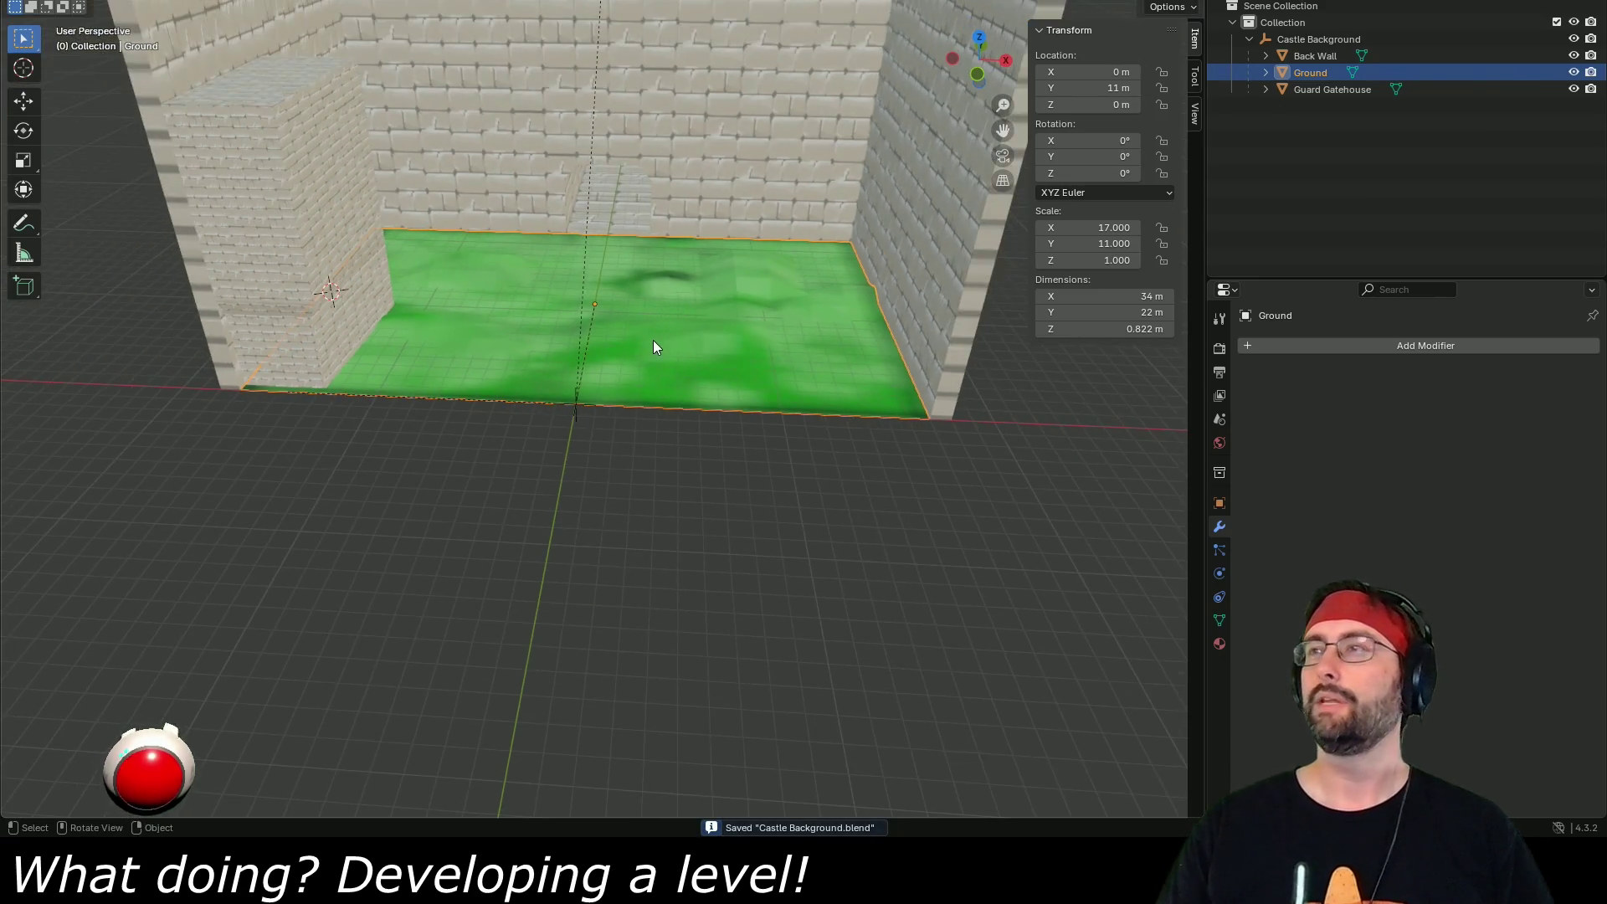
pyautogui.click(1306, 39)
# - Select Castle Background with all its children and start an FBX export
pyautogui.rightClick(1279, 44)
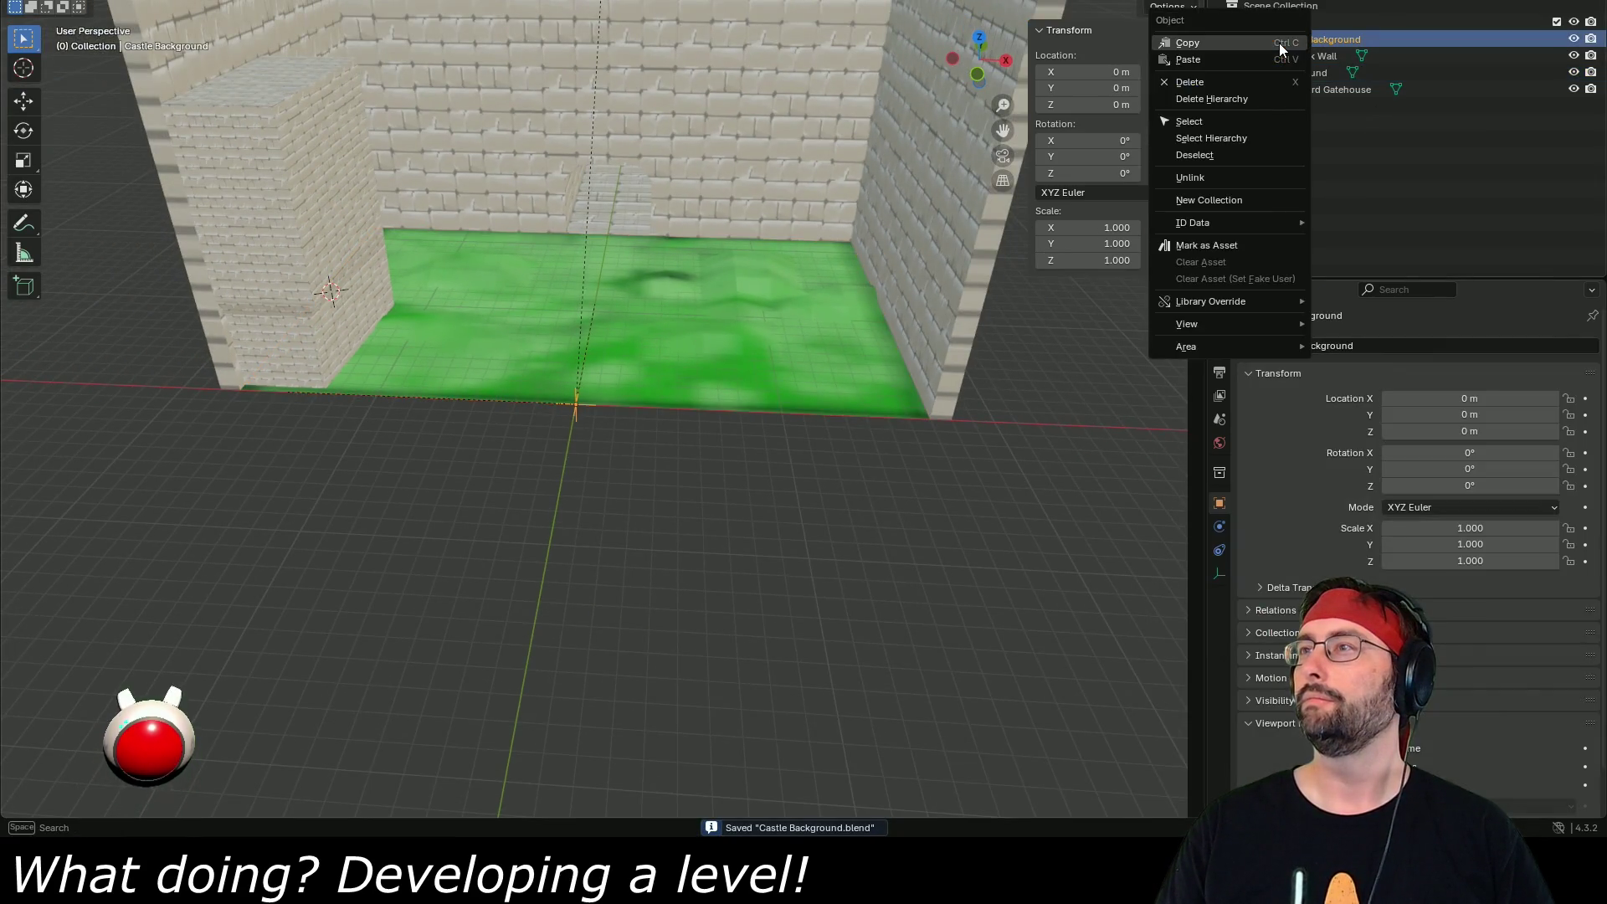
pyautogui.click(1250, 137)
pyautogui.click(38, 0)
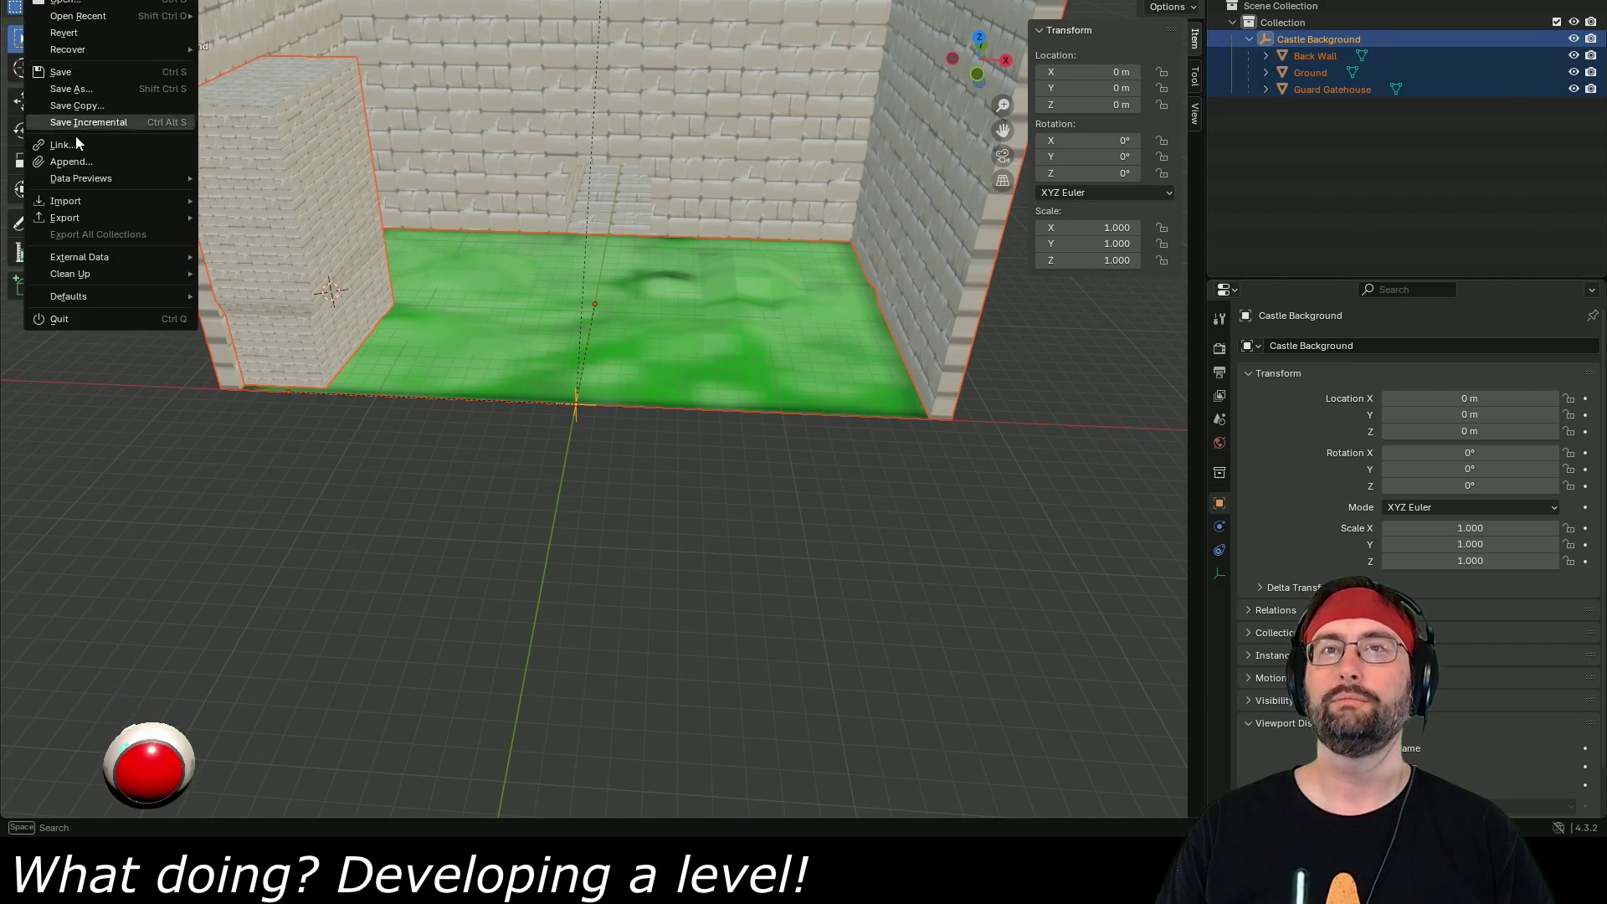
pyautogui.moveTo(99, 215)
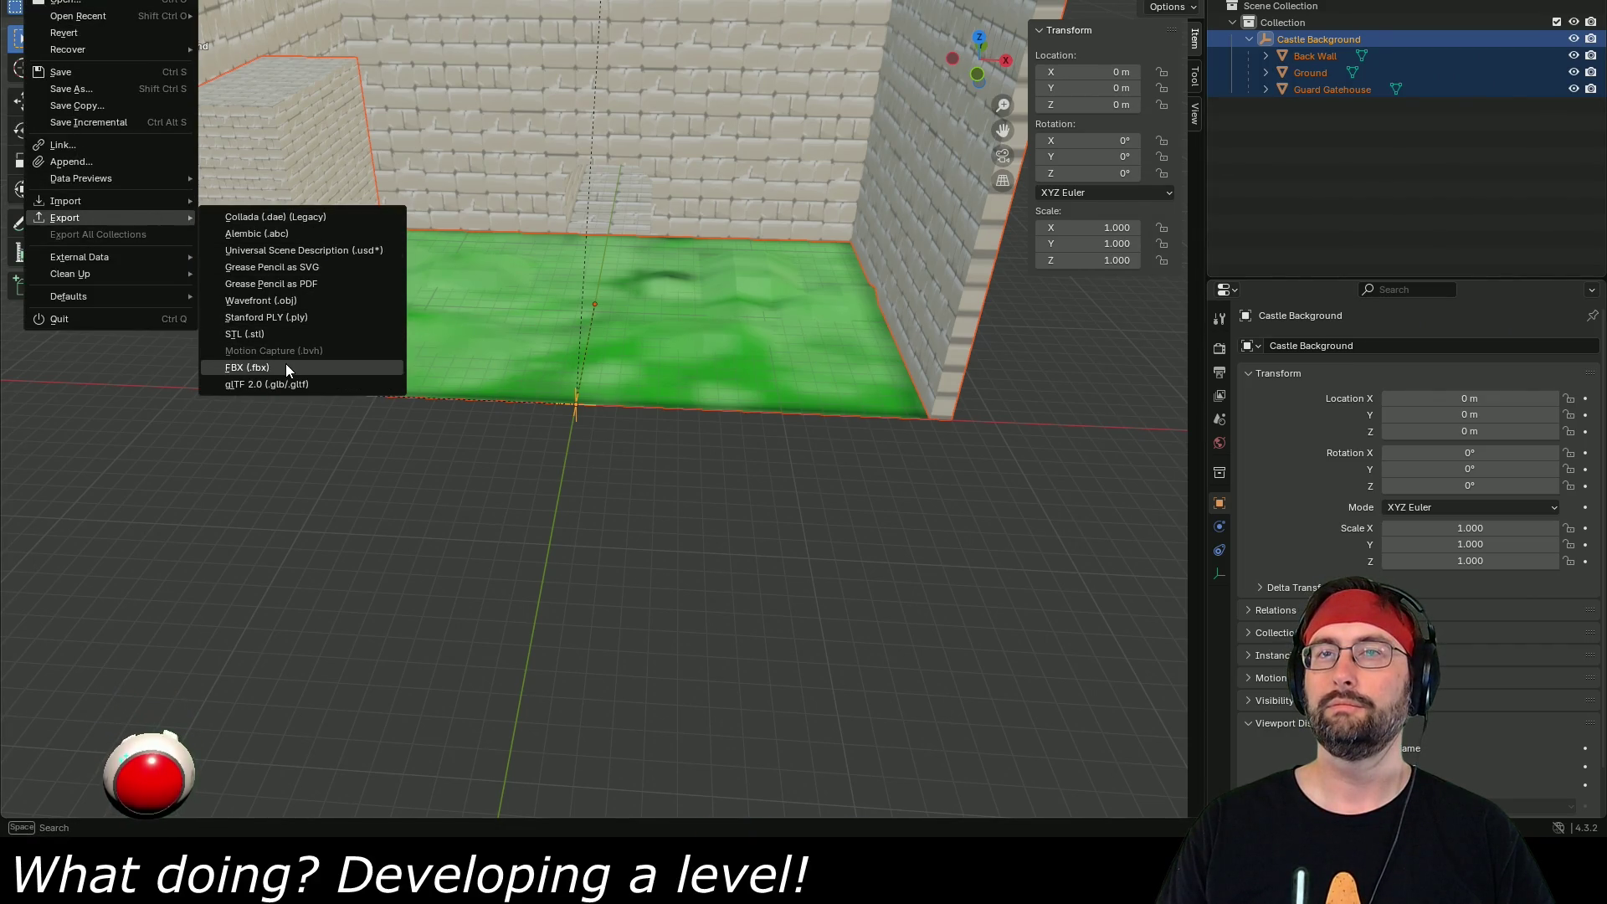
pyautogui.click(284, 367)
# - Navigate to the Heavy Knight project's Assets/Content/Models folder
pyautogui.click(559, 174)
pyautogui.click(560, 174)
pyautogui.click(559, 174)
pyautogui.click(559, 174)
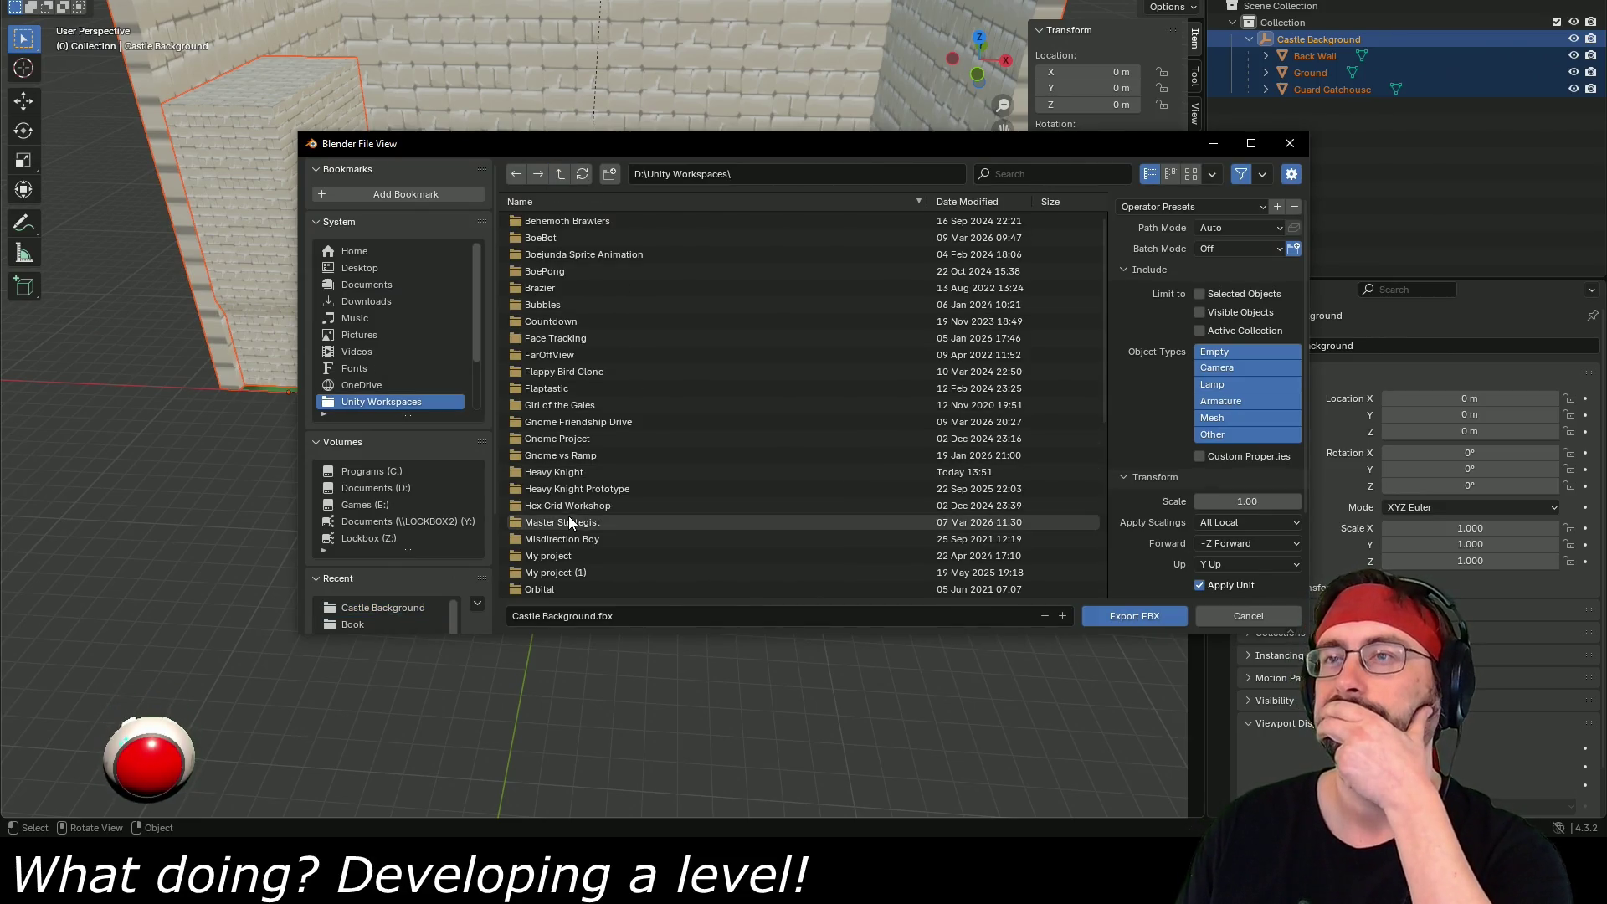
pyautogui.doubleClick(586, 471)
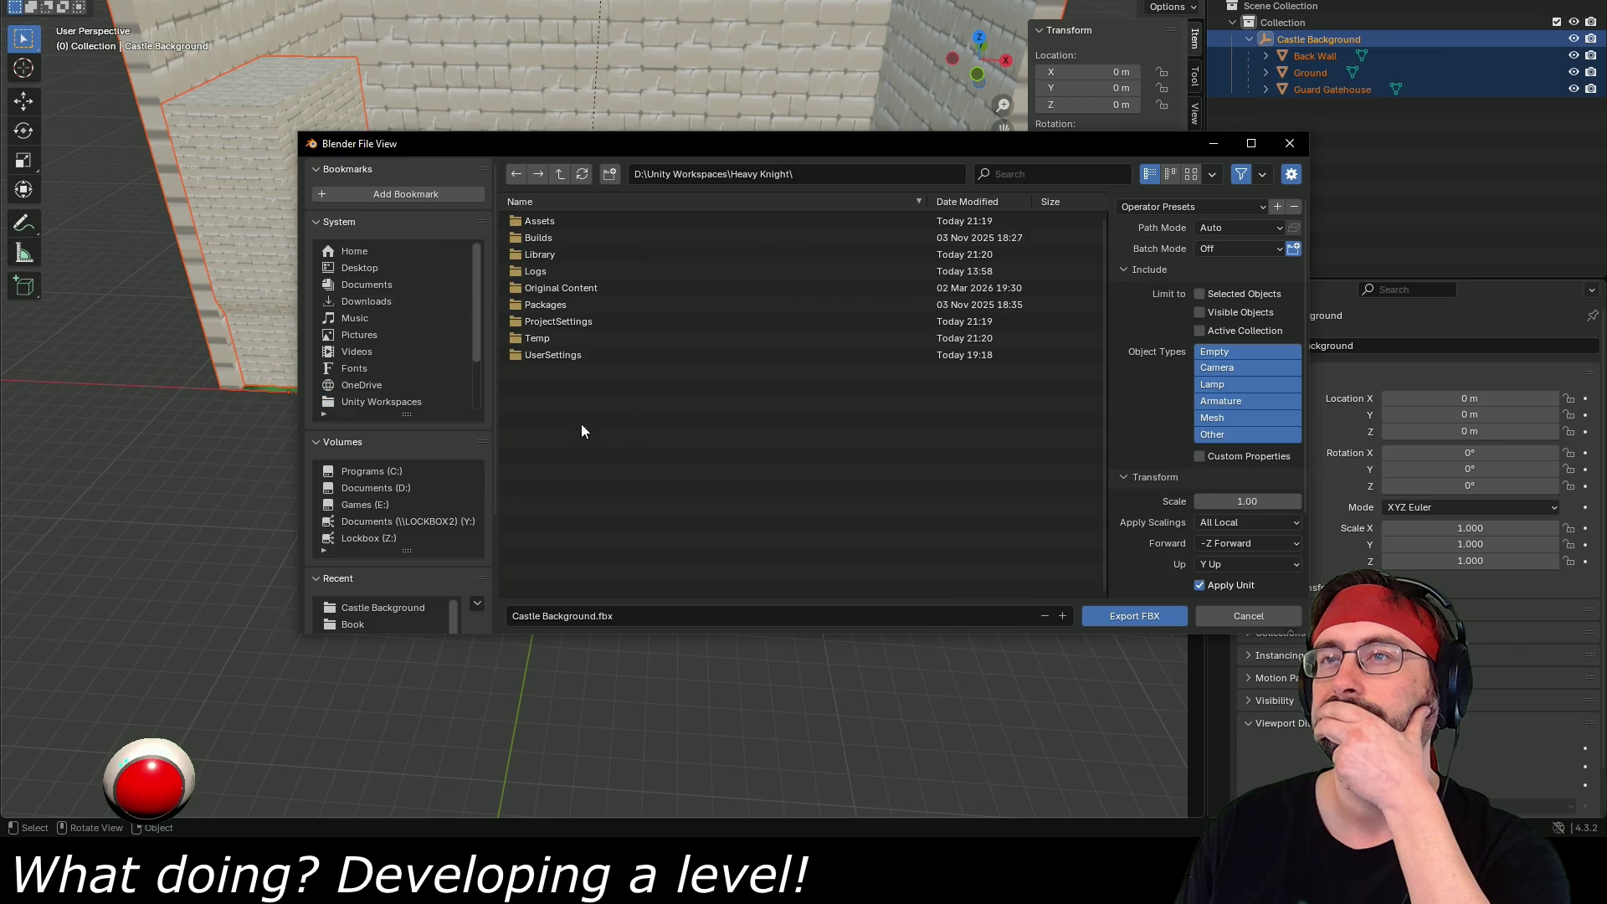
pyautogui.doubleClick(554, 220)
pyautogui.doubleClick(549, 269)
pyautogui.doubleClick(551, 488)
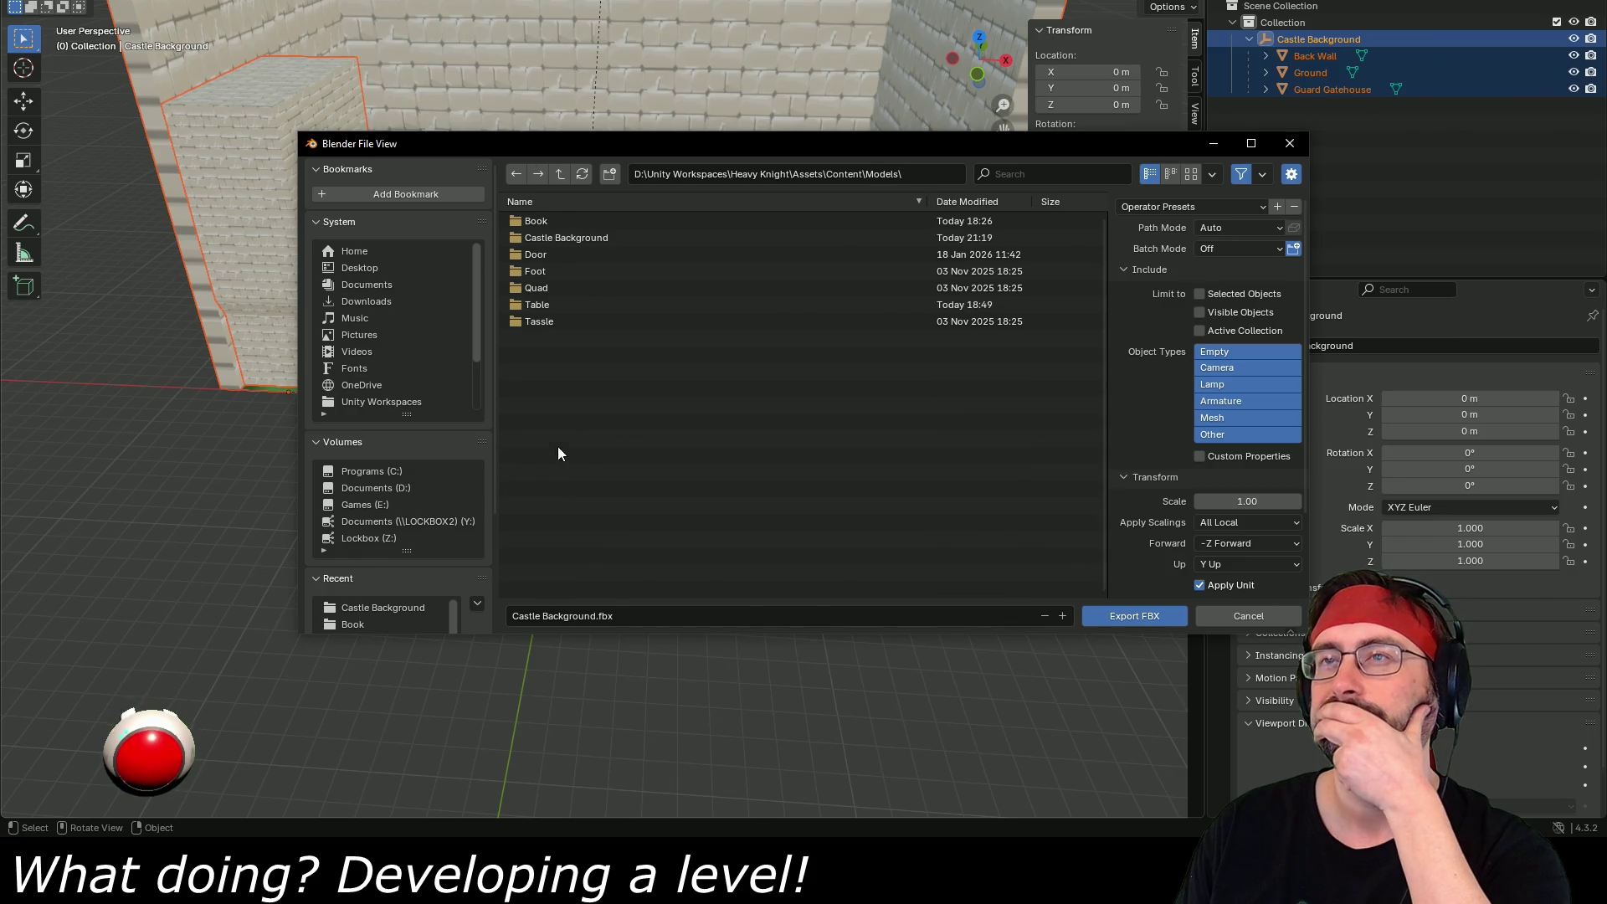
# - Apply the saved export preset and overwrite Castle Background.fbx in the Castle Background folder
pyautogui.click(1163, 205)
pyautogui.click(1160, 271)
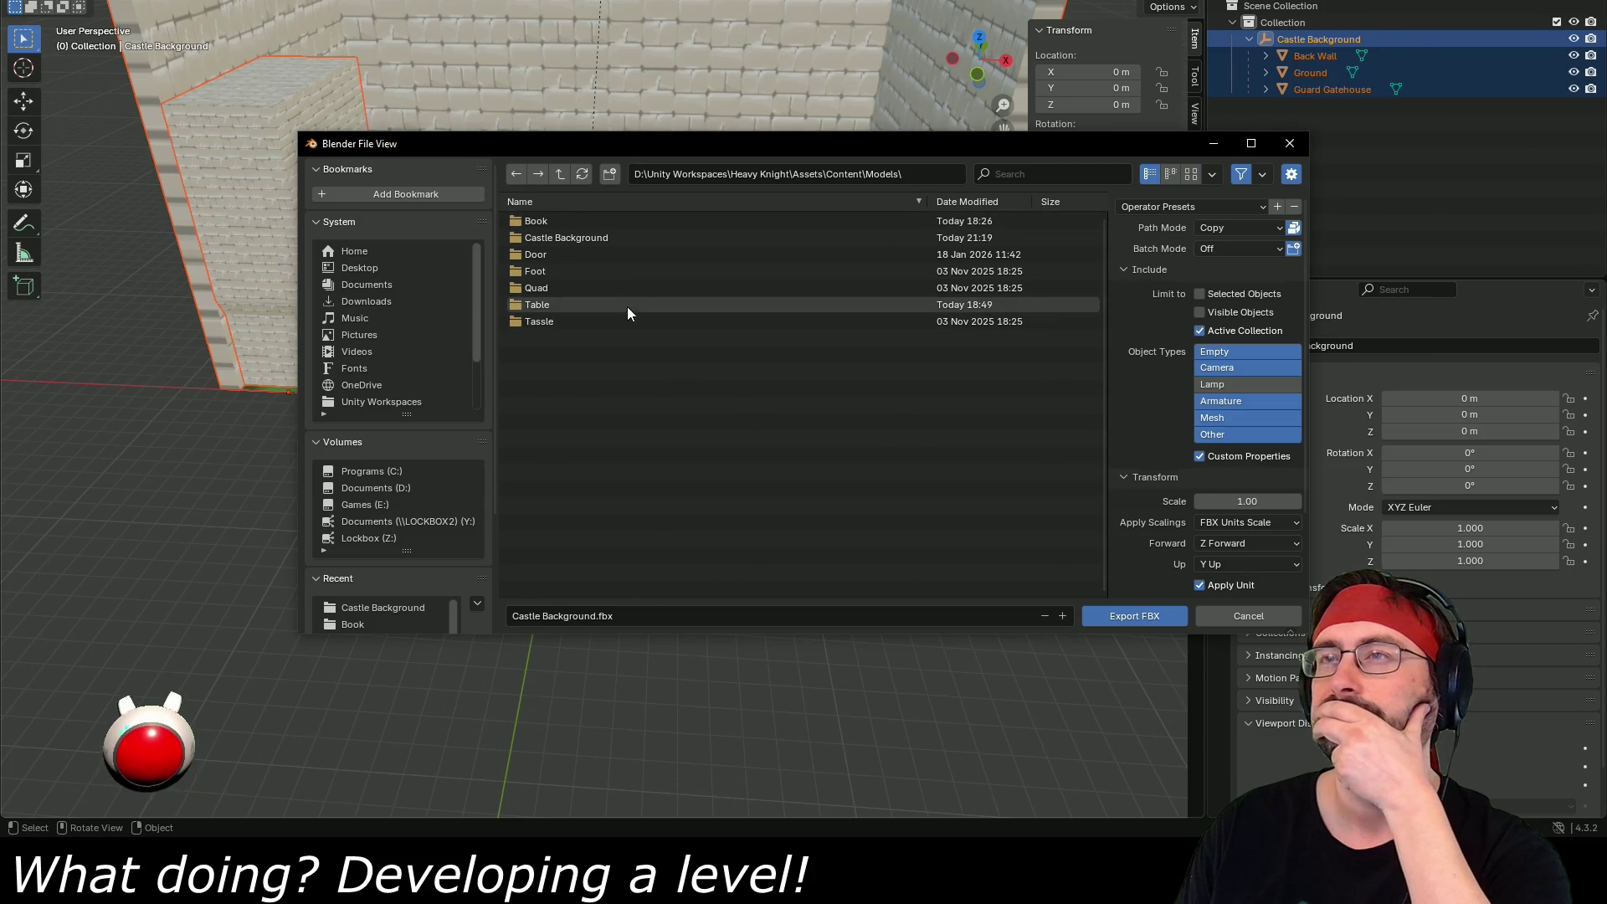
pyautogui.doubleClick(549, 230)
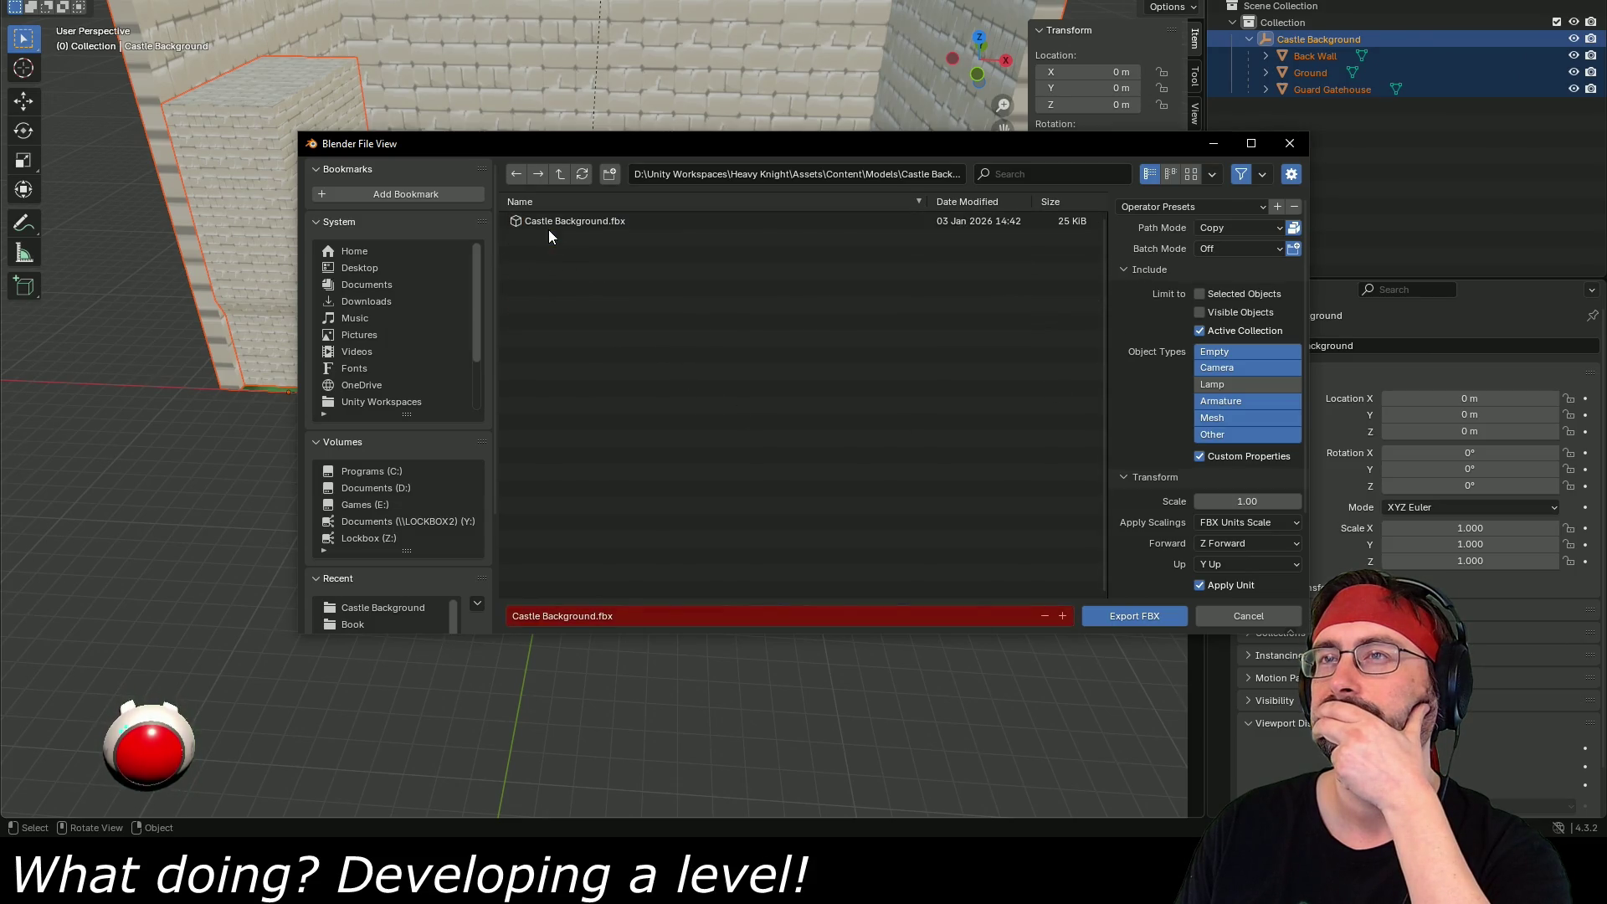
pyautogui.click(566, 219)
pyautogui.doubleClick(565, 219)
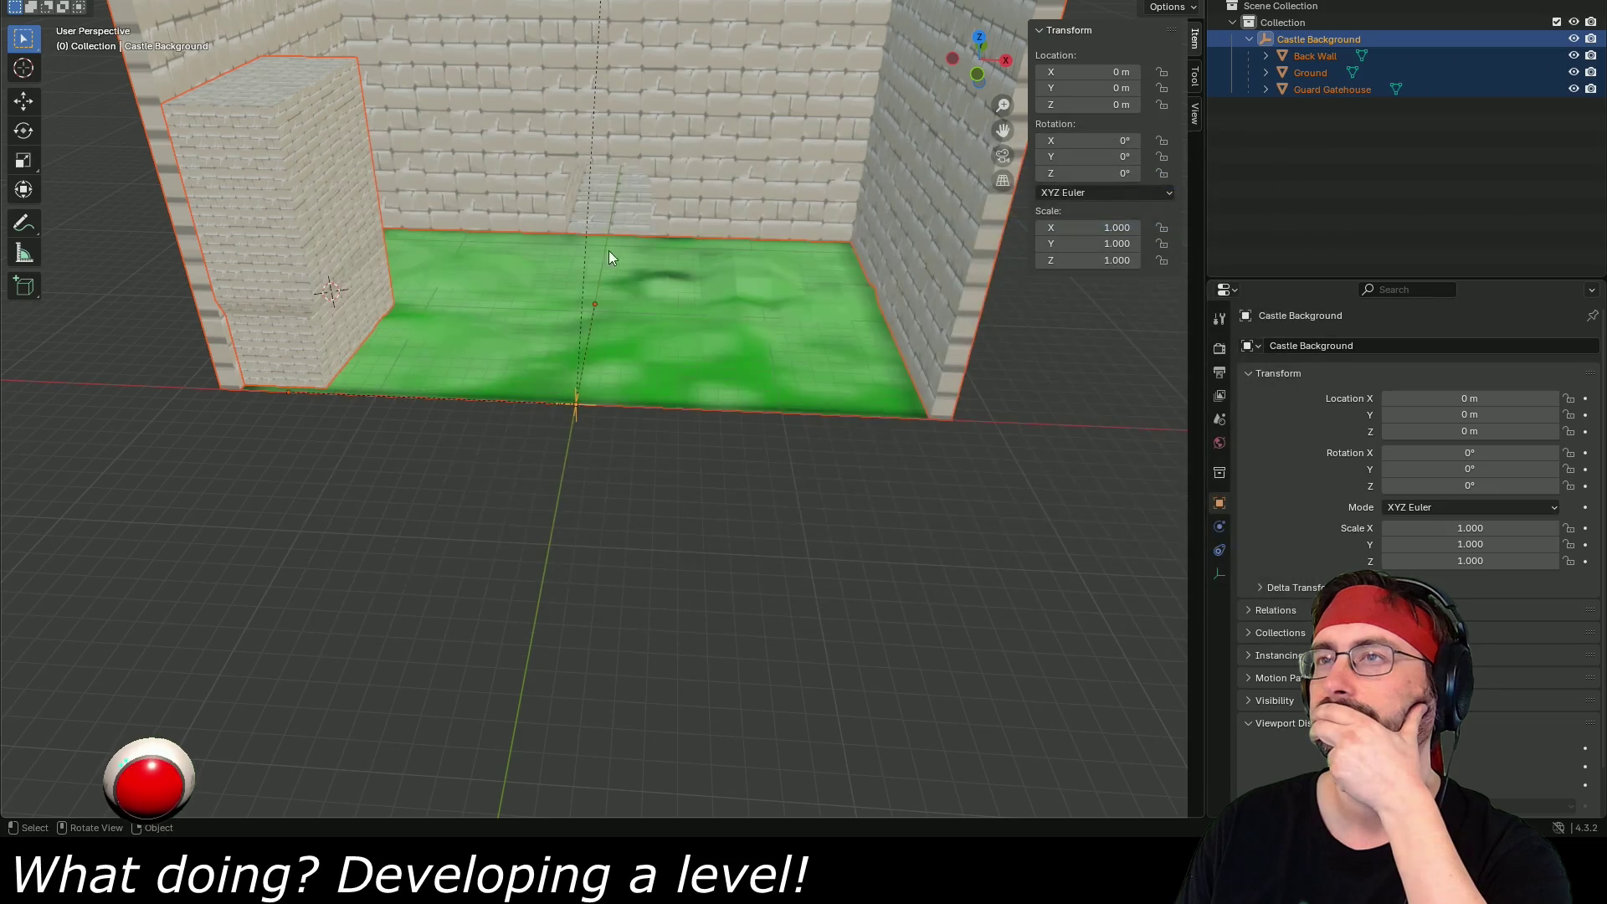
pyautogui.hotkey('alt', 'Tab')
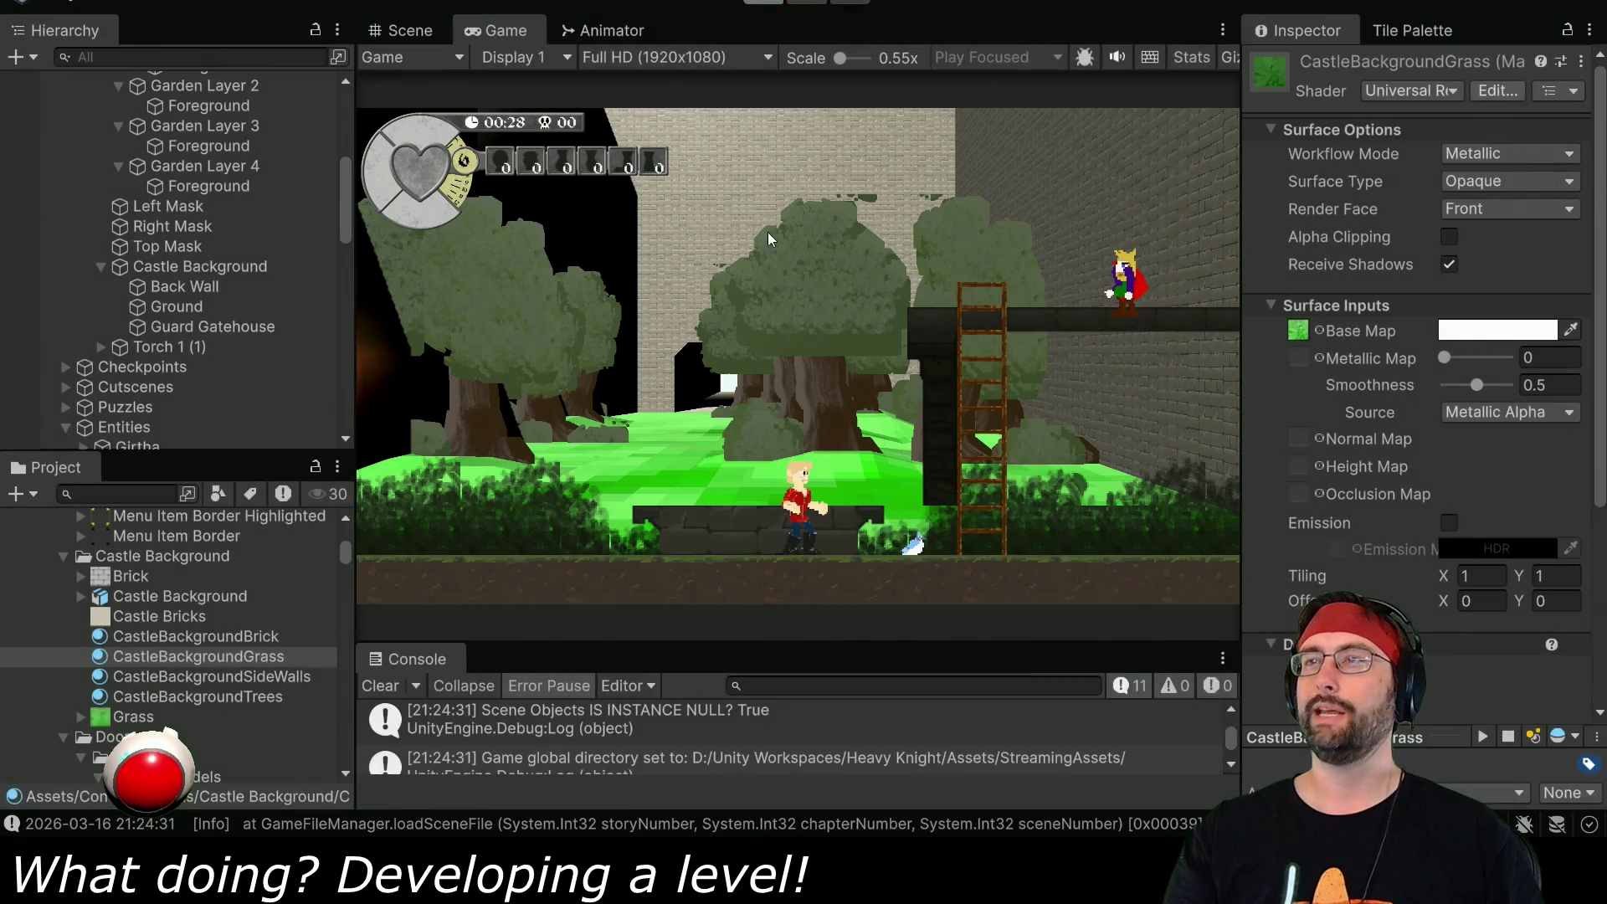
# - Stop the running game, then select Ground in Blender and enter Edit Mode
pyautogui.click(758, 4)
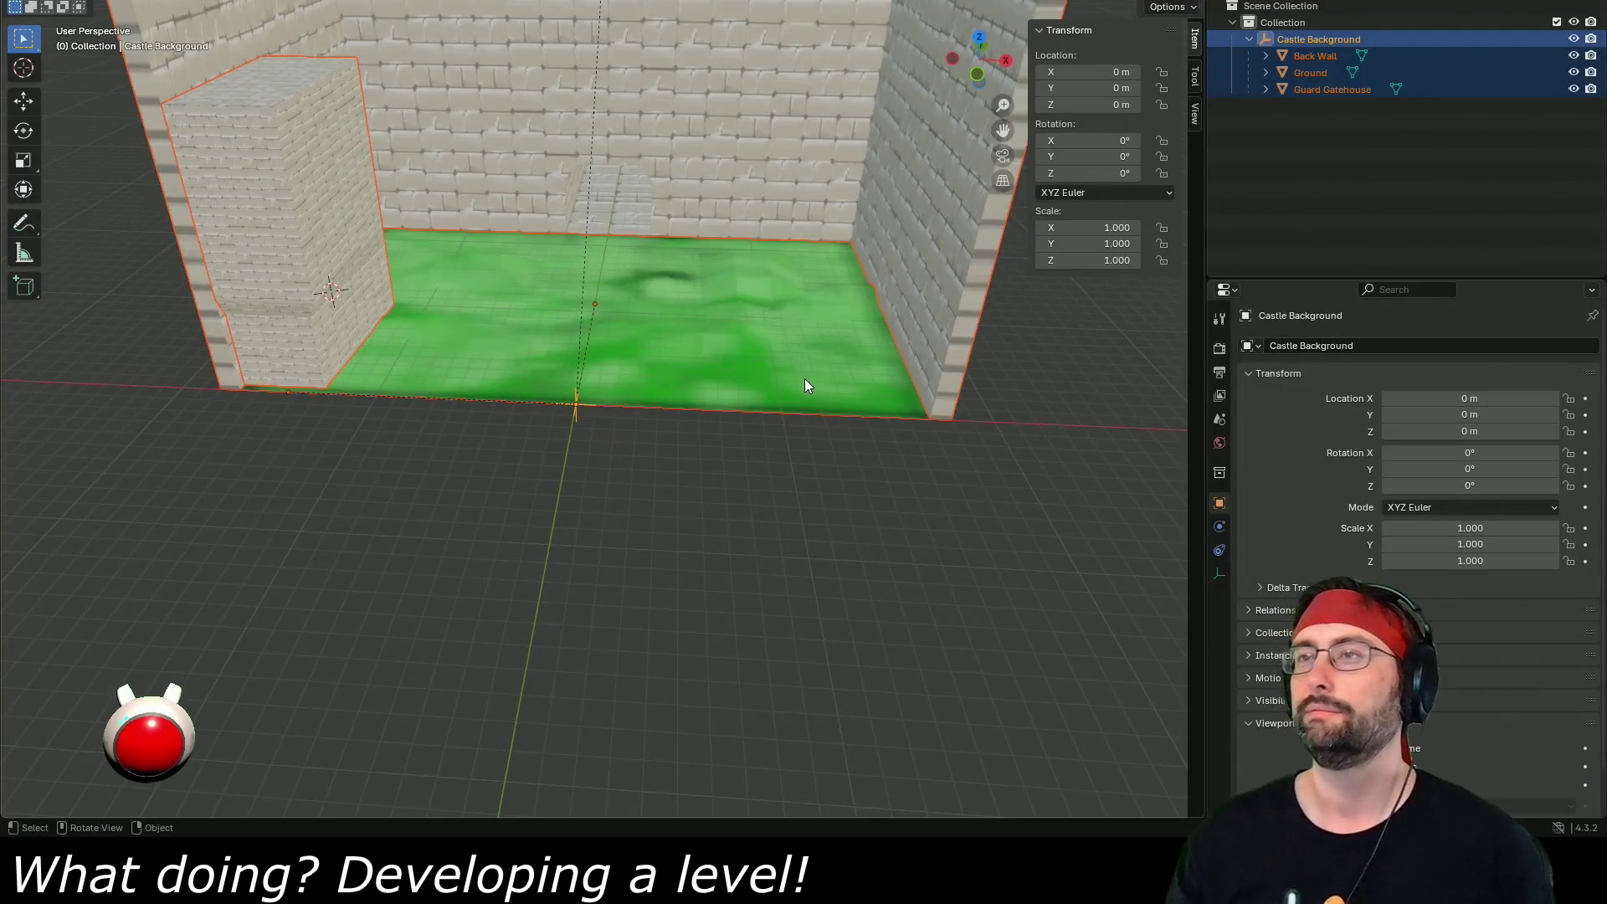
pyautogui.click(800, 375)
pyautogui.press('Tab')
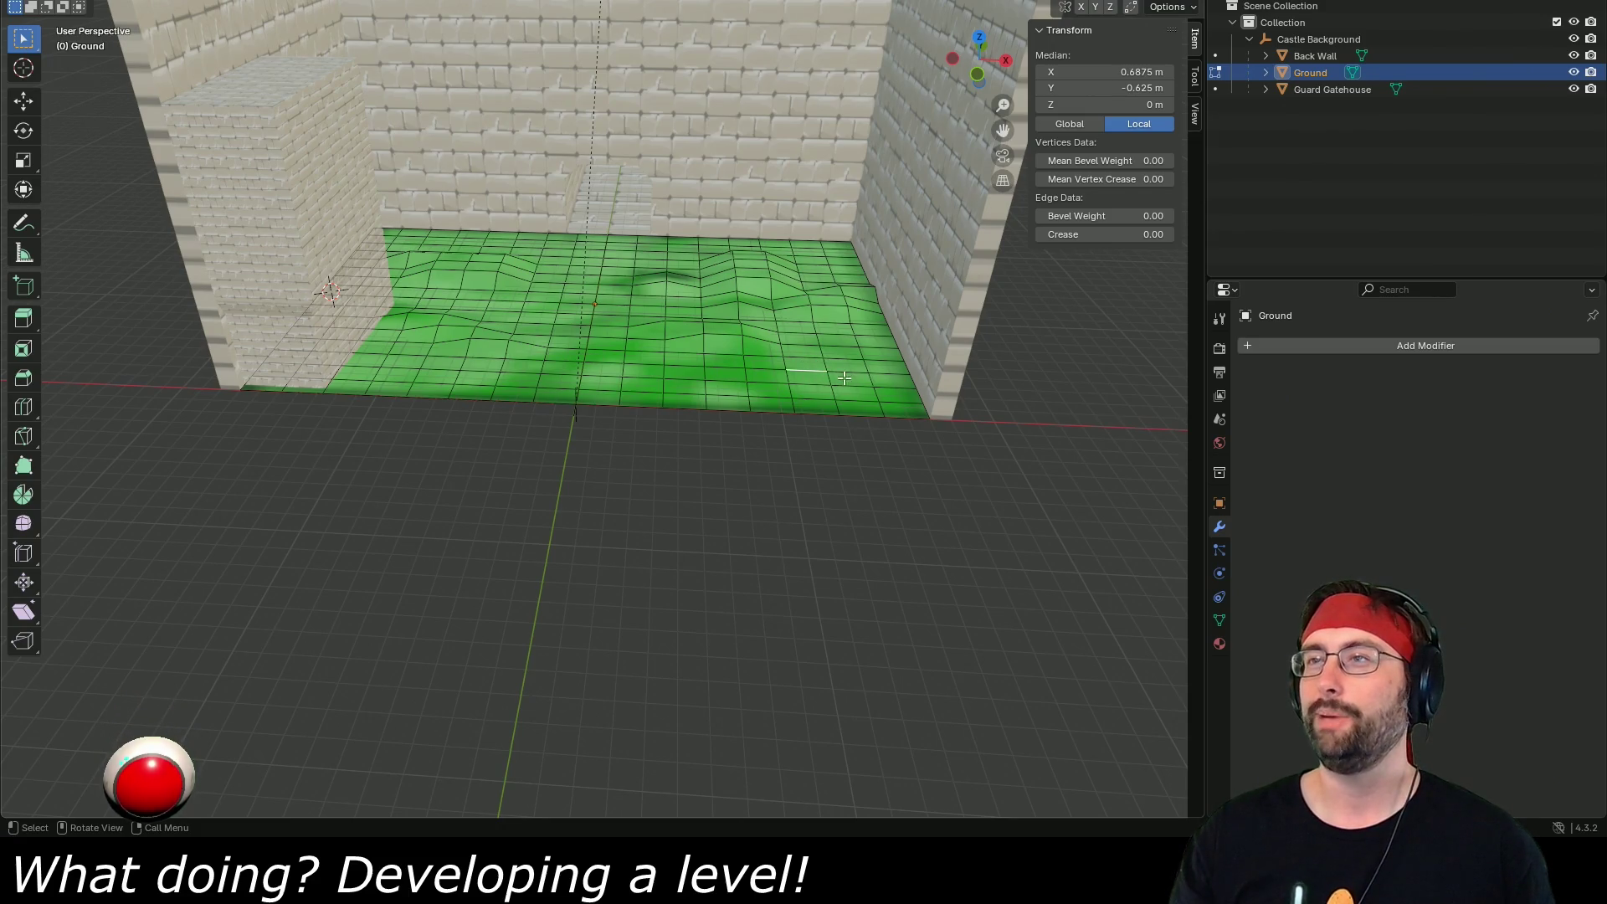
# - Lift three right-side Ground edges about 0.2 m and two left-side edges to 0.27 m
pyautogui.keyDown('shift'); pyautogui.click(845, 370); pyautogui.keyUp('shift')
pyautogui.keyDown('shift'); pyautogui.click(814, 364); pyautogui.keyUp('shift')
pyautogui.keyDown('shift'); pyautogui.click(847, 362); pyautogui.keyUp('shift')
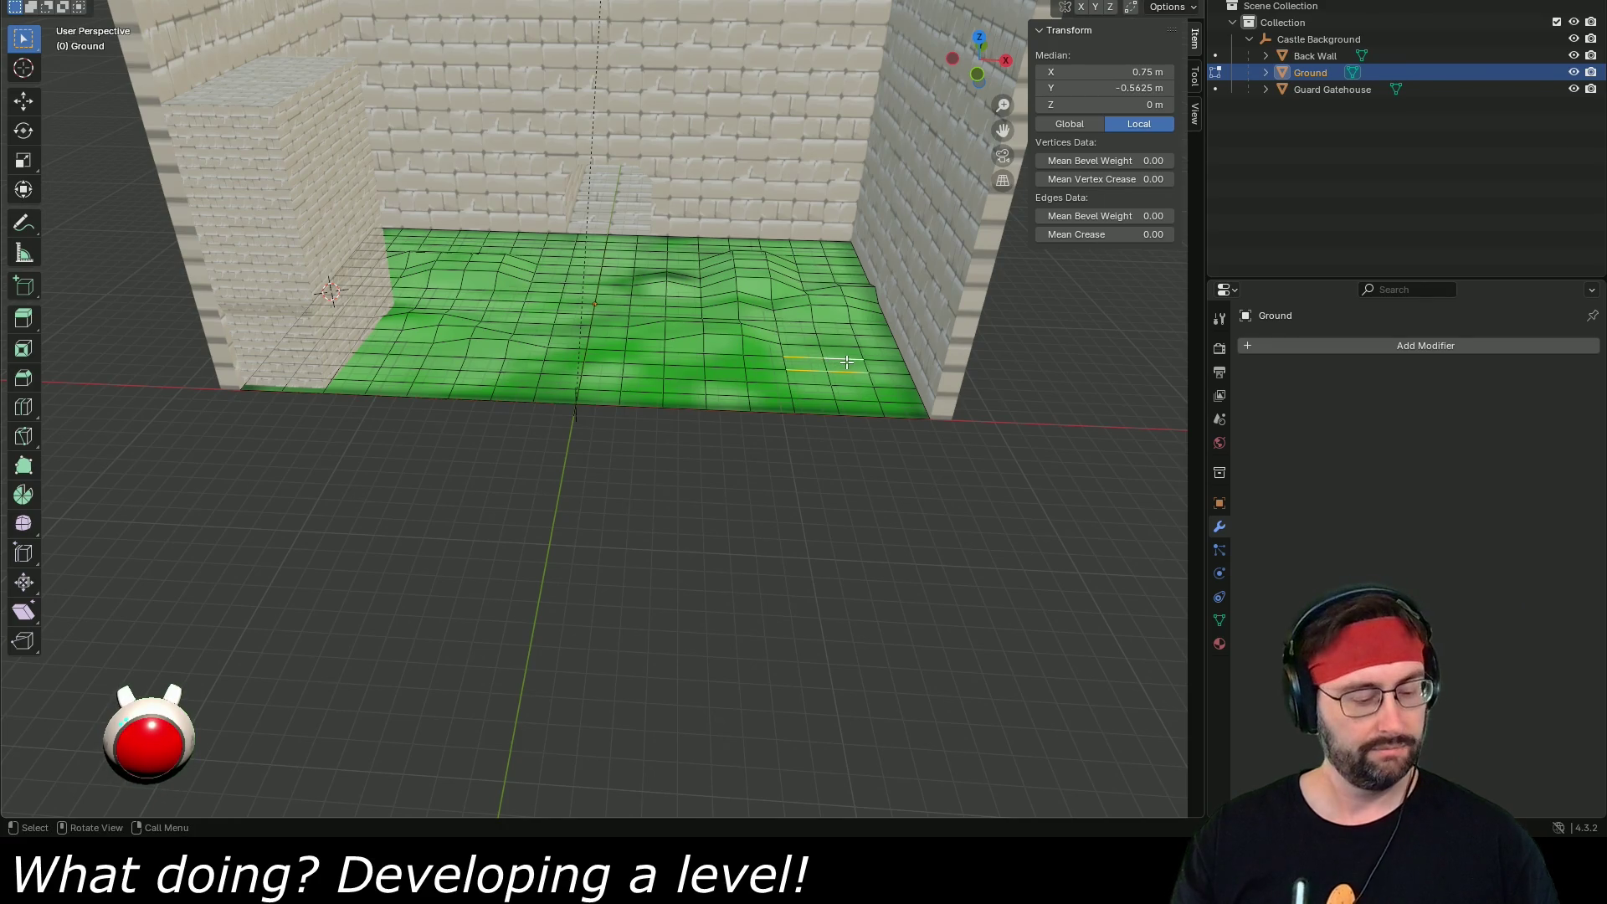
pyautogui.press('g')
pyautogui.press('z')
pyautogui.click(841, 357)
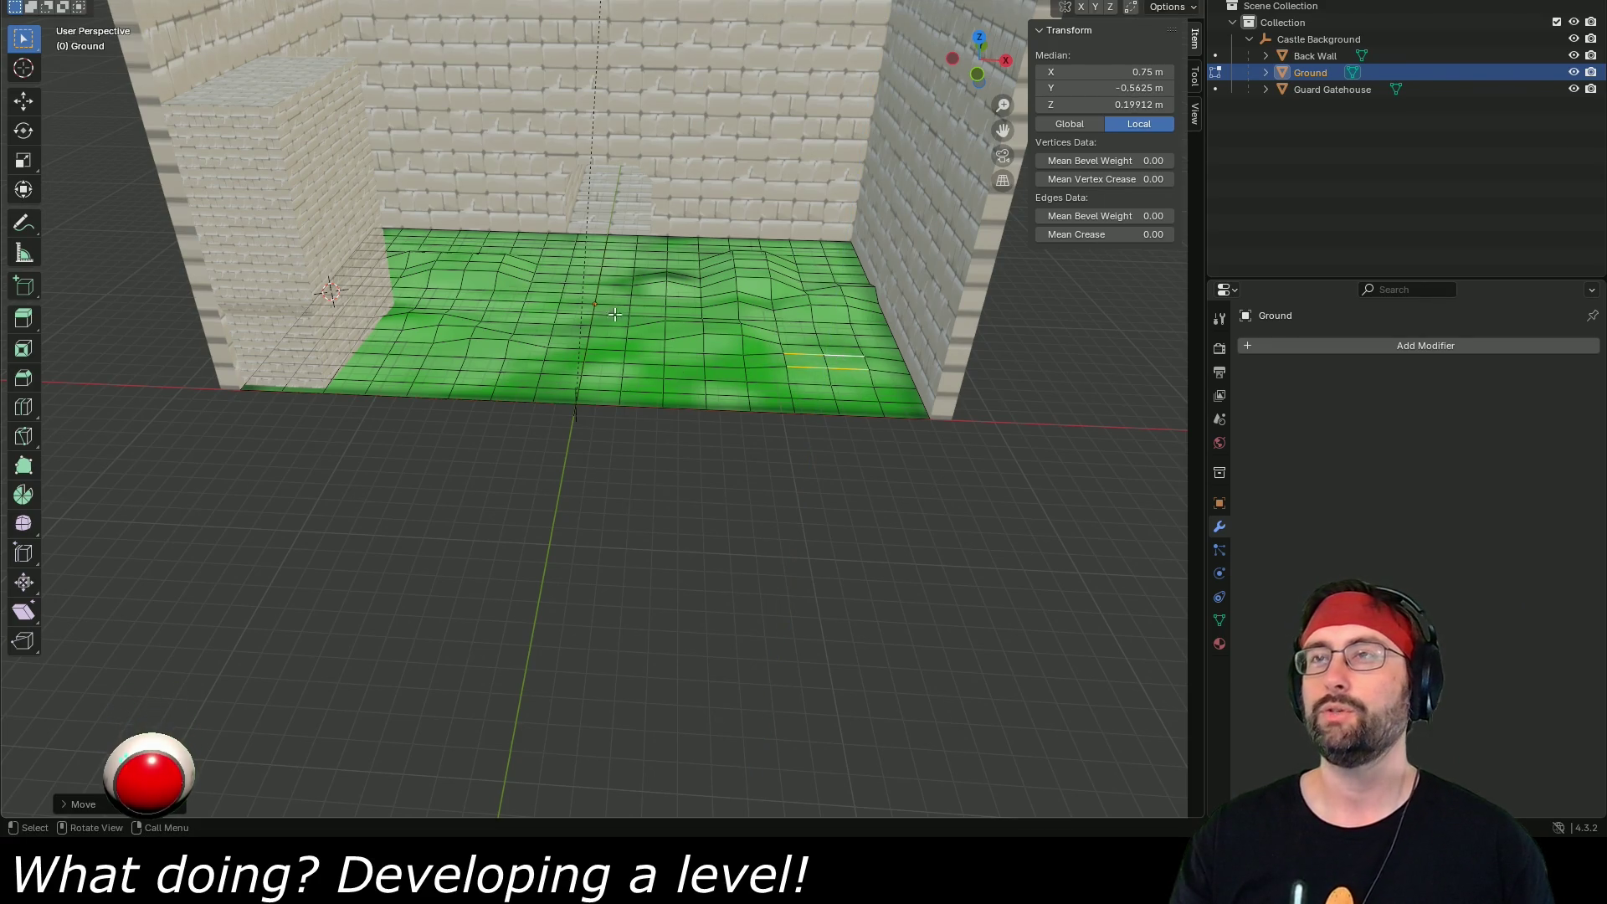
pyautogui.click(515, 303)
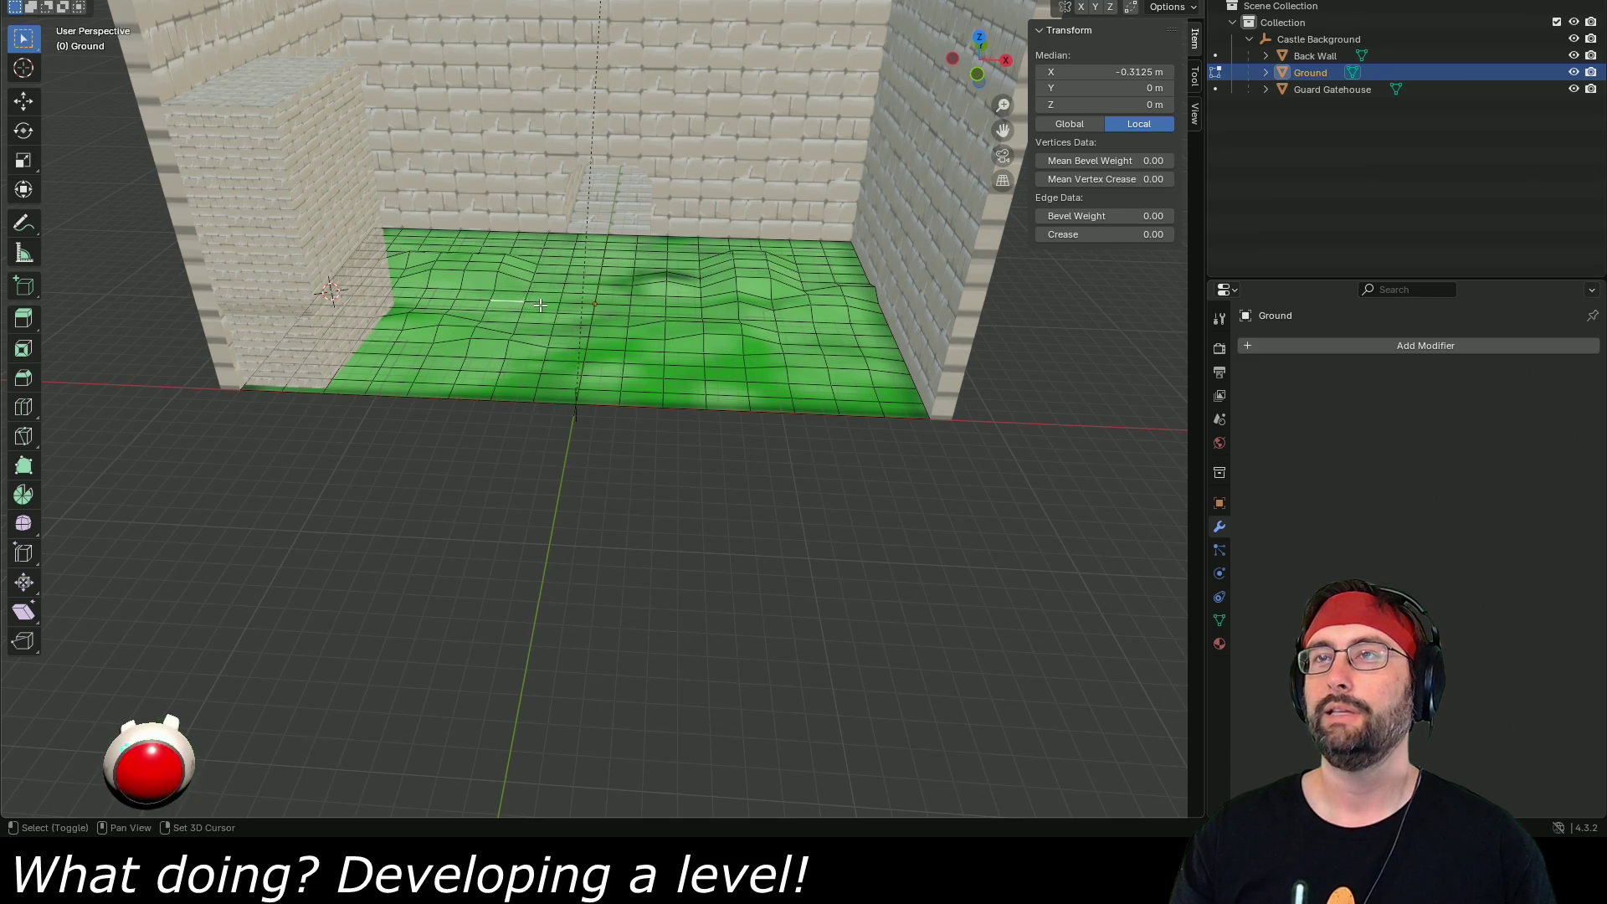
pyautogui.keyDown('shift'); pyautogui.click(529, 312); pyautogui.keyUp('shift')
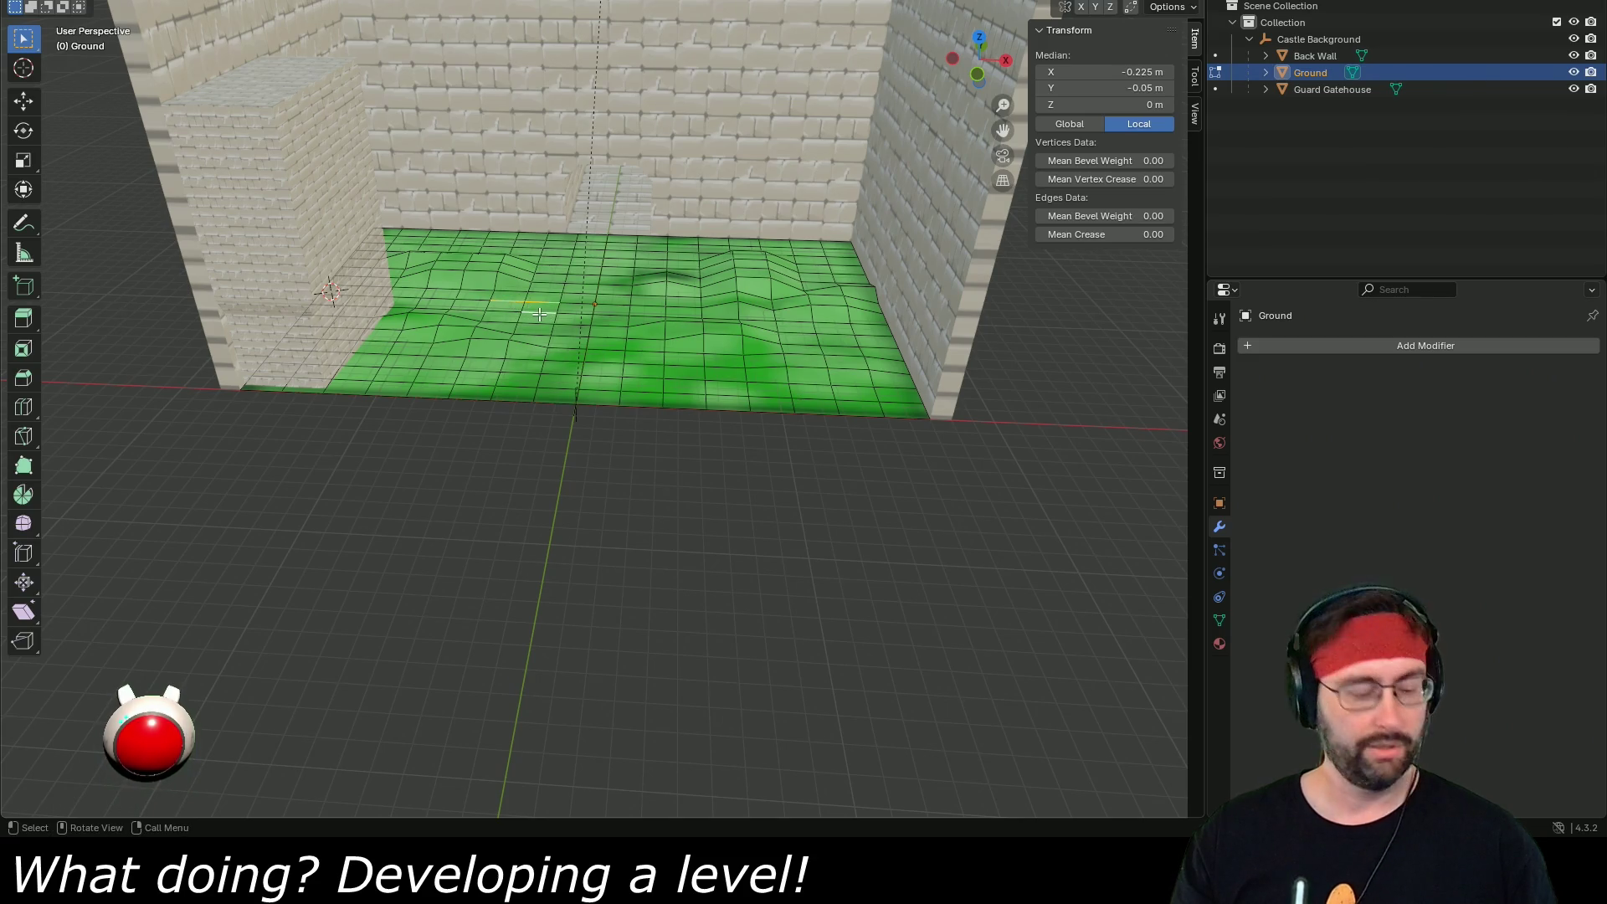
pyautogui.press('g')
pyautogui.press('z')
pyautogui.click(540, 308)
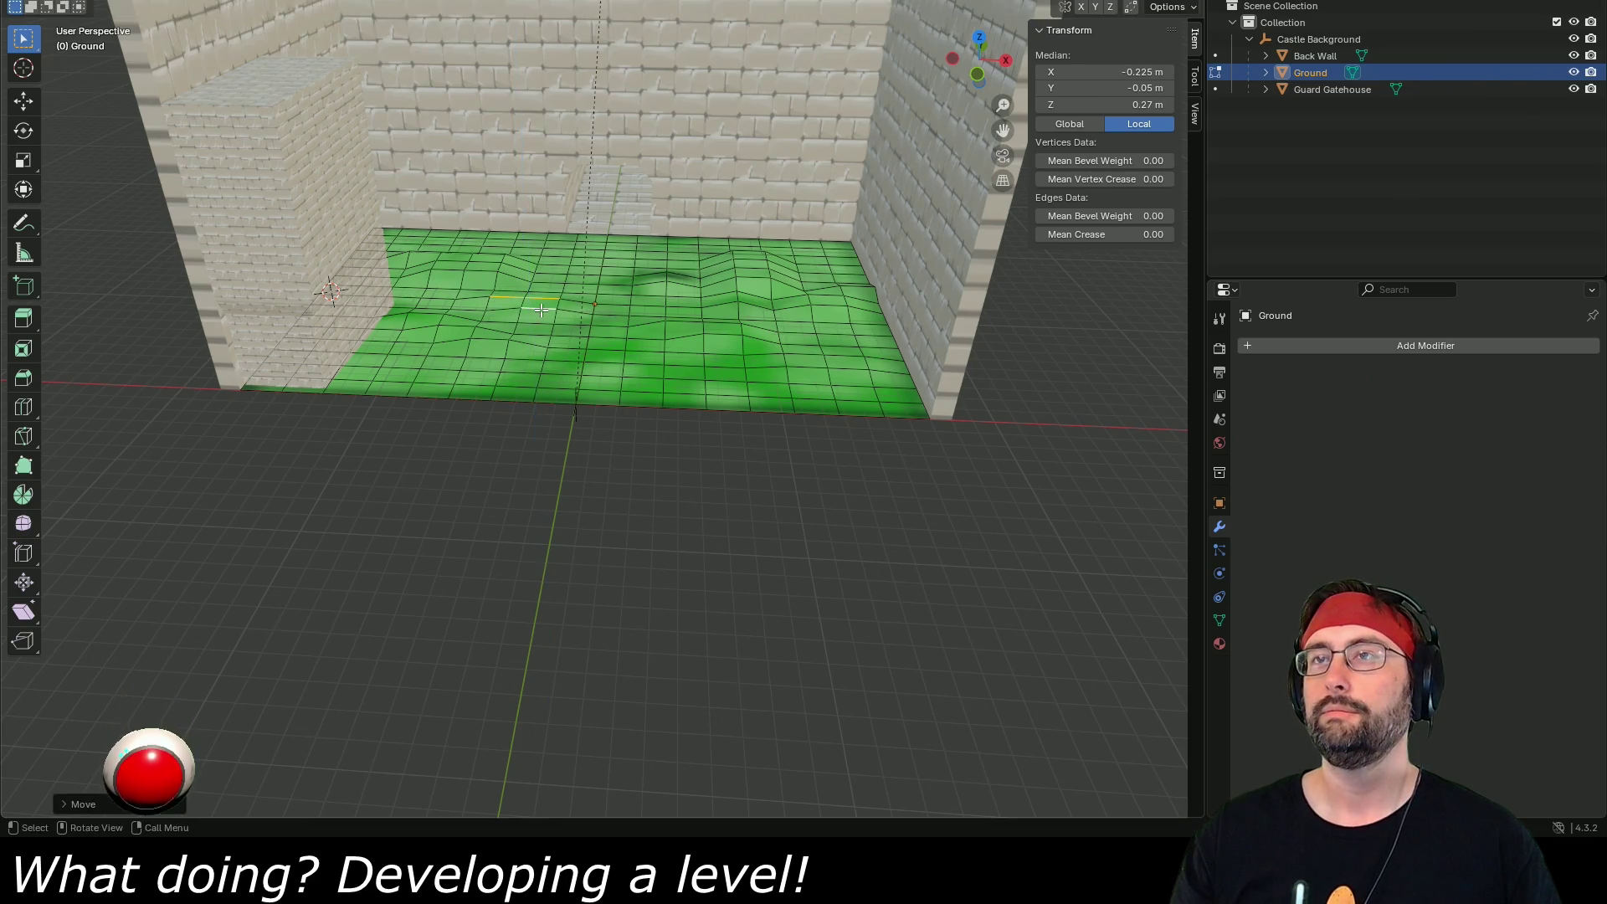
# - Raise a front-left edge about 0.13 m and a front-middle edge about 0.26 m
pyautogui.click(401, 356)
pyautogui.press('g')
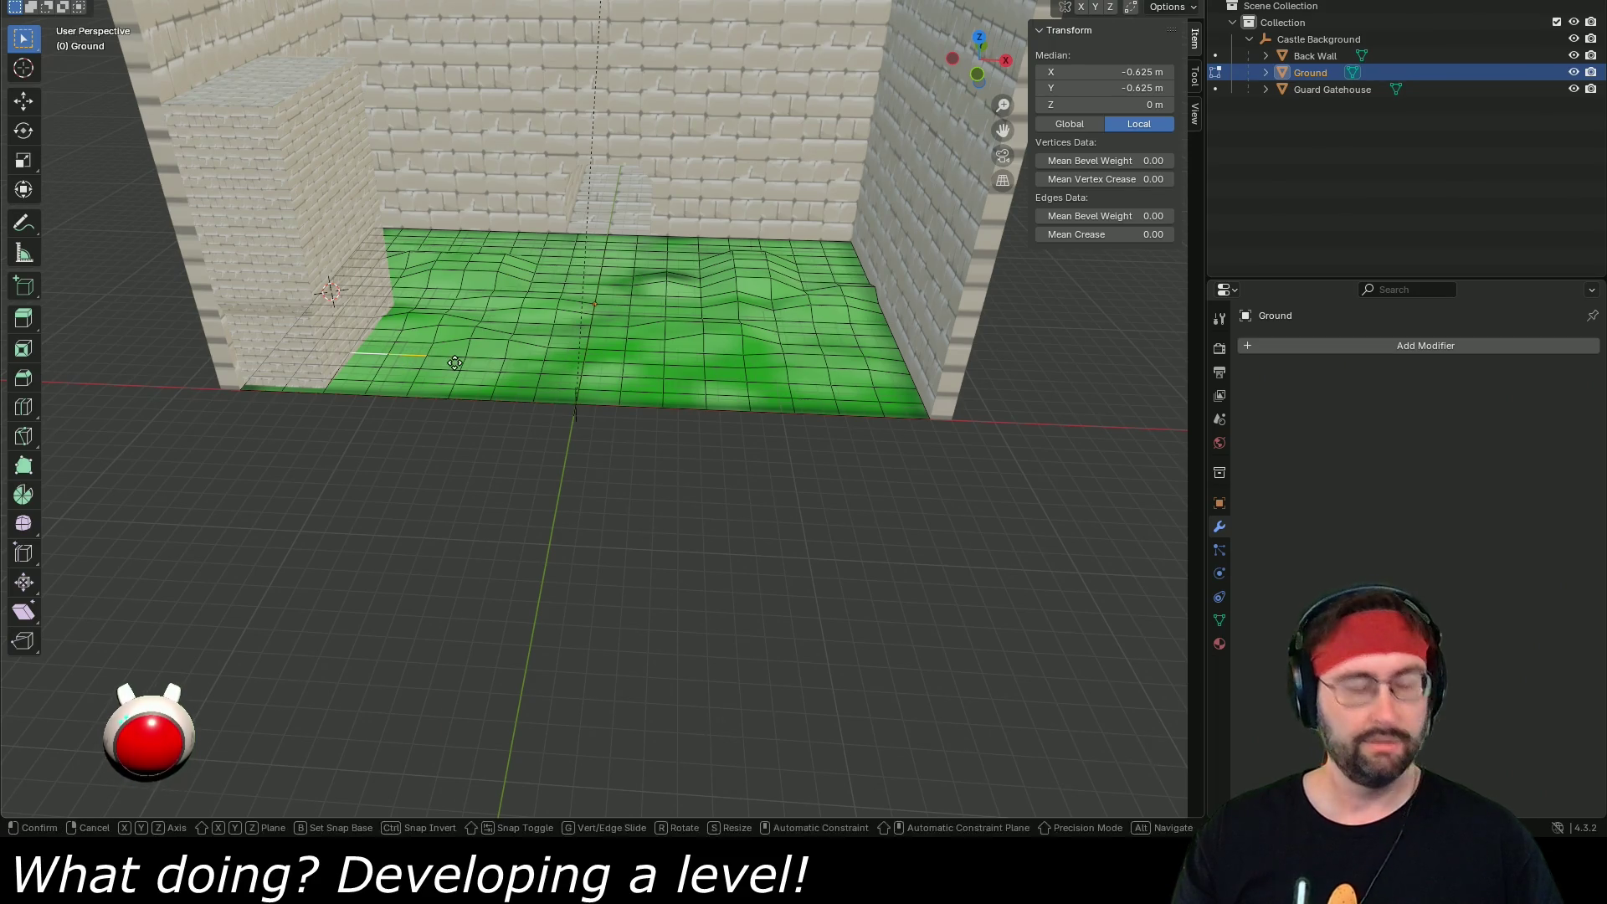
pyautogui.press('z')
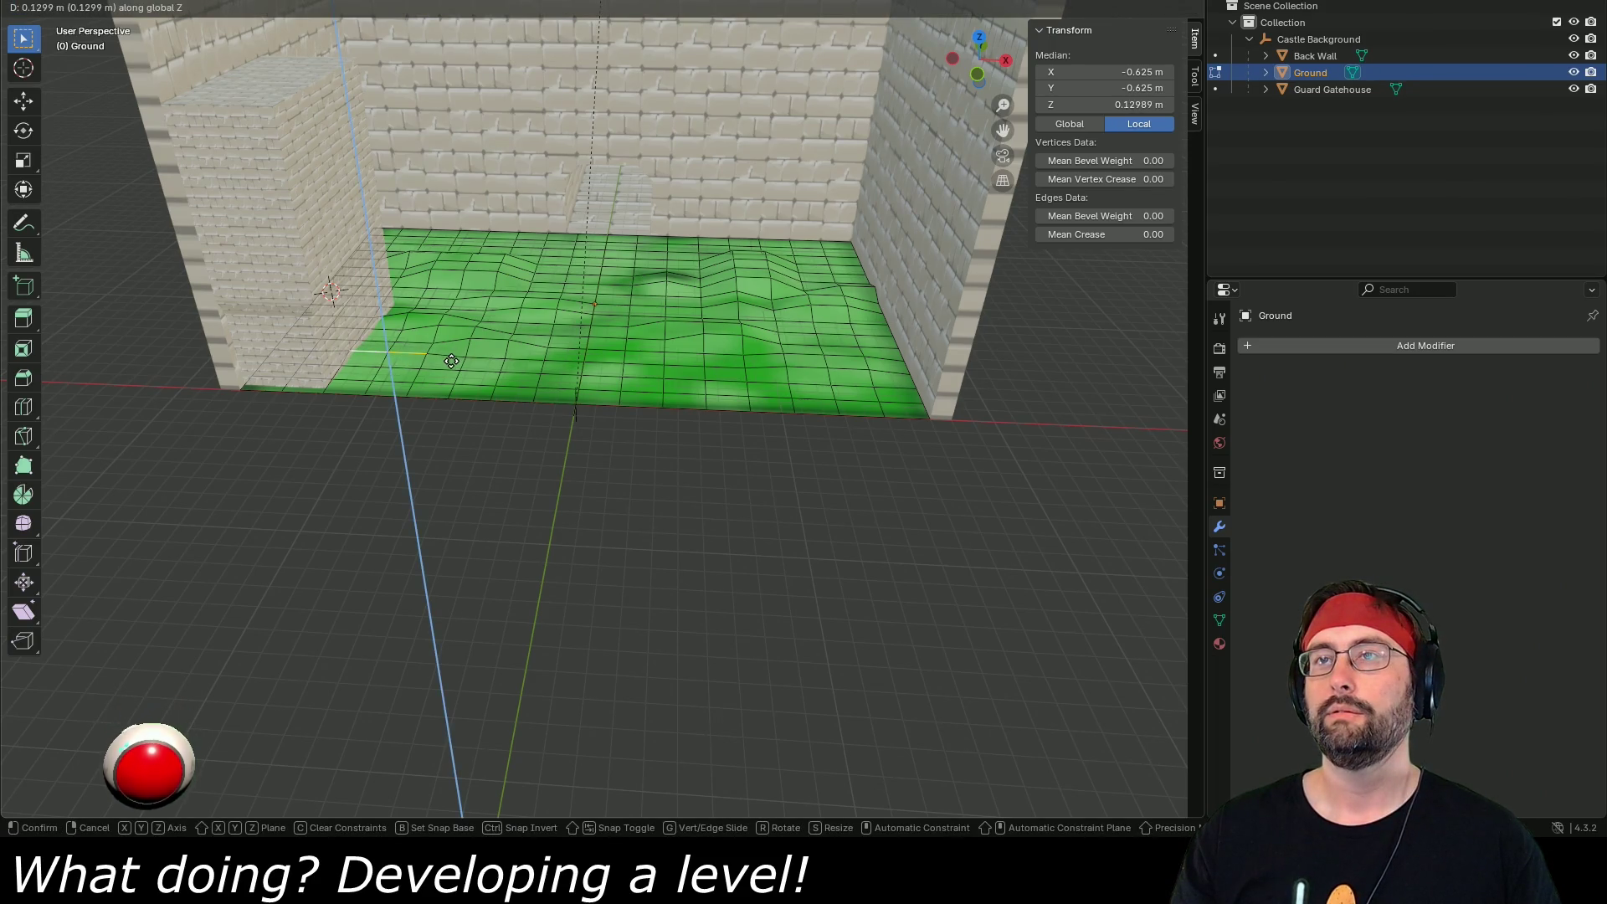
pyautogui.click(451, 361)
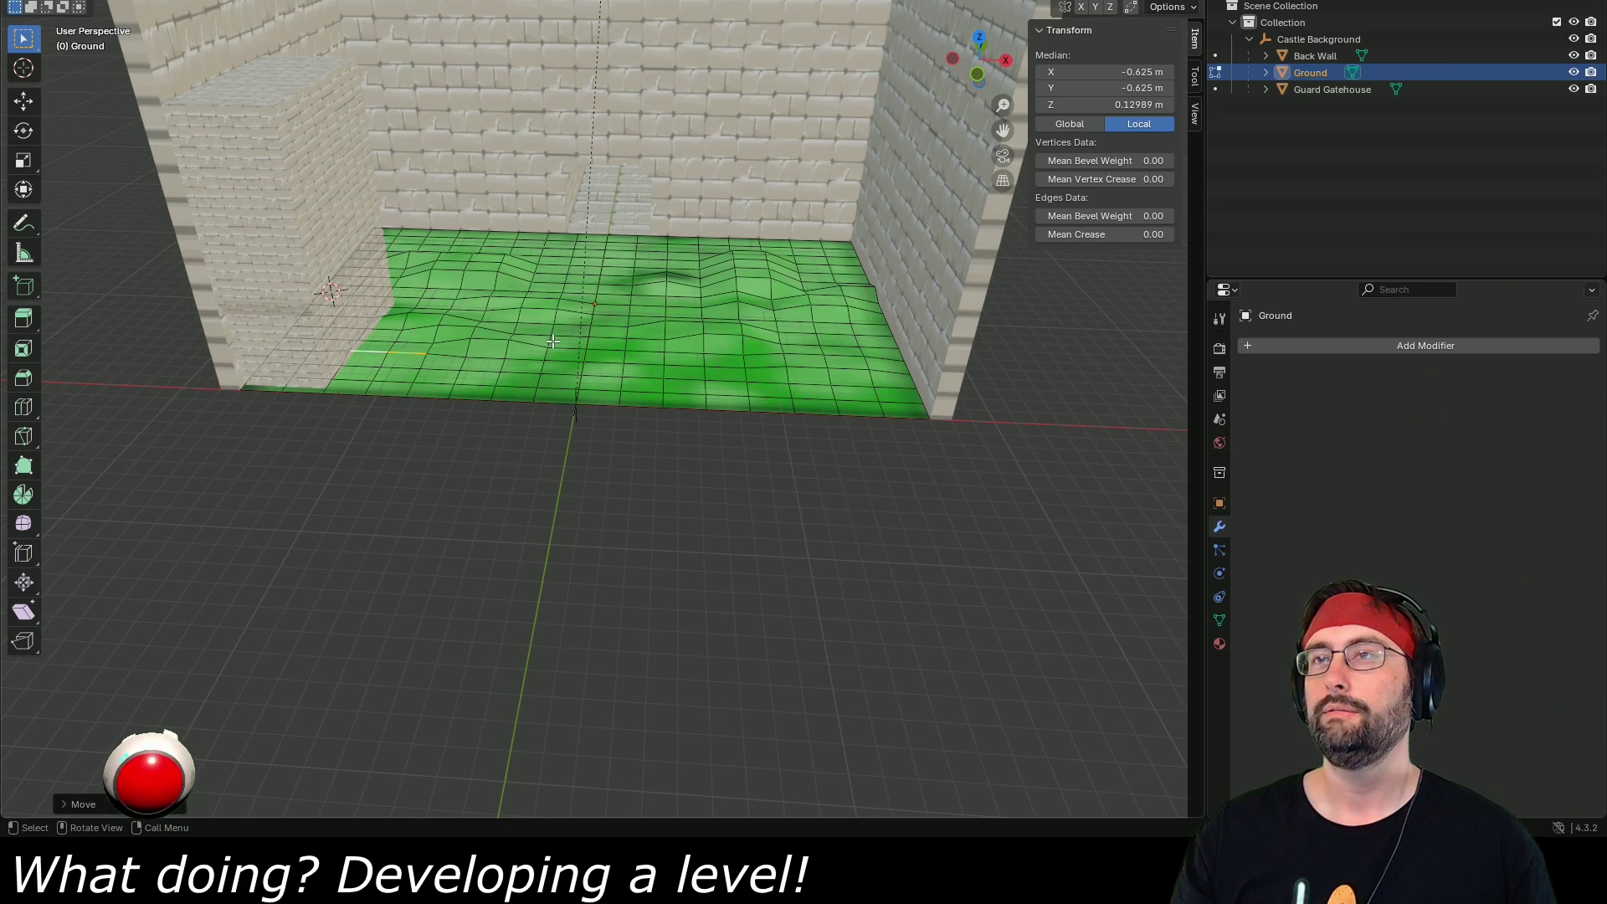
pyautogui.click(663, 359)
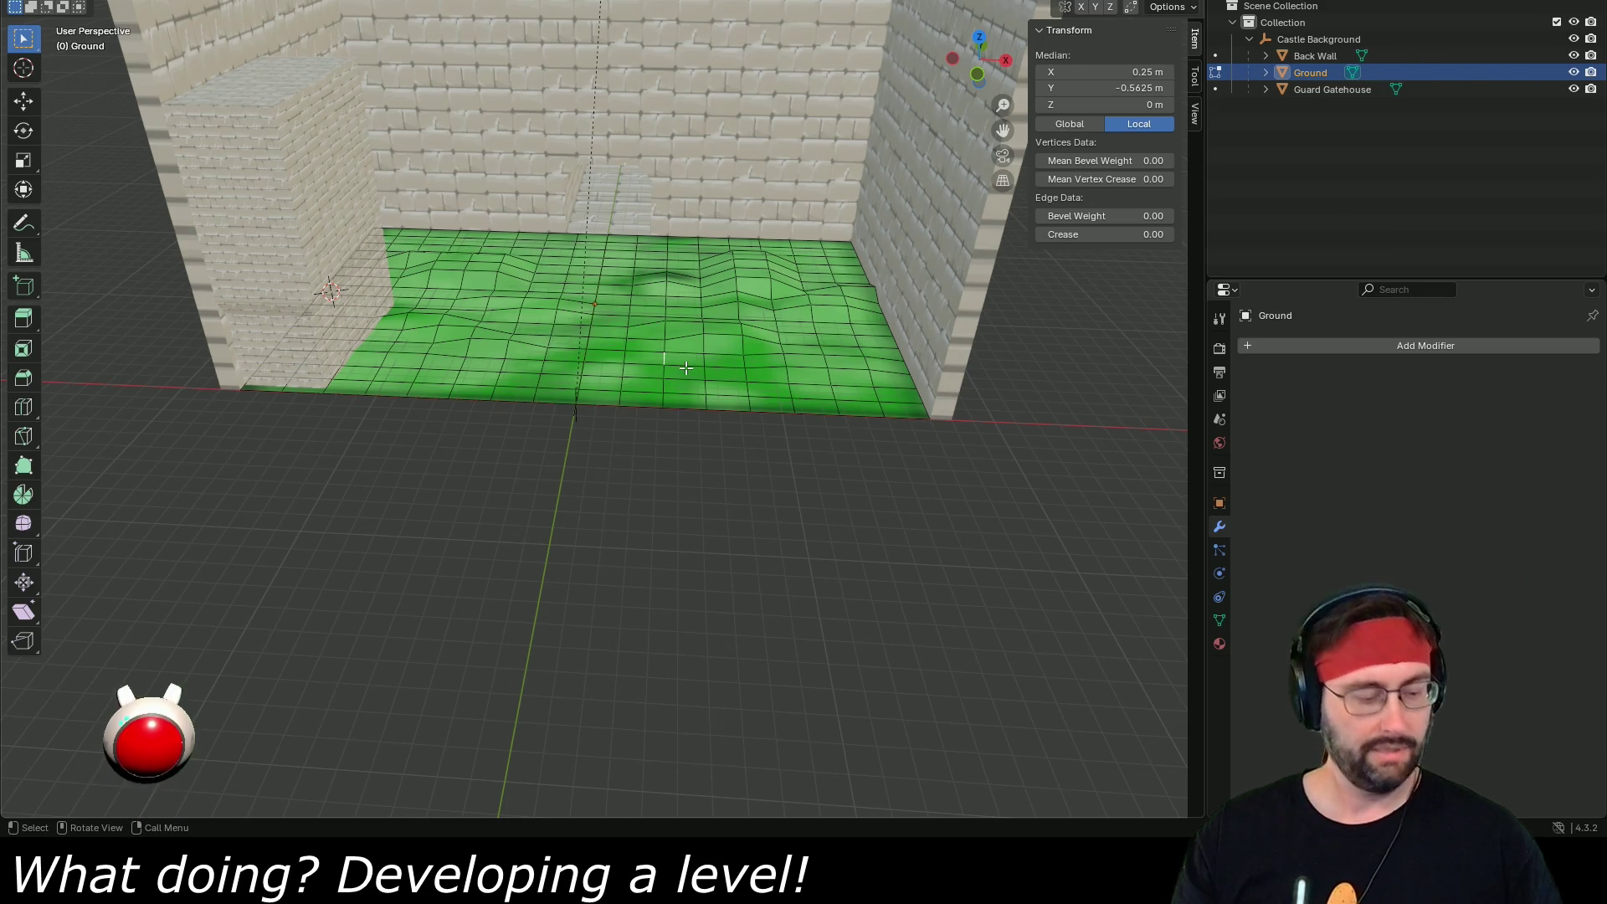
pyautogui.hotkey('ctrl', 'Tab')
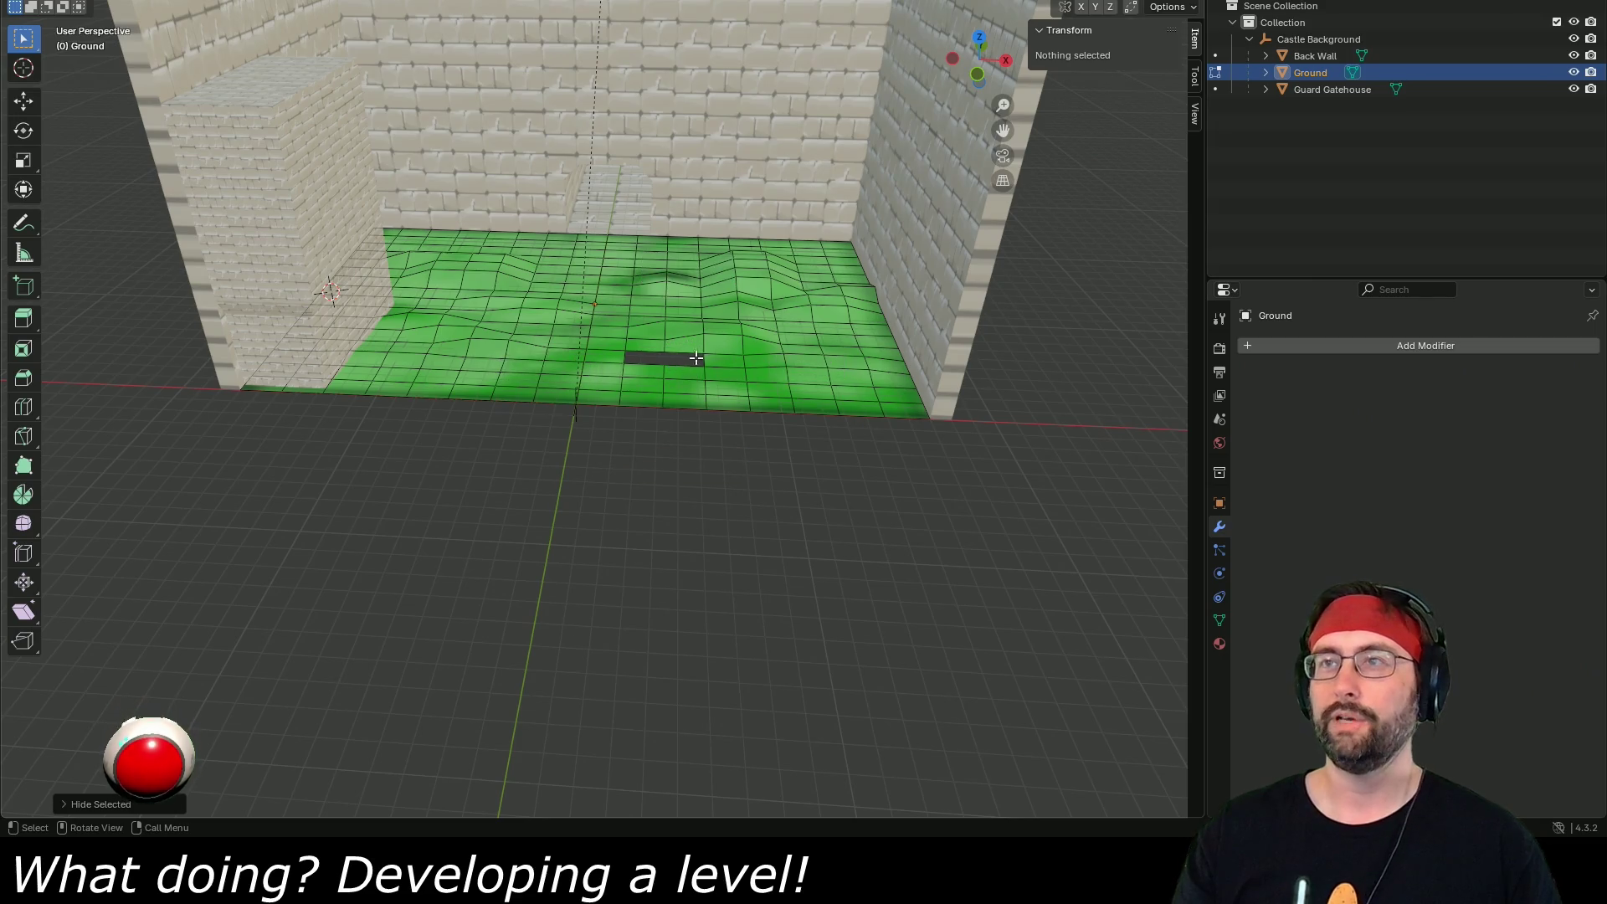
pyautogui.press('g')
pyautogui.press('z')
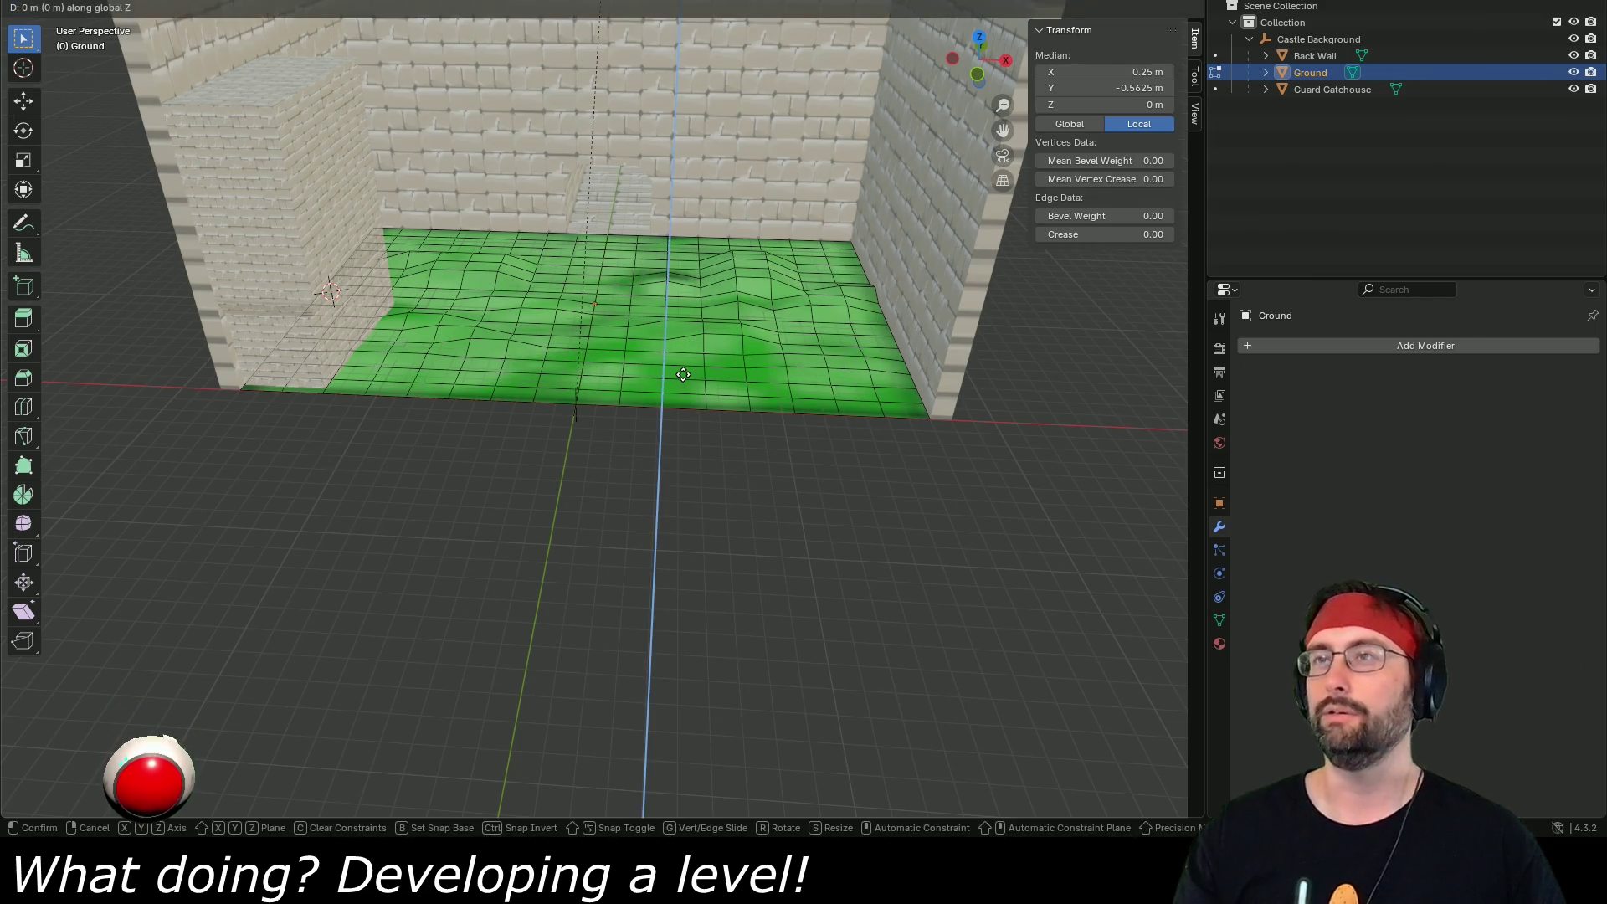
pyautogui.click(685, 370)
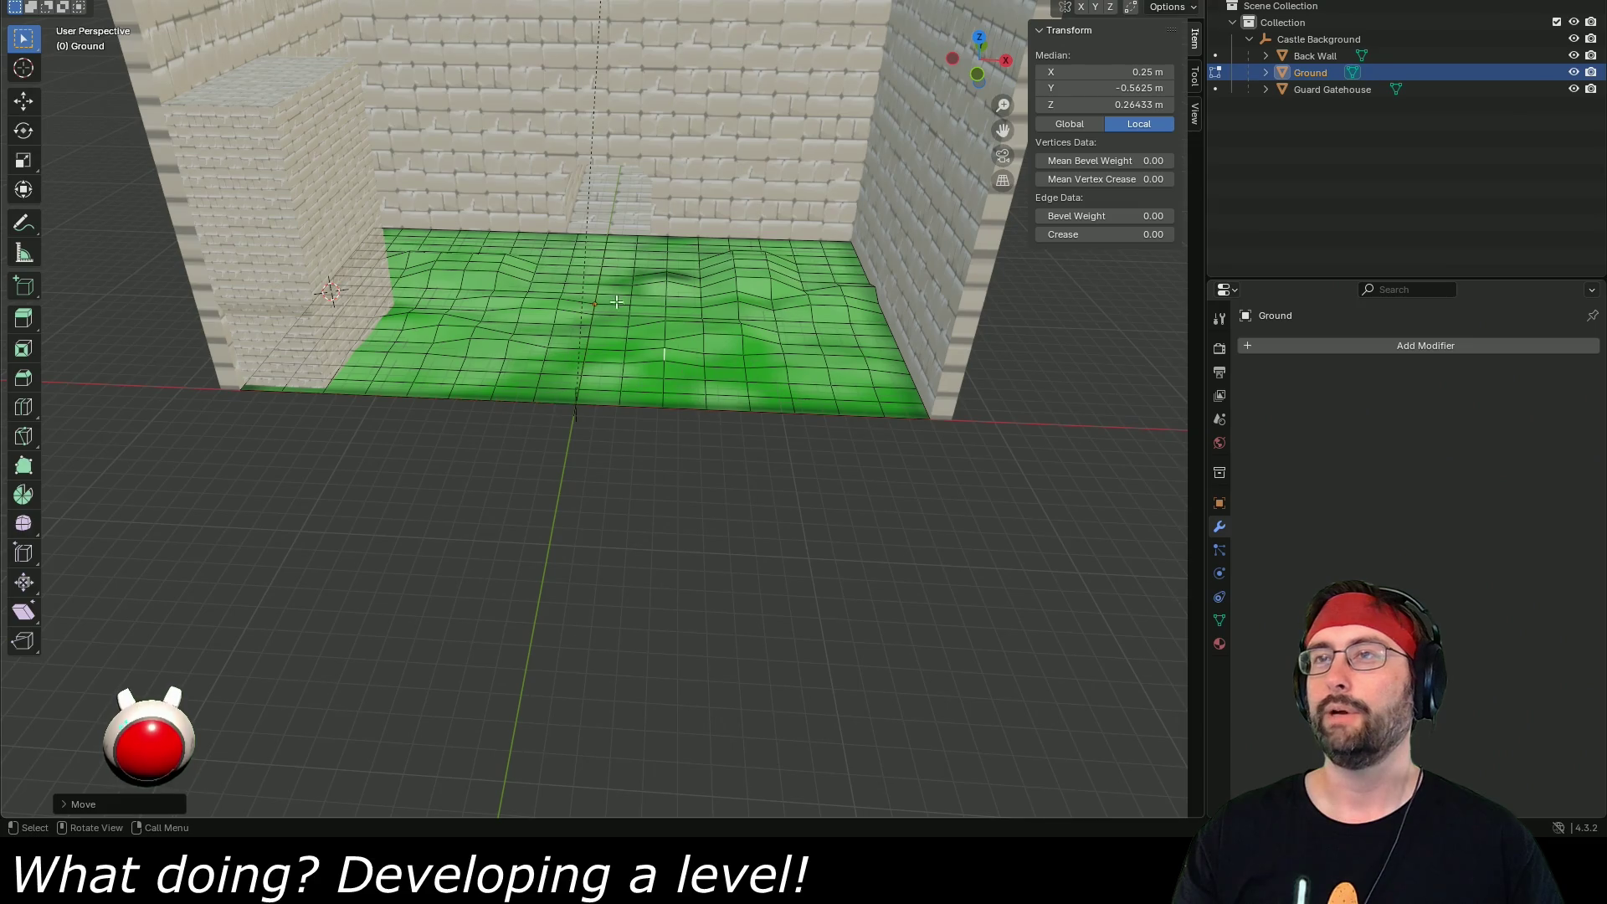
# - Raise two edges at the back of the Ground about 0.24 m
pyautogui.click(558, 257)
pyautogui.keyDown('shift'); pyautogui.click(653, 260); pyautogui.keyUp('shift')
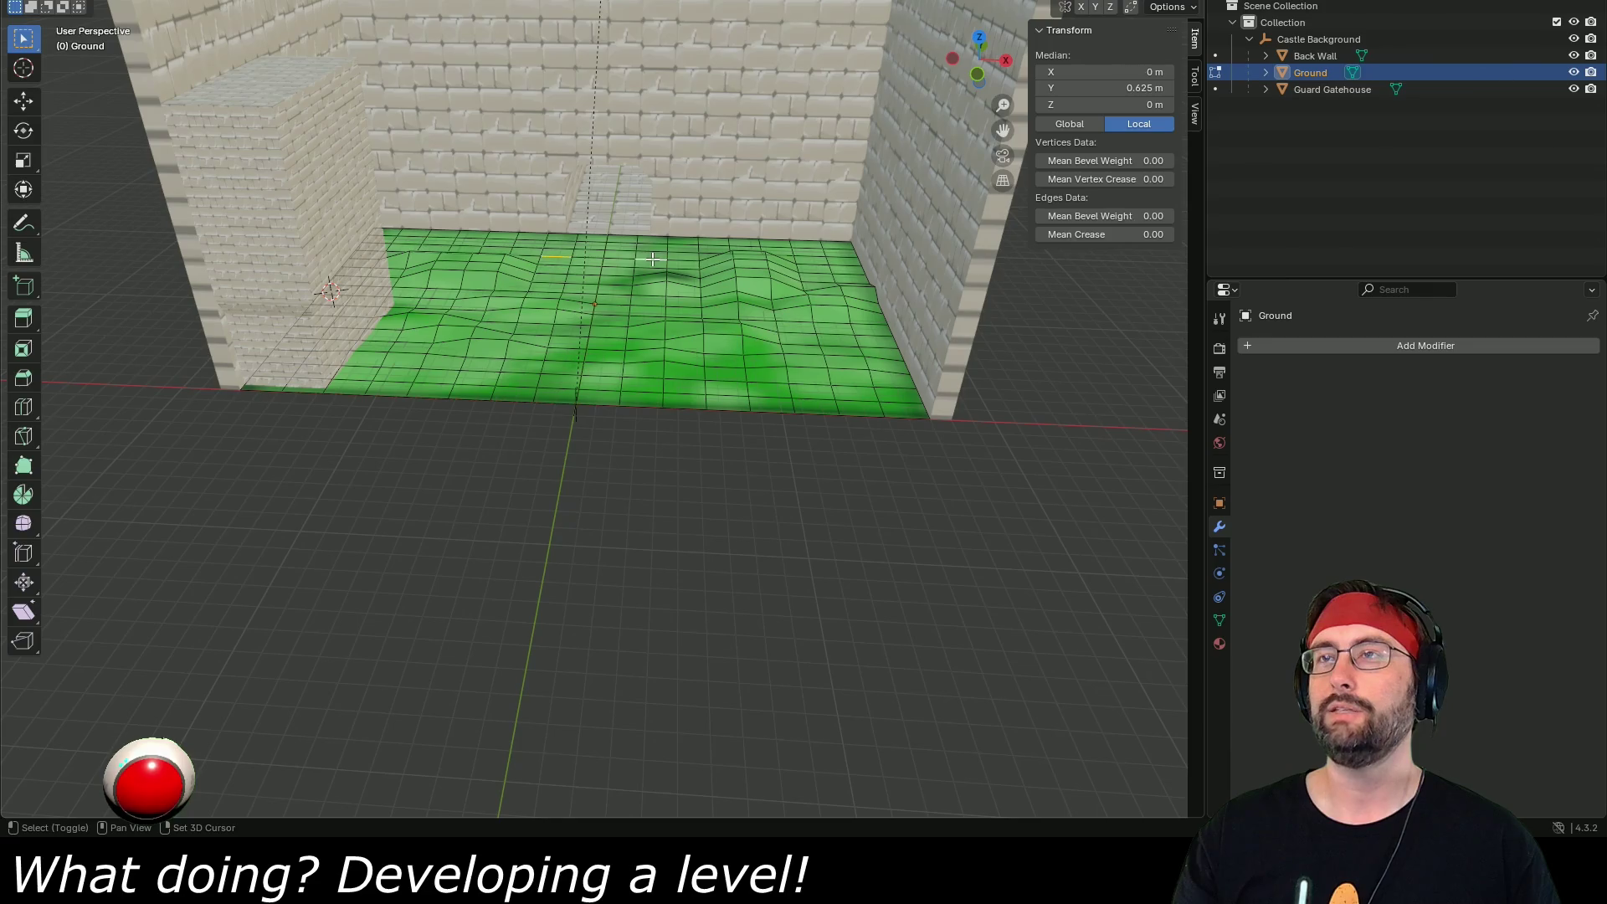
pyautogui.press('g')
pyautogui.press('z')
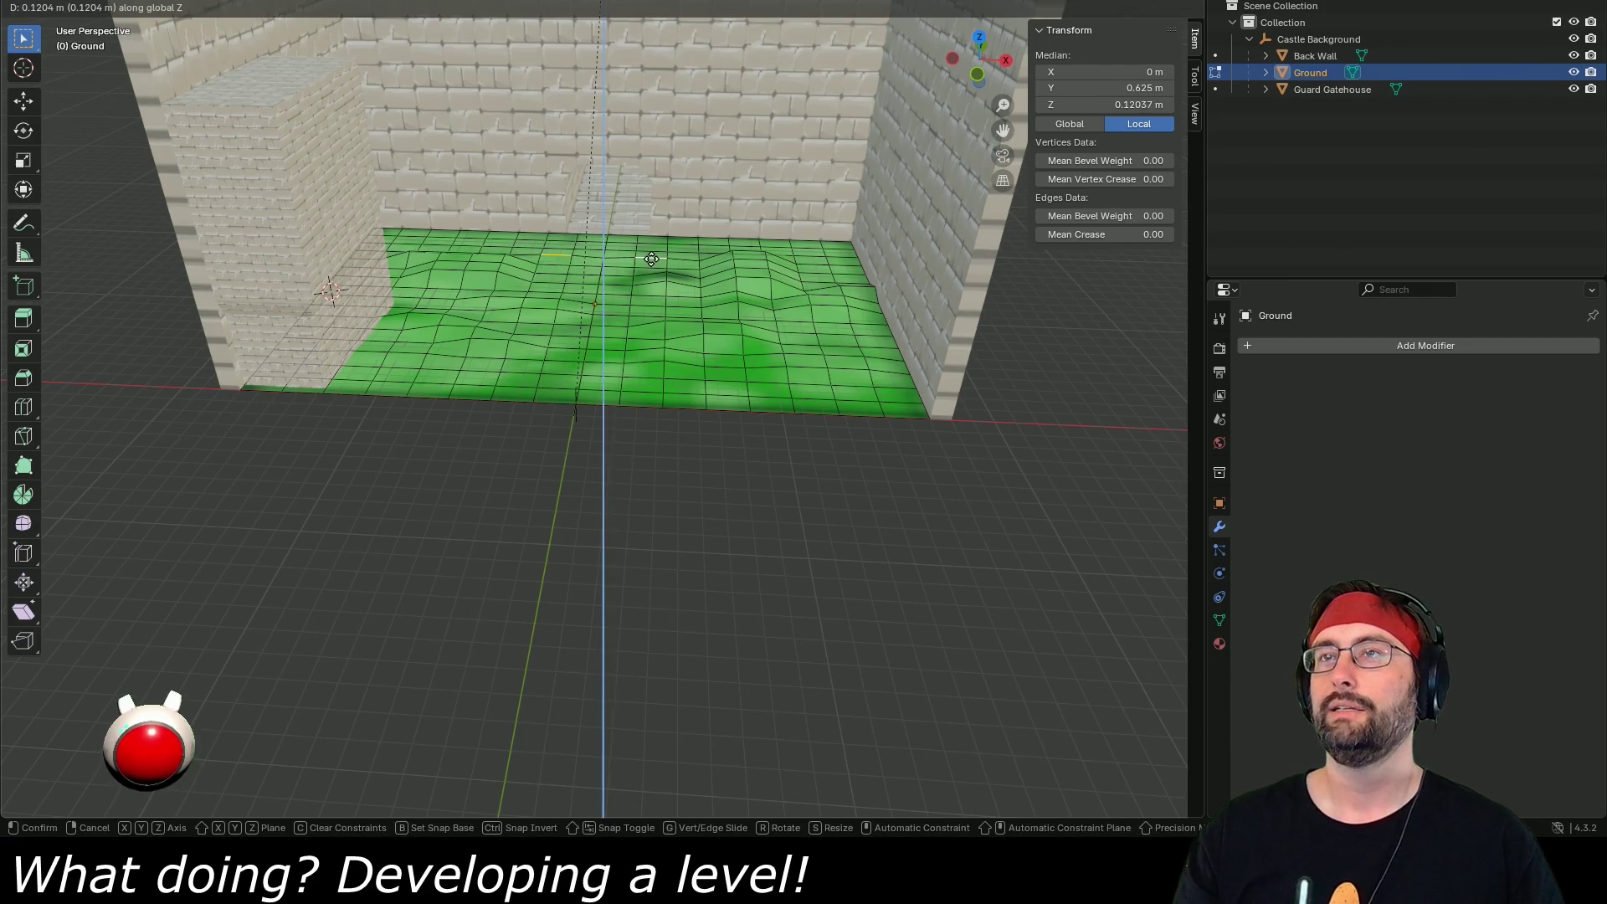
pyautogui.click(651, 257)
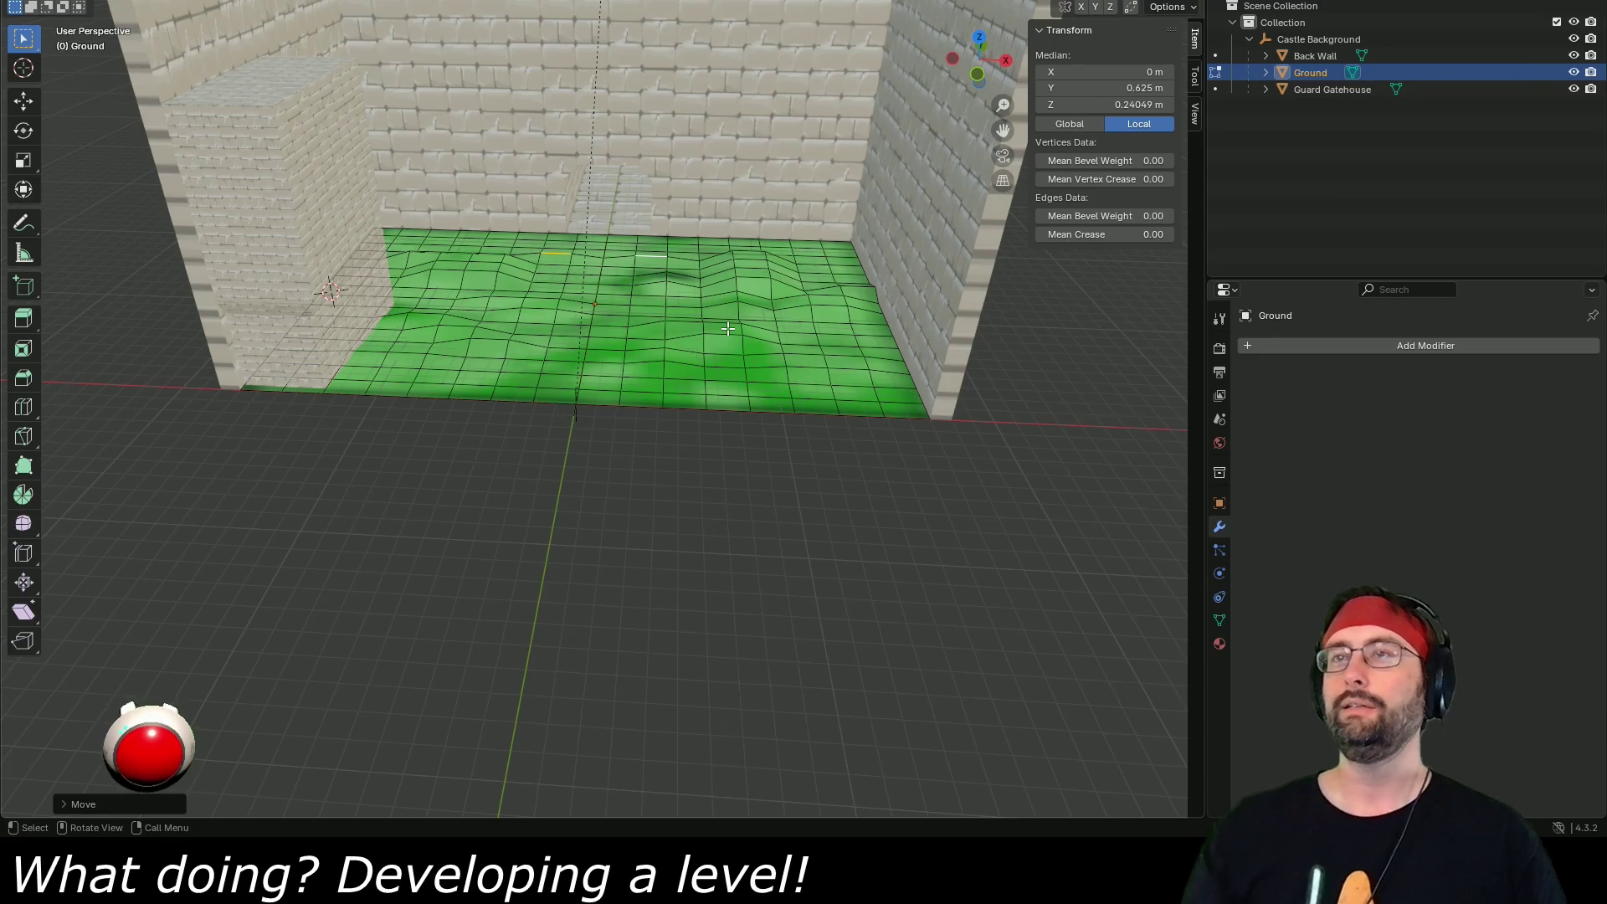
# - Save Castle Background.blend and orbit to a level front view of the wall
pyautogui.hotkey('ctrl', 's')
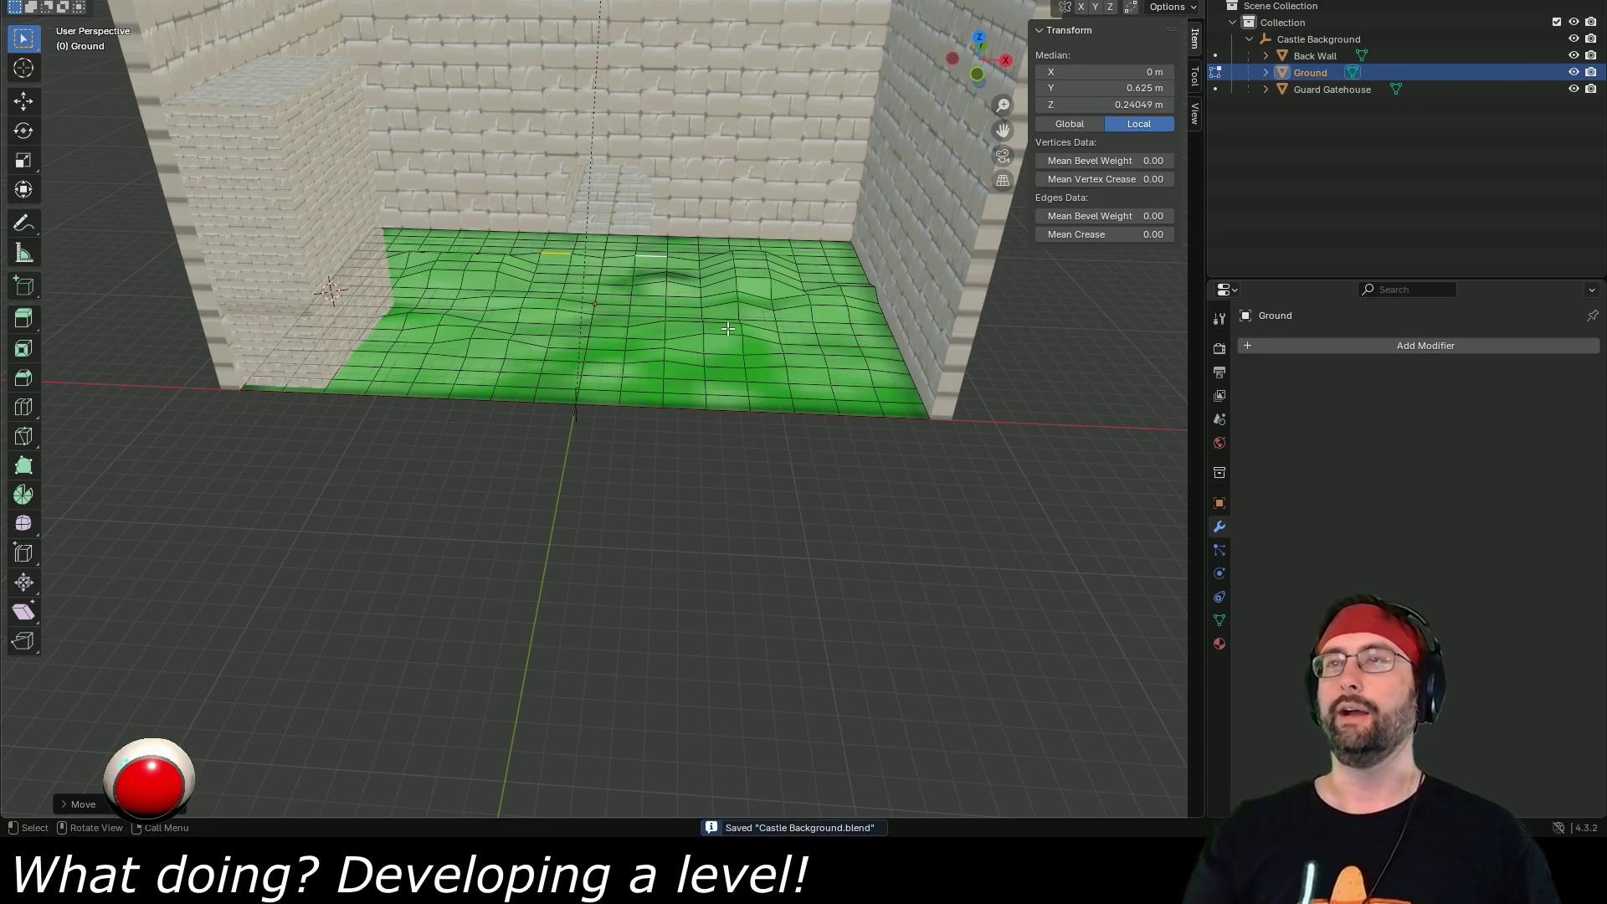
pyautogui.moveTo(716, 425); pyautogui.dragTo(689, 339)
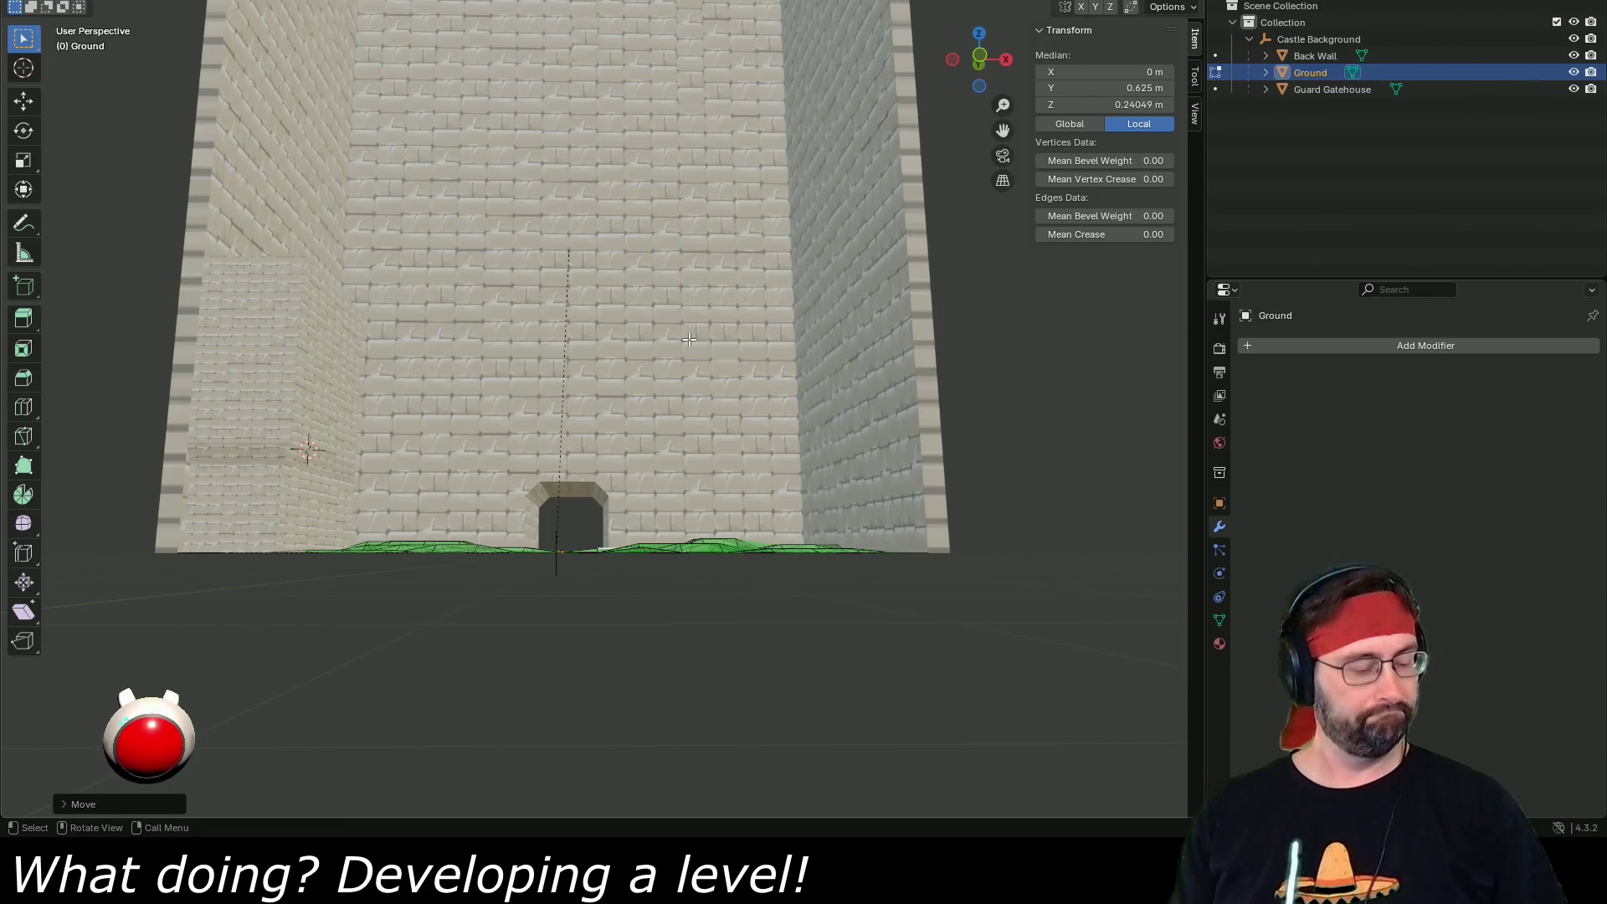
pyautogui.hotkey('alt', 'Tab')
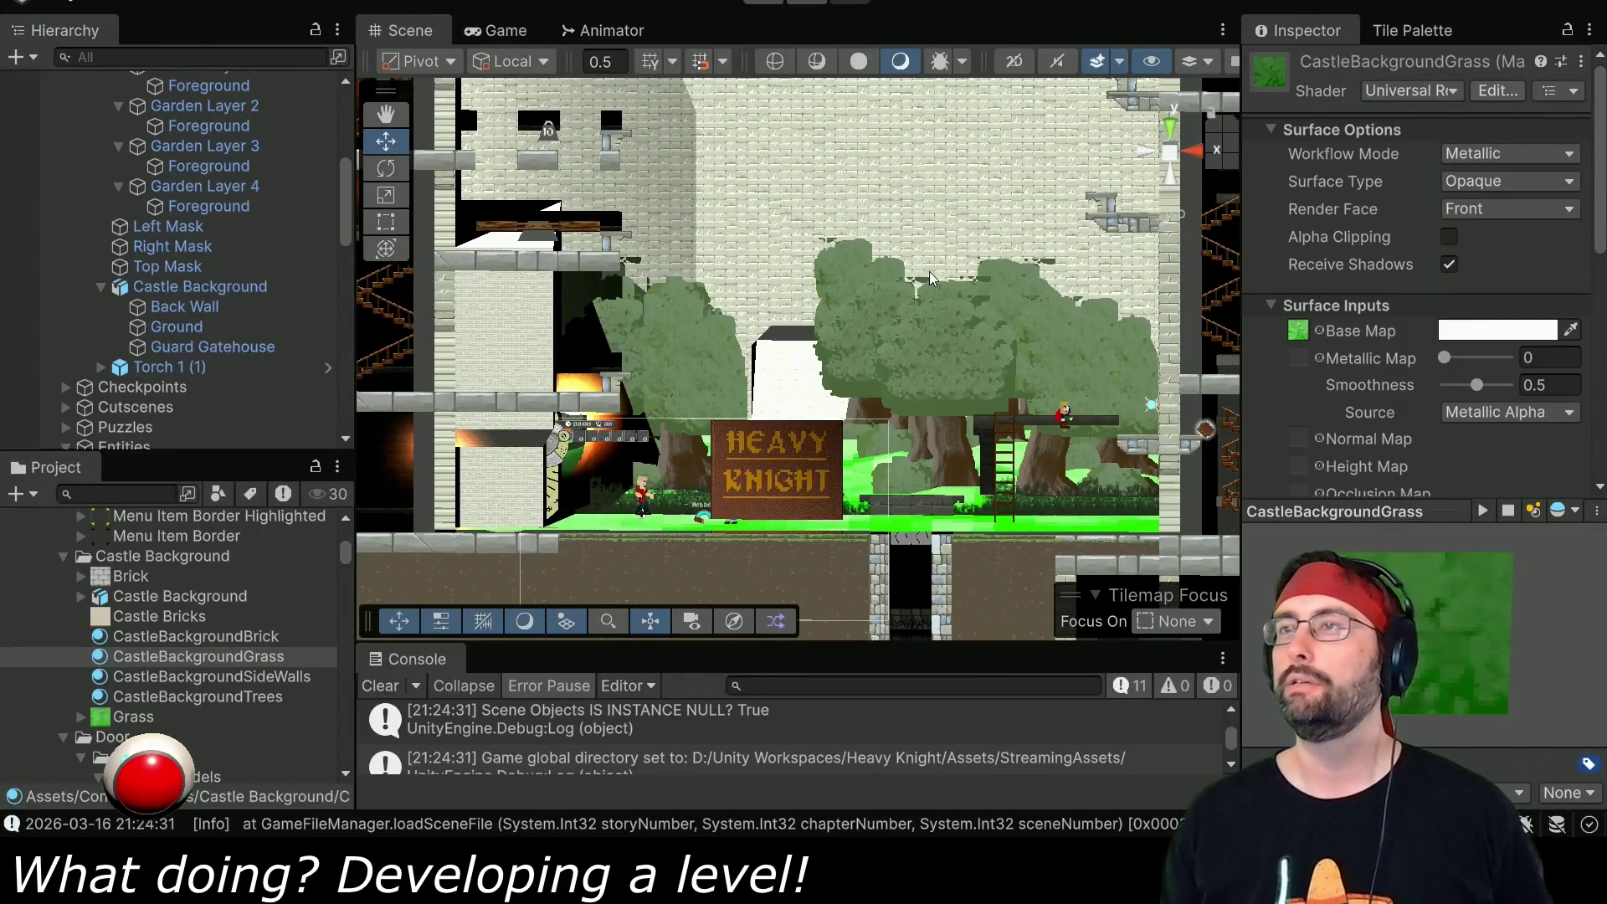
# - Pan the Unity Scene view up along the brick wall to check the bumpy ground
pyautogui.moveTo(877, 232)
pyautogui.mouseDown()
pyautogui.moveTo(871, 285)
pyautogui.moveTo(872, 248)
pyautogui.mouseUp()
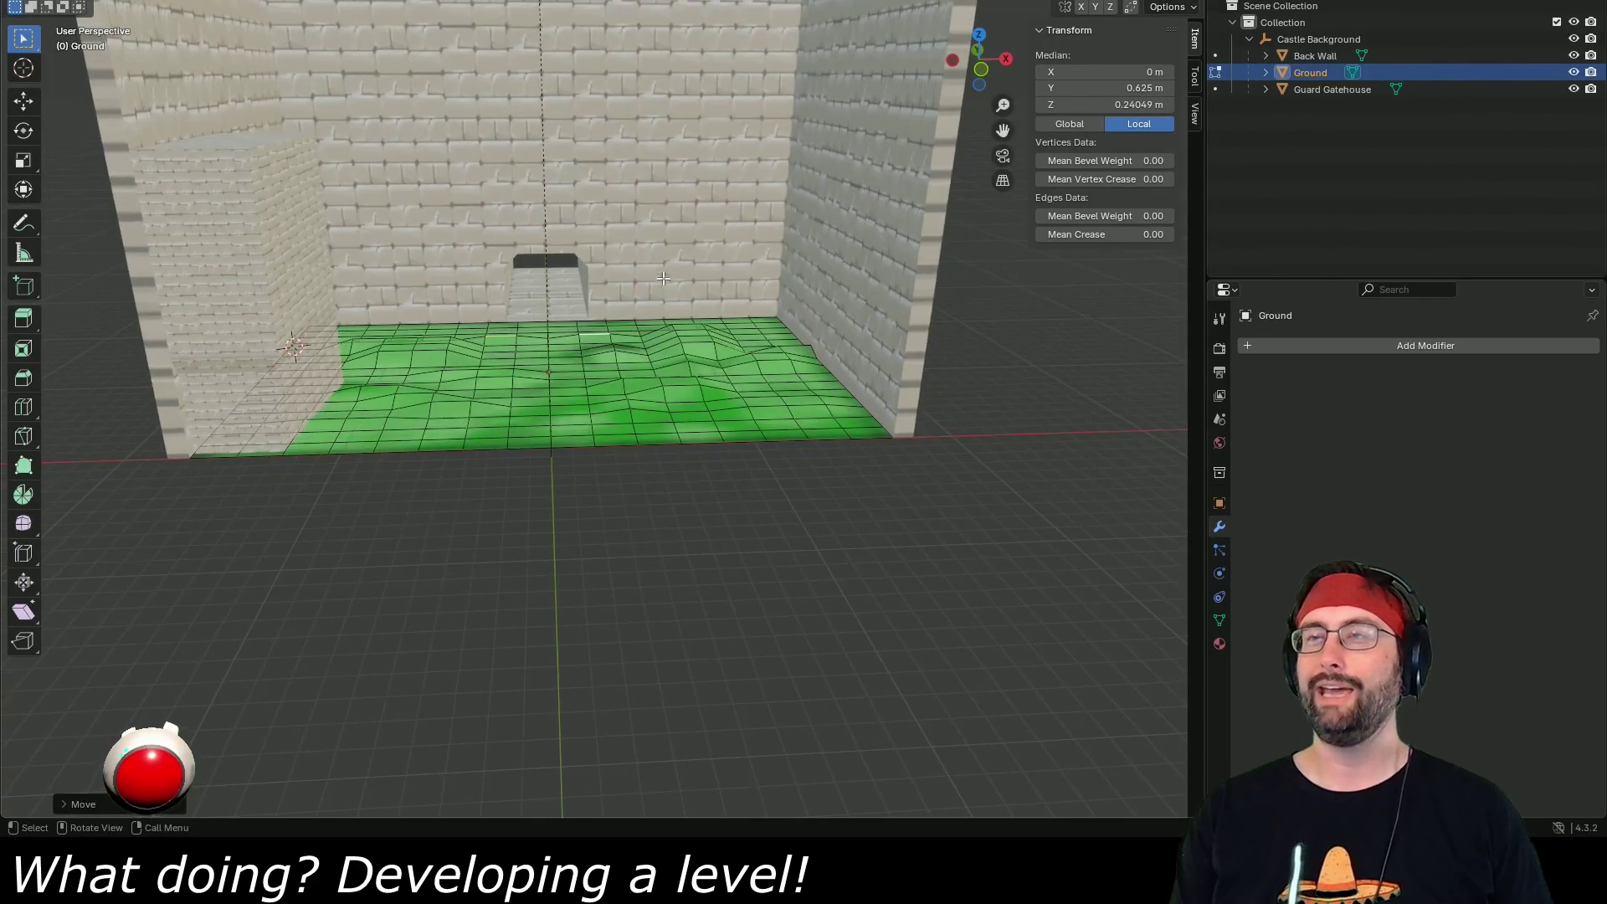
# - Leave Ground Edit Mode, enter Edit Mode on the Back Wall, and zoom in on it
pyautogui.scroll(3, 612, 524)
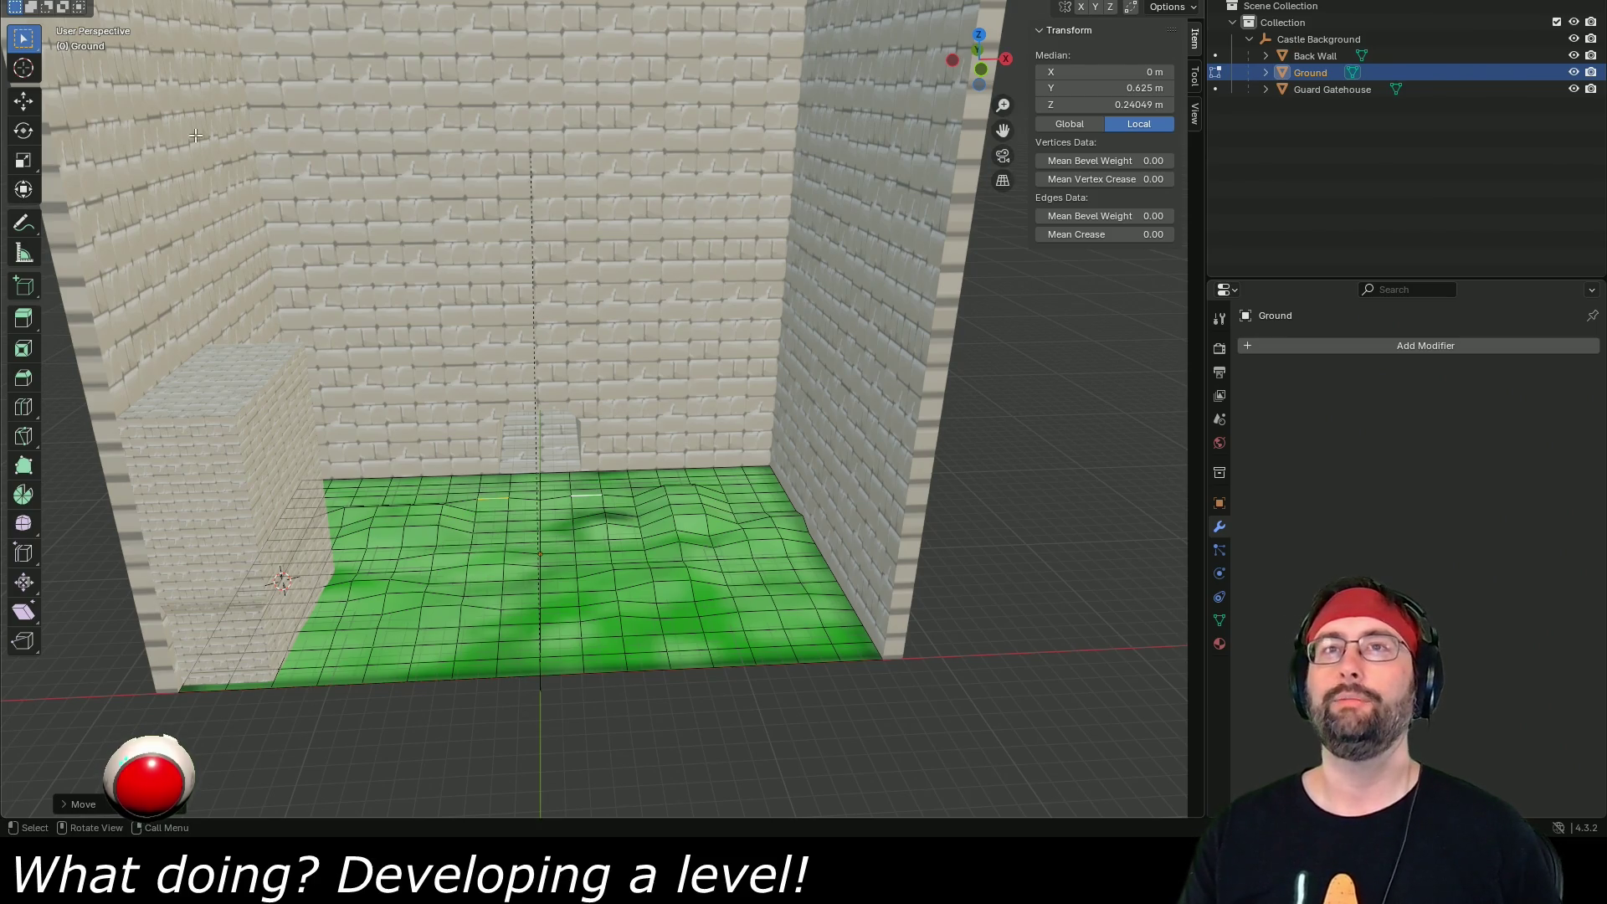
pyautogui.press('Tab')
pyautogui.click(504, 343)
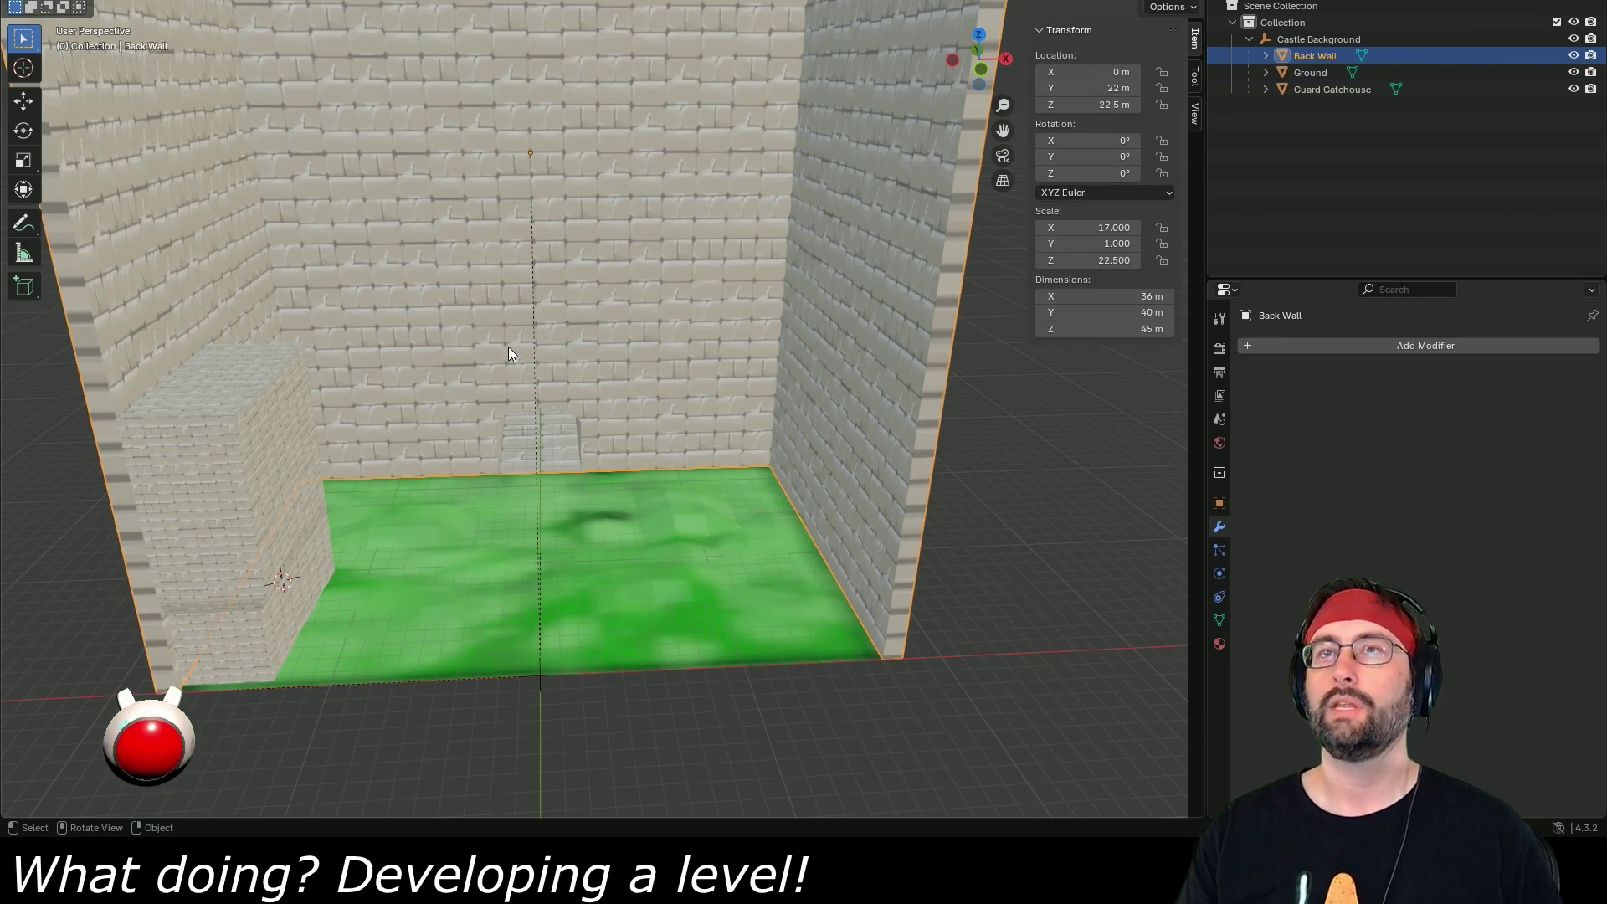
pyautogui.press('Tab')
pyautogui.moveTo(609, 288); pyautogui.dragTo(593, 715)
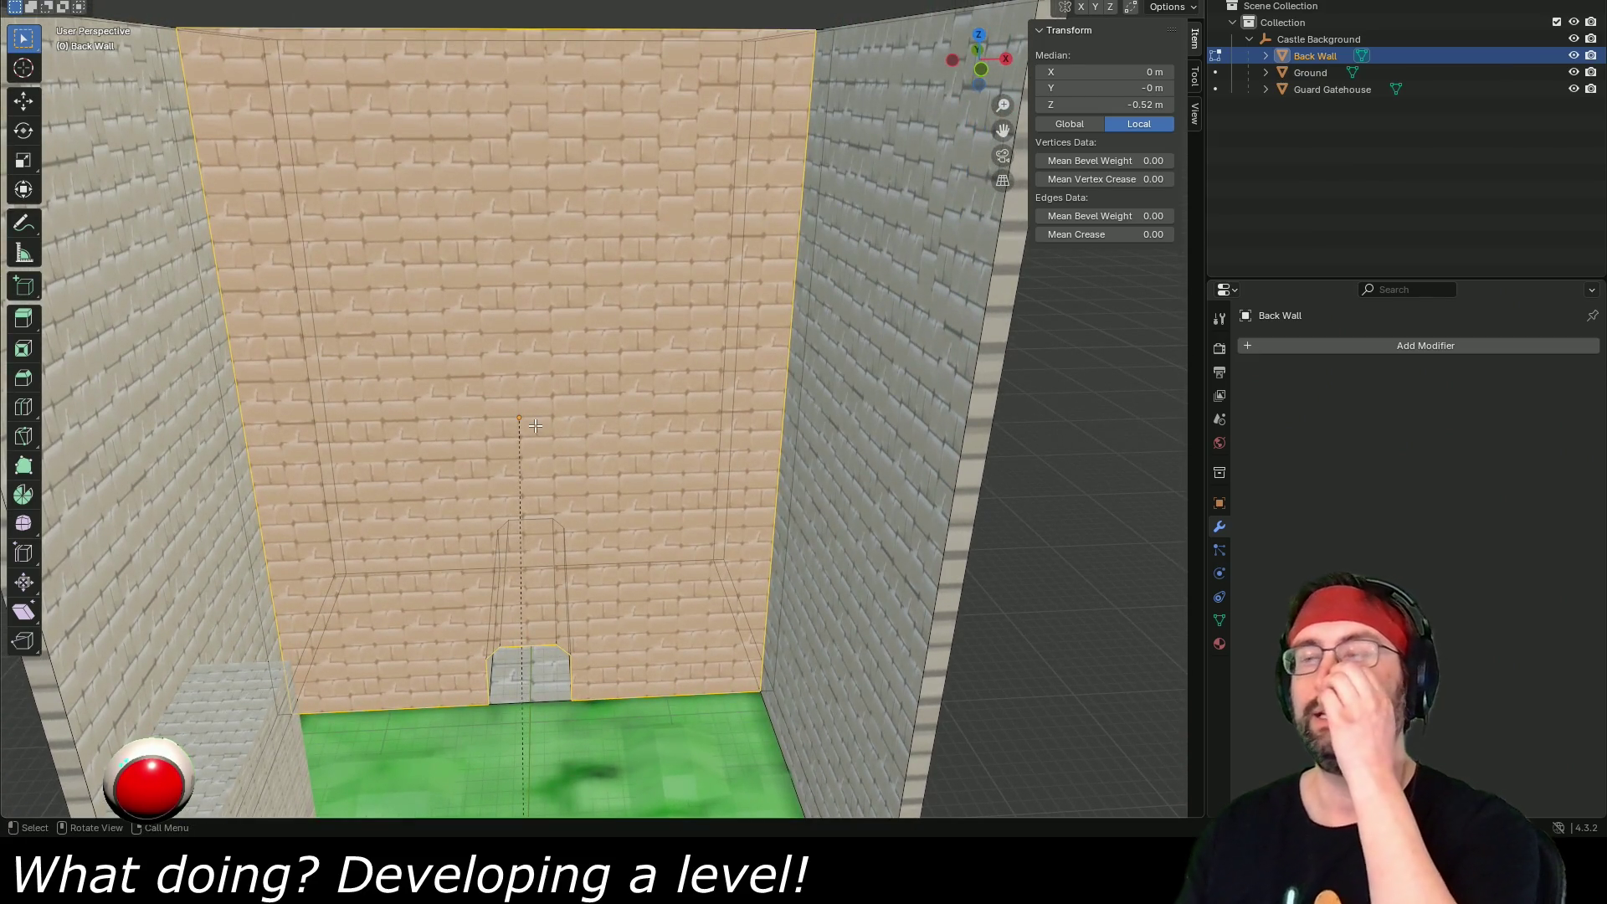
pyautogui.moveTo(544, 720)
pyautogui.mouseDown()
pyautogui.moveTo(544, 637)
pyautogui.moveTo(548, 725)
pyautogui.moveTo(552, 677)
pyautogui.mouseUp()
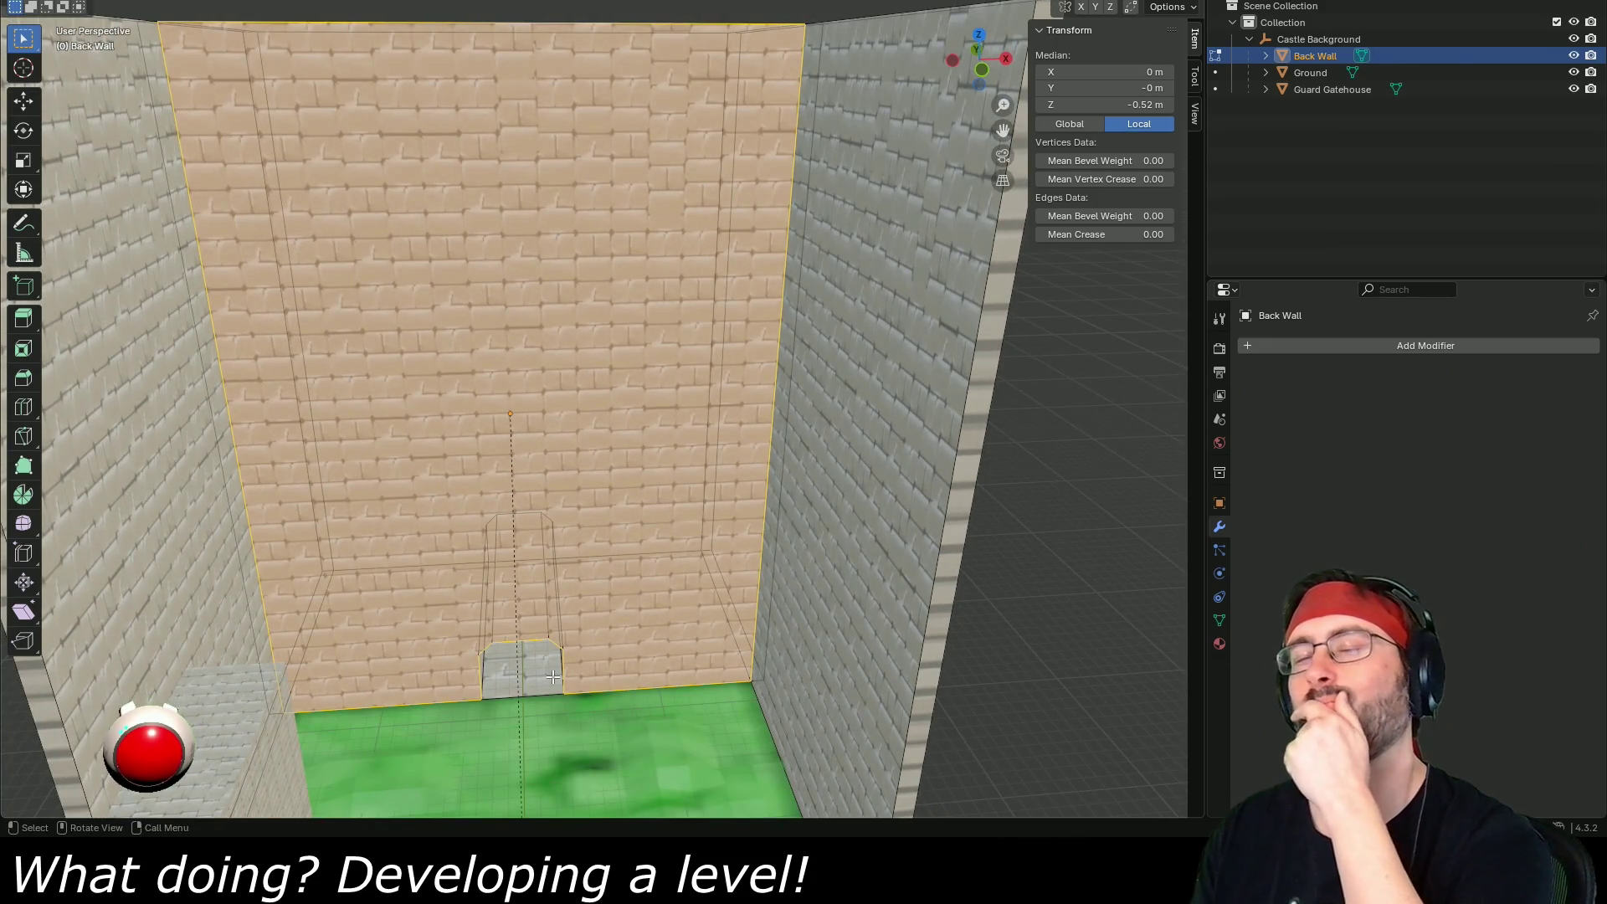
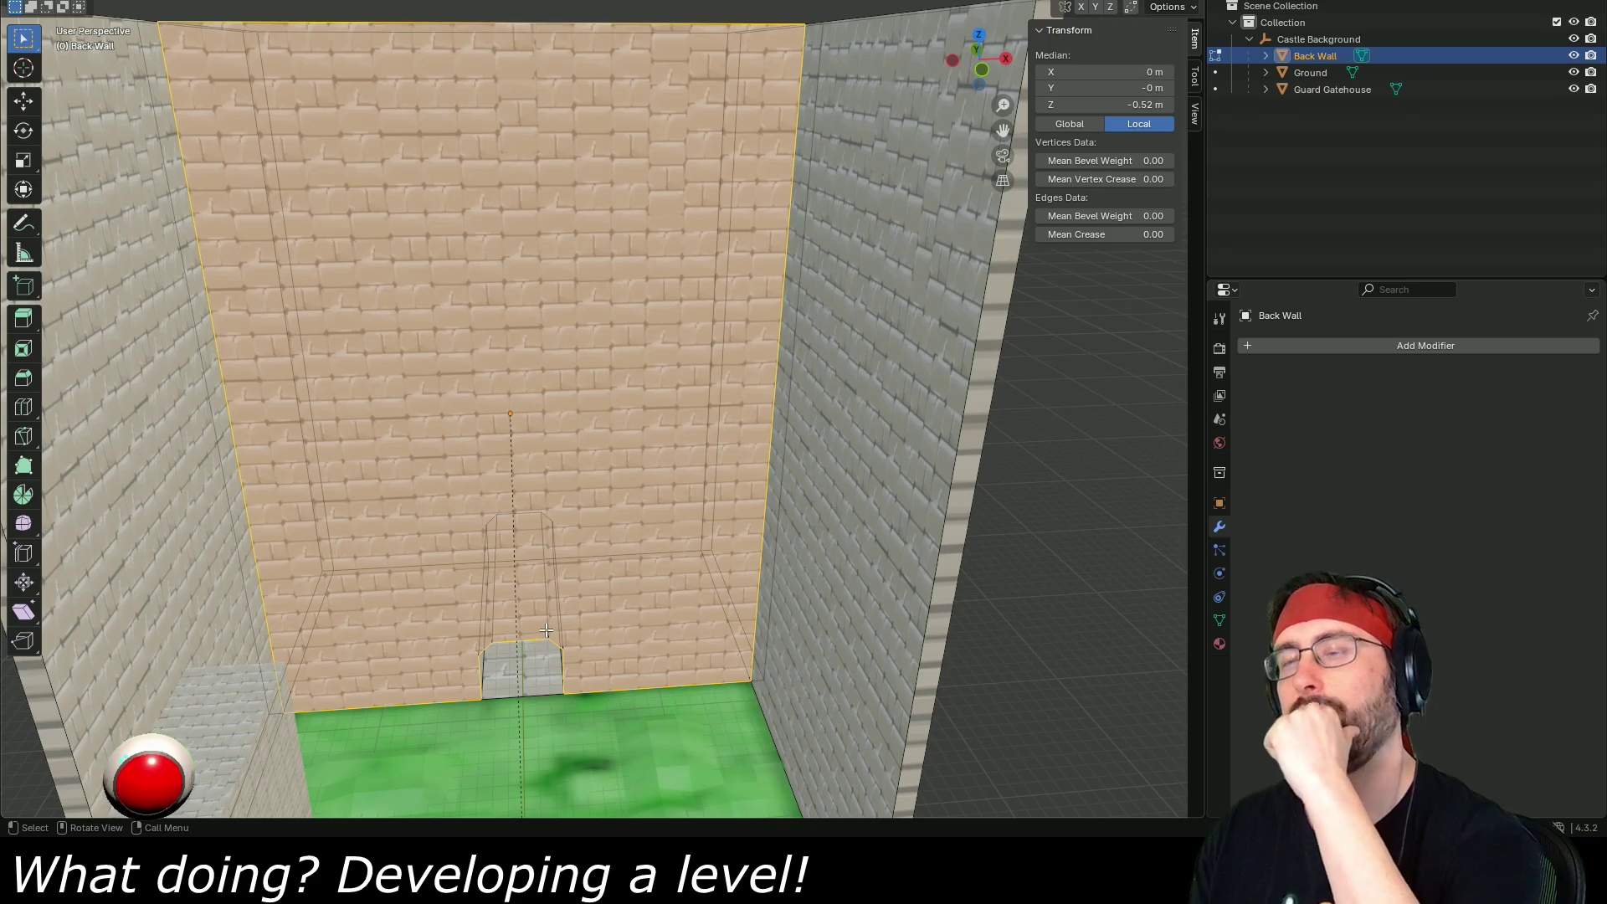
# - Subdivide the selected Back Wall edges from the Edge menu
pyautogui.hotkey('ctrl', 'e')
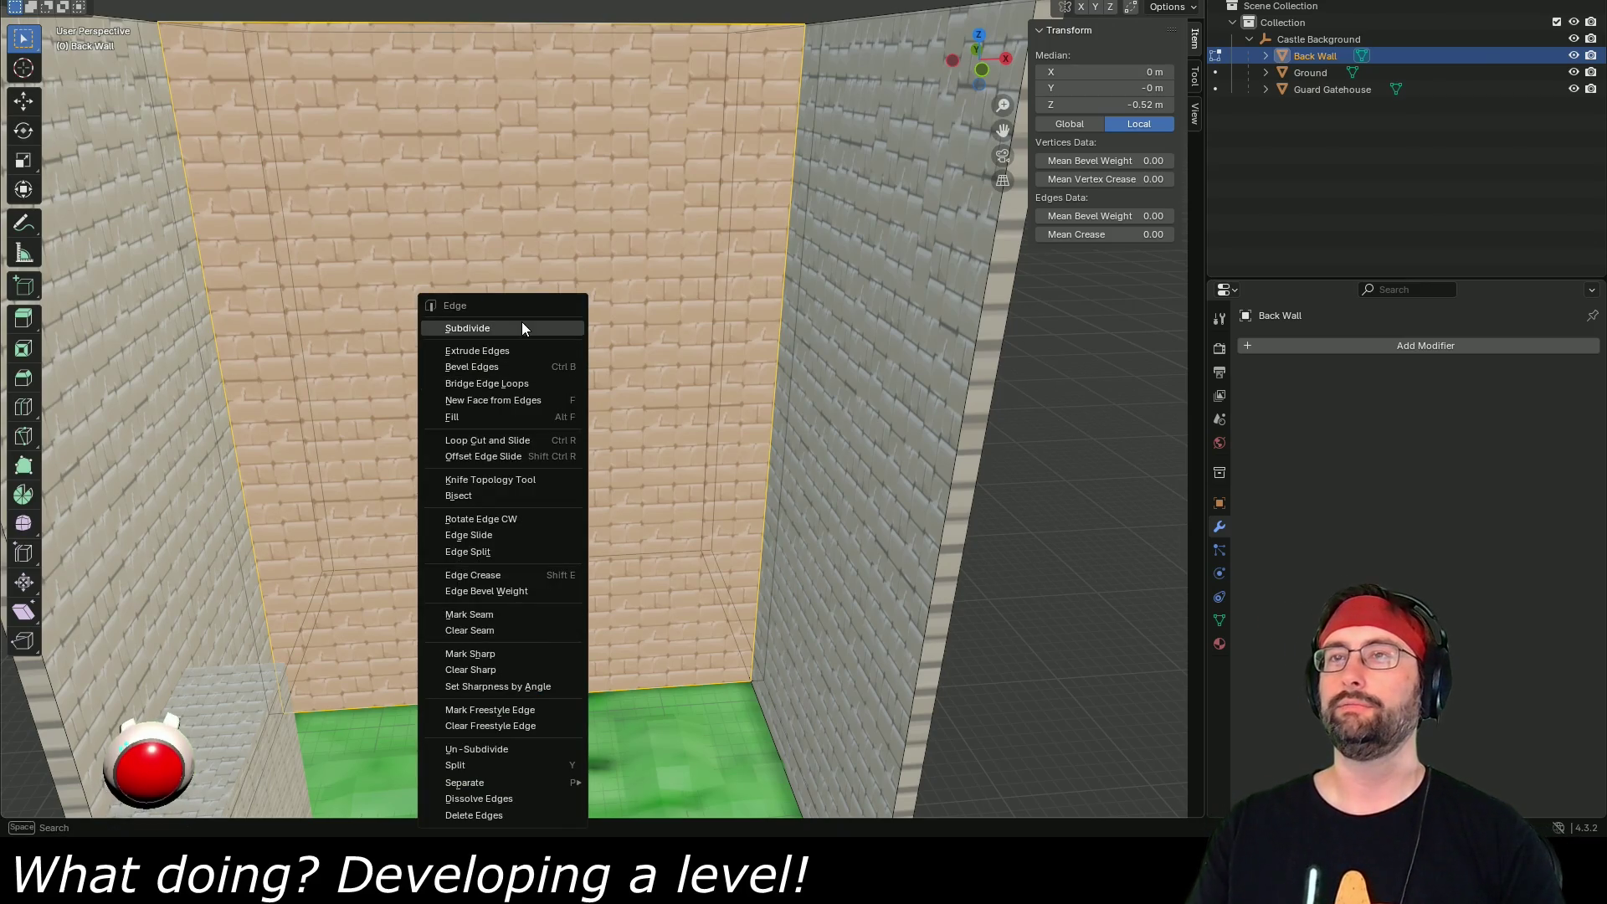
pyautogui.click(521, 321)
pyautogui.moveTo(493, 515)
pyautogui.mouseDown()
pyautogui.moveTo(525, 474)
pyautogui.moveTo(433, 529)
pyautogui.mouseUp()
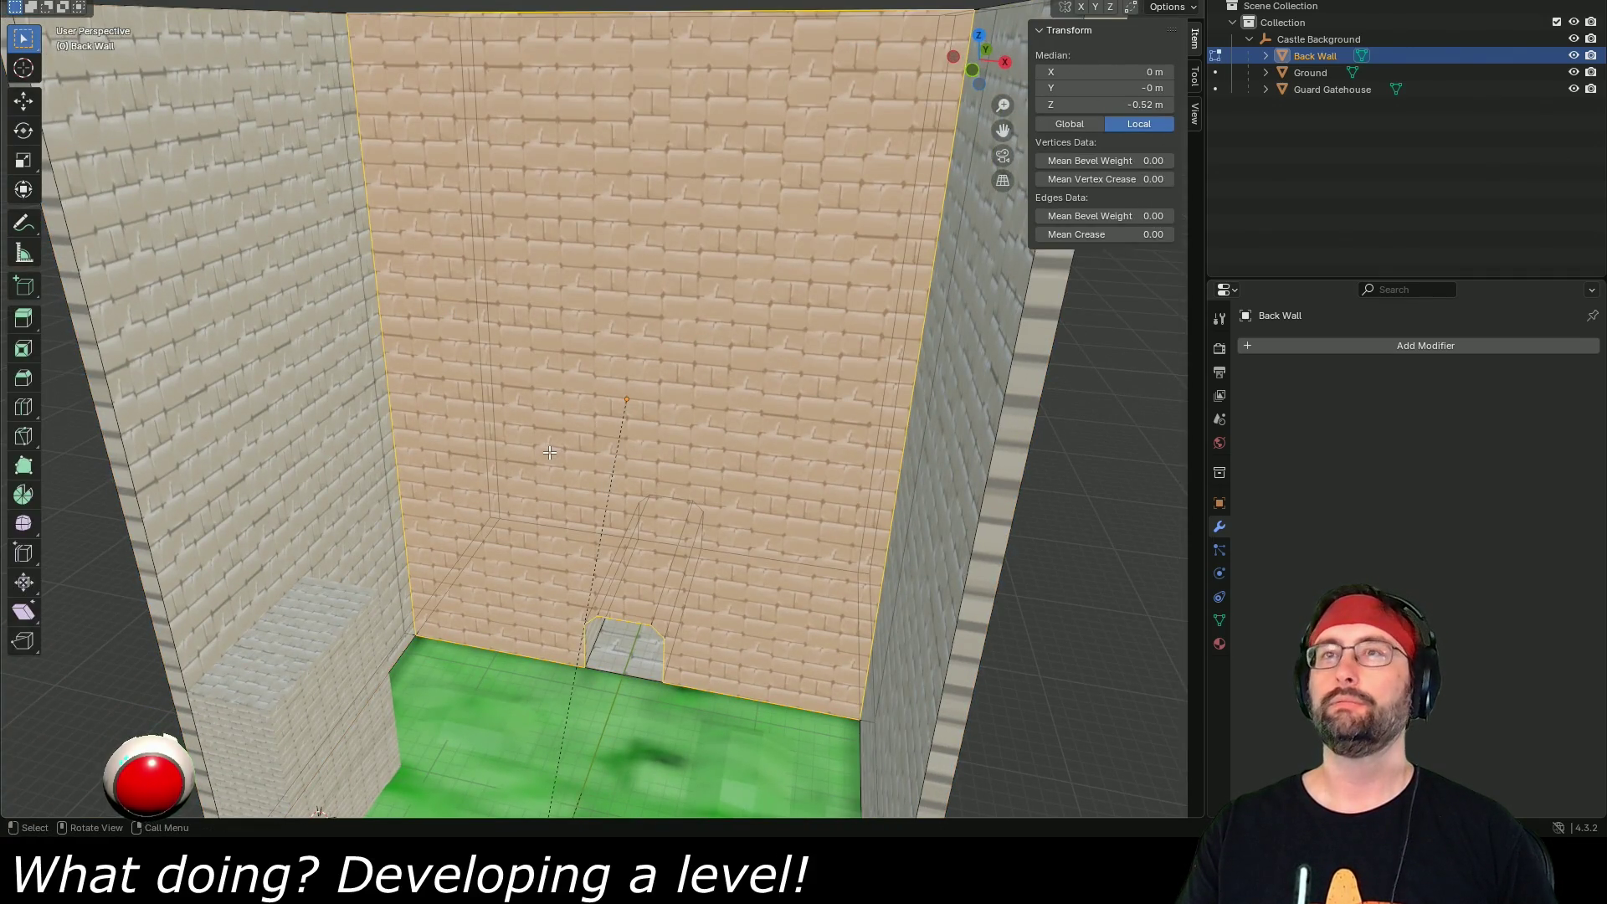
# - Inspect edges near the wall's lower-left corner, then reselect all back wall geometry
pyautogui.click(550, 452)
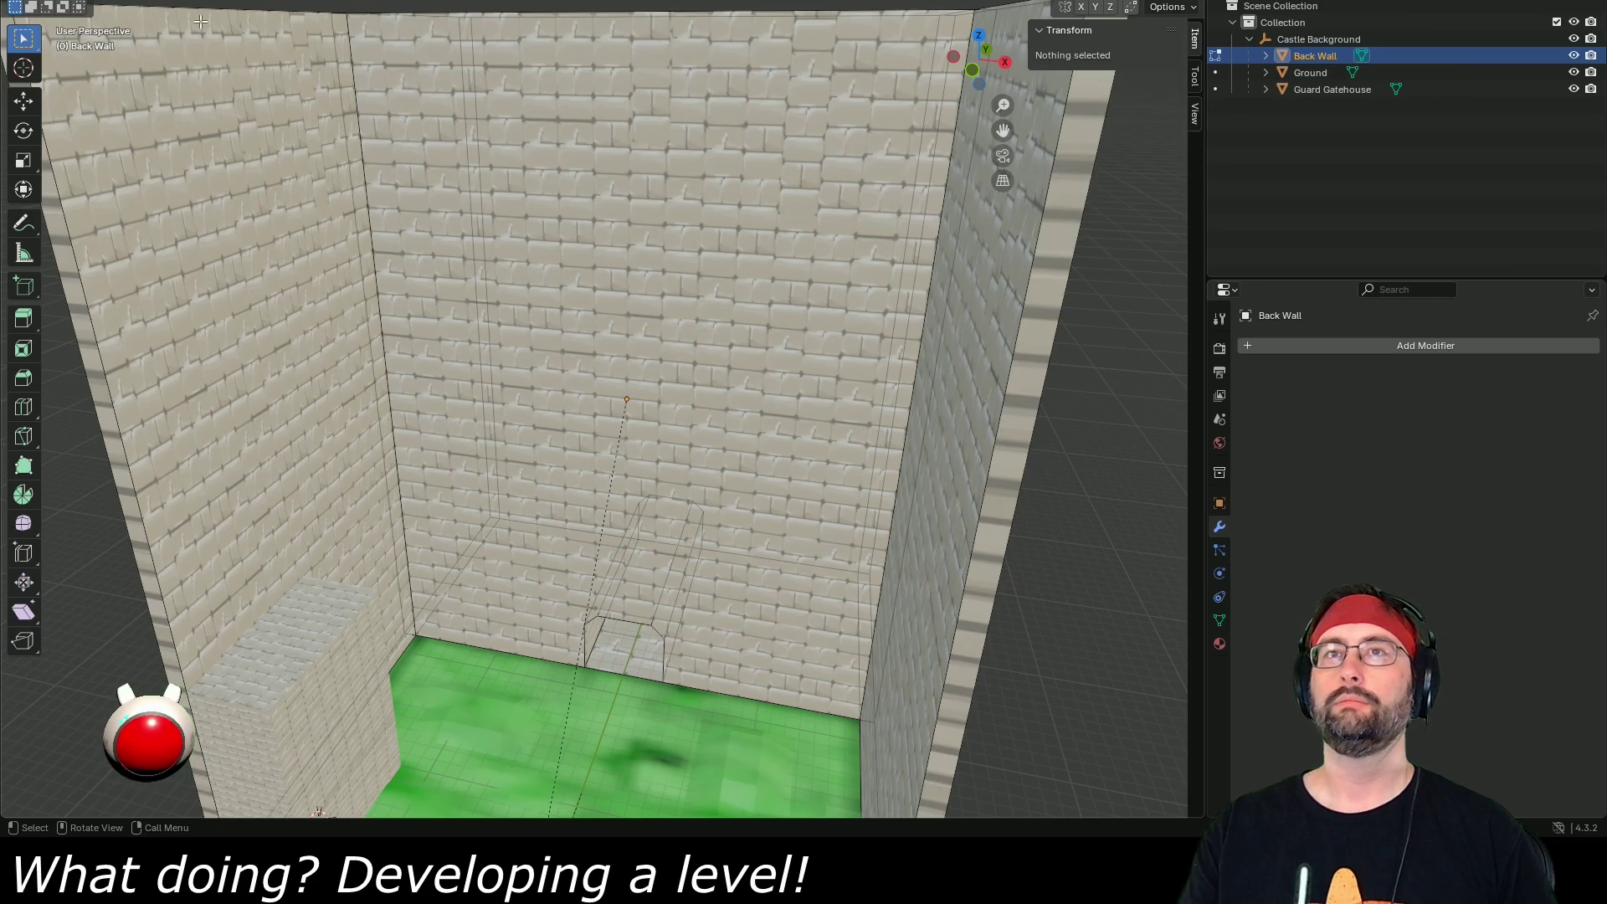
pyautogui.click(655, 405)
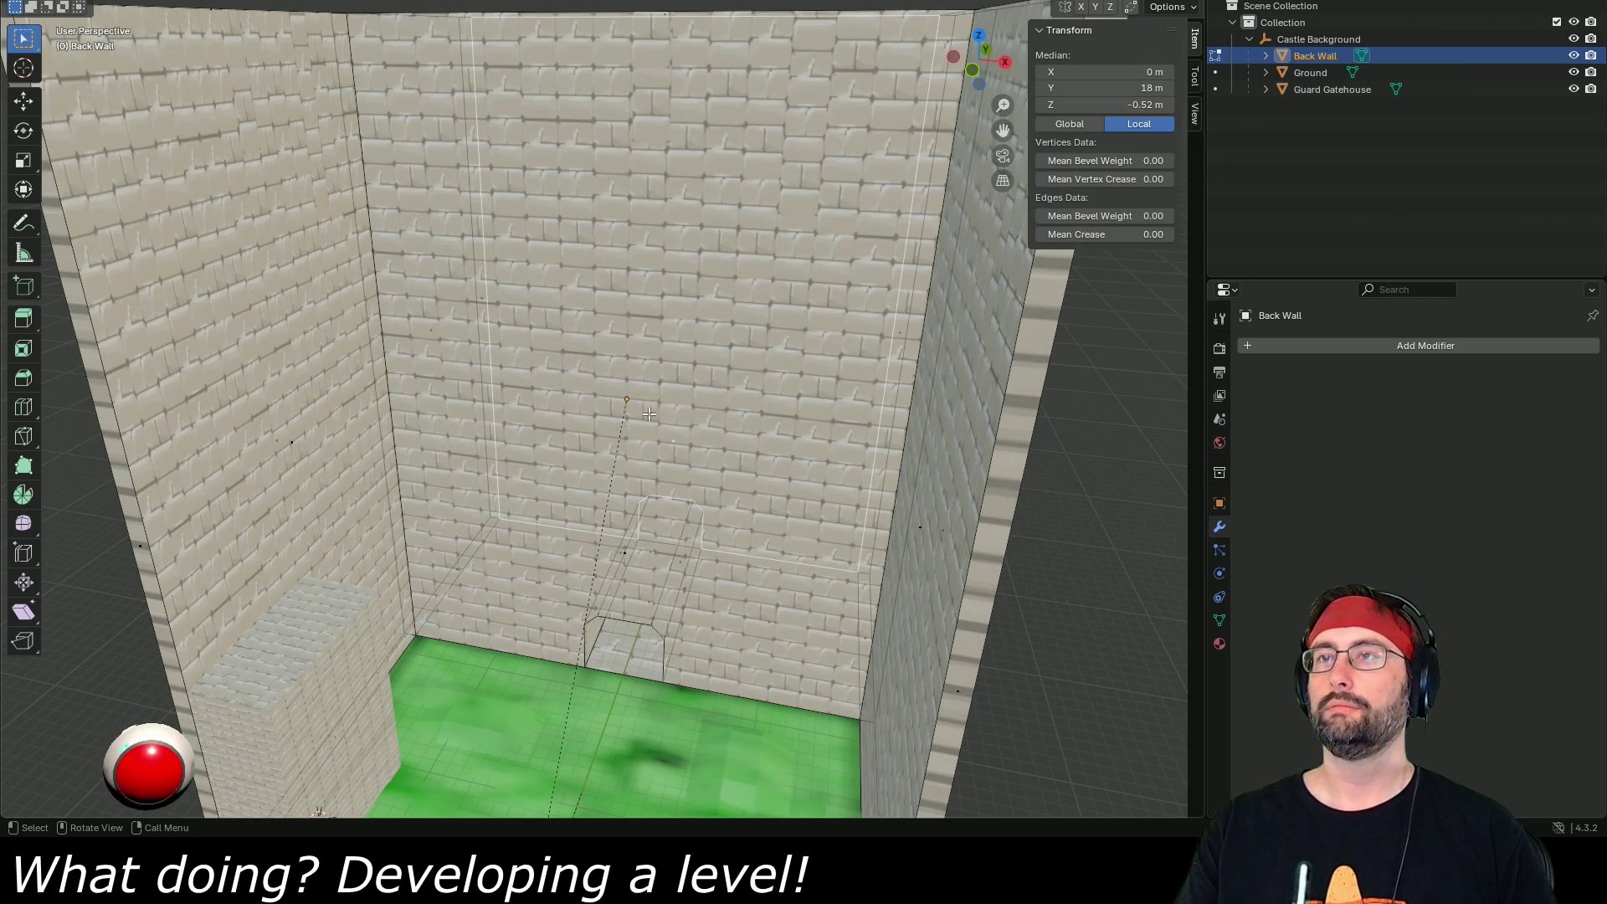
pyautogui.click(627, 557)
pyautogui.click(448, 622)
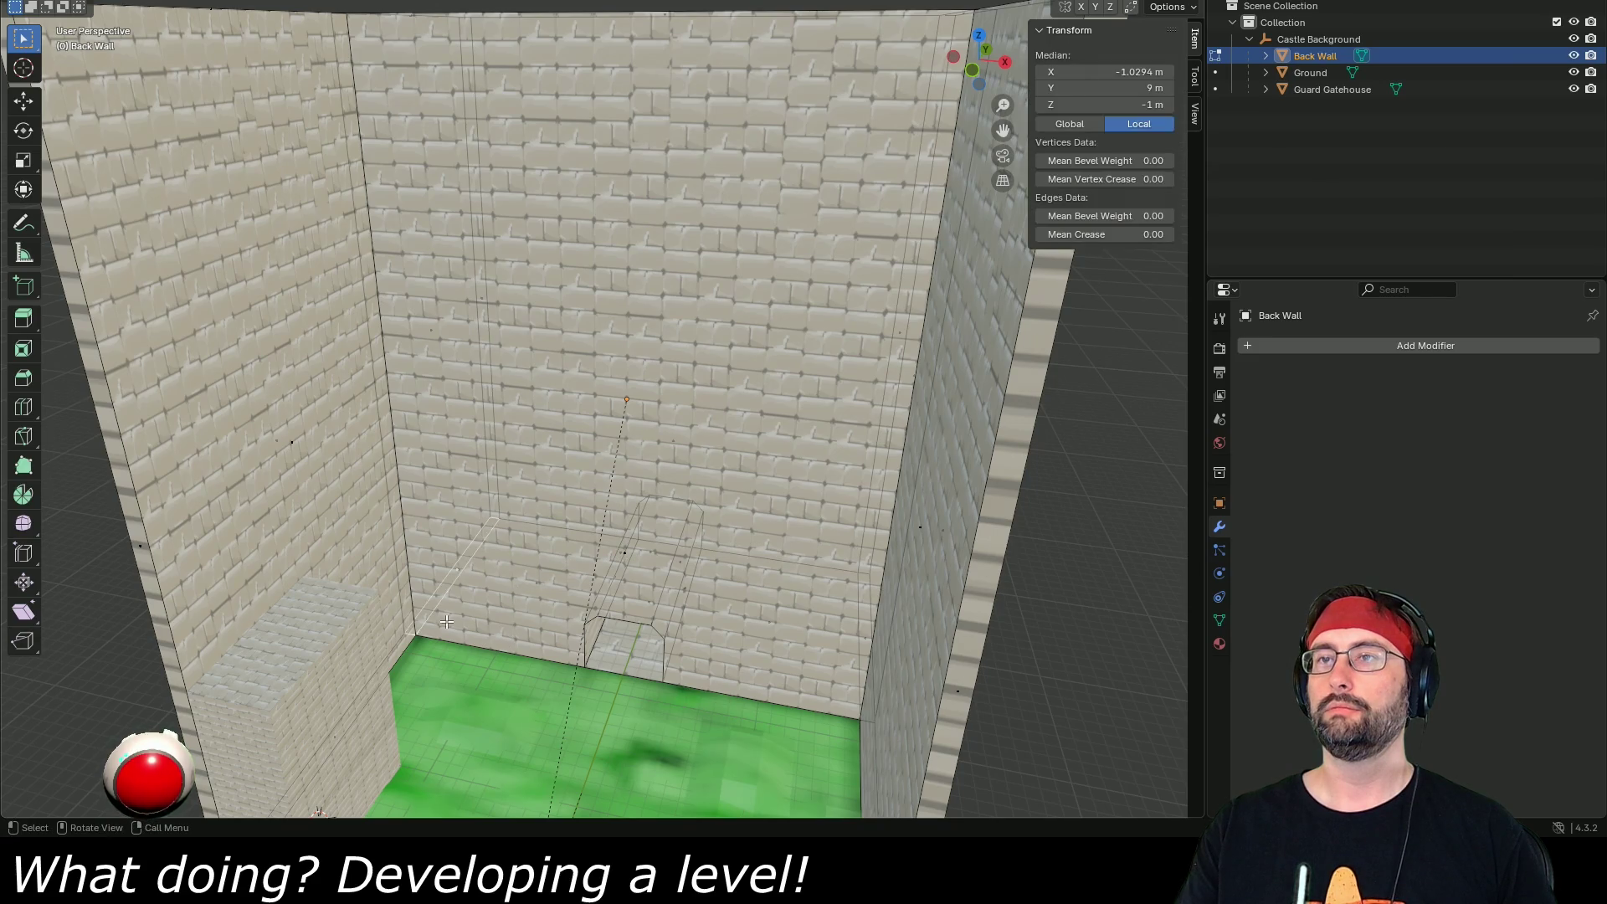
pyautogui.click(450, 427)
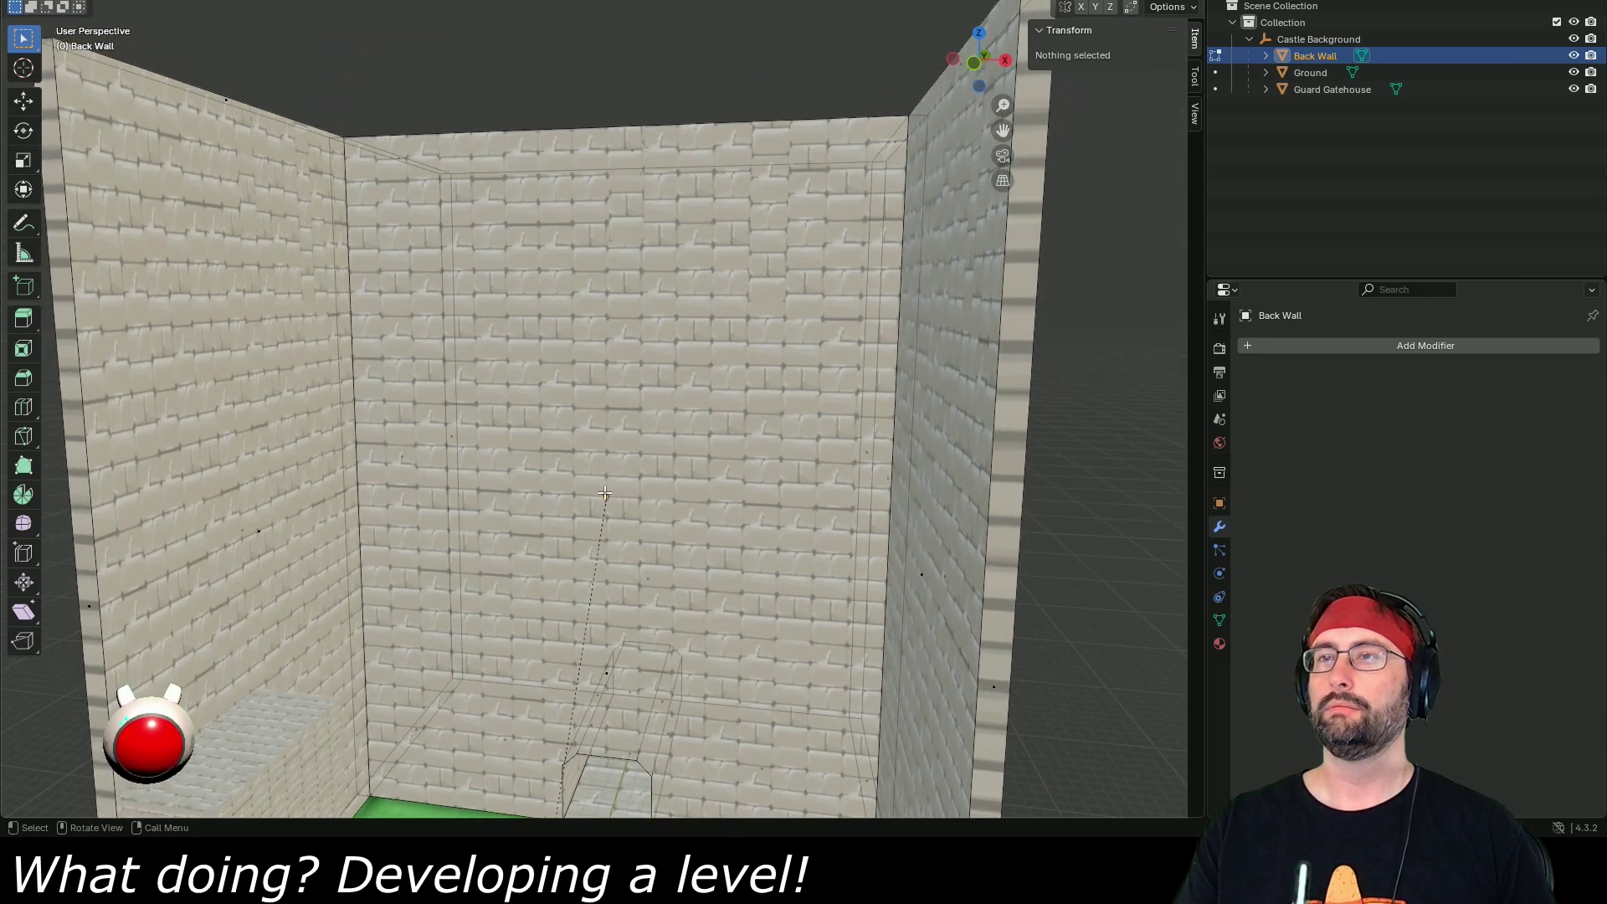
pyautogui.scroll(-3, 646, 554)
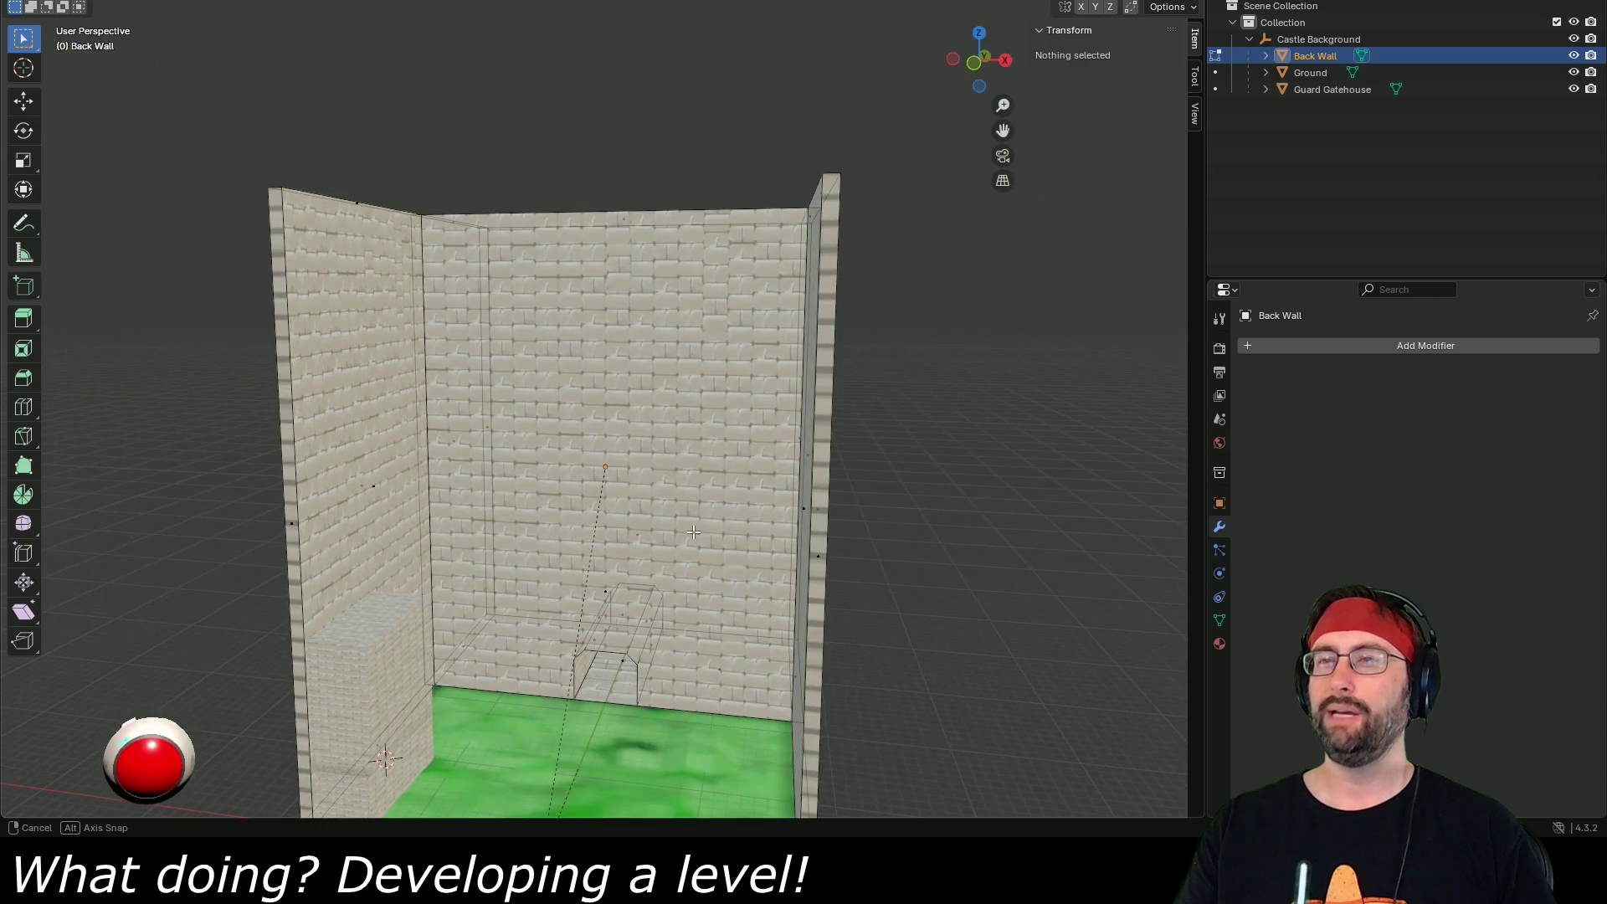
pyautogui.scroll(3, 680, 585)
pyautogui.scroll(-3, 731, 633)
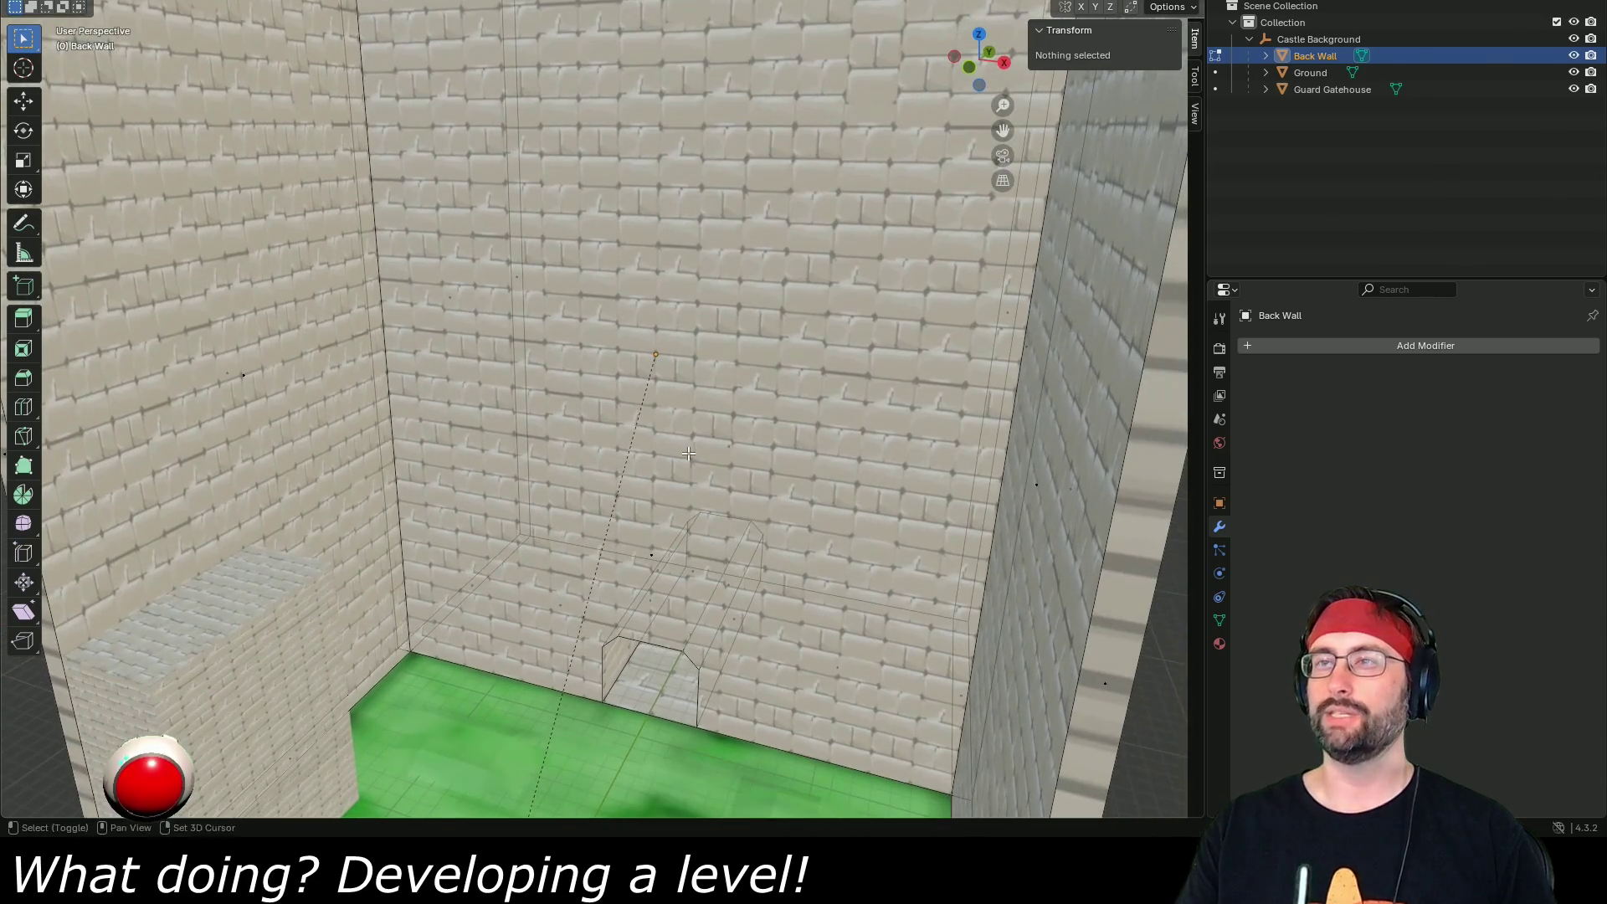
pyautogui.press('a')
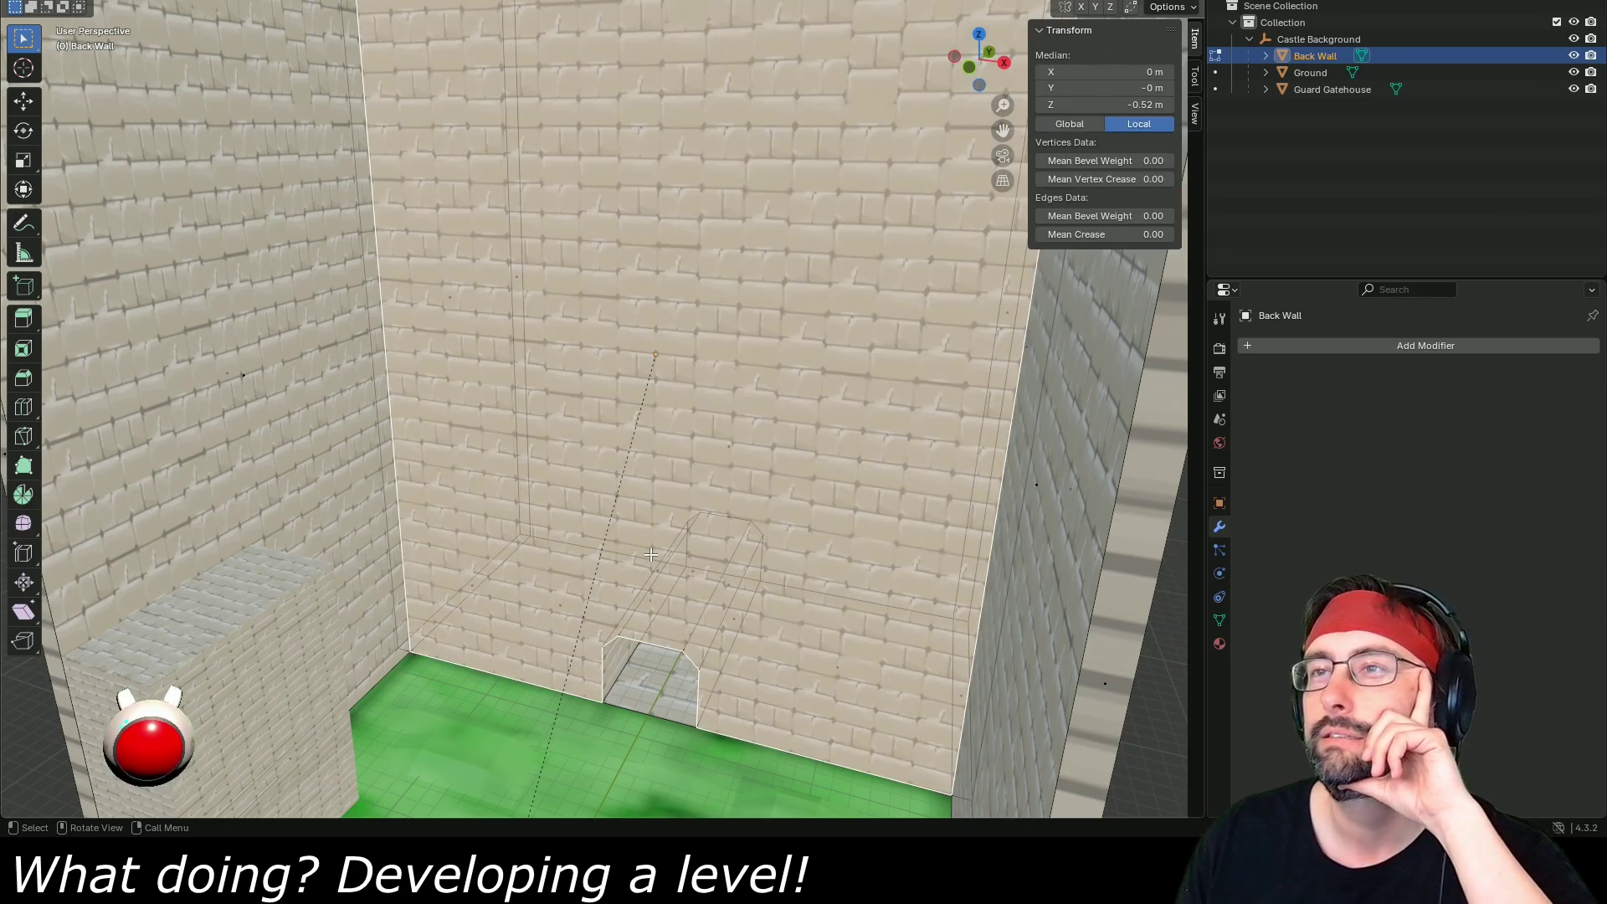
pyautogui.scroll(2, 659, 586)
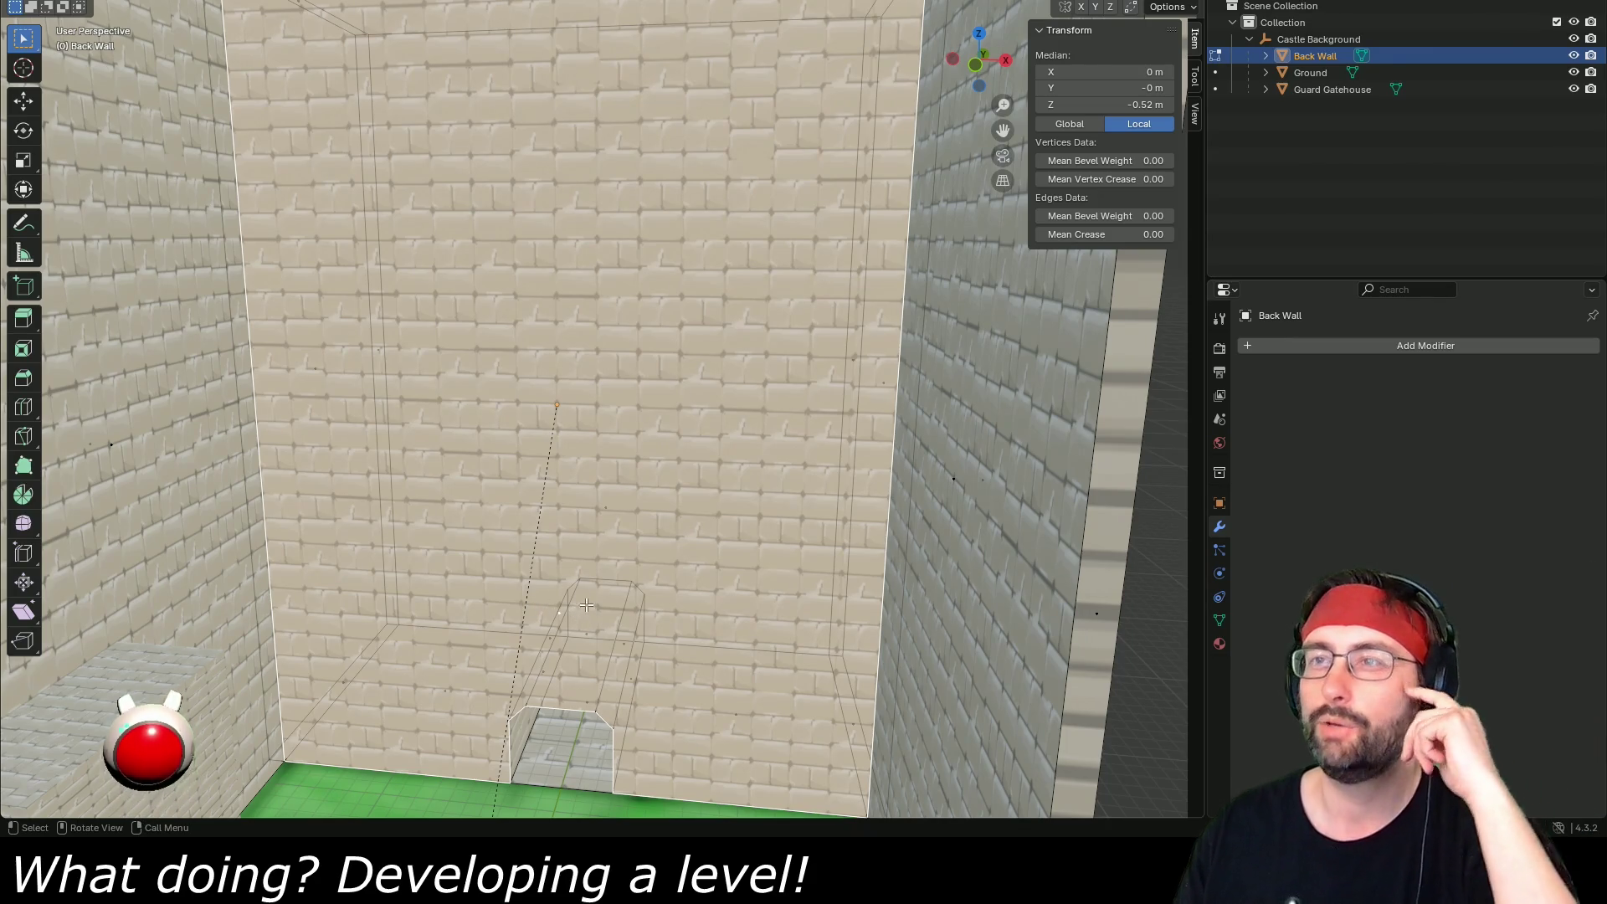
# - Subdivide the wall edges again from the context menu and view the back wall from the right
pyautogui.rightClick(565, 570)
pyautogui.click(551, 535)
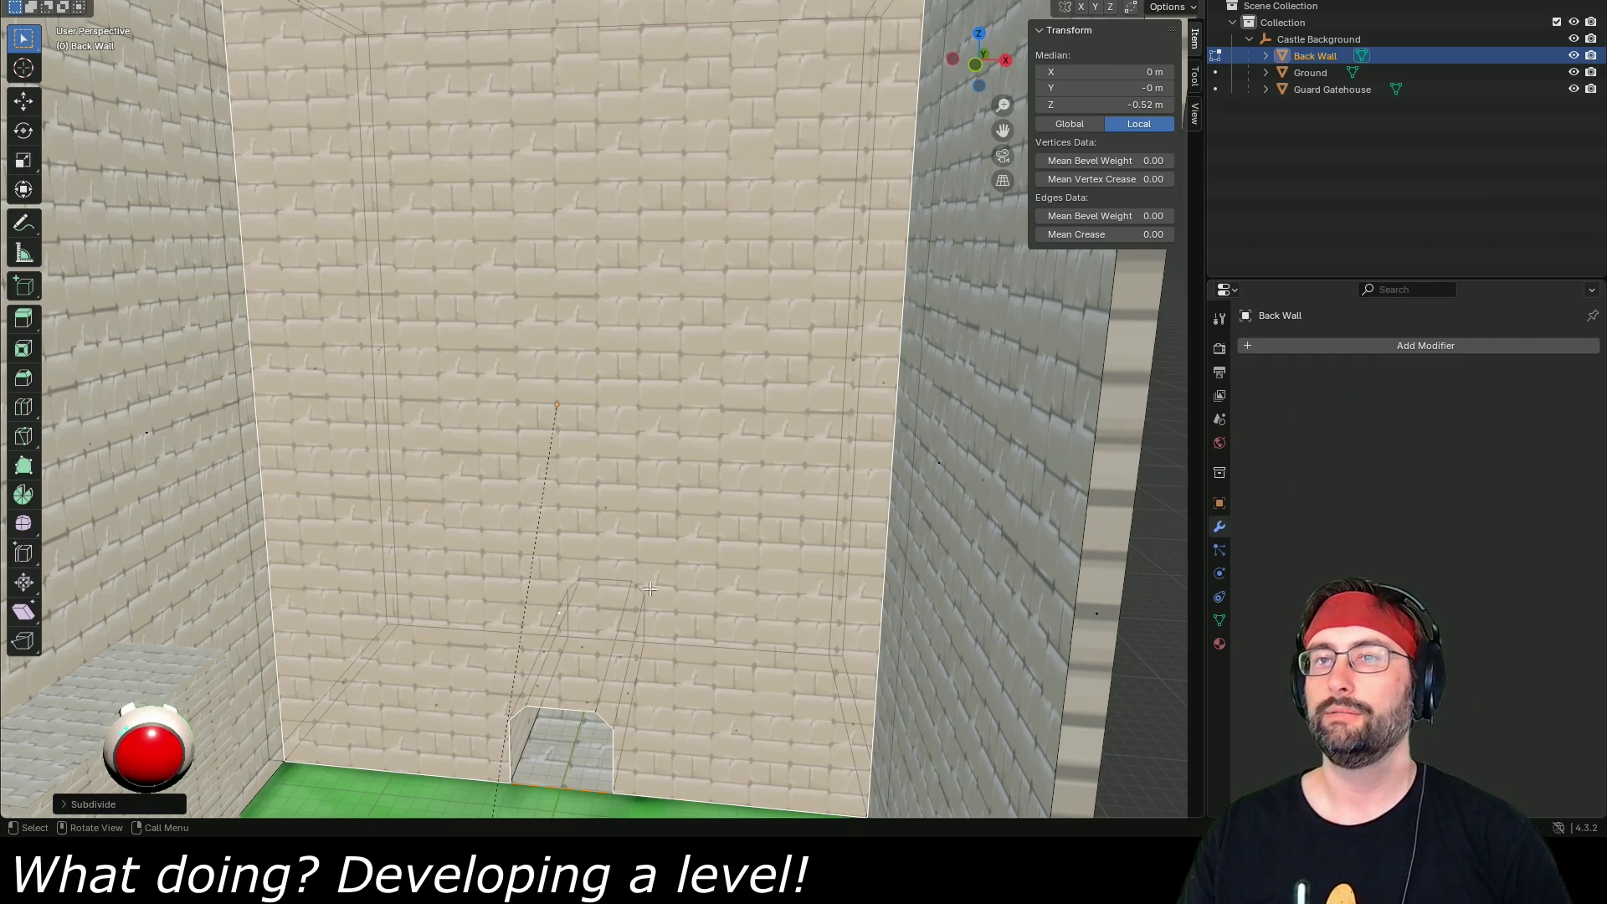
pyautogui.moveTo(700, 602)
pyautogui.mouseDown()
pyautogui.moveTo(636, 596)
pyautogui.moveTo(703, 600)
pyautogui.moveTo(703, 761)
pyautogui.mouseUp()
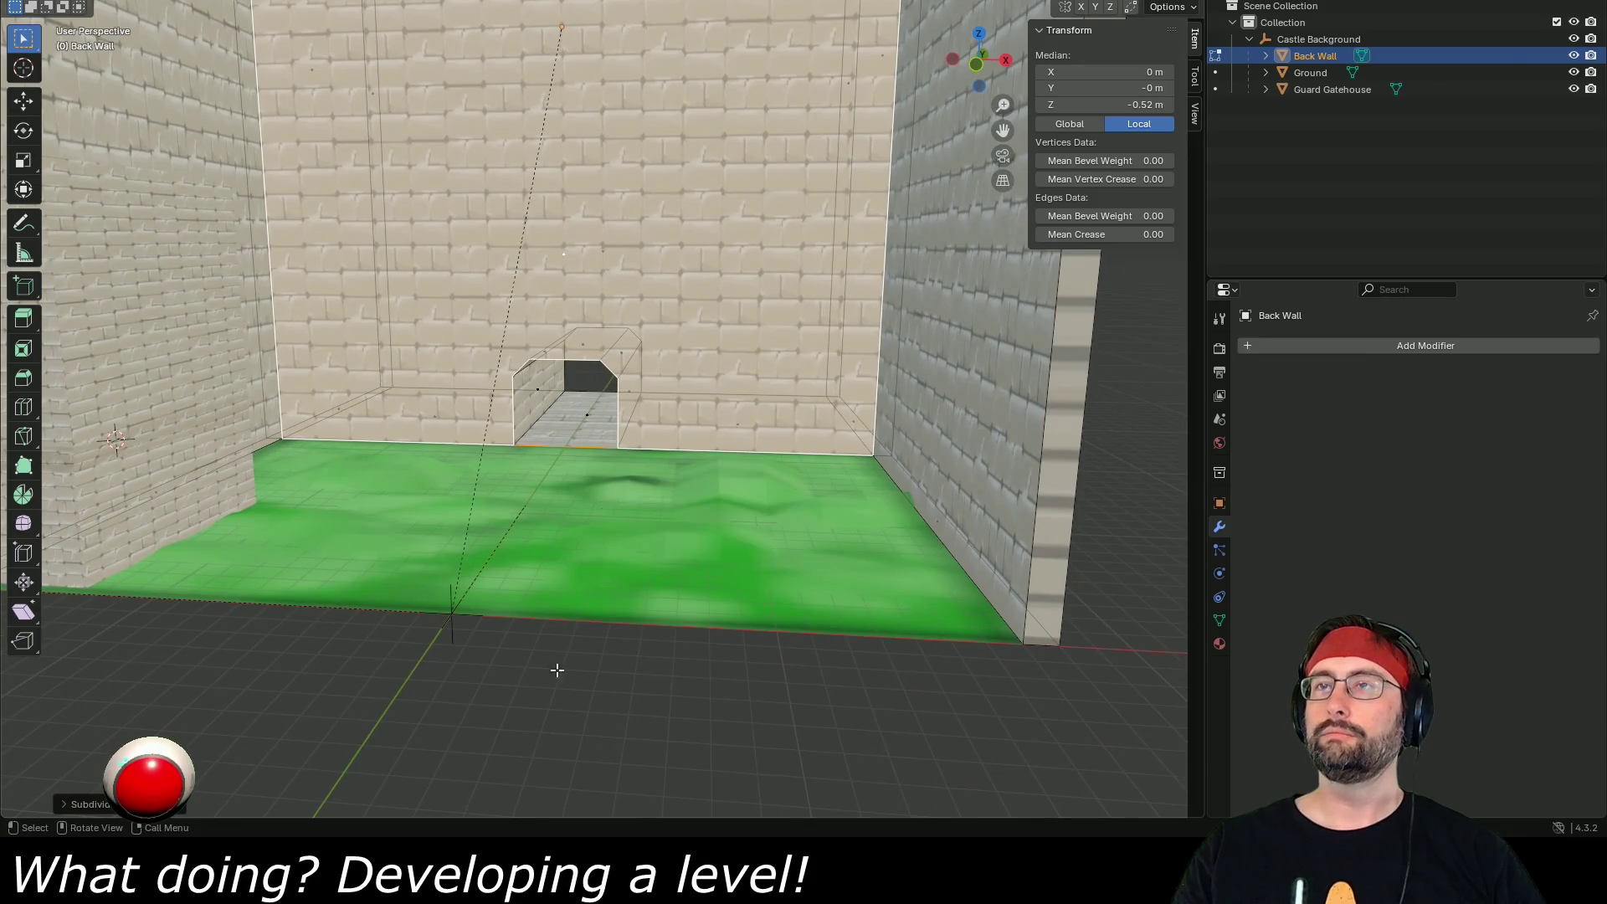
pyautogui.hotkey('ctrl', 'z')
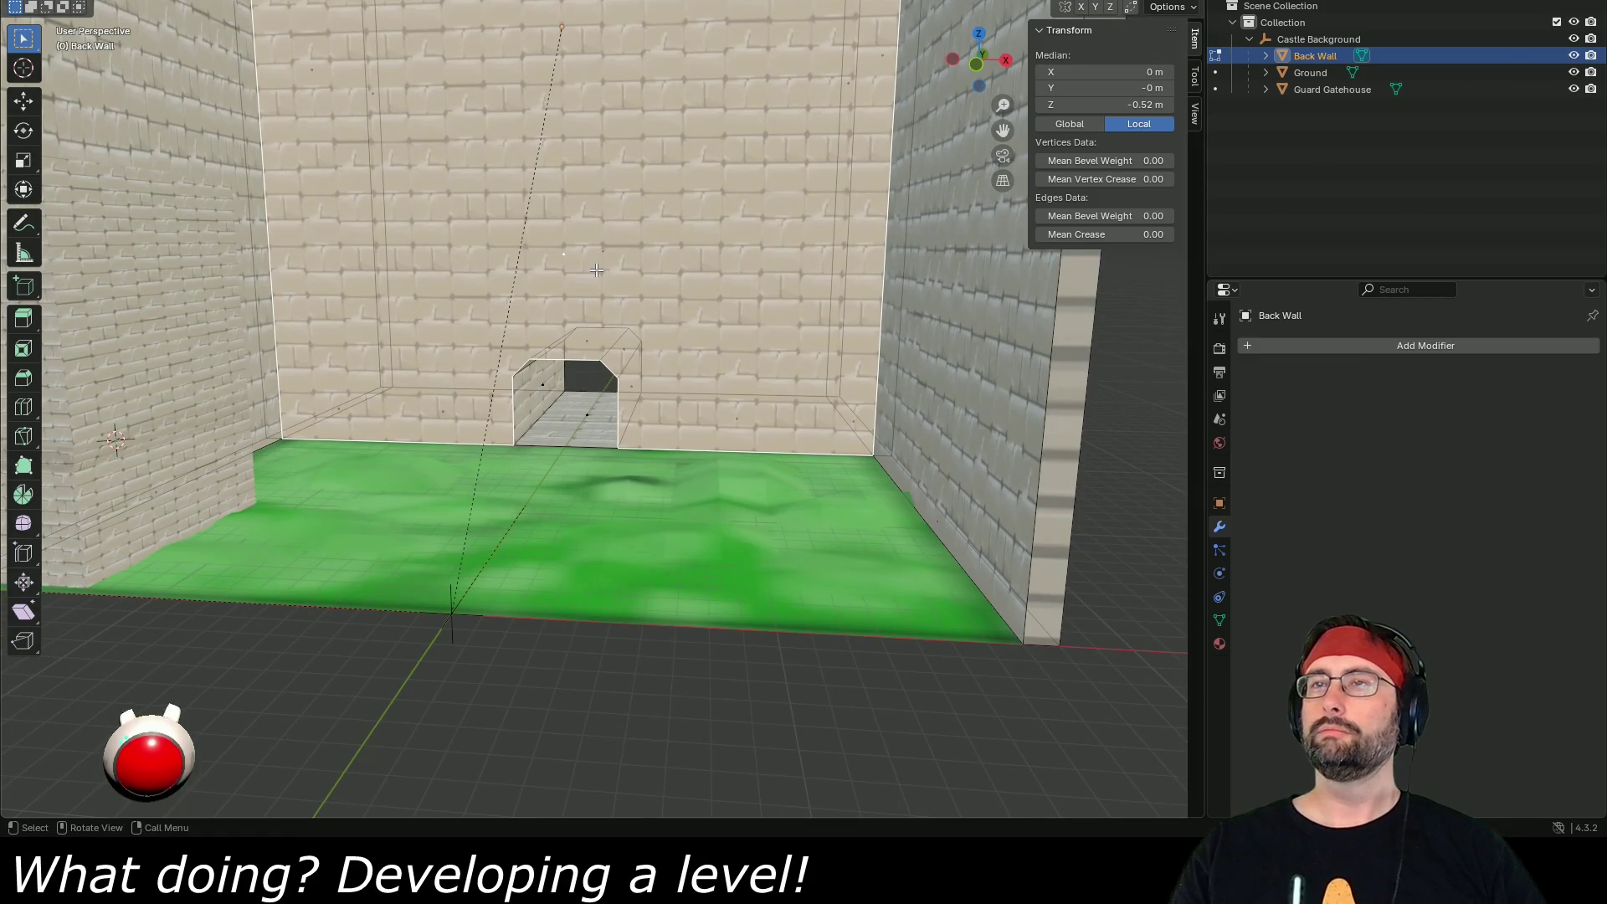
pyautogui.moveTo(757, 389)
pyautogui.mouseDown()
pyautogui.moveTo(745, 348)
pyautogui.moveTo(689, 395)
pyautogui.moveTo(875, 393)
pyautogui.moveTo(649, 399)
pyautogui.moveTo(787, 332)
pyautogui.moveTo(780, 644)
pyautogui.moveTo(739, 561)
pyautogui.mouseUp()
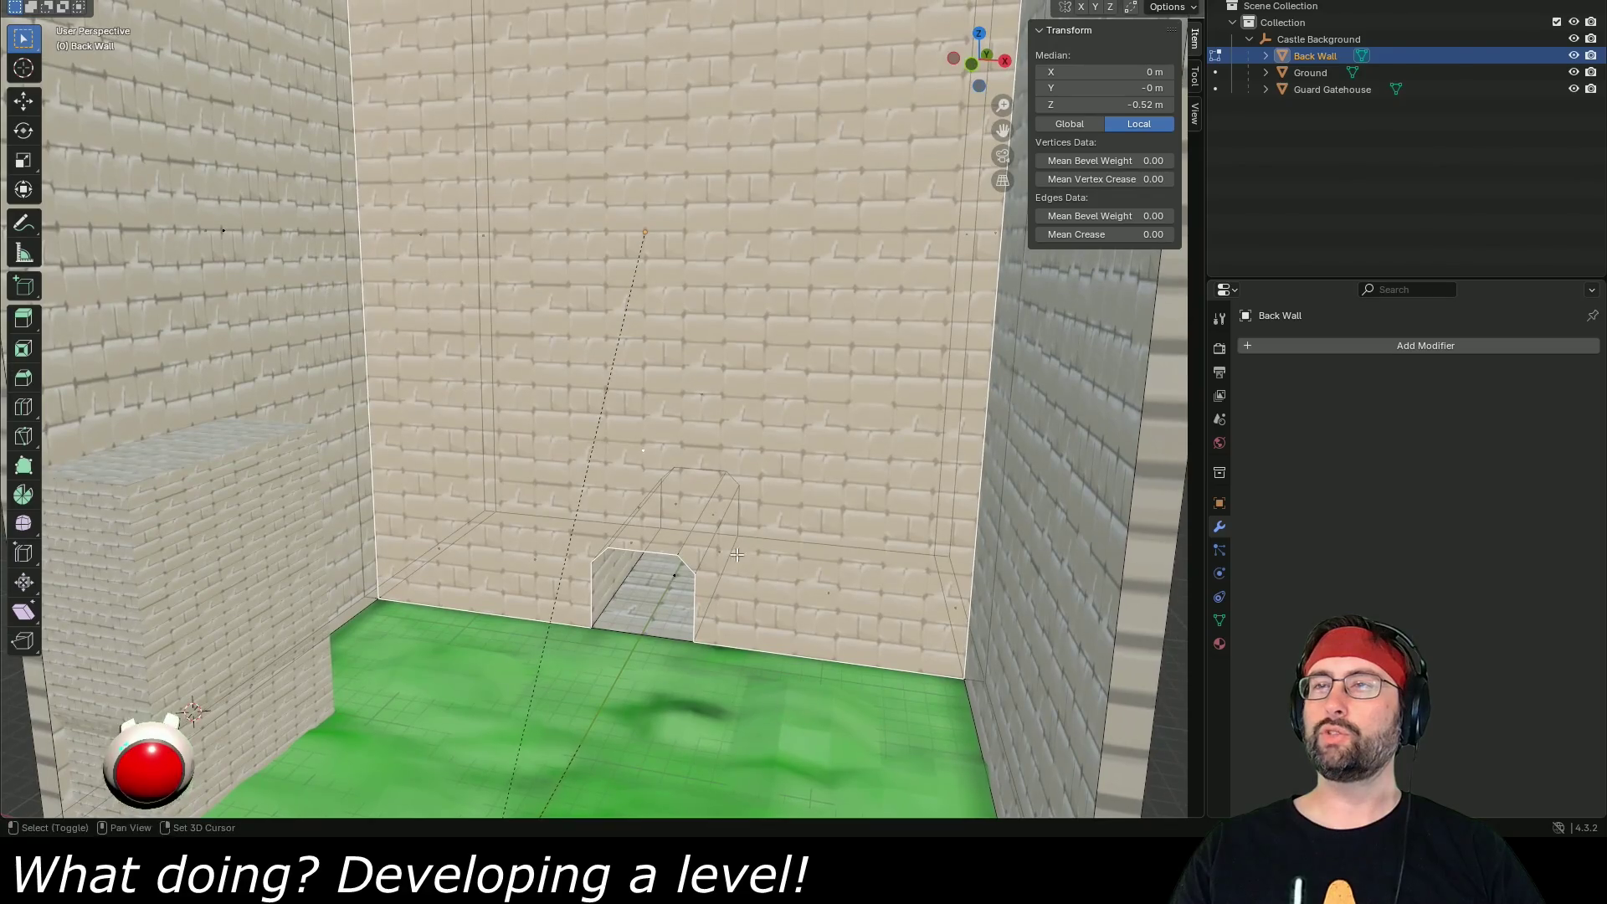
pyautogui.rightClick(701, 465)
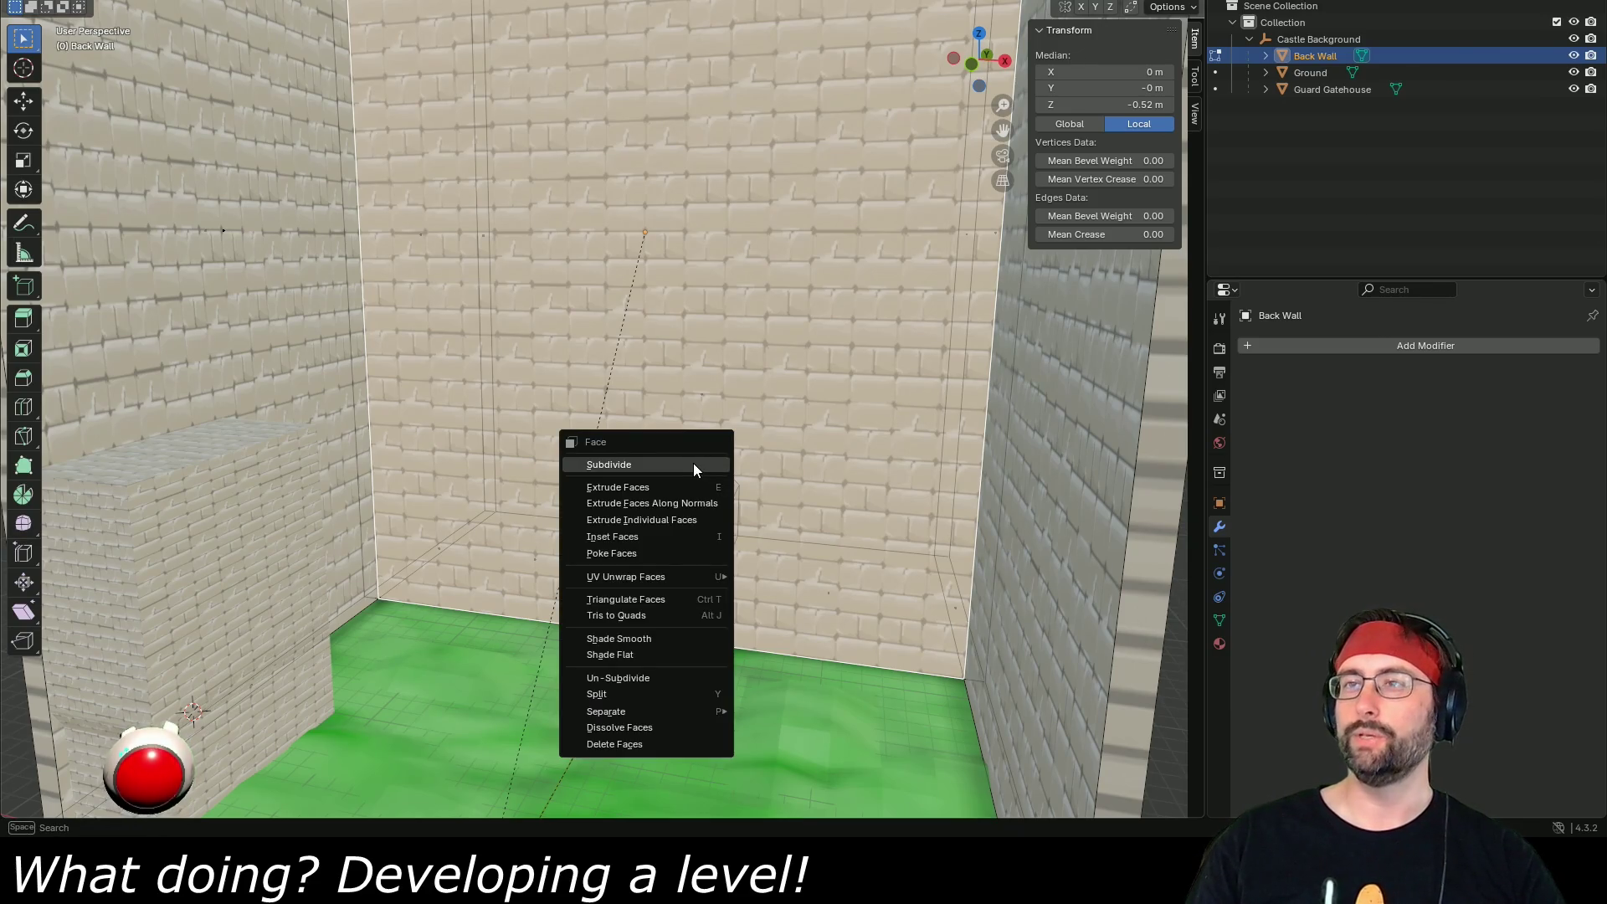
pyautogui.rightClick(725, 350)
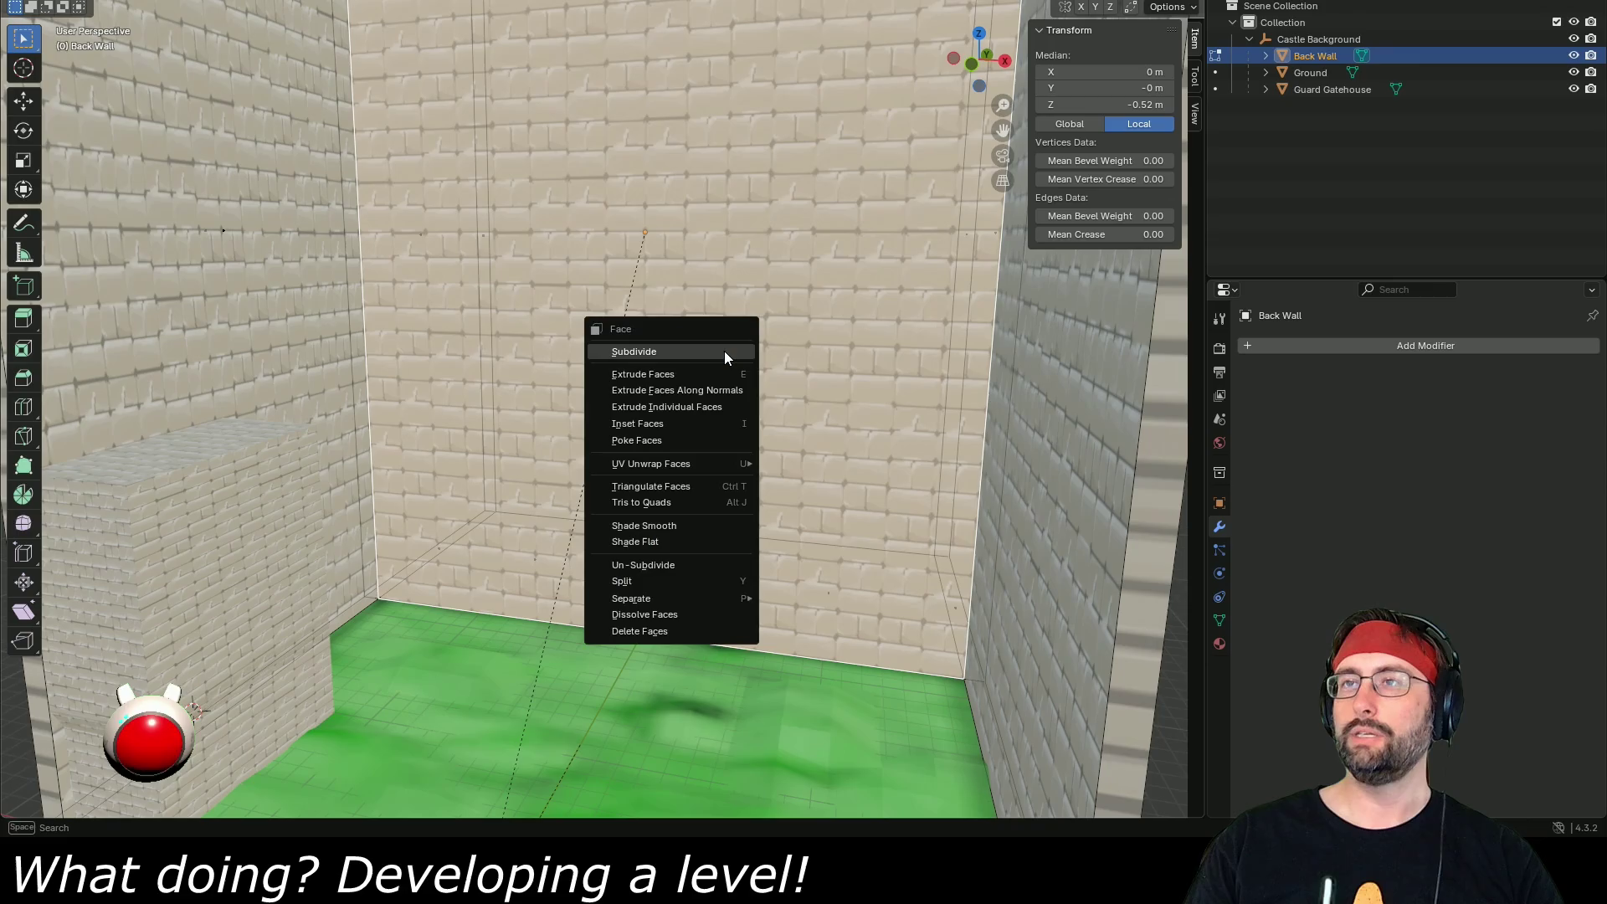
pyautogui.press('Escape')
pyautogui.press('a')
pyautogui.press('p')
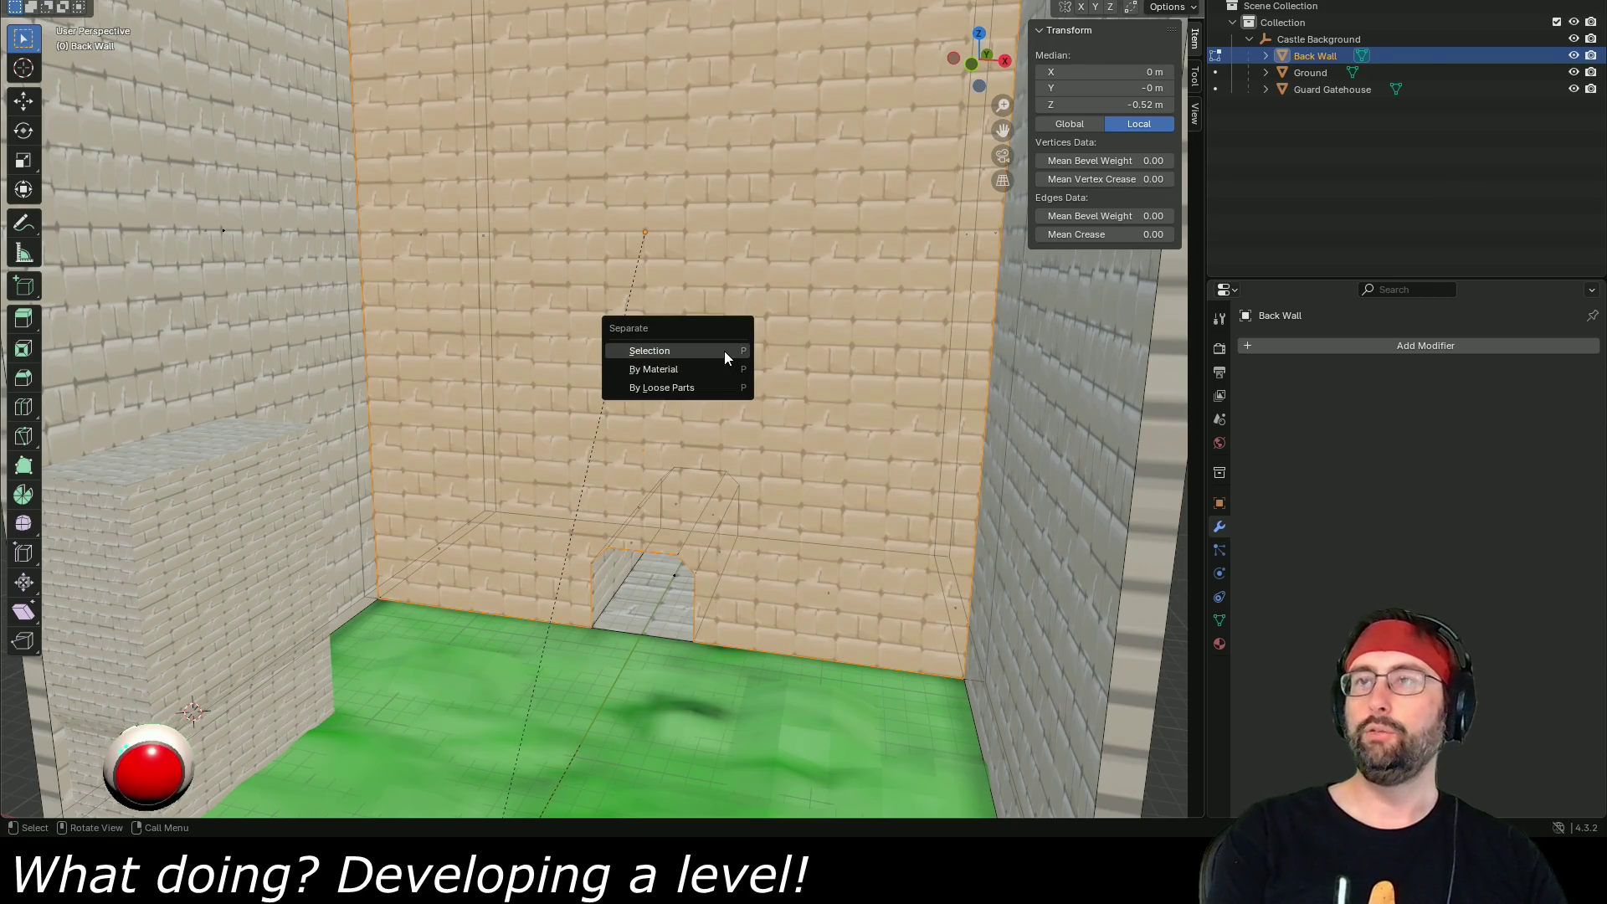
pyautogui.click(724, 350)
pyautogui.press('Tab')
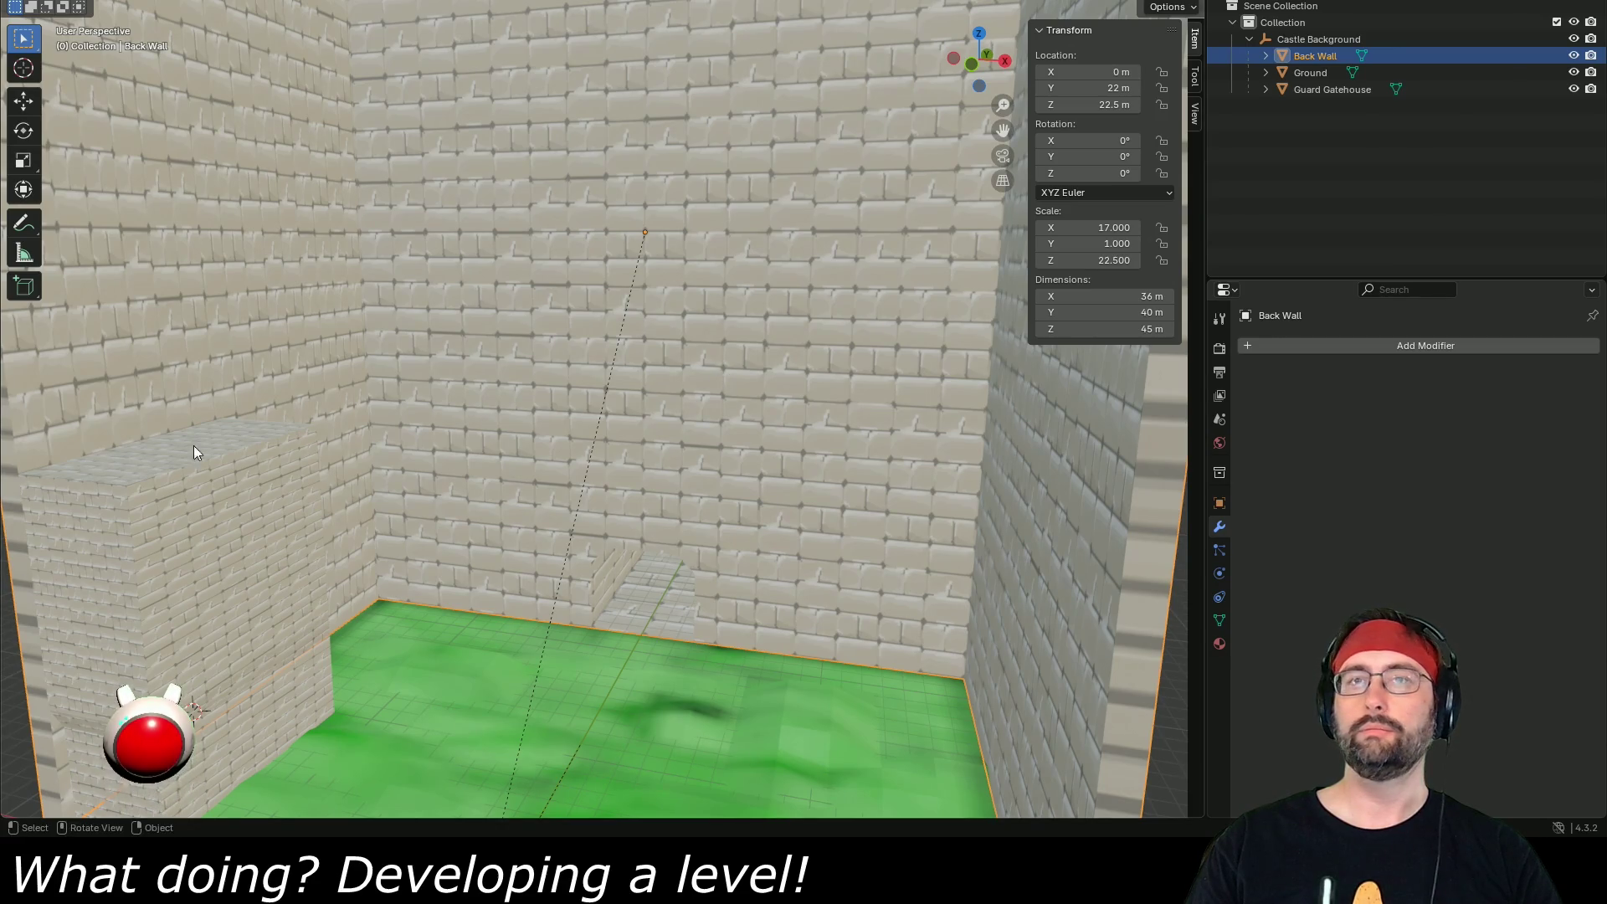
pyautogui.press('Up')
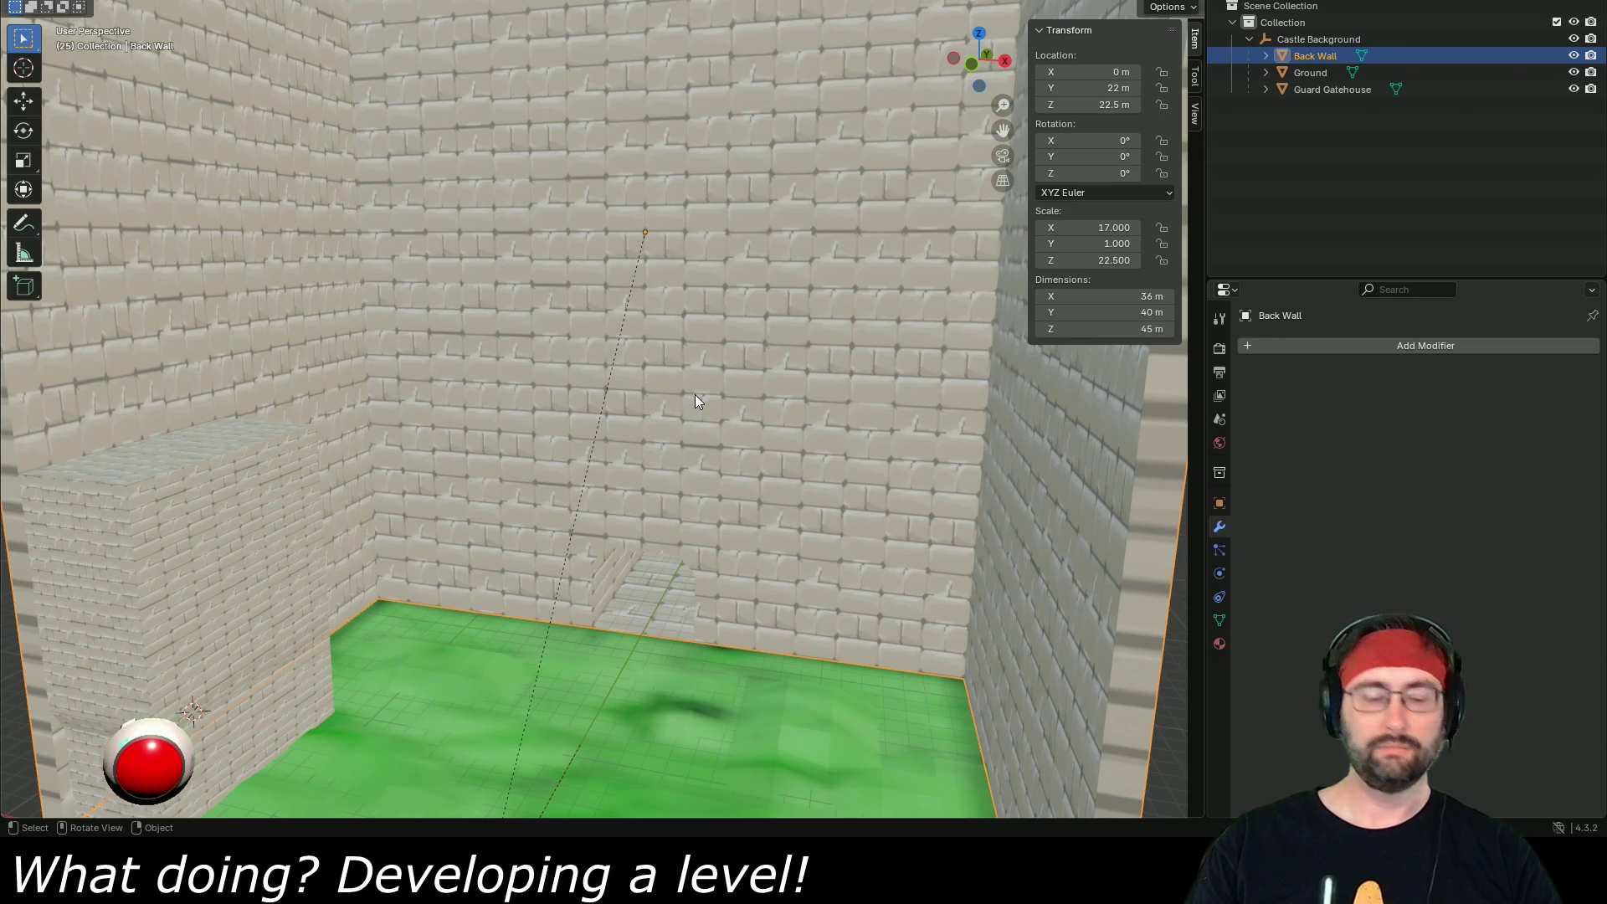
pyautogui.rightClick(695, 396)
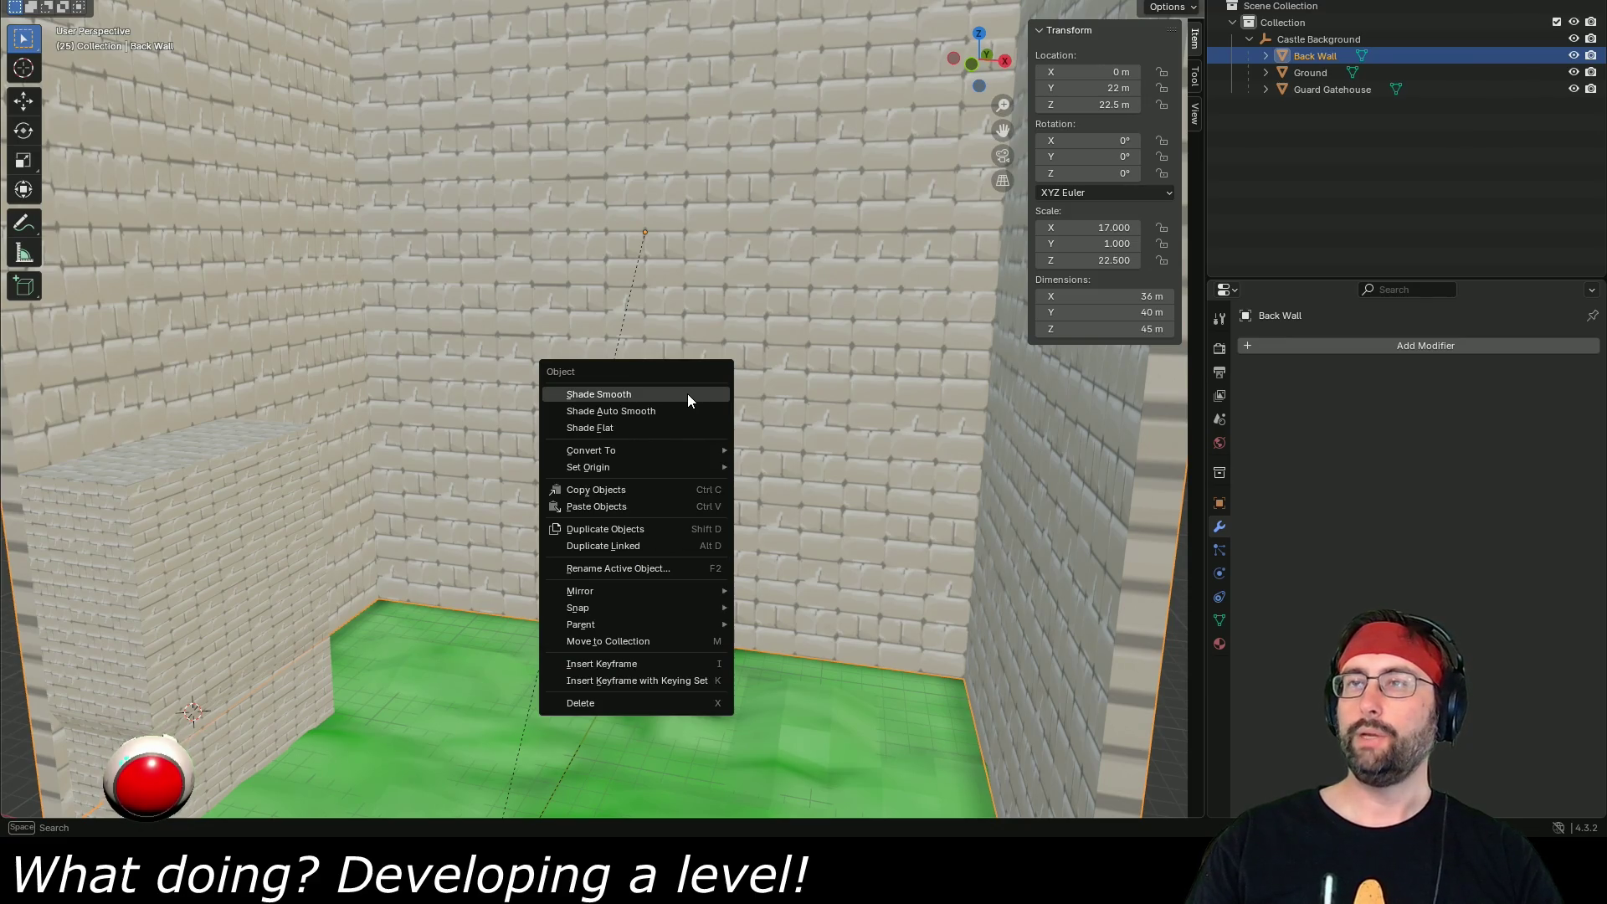
pyautogui.click(686, 393)
pyautogui.press('Tab')
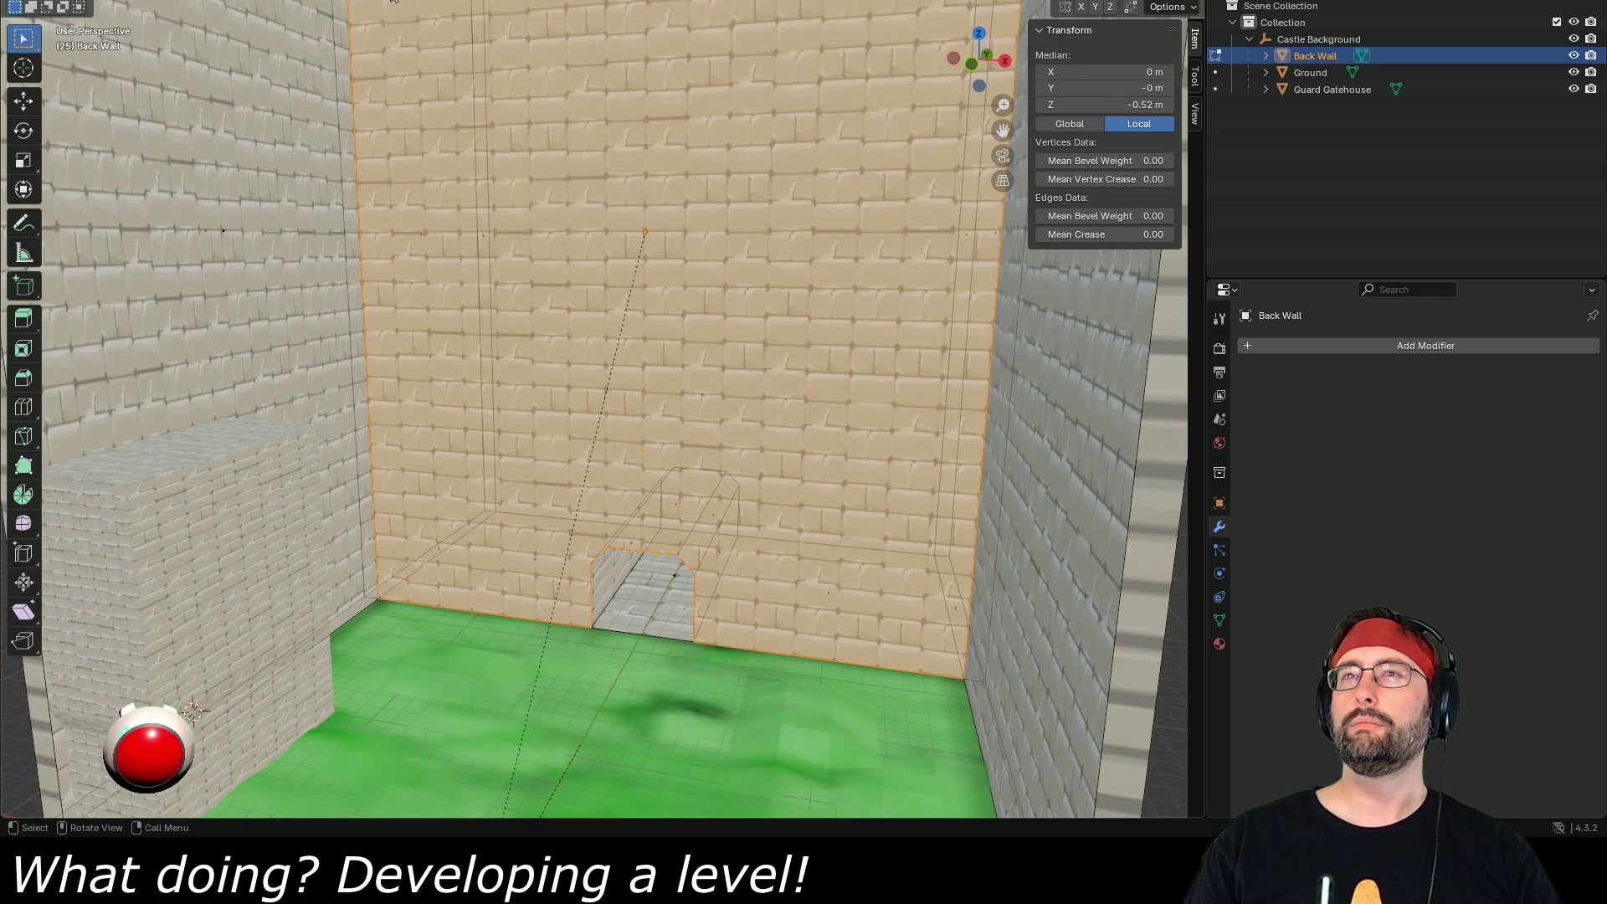
pyautogui.hotkey('ctrl', 'f')
pyautogui.click(469, 38)
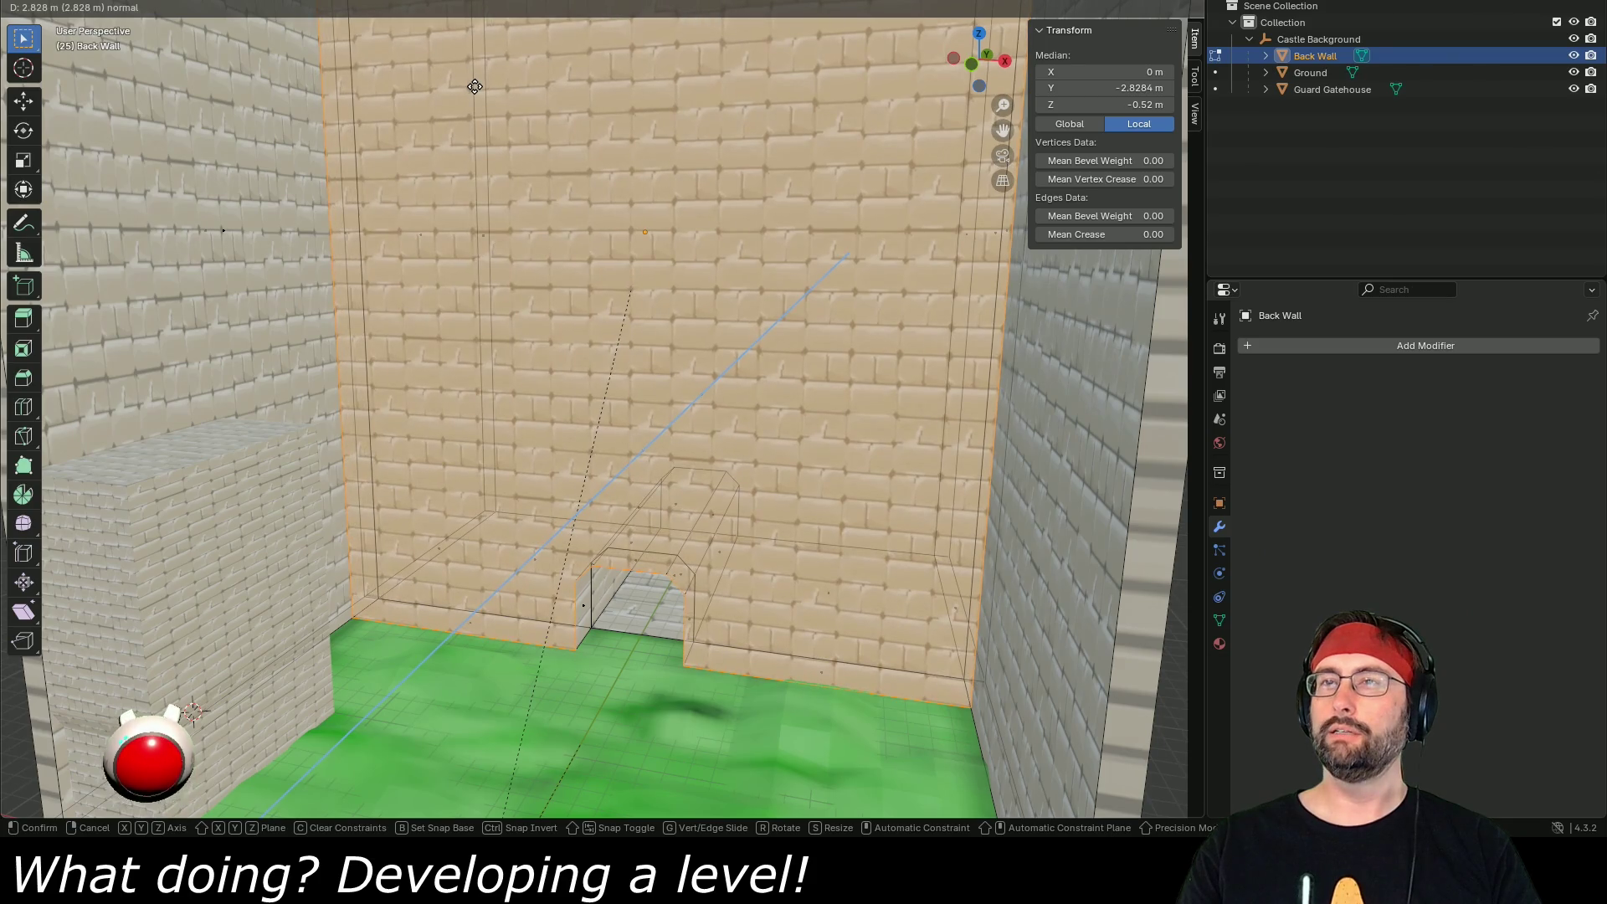
pyautogui.click(474, 86)
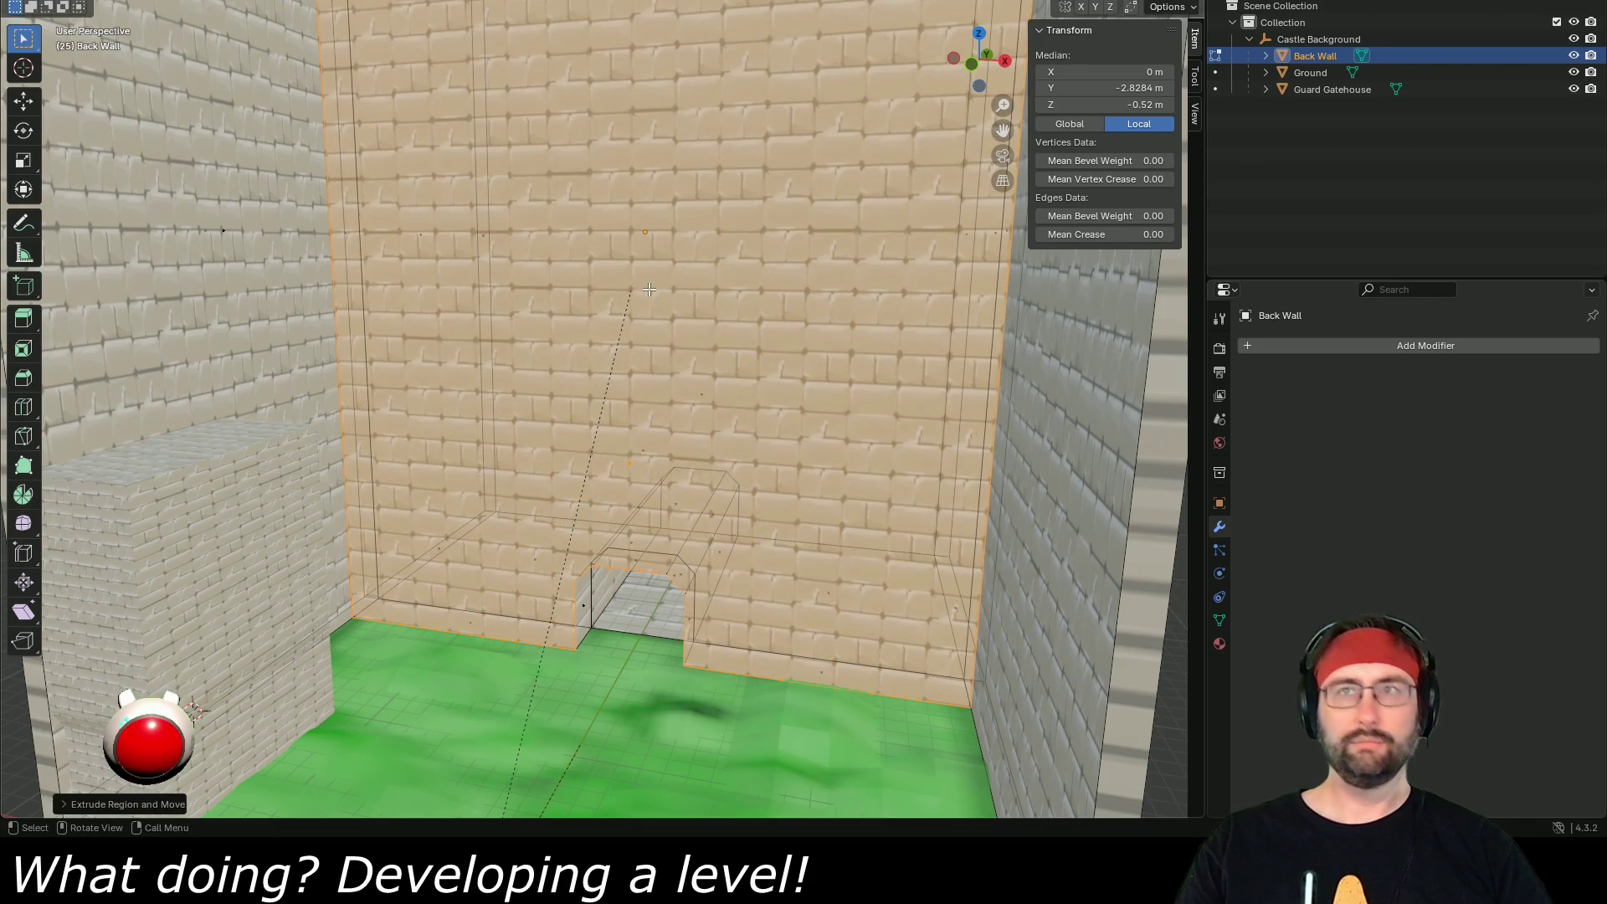
pyautogui.rightClick(663, 279)
pyautogui.click(653, 258)
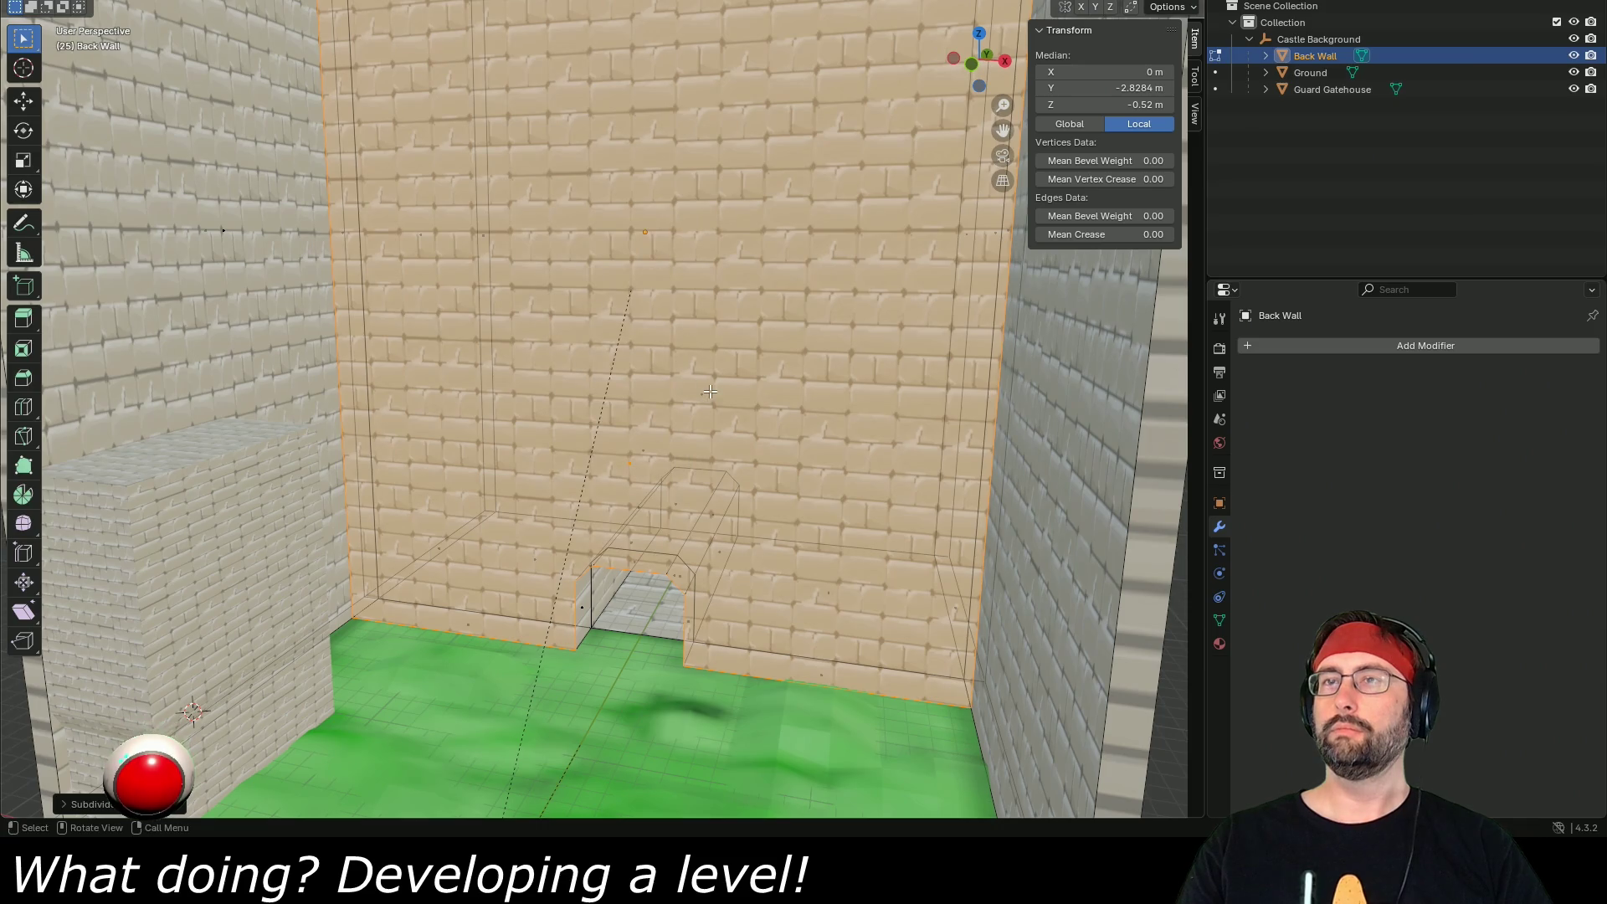
pyautogui.hotkey('ctrl', 'z')
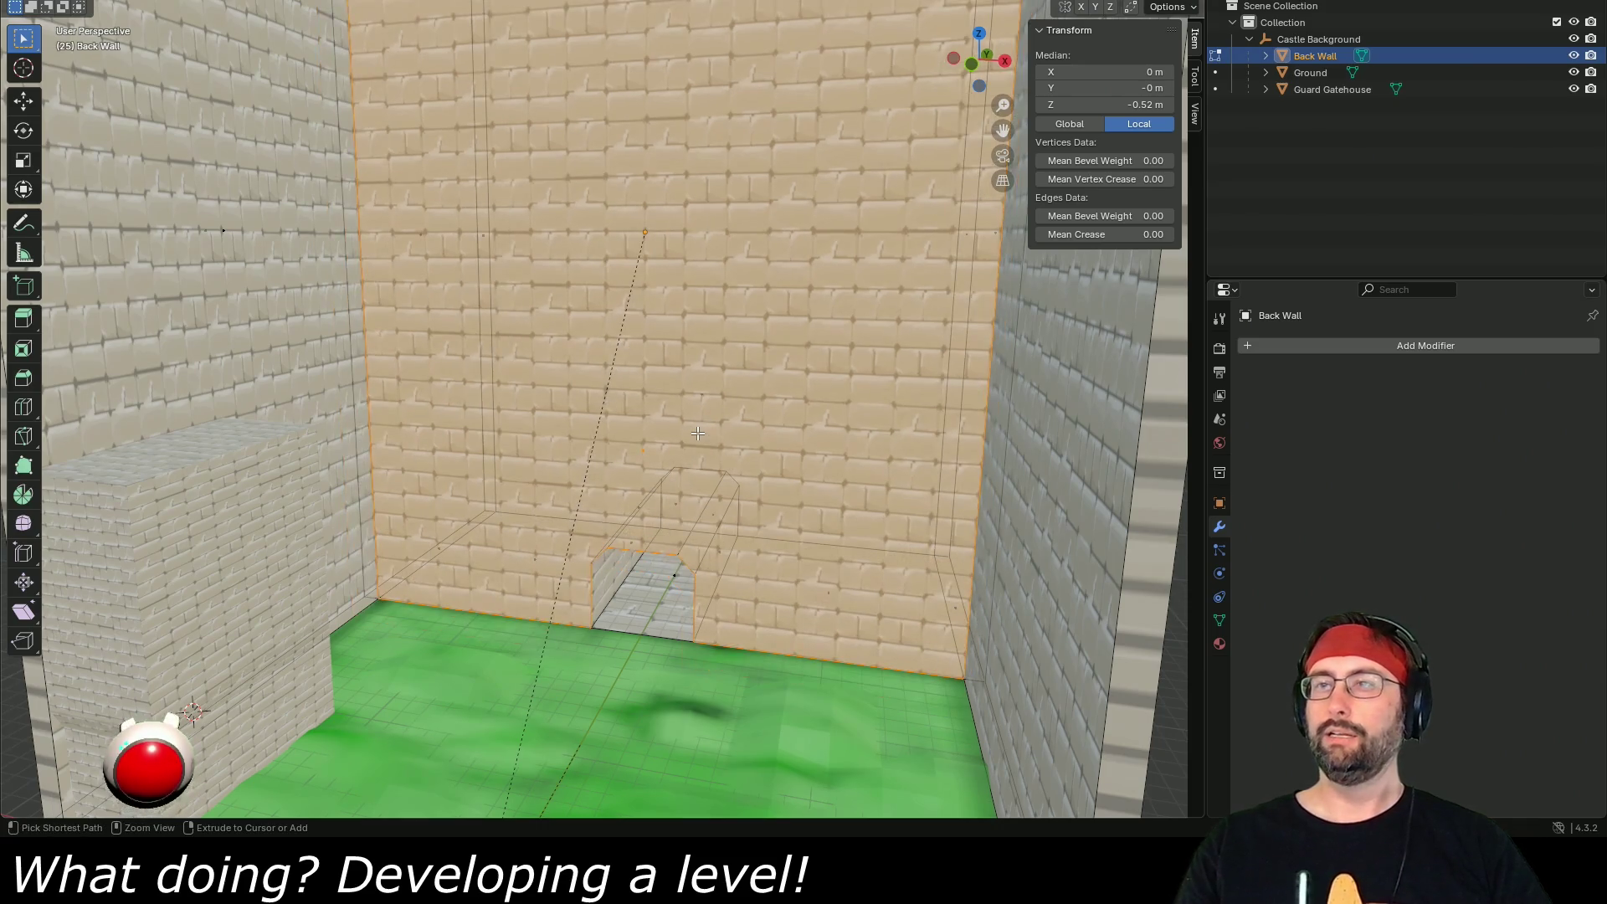
pyautogui.press('g')
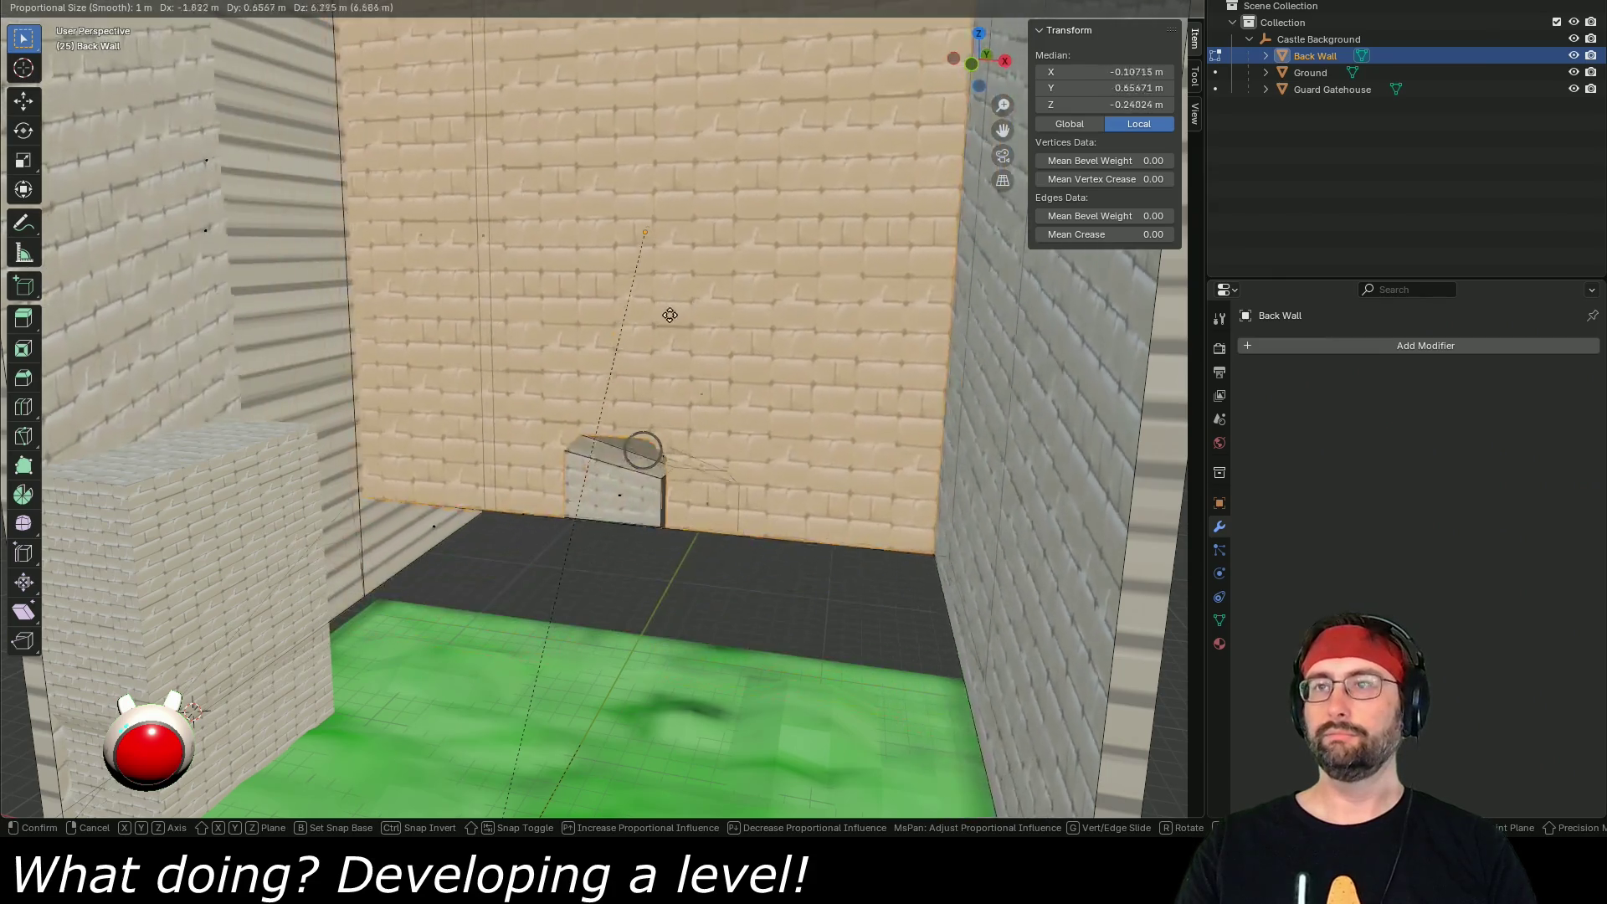
pyautogui.press('Escape')
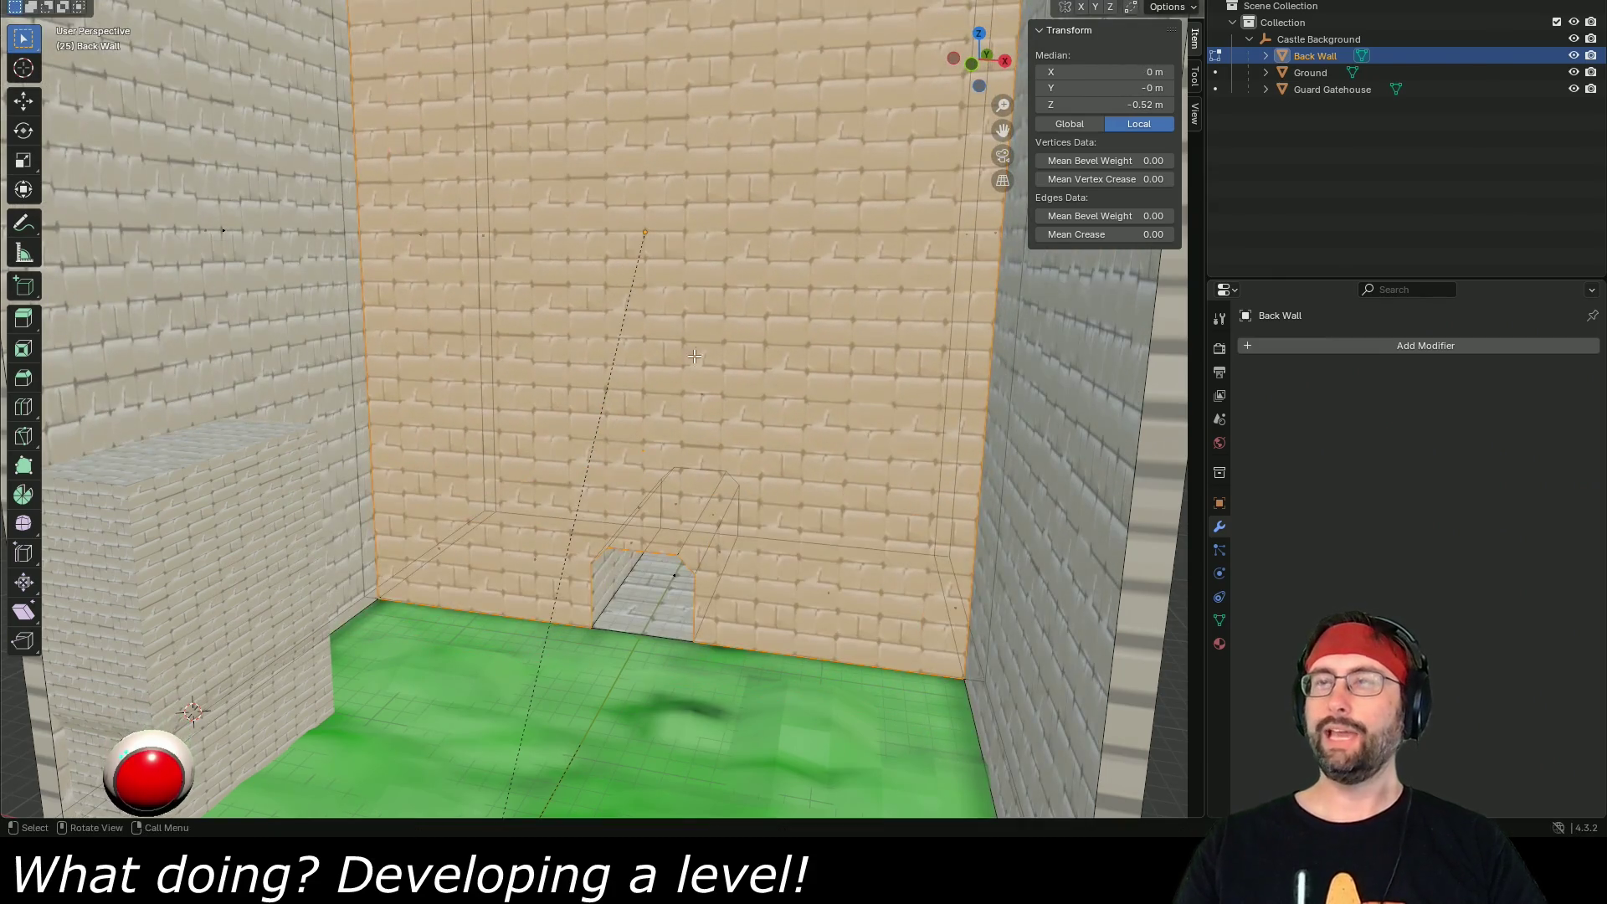
pyautogui.moveTo(755, 383)
pyautogui.mouseDown()
pyautogui.moveTo(756, 366)
pyautogui.moveTo(675, 332)
pyautogui.mouseUp()
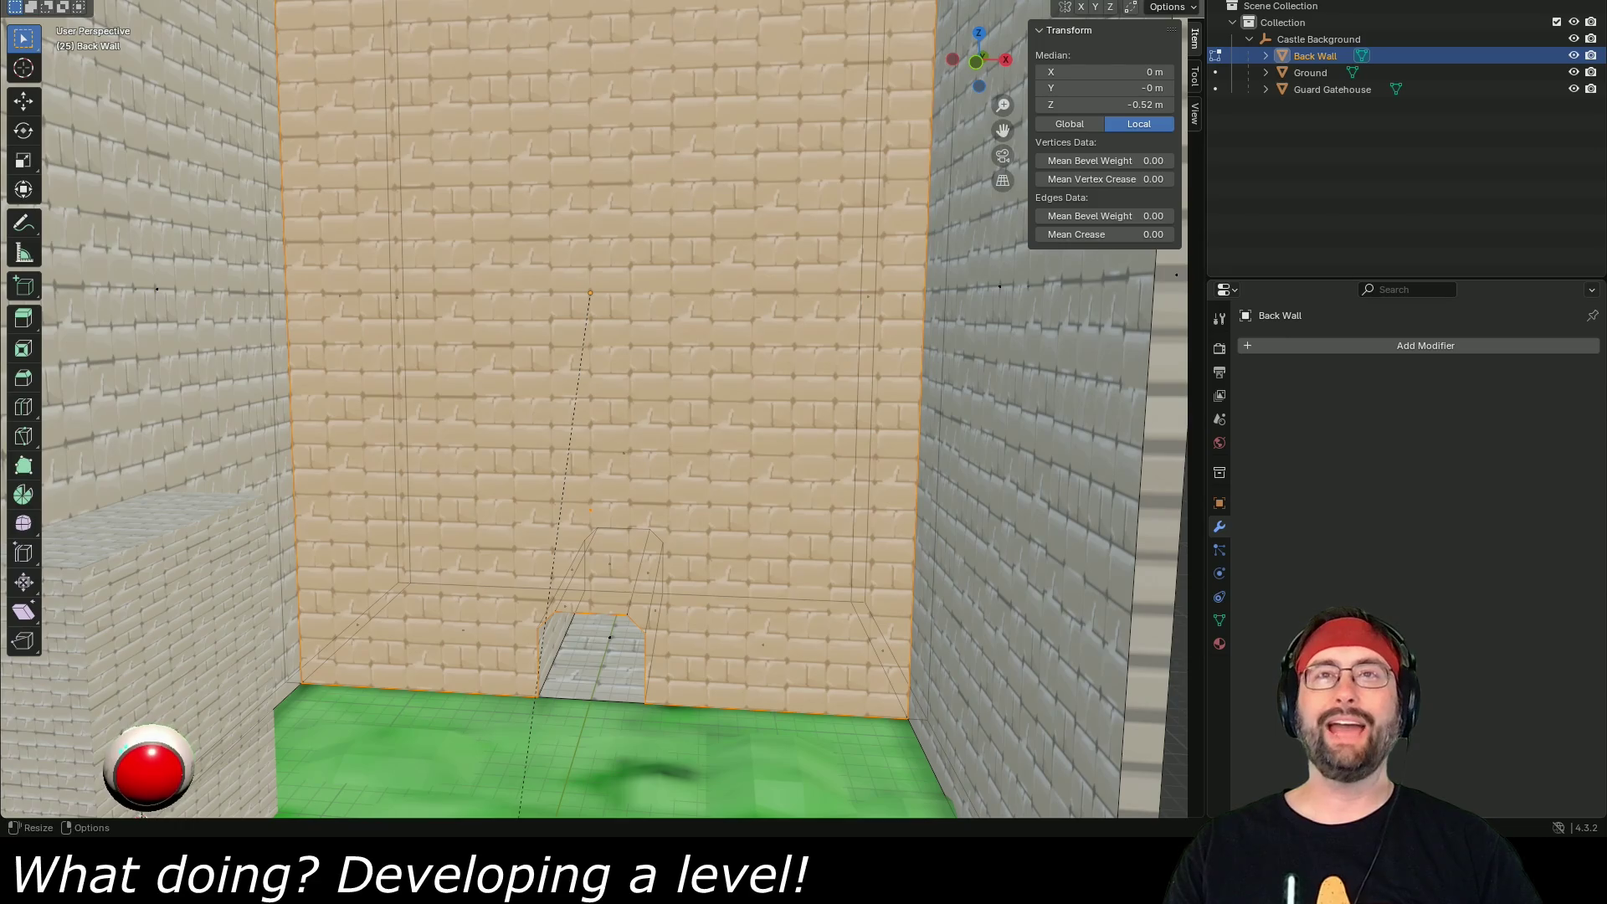
pyautogui.press('Tab')
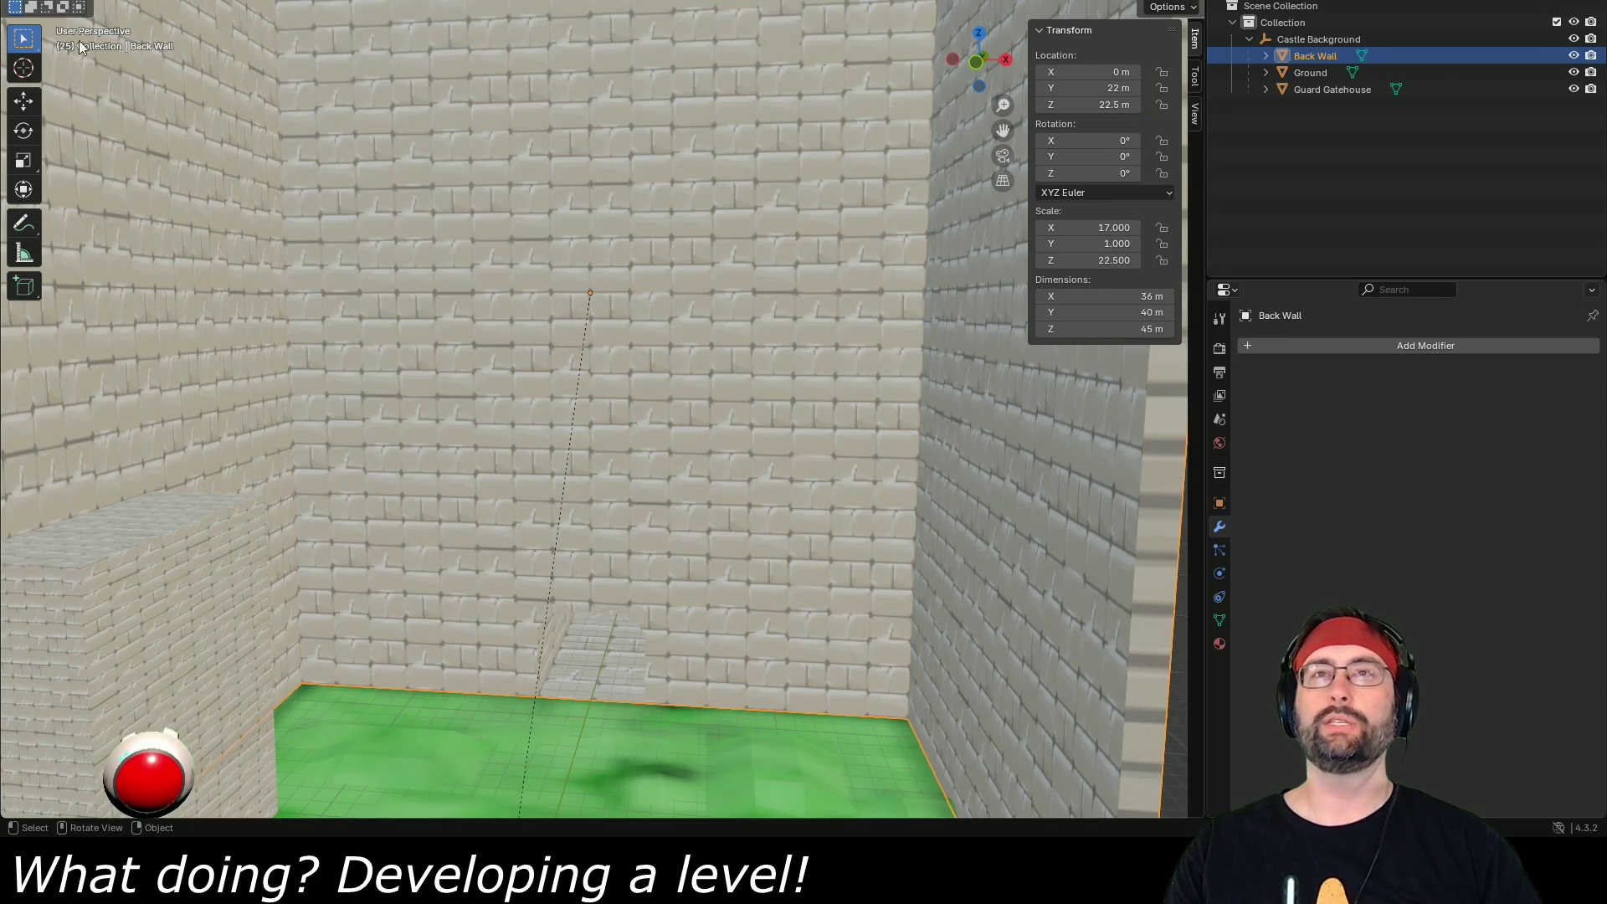
# - Add a trial cylinder and move it to the floor's back edge in top view
pyautogui.click(285, 2)
pyautogui.moveTo(282, 17)
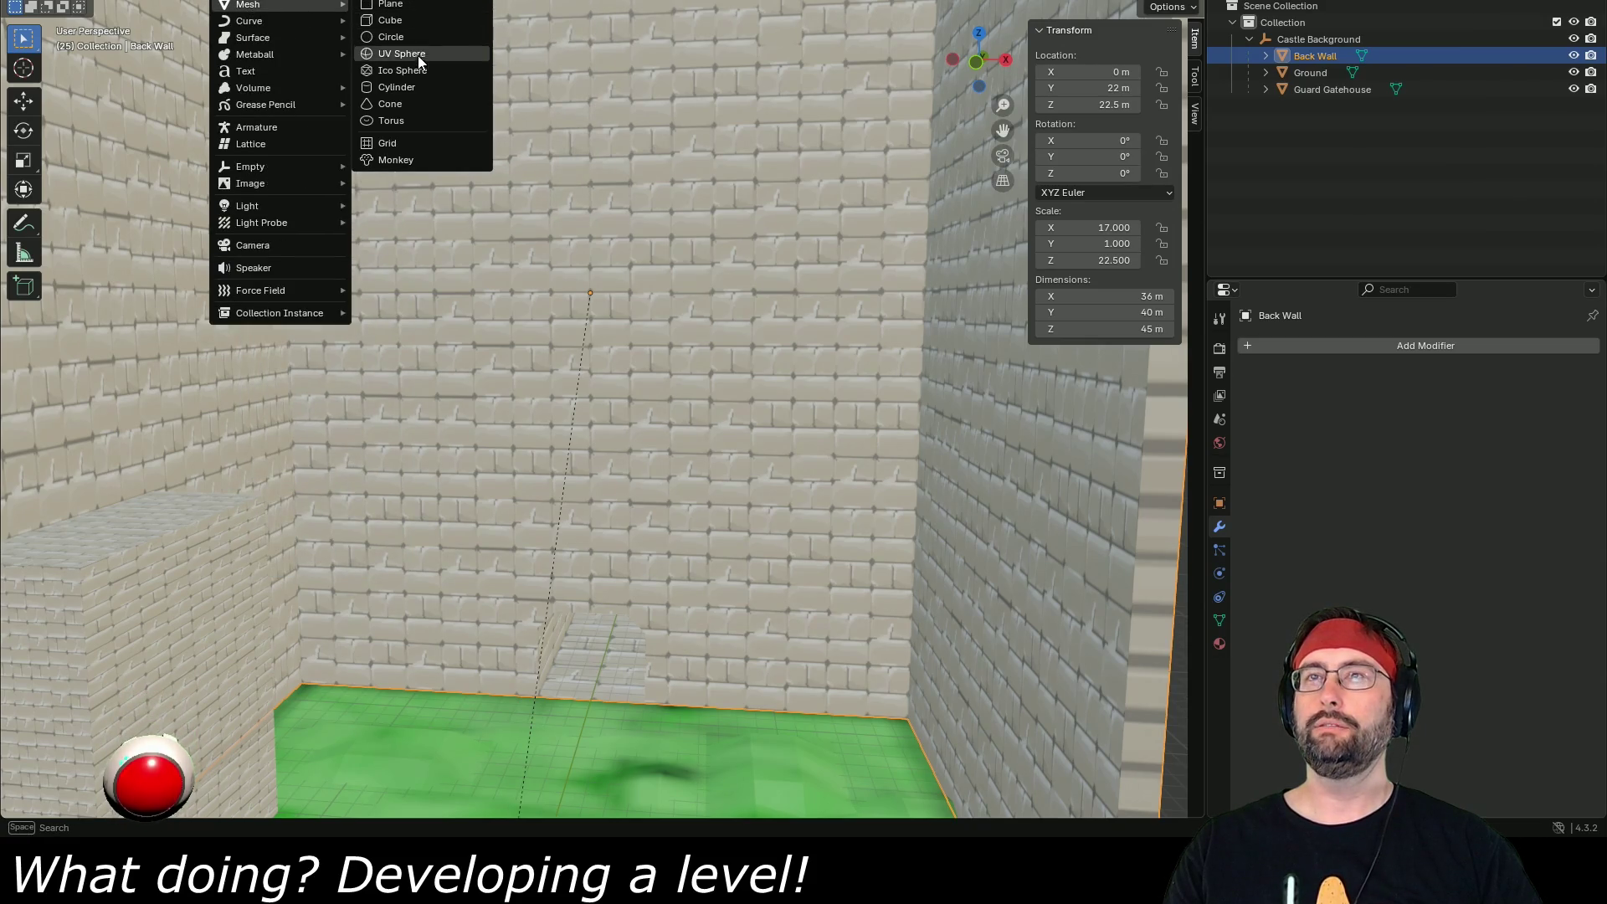
pyautogui.click(415, 87)
pyautogui.scroll(-5, 508, 499)
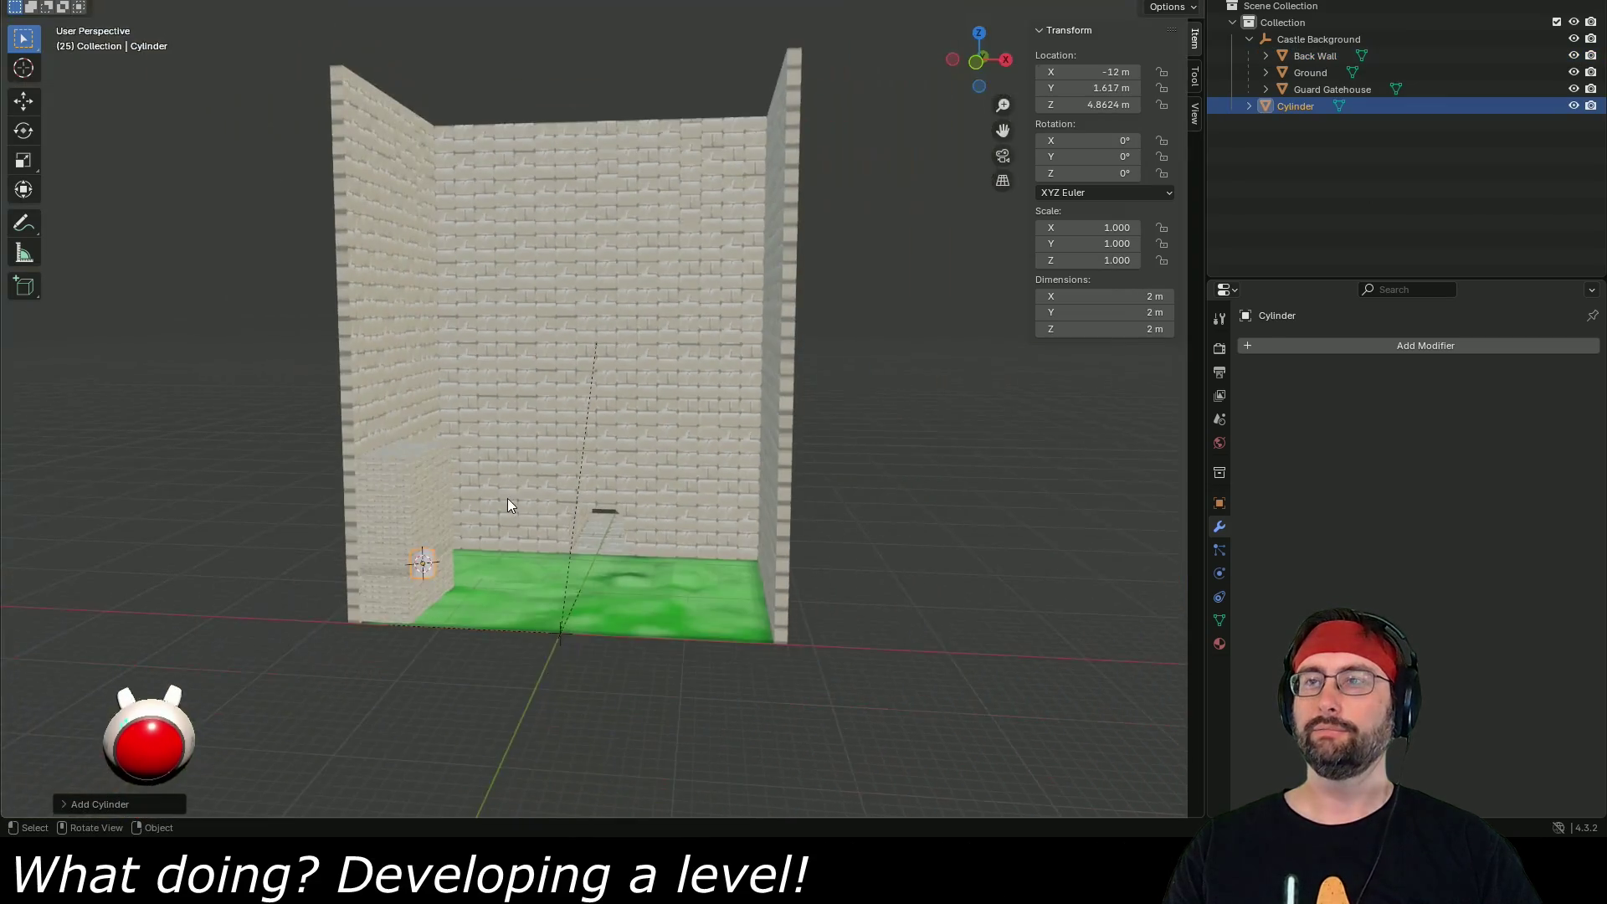
pyautogui.click(981, 32)
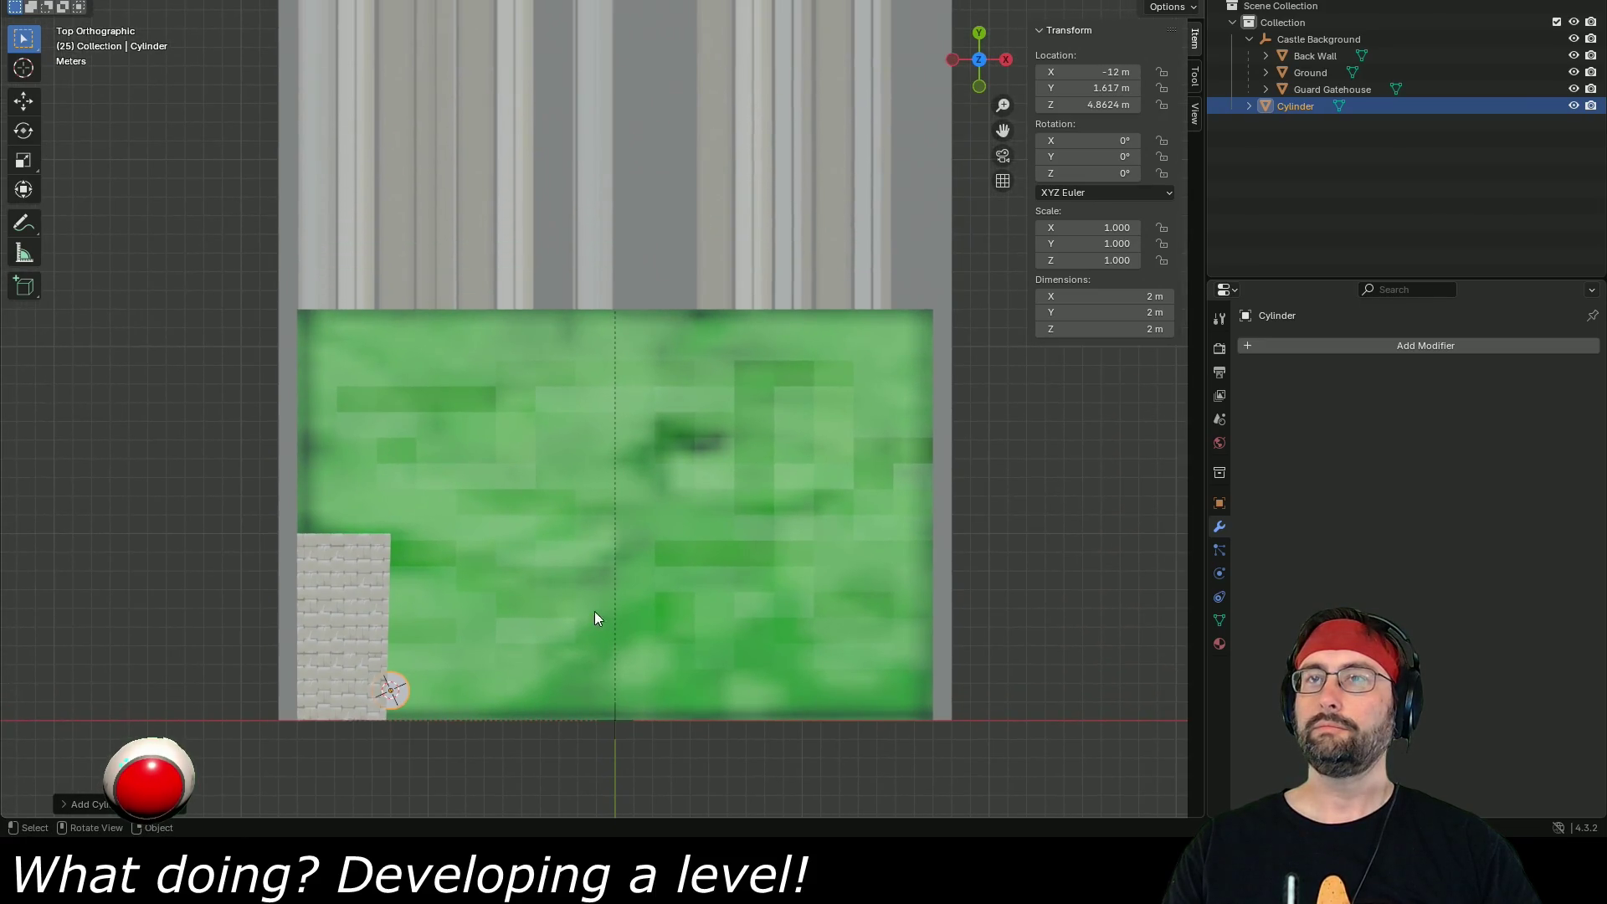
pyautogui.press('g')
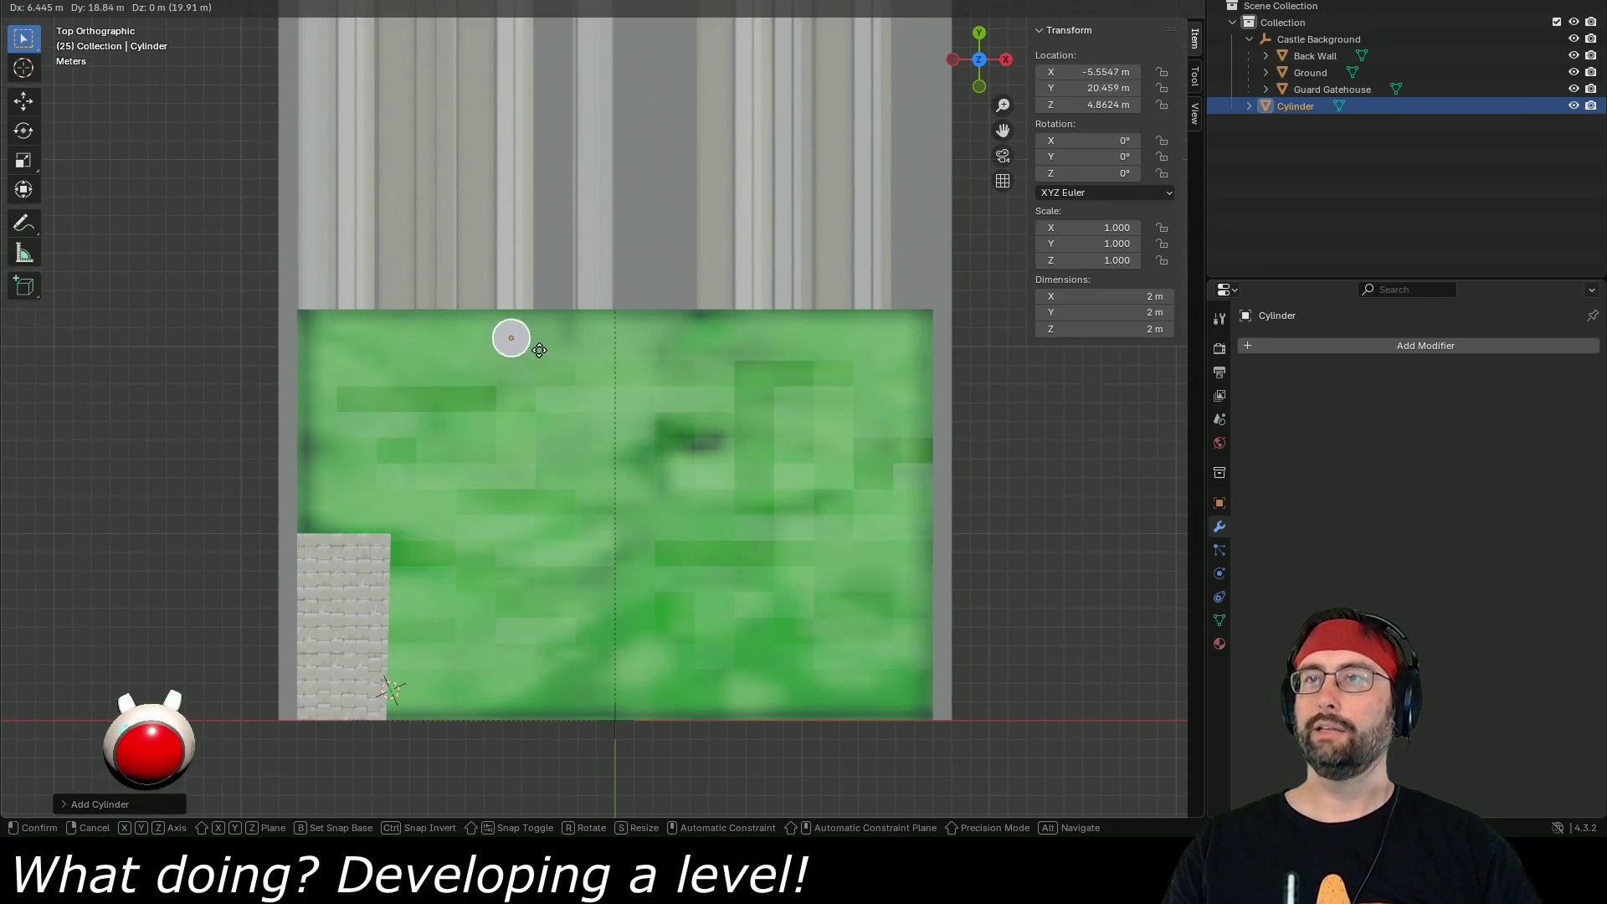
pyautogui.click(544, 343)
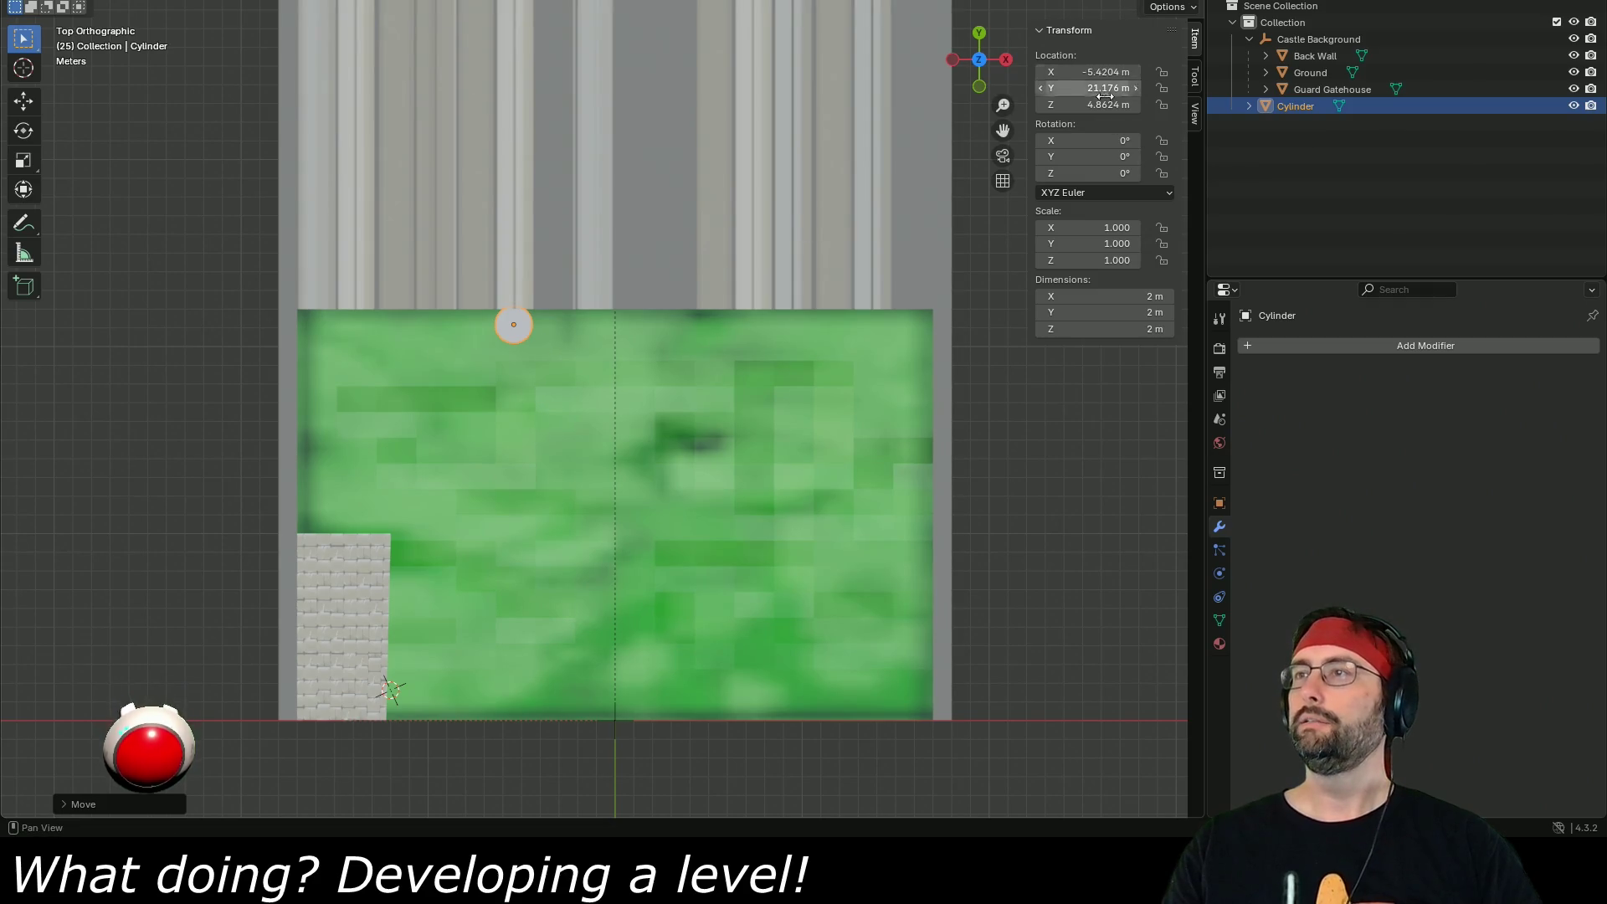
# - Set the trial cylinder's Y position to 22 m
pyautogui.scroll(4, 455, 434)
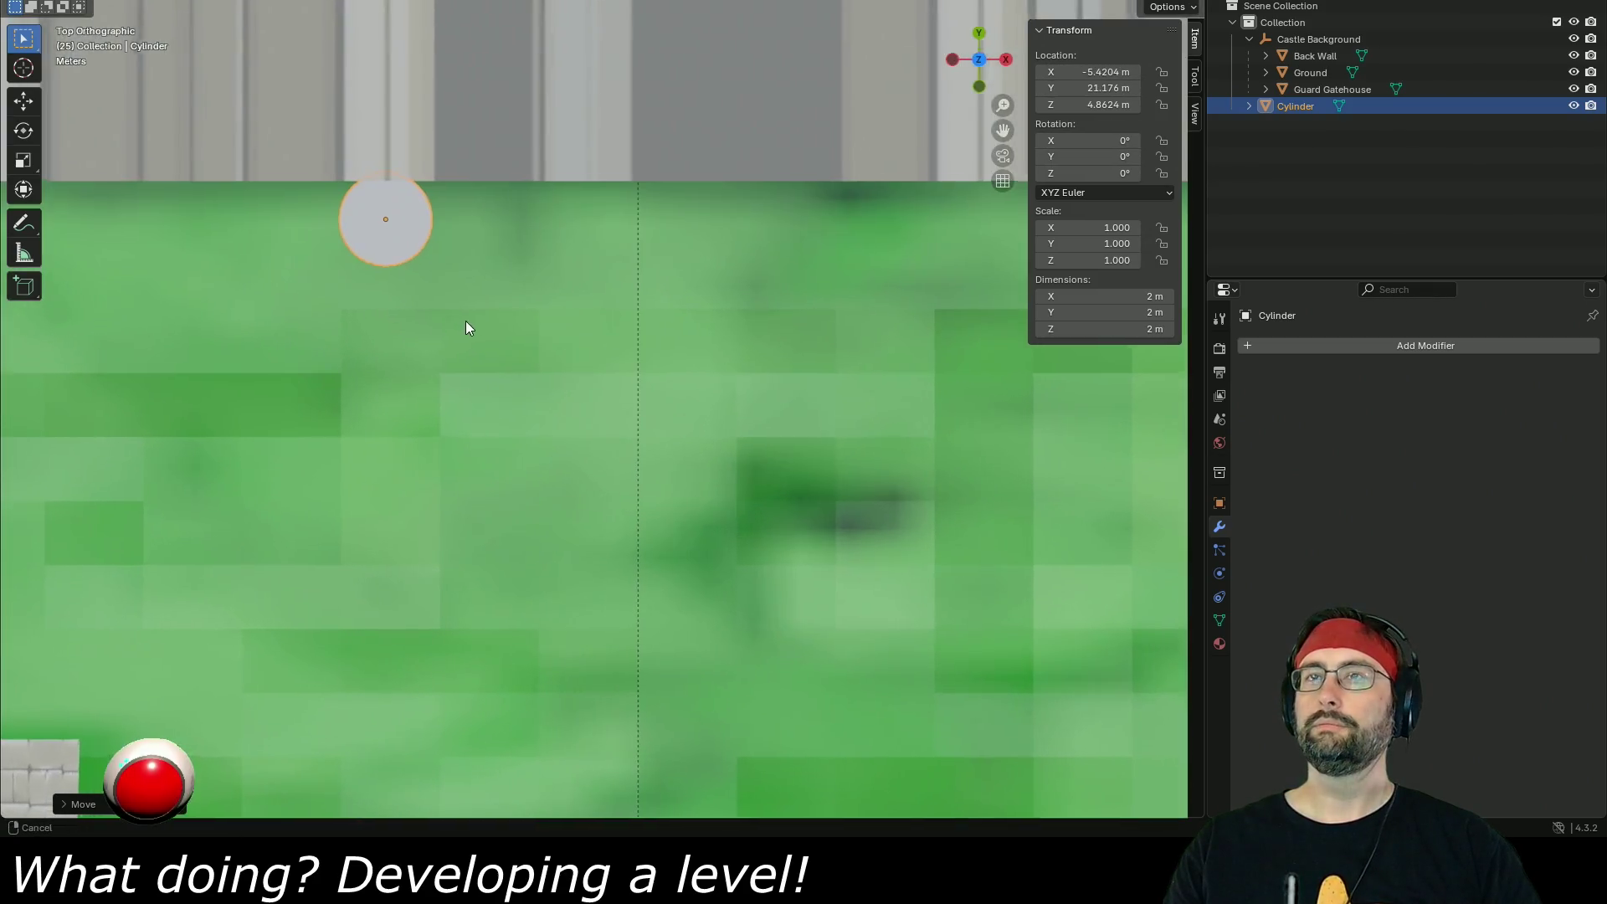
pyautogui.moveTo(463, 327); pyautogui.dragTo(520, 709)
pyautogui.moveTo(1105, 88)
pyautogui.mouseDown()
pyautogui.moveTo(1385, 88)
pyautogui.moveTo(1080, 88)
pyautogui.mouseUp()
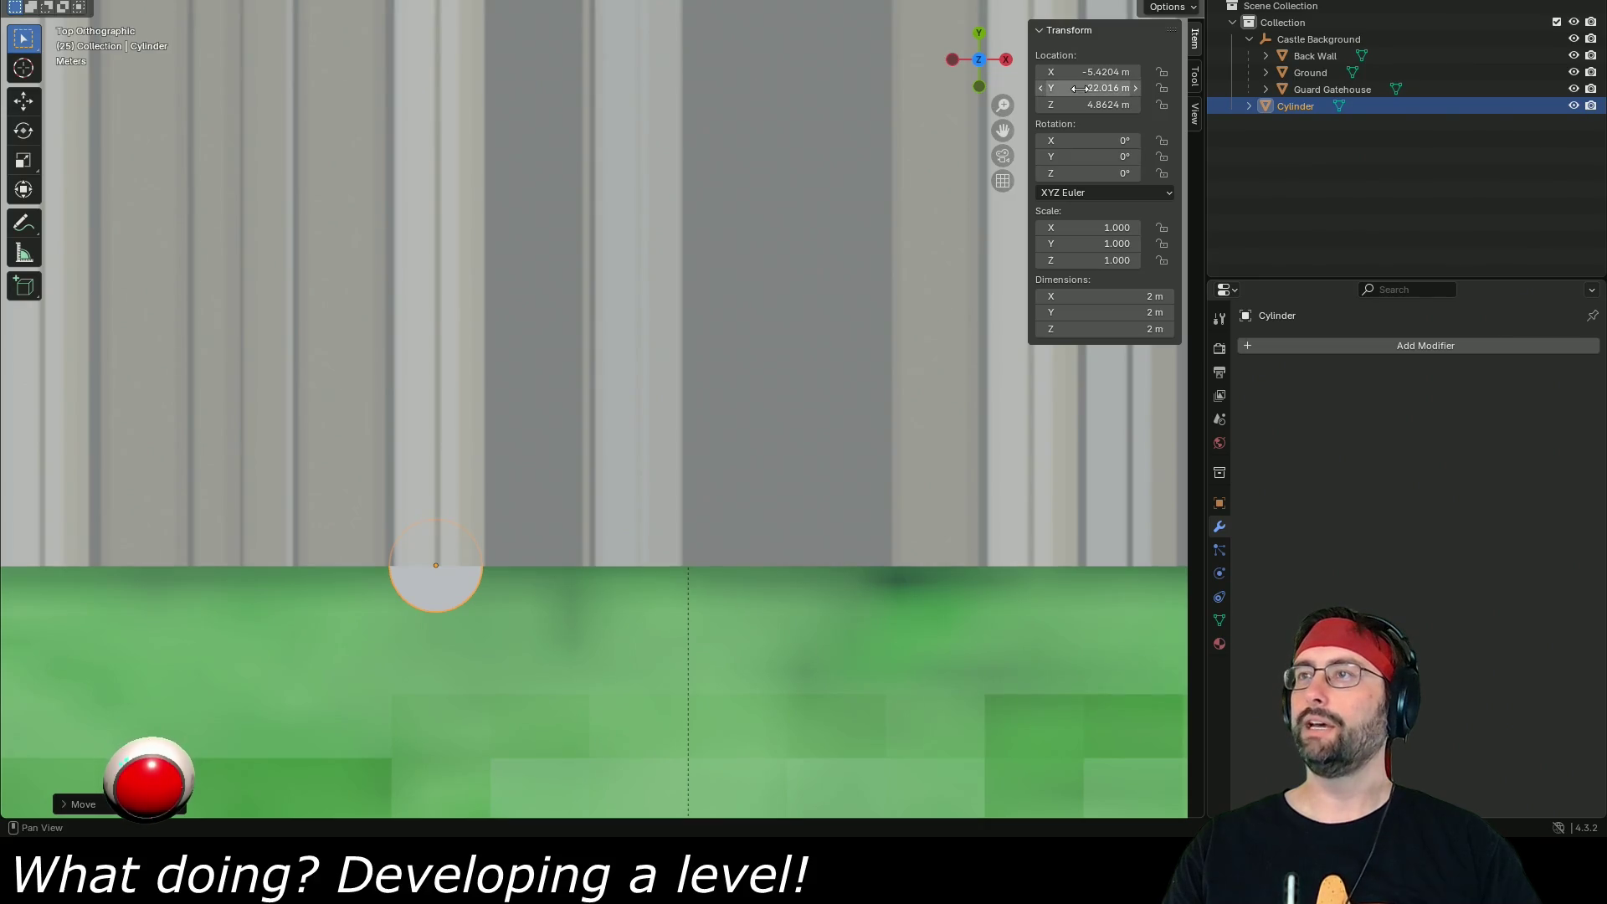
pyautogui.write('22')
pyautogui.press('Return')
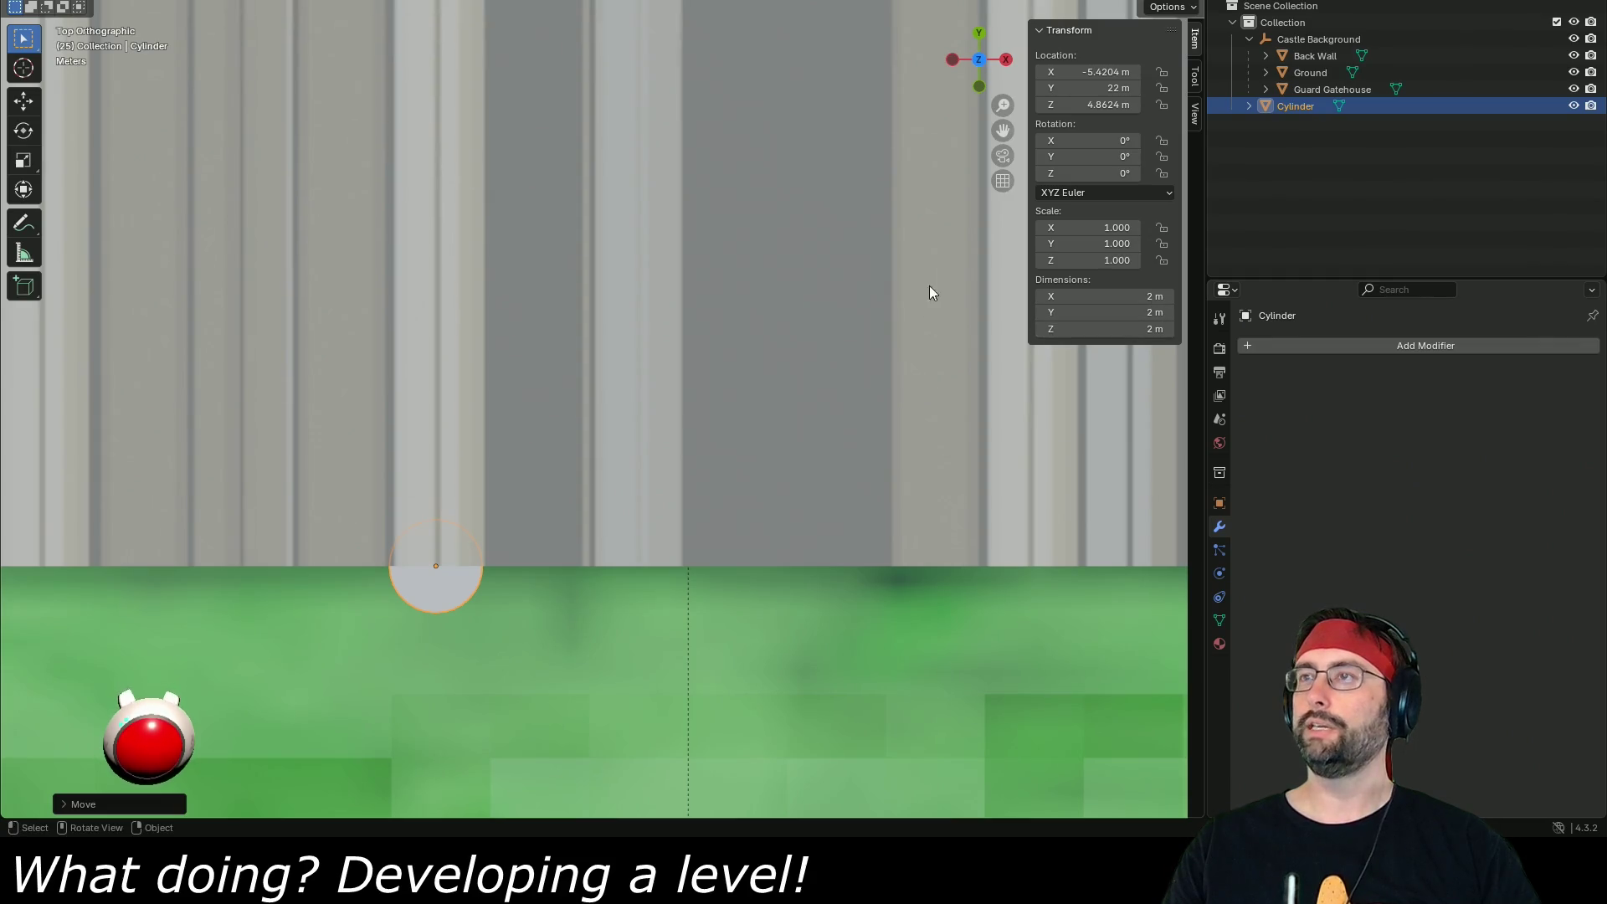
# - Check the cylinder's placement from the front view and expand the last move's settings
pyautogui.click(979, 87)
pyautogui.scroll(-8, 847, 290)
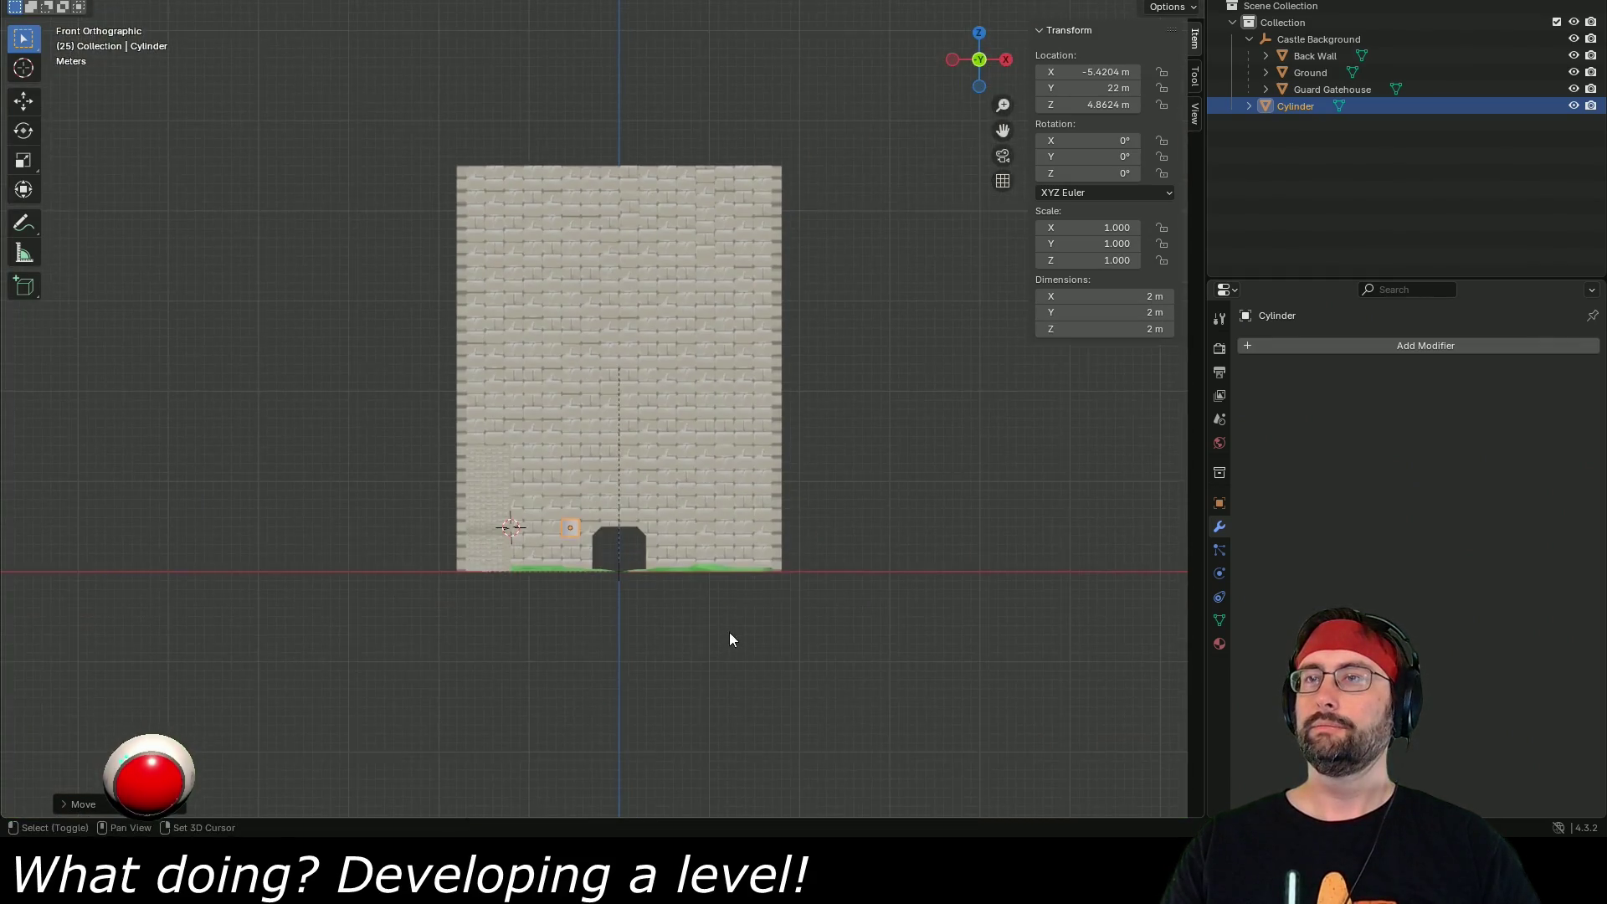
pyautogui.scroll(5, 765, 611)
pyautogui.scroll(-2, 745, 600)
pyautogui.scroll(2, 746, 616)
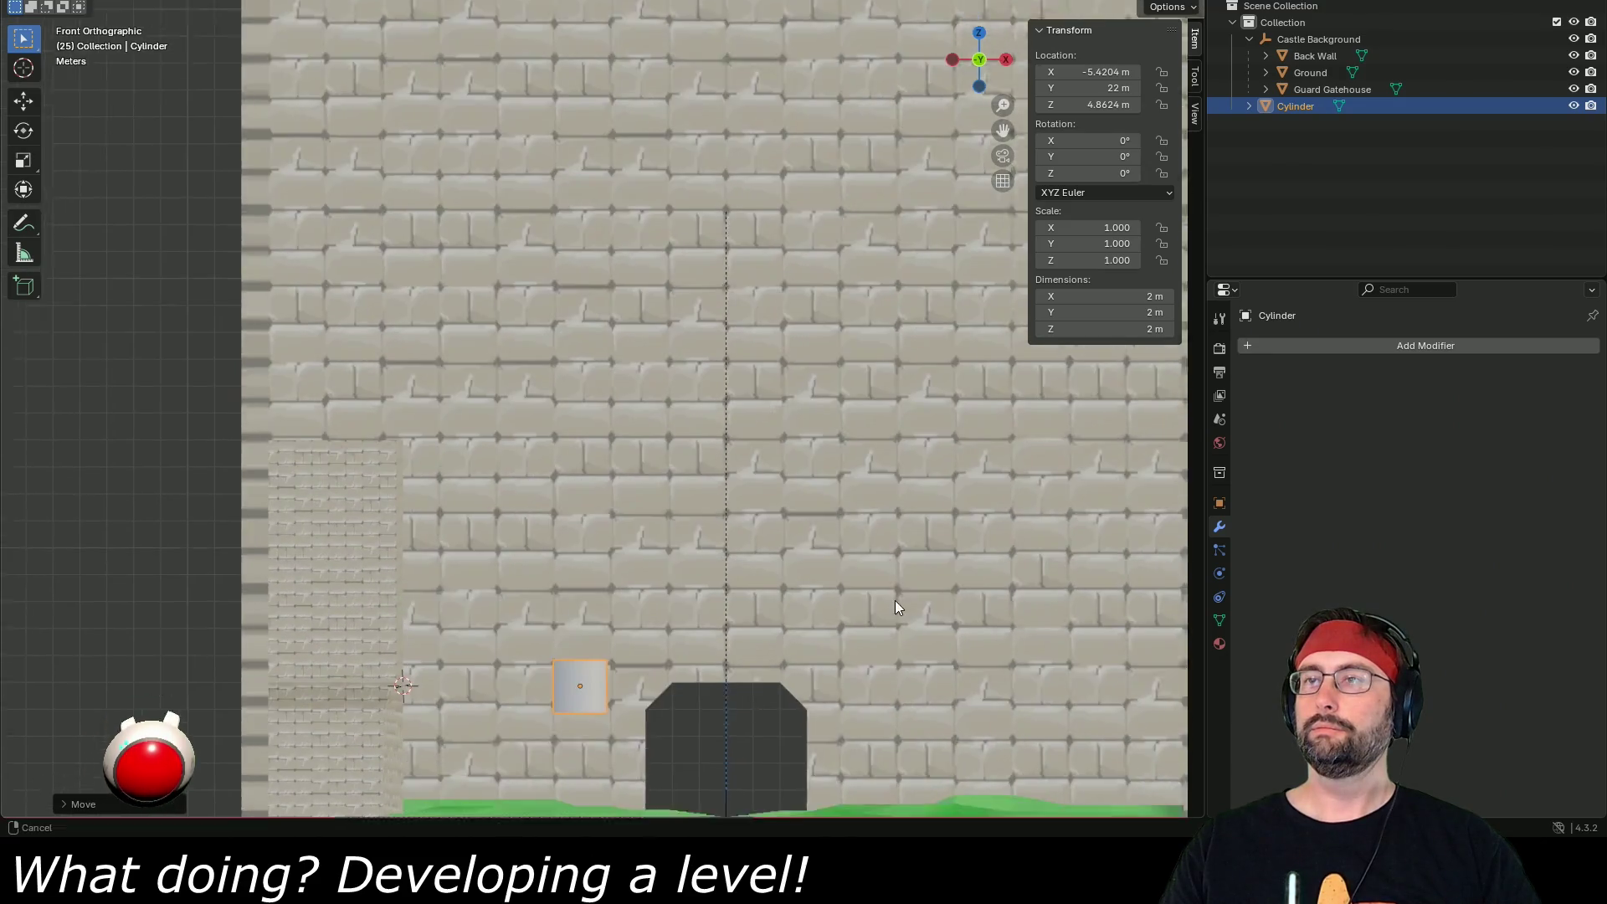
pyautogui.click(66, 801)
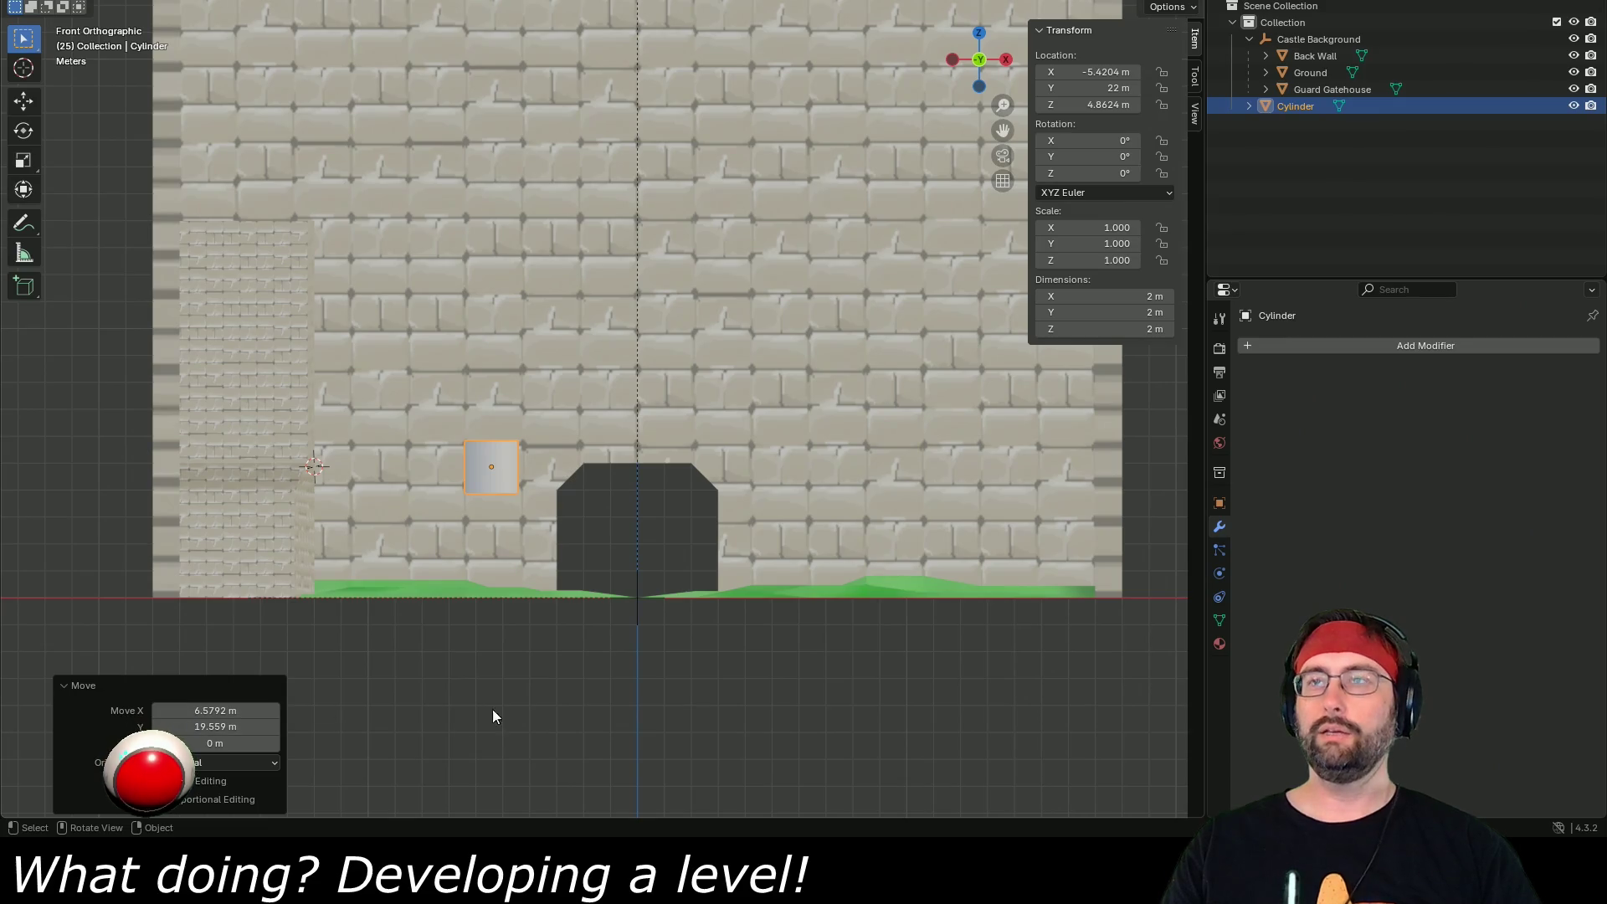
pyautogui.click(619, 655)
pyautogui.moveTo(595, 475); pyautogui.dragTo(586, 574)
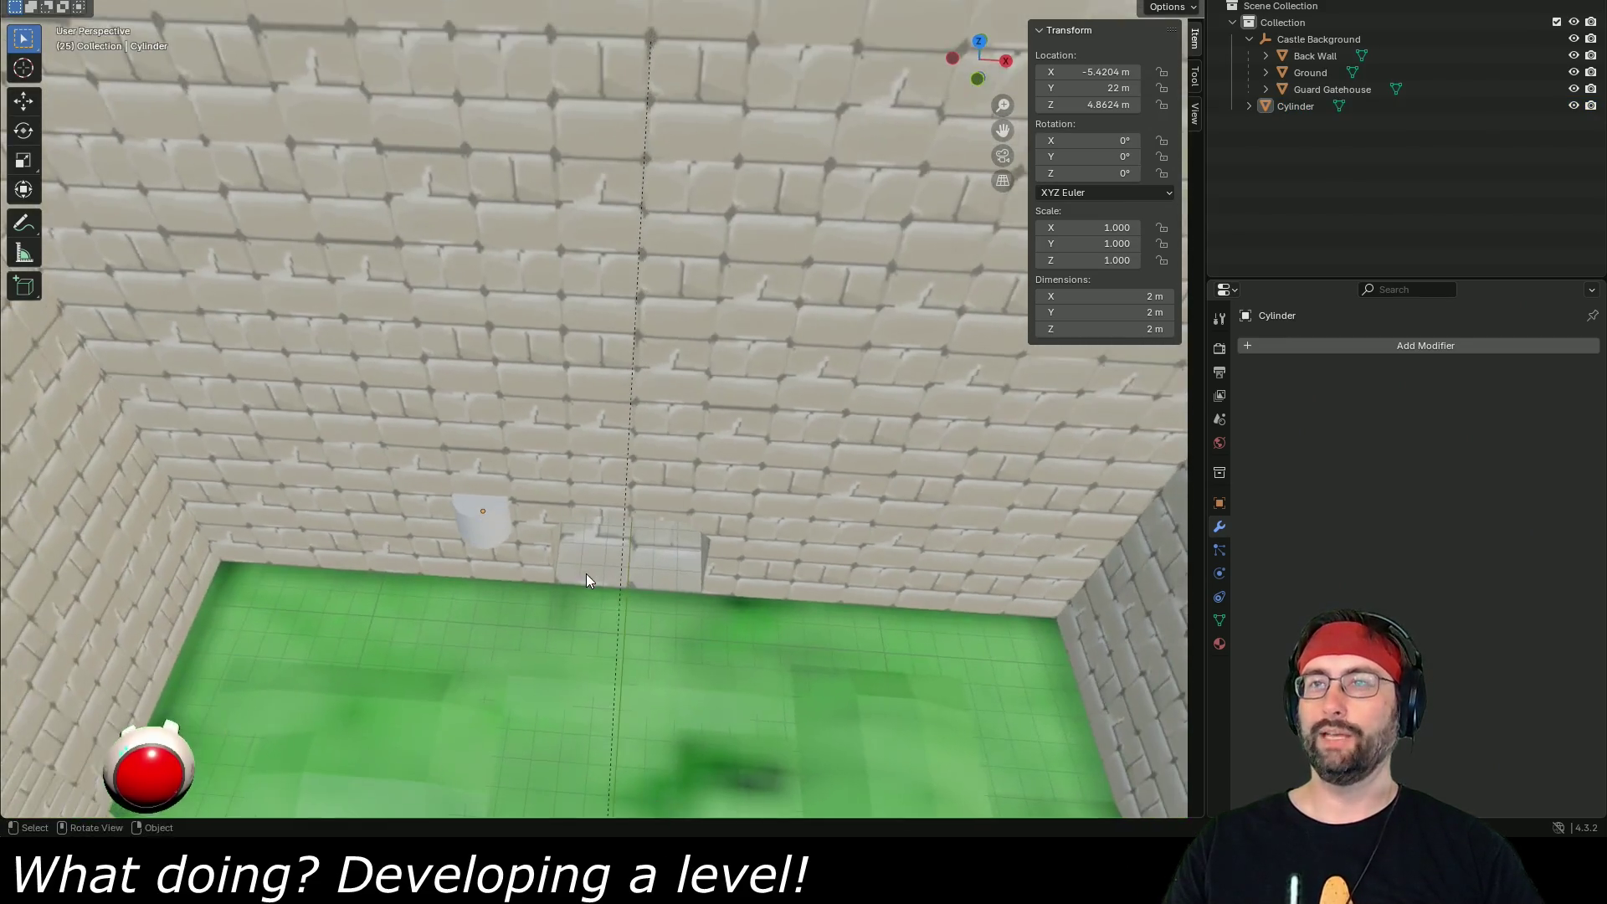
# - Undo the trial cylinder's move and creation, then add a fresh cylinder mesh
pyautogui.hotkey('ctrl', 'z')
pyautogui.hotkey('ctrl', 'z')
pyautogui.hotkey('ctrl', 'z')
pyautogui.scroll(-5, 583, 585)
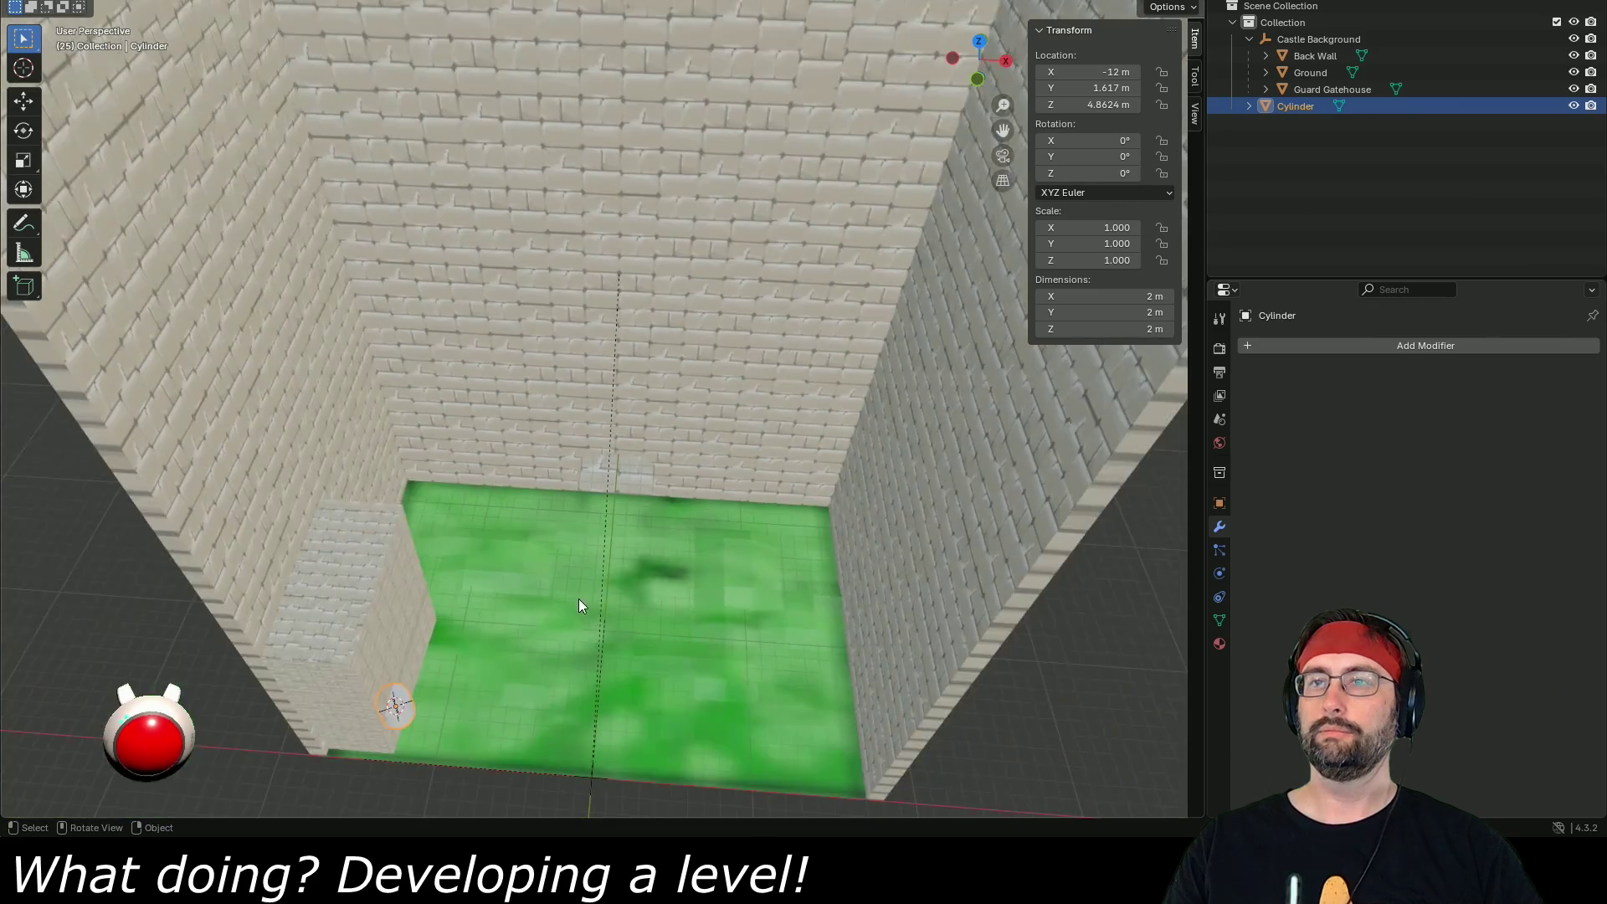
pyautogui.hotkey('ctrl', 'z')
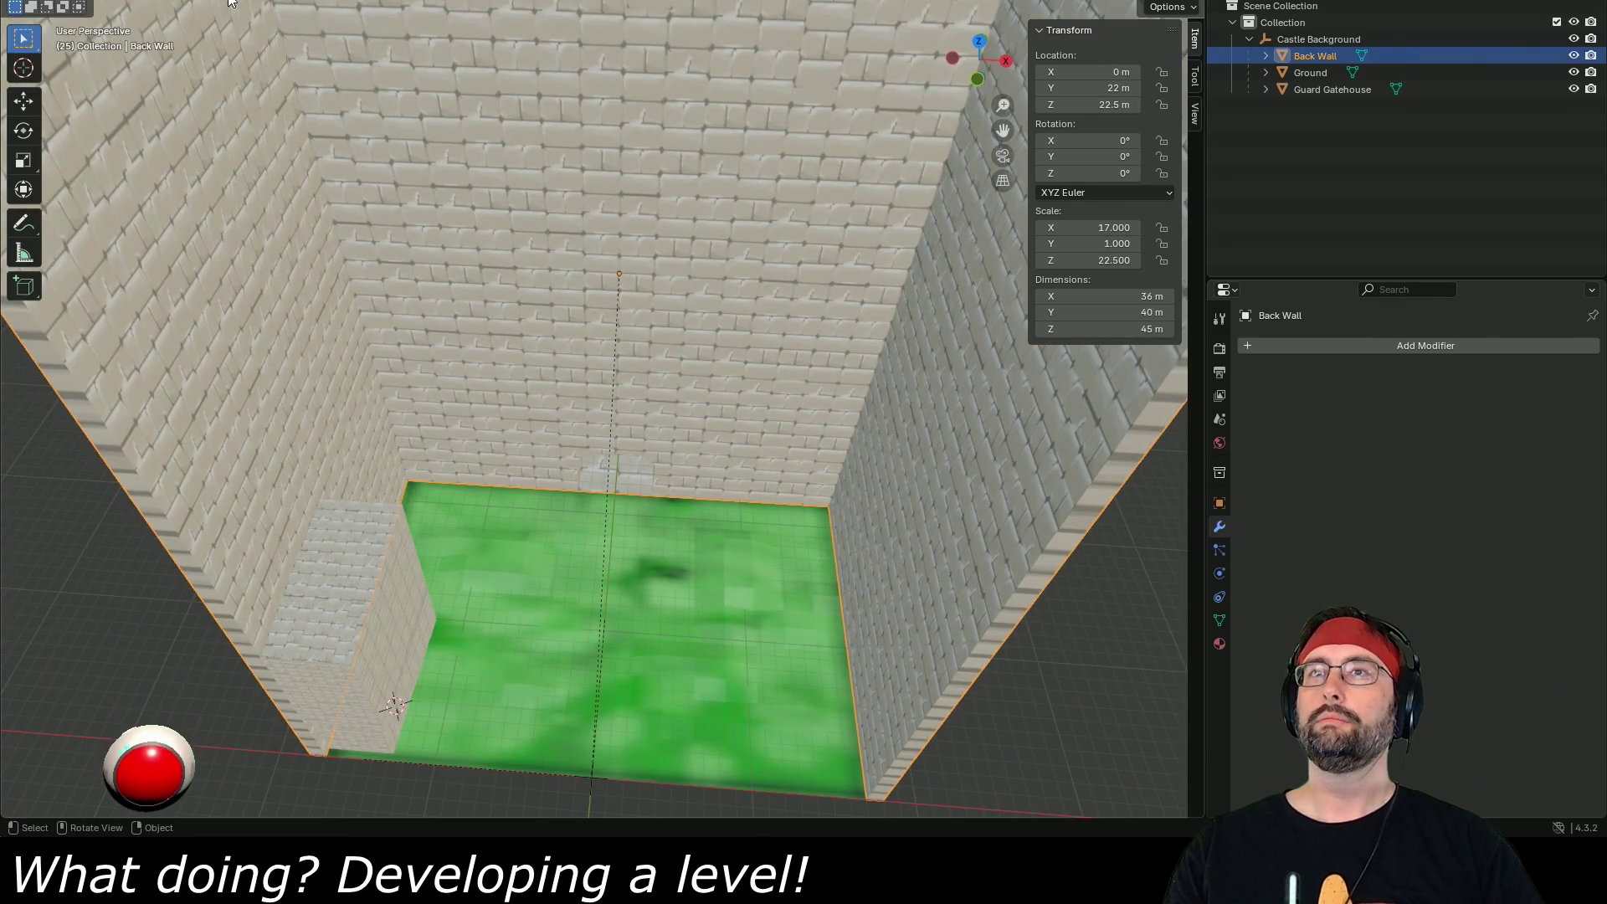
pyautogui.hotkey('shift', 'a')
pyautogui.moveTo(276, 5)
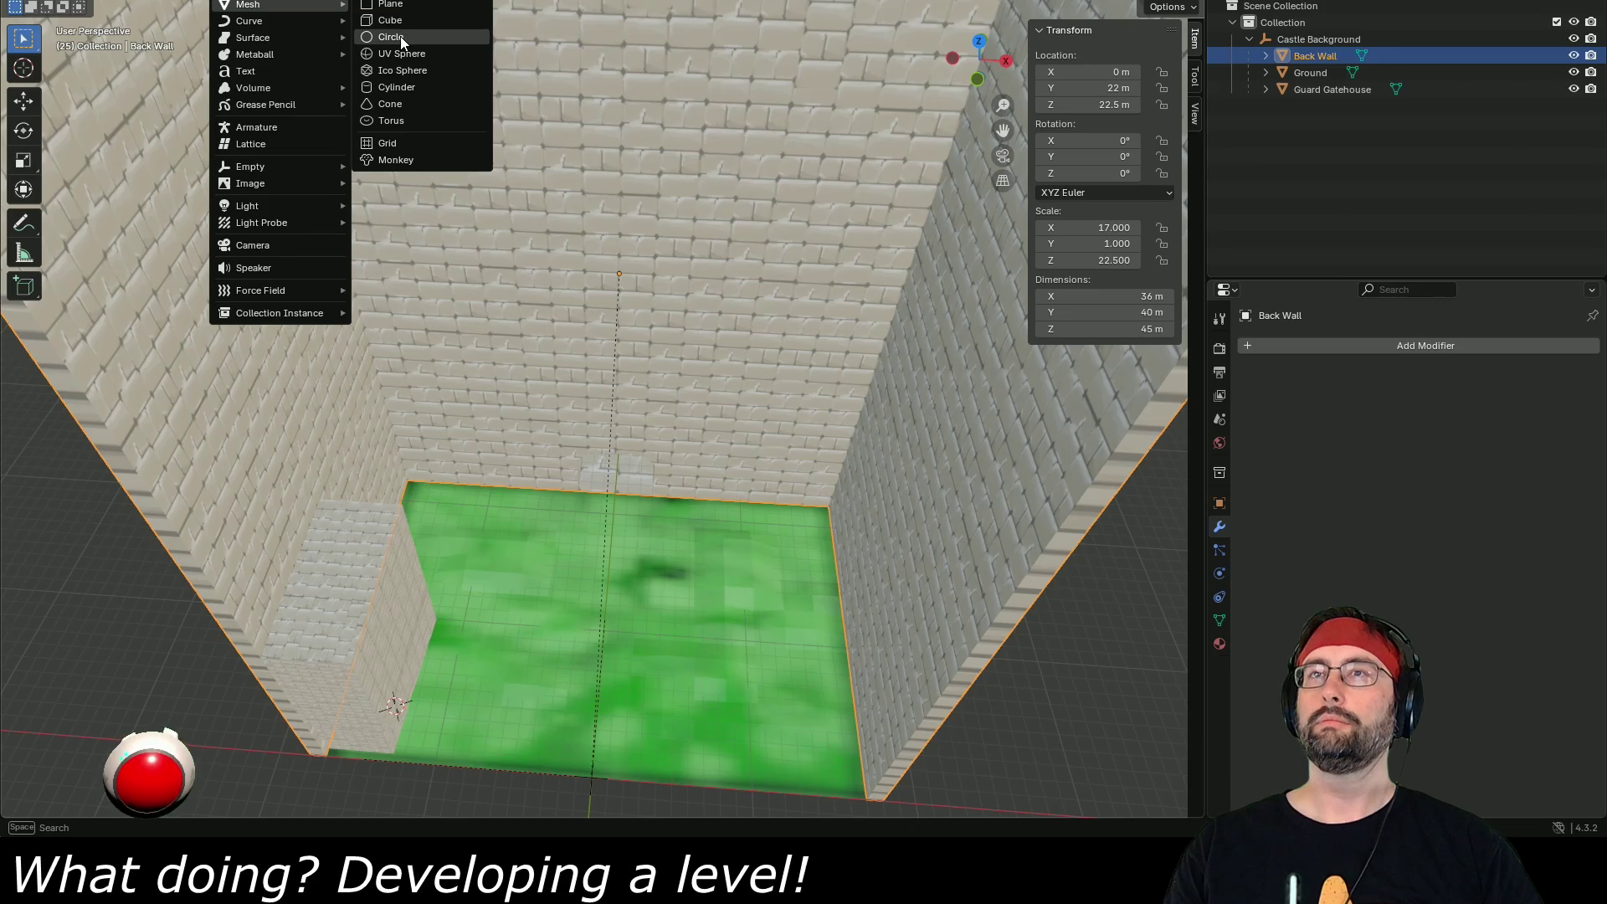
pyautogui.click(403, 88)
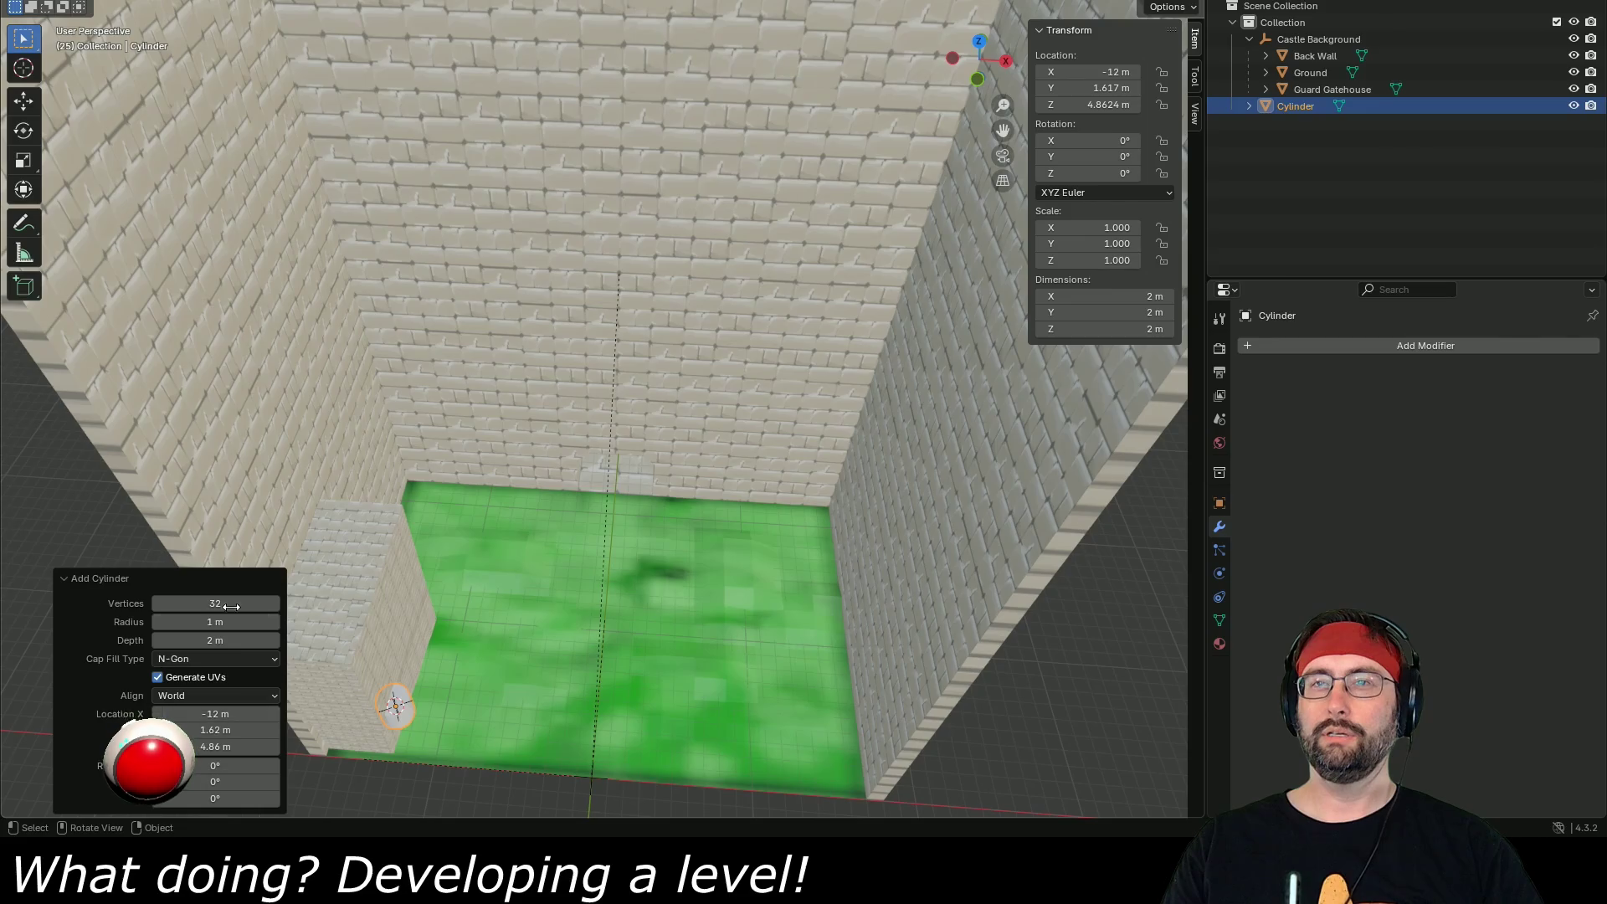
# - Give the new cylinder 8 vertices, a 2 m radius and 10 m depth
pyautogui.click(233, 604)
pyautogui.write('8')
pyautogui.press('Return')
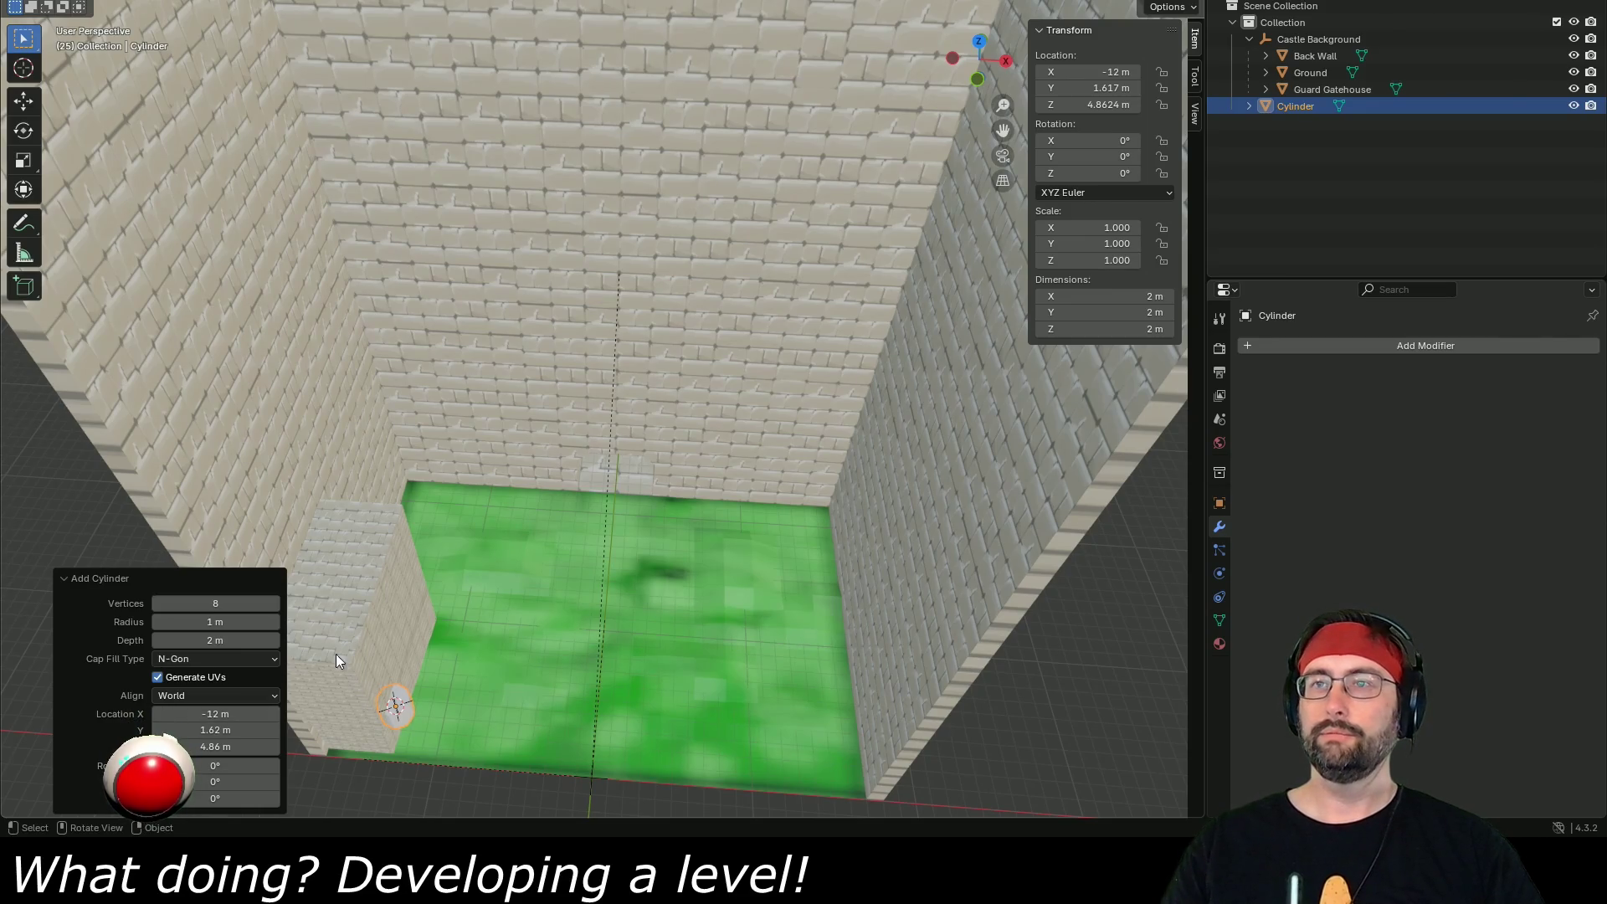
pyautogui.click(226, 622)
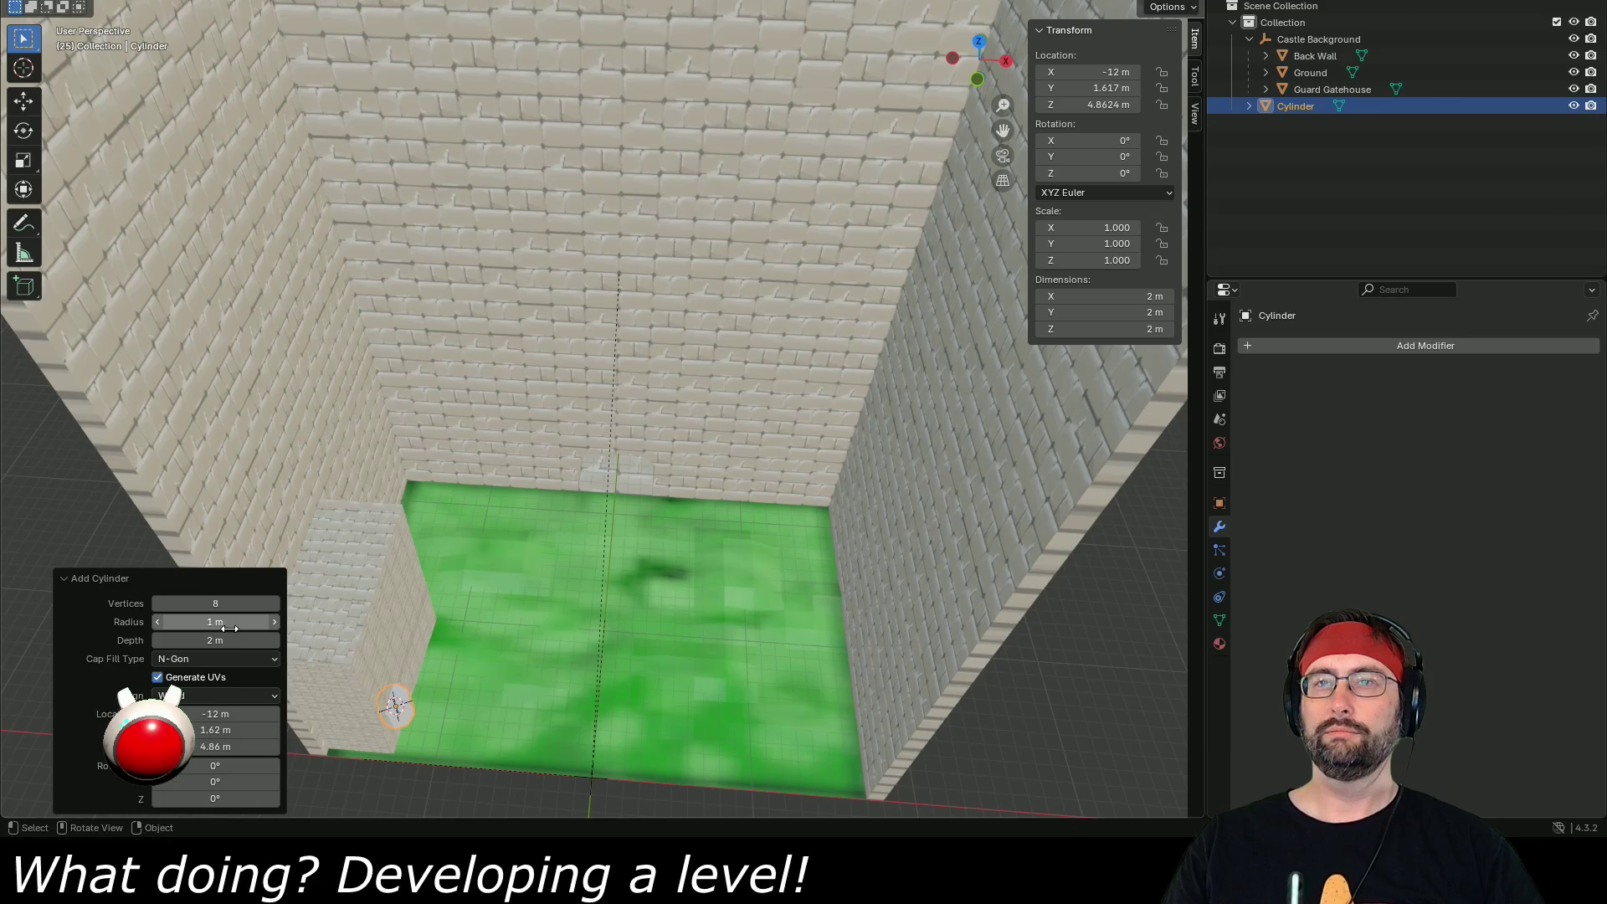
pyautogui.write('2')
pyautogui.press('Return')
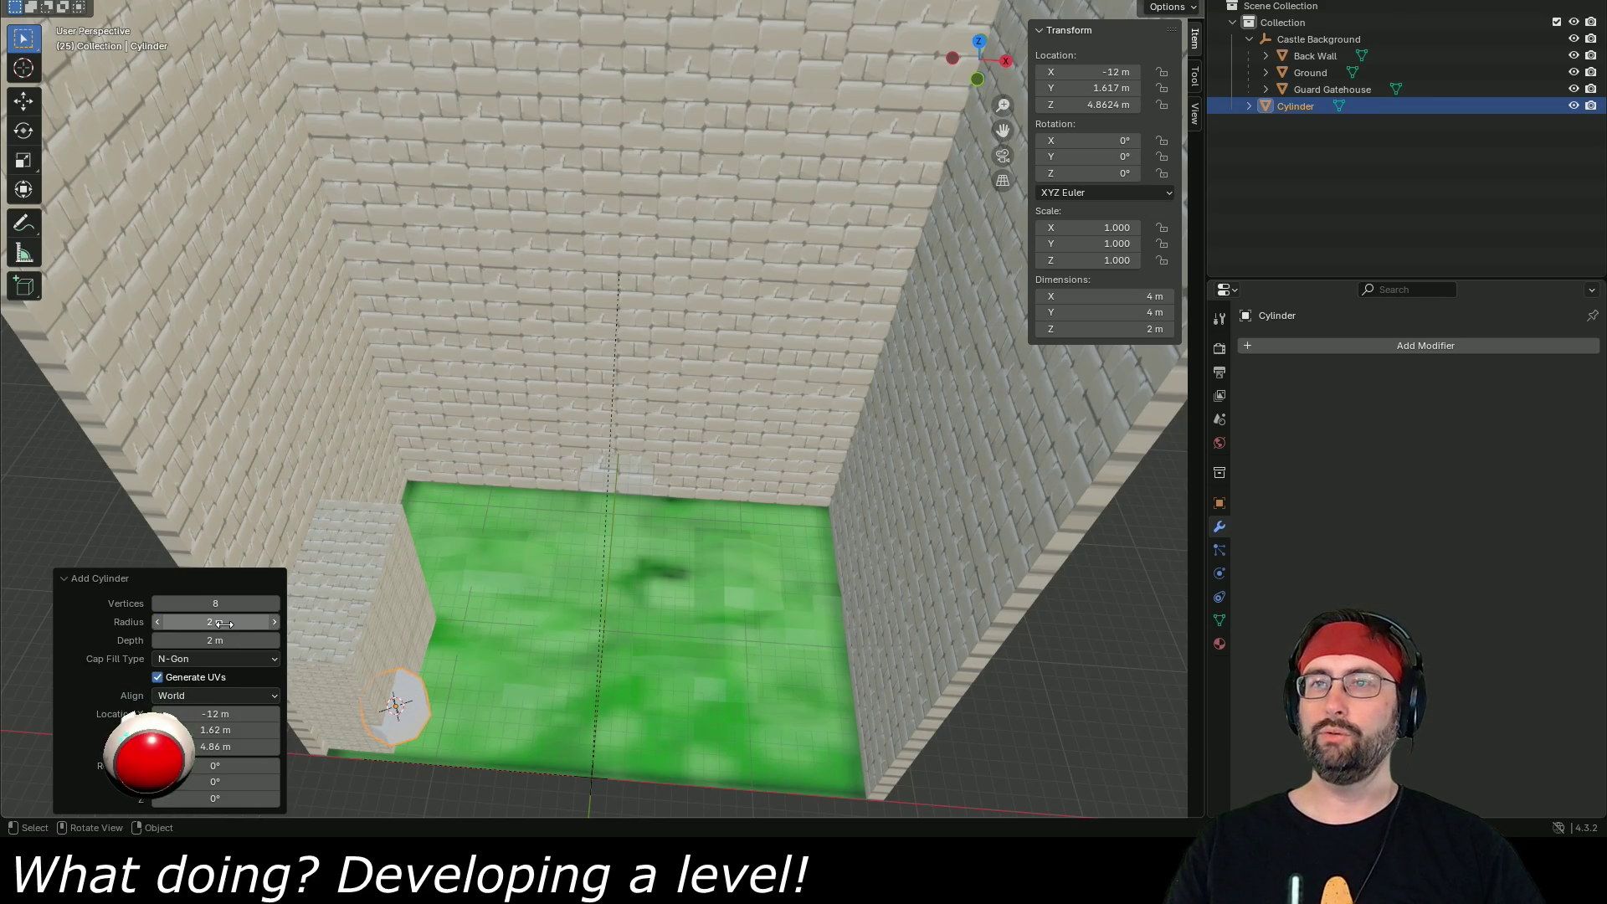
pyautogui.click(236, 642)
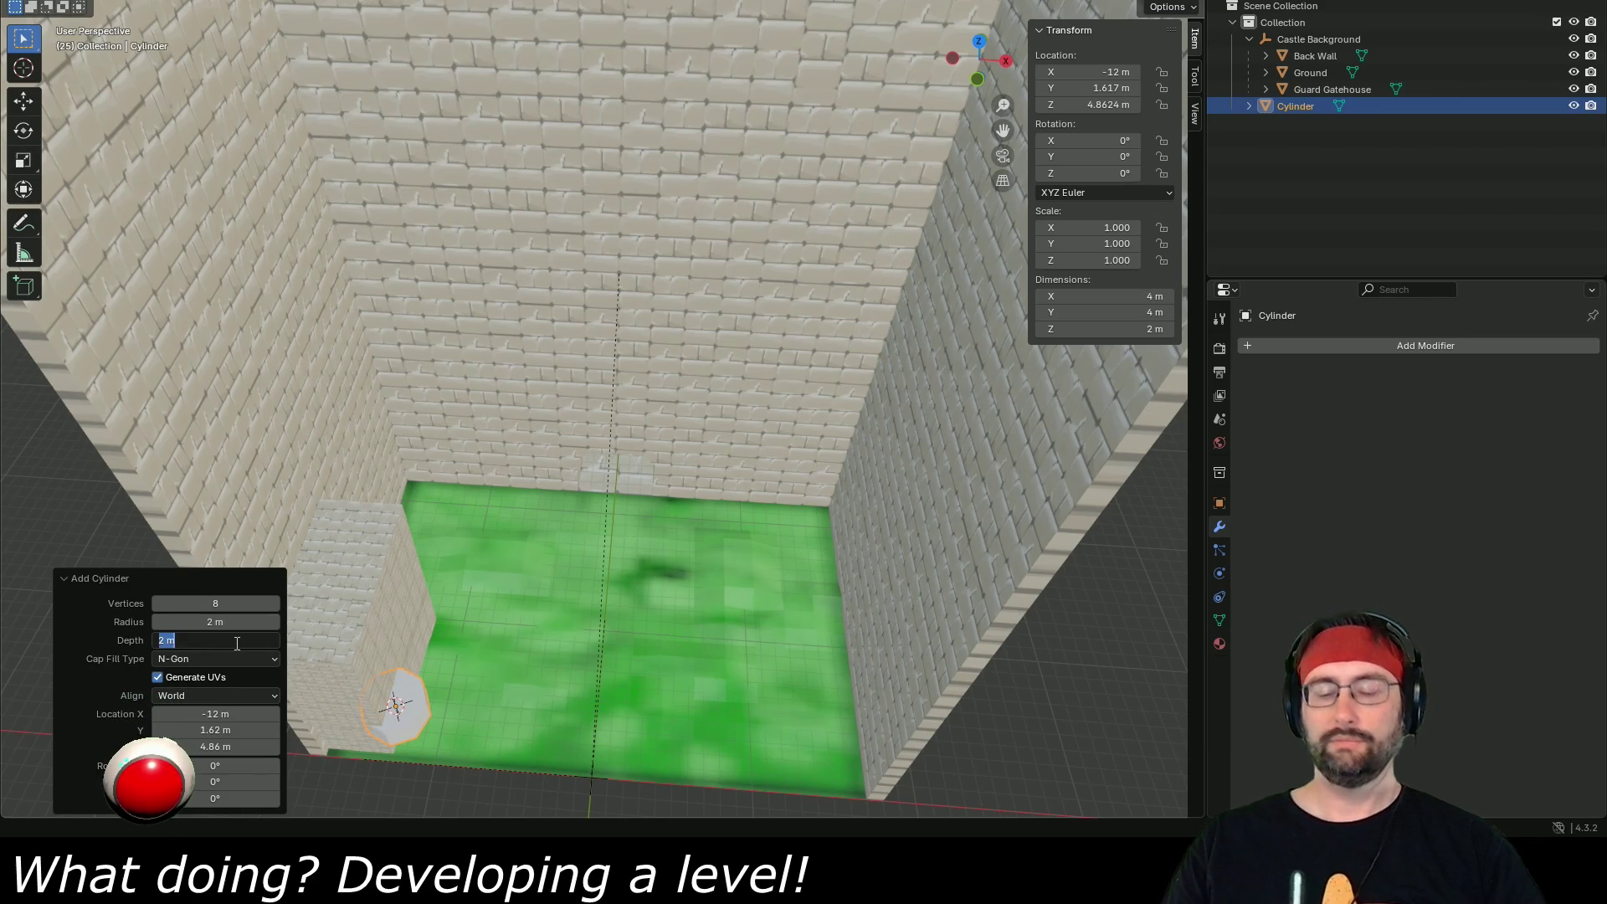
pyautogui.write('10')
pyautogui.press('Return')
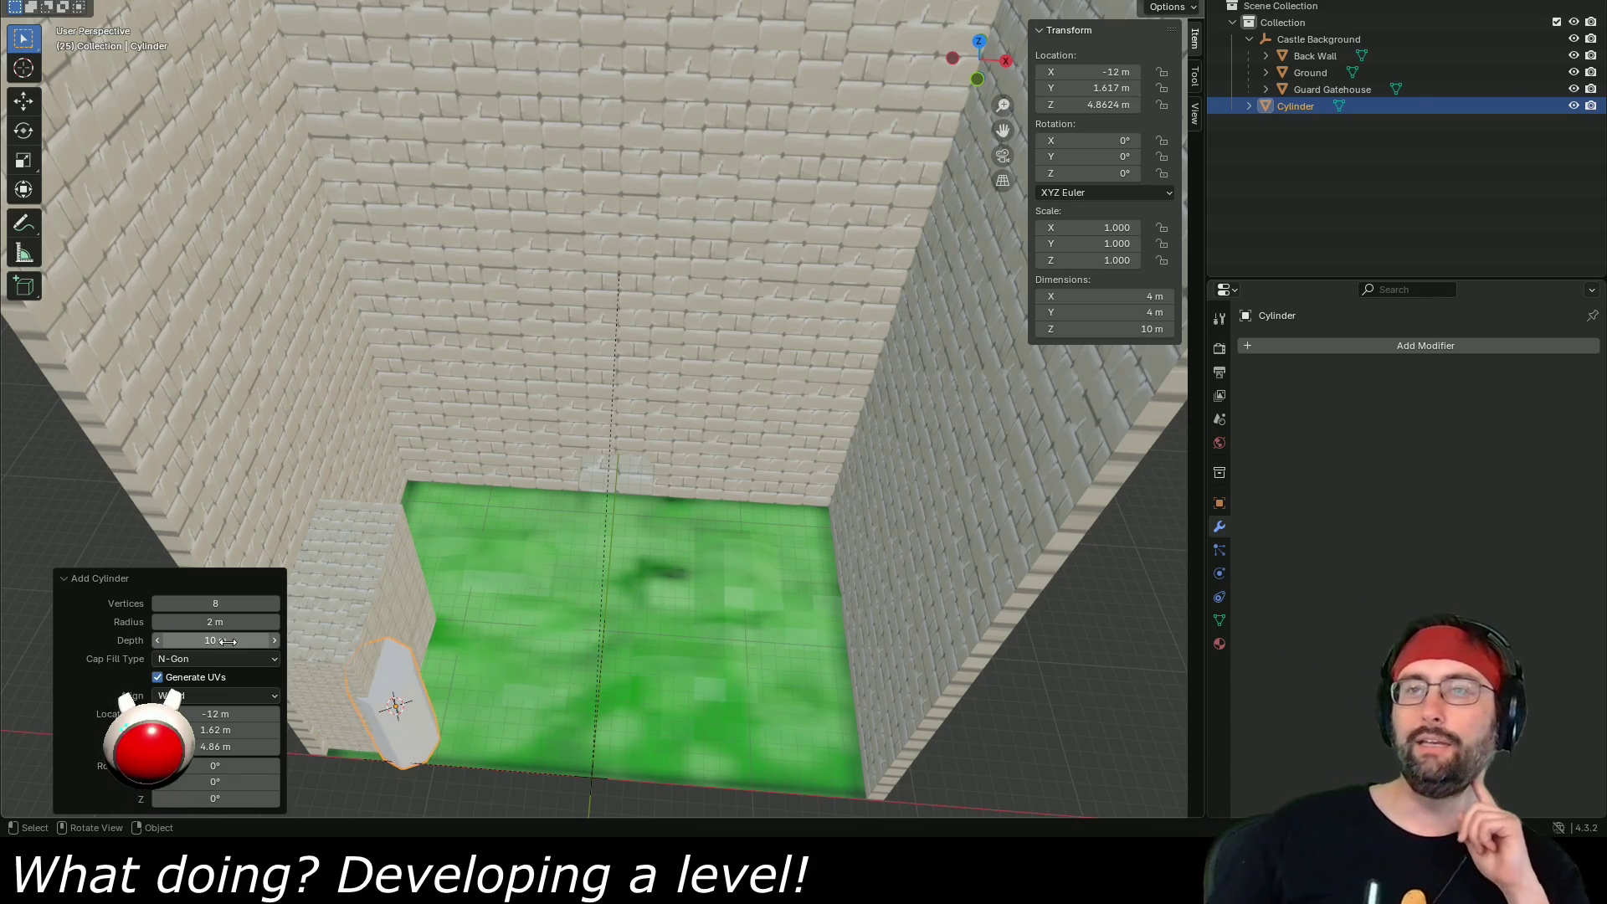
pyautogui.click(977, 73)
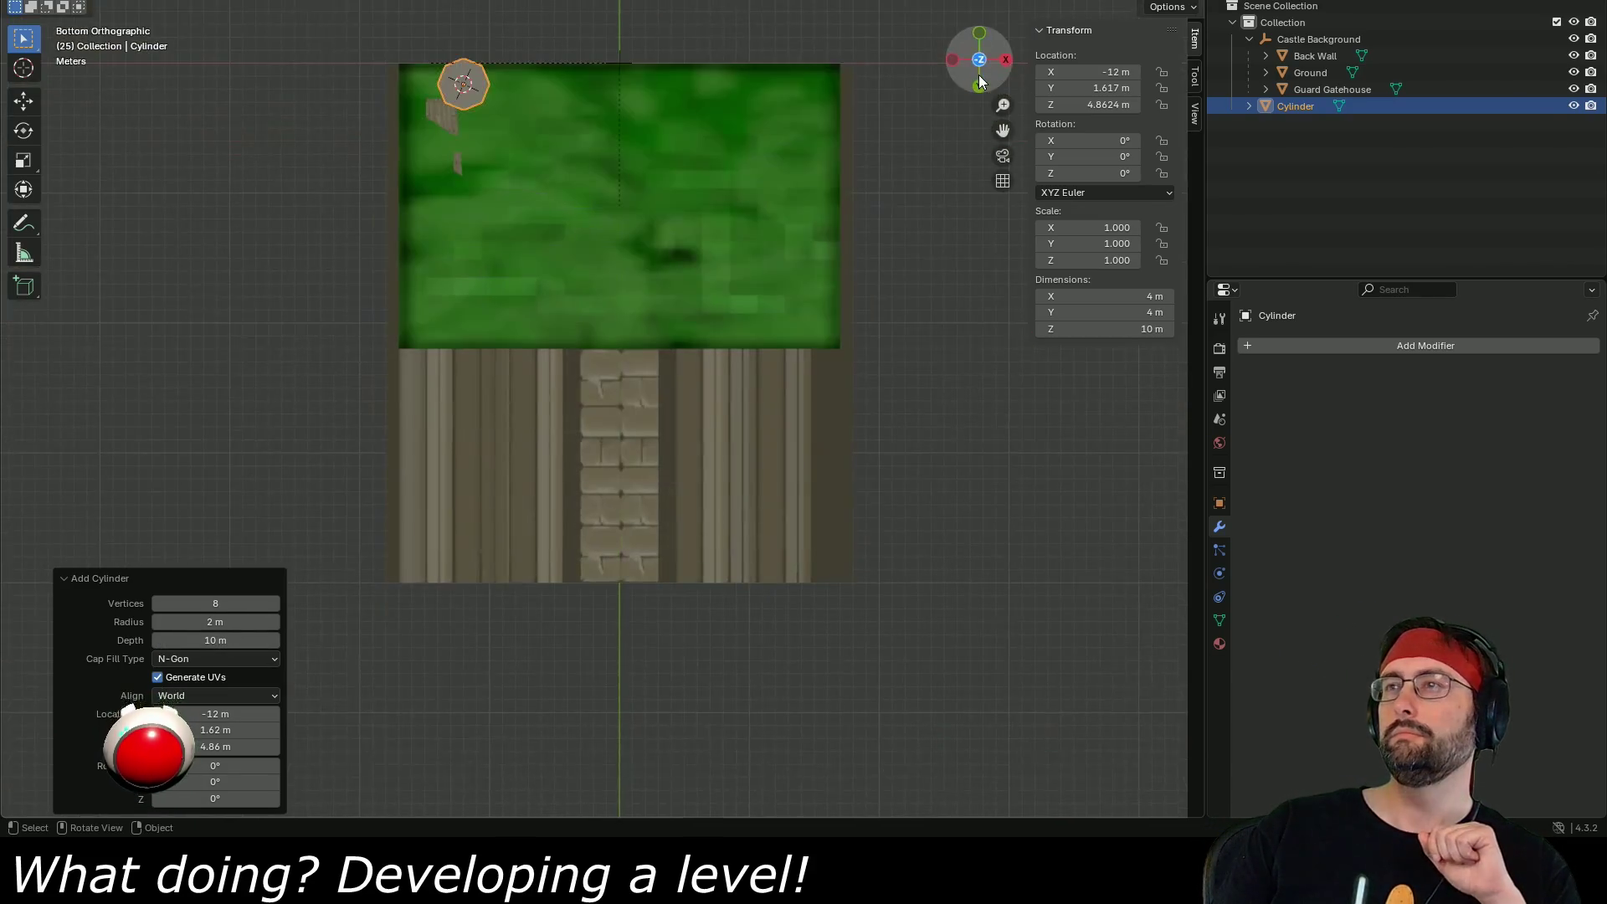
# - Move the cylinder to the left of the archway in front view
pyautogui.click(979, 60)
pyautogui.scroll(4, 589, 449)
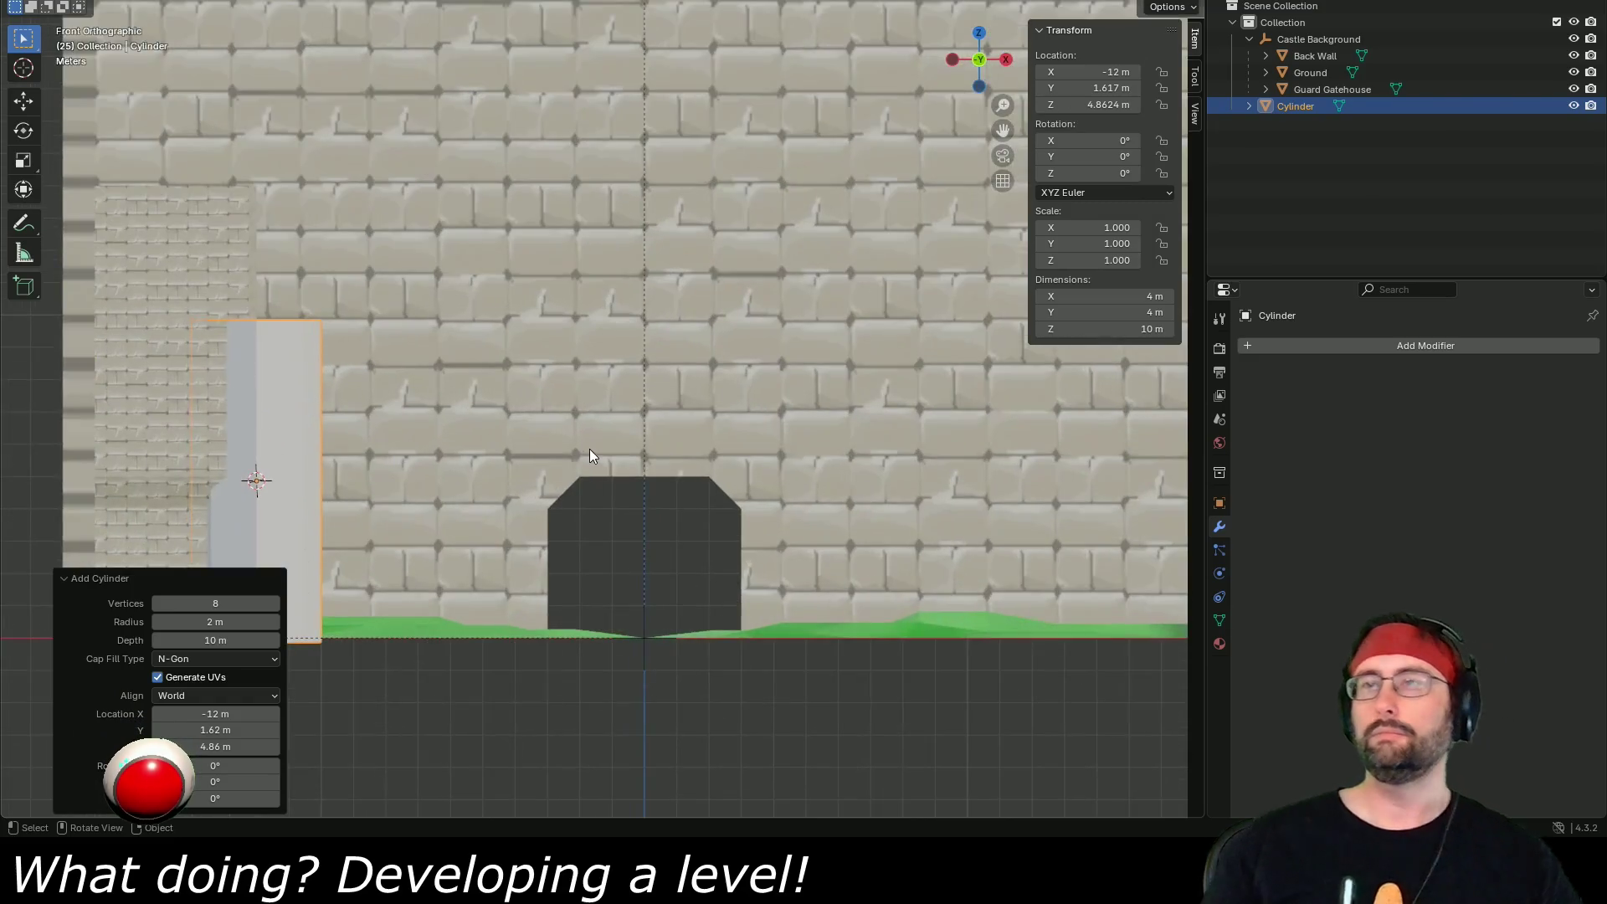
pyautogui.moveTo(529, 378)
pyautogui.mouseDown()
pyautogui.moveTo(611, 379)
pyautogui.moveTo(676, 411)
pyautogui.mouseUp()
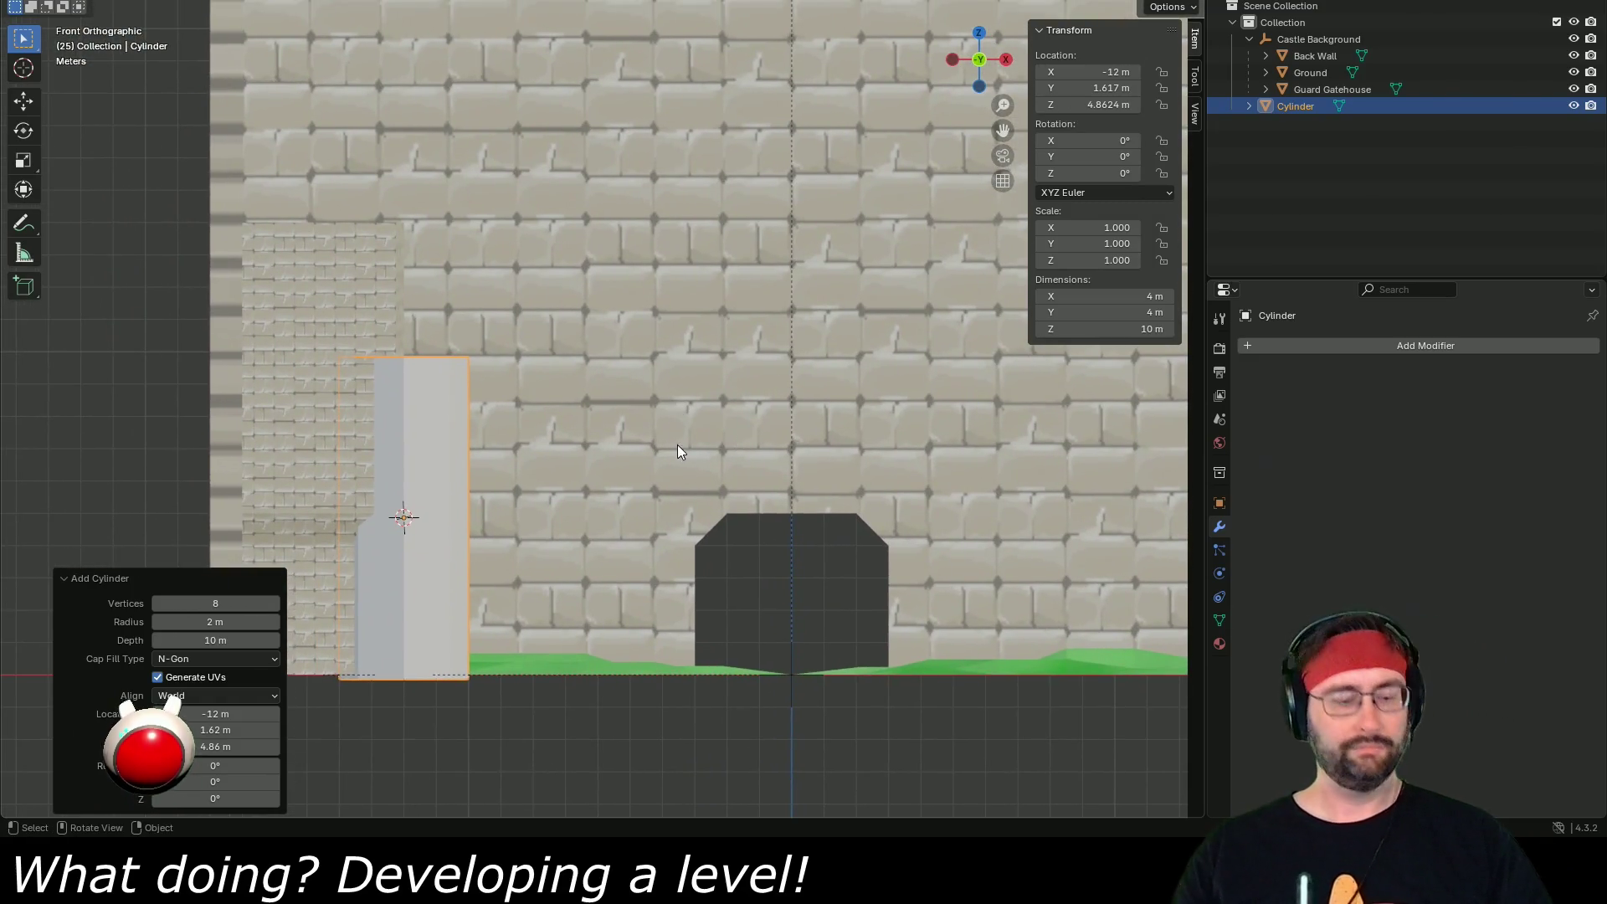
pyautogui.press('g')
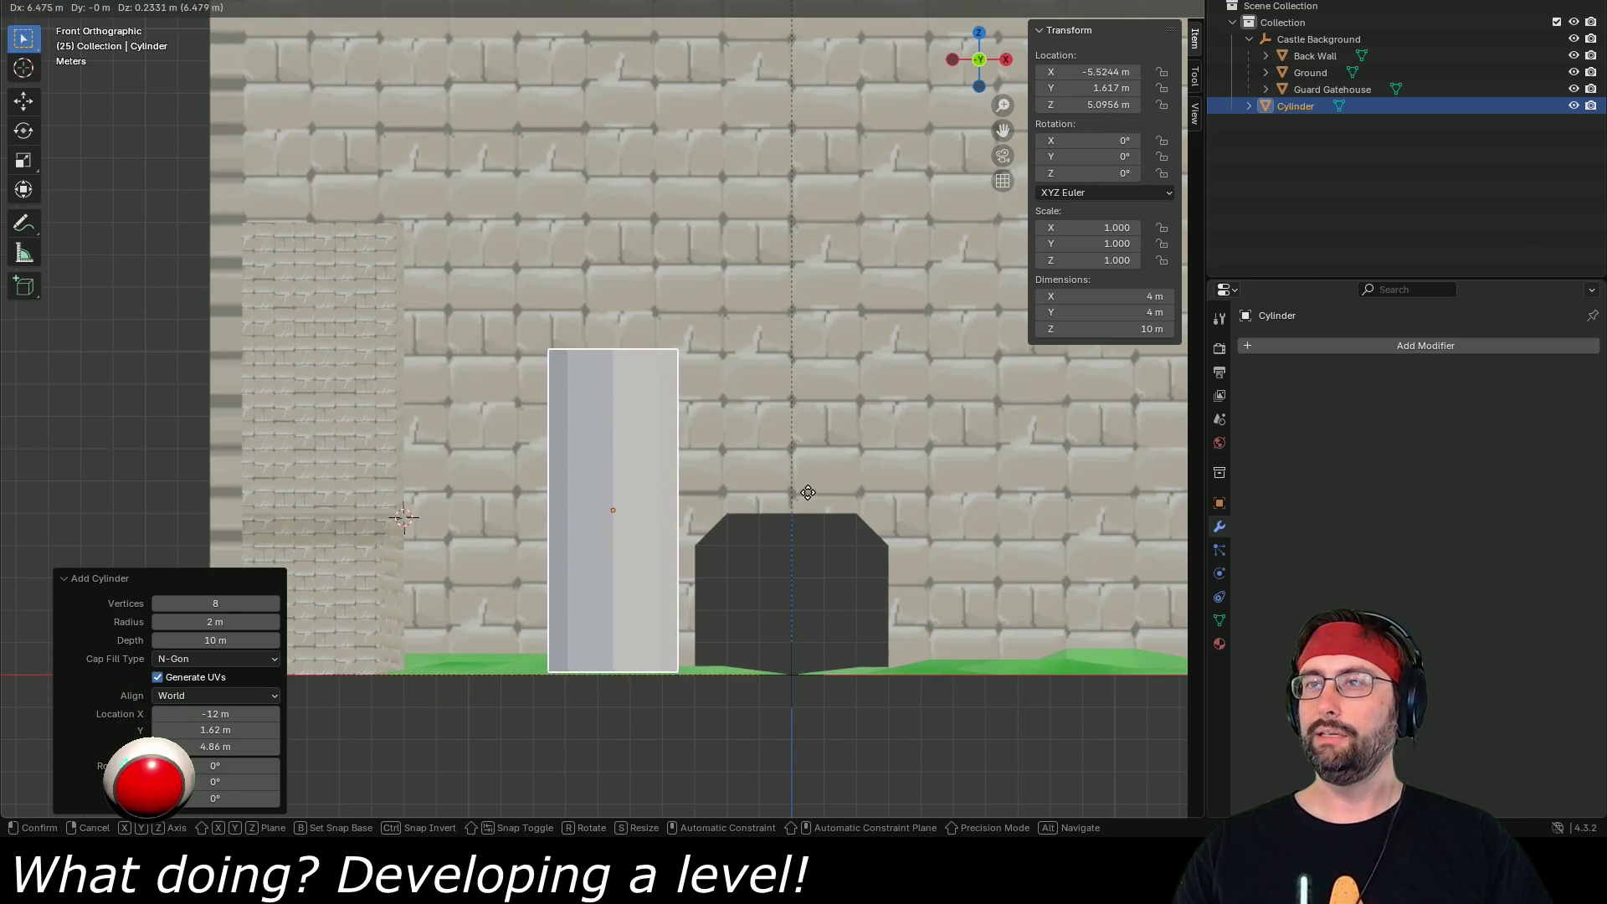
pyautogui.click(822, 492)
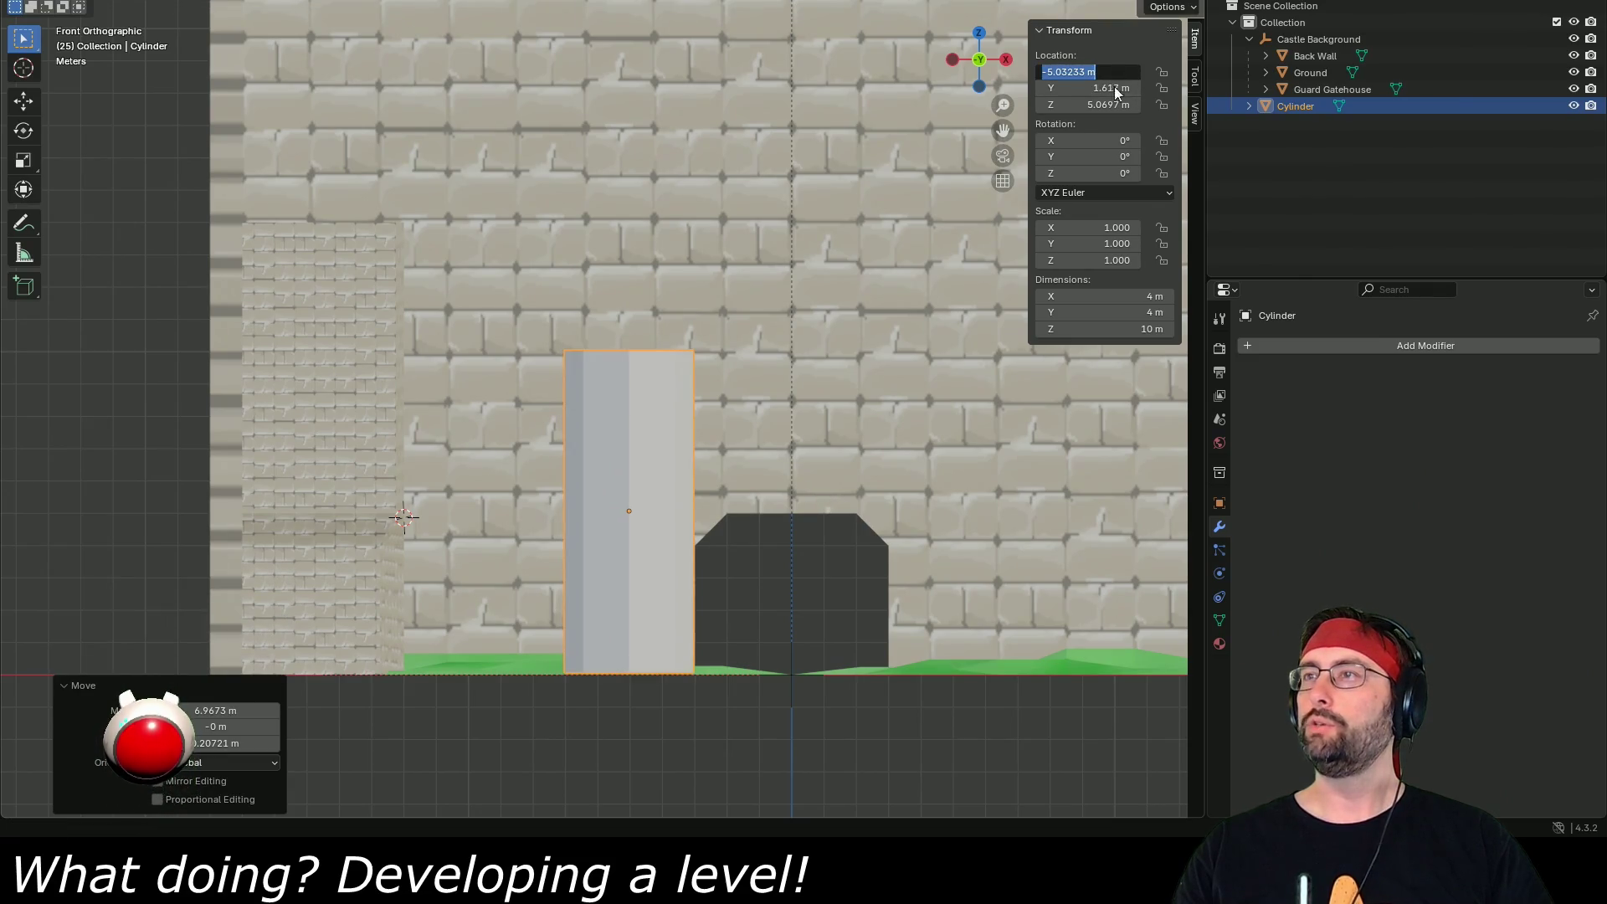
pyautogui.click(1116, 87)
pyautogui.press('Return')
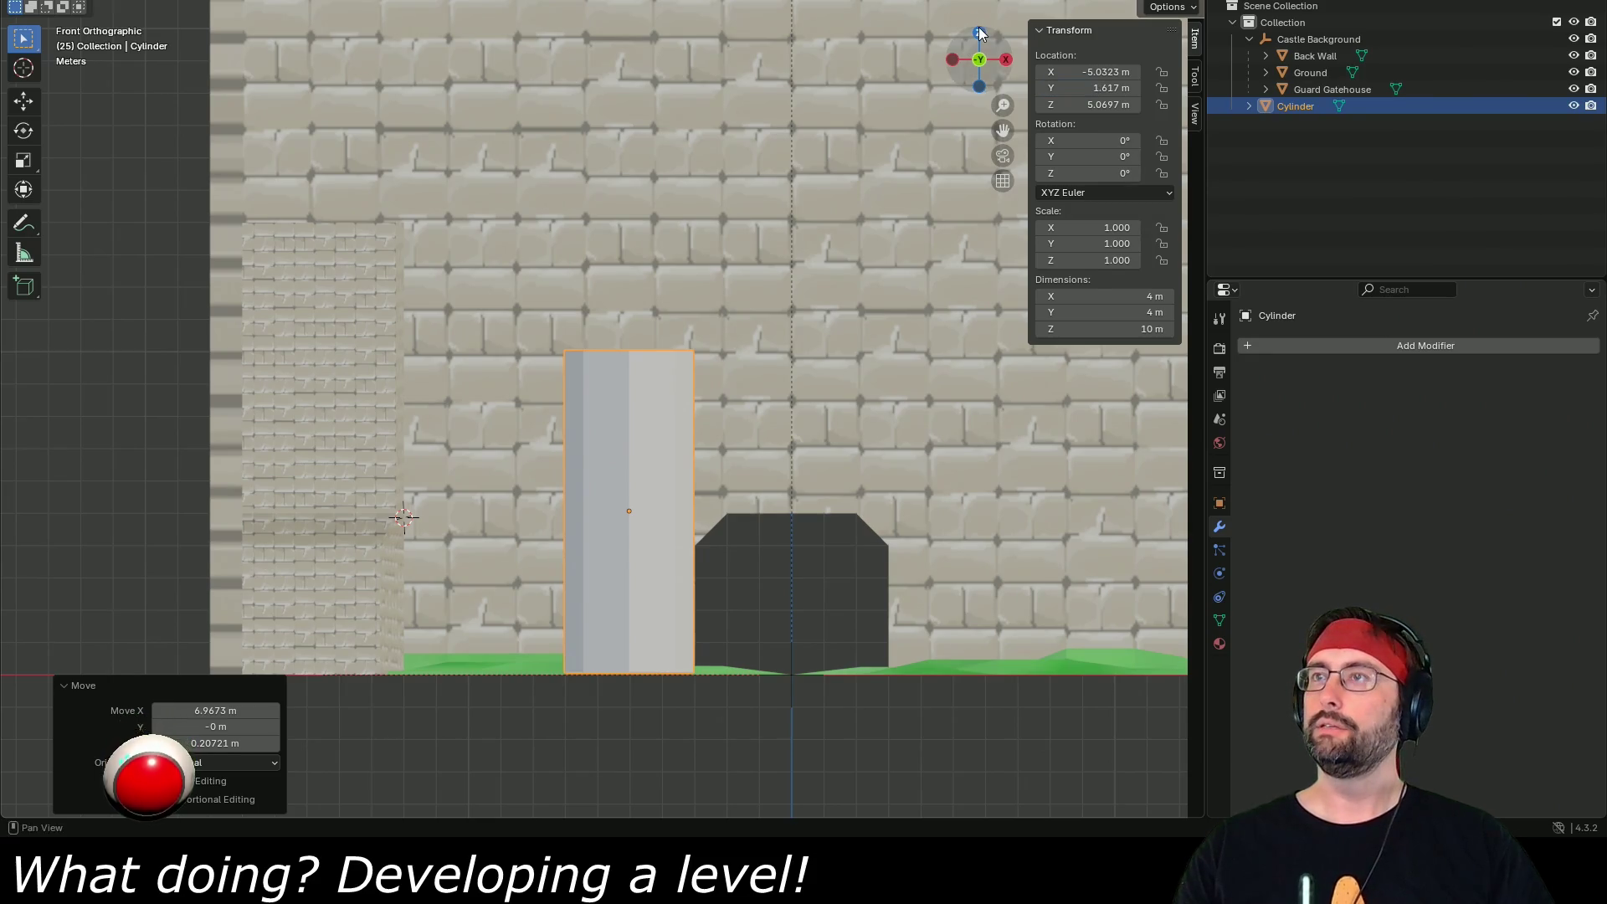
# - Set the cylinder's Y location to 22 m and Z location to 5 m
pyautogui.click(980, 34)
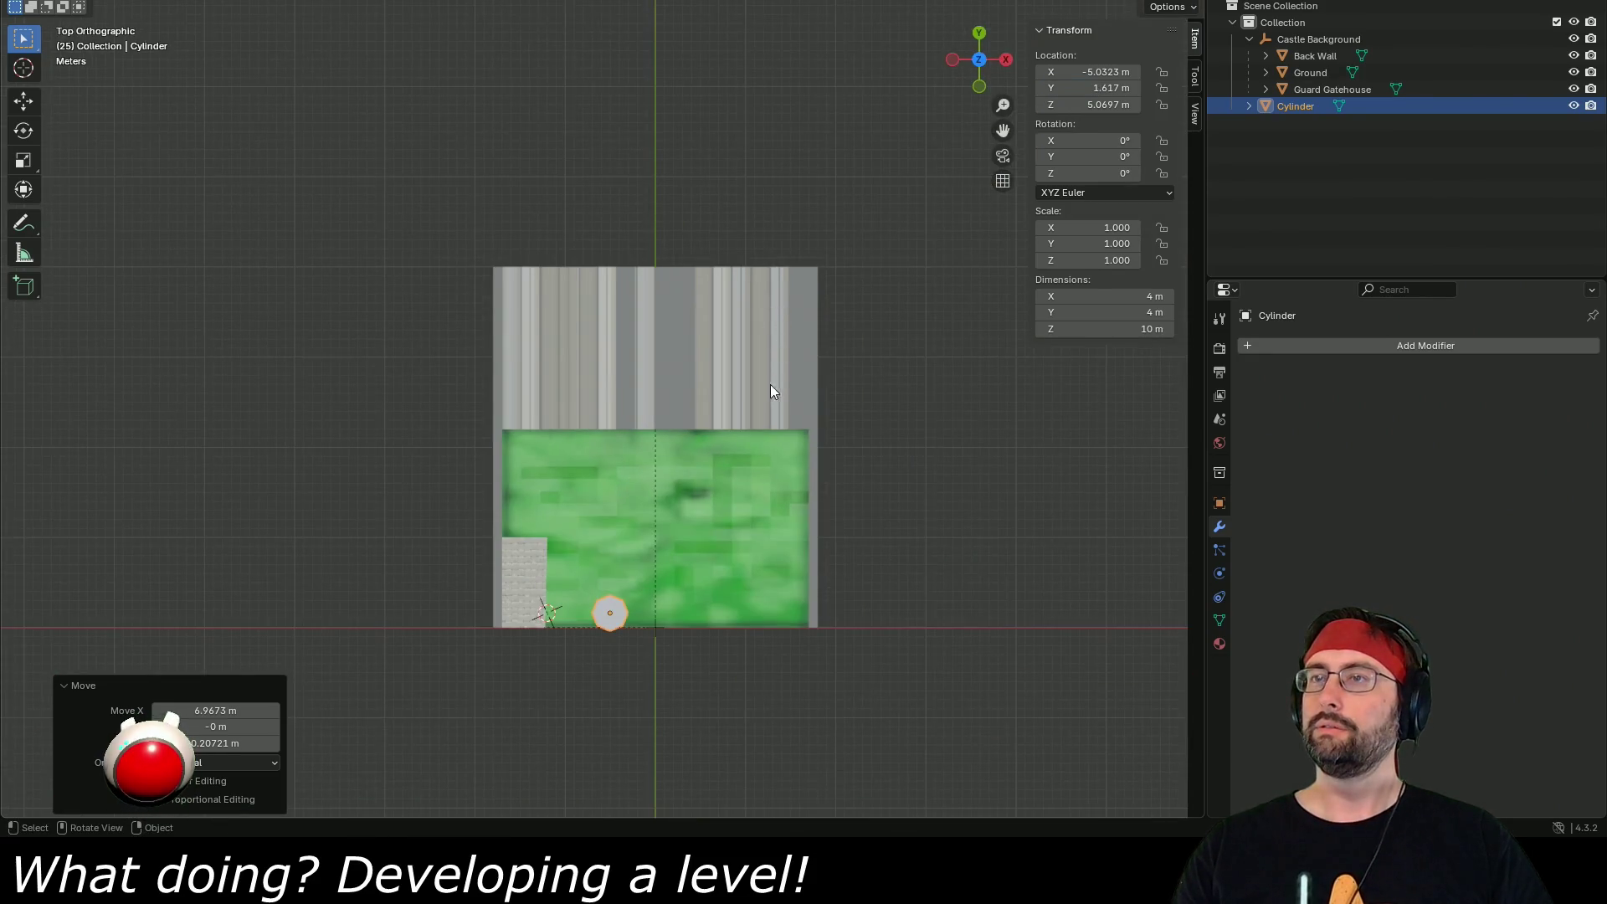
pyautogui.write('22')
pyautogui.press('Return')
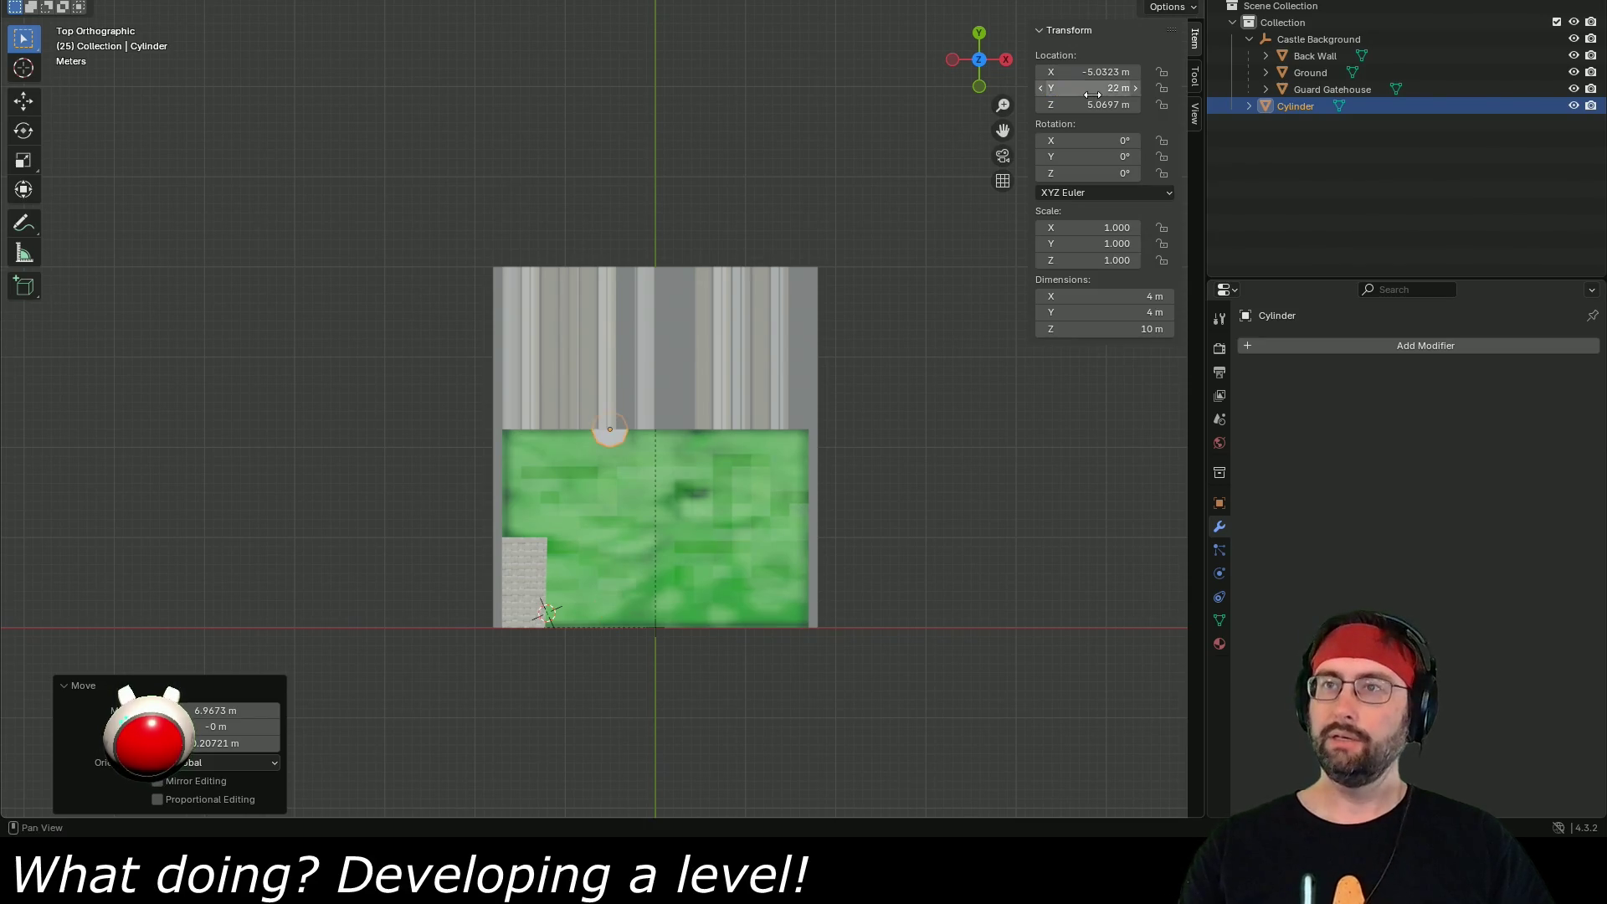
pyautogui.scroll(9, 690, 312)
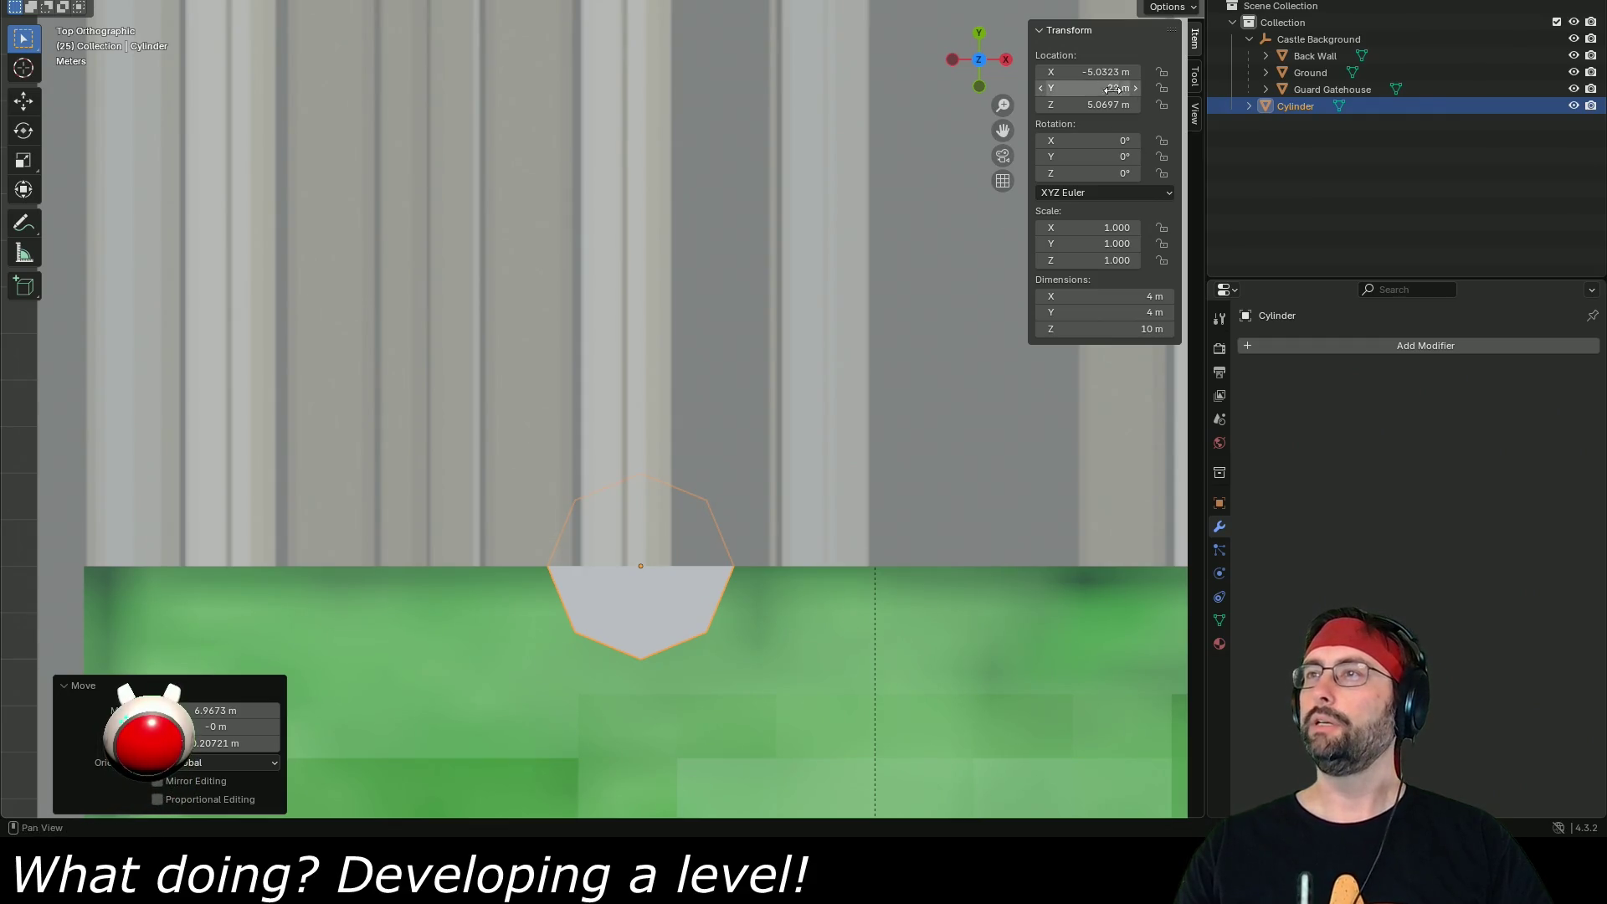
pyautogui.click(979, 84)
pyautogui.scroll(-4, 861, 450)
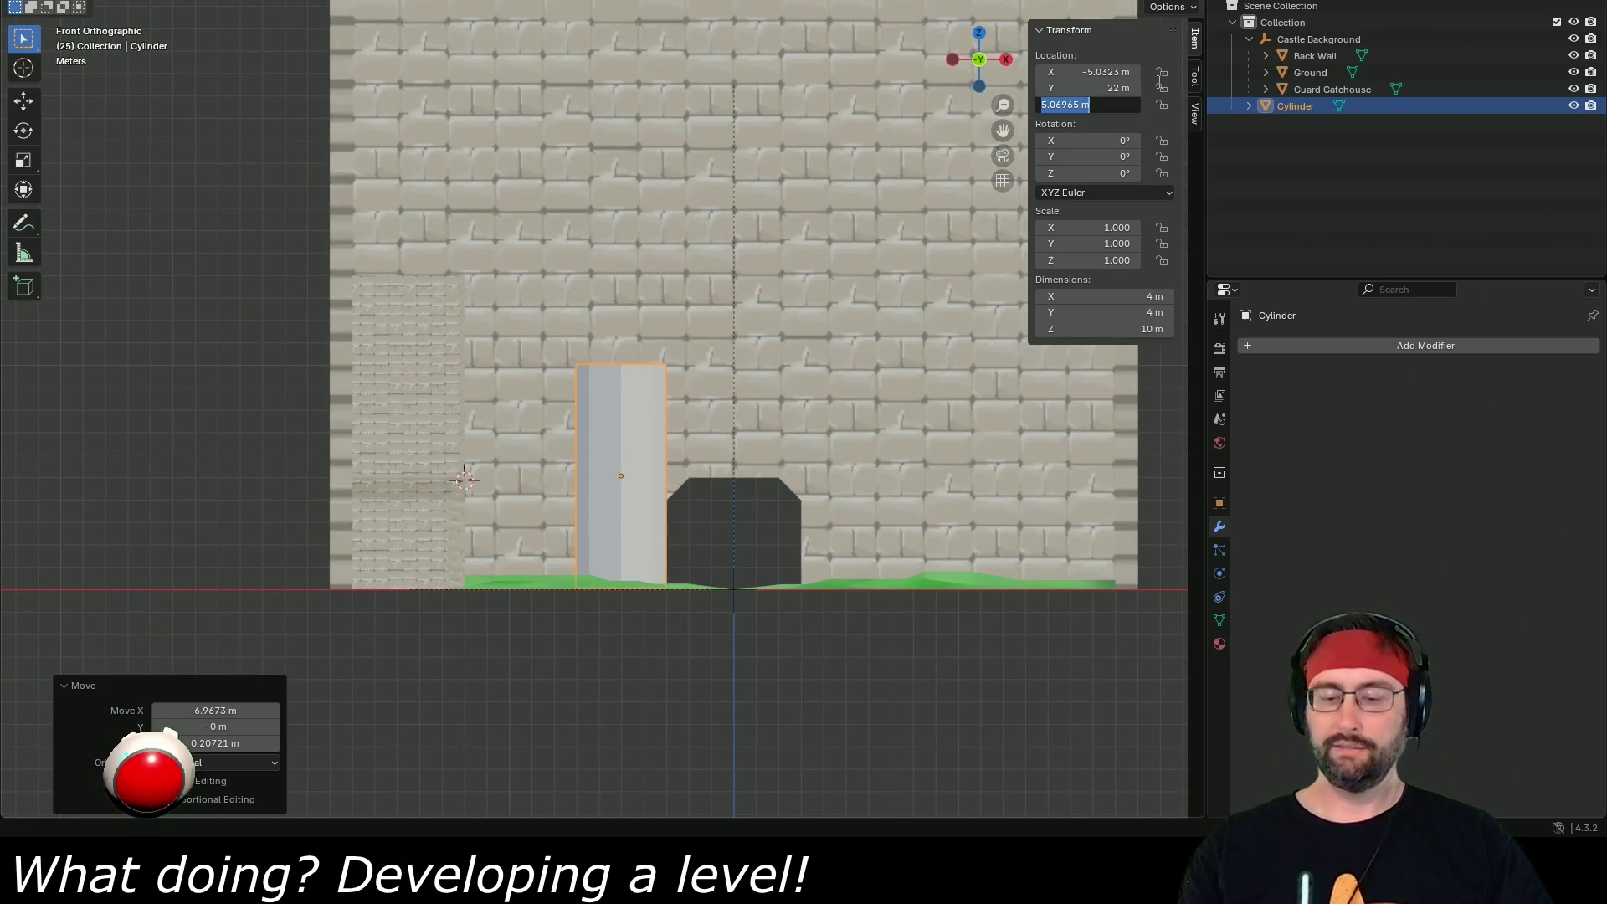
pyautogui.write('5')
pyautogui.press('Return')
pyautogui.moveTo(847, 224); pyautogui.dragTo(736, 551)
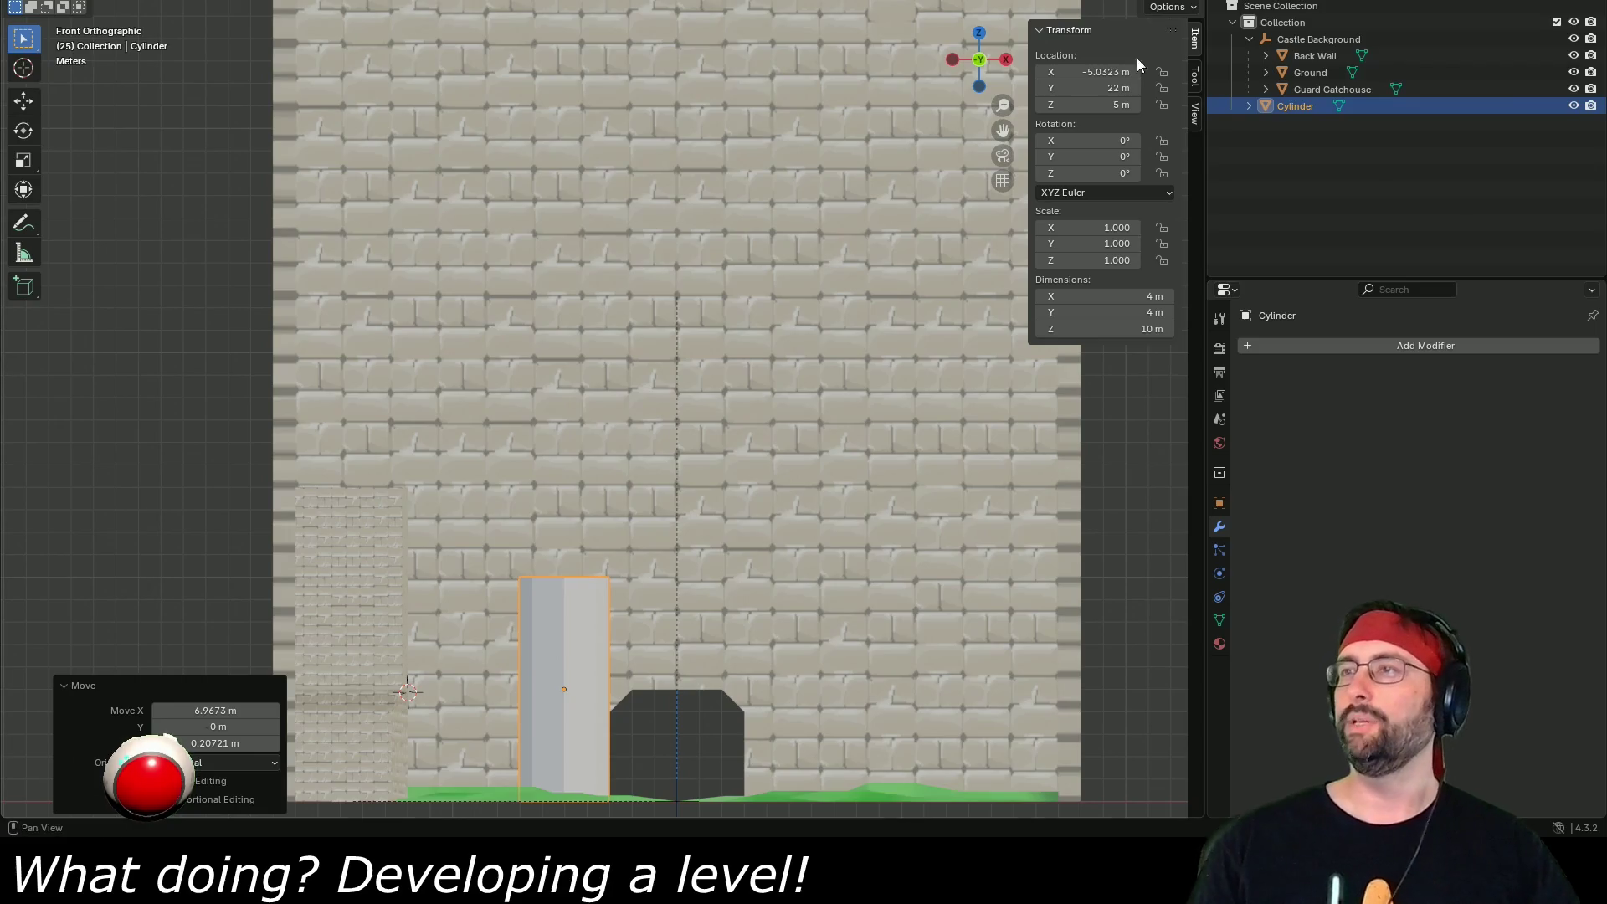
pyautogui.click(1132, 329)
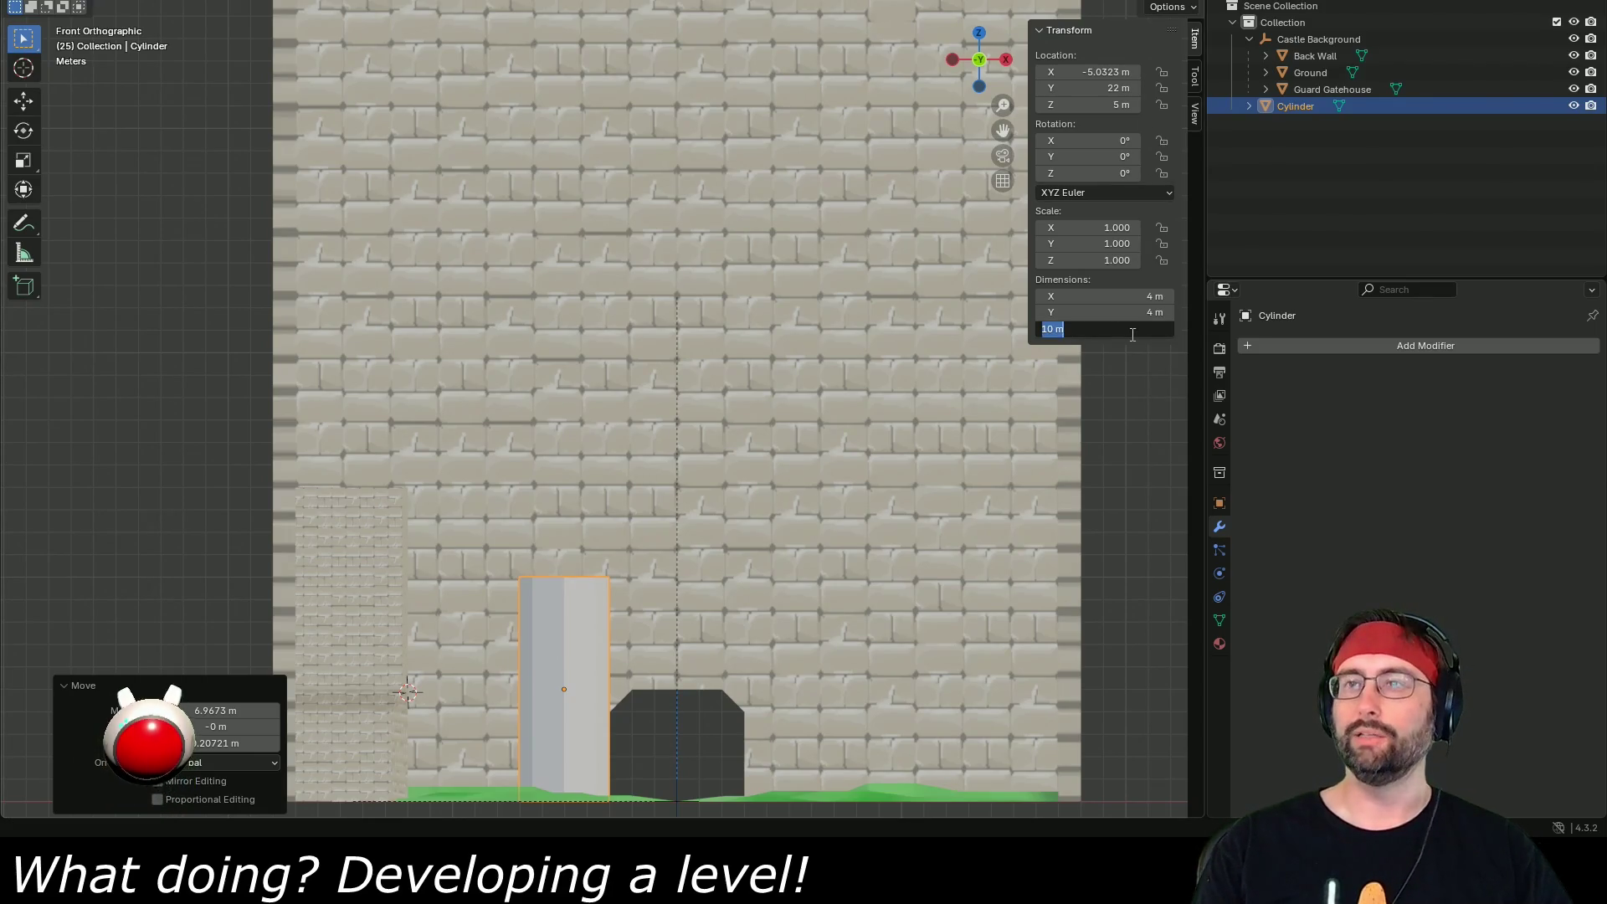
pyautogui.write('12')
# - Set the column's Z dimension to 14 m and its Z location to 7 m
pyautogui.press('Return')
pyautogui.click(1094, 103)
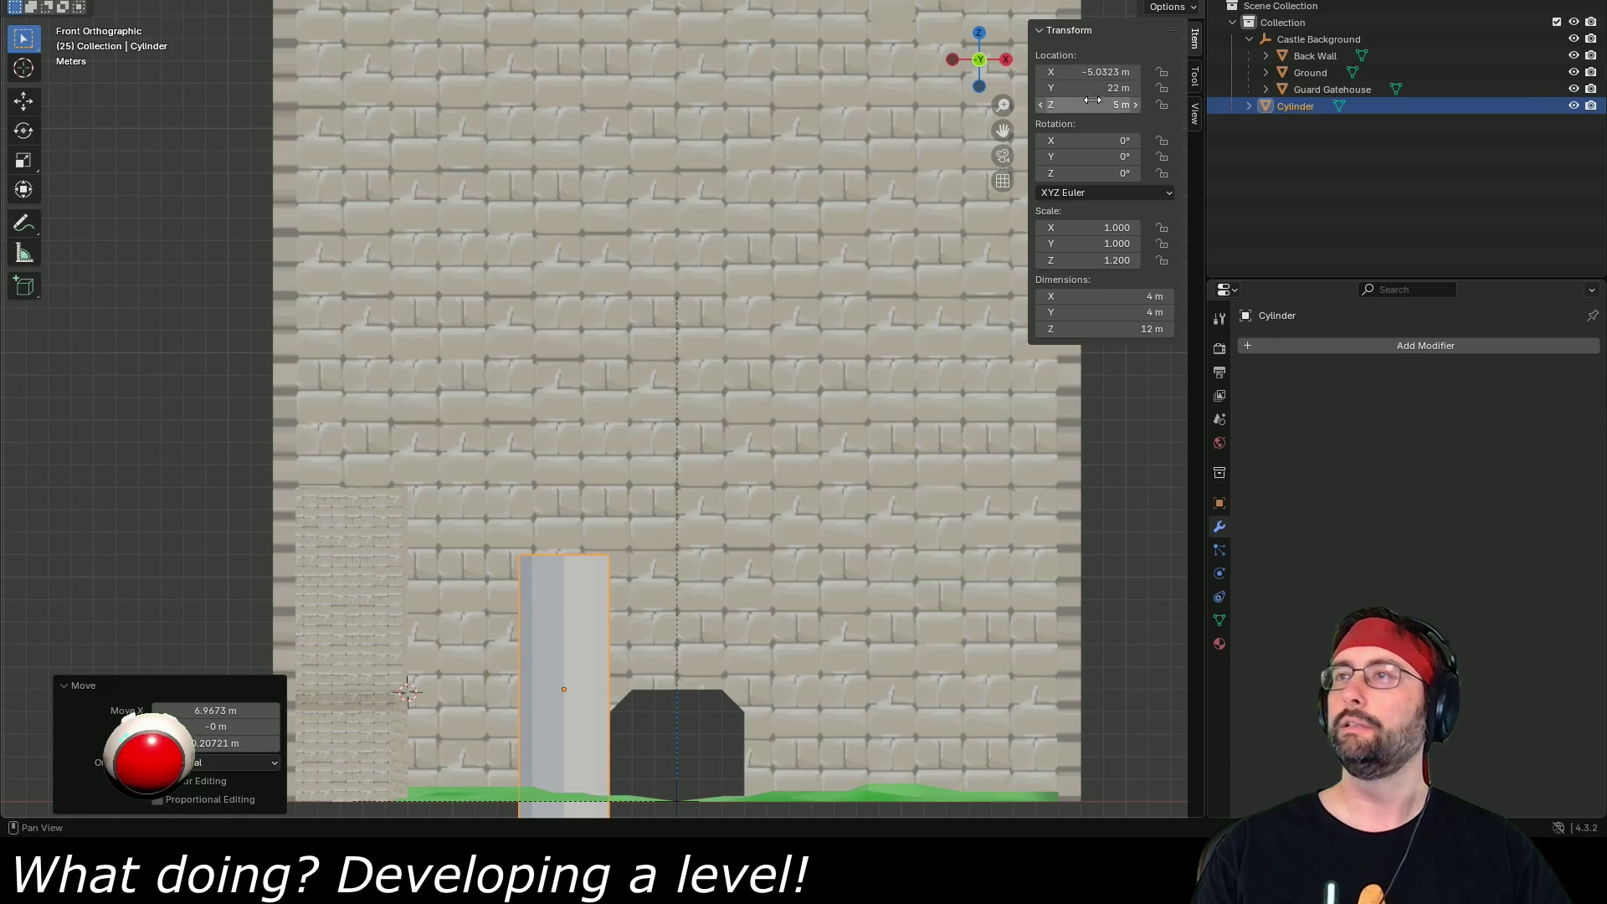
pyautogui.write('6')
pyautogui.press('Return')
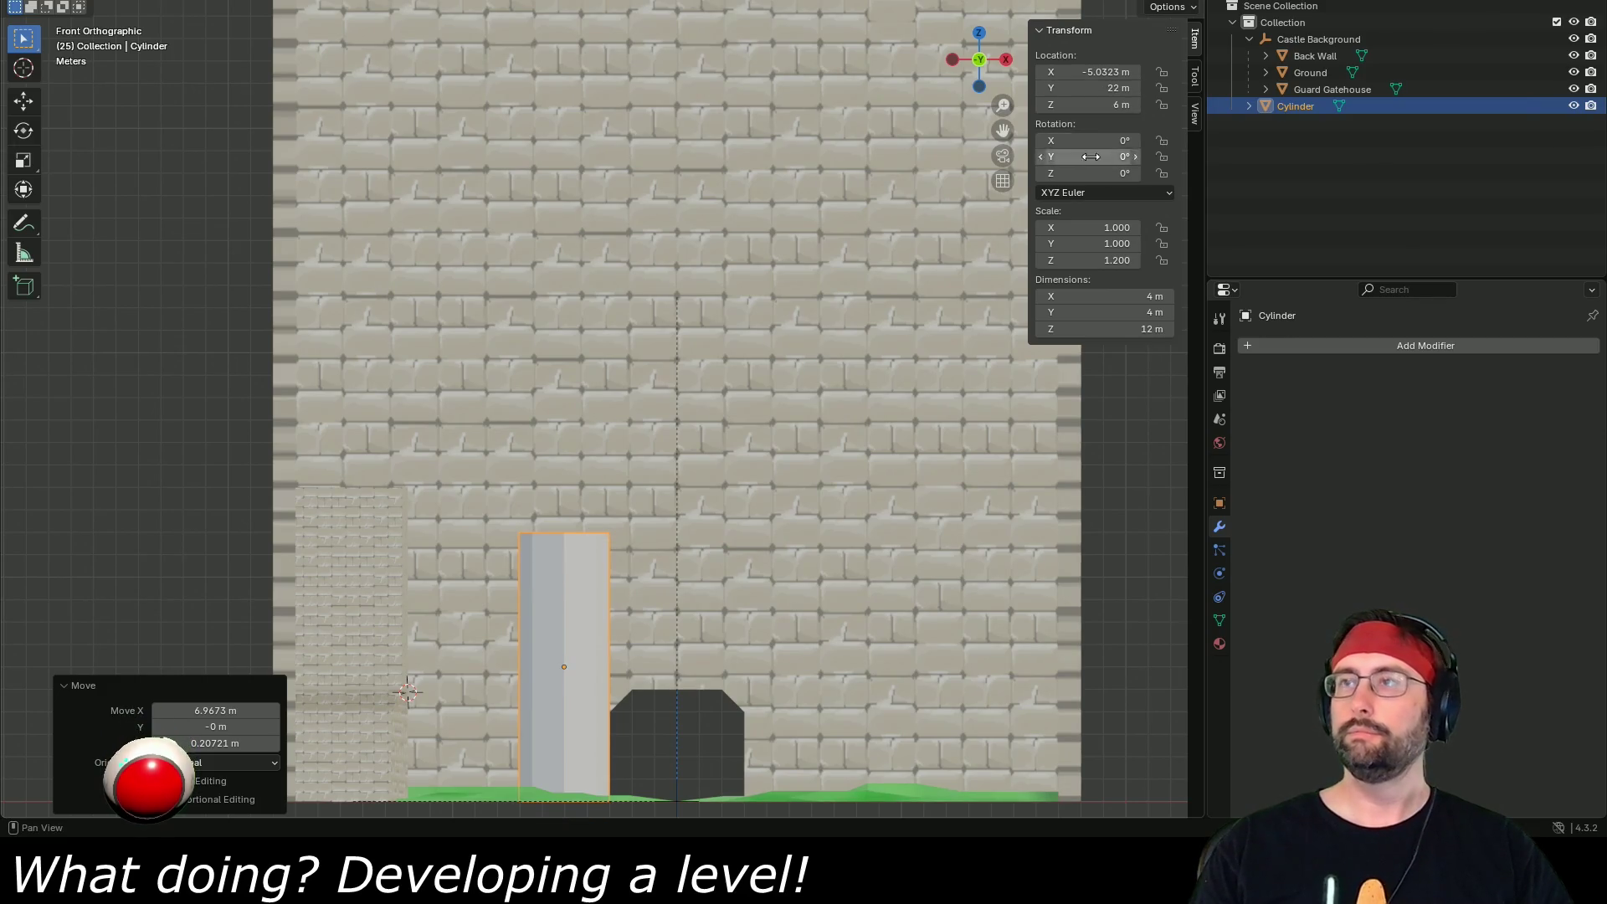
pyautogui.click(1119, 328)
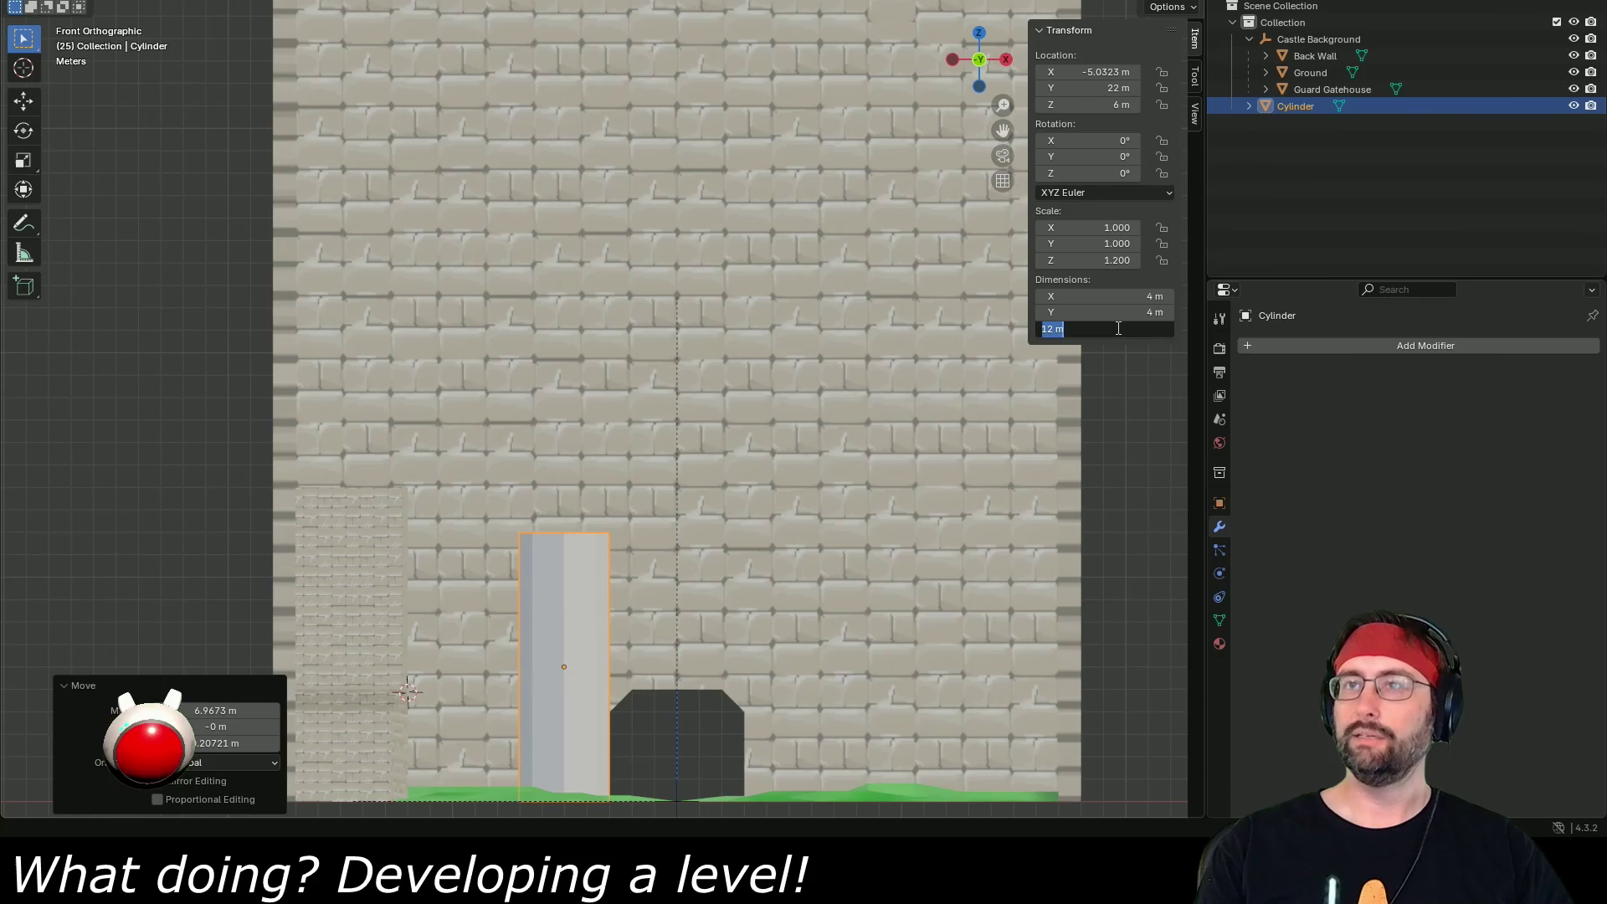
pyautogui.write('14')
pyautogui.press('Return')
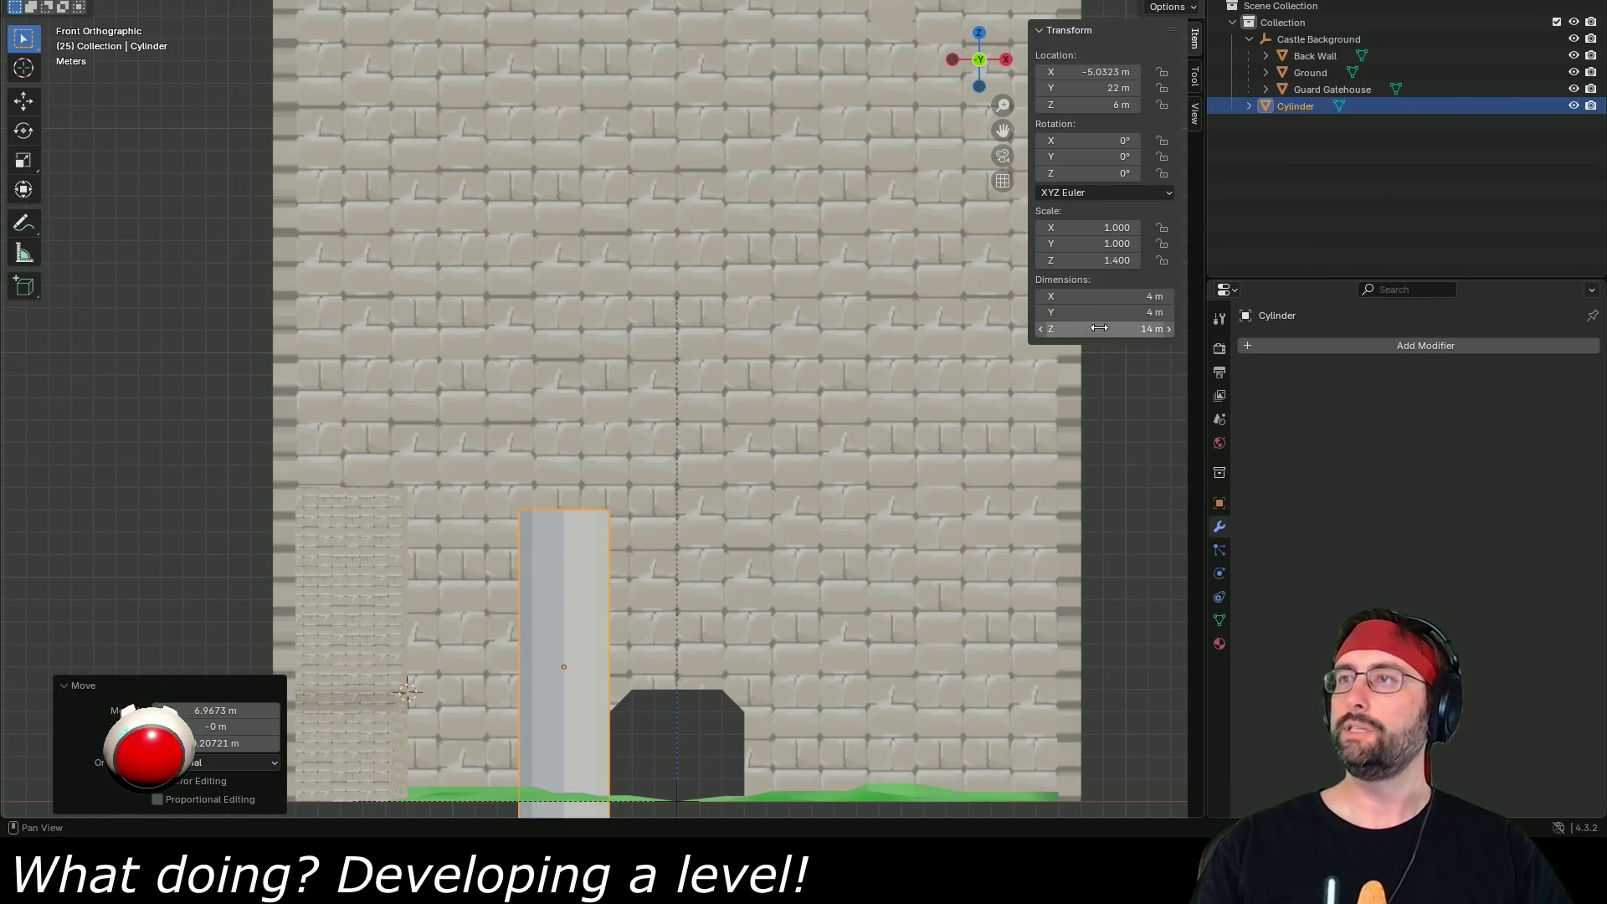
pyautogui.click(1109, 104)
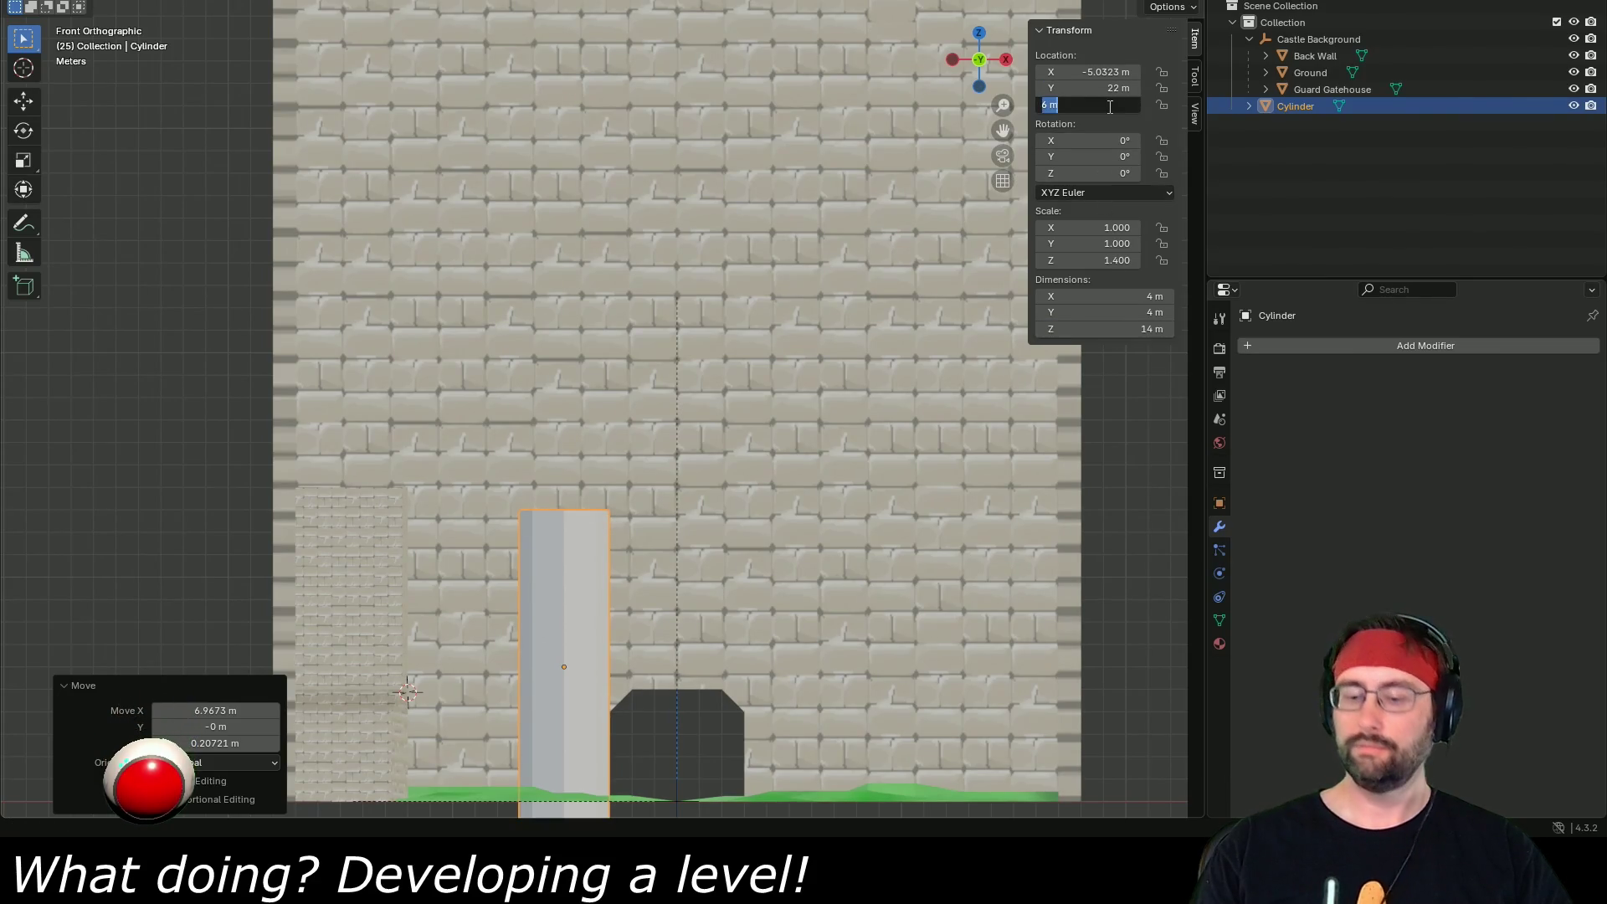
pyautogui.write('7')
pyautogui.press('Return')
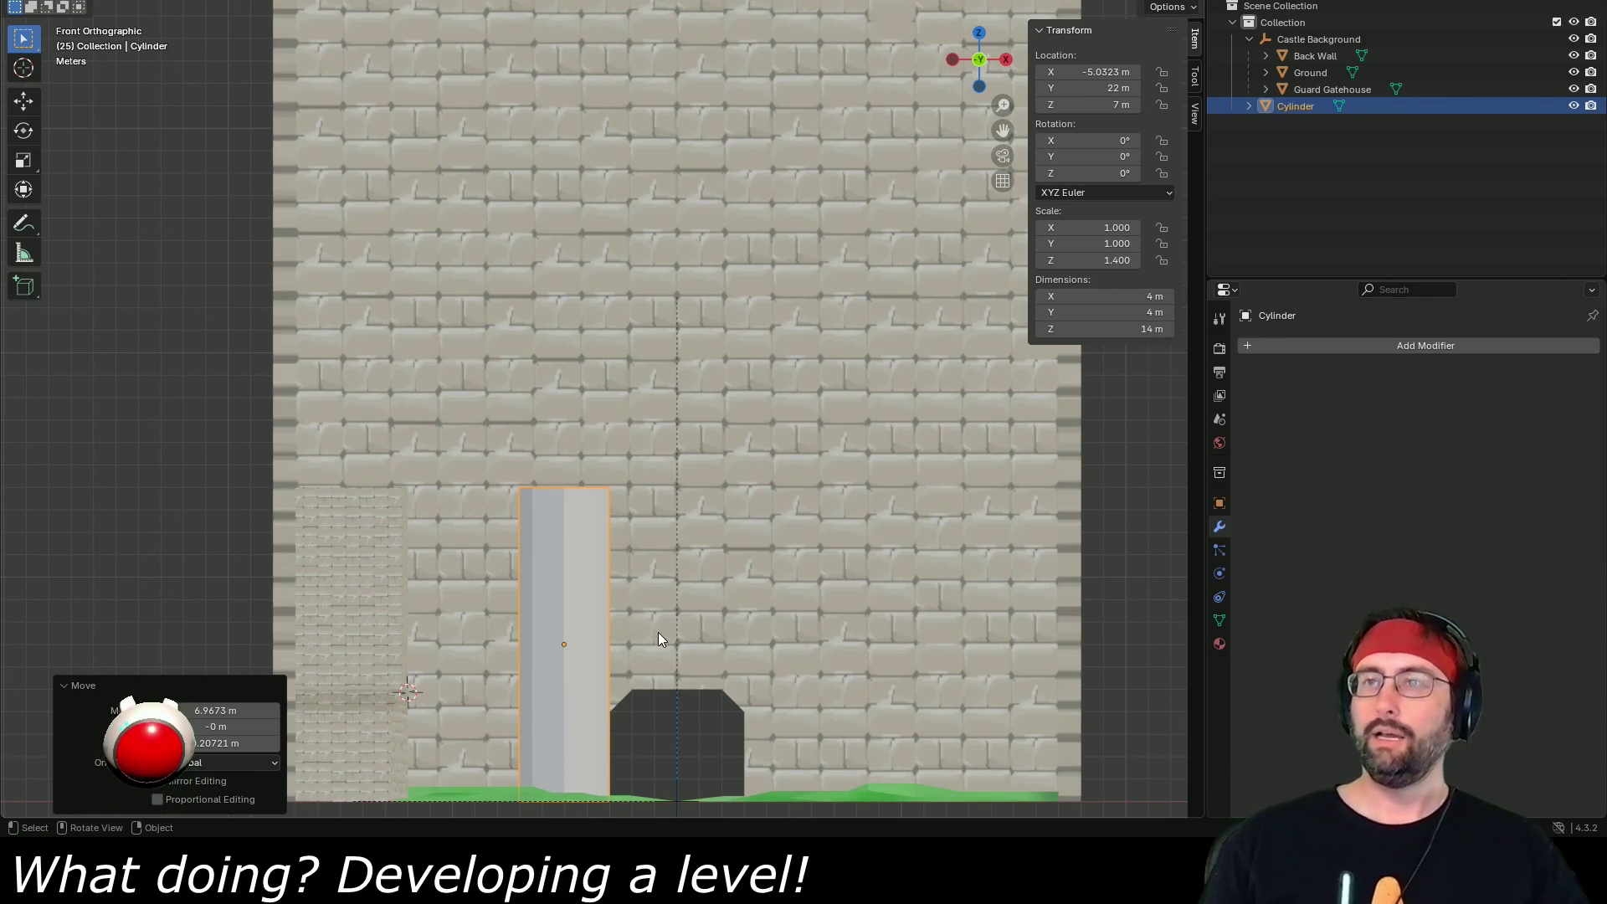
pyautogui.press('space')
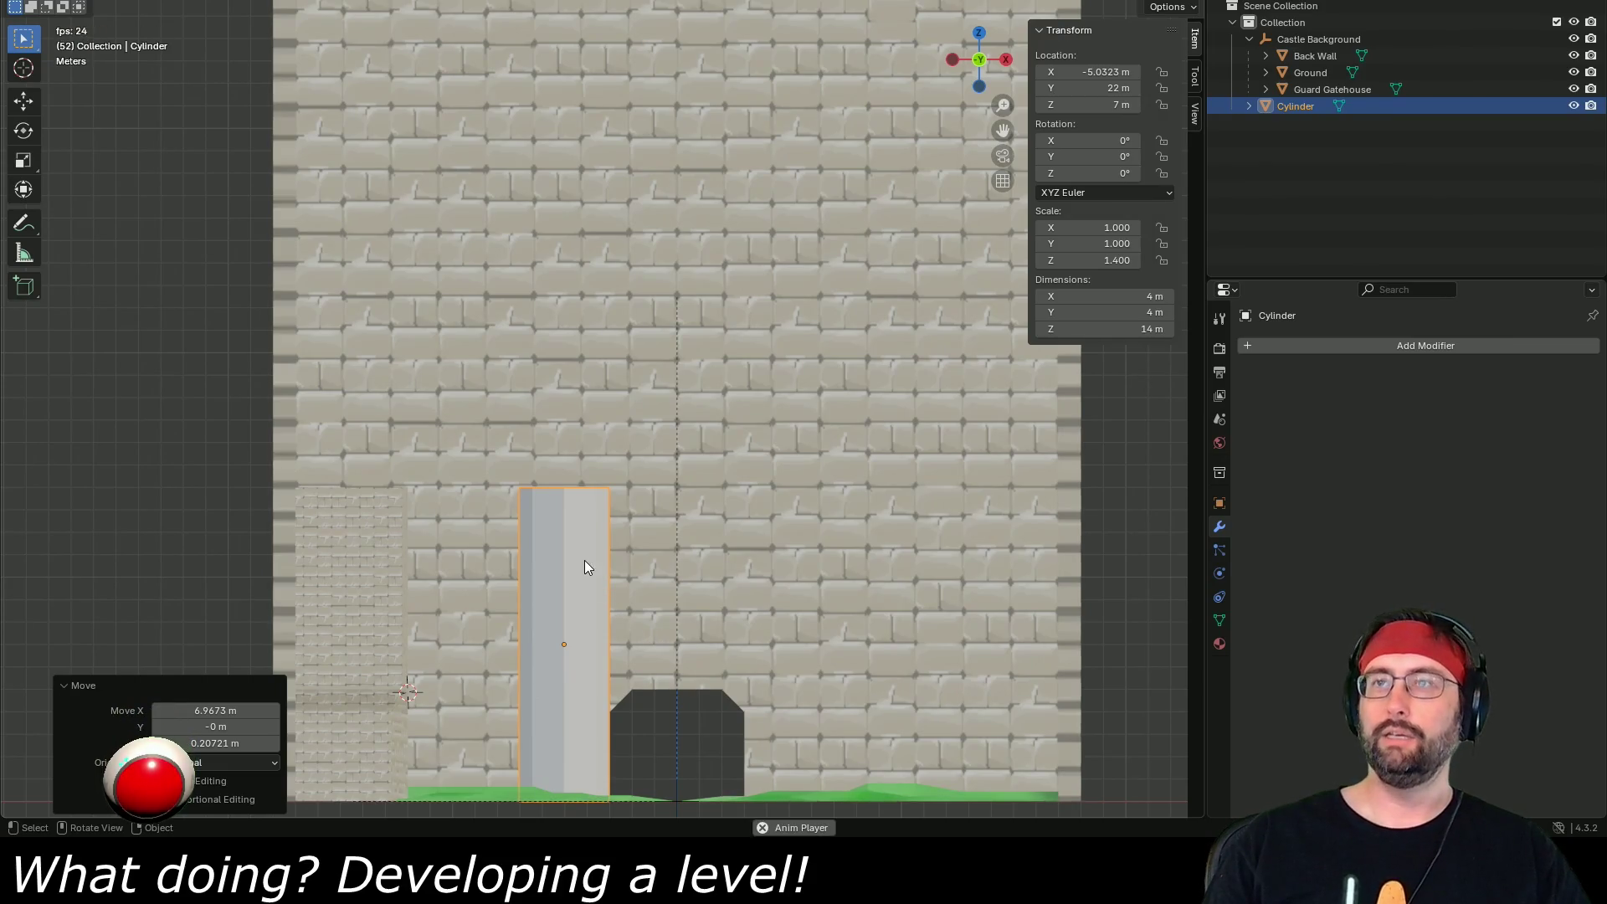
# - Apply Shade Smooth to the cylinder and assign it the existing Brick material
pyautogui.rightClick(572, 565)
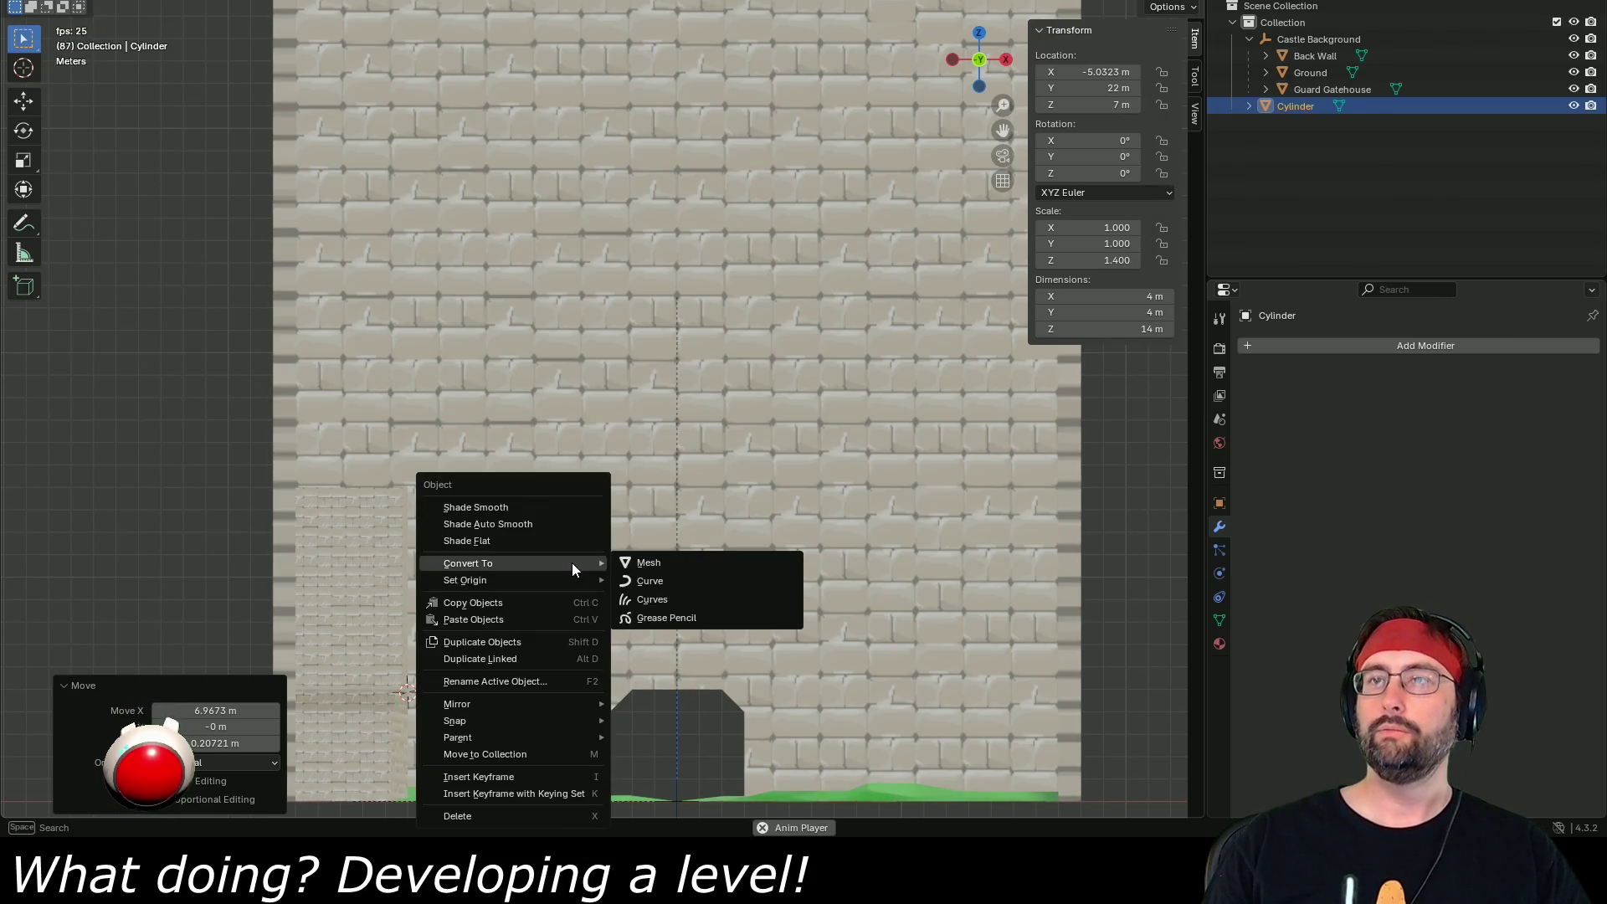
pyautogui.click(544, 507)
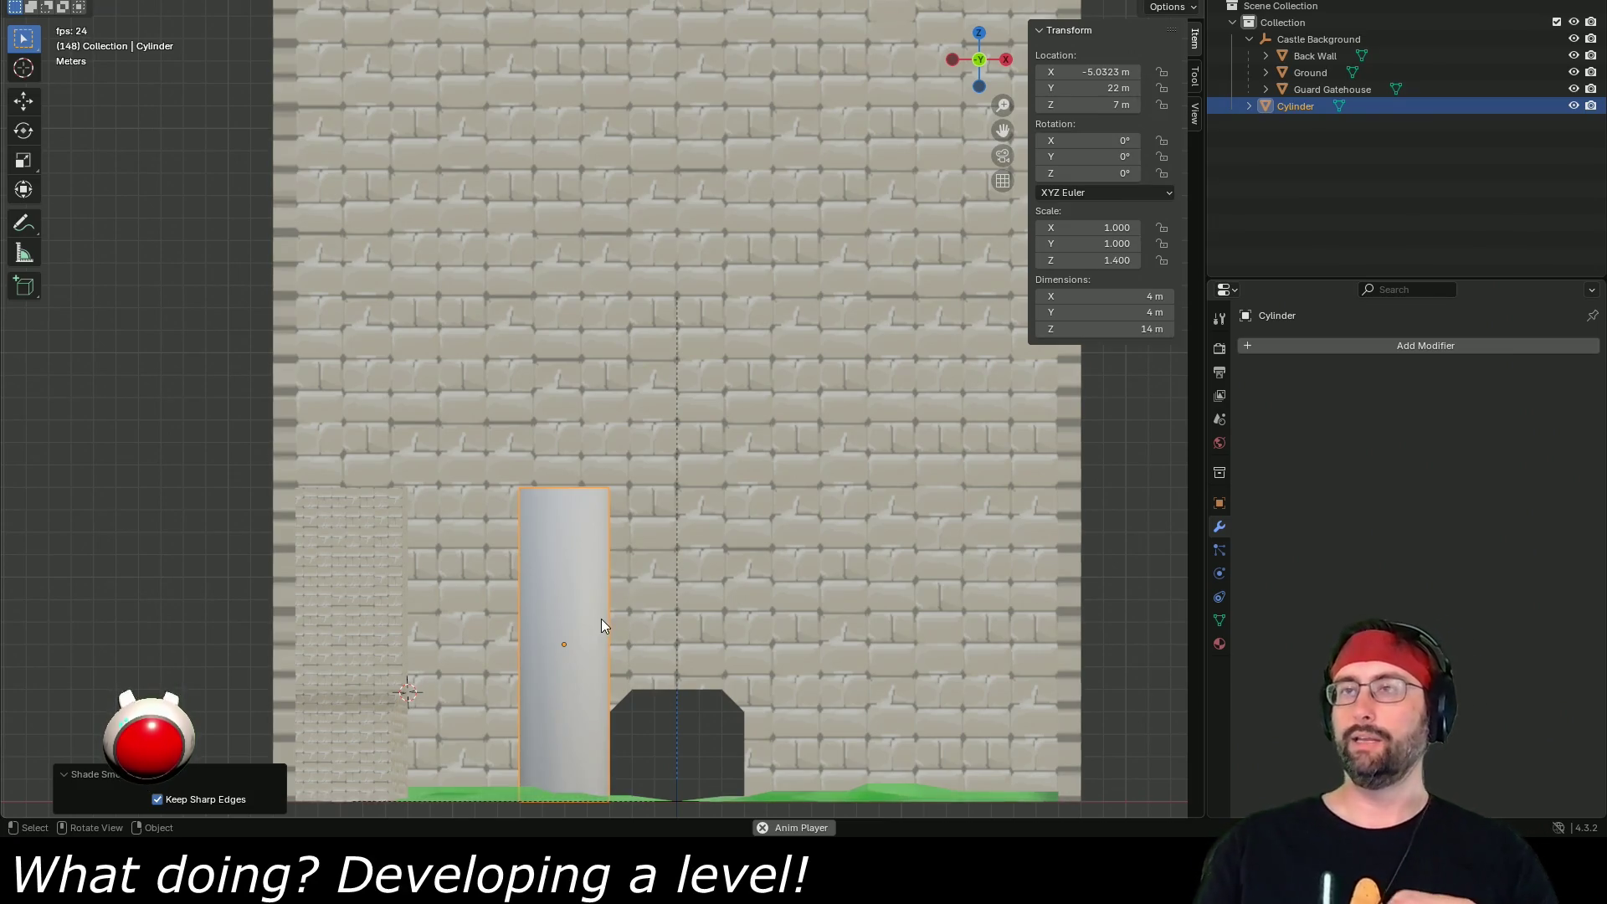
pyautogui.click(1219, 643)
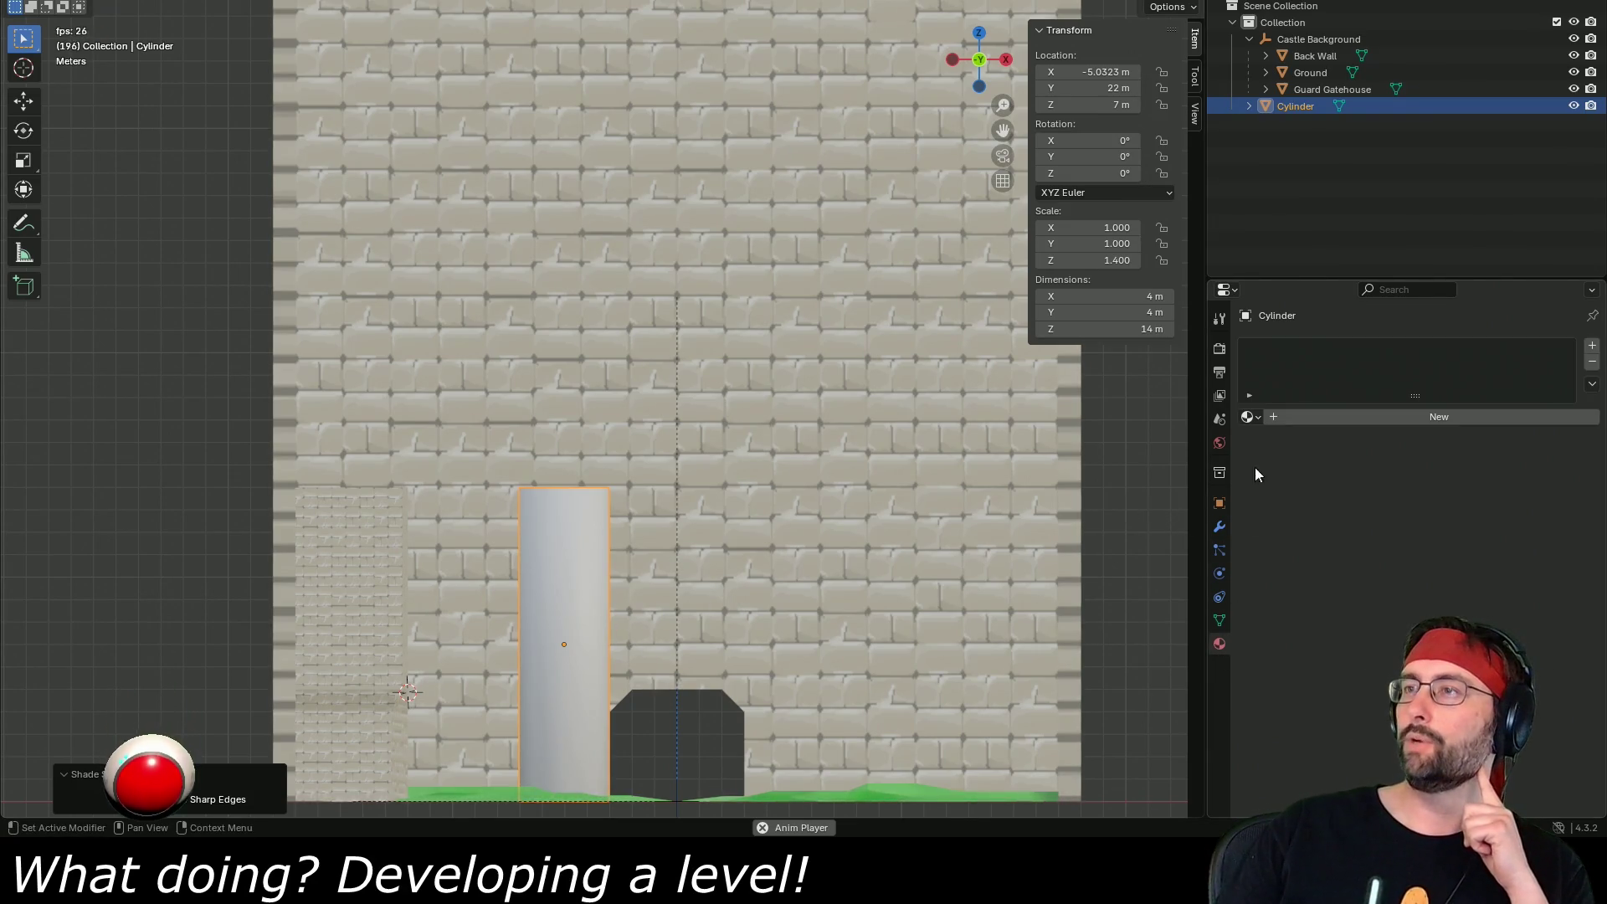
pyautogui.click(1253, 420)
pyautogui.click(1272, 450)
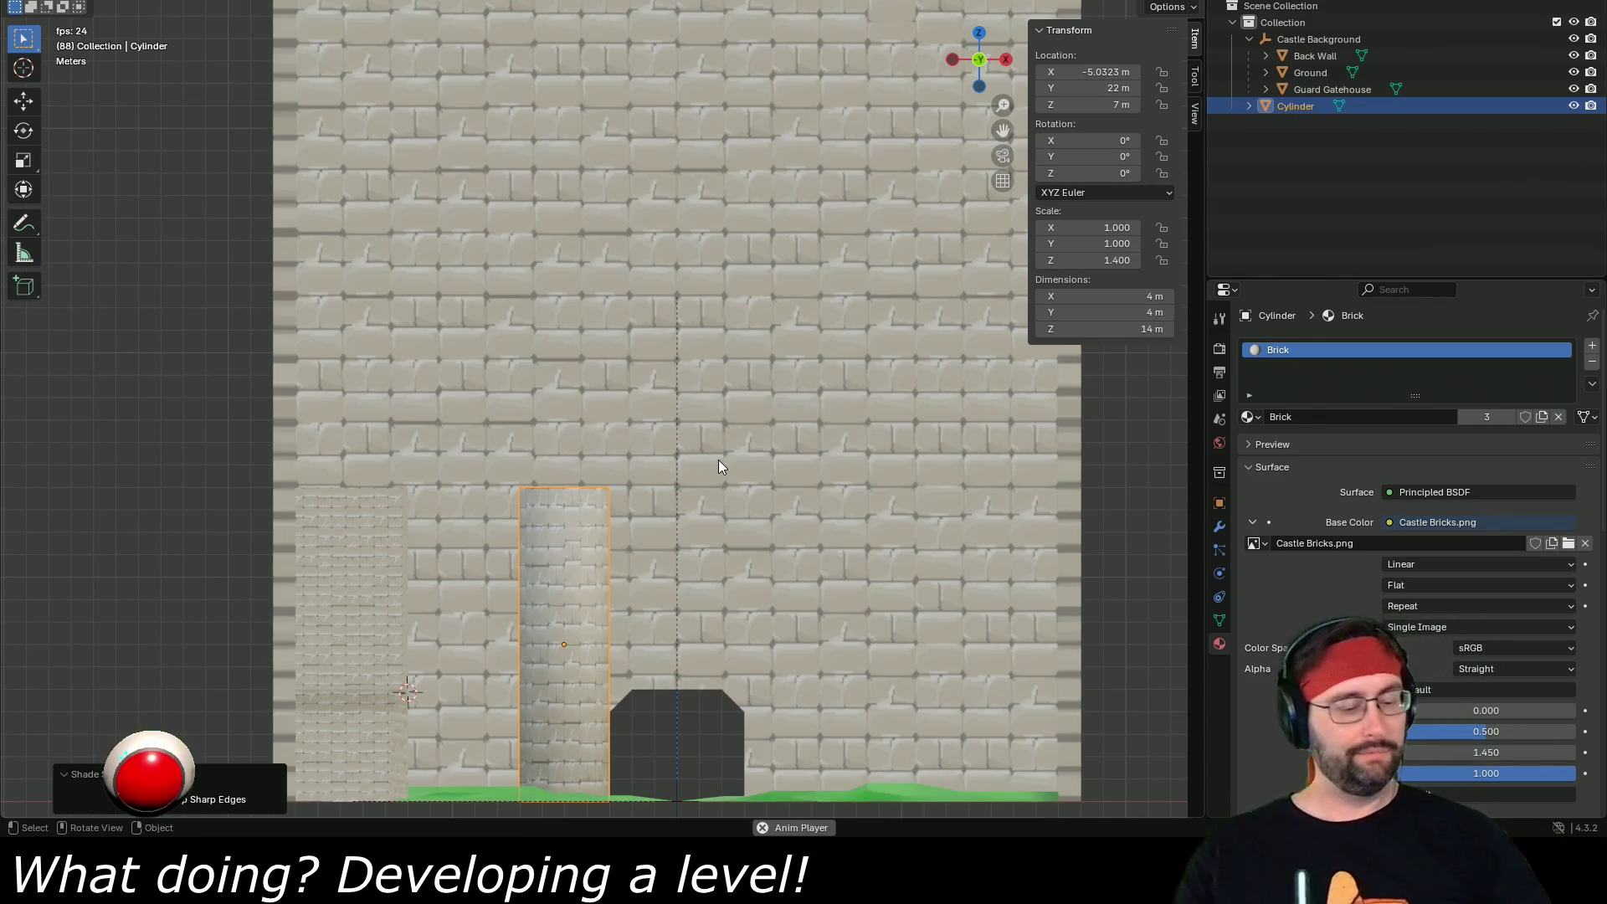
pyautogui.doubleClick(1296, 106)
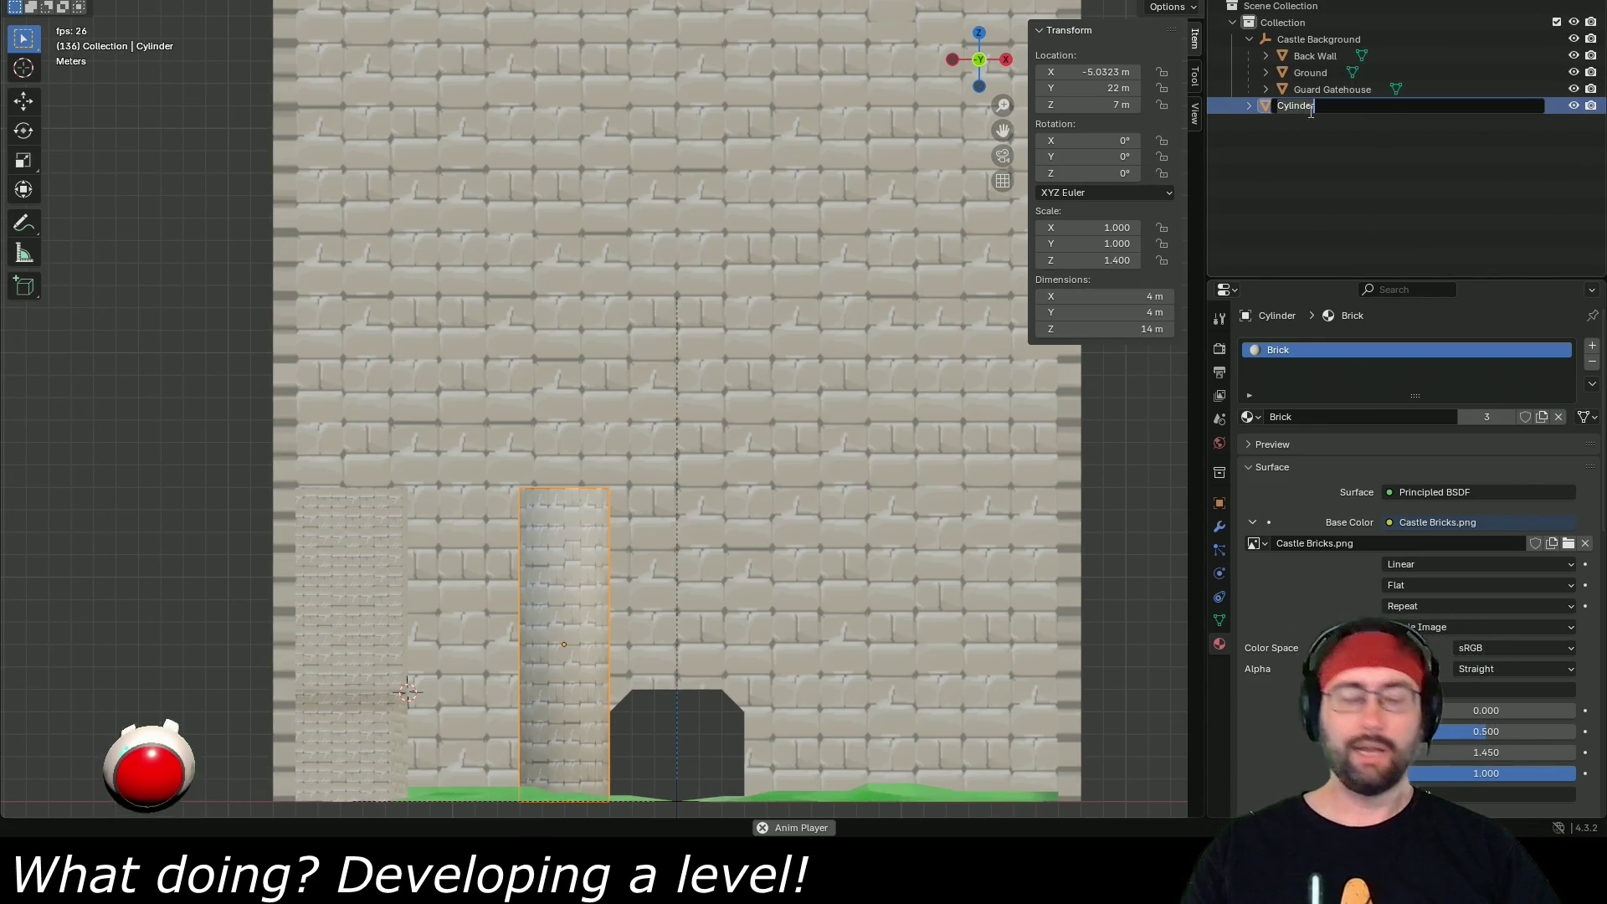
# - Name the cylinder 'Column Left', set its X location to -5 m, and parent it to Castle Background
pyautogui.write('Column')
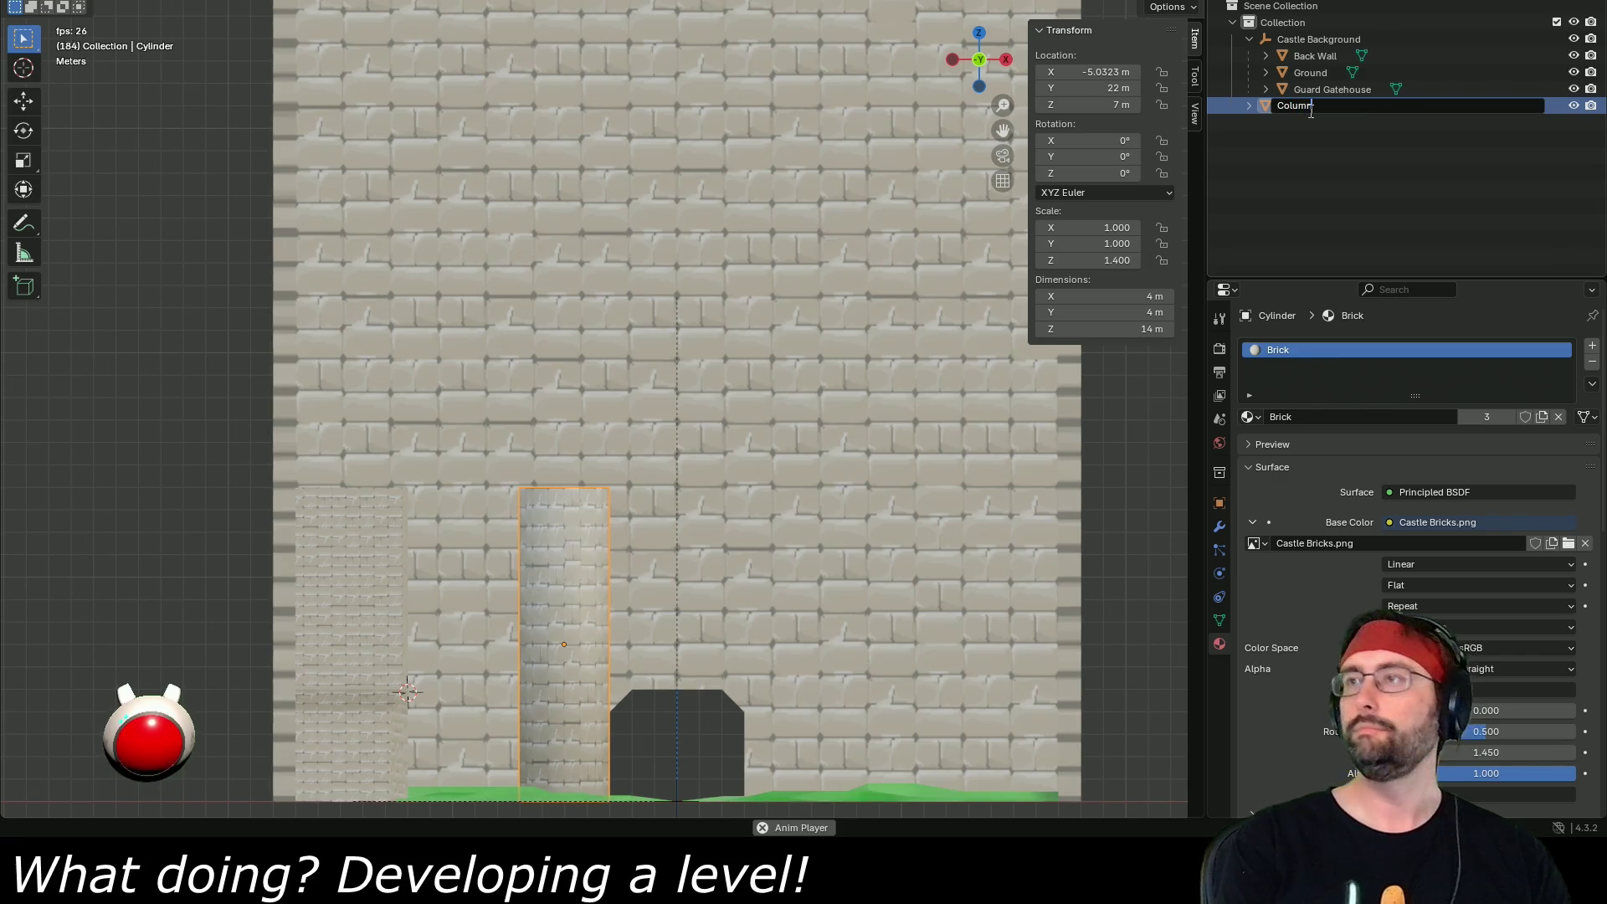
pyautogui.write(' Left')
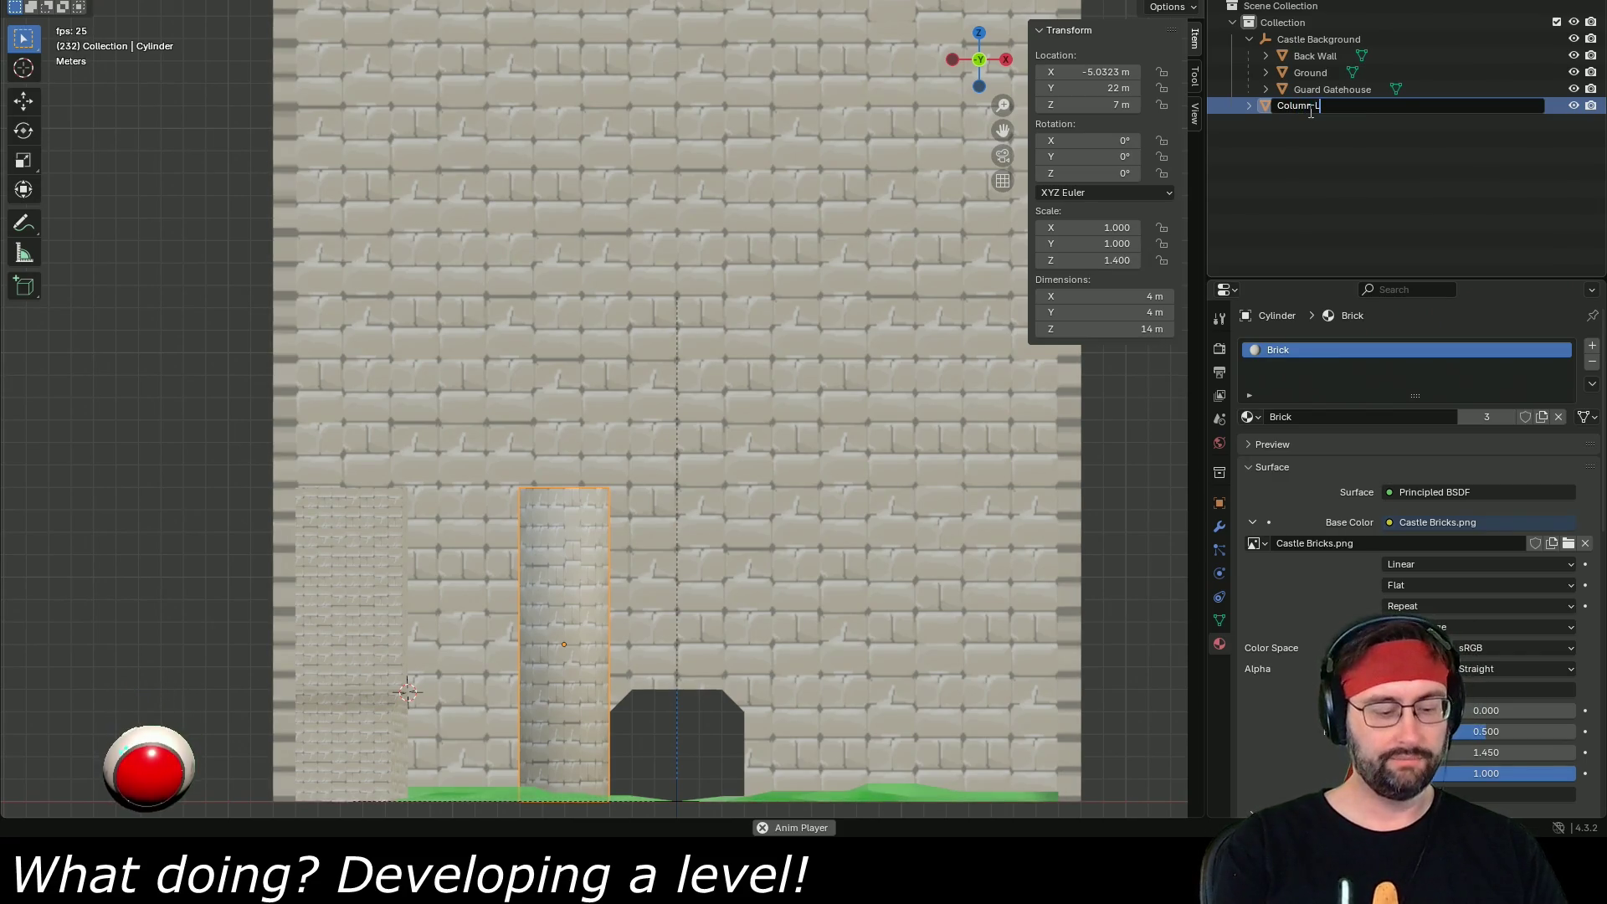
pyautogui.press('Return')
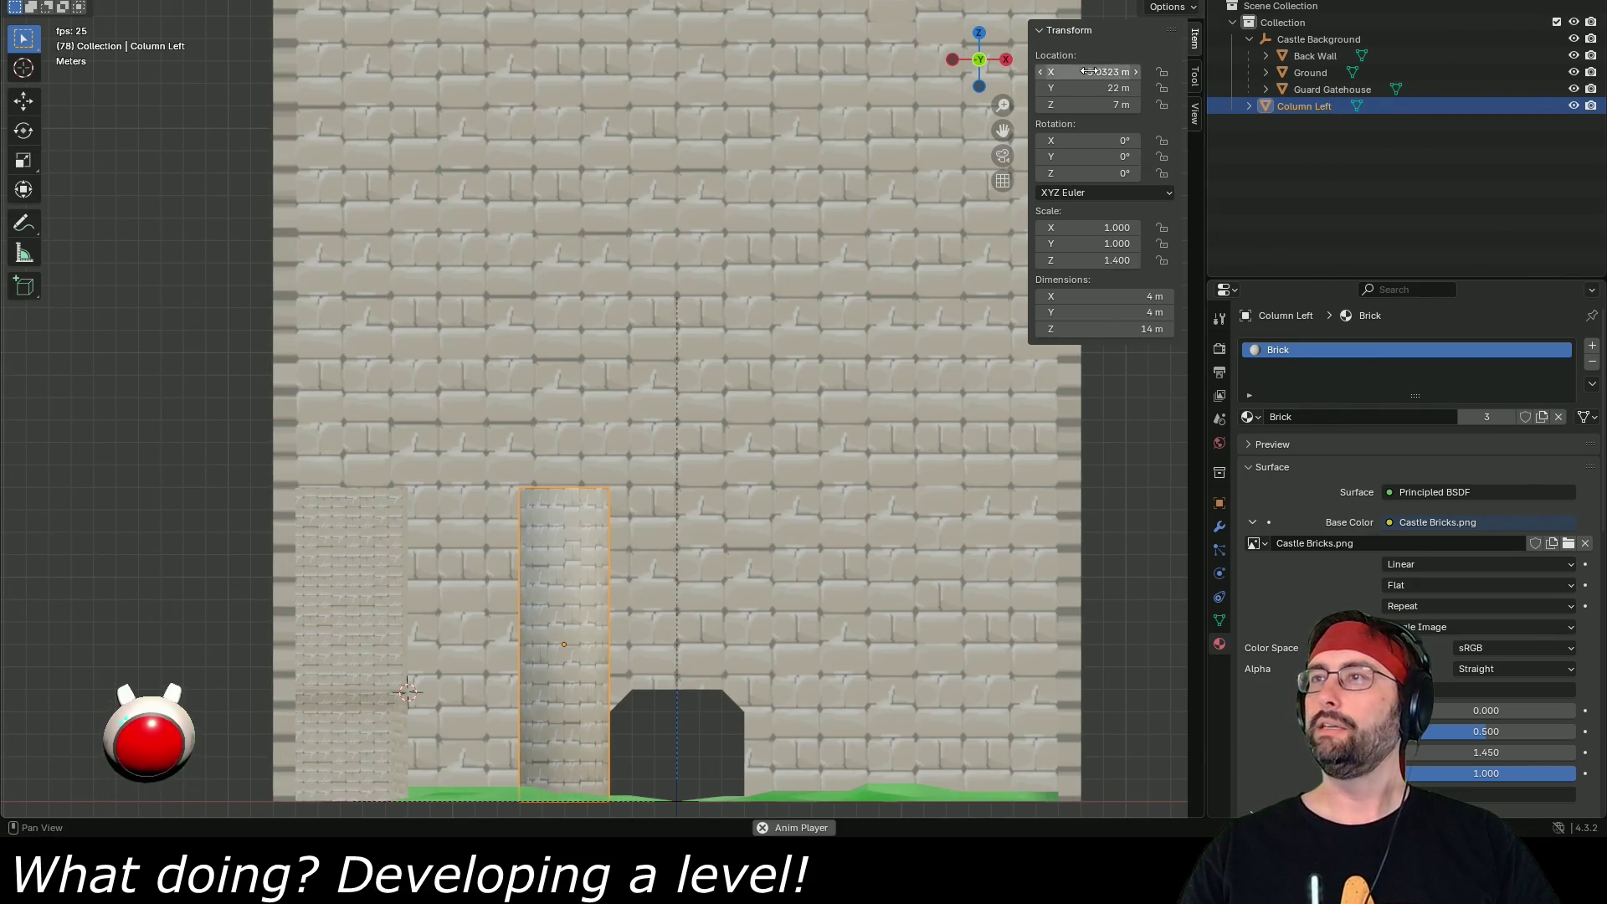
pyautogui.moveTo(1088, 72); pyautogui.dragTo(1080, 72)
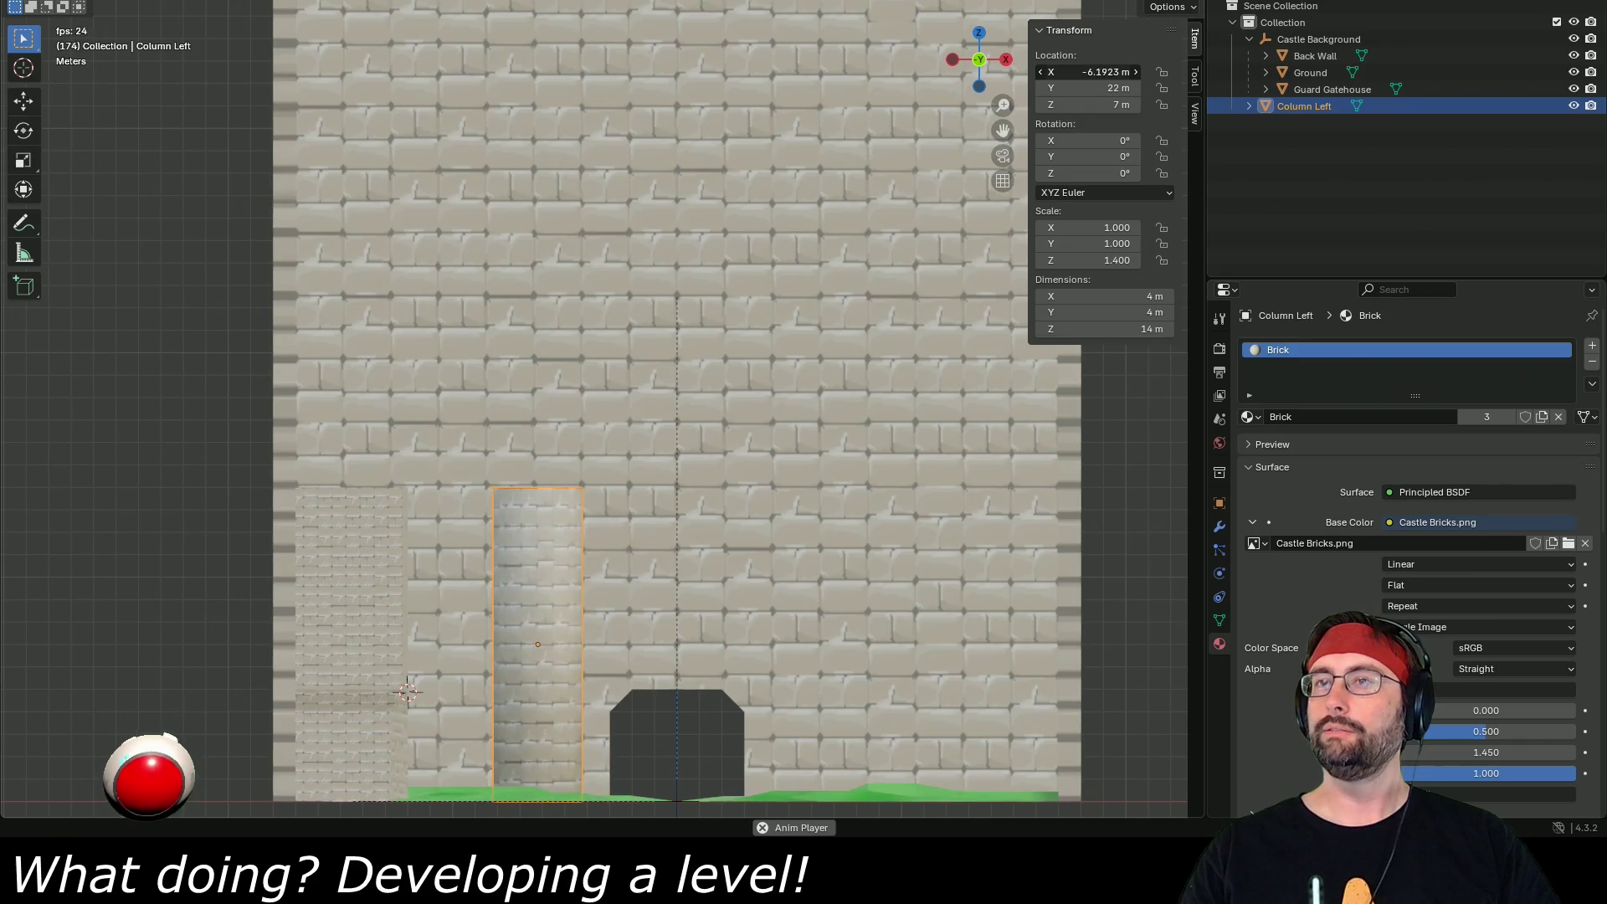
pyautogui.moveTo(1088, 72); pyautogui.dragTo(1120, 72)
pyautogui.click(1111, 72)
pyautogui.write('-5')
pyautogui.press('Return')
pyautogui.moveTo(1297, 103); pyautogui.dragTo(1327, 42)
pyautogui.rightClick(1330, 43)
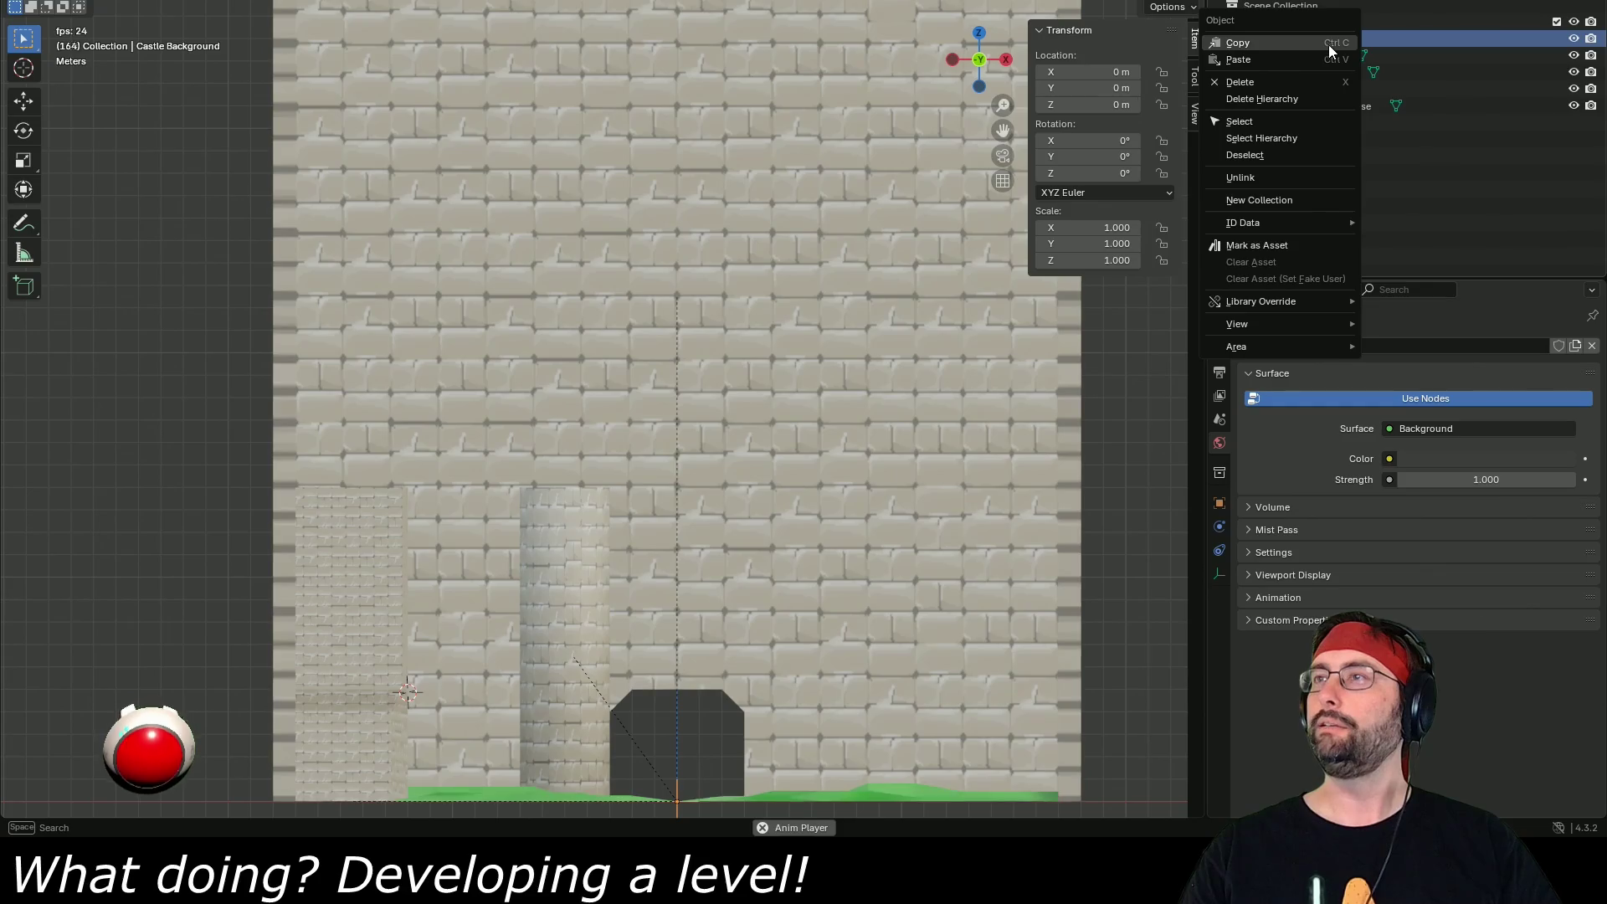
# - Select the Castle Background hierarchy and export it as FBX, overwriting Castle Background.fbx
pyautogui.click(1292, 137)
pyautogui.click(38, 0)
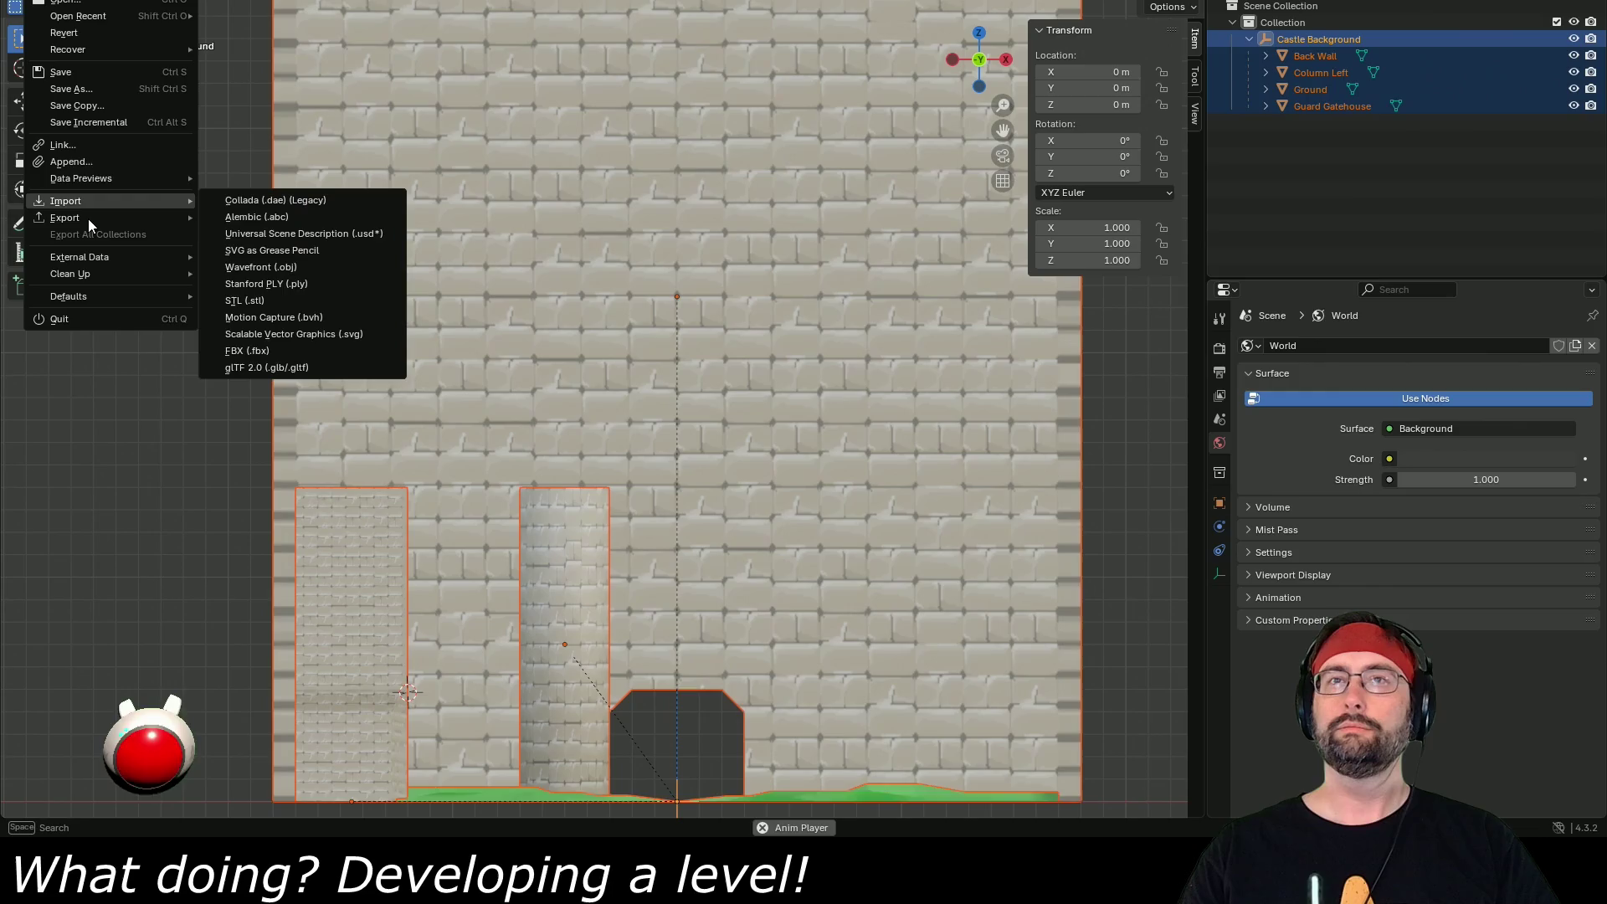
pyautogui.moveTo(66, 219)
pyautogui.click(251, 374)
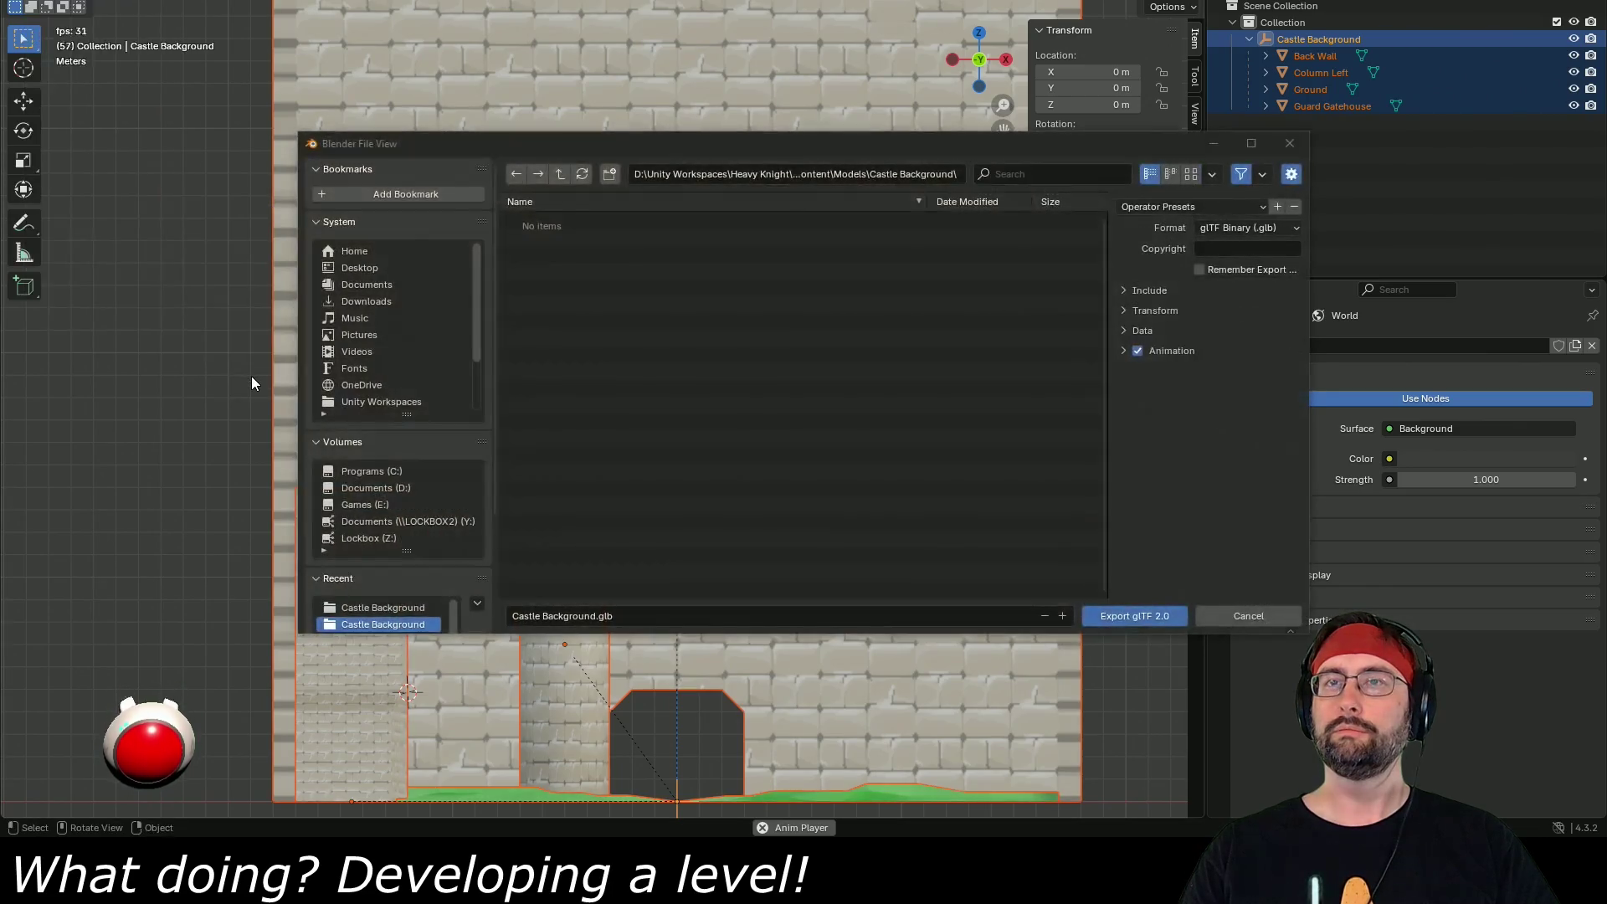
pyautogui.click(1182, 619)
pyautogui.click(38, 0)
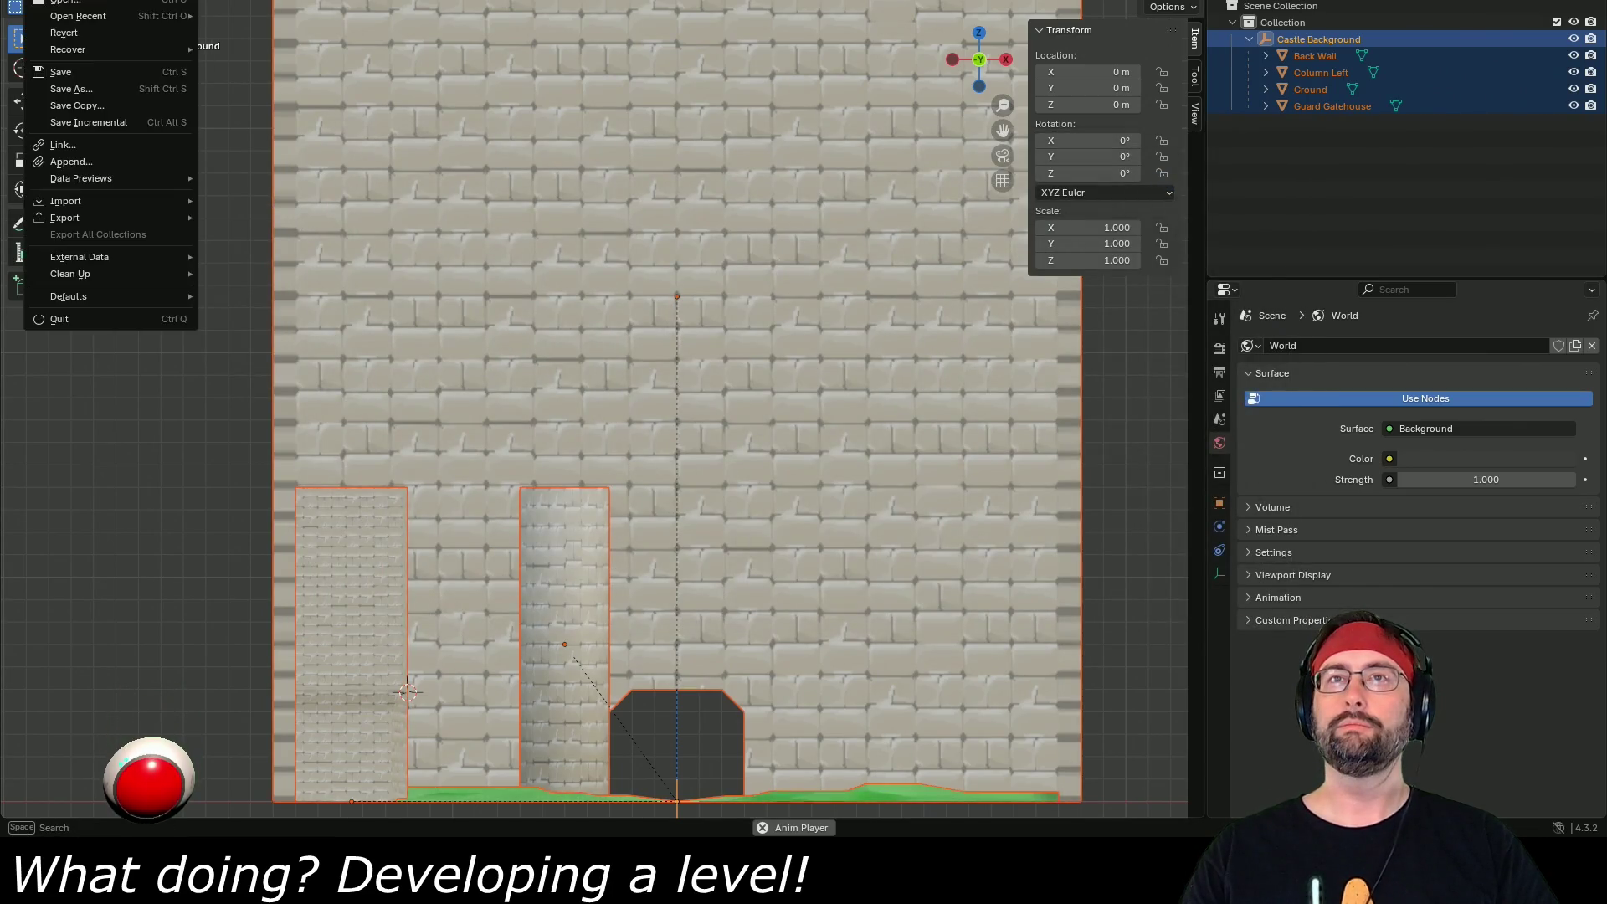
pyautogui.moveTo(67, 218)
pyautogui.click(257, 371)
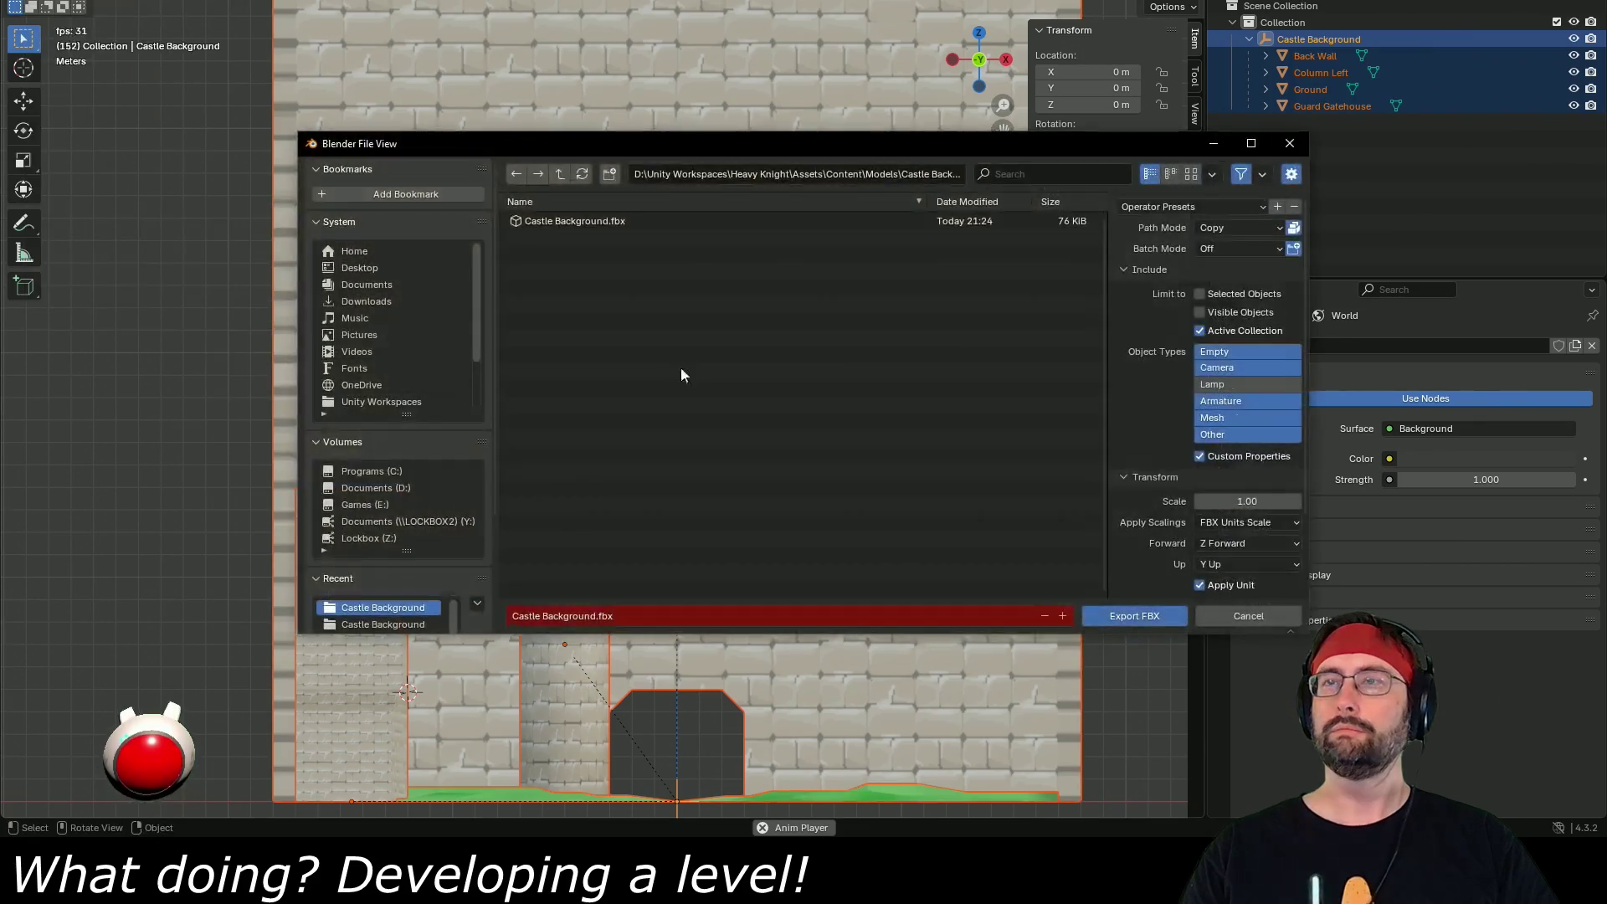
pyautogui.doubleClick(668, 219)
pyautogui.hotkey('alt', 'Tab')
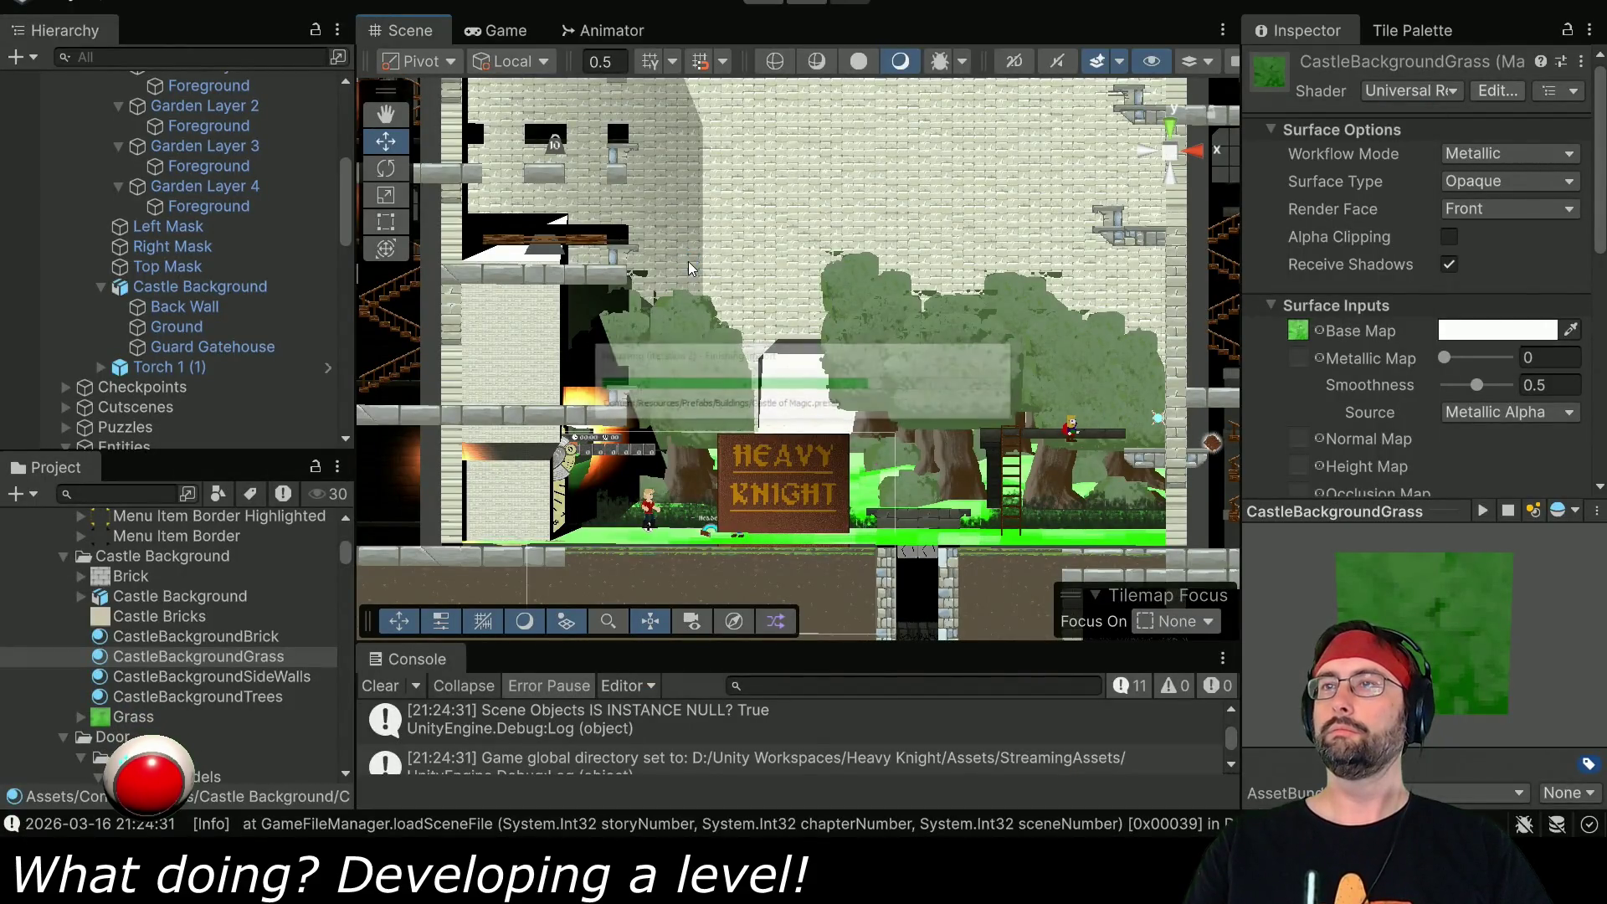
# - Orbit, pan and zoom Unity's Scene view around the new column, then frame the Mask object
pyautogui.moveTo(976, 226)
pyautogui.mouseDown()
pyautogui.moveTo(917, 264)
pyautogui.moveTo(751, 301)
pyautogui.moveTo(830, 248)
pyautogui.mouseUp()
pyautogui.moveTo(833, 248); pyautogui.dragTo(906, 175)
pyautogui.moveTo(870, 295); pyautogui.dragTo(773, 310)
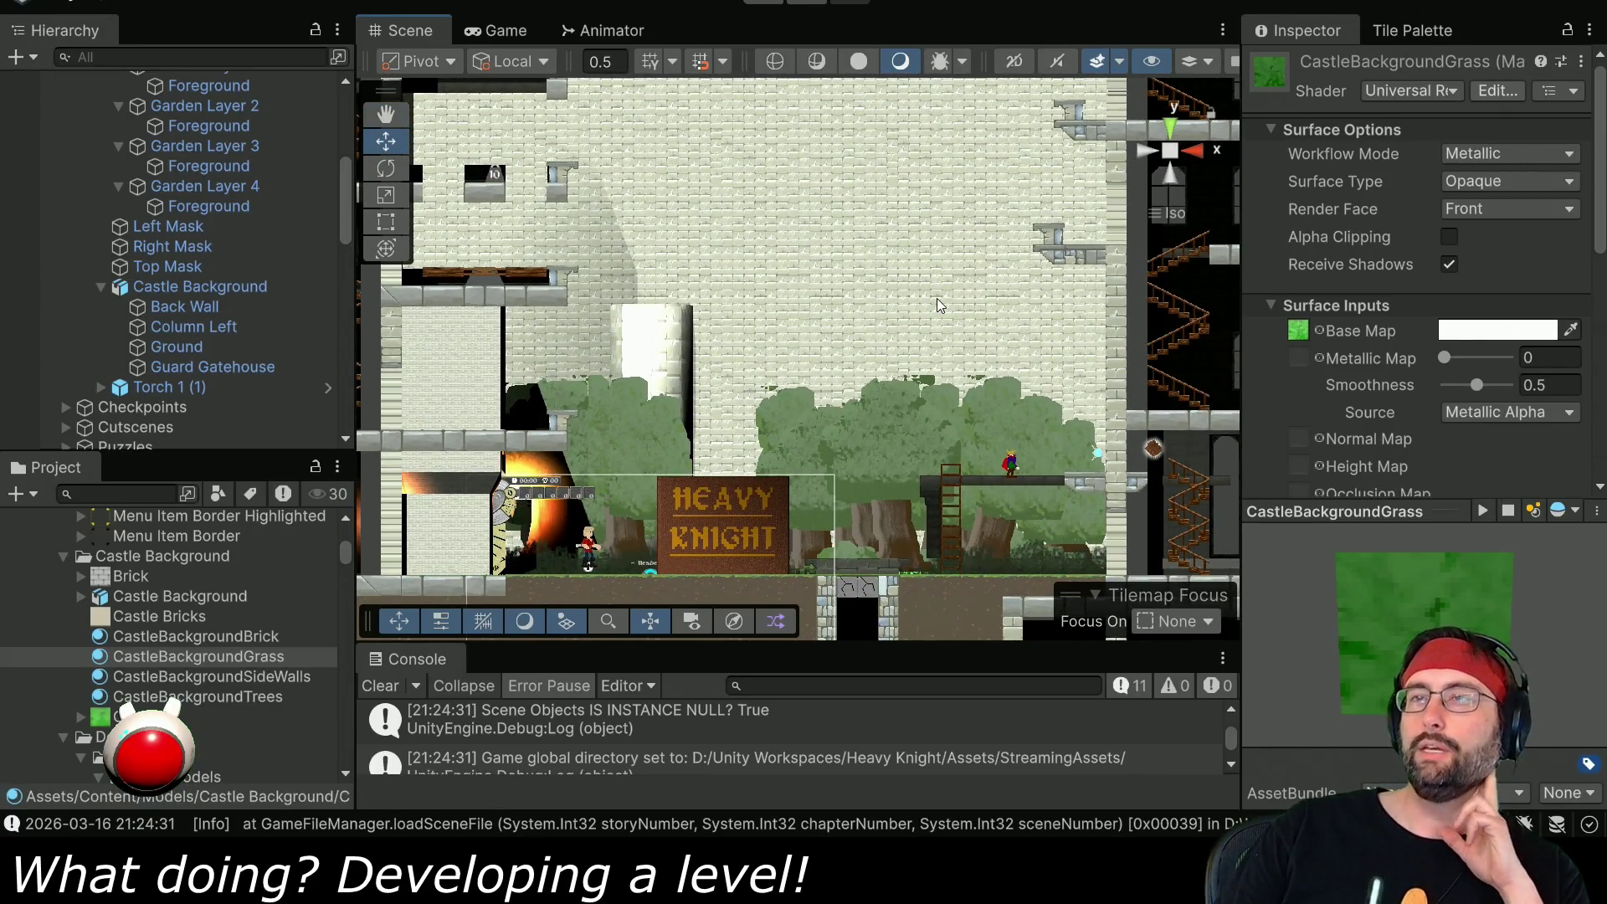
pyautogui.scroll(2, 613, 442)
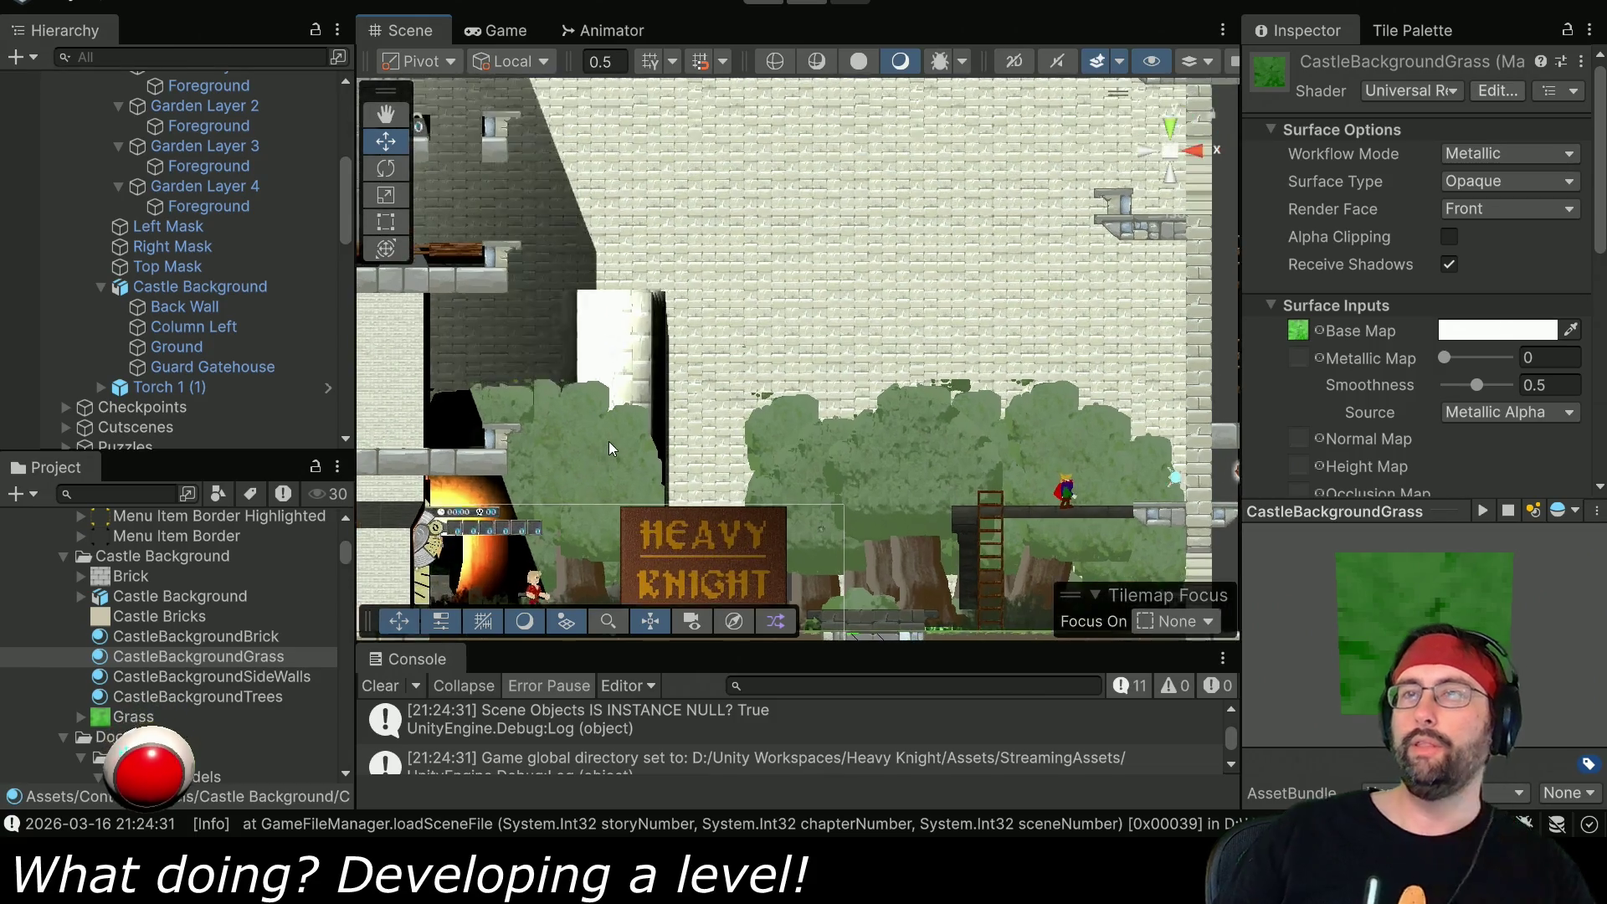
pyautogui.moveTo(611, 433)
pyautogui.mouseDown()
pyautogui.moveTo(689, 421)
pyautogui.moveTo(661, 360)
pyautogui.mouseUp()
pyautogui.scroll(2, 615, 288)
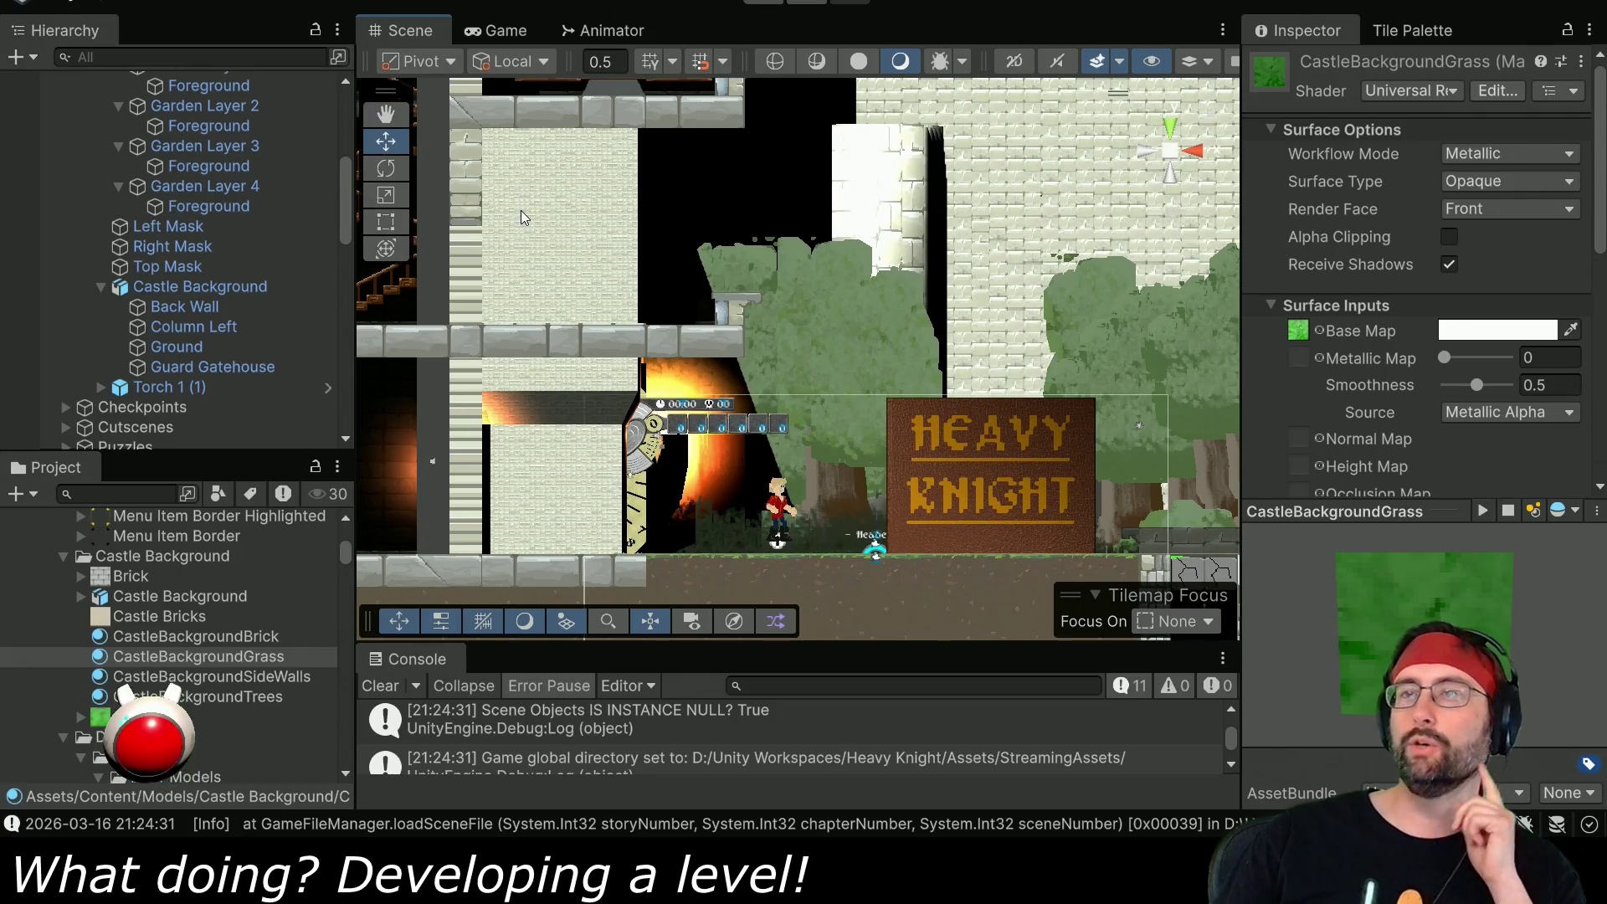
pyautogui.click(565, 243)
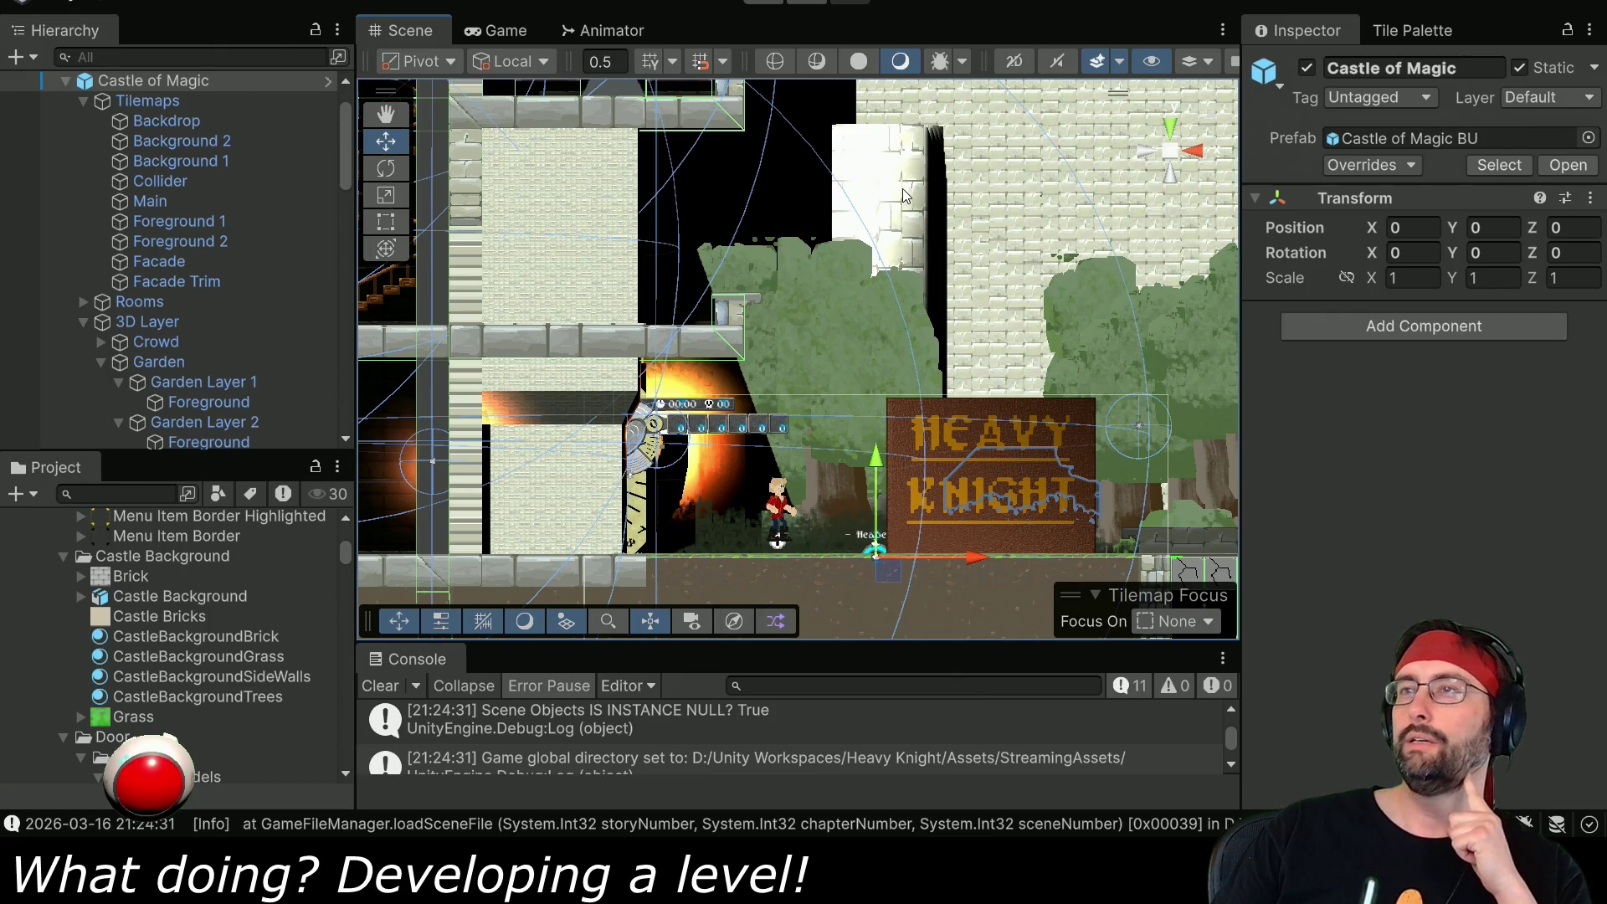
pyautogui.click(903, 195)
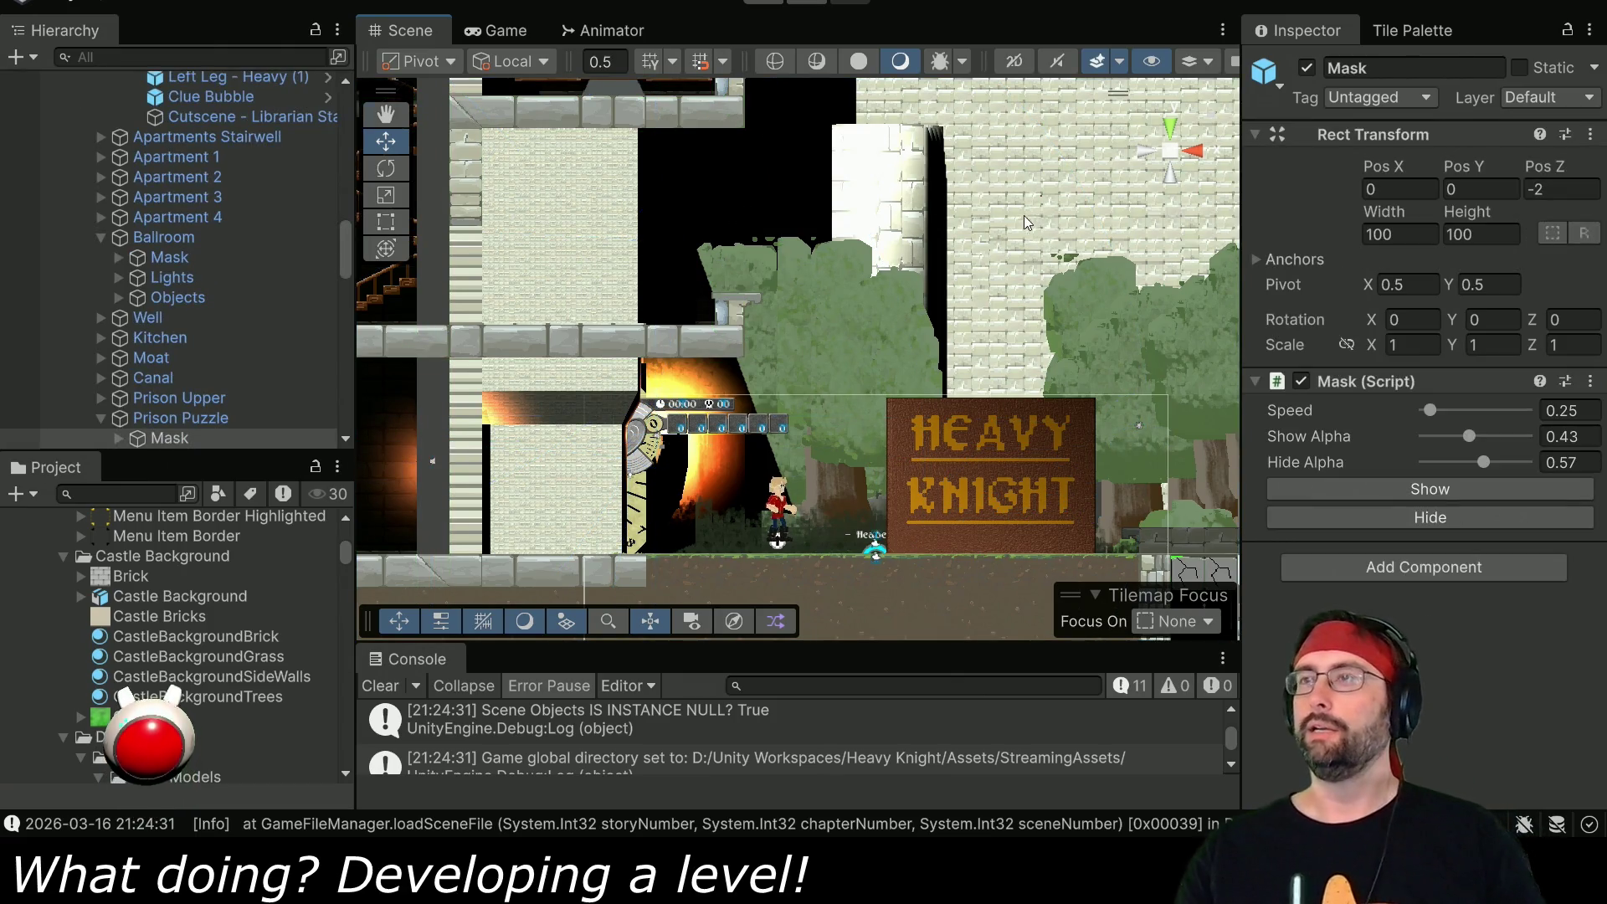
pyautogui.press('f')
pyautogui.moveTo(807, 333)
pyautogui.mouseDown()
pyautogui.moveTo(736, 395)
pyautogui.moveTo(526, 485)
pyautogui.moveTo(820, 417)
pyautogui.mouseUp()
# - Select Column Left and unwrap its faces with Cylinder Projection (View on Equator, Polar ZX)
pyautogui.hotkey('alt', 'Tab')
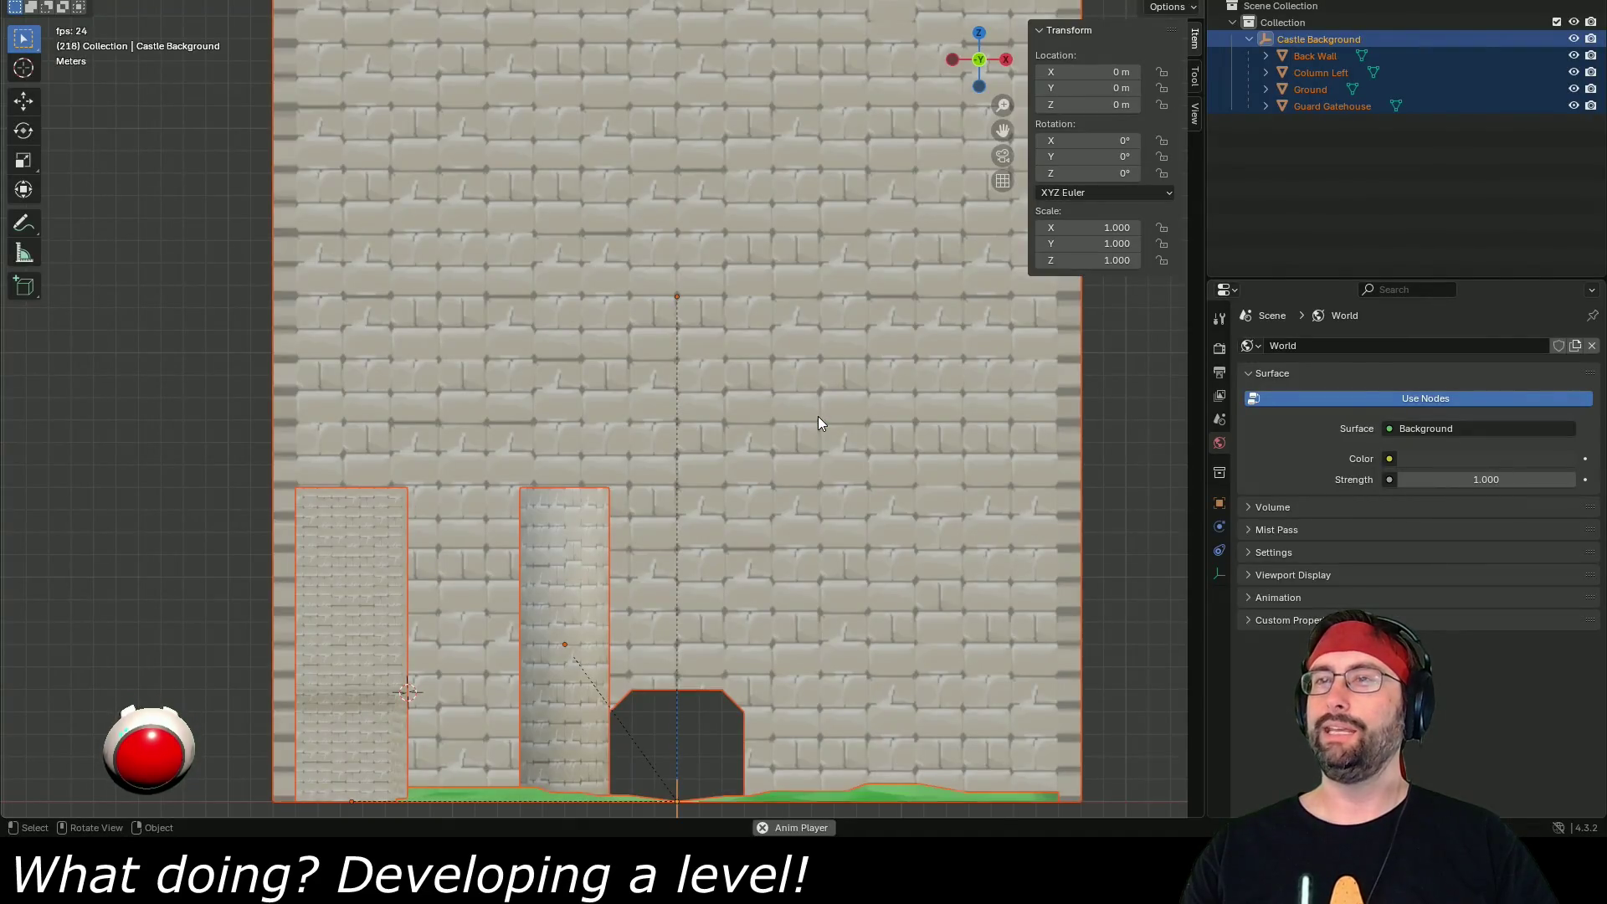
pyautogui.scroll(-3, 749, 595)
pyautogui.scroll(3, 718, 440)
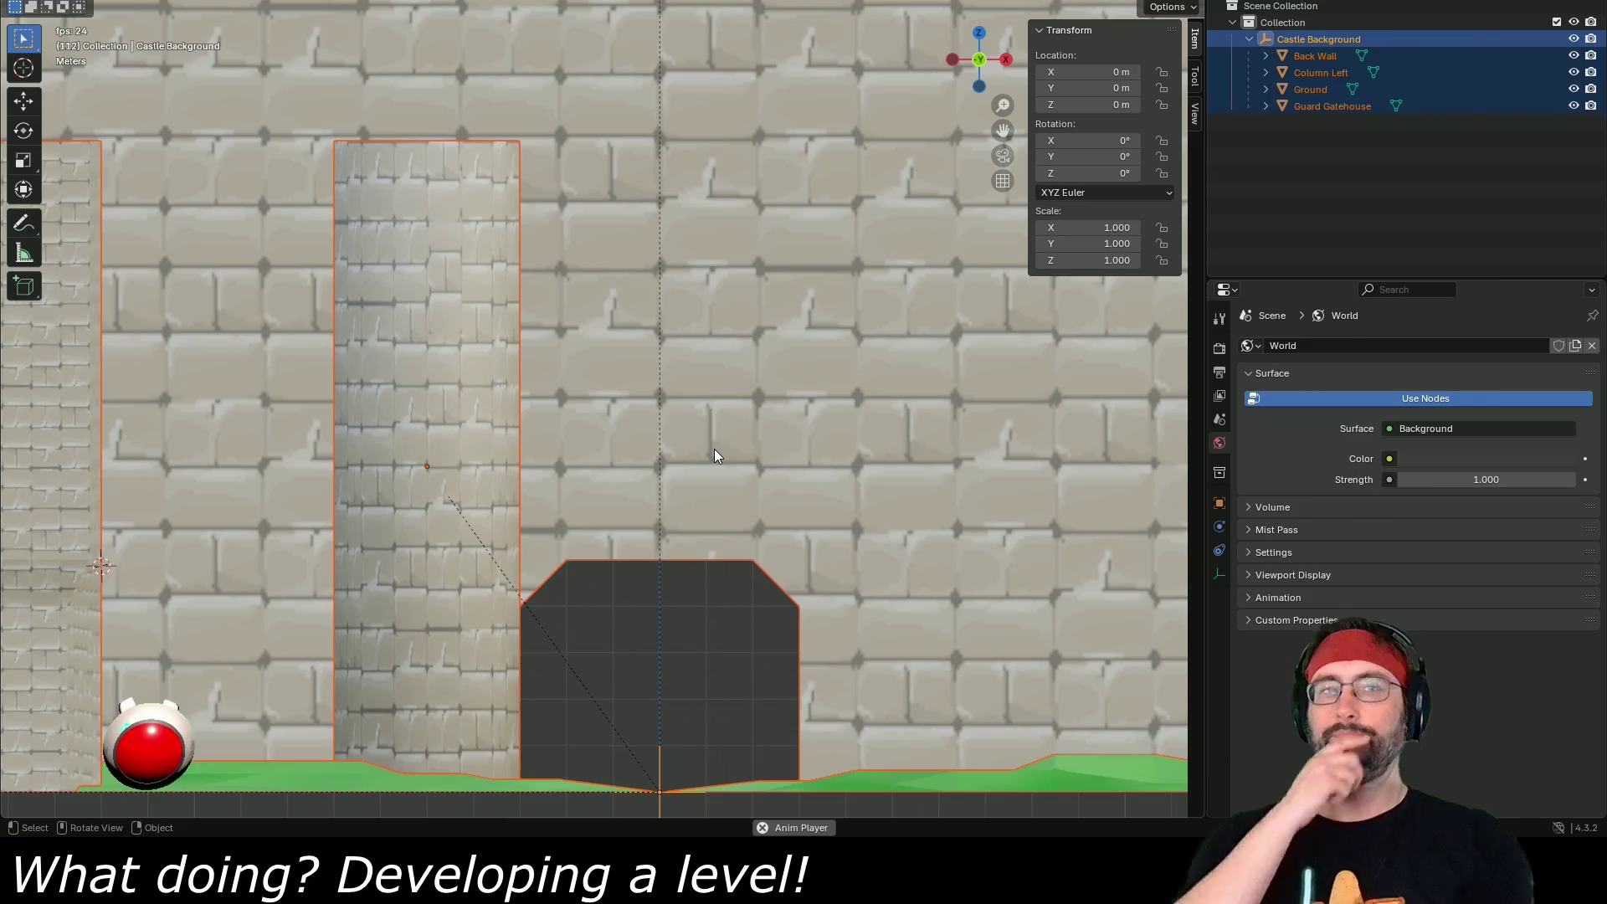
pyautogui.click(489, 328)
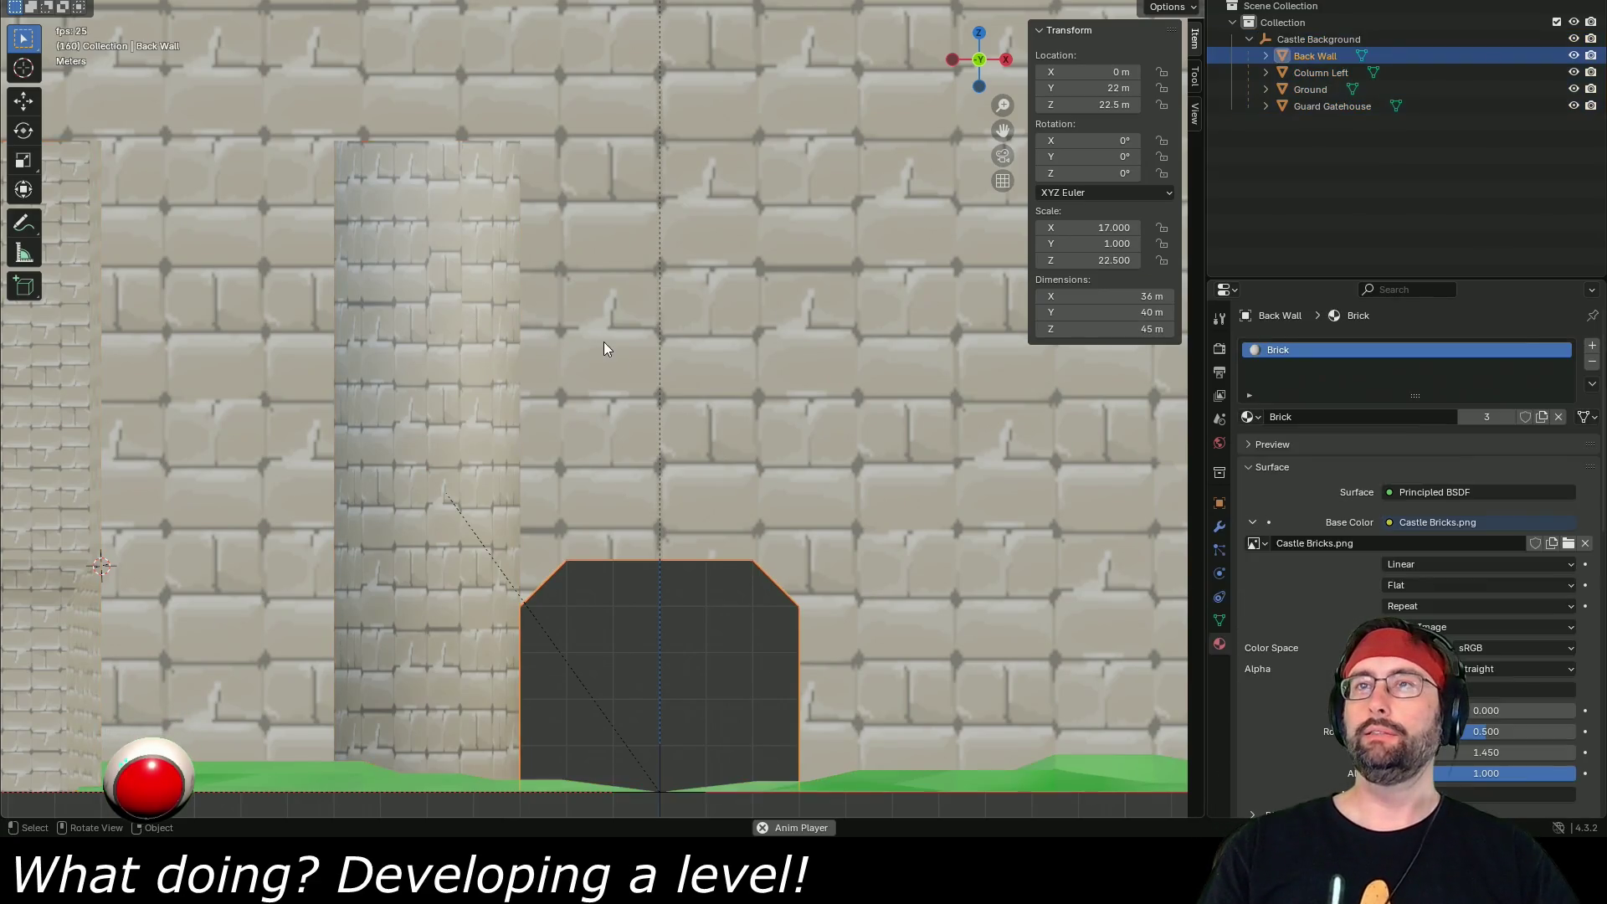
pyautogui.rightClick(448, 264)
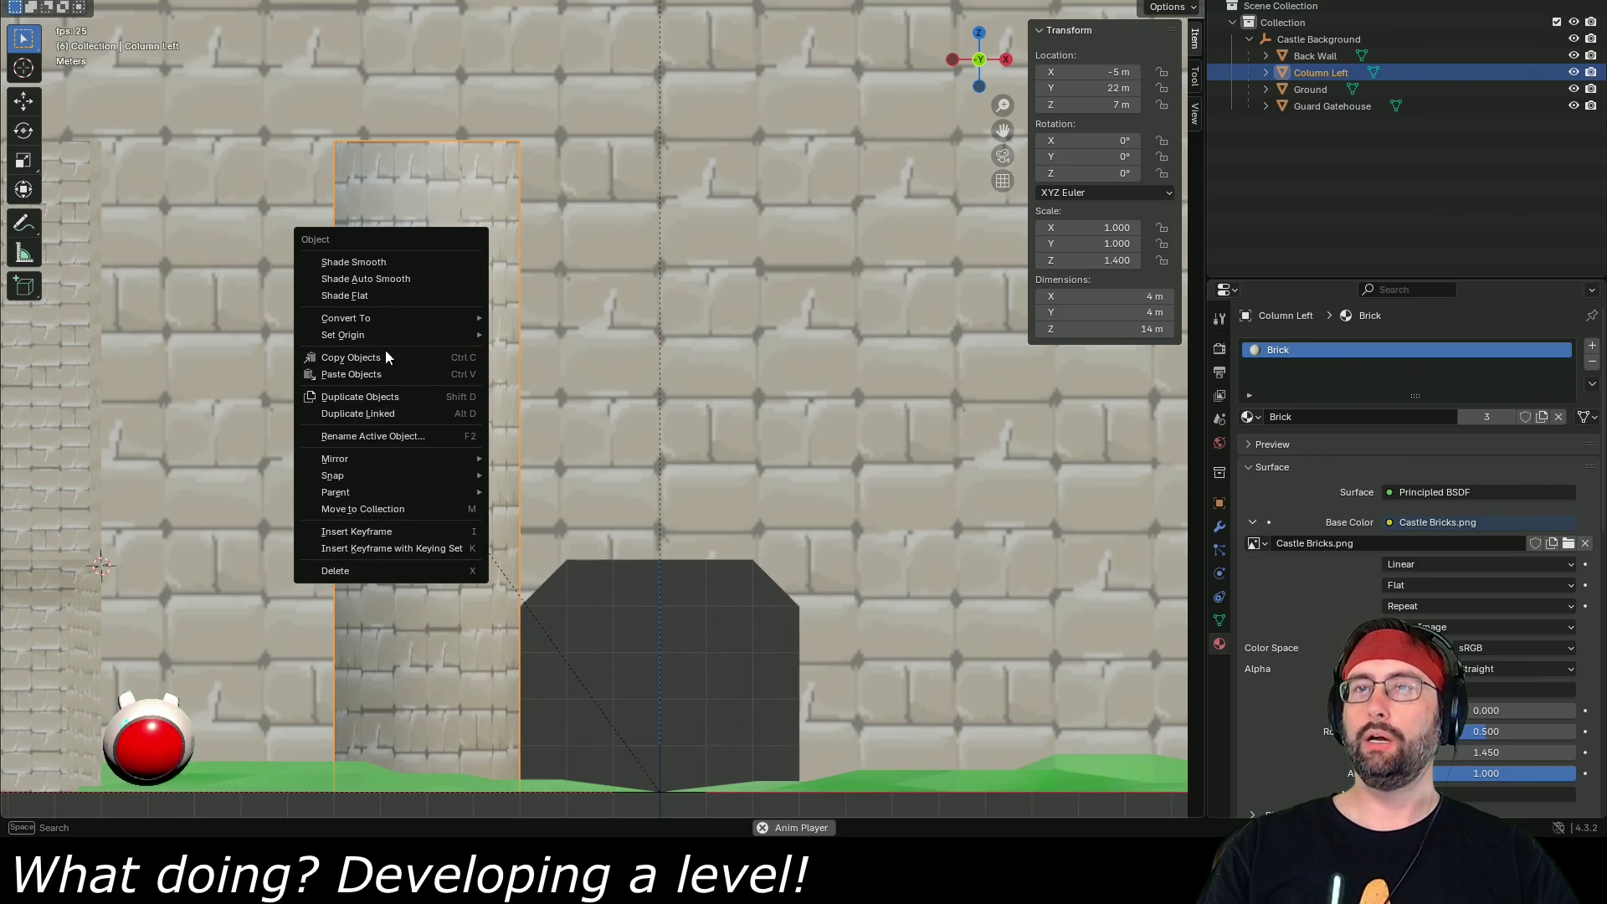
pyautogui.click(406, 192)
pyautogui.press('Tab')
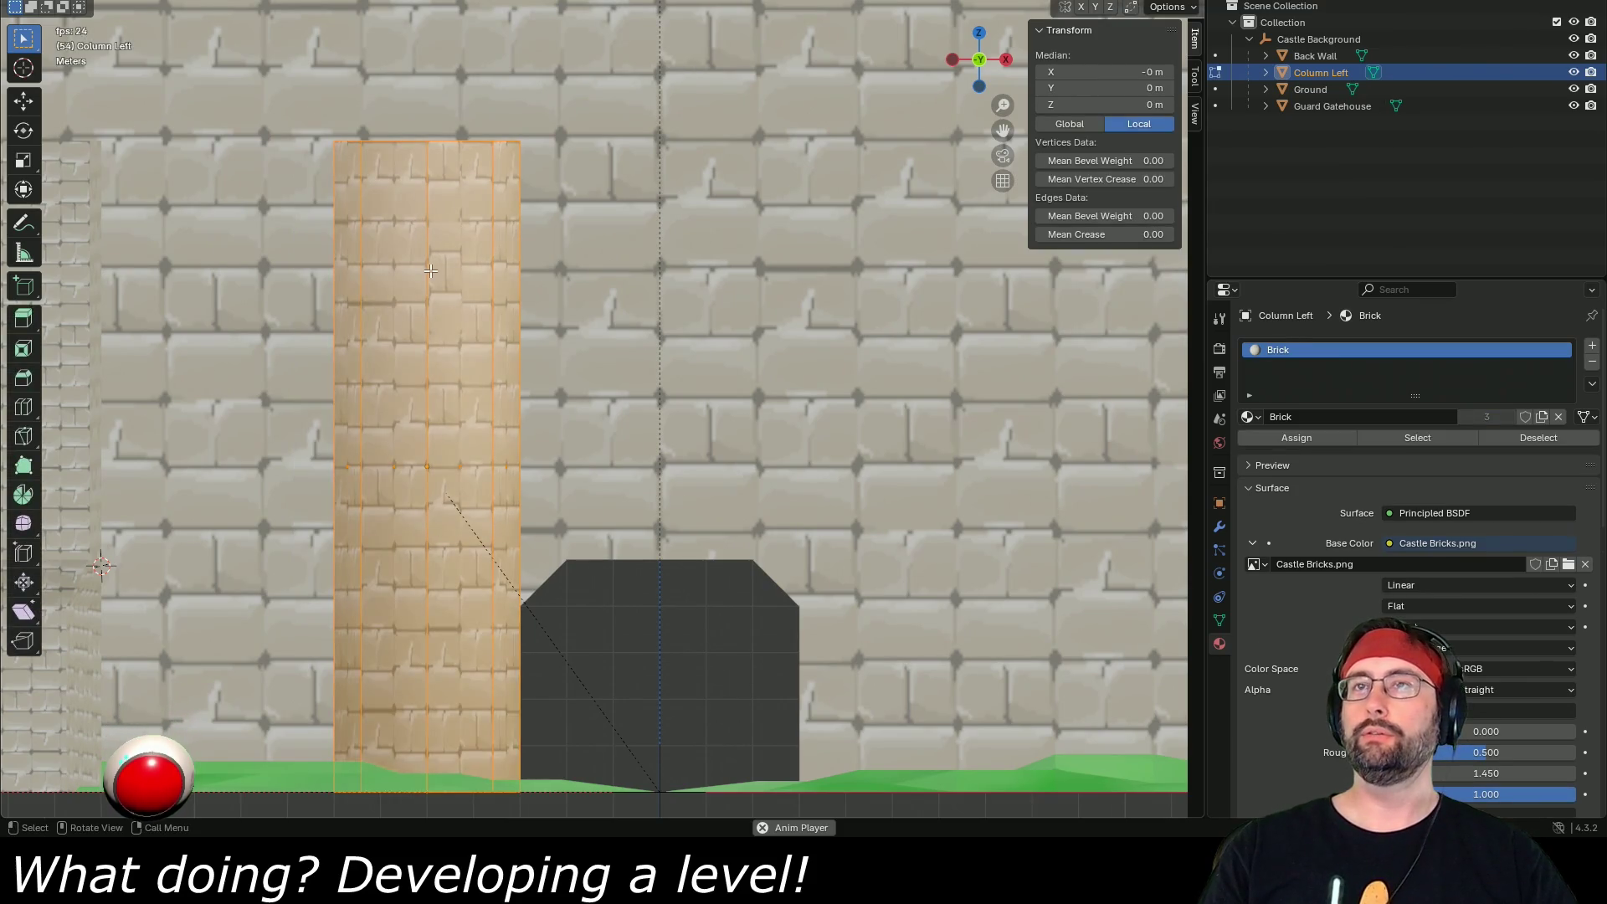
pyautogui.rightClick(456, 280)
pyautogui.moveTo(435, 405)
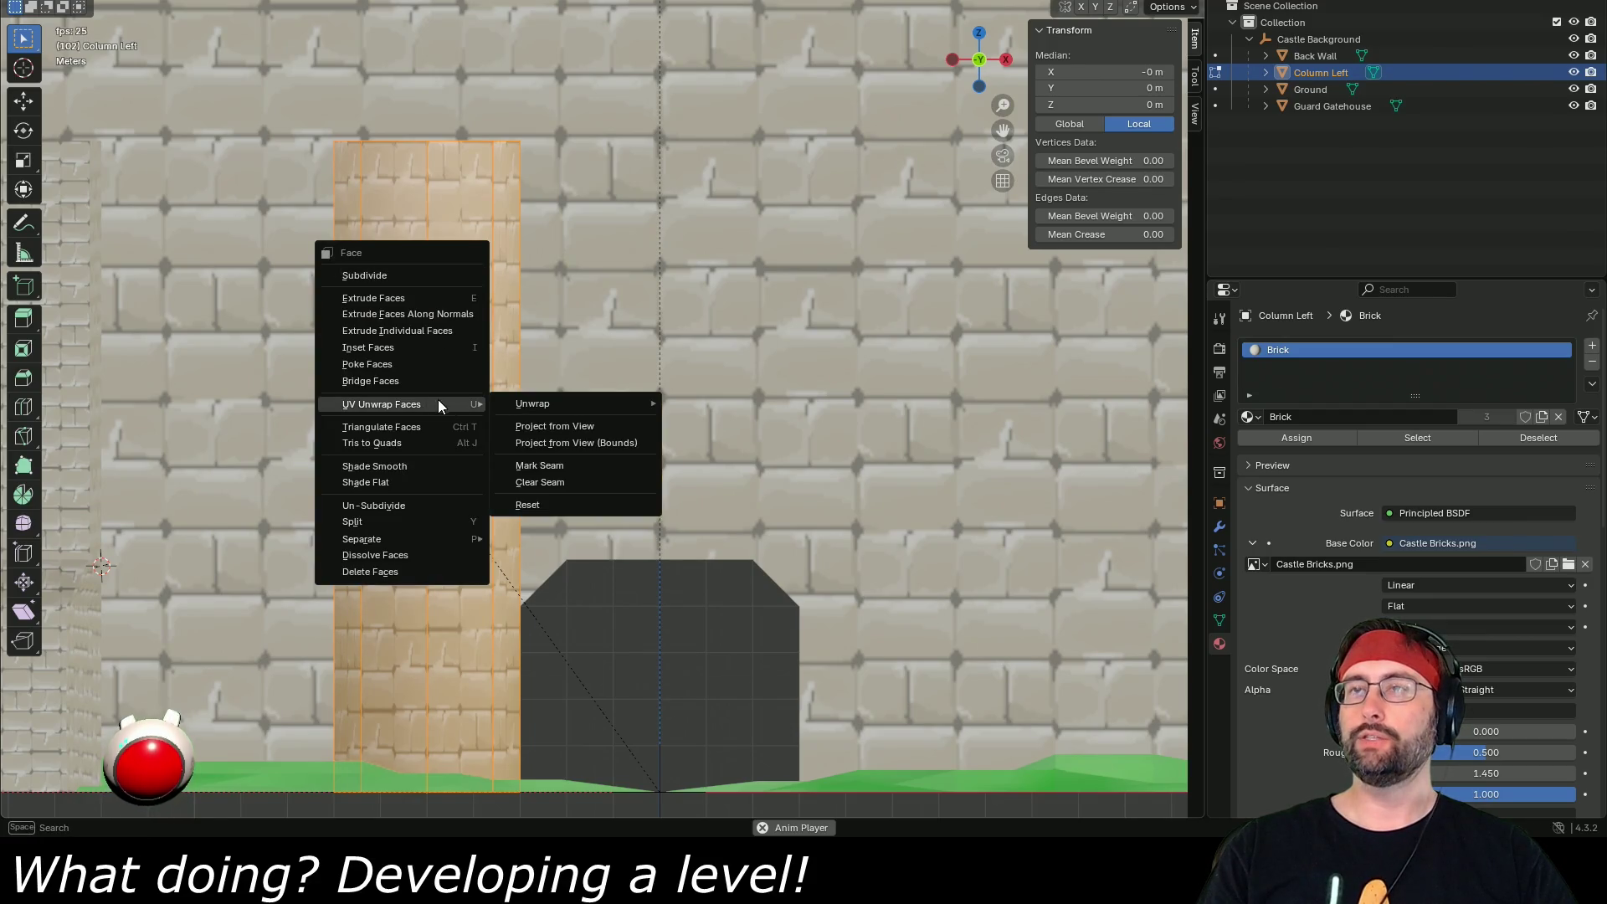
pyautogui.moveTo(542, 405)
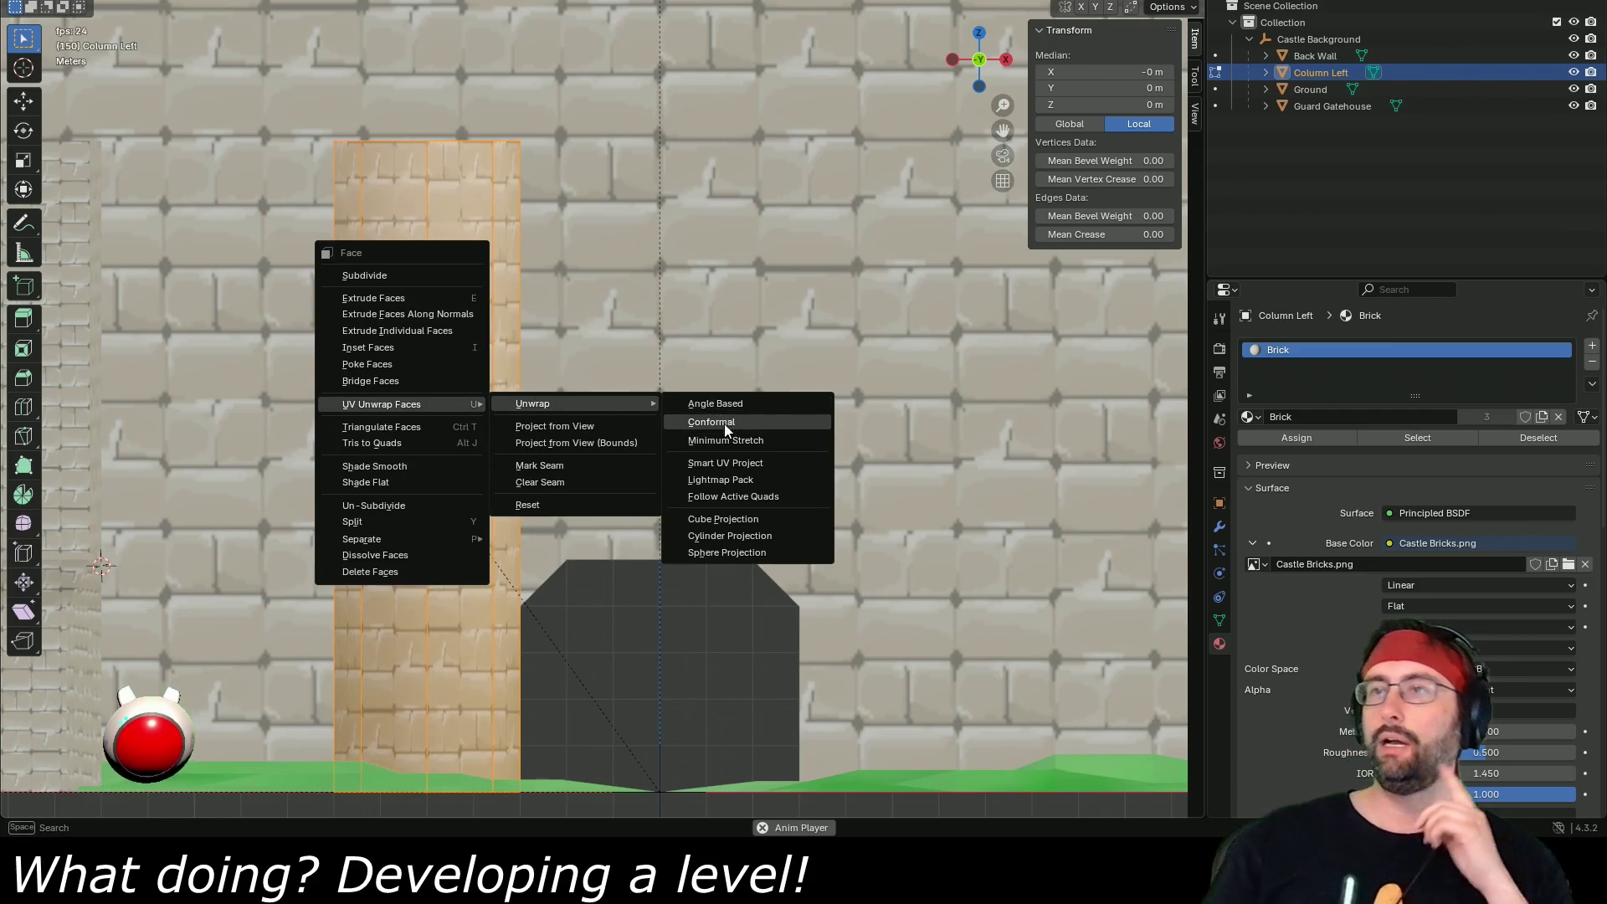
pyautogui.click(763, 534)
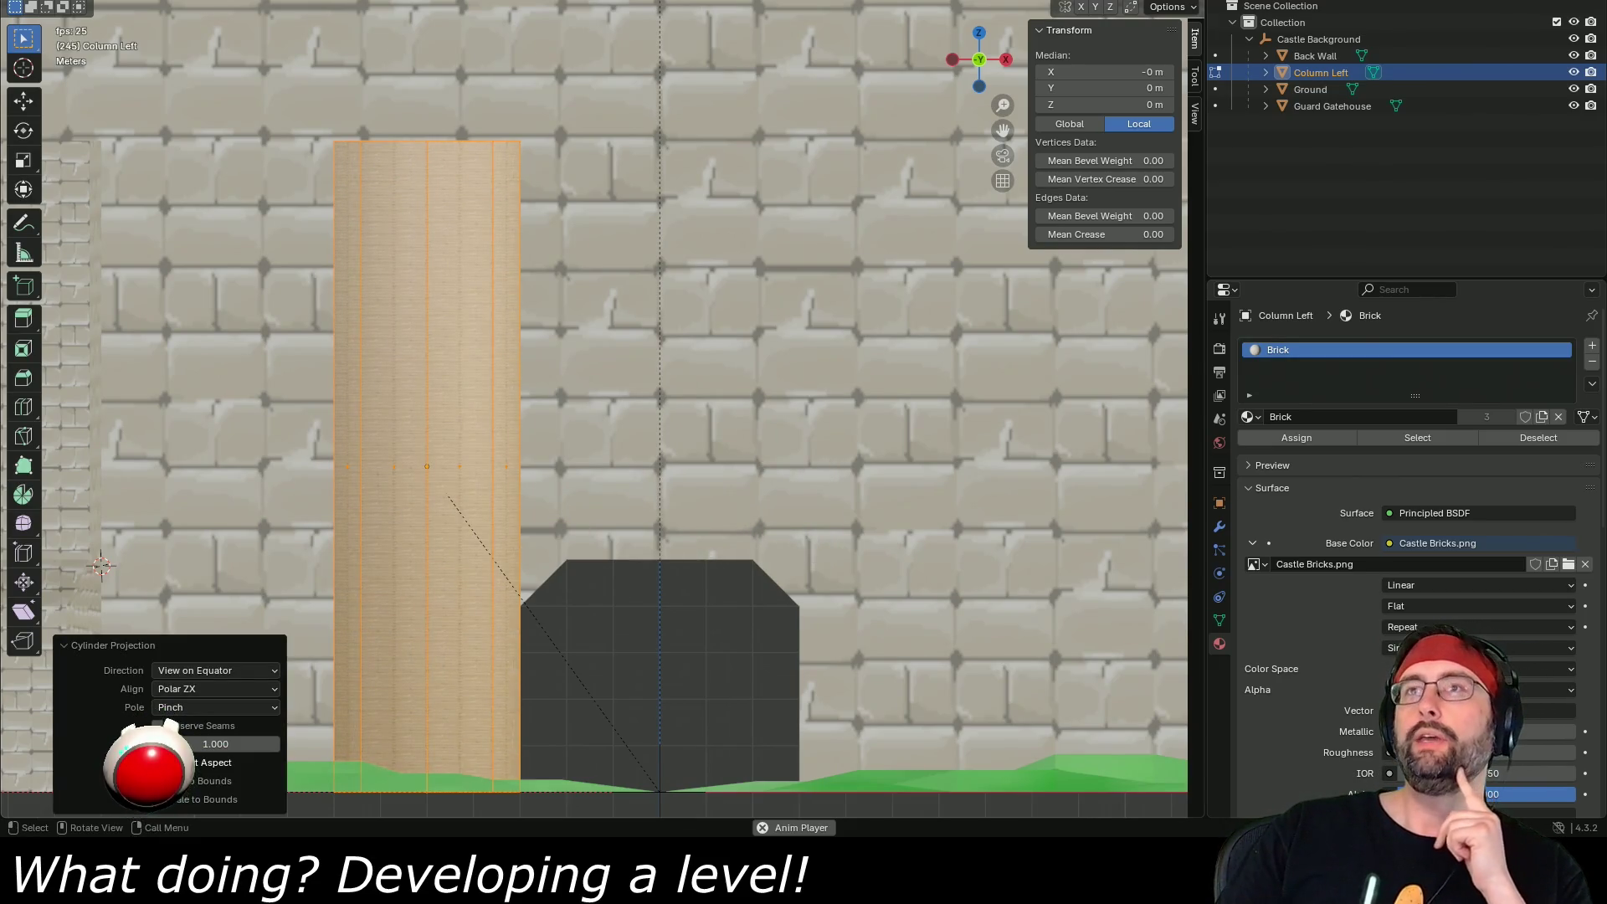
# - In UV Editing, select all of the column's UVs, scale them down and squash them vertically
pyautogui.hotkey('ctrl', 'pagedown')
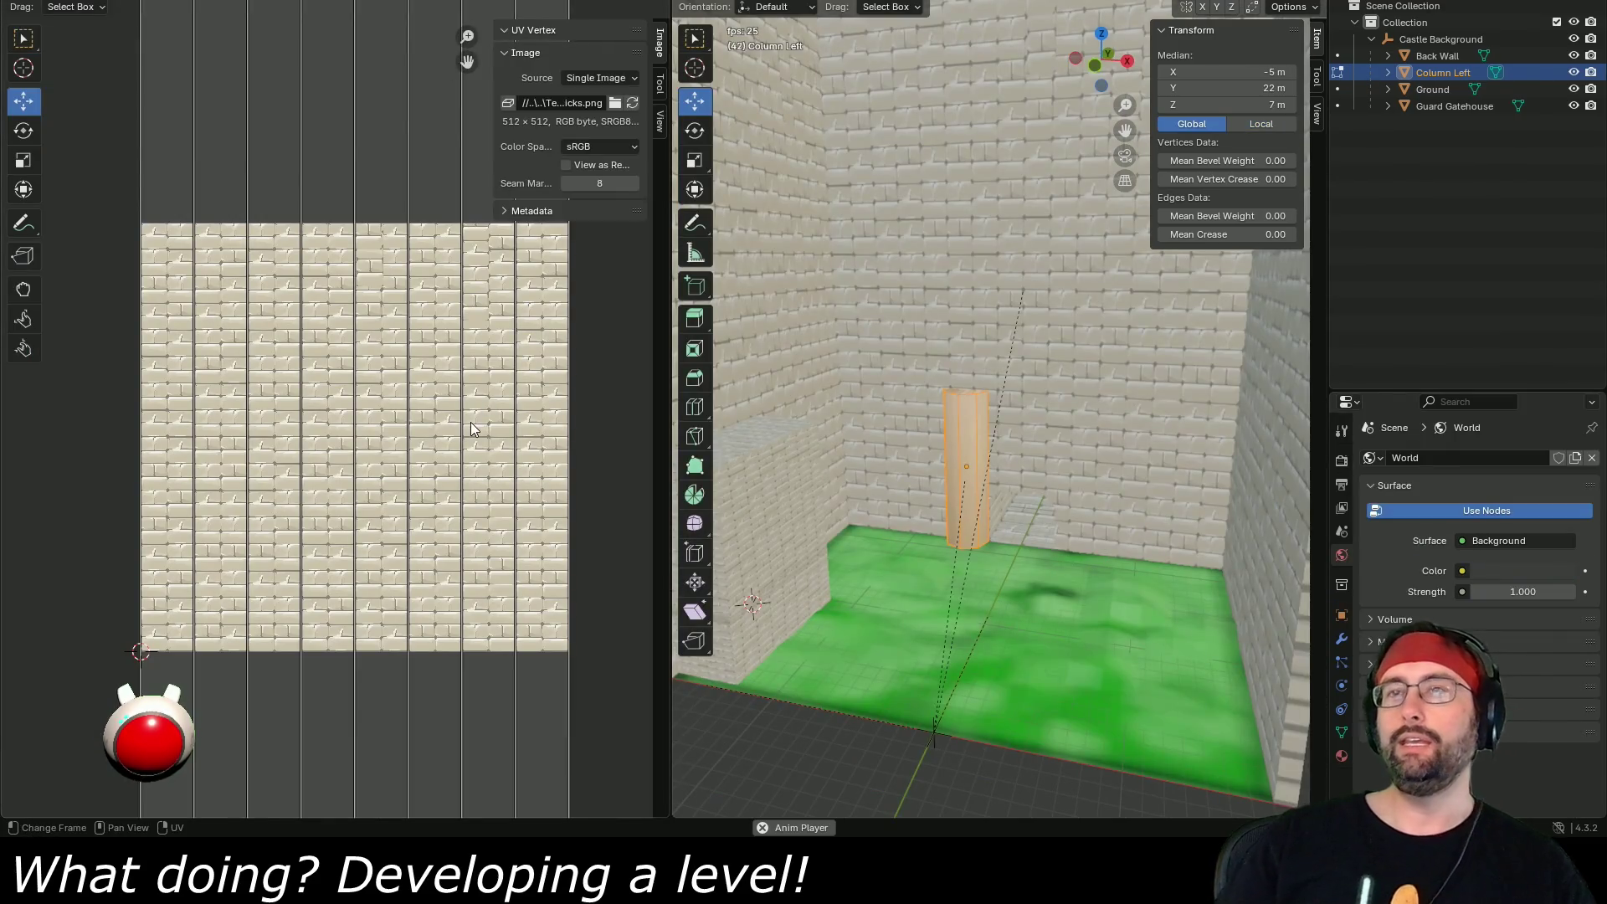
pyautogui.press('a')
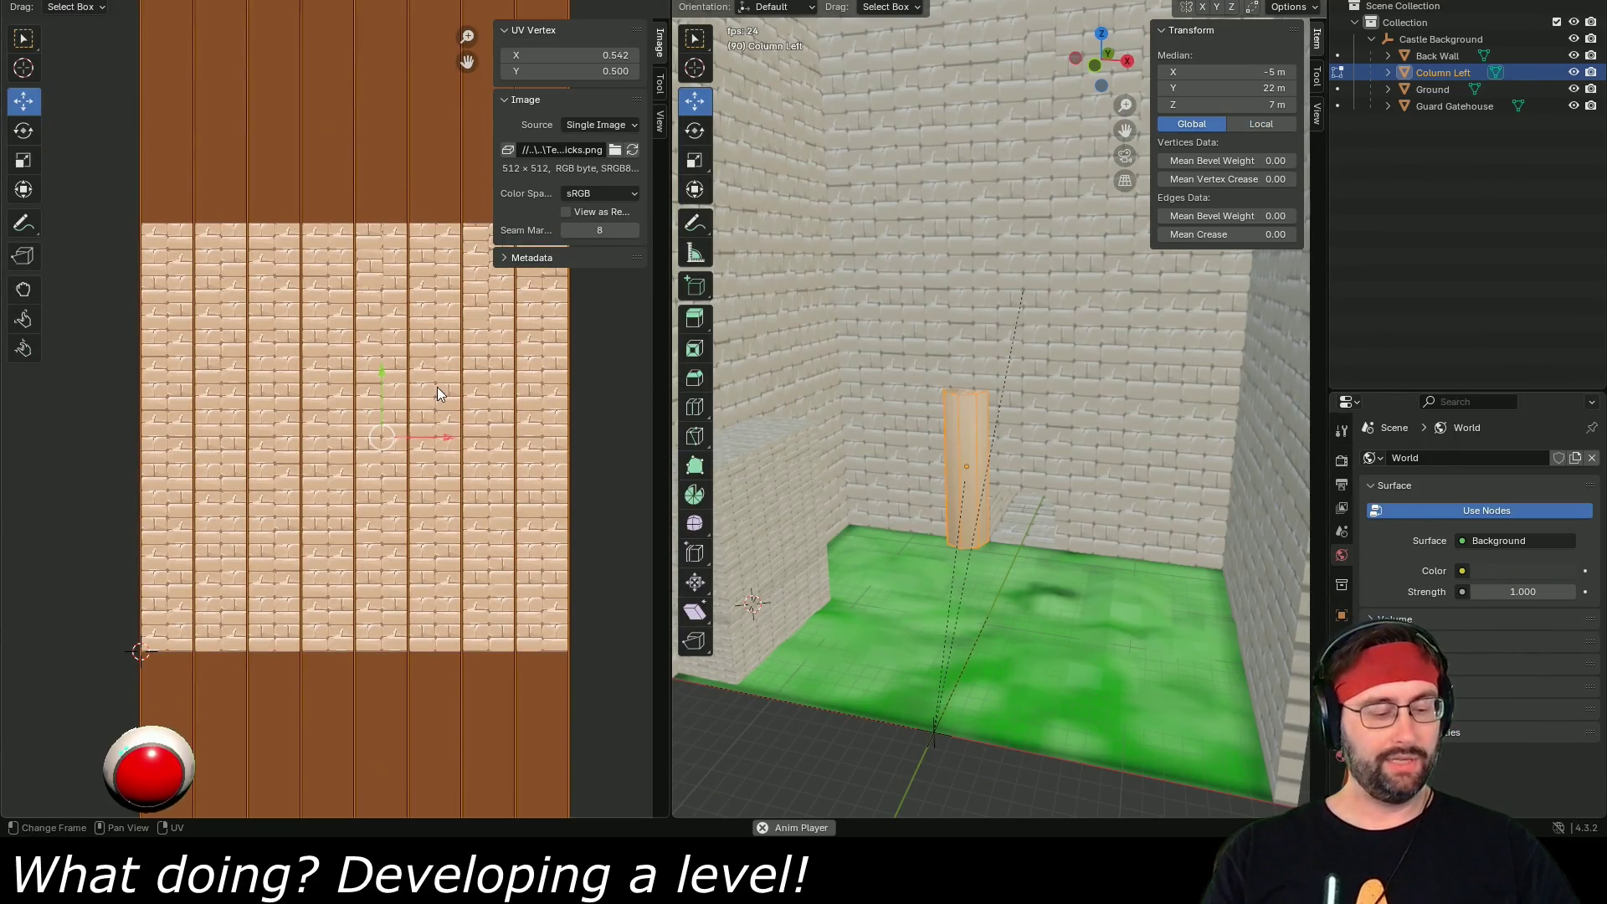
pyautogui.scroll(8, 930, 570)
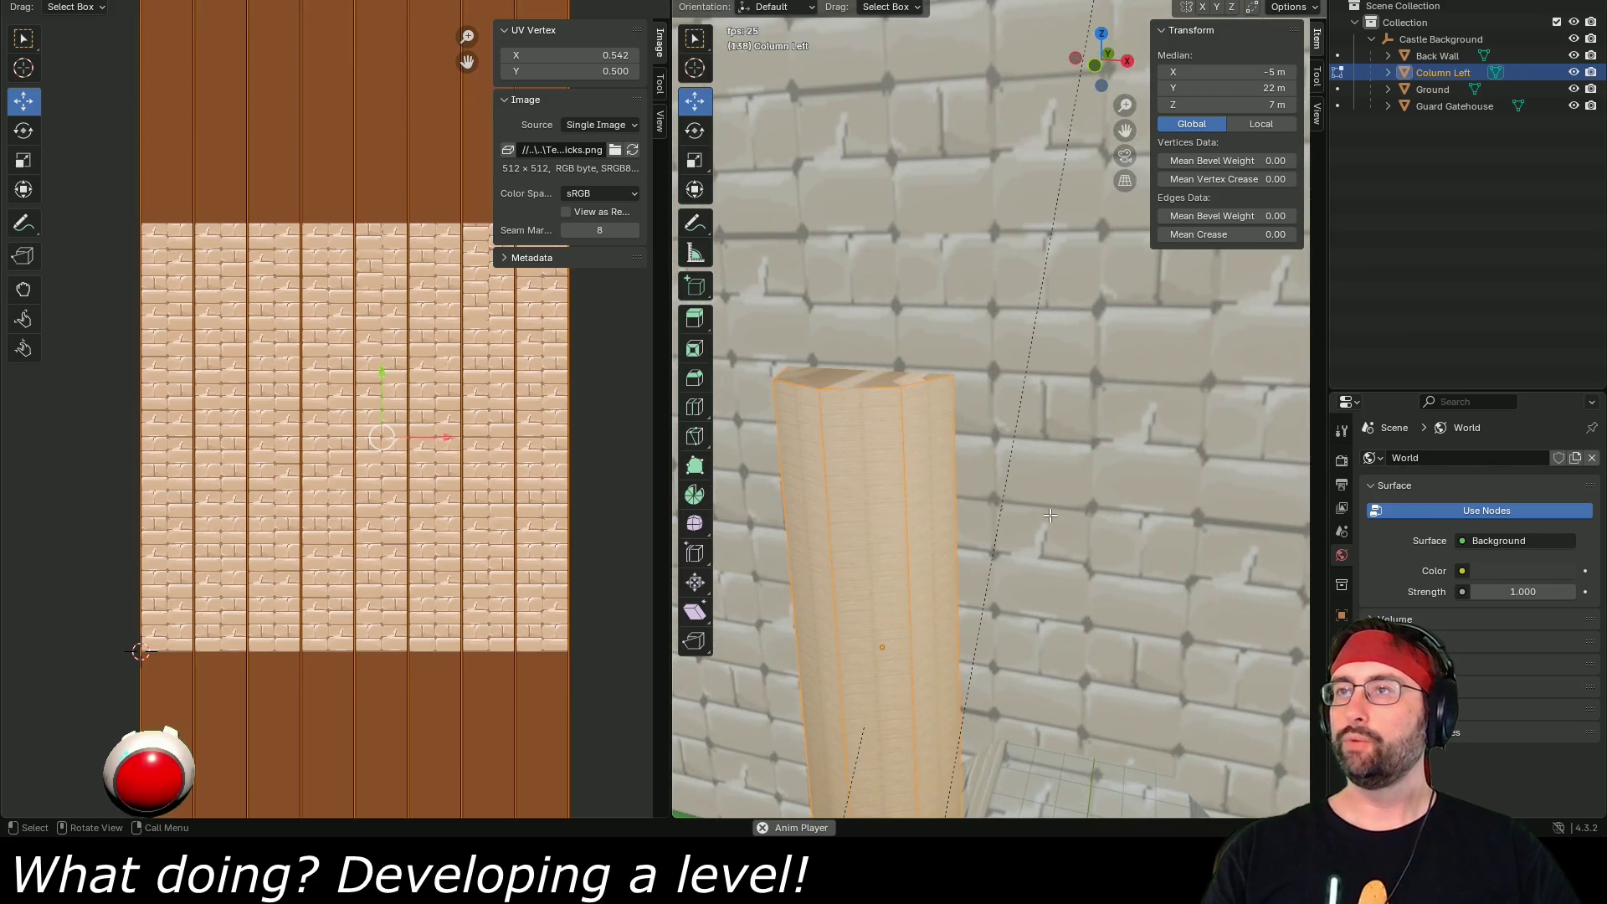
pyautogui.press('s')
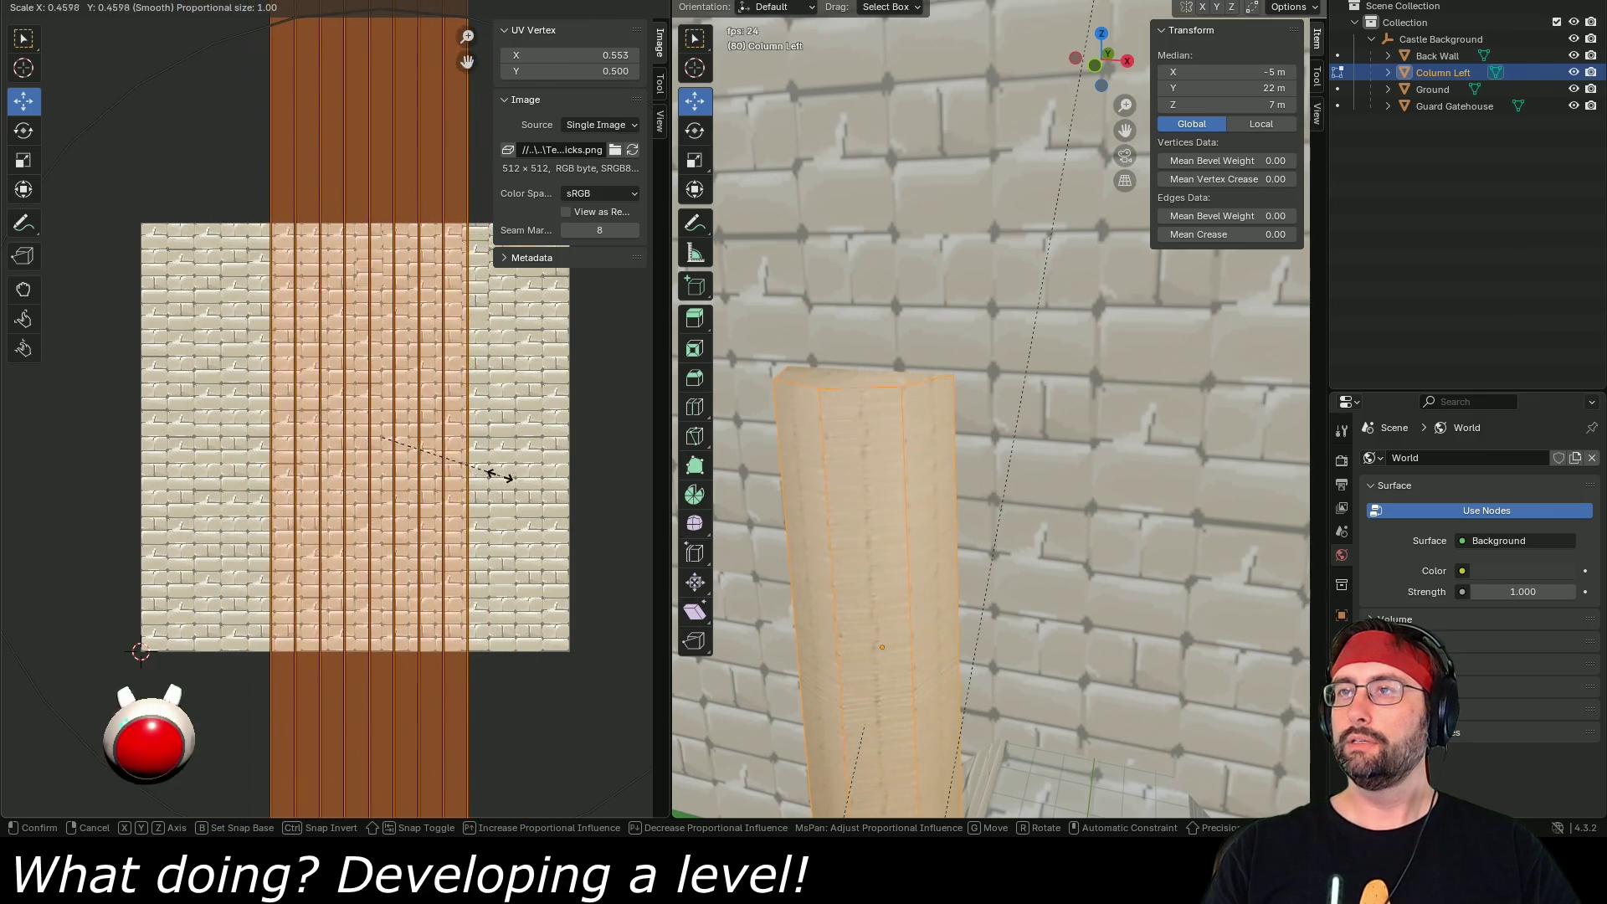
pyautogui.click(539, 496)
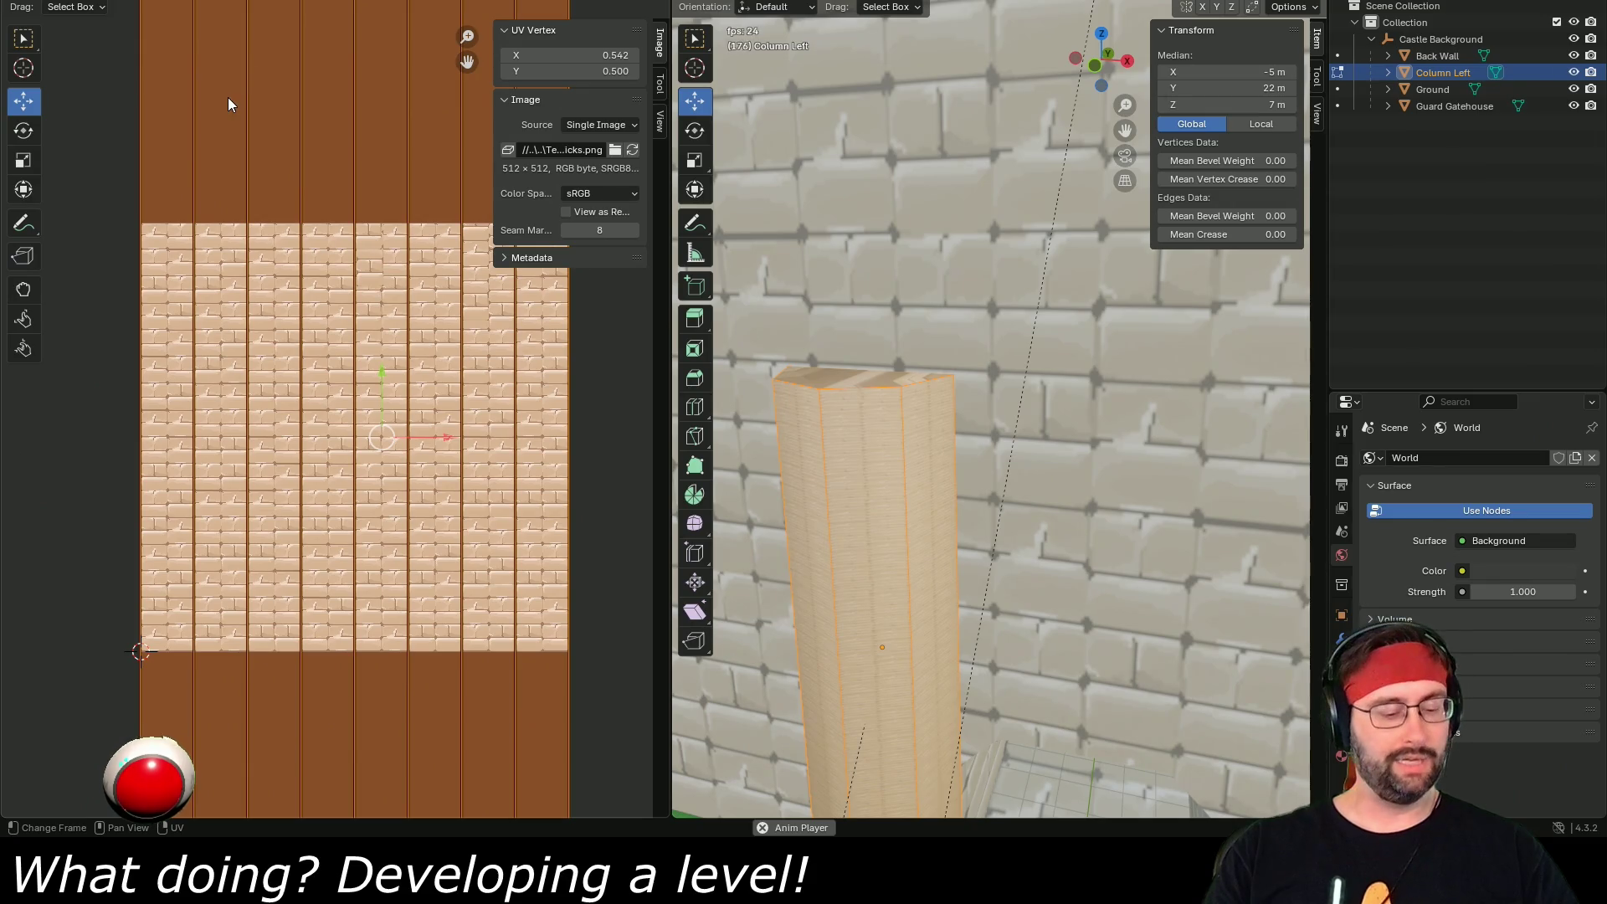
pyautogui.press('s')
pyautogui.press('y')
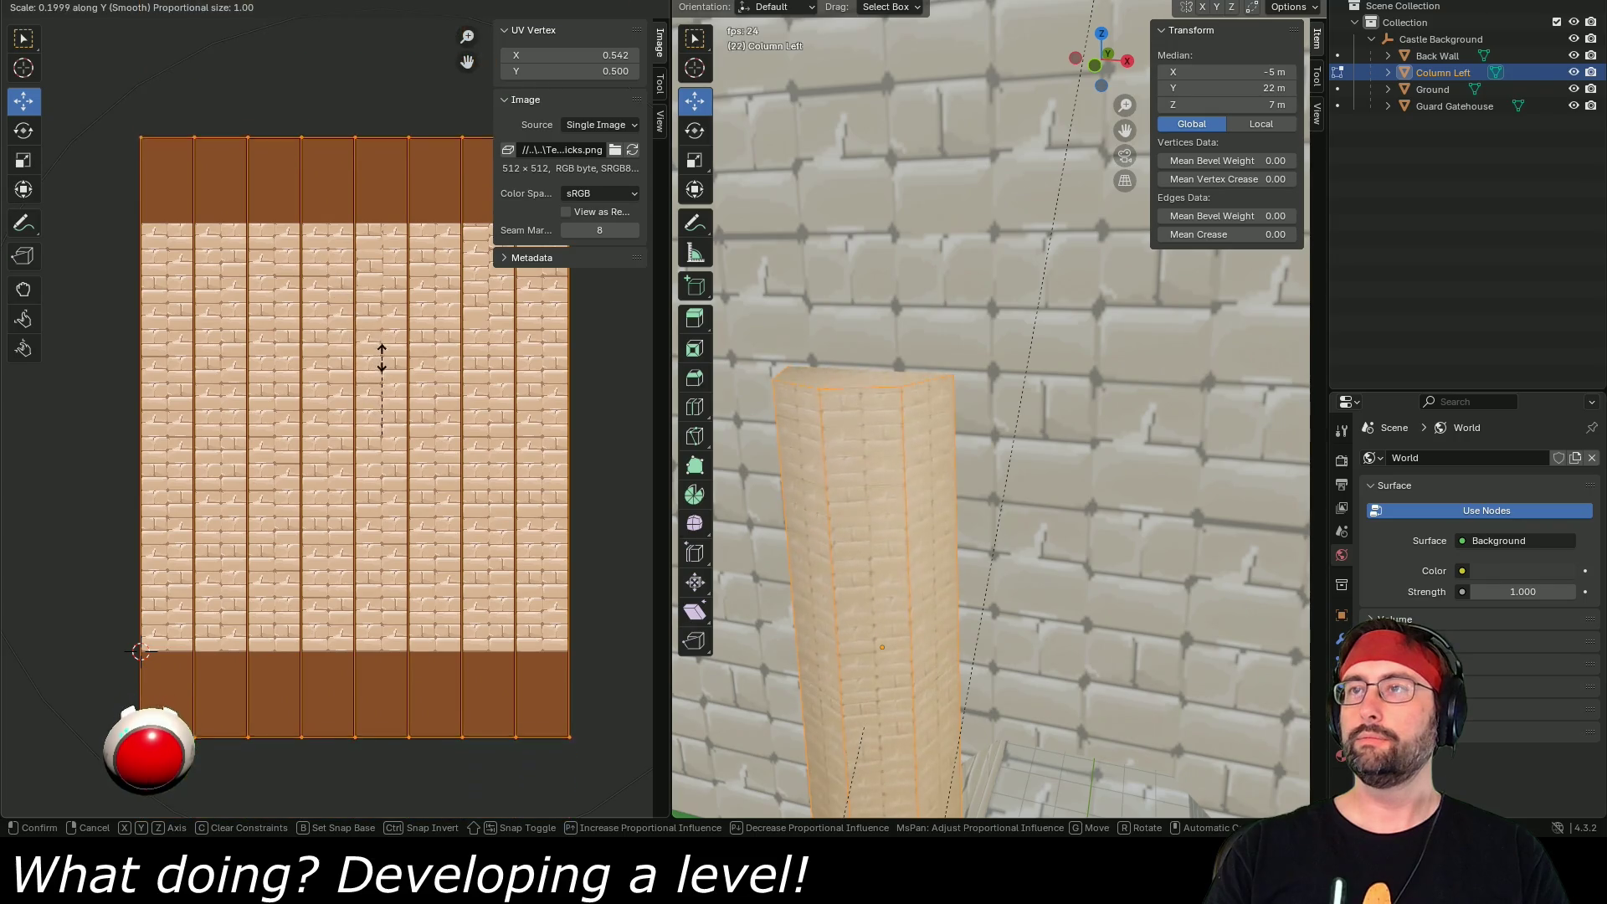
pyautogui.click(393, 418)
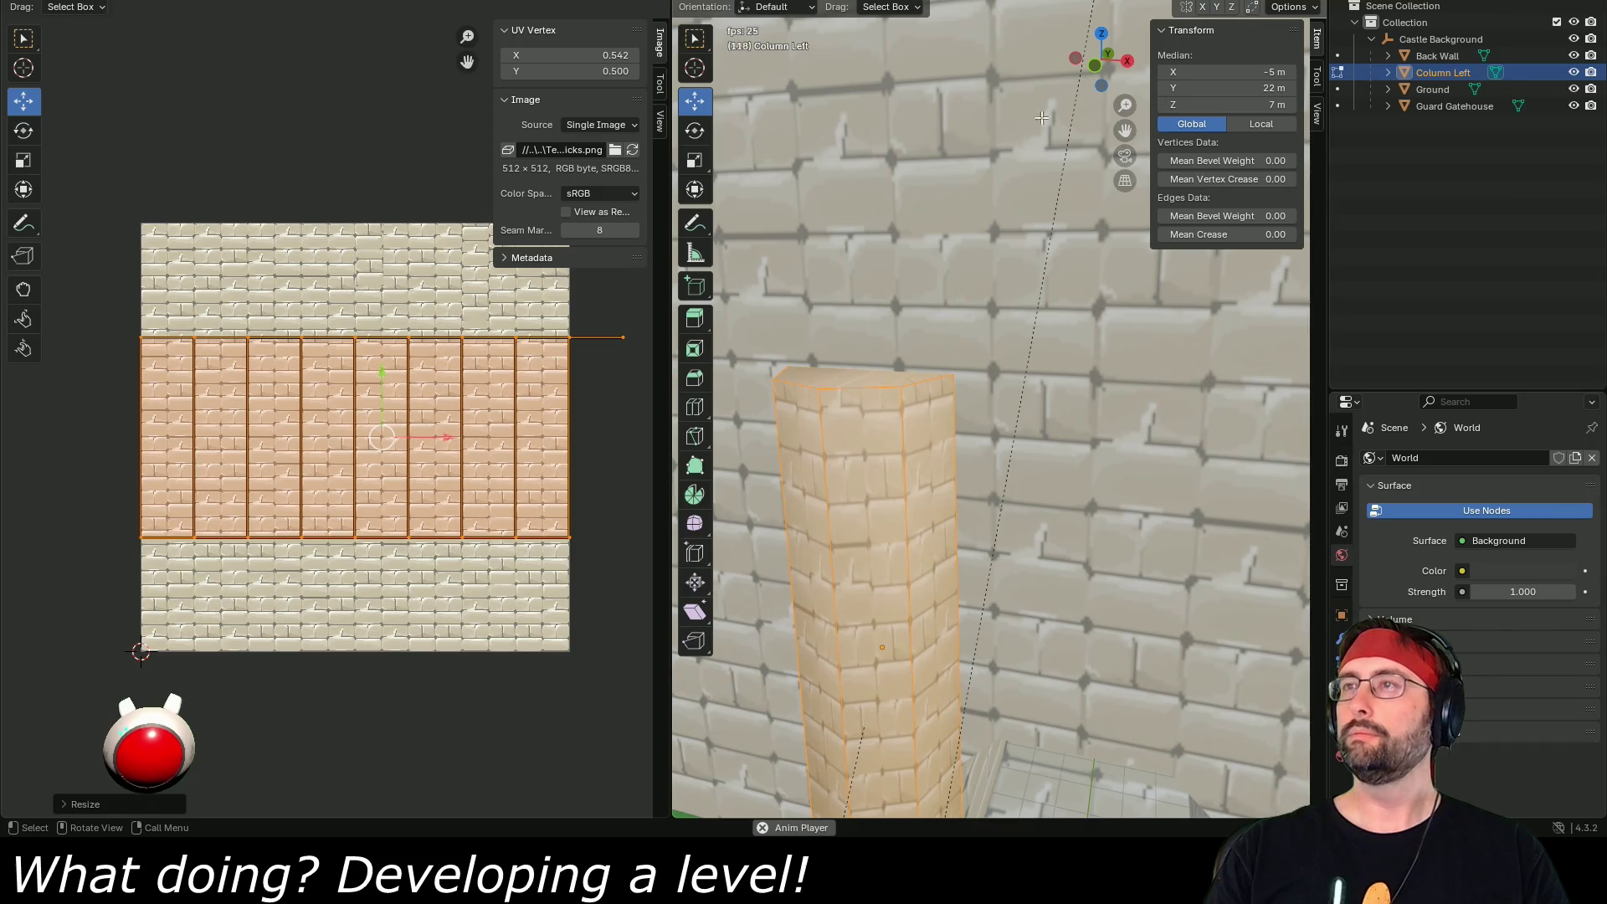
# - View the column from the front and resize its UV strip along Y to match the wall bricks
pyautogui.scroll(5, 1069, 442)
pyautogui.press('KP_1')
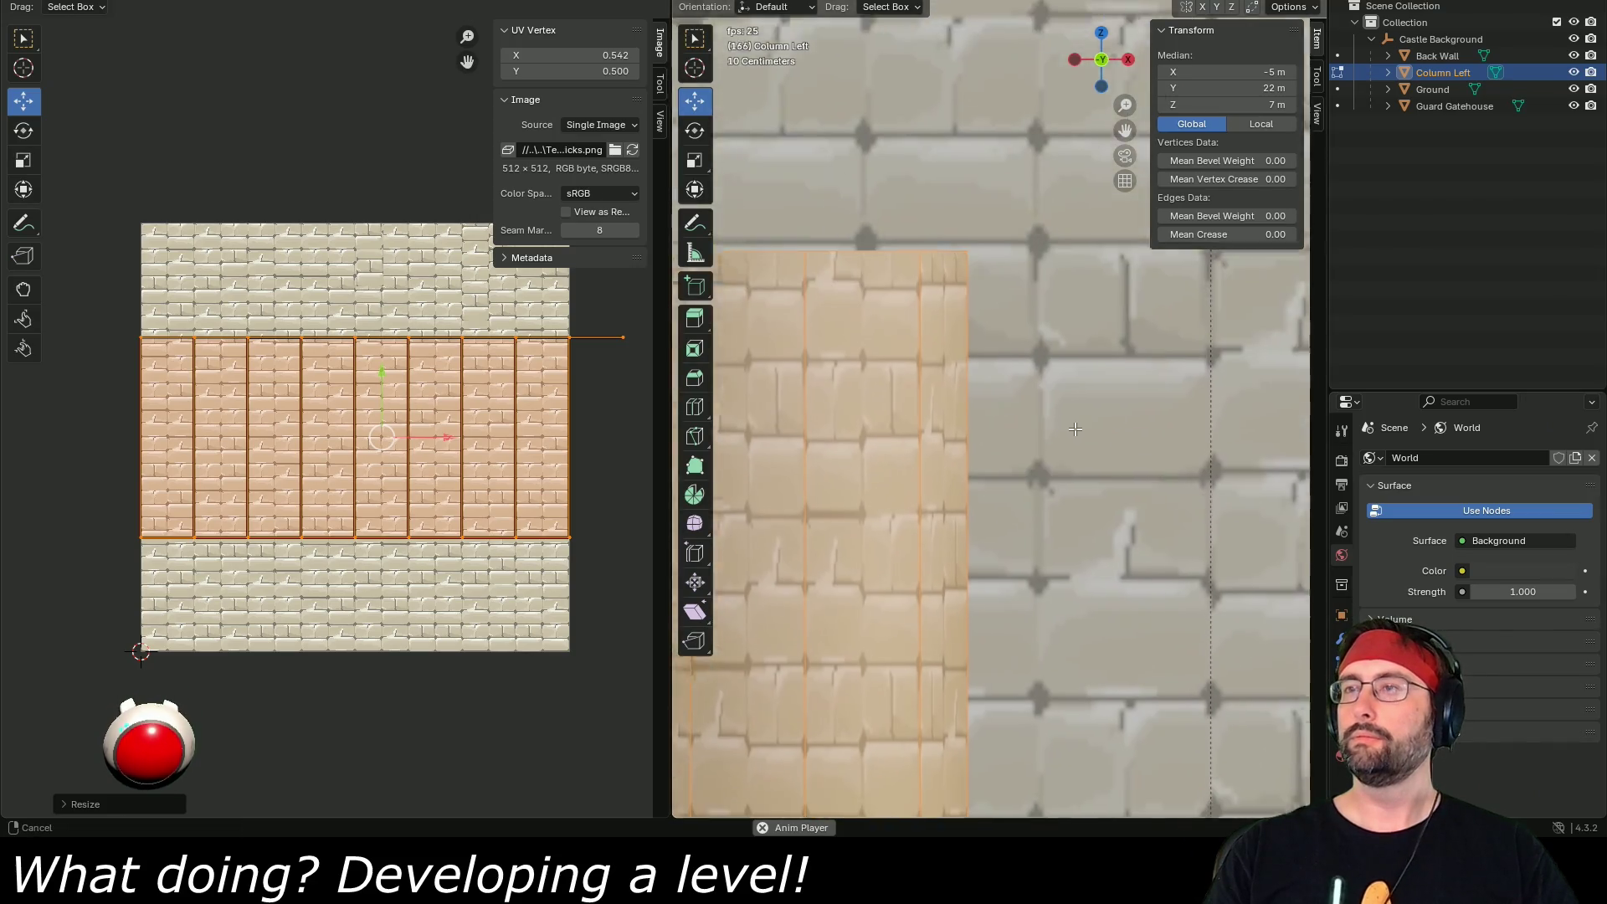
pyautogui.scroll(-4, 1068, 442)
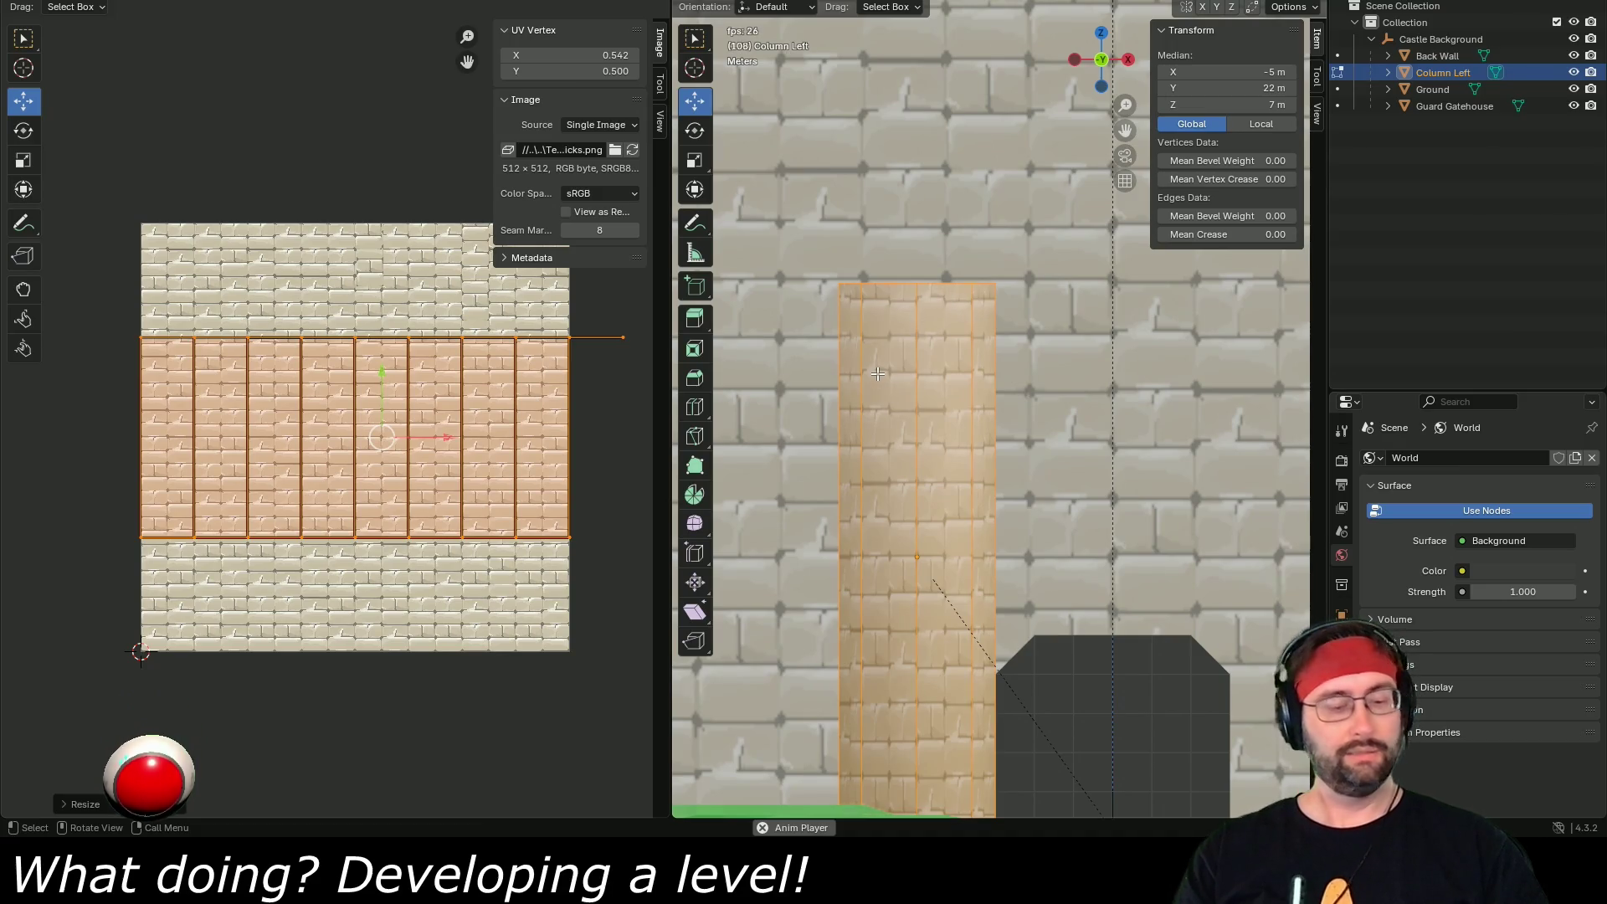
pyautogui.press('s')
pyautogui.press('y')
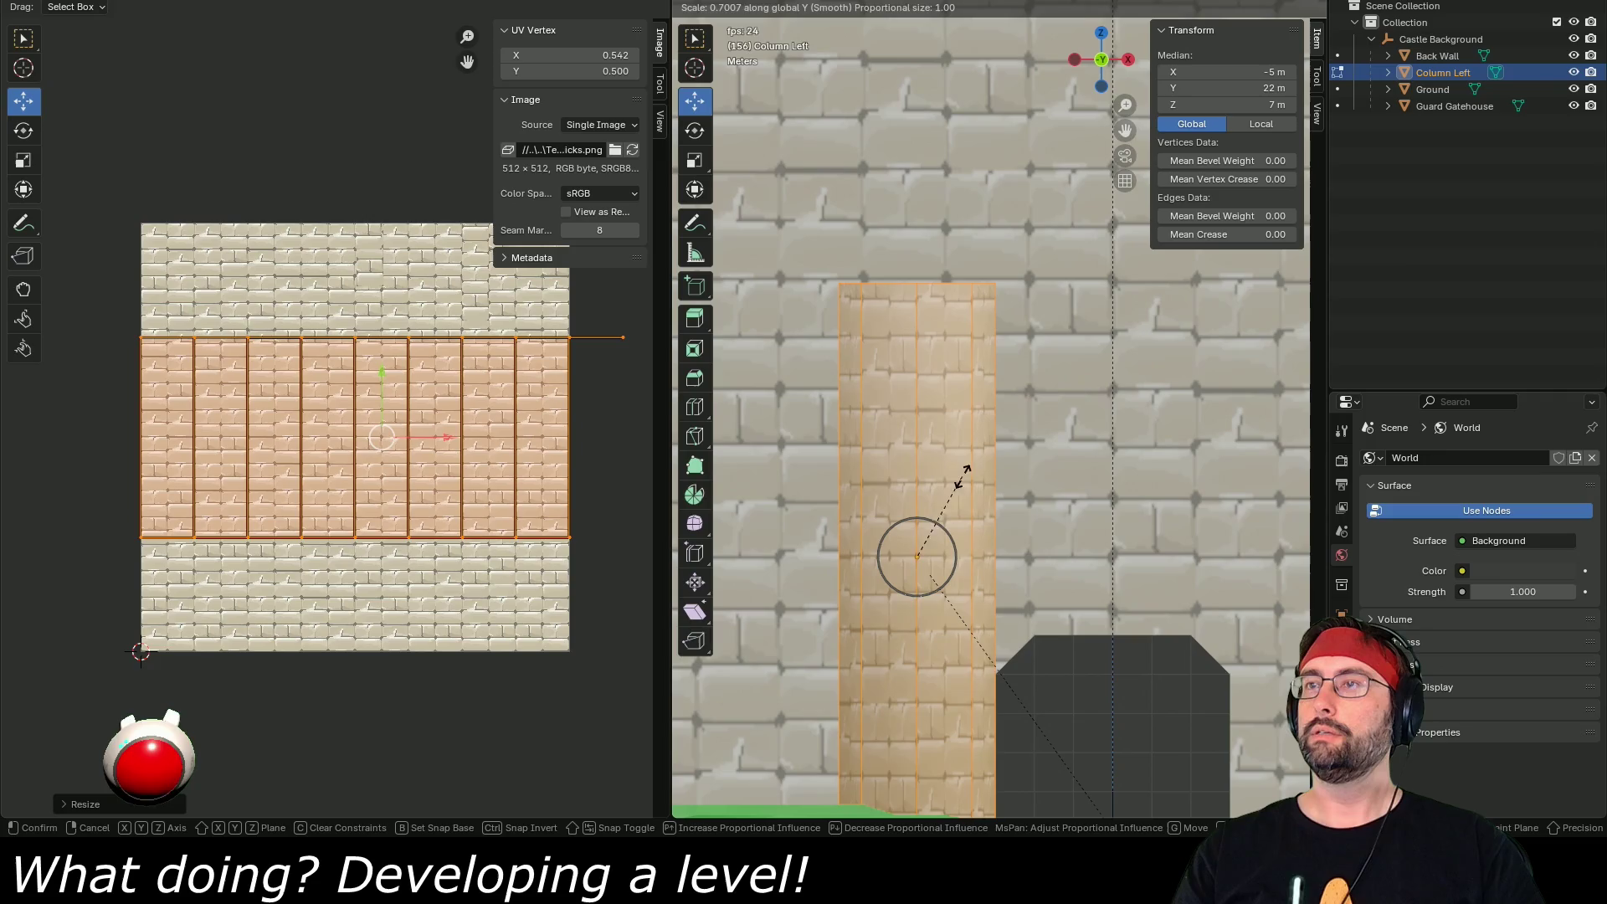
pyautogui.click(1005, 449)
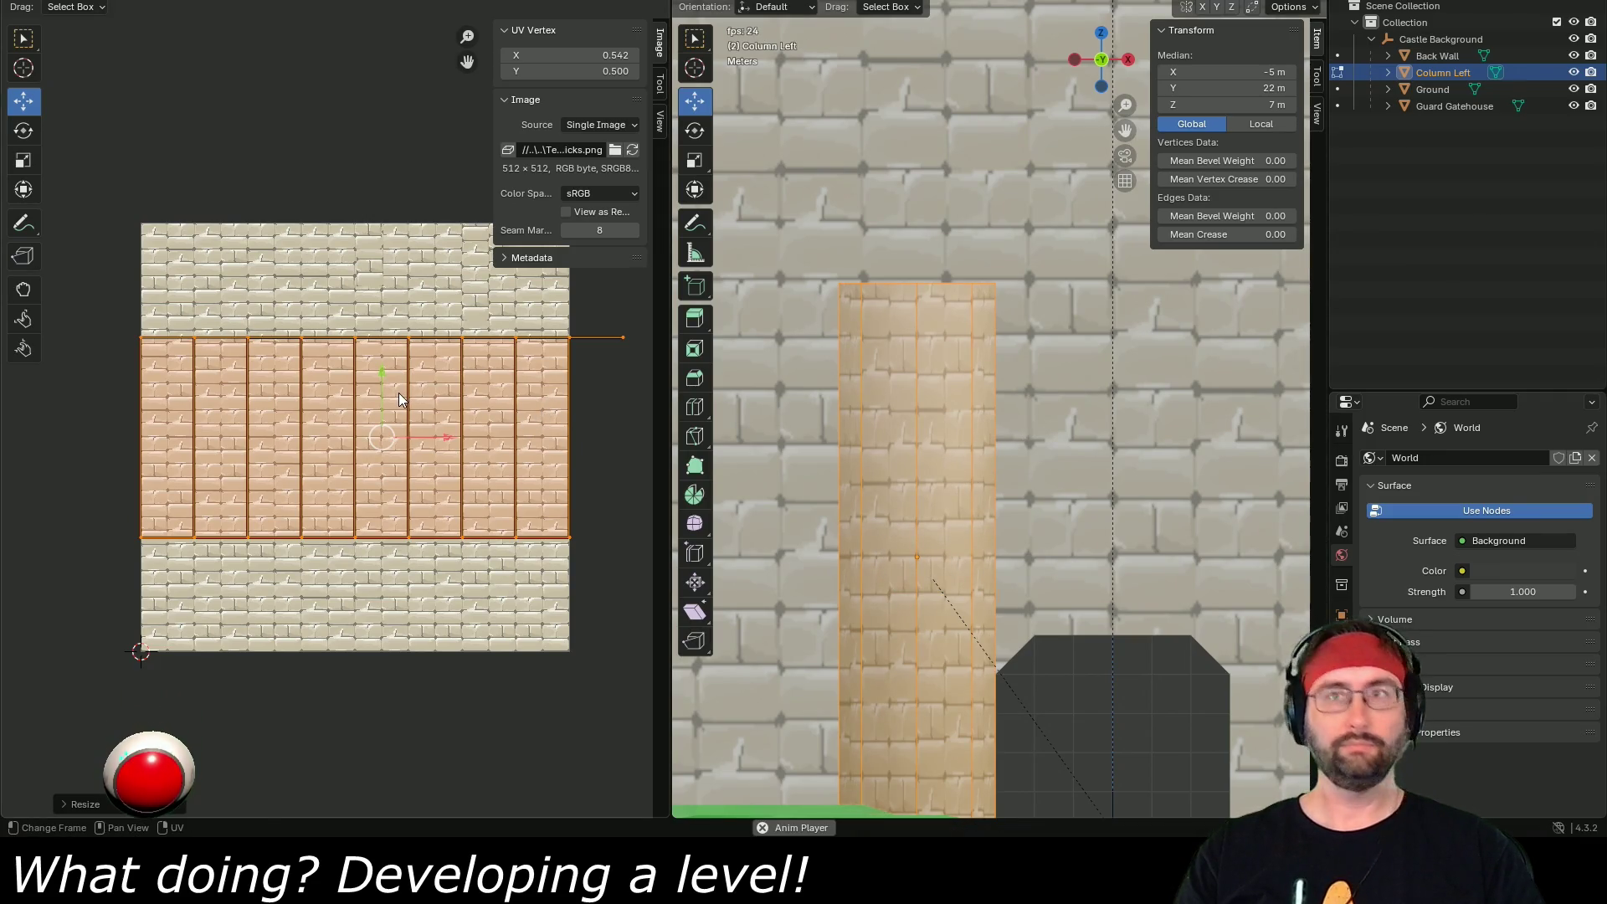
pyautogui.press('s')
pyautogui.press('y')
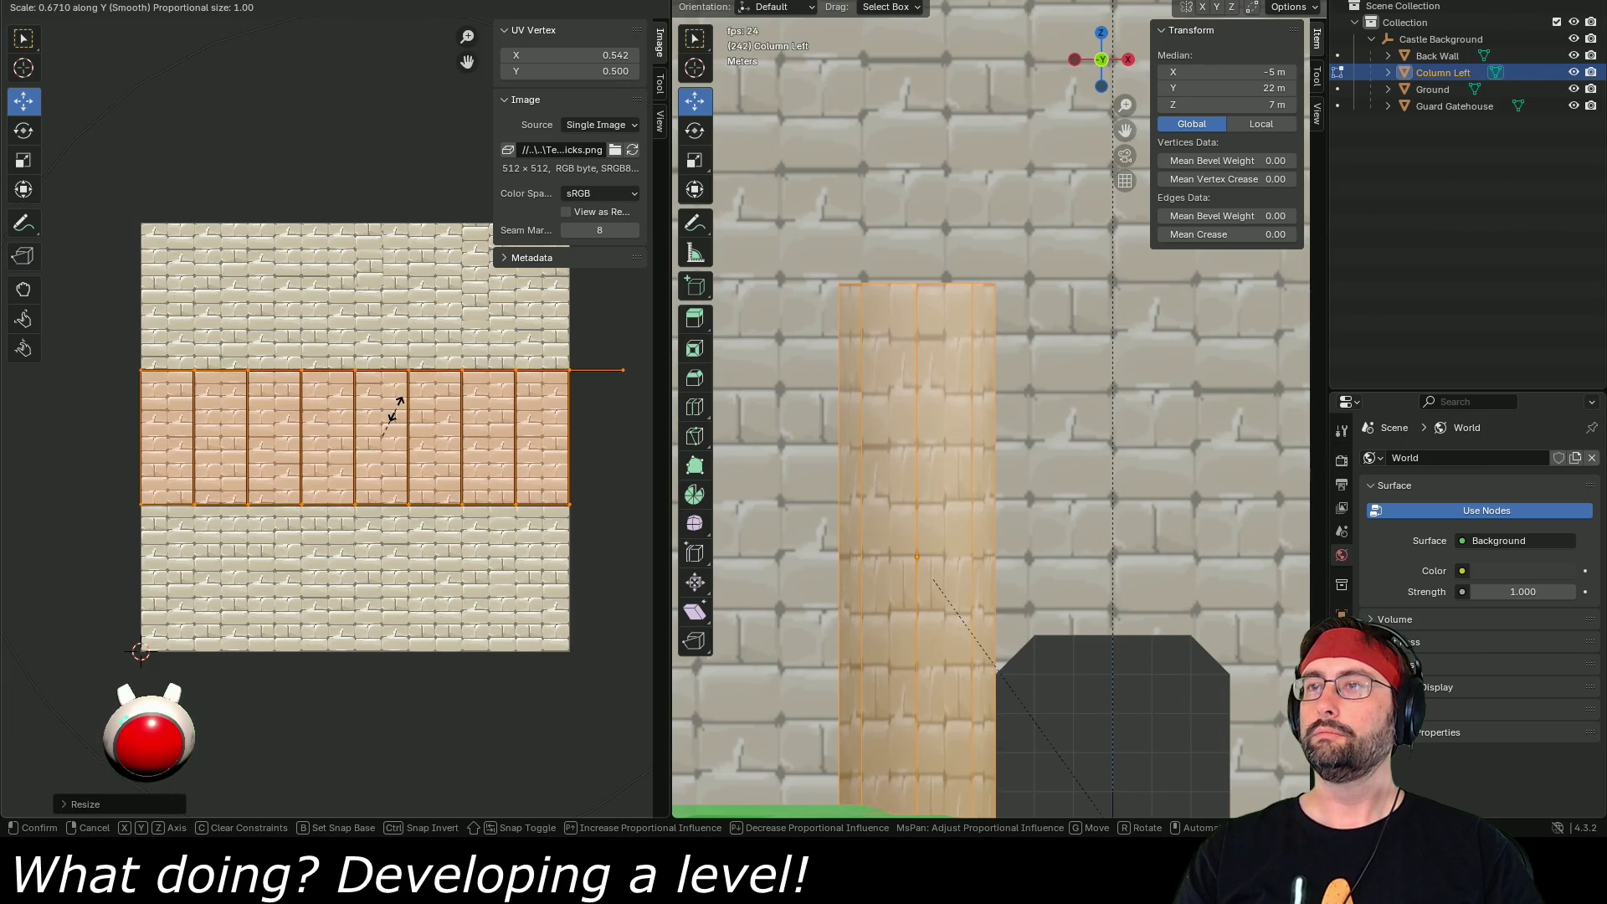
pyautogui.click(398, 415)
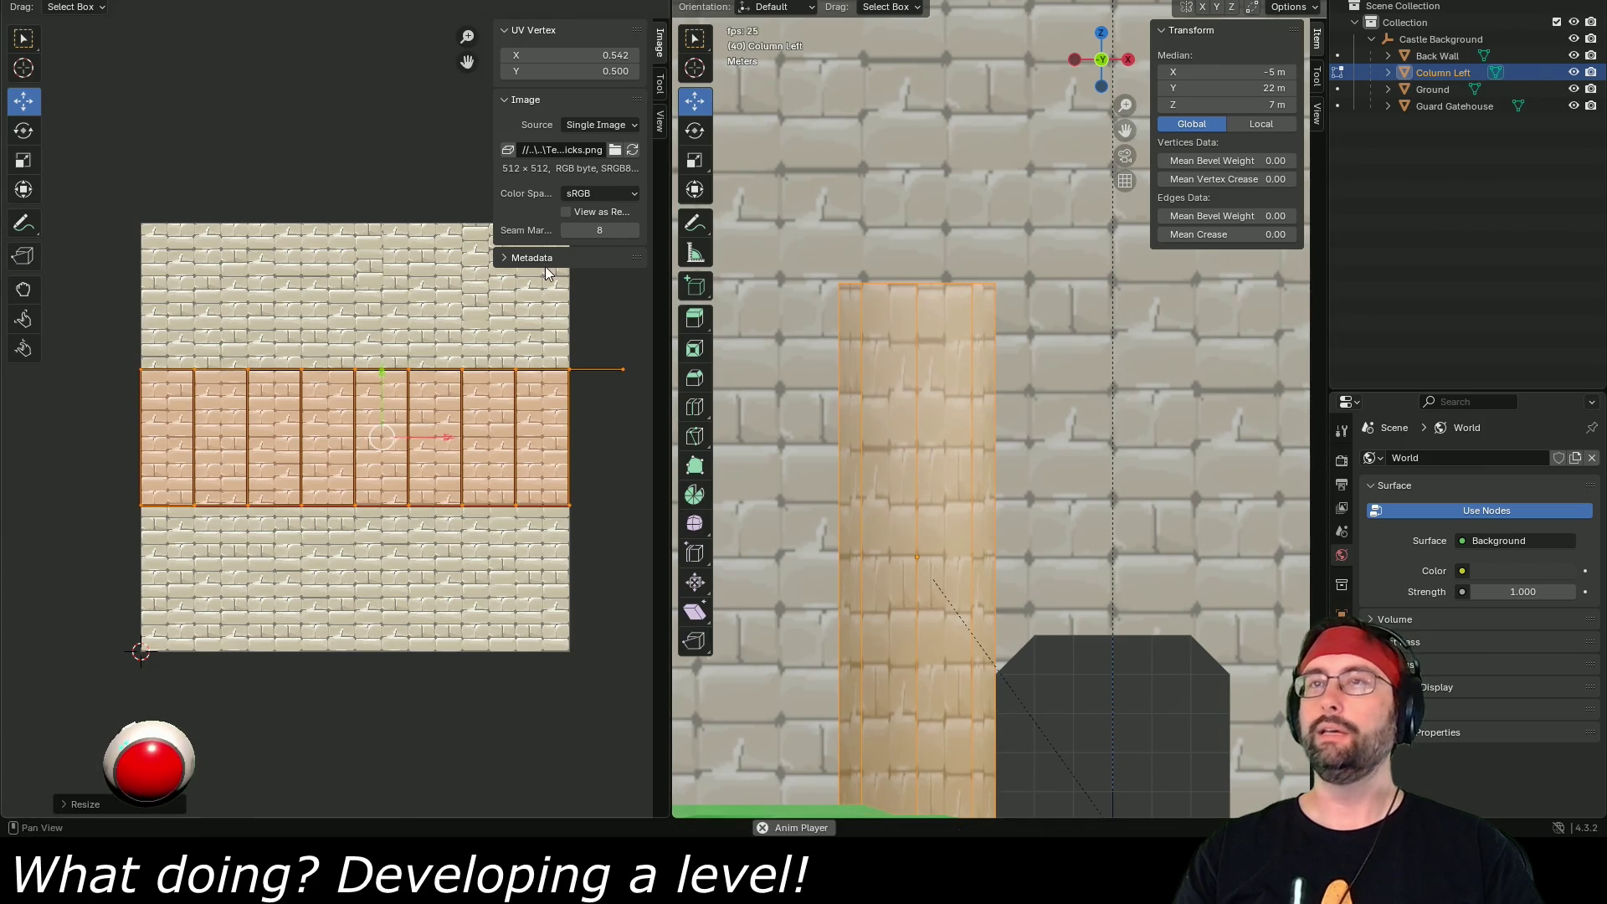
# - Narrow the column's UV strip along X
pyautogui.click(577, 55)
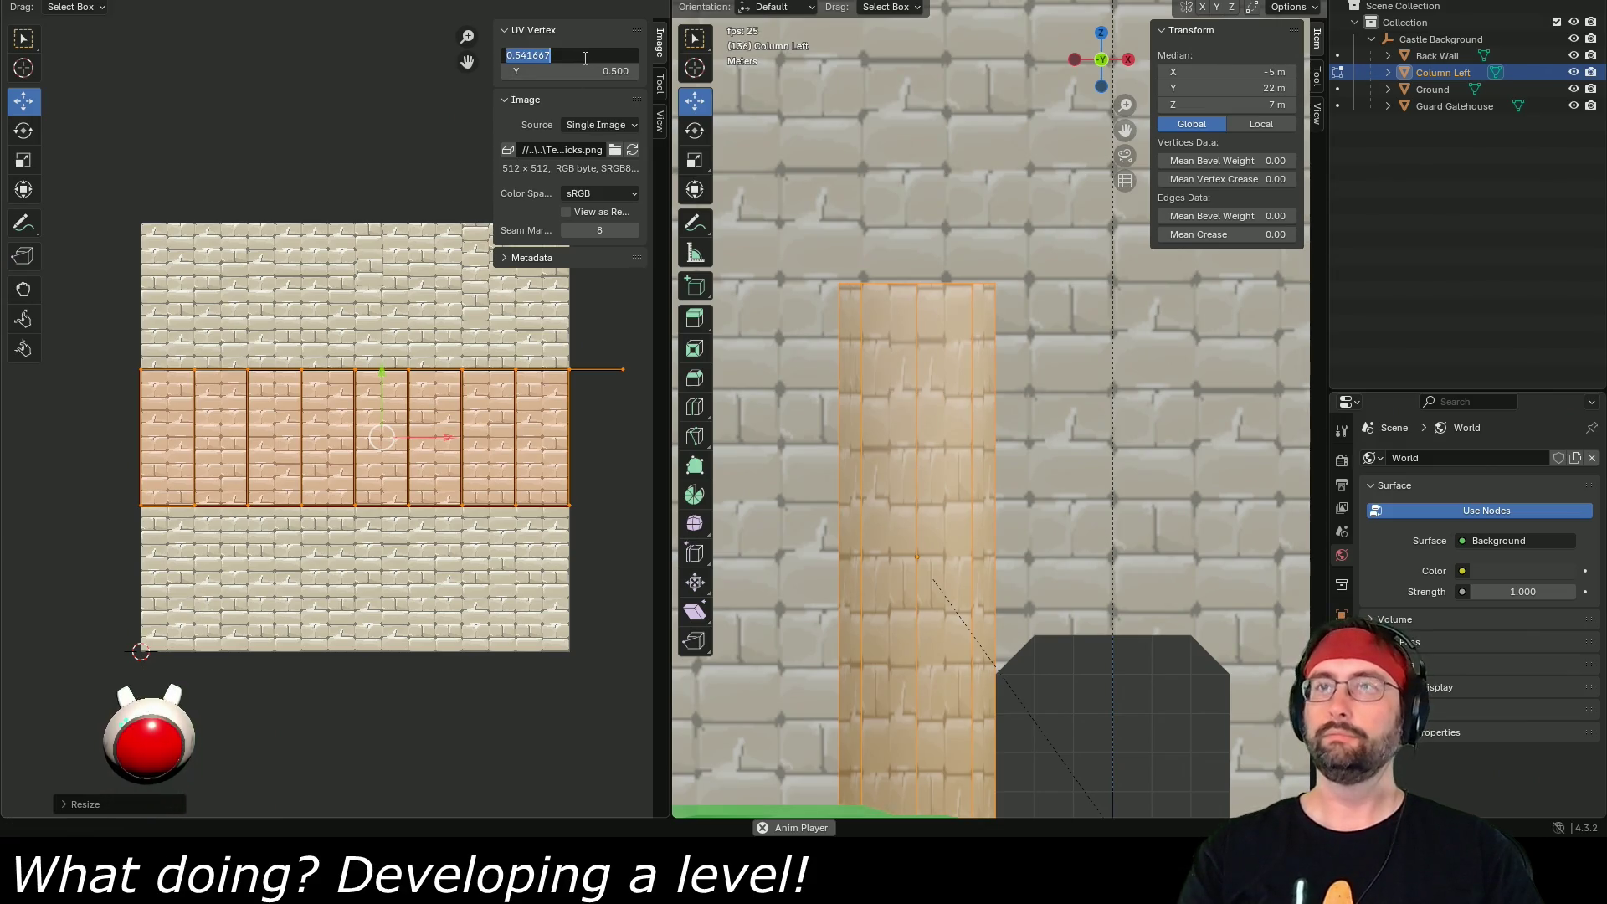
pyautogui.press('Escape')
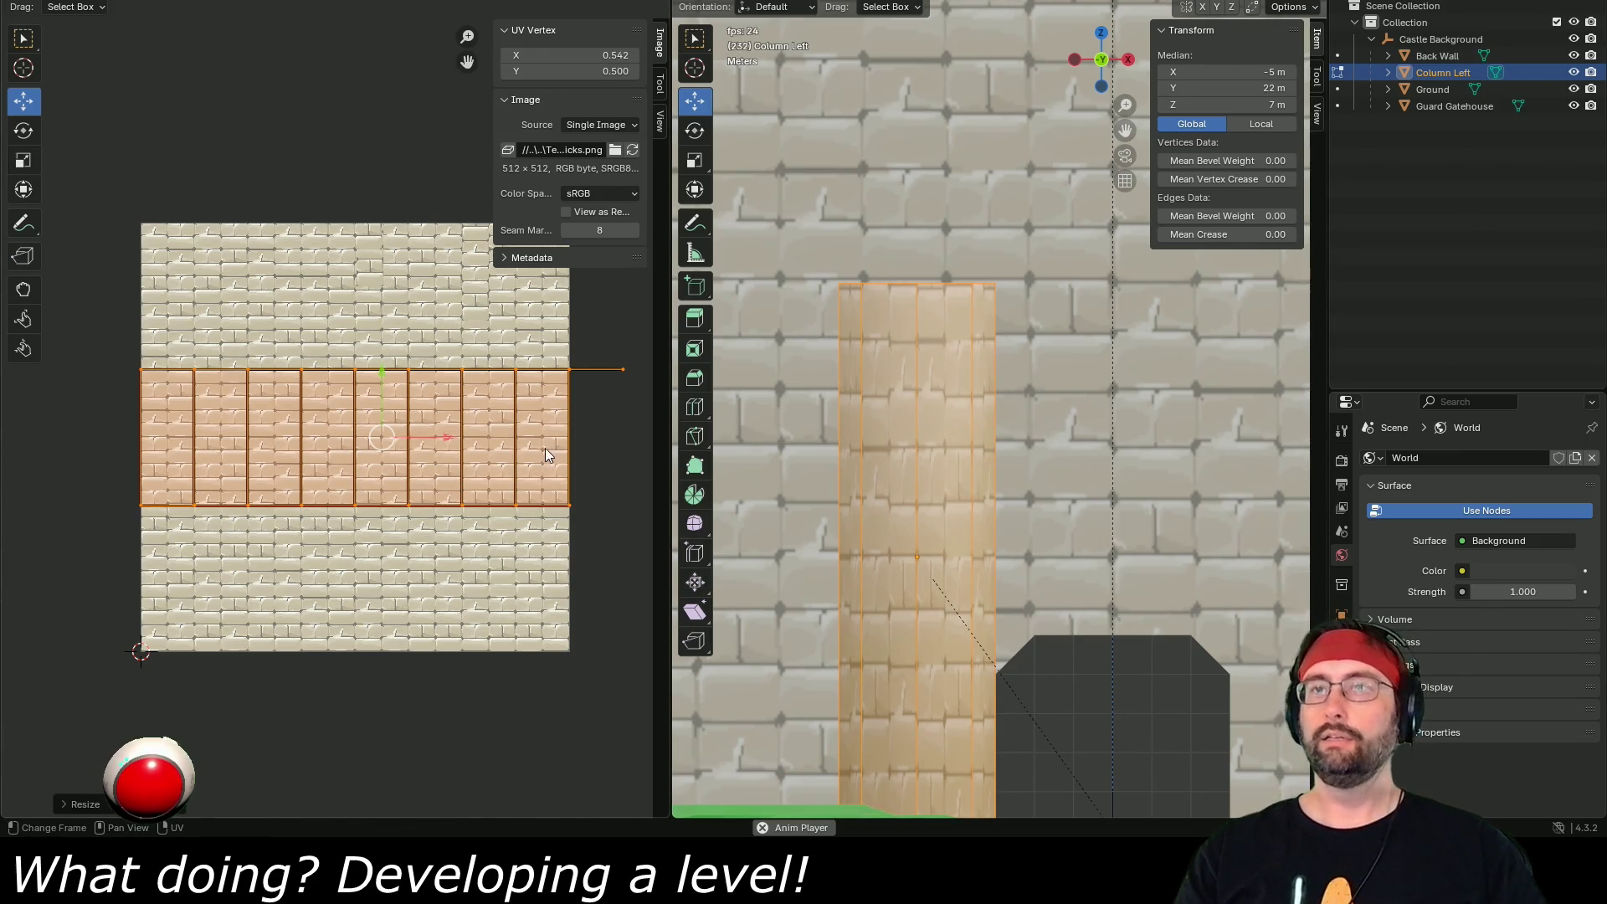
pyautogui.press('s')
pyautogui.press('x')
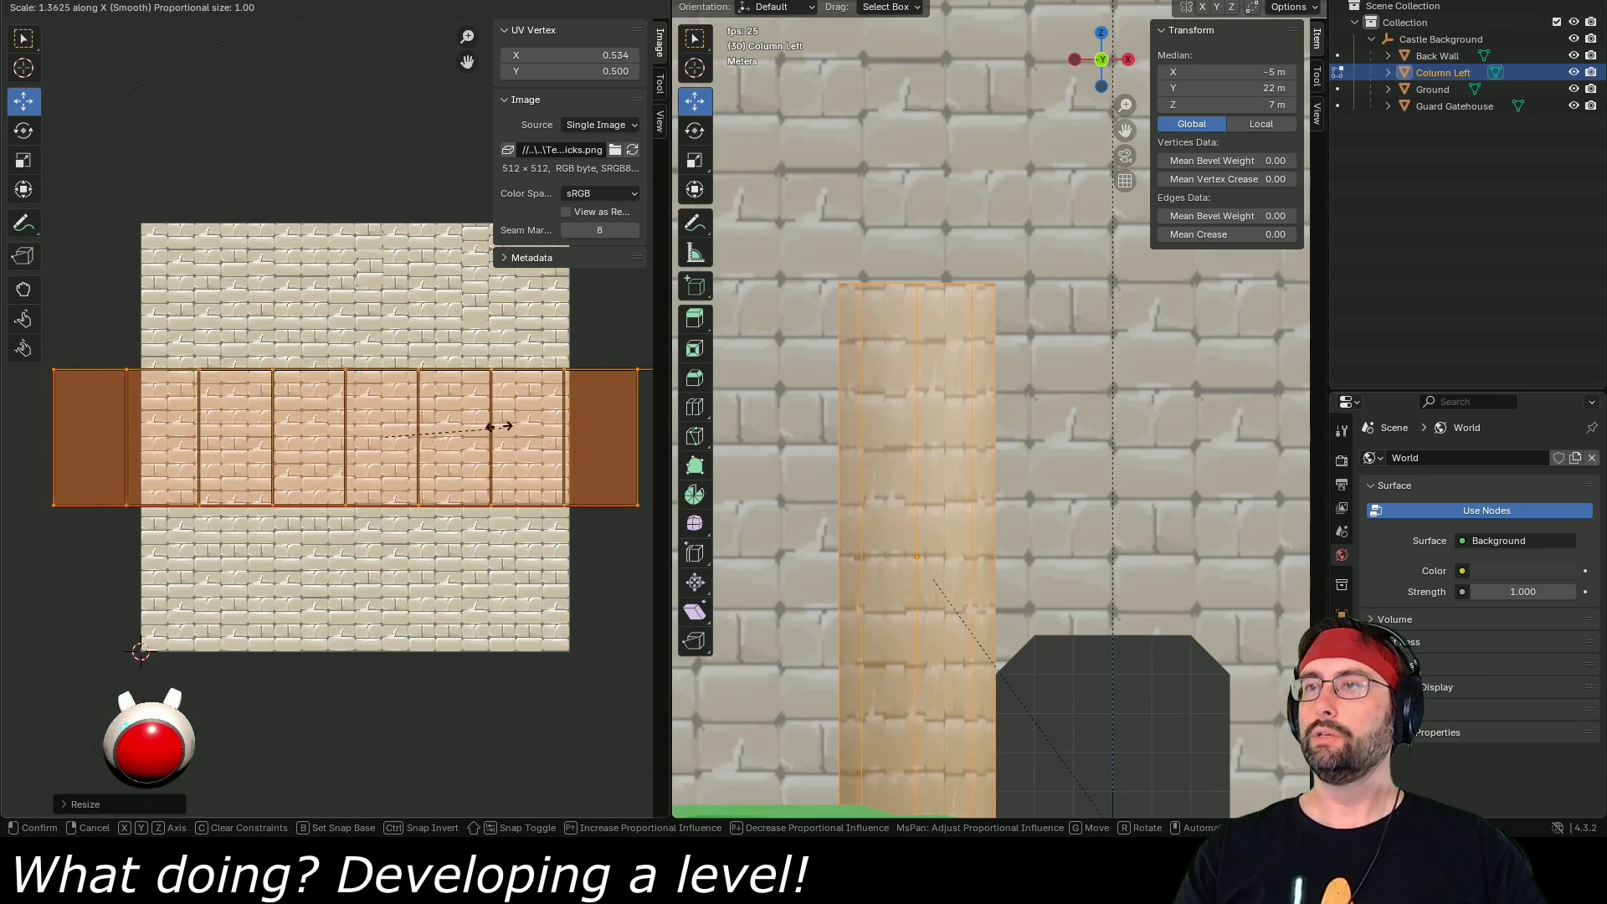
pyautogui.click(410, 387)
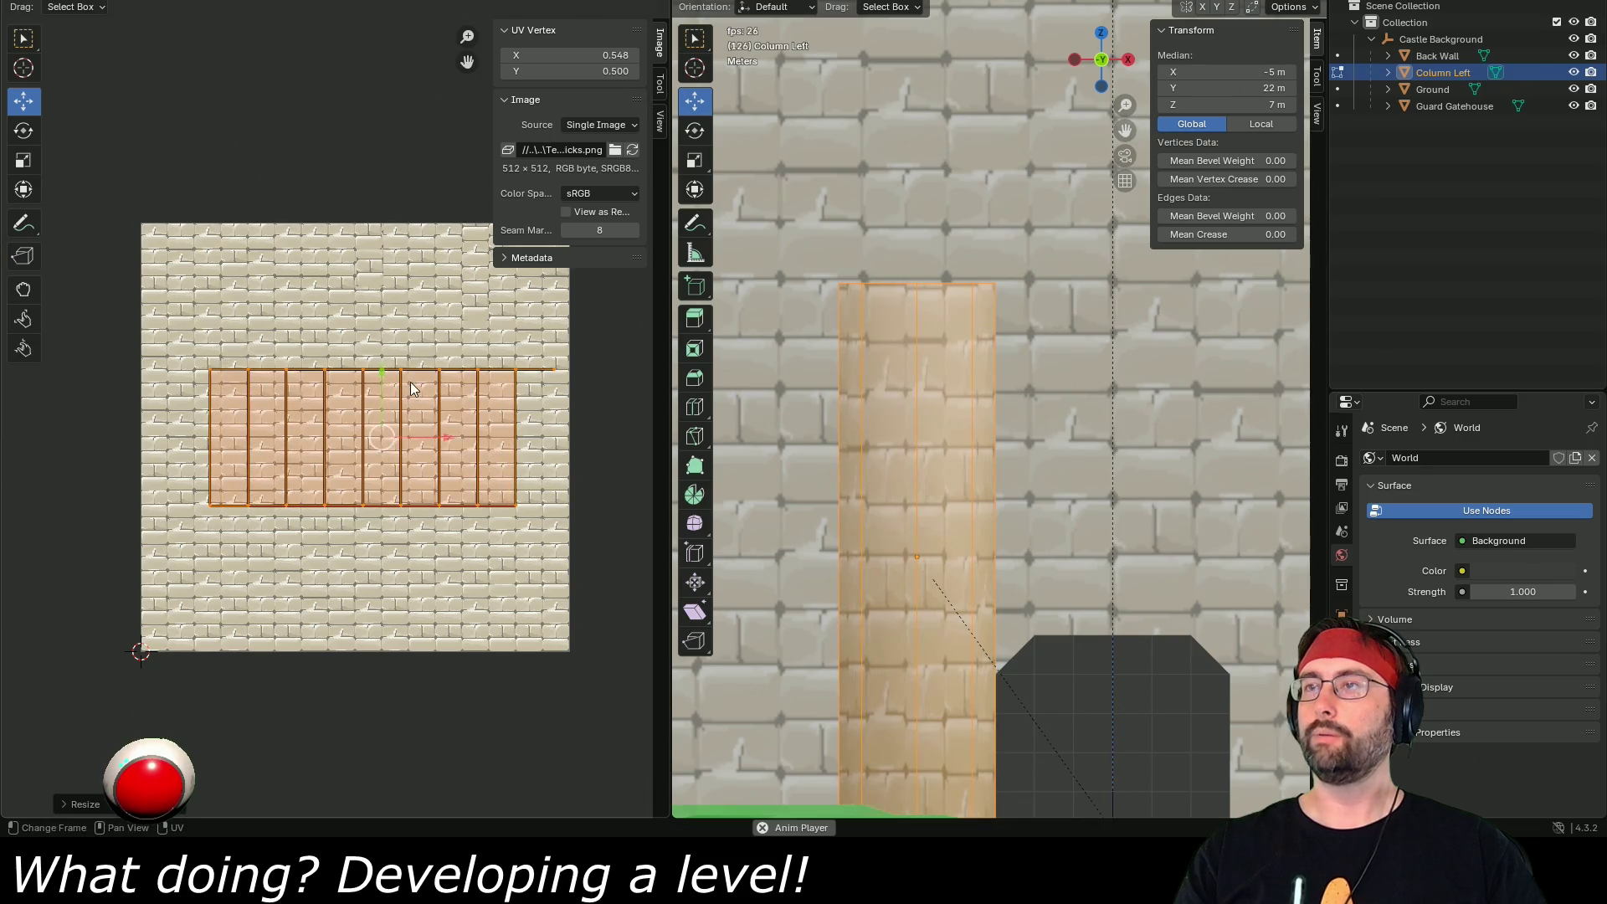
# - Return to Object Mode, inspect the textured column and save Castle Background.blend
pyautogui.press('Tab')
pyautogui.moveTo(924, 419)
pyautogui.mouseDown()
pyautogui.moveTo(1117, 481)
pyautogui.moveTo(1022, 486)
pyautogui.moveTo(1135, 439)
pyautogui.moveTo(1237, 460)
pyautogui.moveTo(1077, 489)
pyautogui.mouseUp()
pyautogui.hotkey('ctrl', 's')
pyautogui.scroll(-3, 962, 435)
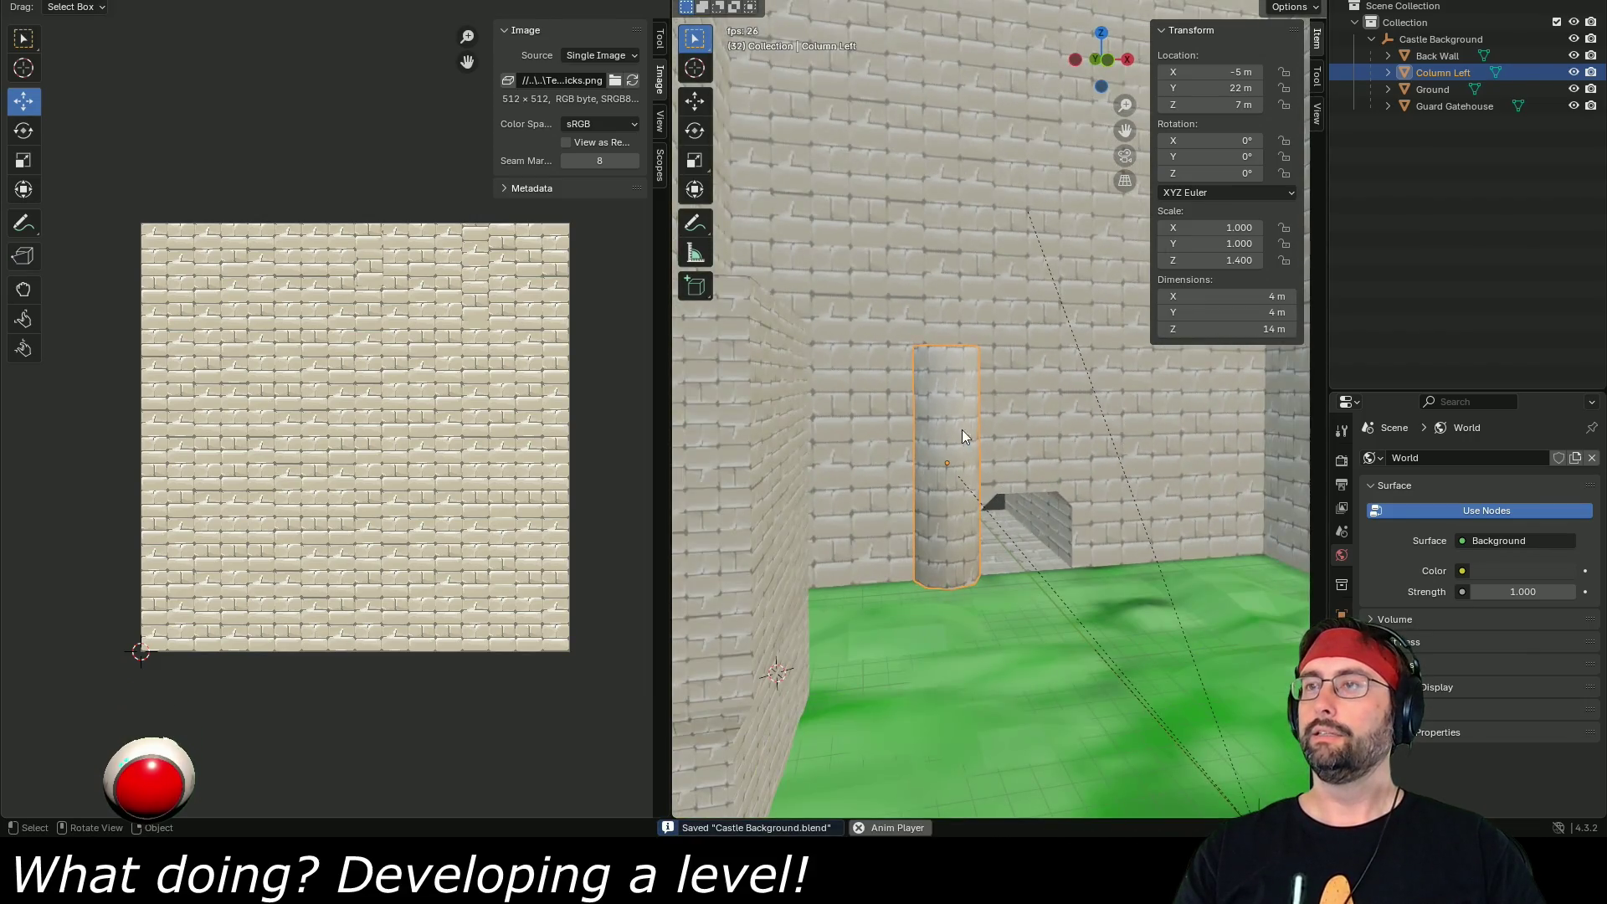
# - Duplicate the left column, place the copy at X 5 m and save the file
pyautogui.rightClick(960, 380)
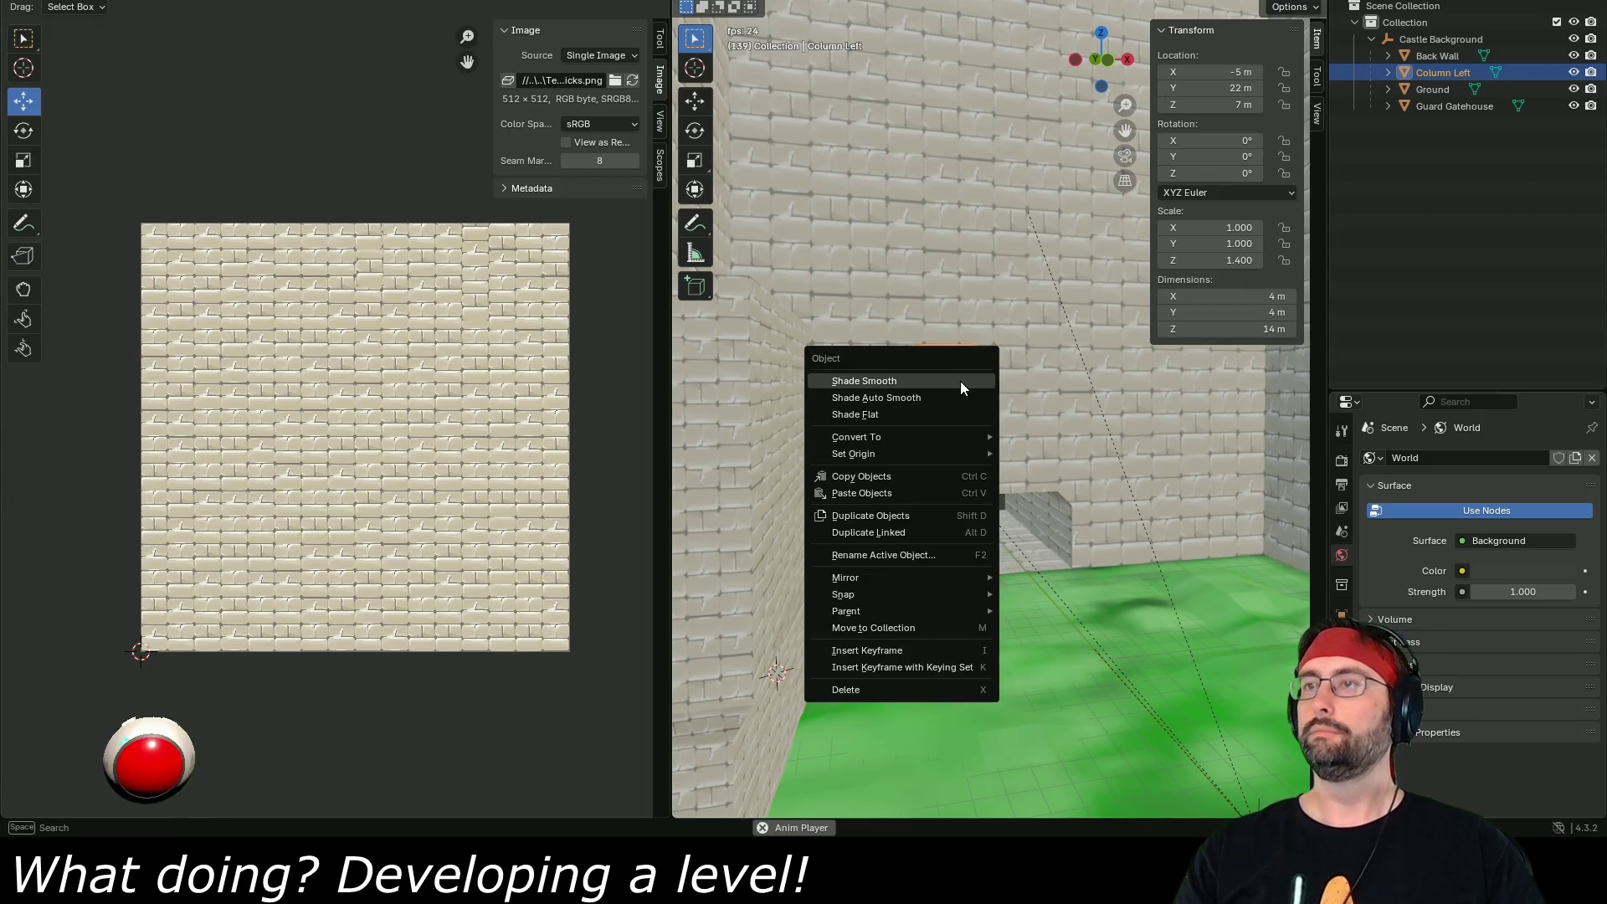
pyautogui.click(902, 517)
pyautogui.click(903, 518)
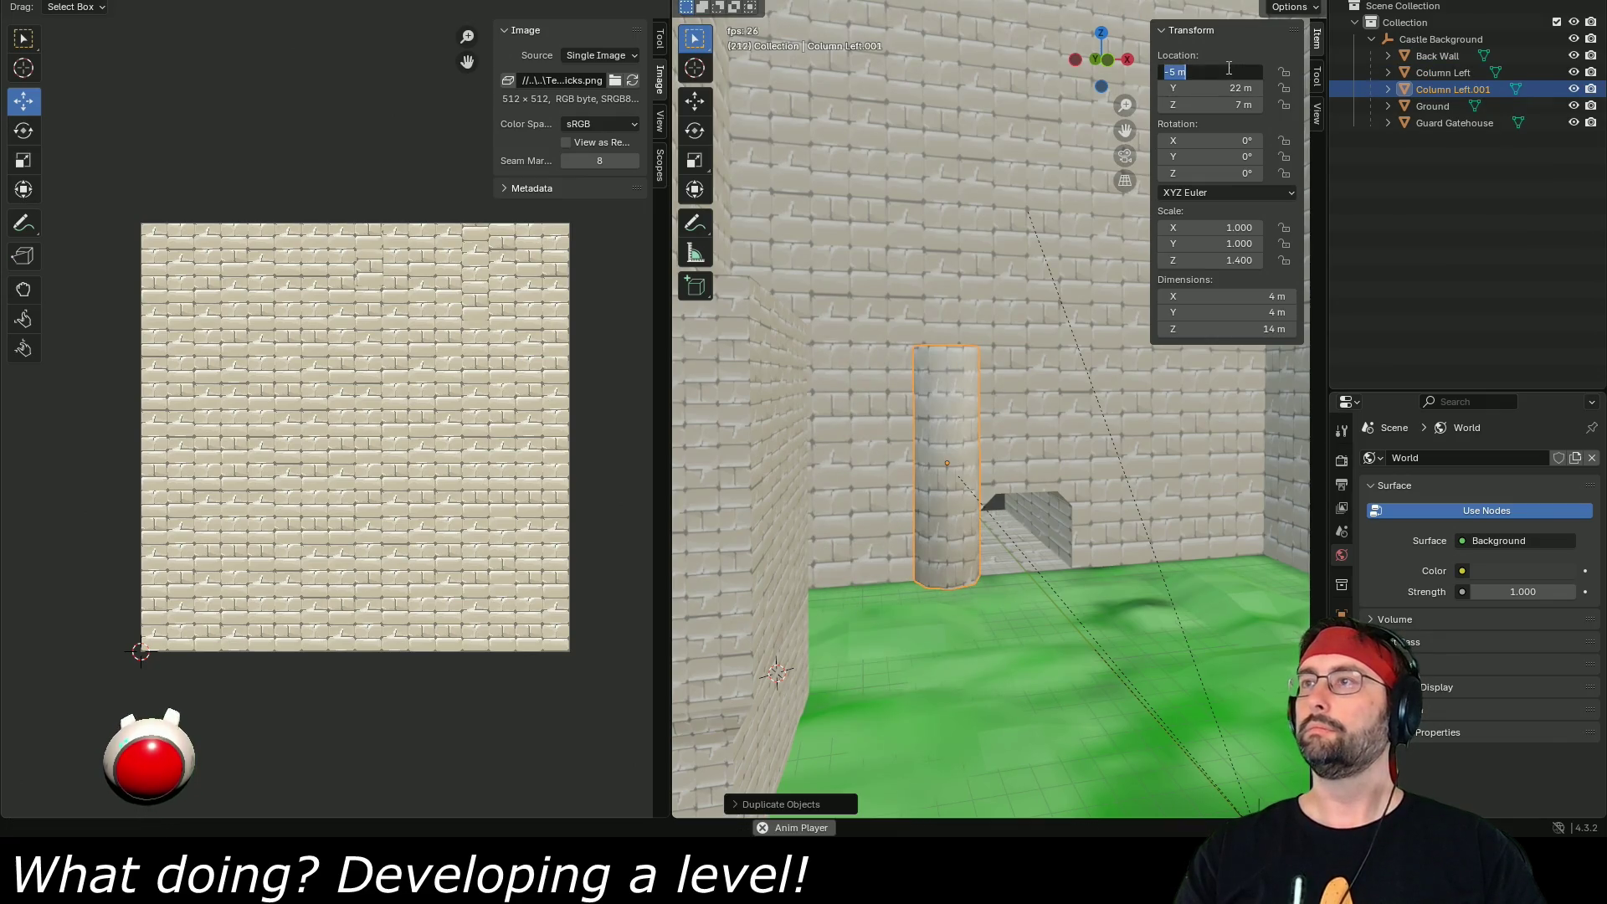
pyautogui.write('5')
pyautogui.press('Return')
pyautogui.hotkey('ctrl', 's')
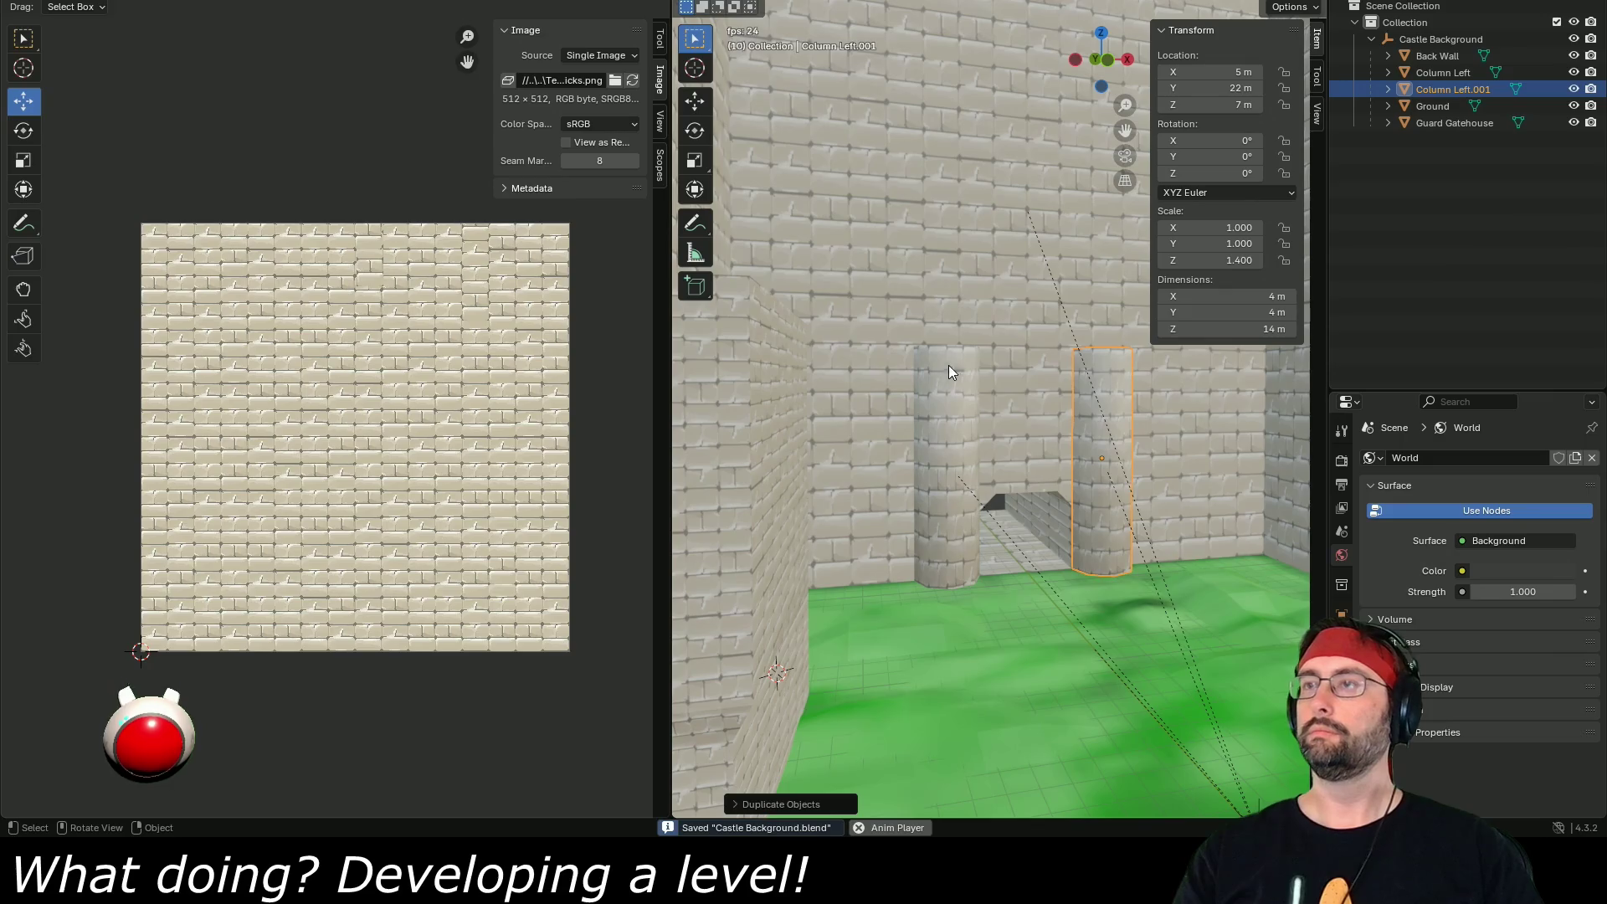
# - Select the Castle Background hierarchy and export it as FBX
pyautogui.rightClick(1420, 39)
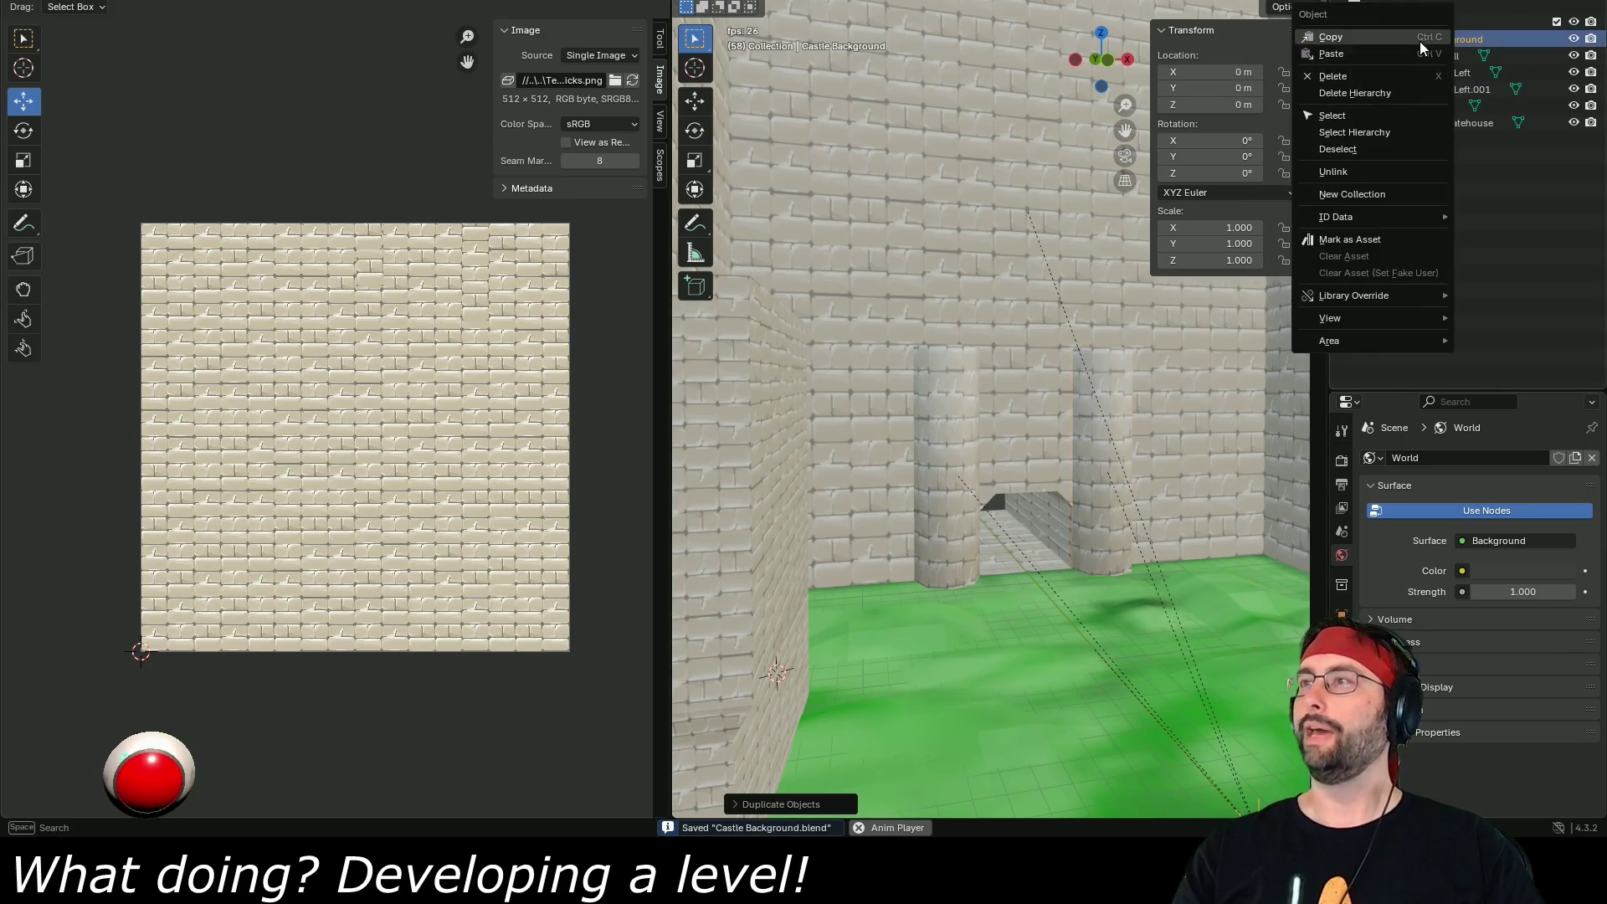
pyautogui.click(1371, 125)
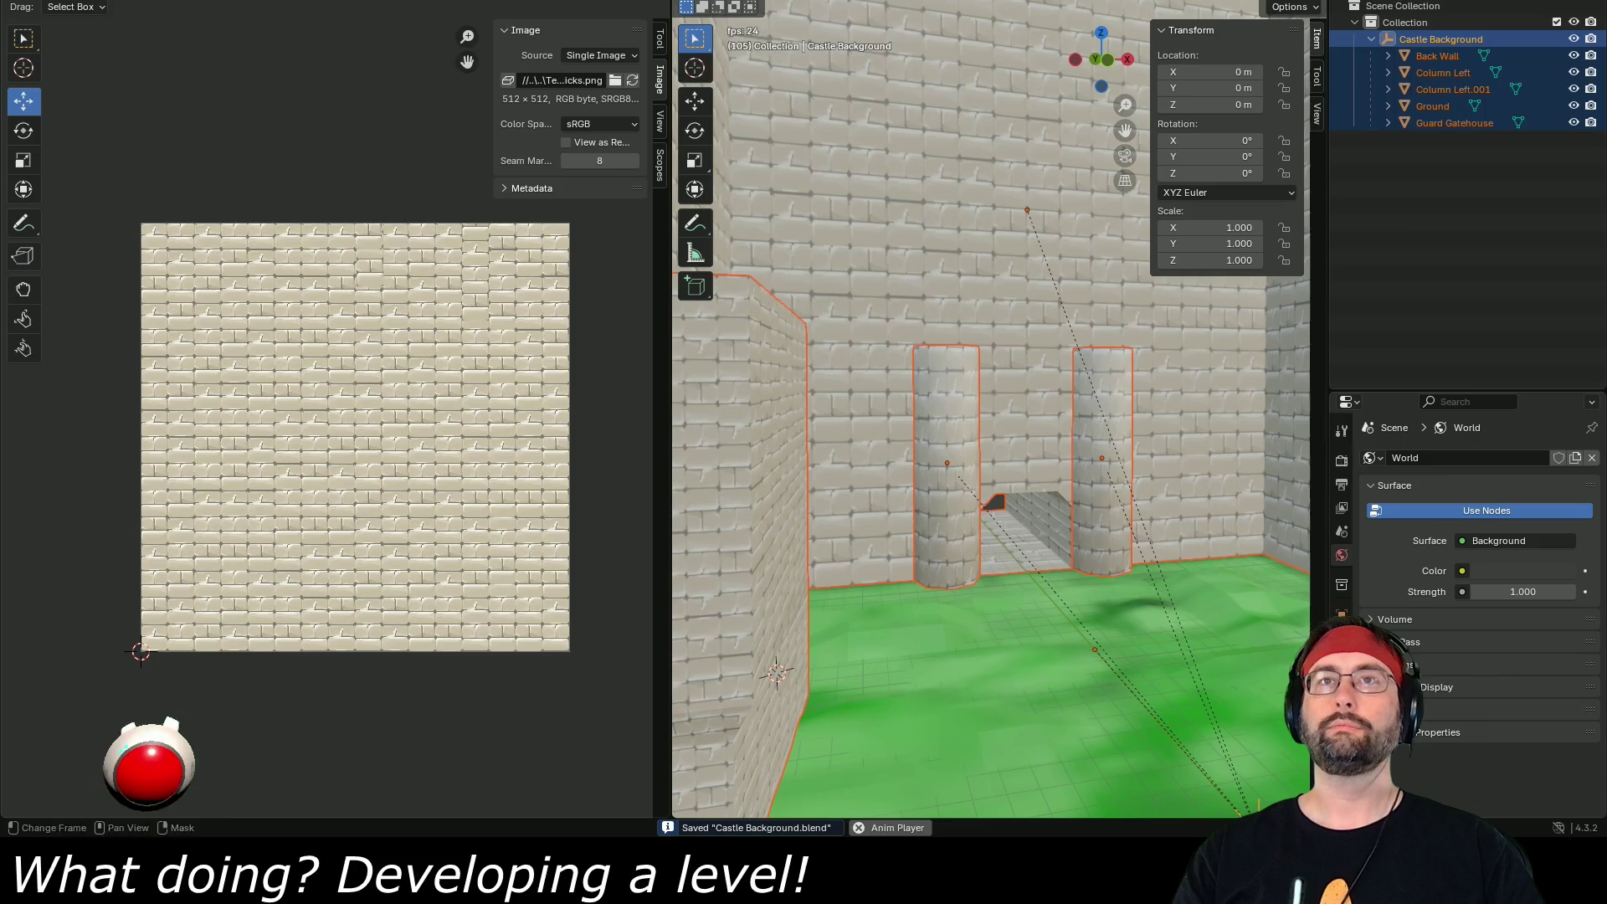
pyautogui.click(33, 2)
pyautogui.moveTo(102, 214)
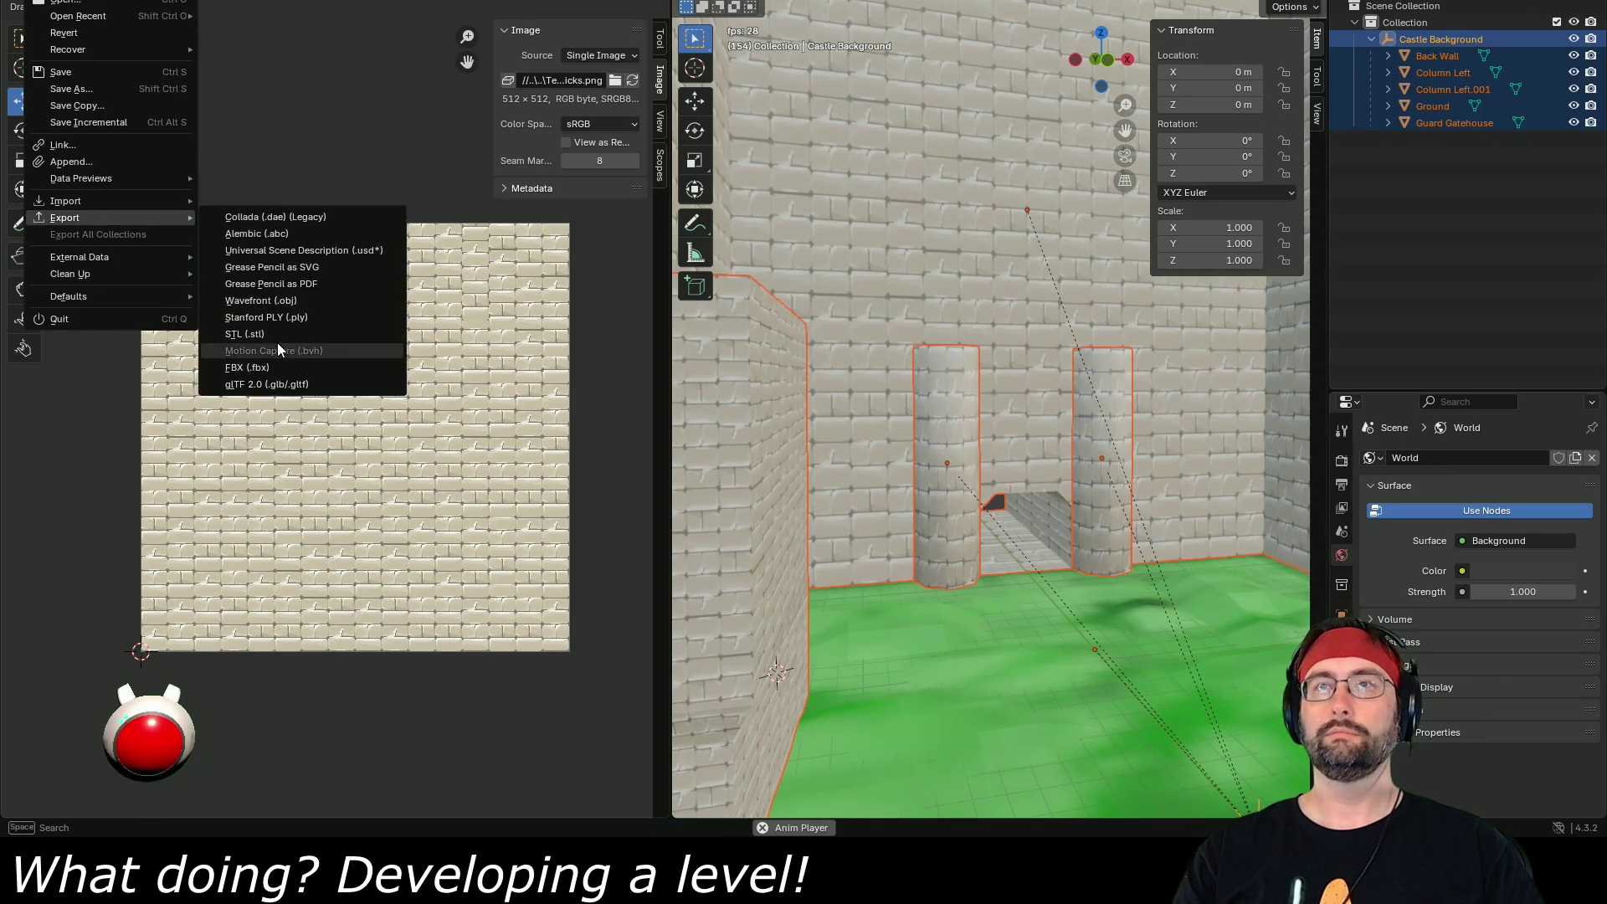
pyautogui.click(269, 369)
pyautogui.doubleClick(580, 214)
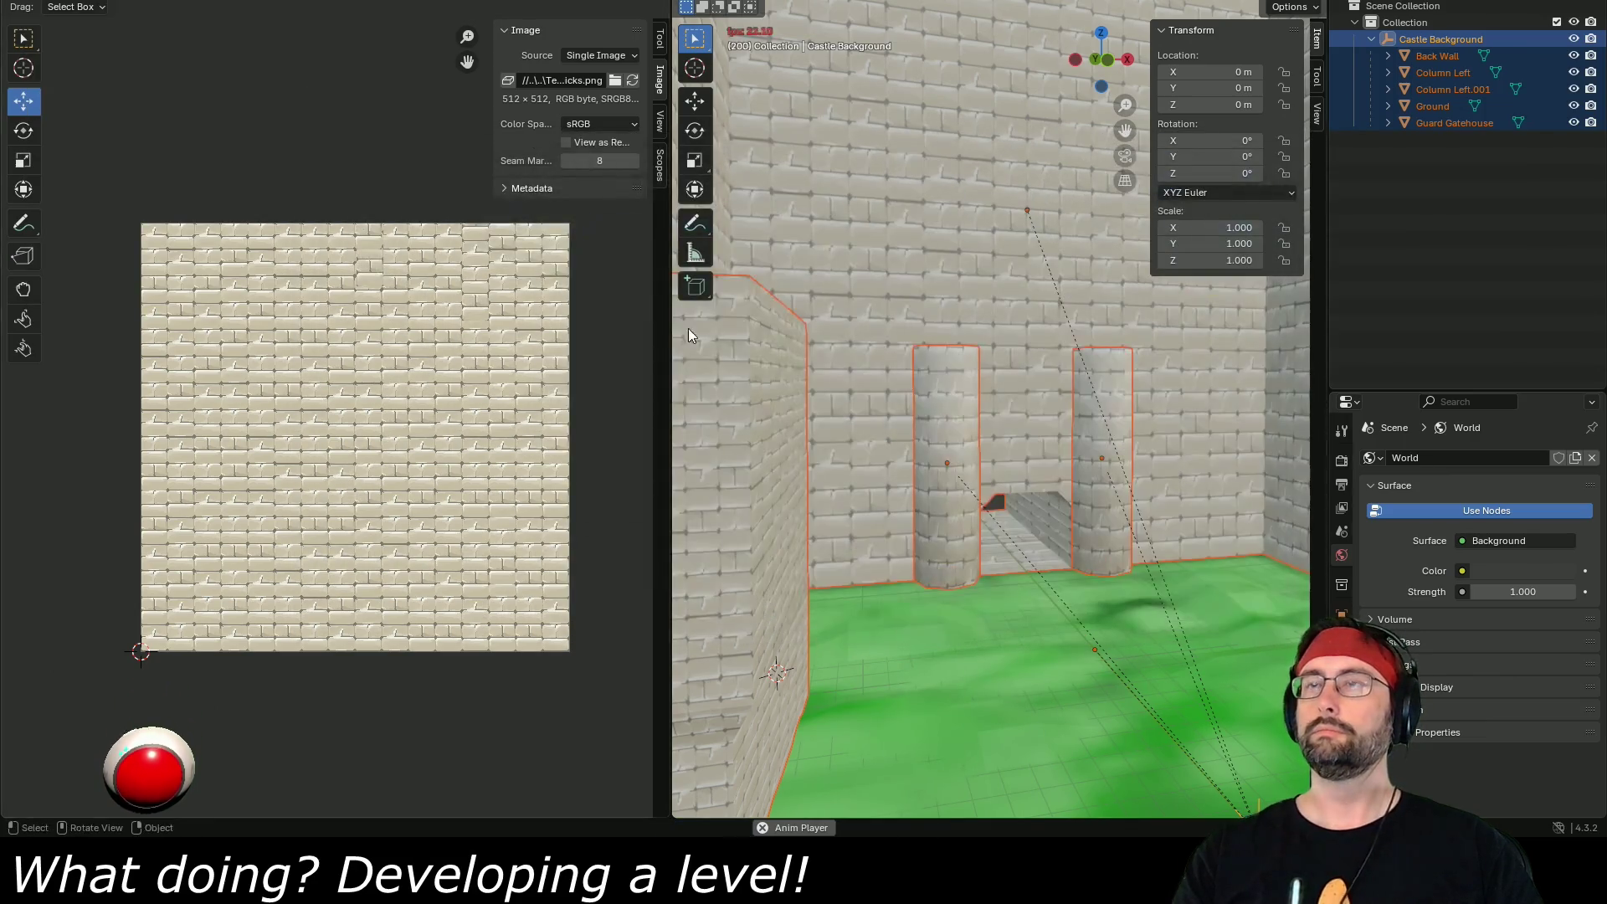
pyautogui.hotkey('alt', 'Tab')
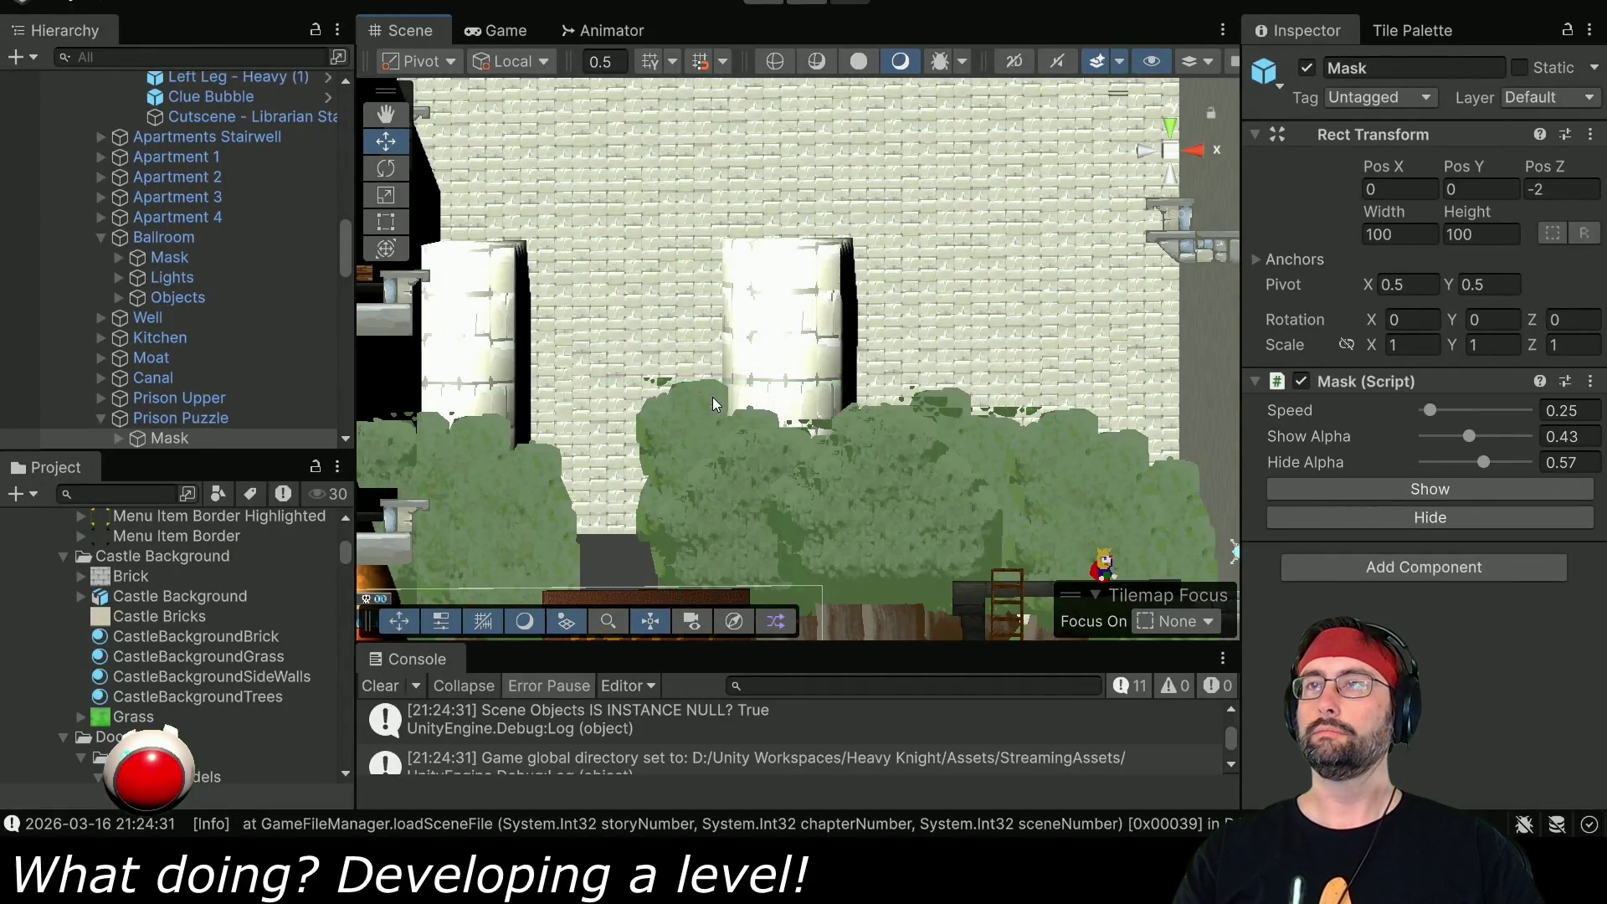
# - Pan to the castle background and inspect the CastleBackgroundBrick material
pyautogui.moveTo(594, 436)
pyautogui.mouseDown()
pyautogui.moveTo(684, 432)
pyautogui.moveTo(786, 307)
pyautogui.mouseUp()
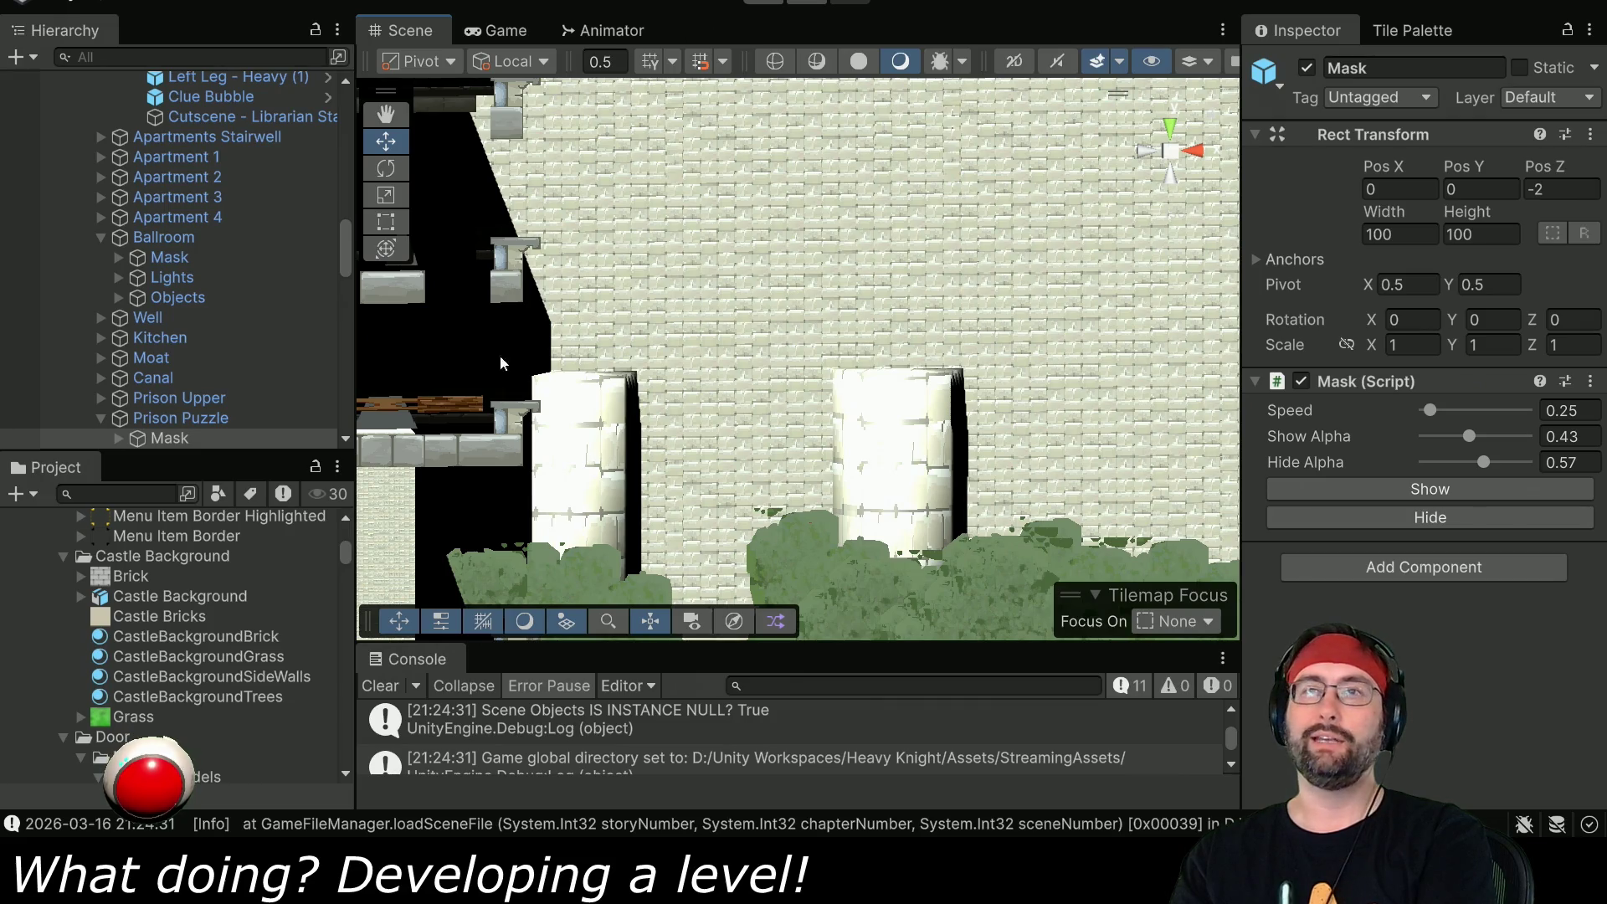
pyautogui.click(205, 636)
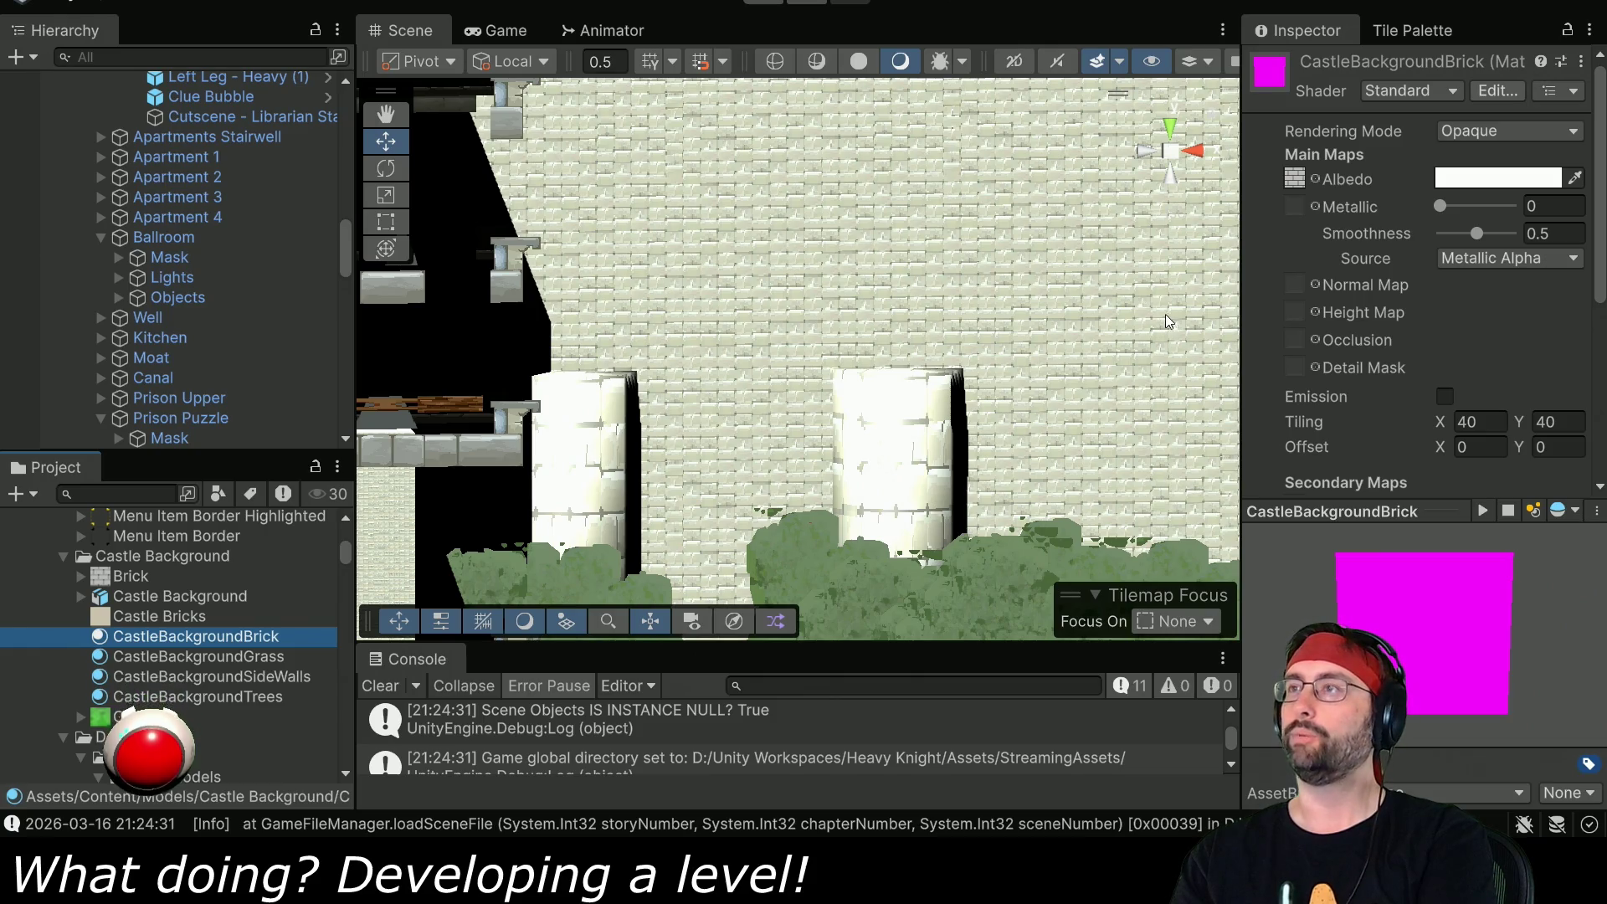
pyautogui.scroll(3, 204, 662)
pyautogui.scroll(-3, 205, 662)
# - Expand 3D Layer > Castle Background in the Hierarchy and select Back Wall to find its material
pyautogui.click(757, 246)
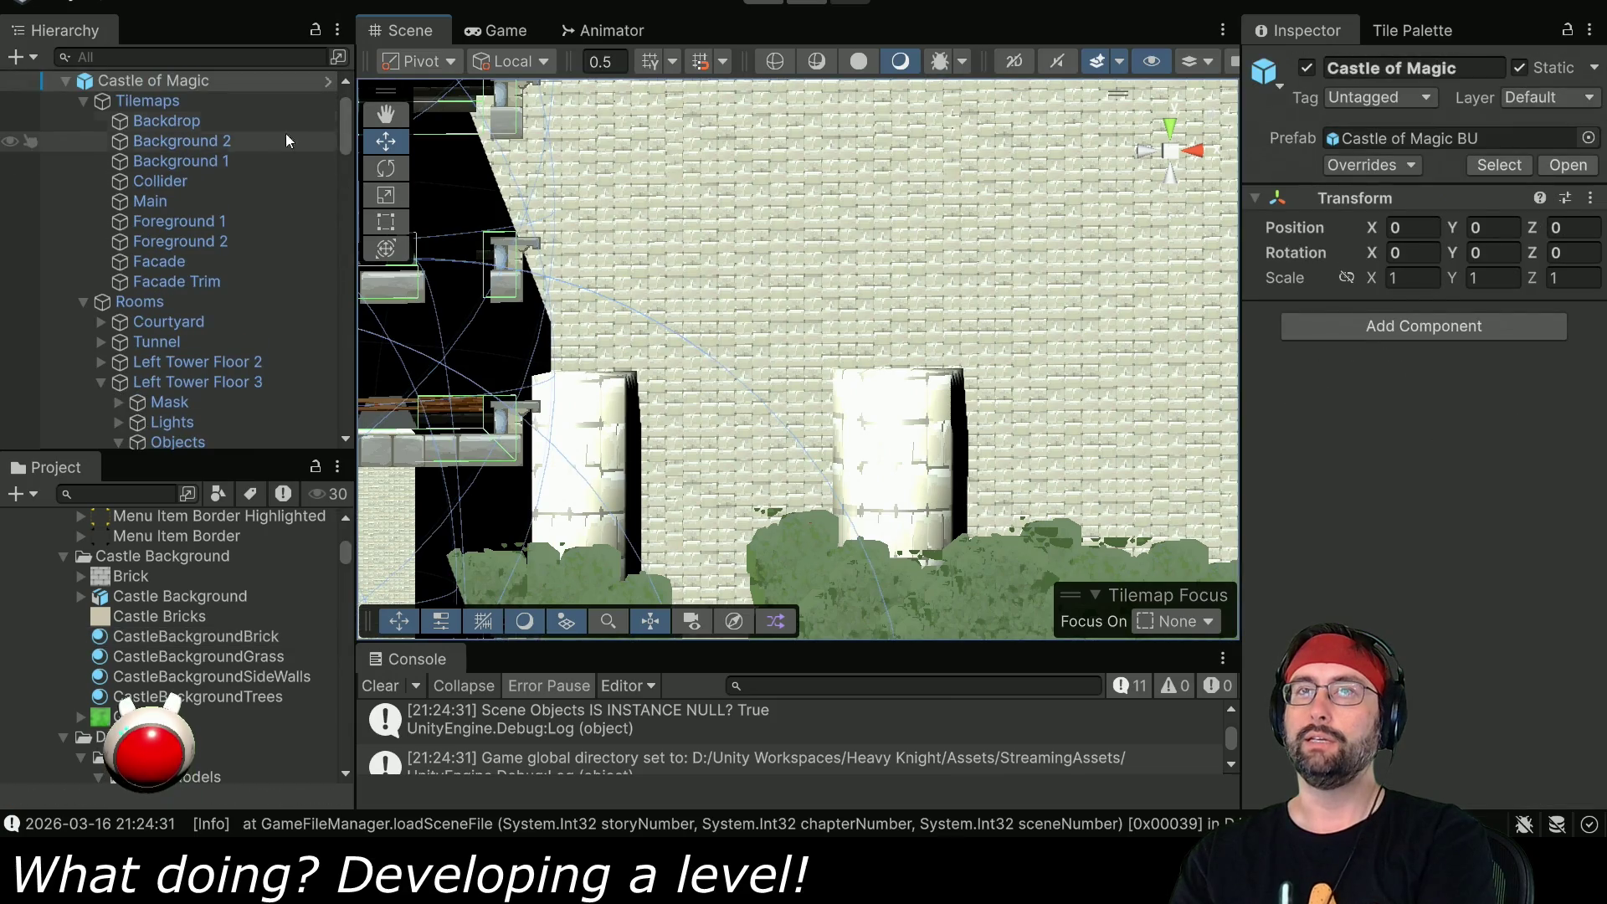
pyautogui.scroll(-5, 173, 285)
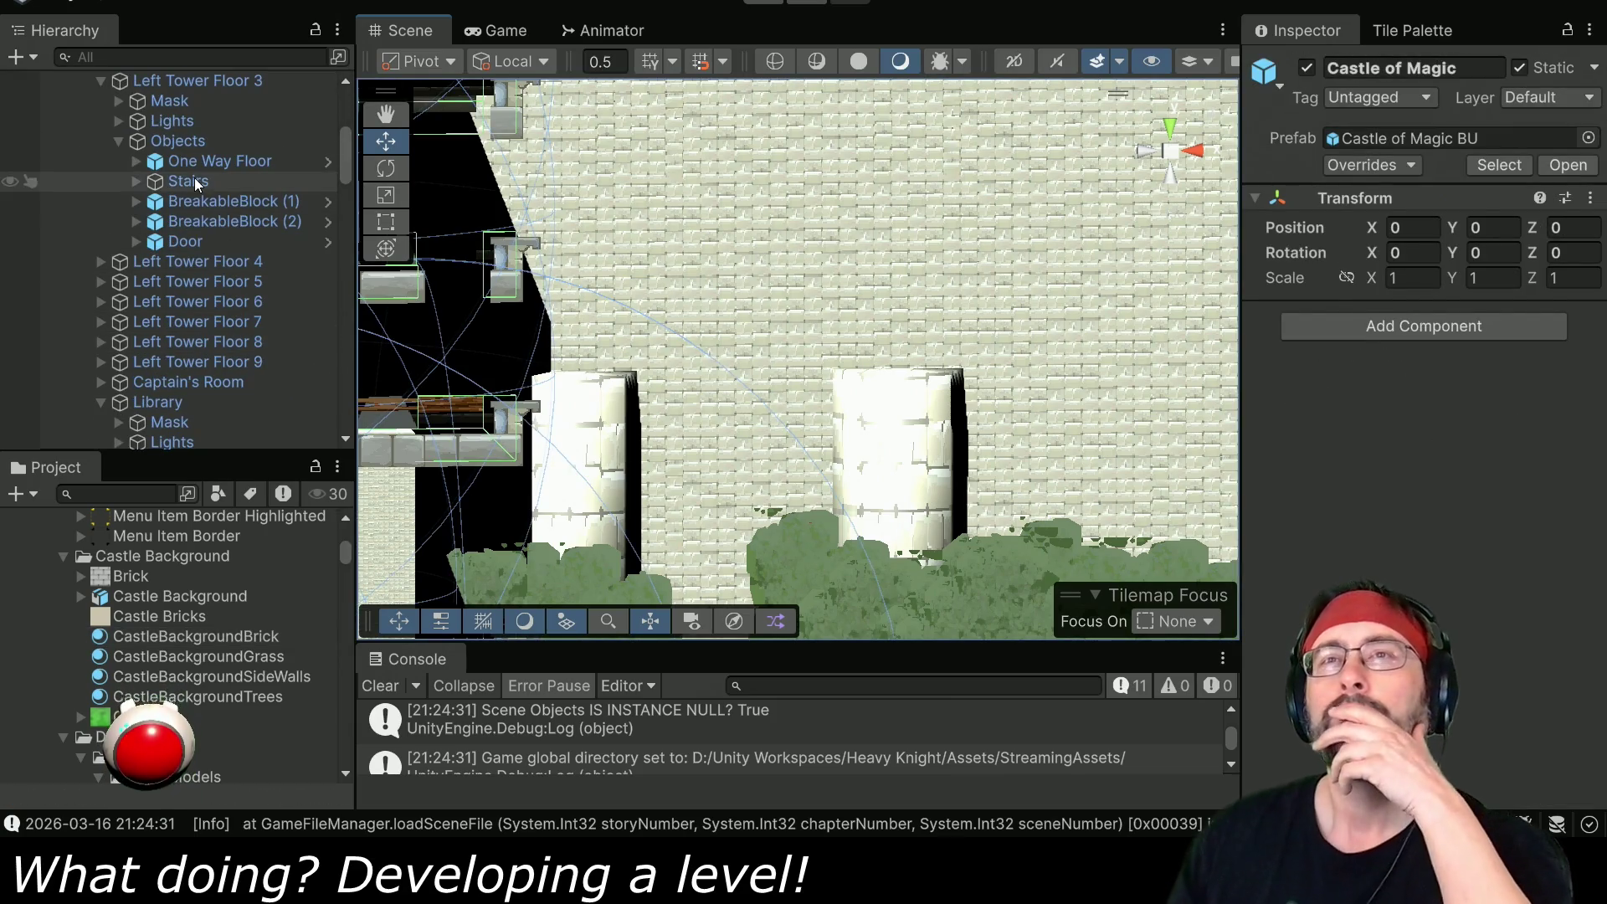
pyautogui.scroll(6, 189, 159)
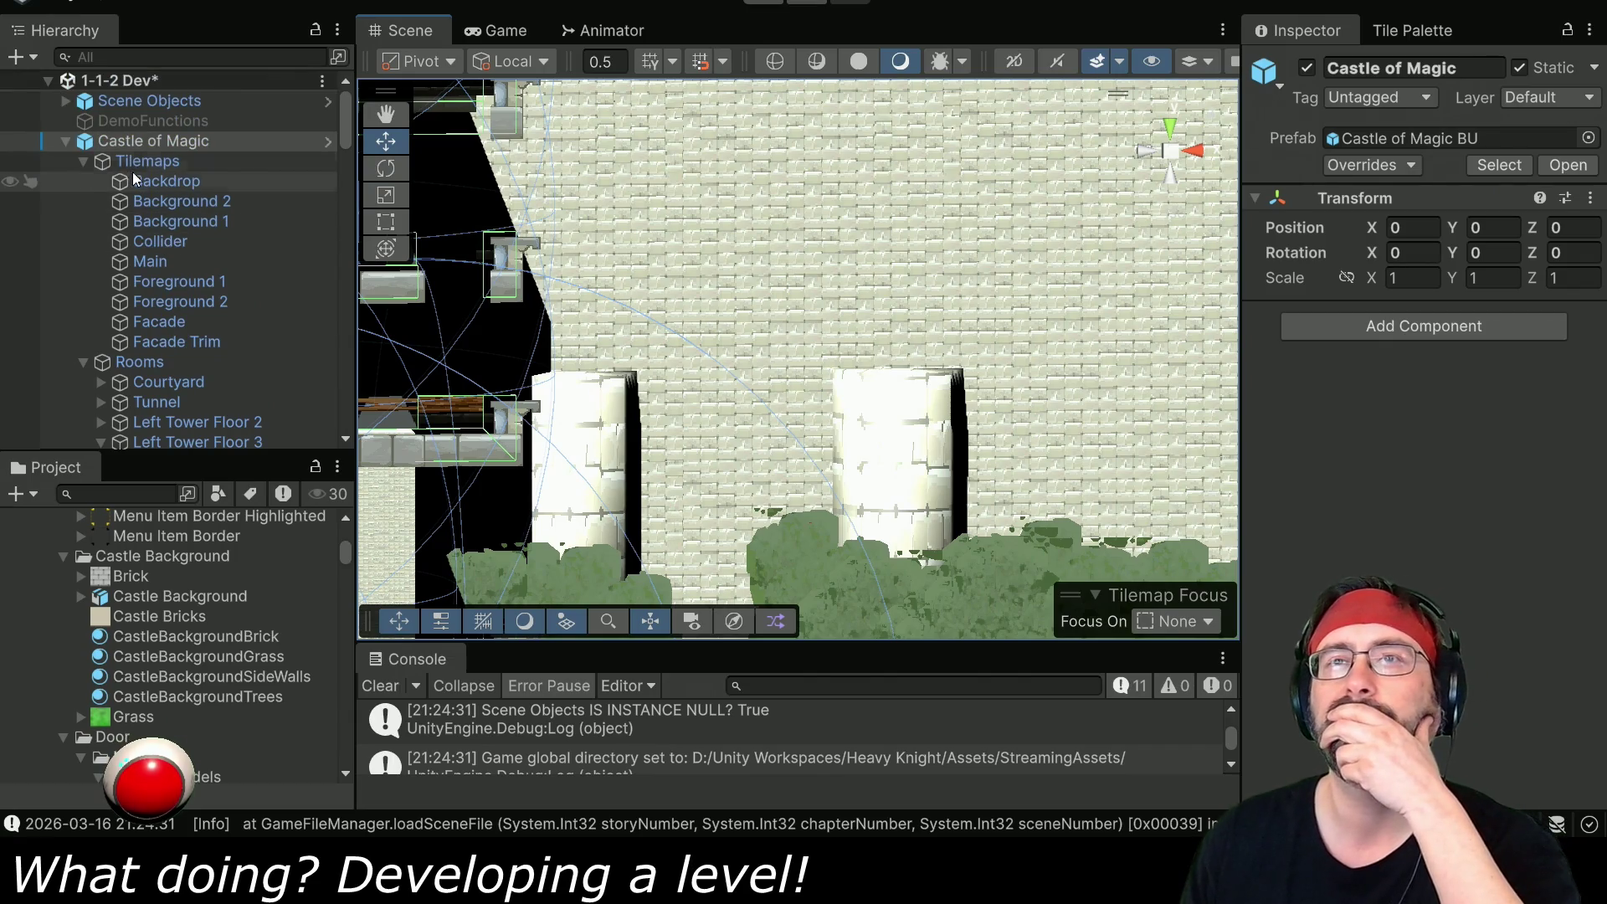
pyautogui.click(82, 161)
pyautogui.click(83, 180)
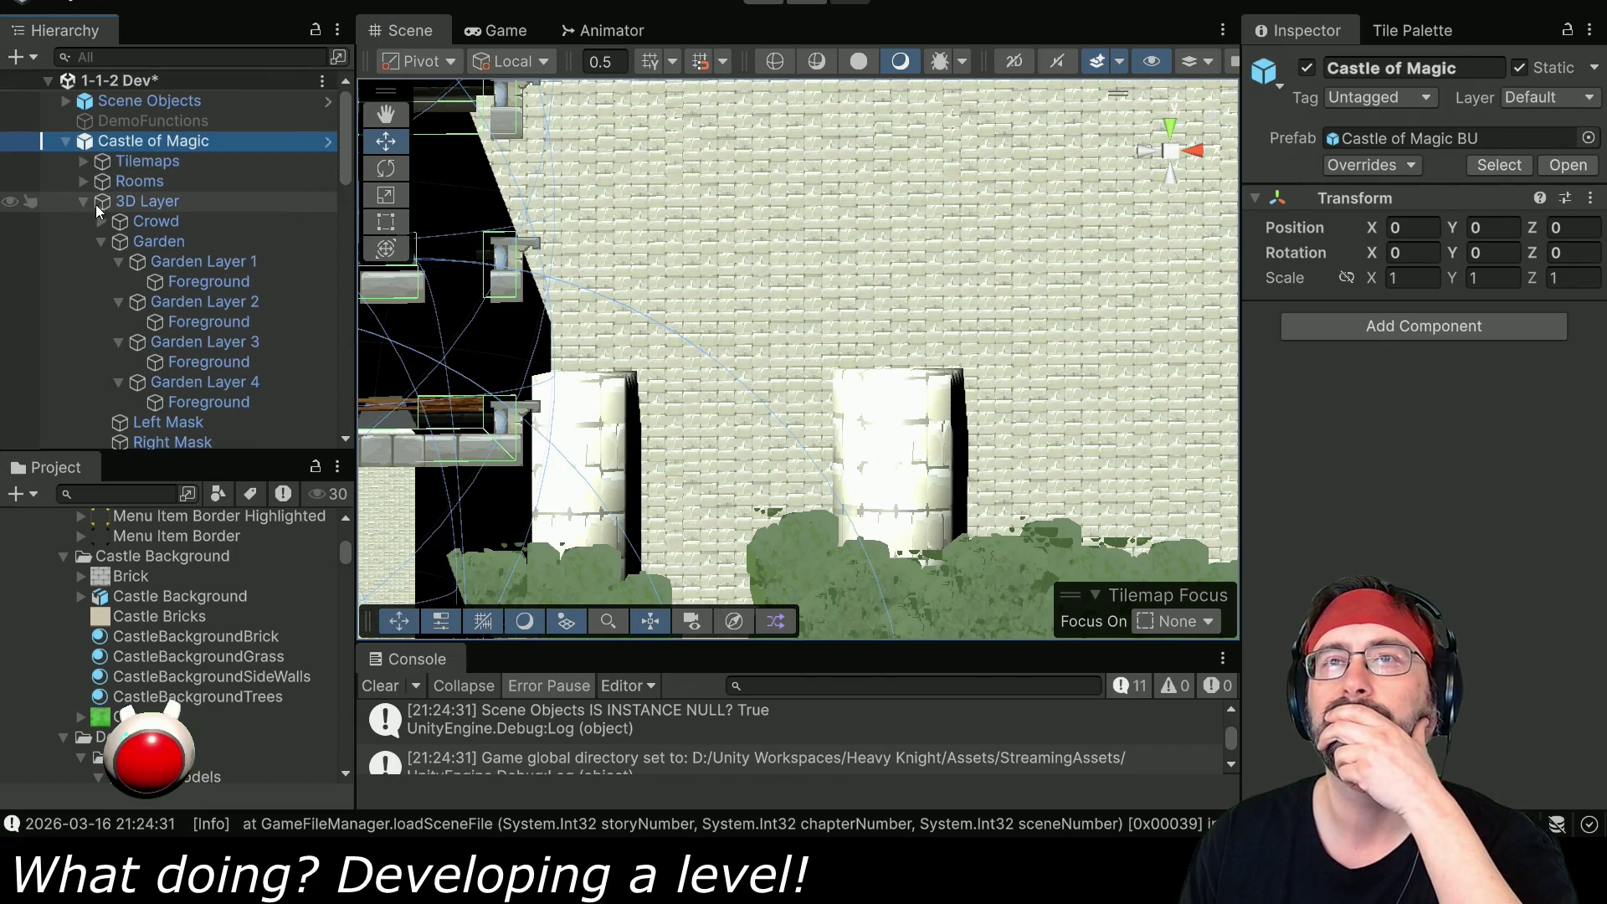
pyautogui.click(99, 206)
pyautogui.scroll(-3, 143, 236)
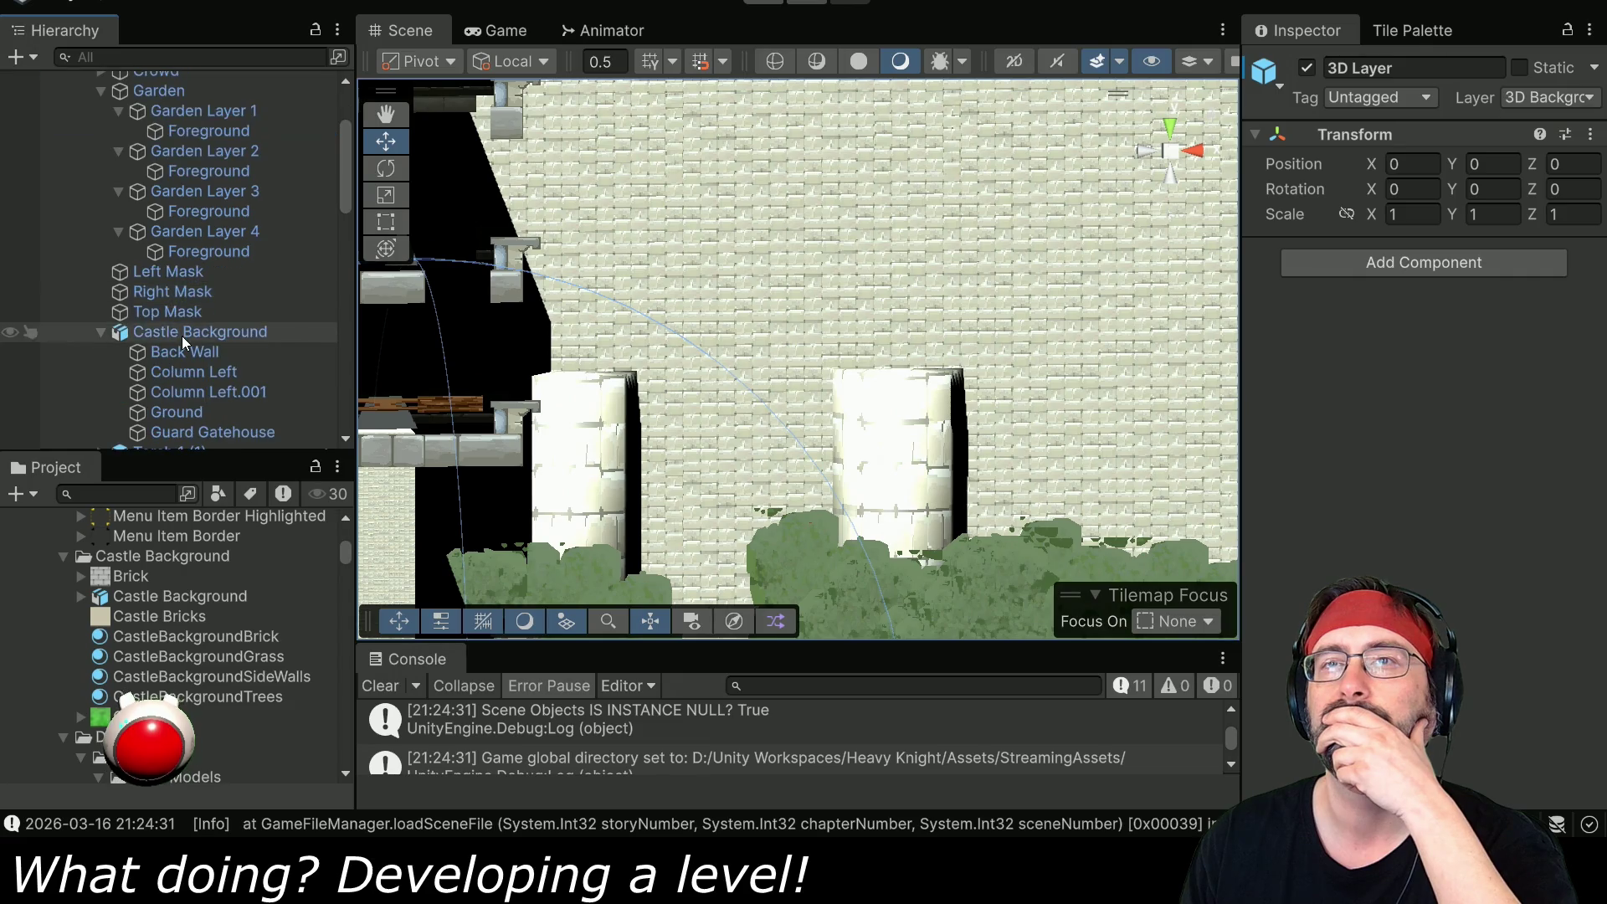
pyautogui.click(182, 335)
pyautogui.click(188, 353)
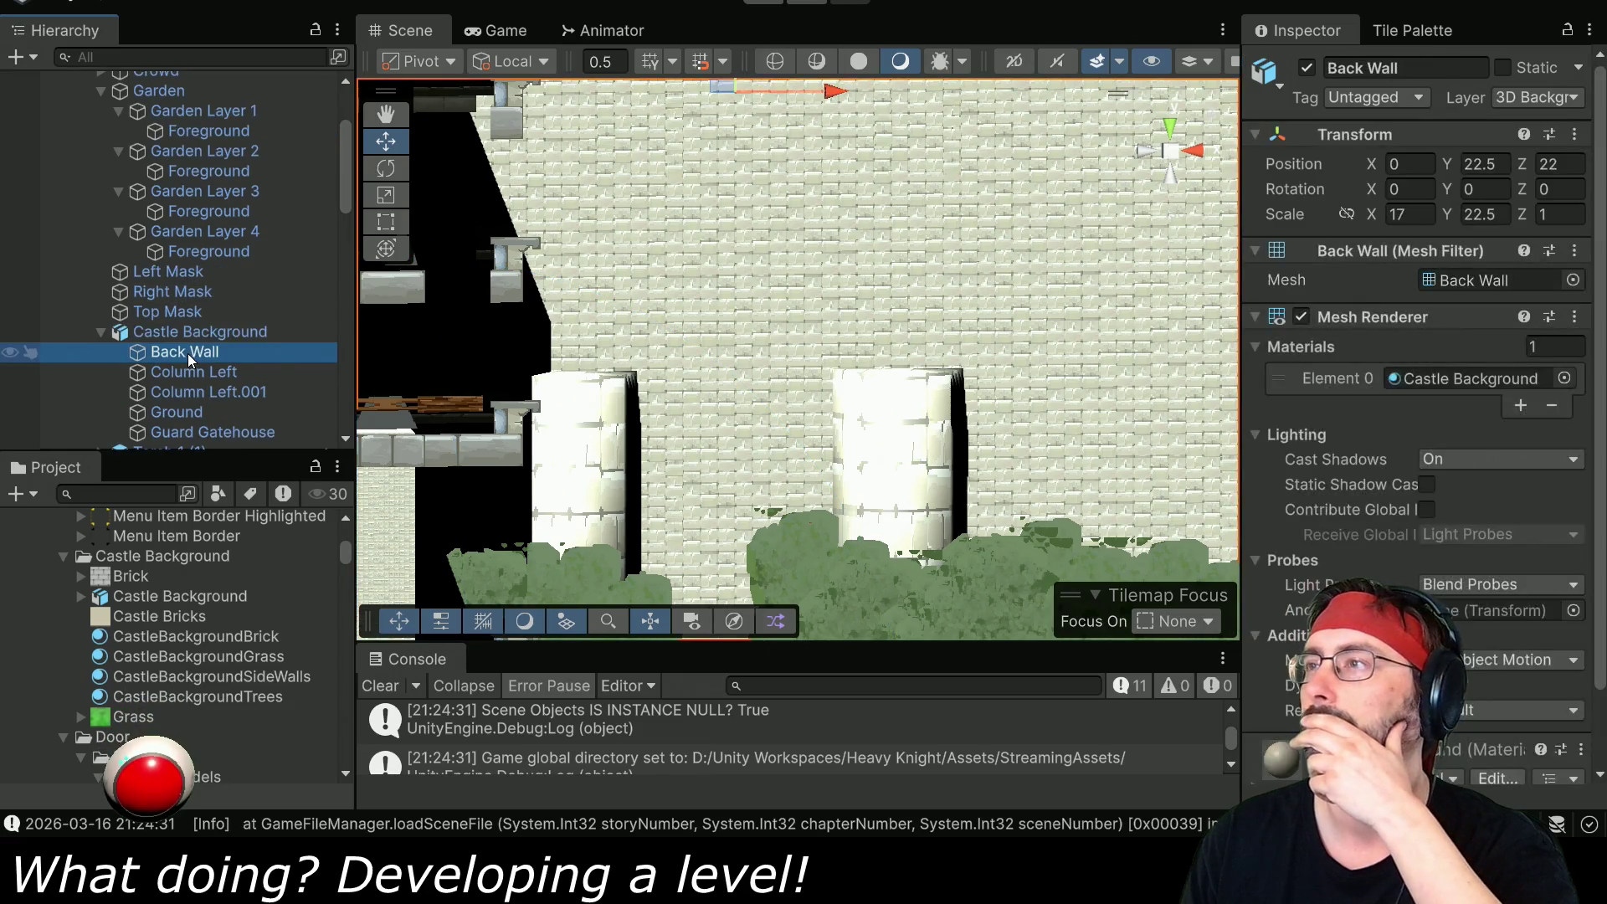
pyautogui.click(1460, 379)
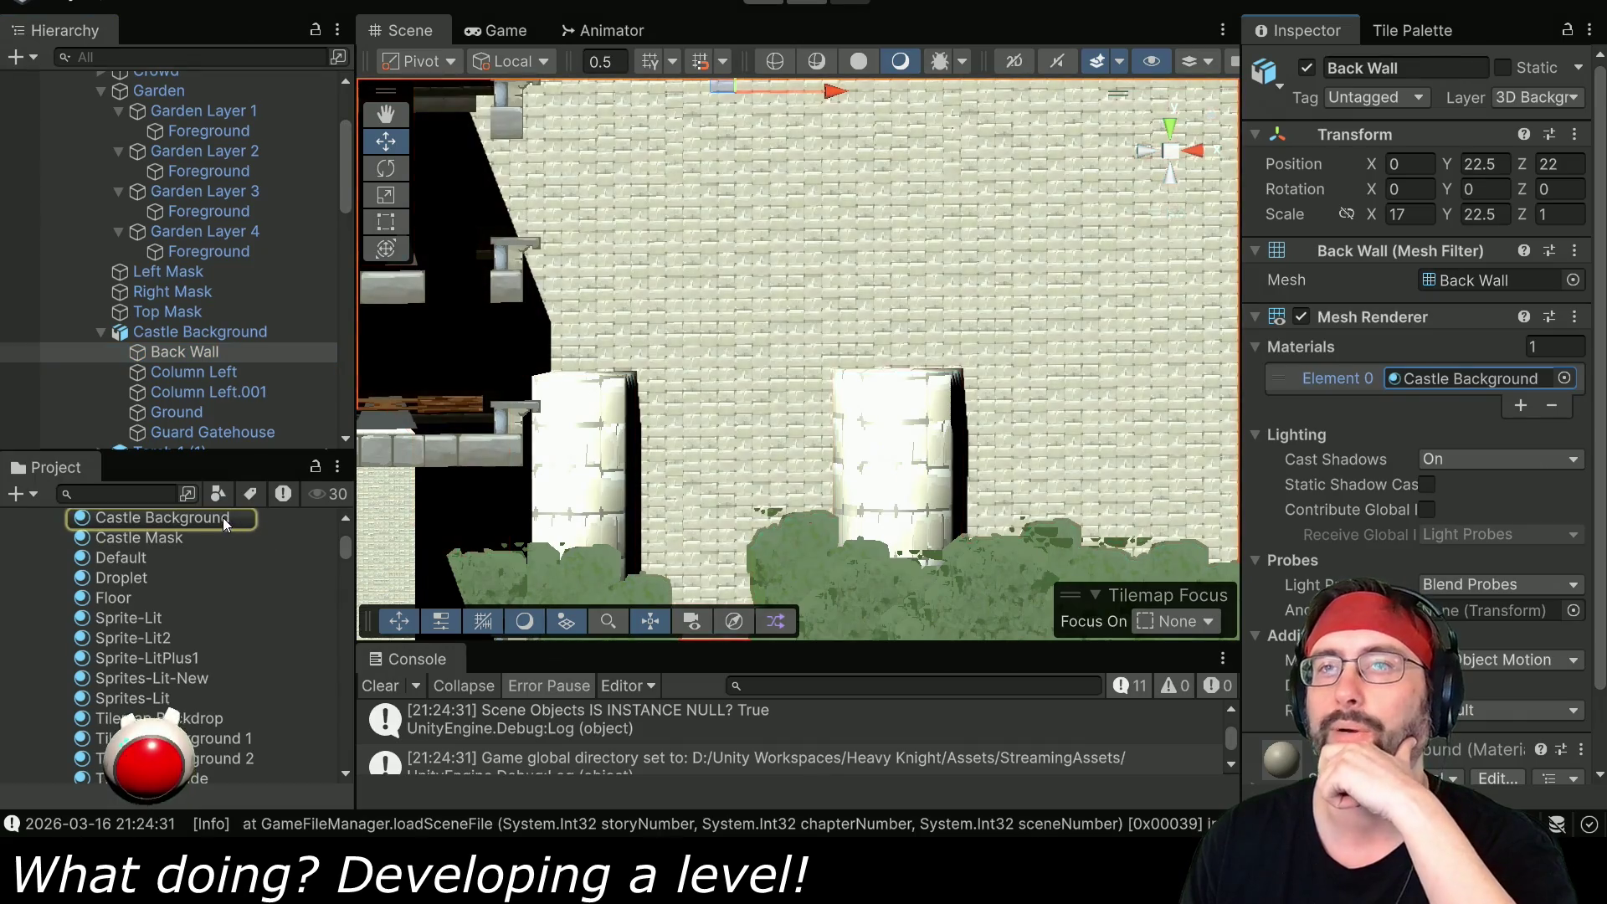
# - Open the Castle Background material and set its tiling to 1 × 1
pyautogui.click(224, 521)
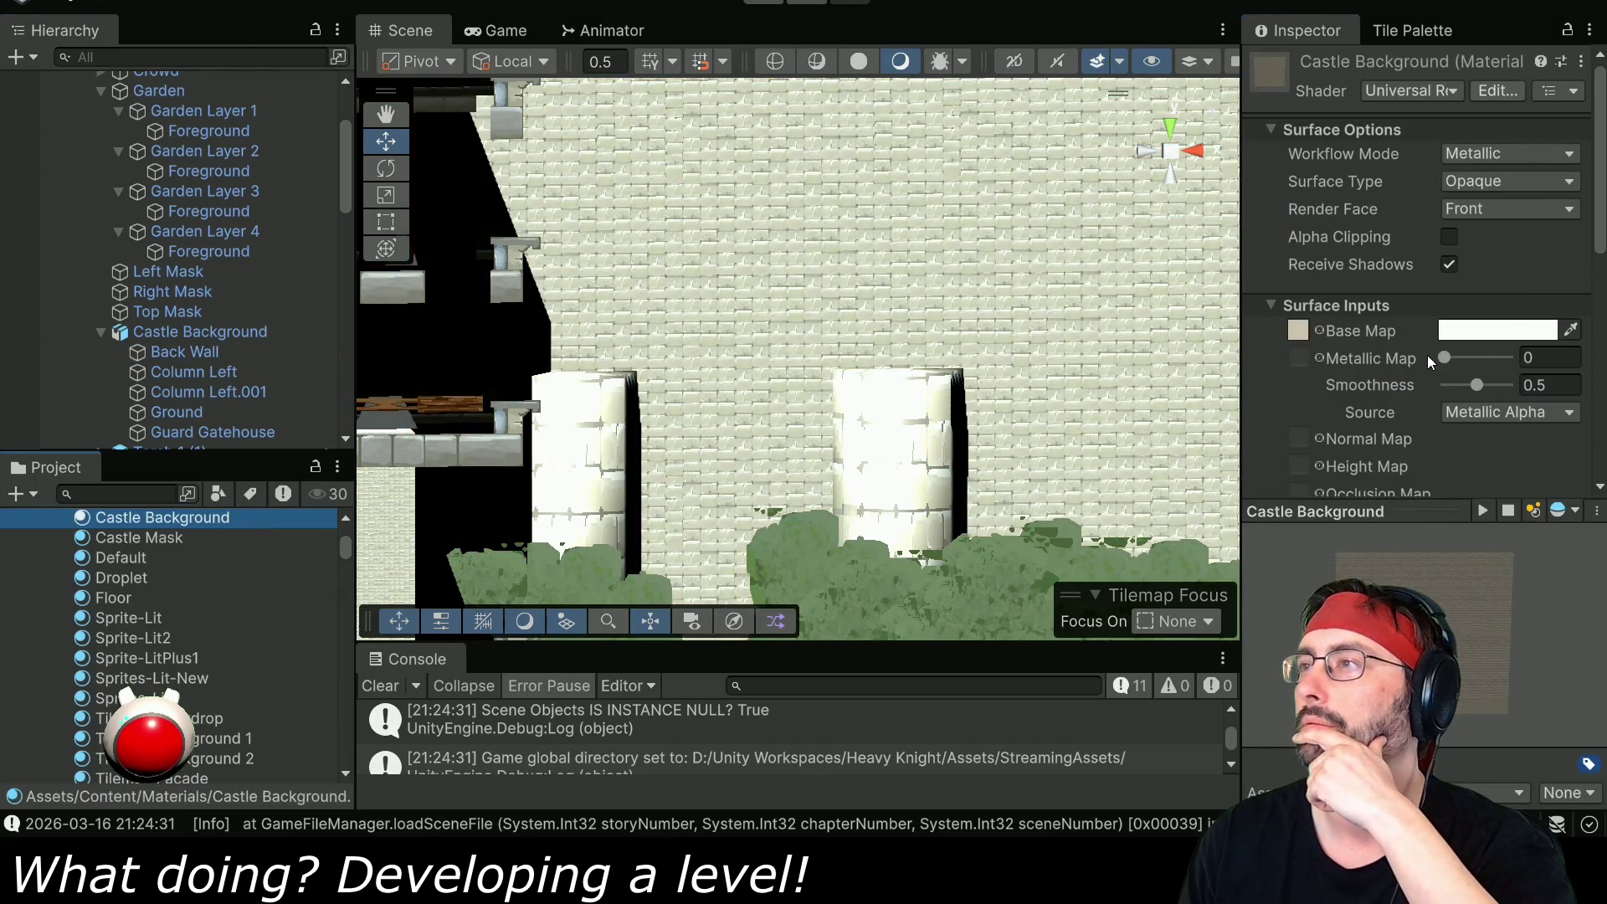
pyautogui.scroll(-5, 1423, 356)
pyautogui.click(1488, 306)
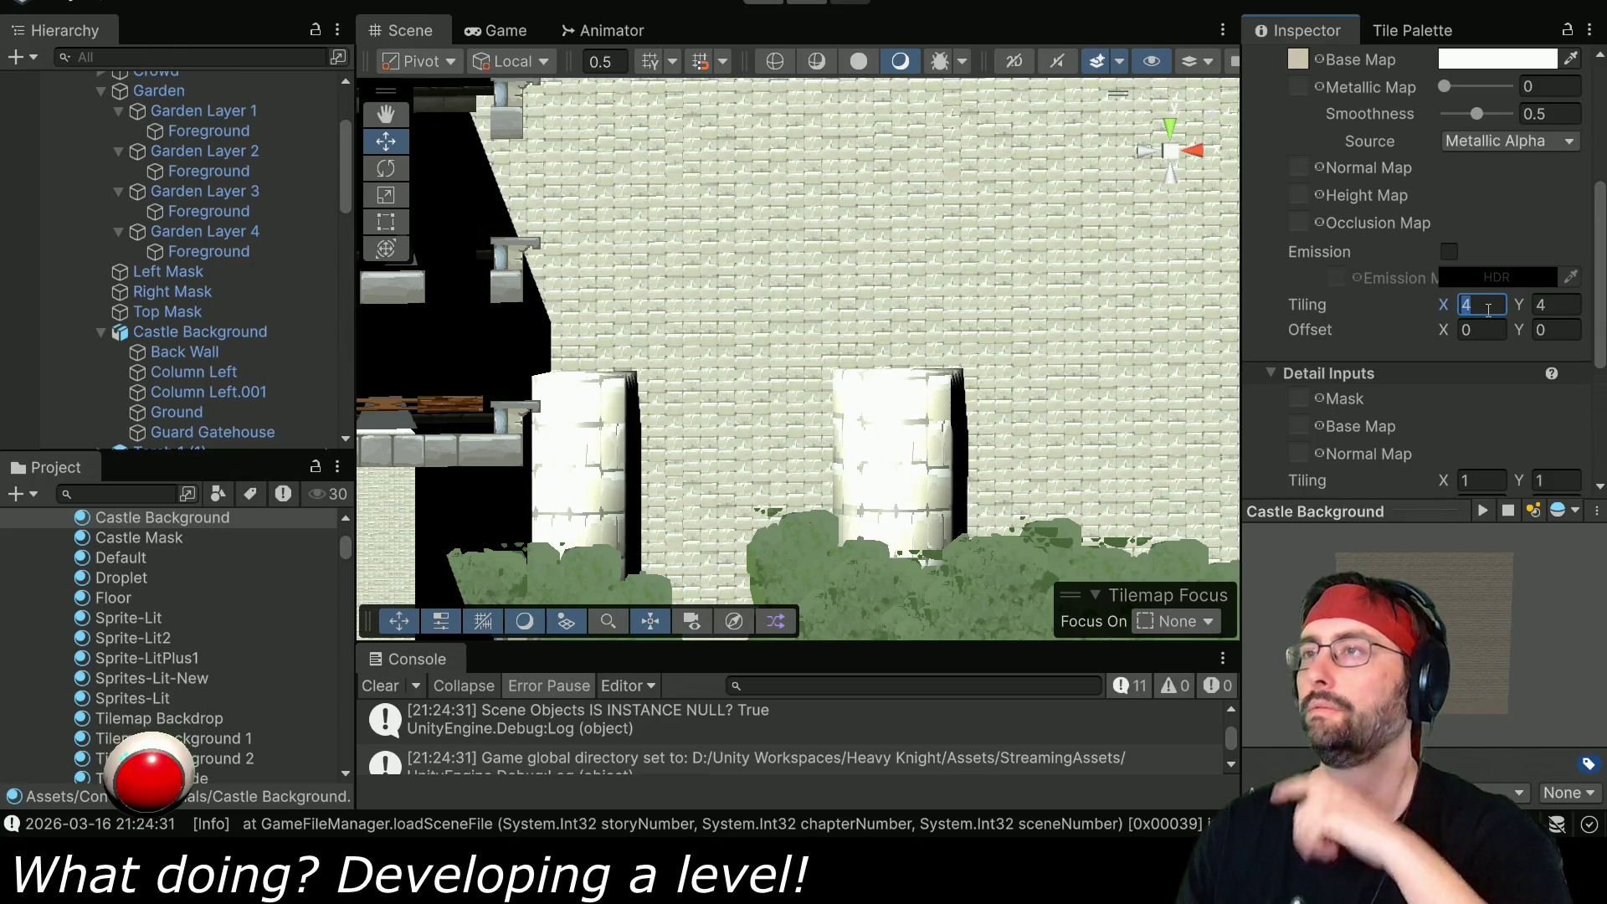
pyautogui.write('11')
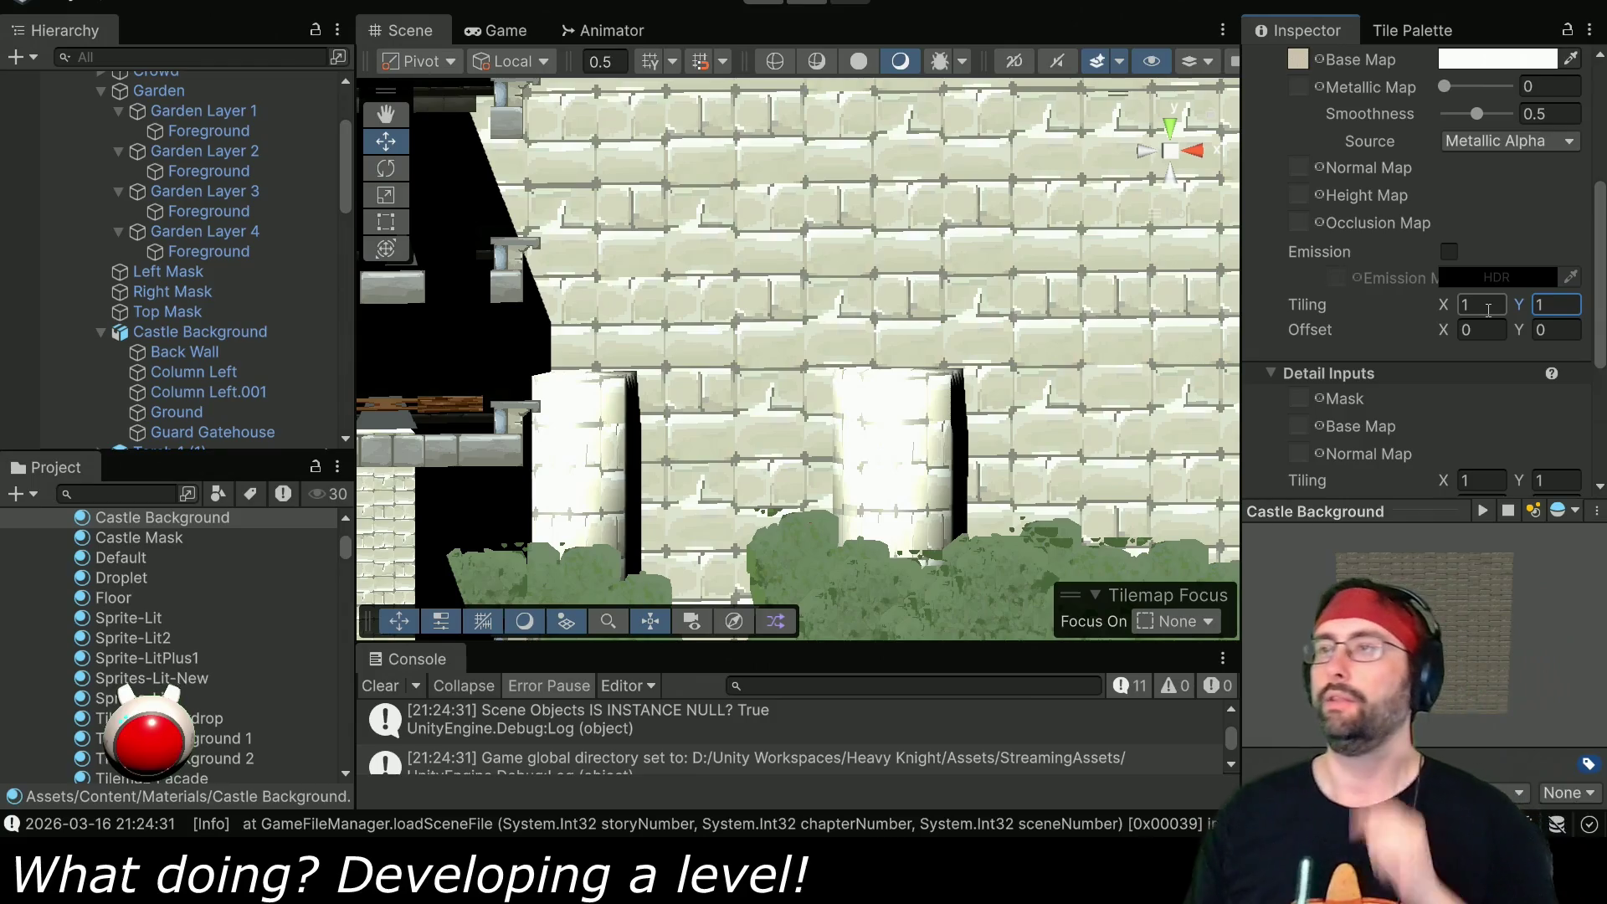
# - Check Column Left's material, reselect Back Wall and start a Project asset search
pyautogui.click(188, 372)
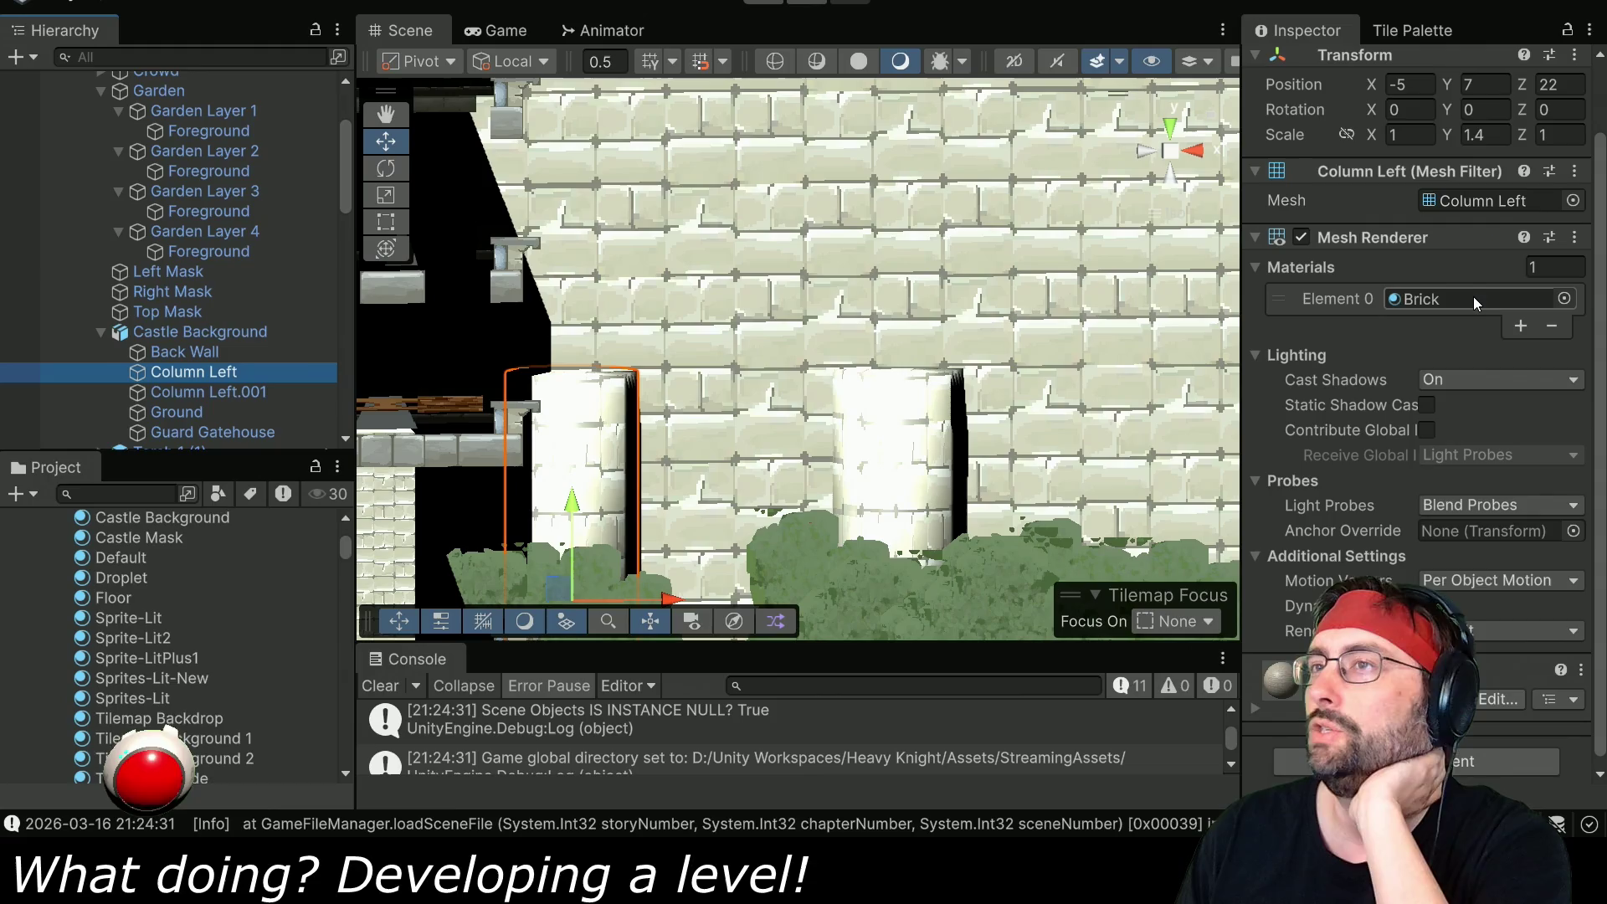
pyautogui.click(234, 330)
pyautogui.click(208, 352)
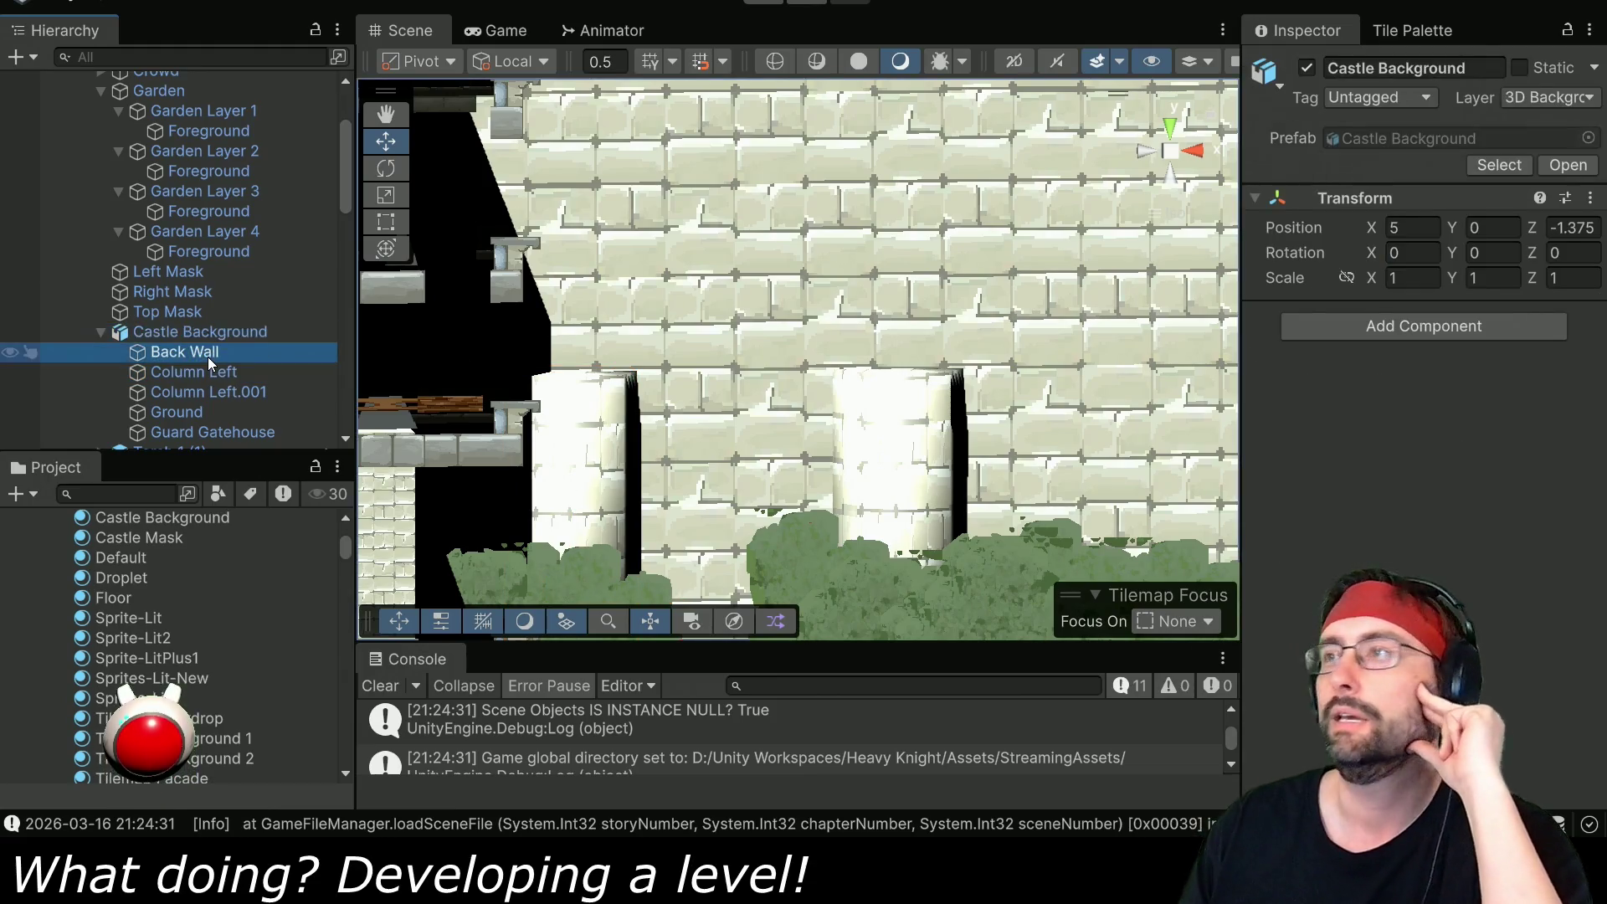
pyautogui.scroll(-5, 154, 596)
pyautogui.click(140, 498)
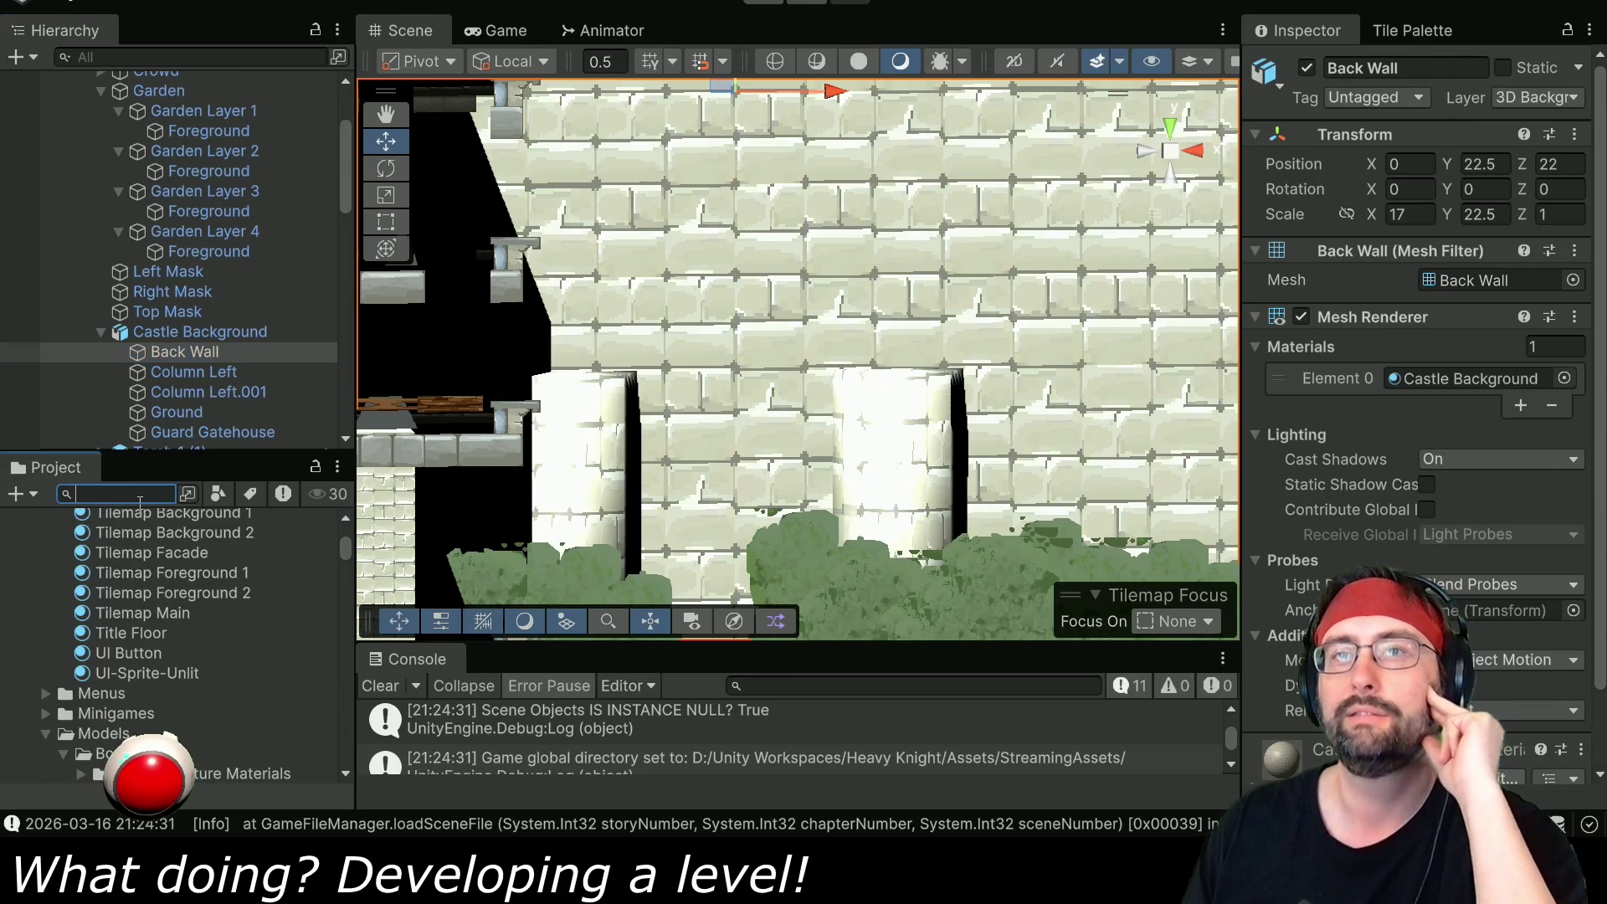
# - Search for Brick, assign it to Back Wall, and check the columns' and Ground's materials
pyautogui.write('brick')
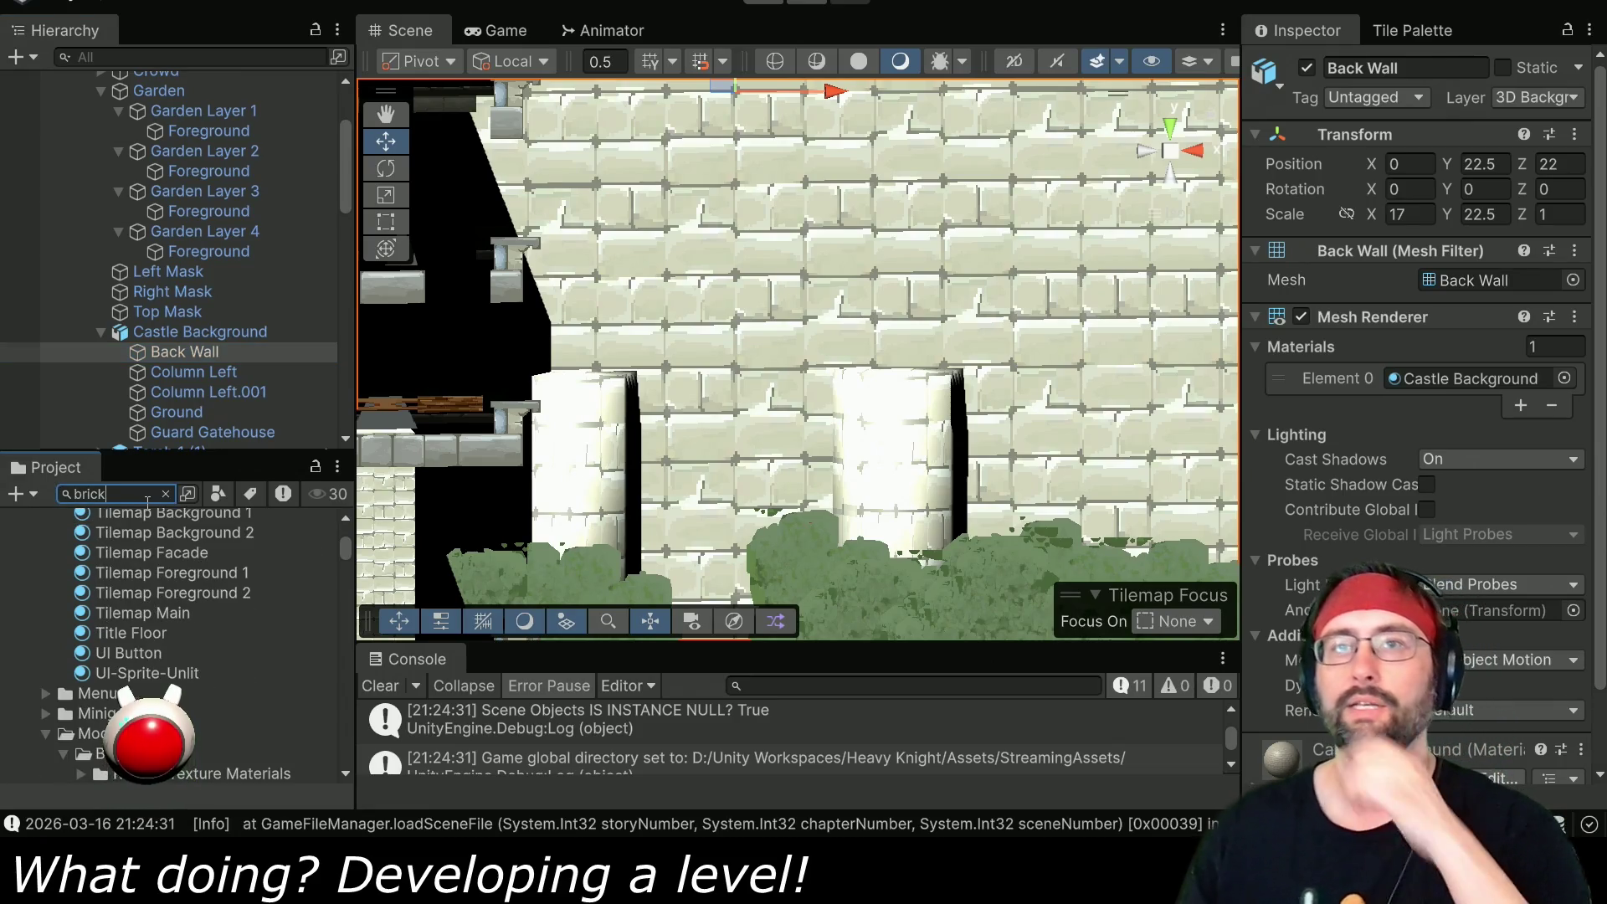
pyautogui.moveTo(60, 605)
pyautogui.mouseDown()
pyautogui.moveTo(335, 544)
pyautogui.moveTo(1434, 387)
pyautogui.mouseUp()
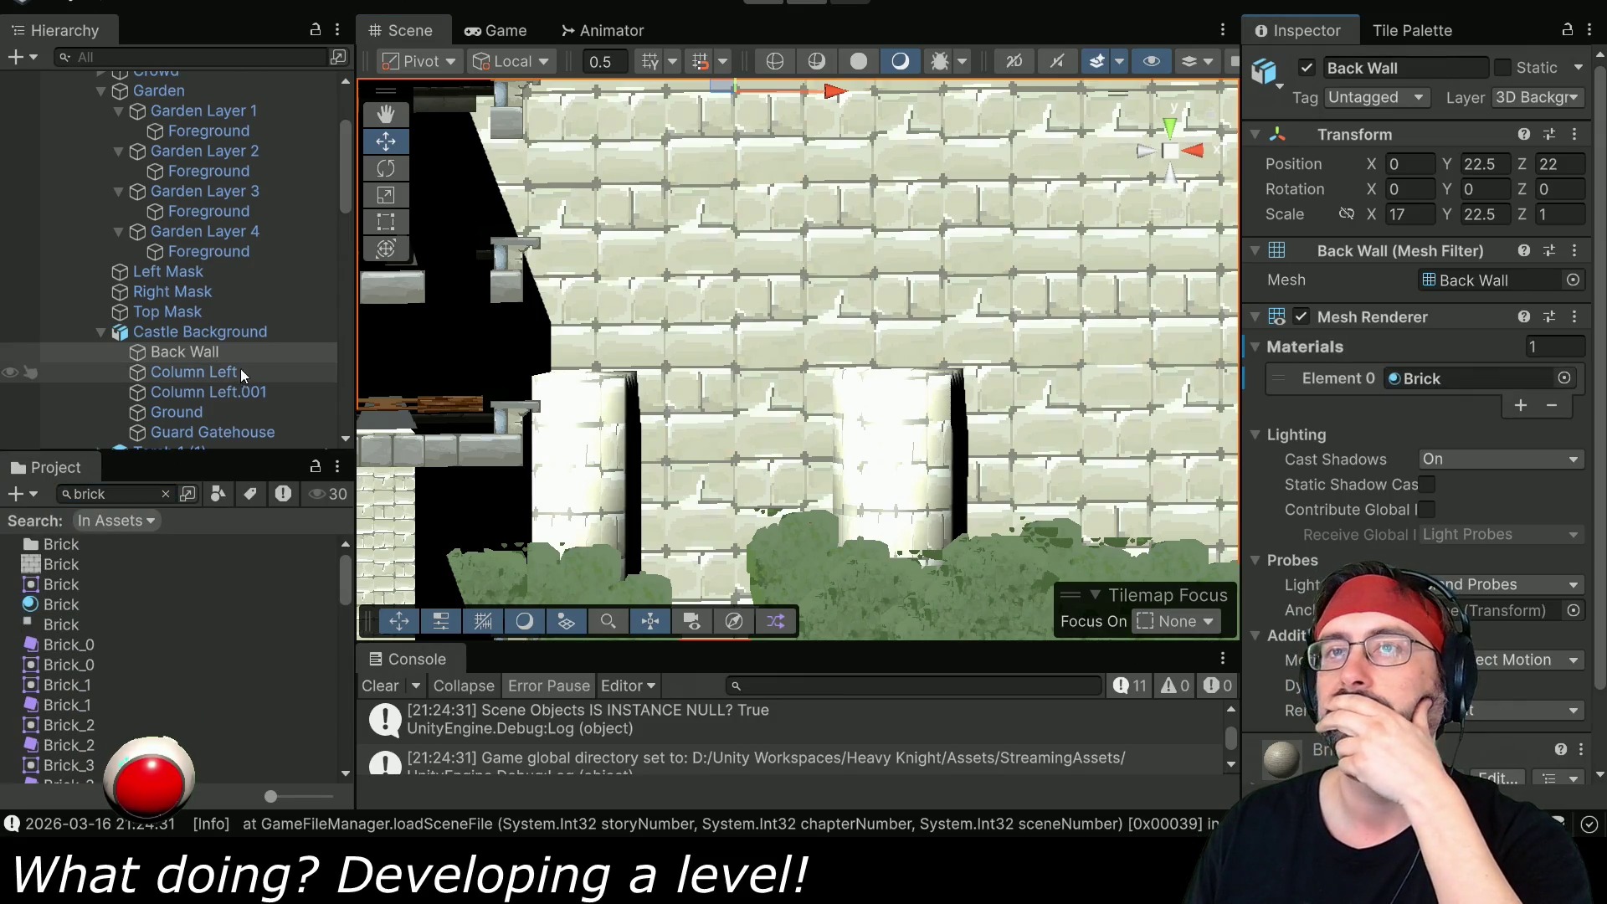
pyautogui.click(213, 372)
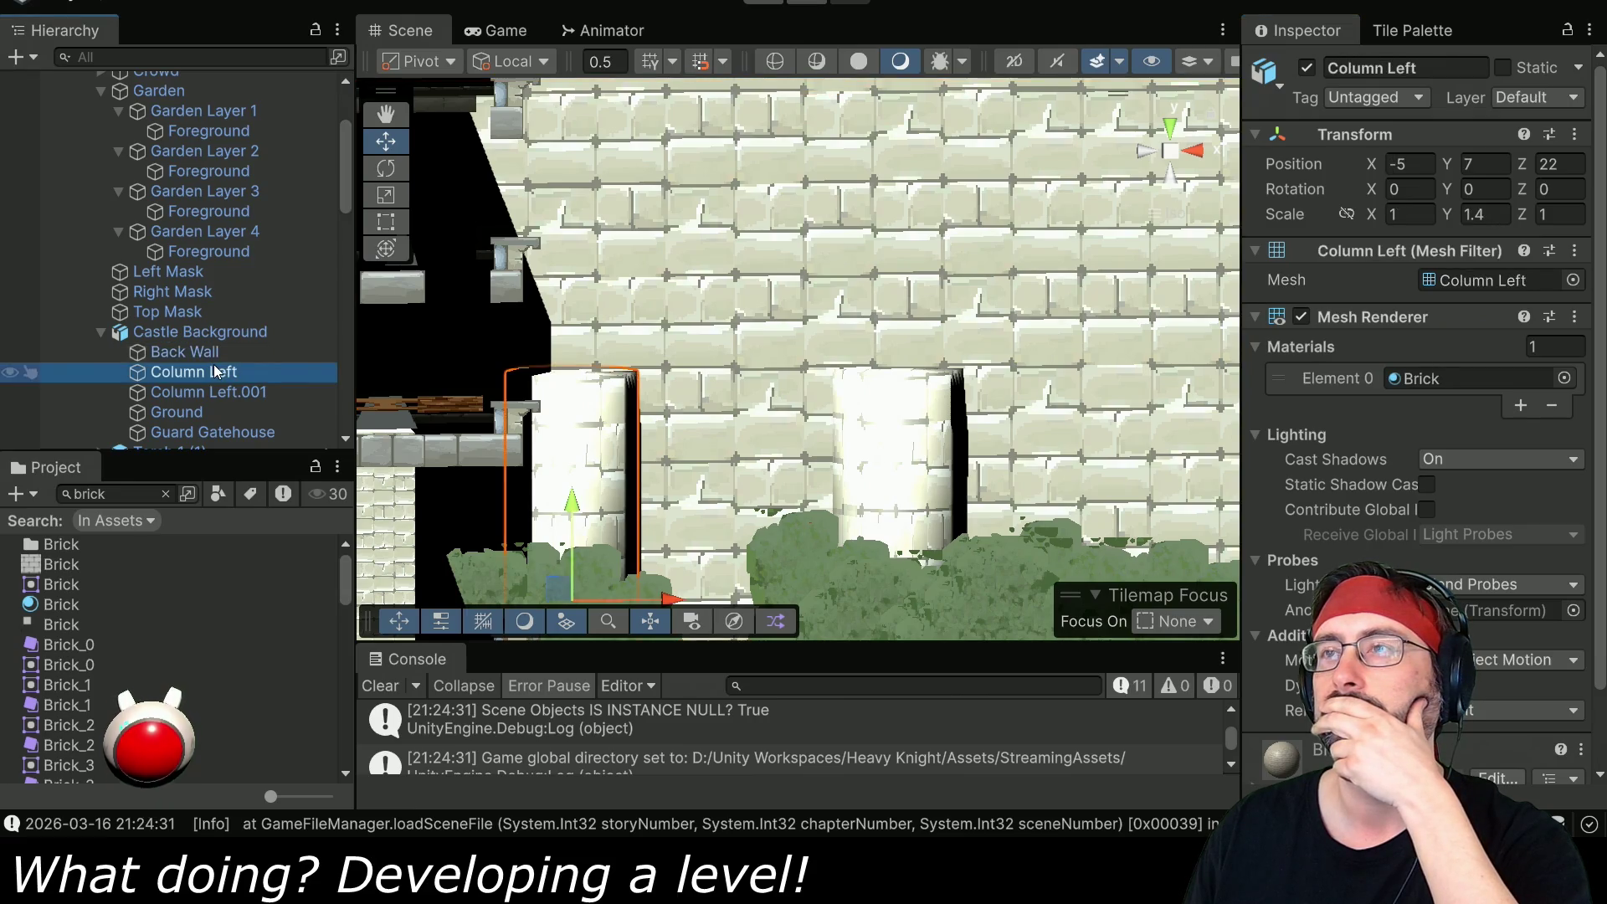
pyautogui.click(224, 394)
pyautogui.click(198, 413)
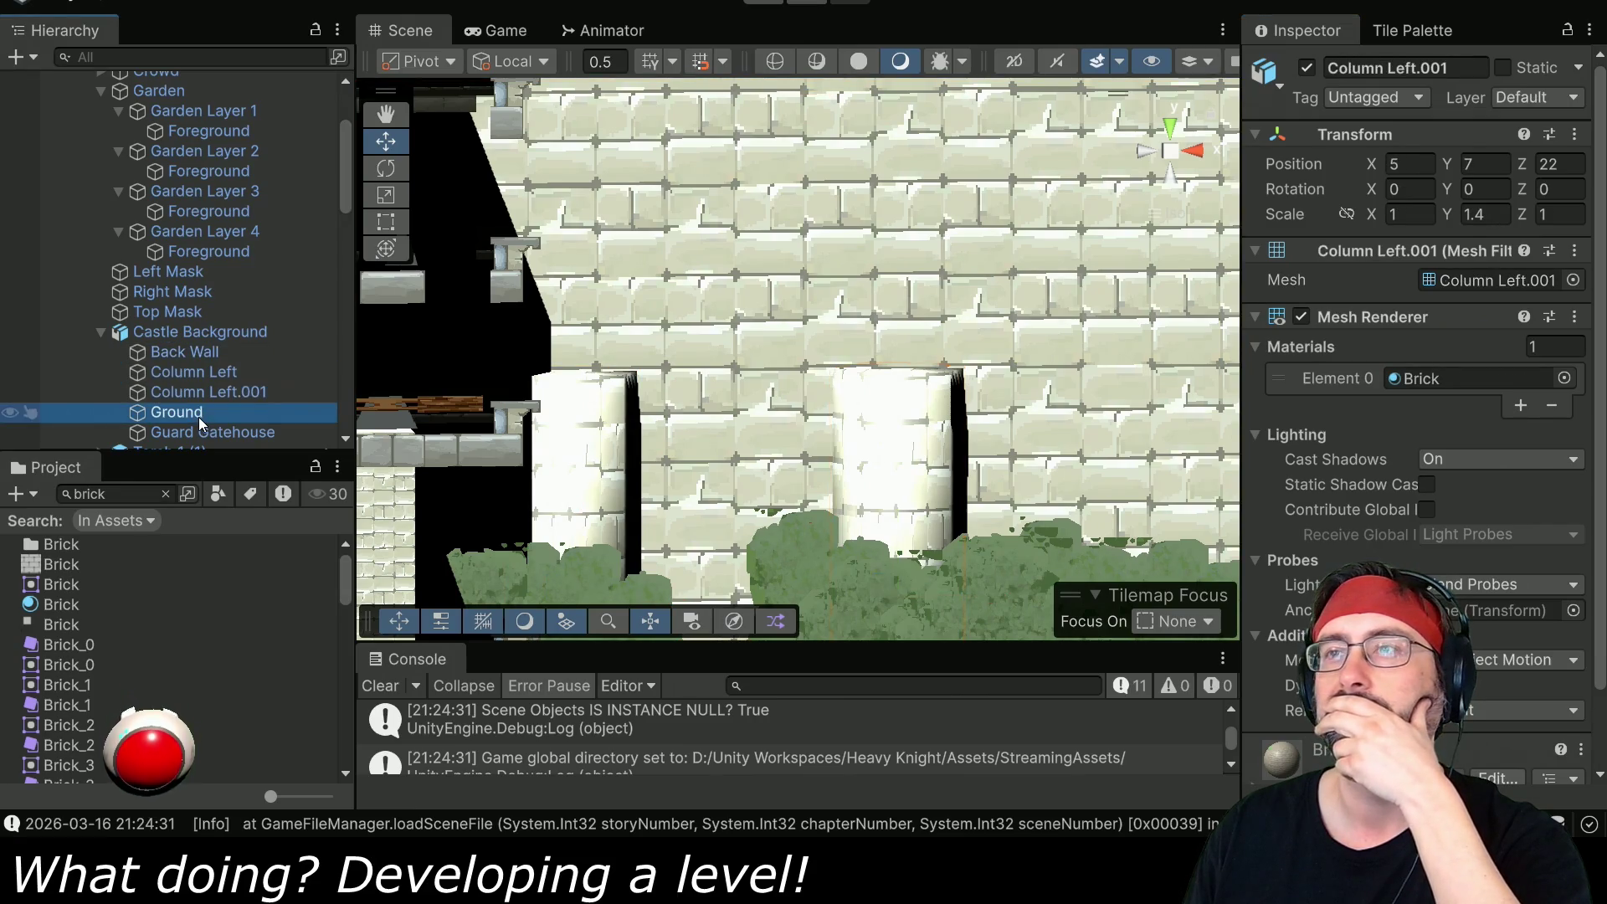
# - Assign the Brick material to Guard Gatehouse through the object picker
pyautogui.click(207, 433)
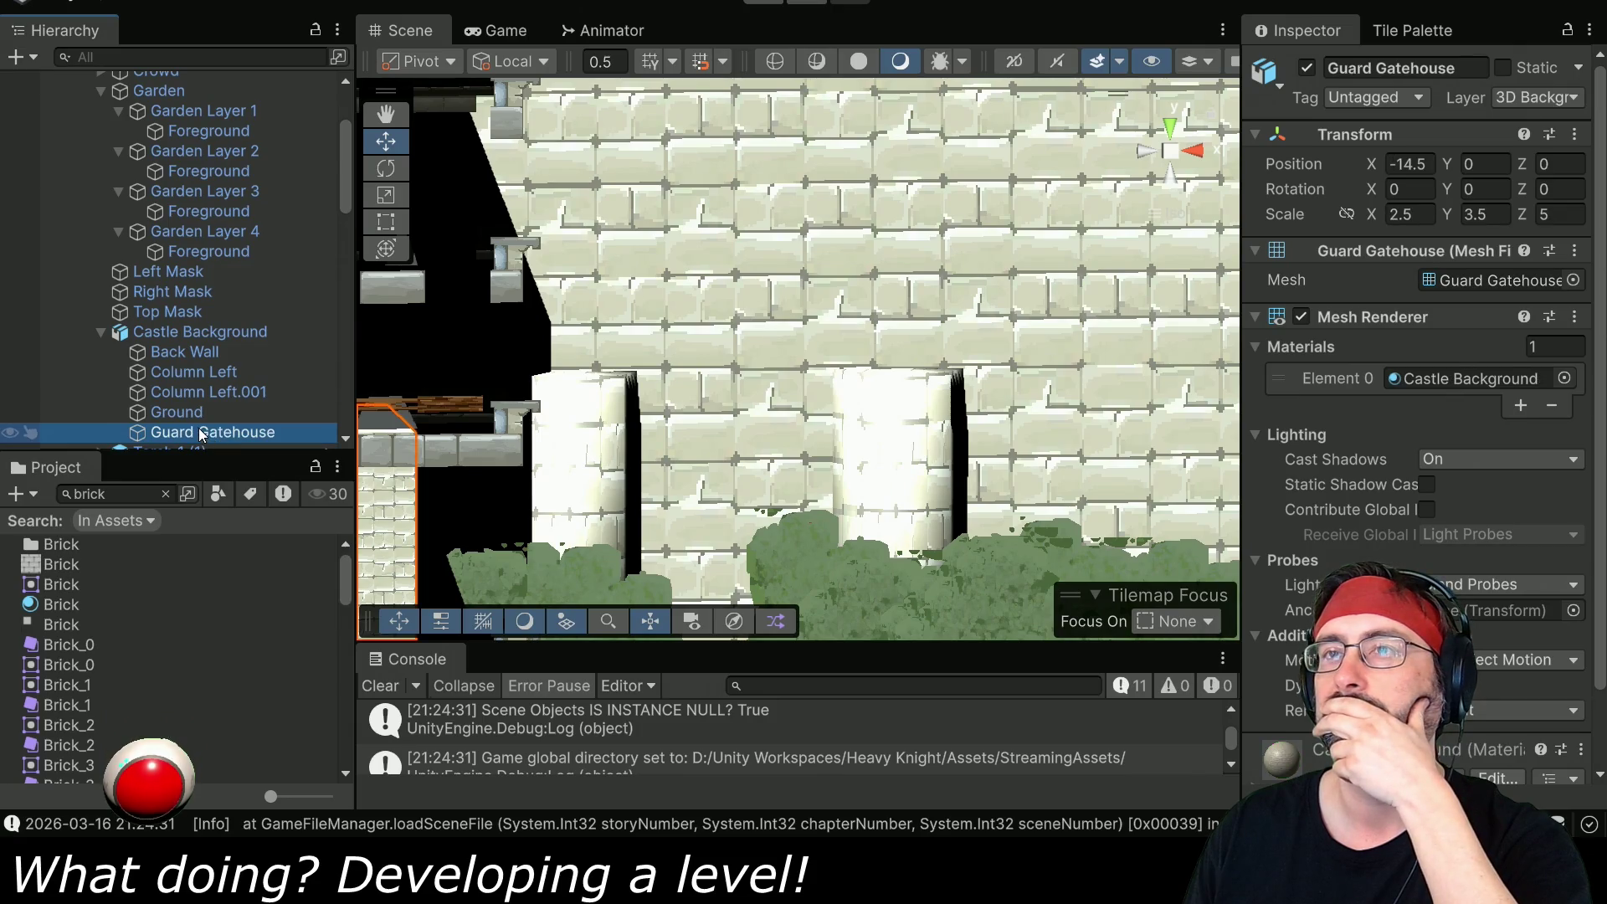
pyautogui.click(1562, 379)
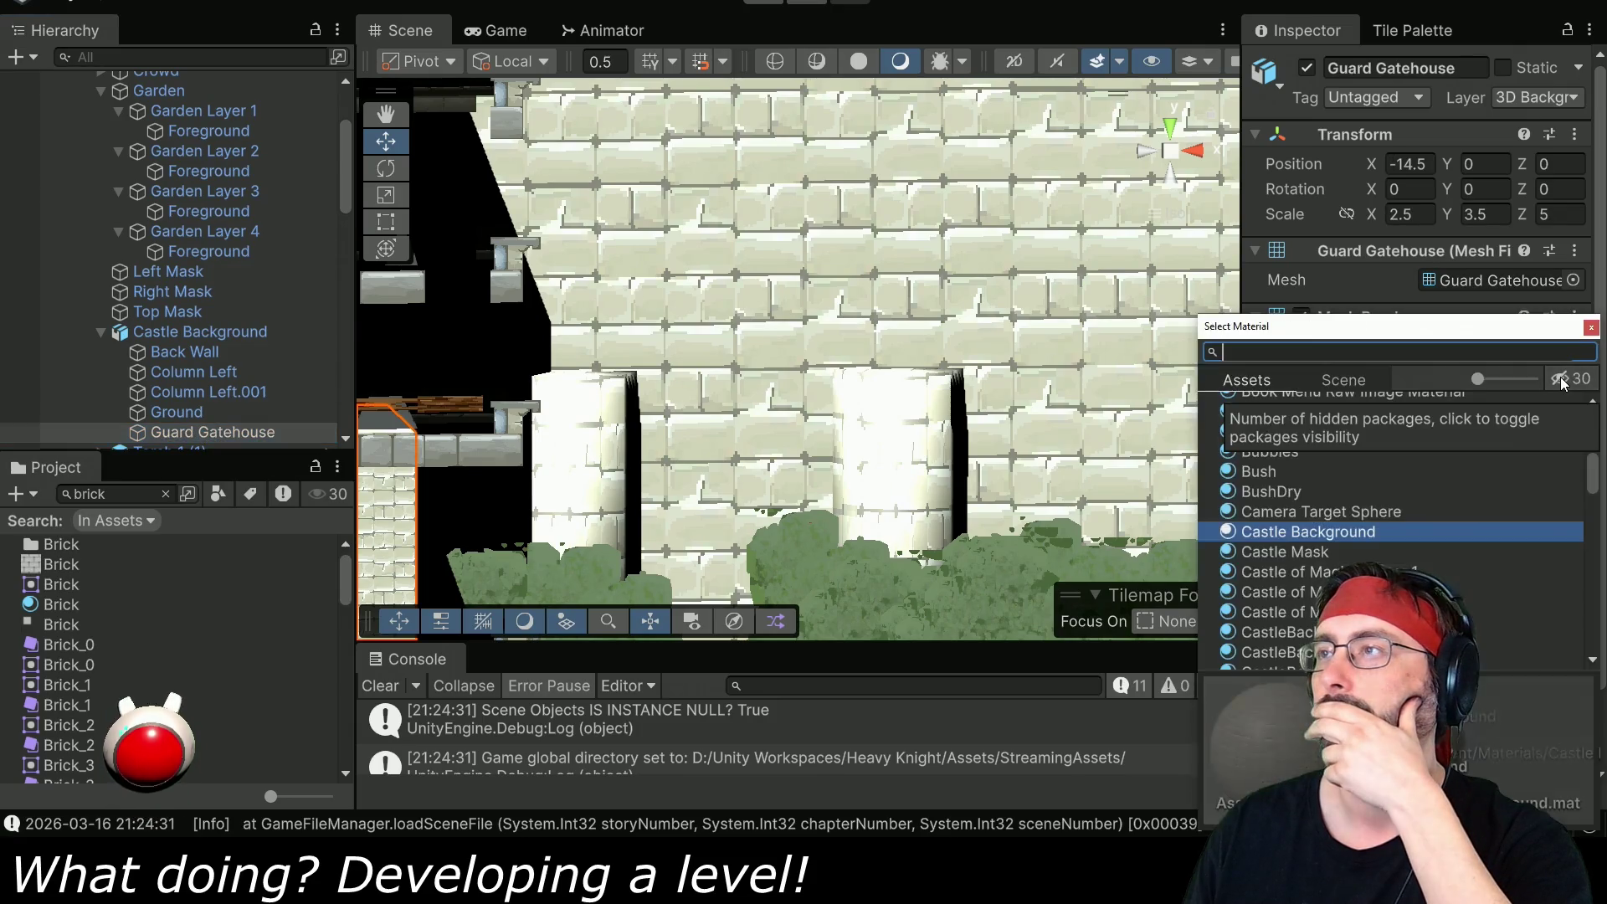
pyautogui.doubleClick(1264, 435)
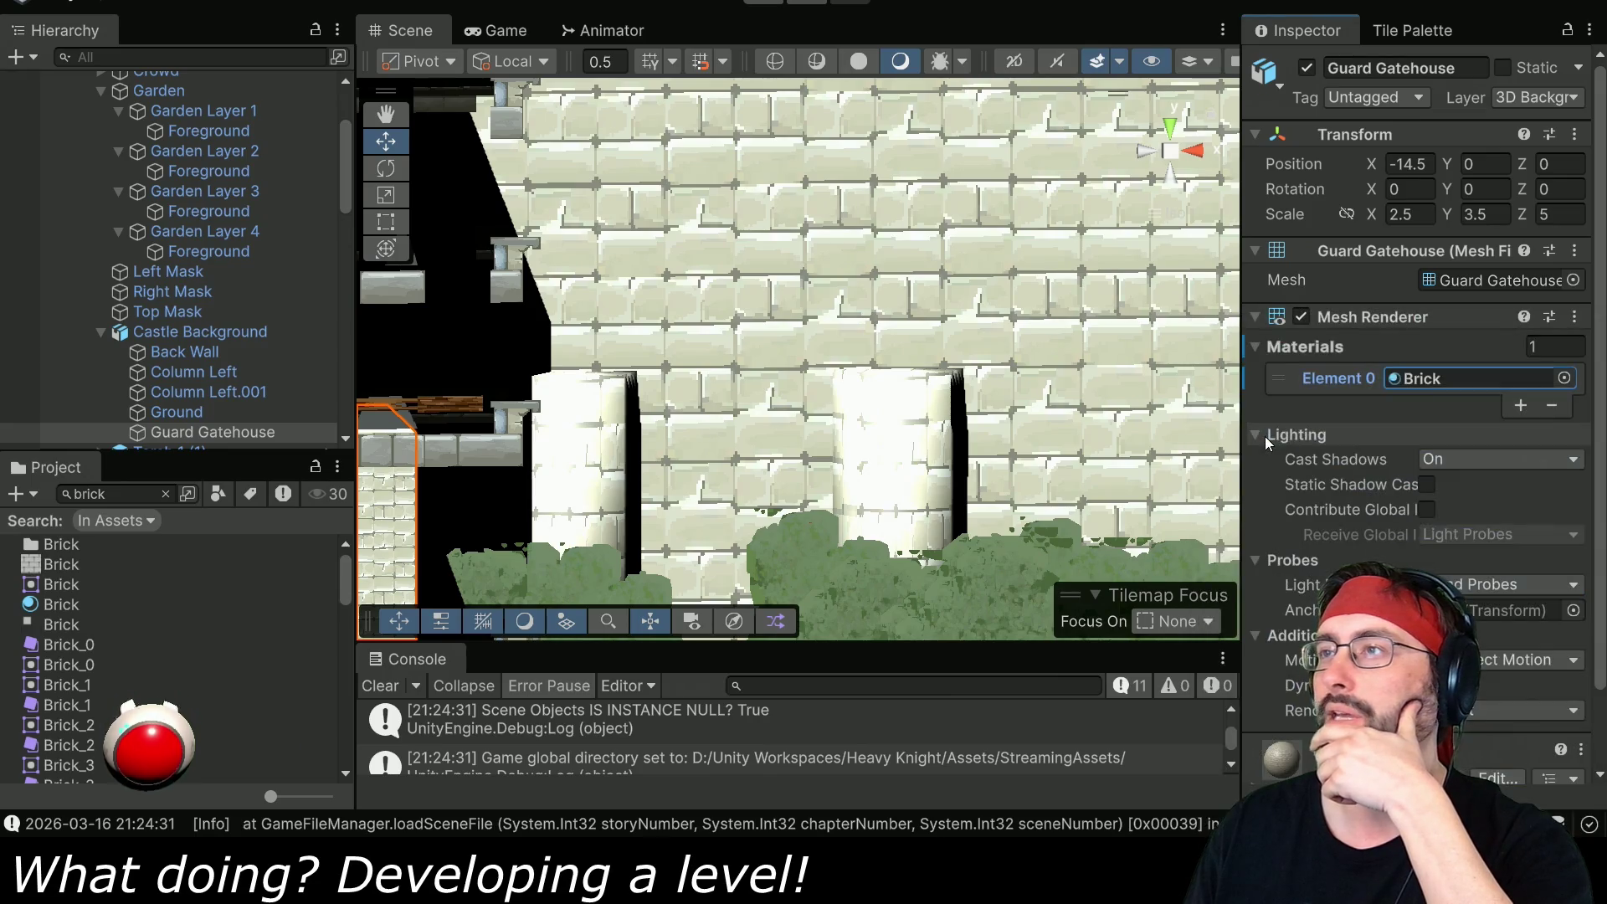
pyautogui.scroll(-5, 652, 480)
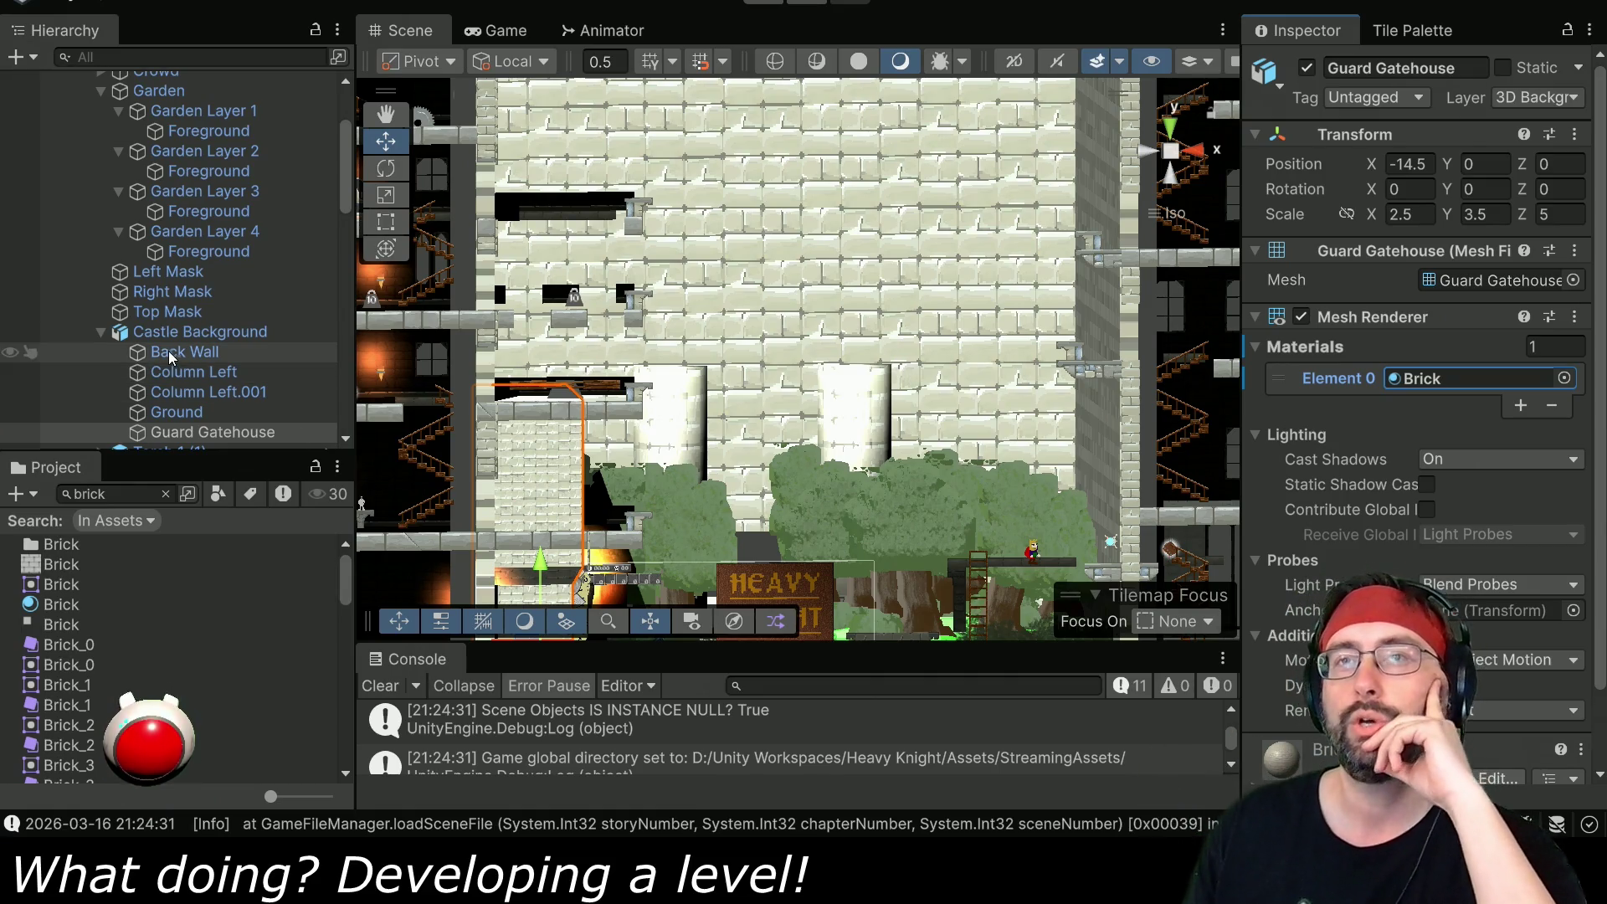
# - Review the Brick material's settings, play-test the level, then stop the preview
pyautogui.click(70, 610)
pyautogui.scroll(-5, 1446, 476)
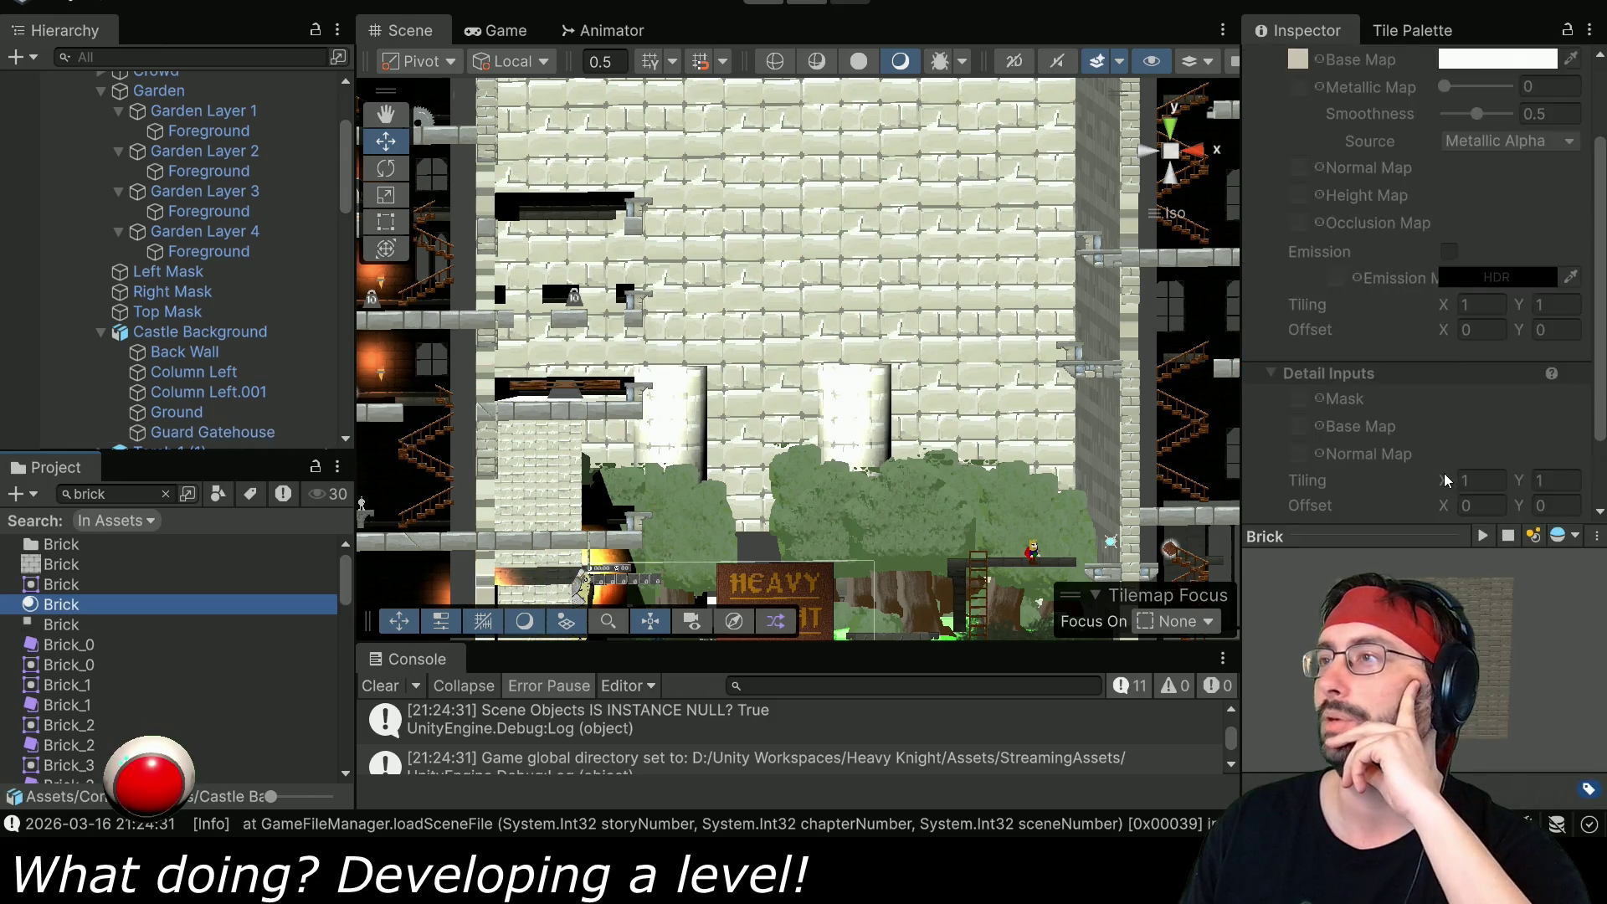
pyautogui.scroll(5, 1446, 476)
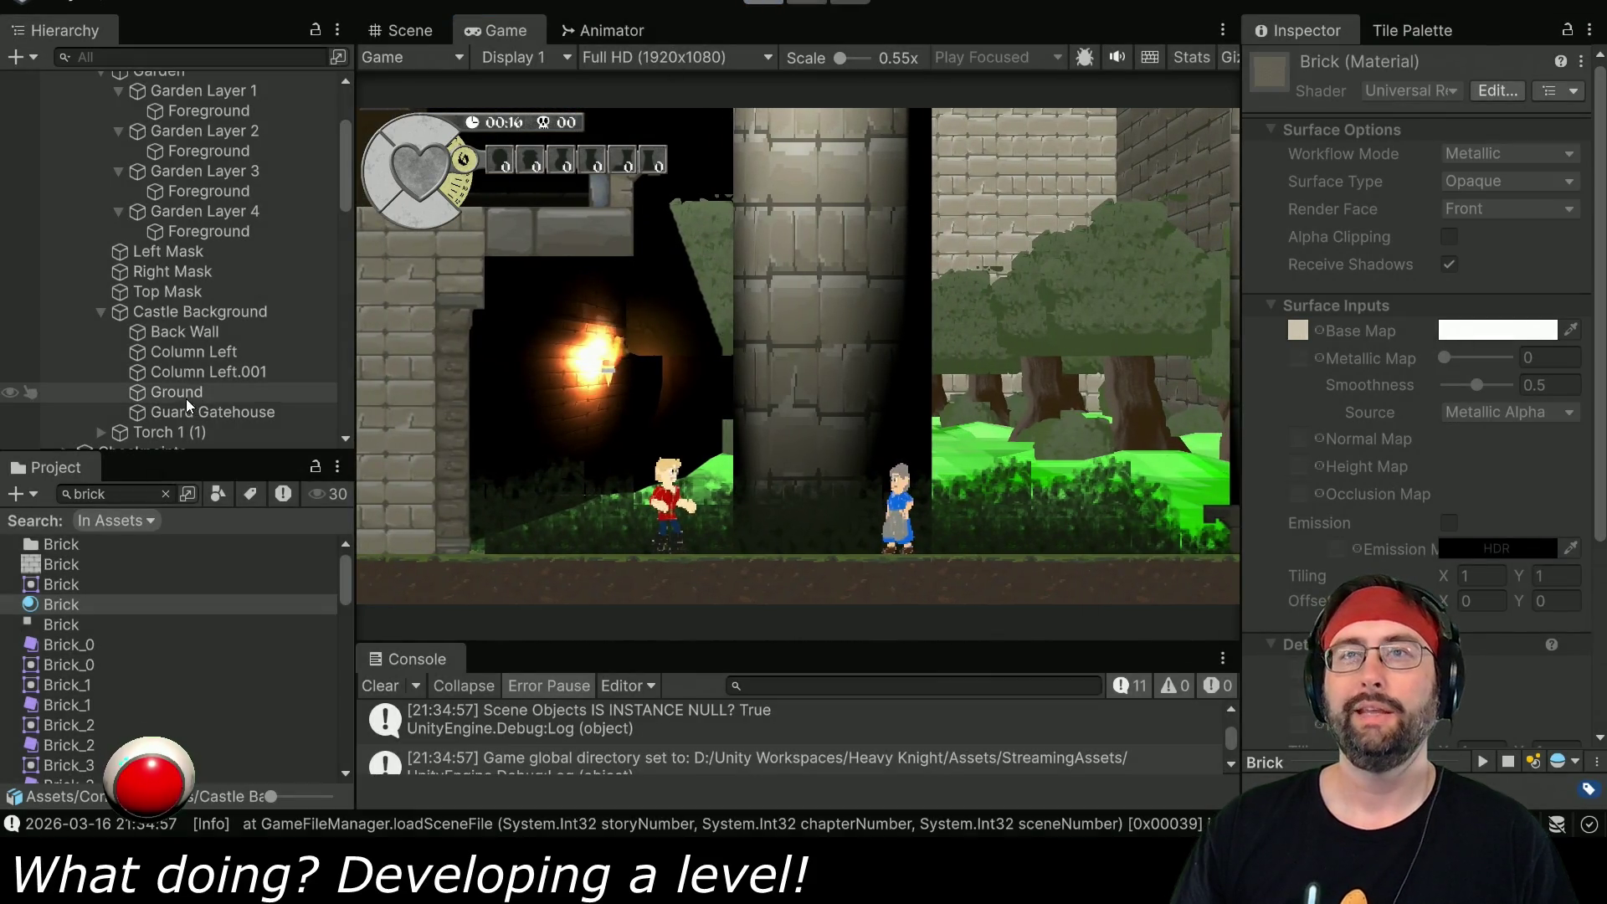
pyautogui.hotkey('ctrl', 'p')
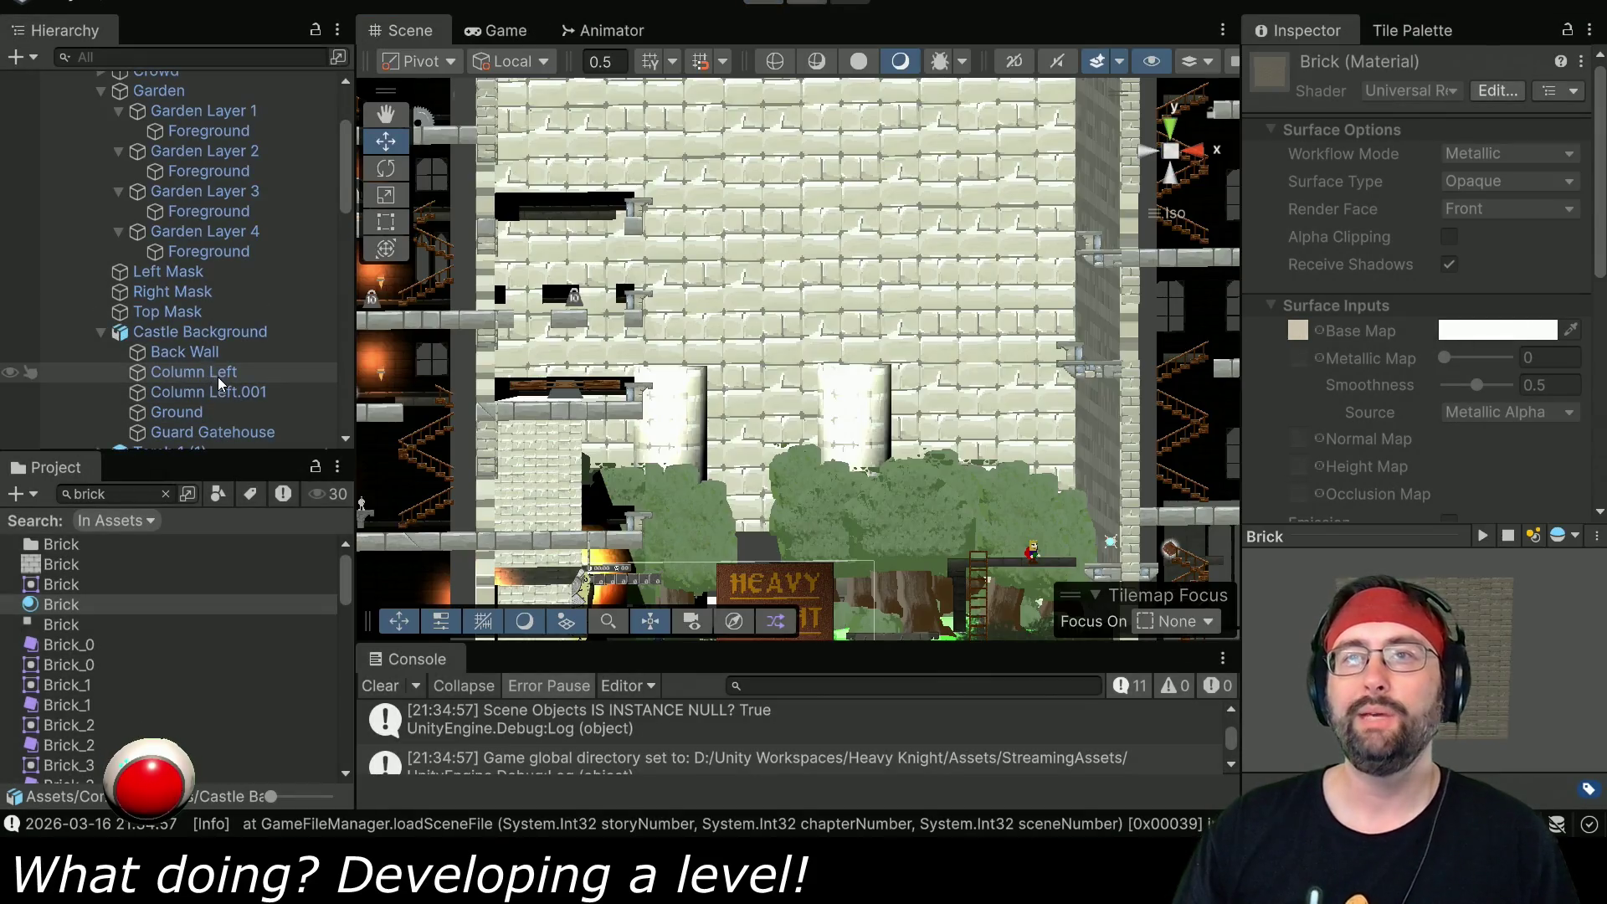
# - Put Column Left and Column Left.001 on the 3D Background layer
pyautogui.click(201, 371)
pyautogui.keyDown('ctrl'); pyautogui.click(199, 392); pyautogui.keyUp('ctrl')
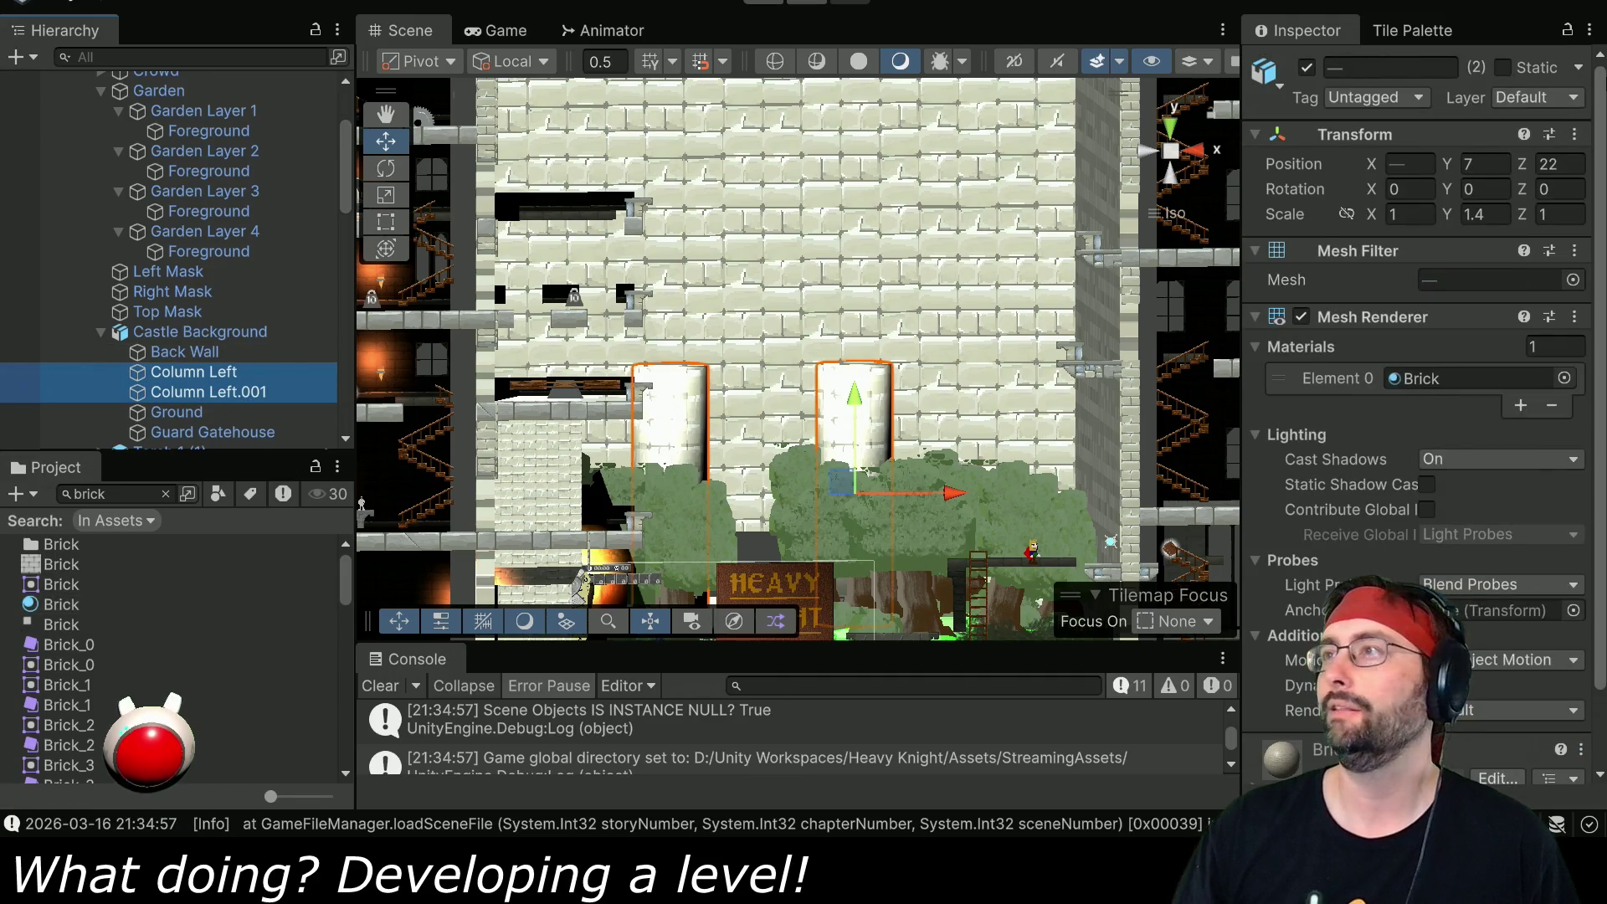
pyautogui.click(1548, 98)
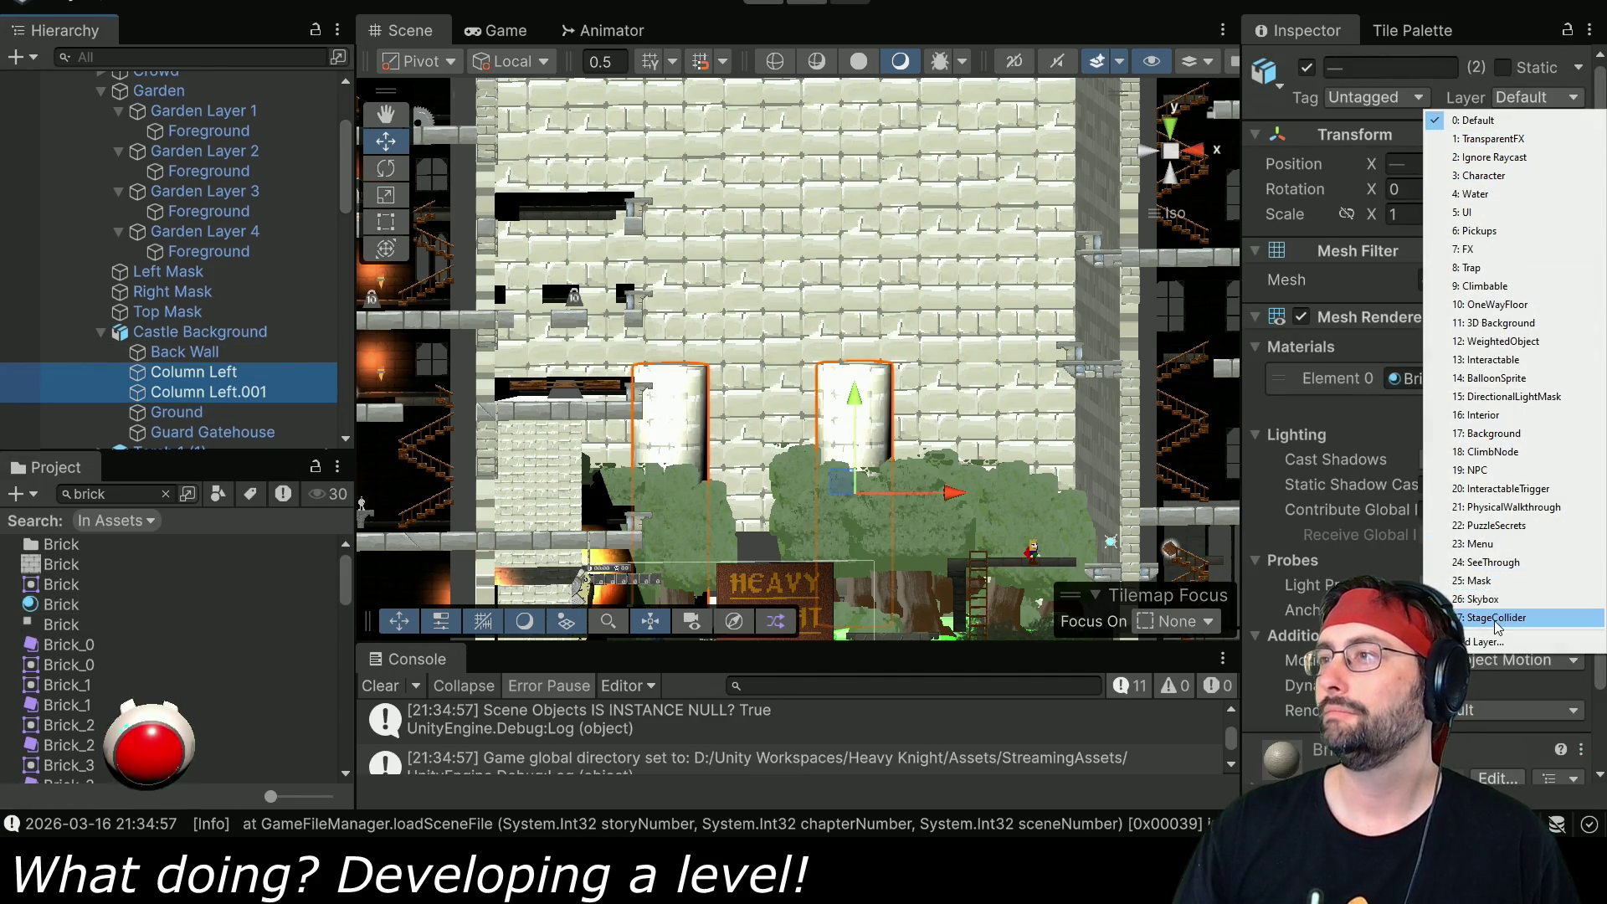
pyautogui.click(1503, 326)
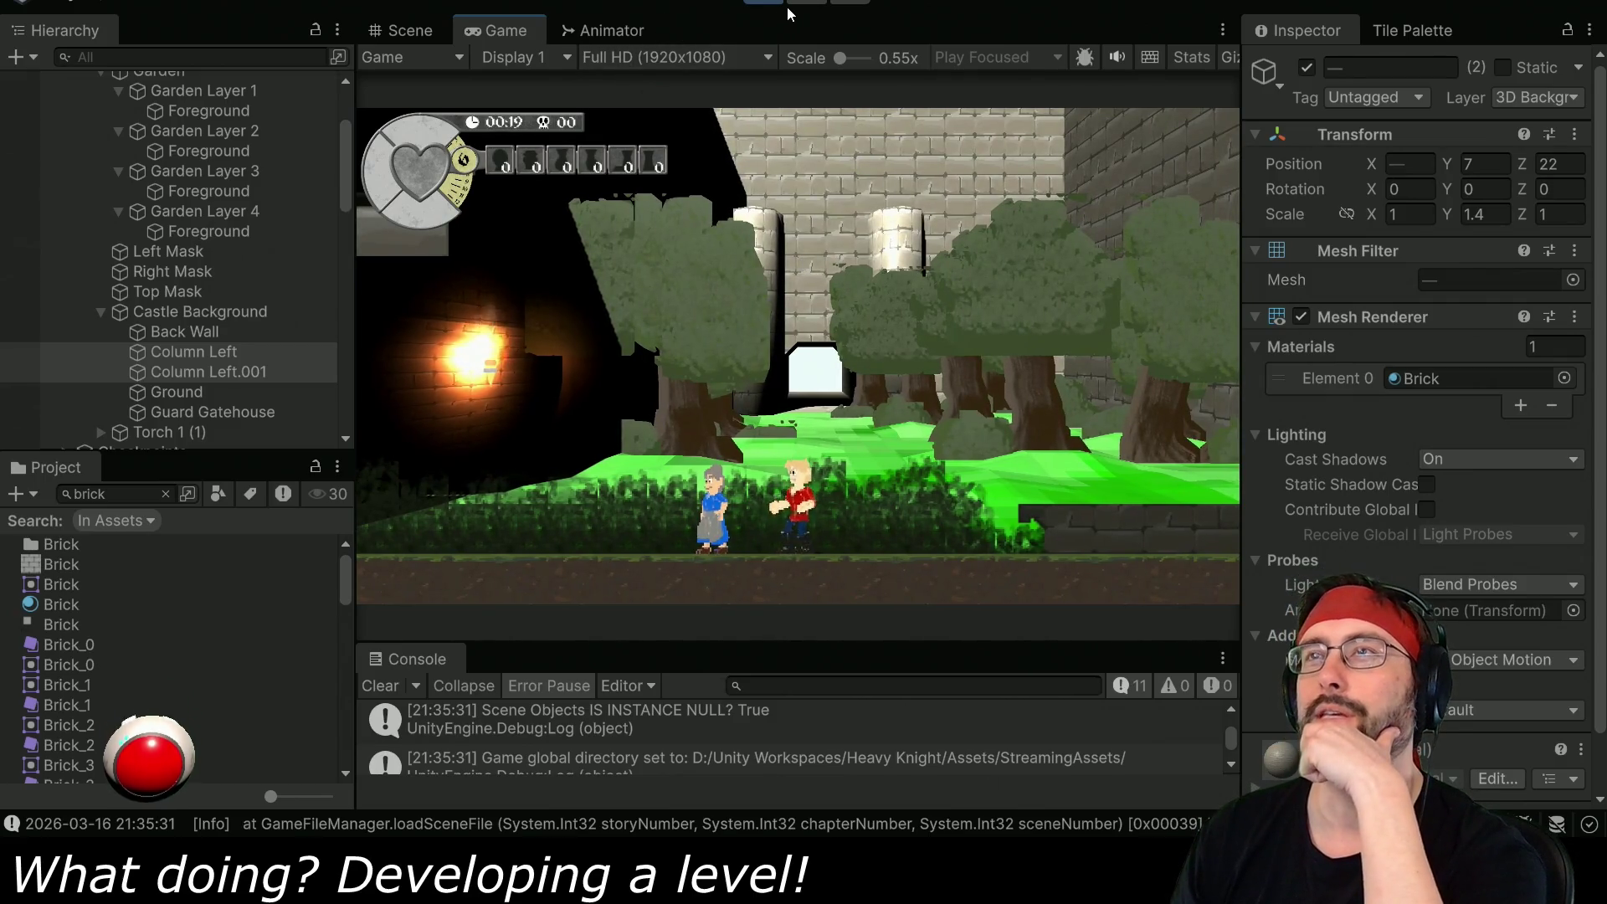
# - Inspect the back wall from behind in the Scene view, stop the game and return to Blender
pyautogui.click(412, 32)
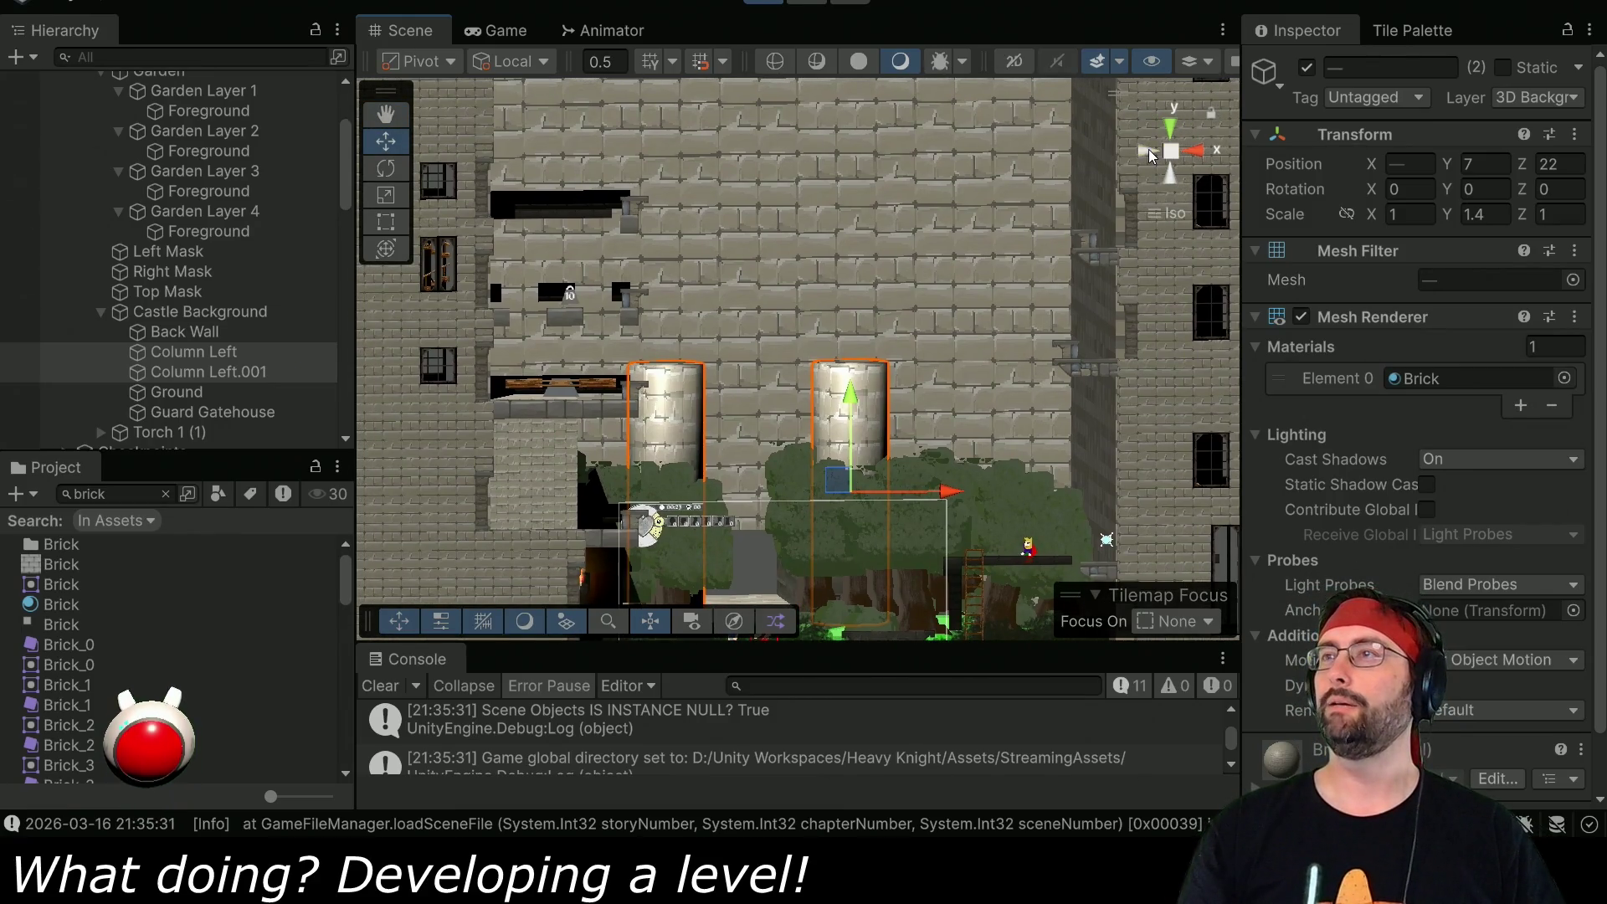
pyautogui.click(1149, 149)
pyautogui.moveTo(800, 198)
pyautogui.mouseDown()
pyautogui.moveTo(792, 330)
pyautogui.moveTo(739, 244)
pyautogui.mouseUp()
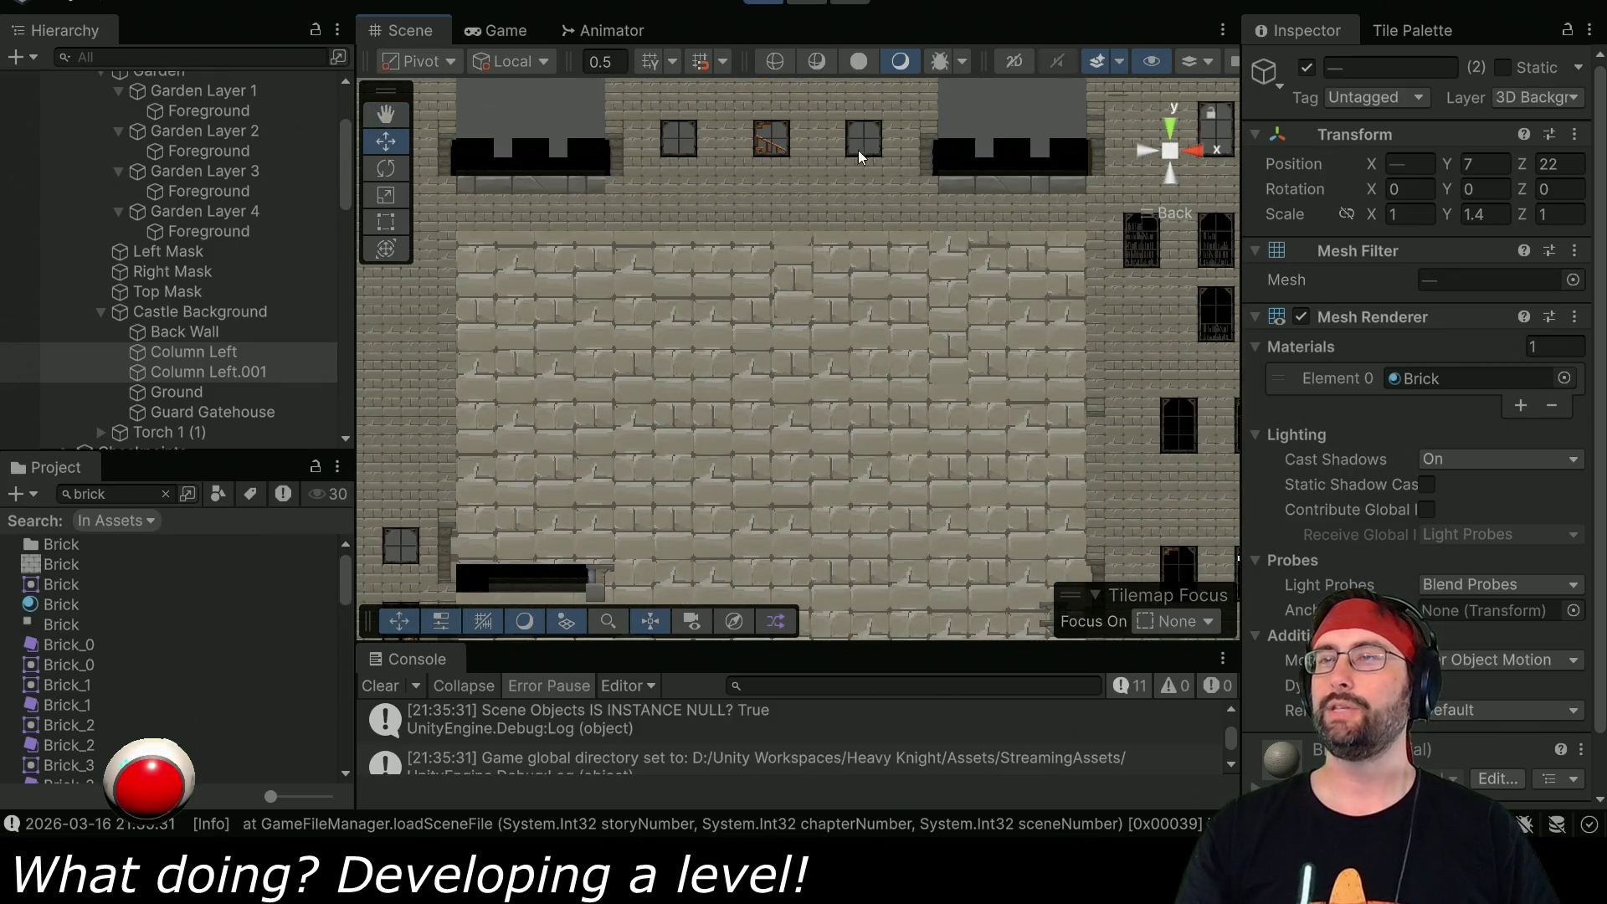
pyautogui.moveTo(700, 340)
pyautogui.mouseDown()
pyautogui.moveTo(693, 265)
pyautogui.moveTo(691, 329)
pyautogui.mouseUp()
pyautogui.click(763, 5)
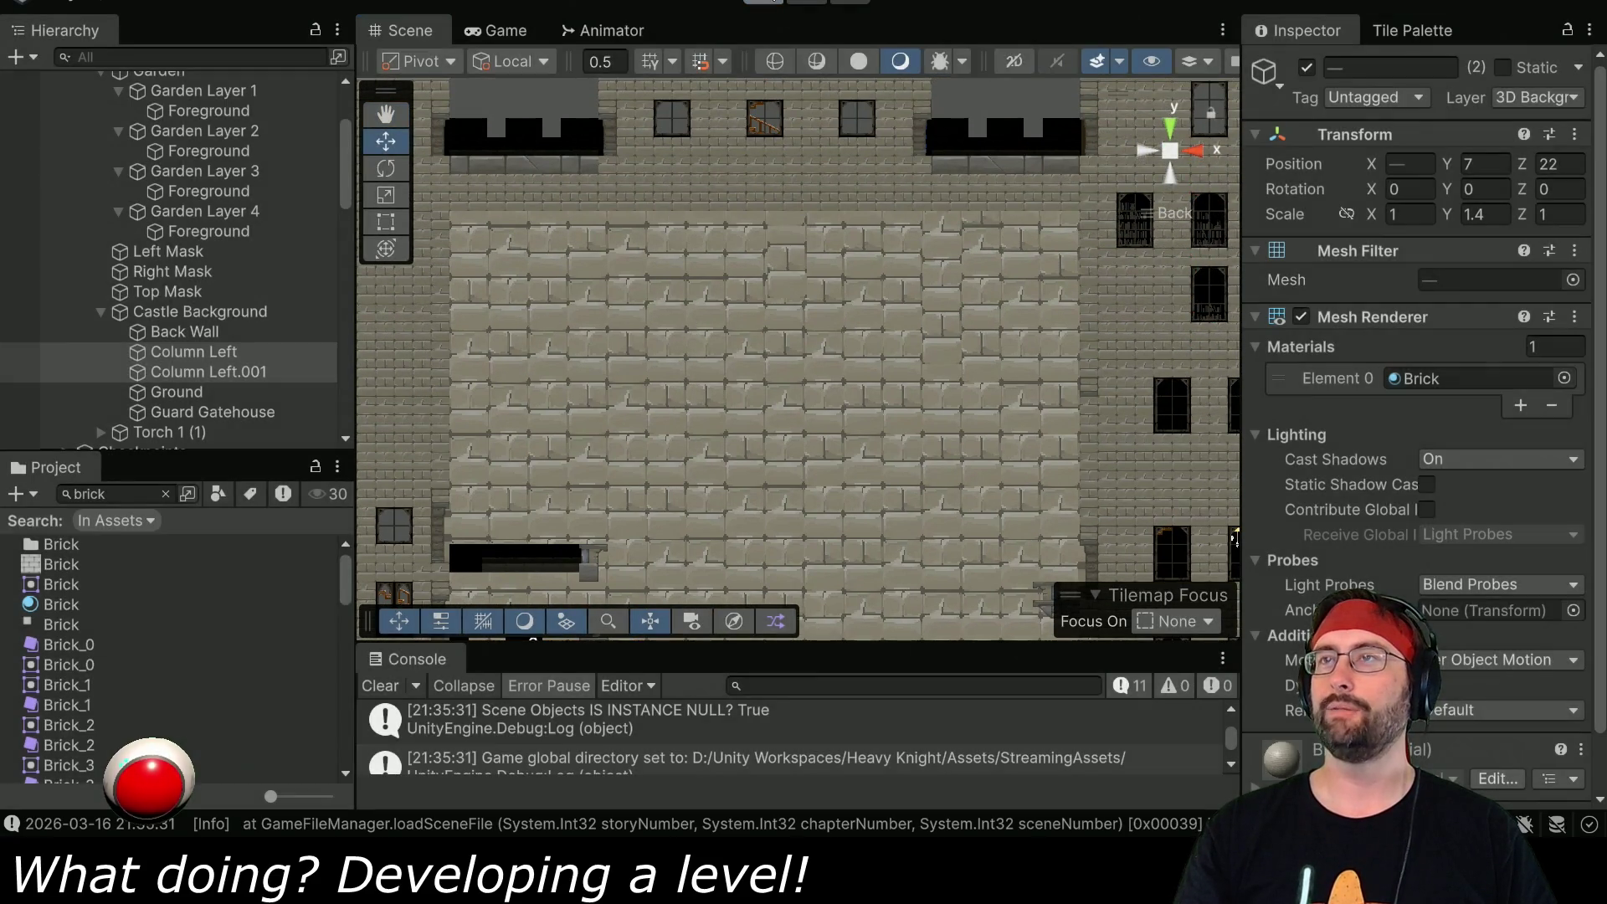
pyautogui.hotkey('alt', 'Tab')
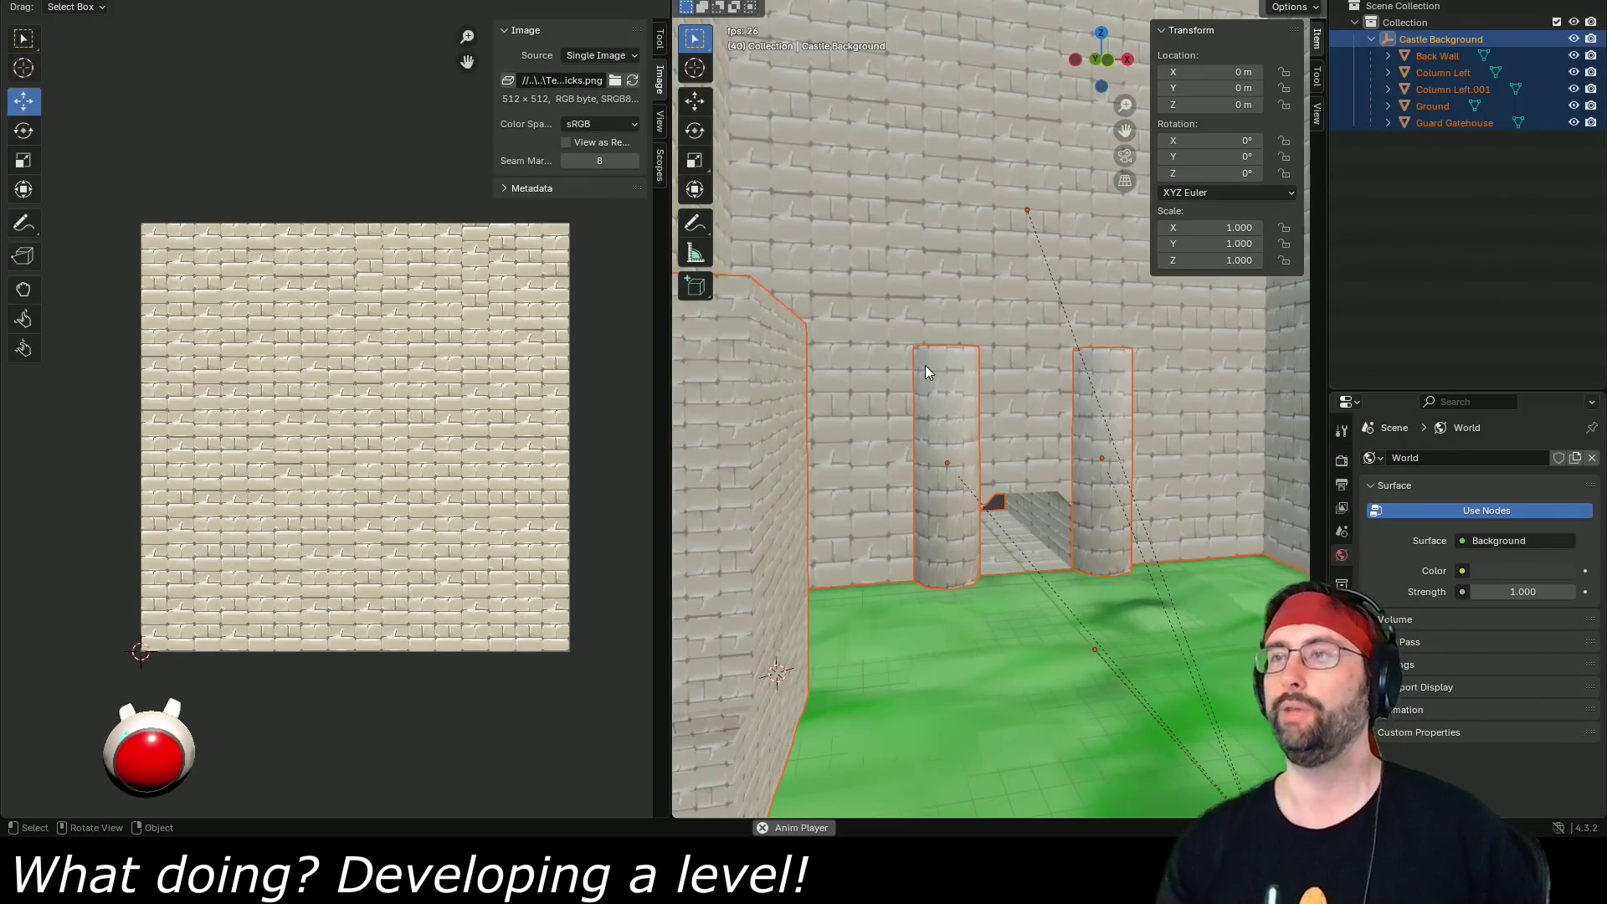
# - Frame the columns and gatehouse in a front view with an enlarged 3D viewport
pyautogui.click(958, 444)
pyautogui.scroll(-5, 1082, 430)
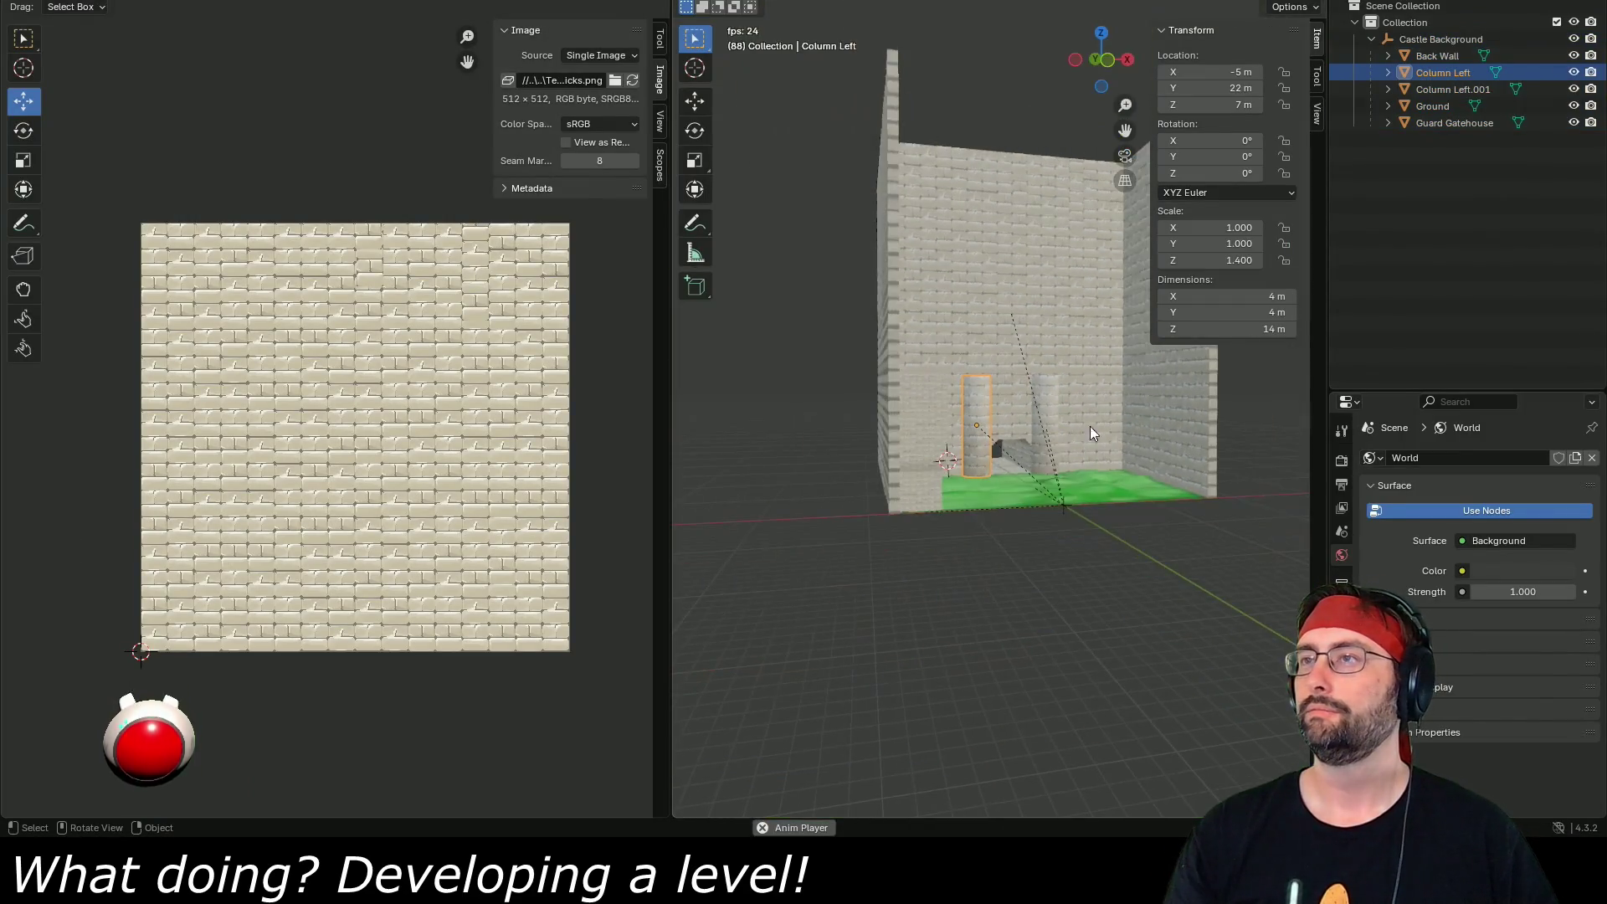
pyautogui.scroll(5, 960, 474)
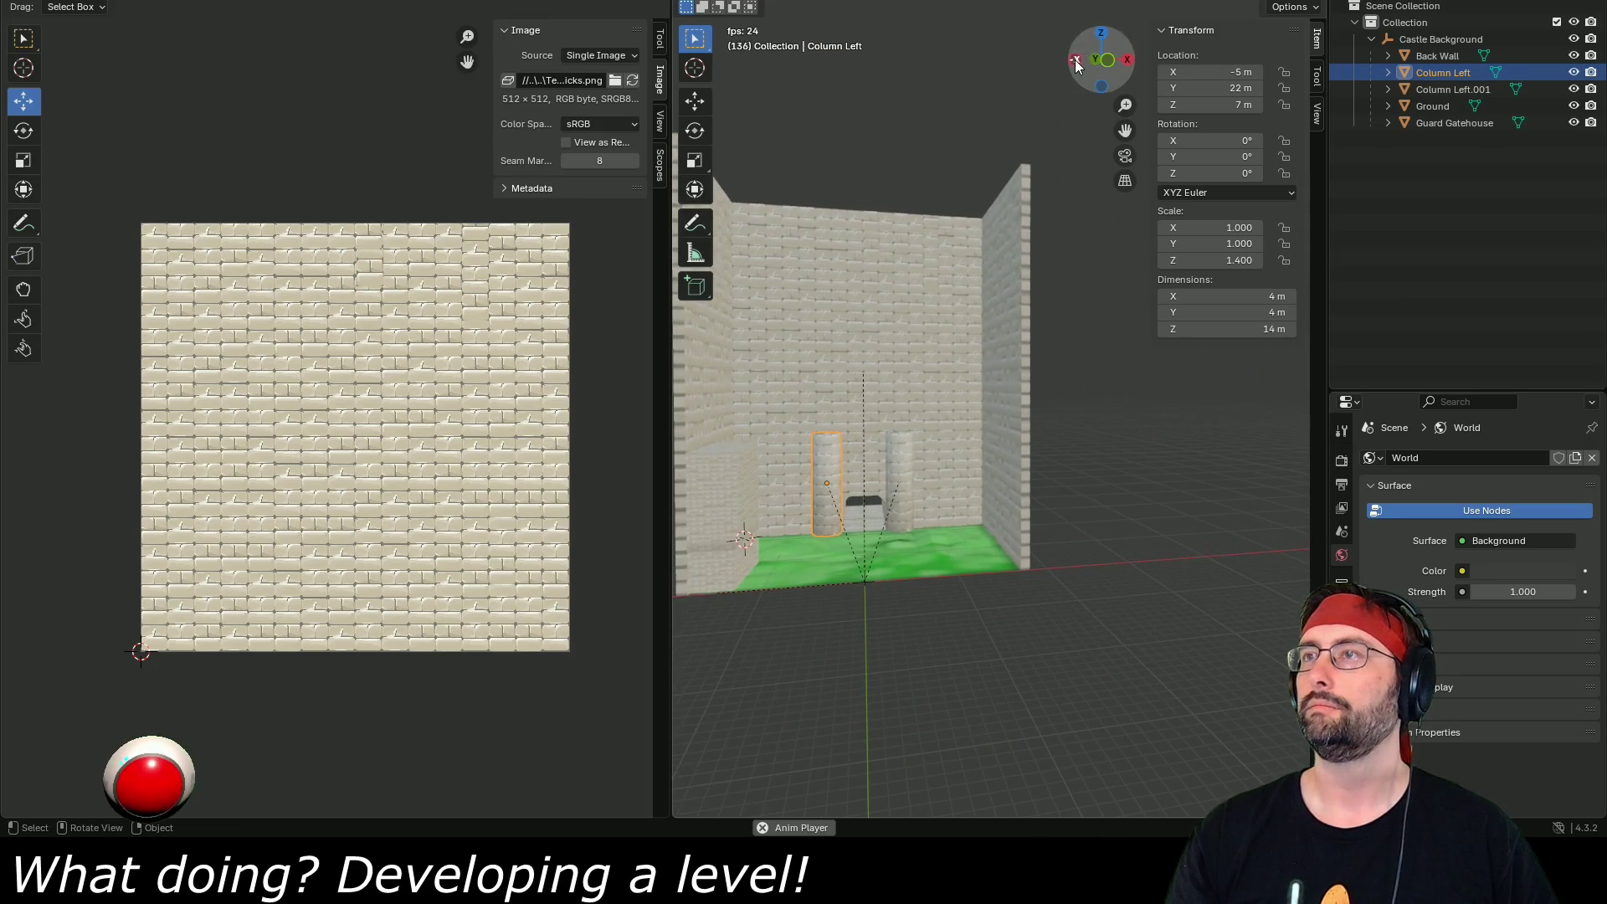
pyautogui.click(1077, 66)
pyautogui.scroll(4, 852, 533)
pyautogui.moveTo(852, 533); pyautogui.dragTo(1073, 524)
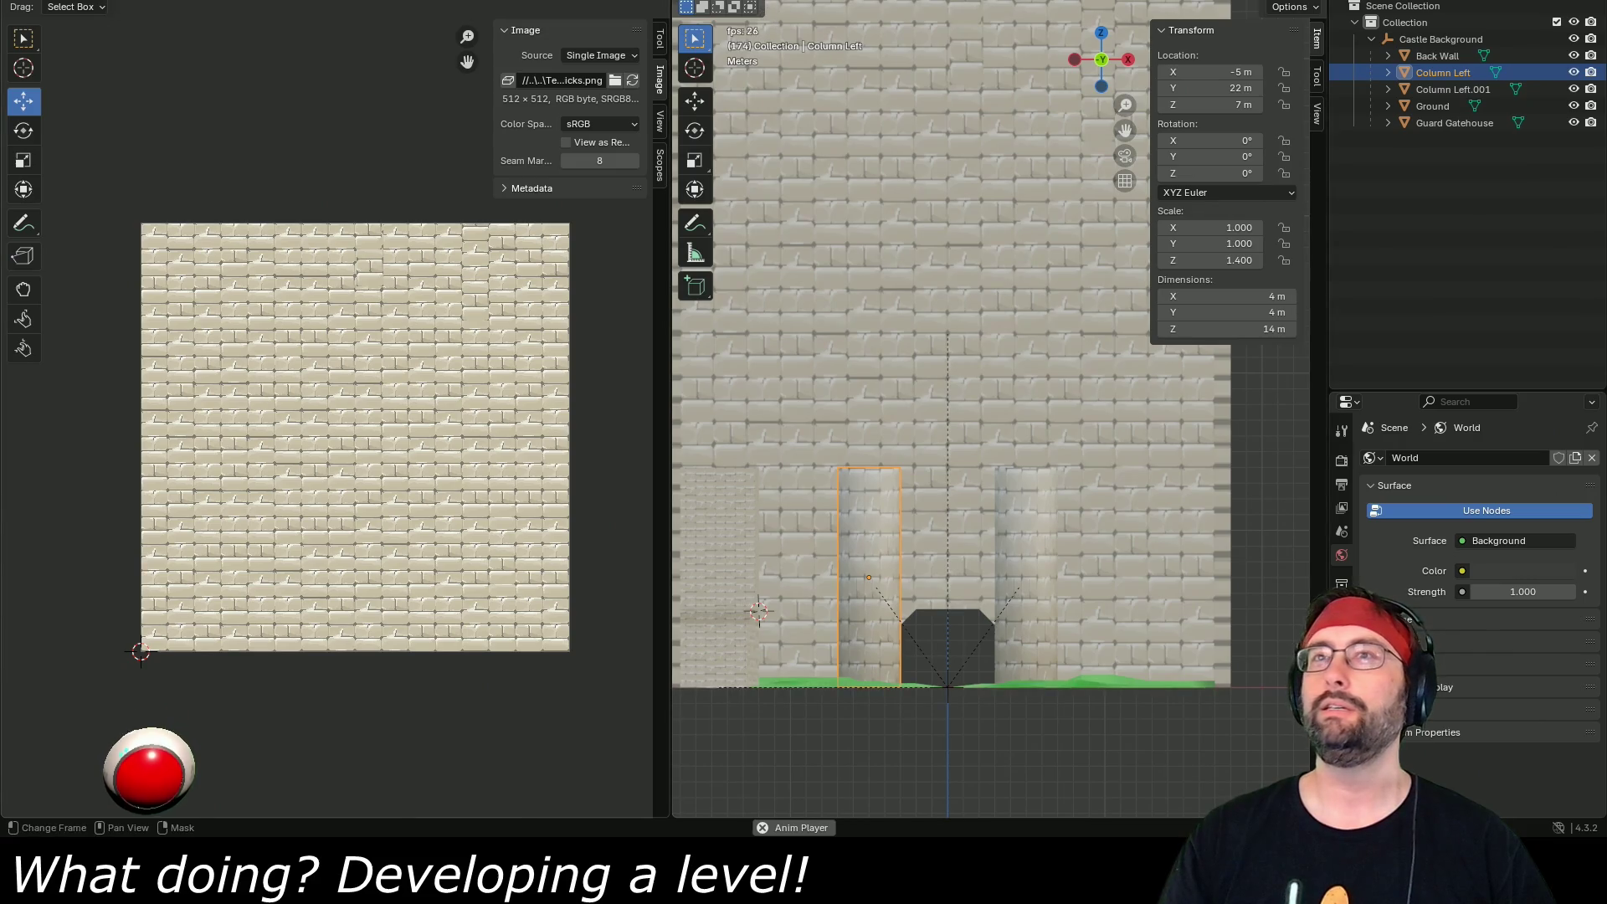
pyautogui.hotkey('ctrl', 'pageup')
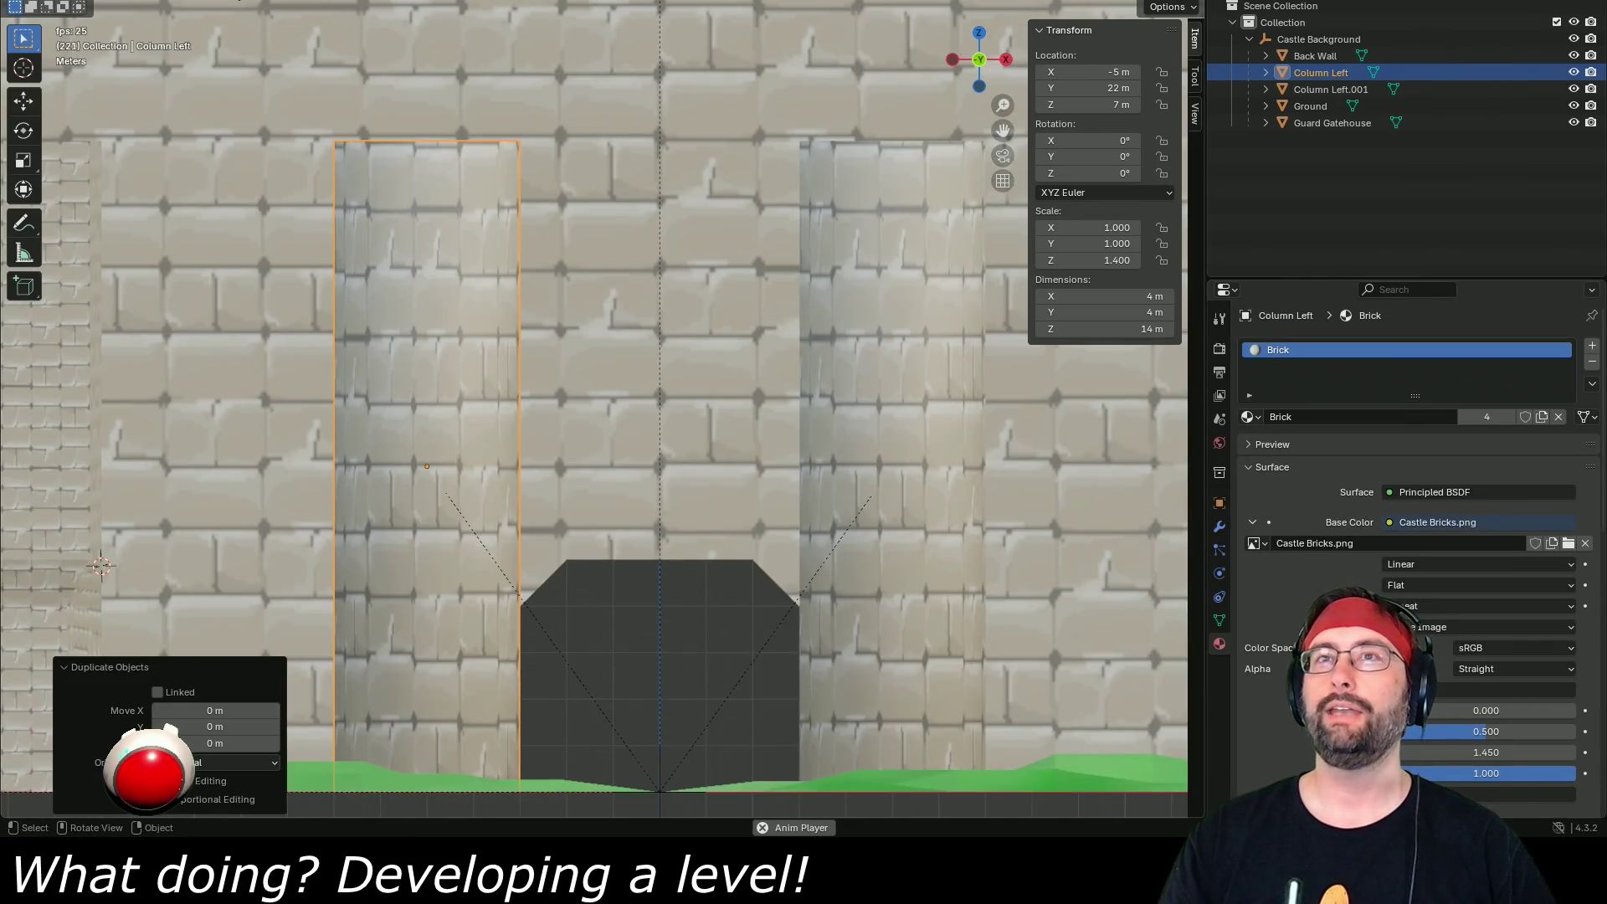
pyautogui.scroll(-5, 292, 51)
# - Add a cube at location X 0, Y 22, Z 15 m
pyautogui.hotkey('shift', 'a')
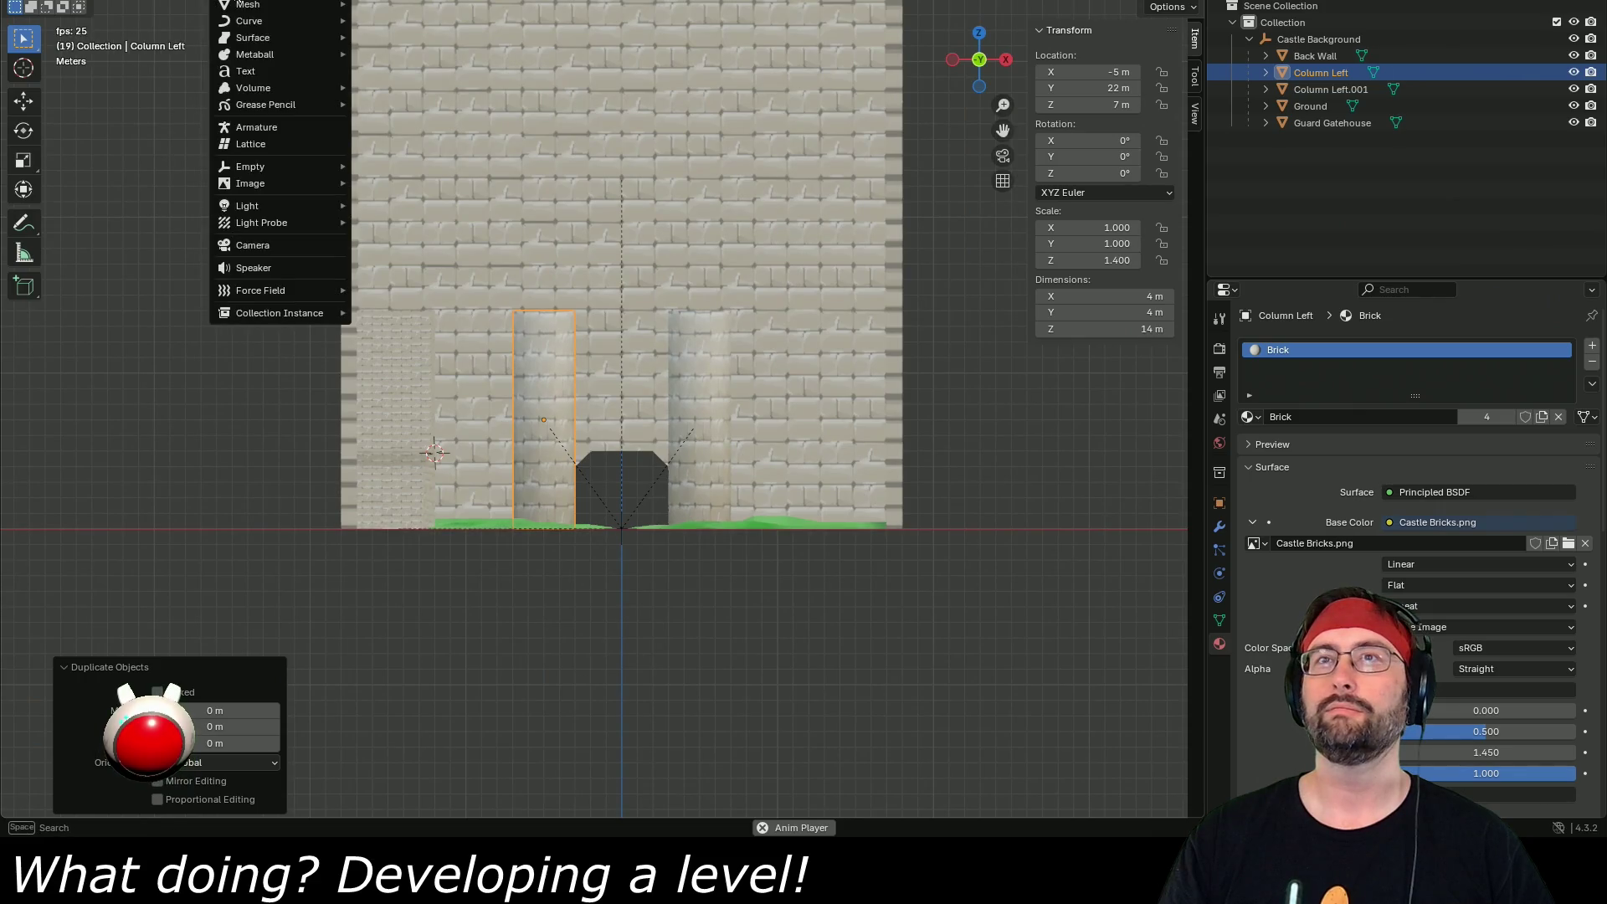
pyautogui.moveTo(258, 14)
pyautogui.click(383, 23)
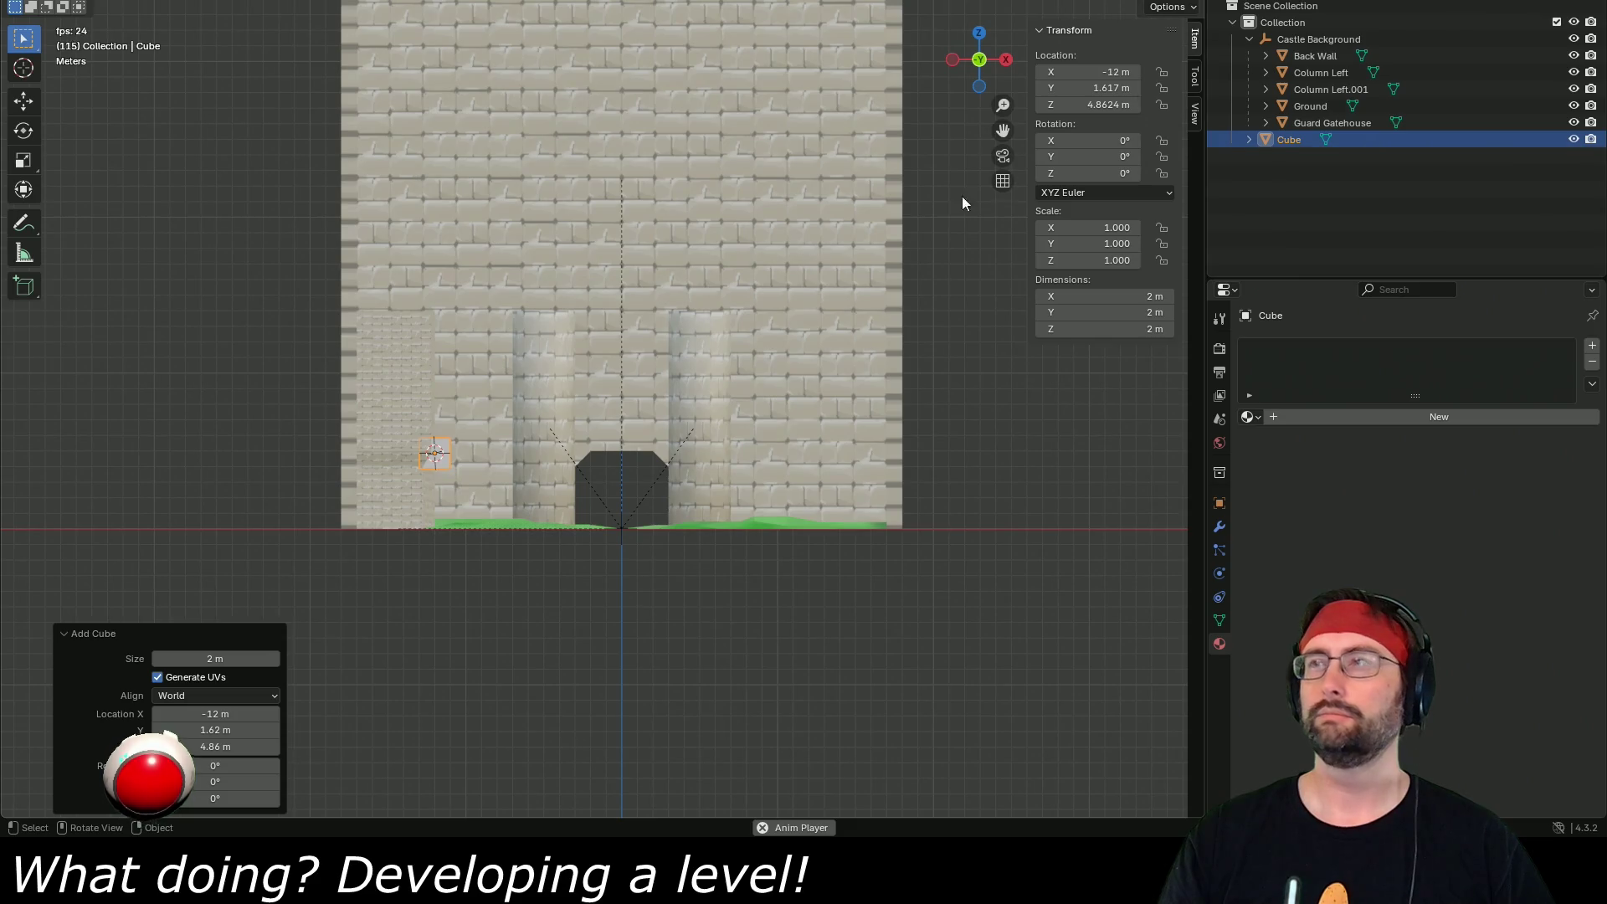
pyautogui.click(1090, 76)
pyautogui.write('0')
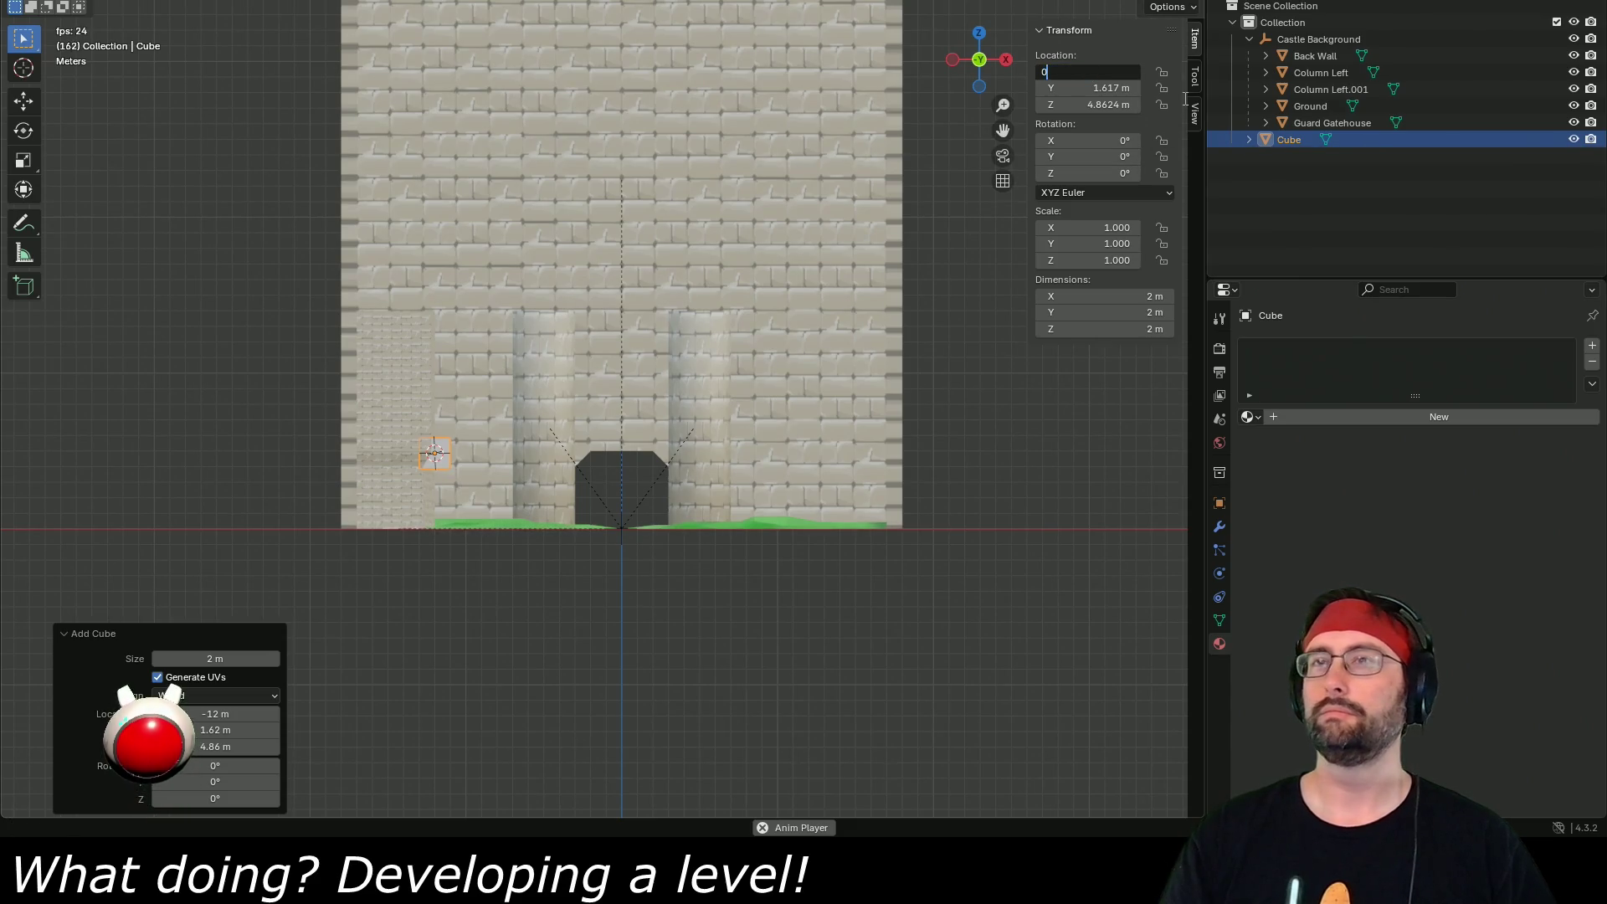
pyautogui.press('Tab')
pyautogui.press('Tab')
pyautogui.hotkey('shift', 'Tab')
pyautogui.write('22')
pyautogui.press('Tab')
pyautogui.write('14.44')
pyautogui.press('Return')
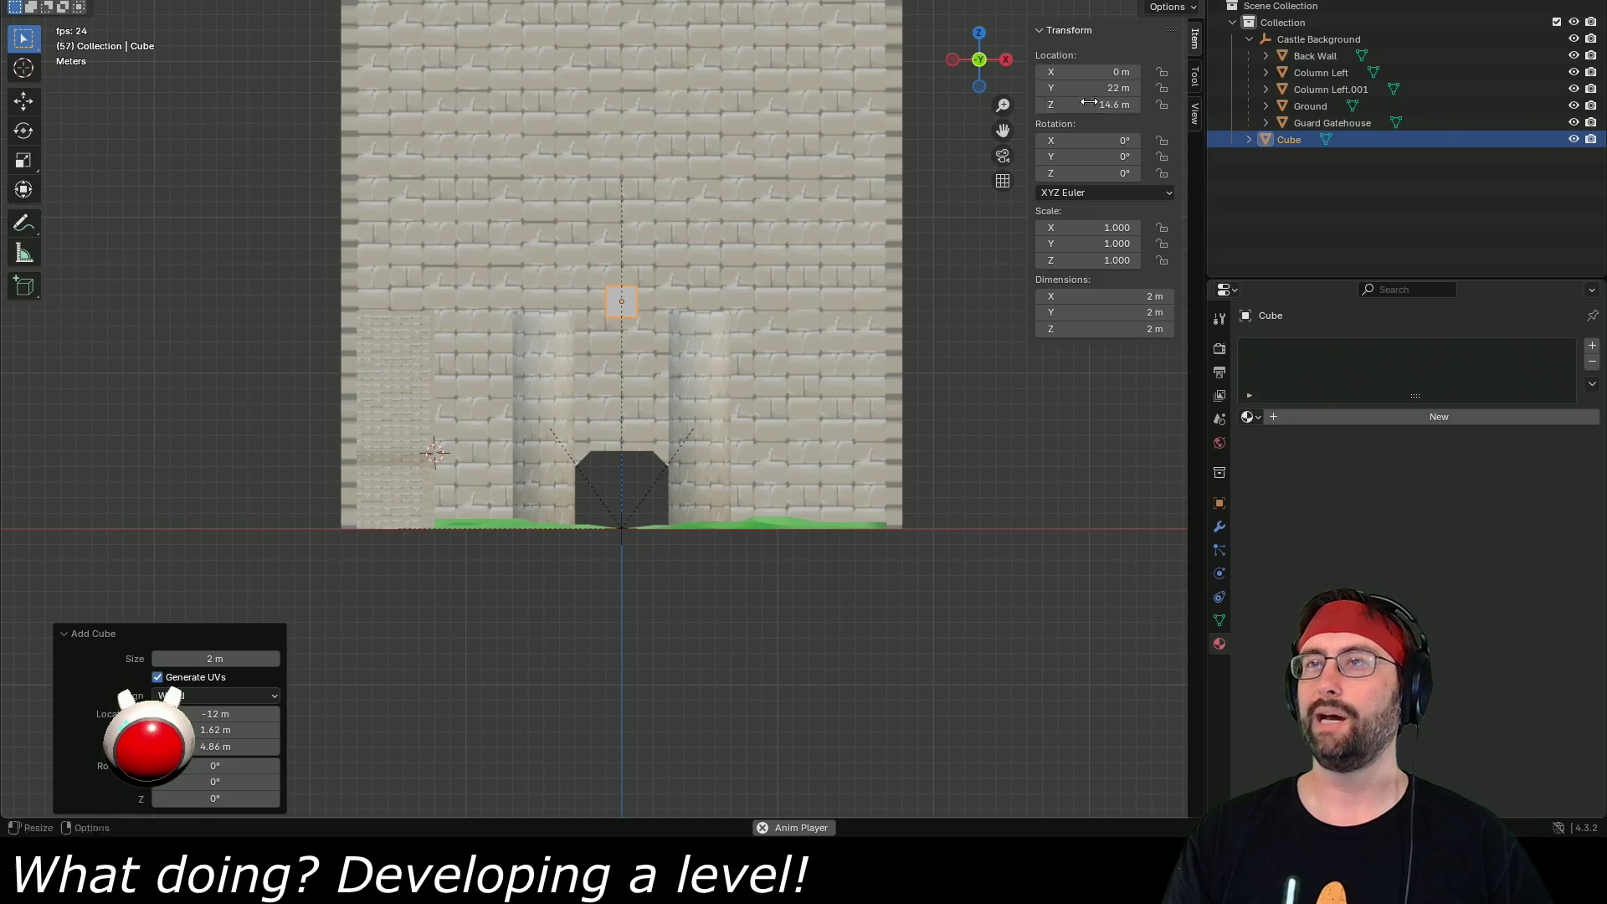
pyautogui.click(1088, 104)
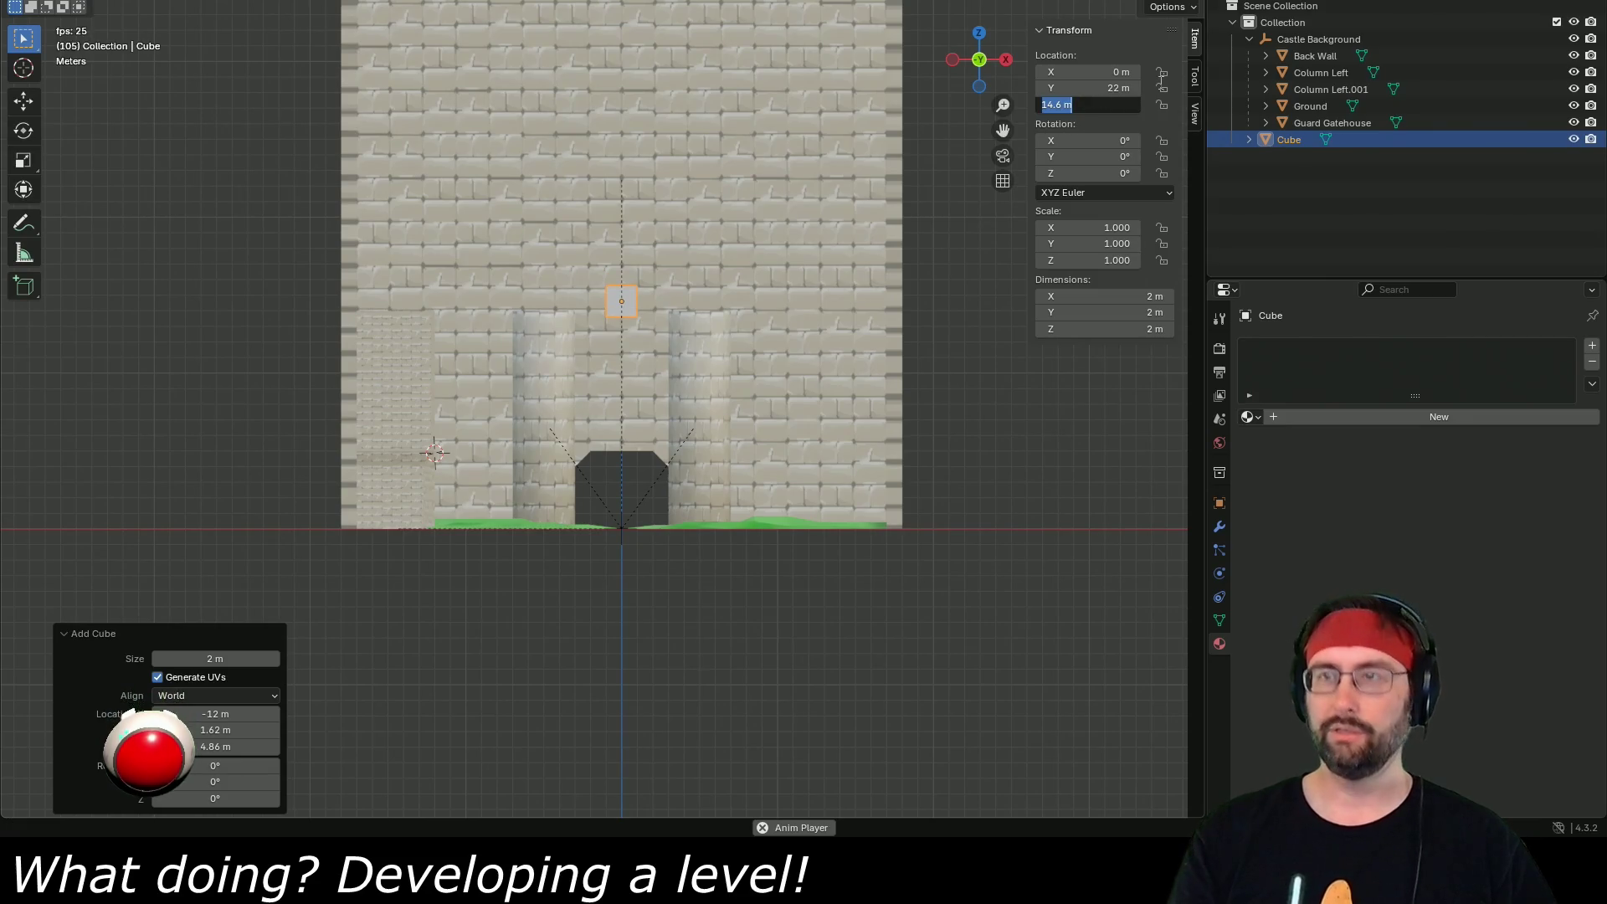
pyautogui.write('15')
pyautogui.press('Return')
# - Give the cube the Brick material
pyautogui.scroll(5, 880, 321)
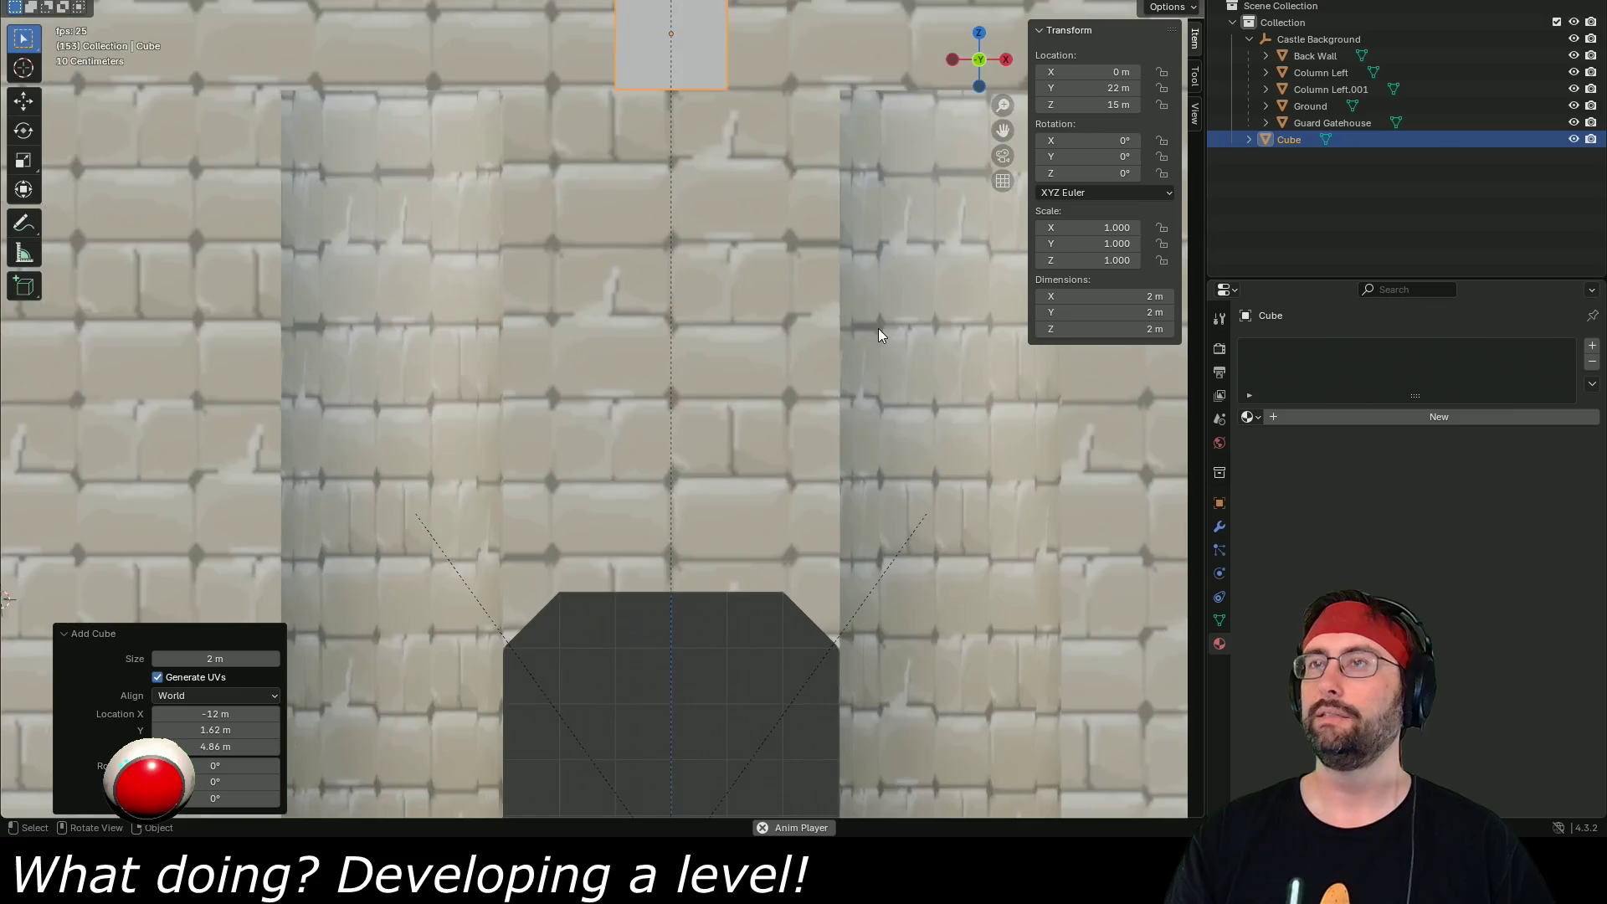
pyautogui.scroll(-5, 861, 300)
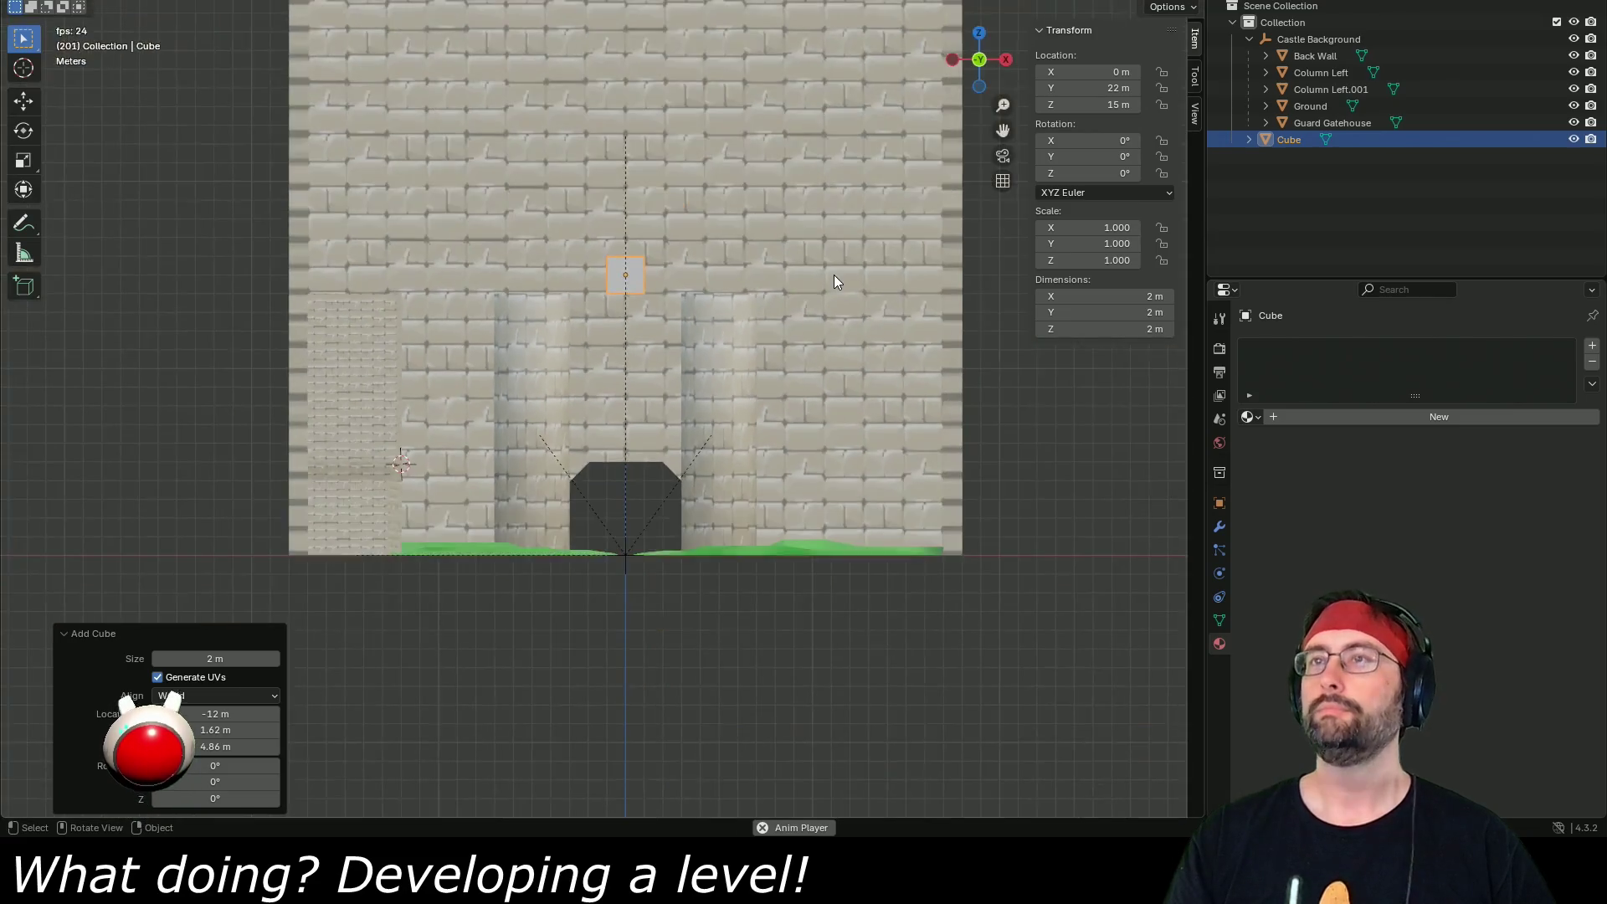
pyautogui.click(1249, 417)
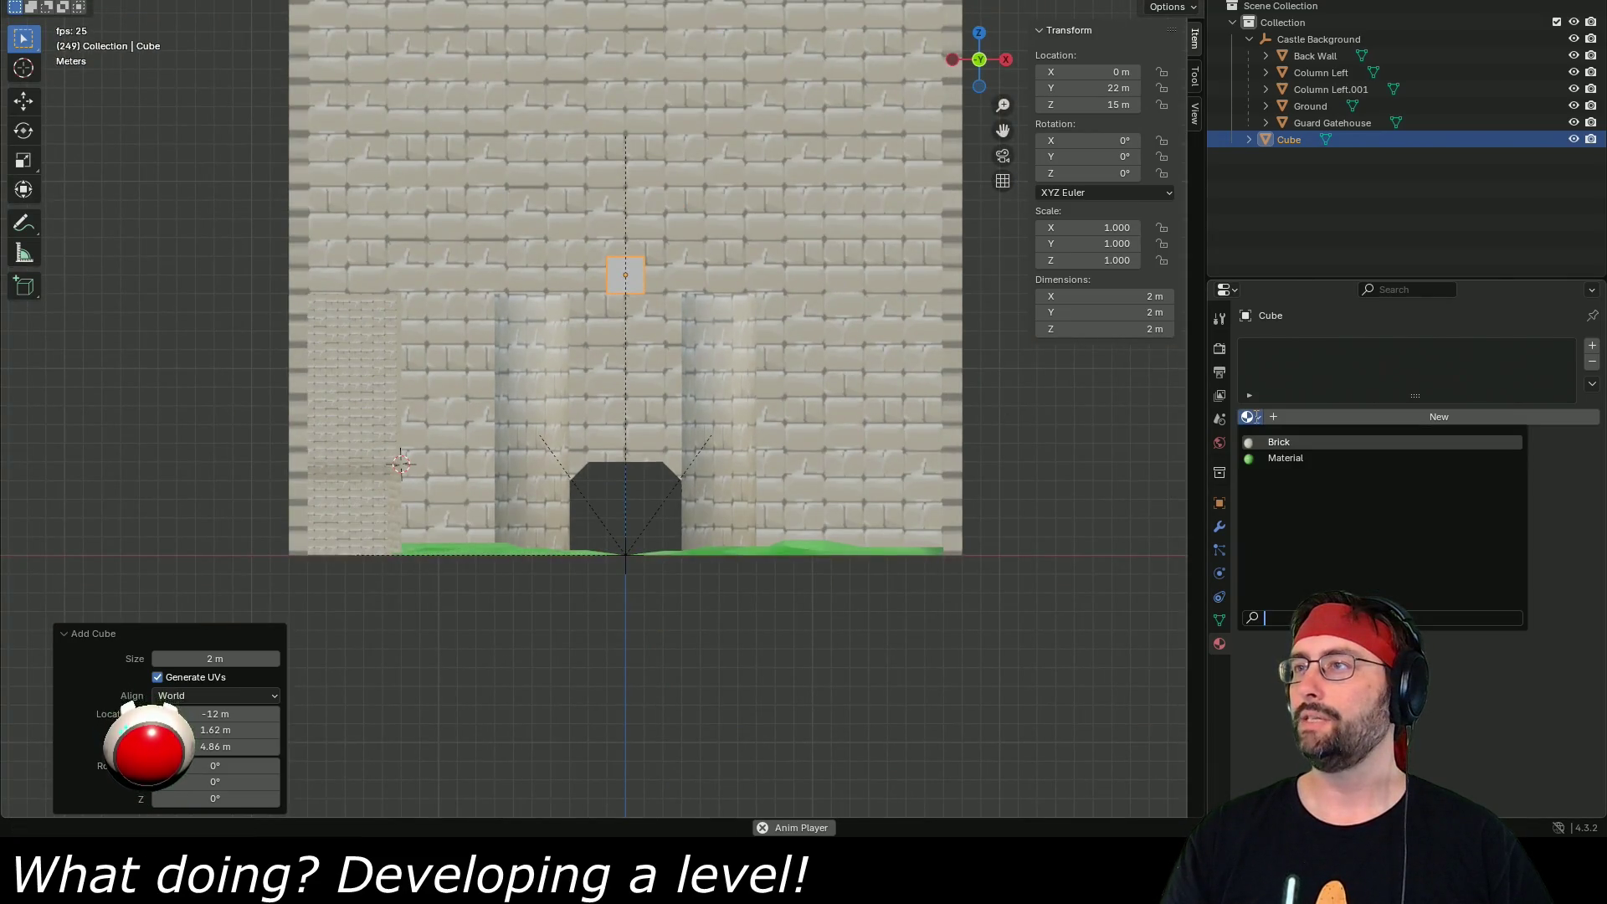
pyautogui.click(1274, 444)
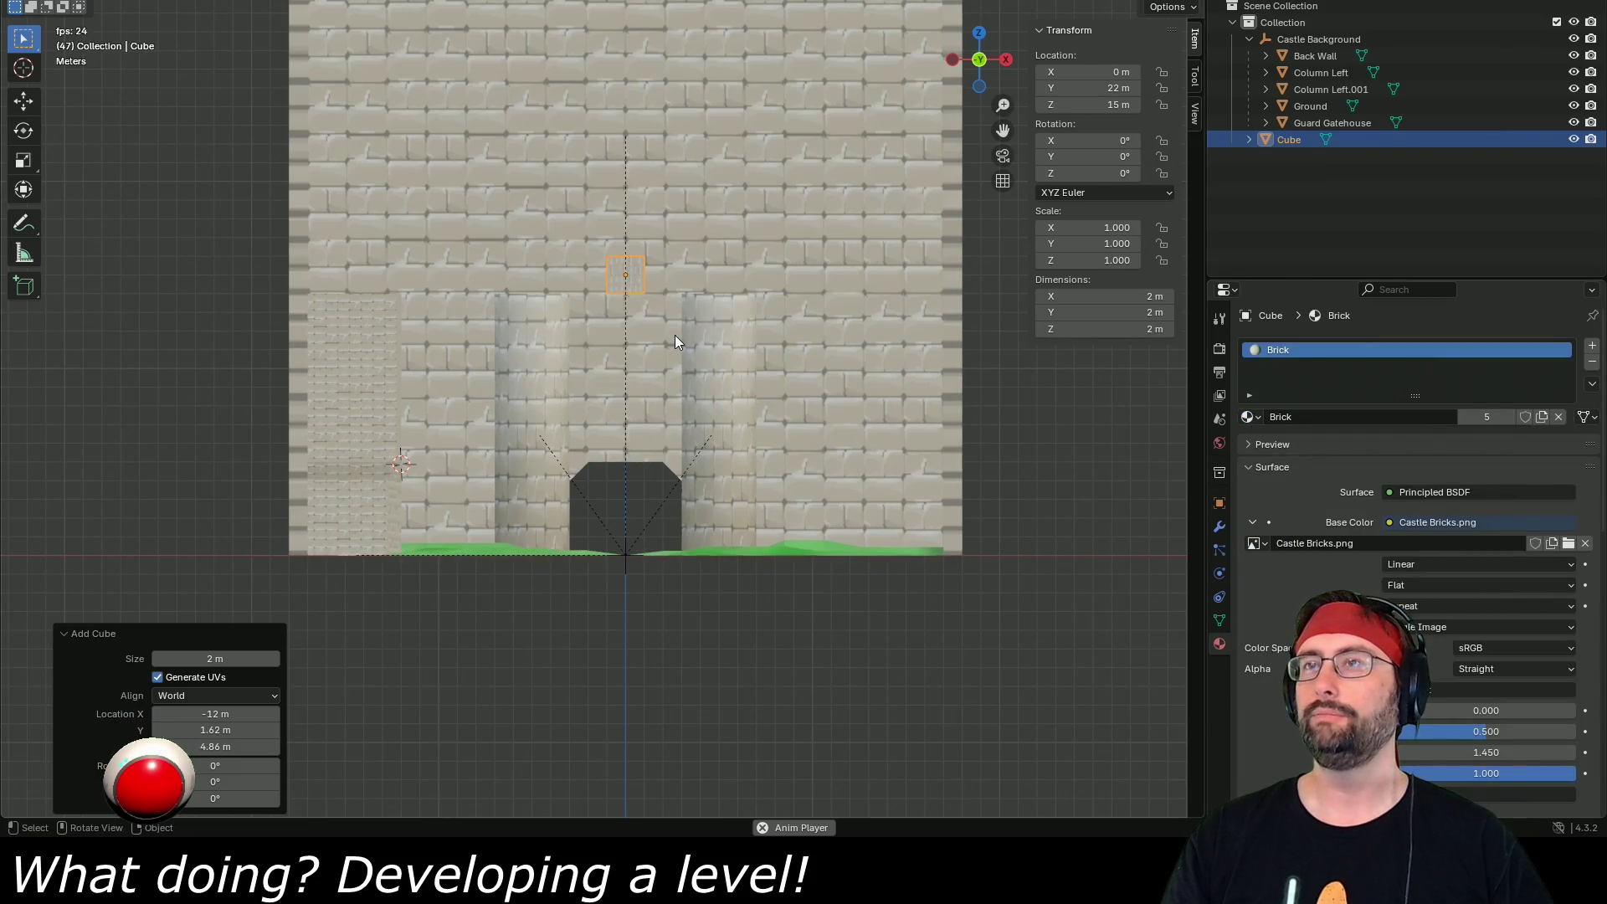
# - Stretch the cube along X to a scale of 10.636
pyautogui.press('s')
pyautogui.press('x')
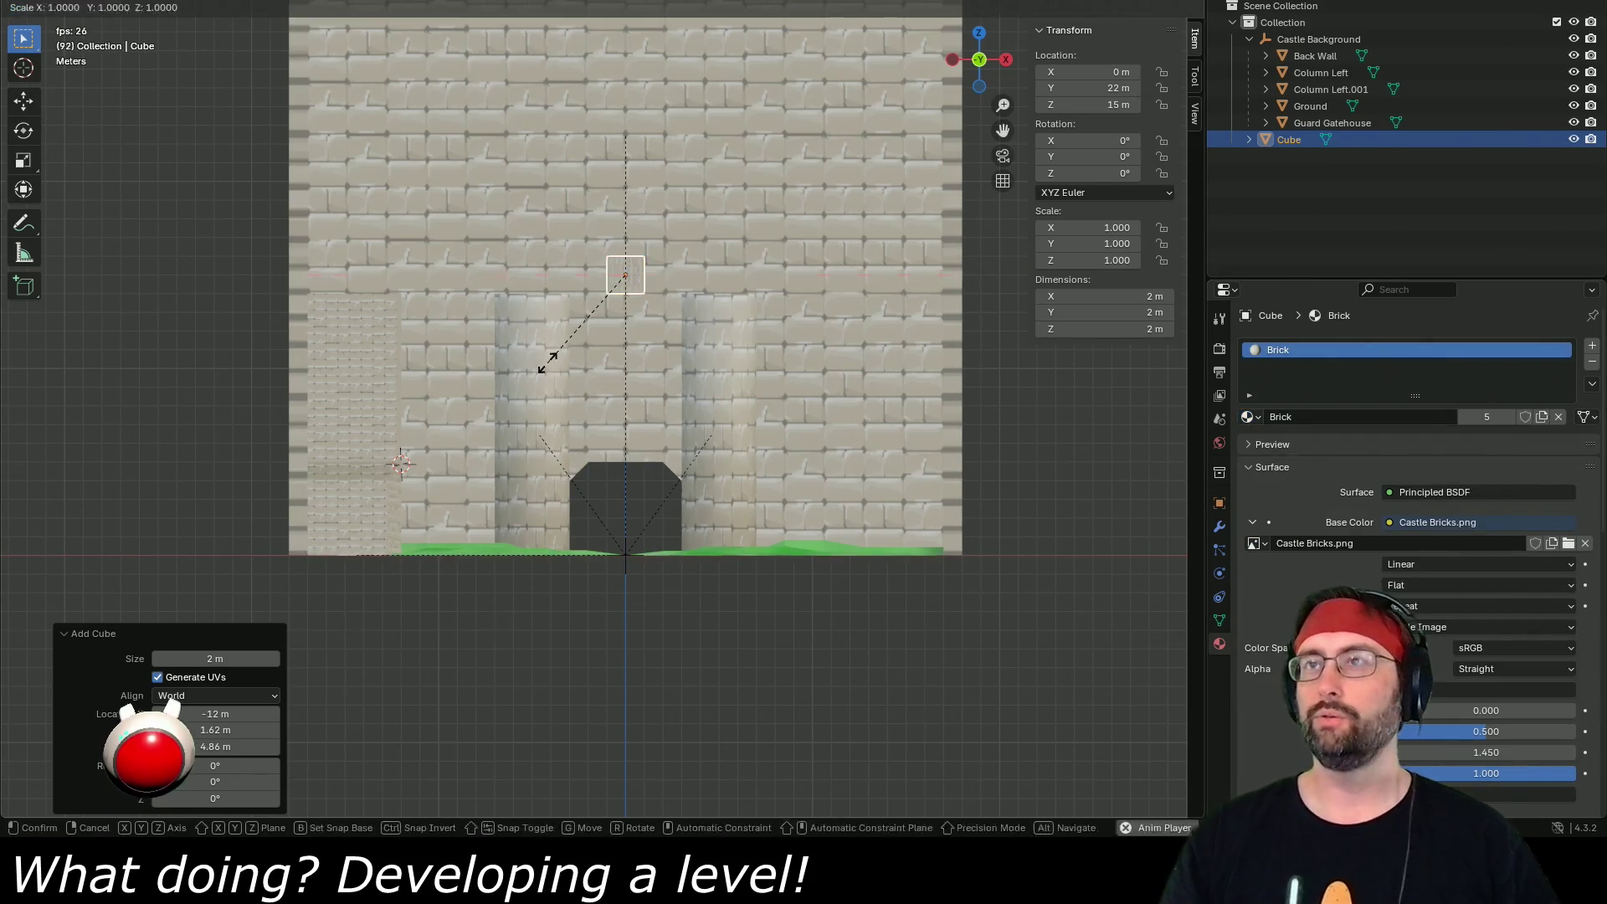
pyautogui.press('Escape')
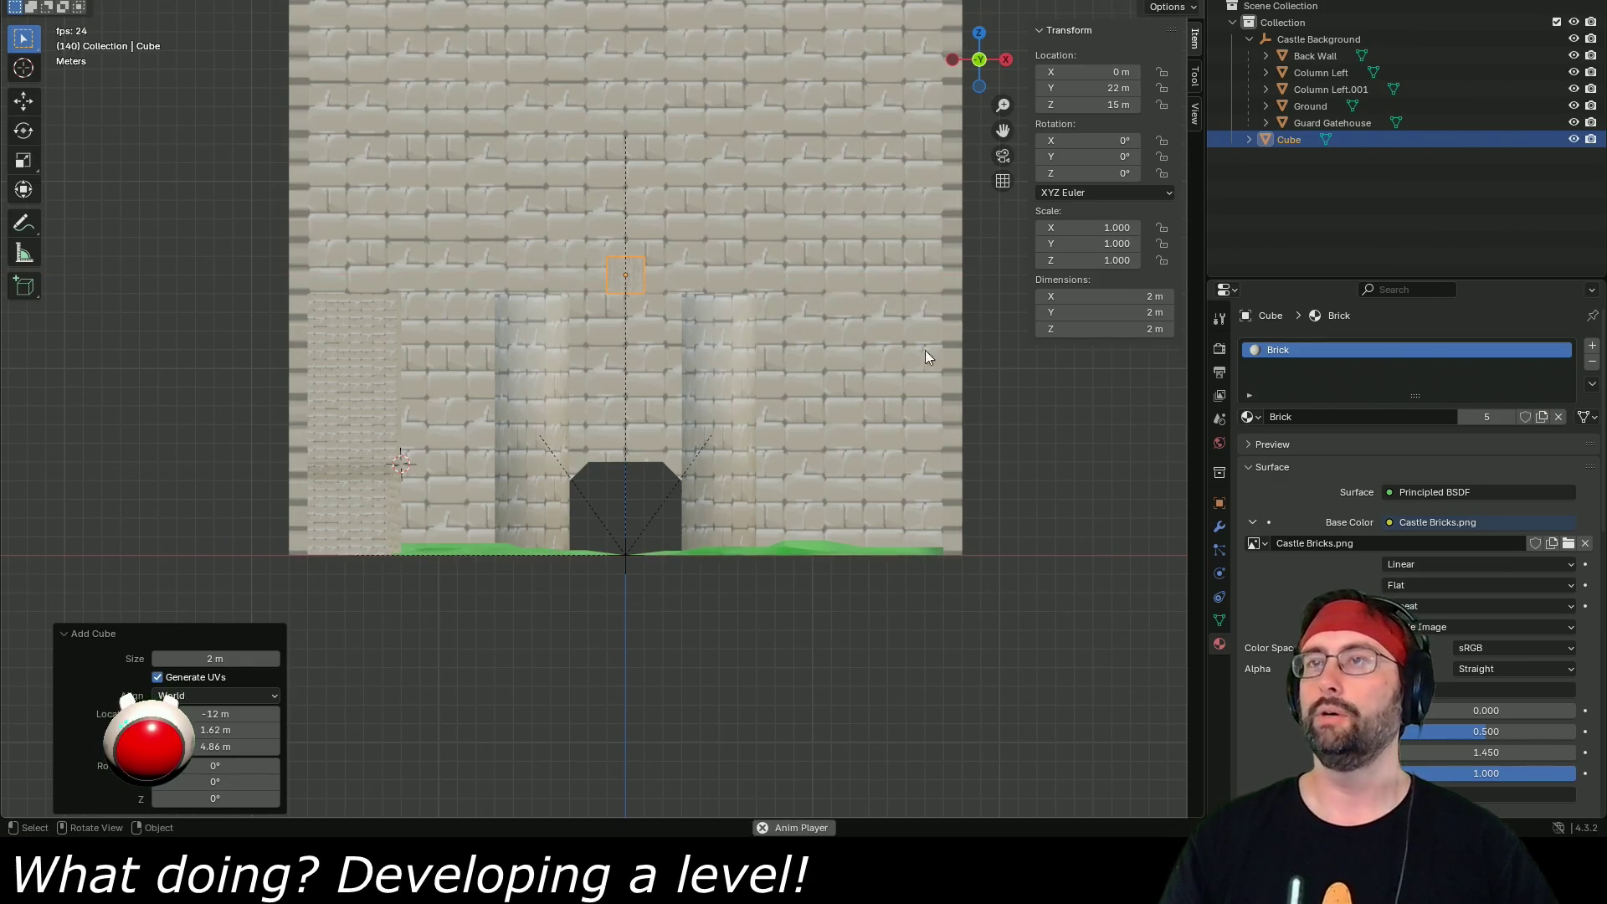
pyautogui.press('s')
pyautogui.press('x')
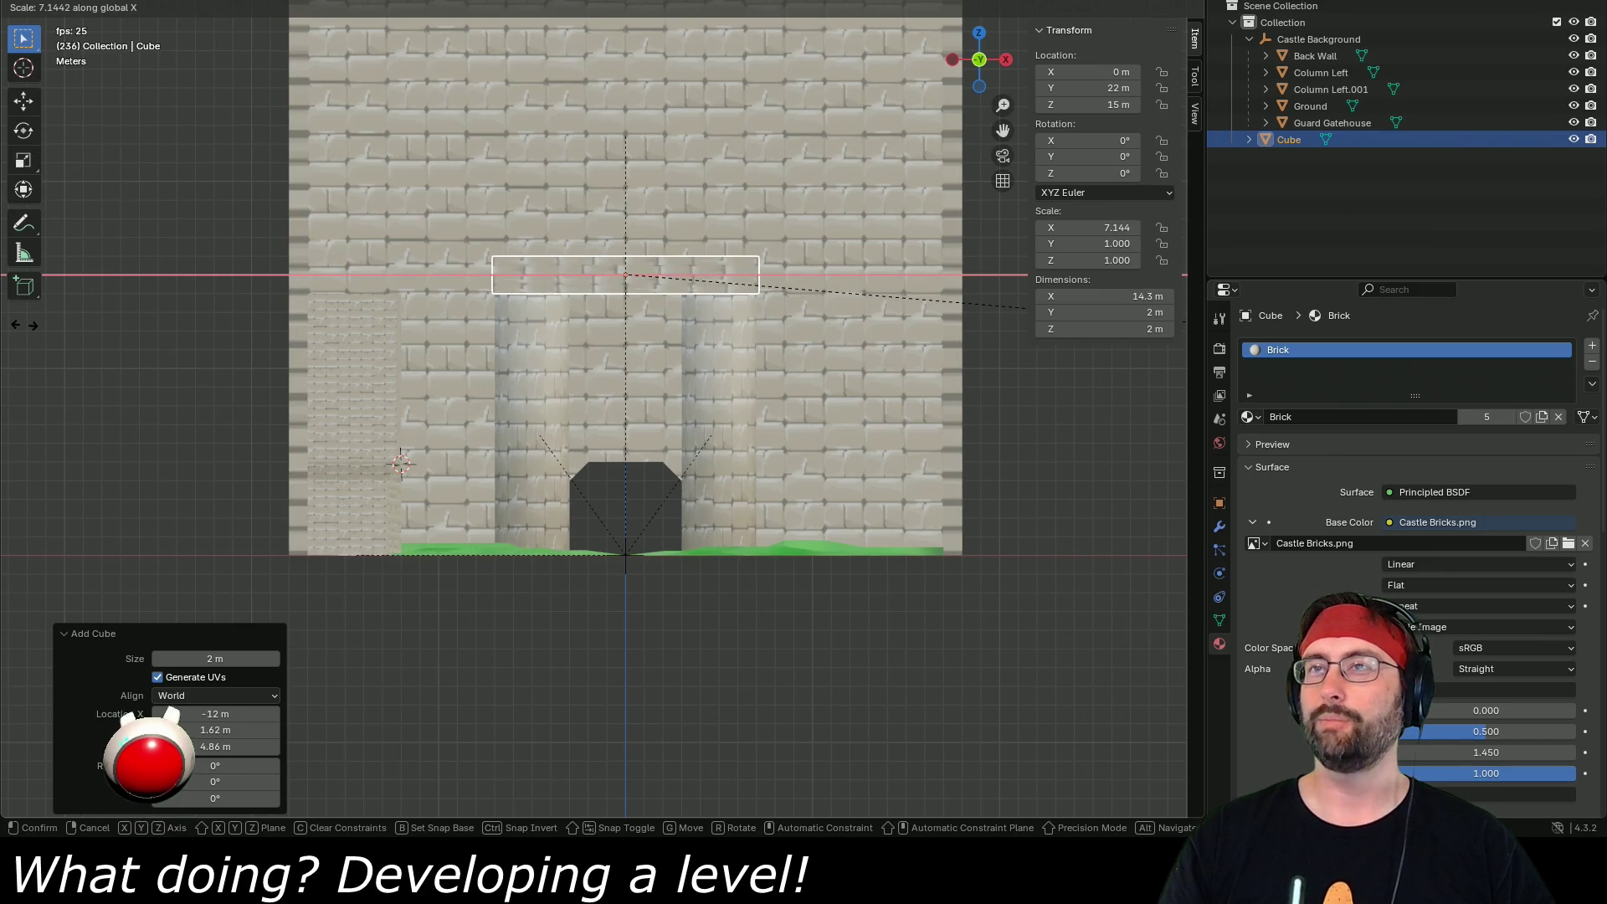
pyautogui.click(318, 329)
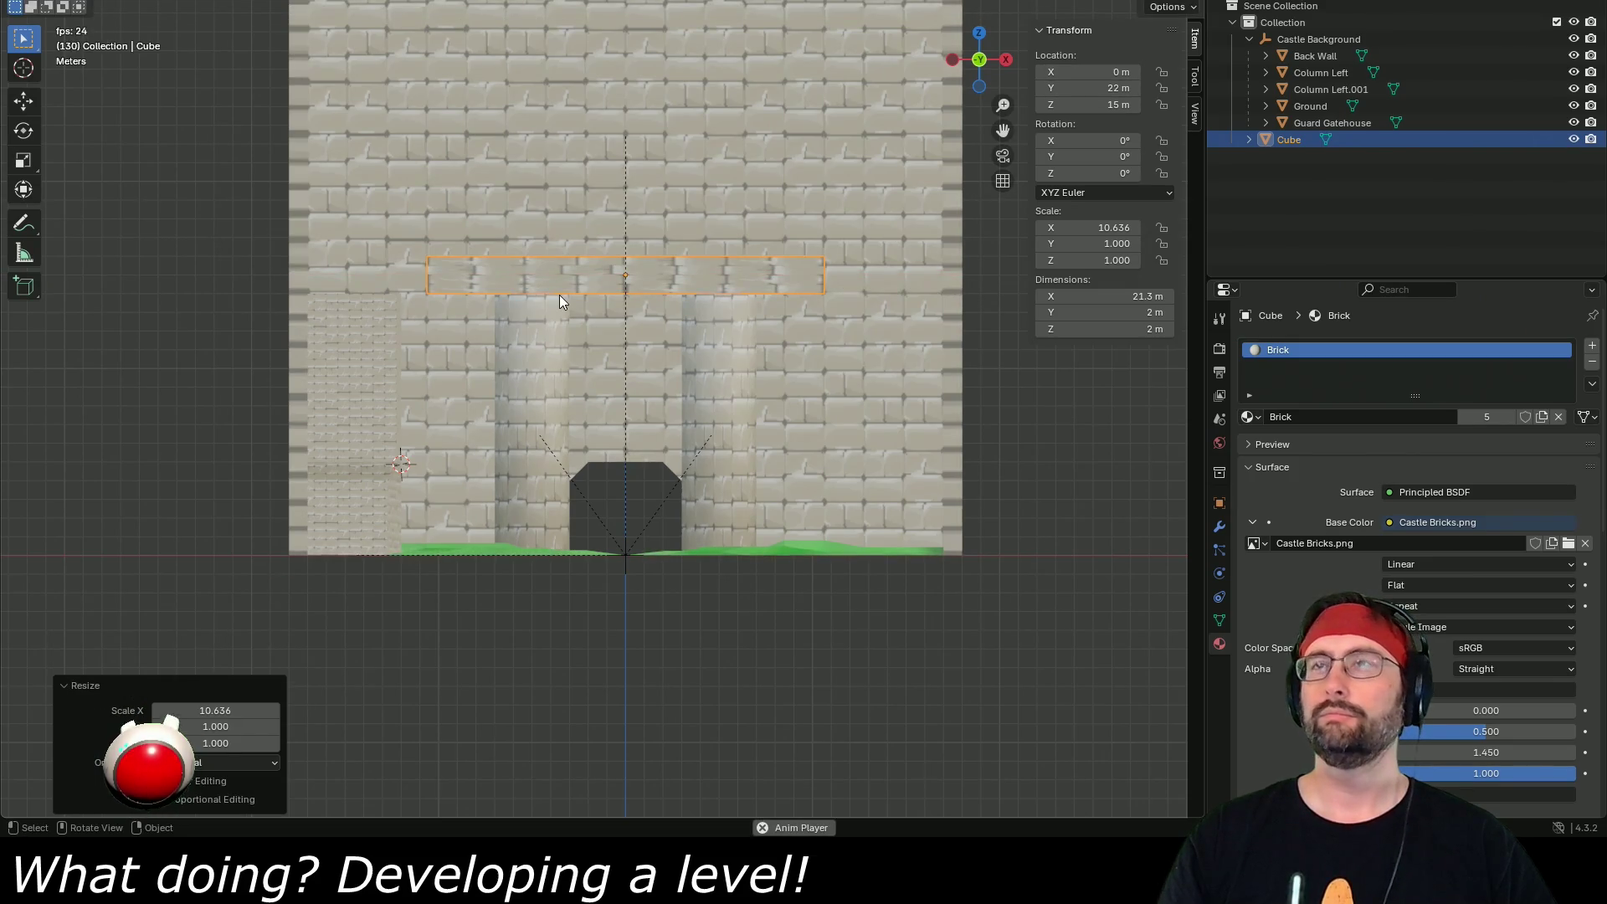
# - Rename the cube Balcony and move it into the Castle Background collection
pyautogui.doubleClick(1293, 139)
pyautogui.write('Bac')
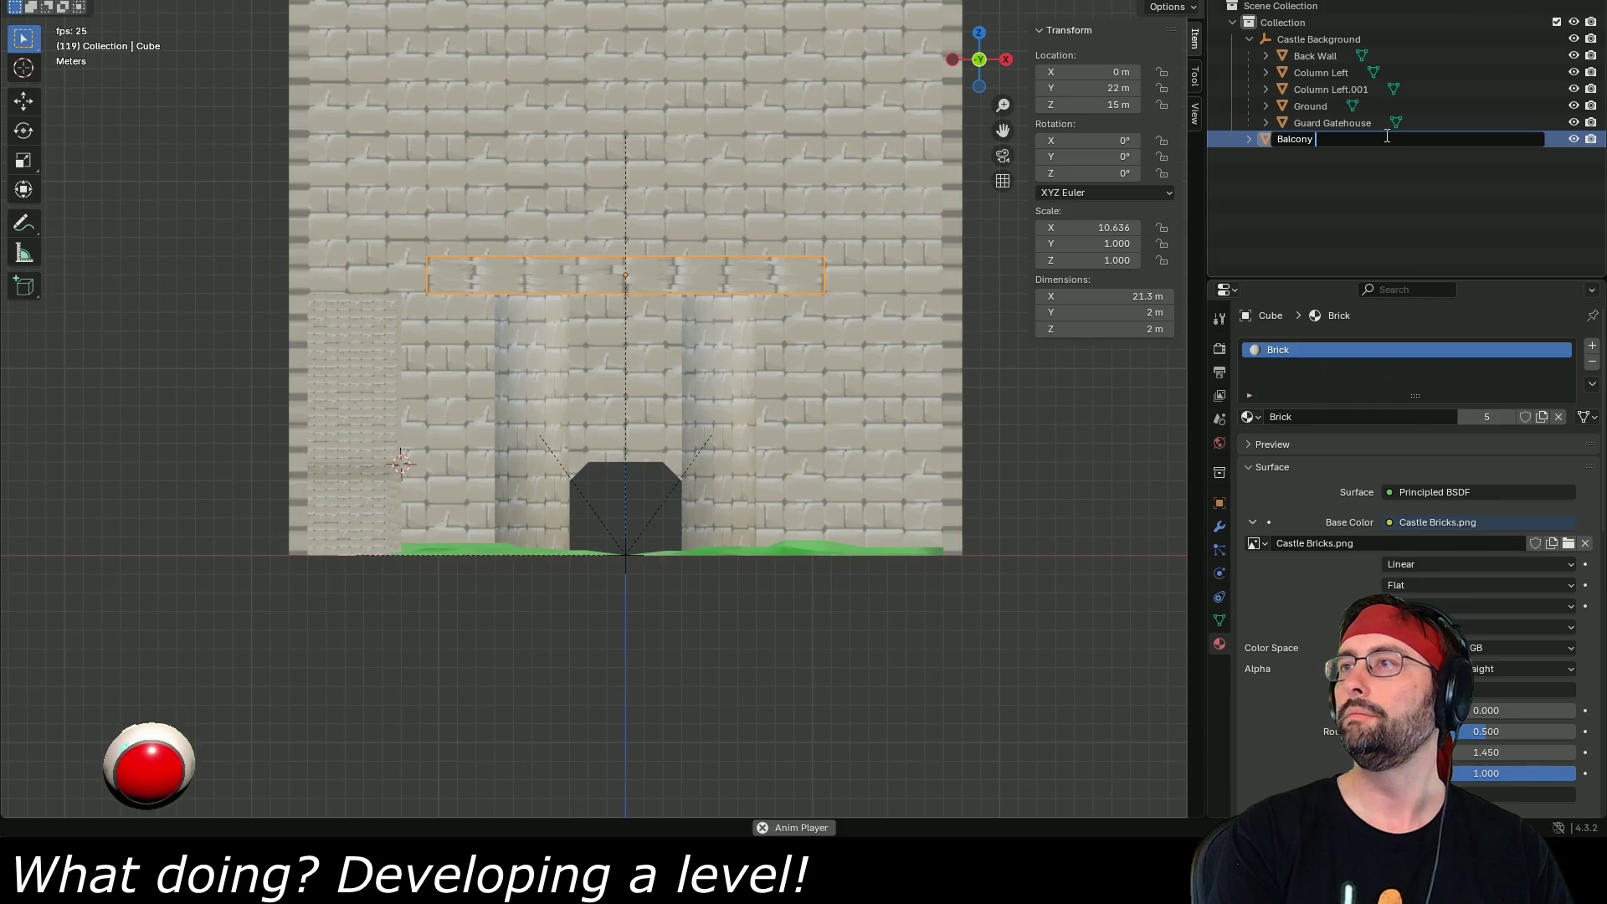
pyautogui.press('Return')
pyautogui.moveTo(1297, 39); pyautogui.dragTo(1321, 62)
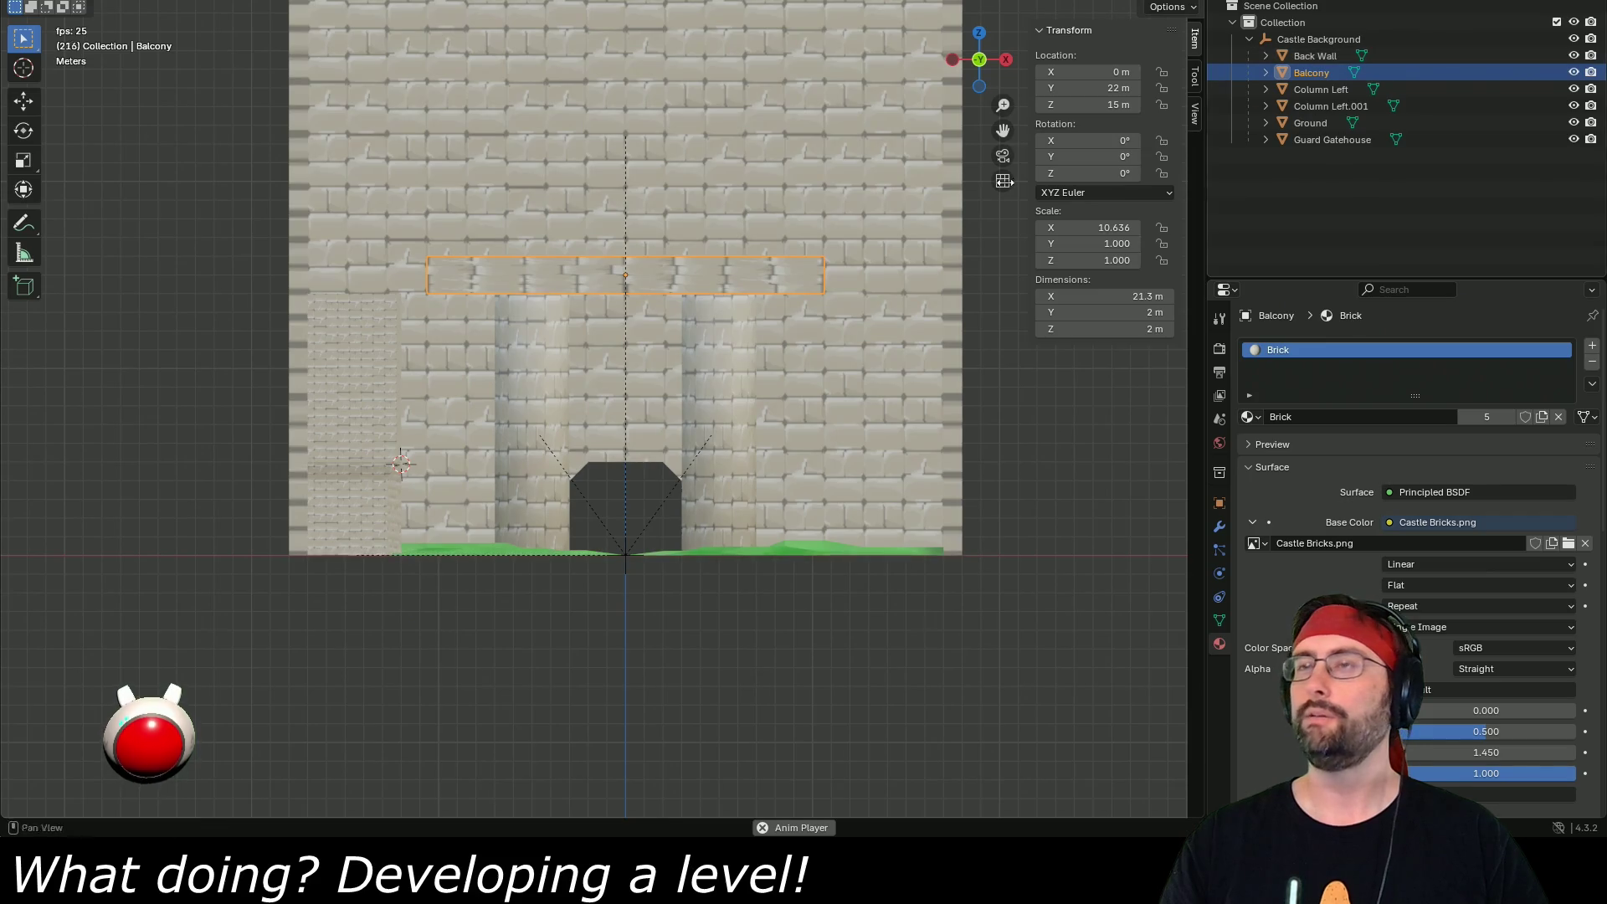
pyautogui.scroll(2, 511, 295)
pyautogui.scroll(2, 558, 239)
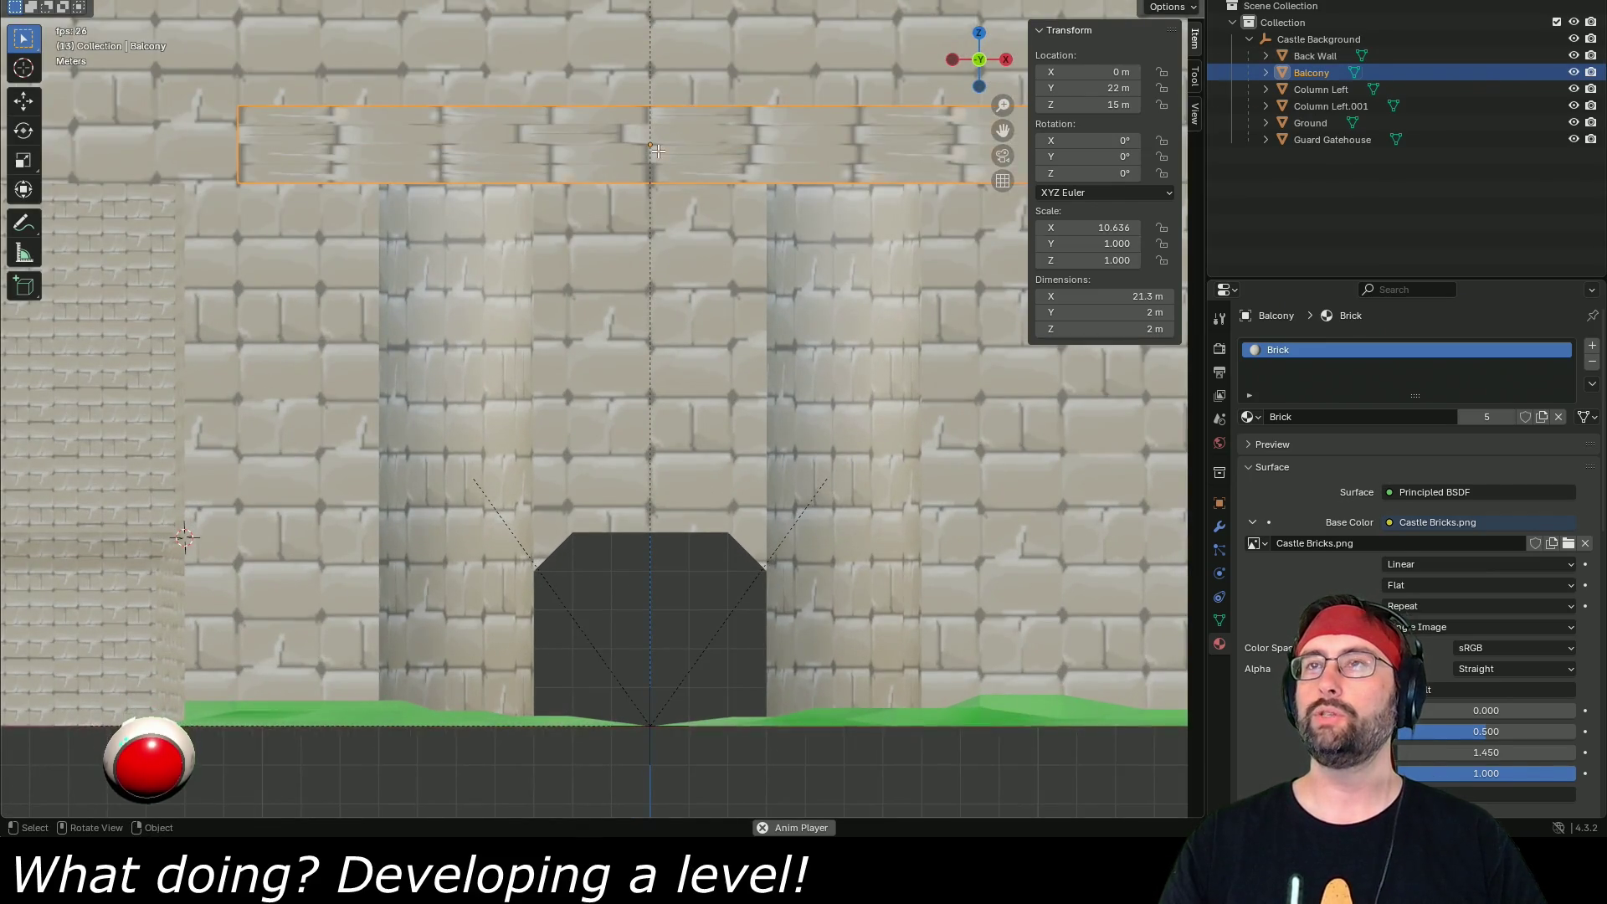
pyautogui.press('Tab')
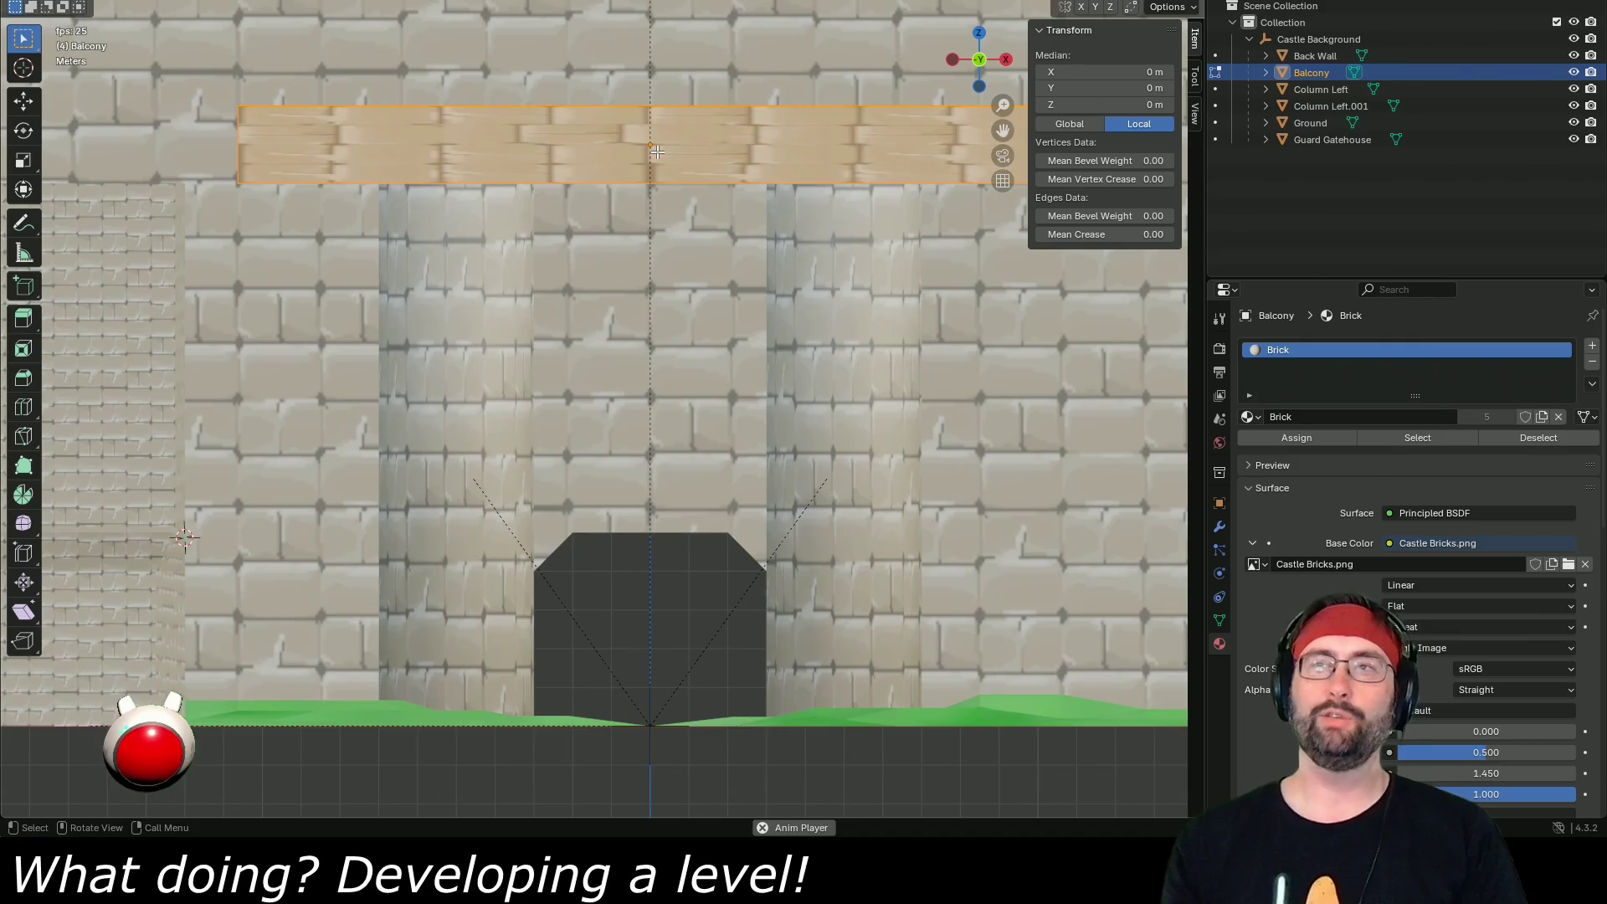
pyautogui.scroll(1, 665, 152)
pyautogui.moveTo(665, 151); pyautogui.dragTo(601, 505)
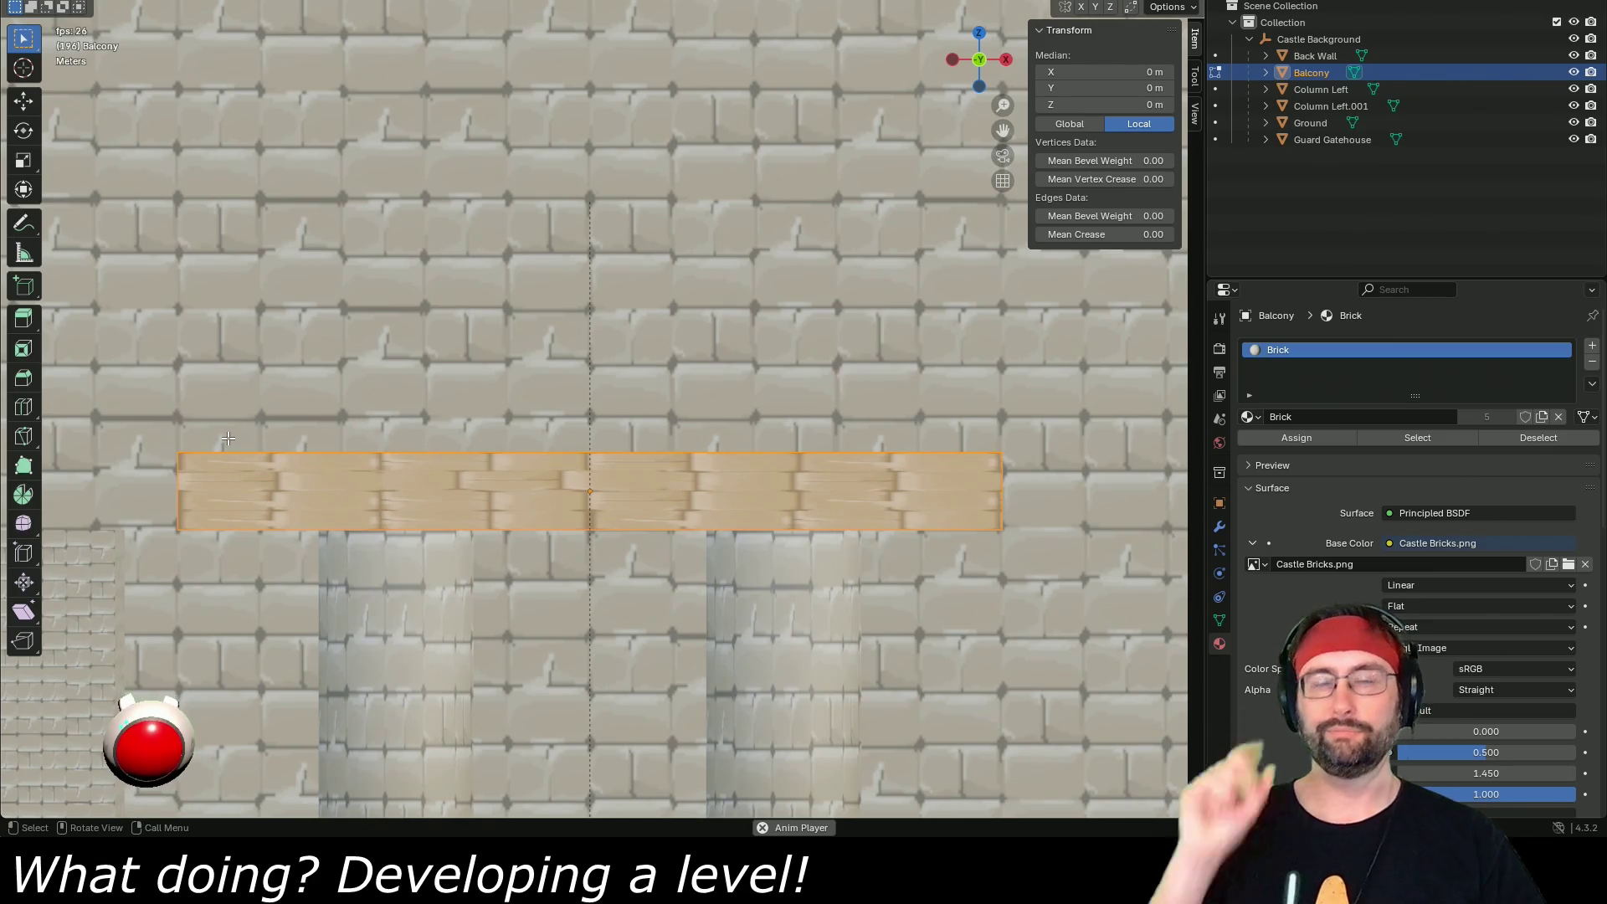
pyautogui.rightClick(475, 503)
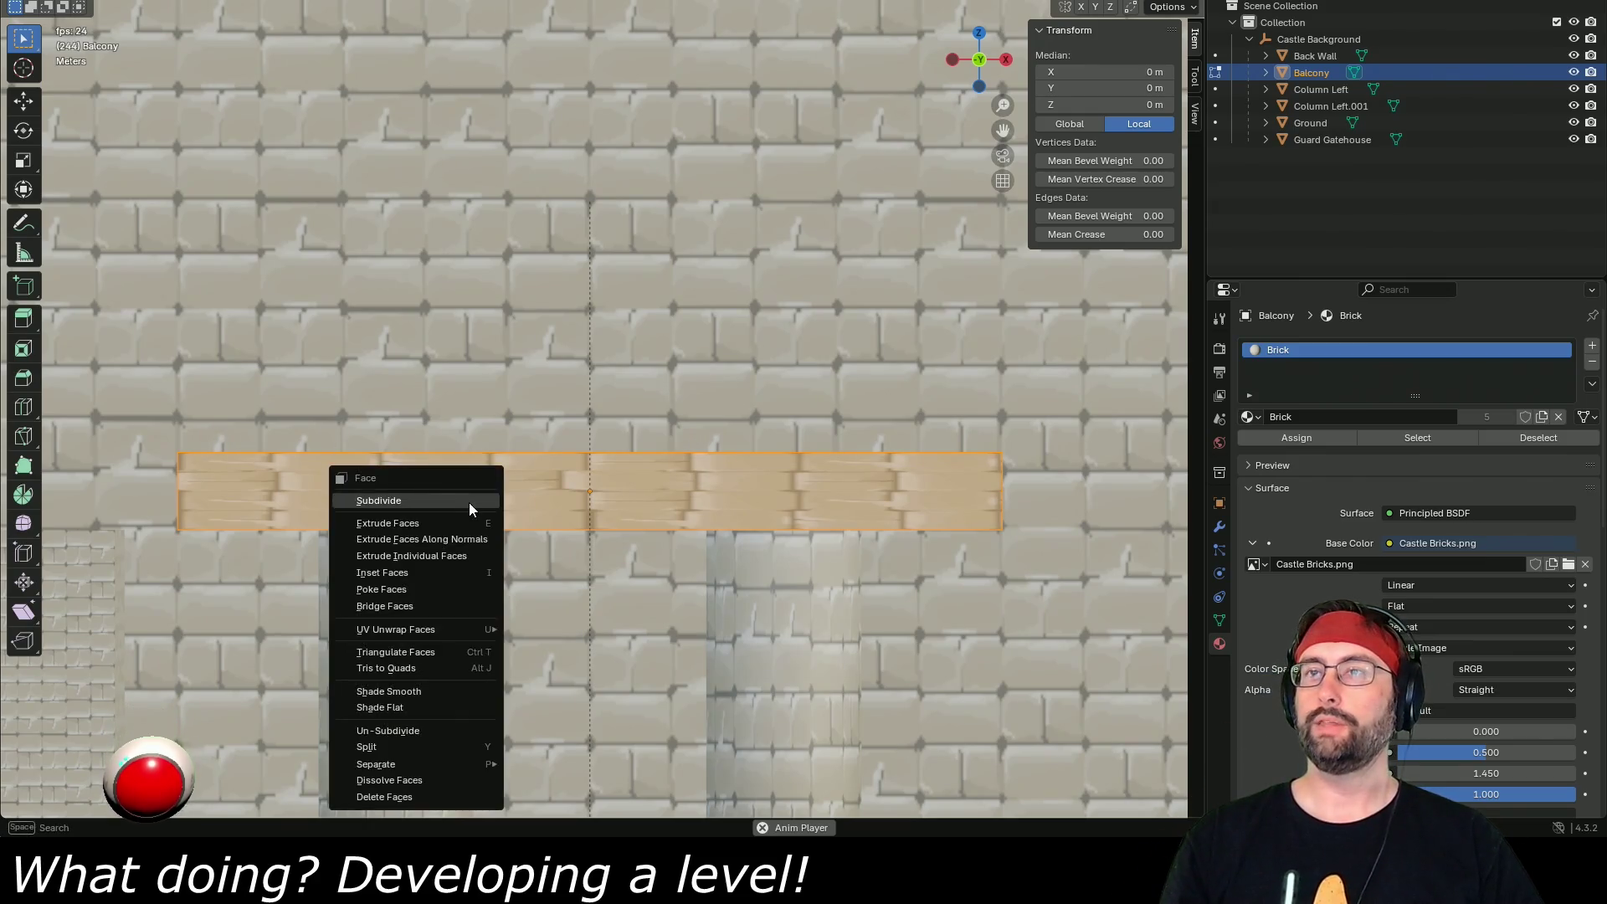
pyautogui.click(465, 502)
pyautogui.rightClick(483, 479)
pyautogui.click(483, 479)
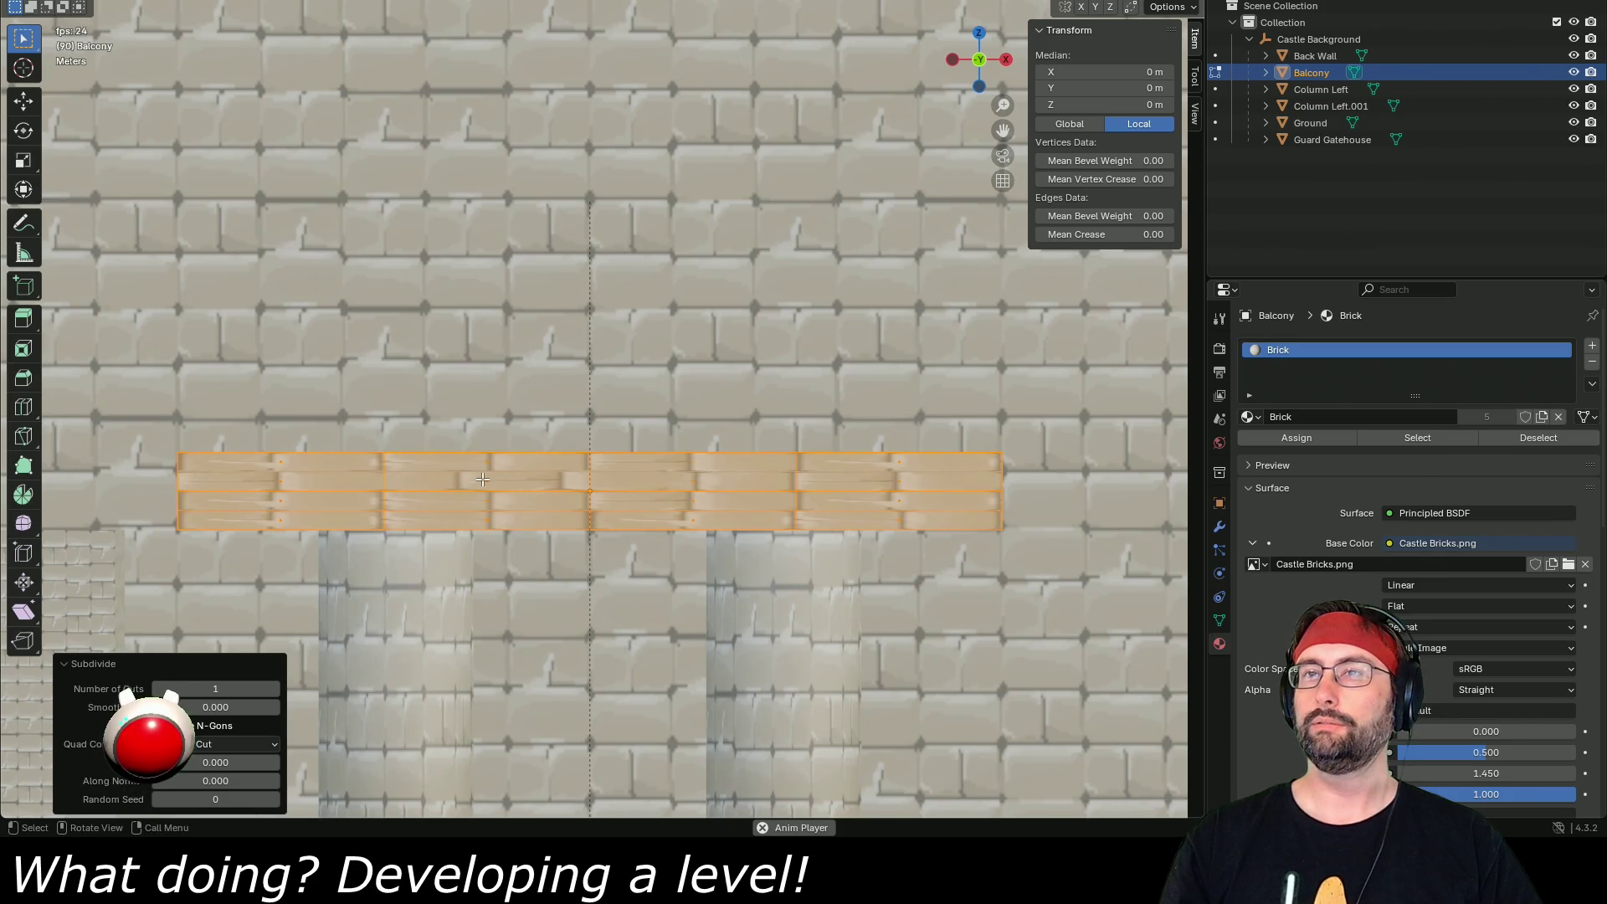
pyautogui.rightClick(493, 473)
pyautogui.click(489, 471)
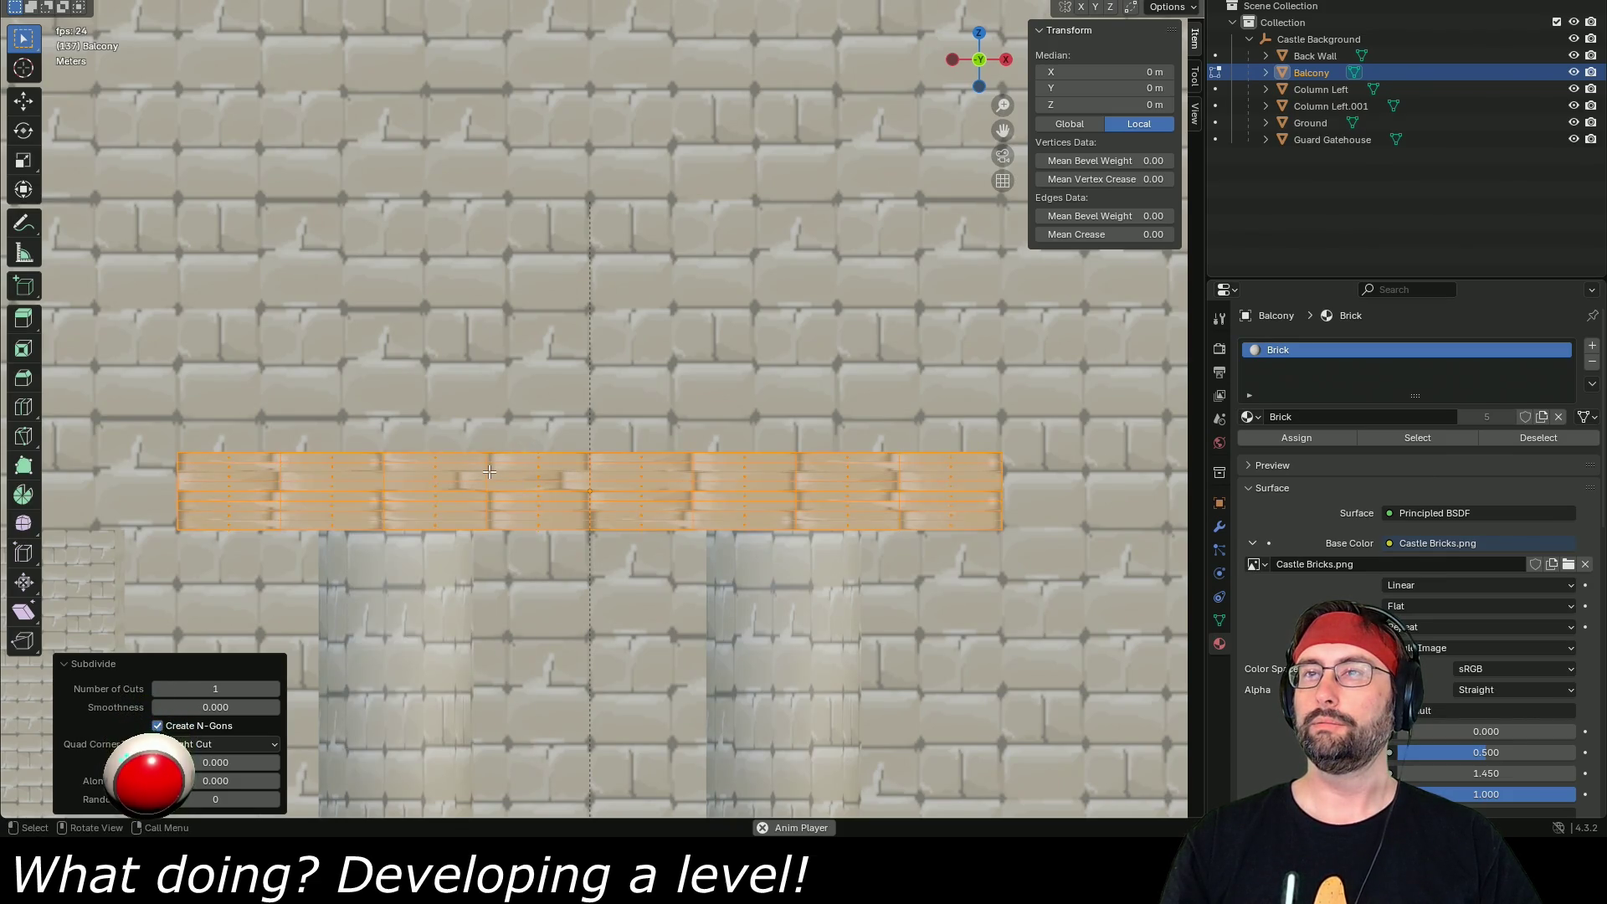
pyautogui.rightClick(483, 472)
pyautogui.click(477, 473)
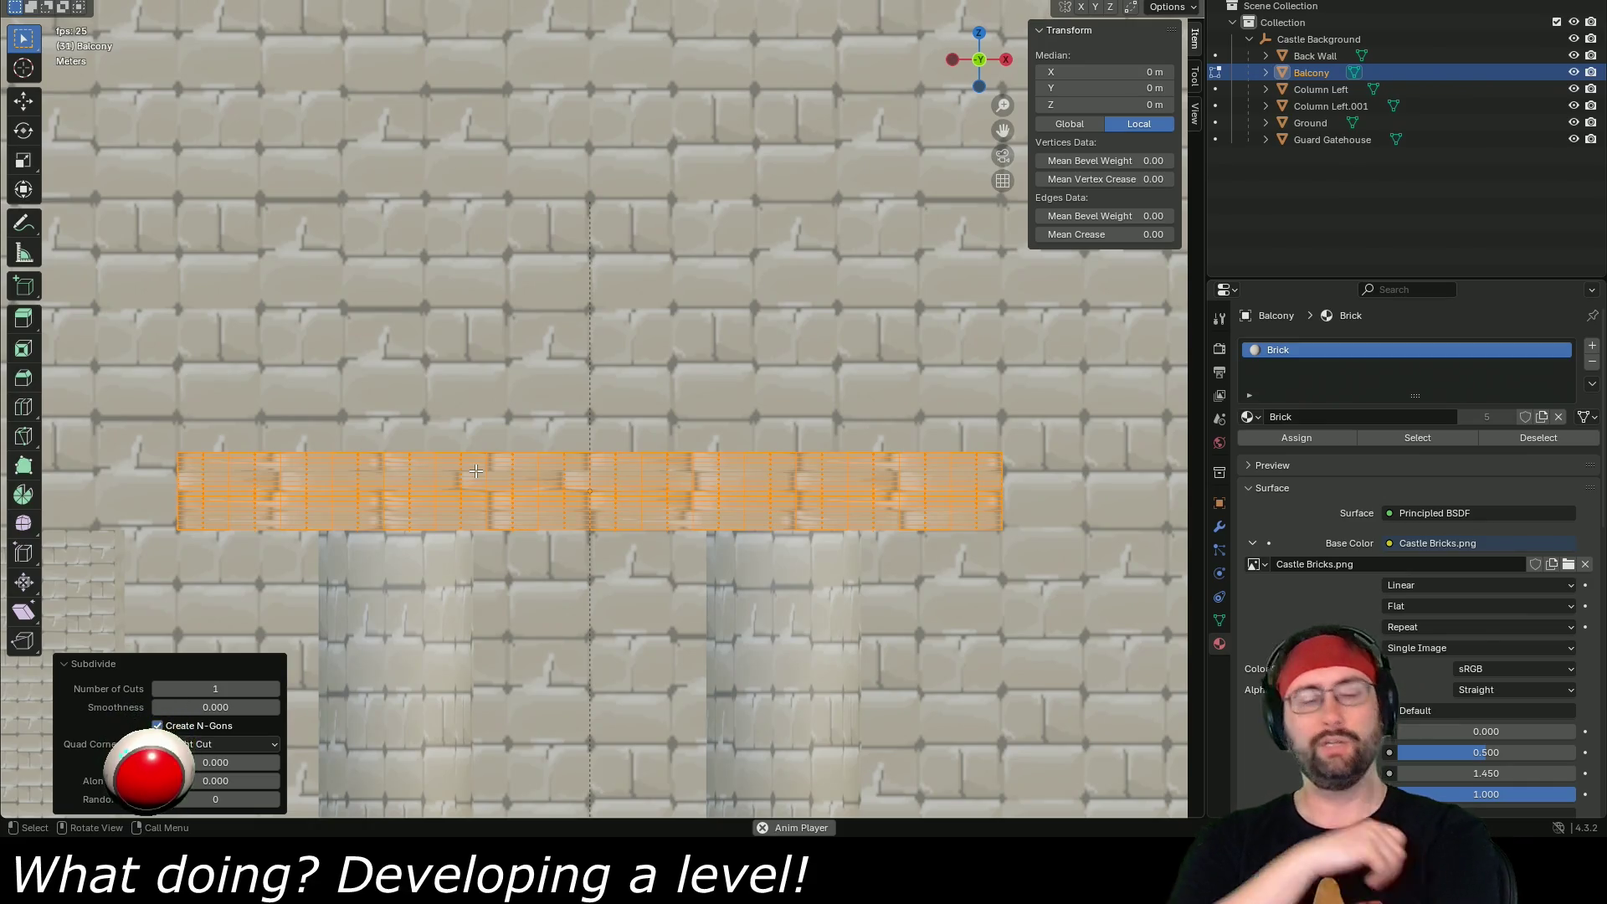
pyautogui.hotkey('ctrl', 'z')
pyautogui.hotkey('ctrl', 'z')
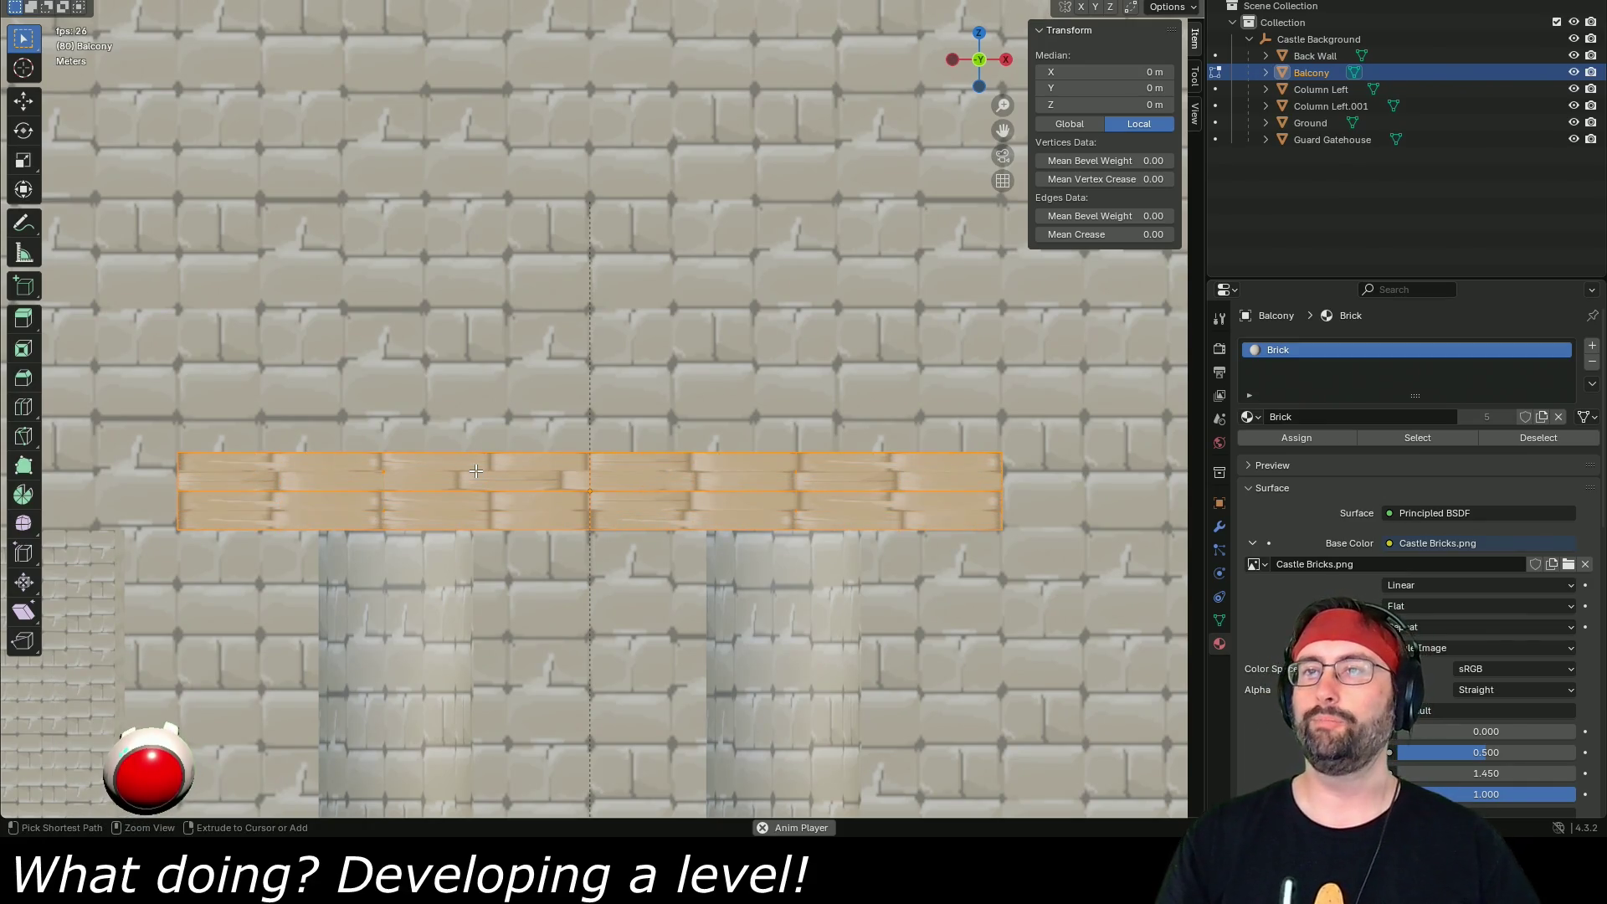
pyautogui.hotkey('ctrl', 'f')
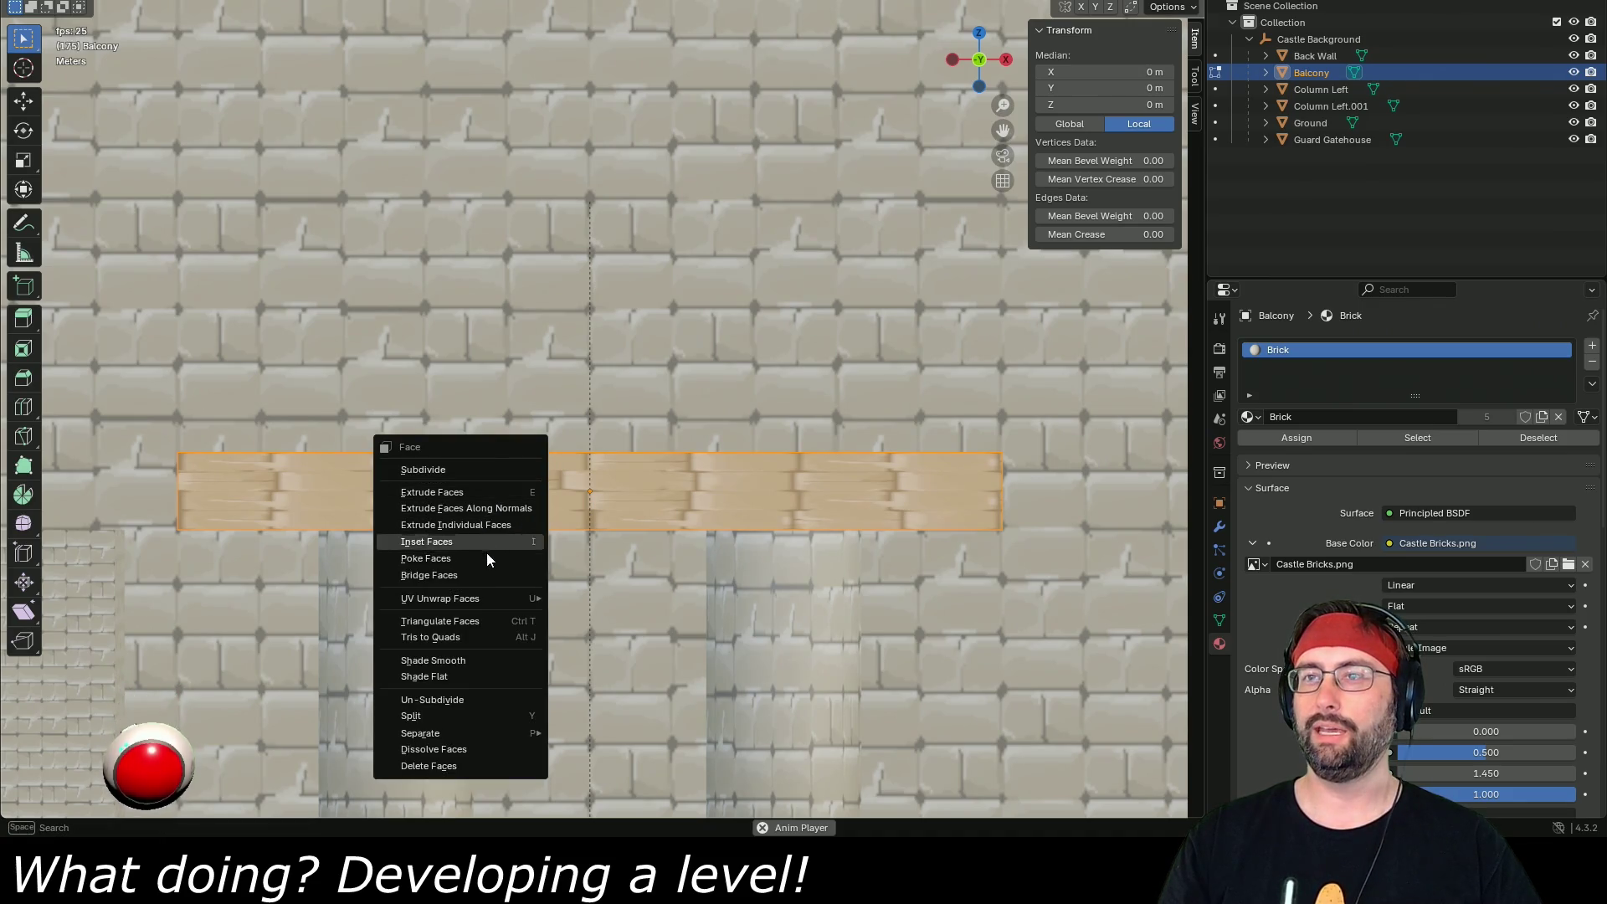
pyautogui.click(447, 713)
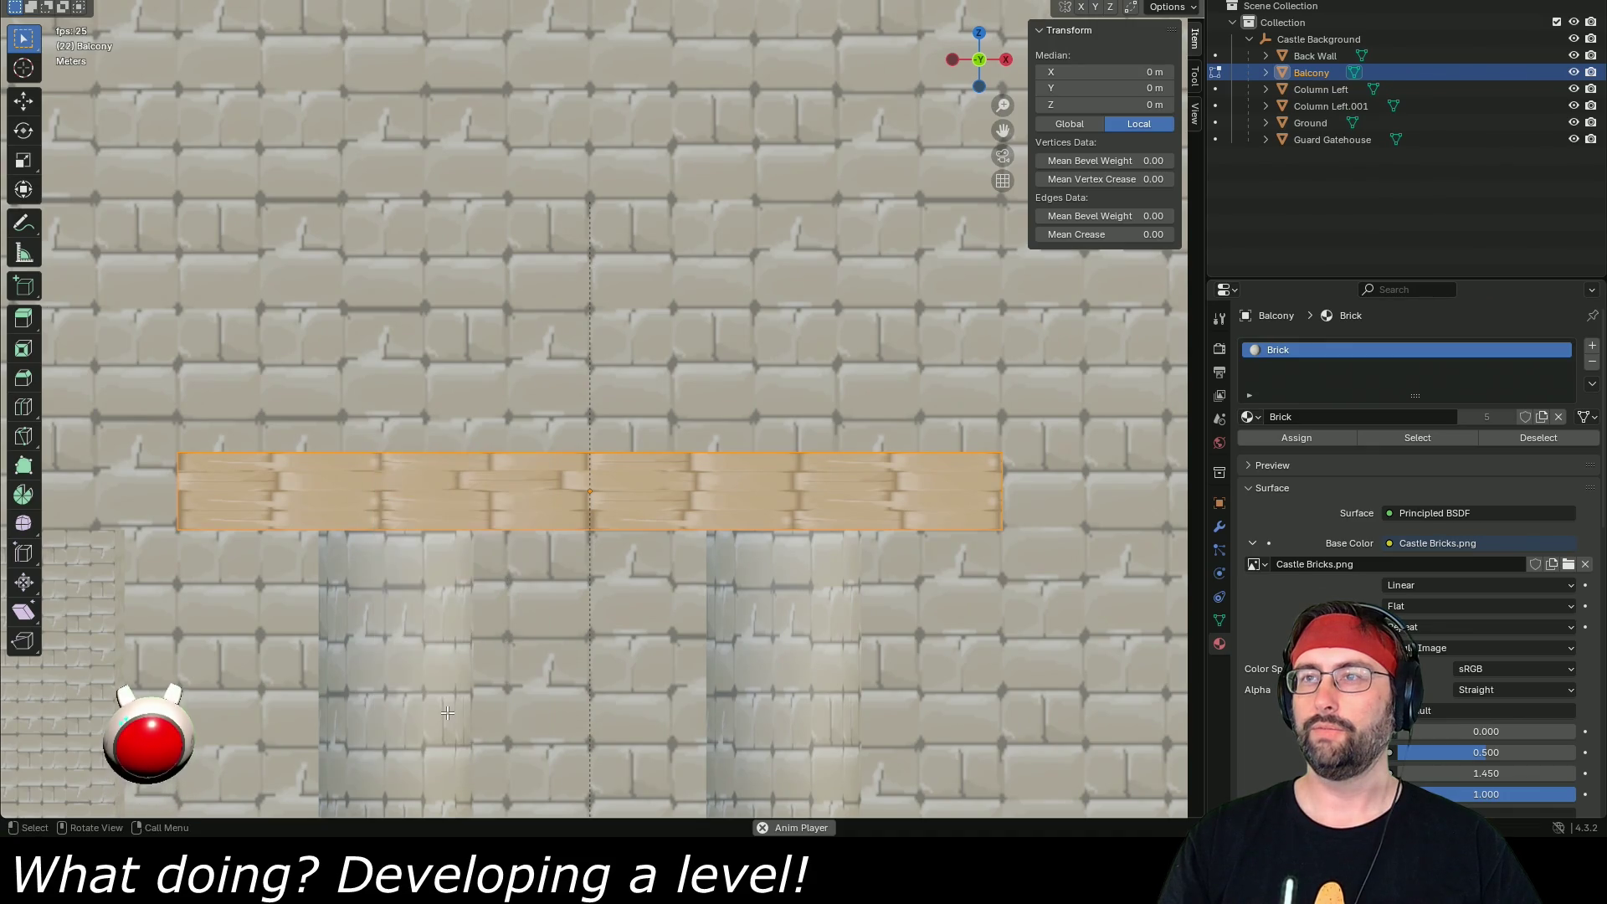
pyautogui.rightClick(521, 499)
pyautogui.click(520, 499)
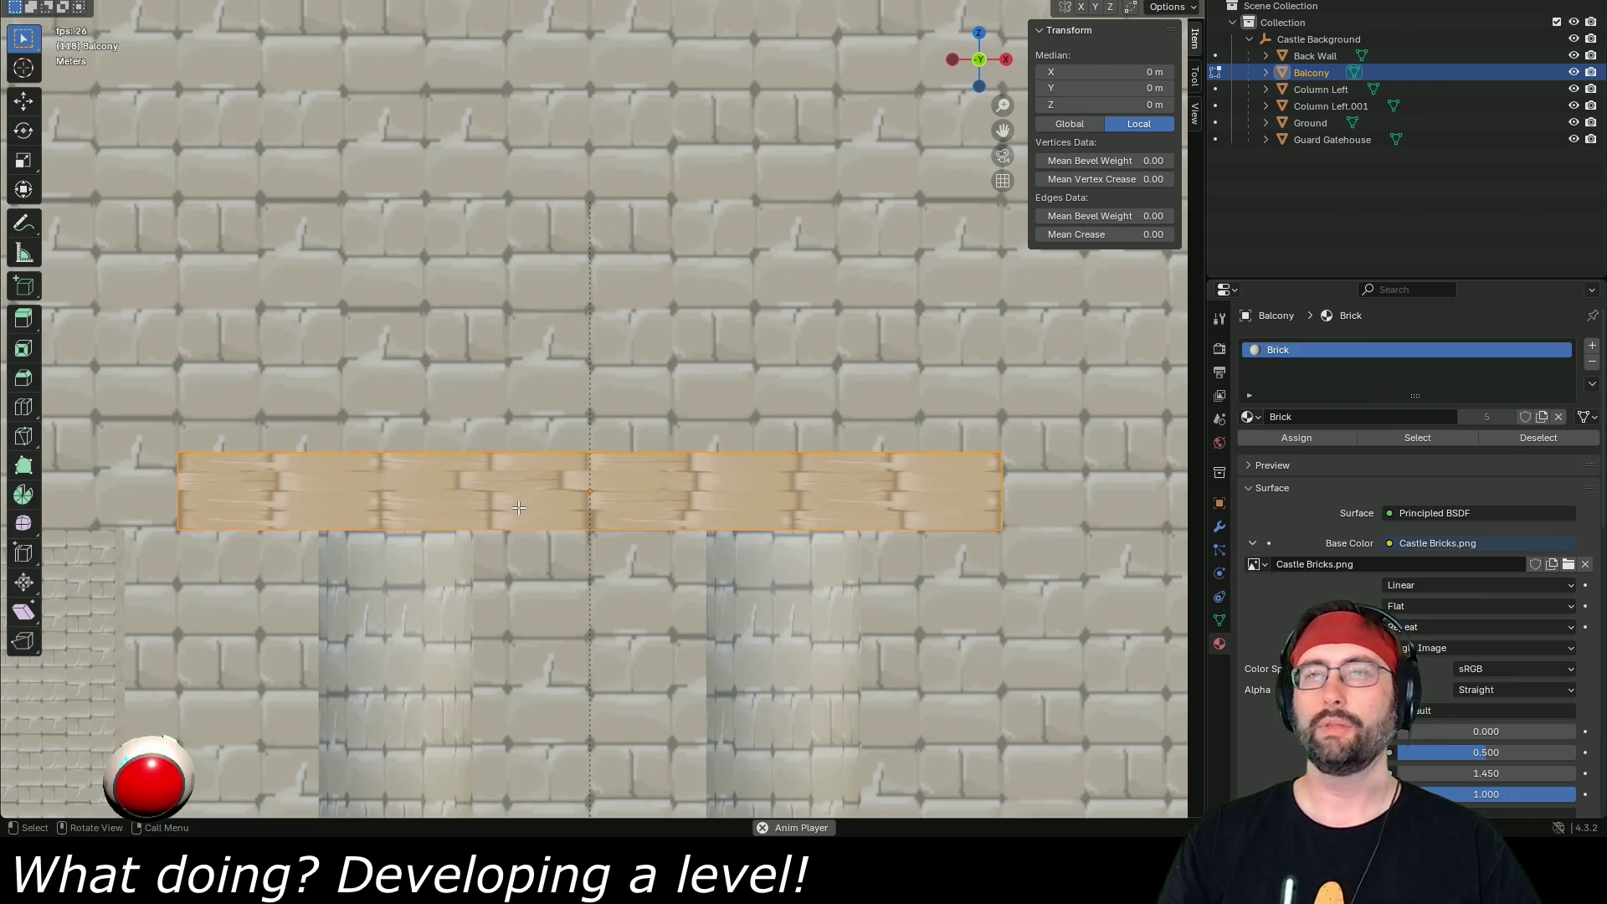
pyautogui.rightClick(511, 507)
pyautogui.click(505, 502)
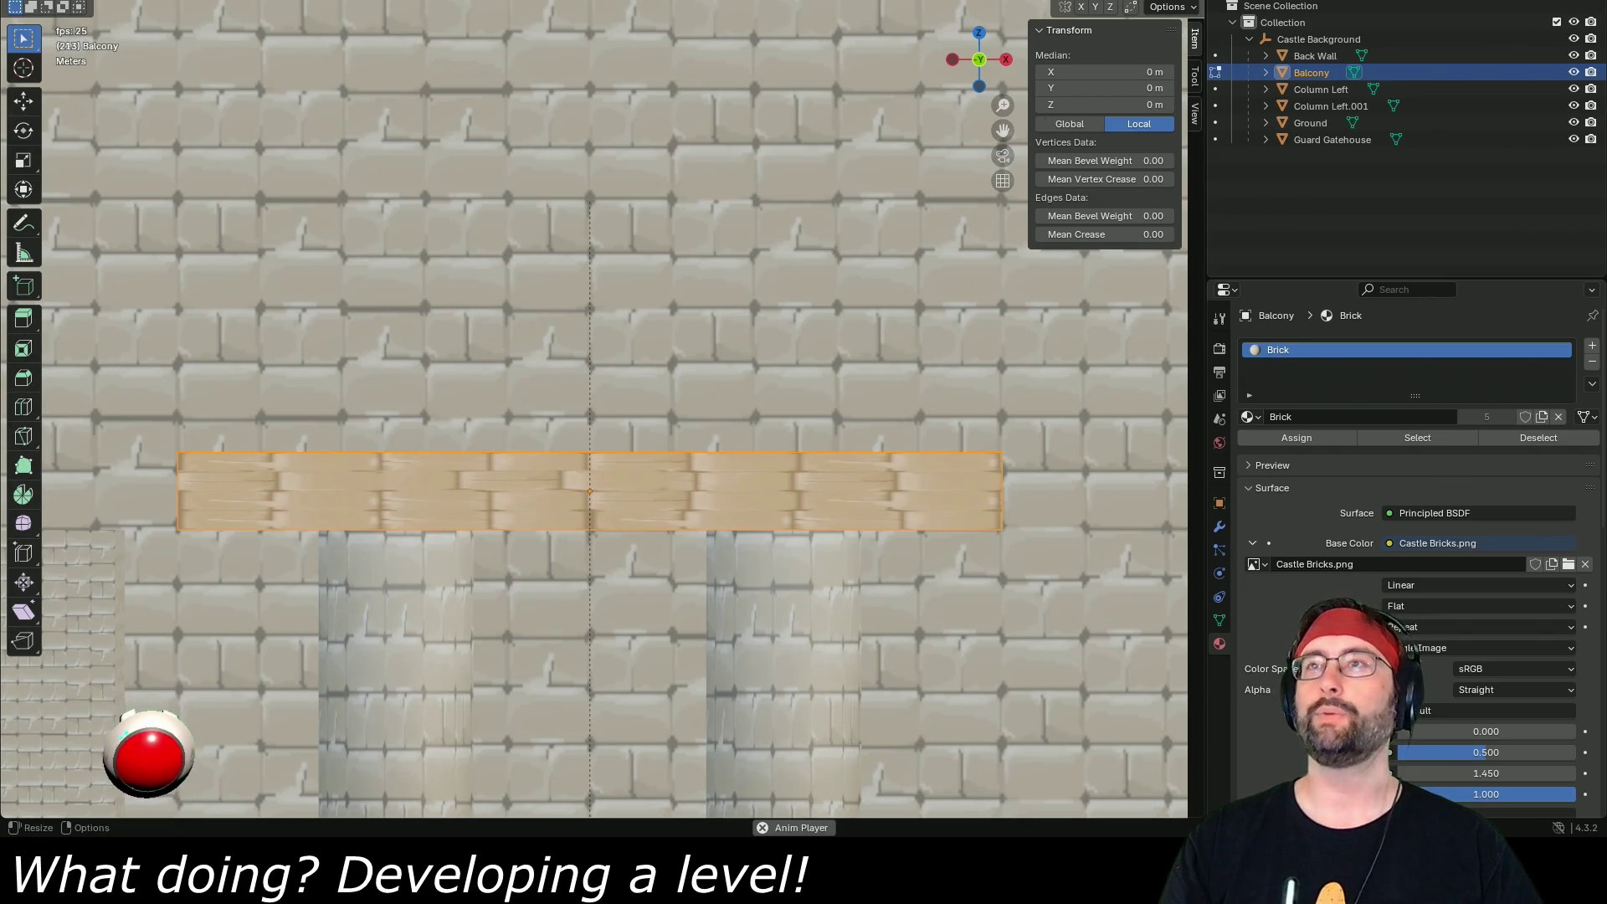
# - Add a vertical loop cut across the balcony and raise Number of Cuts to 19
pyautogui.click(24, 324)
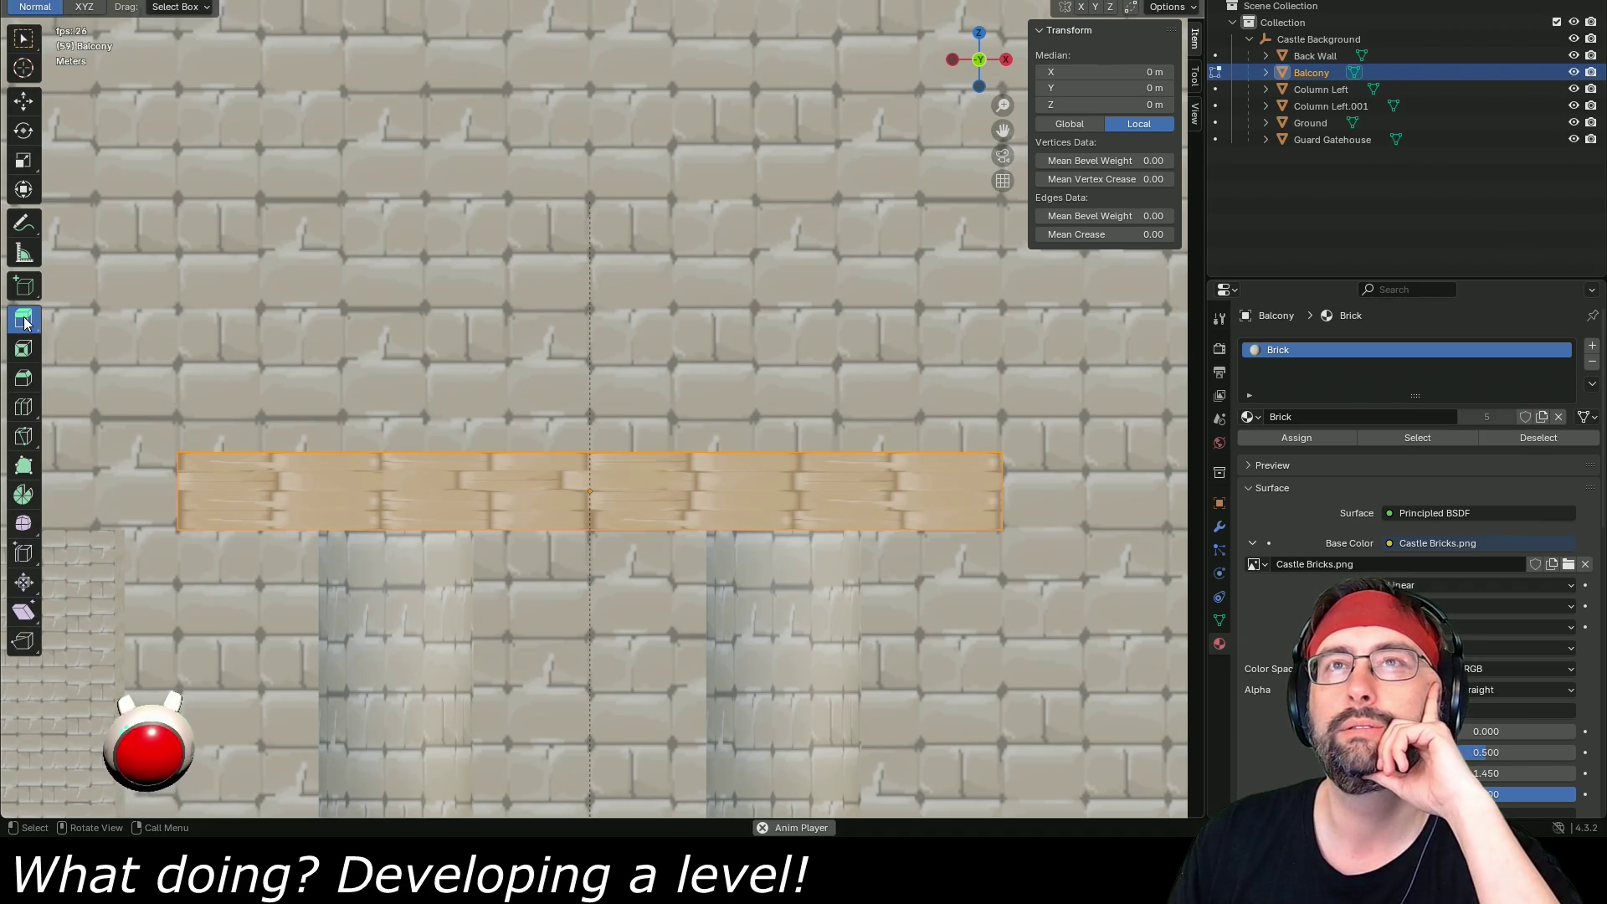
pyautogui.click(24, 352)
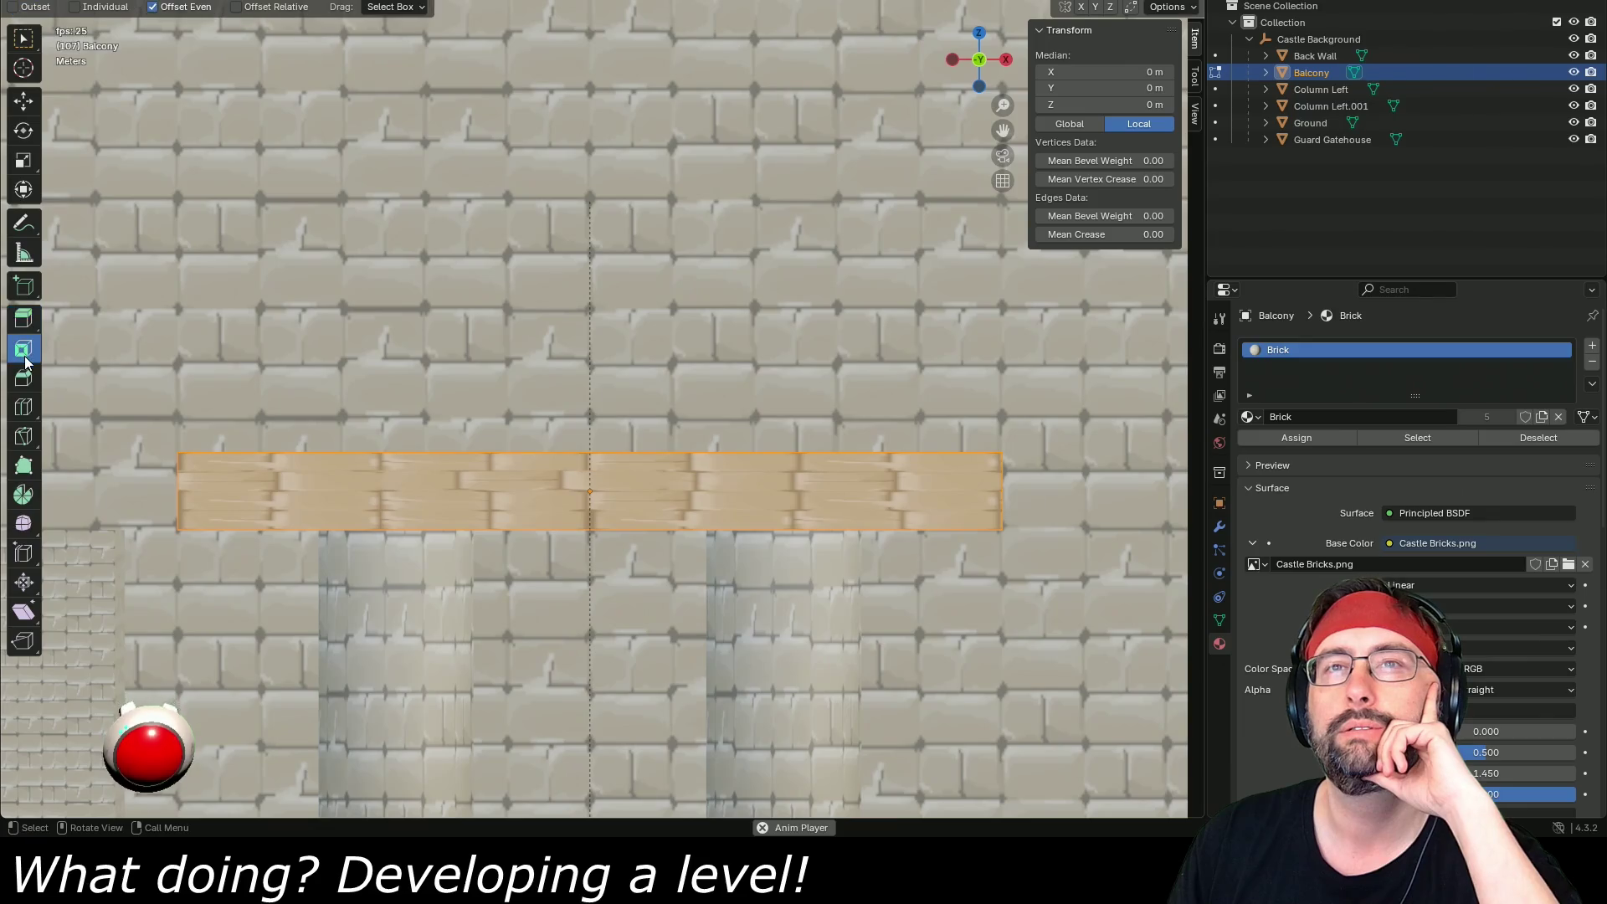
pyautogui.click(23, 408)
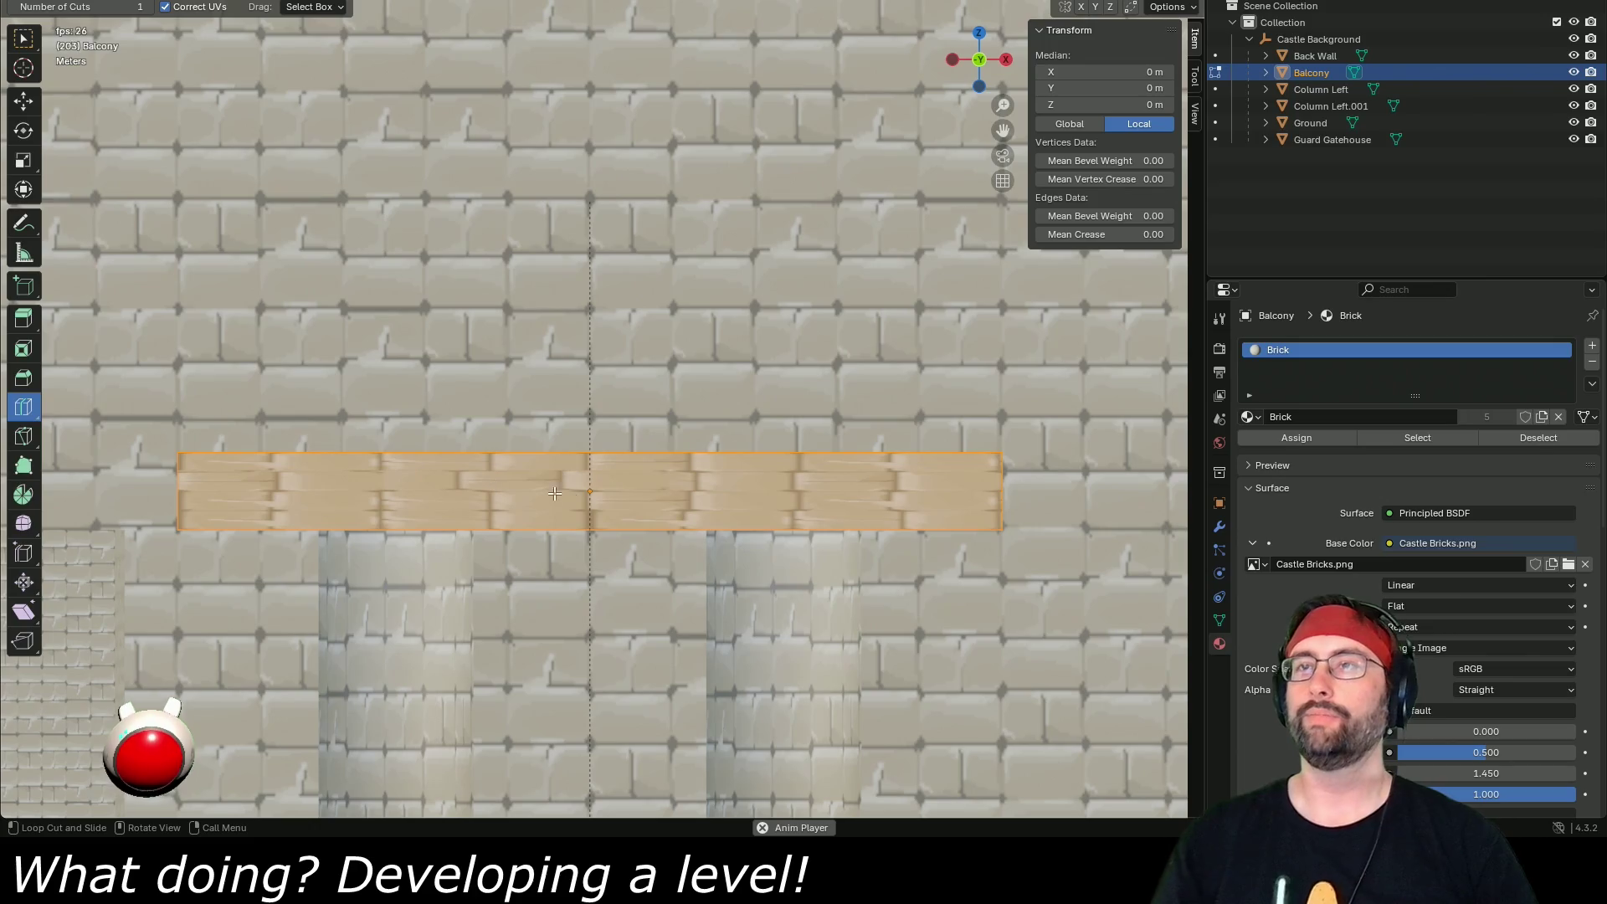
pyautogui.click(571, 464)
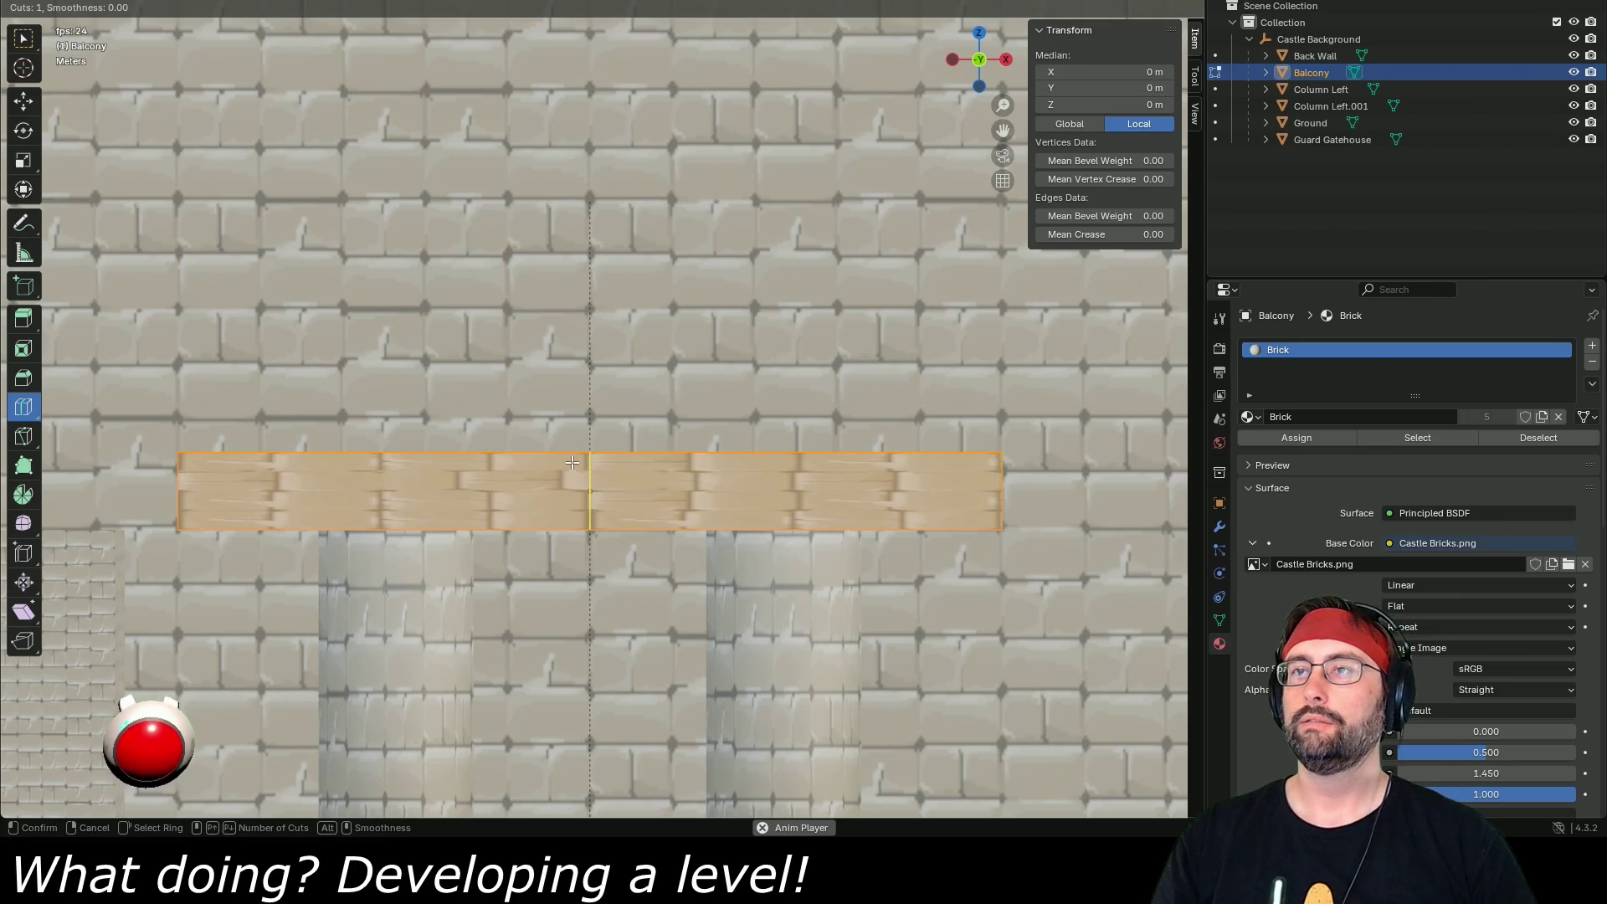
pyautogui.click(547, 454)
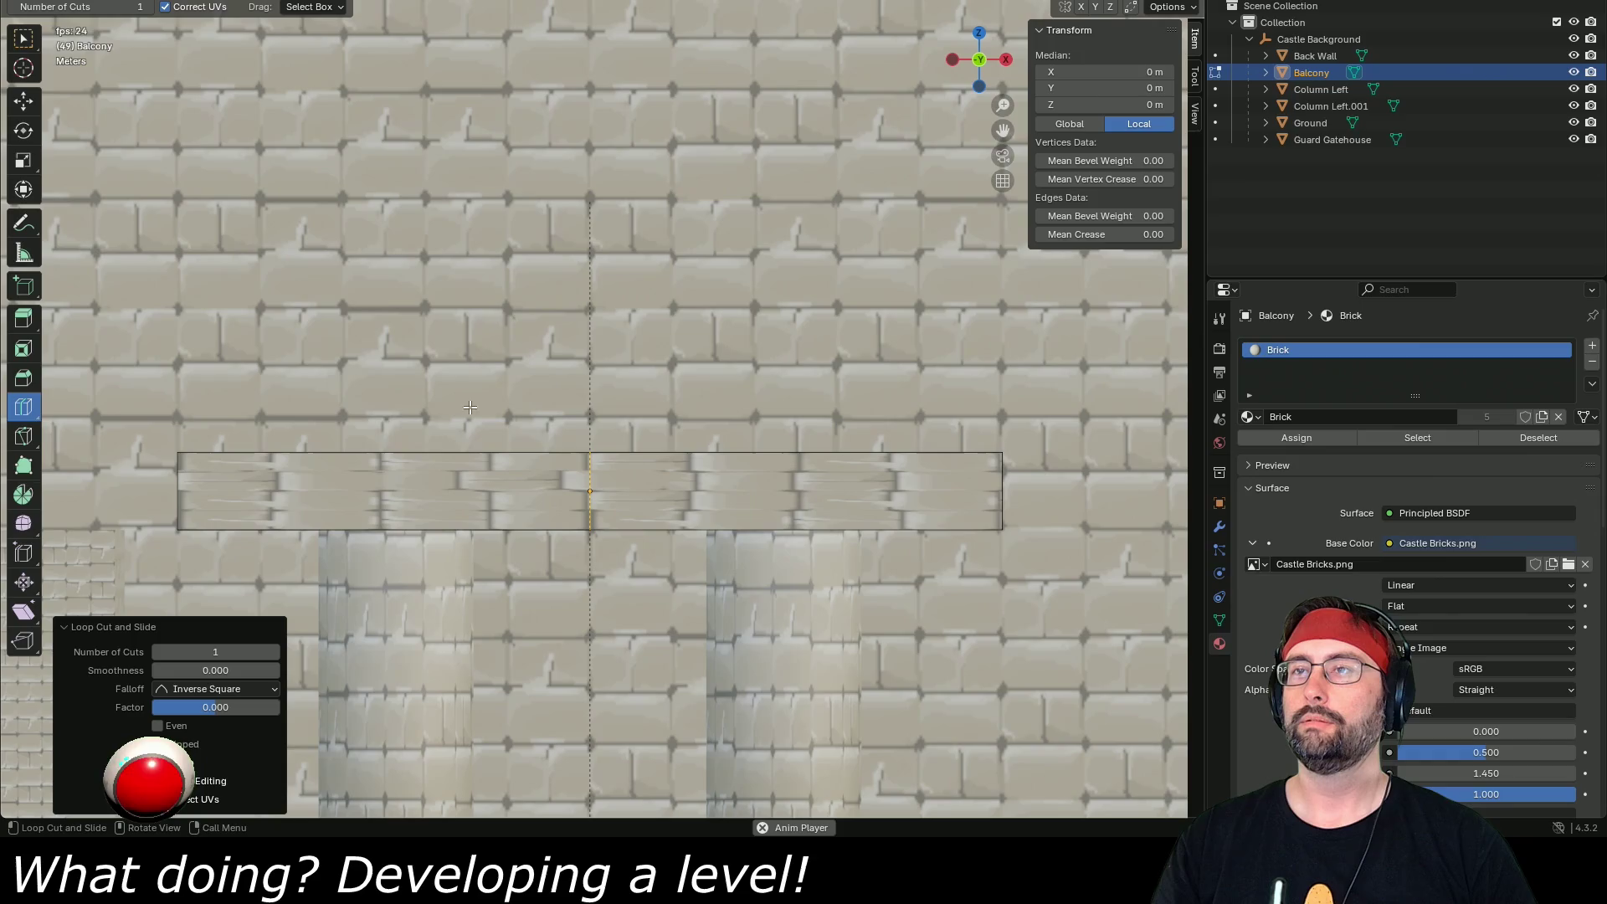
pyautogui.moveTo(251, 652)
pyautogui.mouseDown()
pyautogui.moveTo(419, 652)
pyautogui.moveTo(402, 652)
pyautogui.mouseUp()
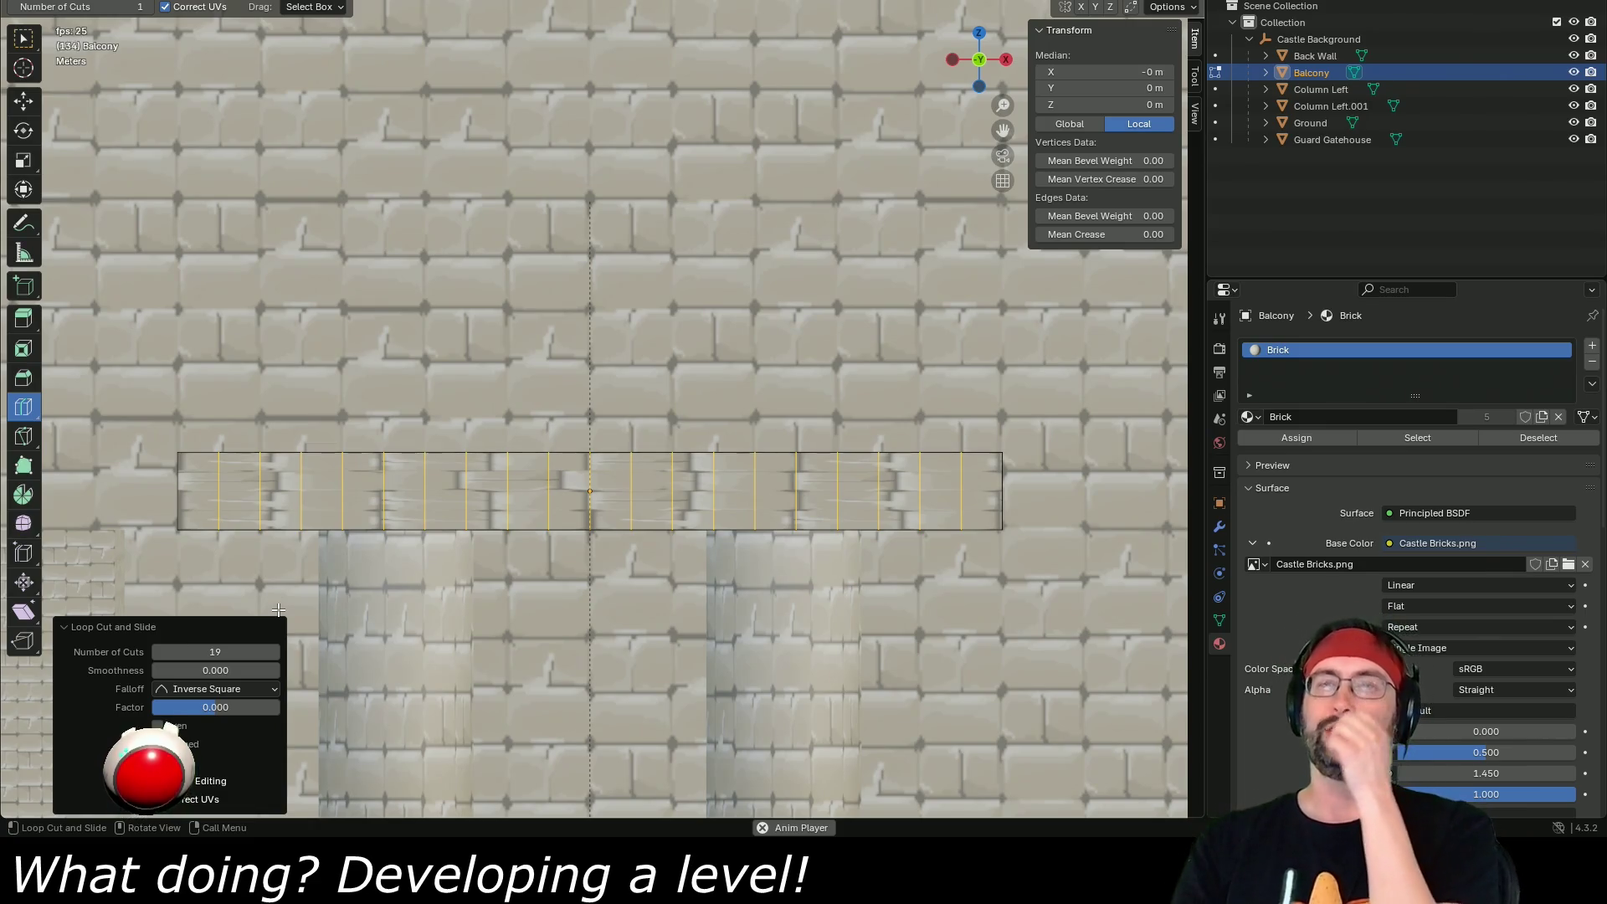
pyautogui.scroll(-3, 449, 625)
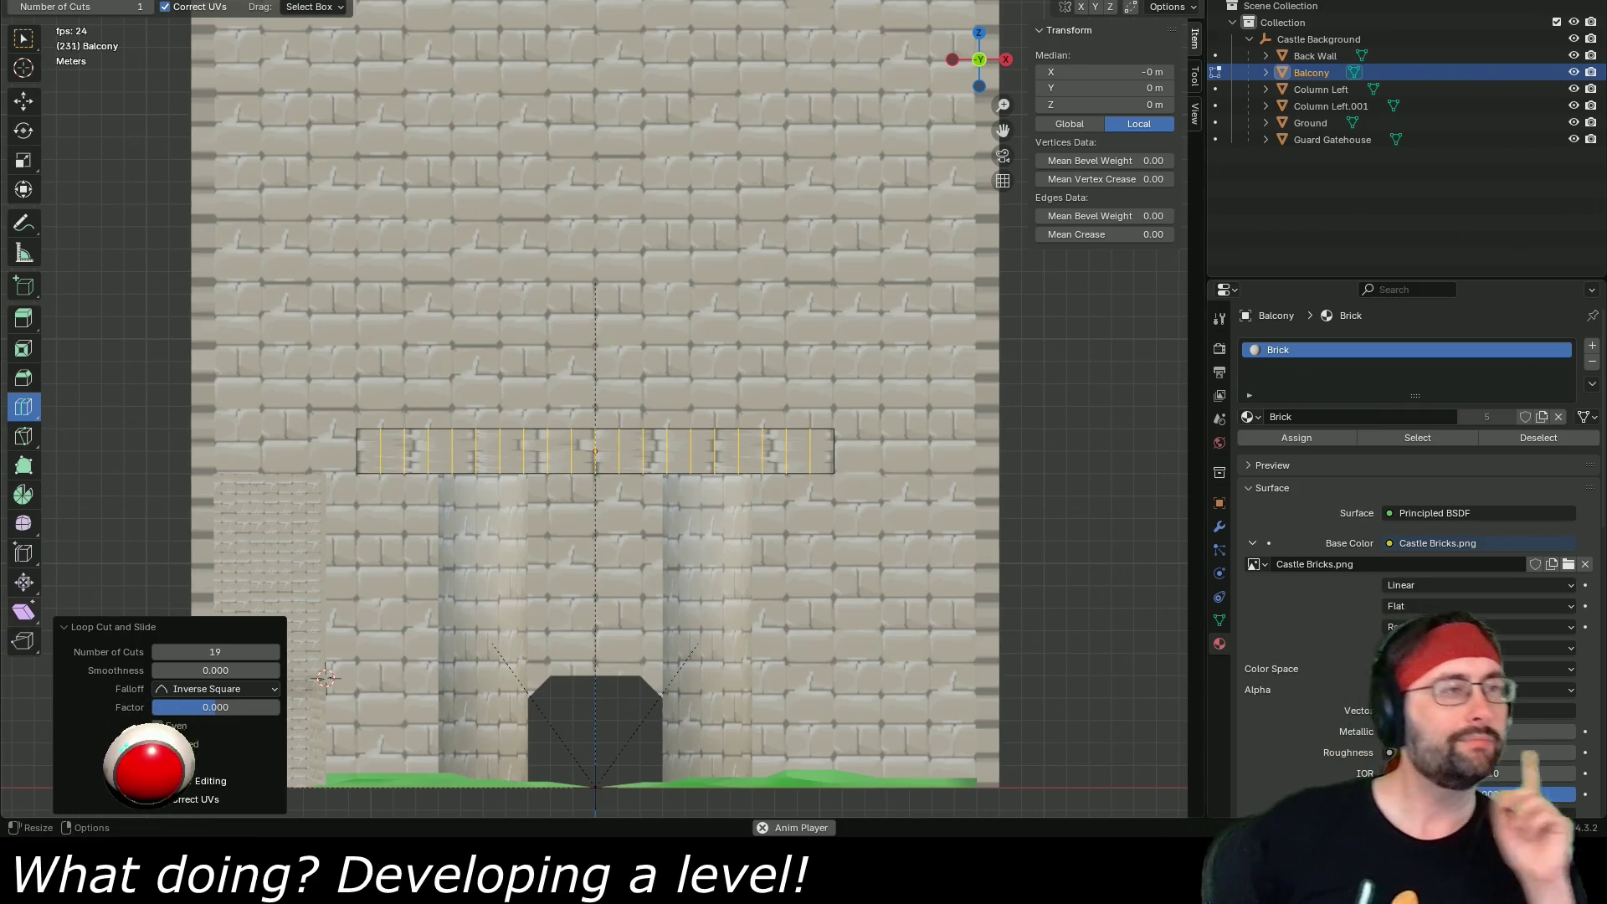
pyautogui.hotkey('alt', 'Tab')
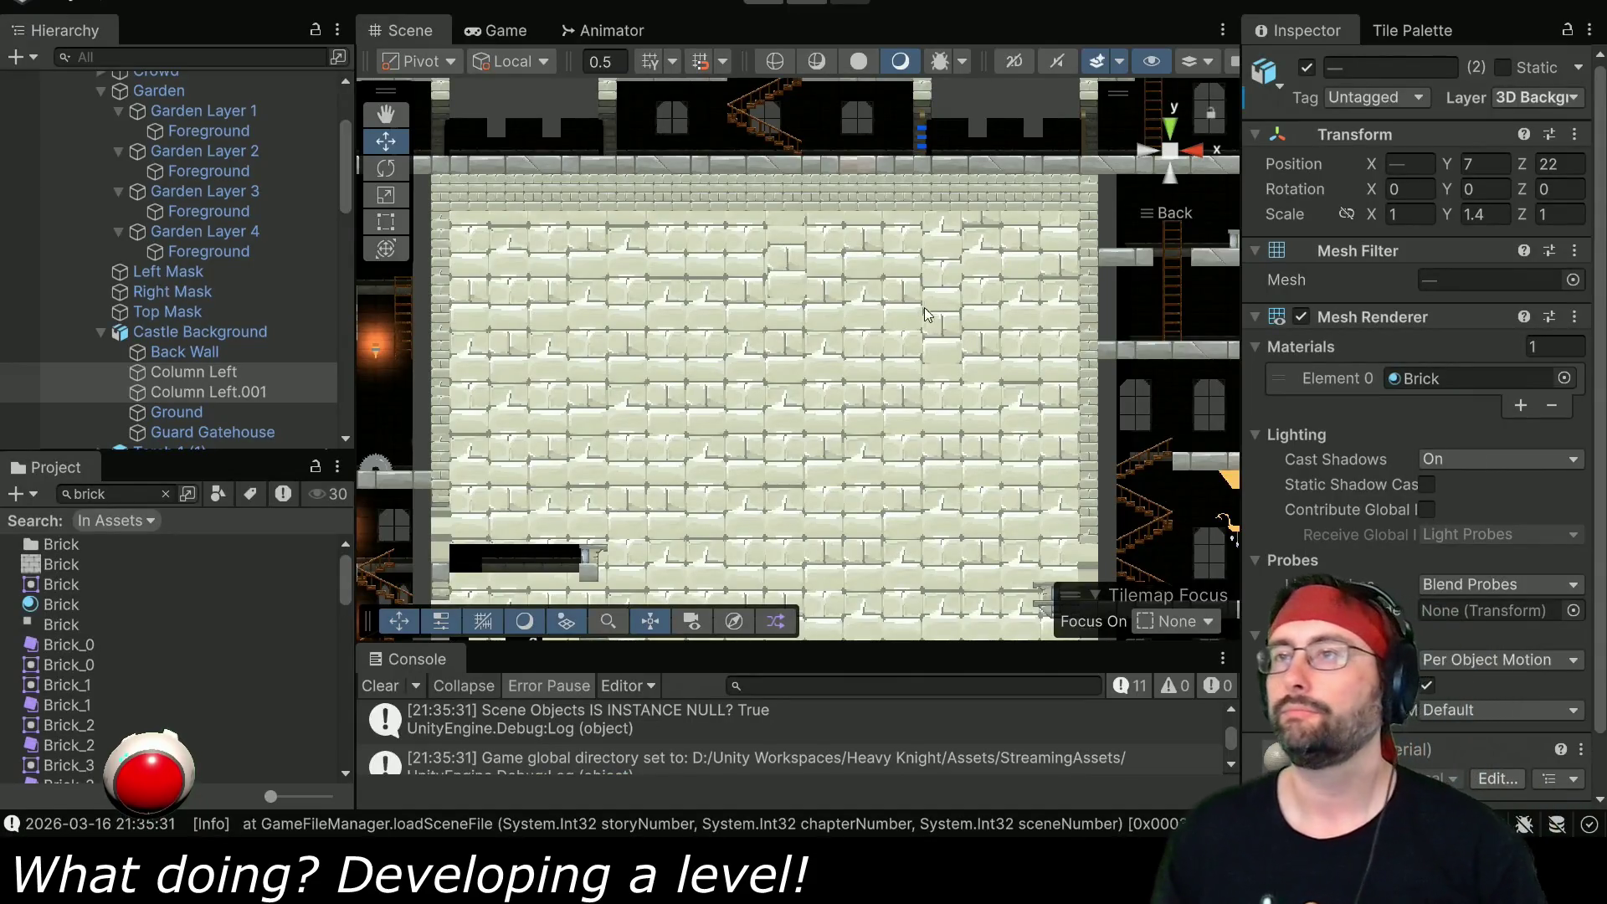
pyautogui.moveTo(796, 432)
pyautogui.mouseDown()
pyautogui.moveTo(800, 369)
pyautogui.moveTo(750, 415)
pyautogui.mouseUp()
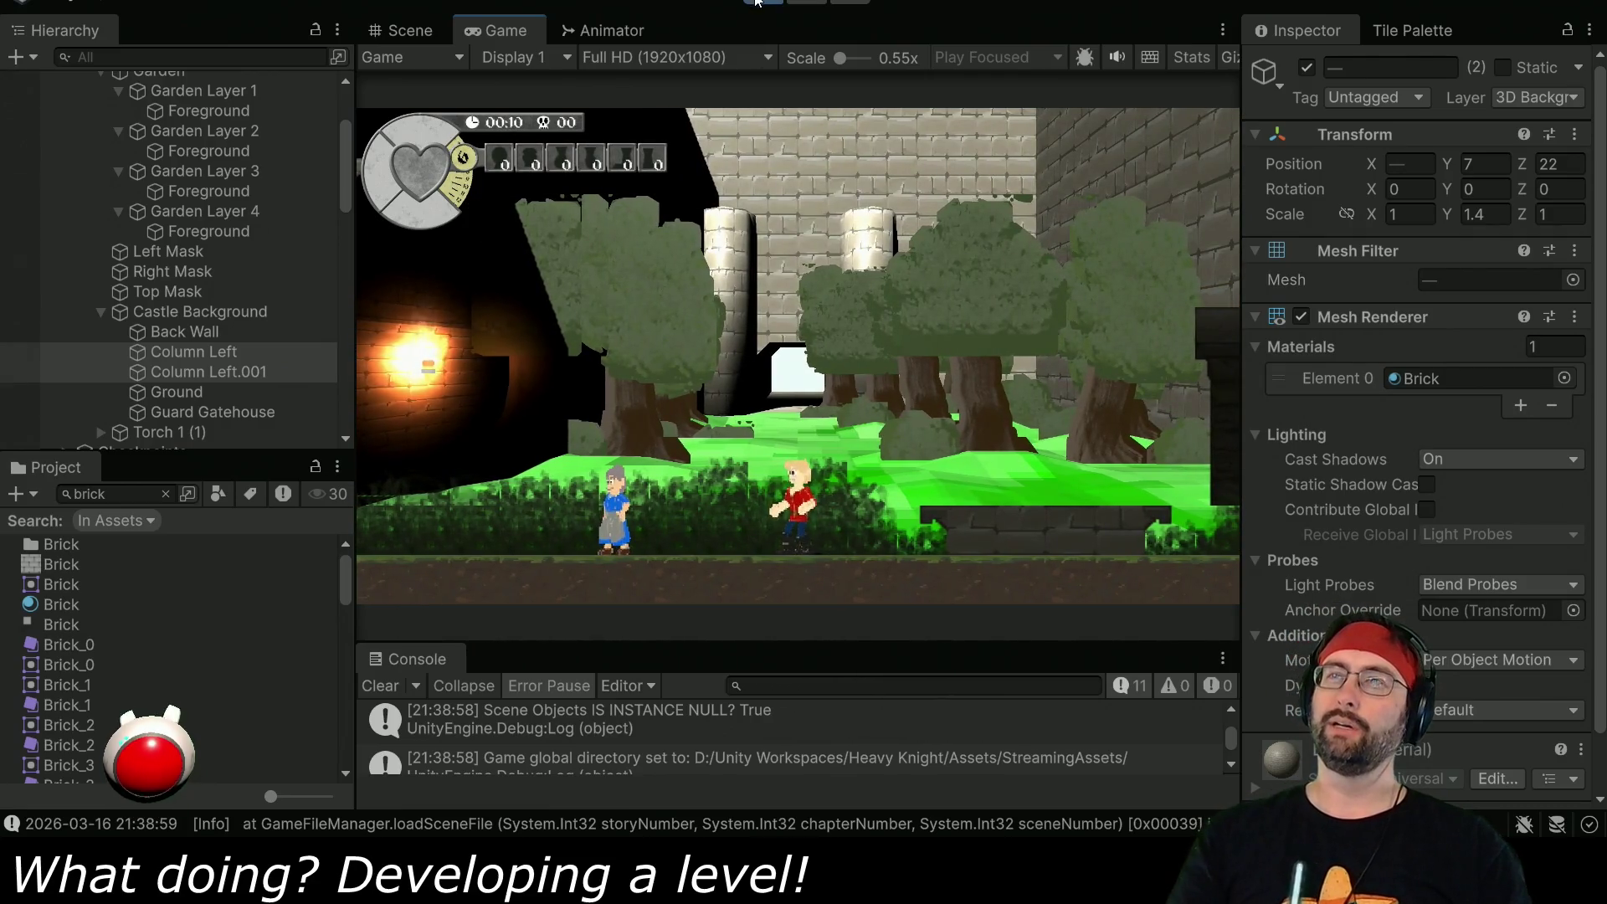
pyautogui.hotkey('ctrl', 'p')
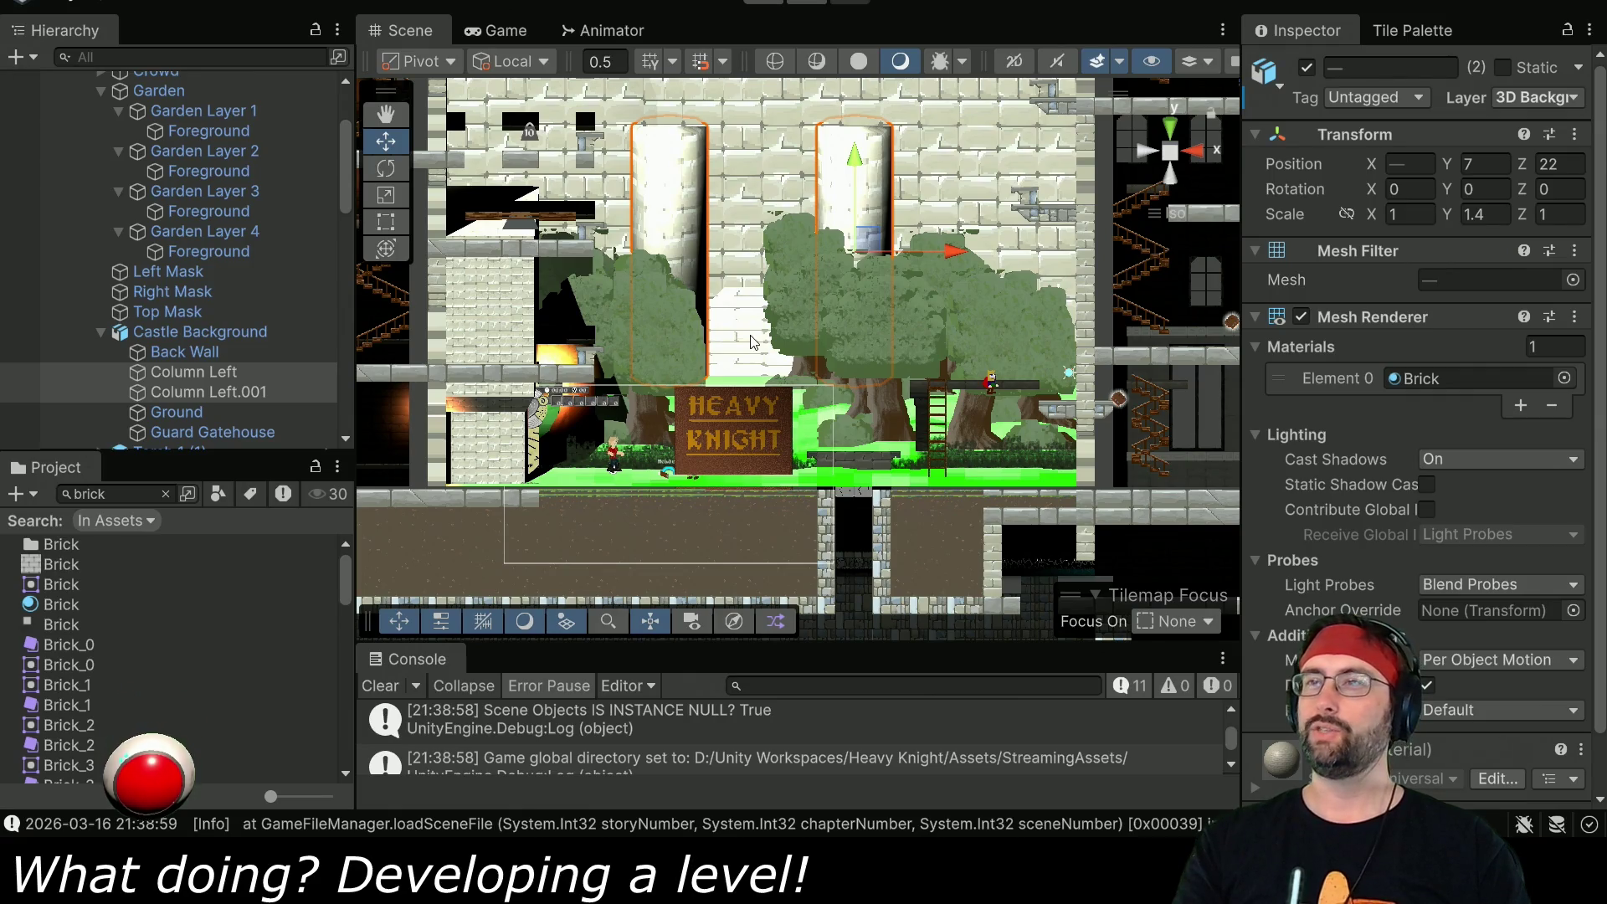
pyautogui.scroll(2, 770, 509)
pyautogui.scroll(2, 750, 554)
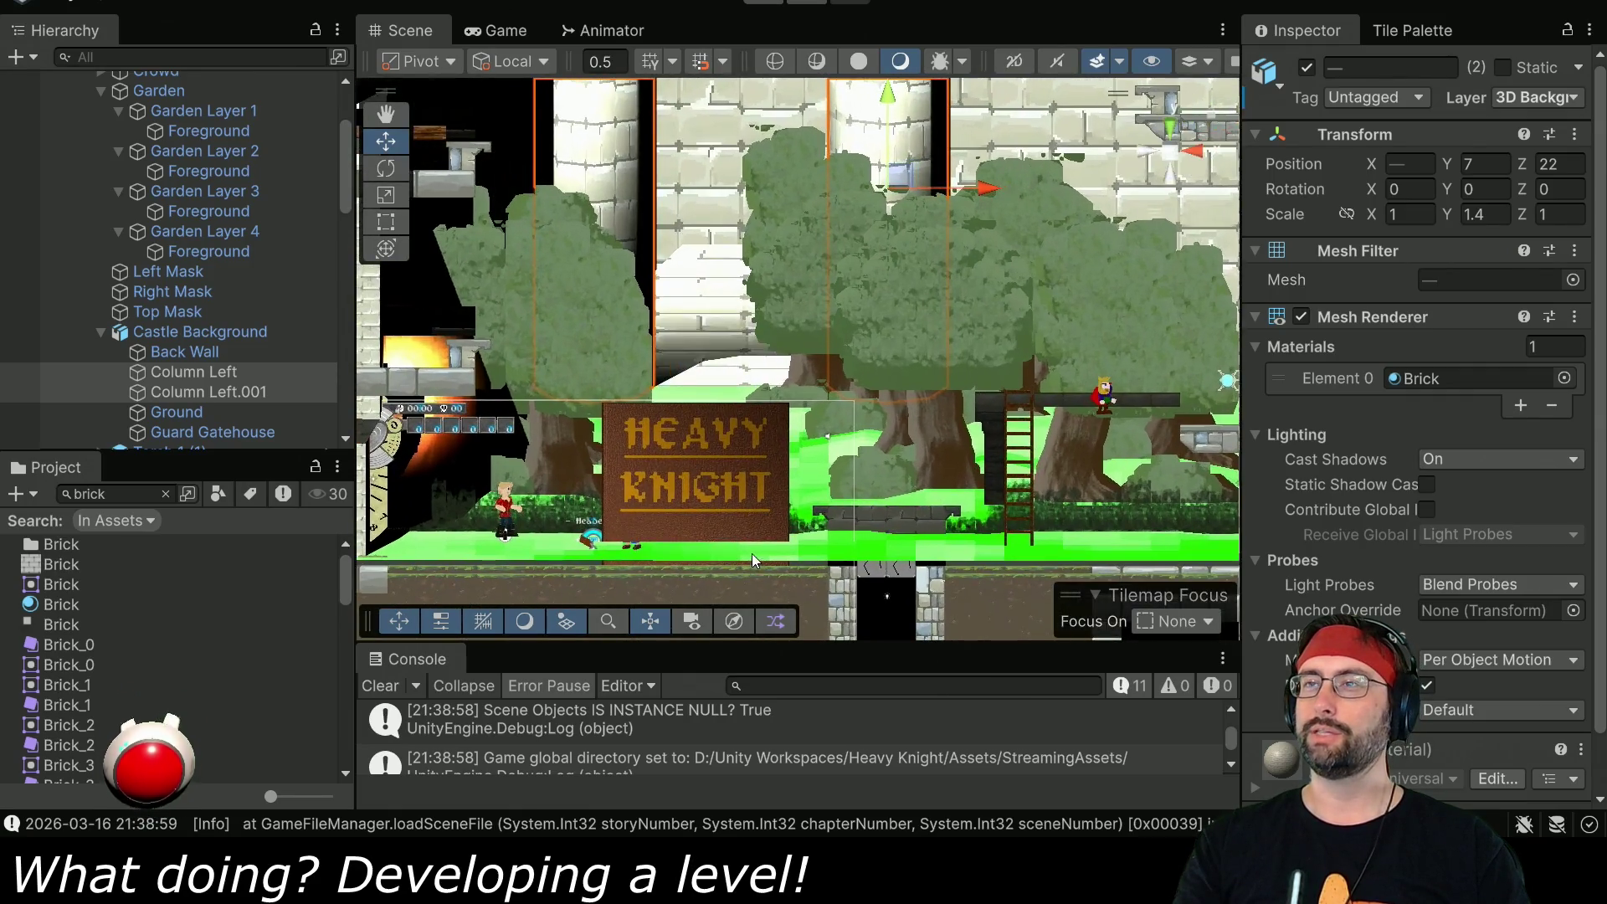
pyautogui.press('f')
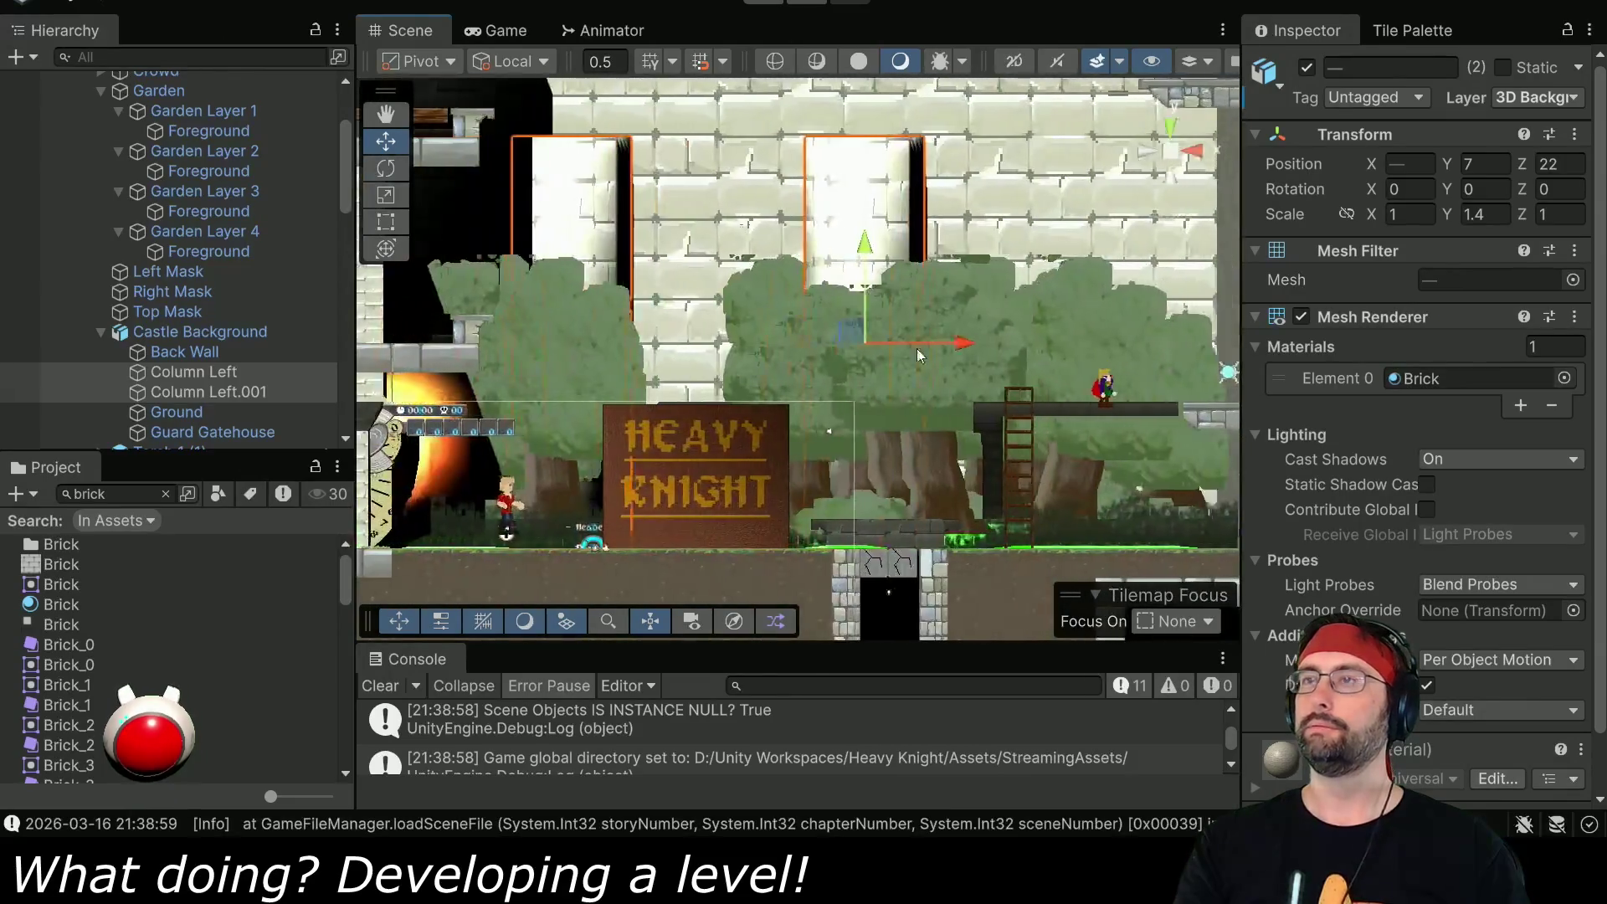
pyautogui.scroll(2, 887, 419)
pyautogui.scroll(-2, 837, 497)
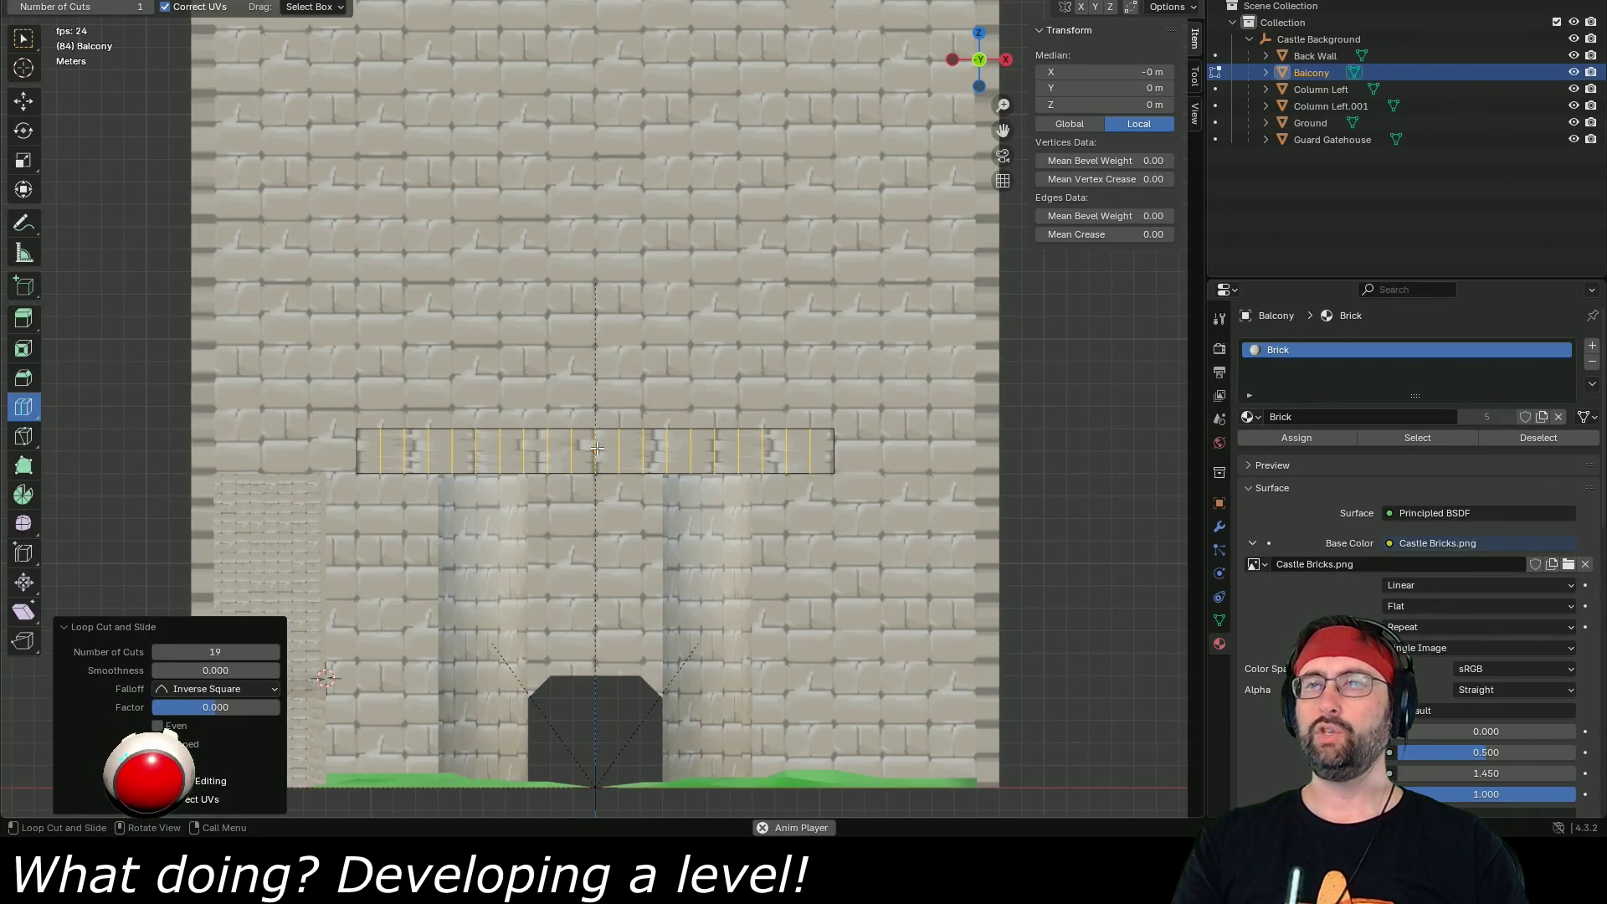
# - Try 12, 19 and 20 loop cuts on the balcony, then settle on 16
pyautogui.click(239, 652)
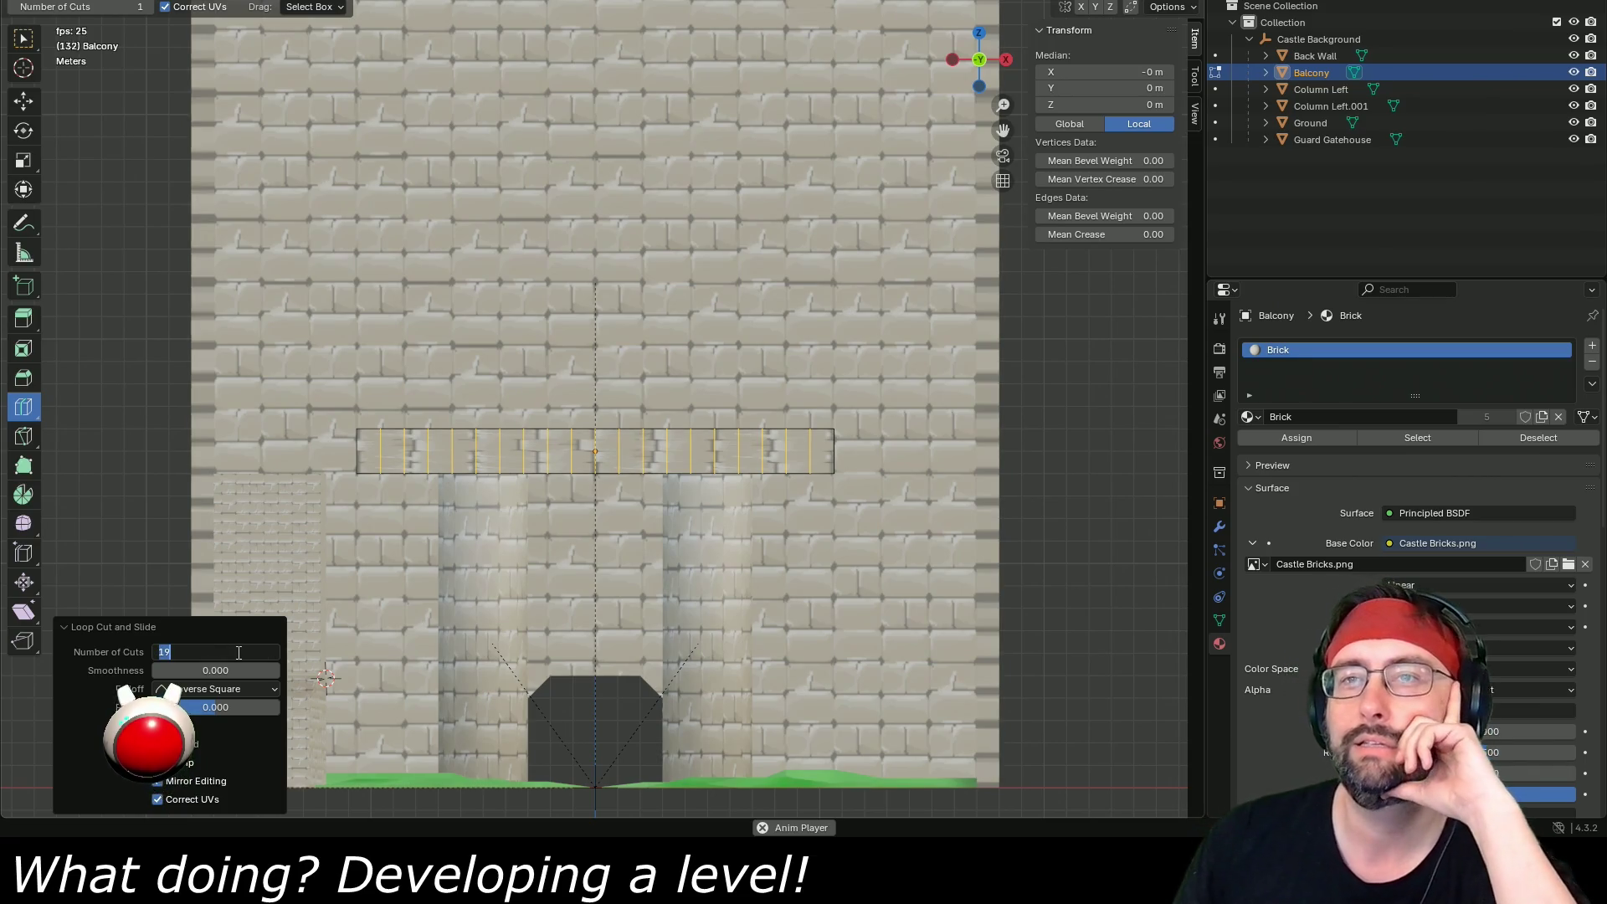
pyautogui.write('12')
pyautogui.press('Return')
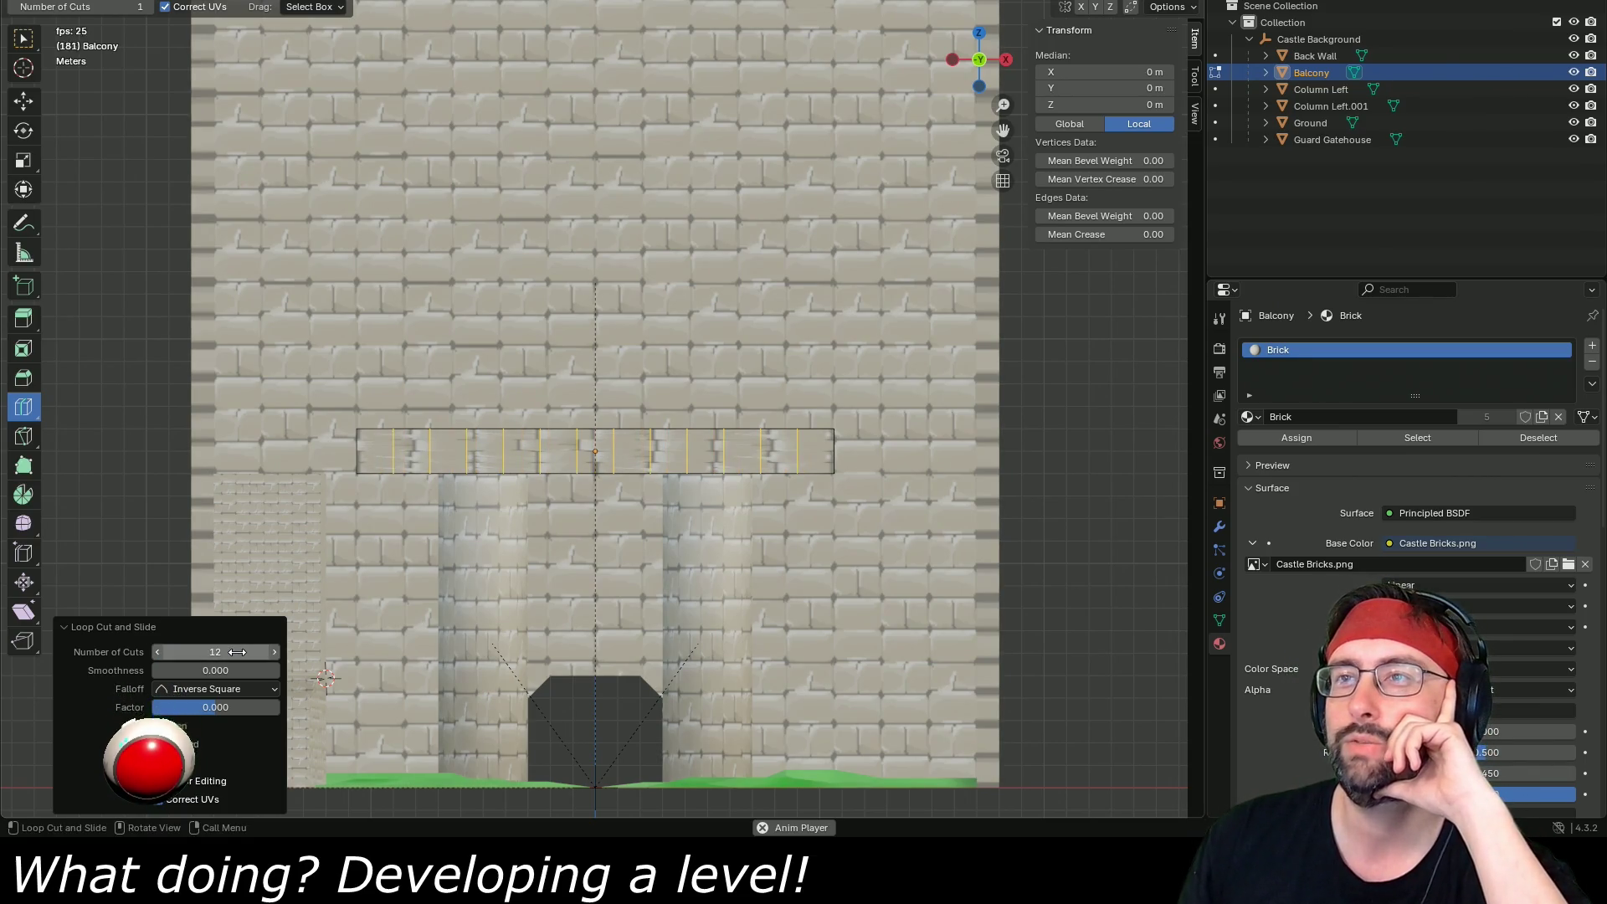
pyautogui.moveTo(215, 652); pyautogui.dragTo(263, 652)
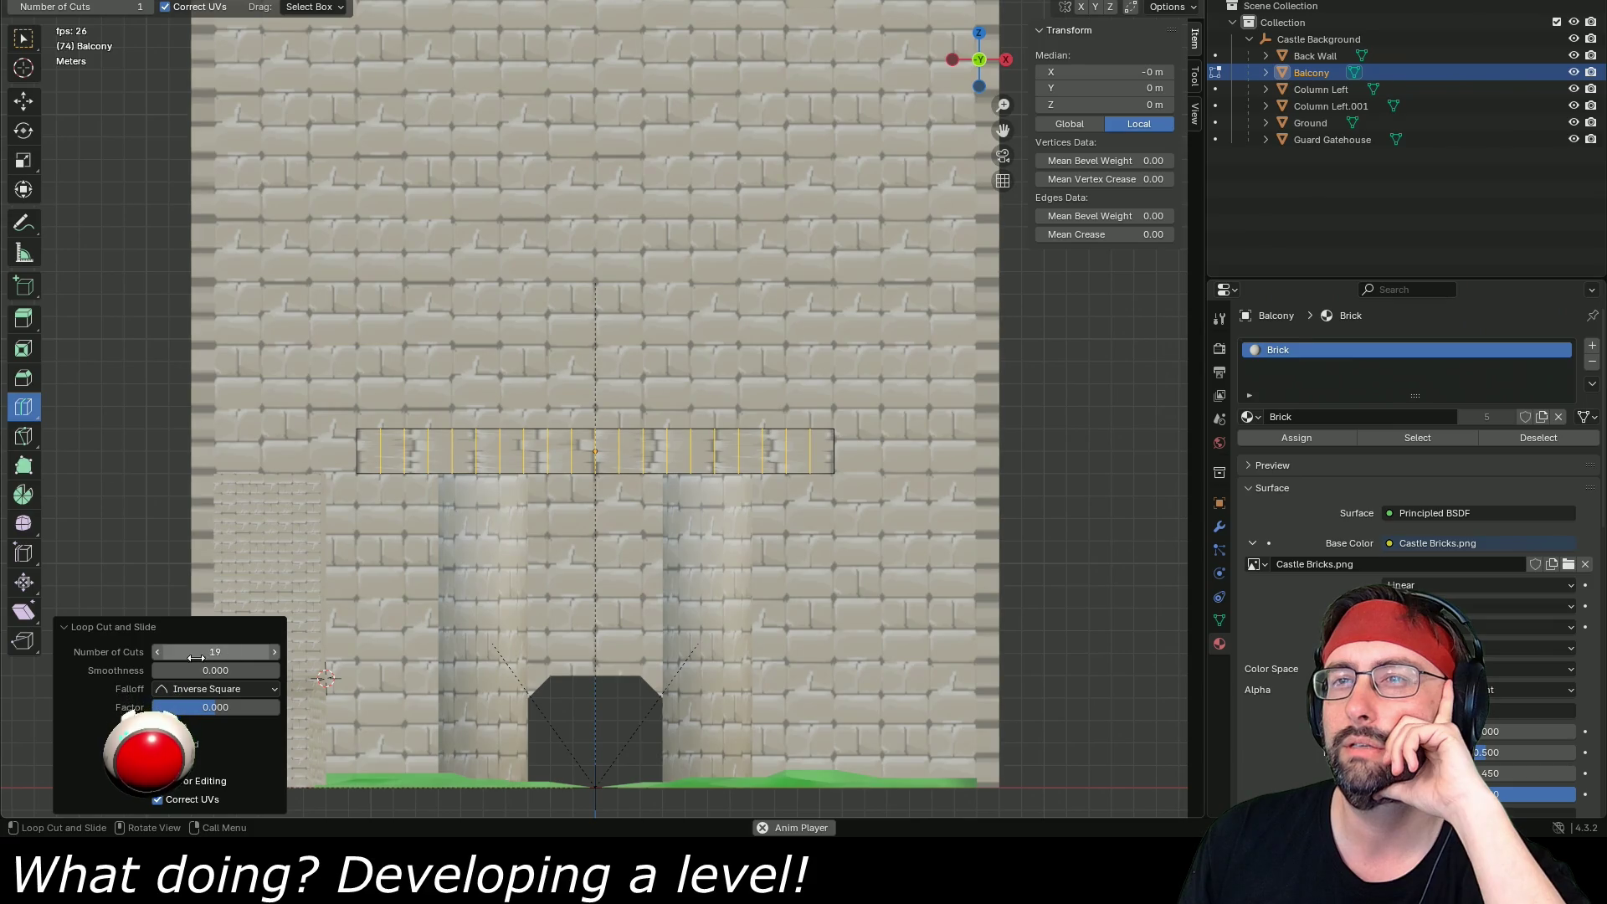
pyautogui.moveTo(217, 658); pyautogui.dragTo(230, 658)
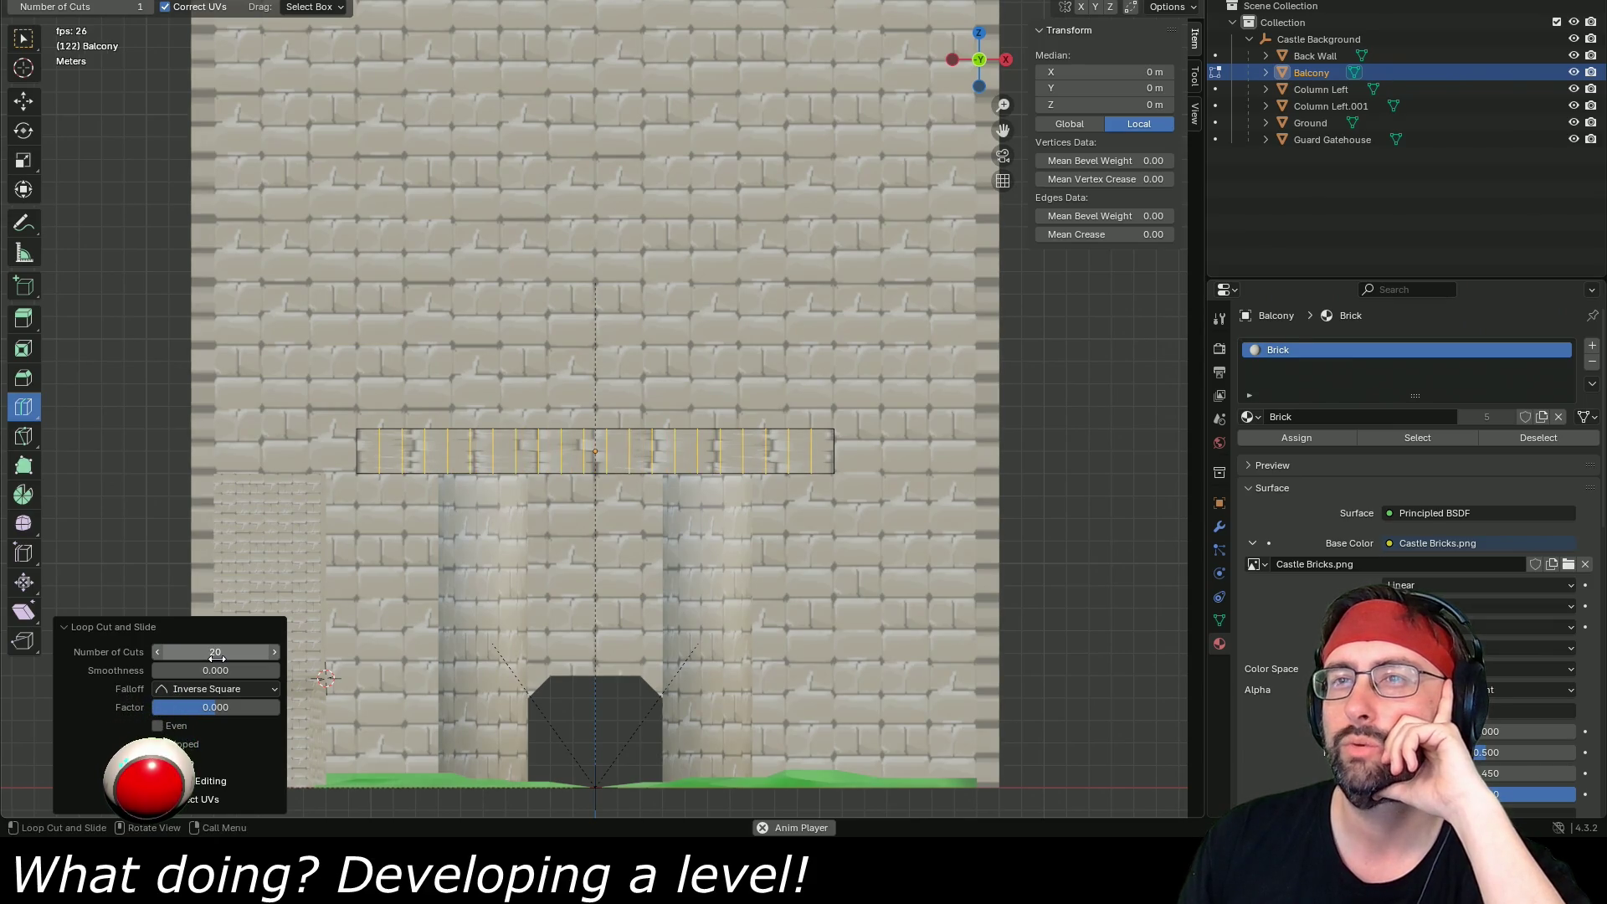
pyautogui.click(217, 657)
pyautogui.write('16')
pyautogui.press('Return')
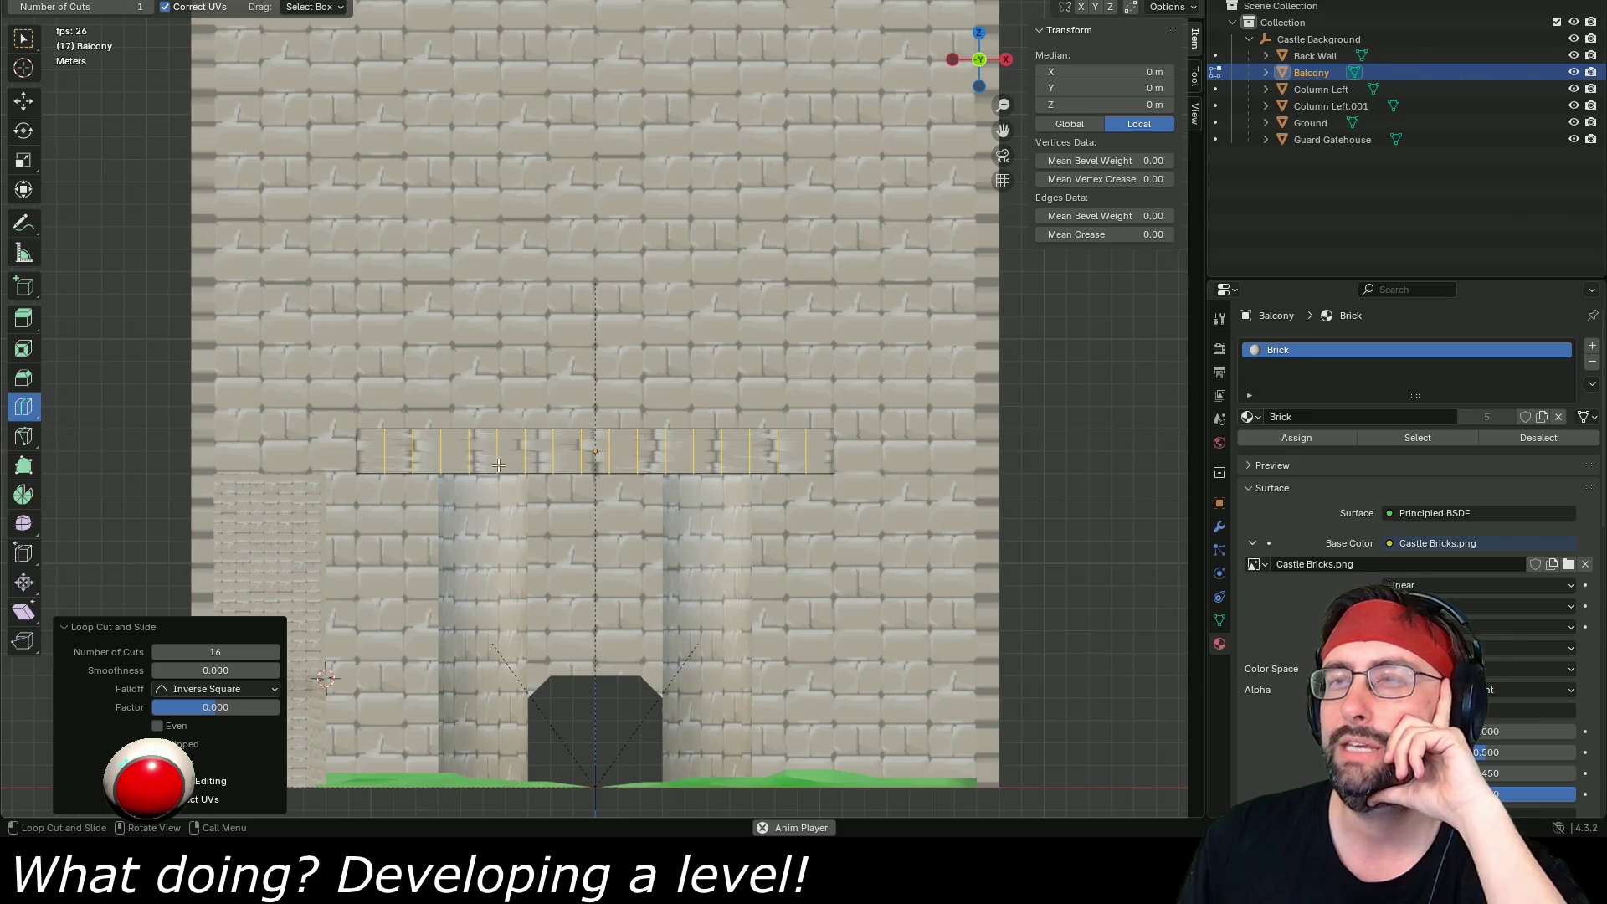
# - Call up the edge menu, stop the accidental animation playback, and pick the Move tool
pyautogui.scroll(6, 607, 469)
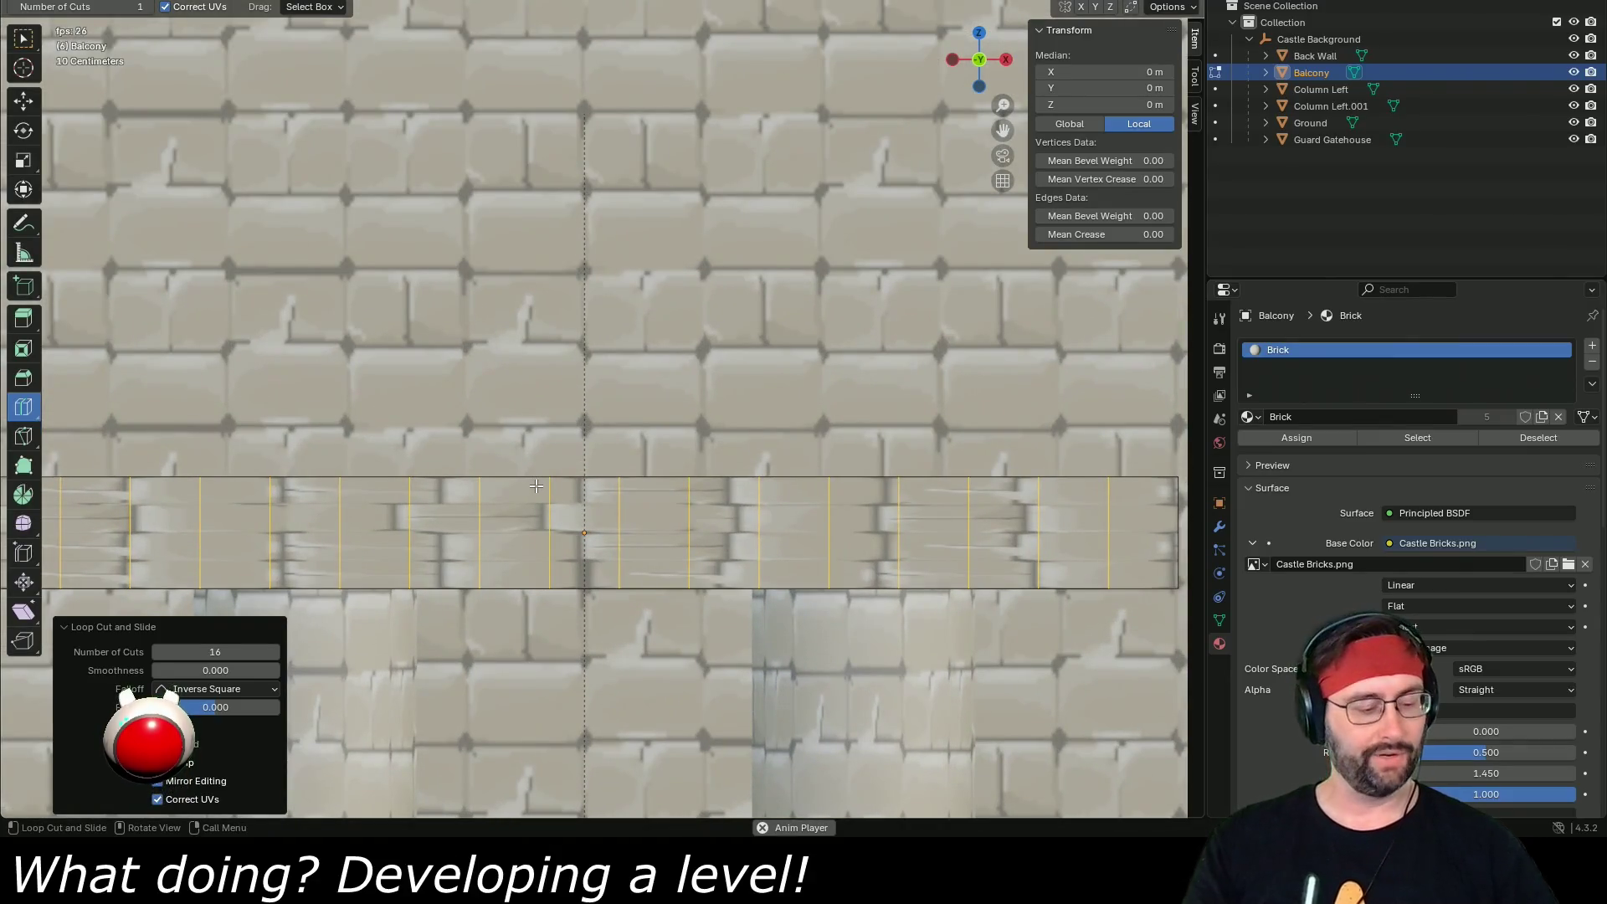
pyautogui.hotkey('ctrl', 'e')
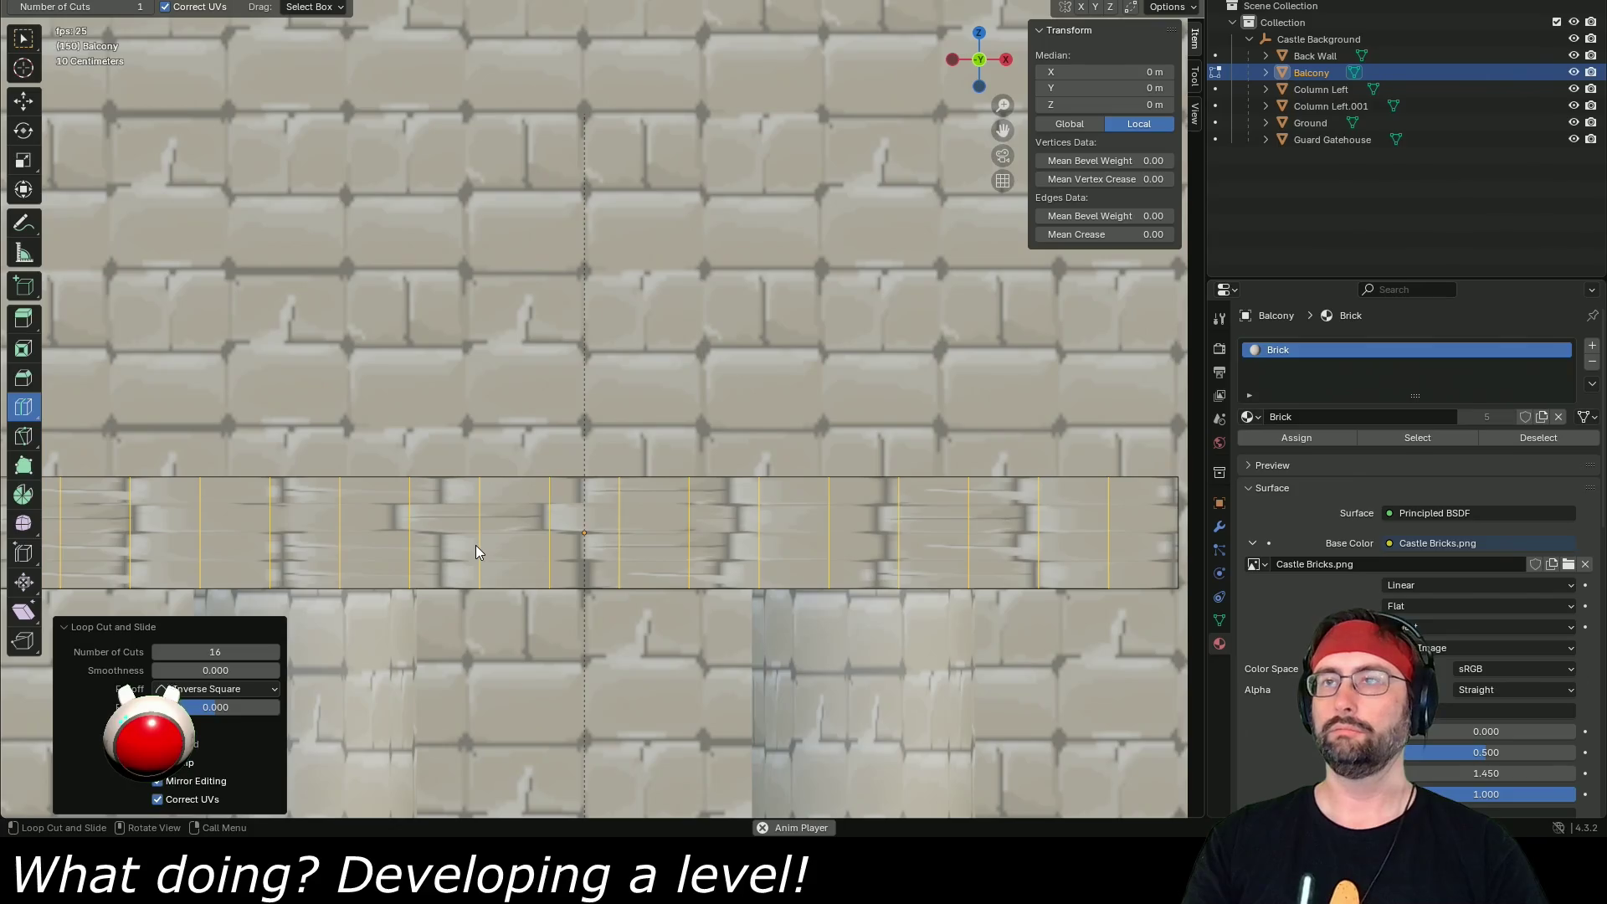
pyautogui.press('space')
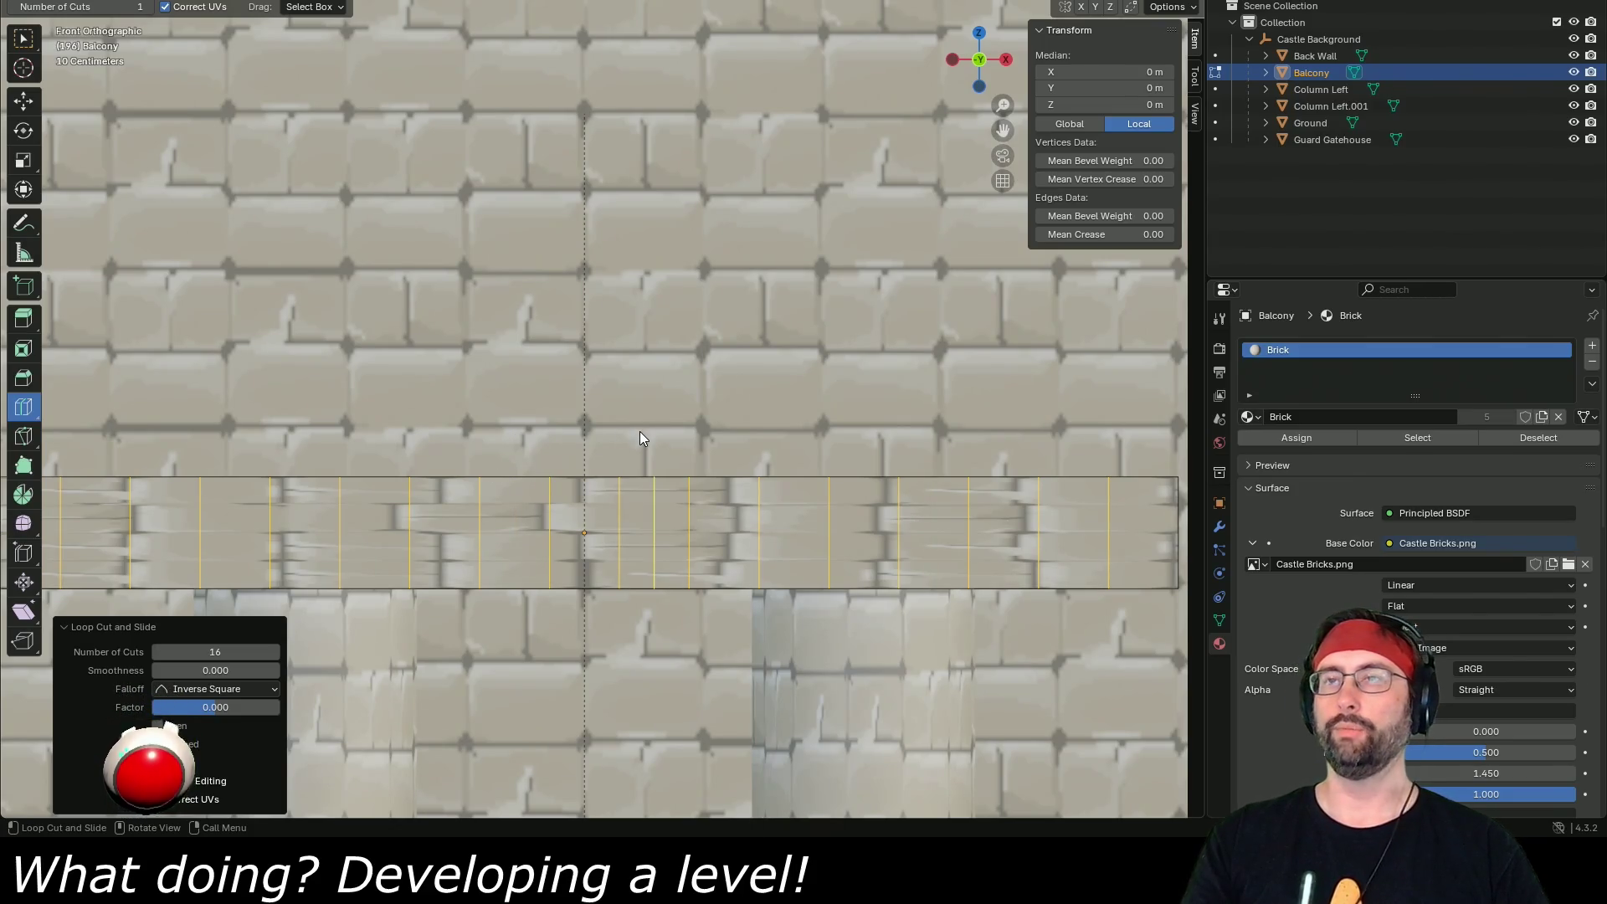
pyautogui.hotkey('ctrl', 'z')
pyautogui.hotkey('ctrl', 'shift', 'z')
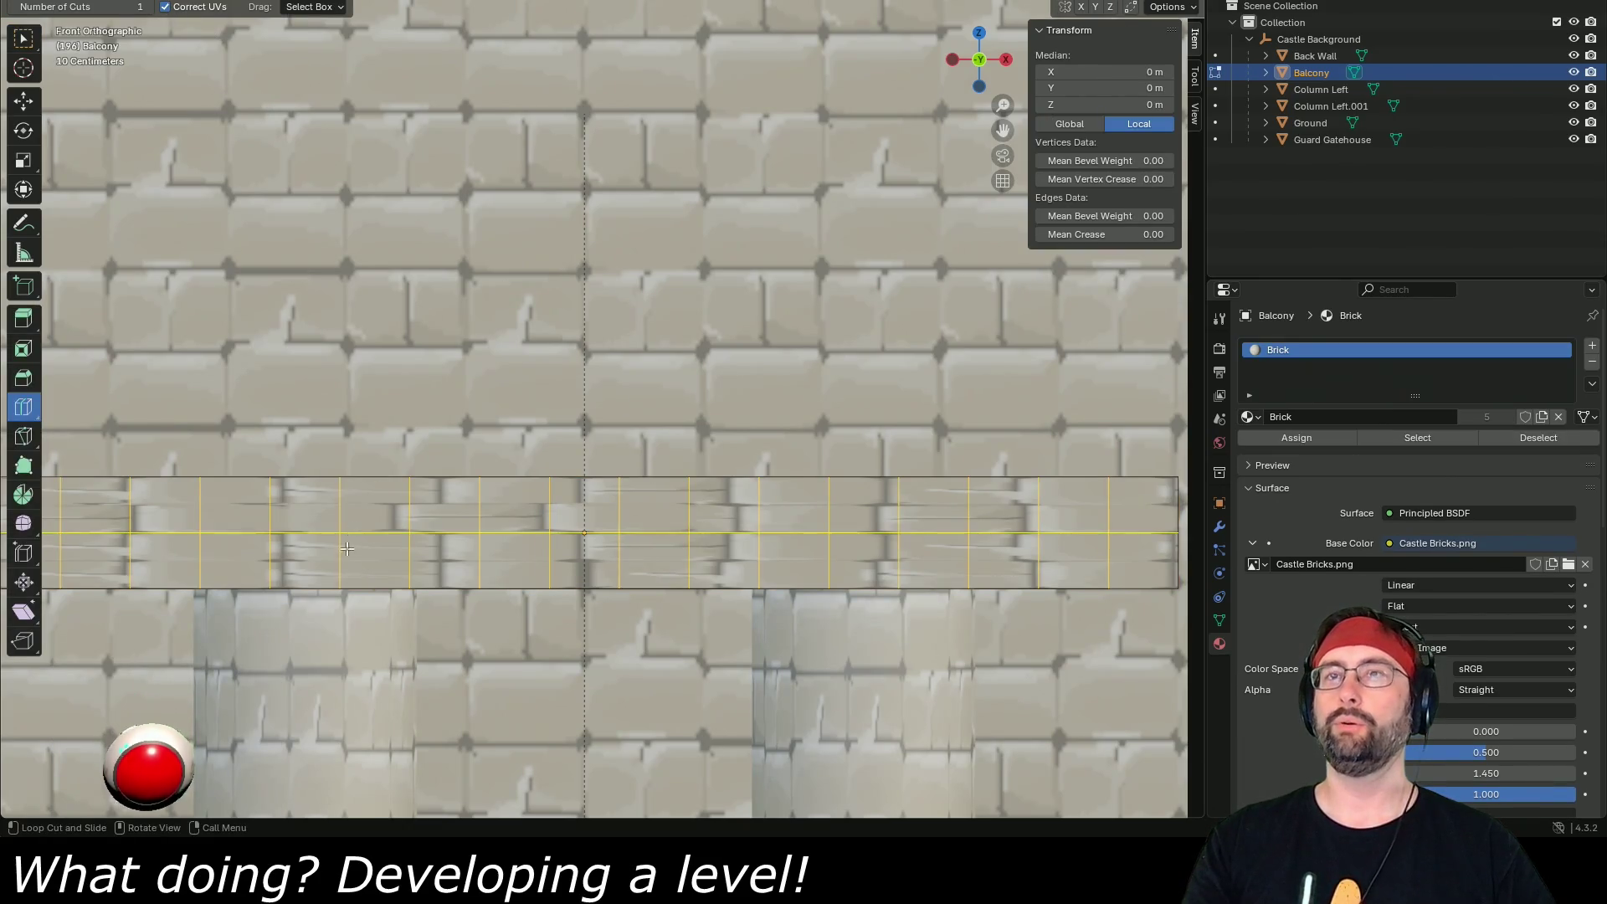
pyautogui.click(23, 100)
# - Save Castle Background.blend and tilt the view along the balcony to see its top
pyautogui.click(478, 530)
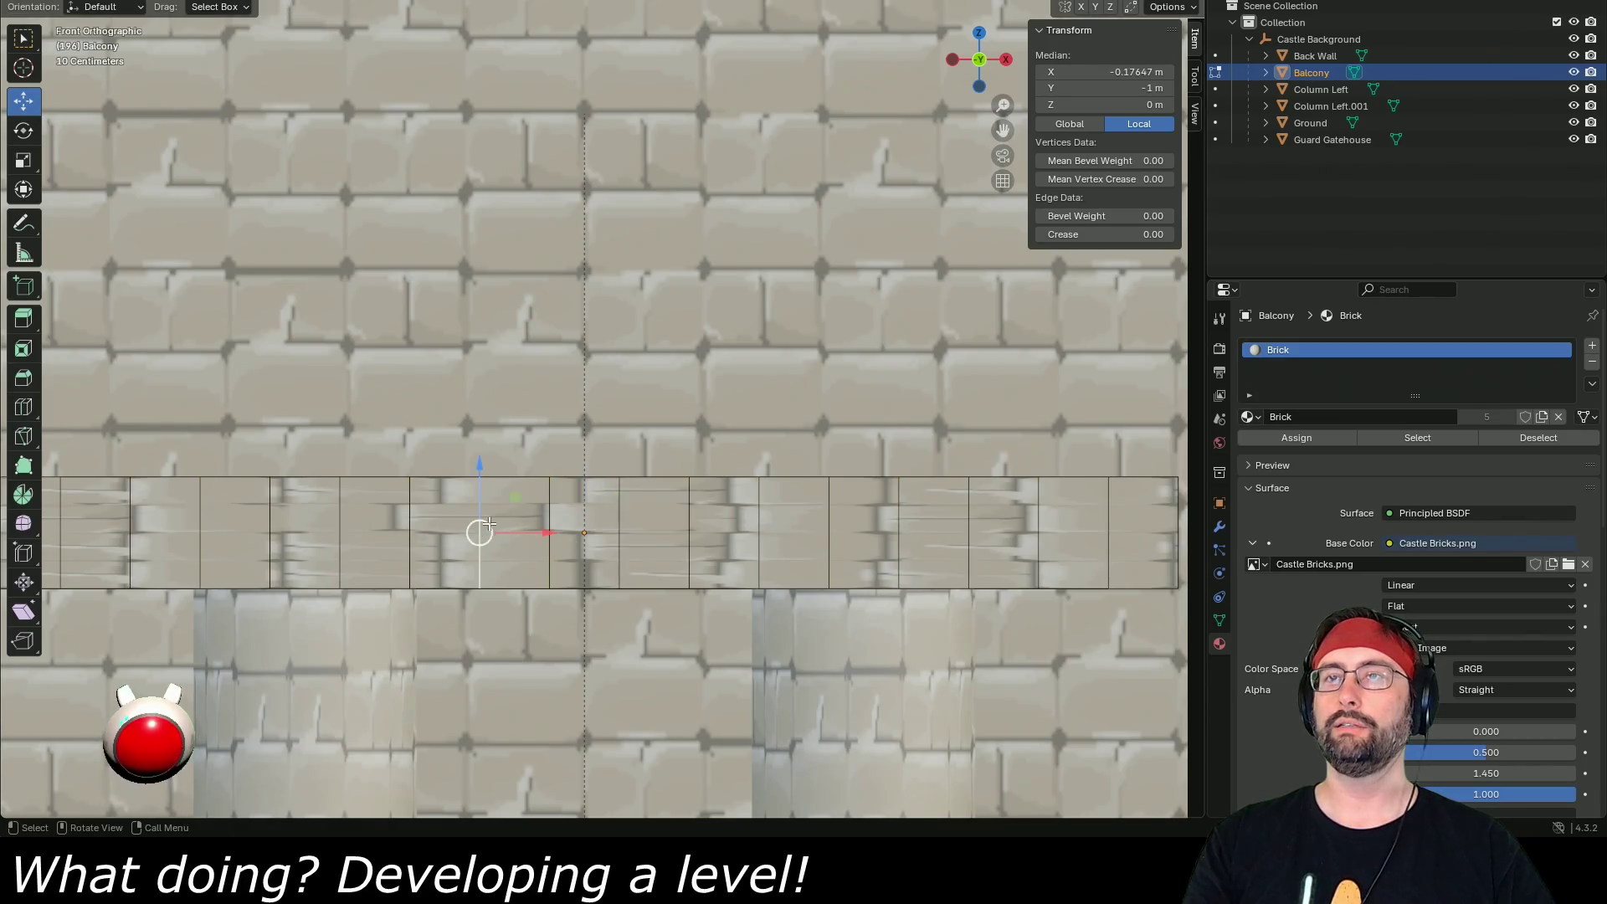
pyautogui.hotkey('ctrl', 's')
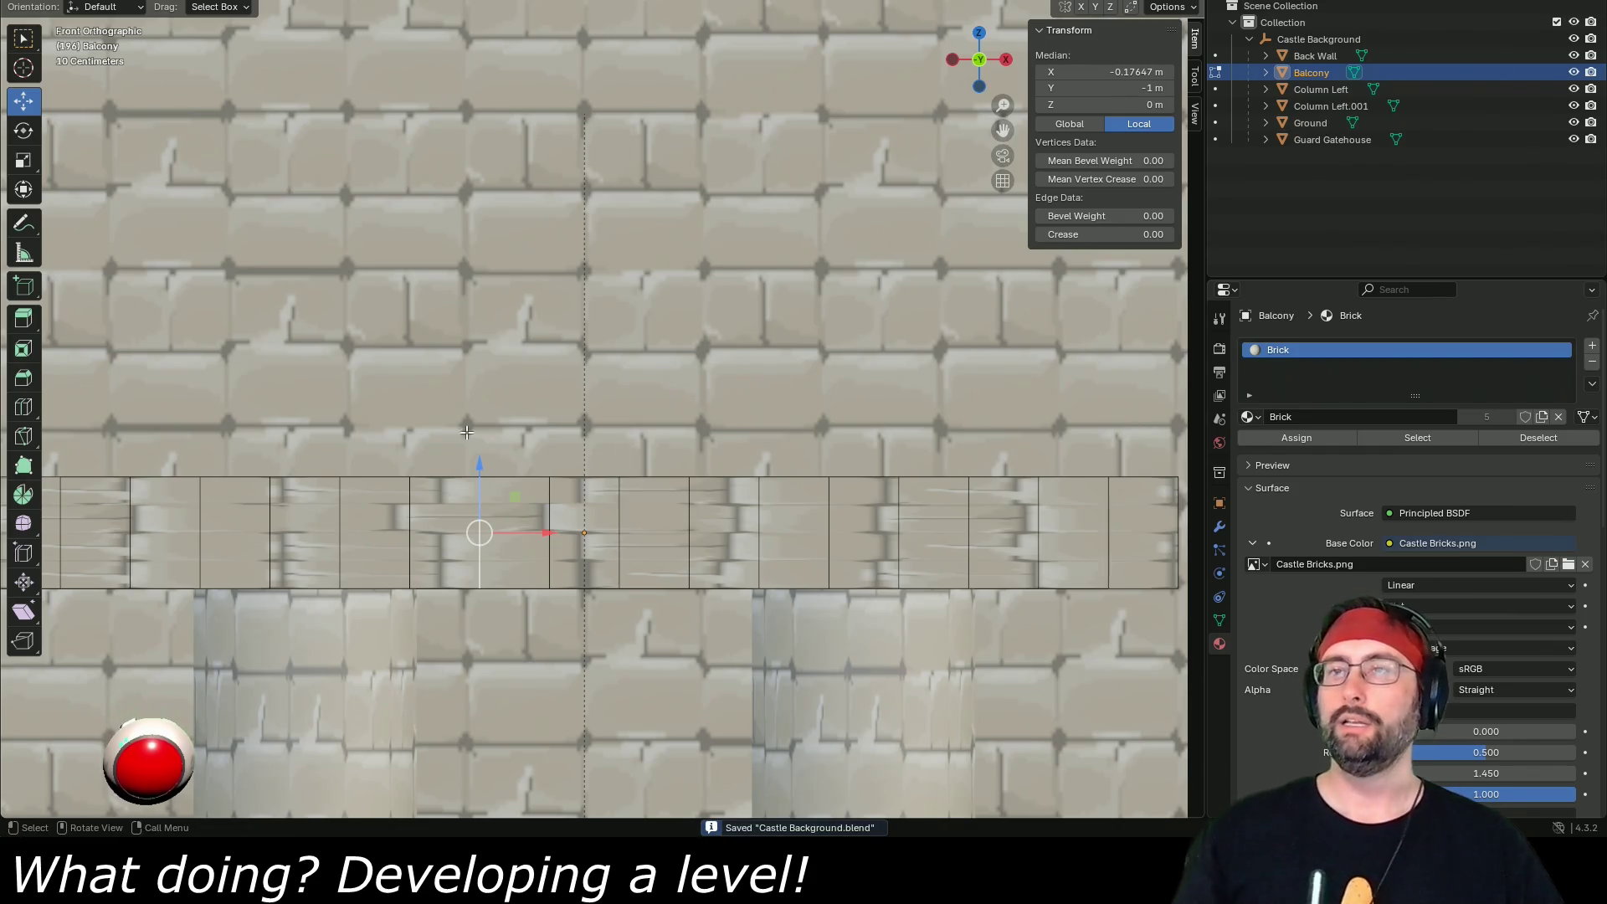
pyautogui.moveTo(402, 433); pyautogui.dragTo(614, 423)
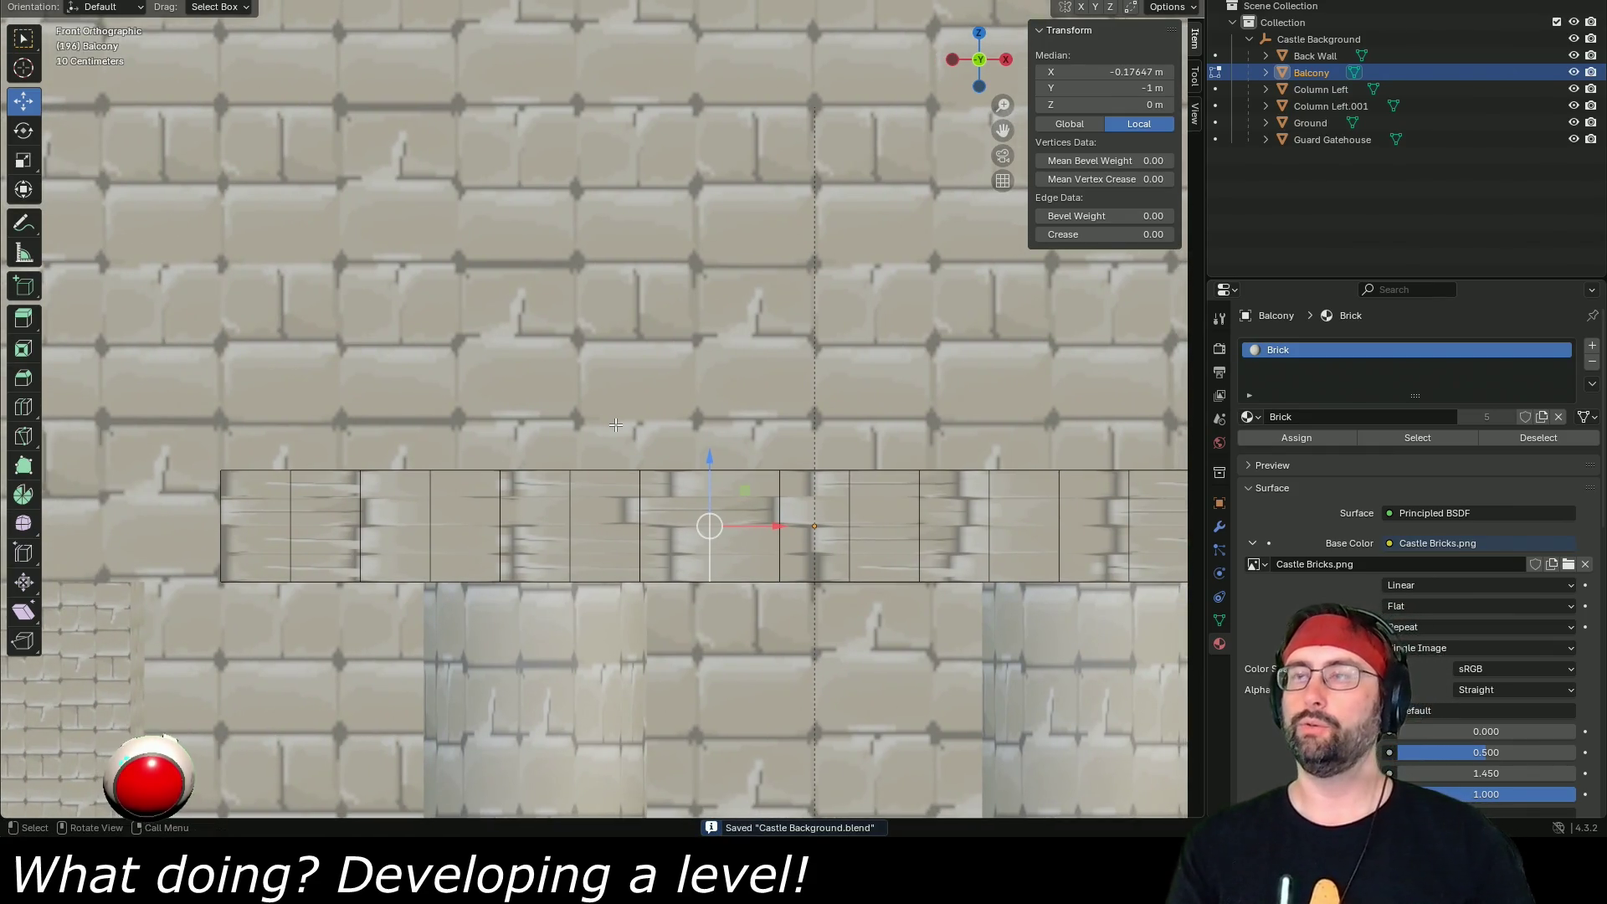
pyautogui.press('KP_8')
pyautogui.press('KP_8')
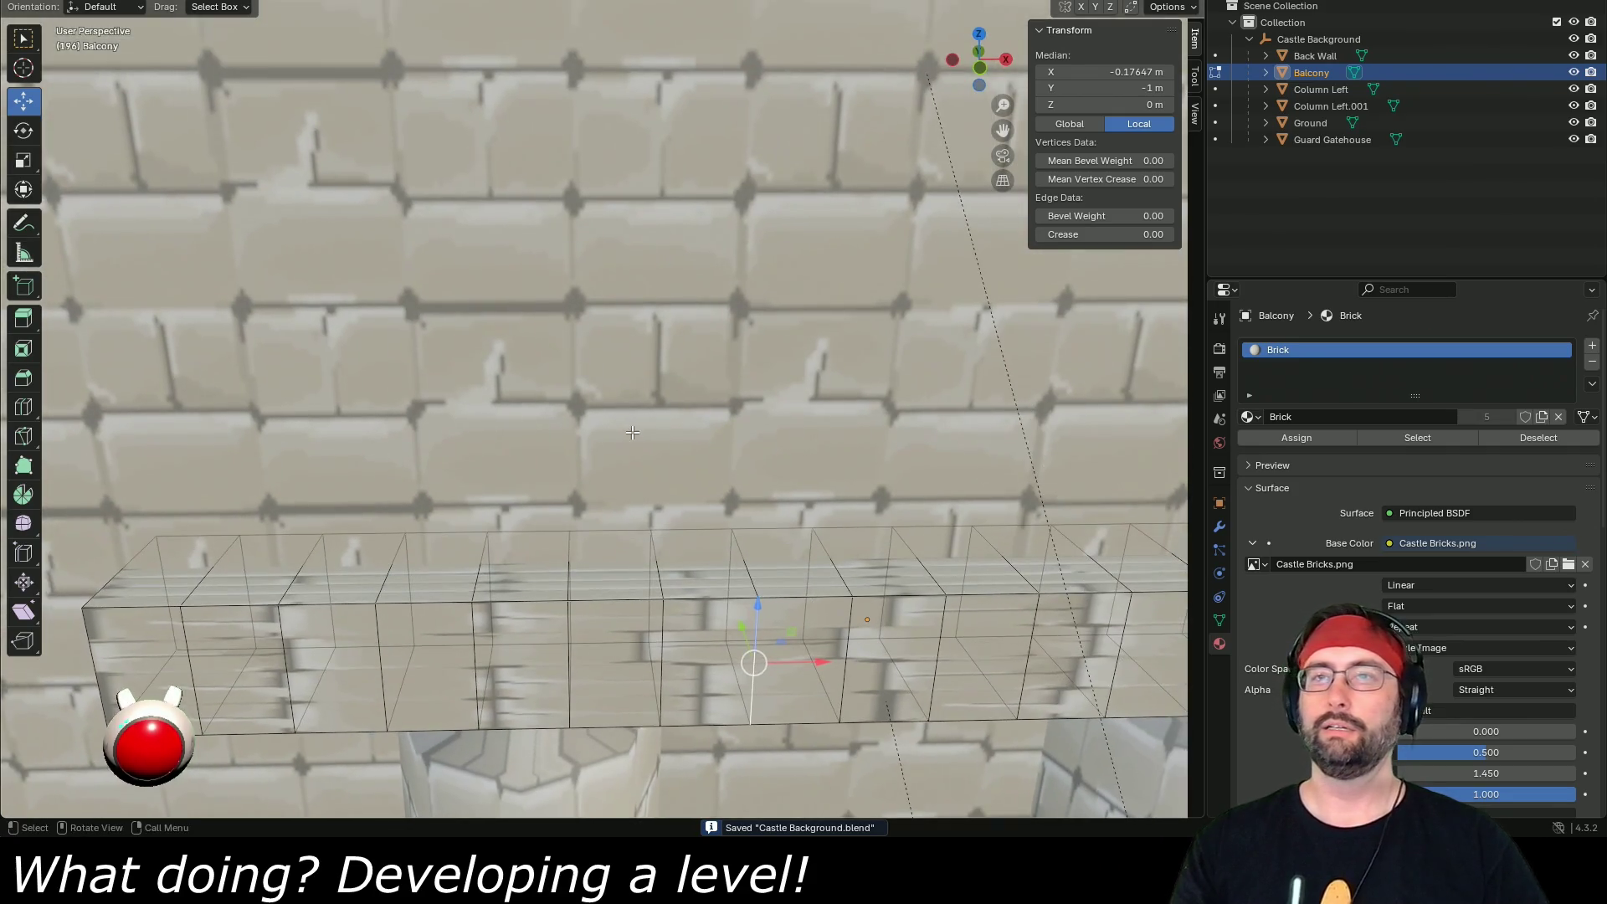
# - In face mode, select the balcony's face row from left end to right end, viewed from above
pyautogui.click(163, 657)
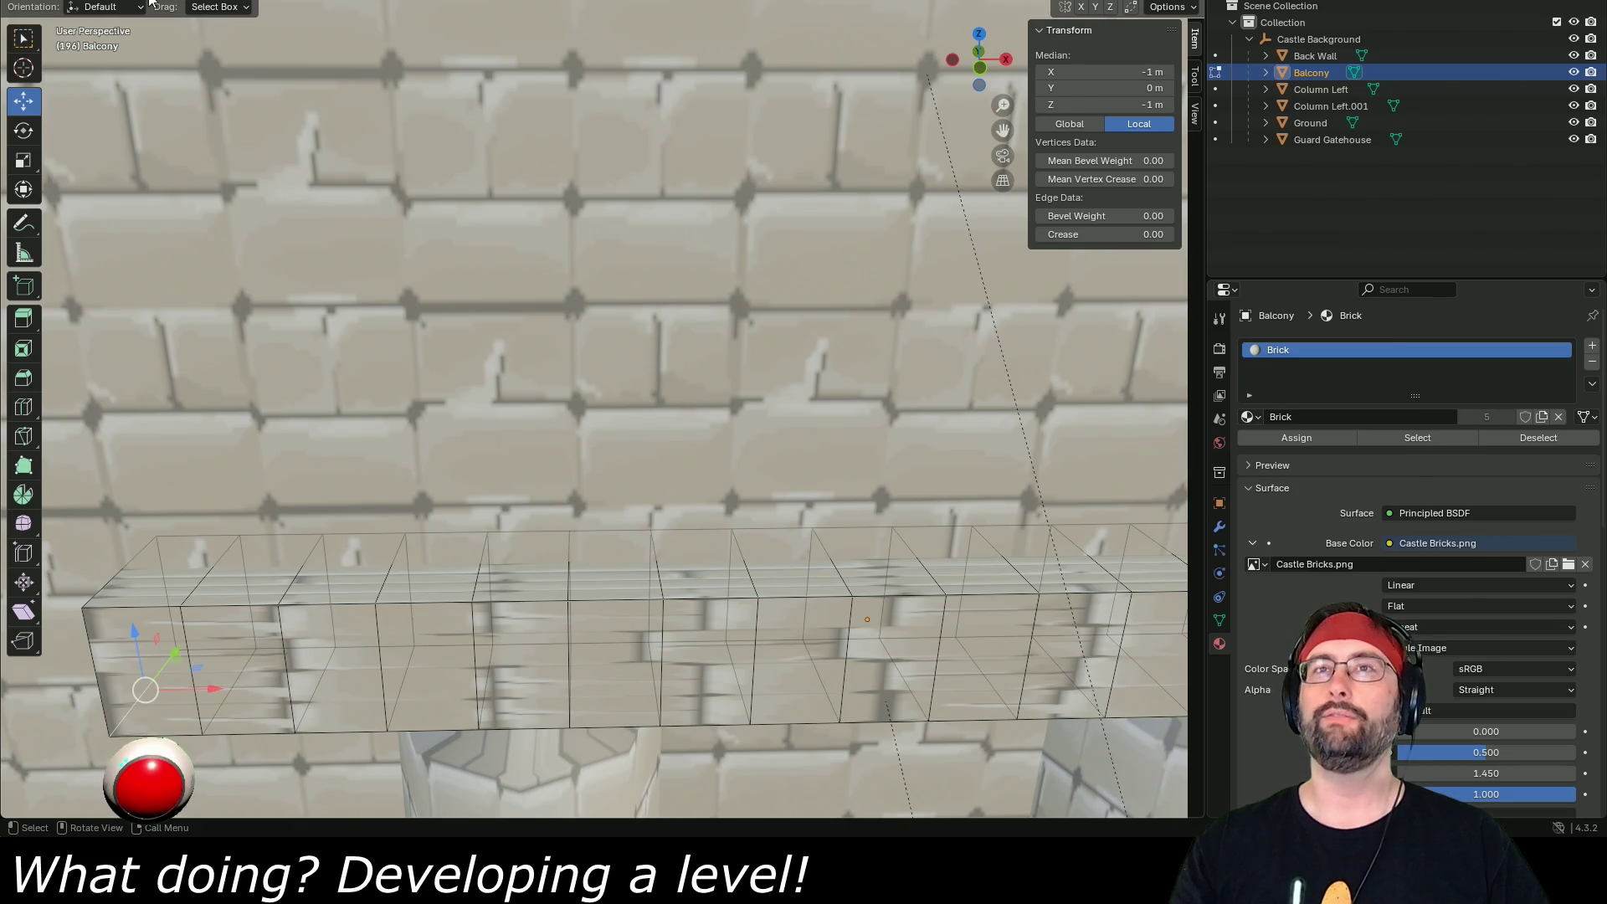
pyautogui.press('3')
pyautogui.click(116, 648)
pyautogui.scroll(-5, 525, 678)
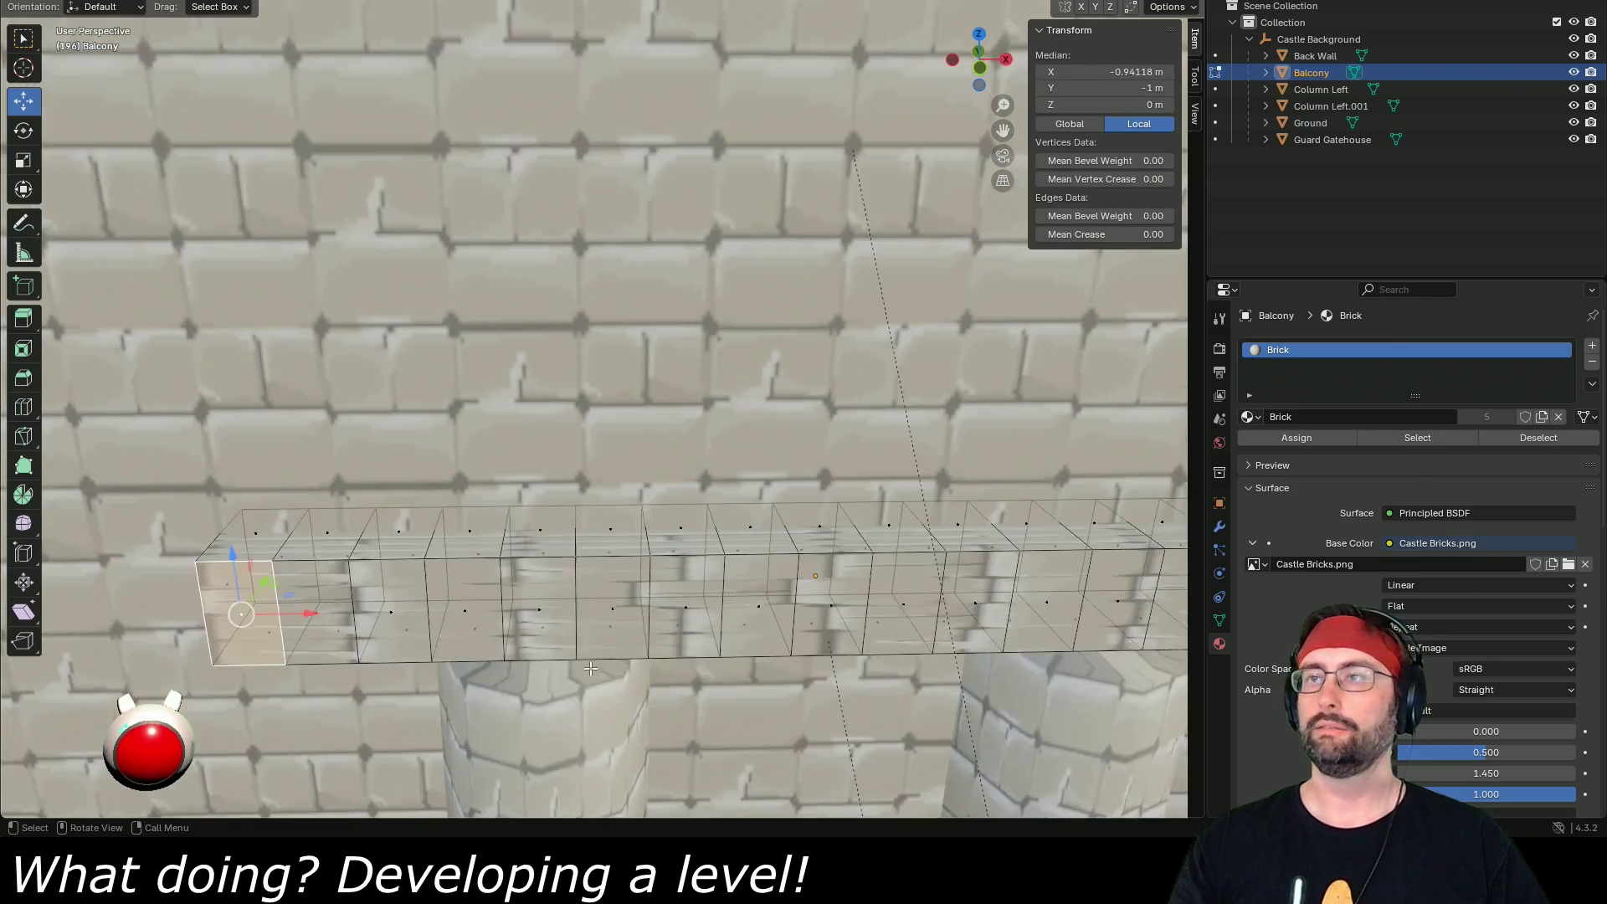
pyautogui.keyDown('ctrl'); pyautogui.click(1023, 502); pyautogui.keyUp('ctrl')
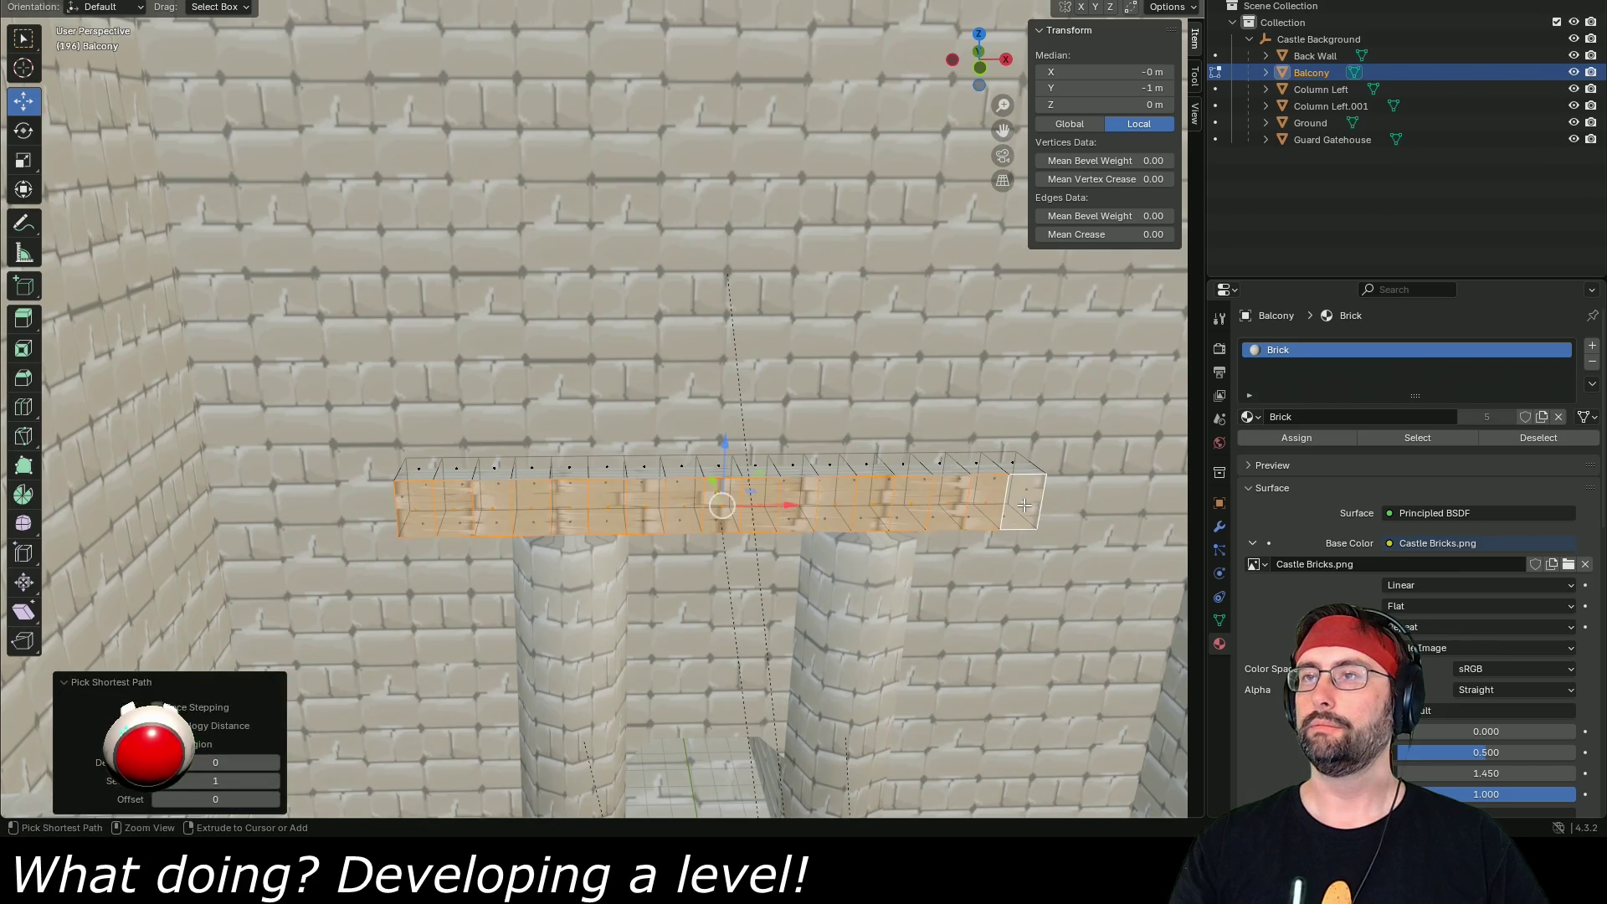
pyautogui.click(980, 36)
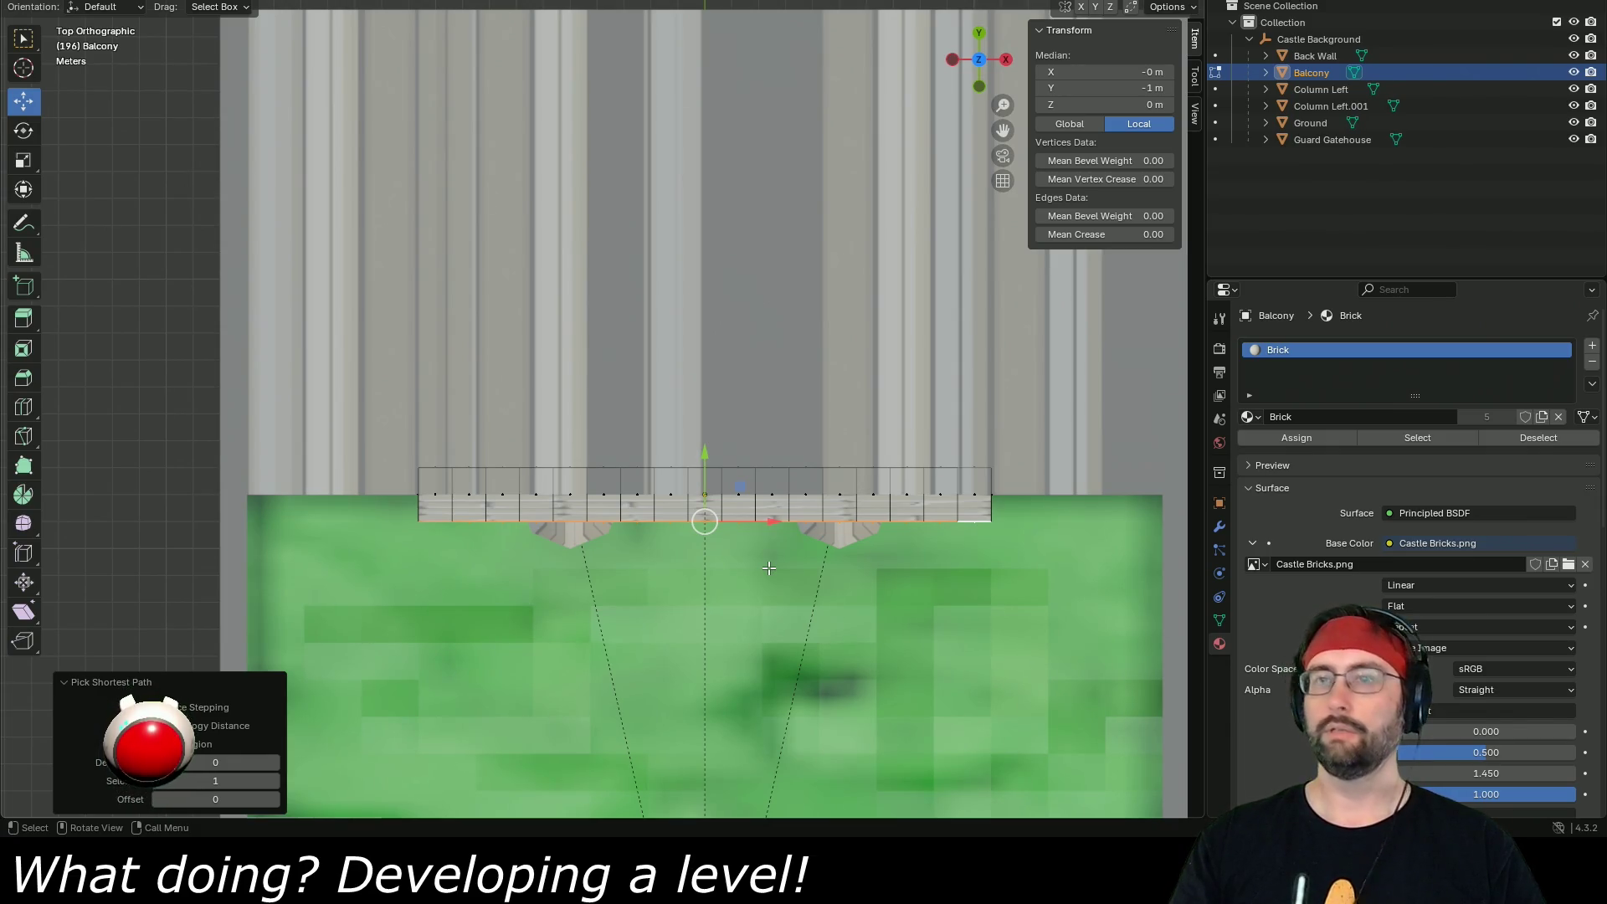
# - Extrude the balcony's face row 2 m, then another 1 m
pyautogui.press('e')
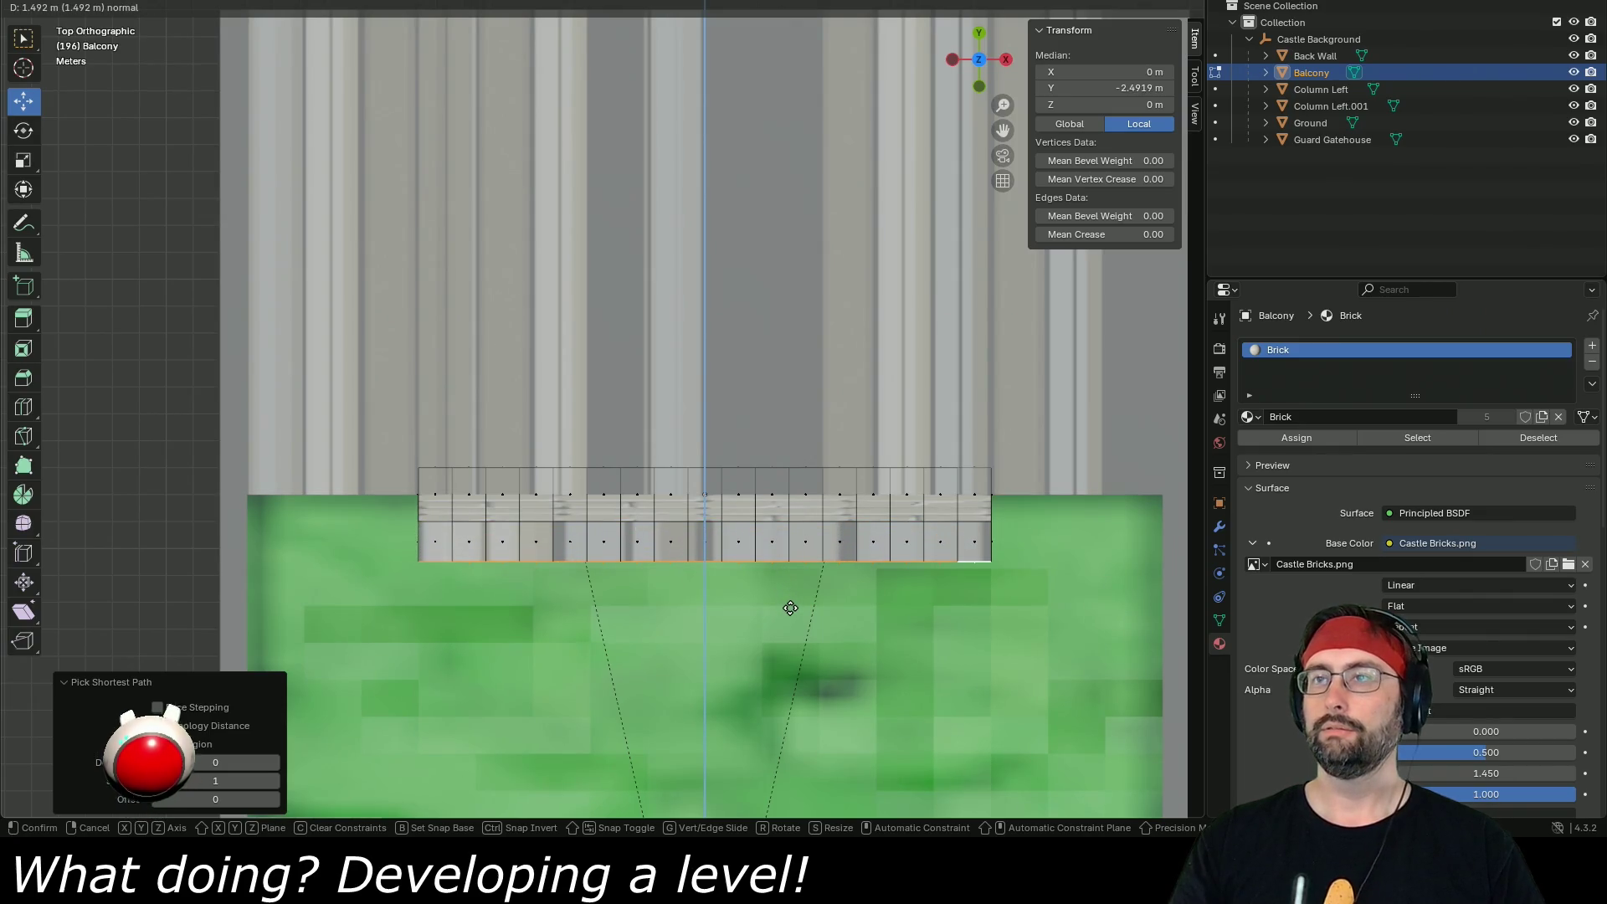
pyautogui.press('1')
pyautogui.press('Return')
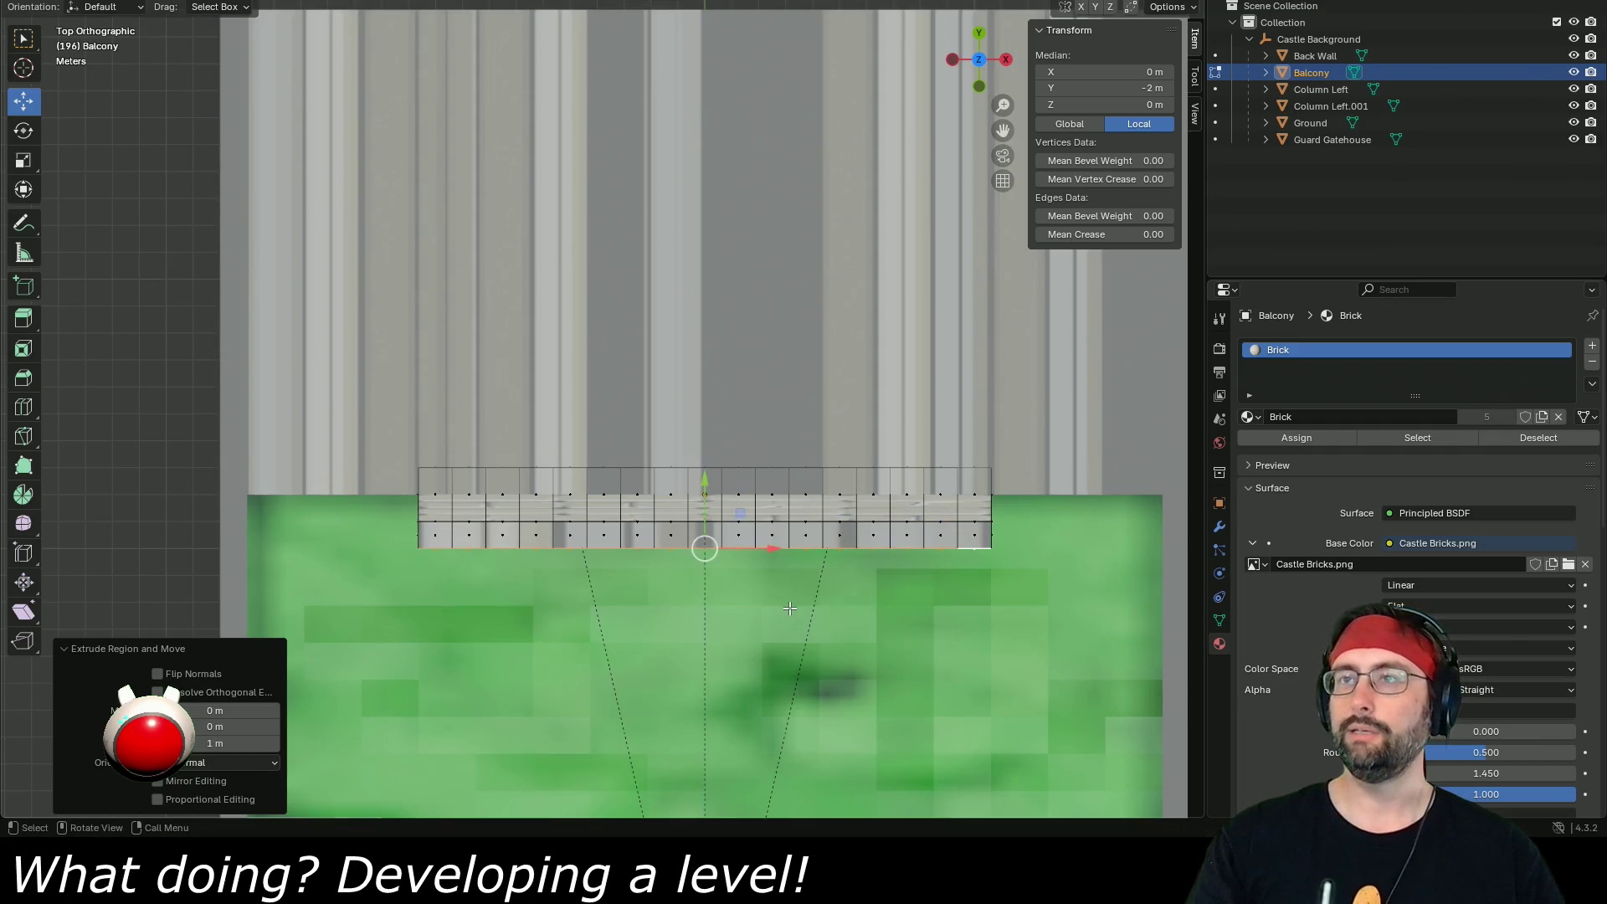
pyautogui.hotkey('ctrl', 'z')
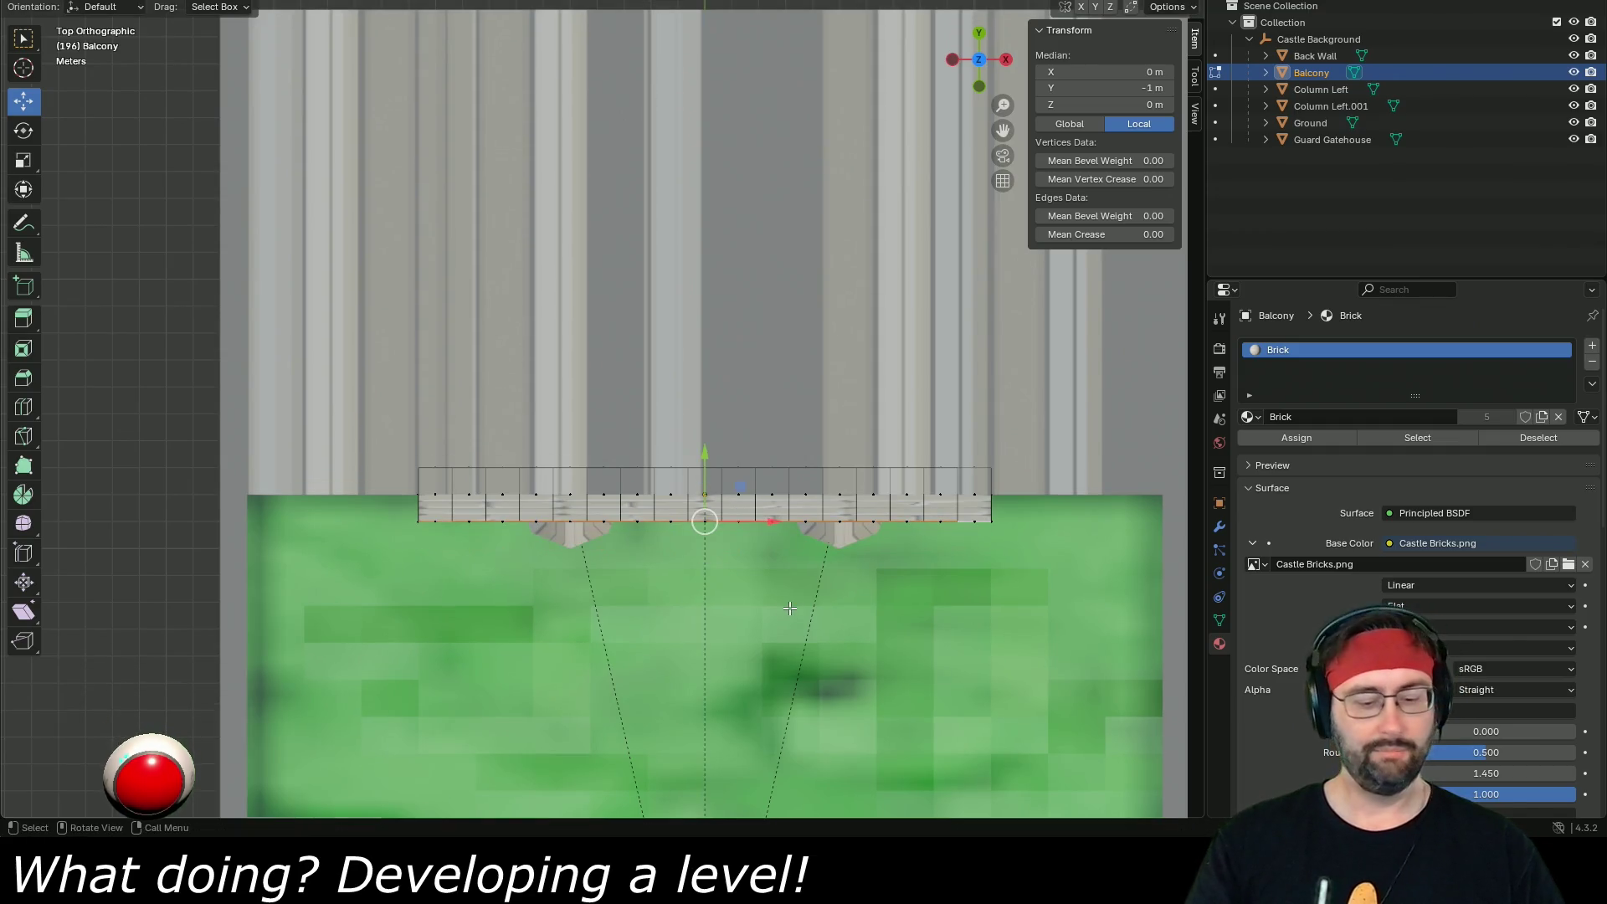
pyautogui.press('2')
pyautogui.press('Return')
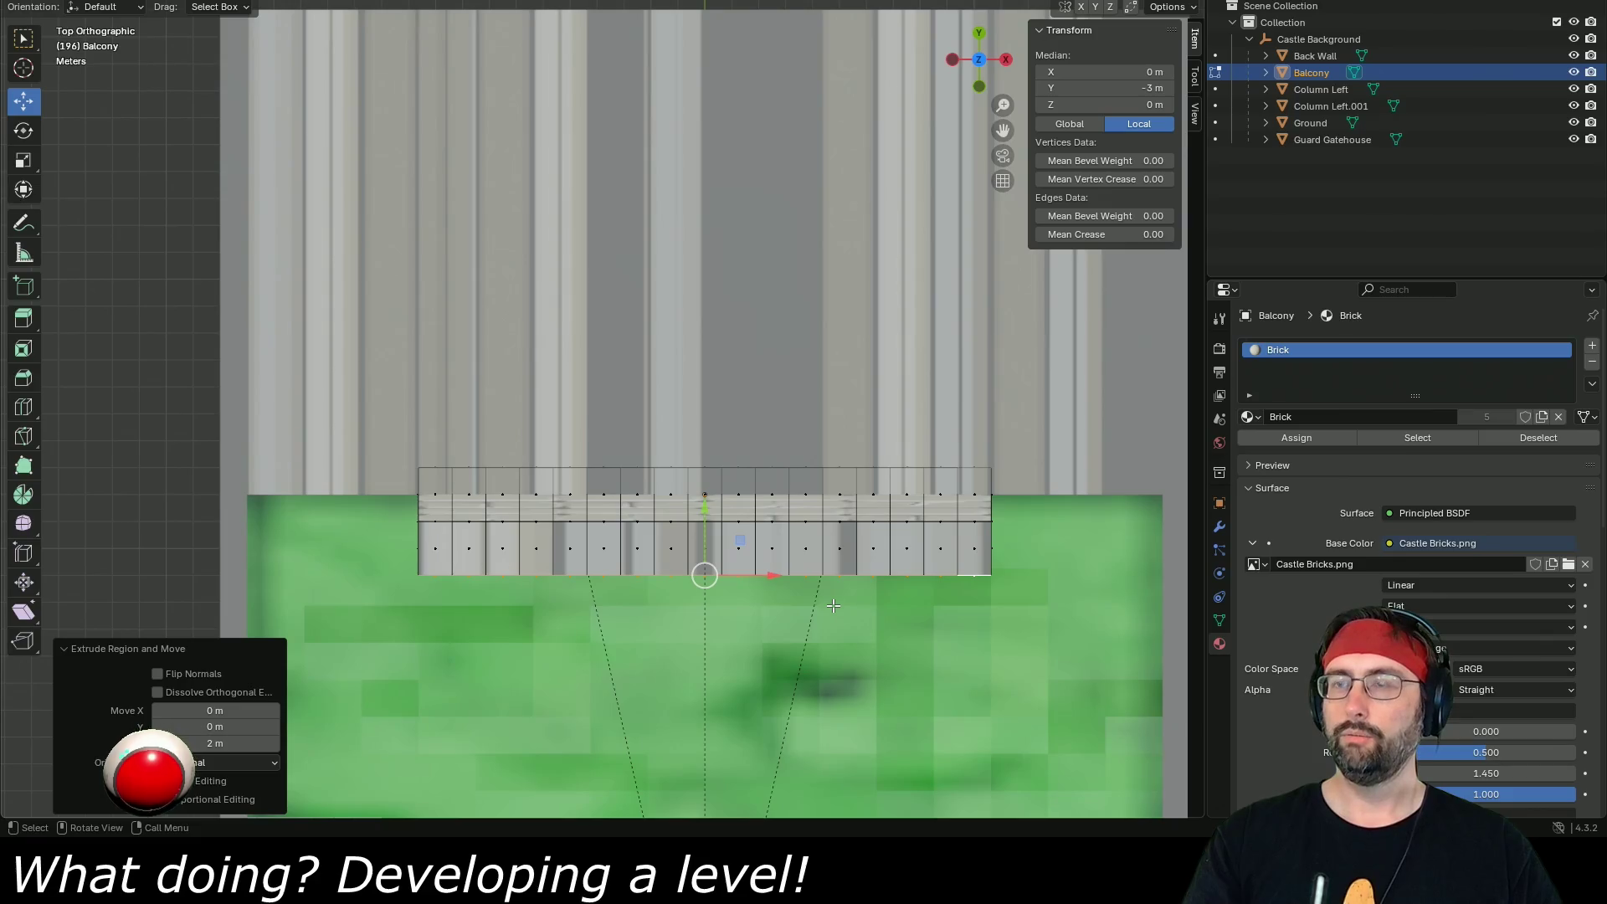
pyautogui.press('e')
pyautogui.press('1')
pyautogui.press('Return')
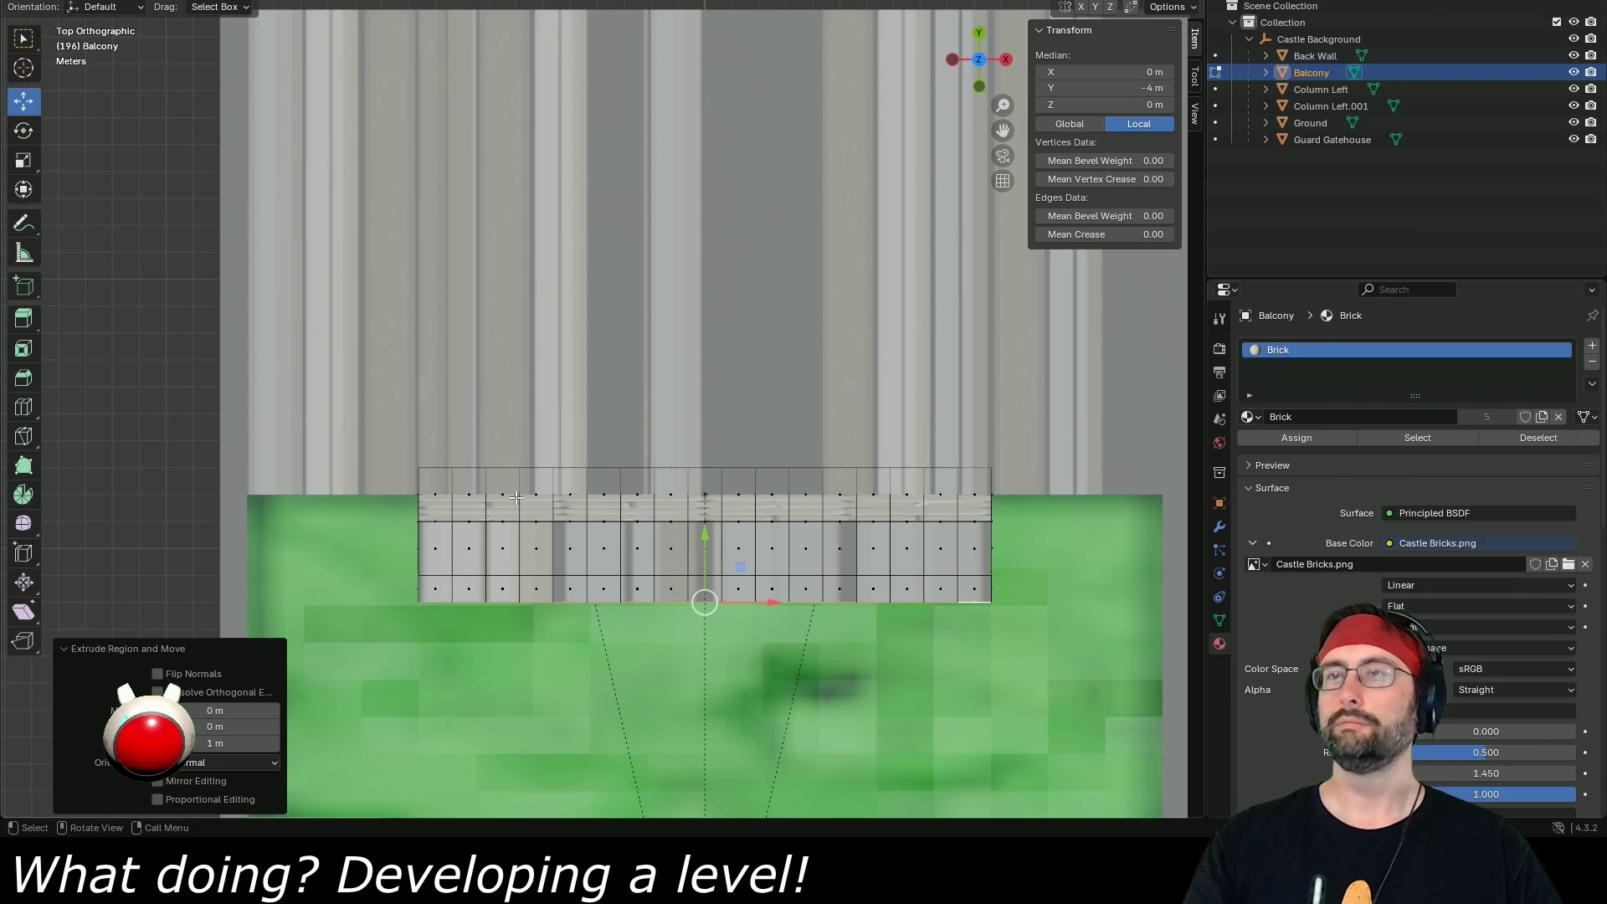
# - Remove the unneeded top strip of faces from the balcony
pyautogui.click(438, 593)
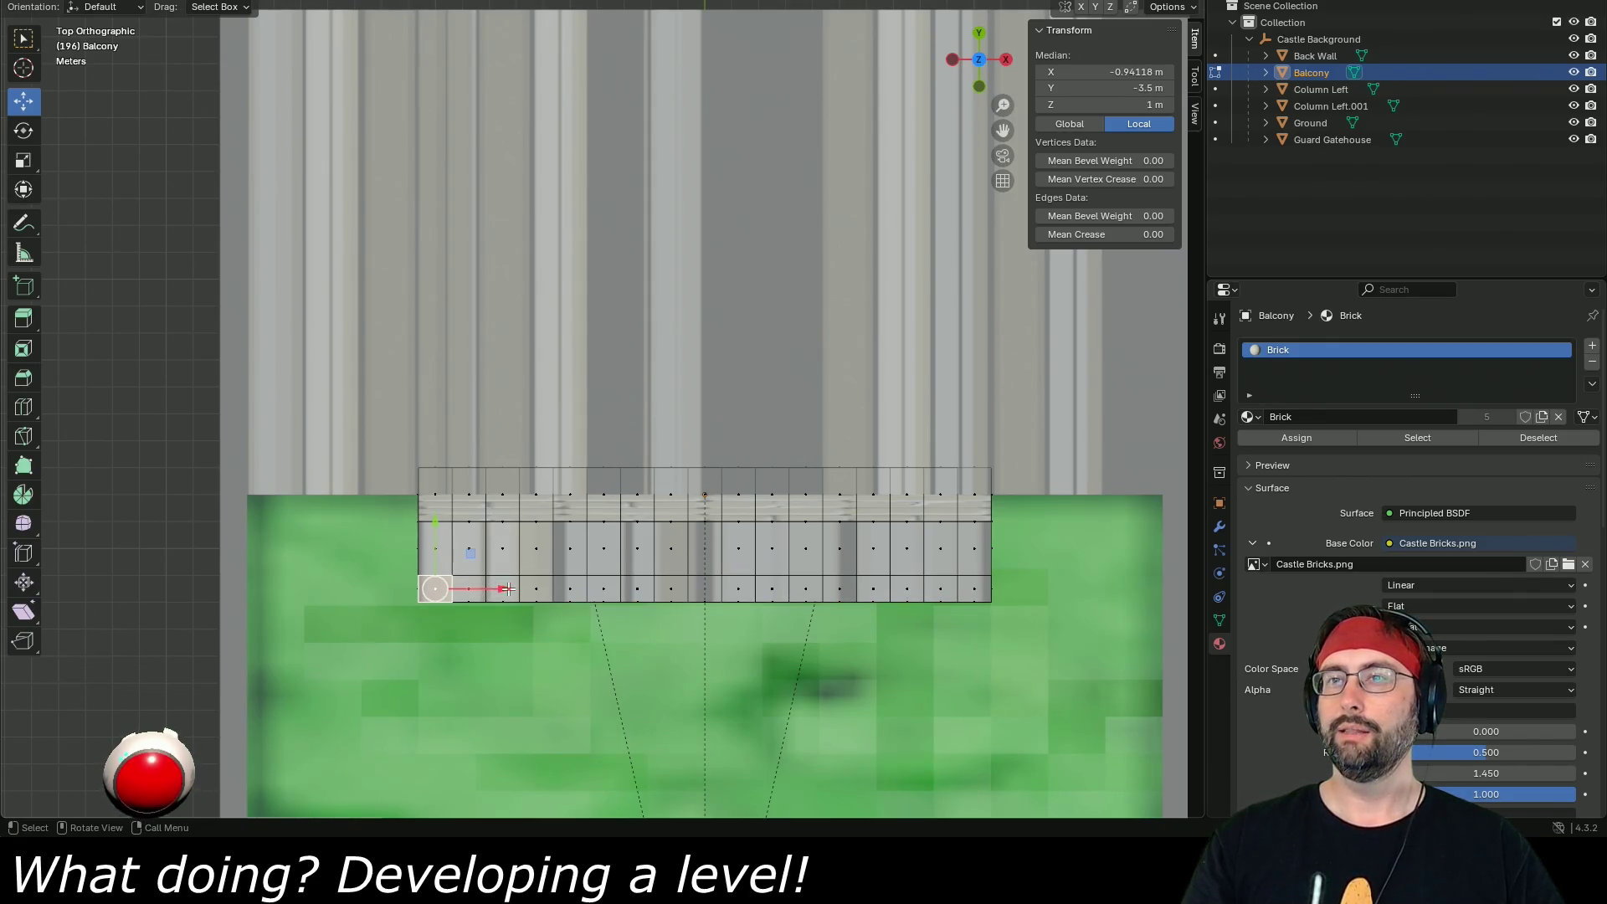
pyautogui.click(435, 495)
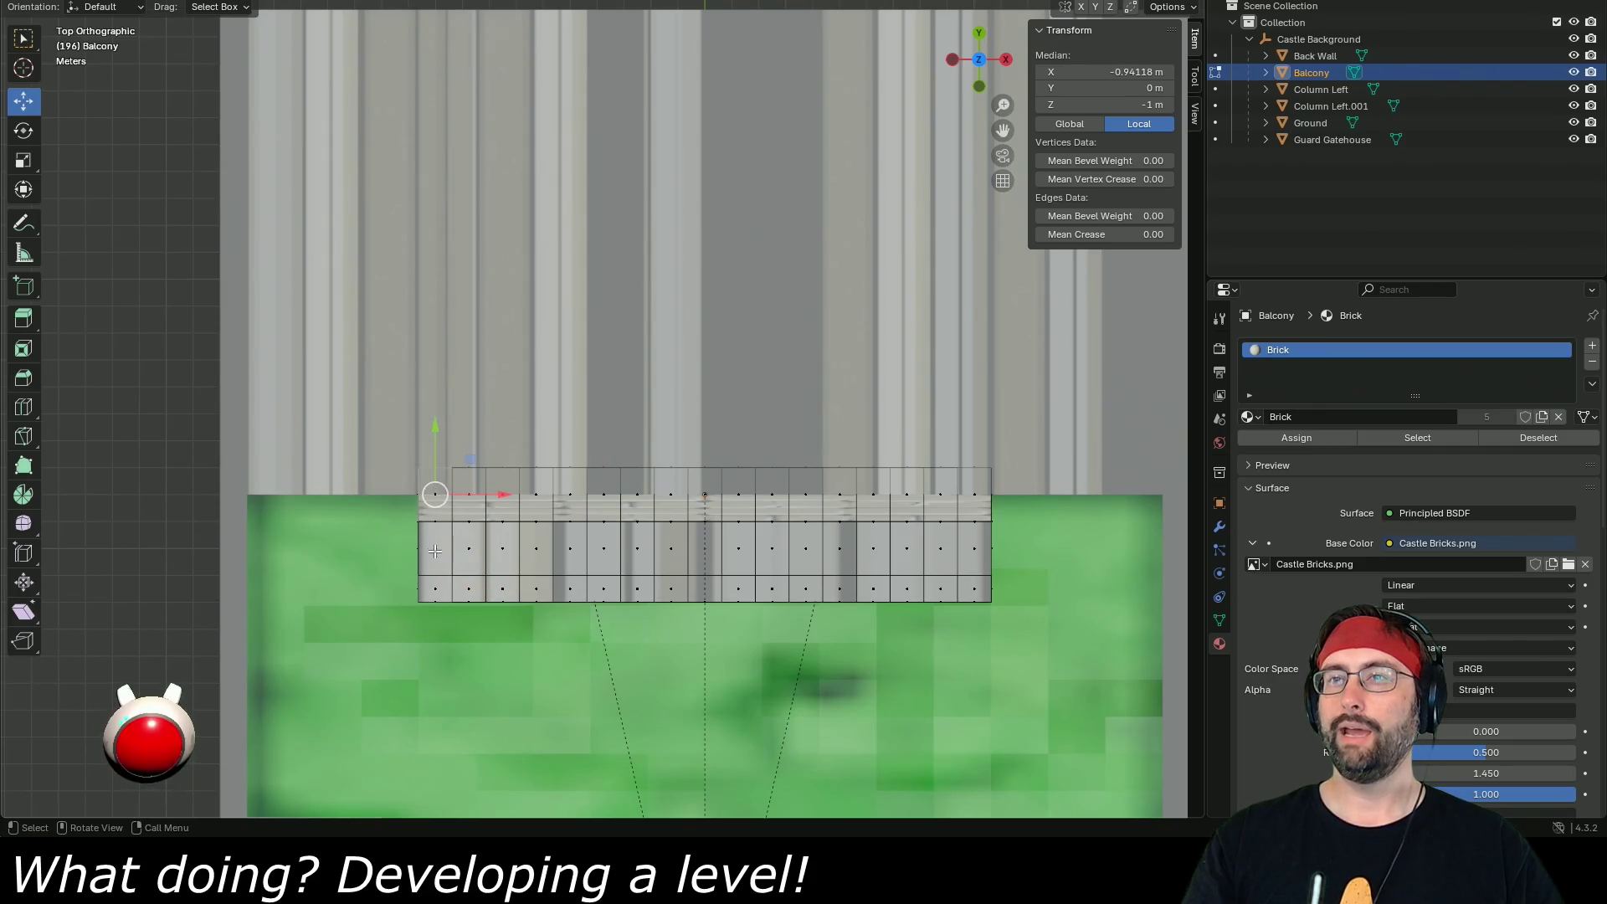
pyautogui.click(434, 548)
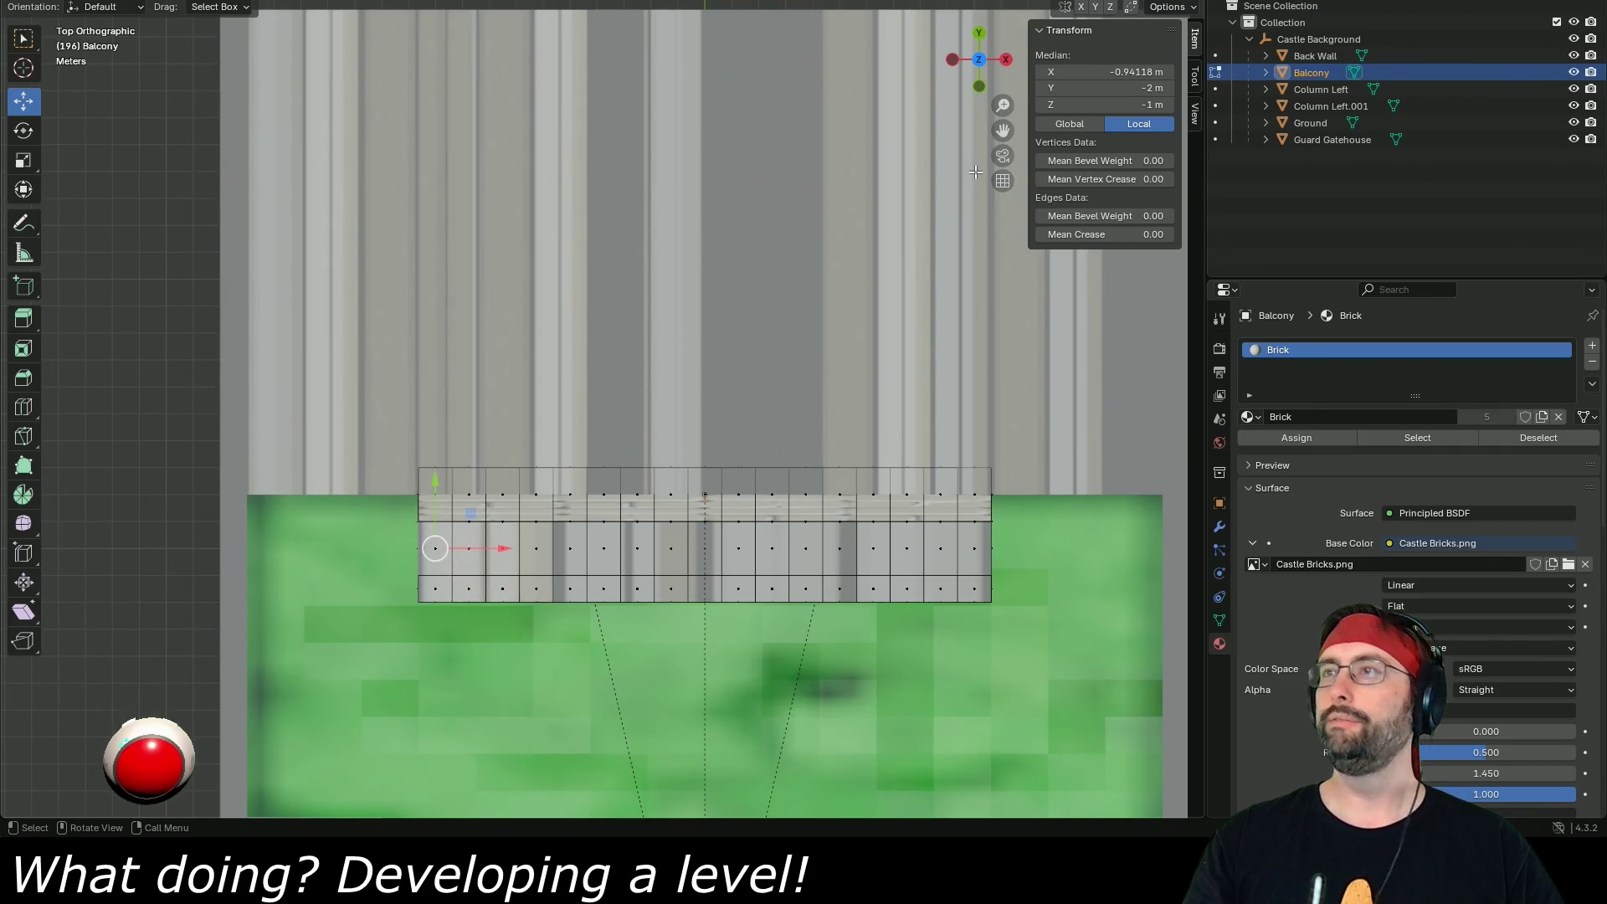
pyautogui.hotkey('ctrl', 'z')
# - Select alternating top faces along the balcony, from the left end to the right end
pyautogui.click(439, 516)
pyautogui.click(433, 548)
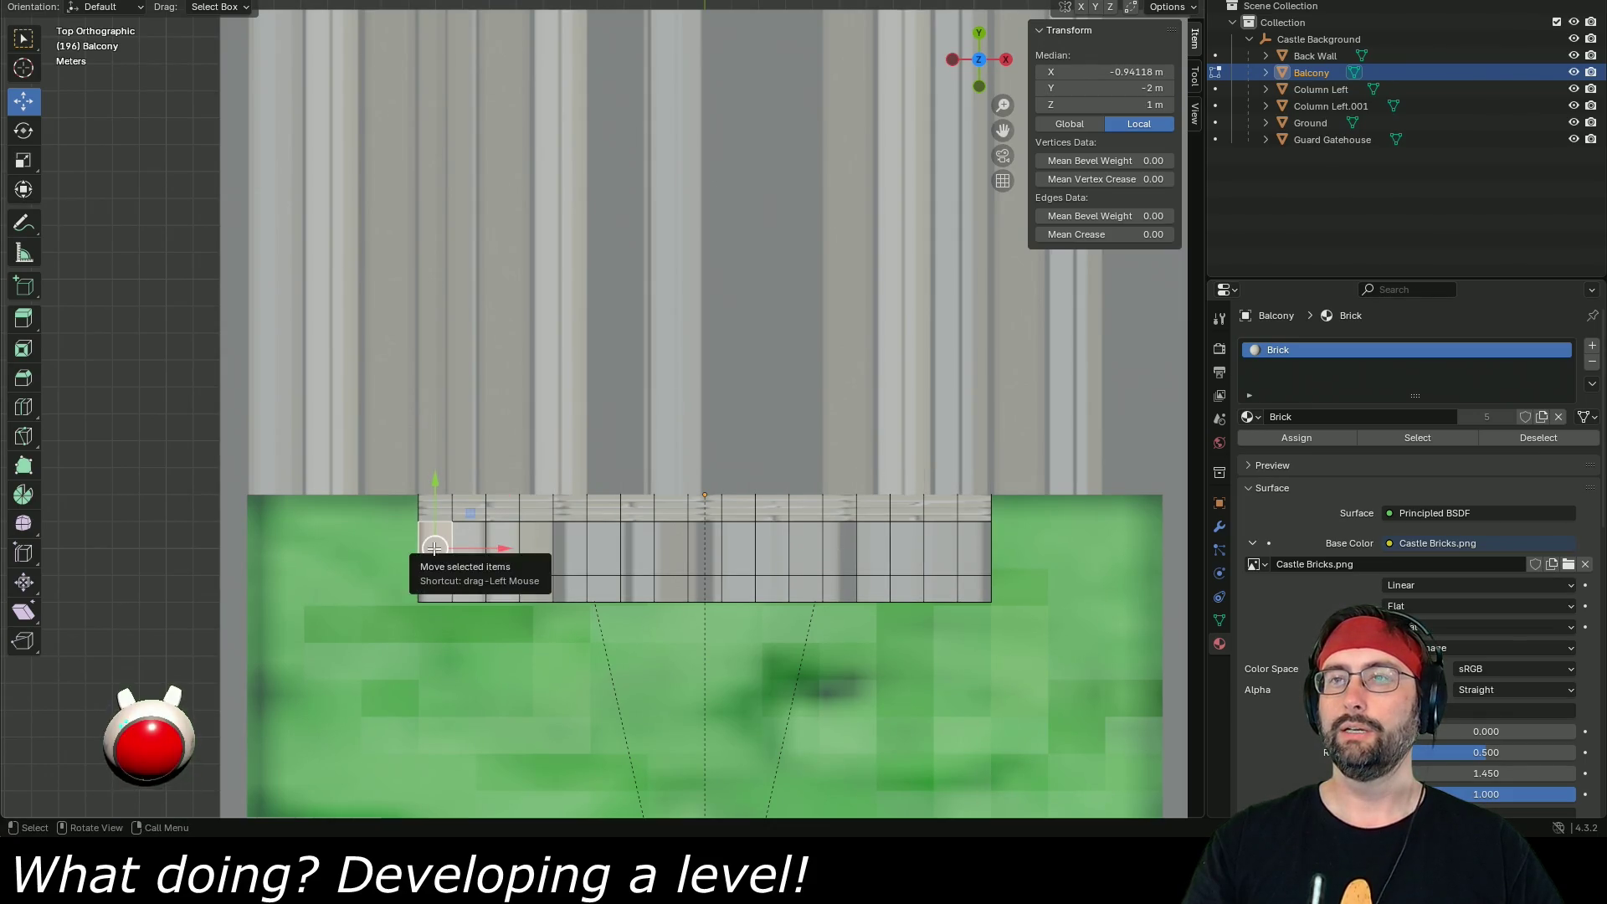
pyautogui.keyDown('shift'); pyautogui.click(434, 590); pyautogui.keyUp('shift')
pyautogui.keyDown('shift'); pyautogui.click(502, 590); pyautogui.keyUp('shift')
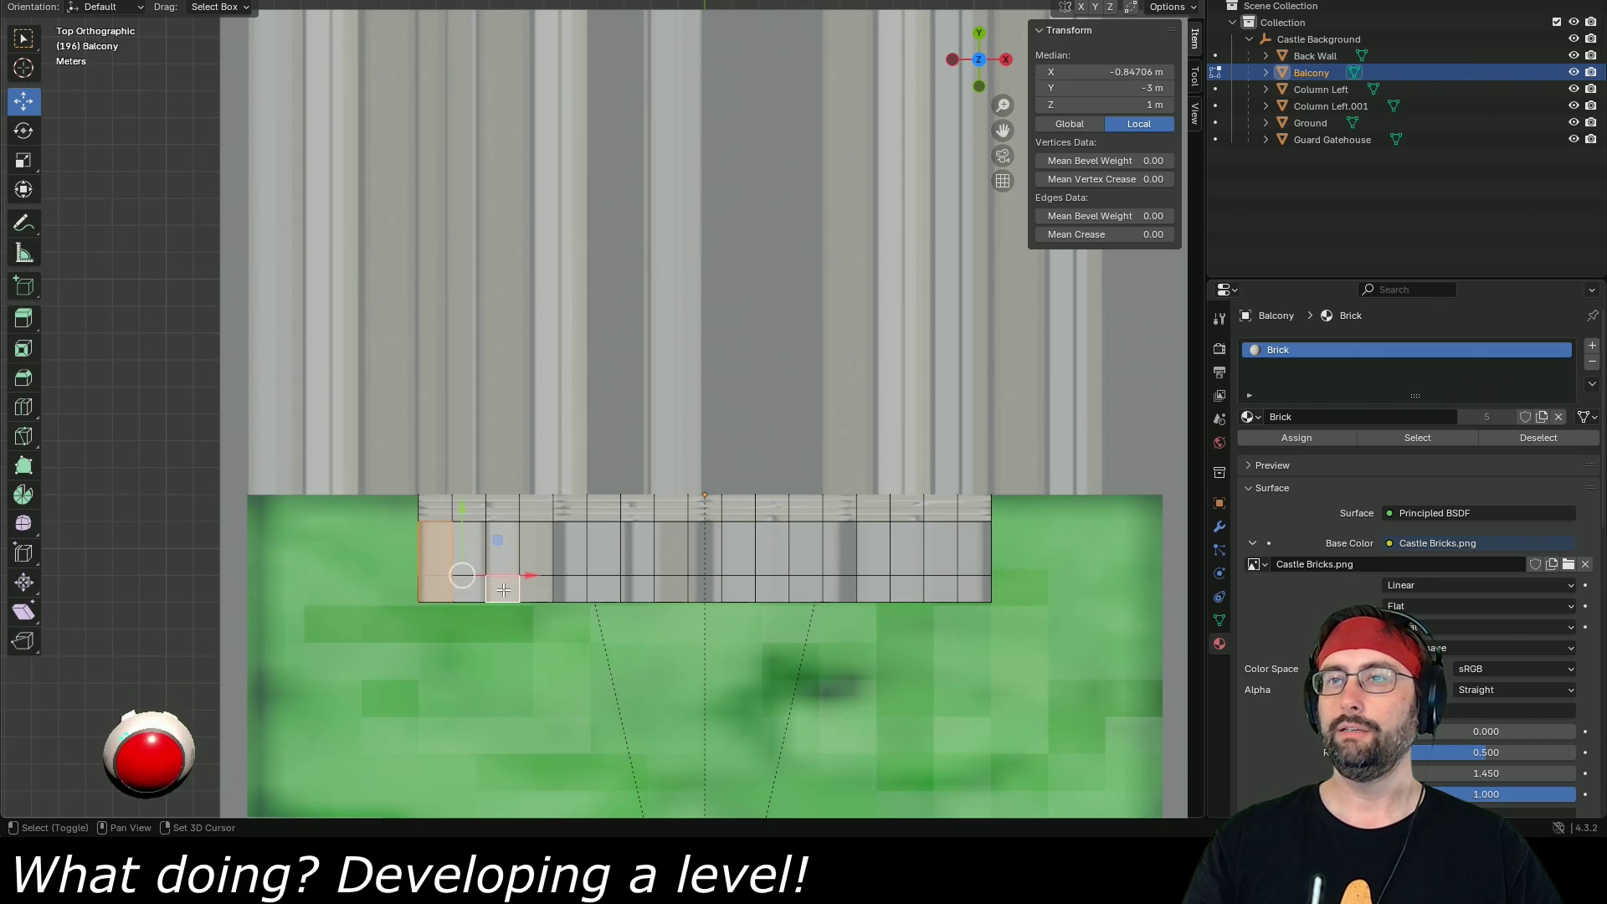
pyautogui.keyDown('shift'); pyautogui.click(569, 590); pyautogui.keyUp('shift')
pyautogui.keyDown('shift'); pyautogui.click(639, 591); pyautogui.keyUp('shift')
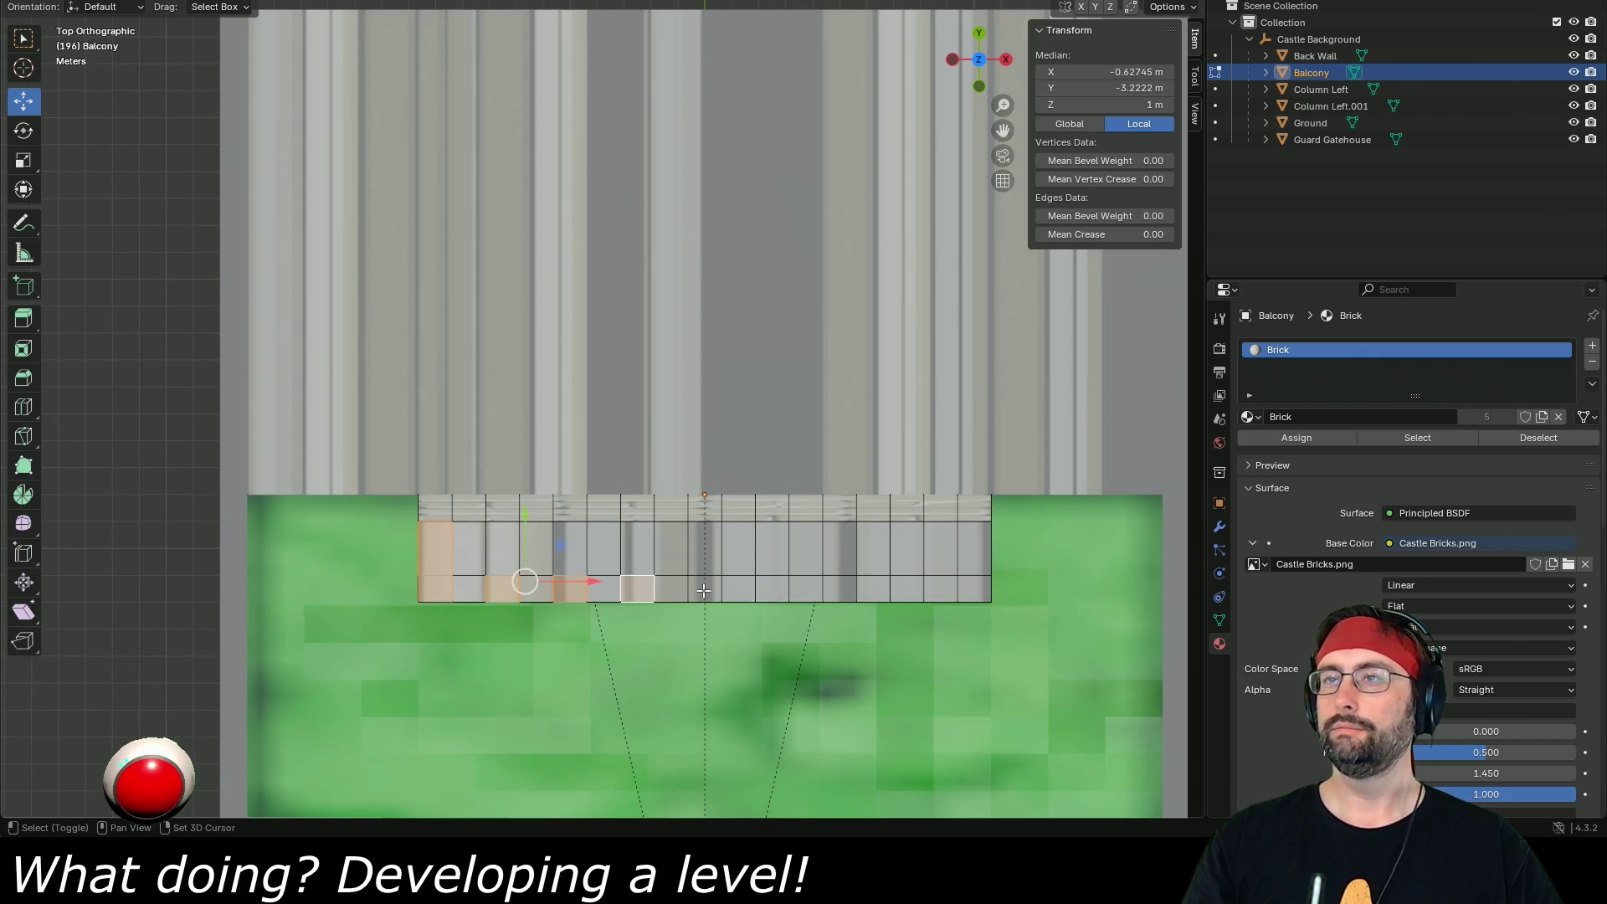
pyautogui.keyDown('shift'); pyautogui.click(704, 591); pyautogui.keyUp('shift')
pyautogui.keyDown('shift'); pyautogui.click(777, 590); pyautogui.keyUp('shift')
pyautogui.keyDown('shift'); pyautogui.click(839, 590); pyautogui.keyUp('shift')
pyautogui.keyDown('shift'); pyautogui.click(906, 590); pyautogui.keyUp('shift')
pyautogui.keyDown('shift'); pyautogui.click(976, 589); pyautogui.keyUp('shift')
pyautogui.keyDown('shift'); pyautogui.click(975, 549); pyautogui.keyUp('shift')
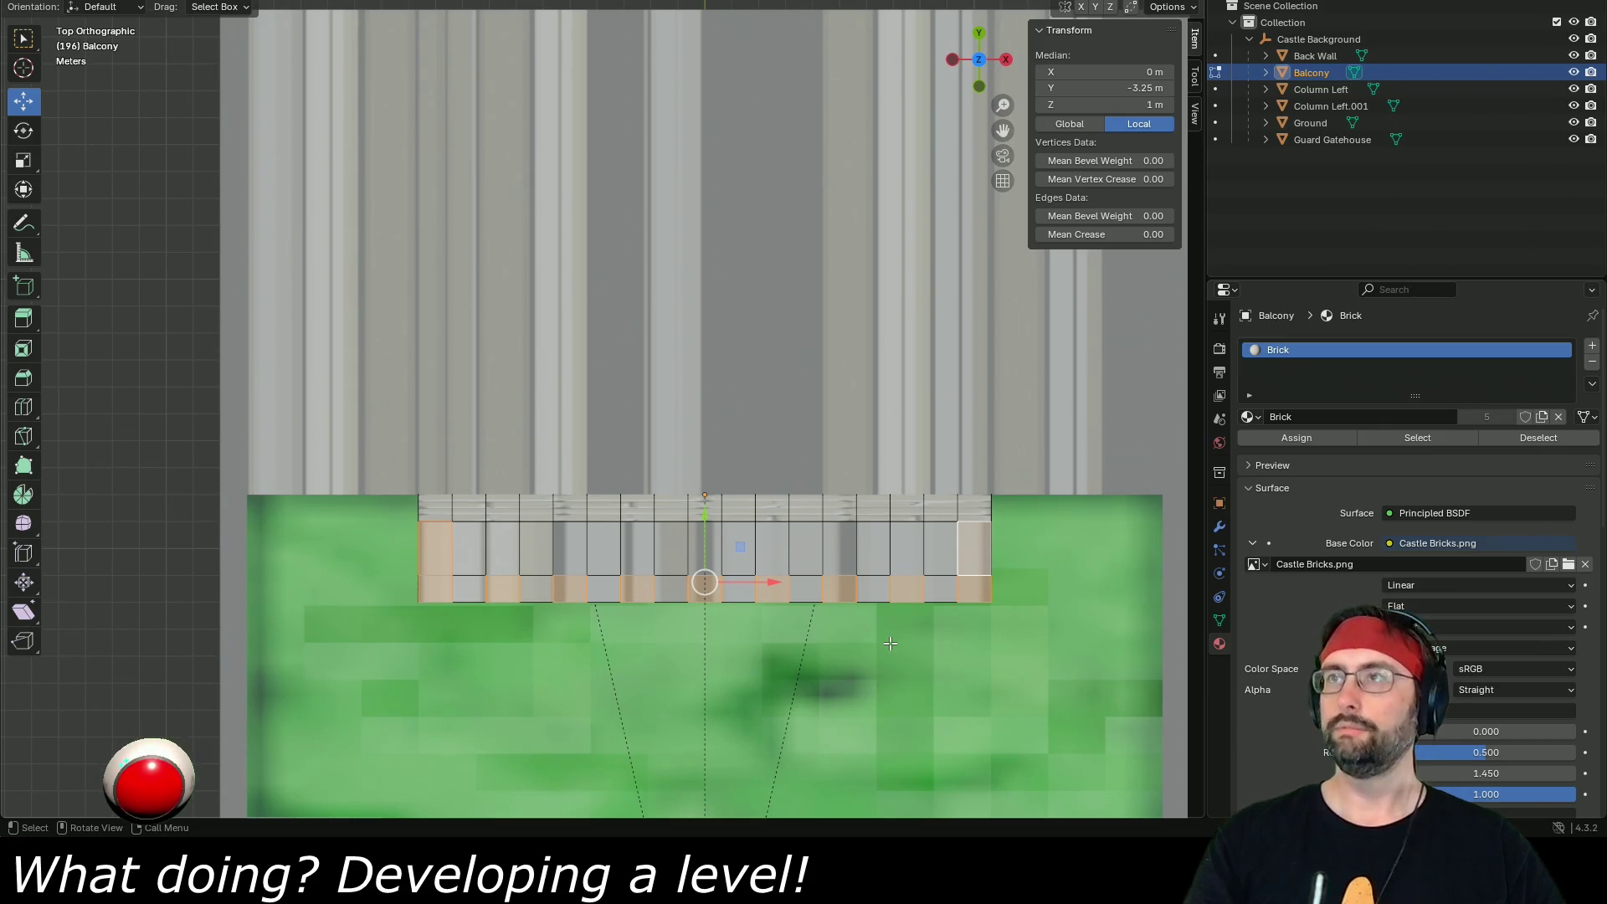
# - In front view, extrude the chosen faces 1 m up into merlons, leave Edit Mode, and save
pyautogui.press('KP_1')
pyautogui.scroll(3, 876, 648)
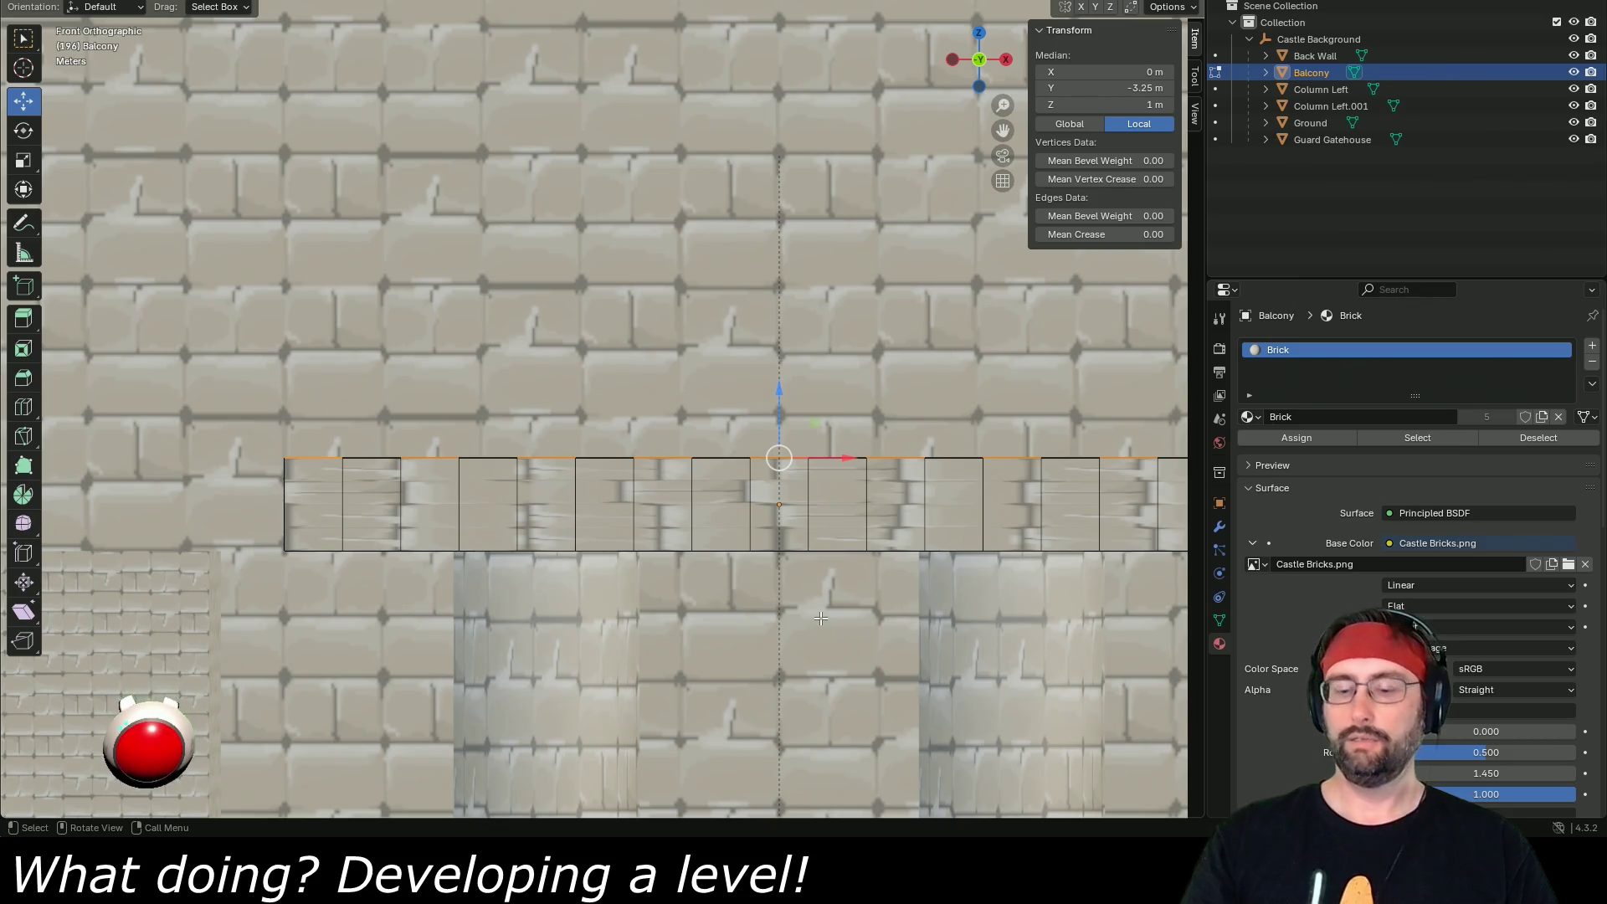
pyautogui.write('e1')
pyautogui.press('Return')
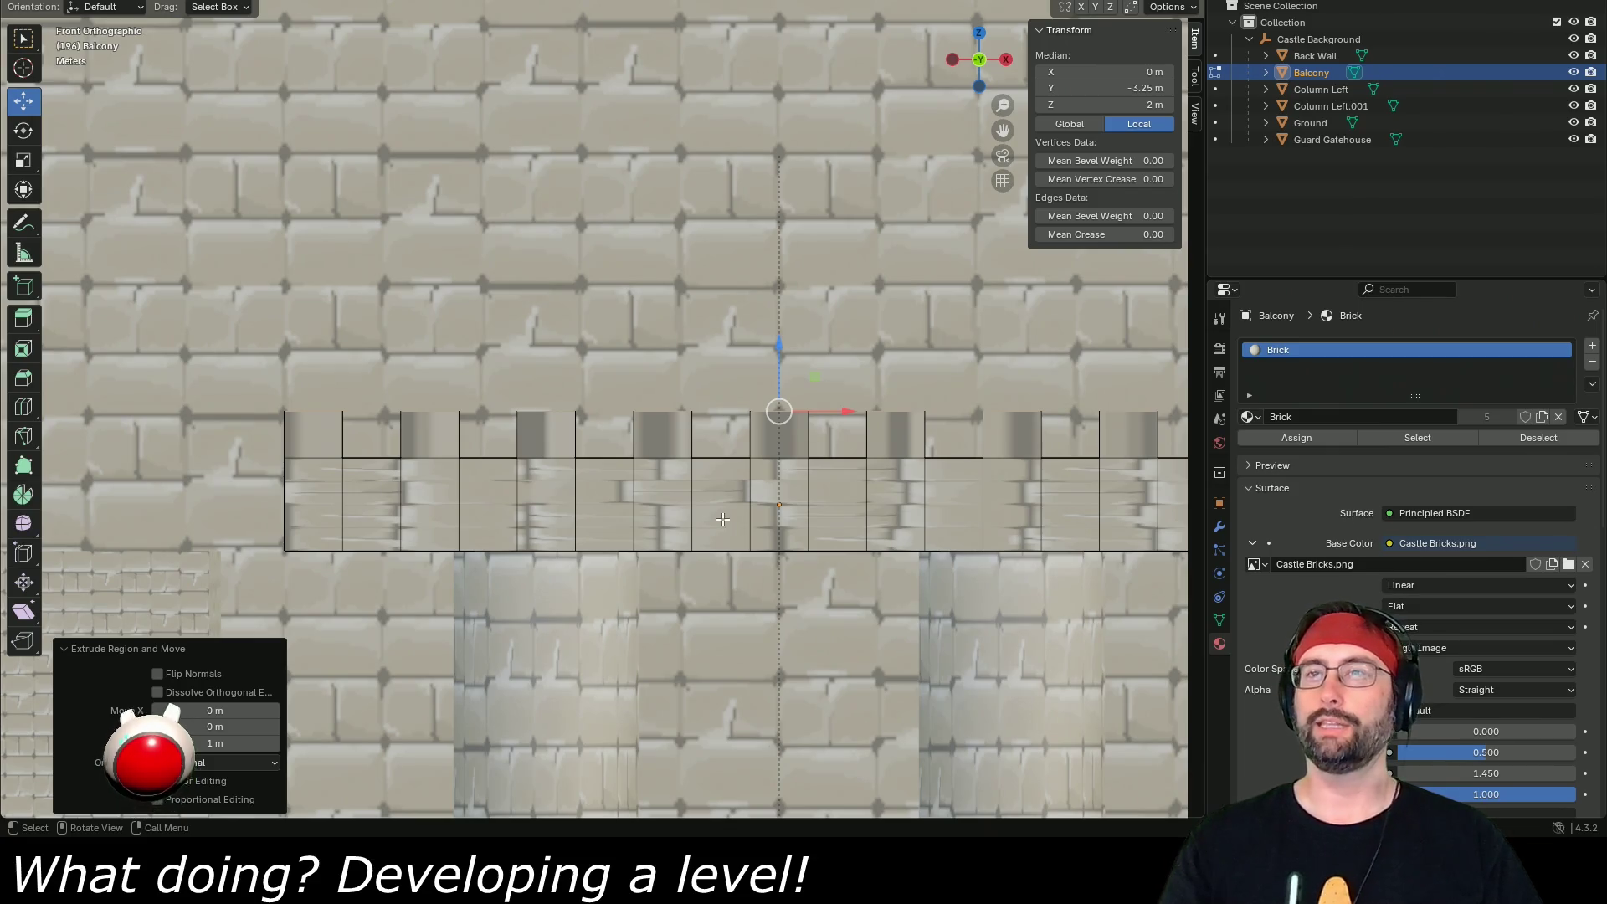
pyautogui.press('Tab')
pyautogui.hotkey('ctrl', 's')
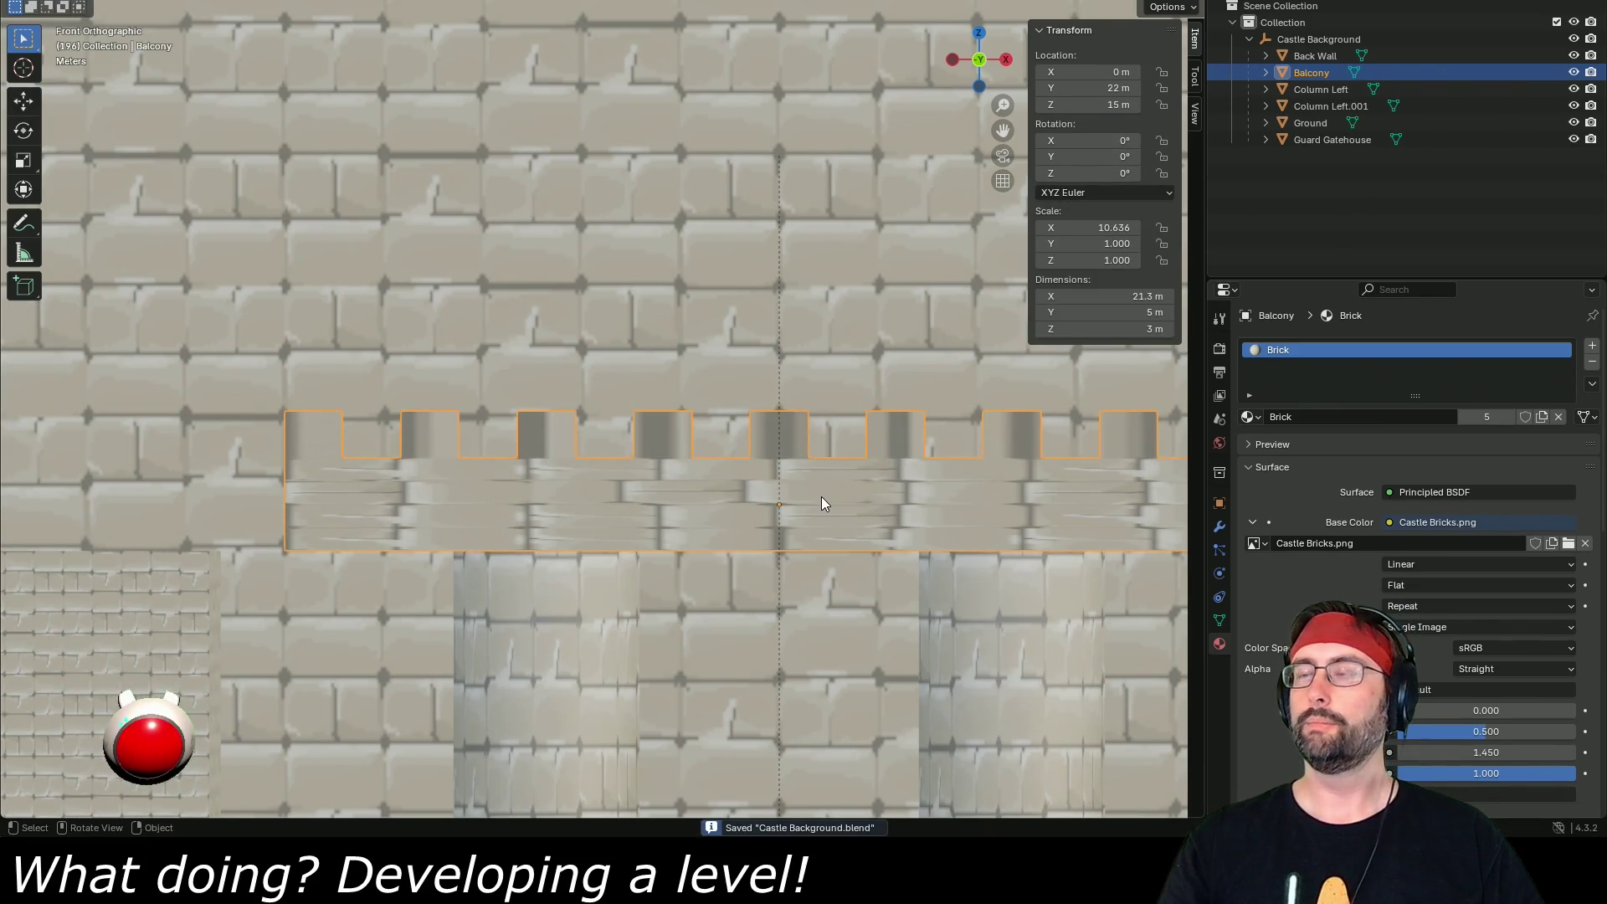
# - Select the Castle Background collection with its whole hierarchy and save the file
pyautogui.click(1269, 38)
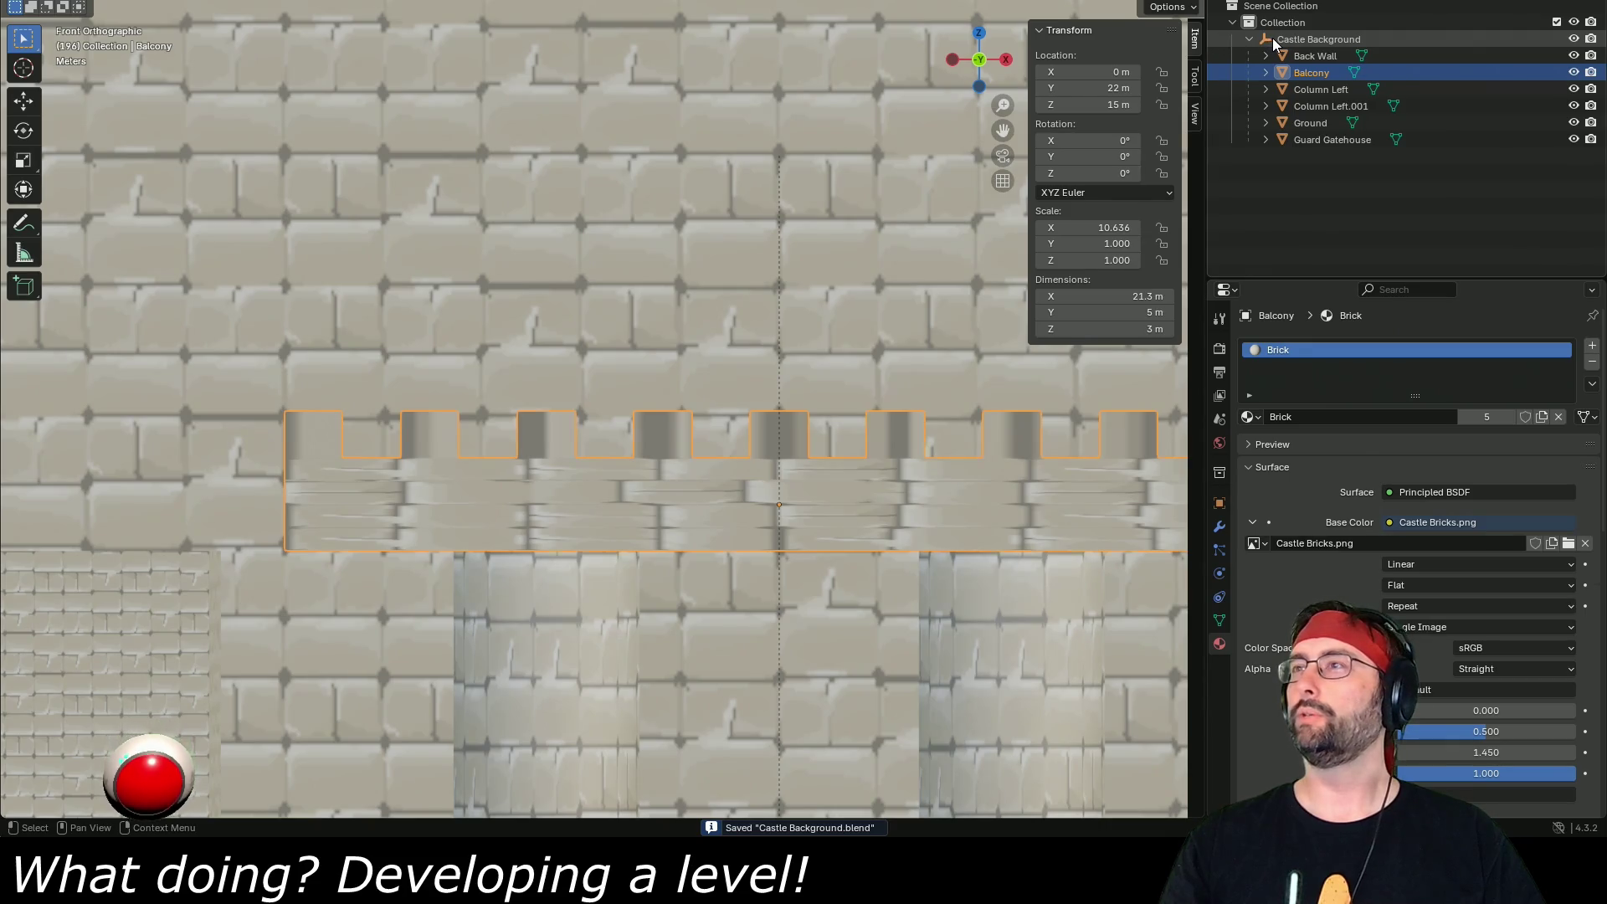
pyautogui.rightClick(1272, 38)
pyautogui.rightClick(1333, 38)
pyautogui.rightClick(1331, 39)
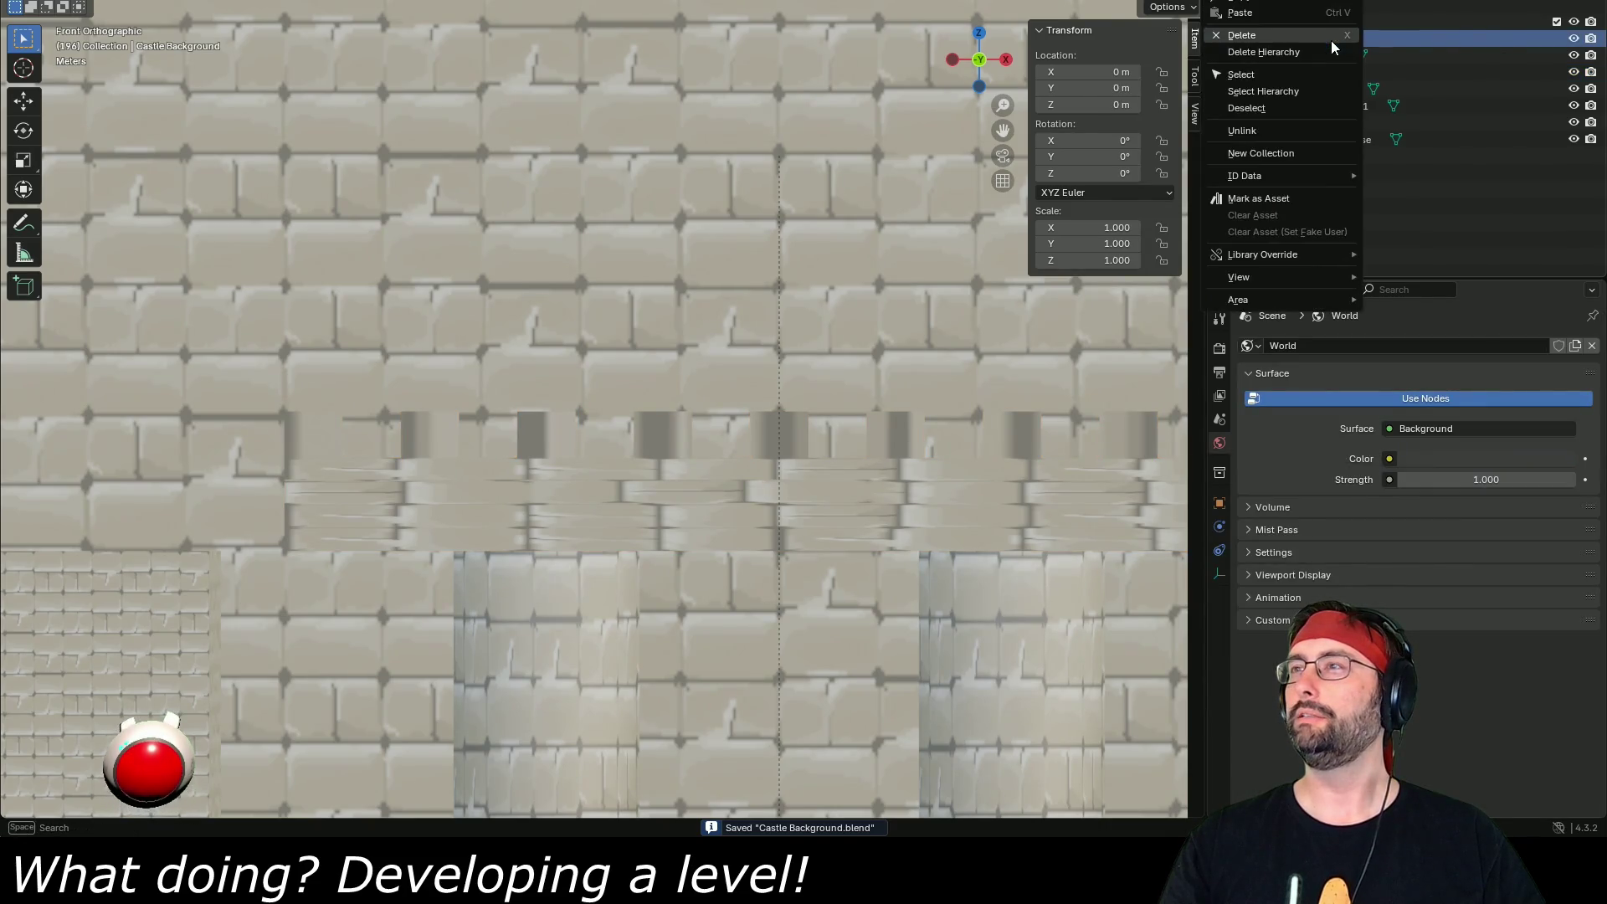
pyautogui.click(1294, 89)
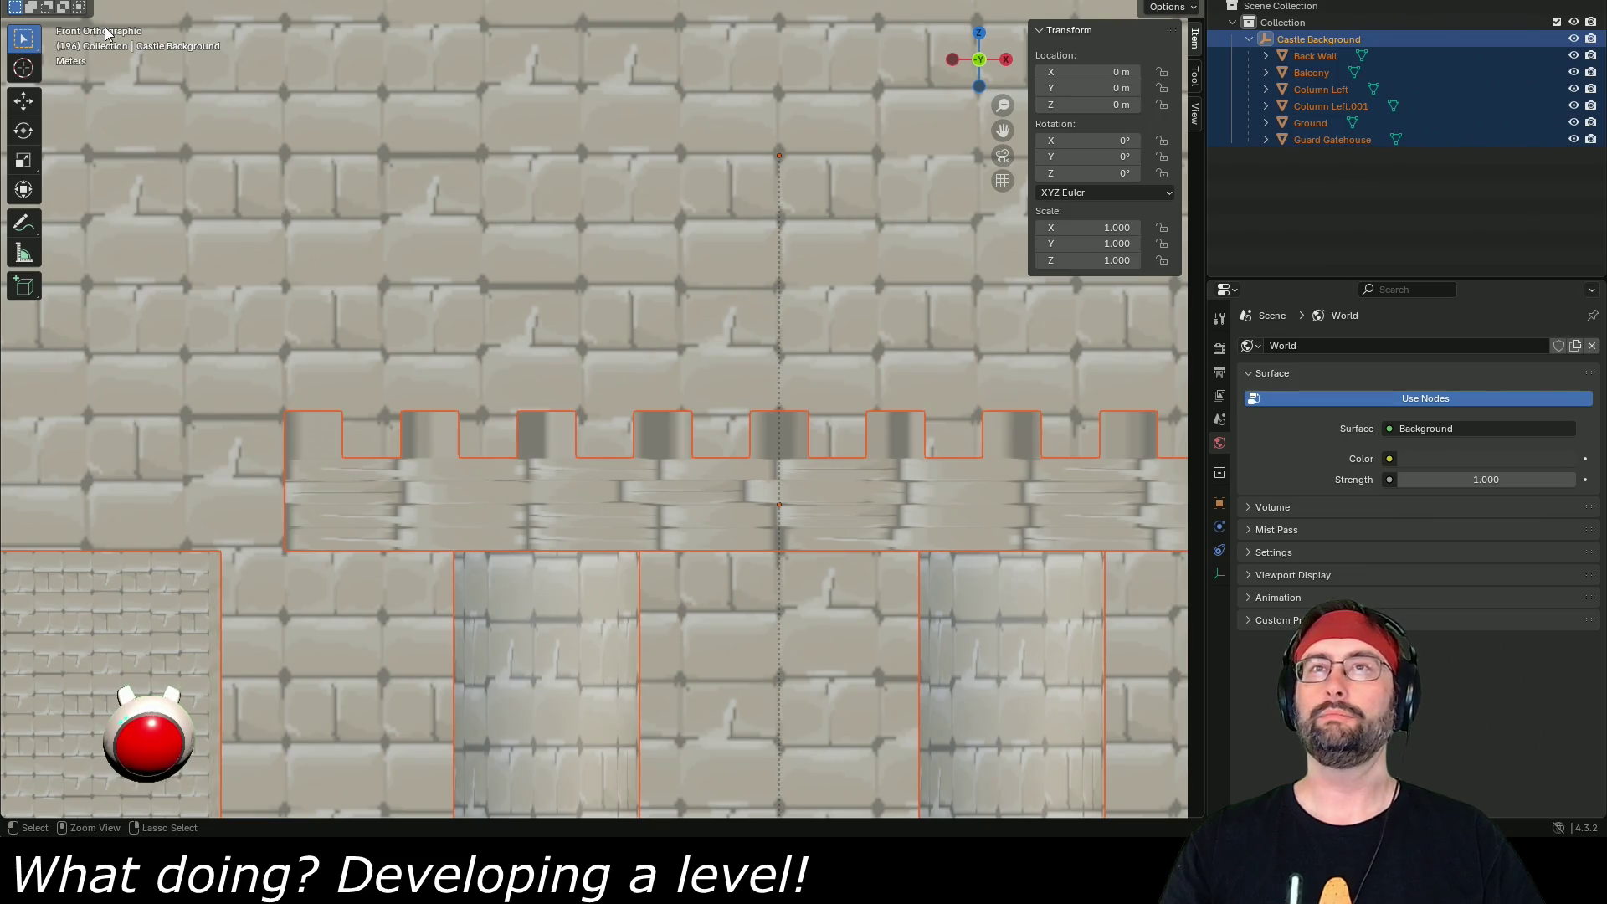
pyautogui.hotkey('ctrl', 's')
# - Export as FBX, overwriting Castle Background.fbx in the Unity models folder
pyautogui.click(34, 0)
pyautogui.moveTo(70, 218)
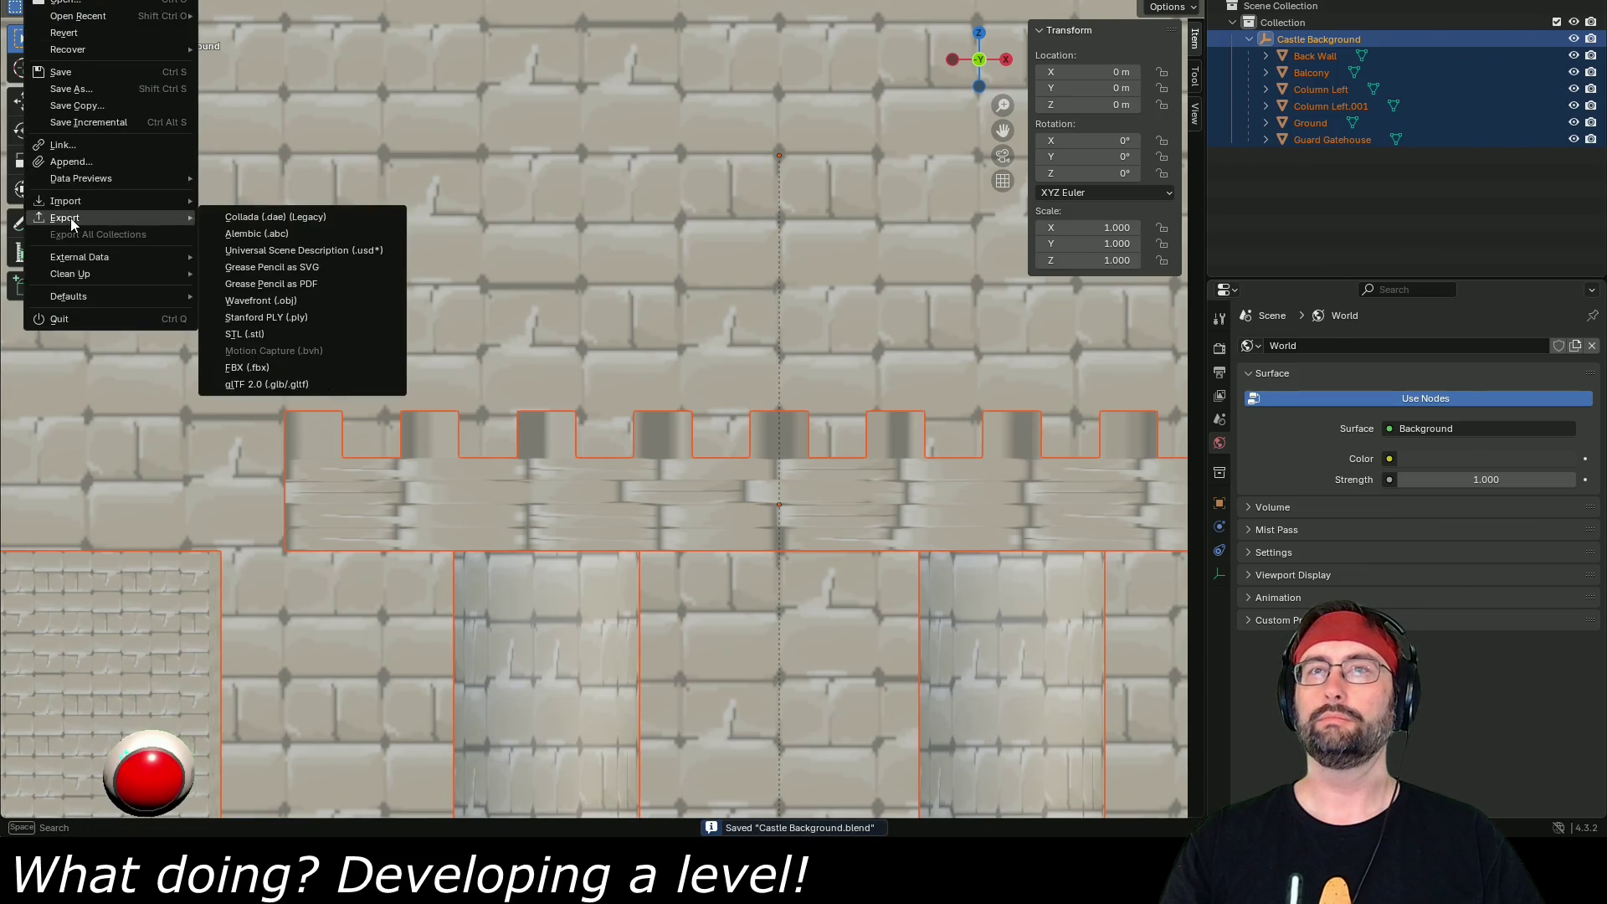
pyautogui.click(293, 370)
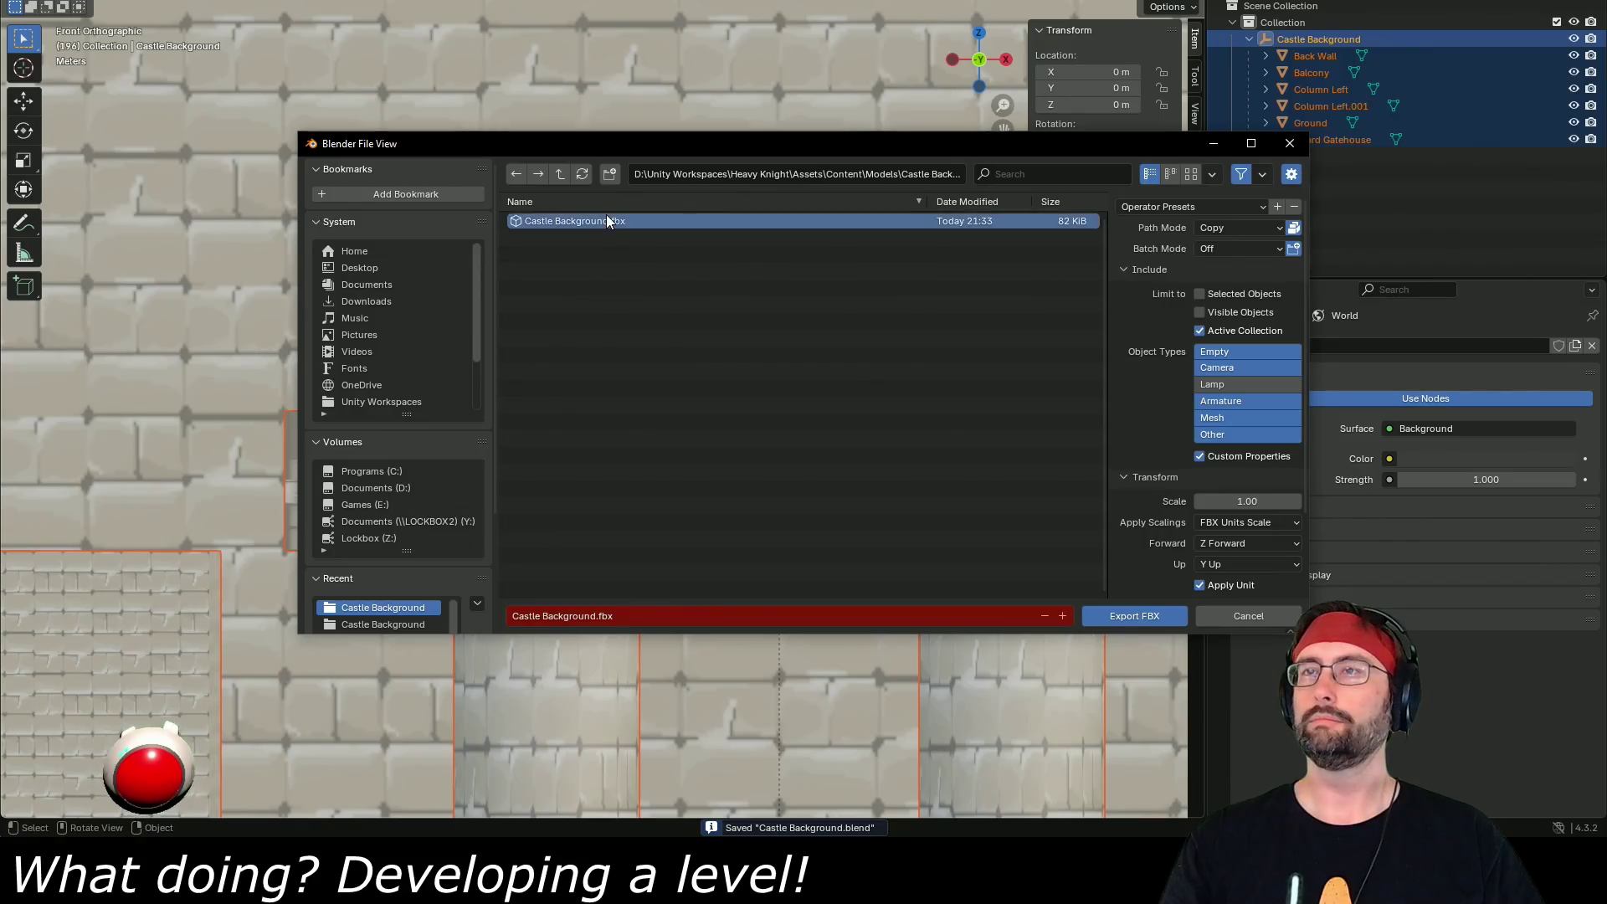
pyautogui.doubleClick(606, 215)
pyautogui.hotkey('alt', 'Tab')
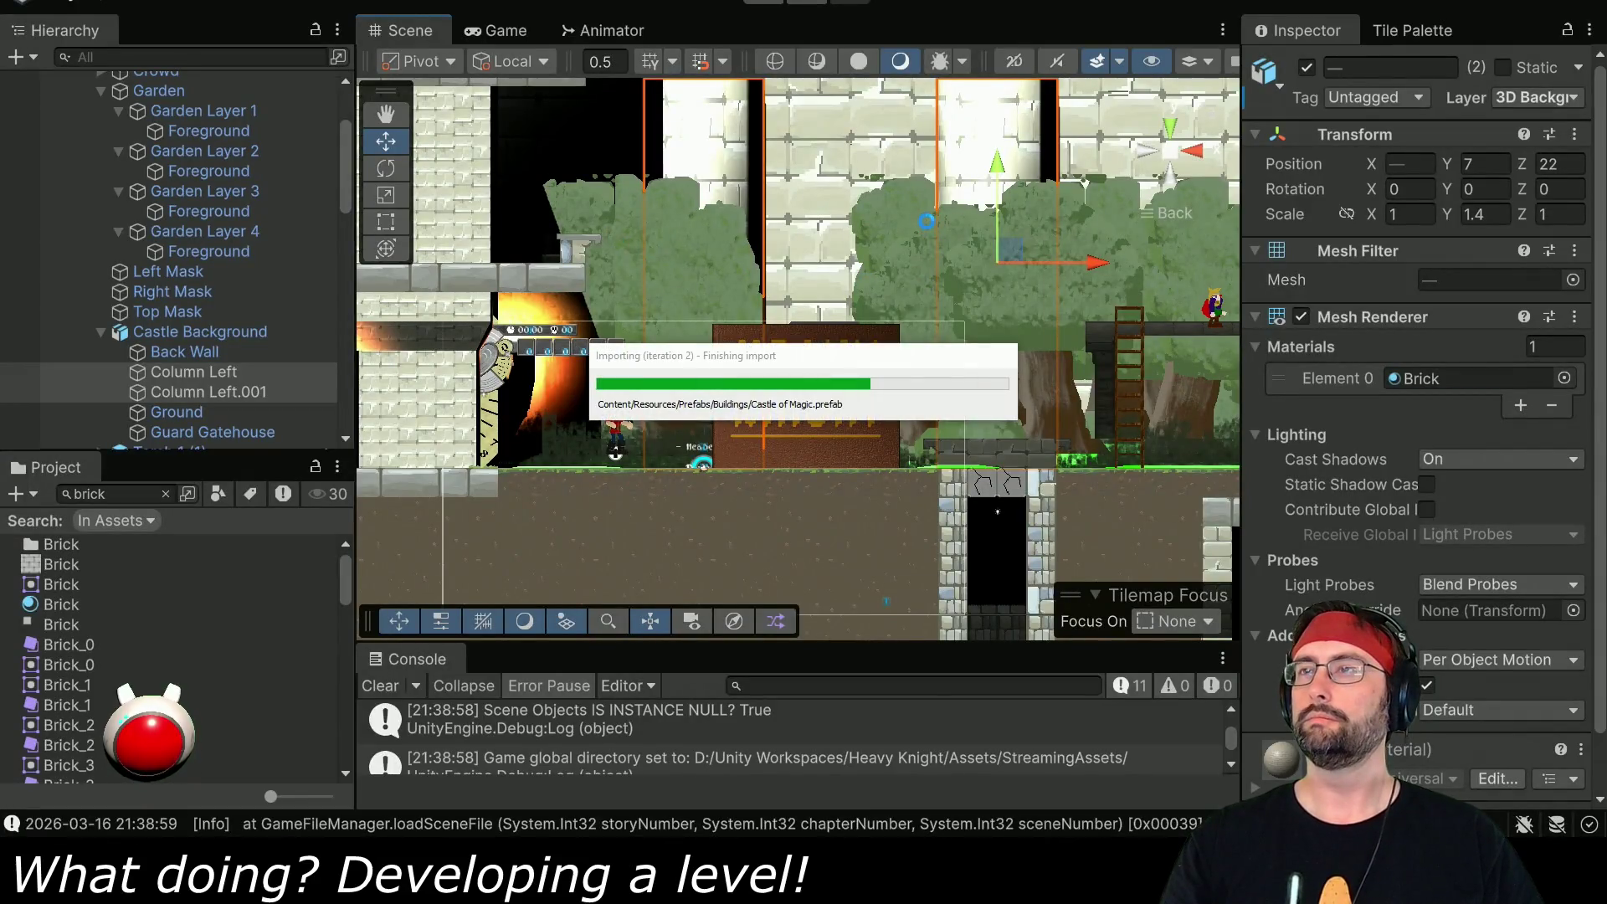
# - Exit play mode, set Balcony's layer to 3D Background, and play the level again
pyautogui.moveTo(897, 226)
pyautogui.mouseDown()
pyautogui.moveTo(872, 316)
pyautogui.moveTo(957, 288)
pyautogui.moveTo(679, 415)
pyautogui.moveTo(1096, 241)
pyautogui.moveTo(835, 383)
pyautogui.mouseUp()
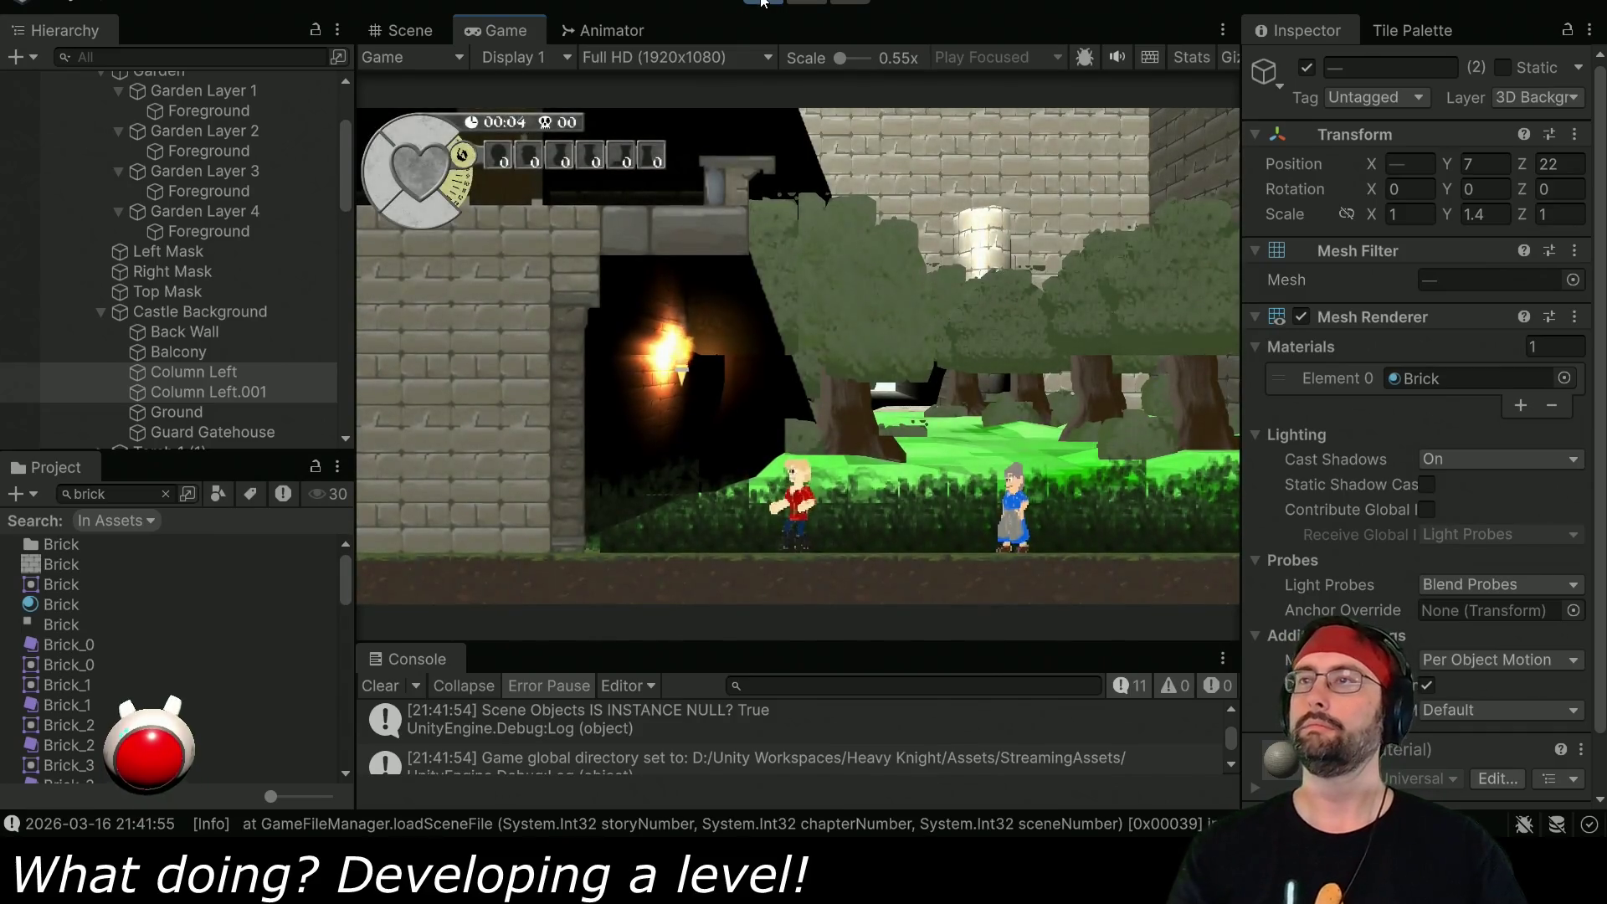
pyautogui.click(180, 354)
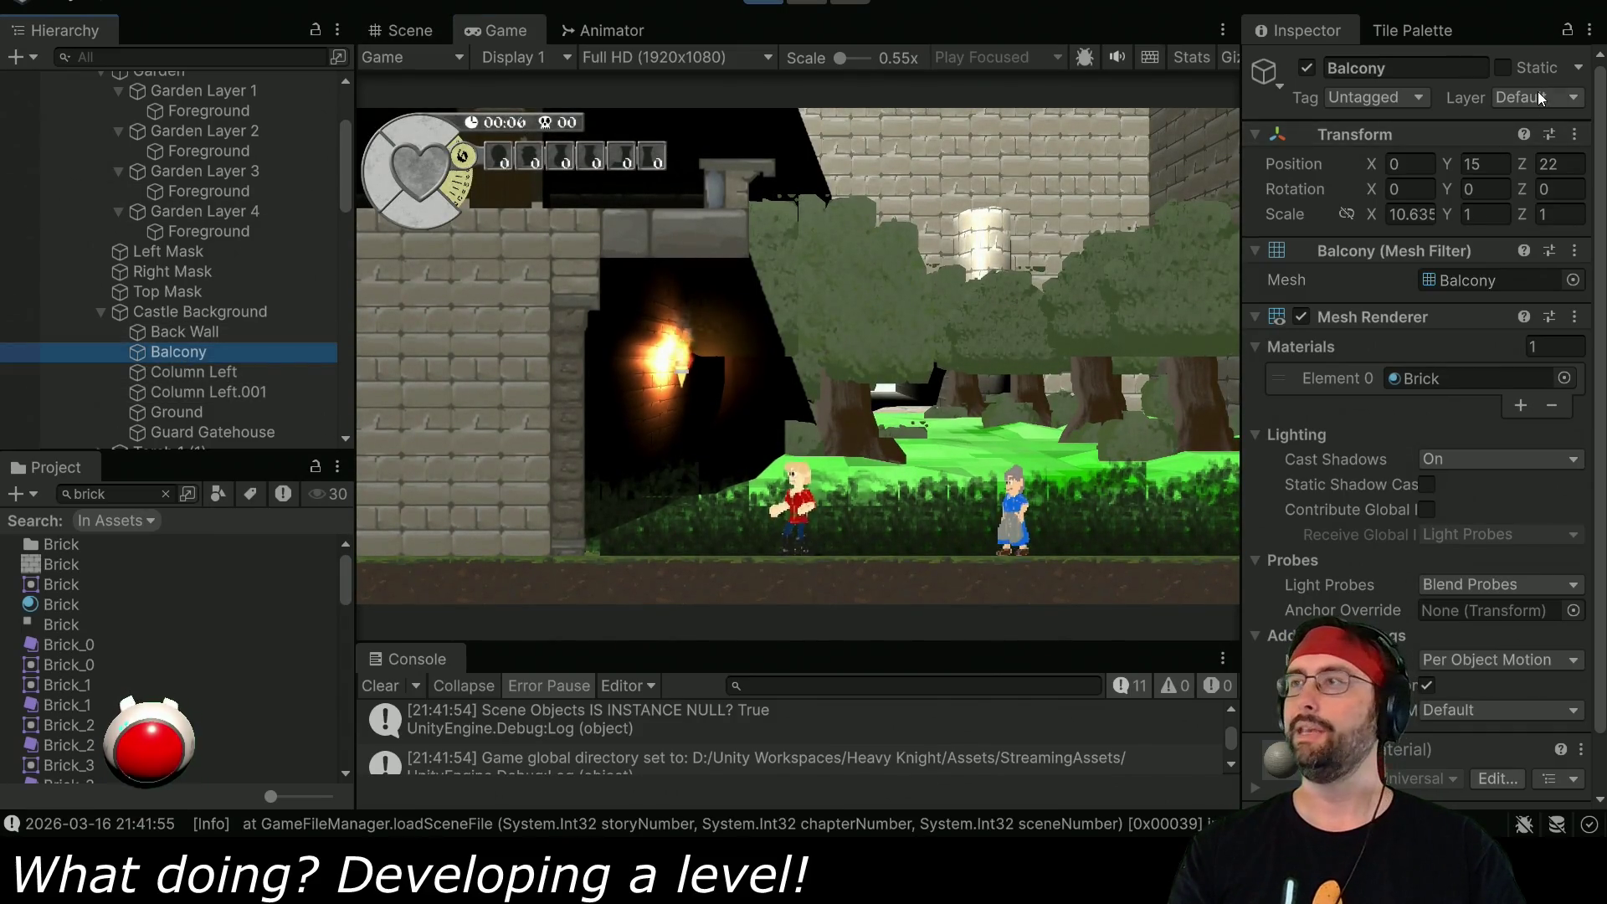
pyautogui.hotkey('ctrl', 'p')
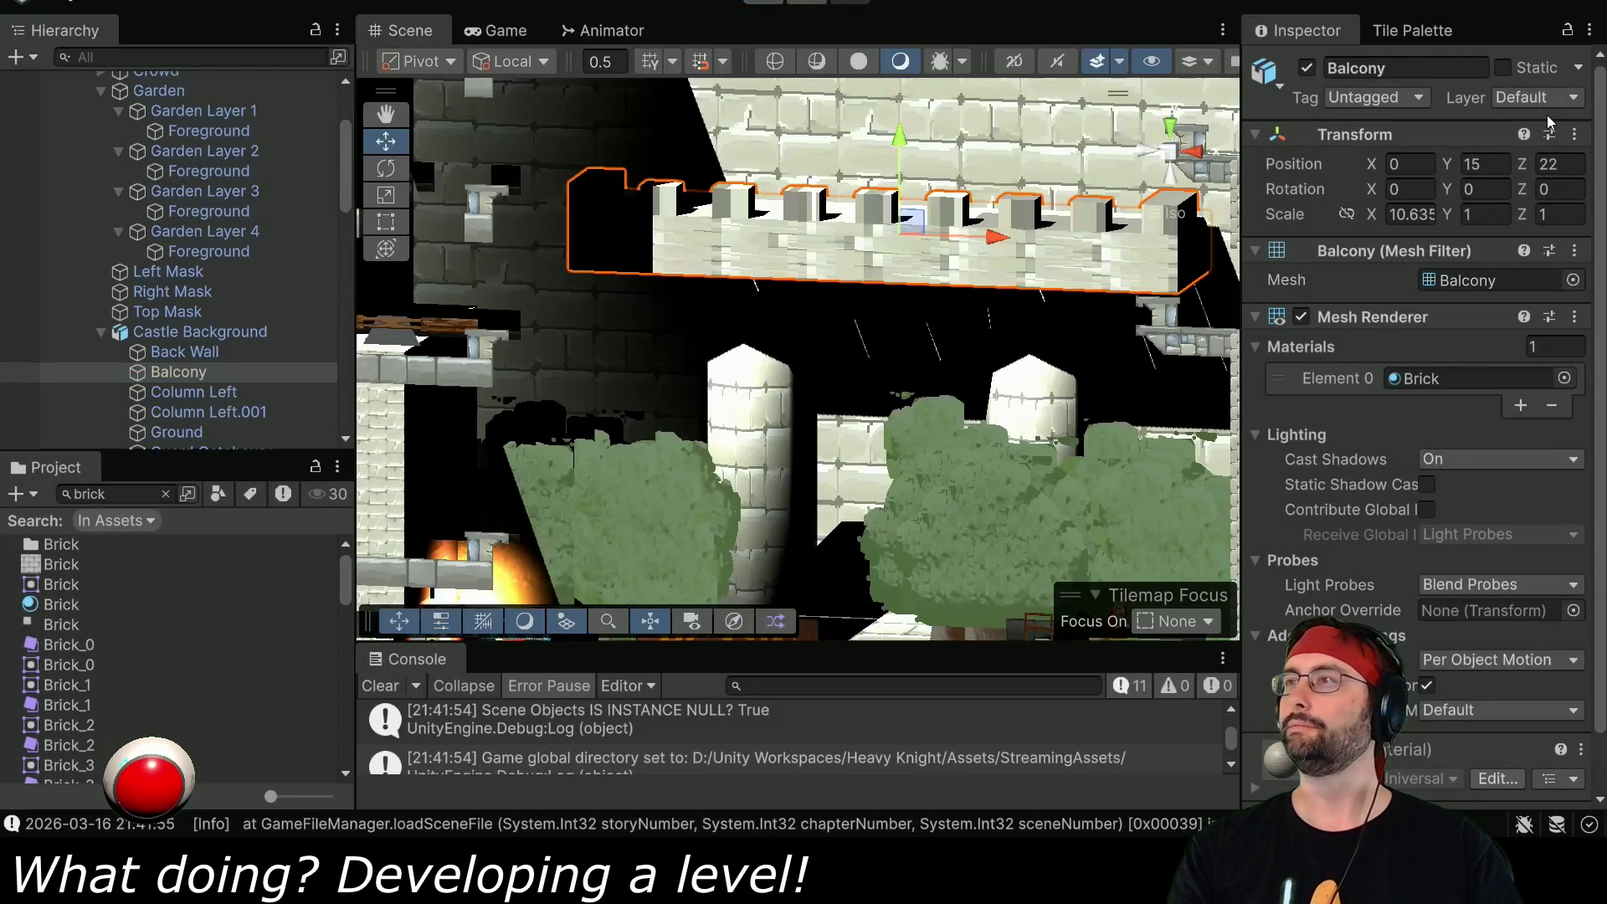
pyautogui.click(1547, 99)
pyautogui.click(1498, 322)
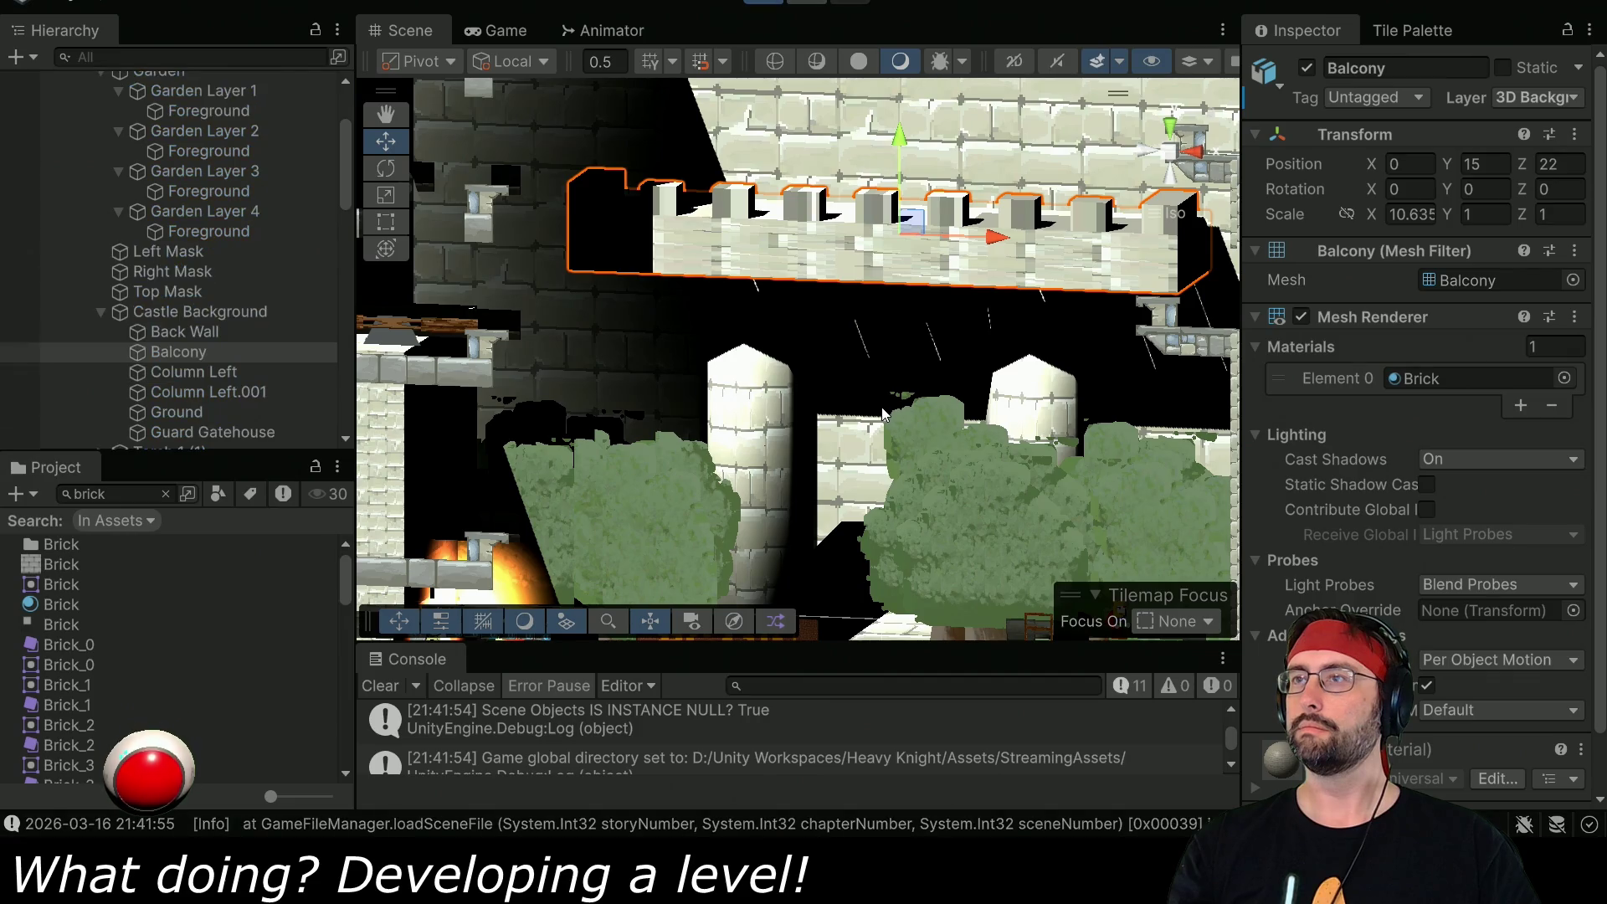
pyautogui.hotkey('ctrl', 'p')
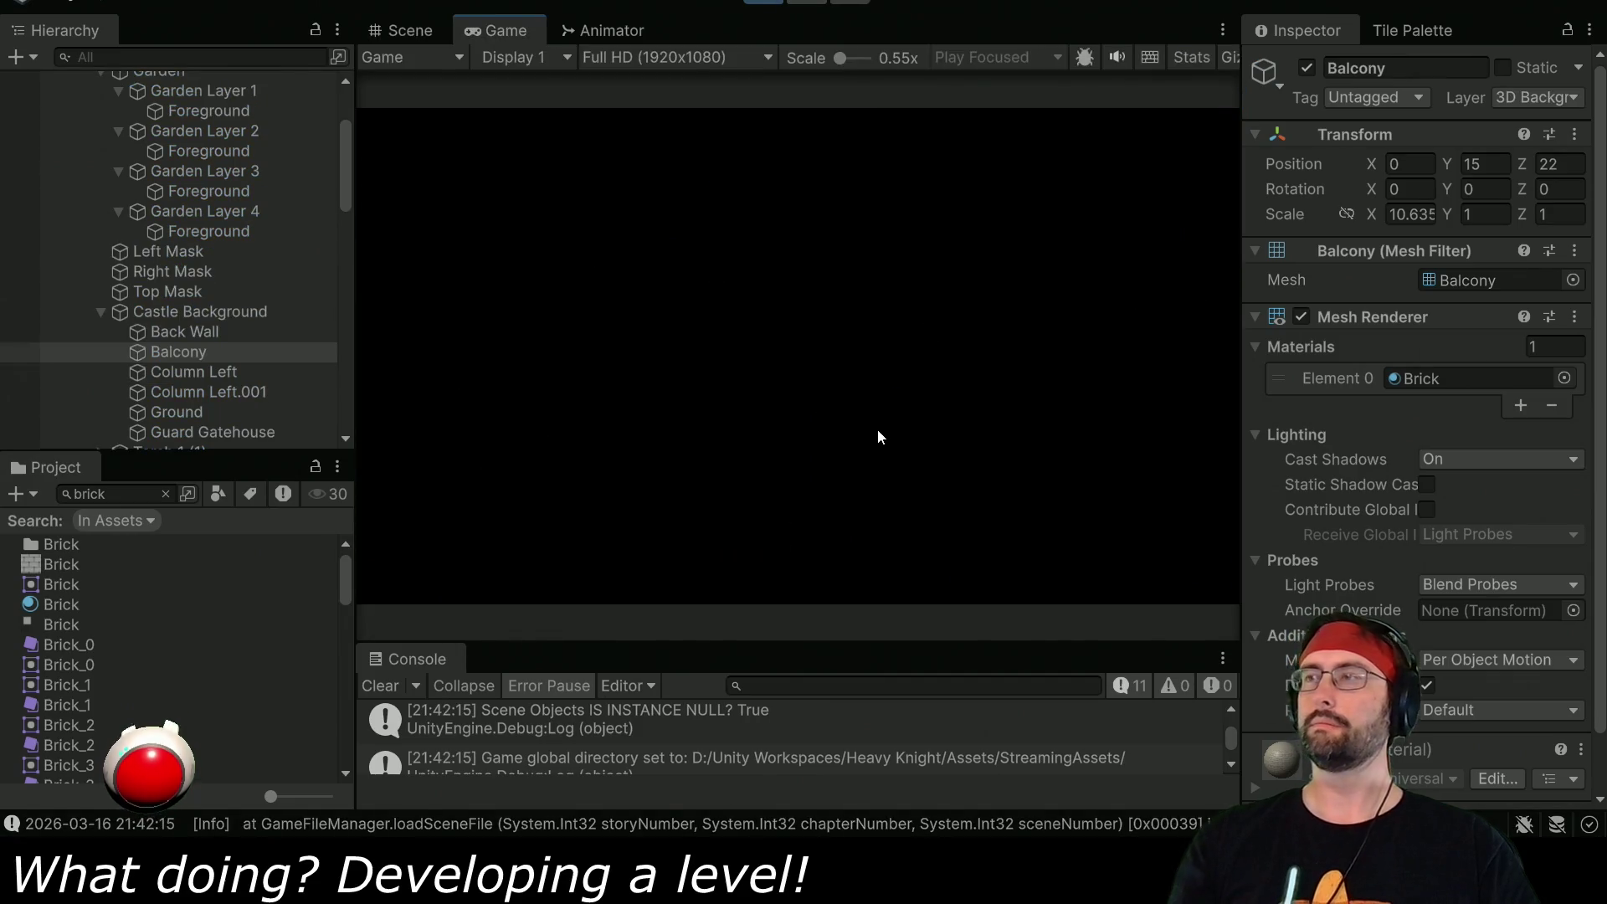
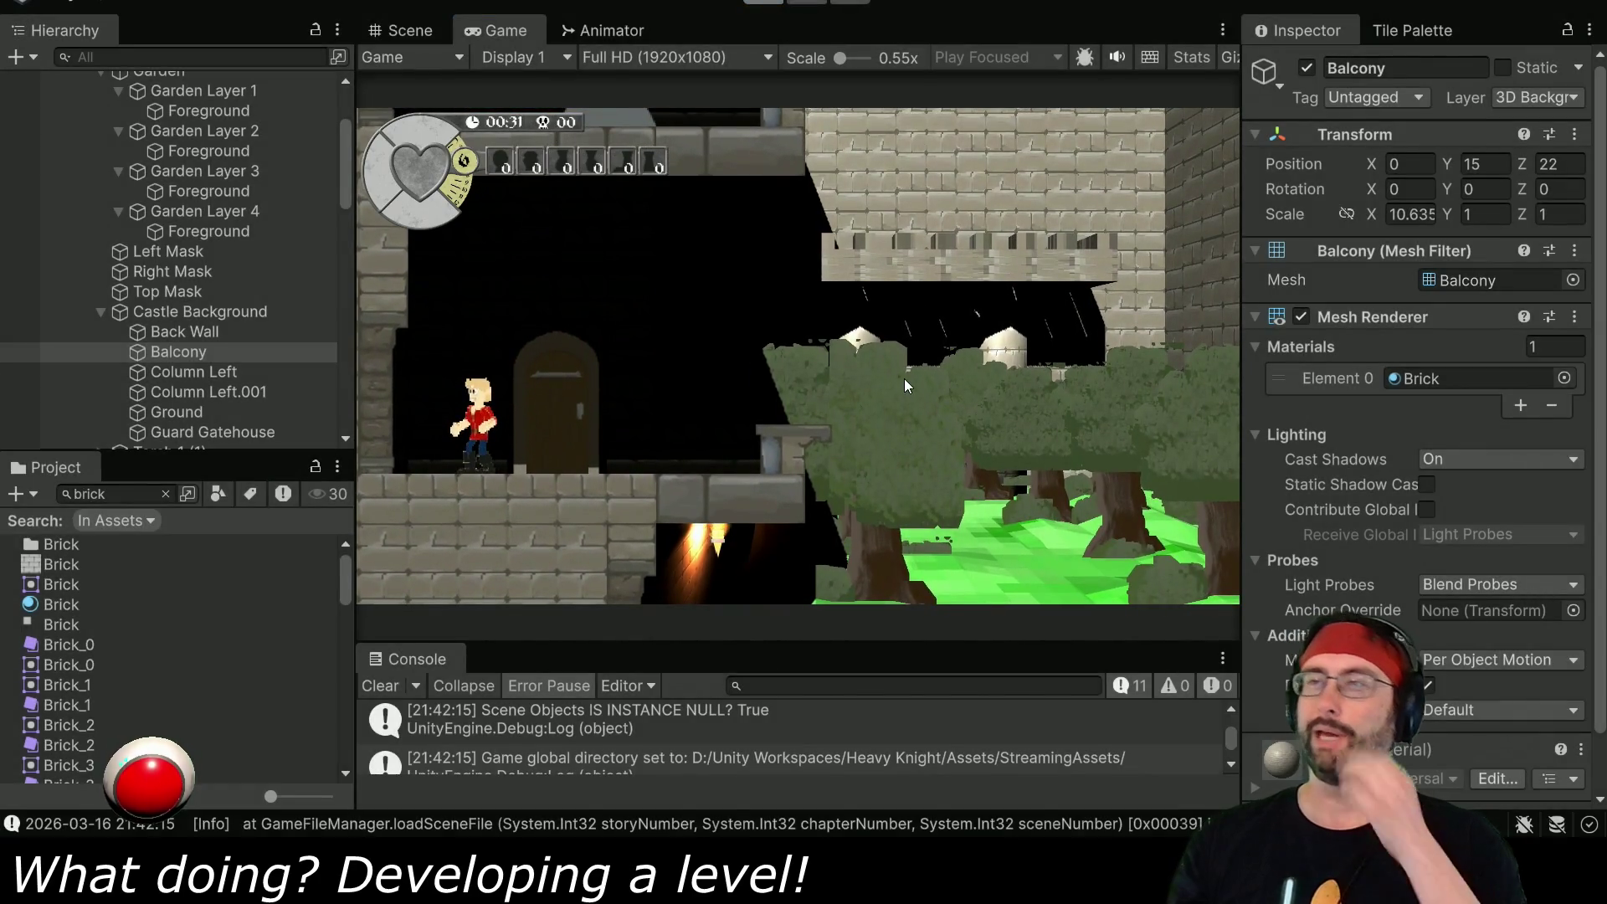
# - Stop the Unity play test and switch to the Blender castle background scene
pyautogui.hotkey('ctrl', 'p')
pyautogui.hotkey('alt', 'Tab')
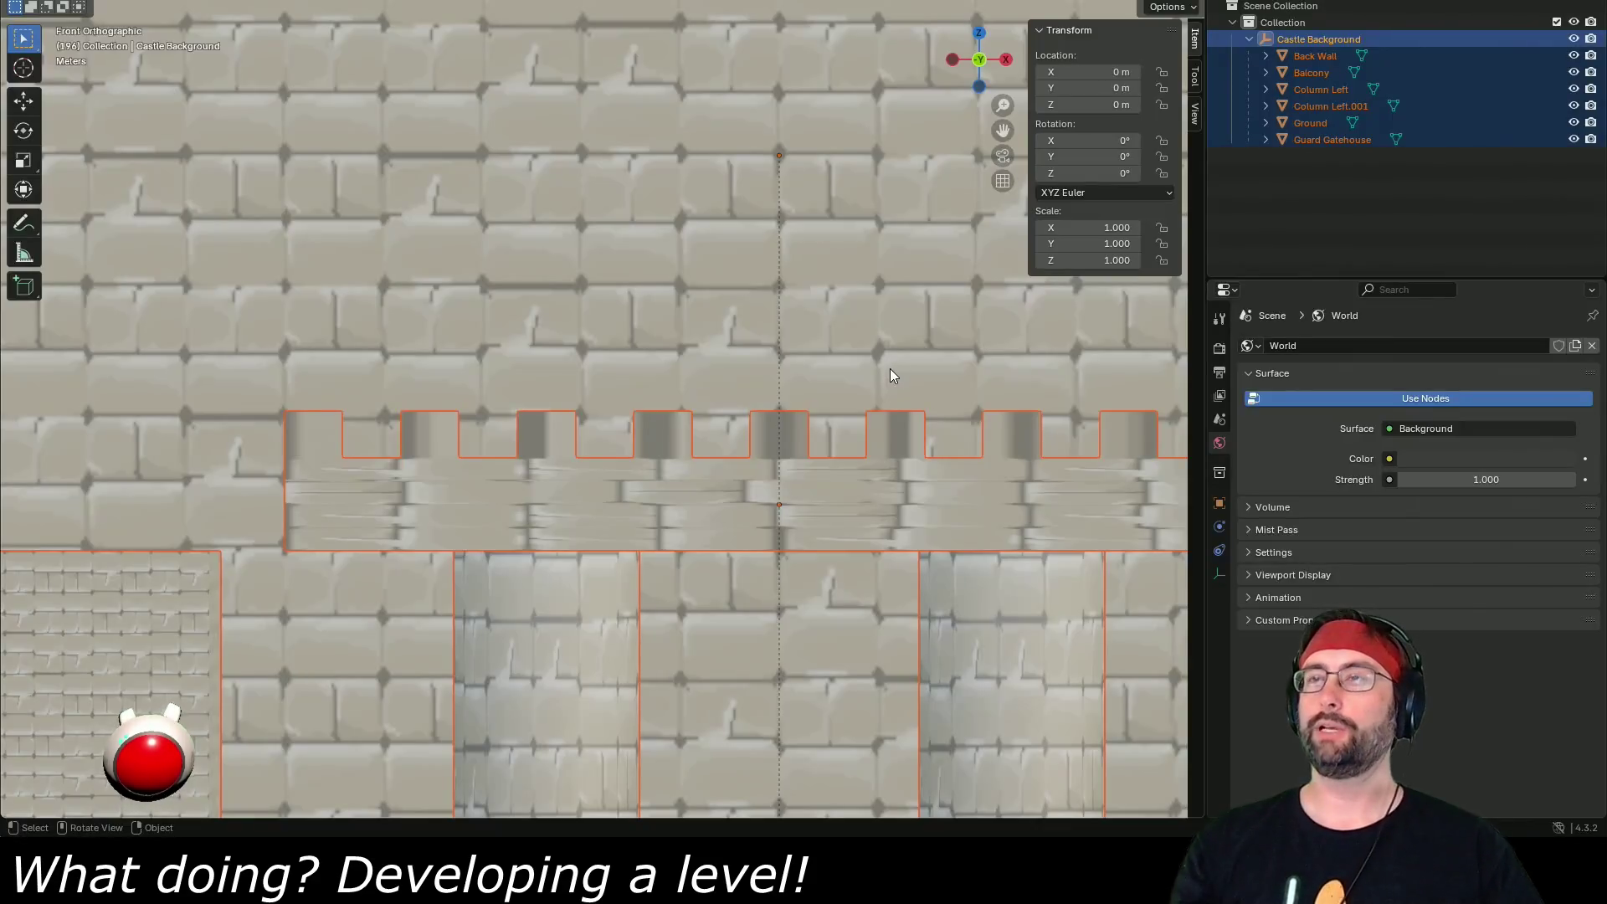
# - Select the whole Balcony mesh in Edit Mode and unwrap it with Smart UV Project
pyautogui.click(744, 494)
pyautogui.rightClick(743, 500)
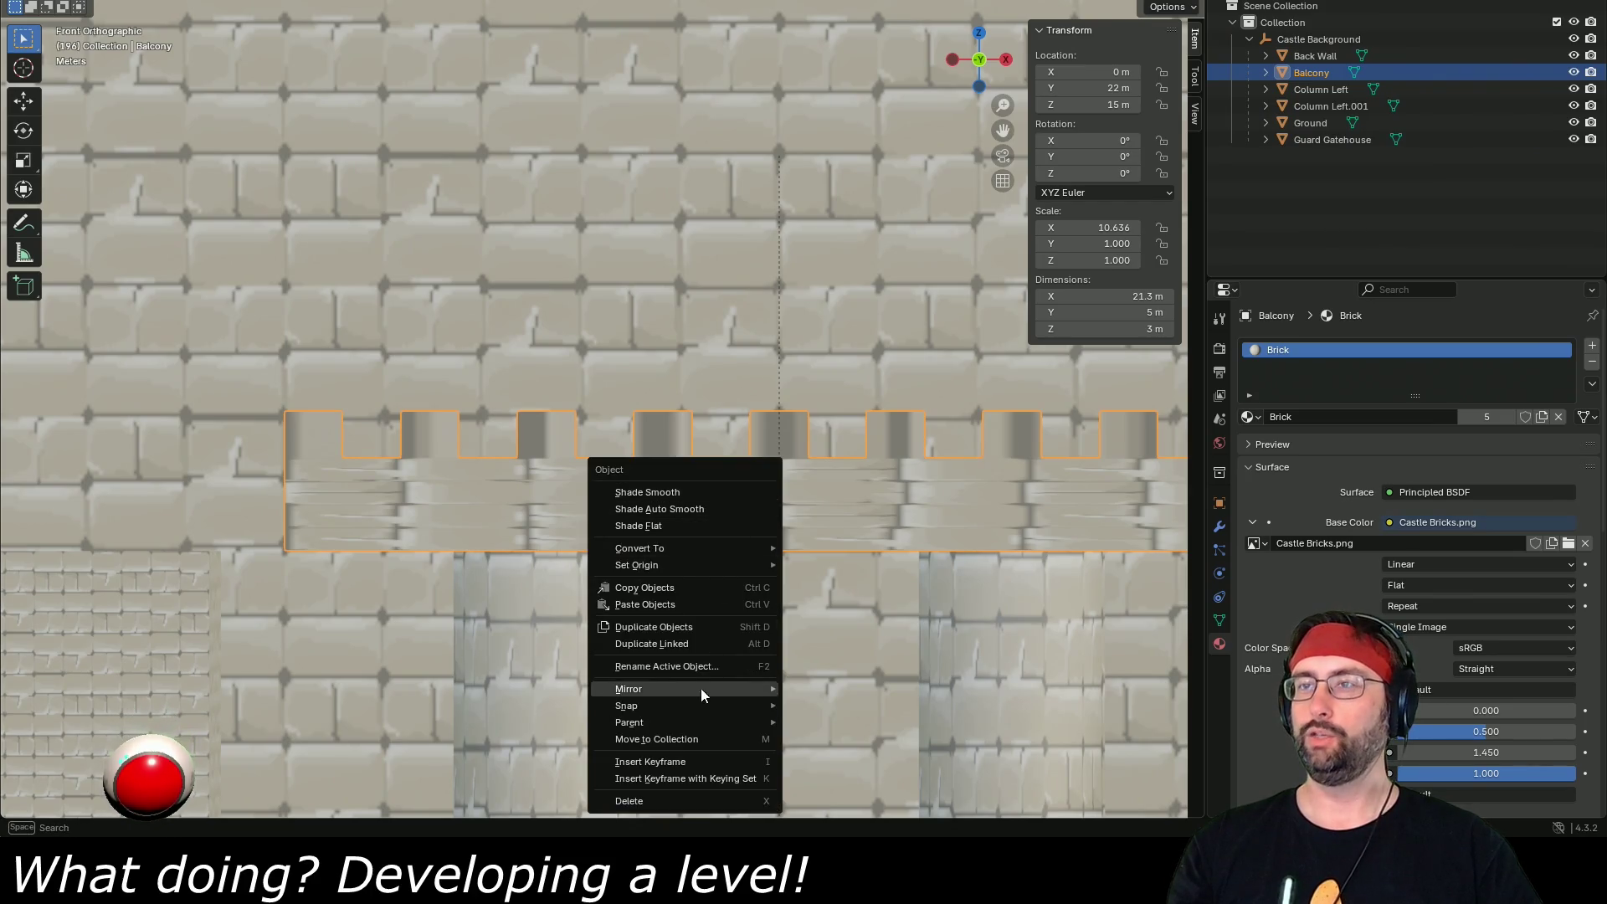
pyautogui.press('Escape')
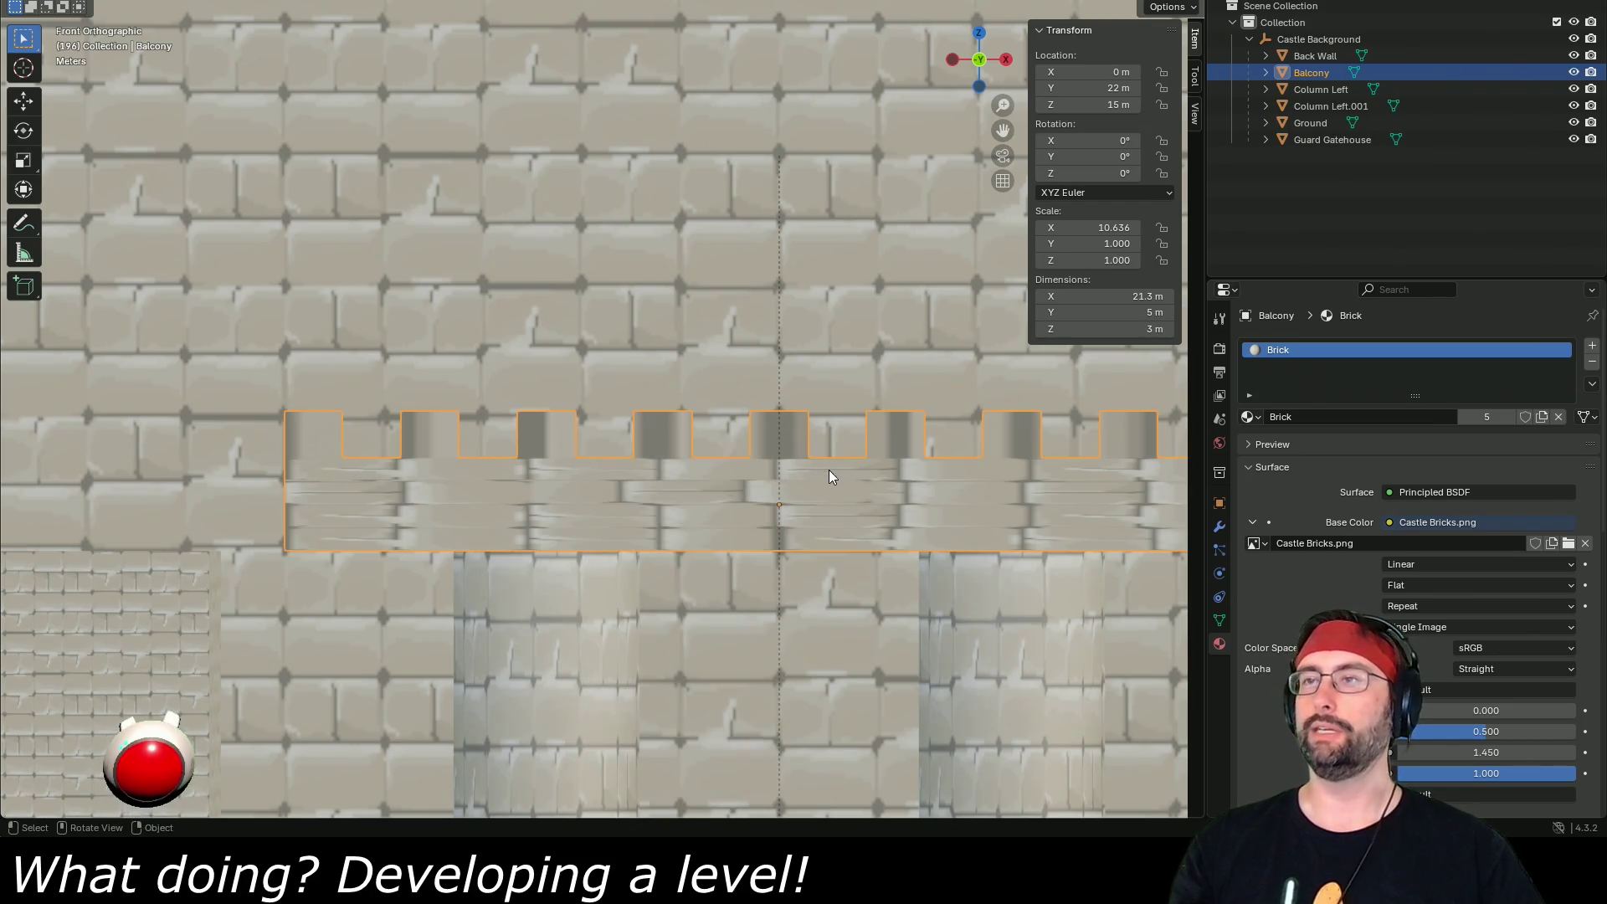
pyautogui.press('Tab')
pyautogui.press('a')
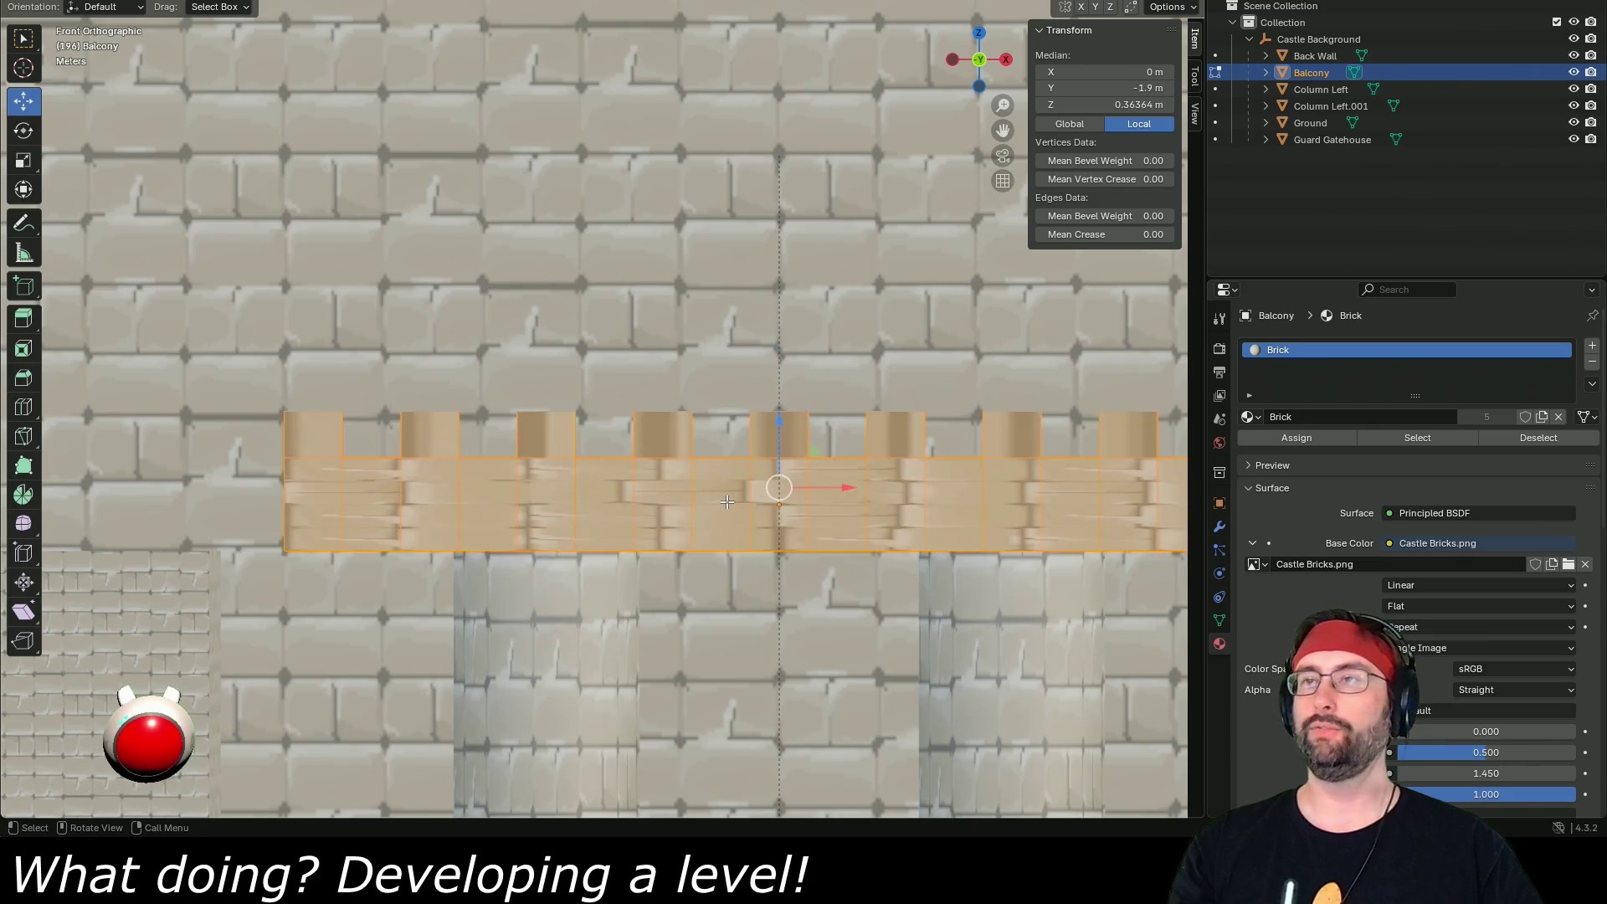
pyautogui.rightClick(714, 502)
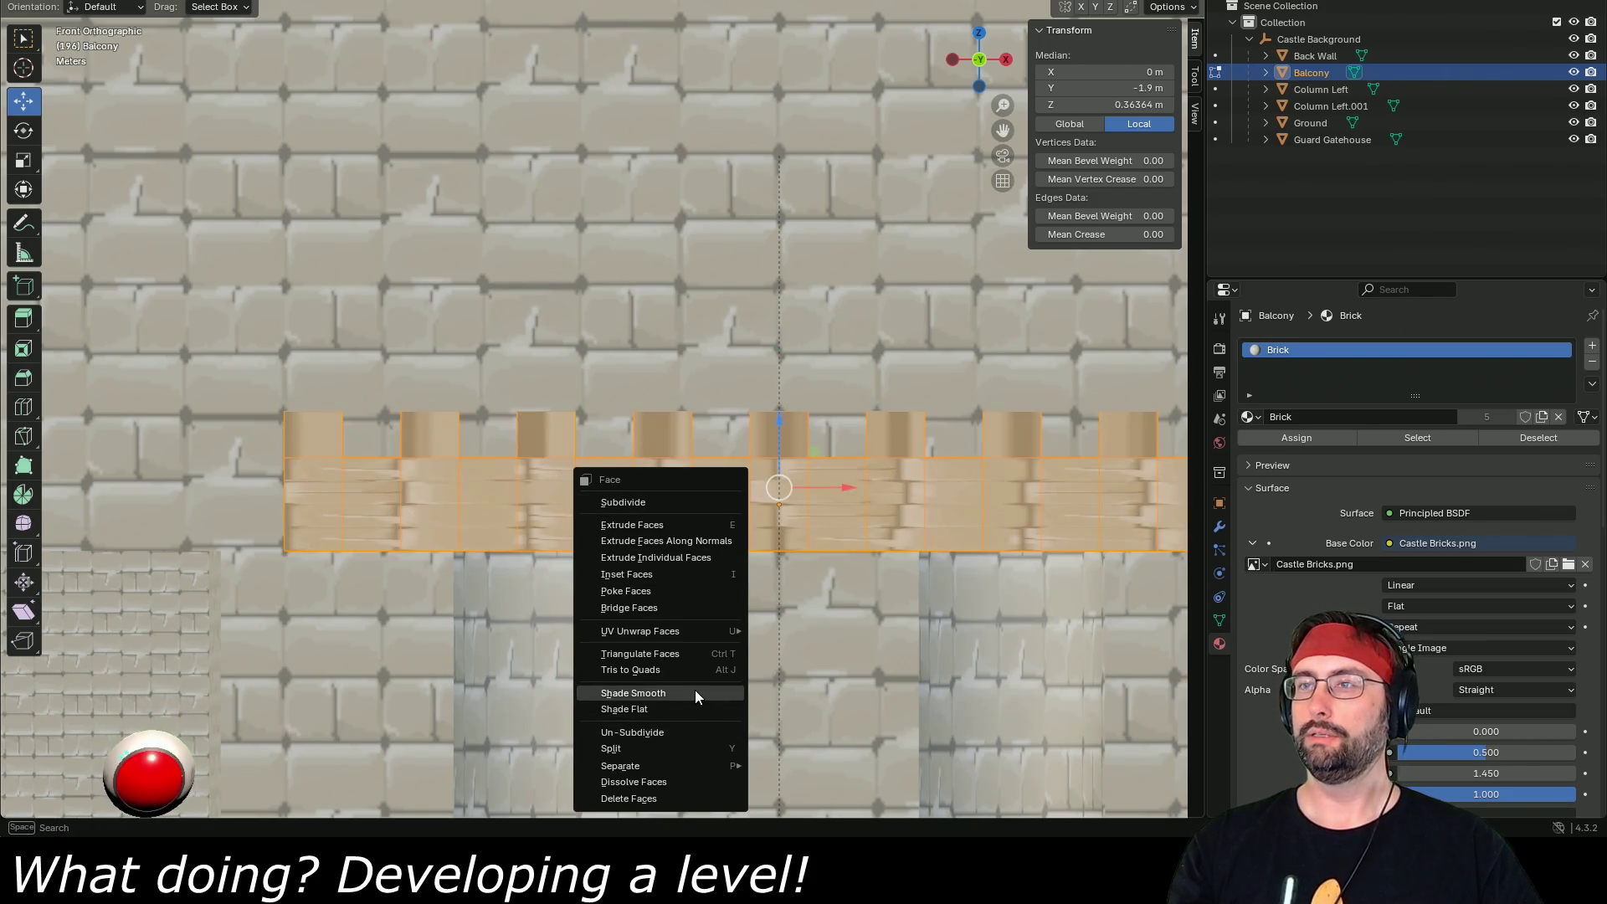
pyautogui.moveTo(699, 630)
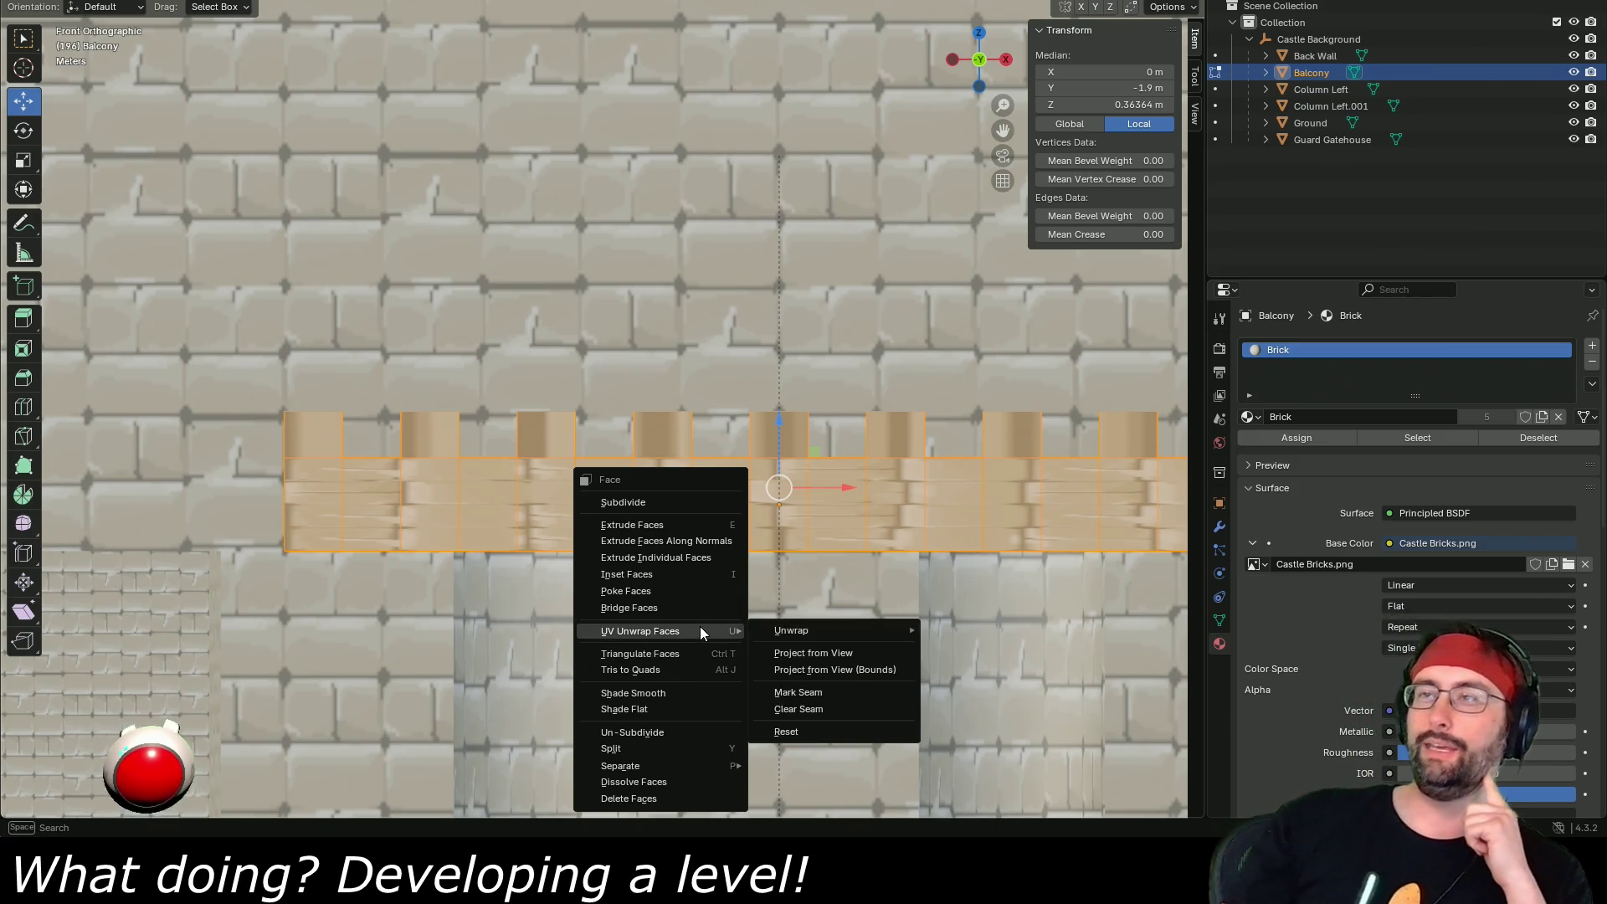
pyautogui.moveTo(818, 635)
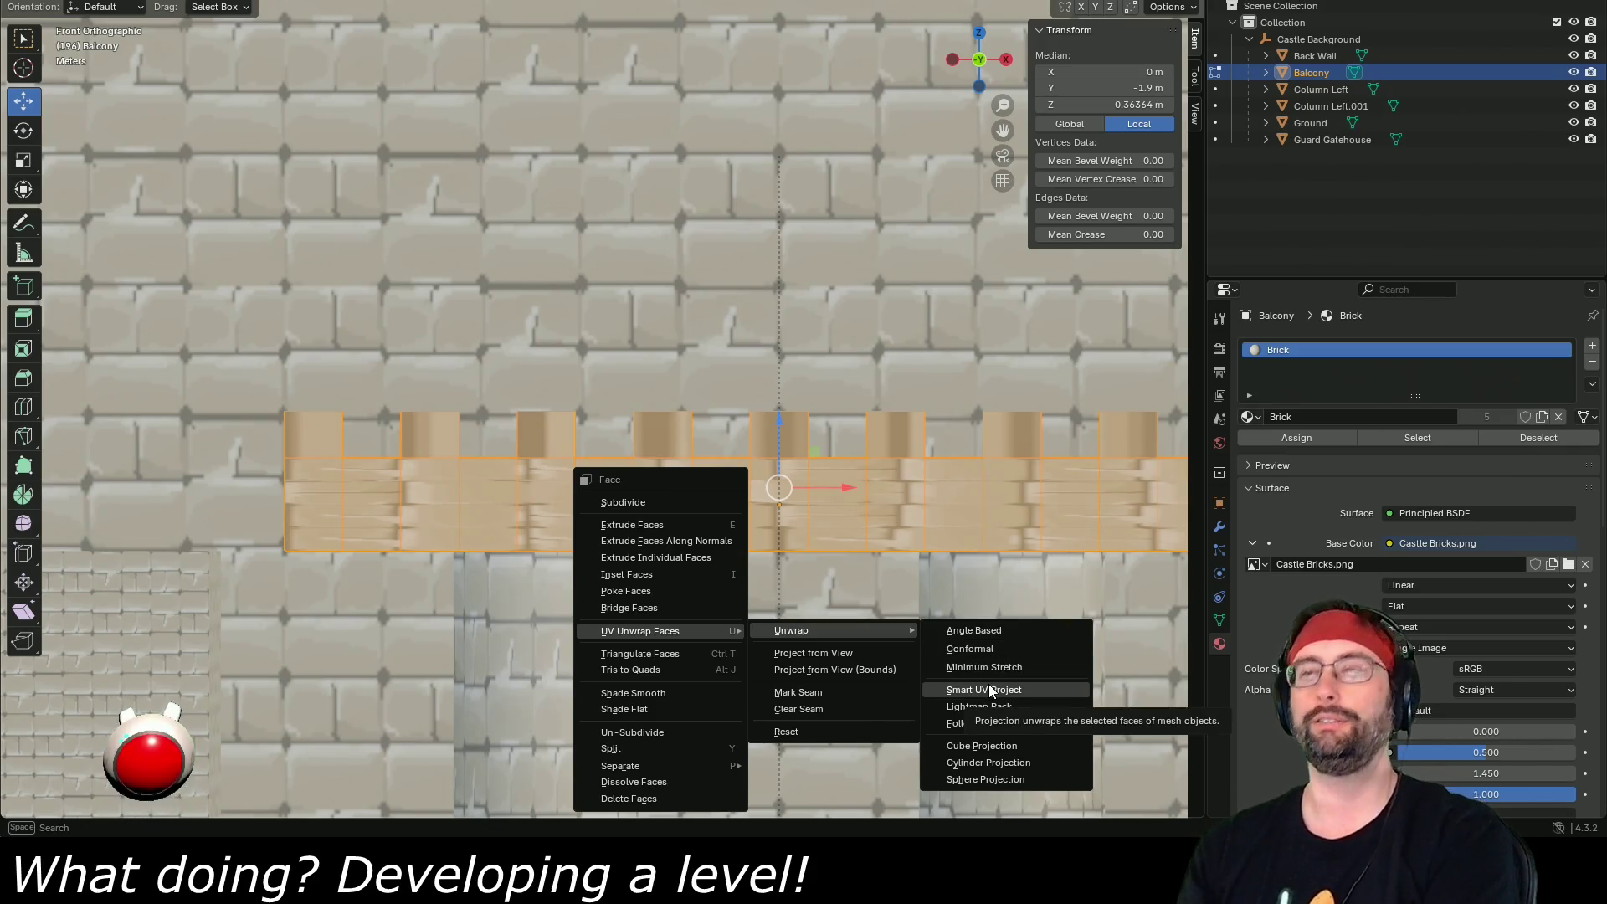
pyautogui.click(991, 690)
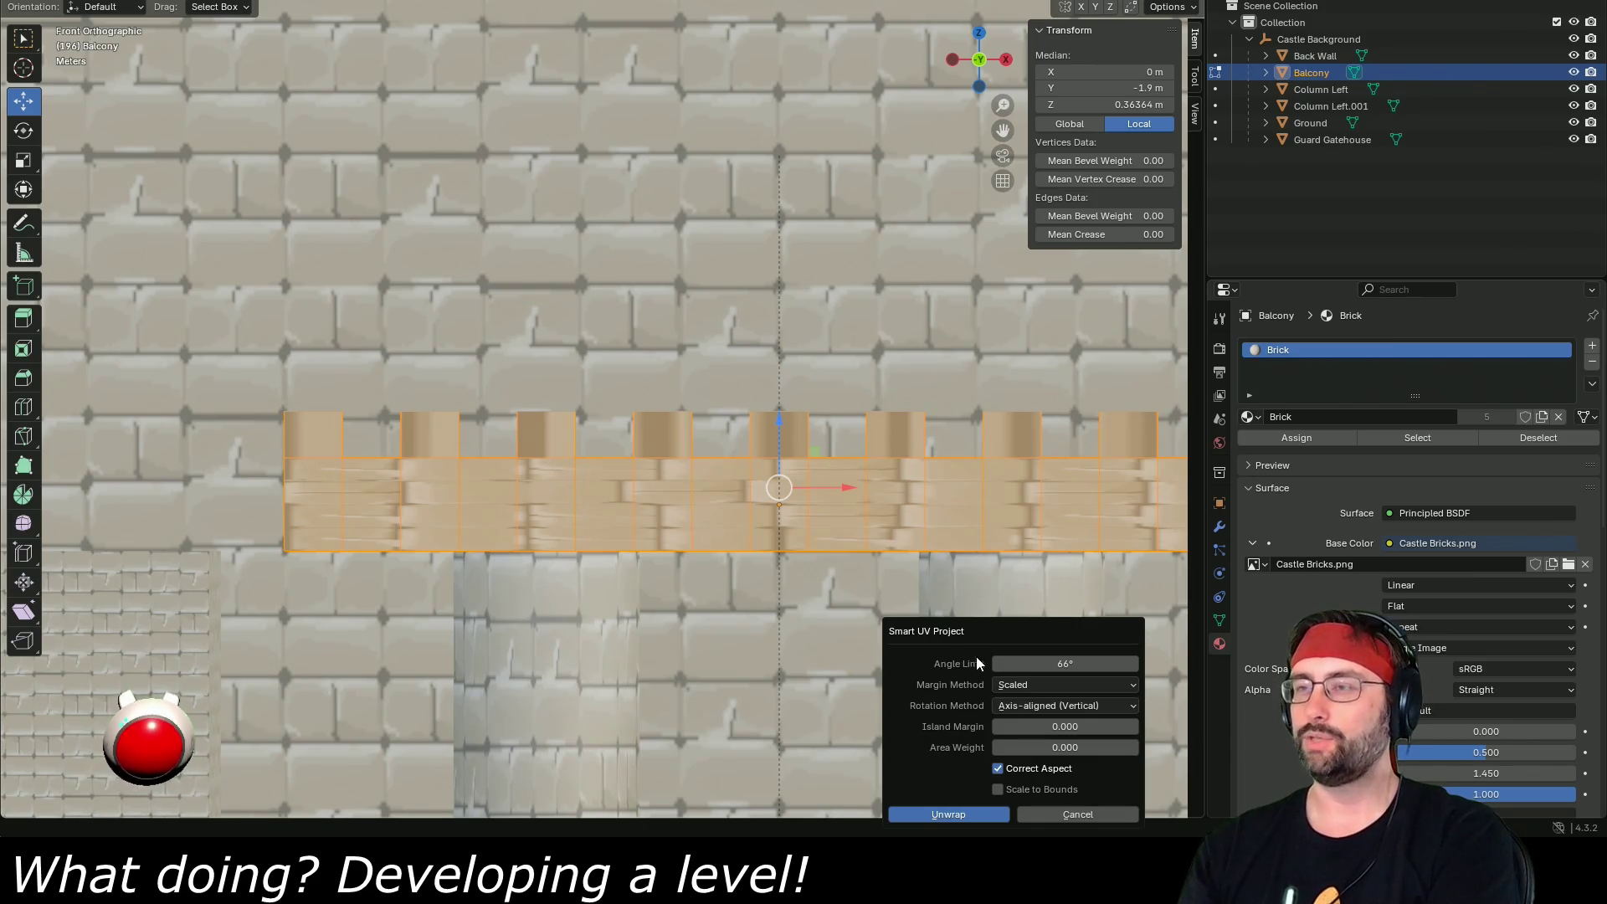
pyautogui.moveTo(1015, 632); pyautogui.dragTo(1007, 459)
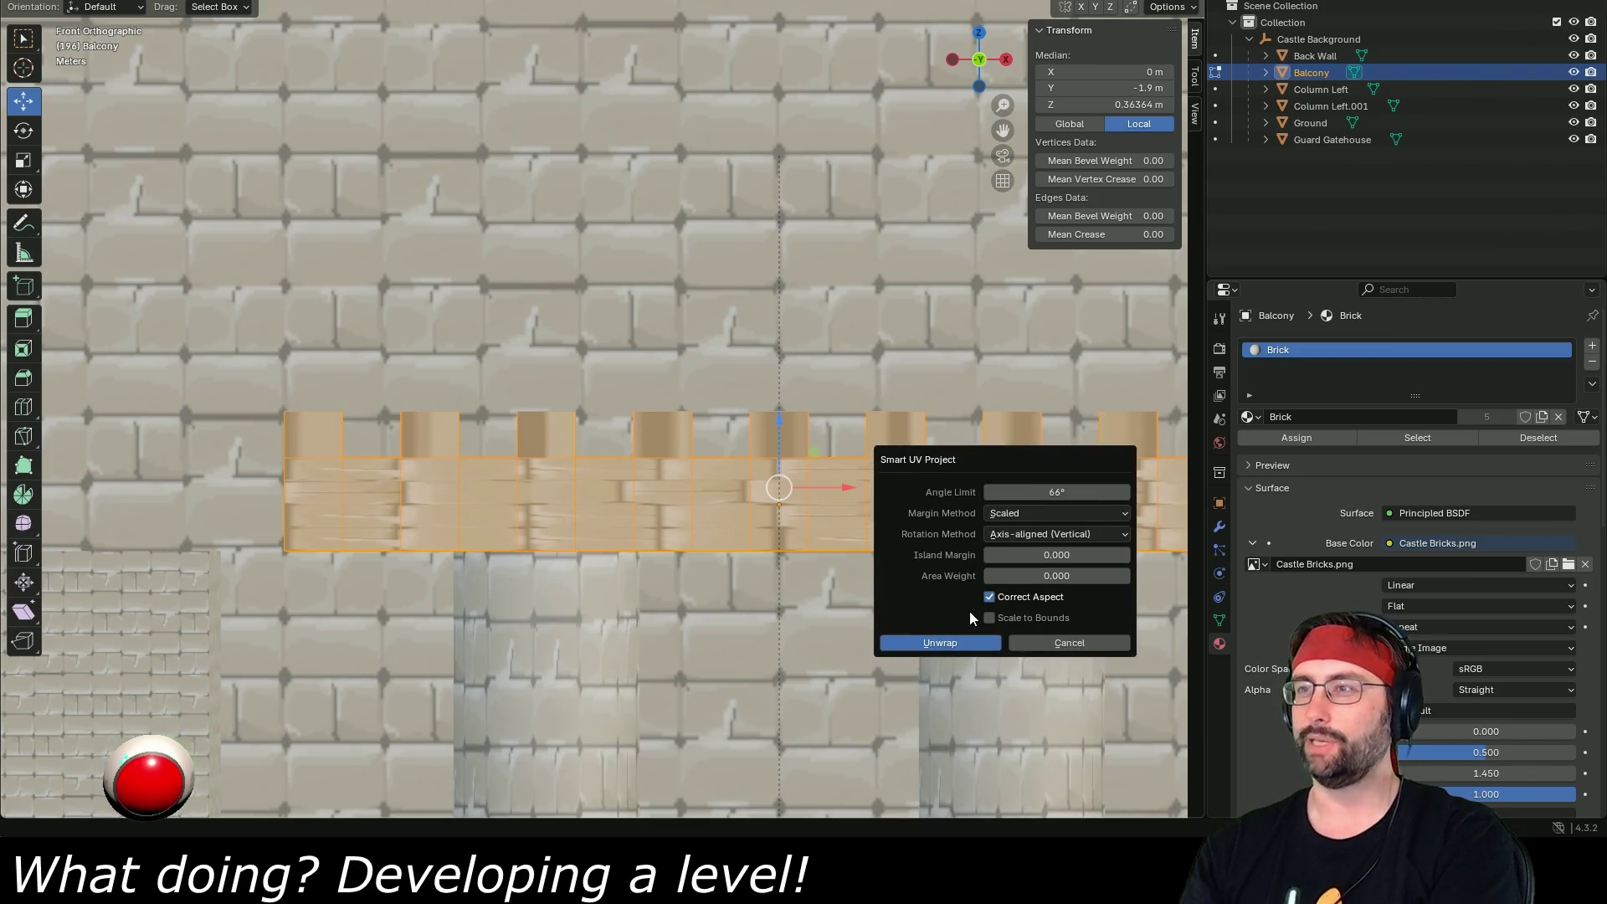
pyautogui.click(963, 641)
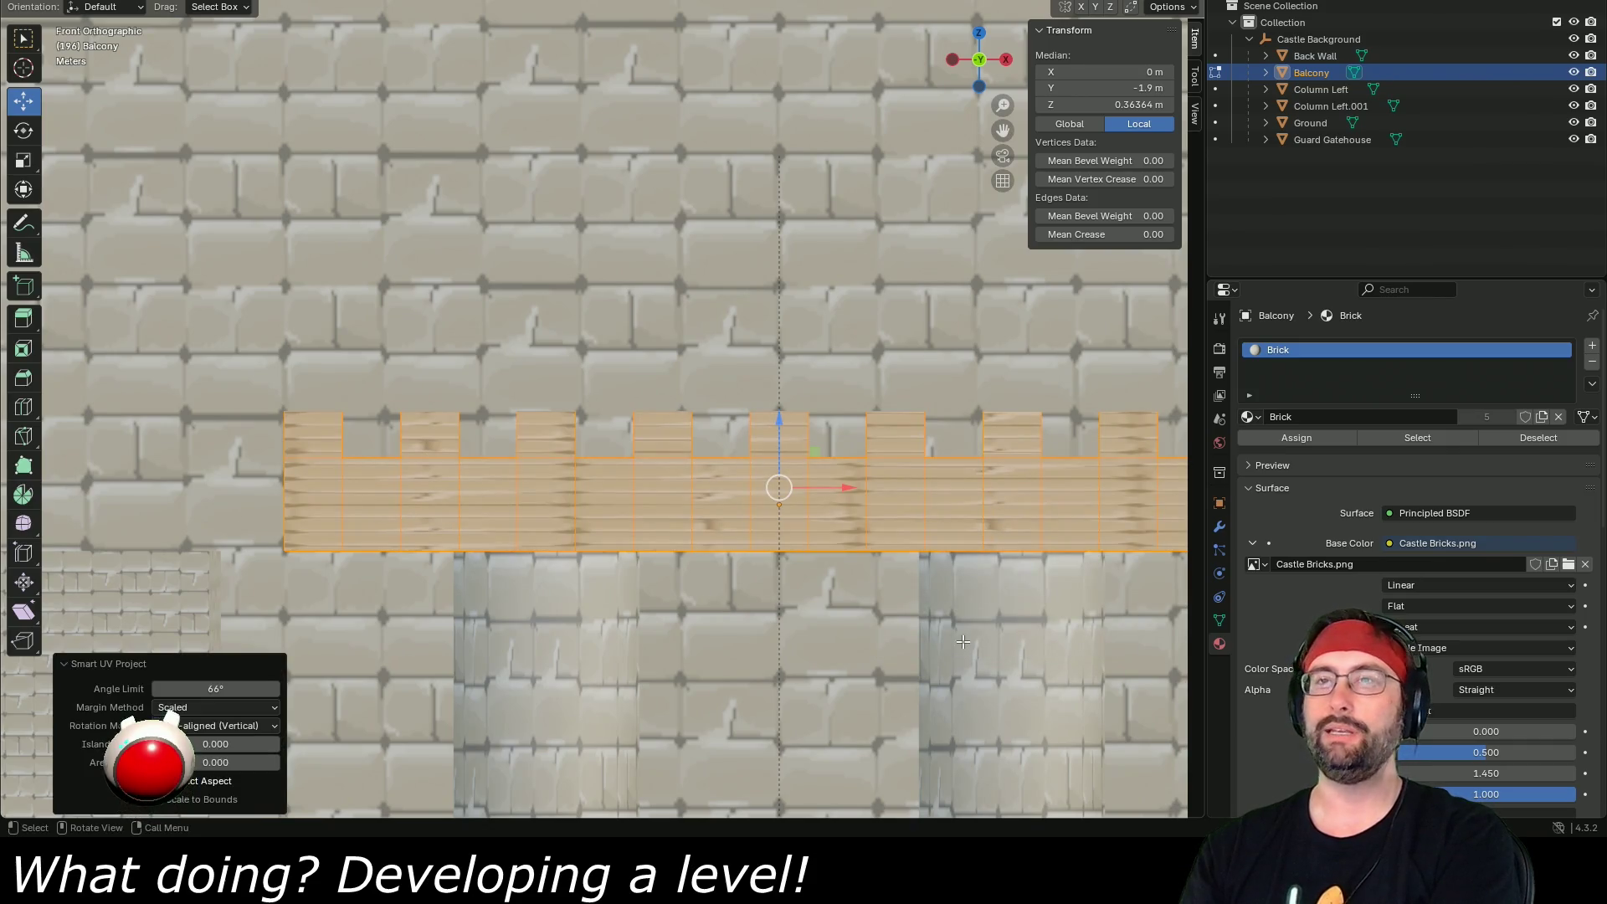
pyautogui.hotkey('ctrl', 'pagedown')
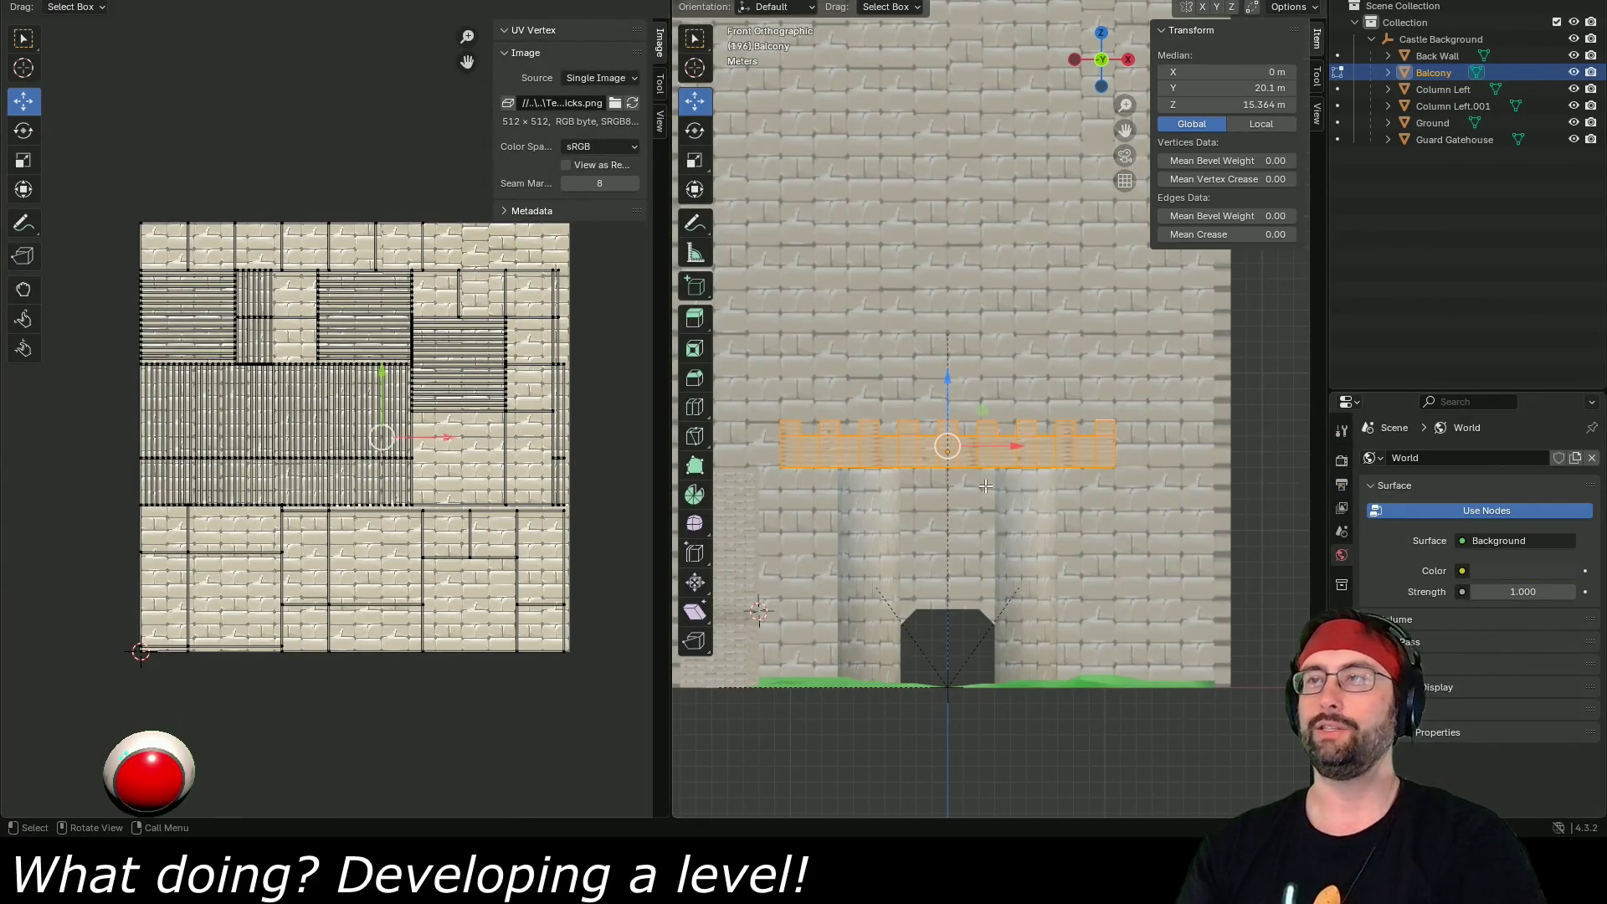
# - Select all the Balcony's UV islands and frame the balcony in the 3D viewport
pyautogui.scroll(1, 458, 417)
pyautogui.press('u')
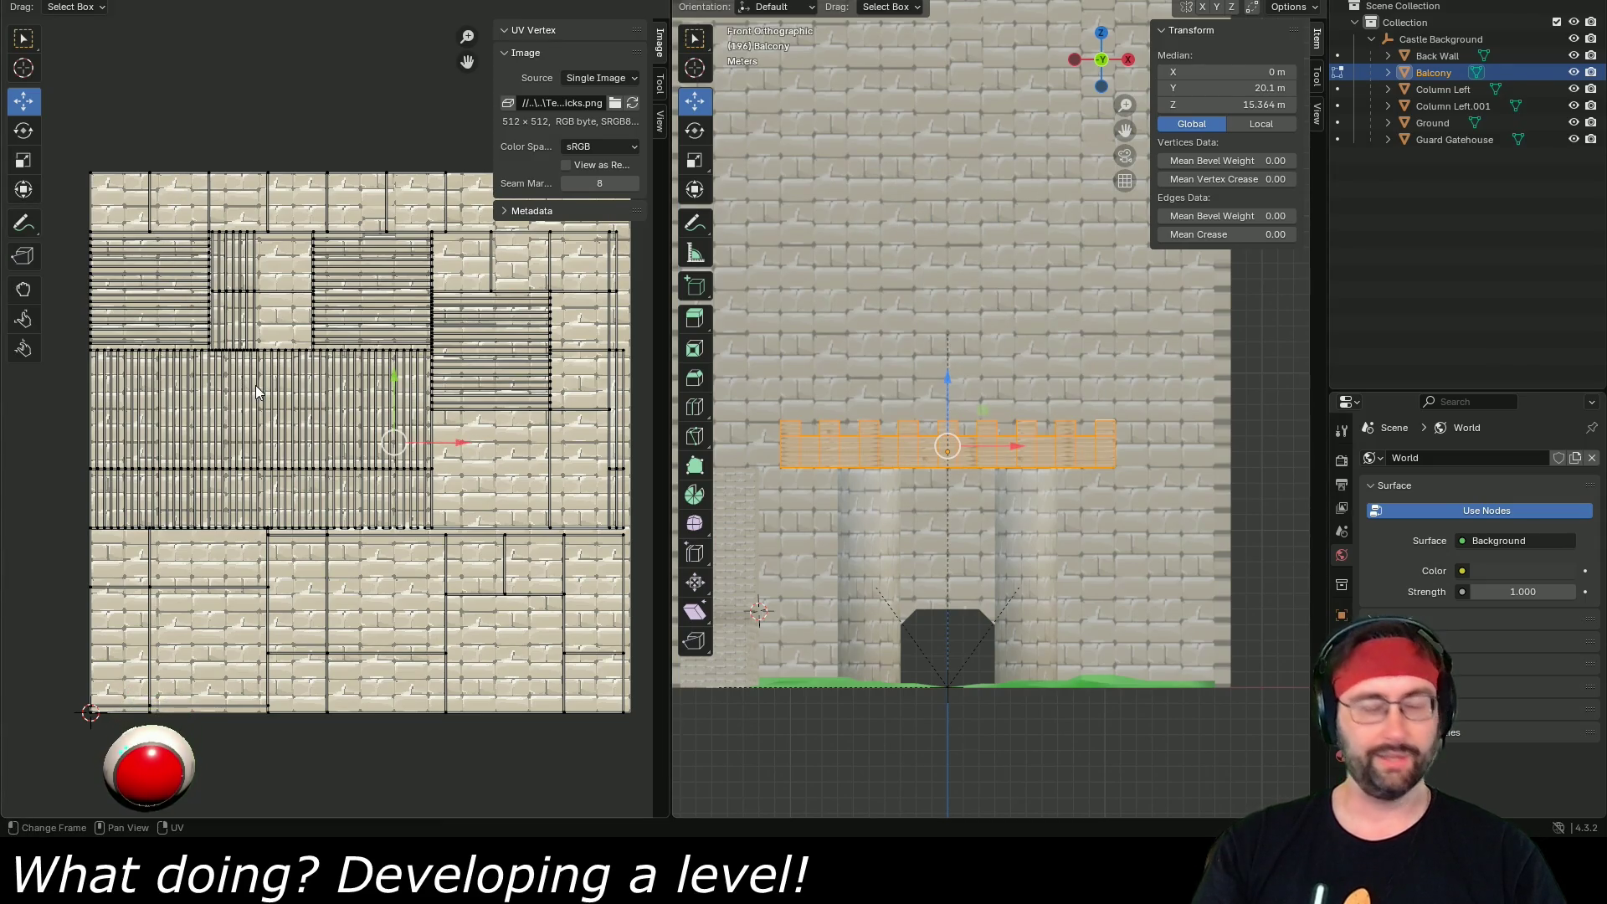
pyautogui.press('a')
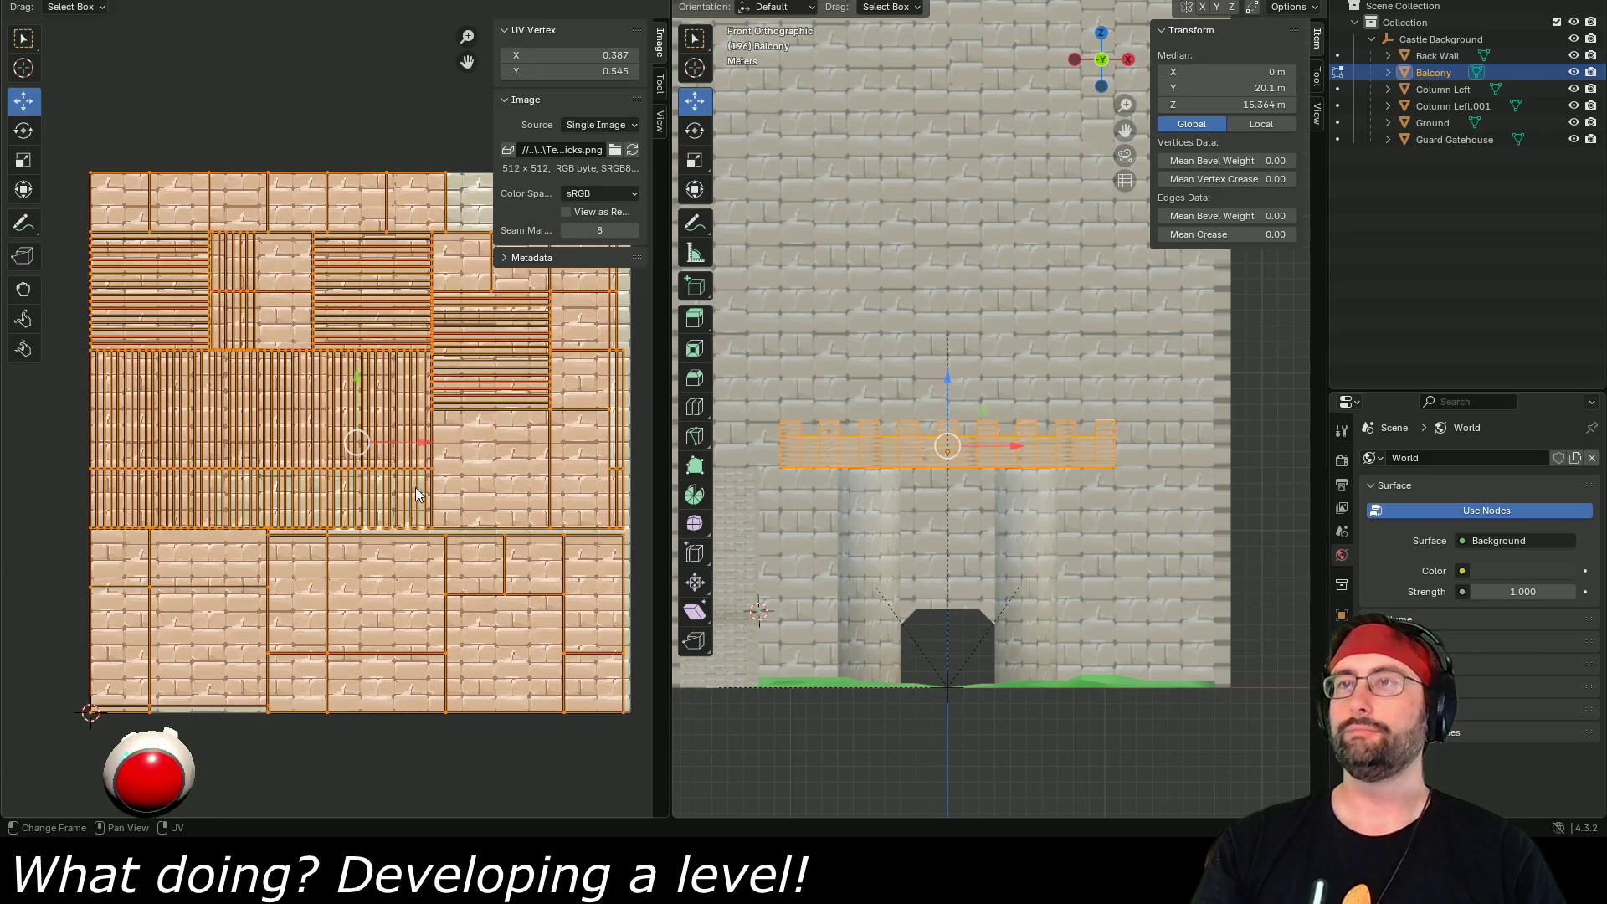
pyautogui.scroll(6, 946, 445)
pyautogui.scroll(-2, 962, 455)
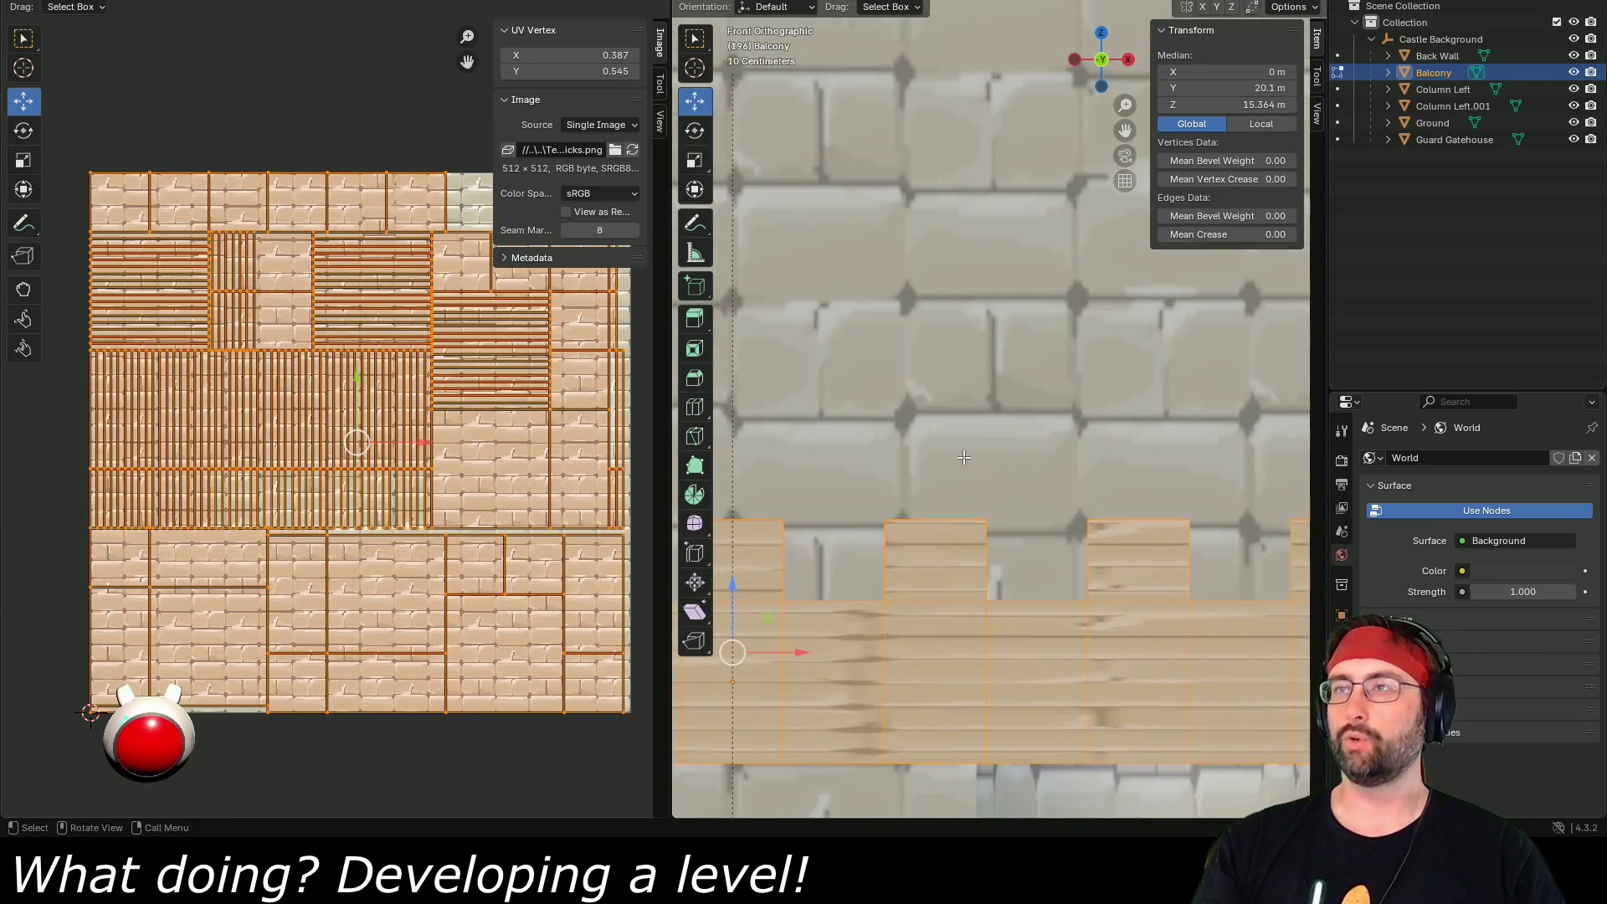
pyautogui.moveTo(952, 474); pyautogui.dragTo(1020, 449)
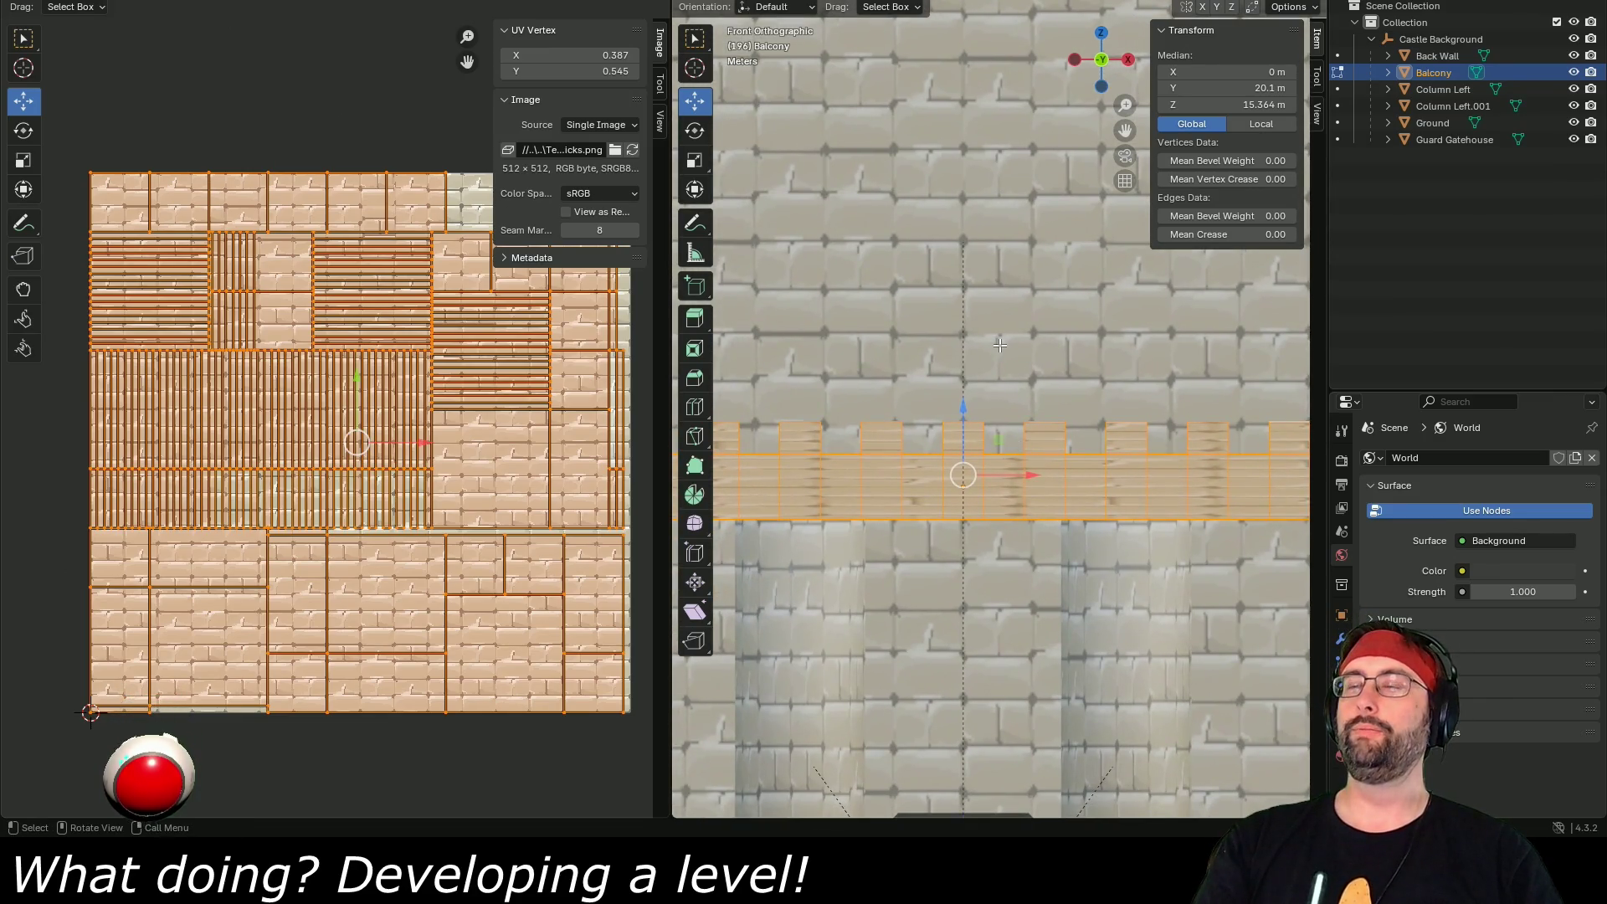
pyautogui.scroll(-2, 997, 351)
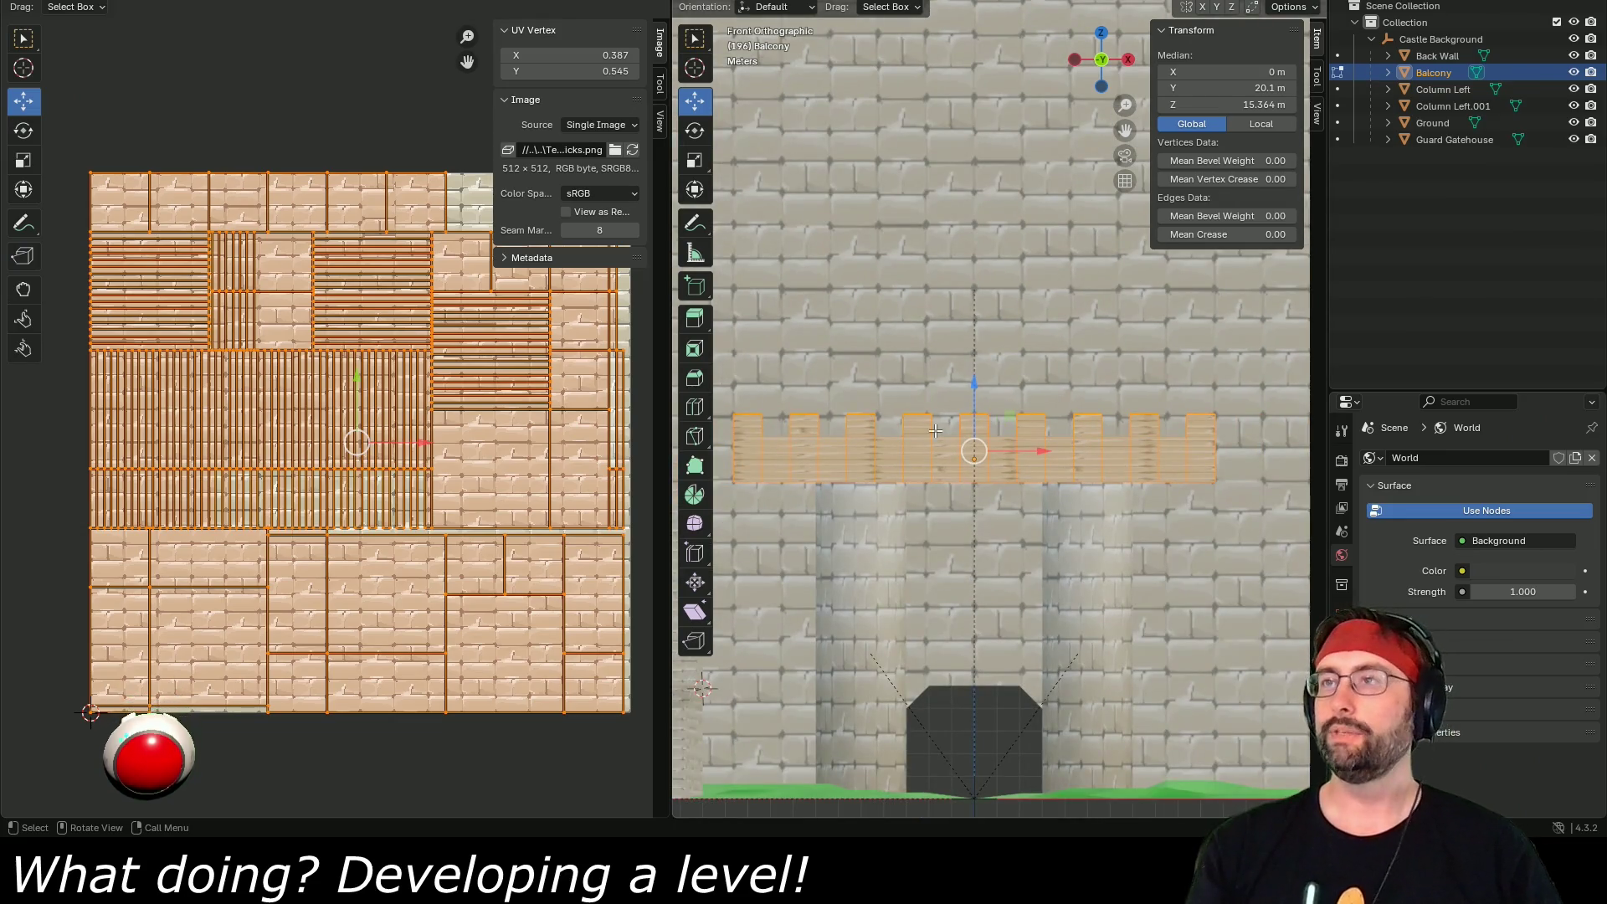
pyautogui.hotkey('ctrl', 'f')
pyautogui.moveTo(893, 460)
pyautogui.moveTo(974, 465)
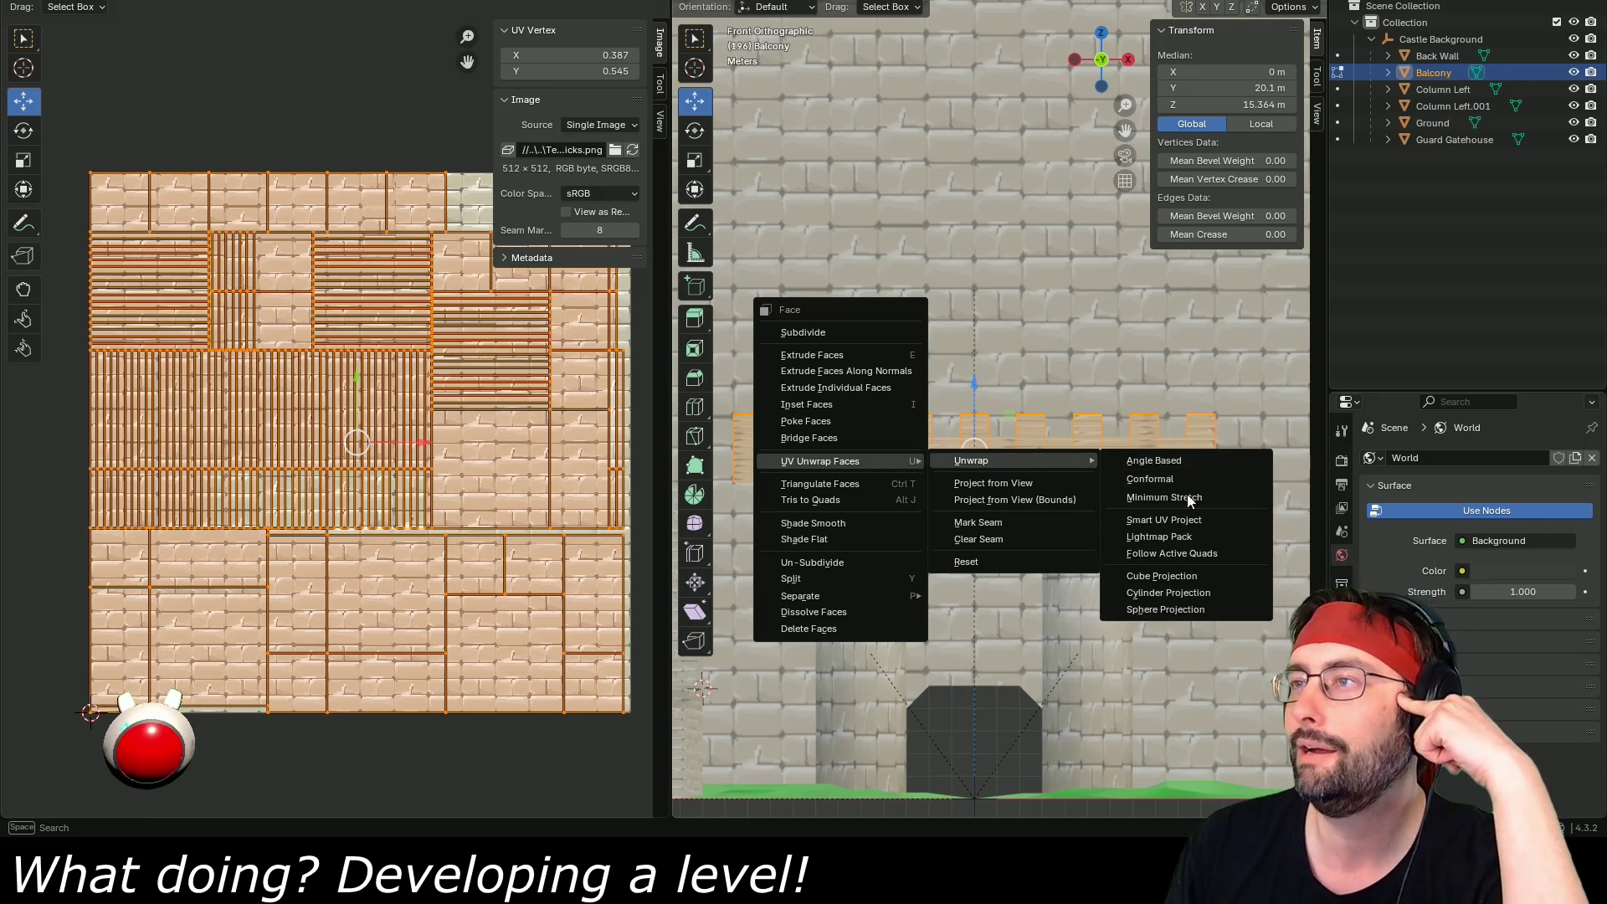
# - Apply Cube Projection to the Balcony's UVs and scale the islands down
pyautogui.click(1194, 577)
pyautogui.scroll(1, 1192, 574)
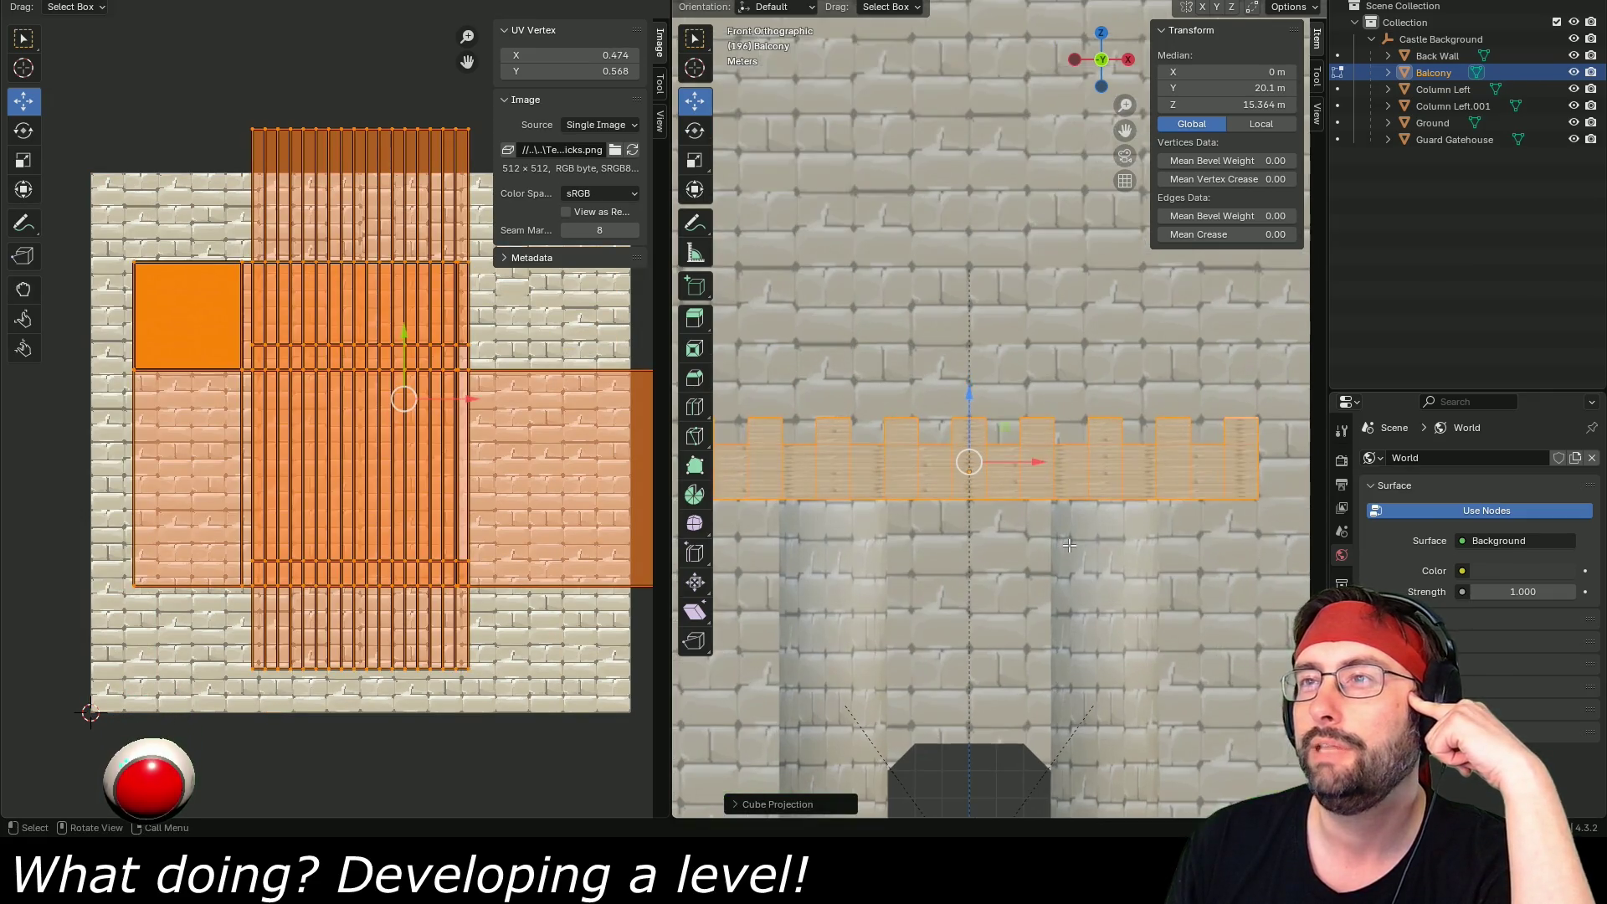
pyautogui.scroll(1, 1192, 575)
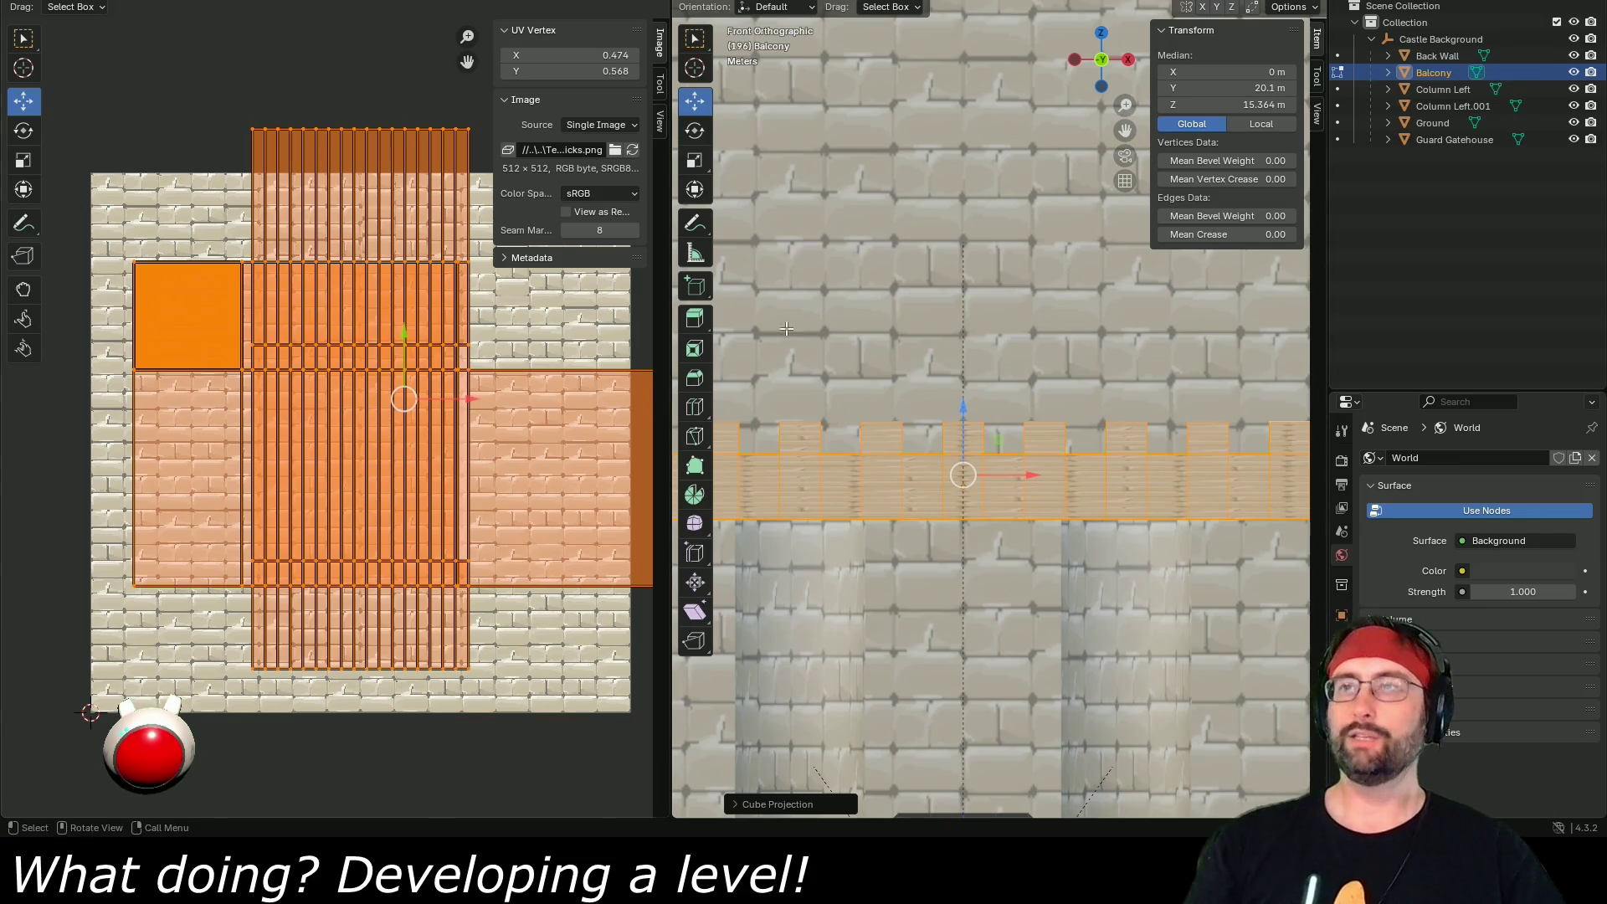
pyautogui.hscroll(2, 435, 415)
pyautogui.scroll(1, 434, 415)
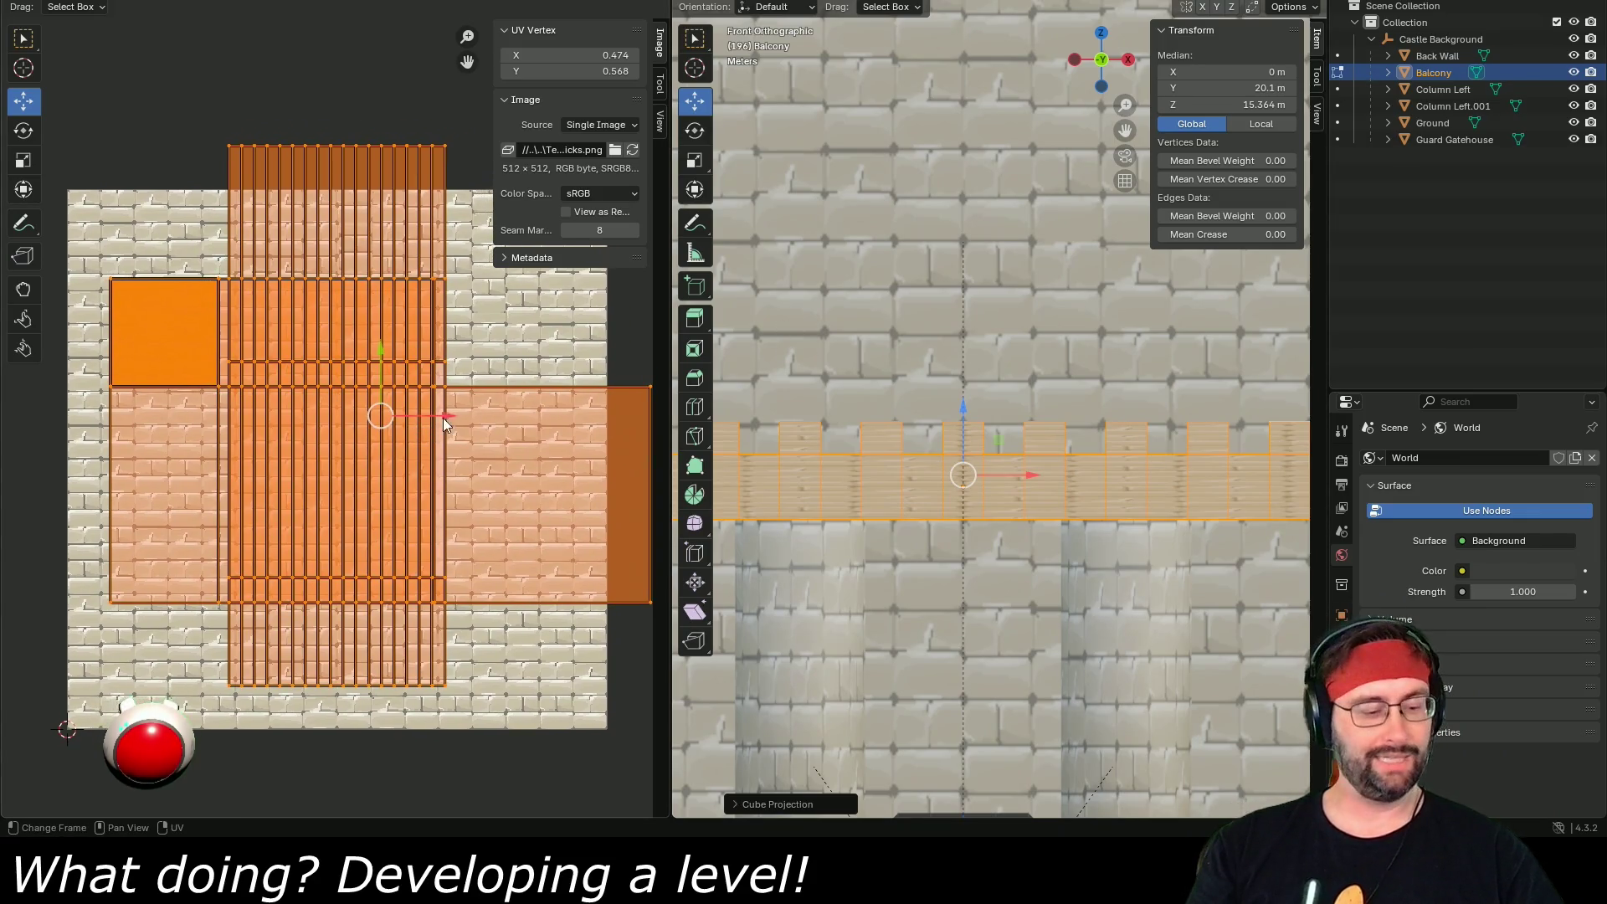
pyautogui.press('s')
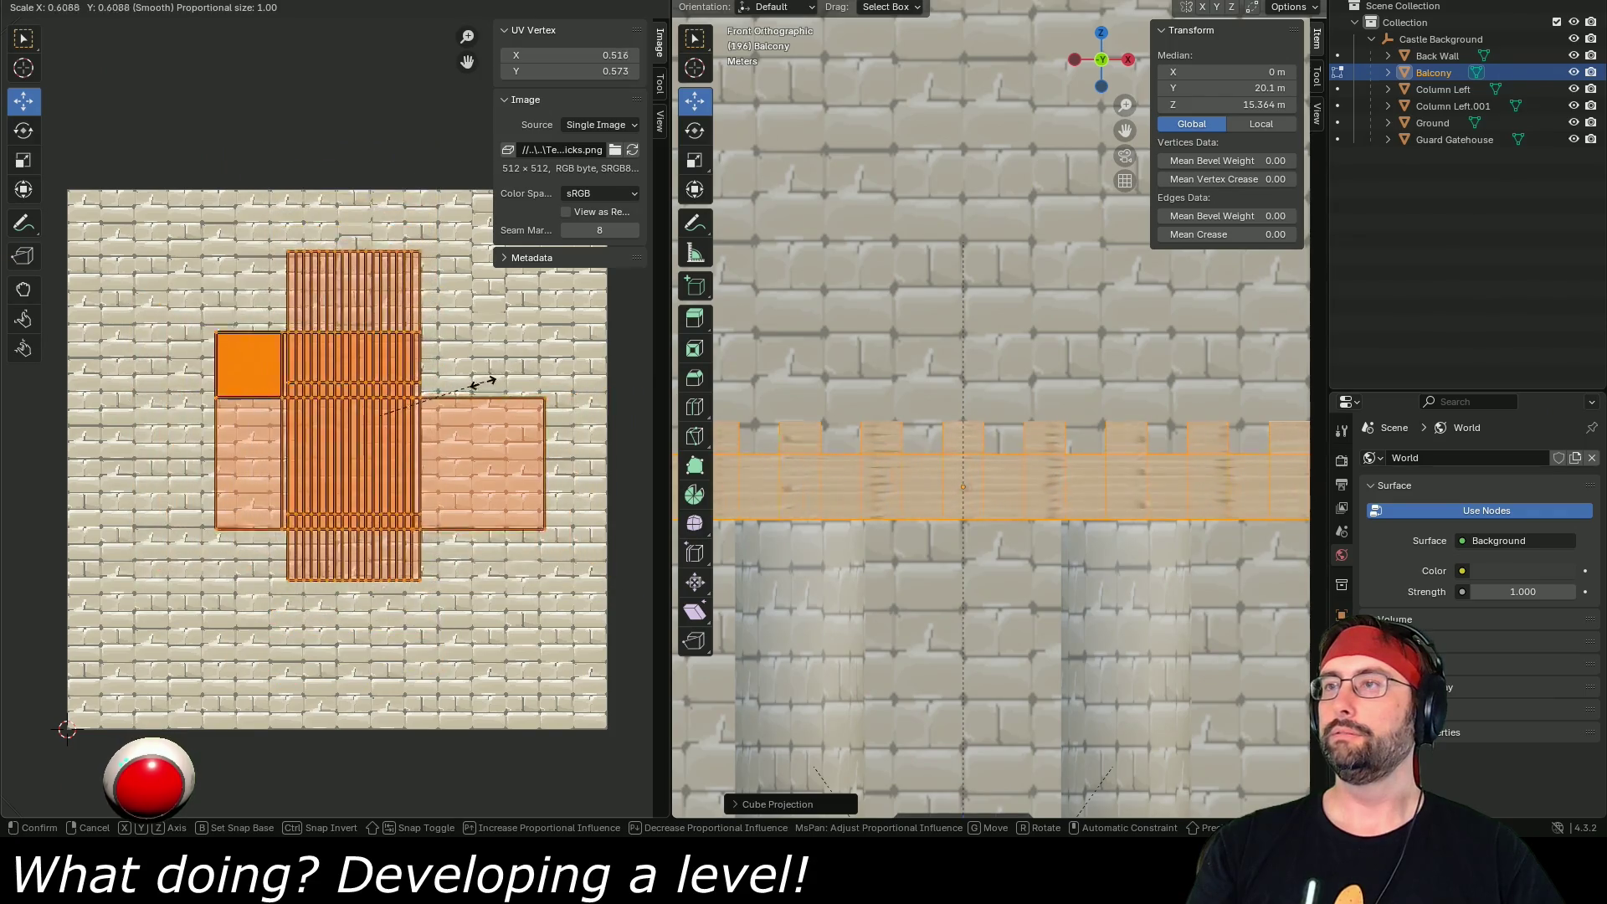
pyautogui.click(459, 396)
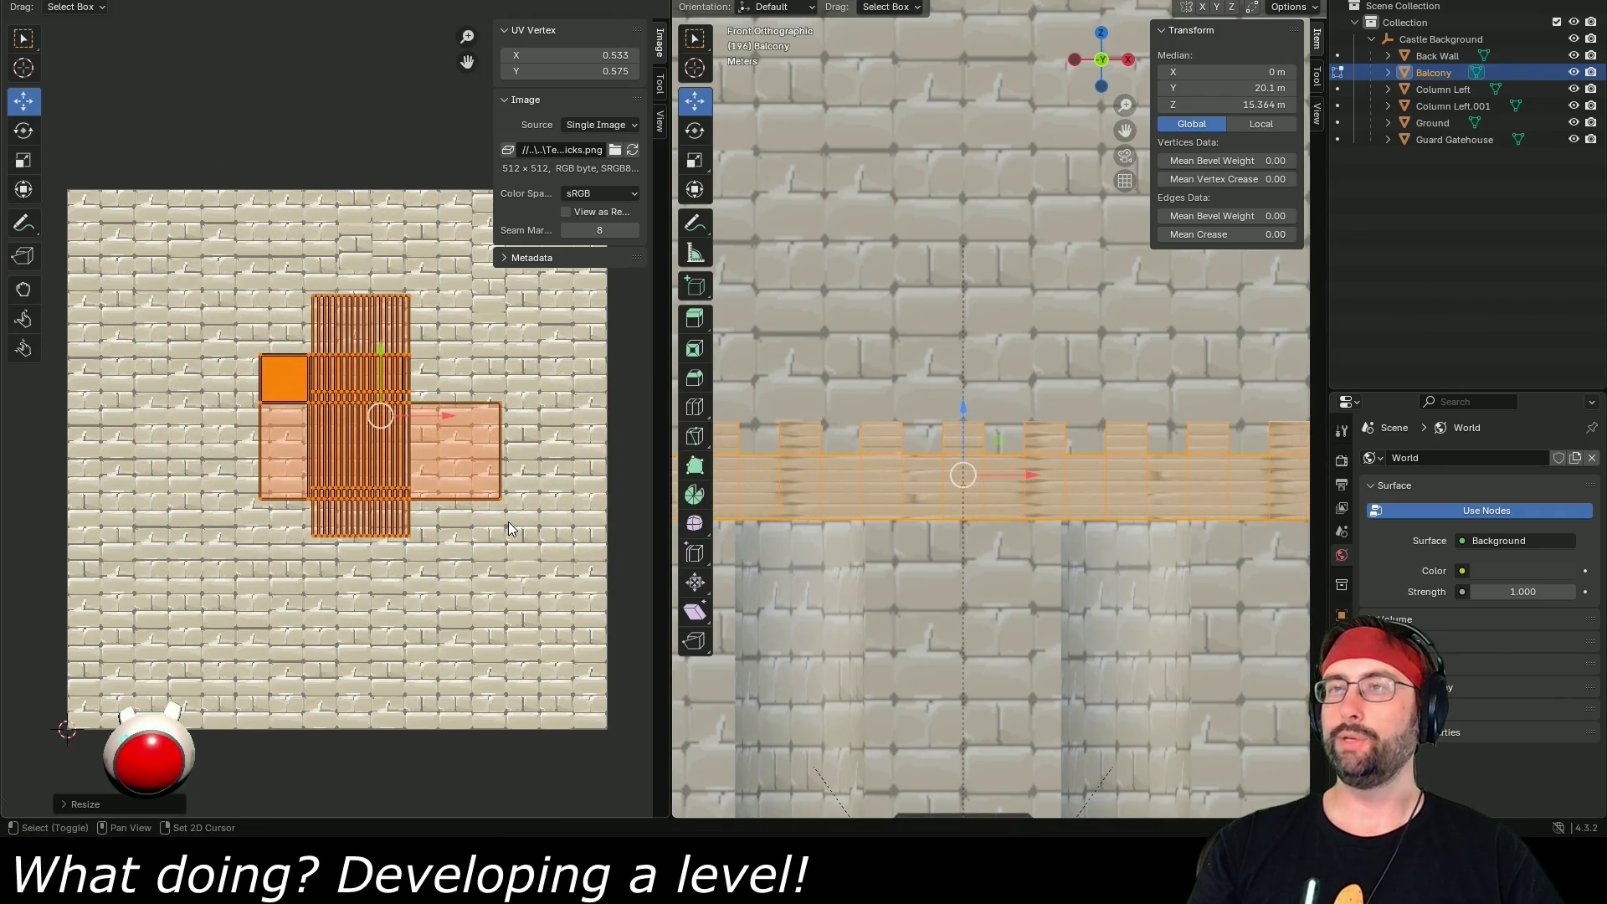
# - Stretch the UV islands along X and shift them horizontally on the brick texture
pyautogui.press('s')
pyautogui.press('x')
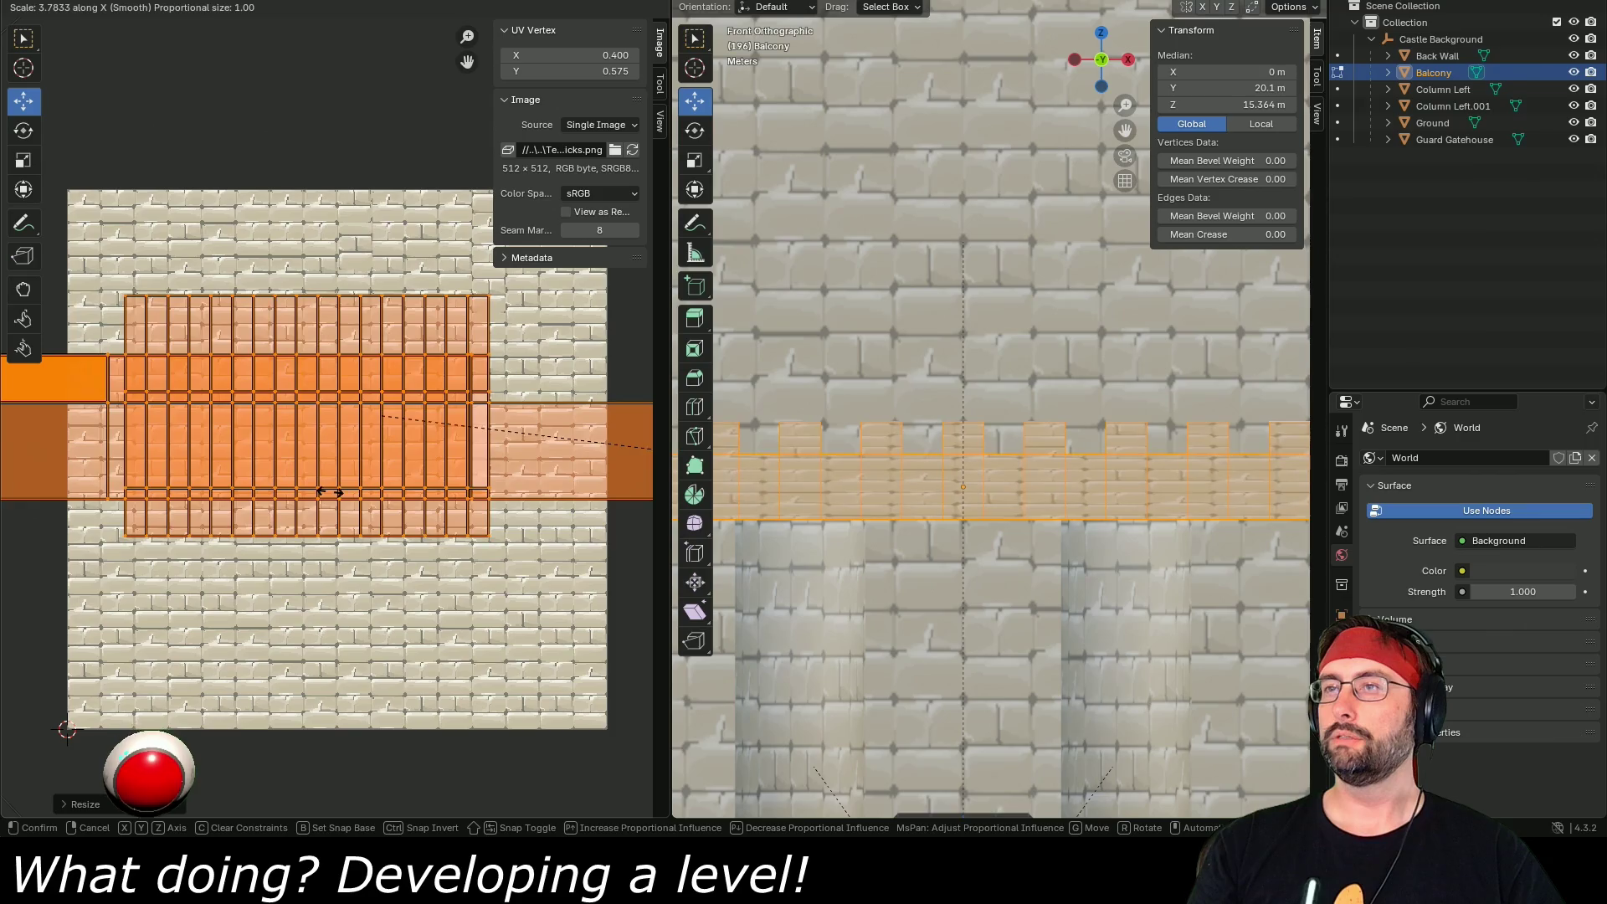
pyautogui.click(274, 524)
pyautogui.press('g')
pyautogui.press('x')
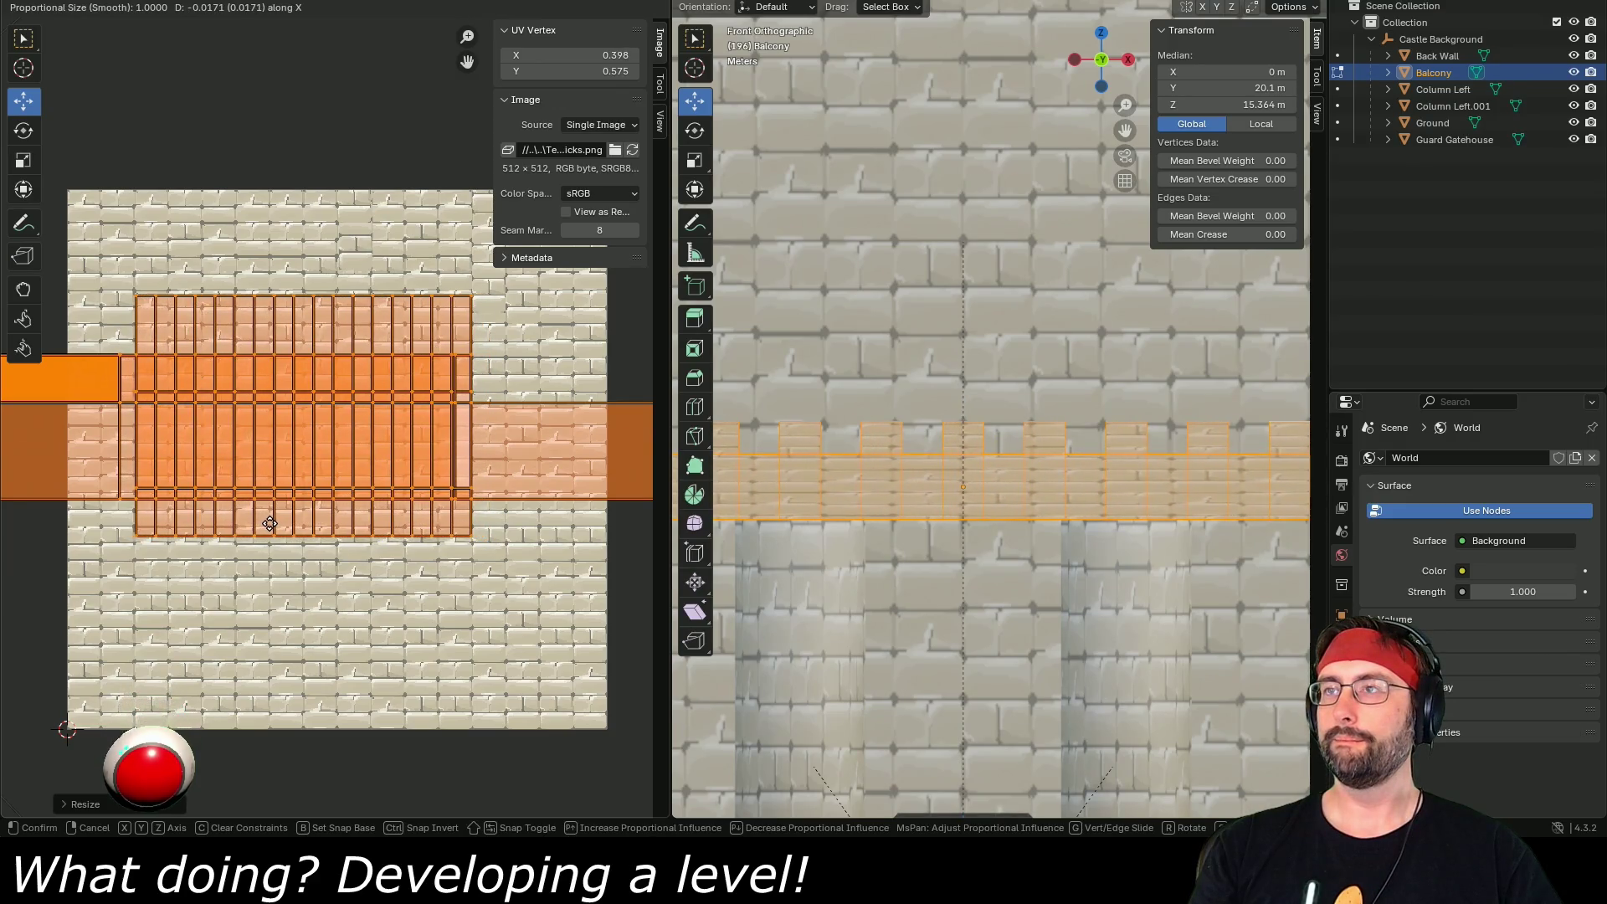
pyautogui.click(270, 523)
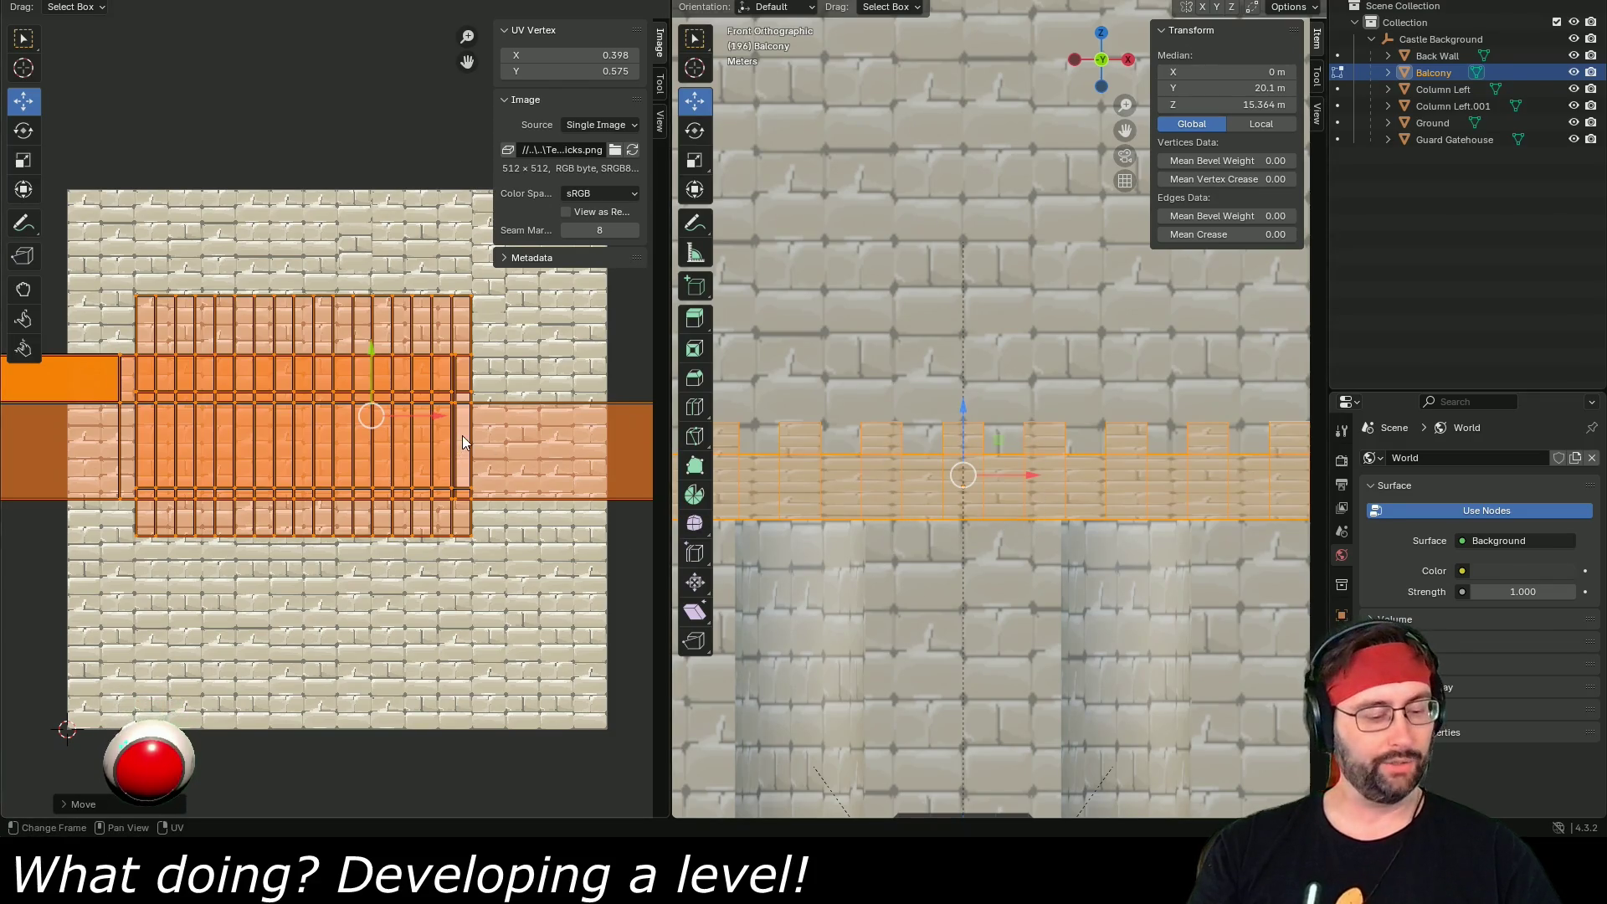
pyautogui.press('s')
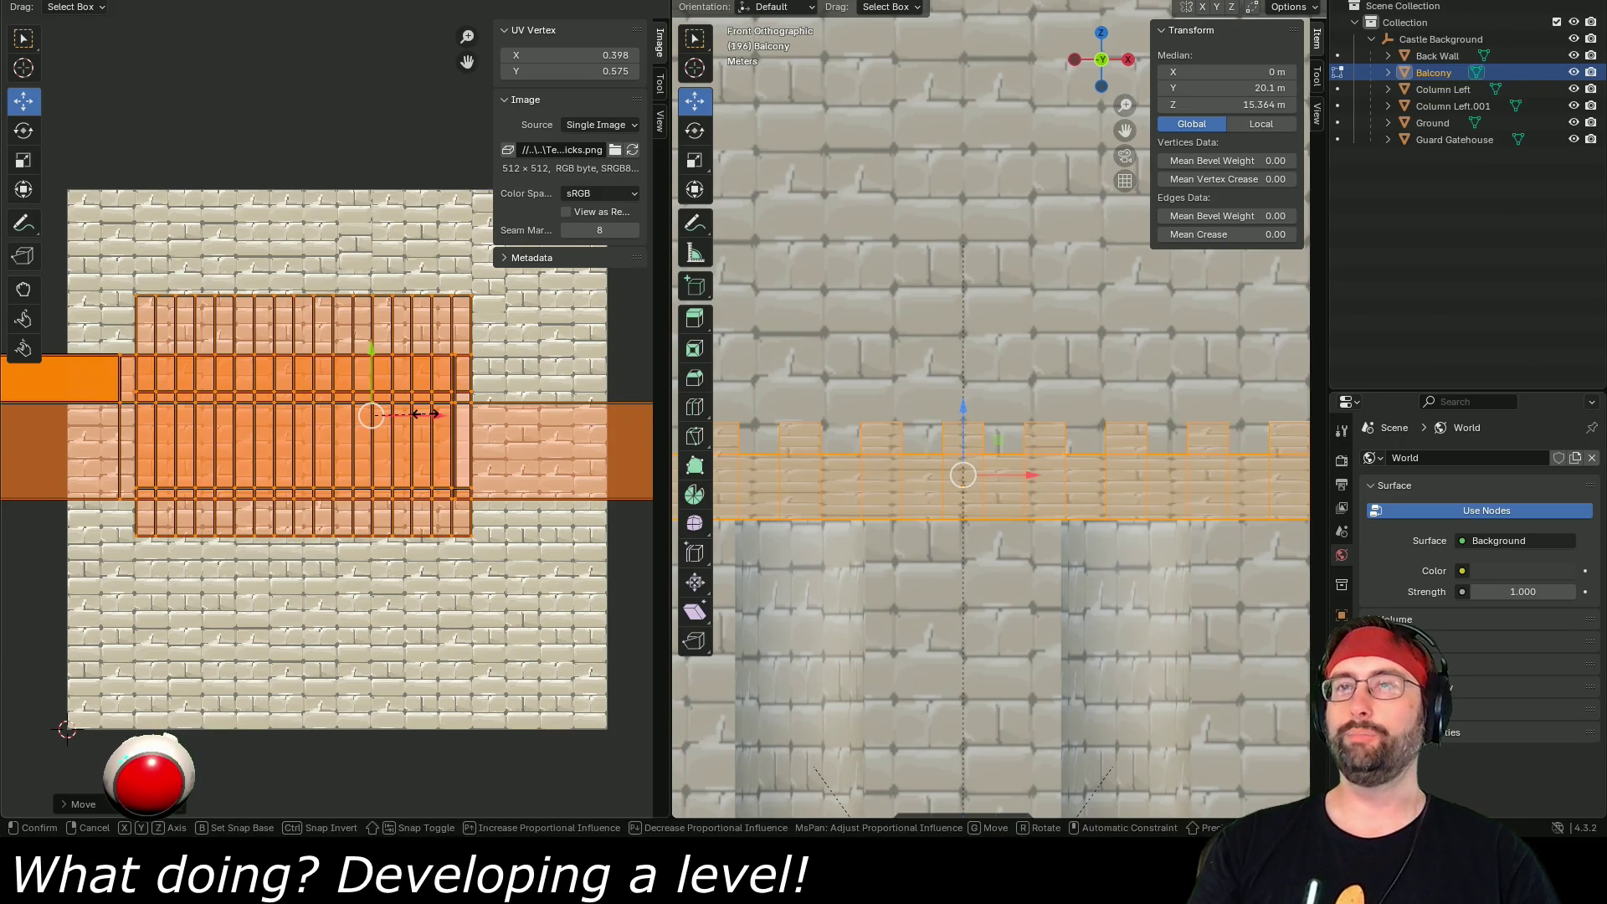
pyautogui.press('y')
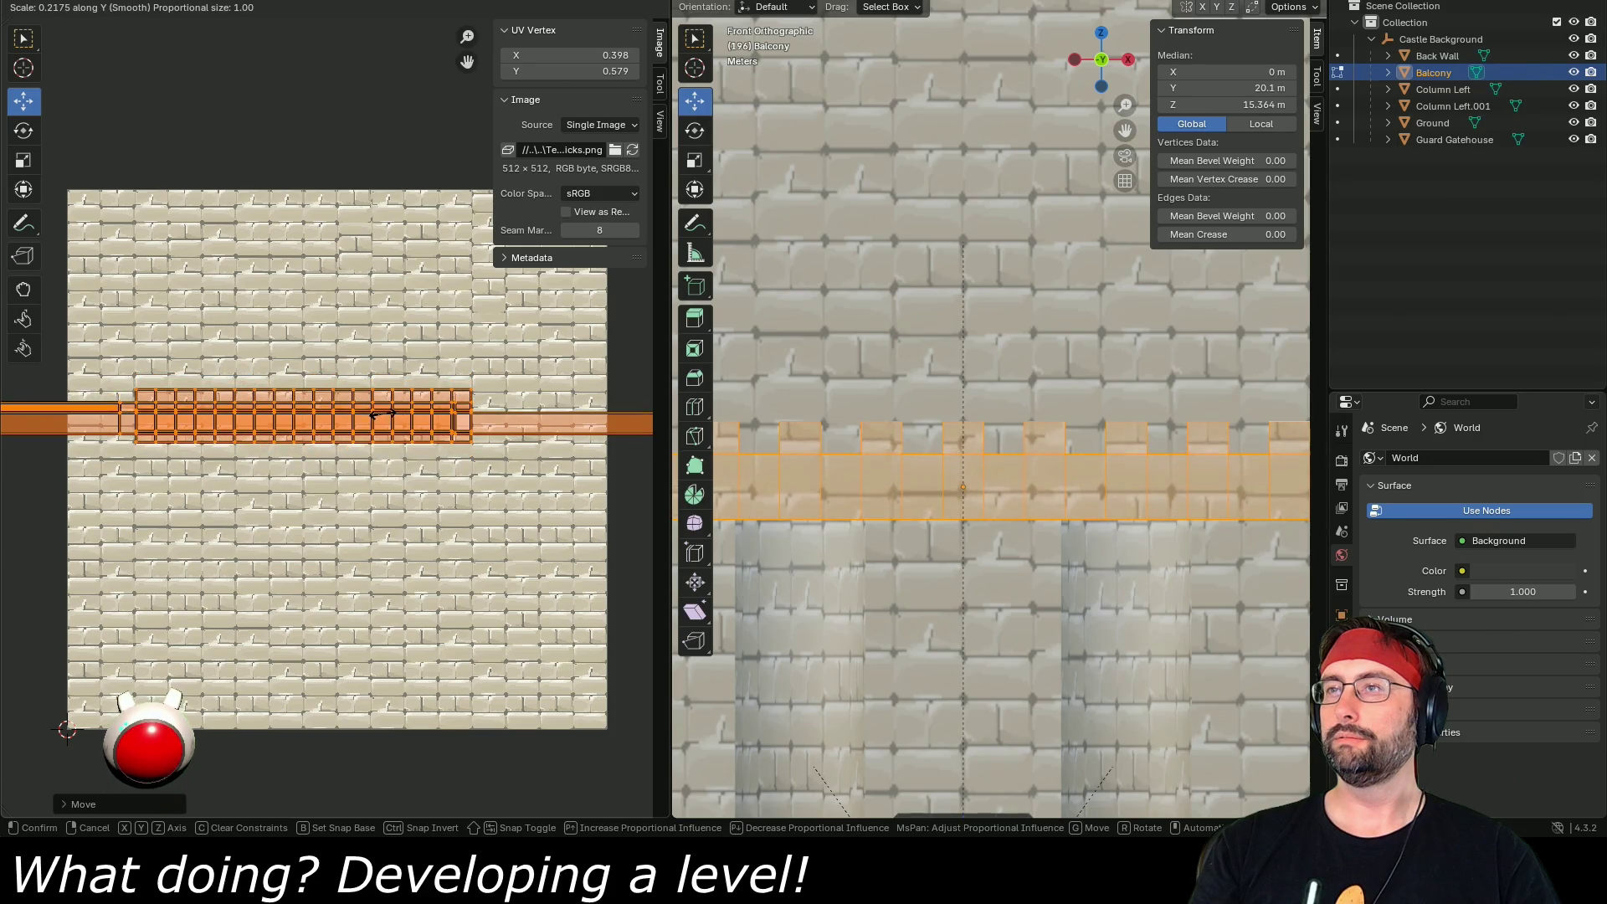
# - Finish the vertical rescale, then shrink and move the UV islands along Y
pyautogui.click(388, 420)
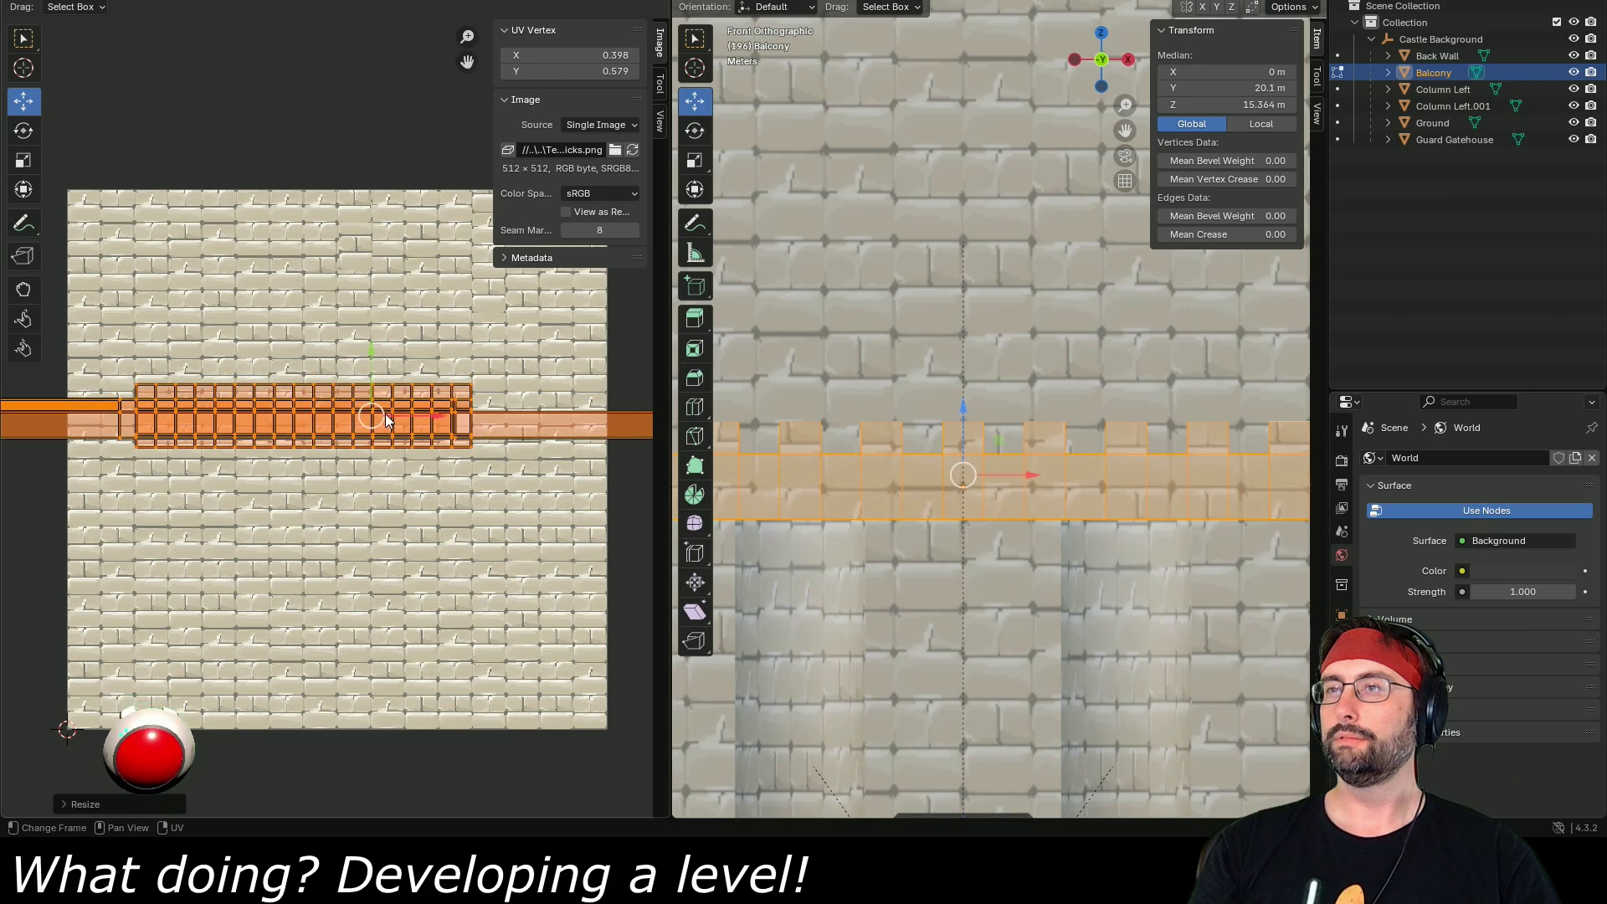
pyautogui.hscroll(-5, 929, 442)
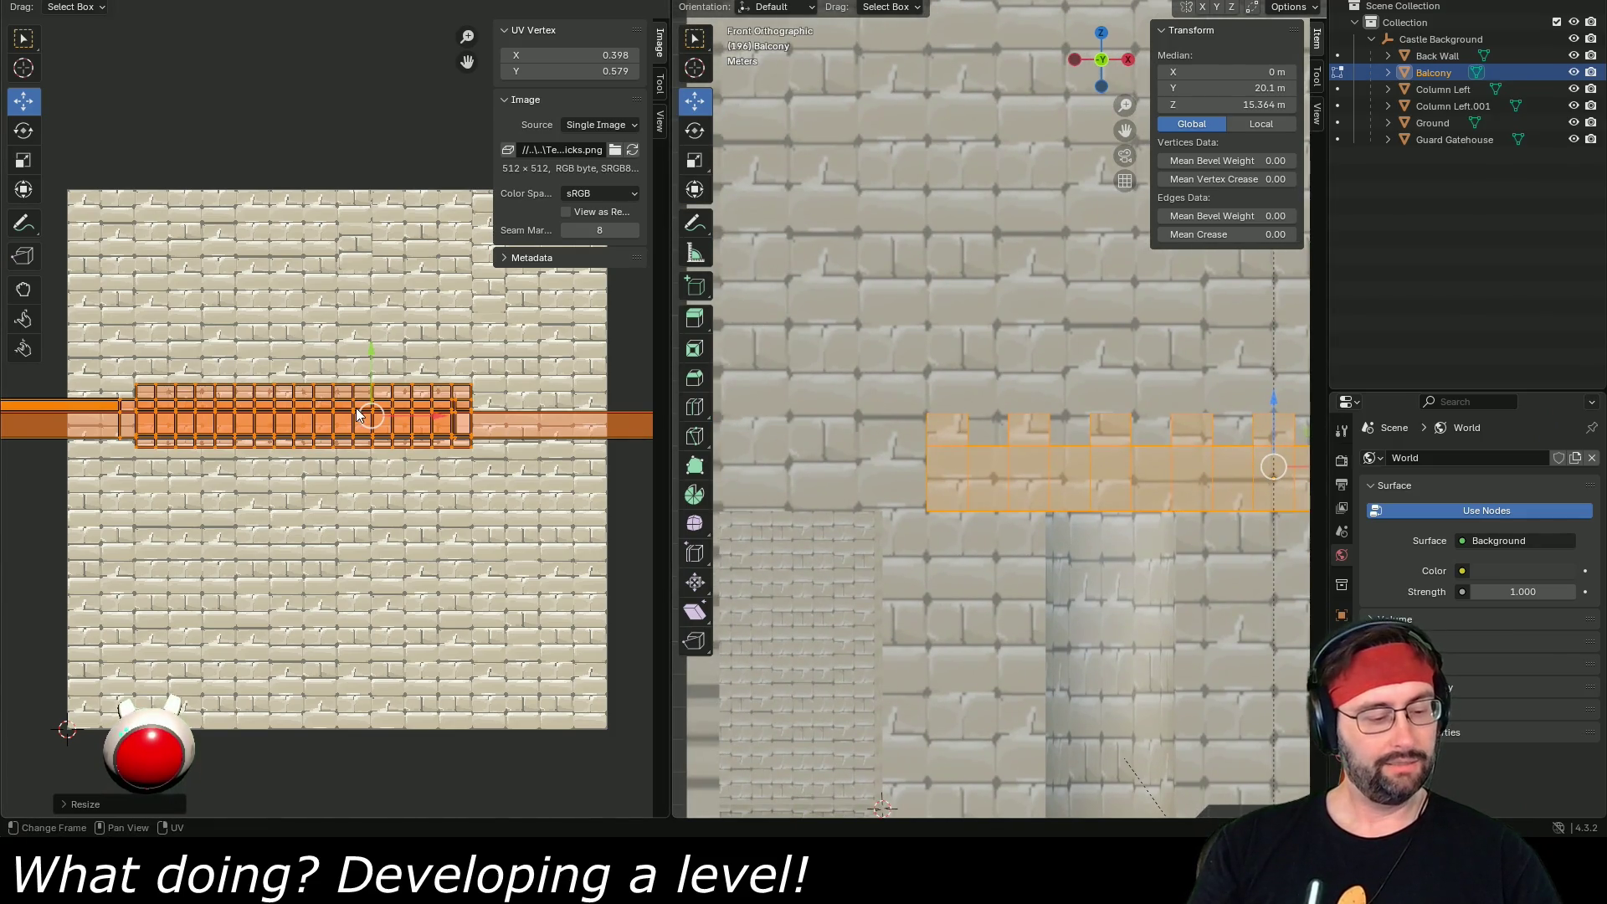
pyautogui.press('s')
pyautogui.press('y')
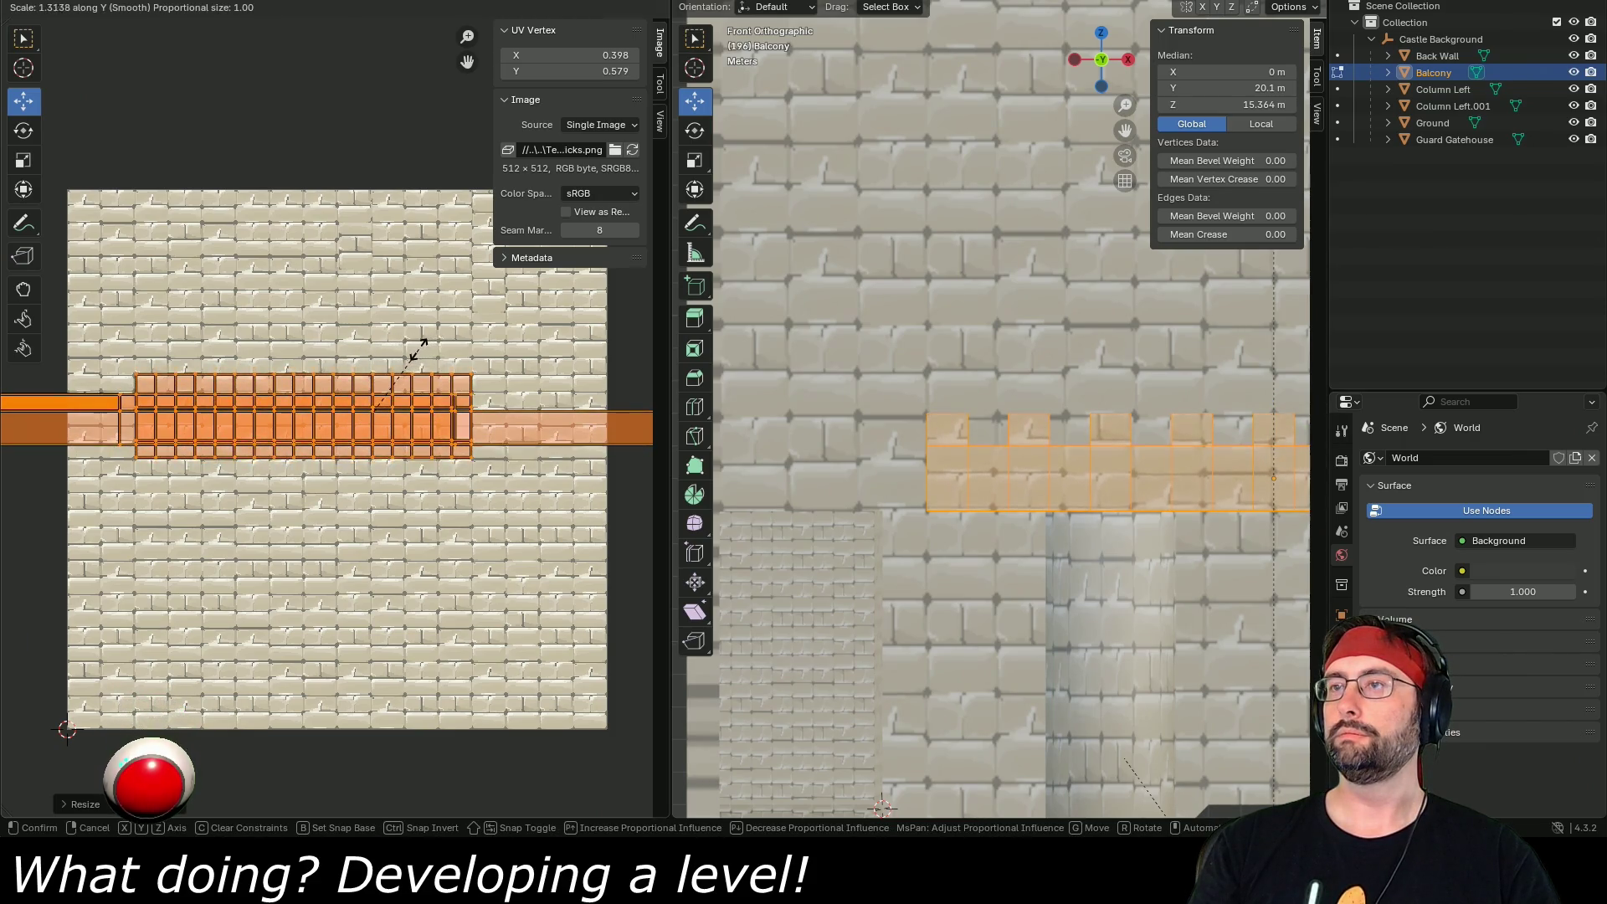
pyautogui.click(360, 354)
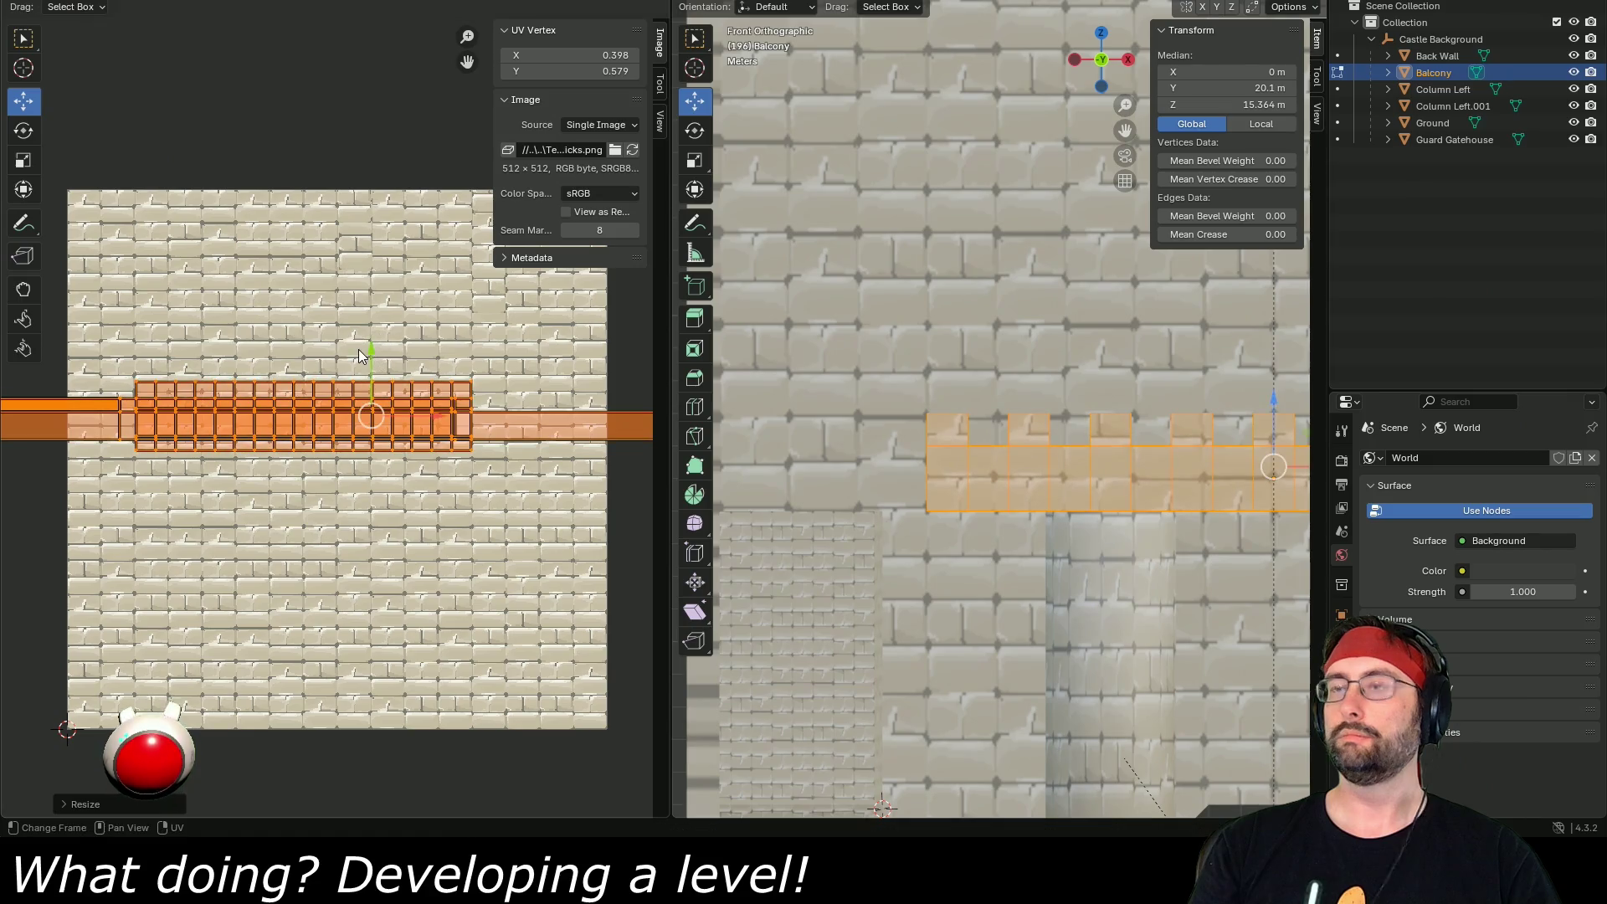
pyautogui.press('g')
pyautogui.press('y')
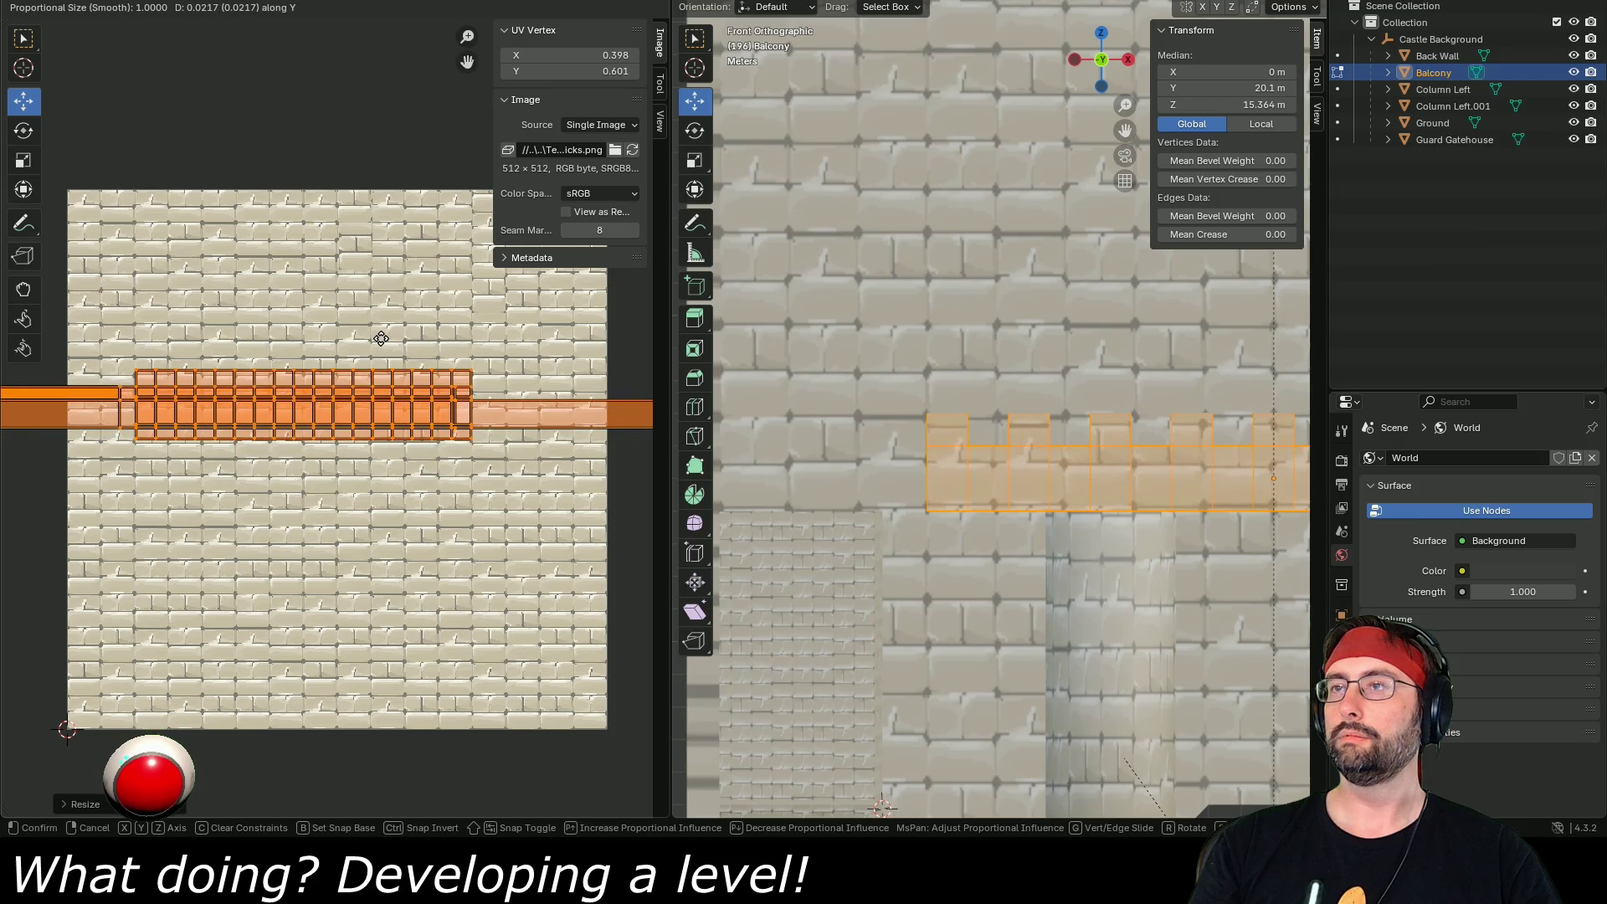
pyautogui.click(380, 339)
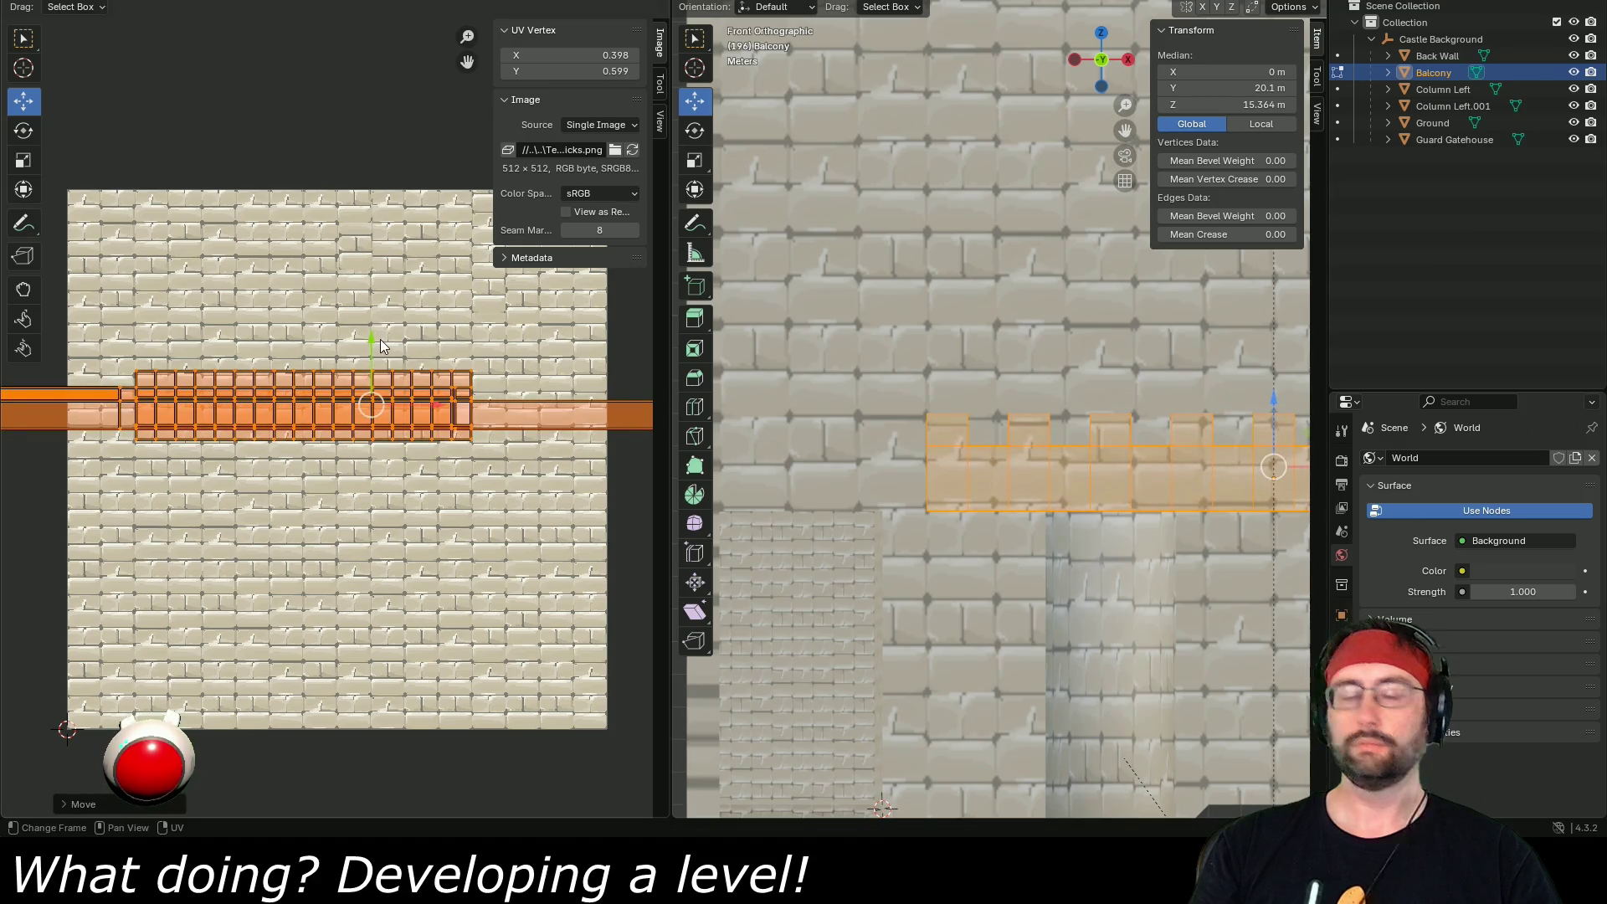
# - Squash the Balcony's UVs further along Y and shift the island slightly
pyautogui.press('s')
pyautogui.press('y')
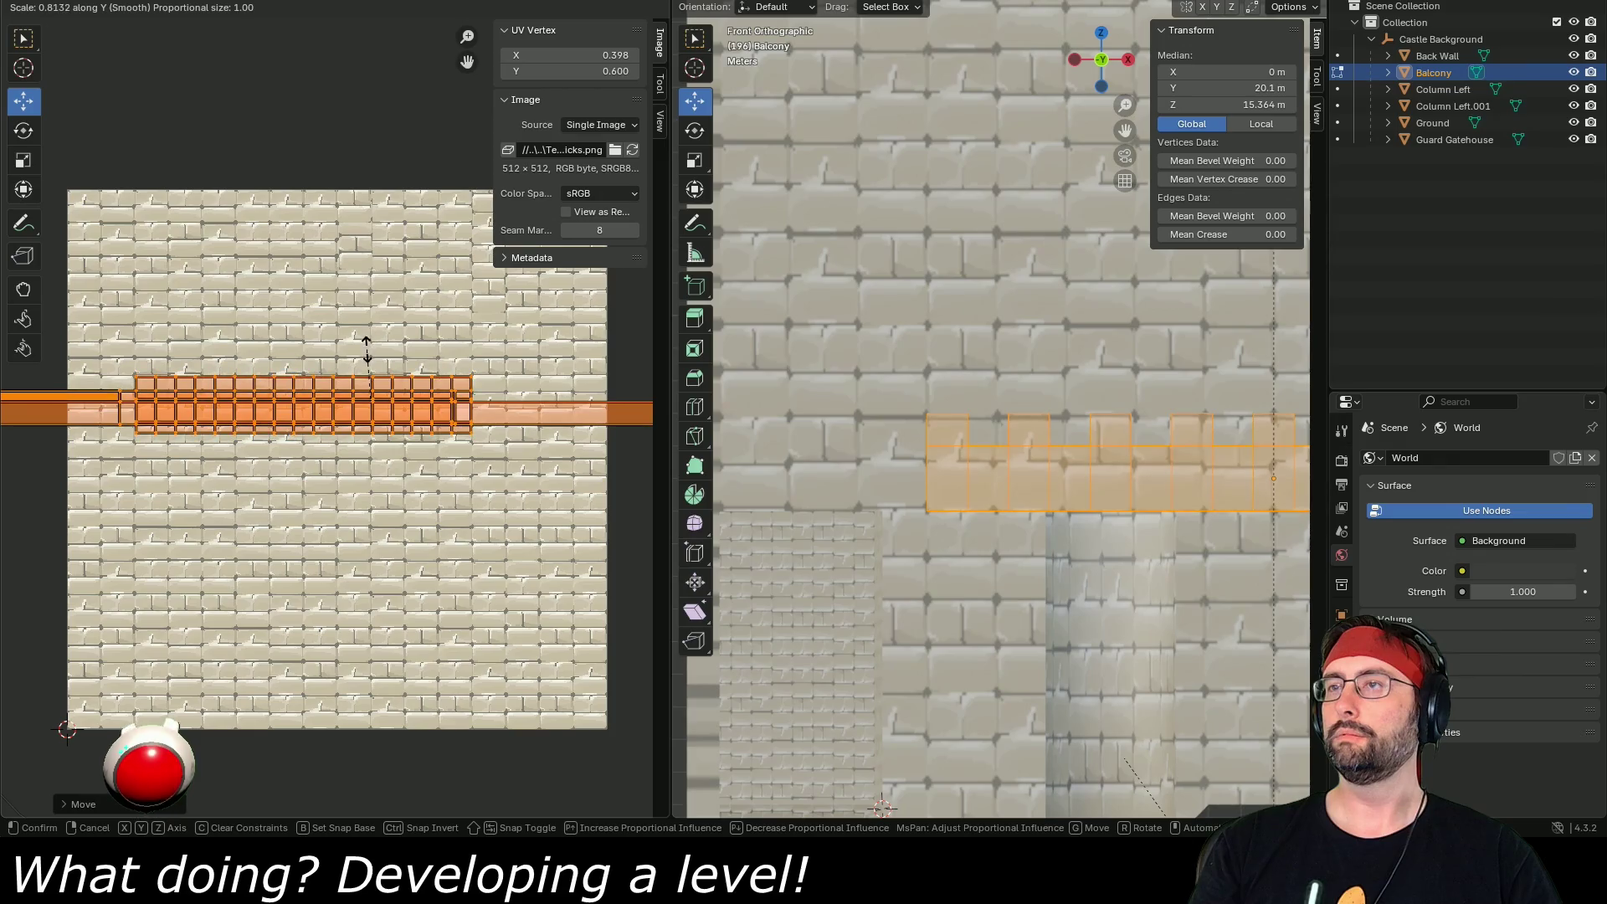
pyautogui.click(367, 349)
pyautogui.moveTo(367, 349); pyautogui.dragTo(373, 350)
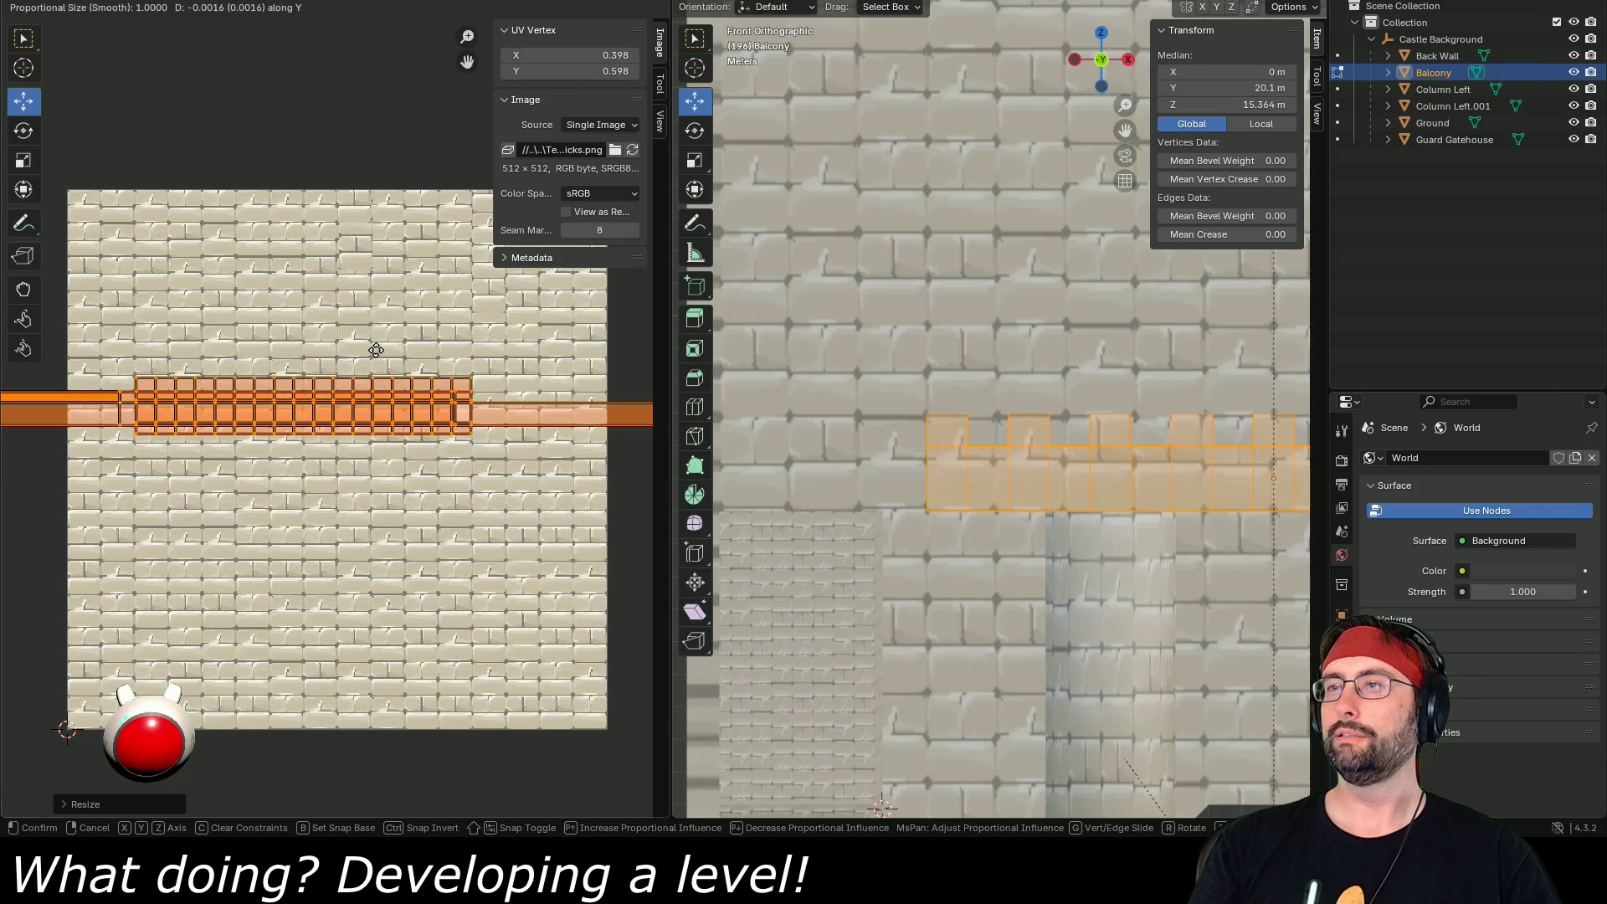
pyautogui.click(376, 350)
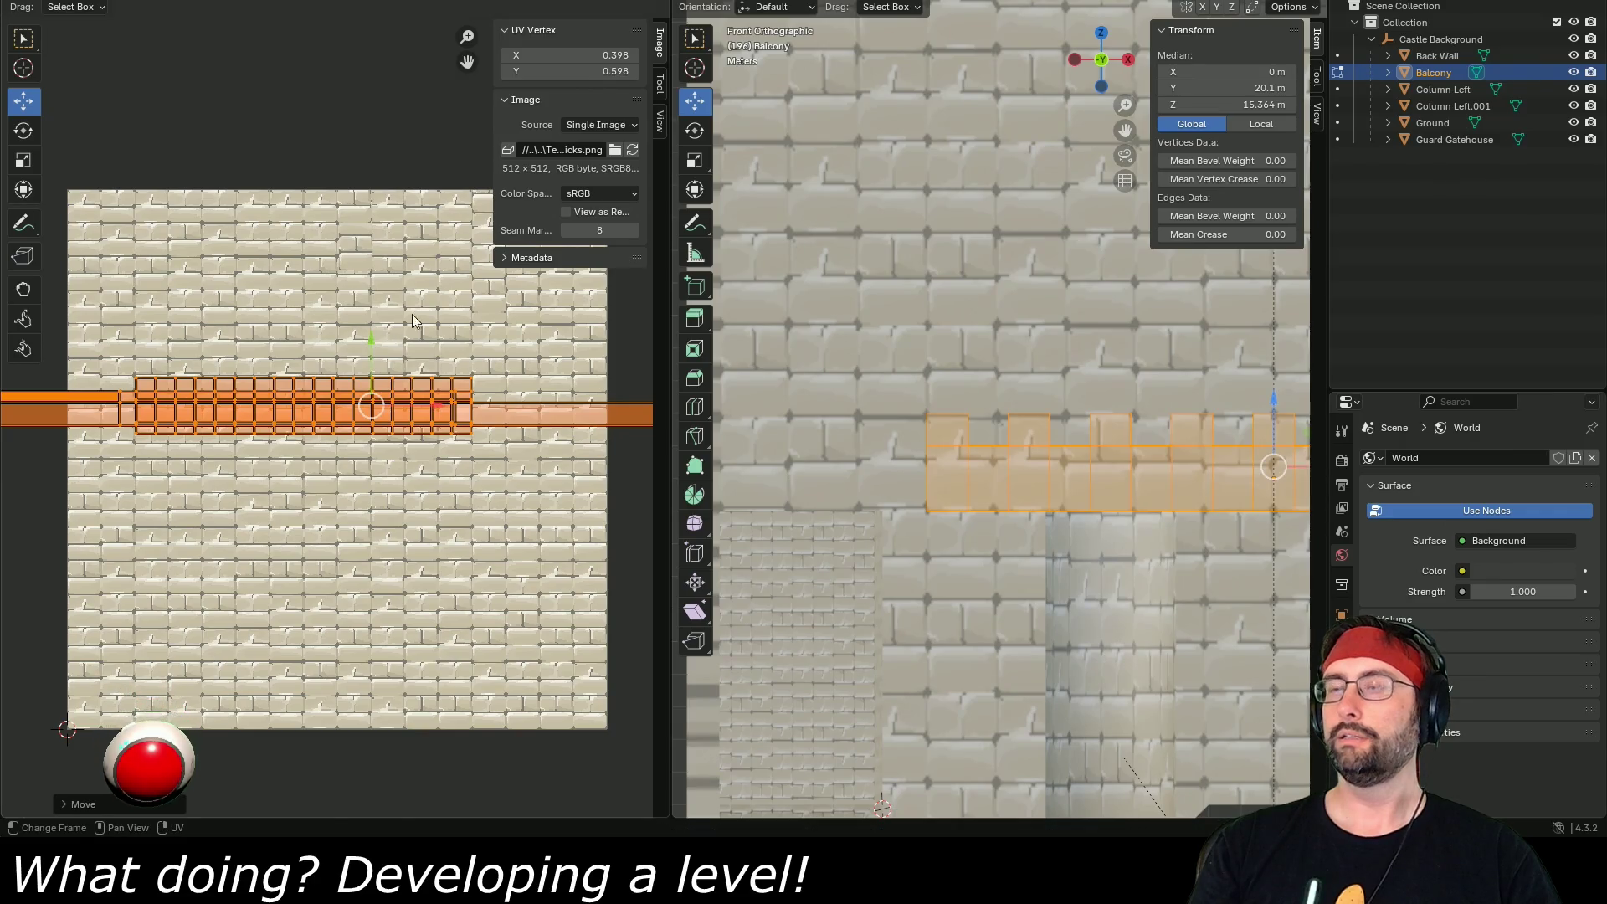
# - Nudge the UVs down slightly along Y and save Castle Background.blend
pyautogui.press('g')
pyautogui.press('Escape')
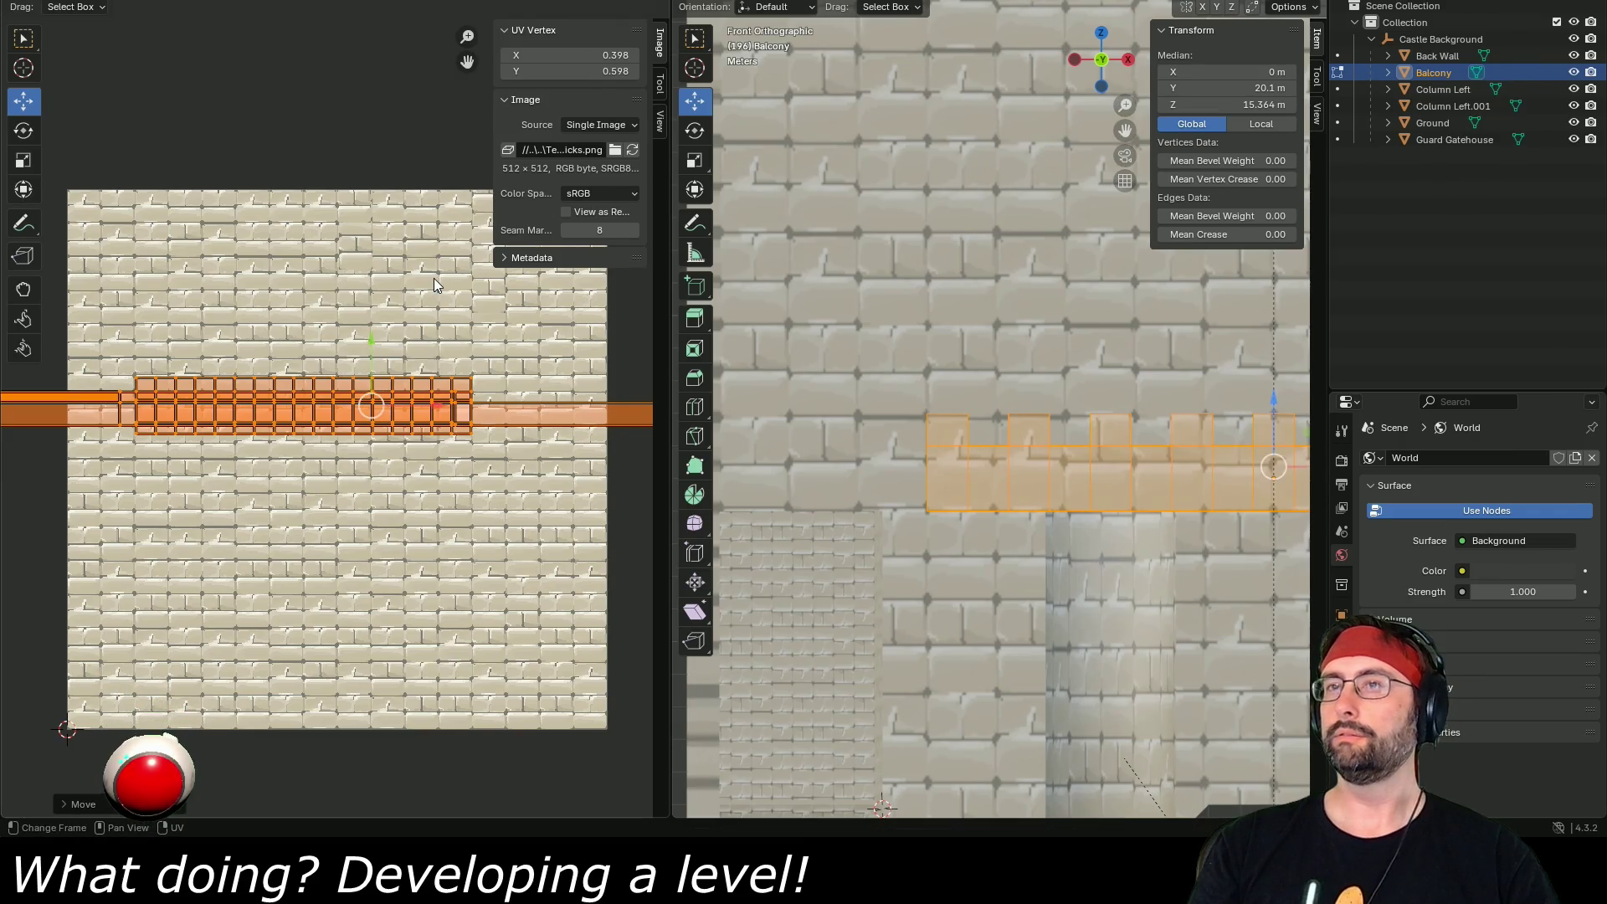
pyautogui.press('g')
pyautogui.press('y')
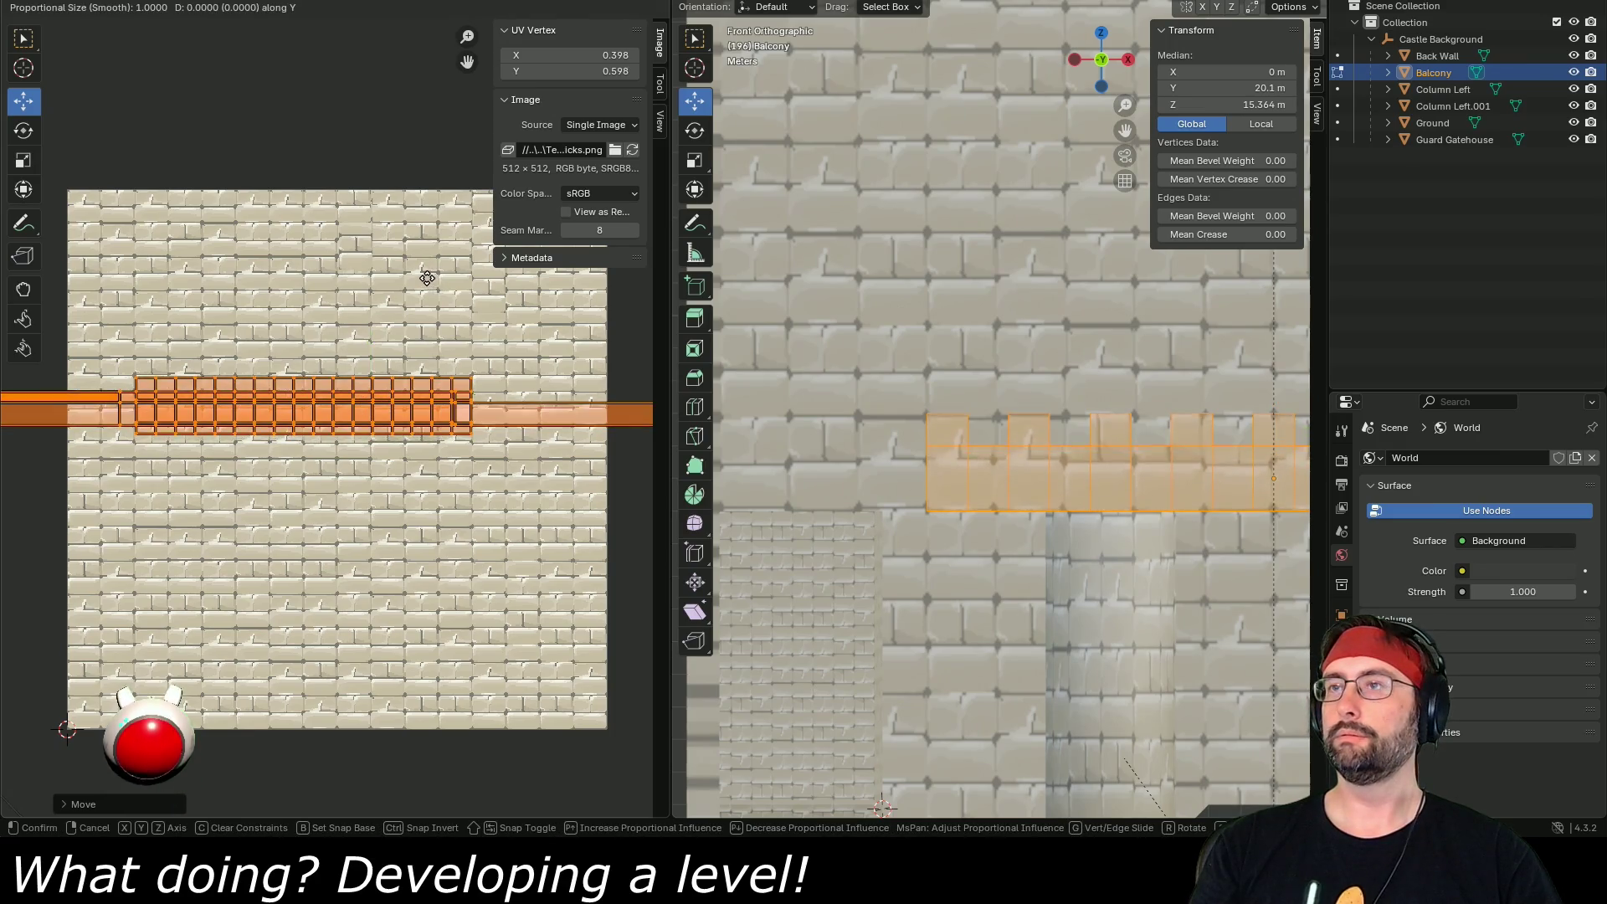
pyautogui.click(431, 286)
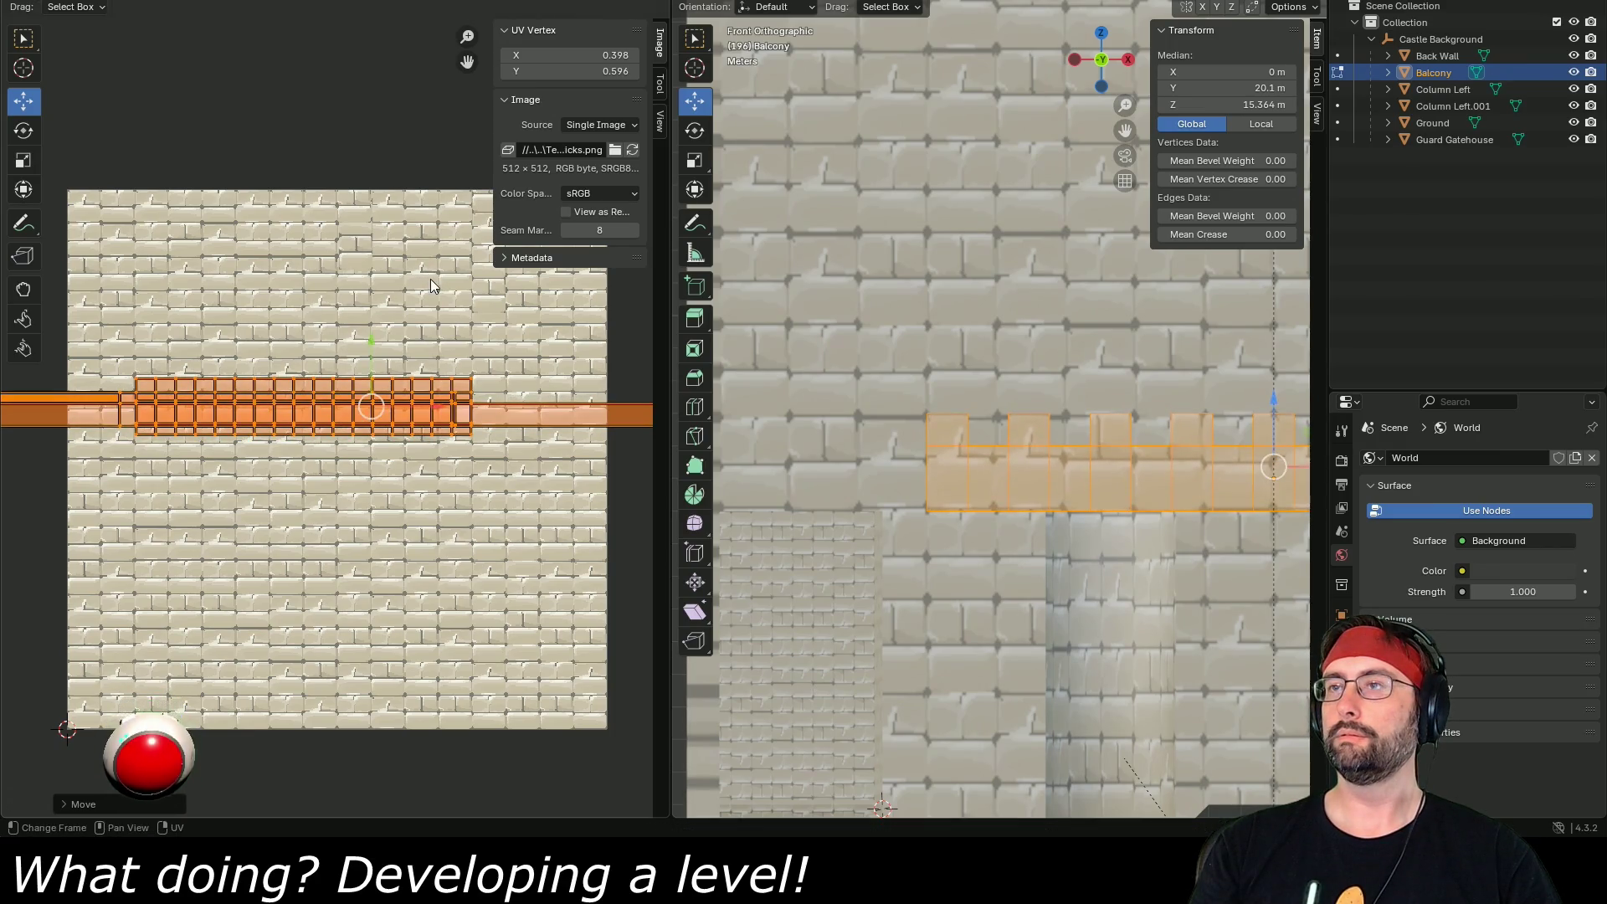
pyautogui.scroll(1, 1059, 512)
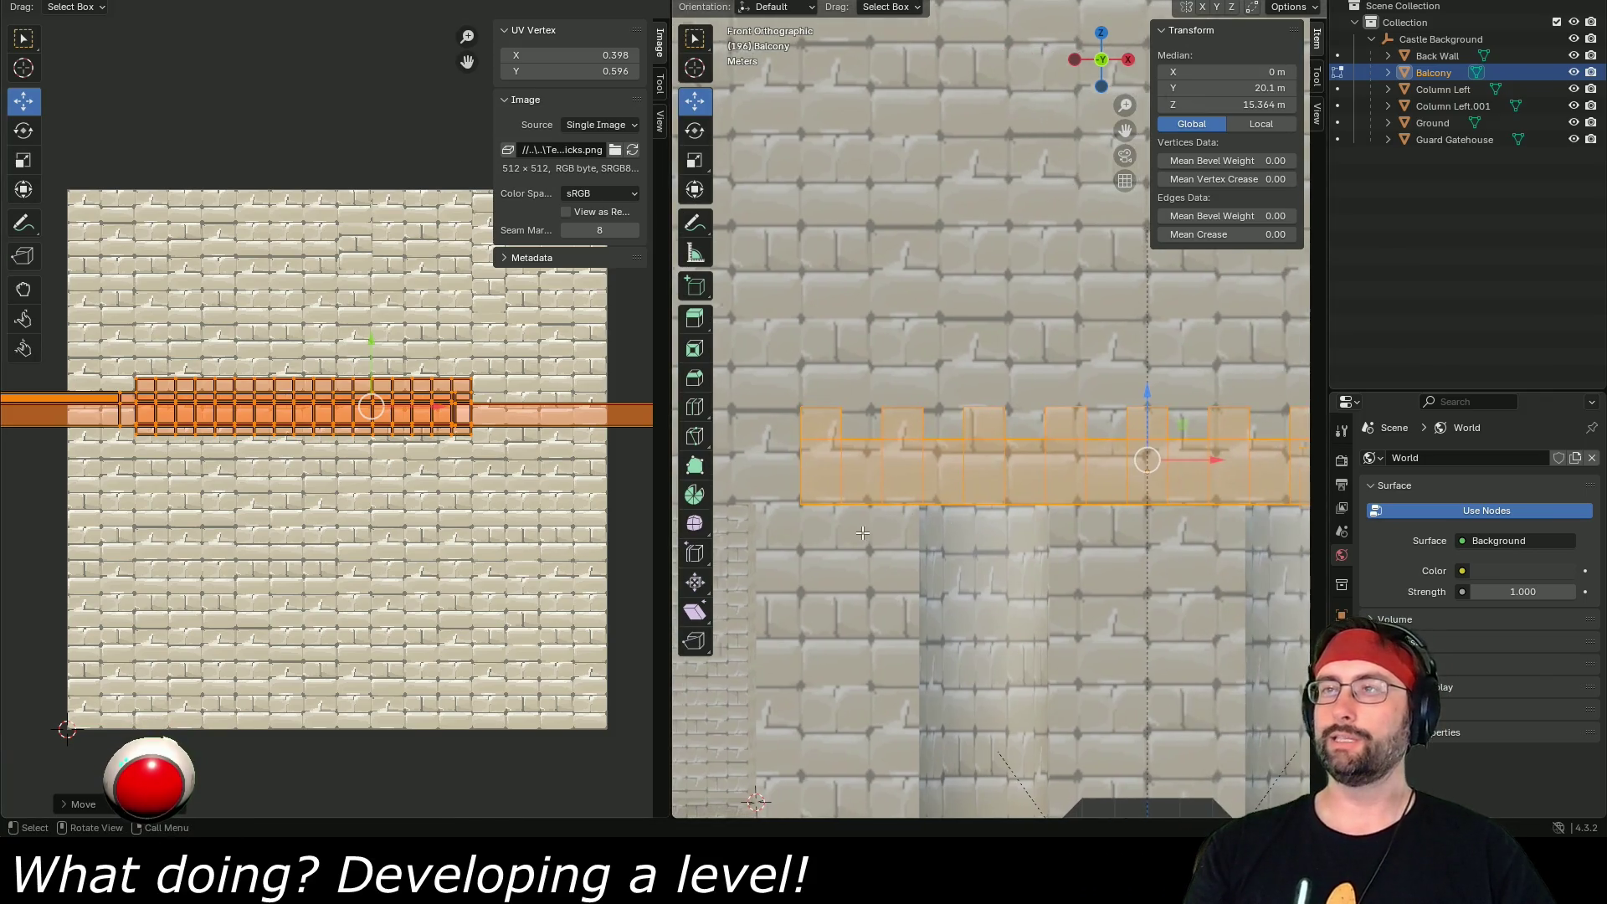
pyautogui.scroll(1, 858, 526)
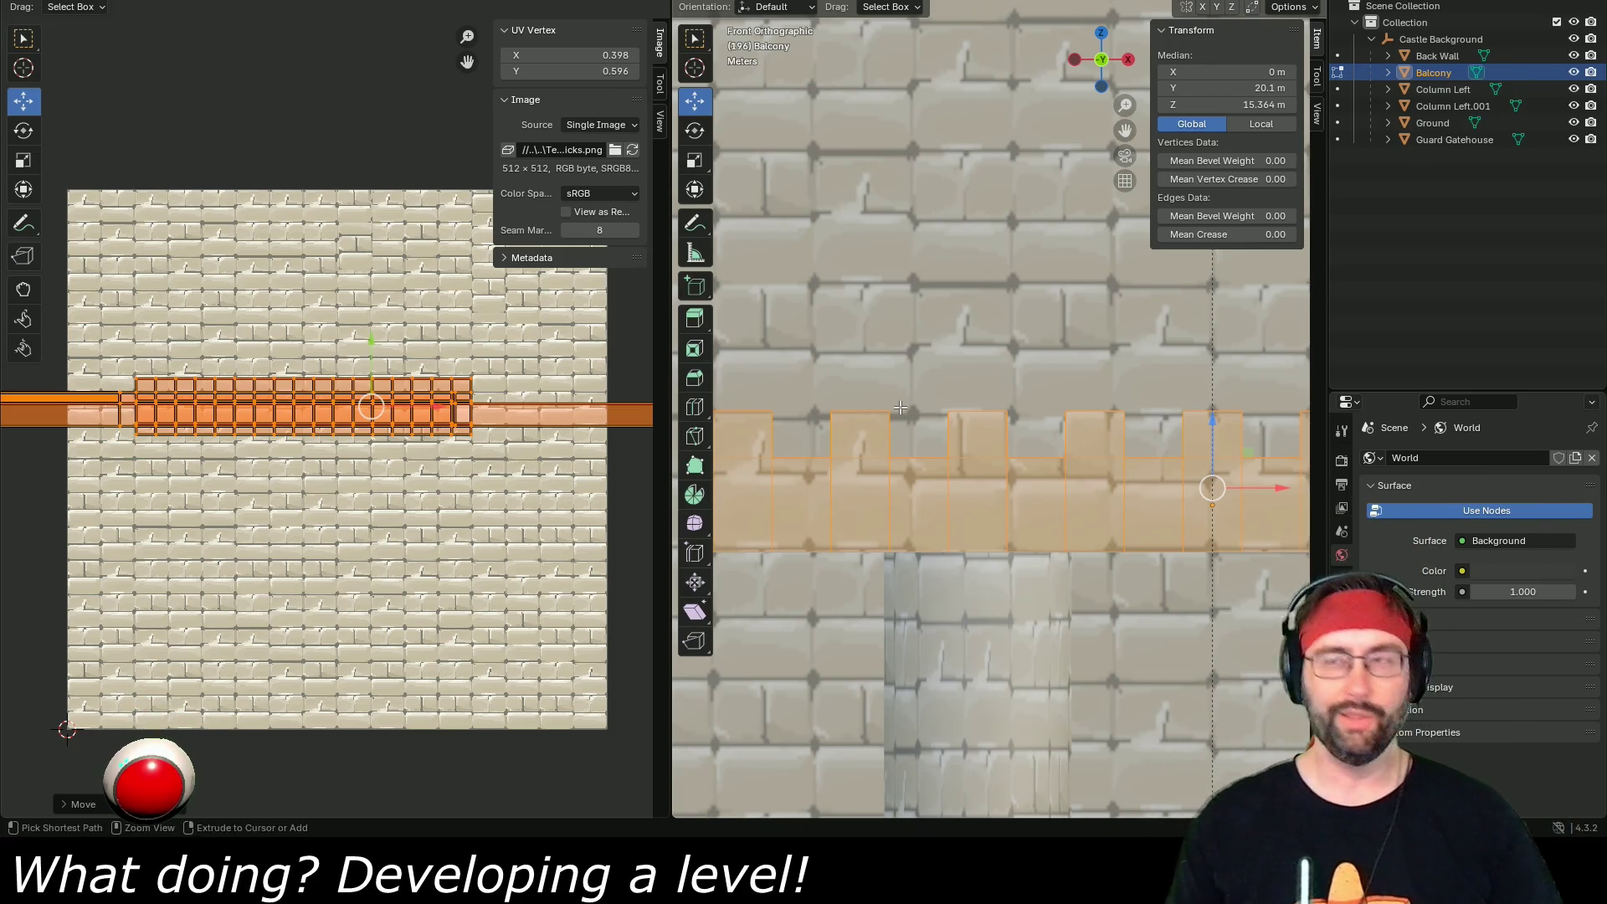
pyautogui.hotkey('ctrl', 's')
pyautogui.click(1425, 39)
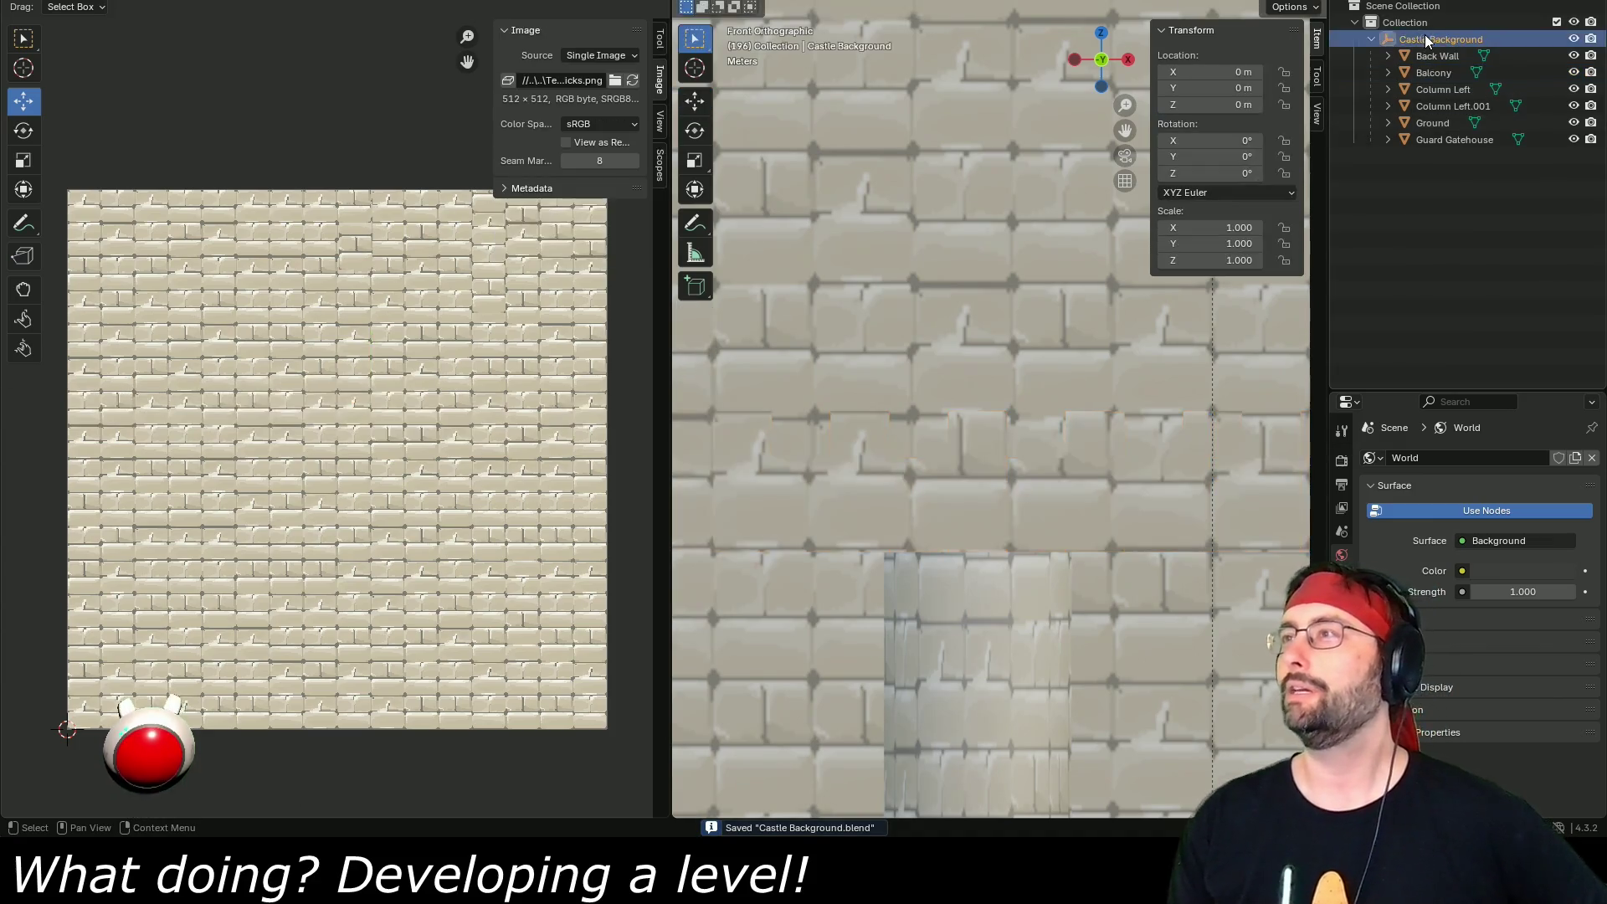
# - Select the Castle Background hierarchy and export it over Castle Background.fbx
pyautogui.rightClick(1426, 38)
pyautogui.click(1372, 87)
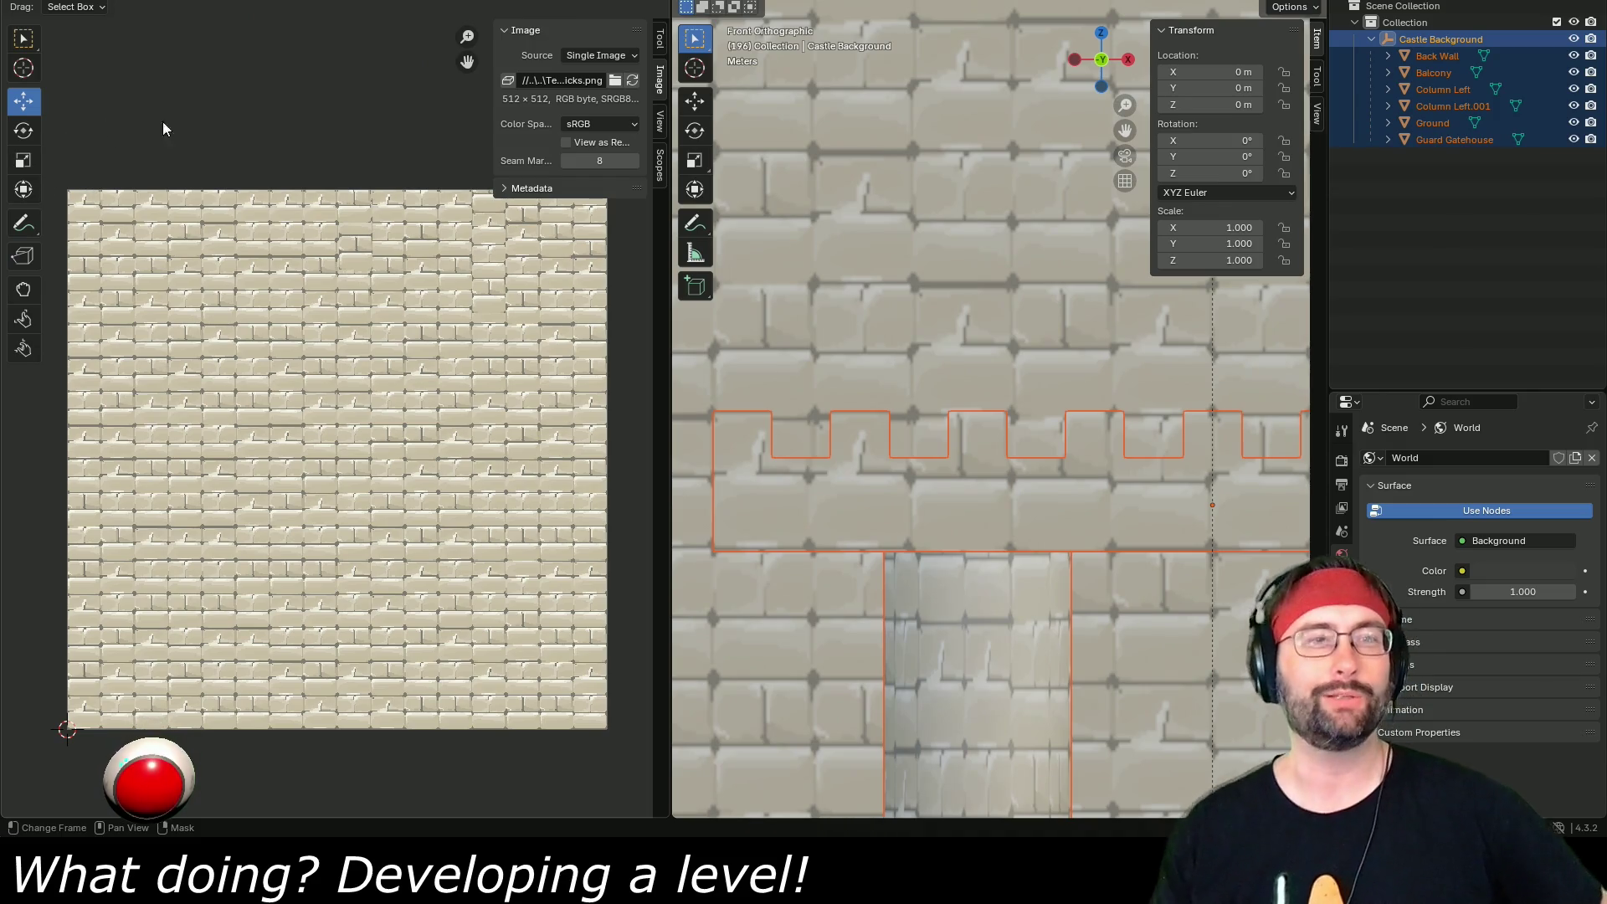
pyautogui.click(27, 0)
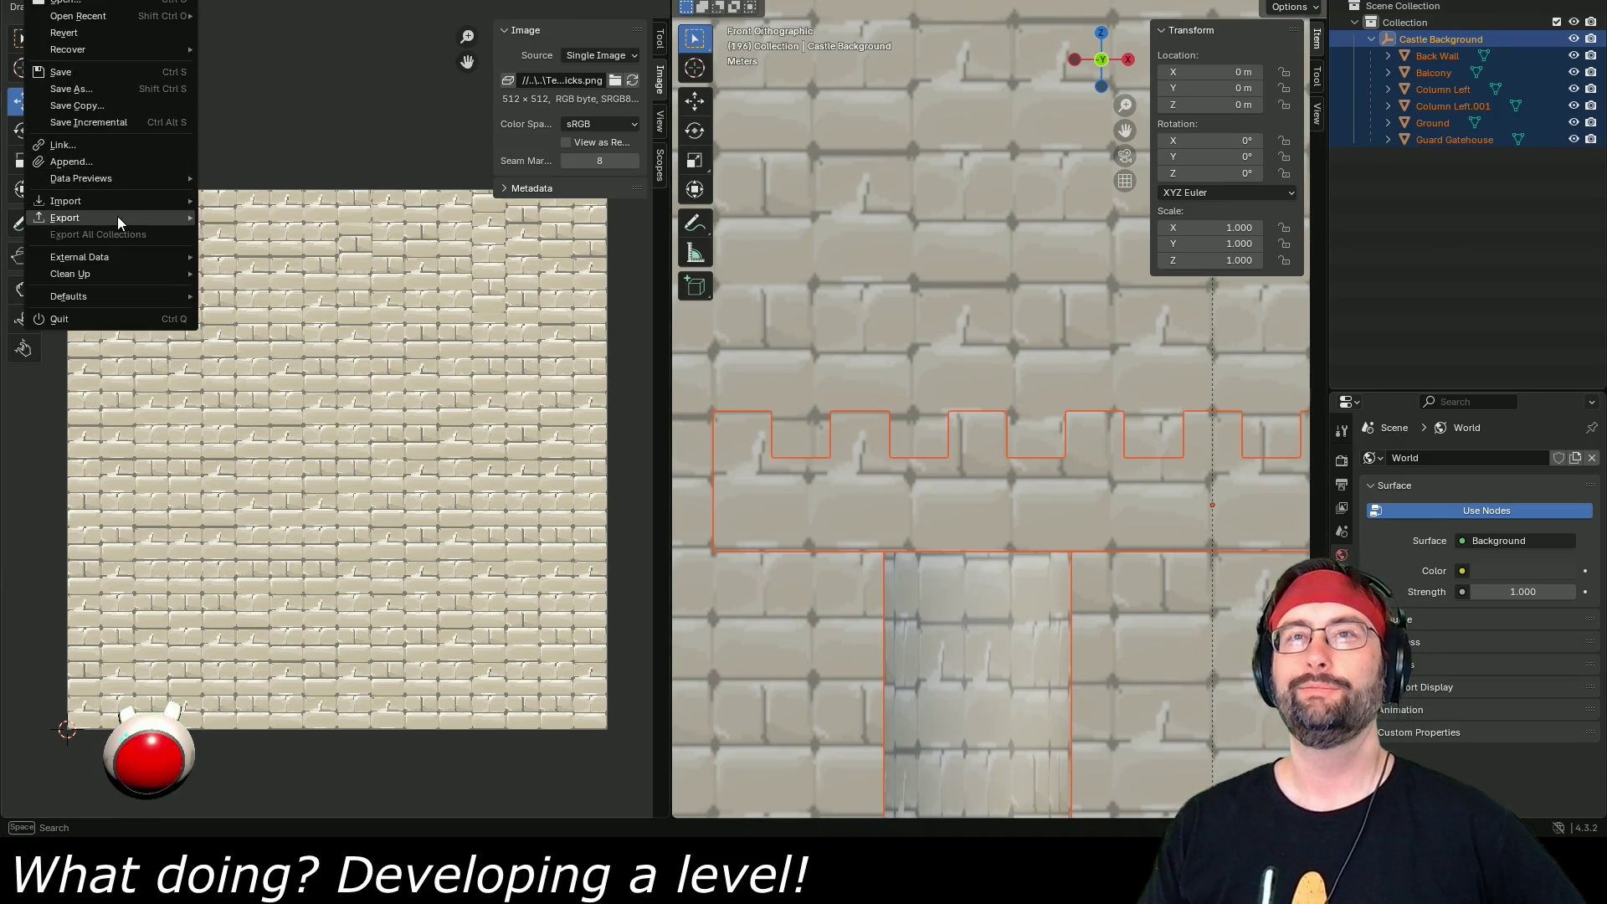
pyautogui.moveTo(117, 216)
pyautogui.click(270, 361)
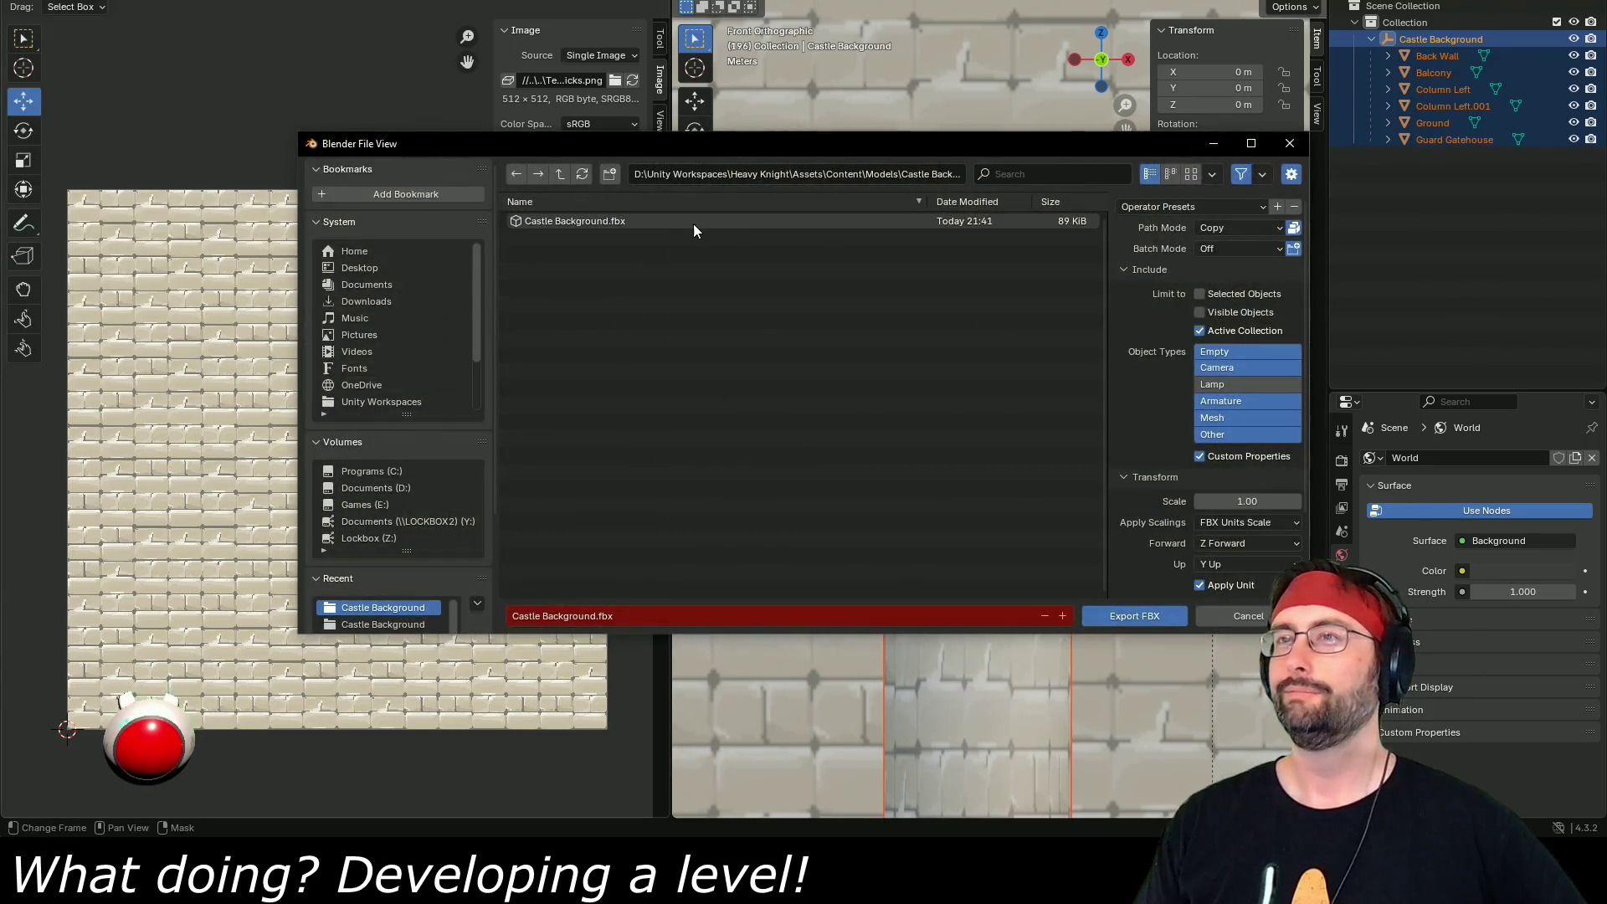
pyautogui.doubleClick(696, 223)
pyautogui.hotkey('alt', 'Tab')
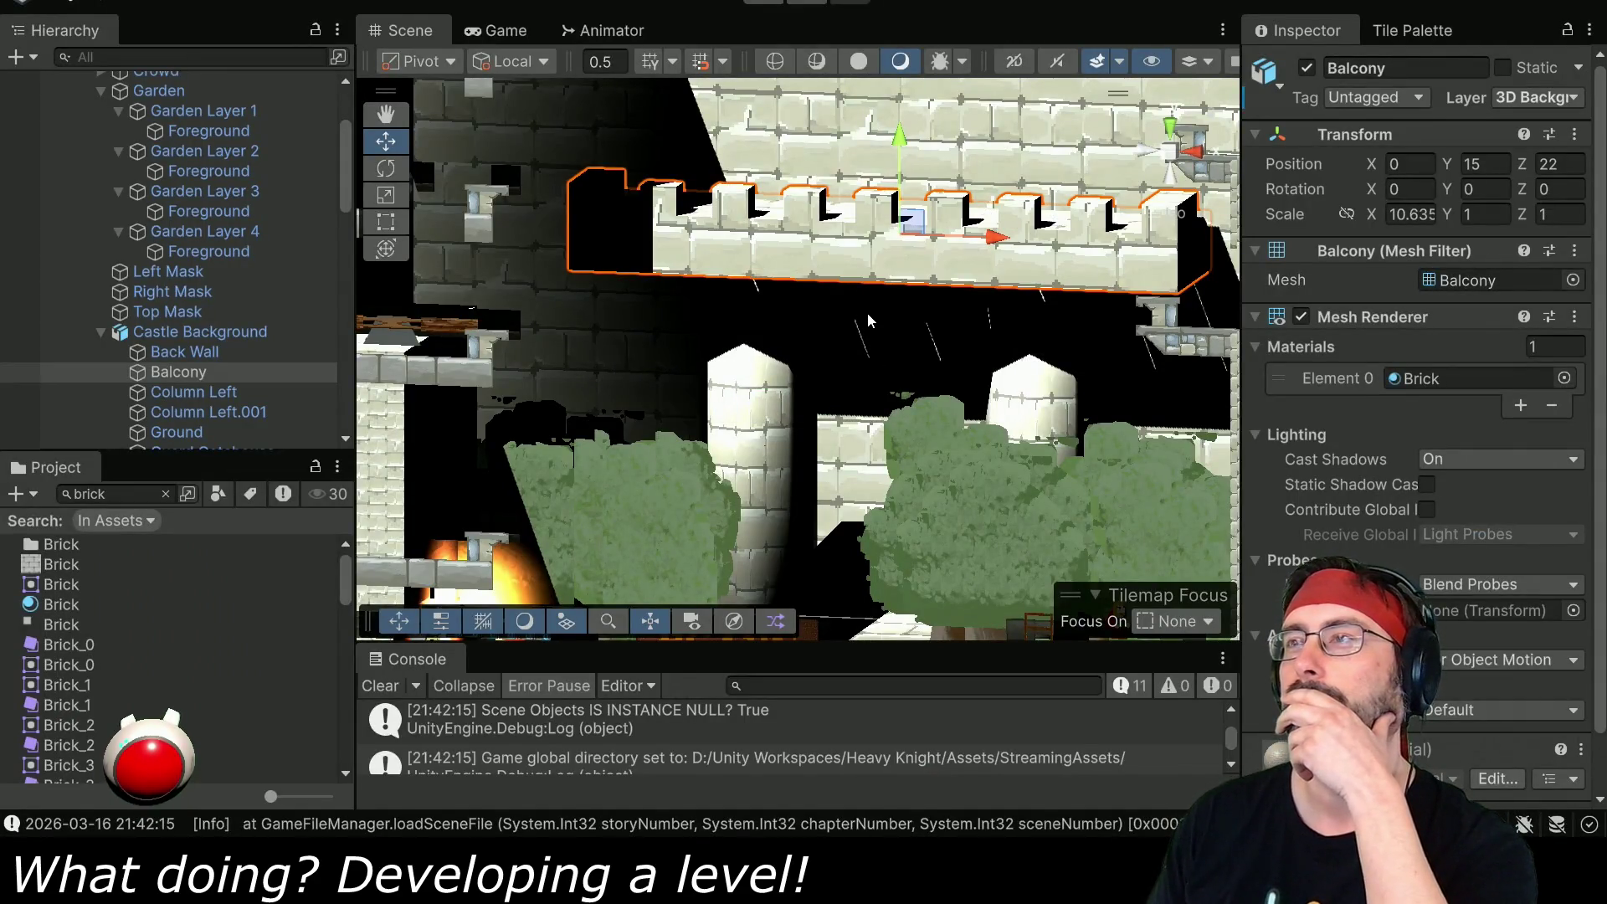
# - Play-test the level in Unity to check the re-textured balcony, then stop
pyautogui.click(770, 5)
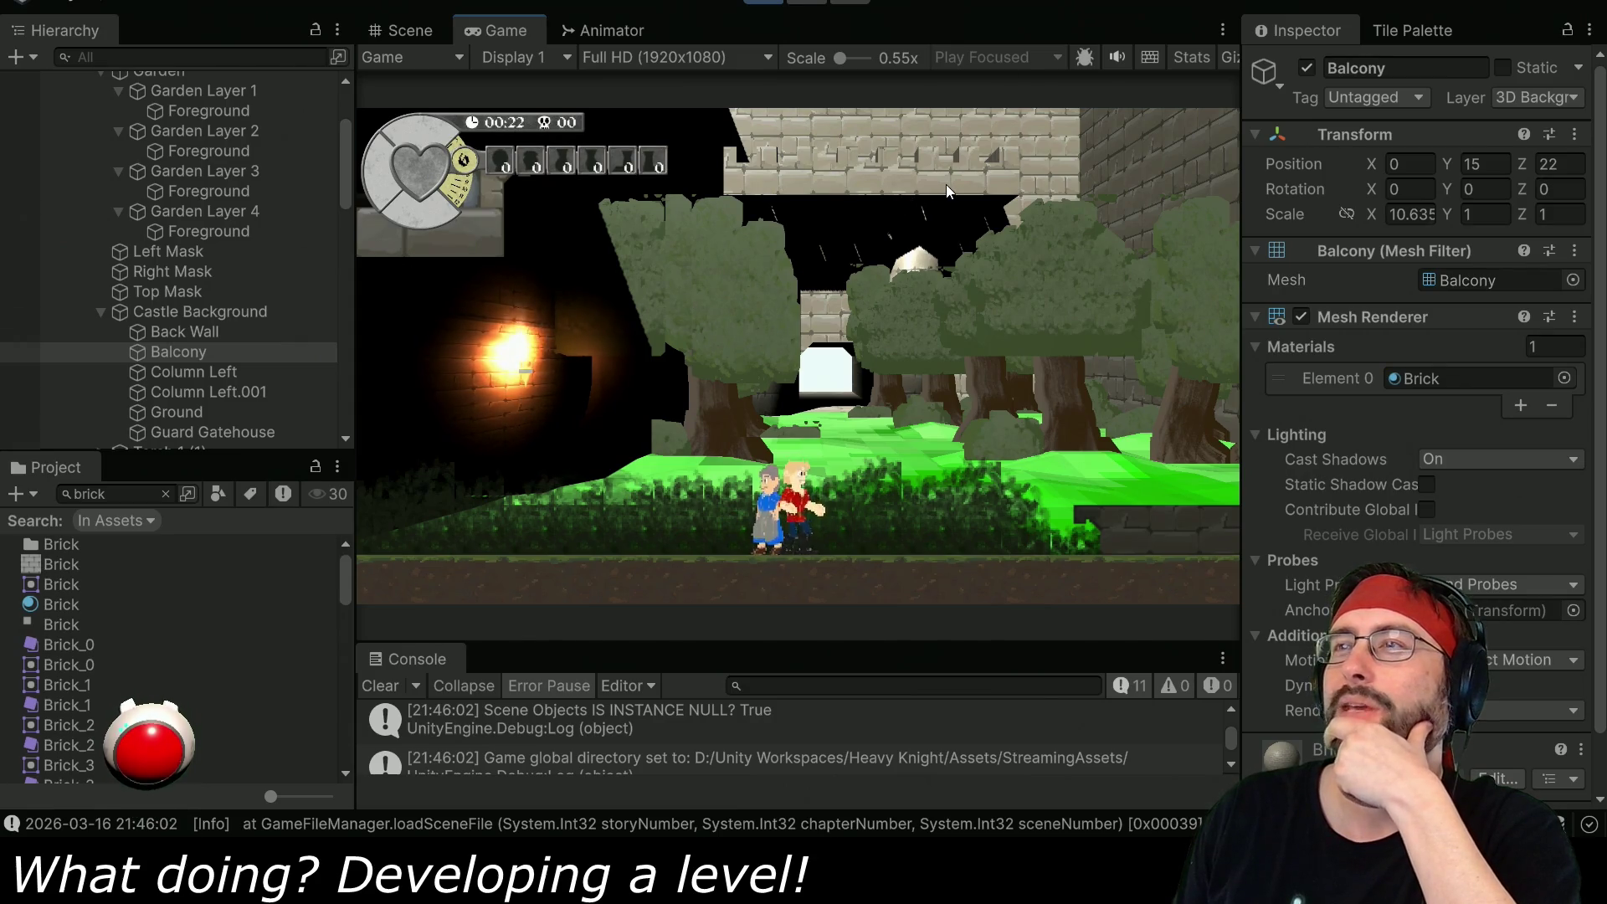
pyautogui.click(763, 4)
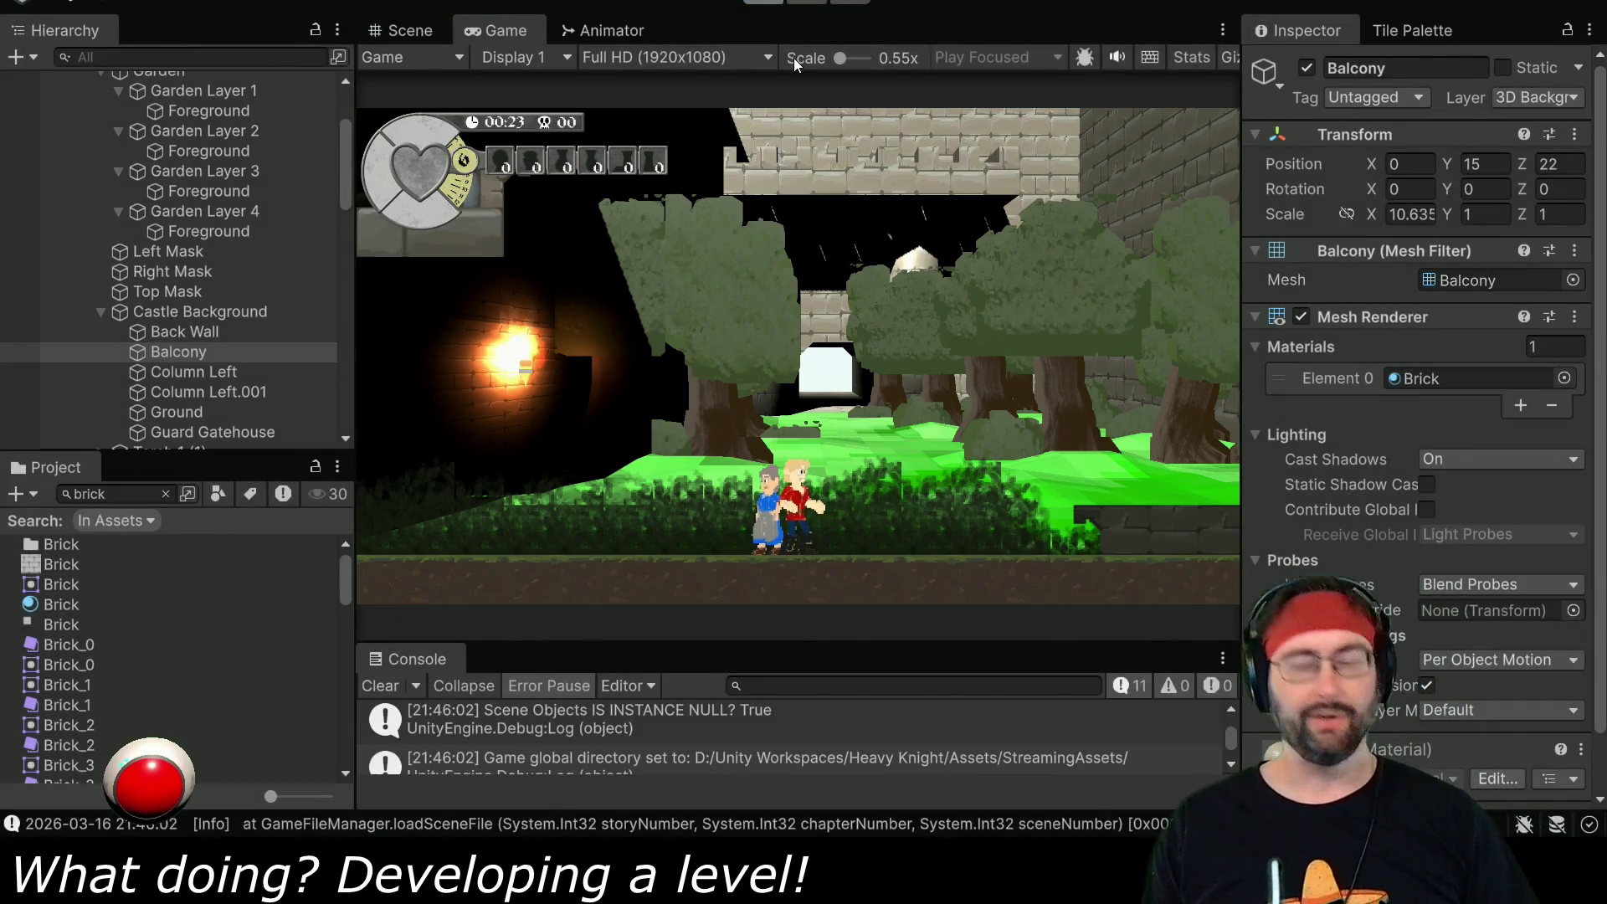
# - Back in Blender, put the Balcony in Edit Mode and bring its UV strip into view
pyautogui.hotkey('alt', 'Tab')
pyautogui.moveTo(1124, 585); pyautogui.dragTo(837, 532)
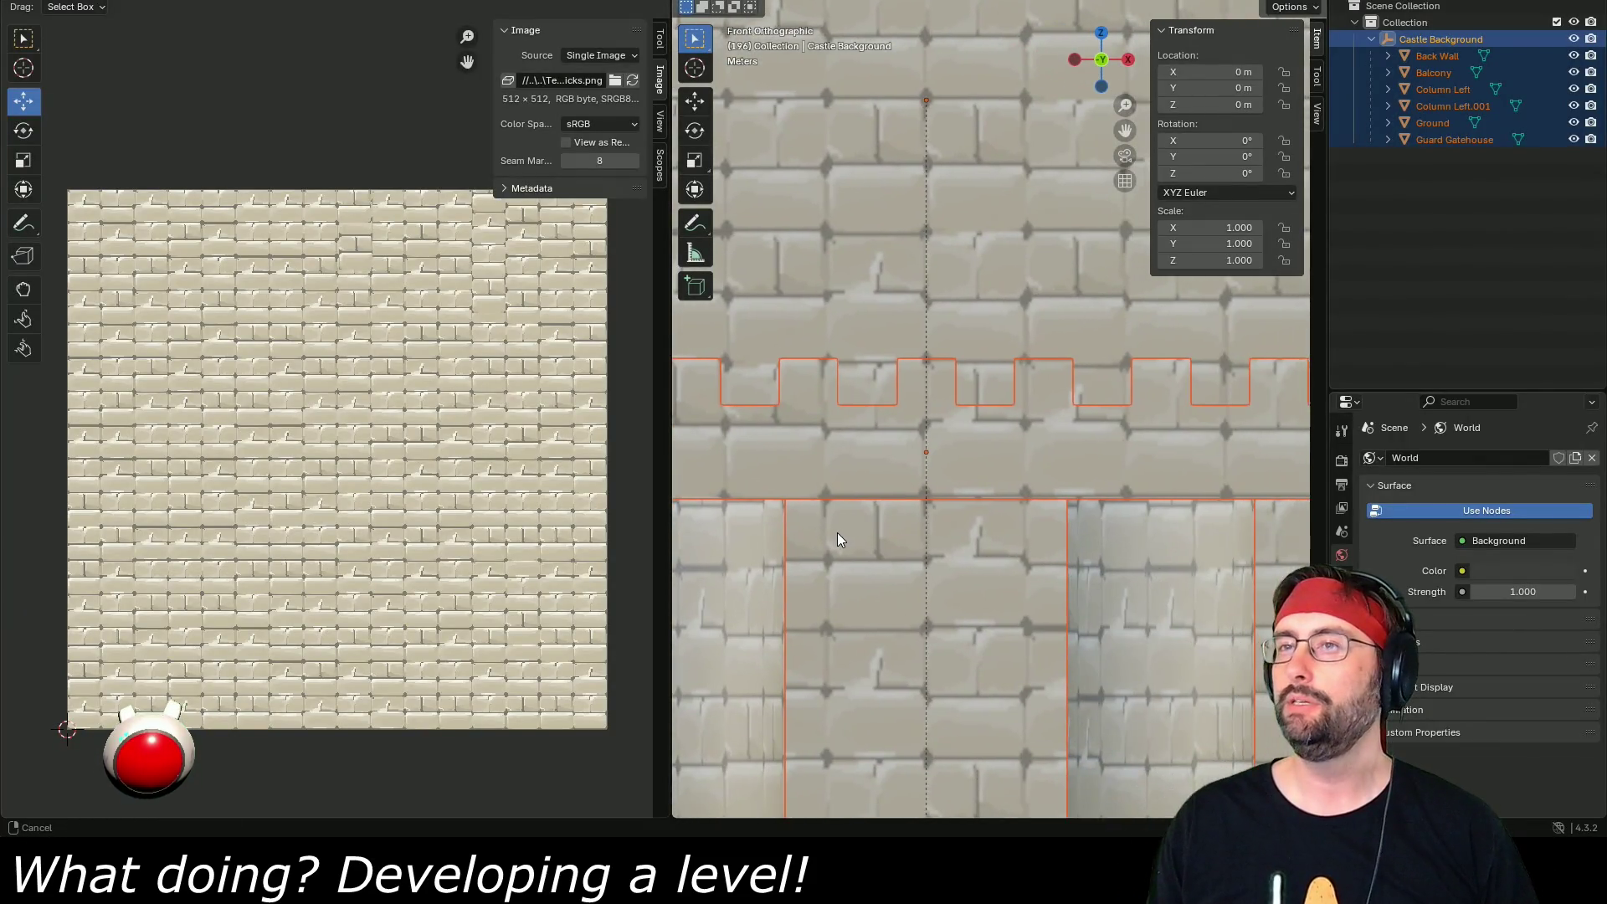
pyautogui.scroll(-4, 879, 469)
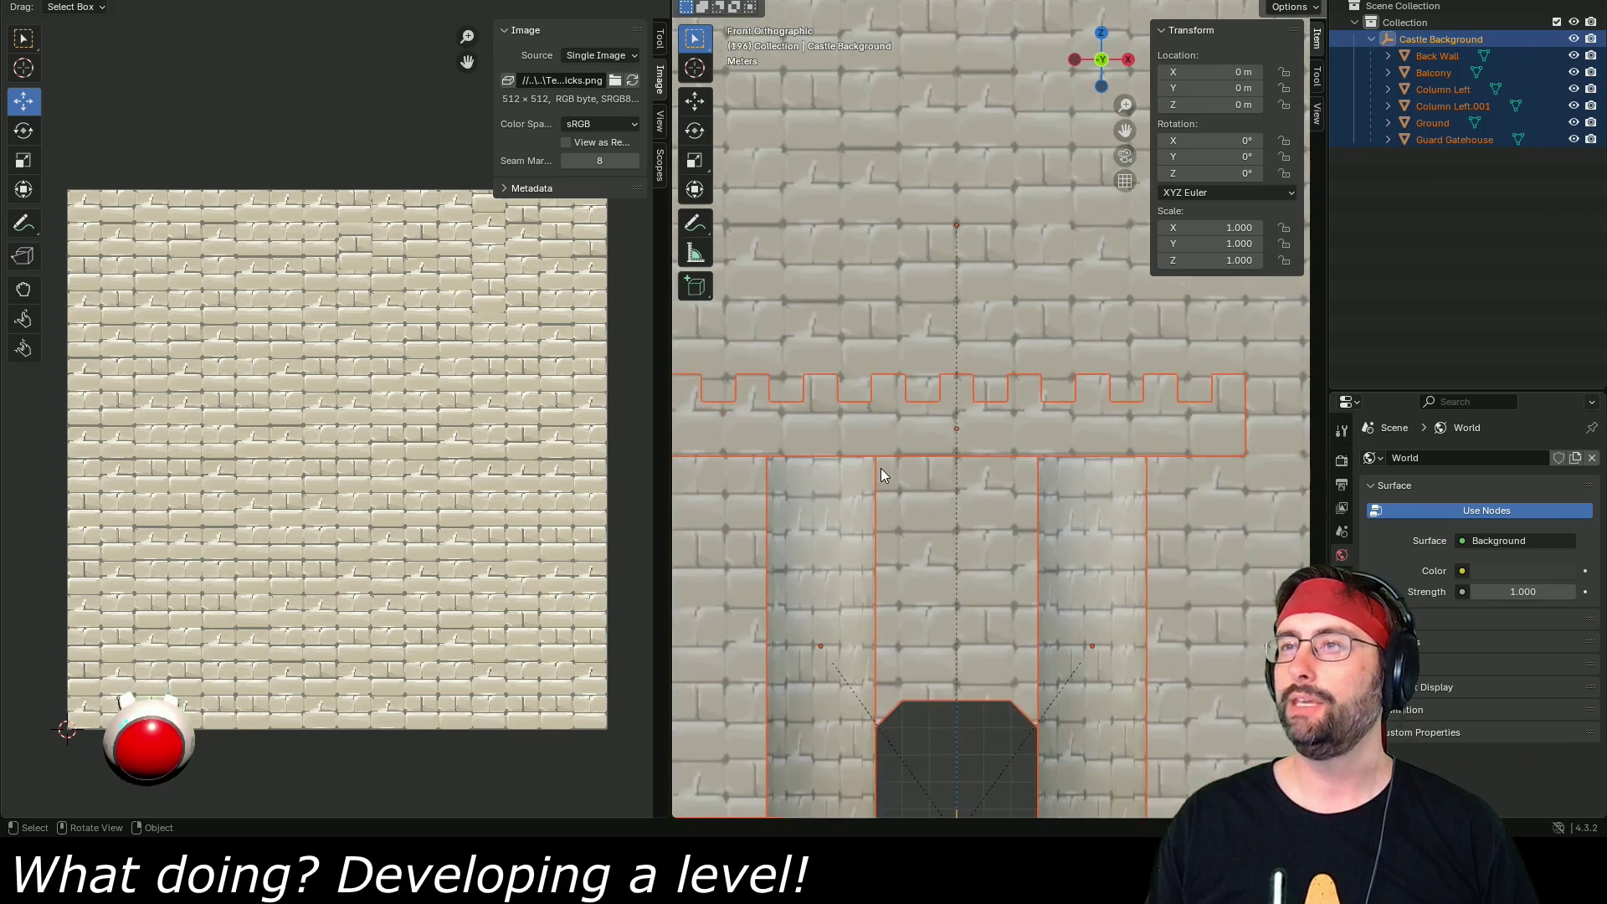
pyautogui.click(887, 433)
pyautogui.press('Tab')
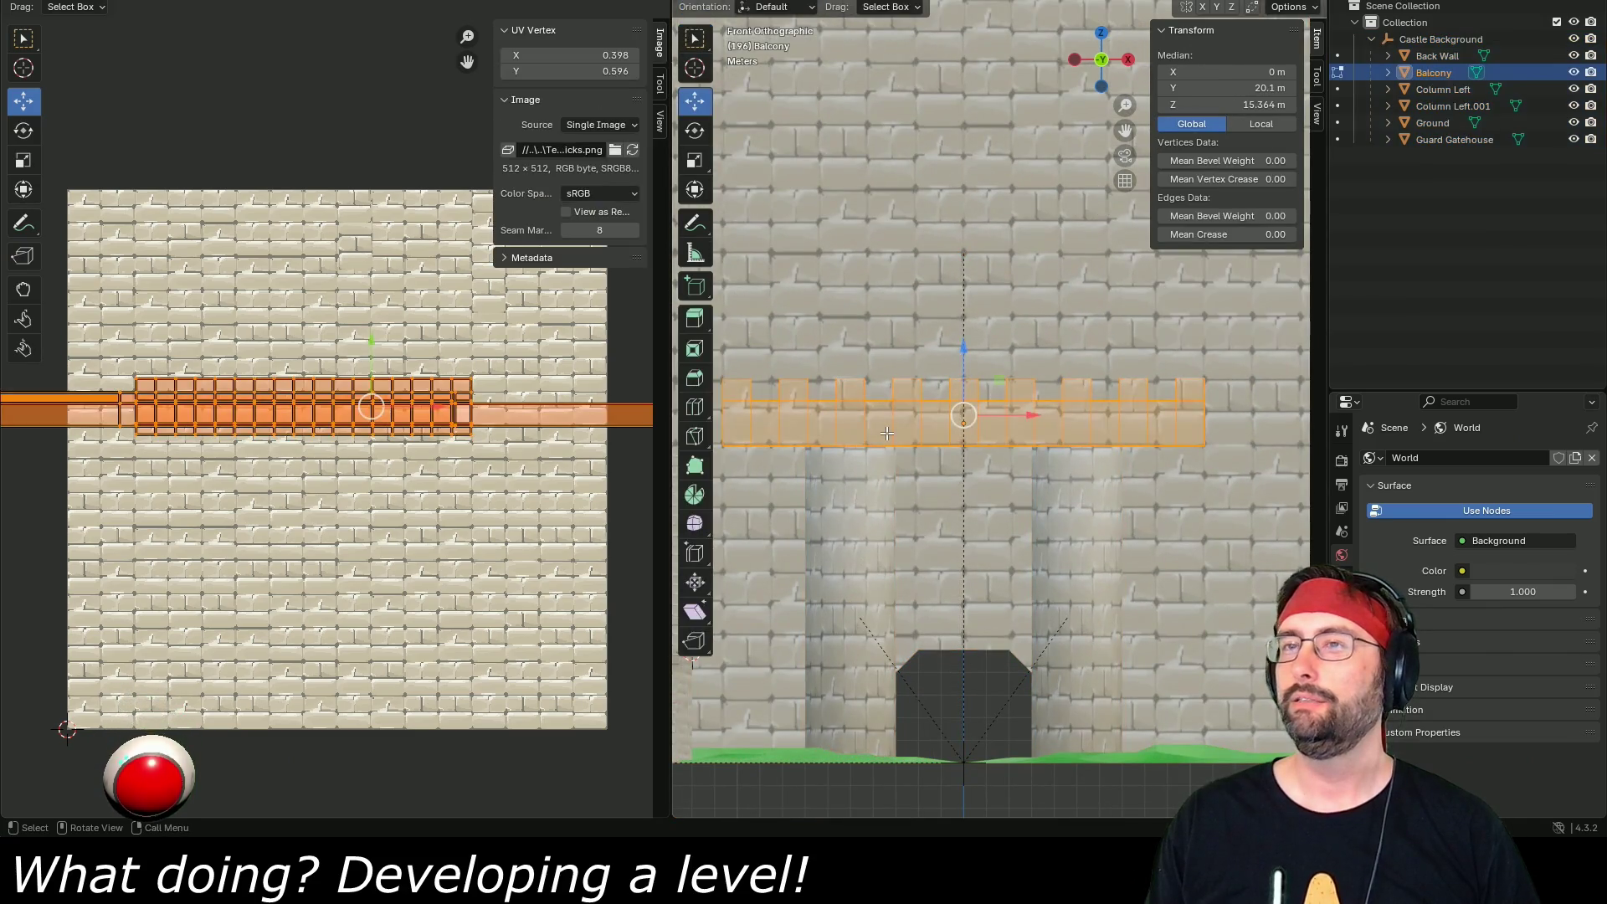
pyautogui.scroll(3, 339, 483)
pyautogui.scroll(-4, 344, 480)
pyautogui.scroll(3, 338, 479)
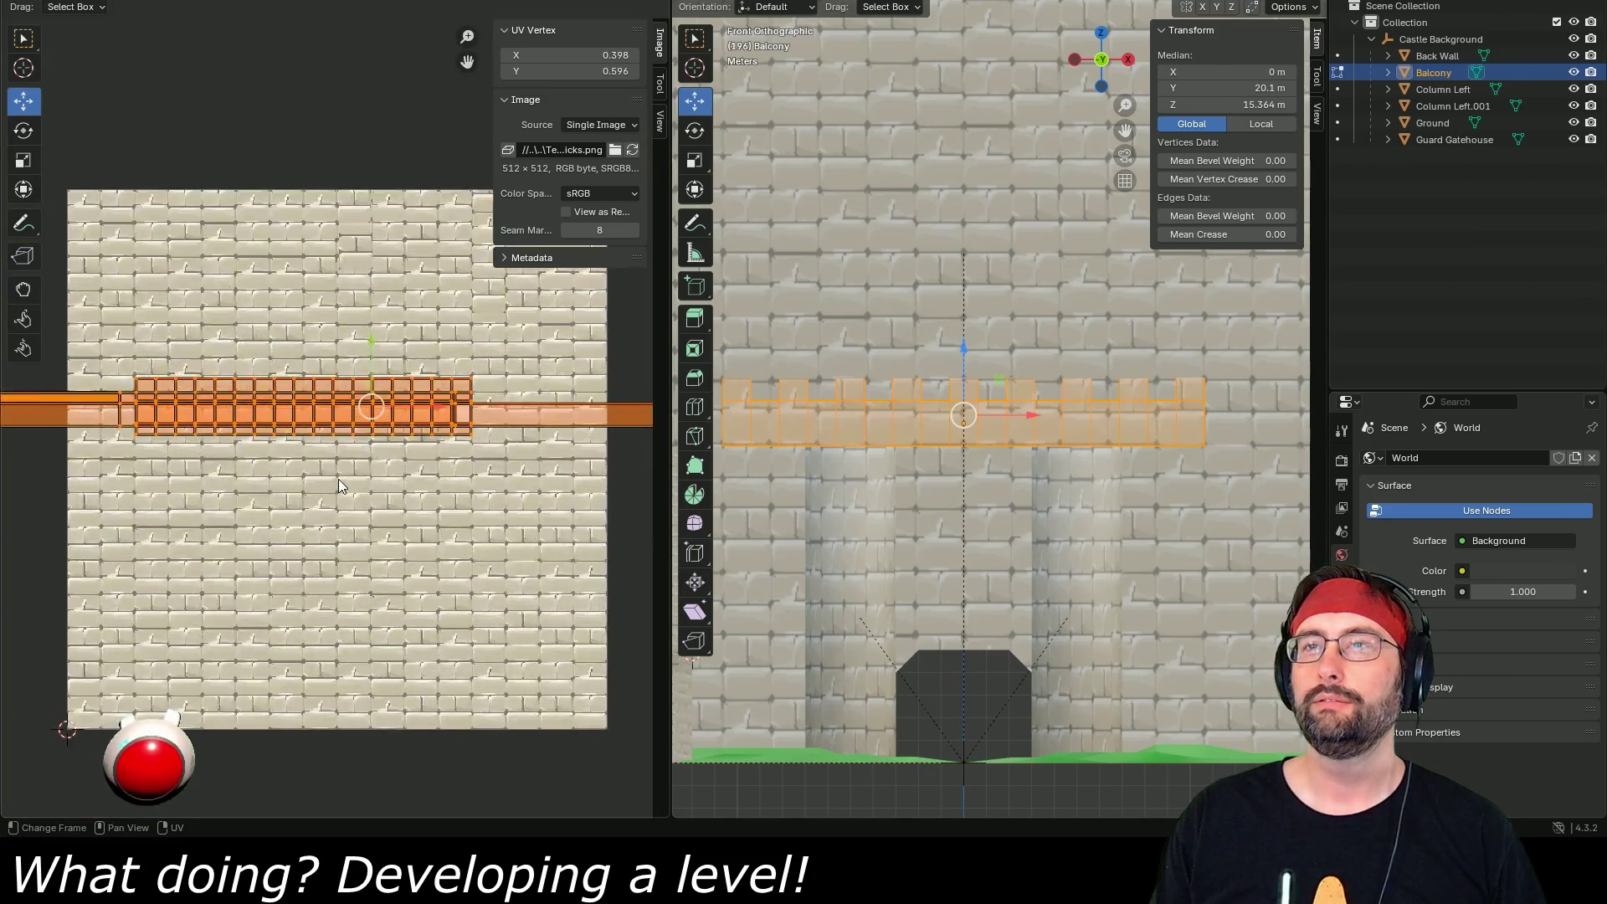
pyautogui.moveTo(312, 461)
pyautogui.mouseDown()
pyautogui.moveTo(516, 452)
pyautogui.moveTo(188, 470)
pyautogui.mouseUp()
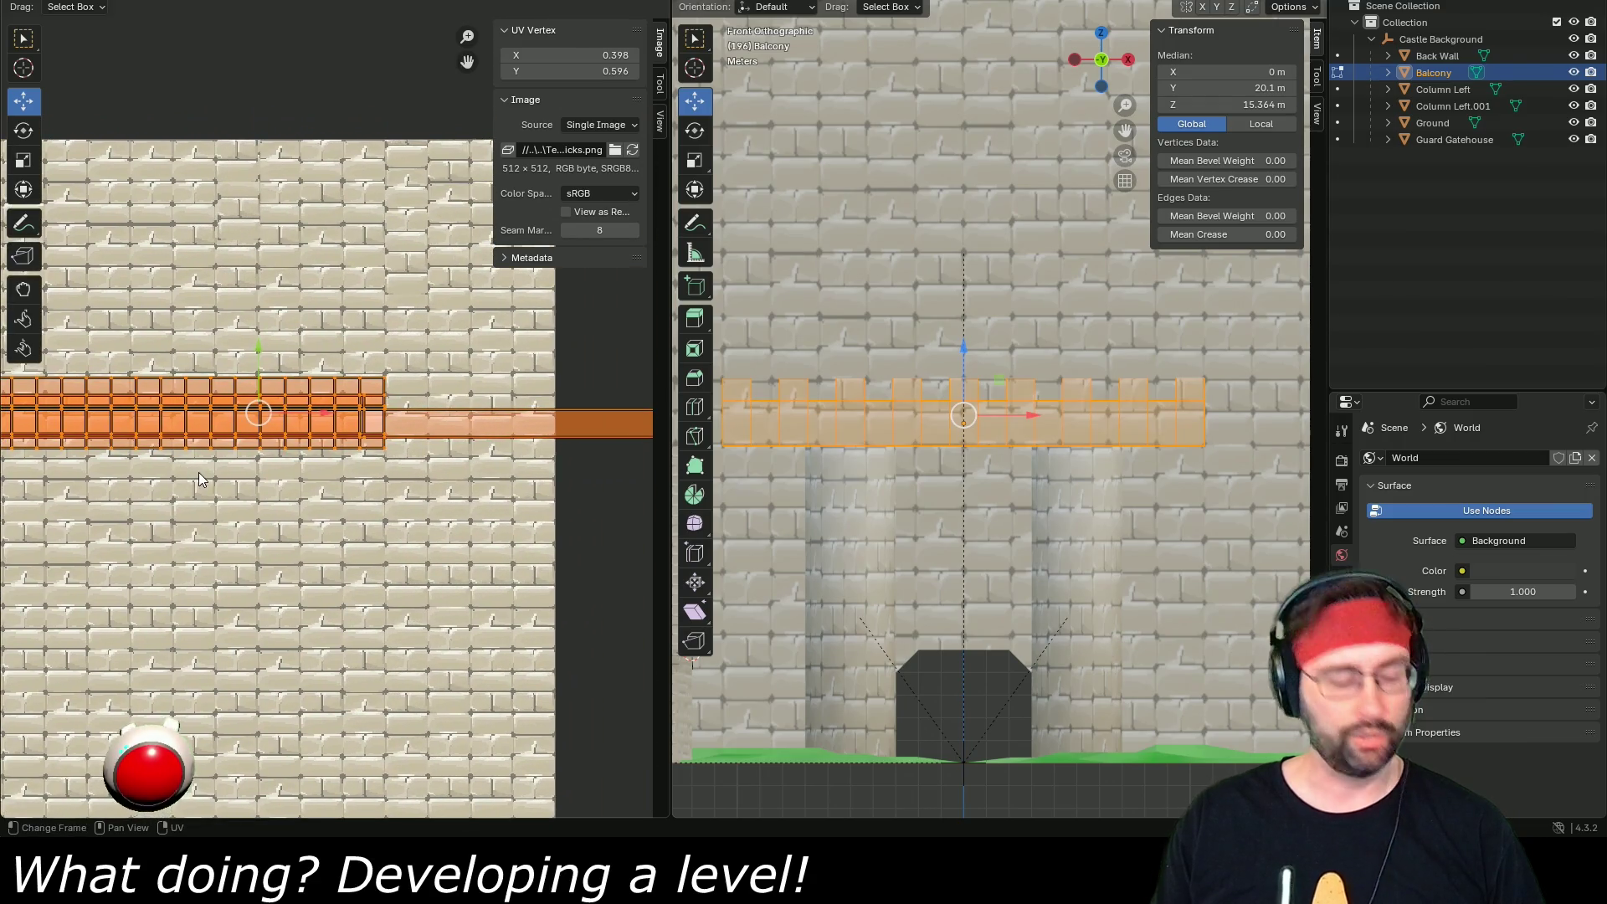
# - Raise the Balcony's UV island slightly along Y instead of moving it horizontally
pyautogui.press('g')
pyautogui.press('x')
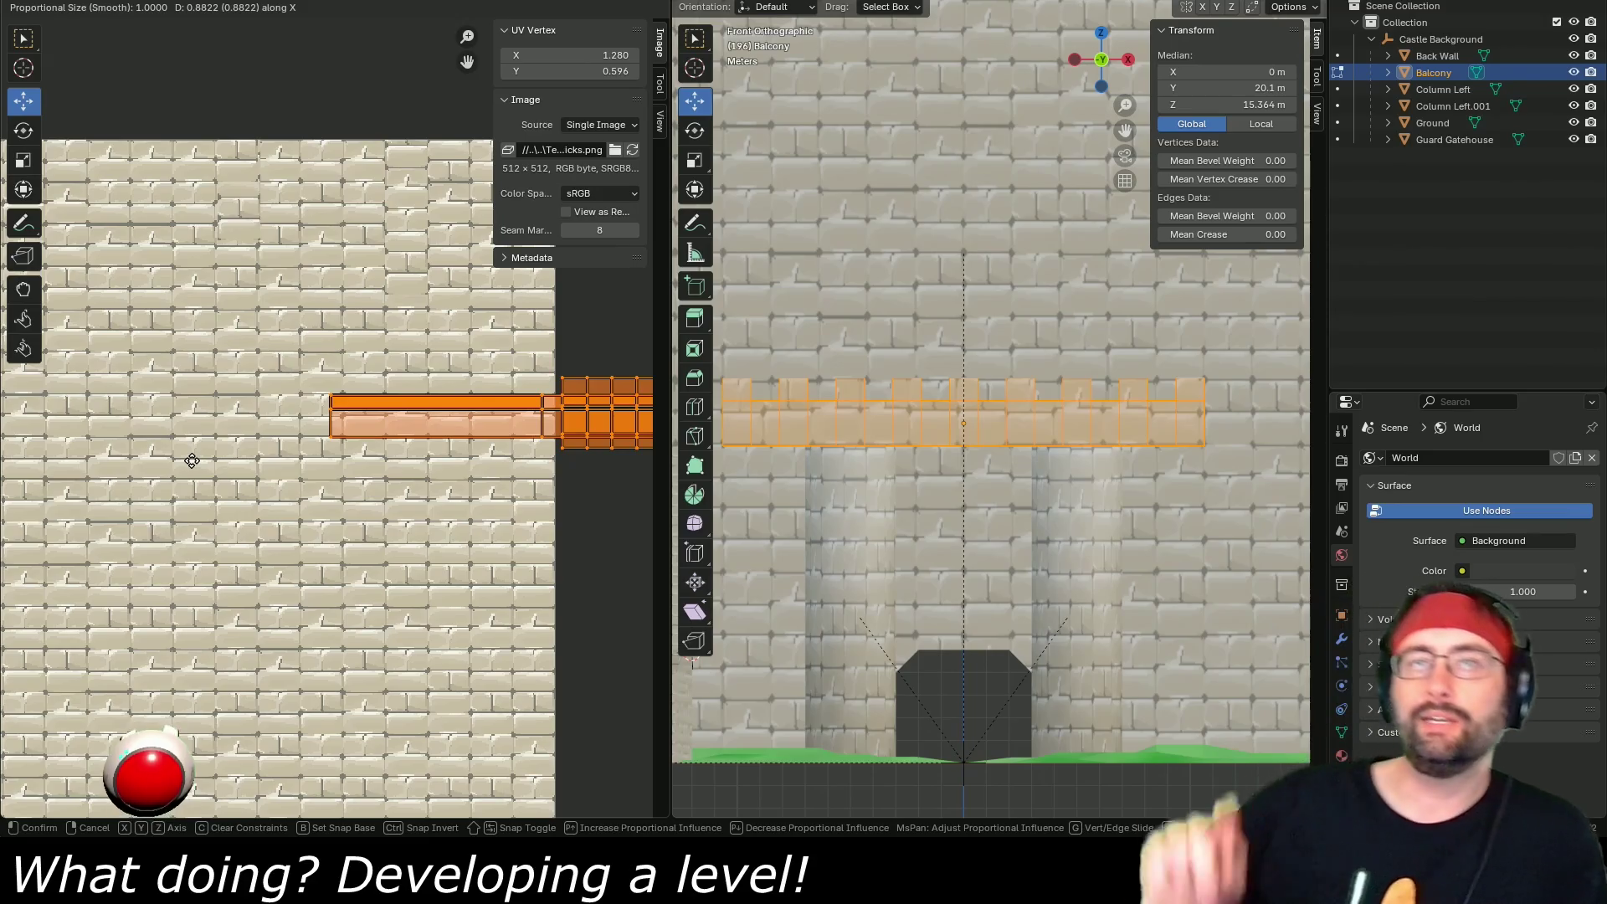
pyautogui.press('Escape')
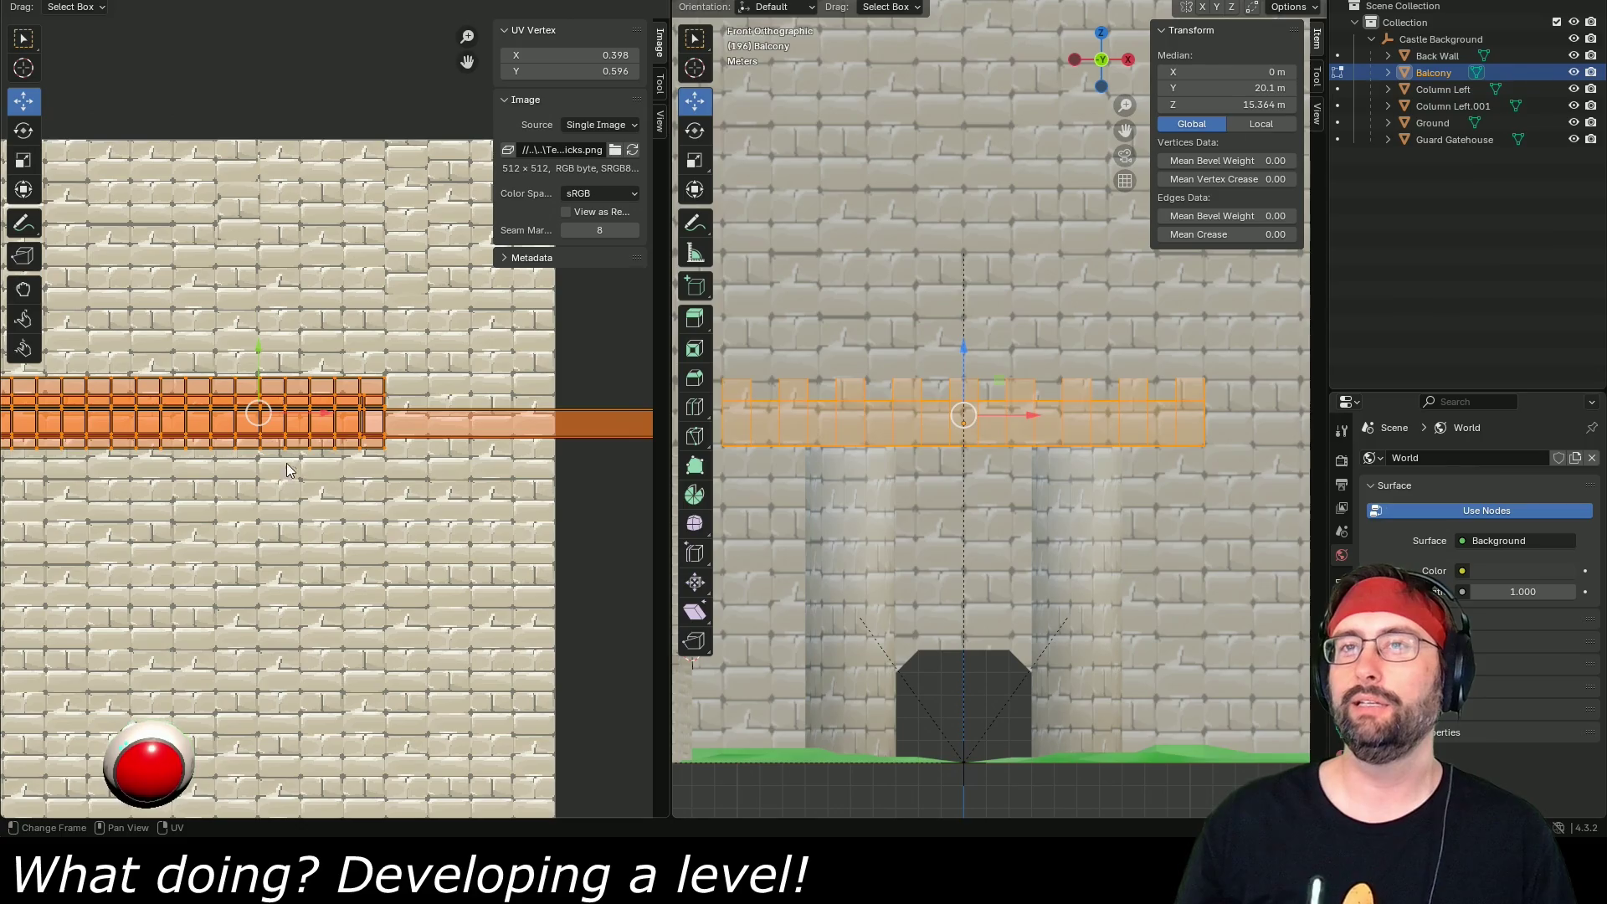
pyautogui.press('g')
pyautogui.press('y')
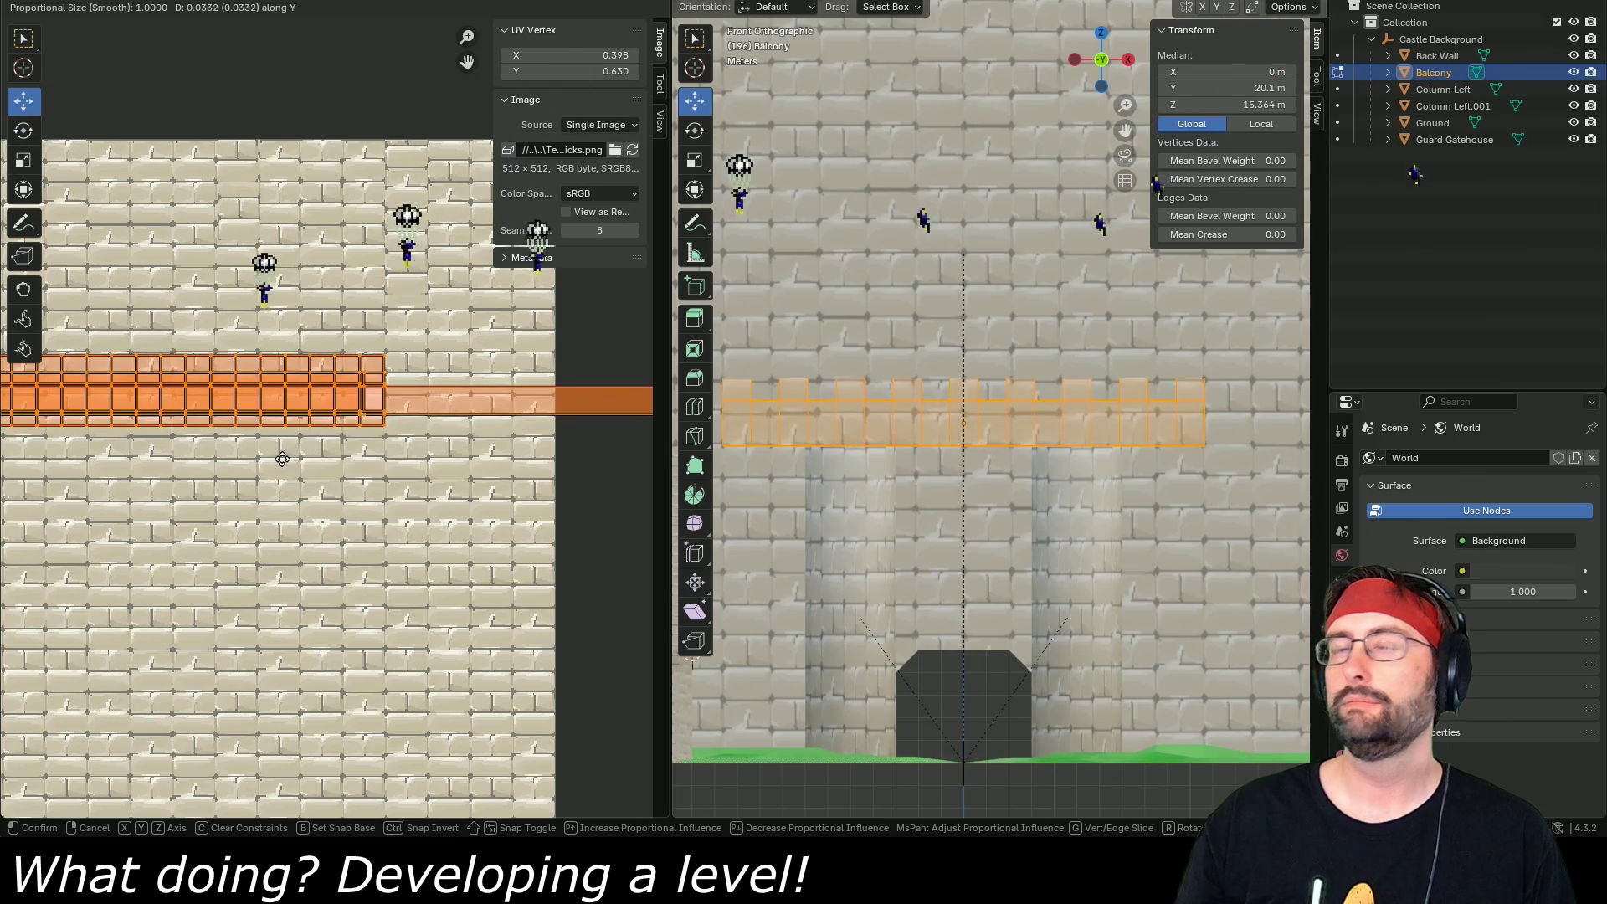
pyautogui.click(283, 459)
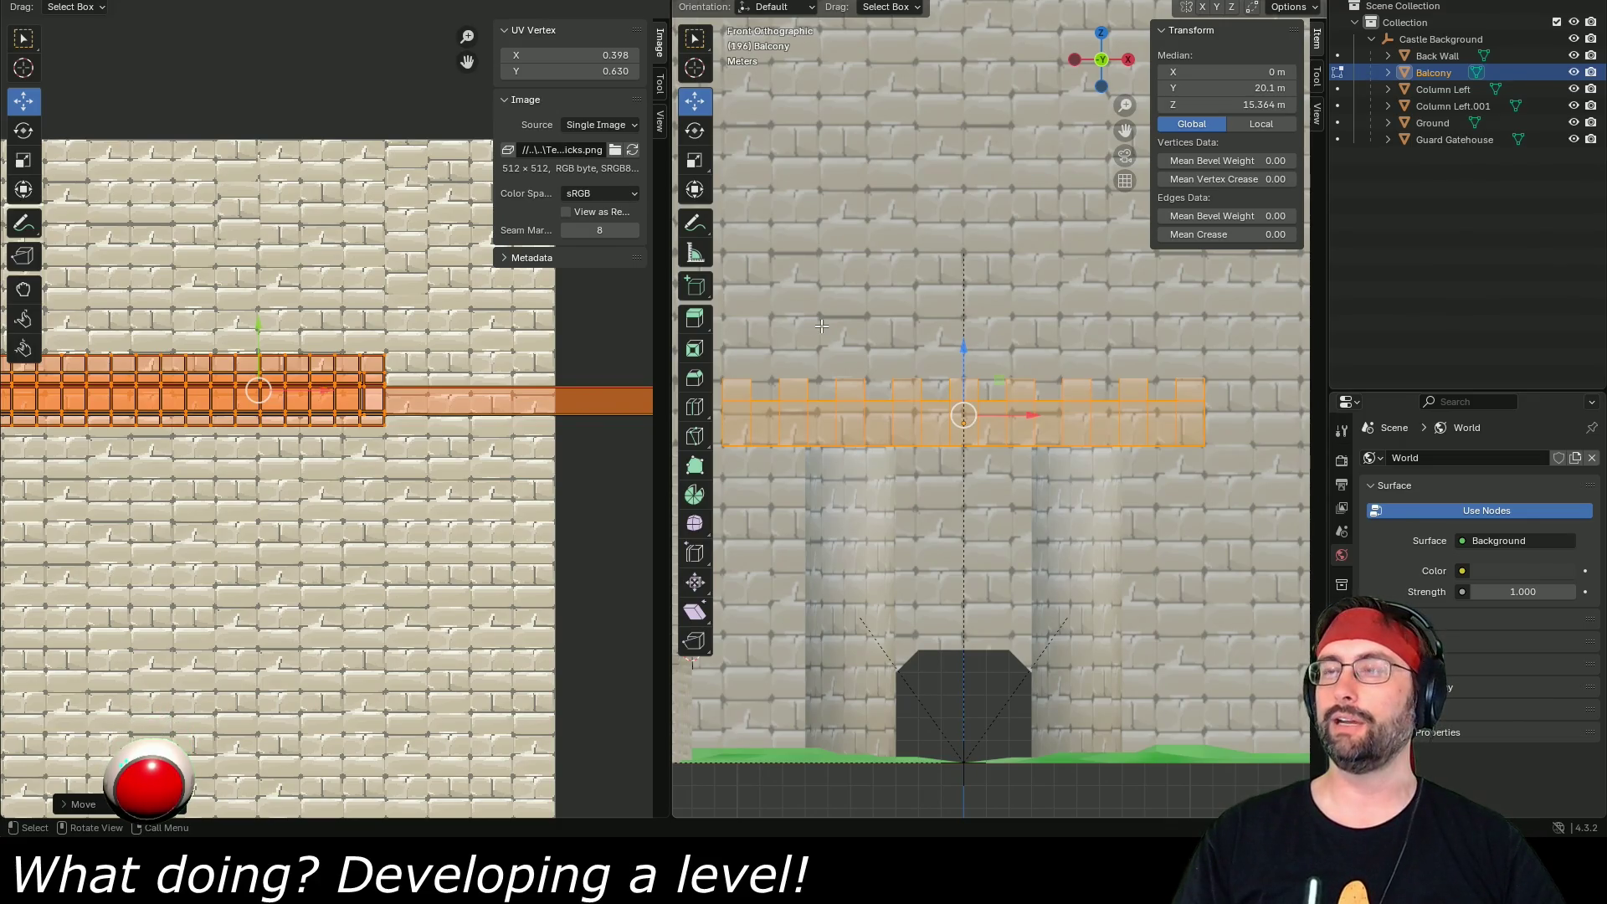
# - Orbit around the textured balcony to inspect it in perspective, then return to Unity
pyautogui.scroll(-5, 840, 328)
pyautogui.scroll(3, 827, 354)
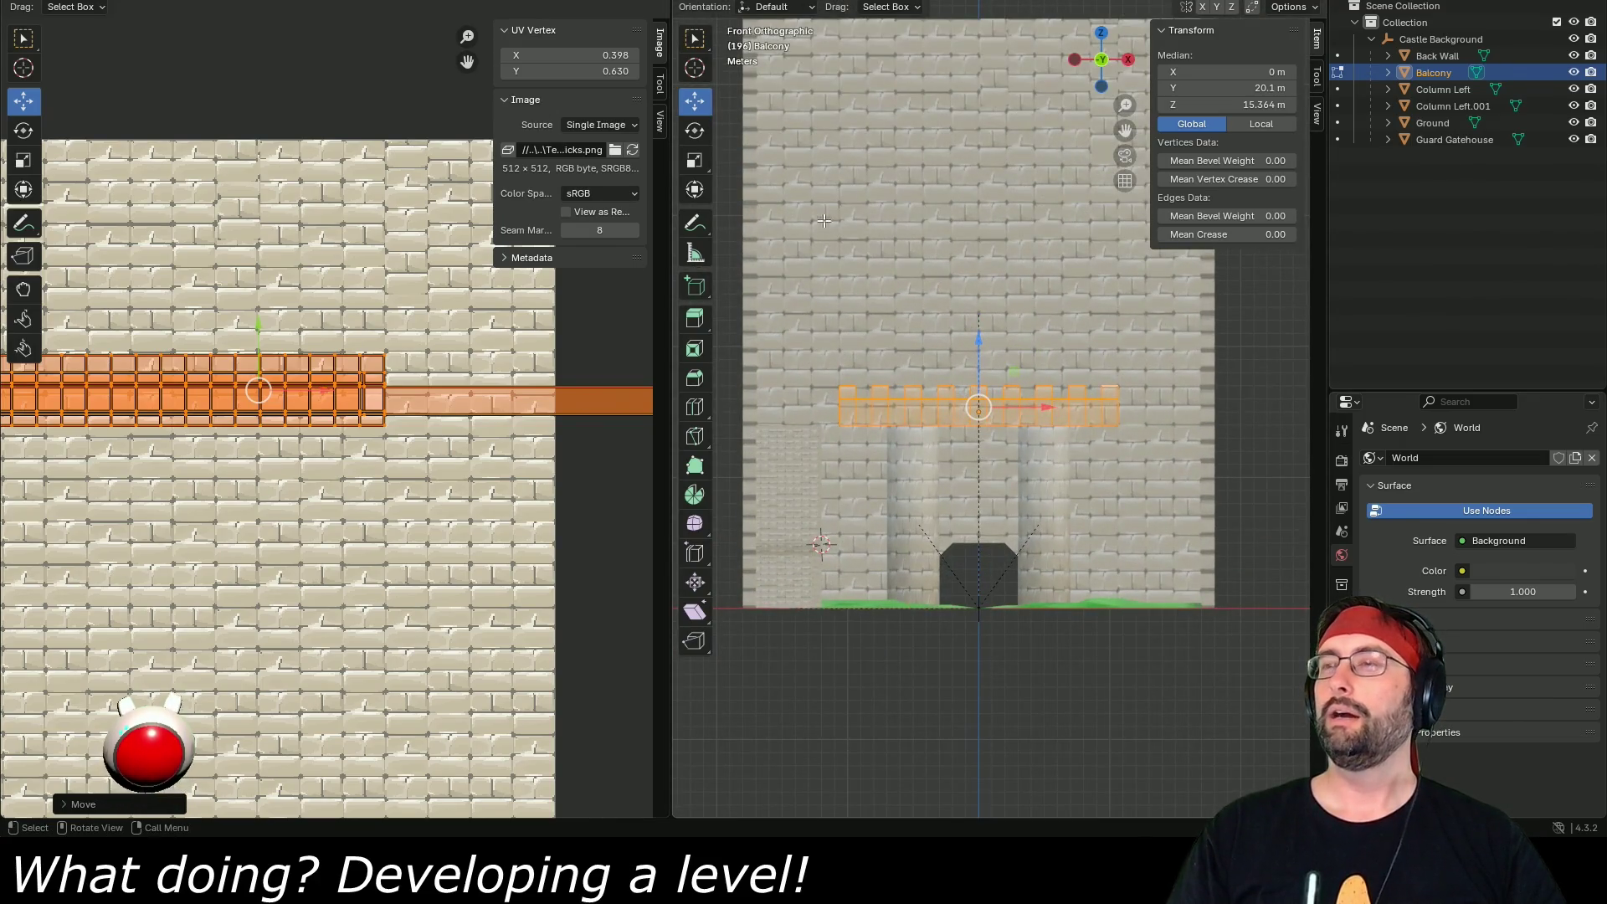
pyautogui.rightClick(844, 286)
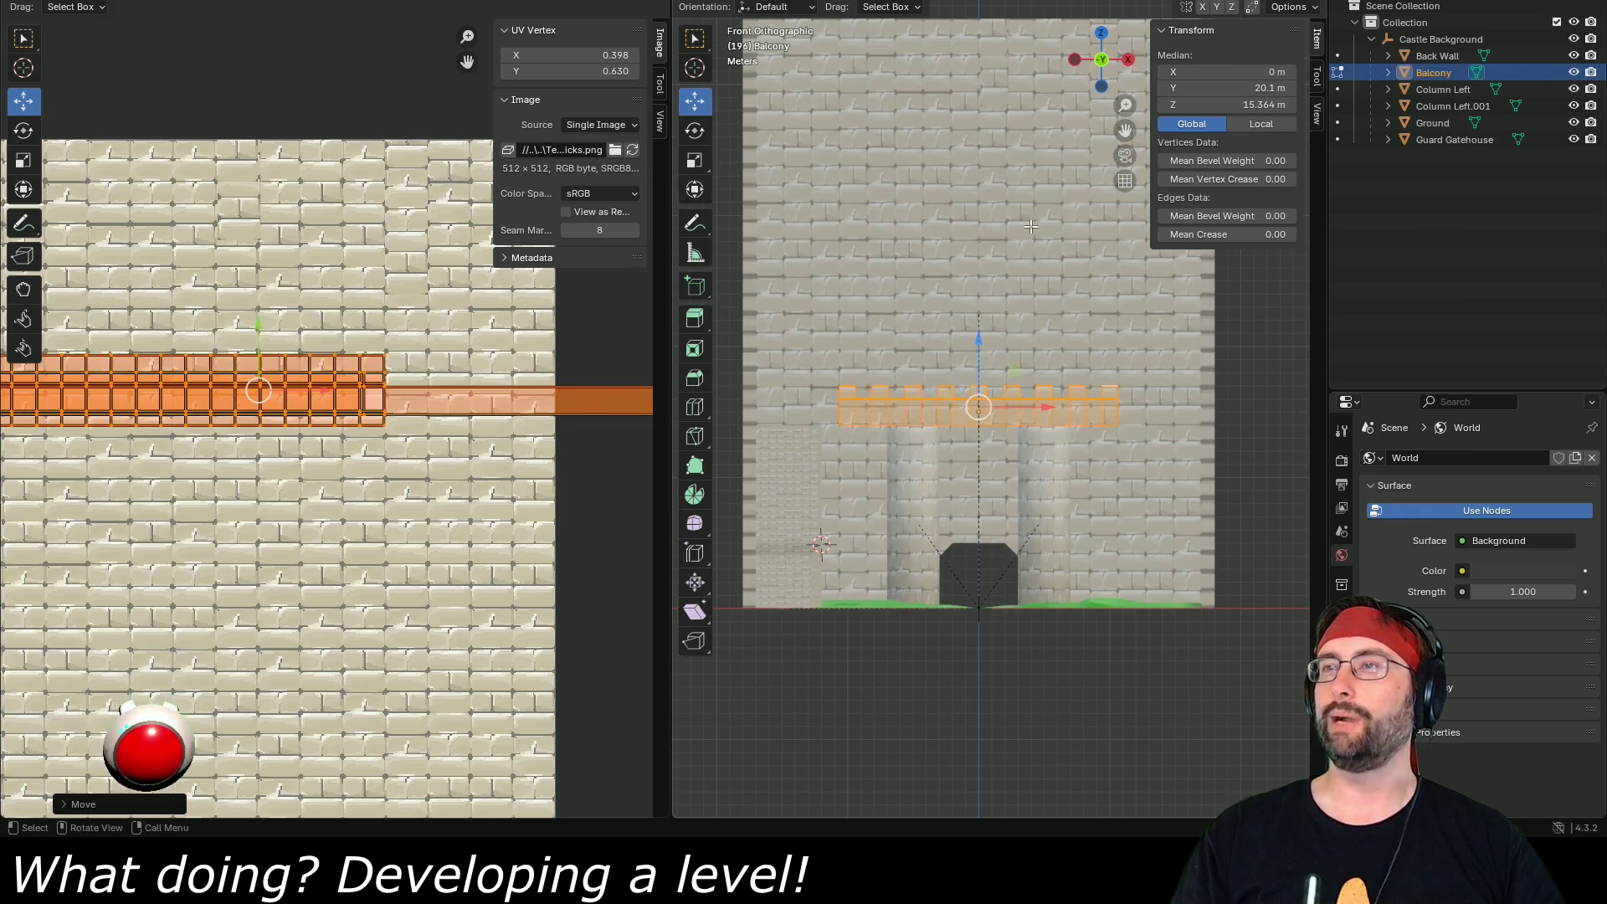
pyautogui.moveTo(965, 263); pyautogui.dragTo(984, 300)
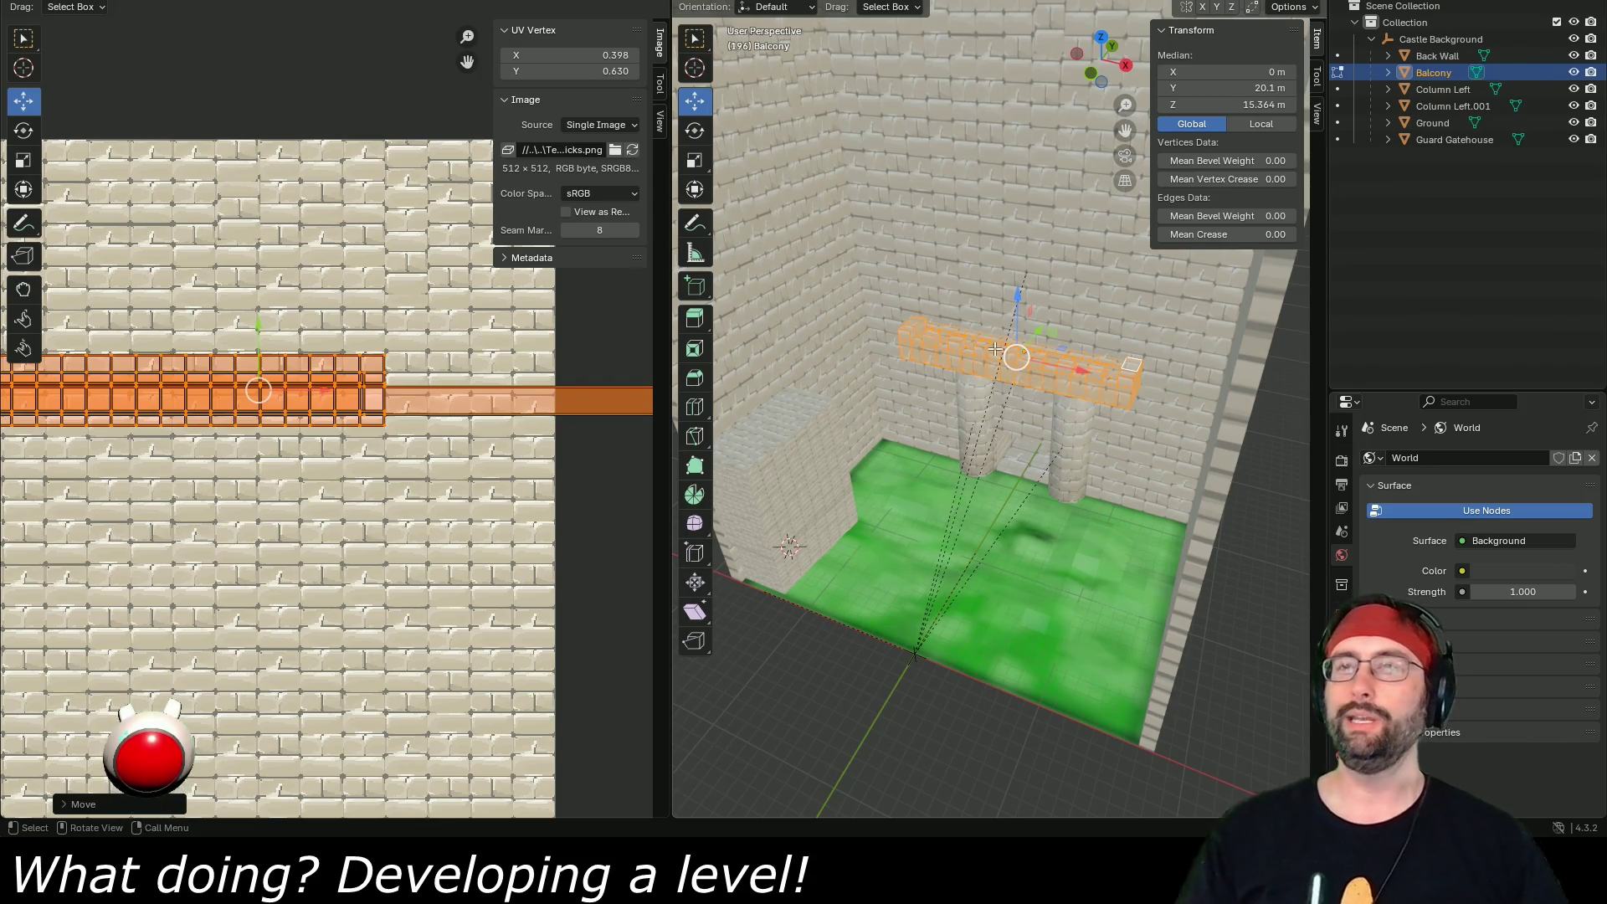
pyautogui.hotkey('alt', 'Tab')
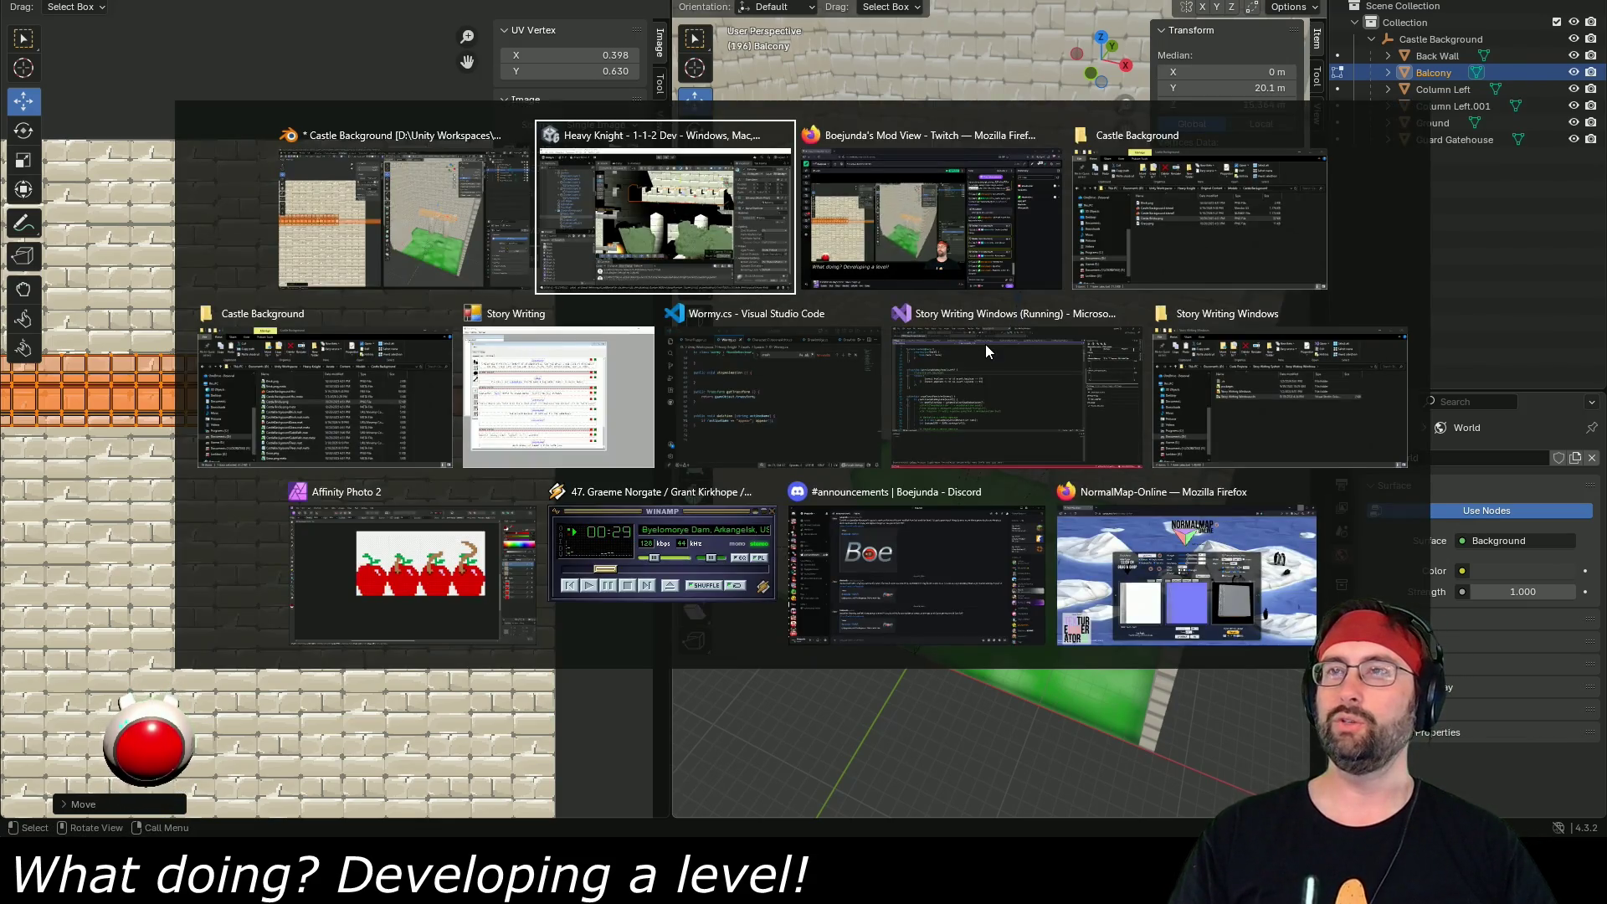
# - Walk the hero right through the garden, then left into the dark castle doorway
pyautogui.scroll(-10, 830, 324)
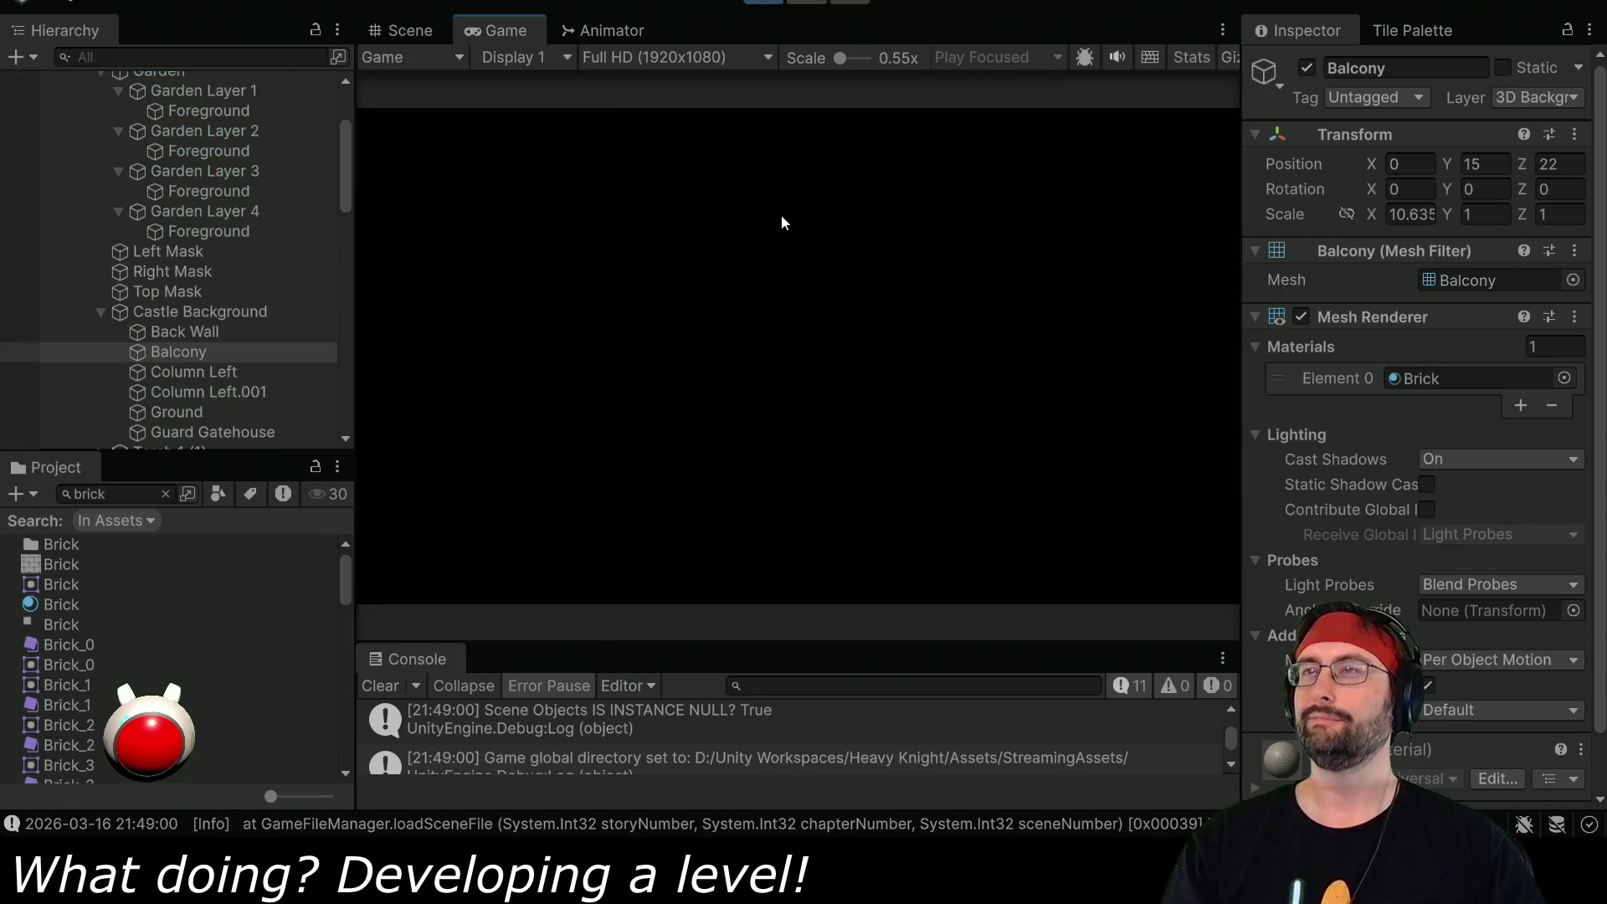
pyautogui.moveTo(783, 645); pyautogui.dragTo(783, 611)
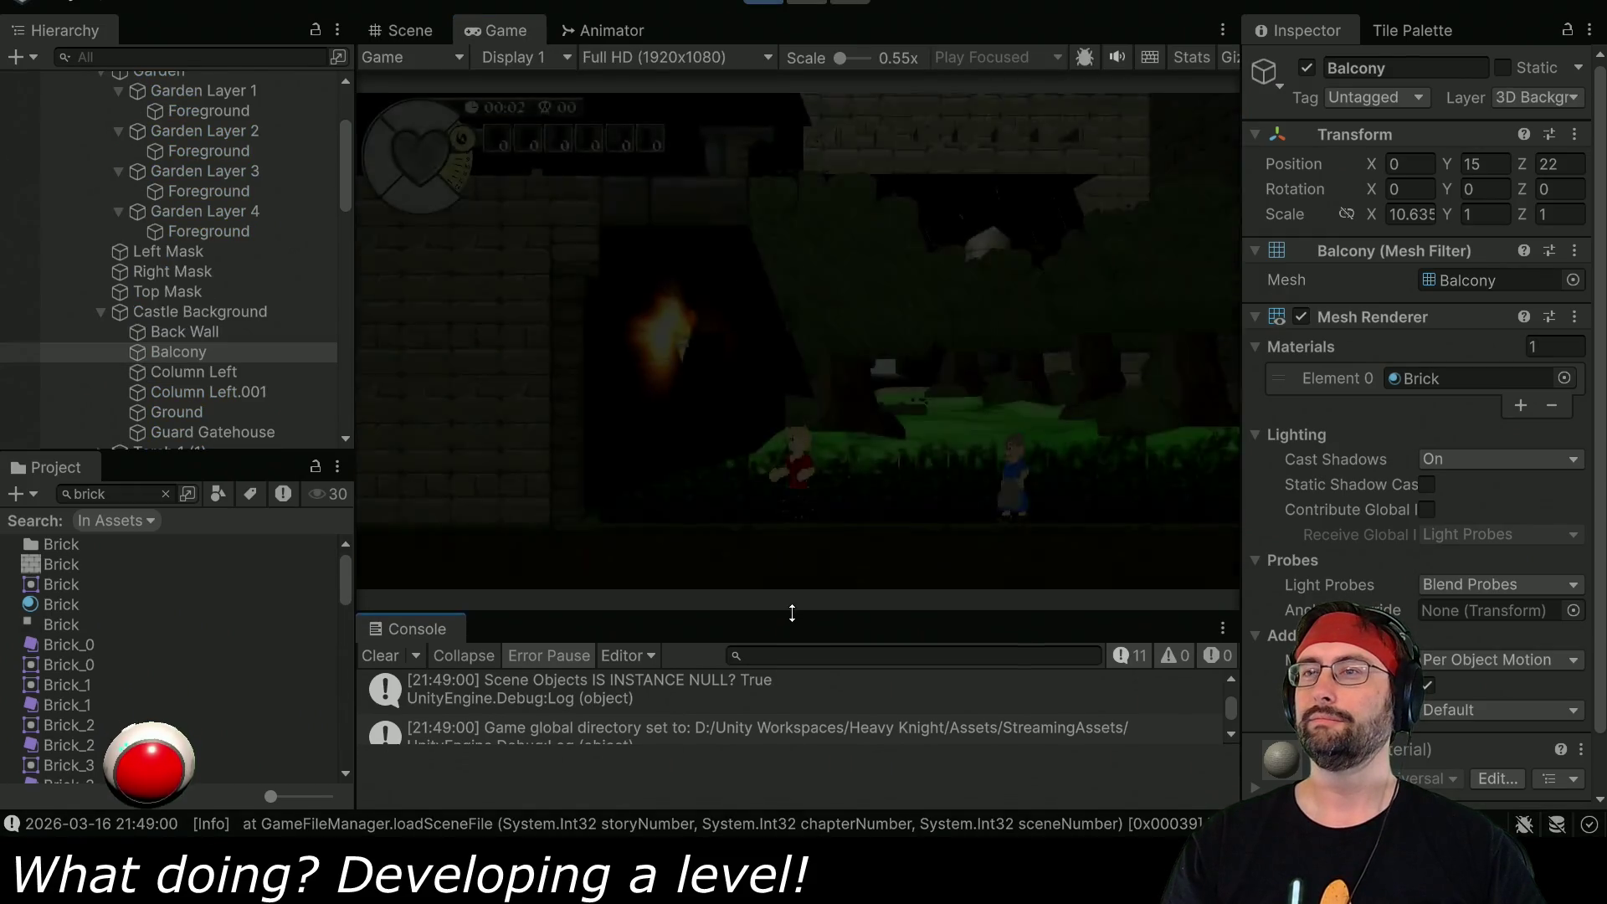
pyautogui.press('Right')
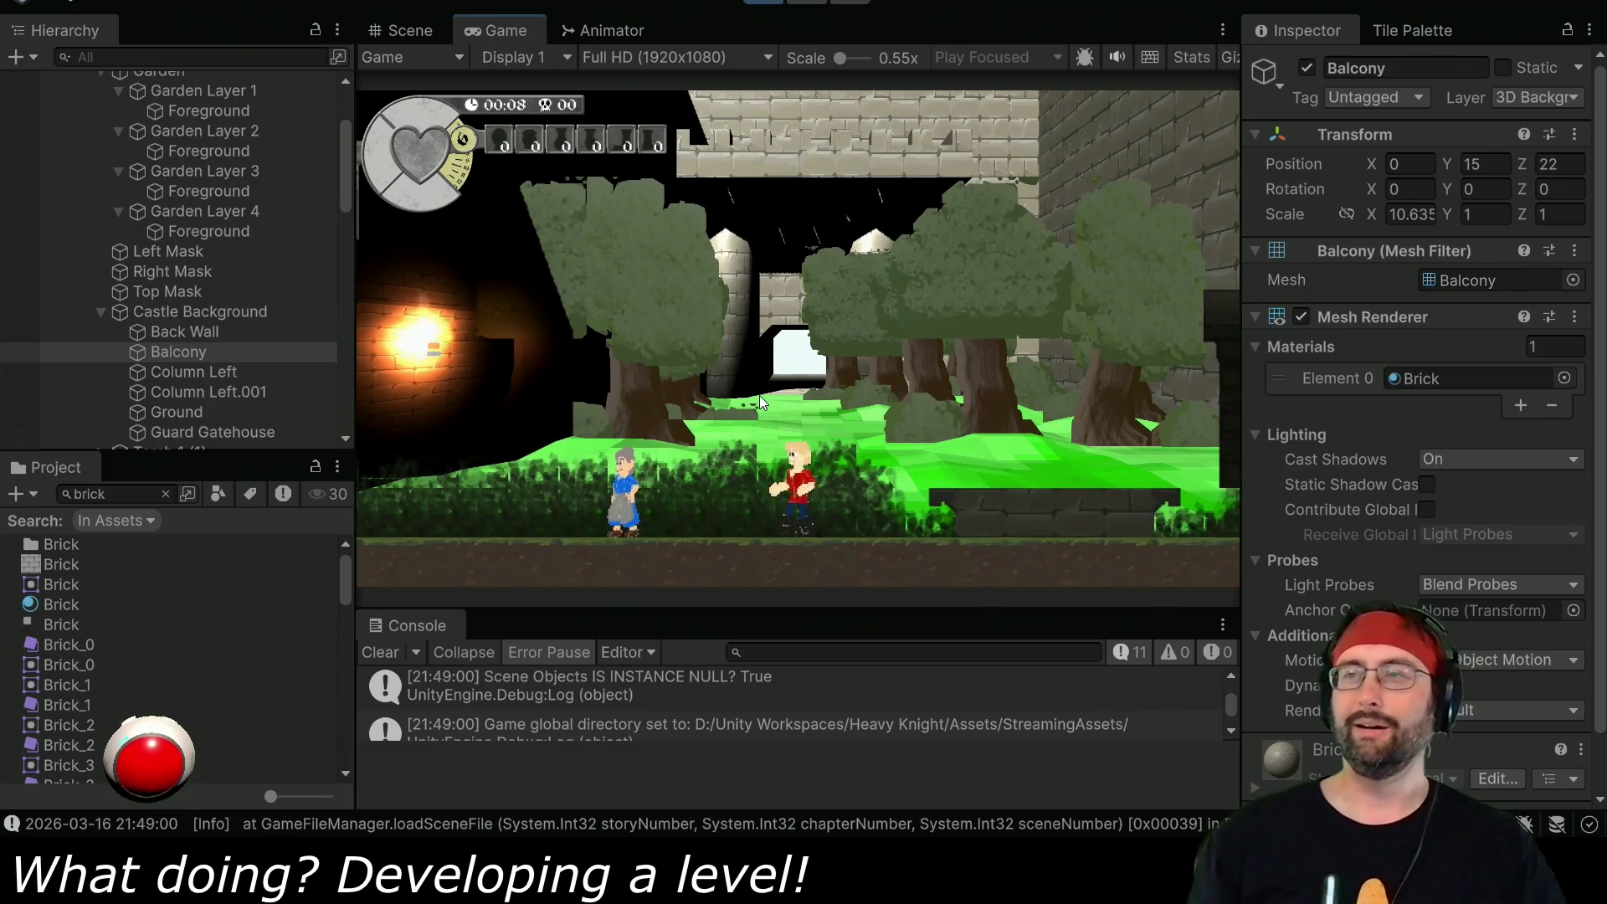
pyautogui.press('Right')
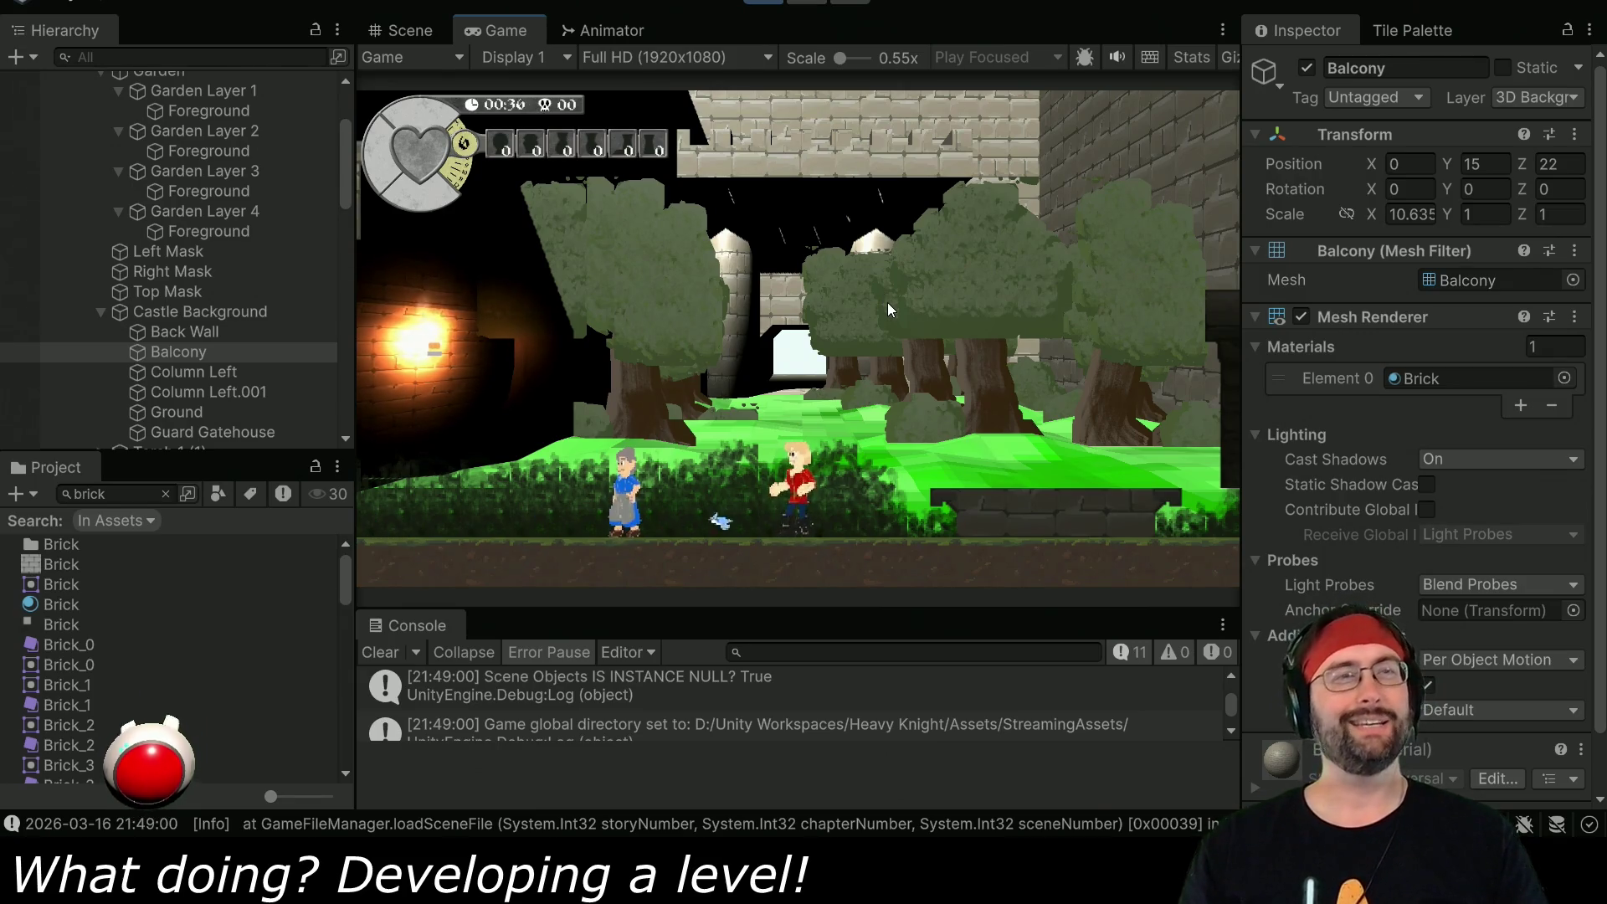
pyautogui.press('Left')
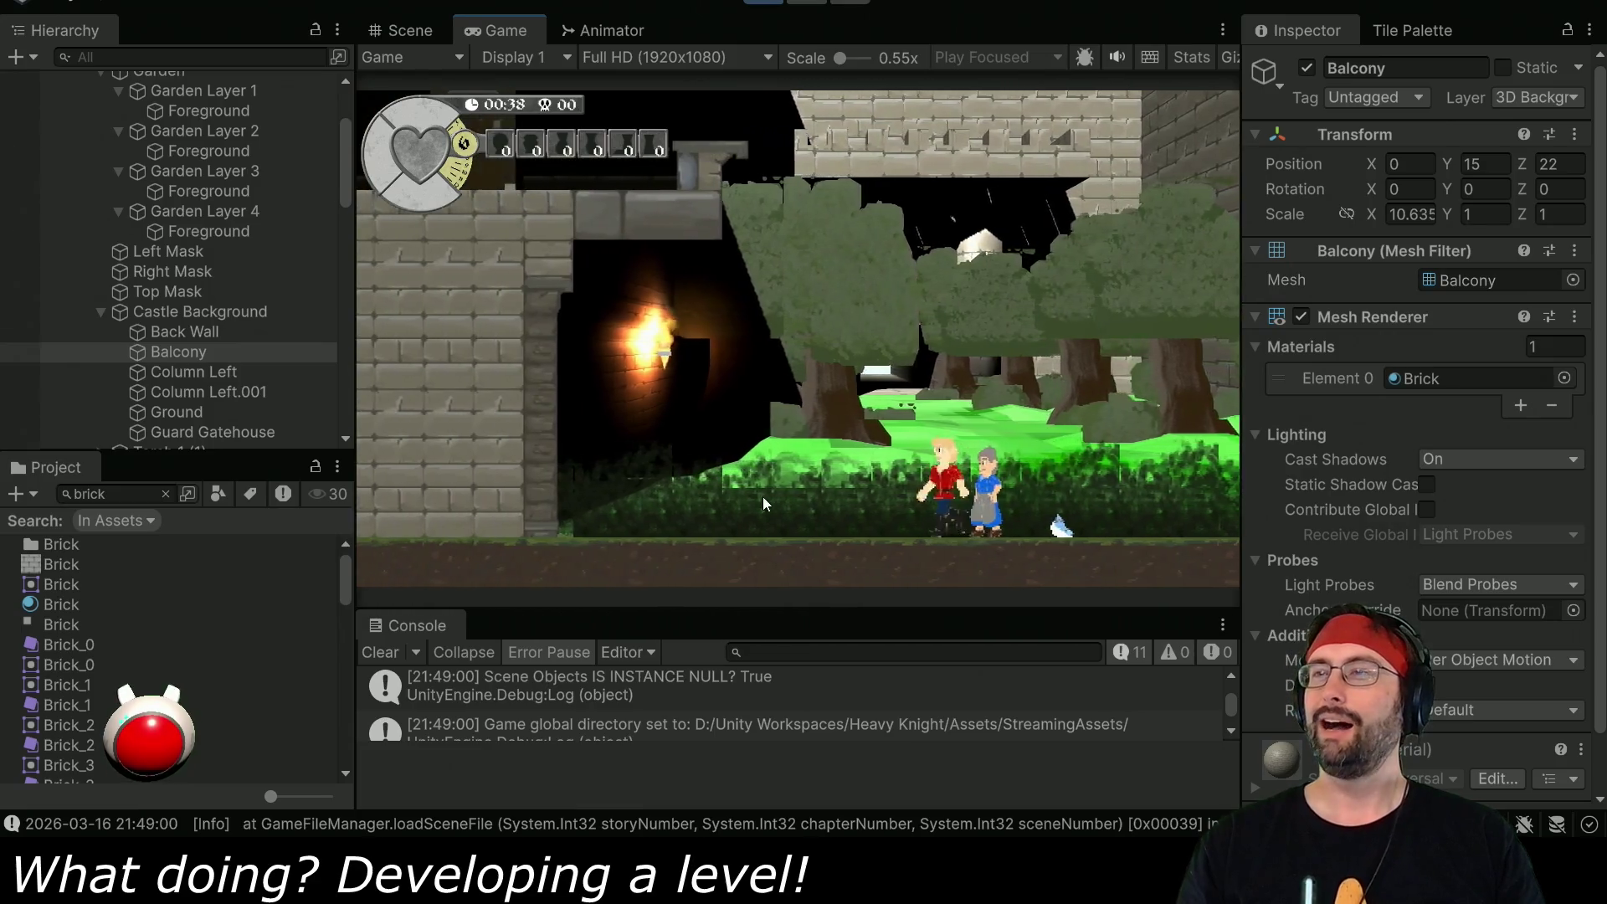
pyautogui.press('Left')
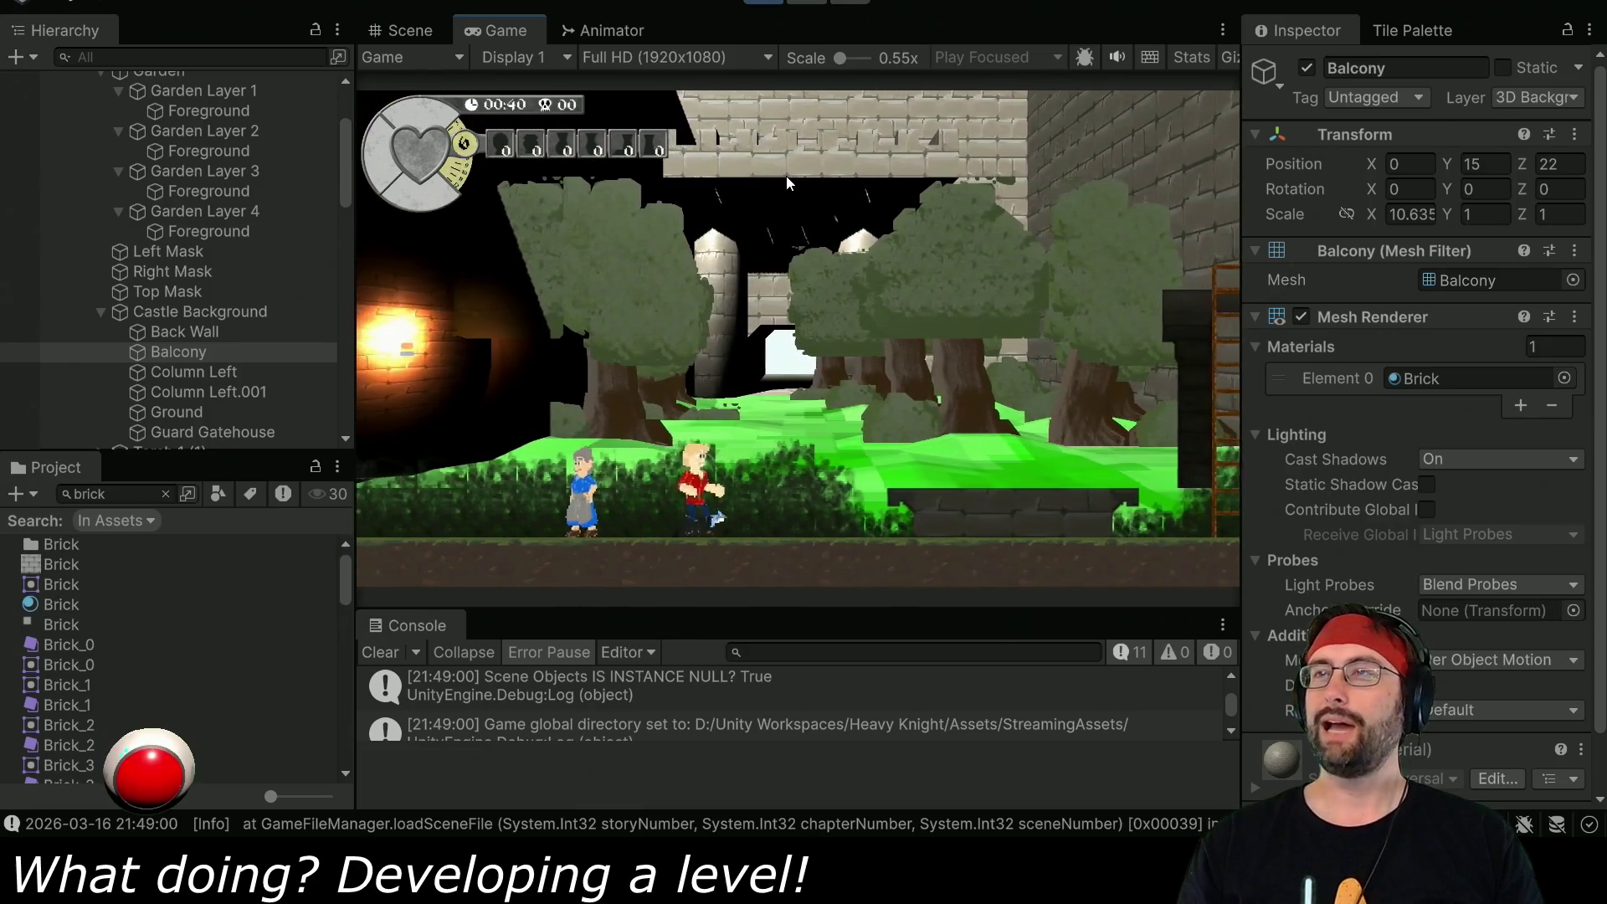
pyautogui.press('Left')
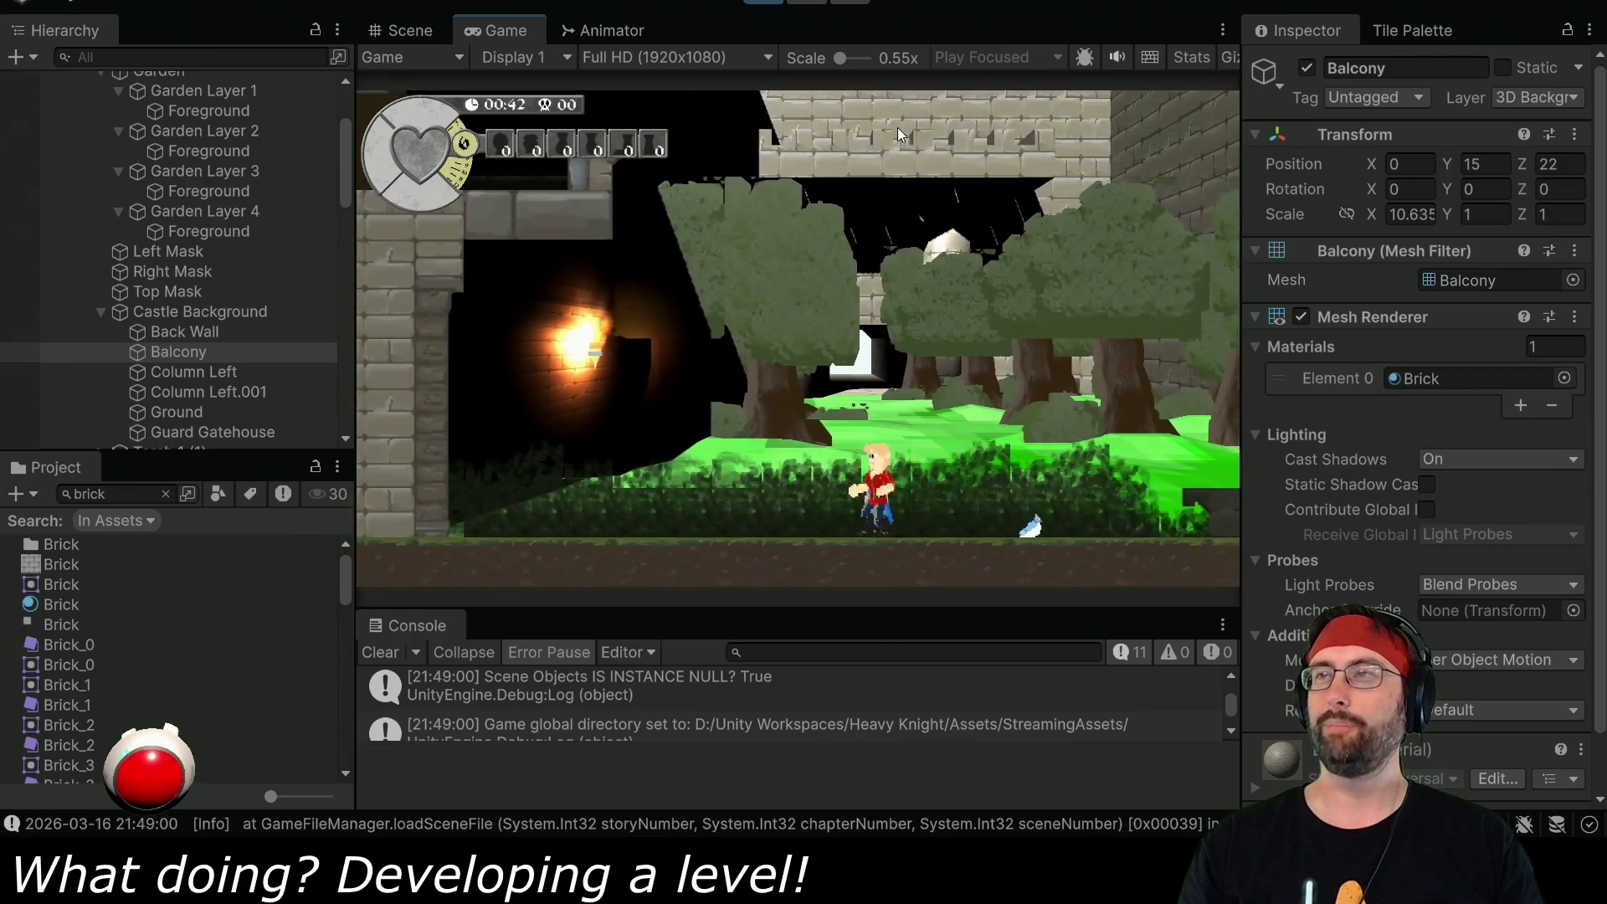
pyautogui.press('Left')
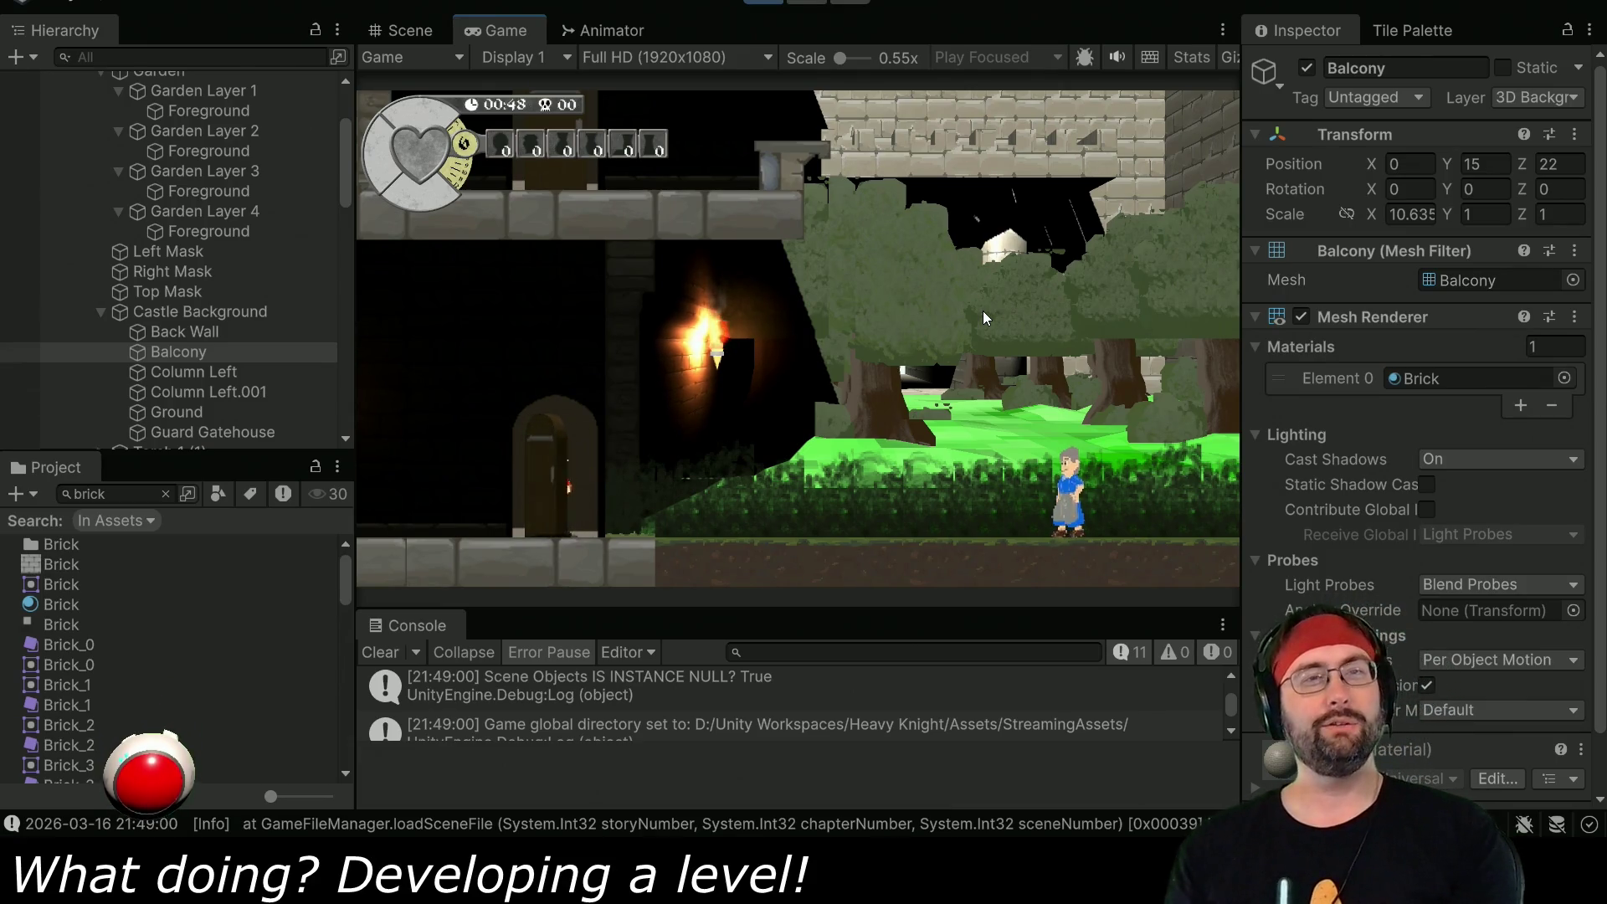
# - Bring the hero out onto the ledge, jump onto the pillar, then stop playing
pyautogui.press('Up')
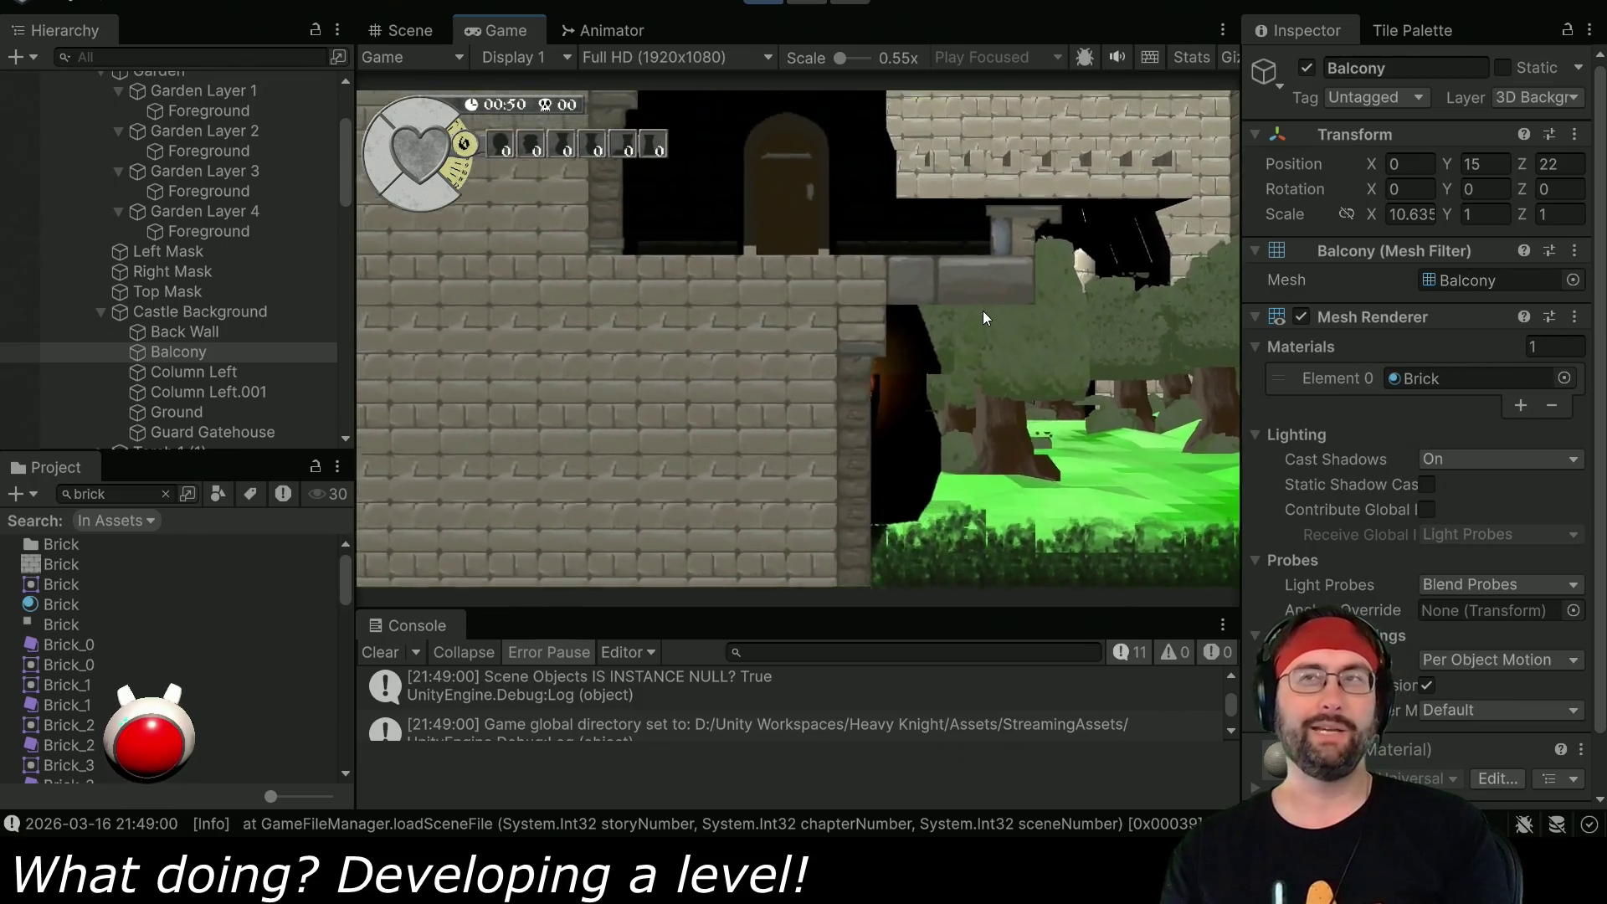
pyautogui.press('Right')
pyautogui.press('space')
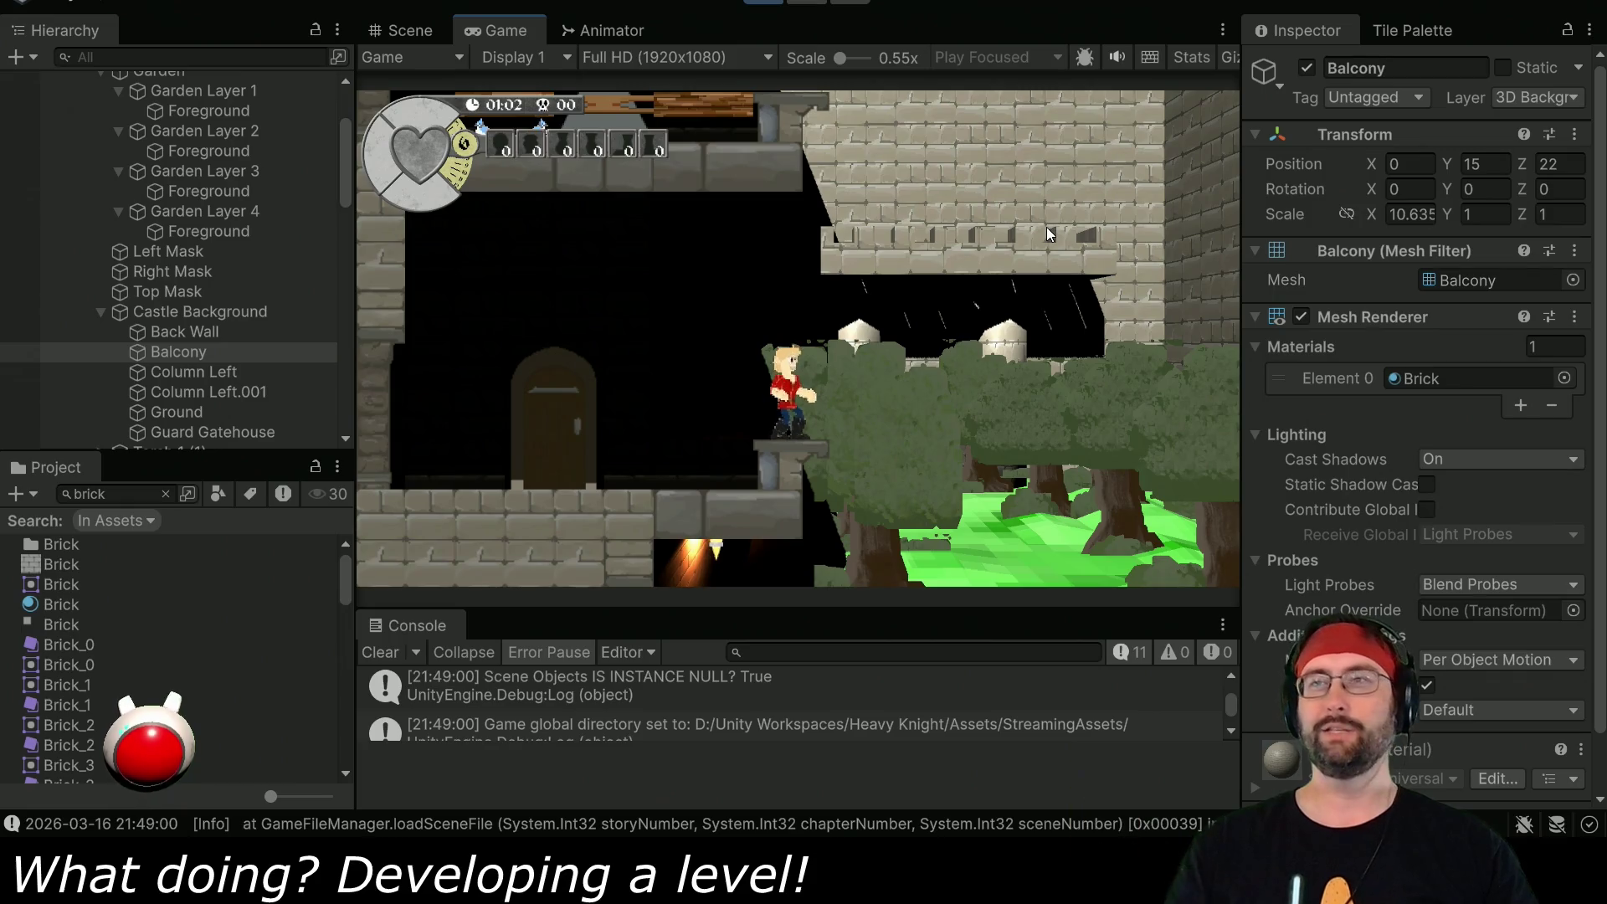
pyautogui.hotkey('ctrl', 's')
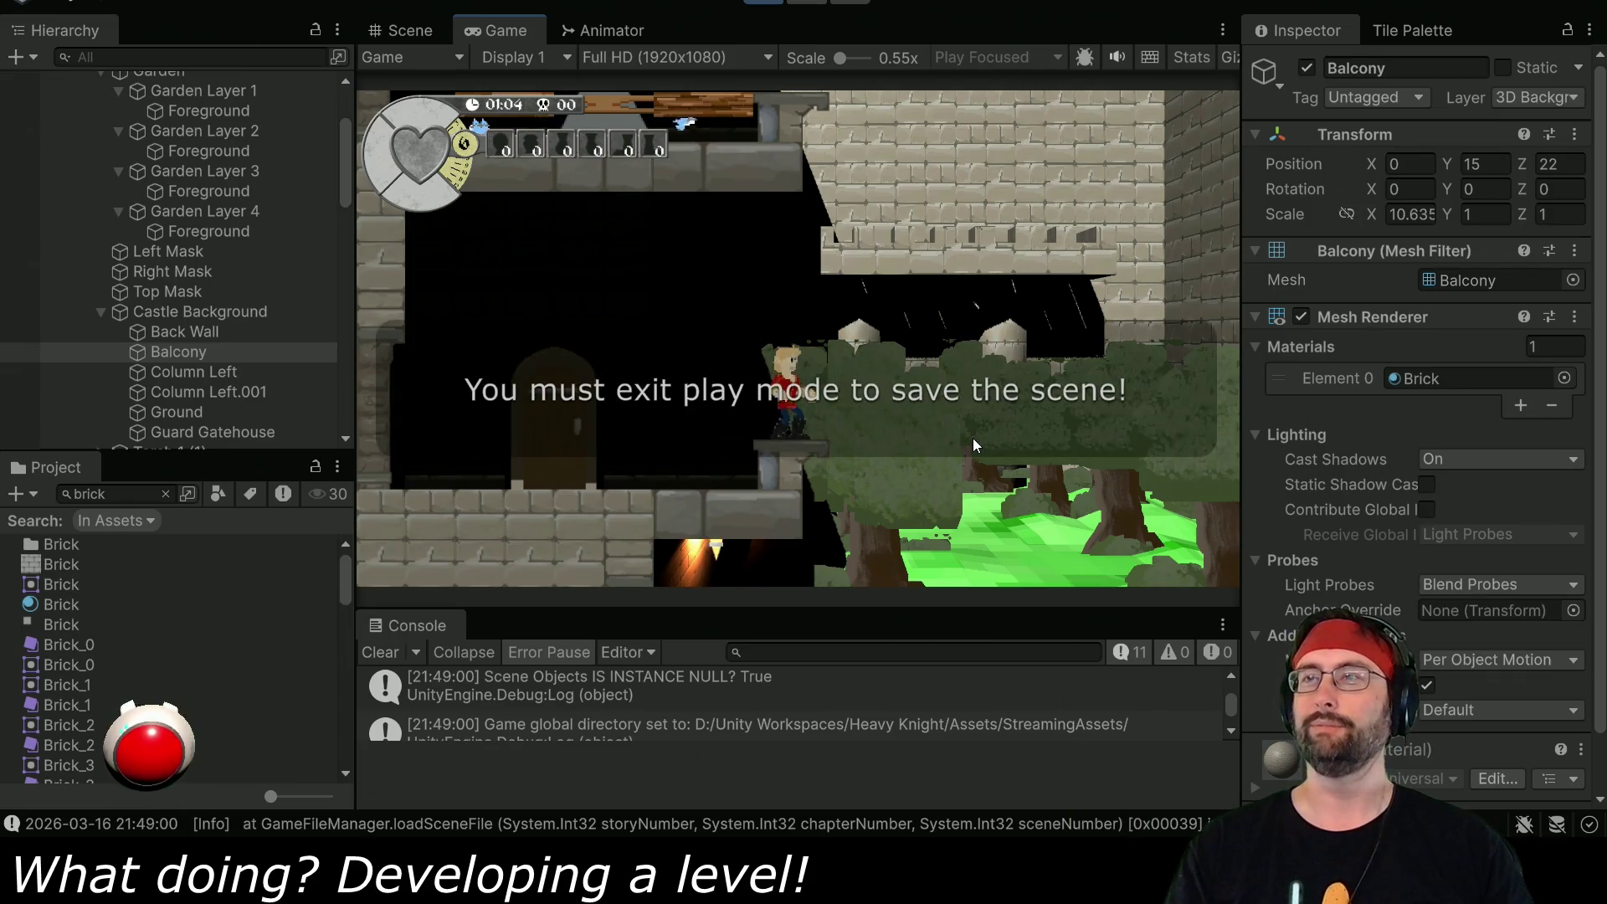
pyautogui.hotkey('ctrl', 'p')
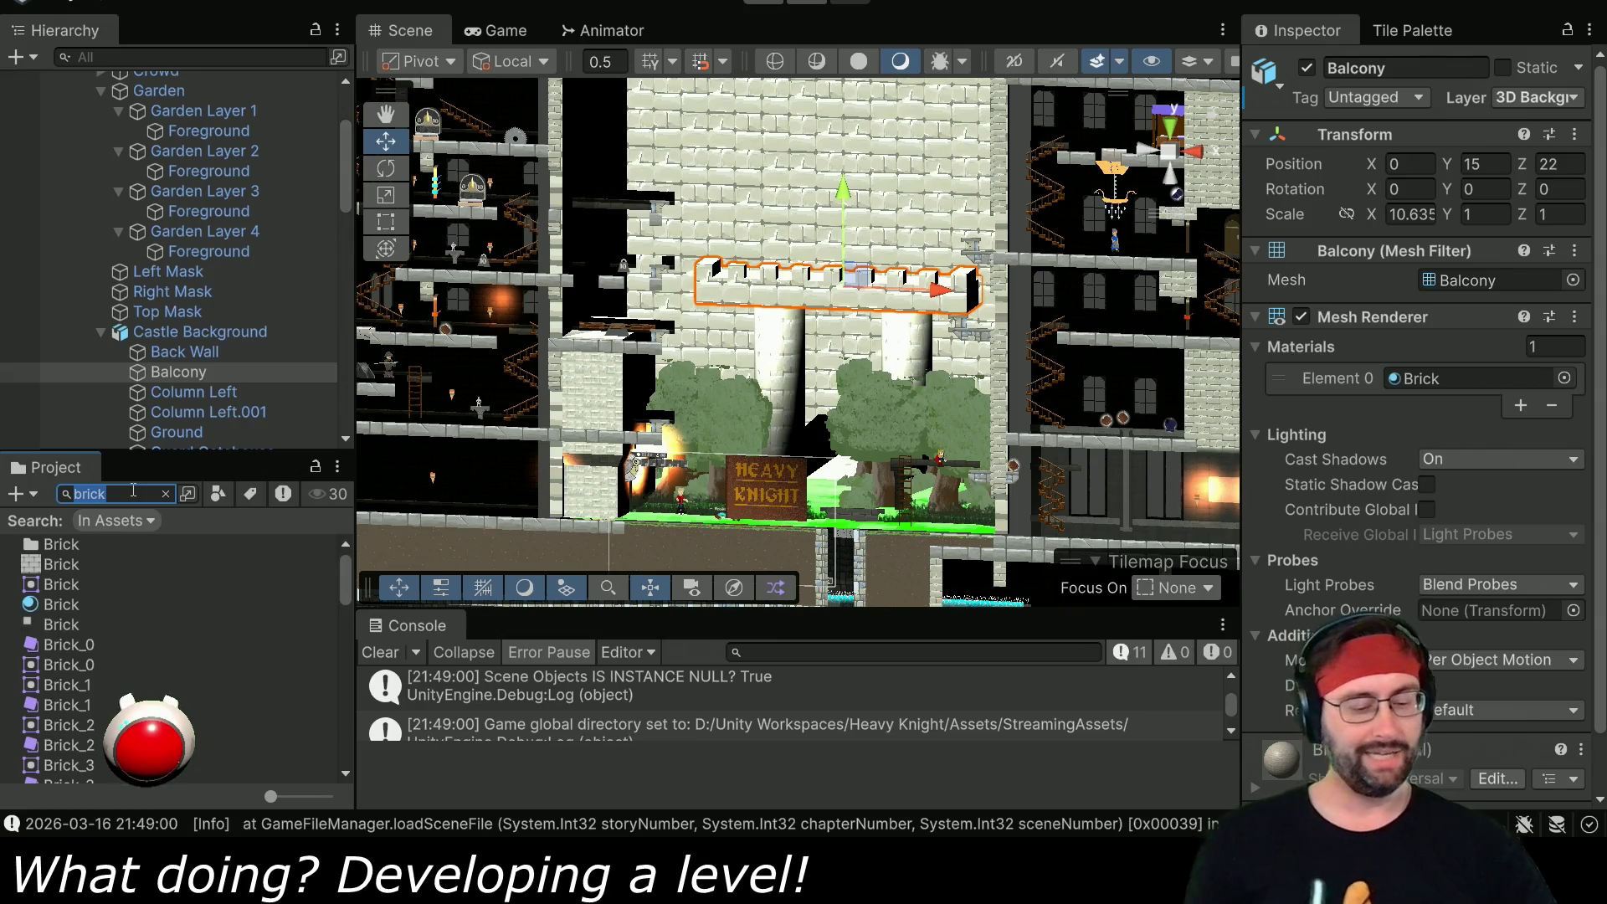
# - Search the Project for 'title', open the Title Dev scene, and enter Play mode
pyautogui.write('title')
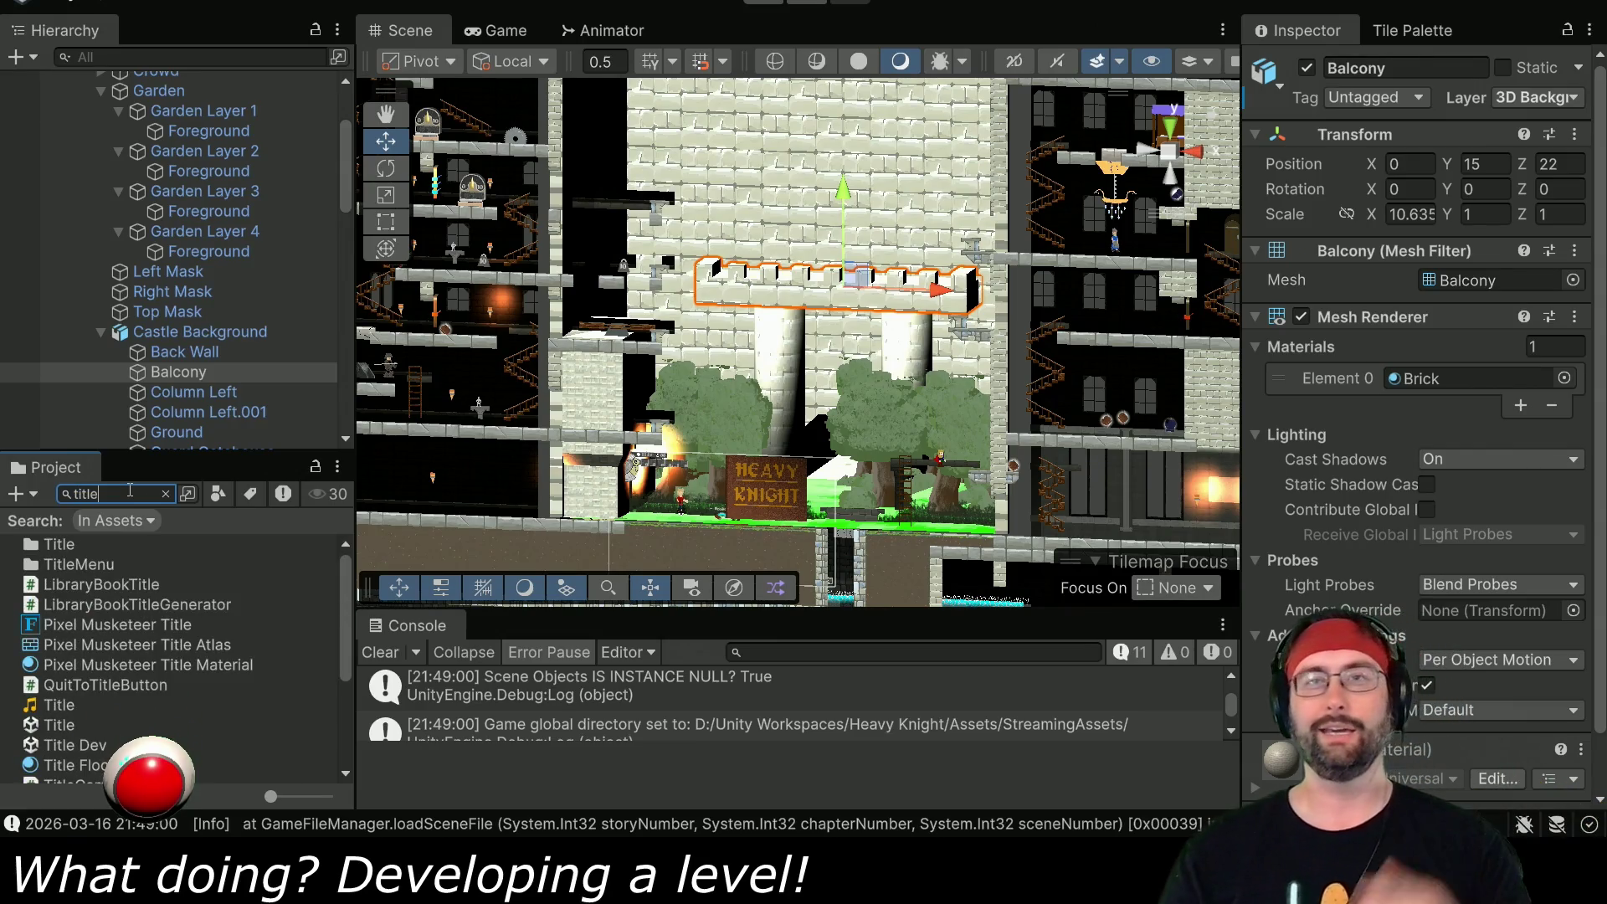
pyautogui.scroll(-4, 118, 695)
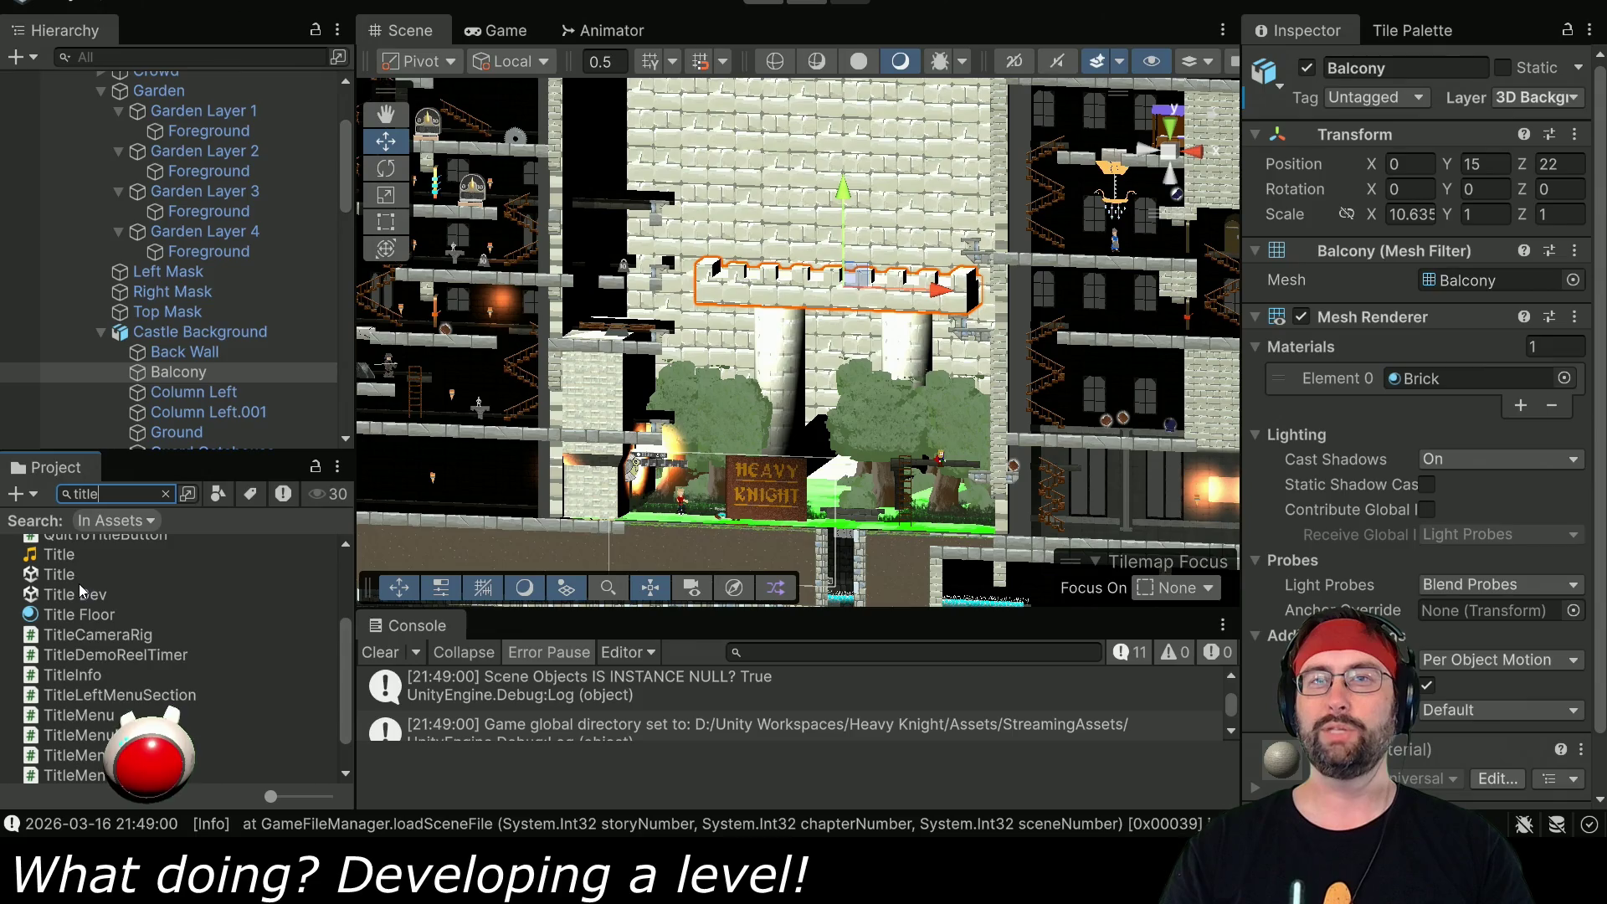
pyautogui.doubleClick(76, 595)
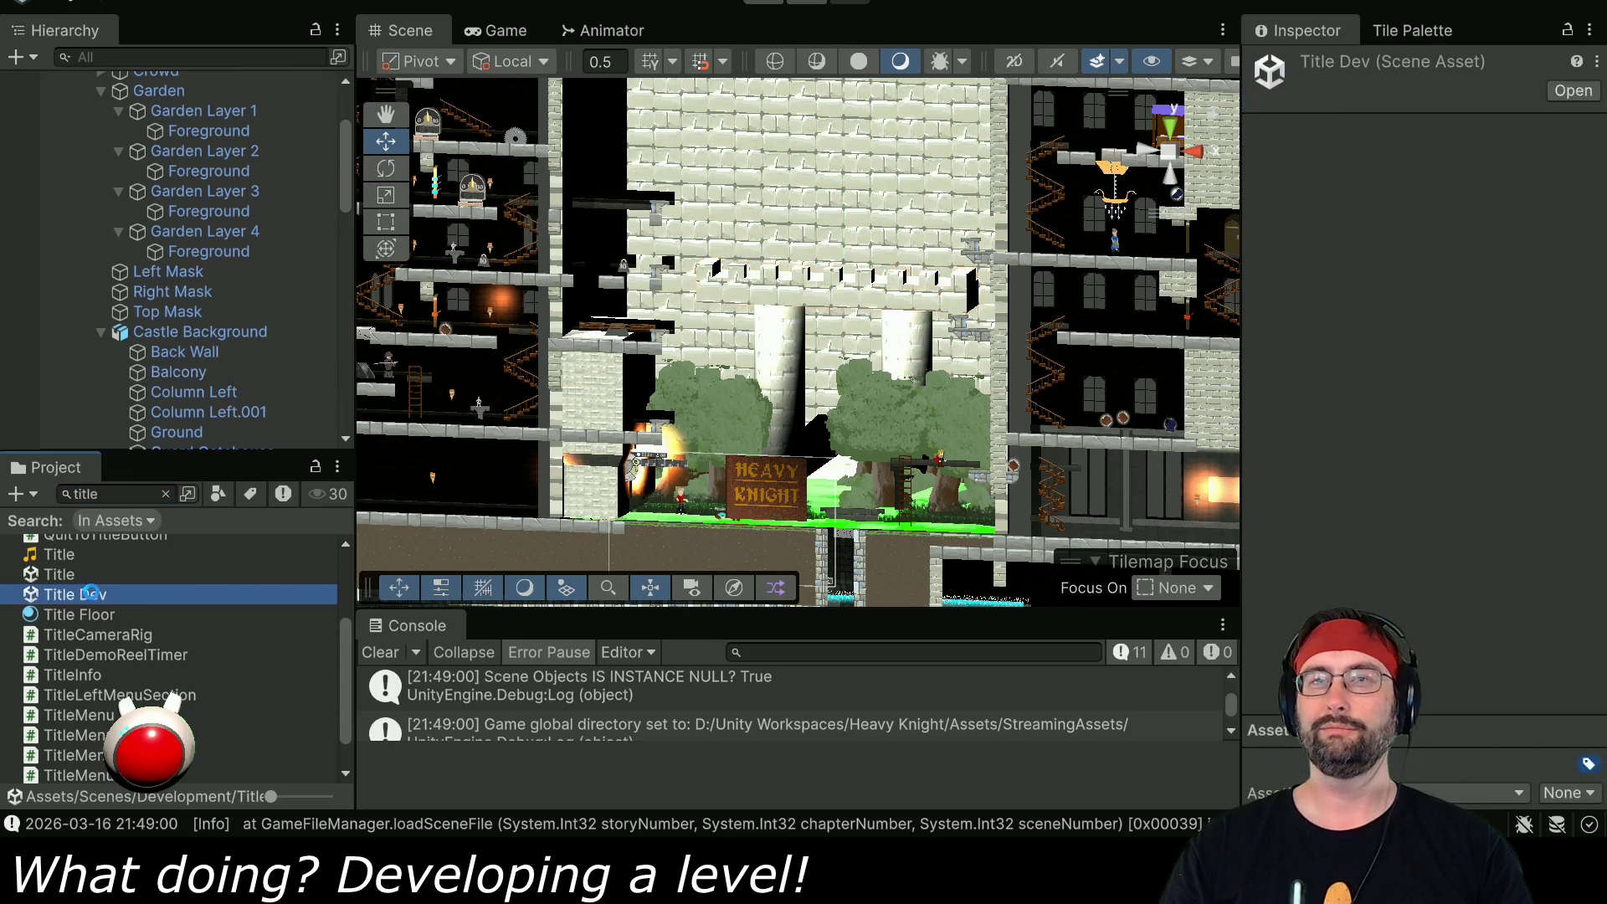
pyautogui.click(763, 4)
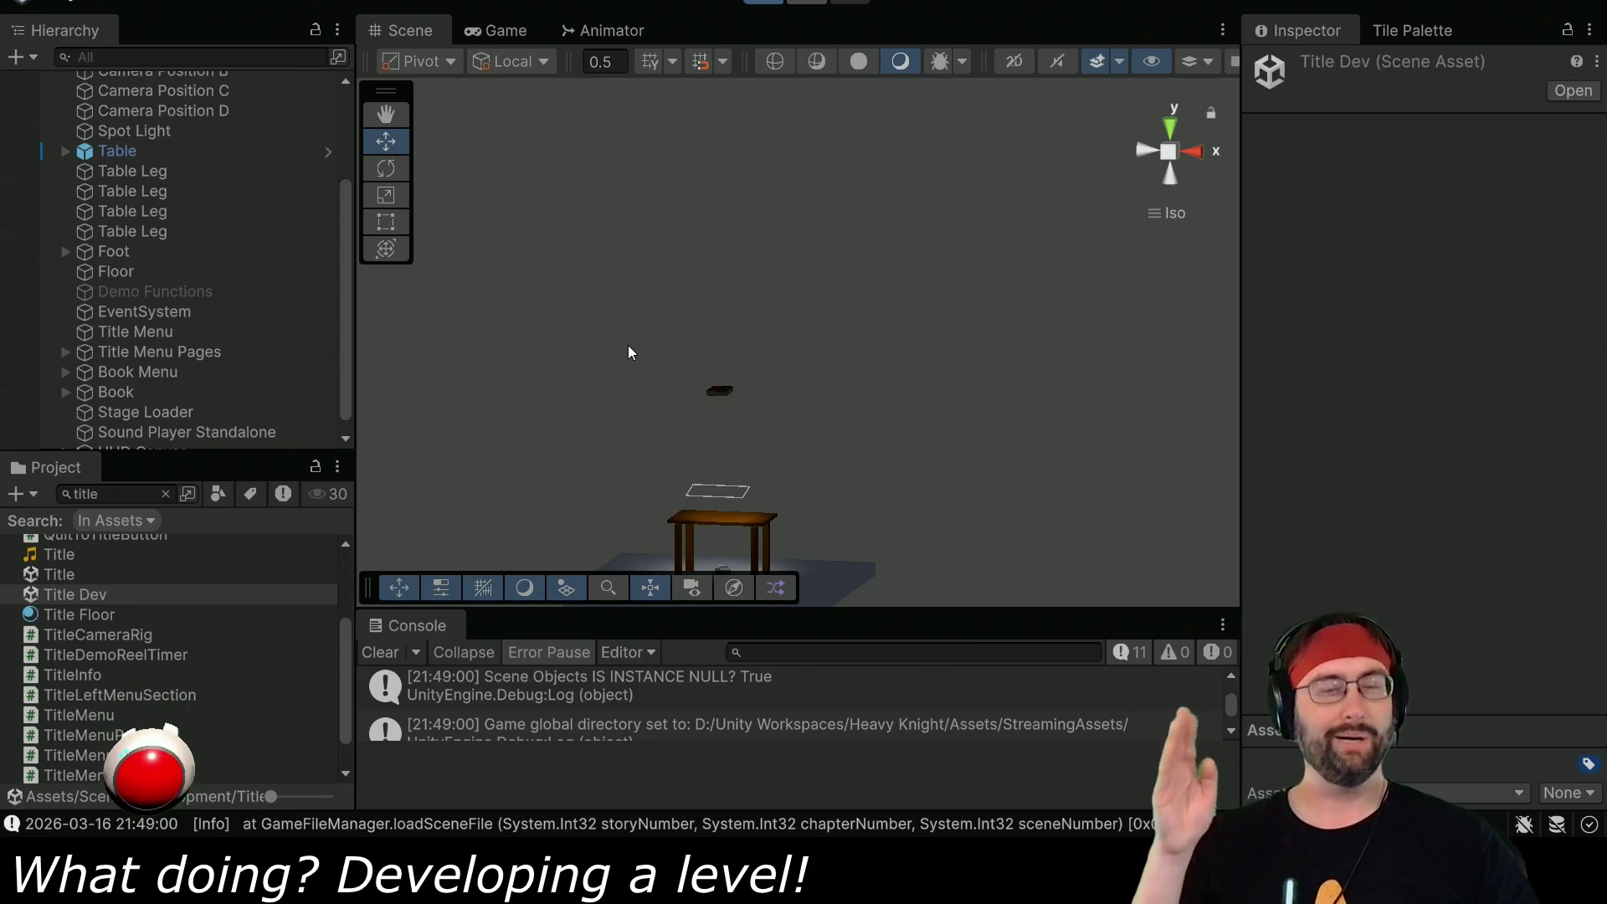
# - Maximize the Game view and load Dent Family Farm's Tutorial from the asdfaa save
pyautogui.doubleClick(517, 33)
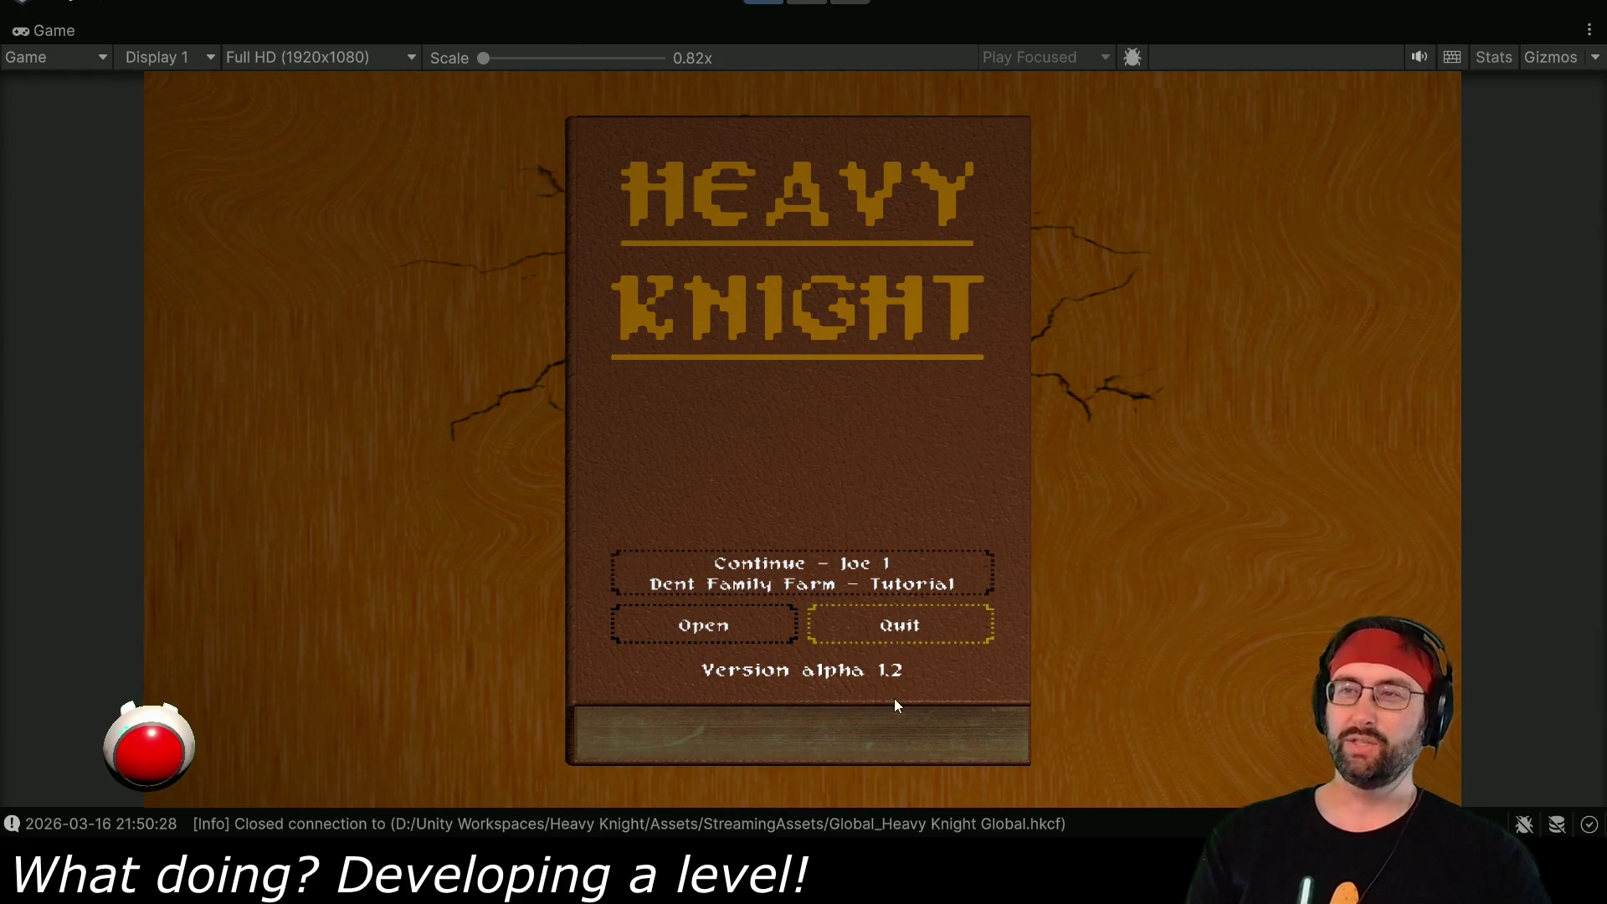
pyautogui.click(724, 630)
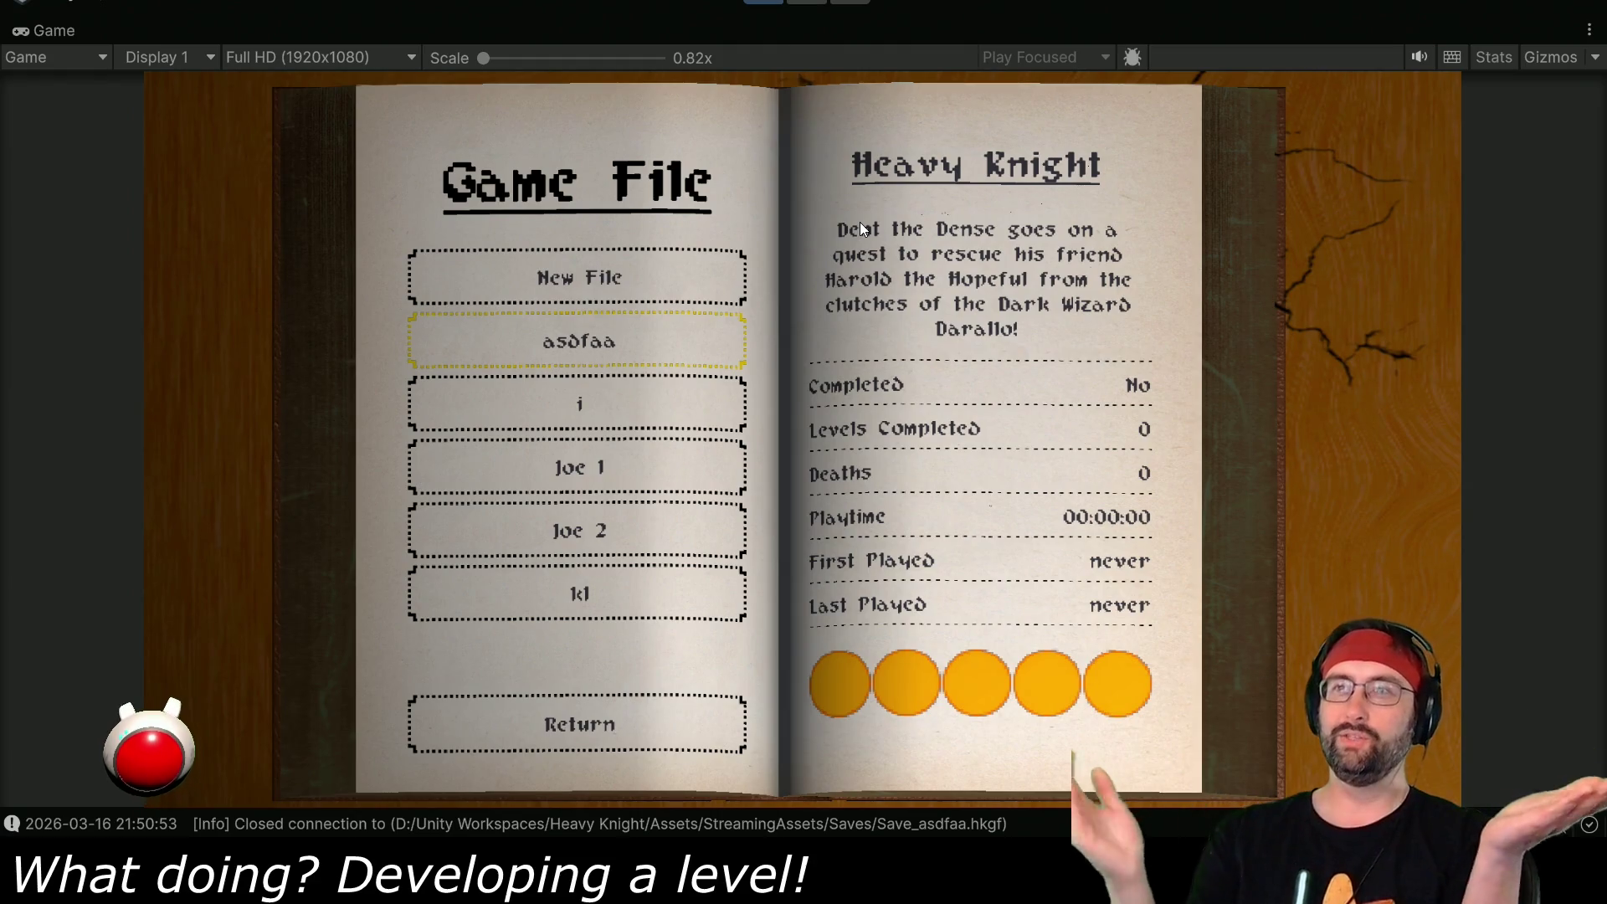
pyautogui.click(672, 343)
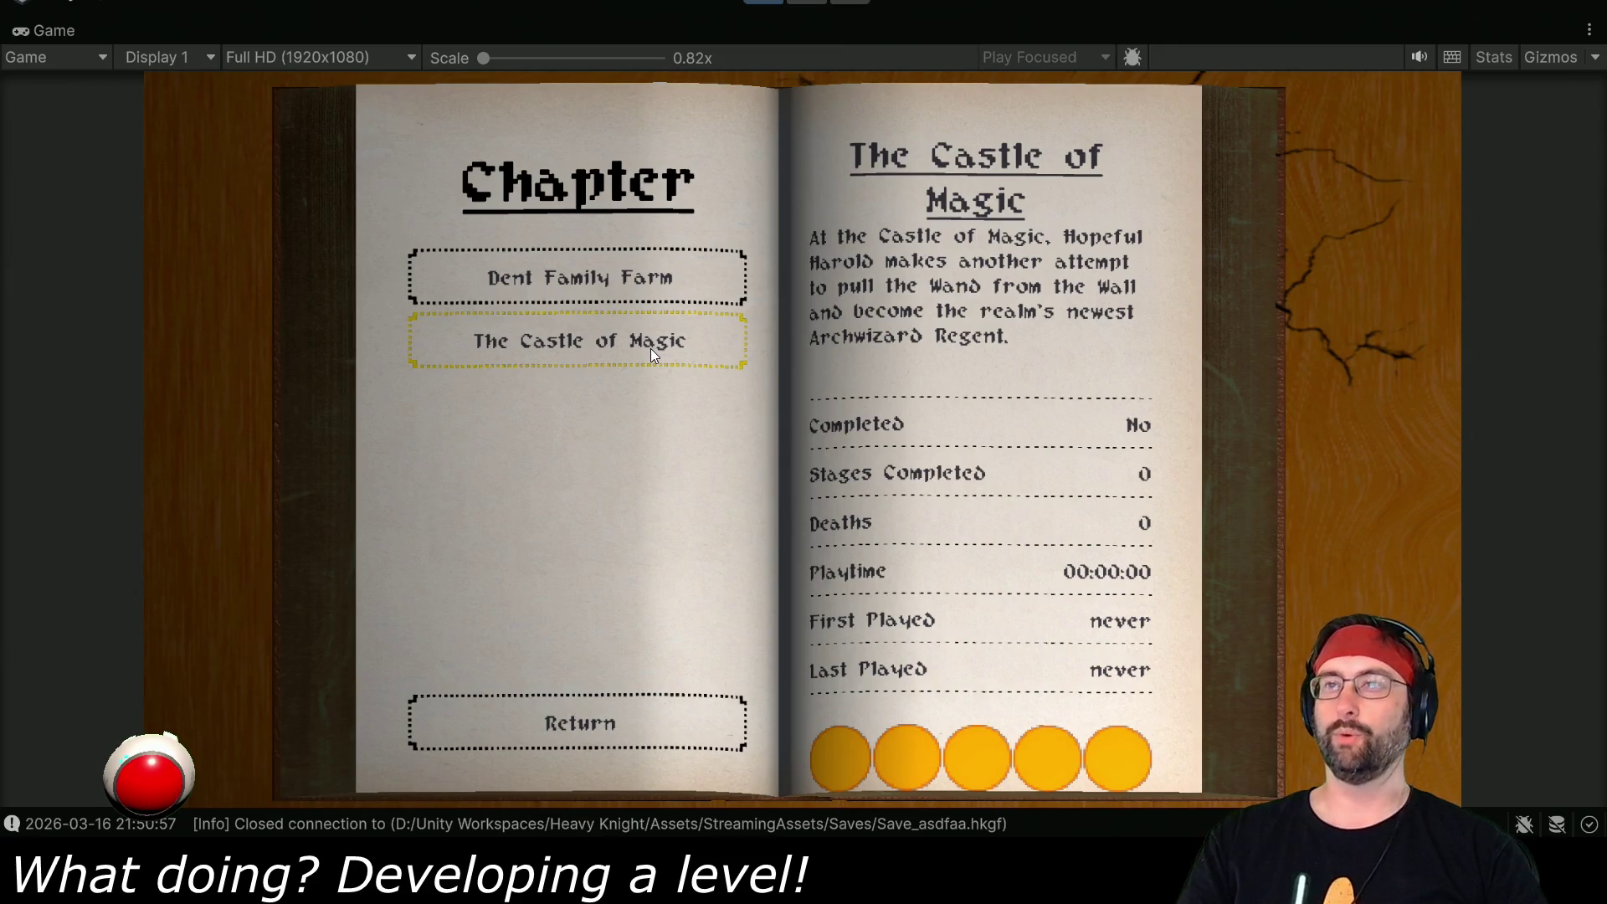
pyautogui.click(640, 287)
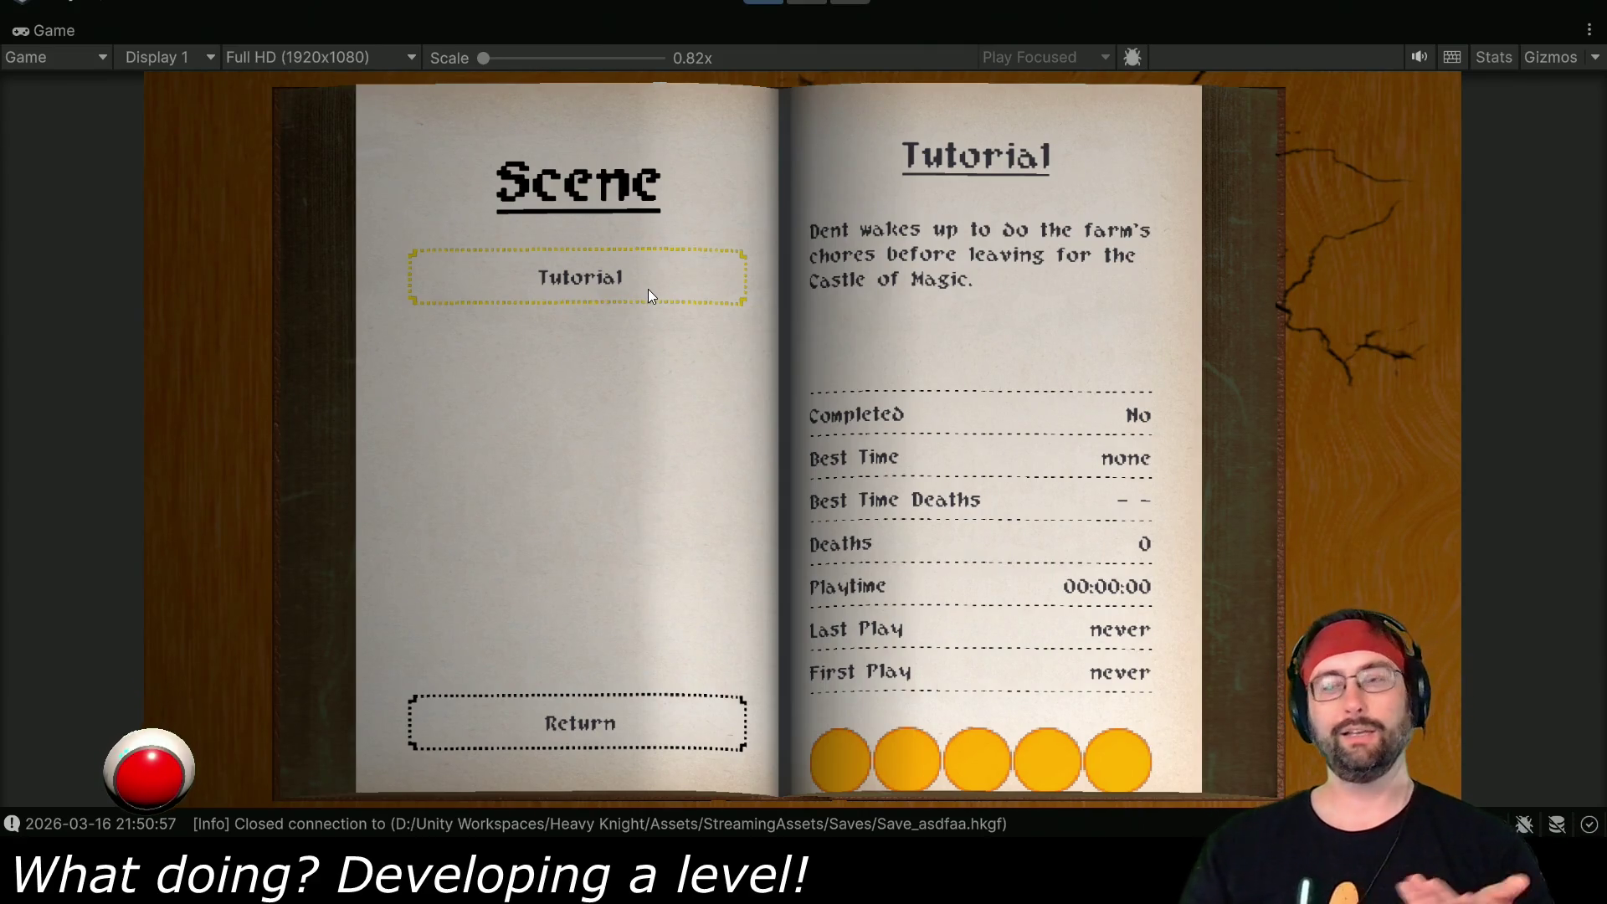
pyautogui.click(648, 289)
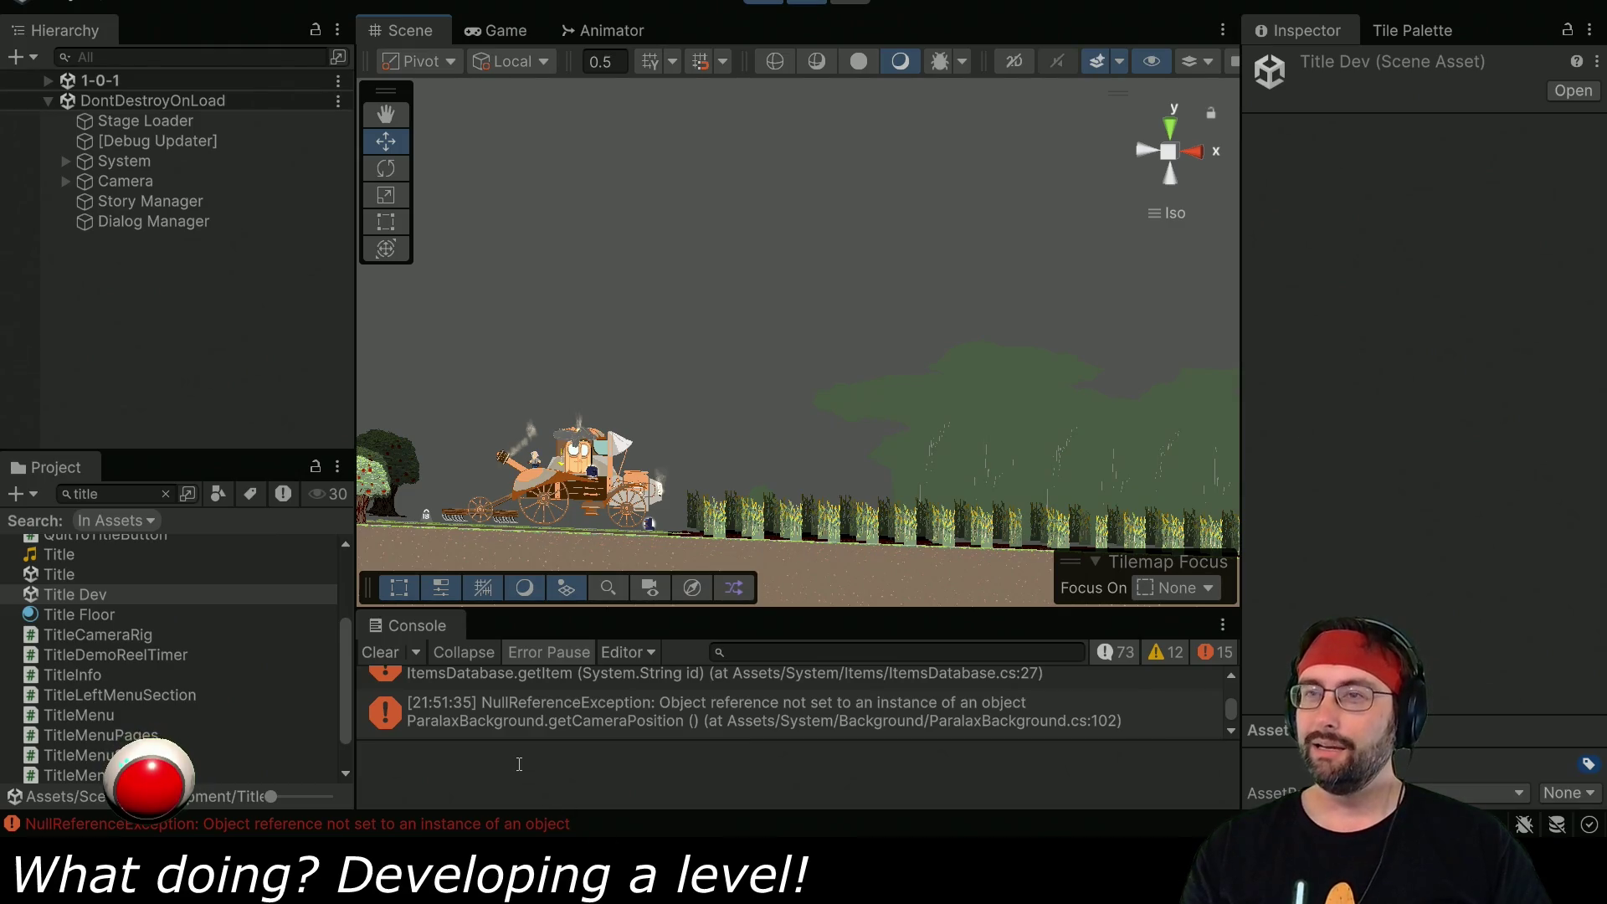
# - Stop the game and open the 1-0-1 Dev scene from a '1-0' Project search
pyautogui.click(775, 3)
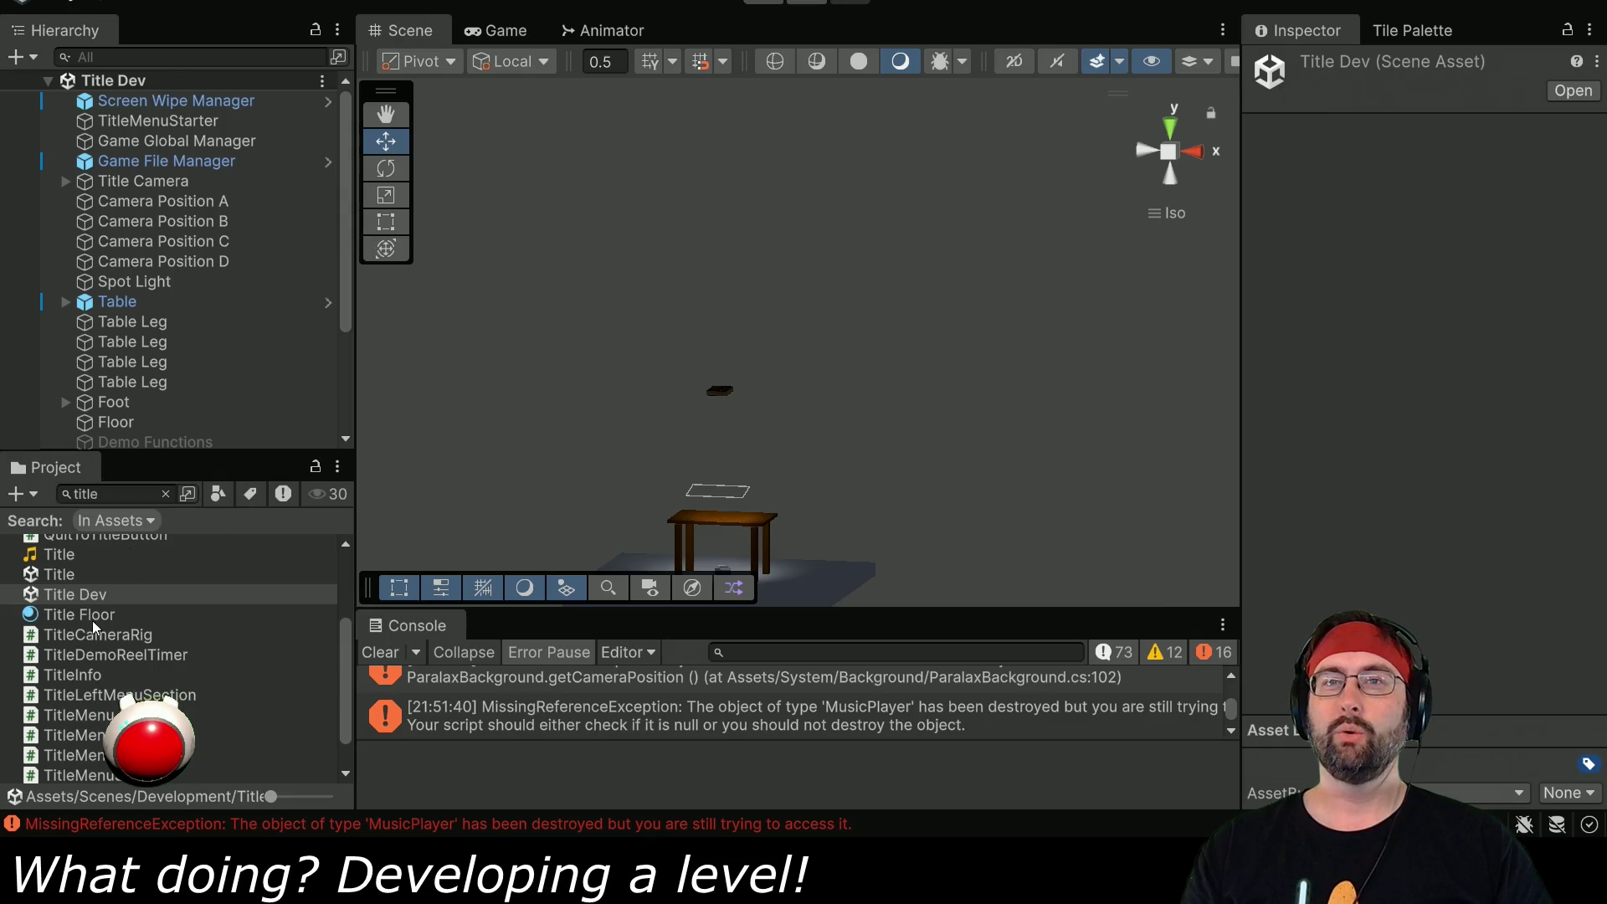
pyautogui.write('1-1')
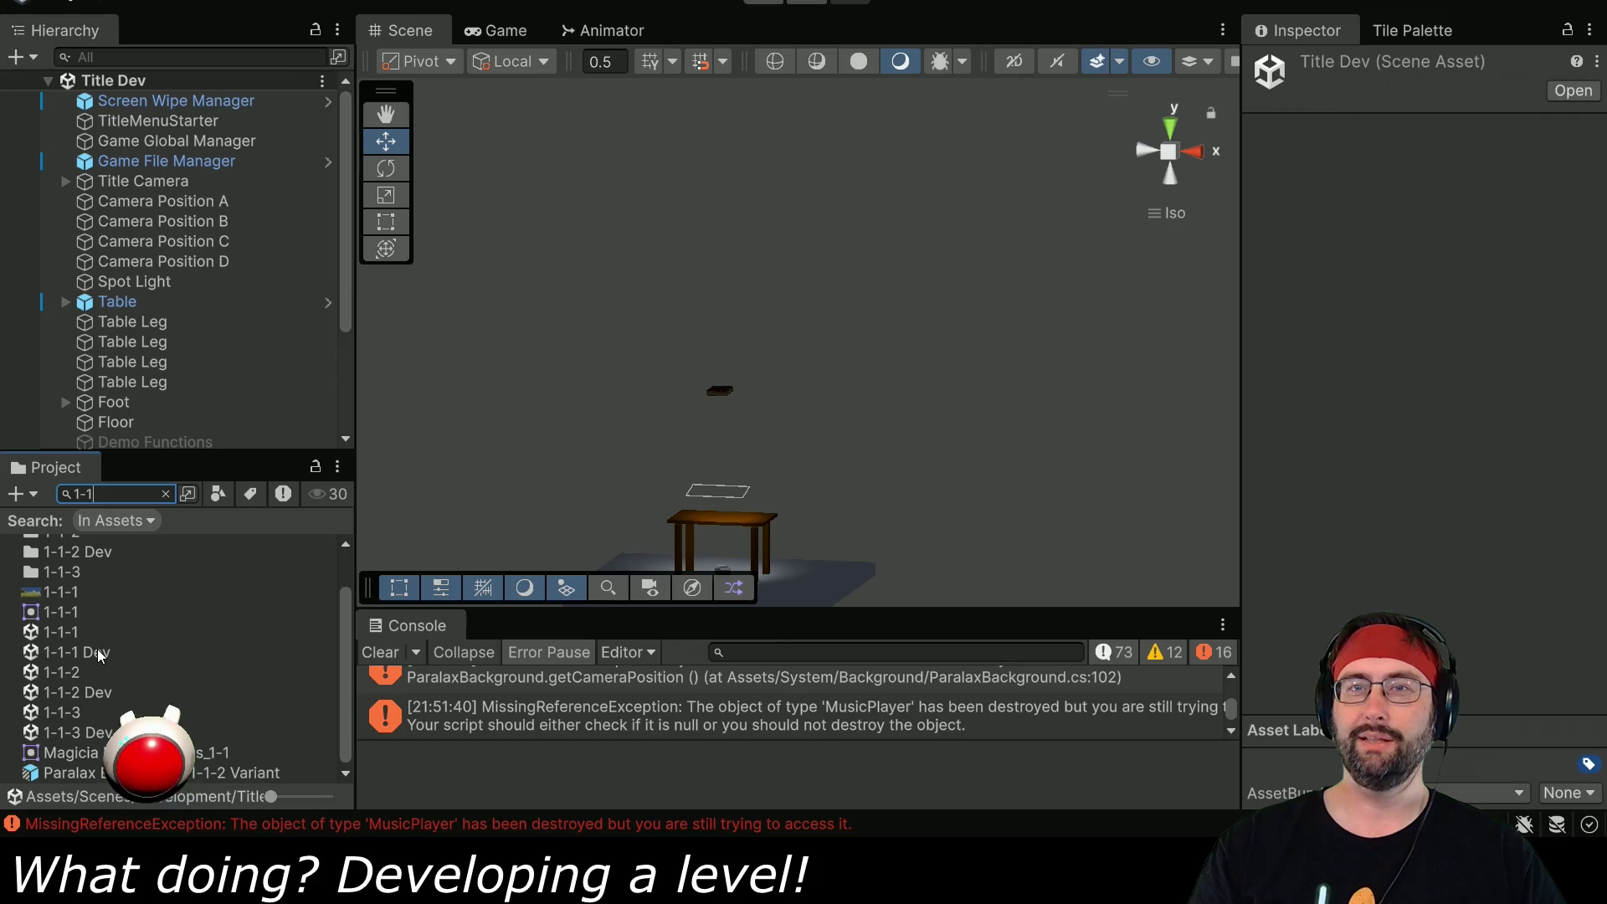
pyautogui.press('BackSpace')
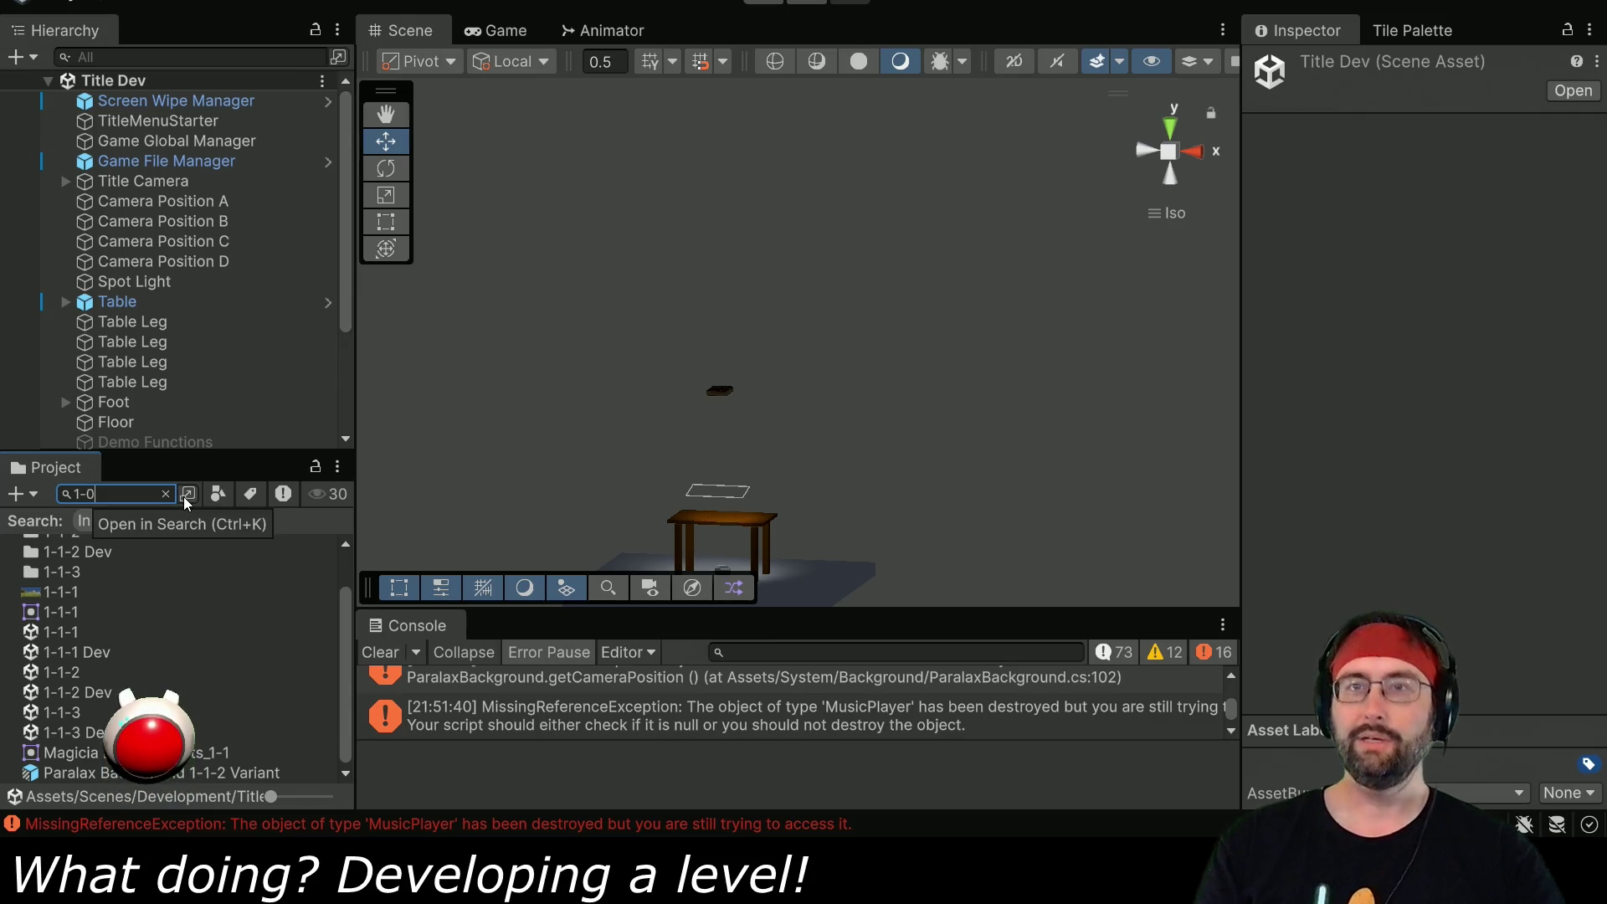
pyautogui.write('0')
pyautogui.click(105, 713)
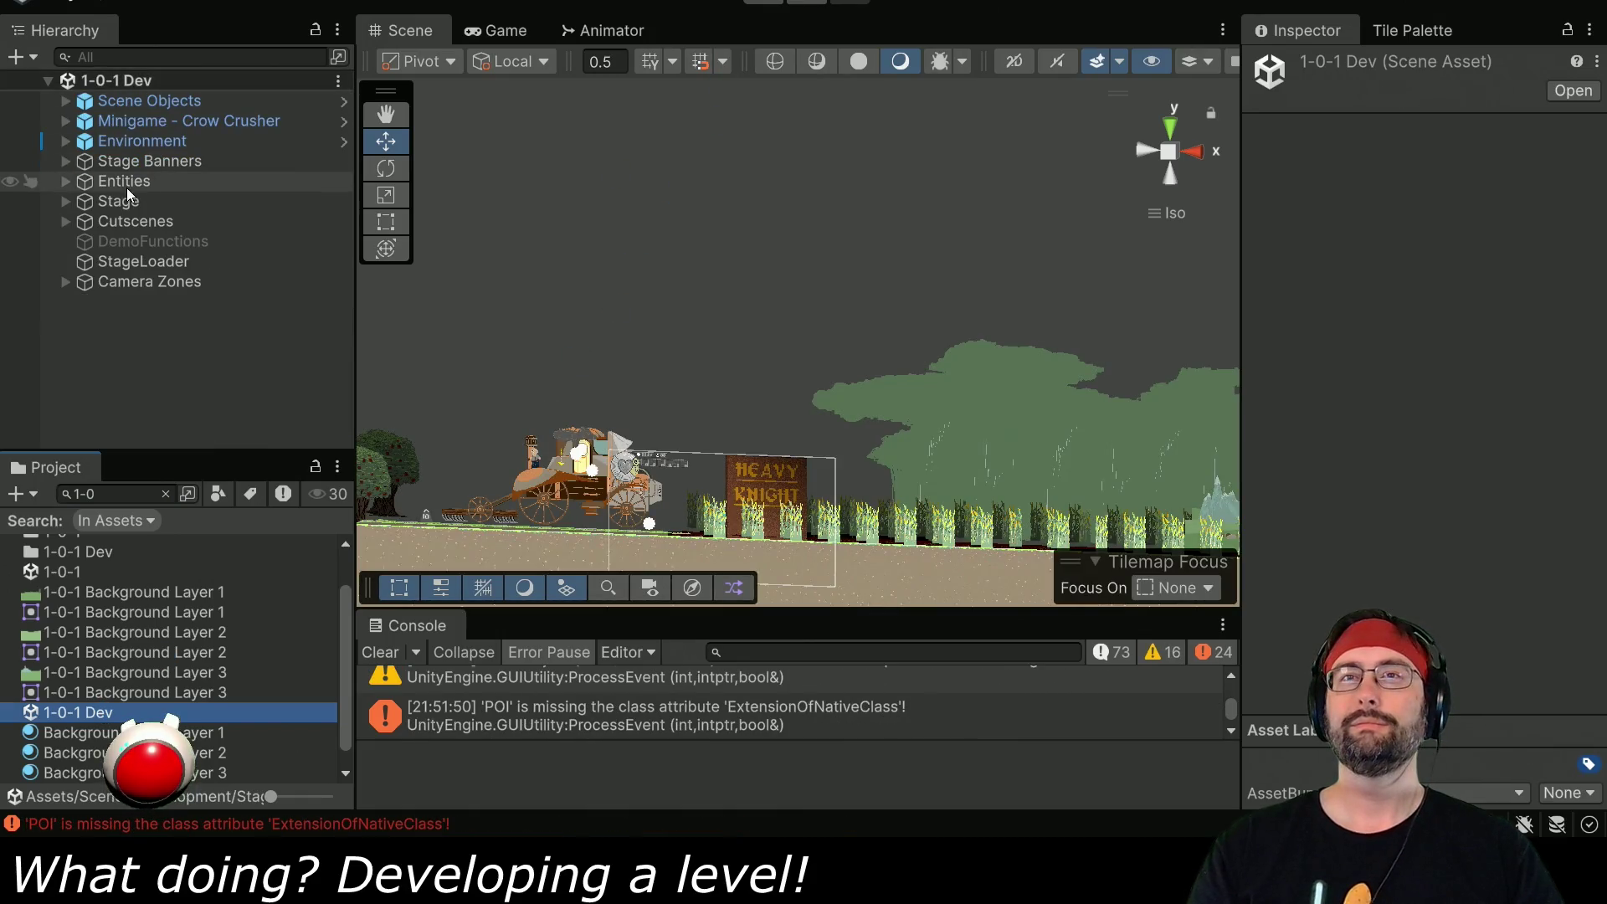
# - Select Dent under Entities, frame him from the back view, and nudge him slightly left
pyautogui.click(65, 181)
pyautogui.click(132, 221)
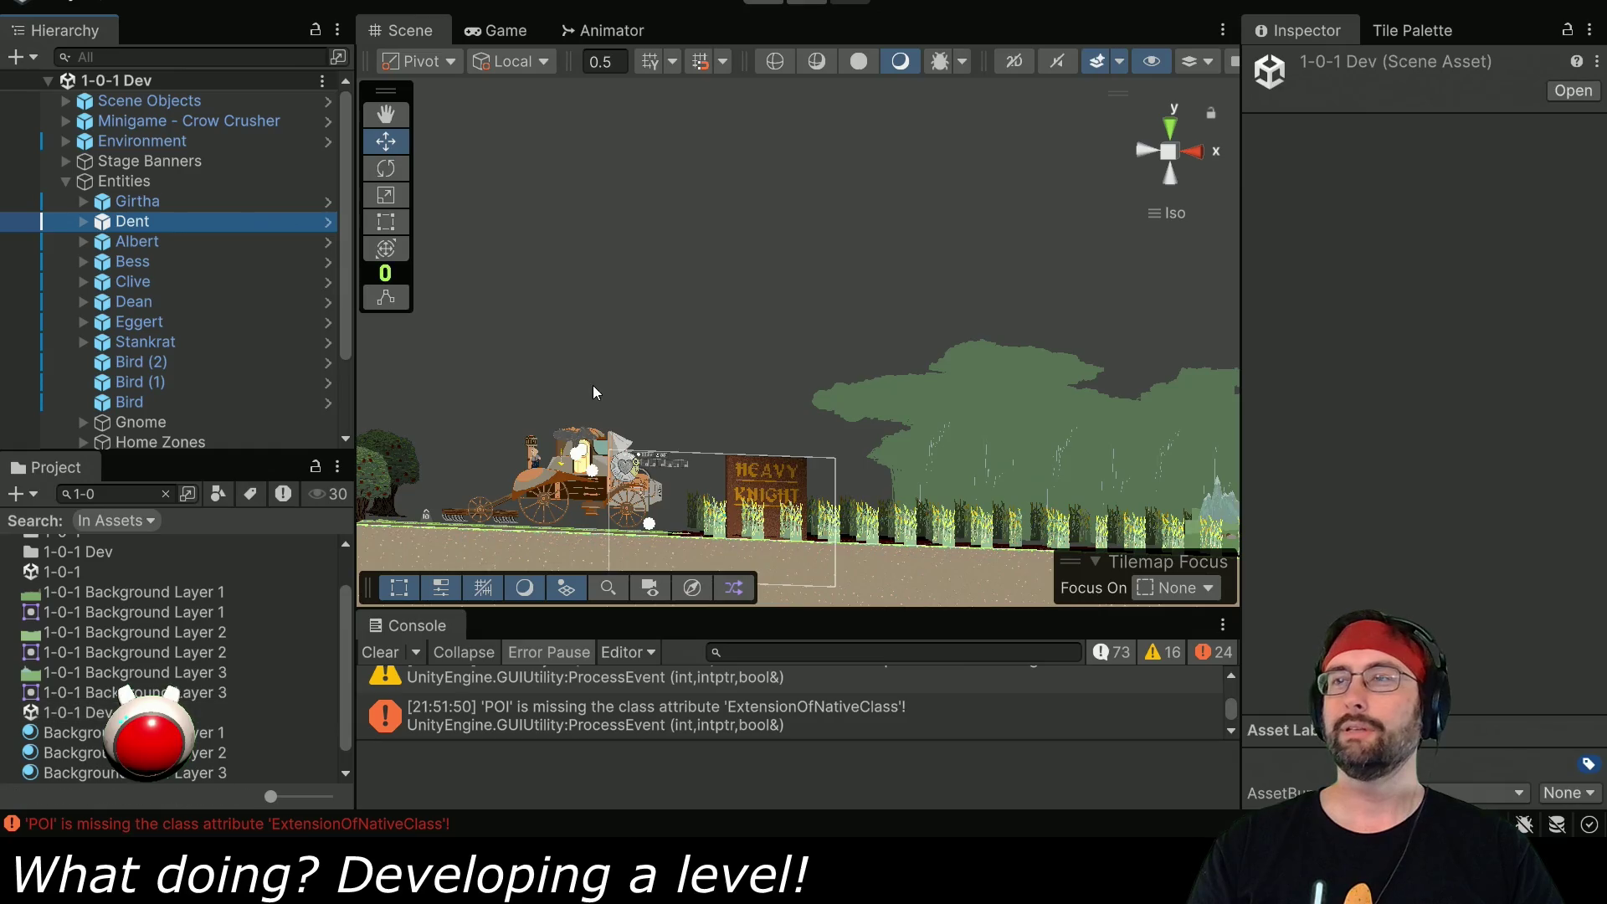
pyautogui.press('f')
pyautogui.scroll(-5, 599, 395)
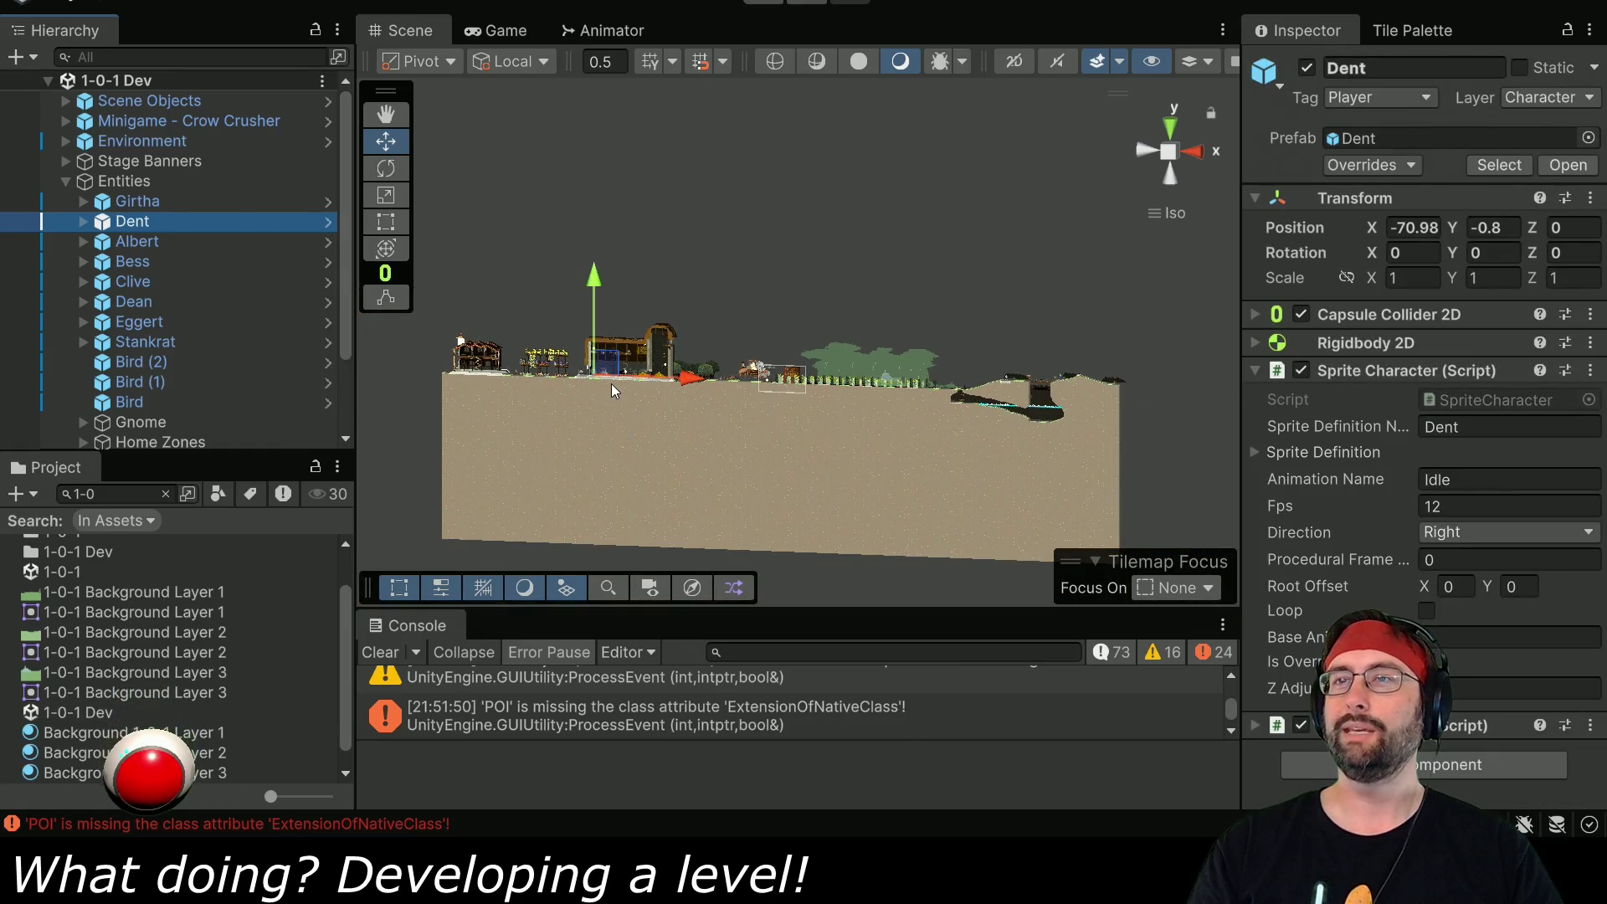
pyautogui.click(1146, 148)
pyautogui.moveTo(577, 365); pyautogui.dragTo(479, 365)
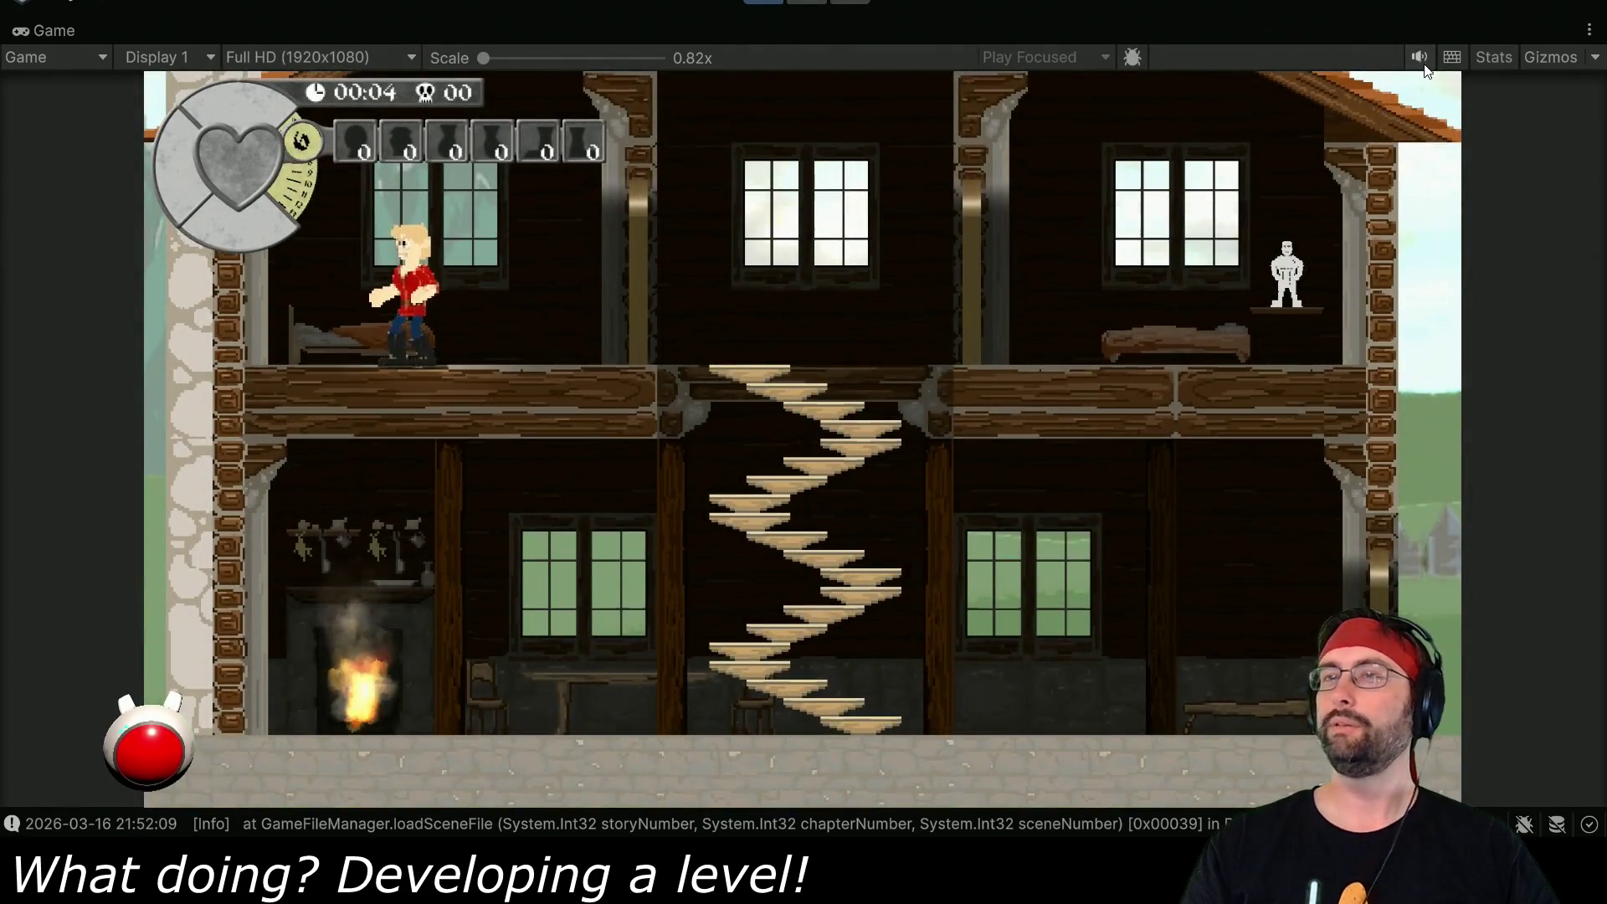
# - Walk Dent back and forth on the upper floor, stop playing, and select Girtha
pyautogui.press('d')
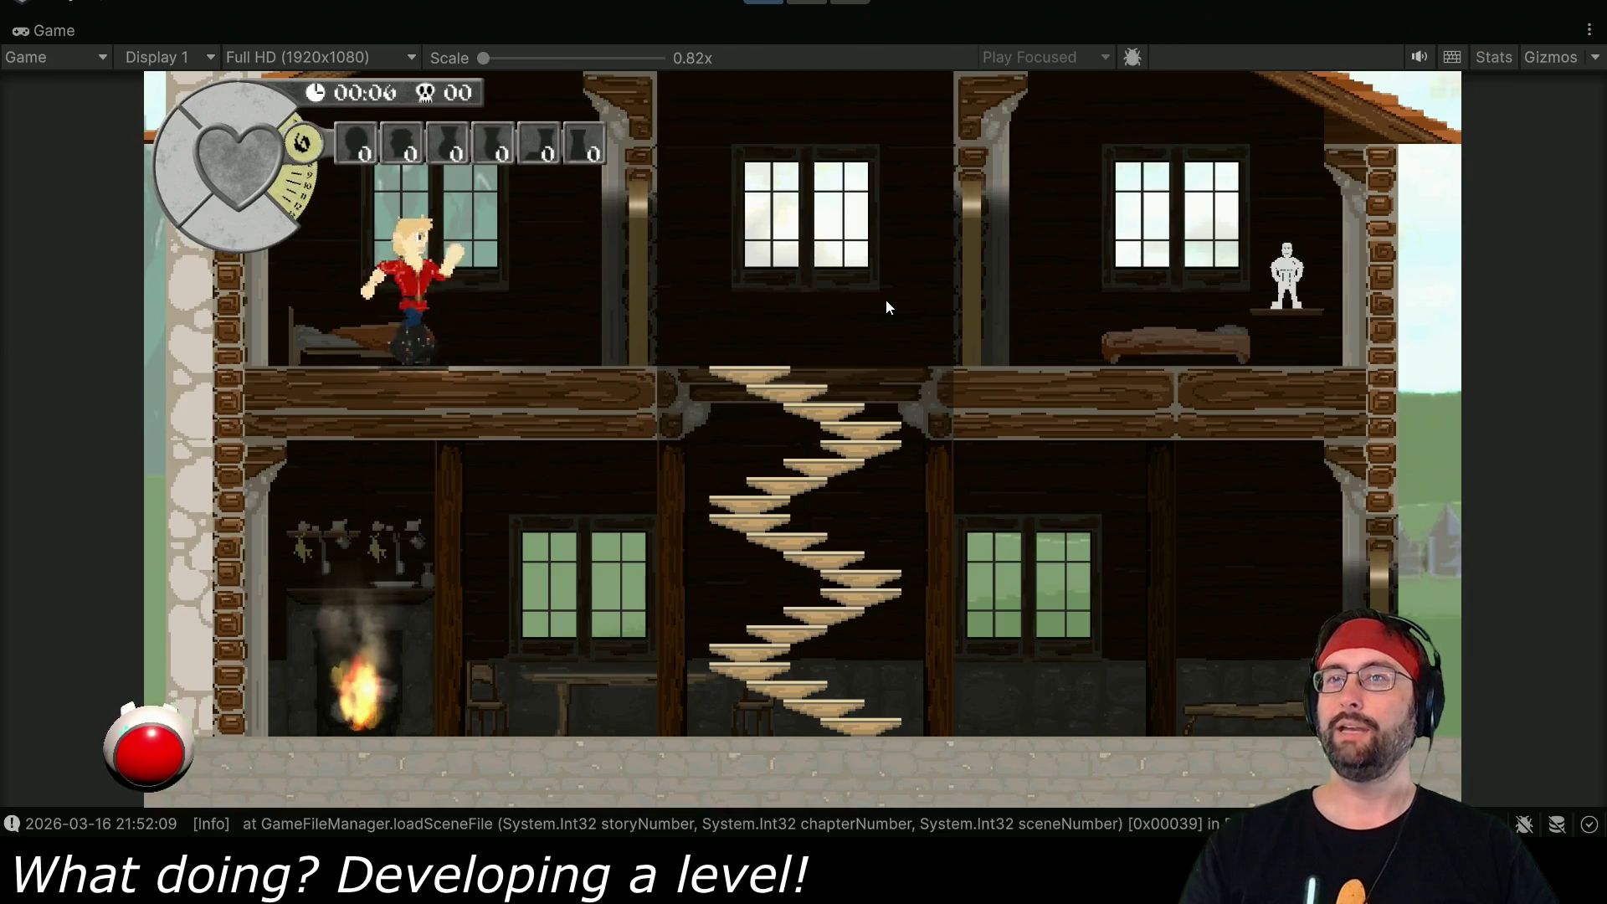
pyautogui.press('a')
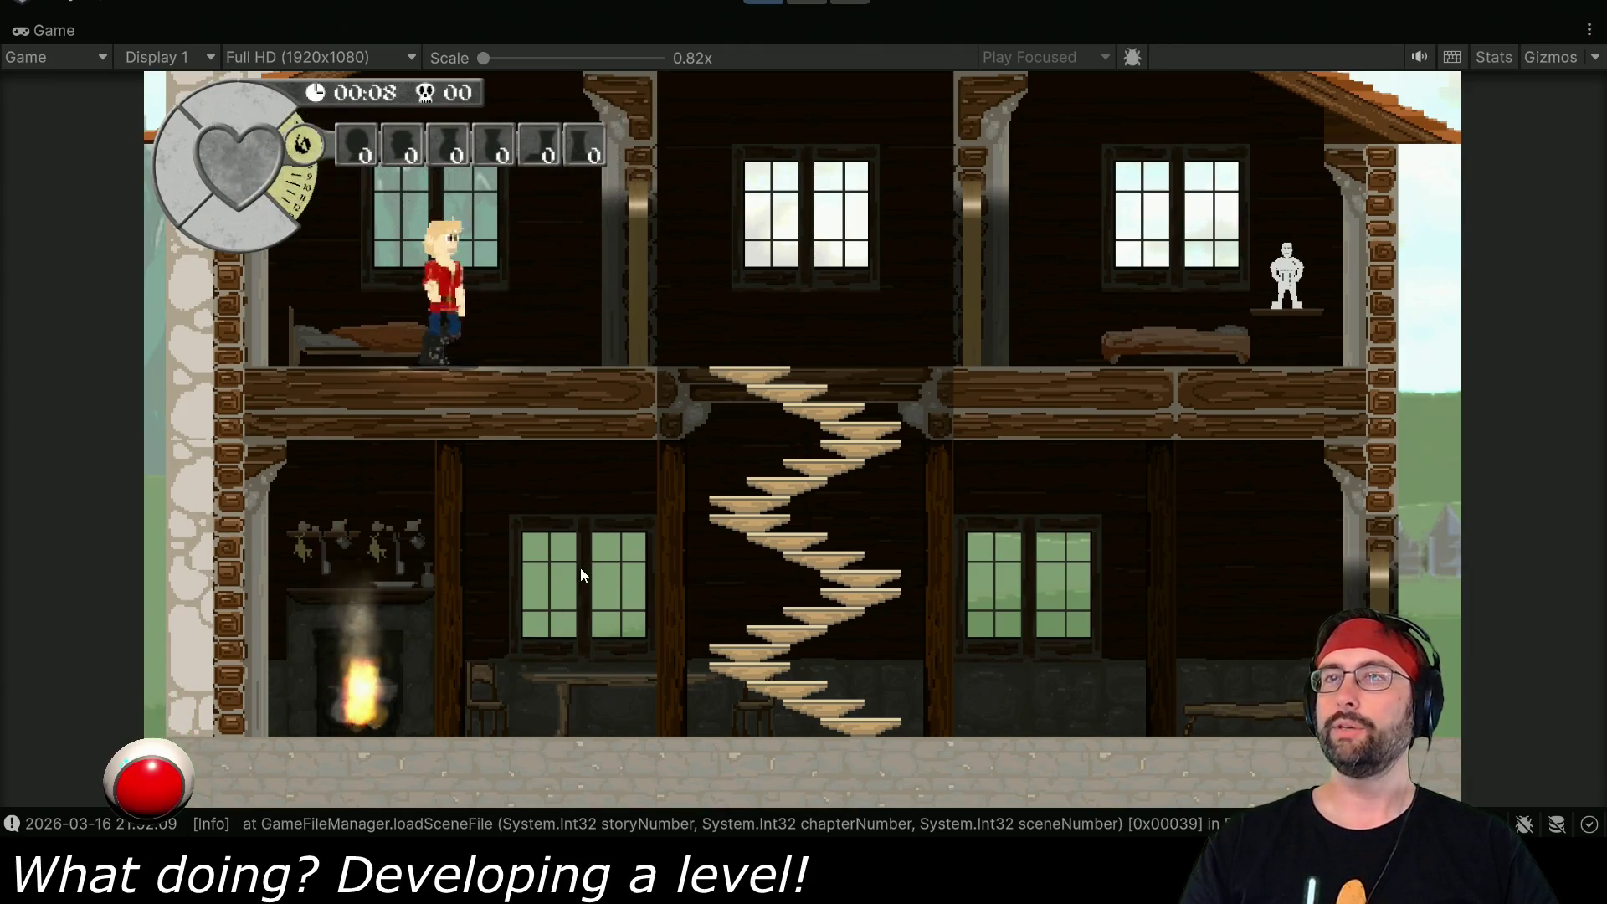
pyautogui.press('d')
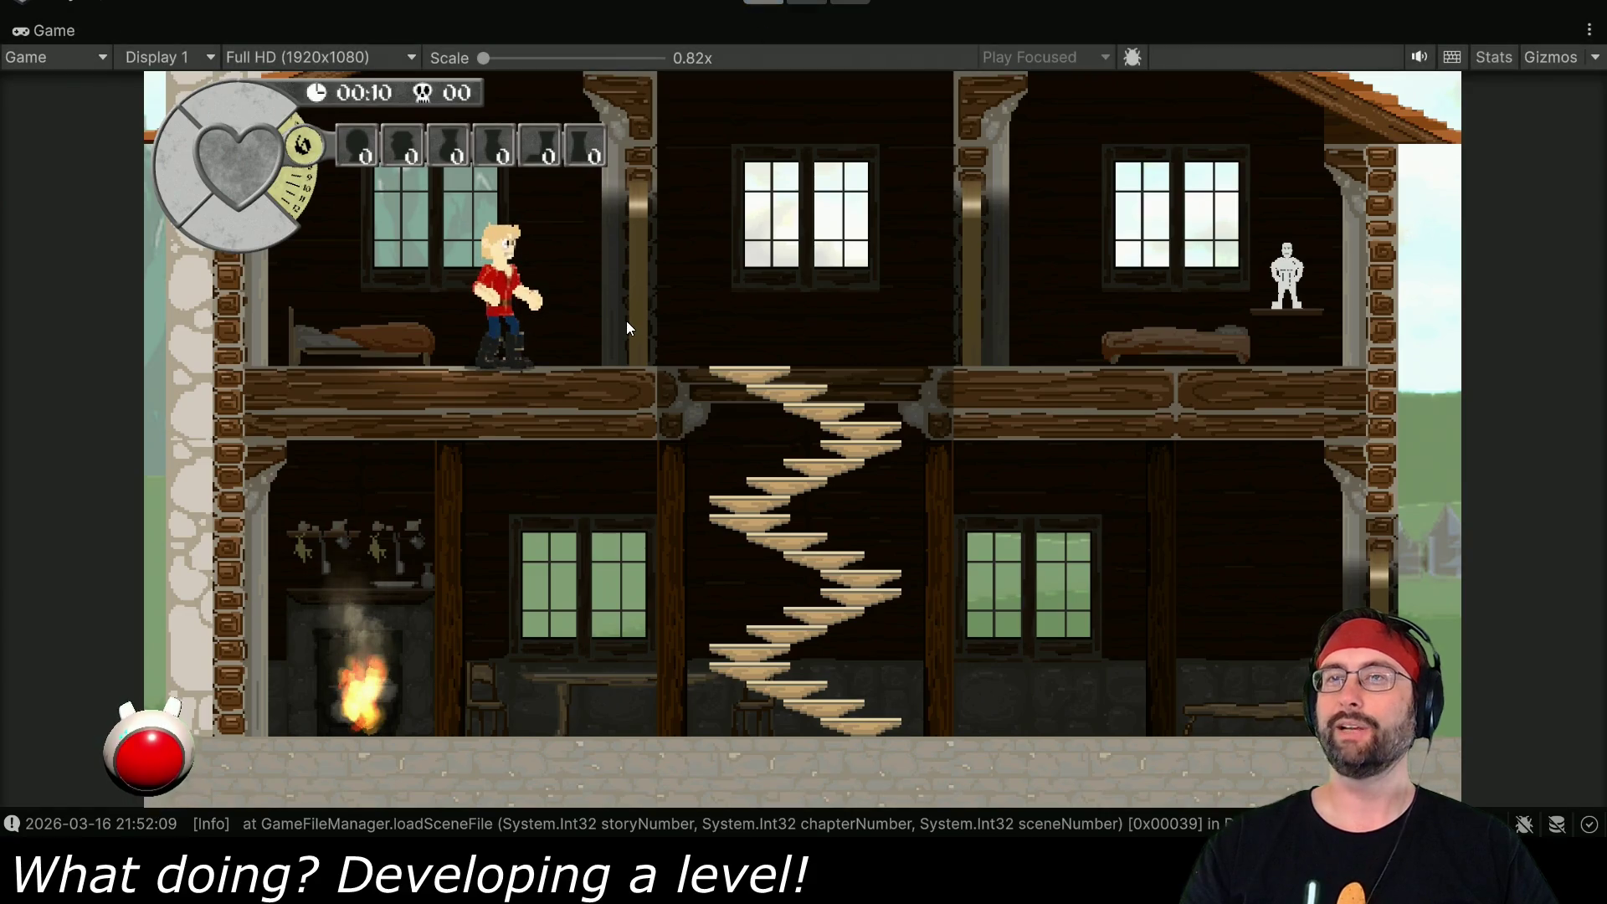
pyautogui.hotkey('ctrl', 'p')
pyautogui.click(209, 202)
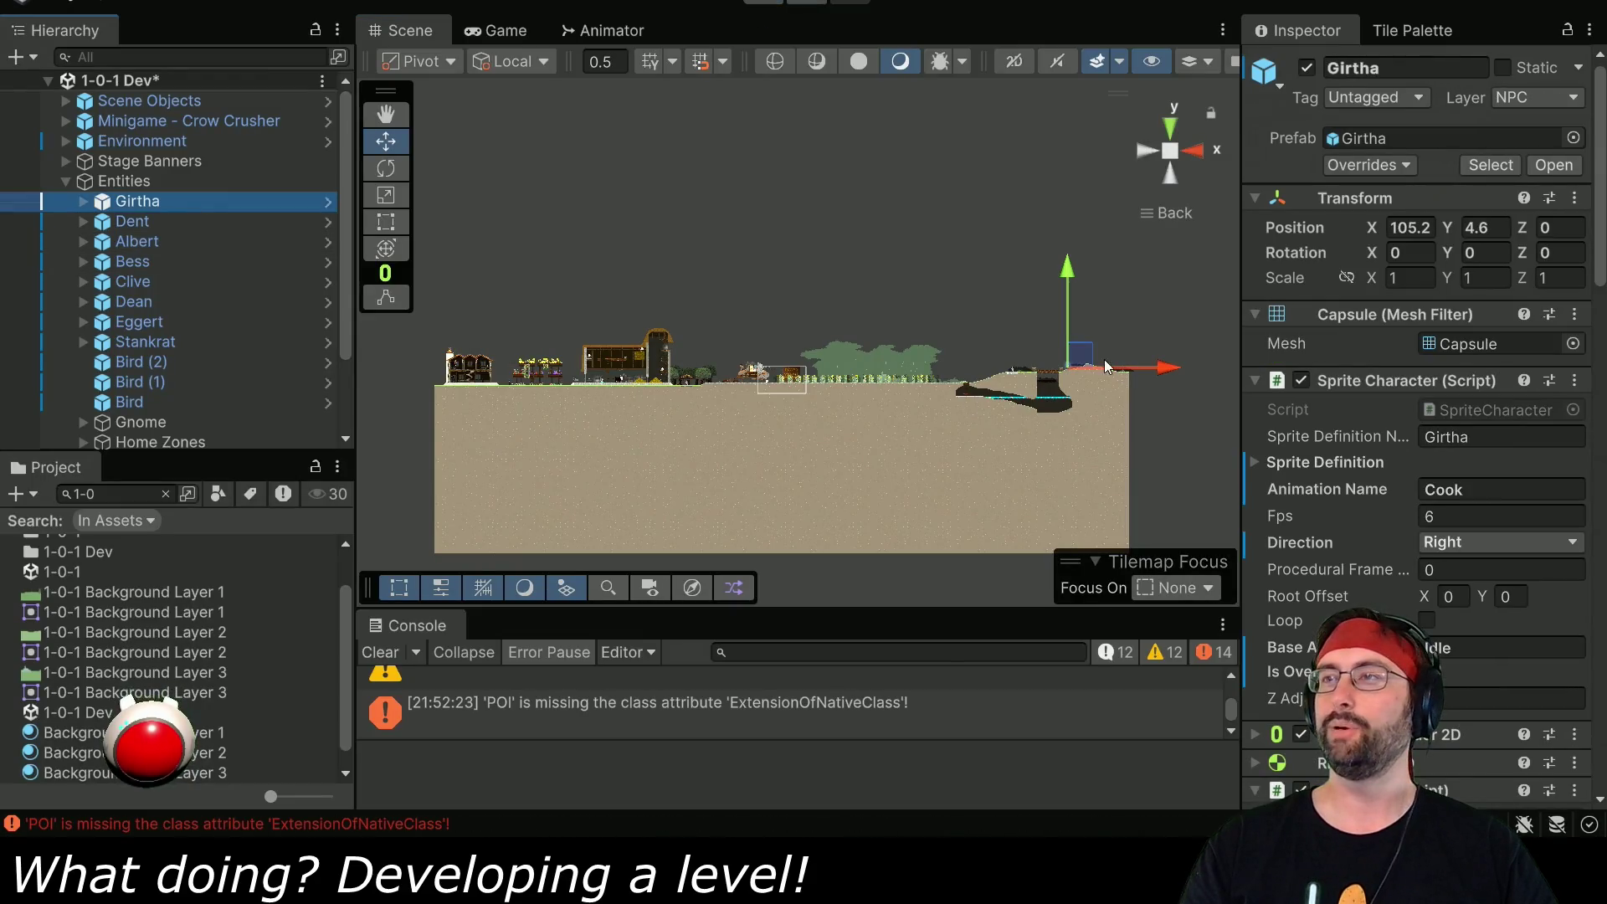
# - Move Girtha down into the farmhouse, then play-test with the Game view maximized
pyautogui.moveTo(482, 374); pyautogui.dragTo(473, 368)
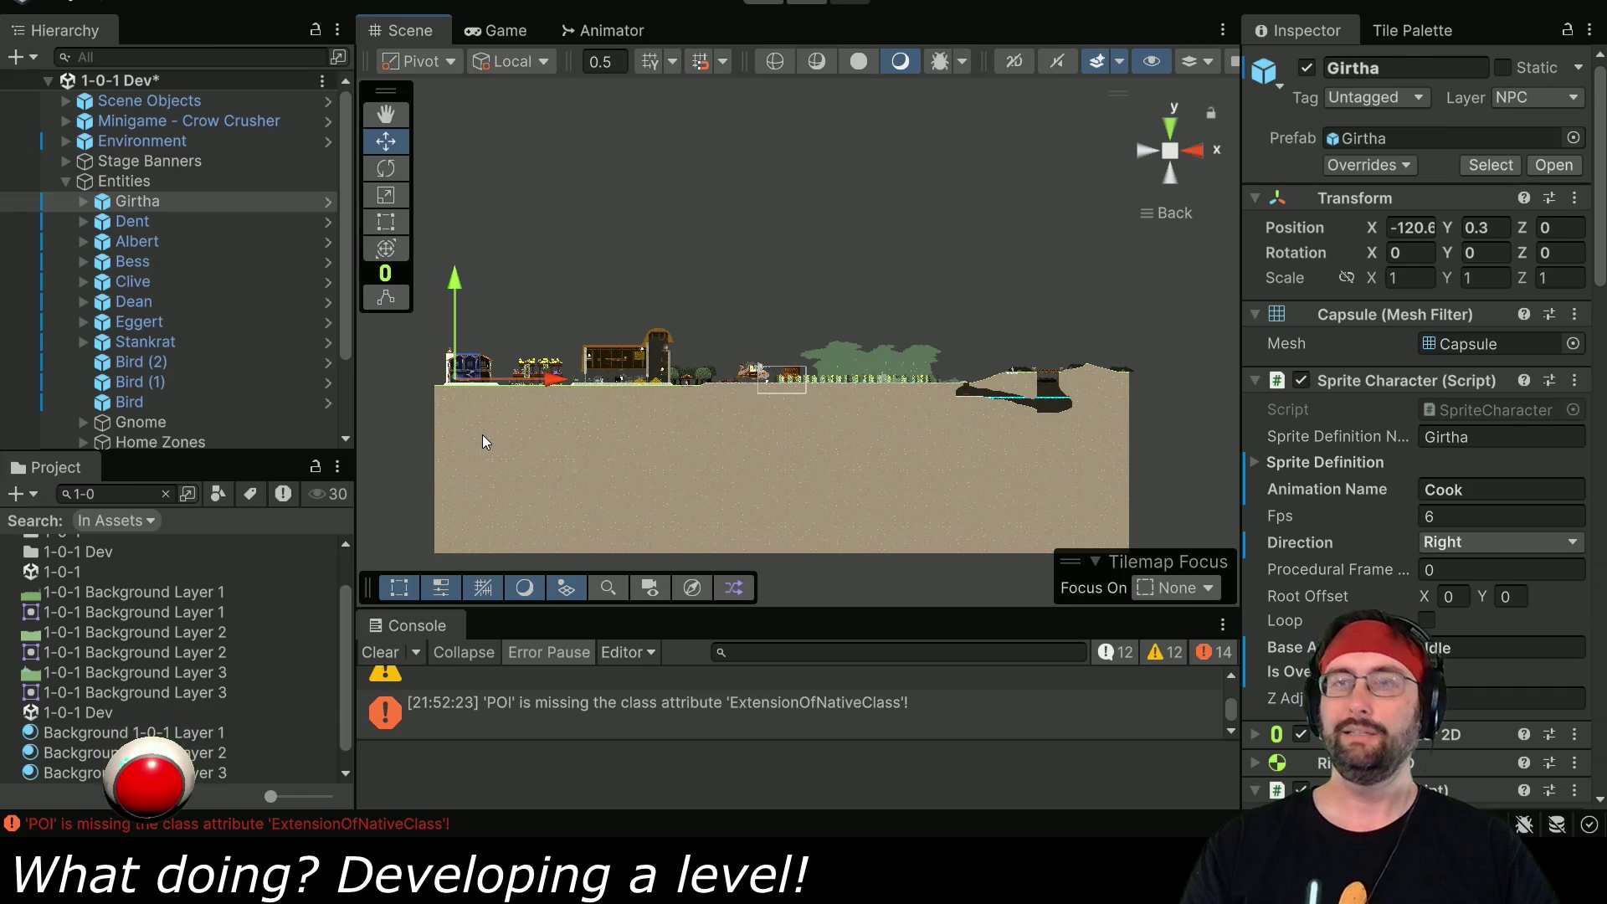
pyautogui.press('f')
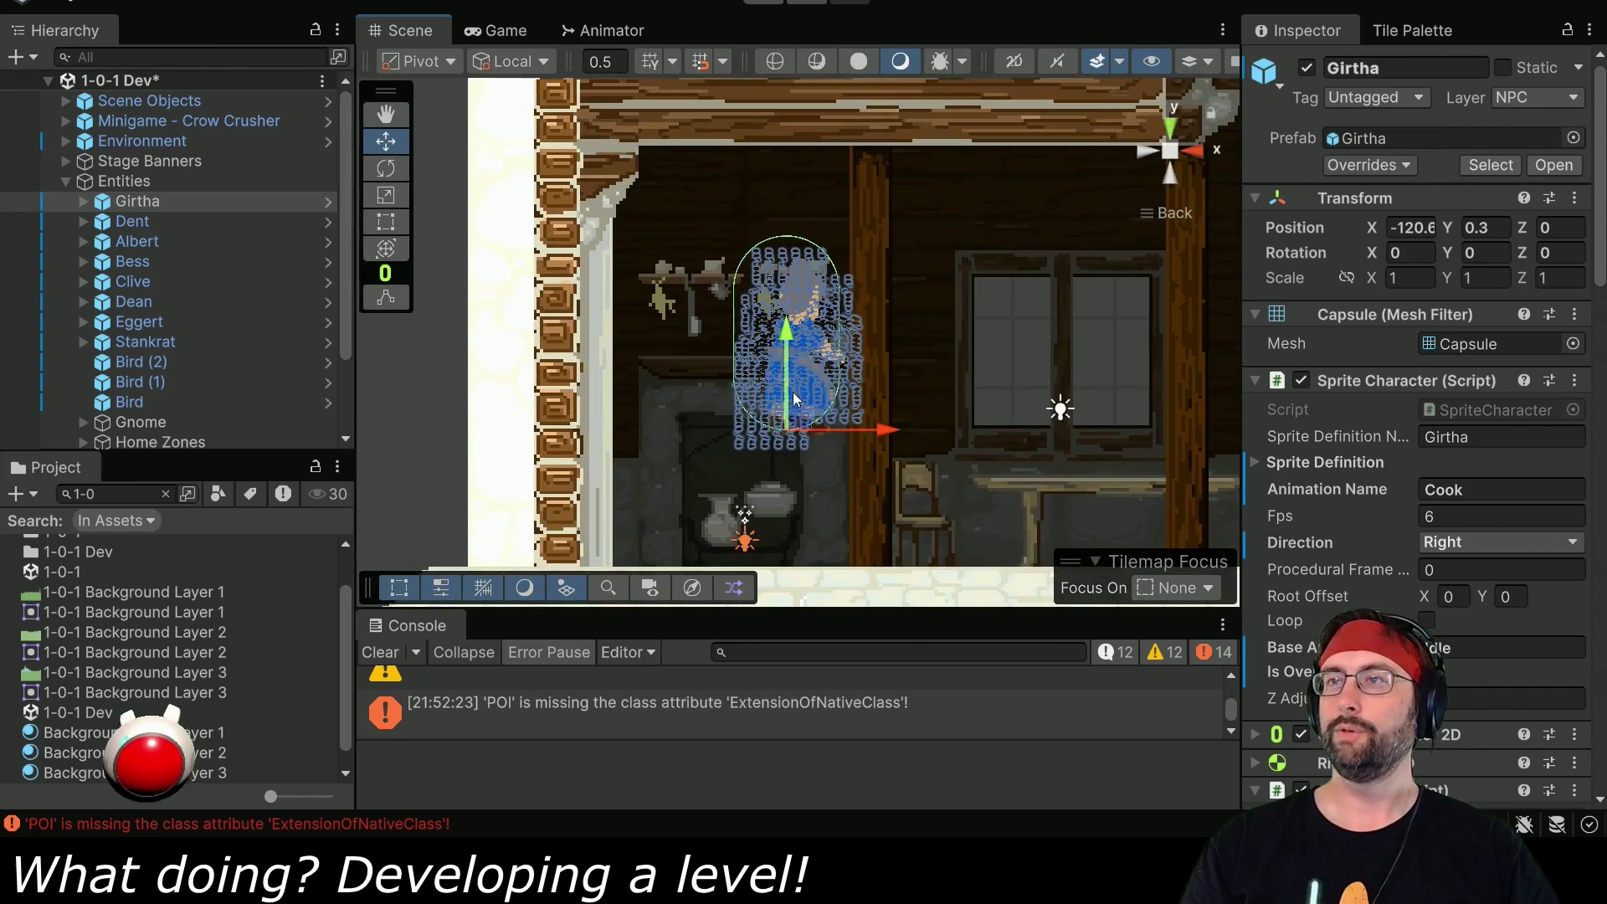
pyautogui.moveTo(810, 413); pyautogui.dragTo(837, 548)
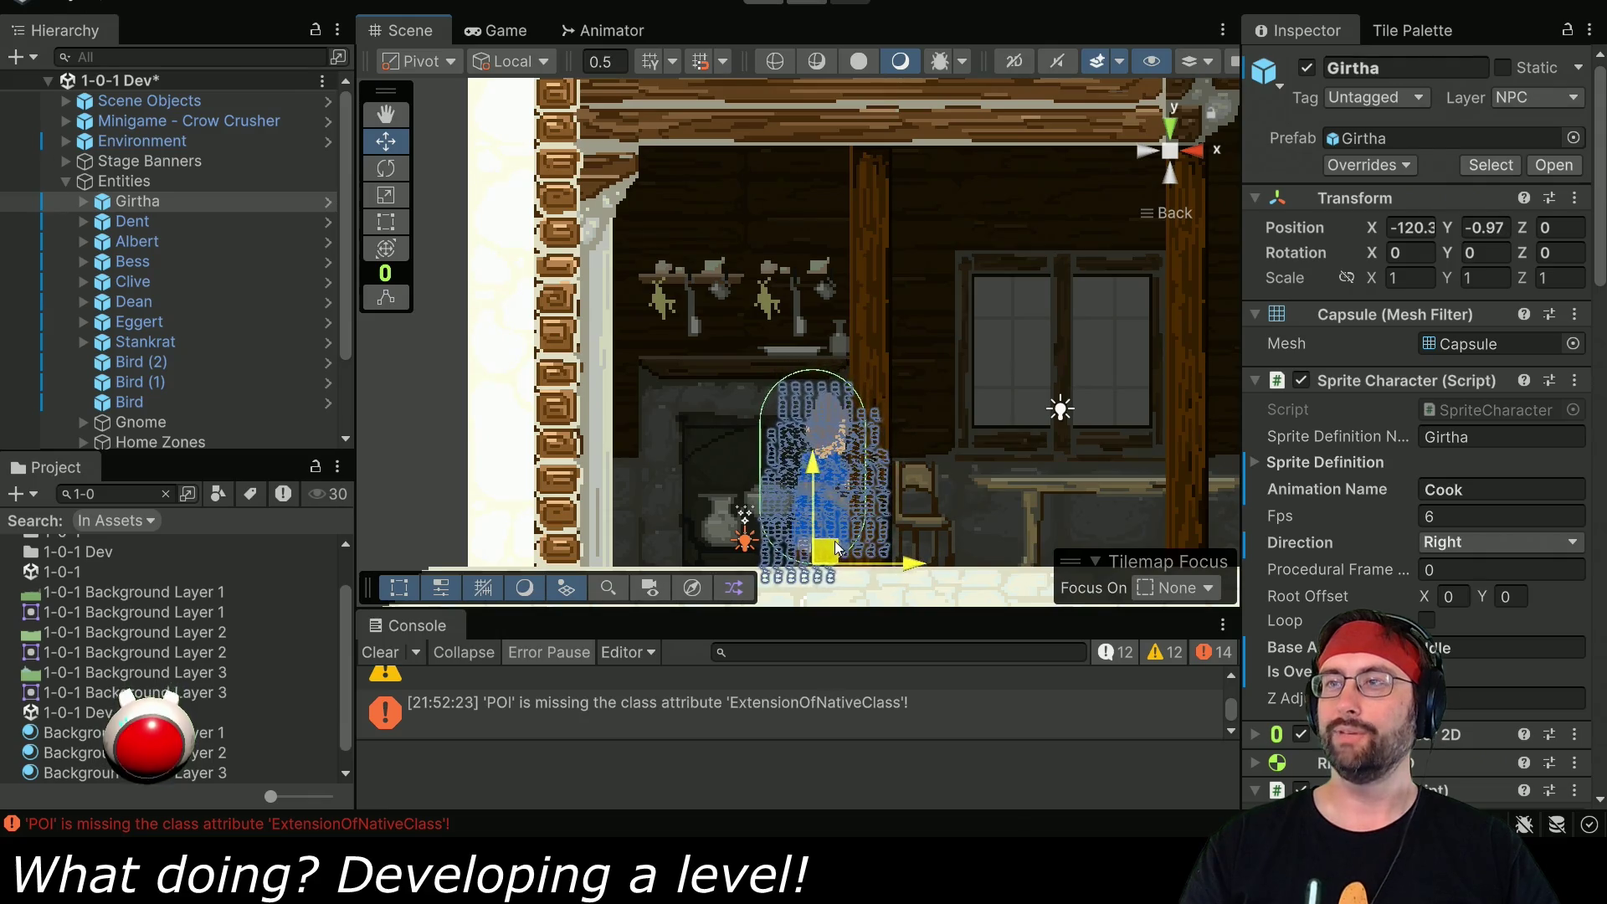
pyautogui.hotkey('ctrl', 'p')
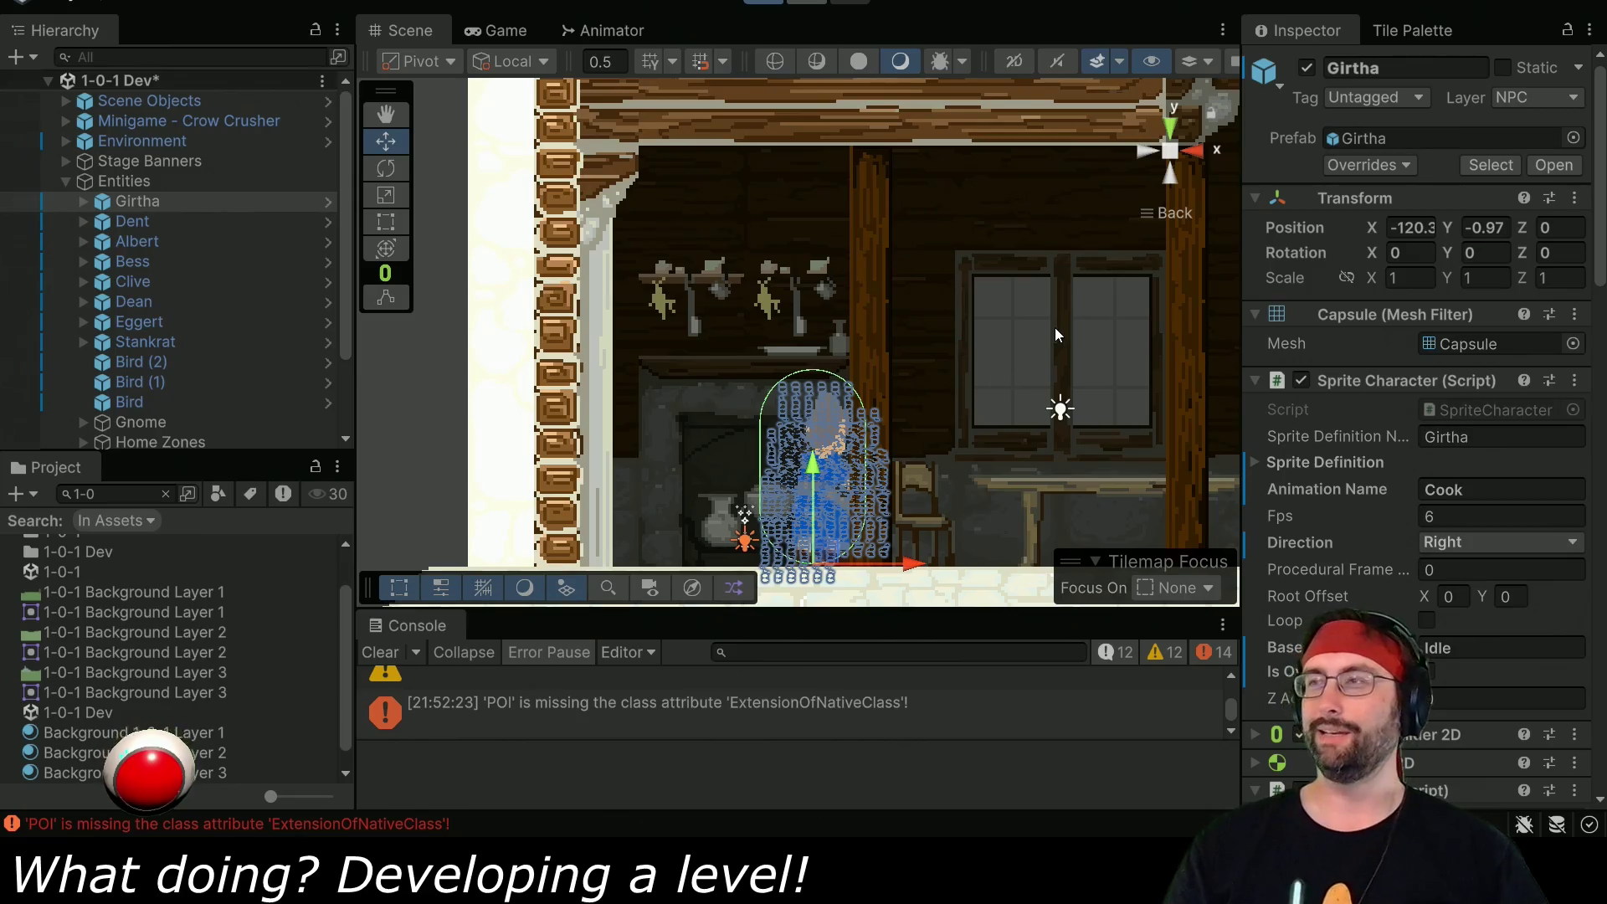
pyautogui.click(504, 33)
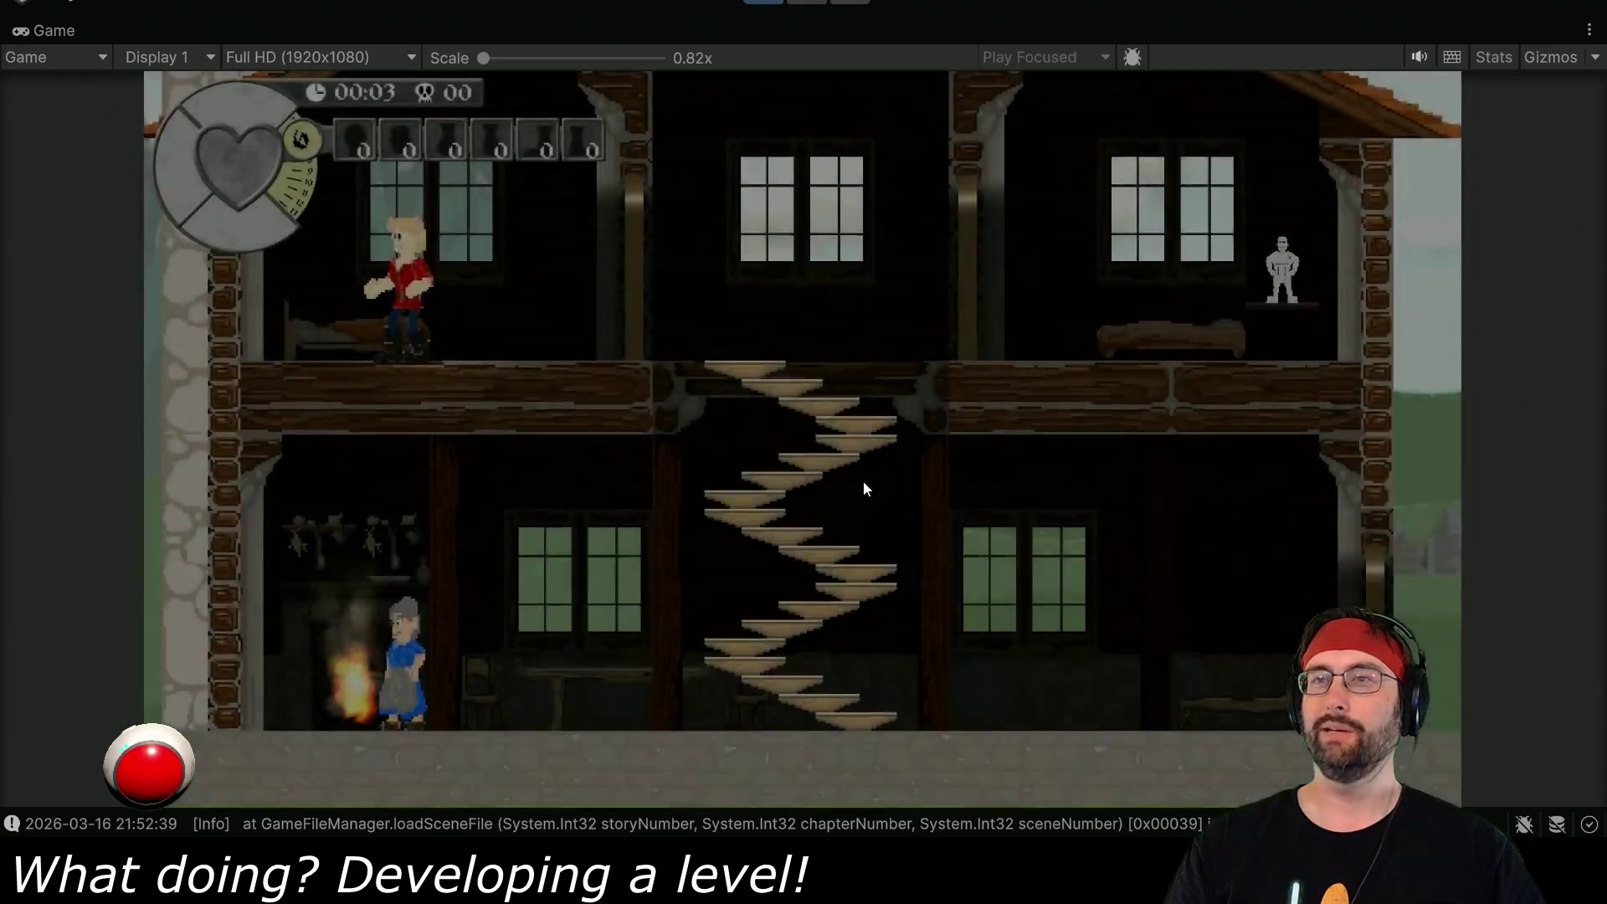
# - Walk Dent along the upper floor, punch the door, and descend the stairs to the kitchen
pyautogui.press('Right')
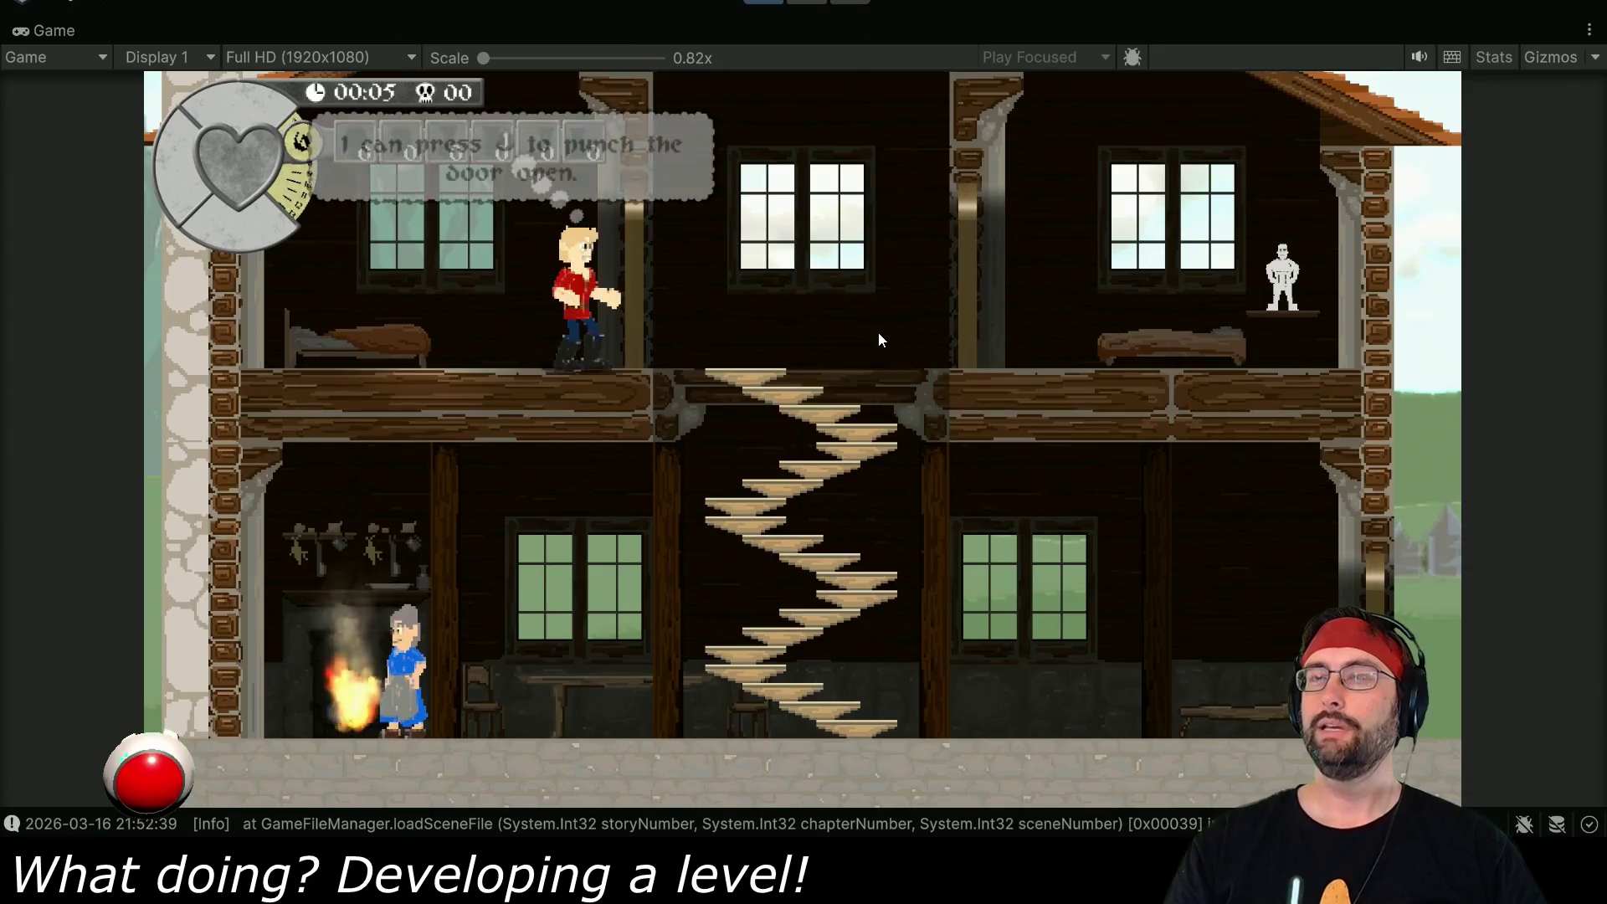
pyautogui.click(877, 333)
pyautogui.press('Right')
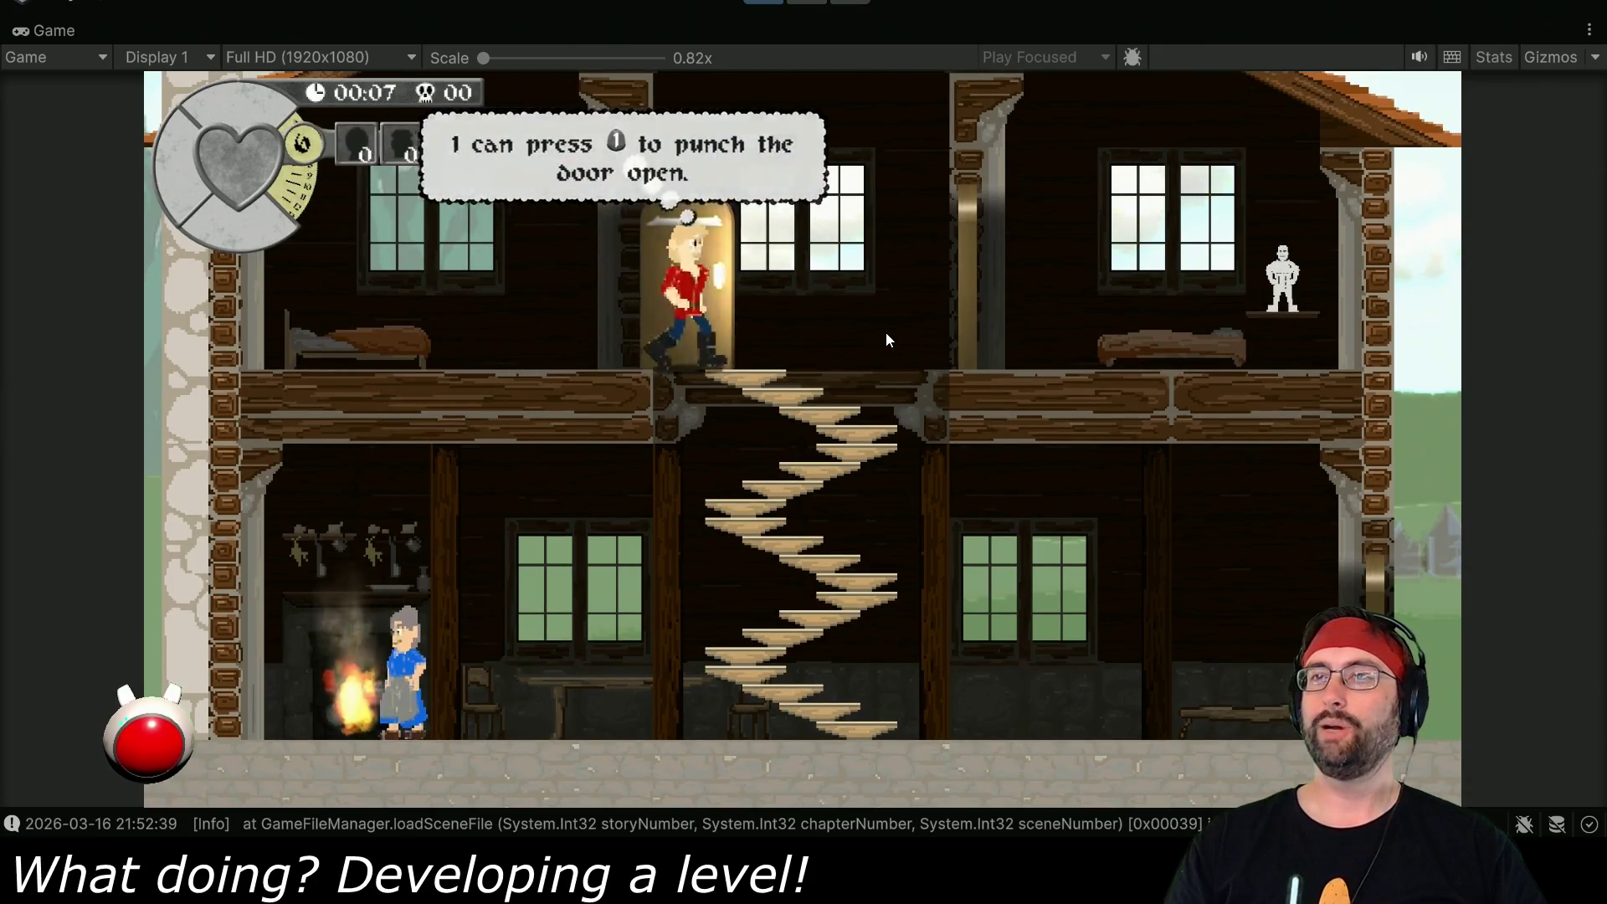
pyautogui.press('Right')
pyautogui.press('Left')
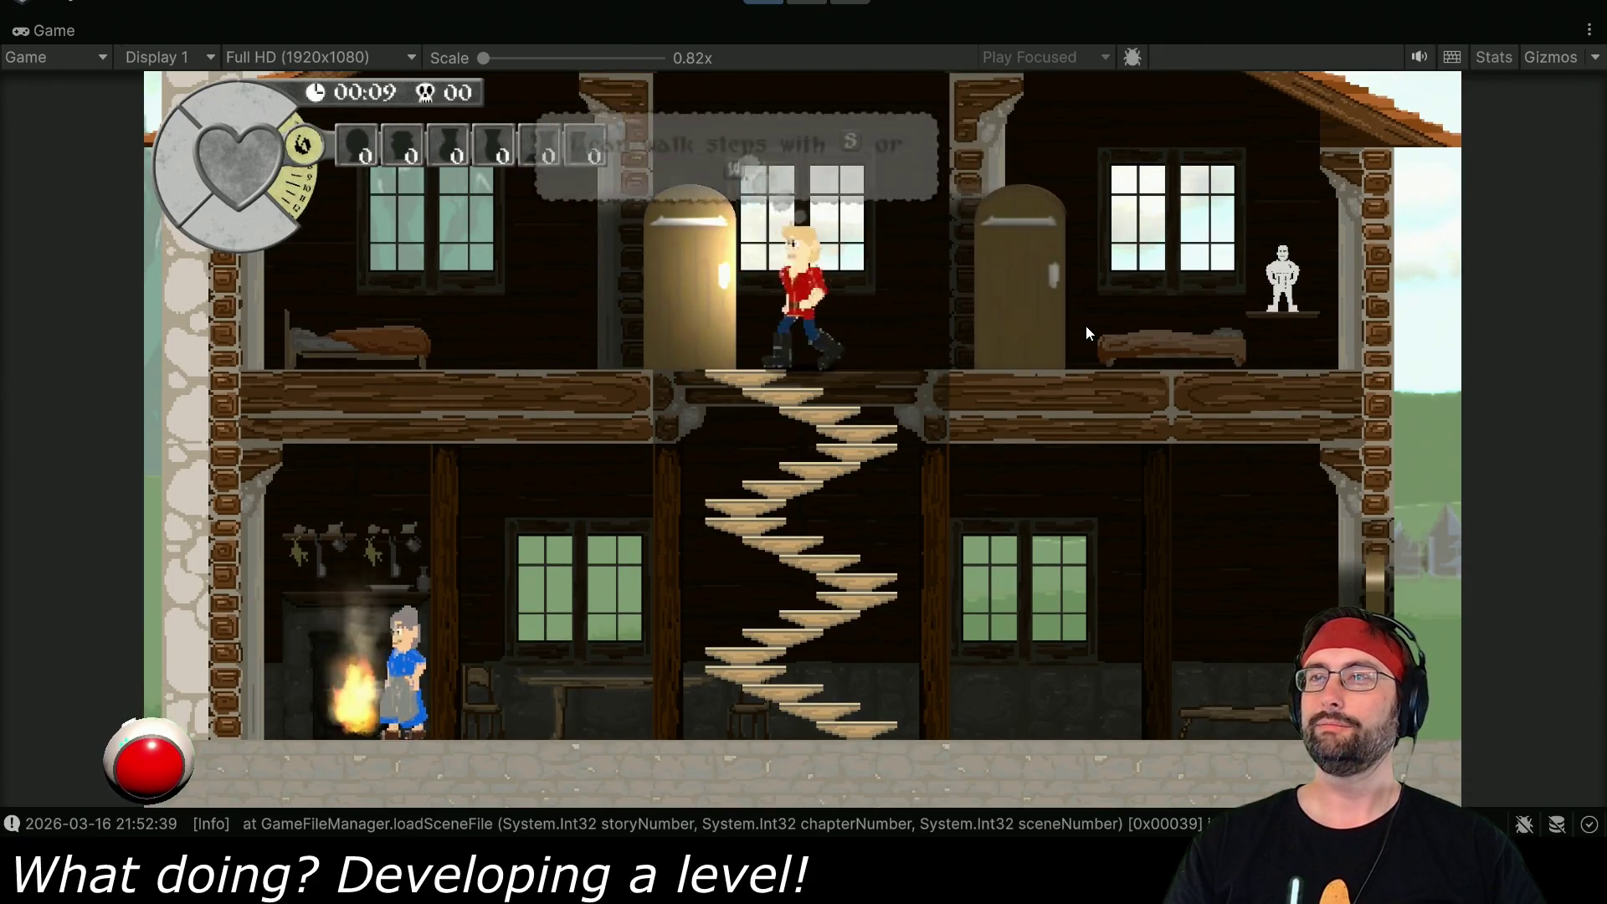
pyautogui.press('s')
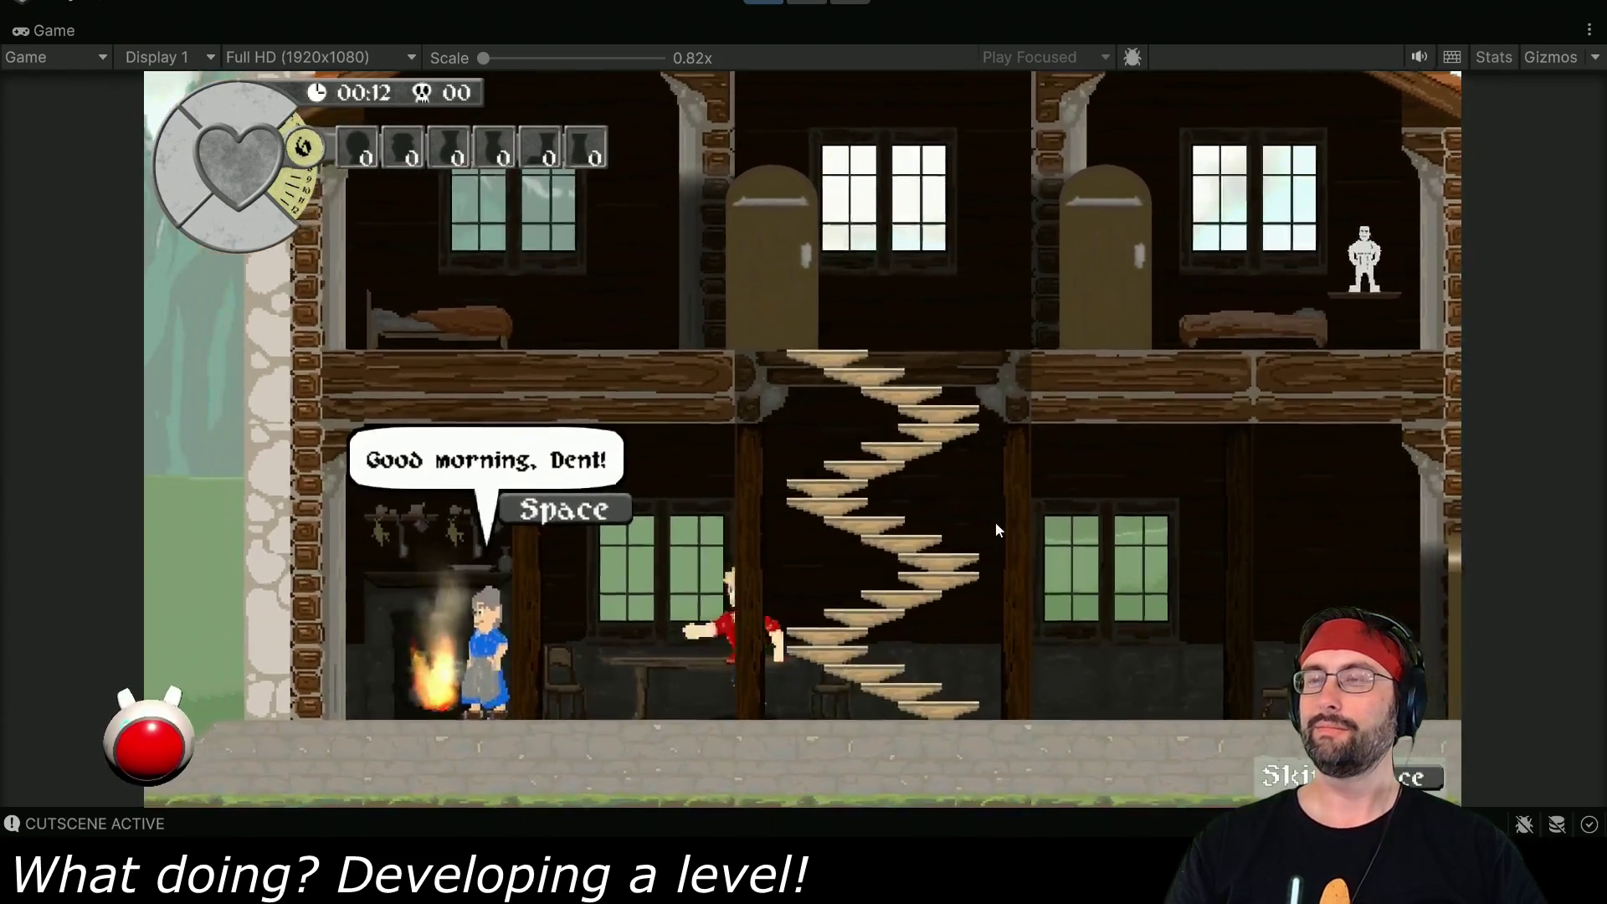
# - Advance the breakfast conversation with Grandma until the cutscene ends
pyautogui.press('space')
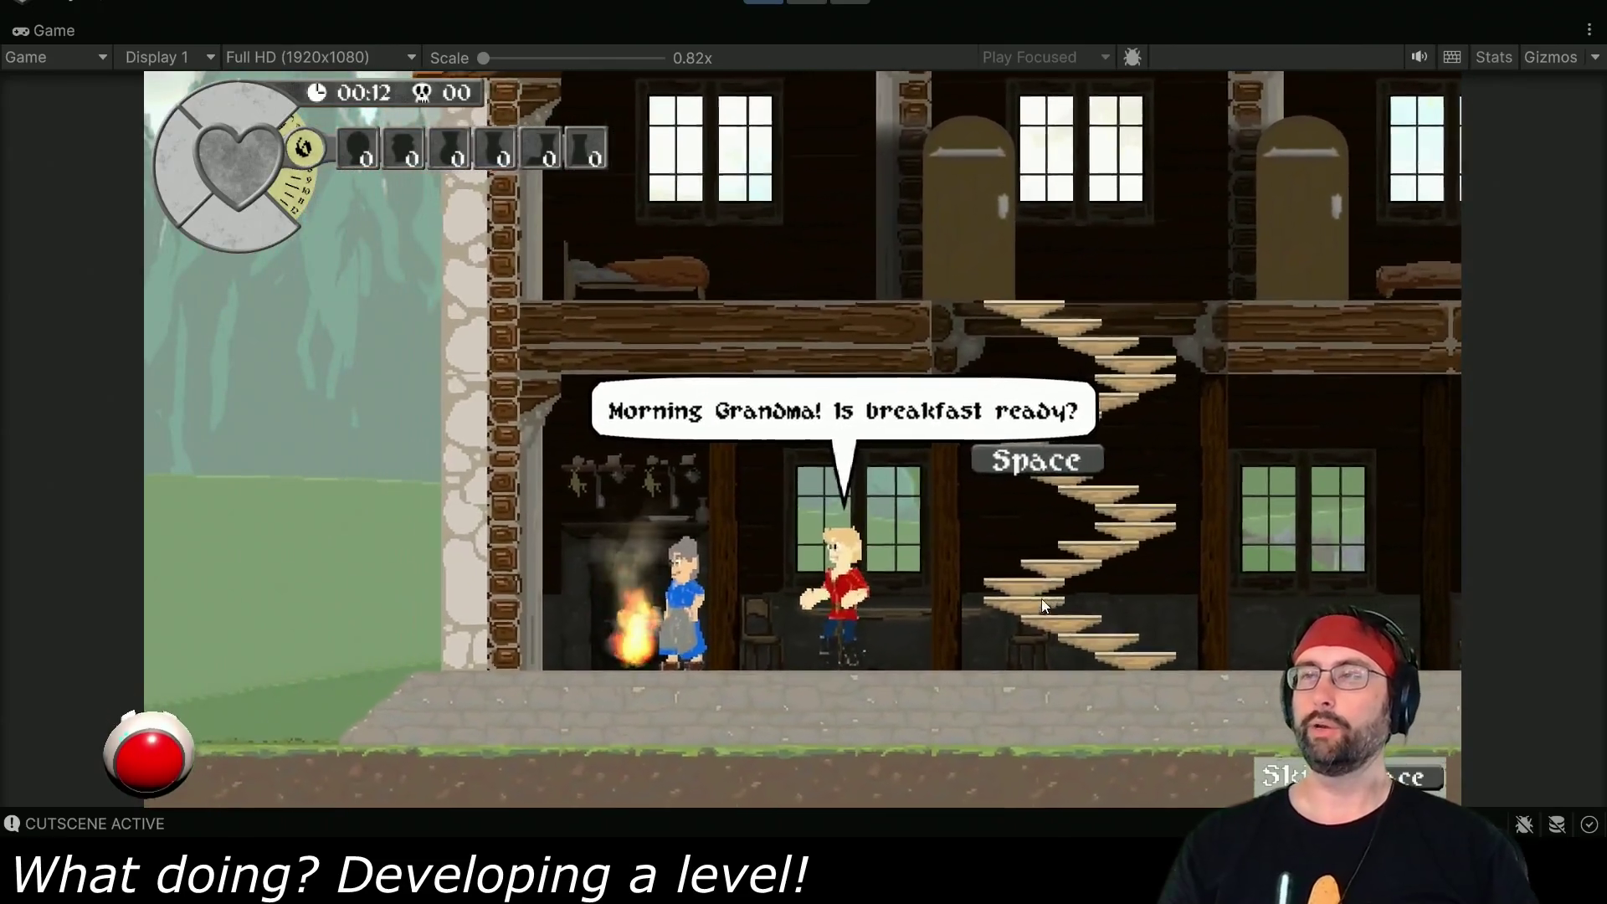
pyautogui.press('space')
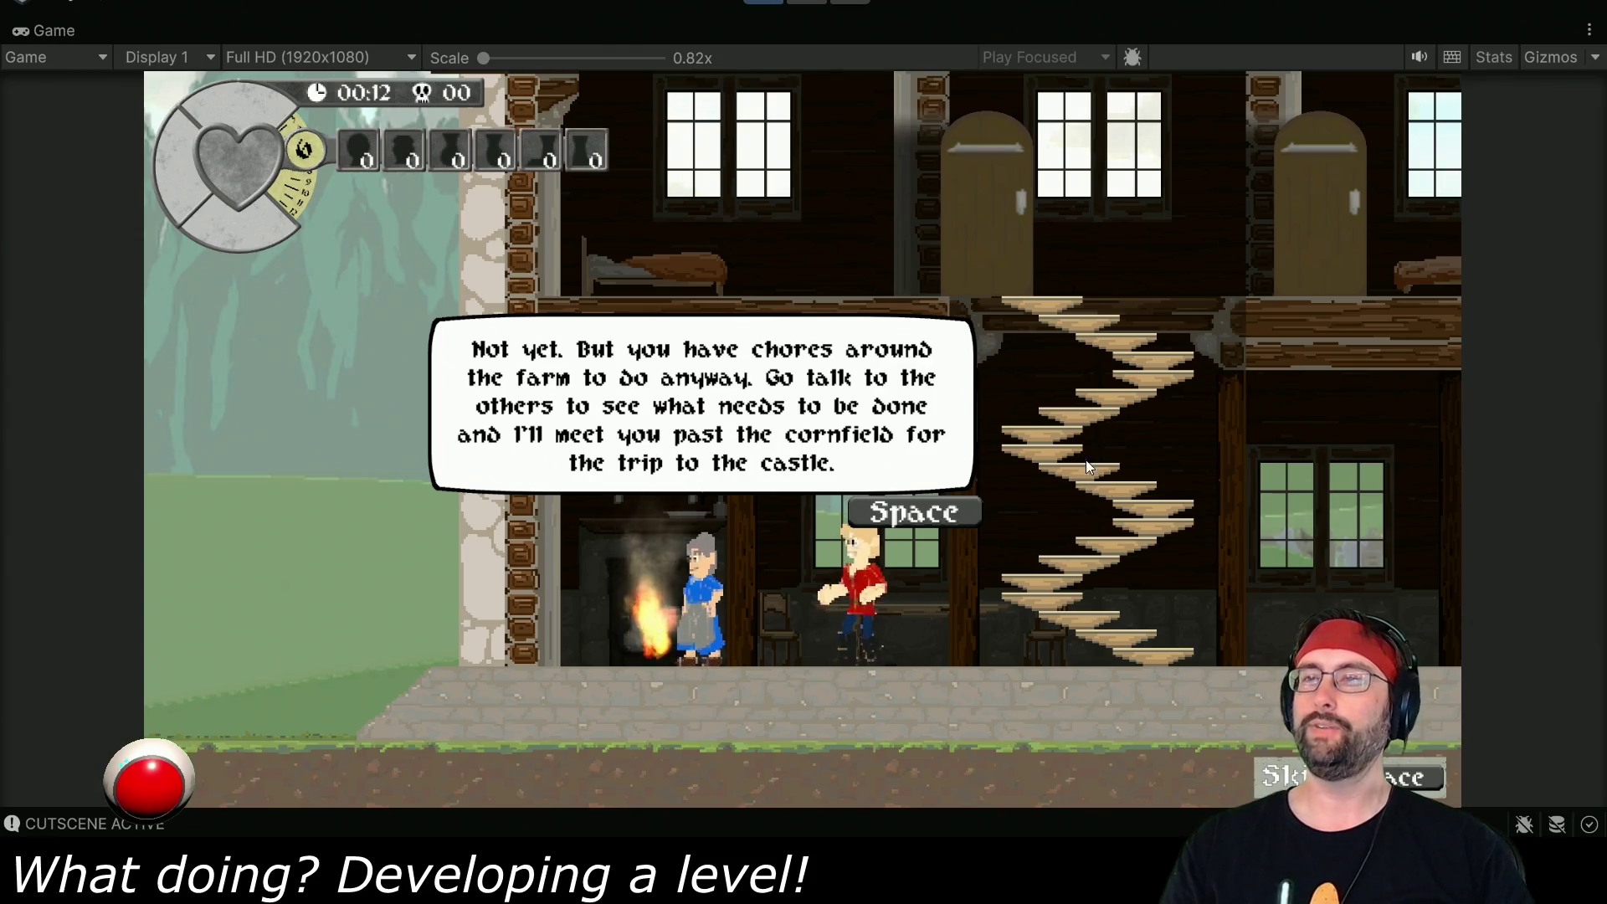
pyautogui.press('space')
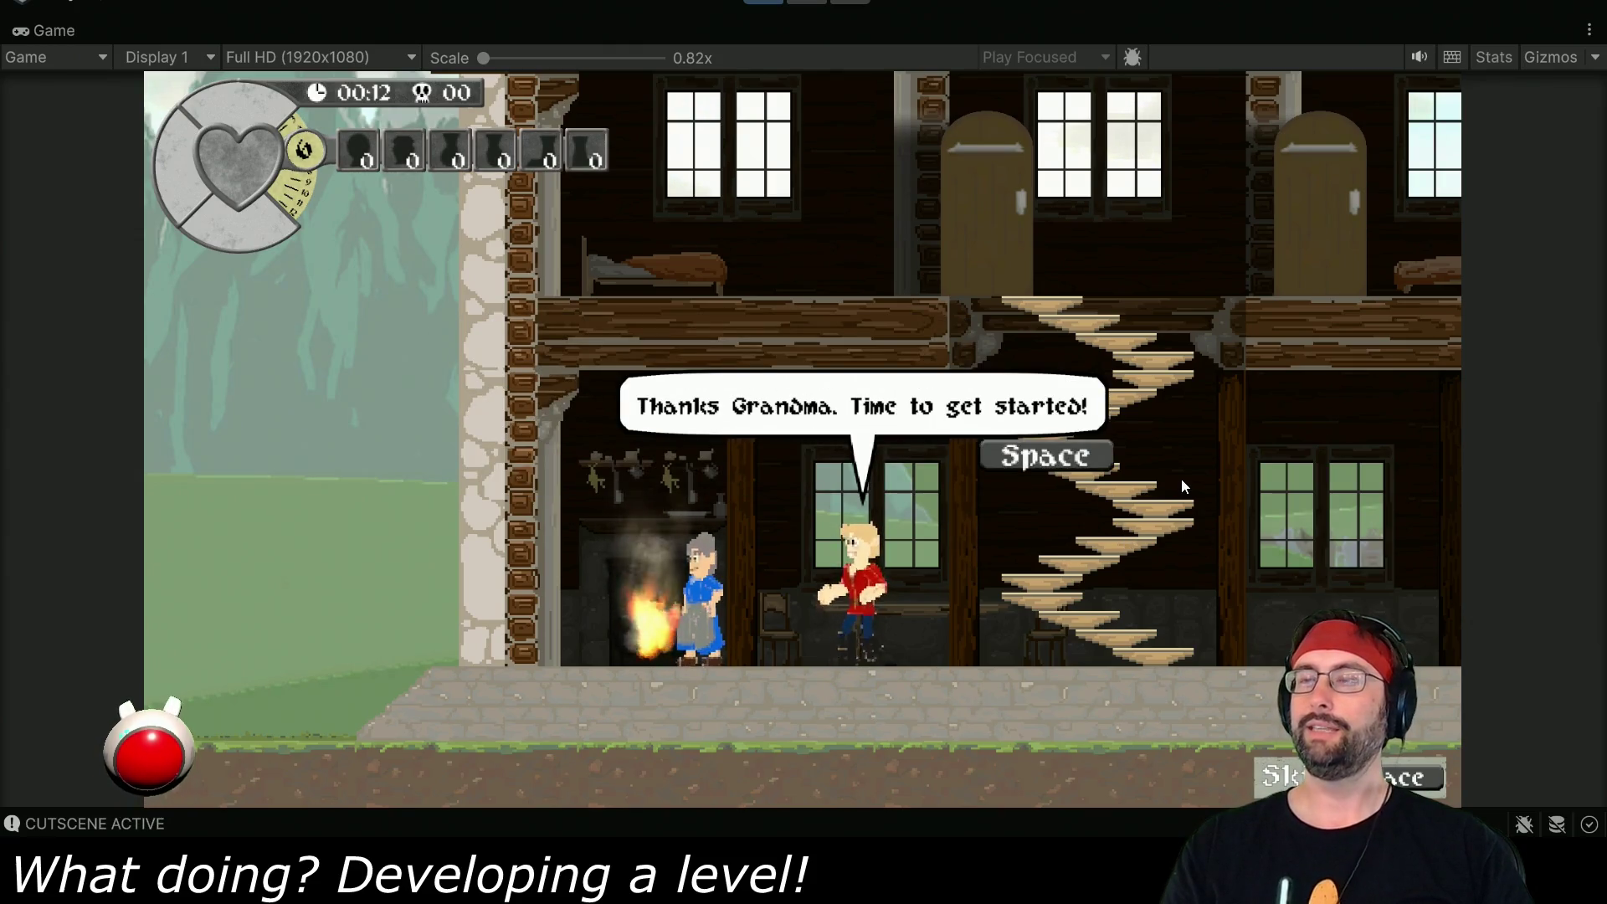
pyautogui.press('space')
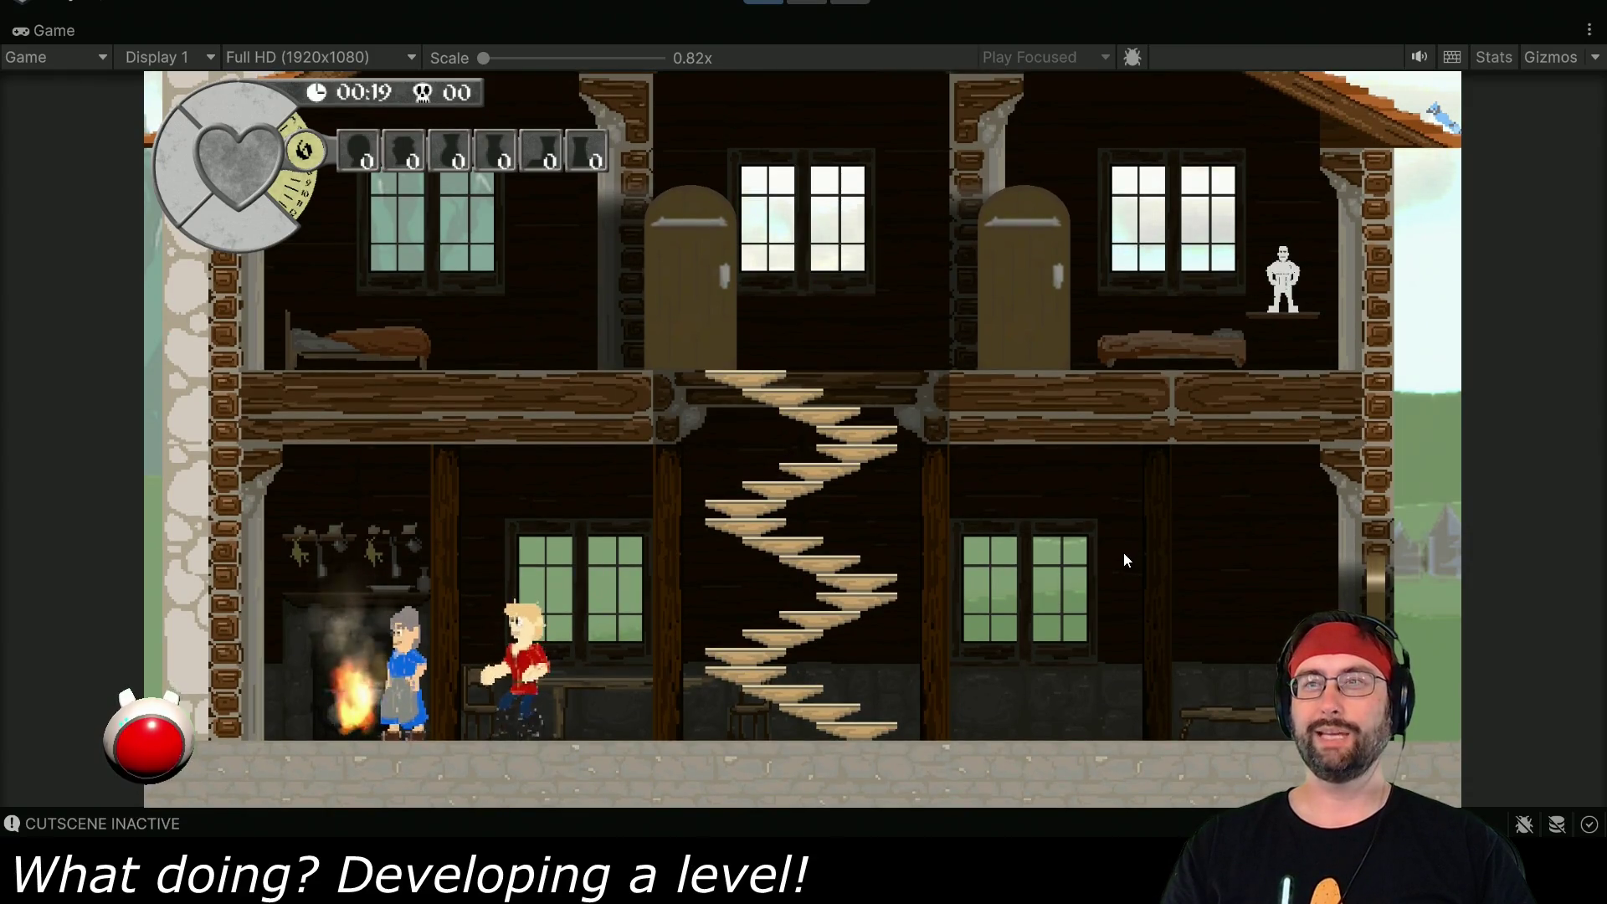
# - Walk Dent back and forth in the kitchen, then leave the maximized Game view
pyautogui.press('Right')
pyautogui.press('Left')
pyautogui.press('Left')
pyautogui.press('Right')
pyautogui.press('Left')
pyautogui.press('Left')
pyautogui.press('Right')
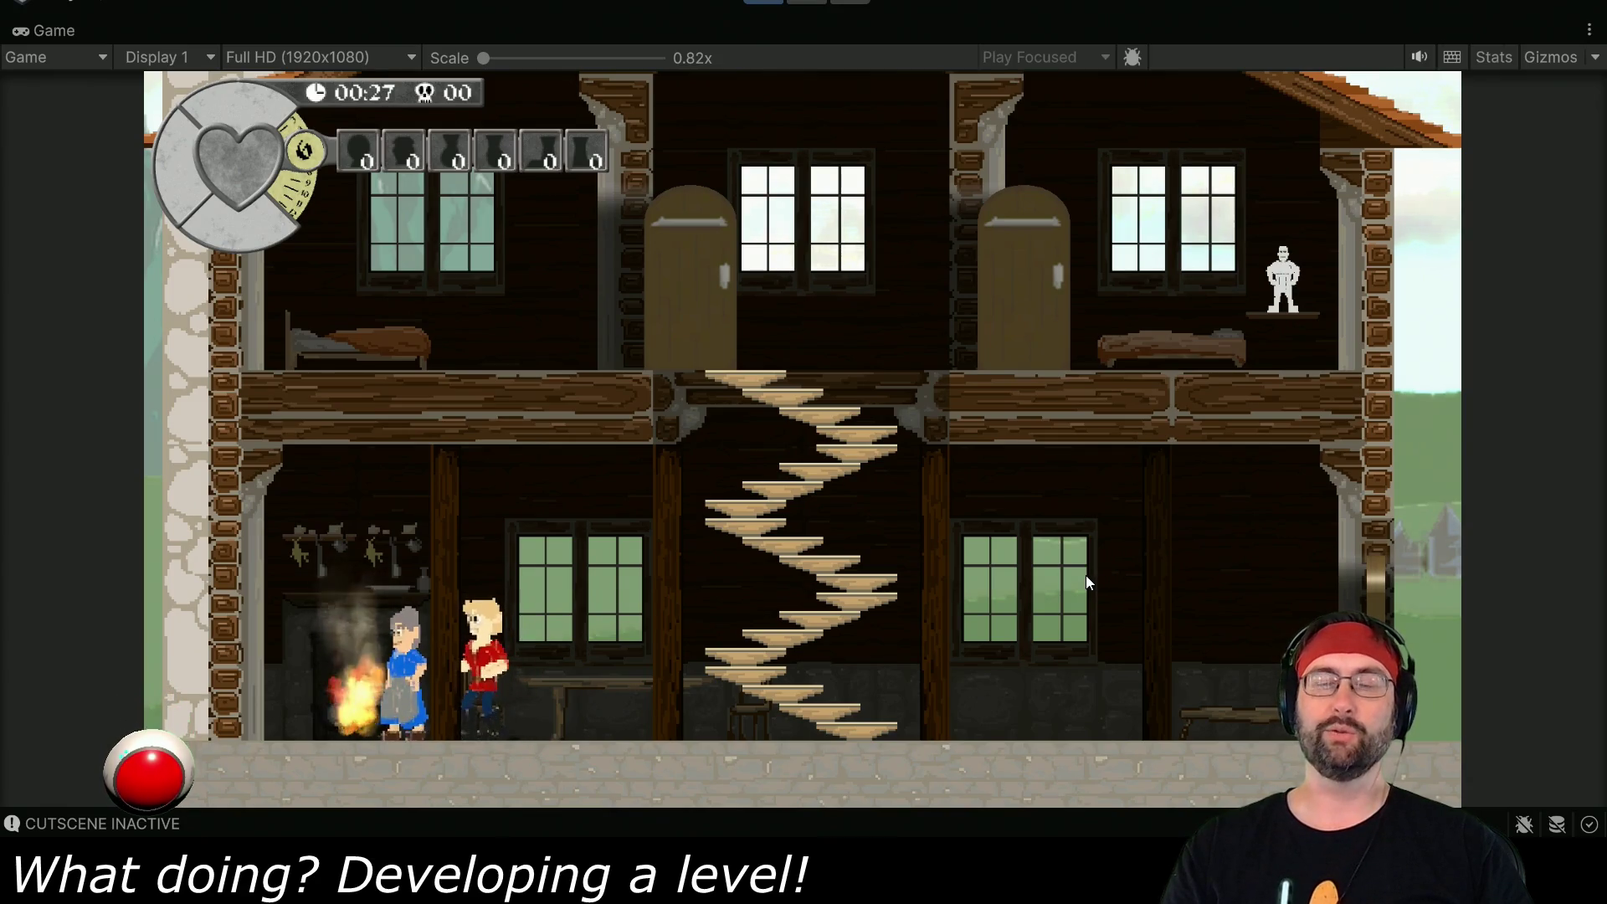
pyautogui.hotkey('ctrl', 'p')
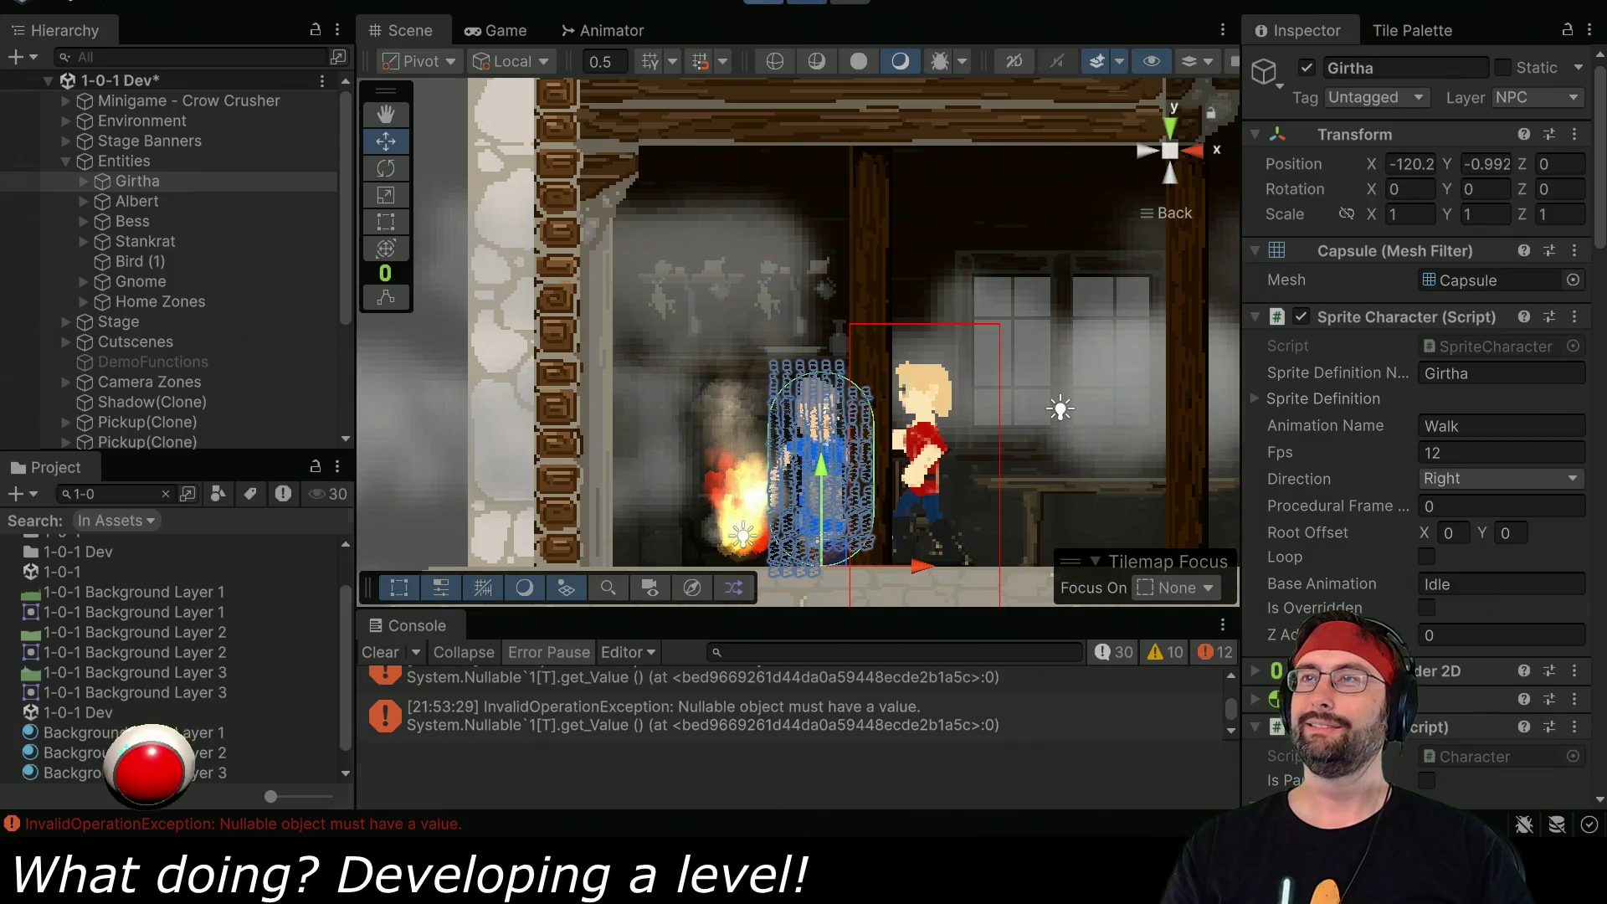
# - Stop the 1-0-1 Dev play test and start it again from the beginning
pyautogui.click(764, 2)
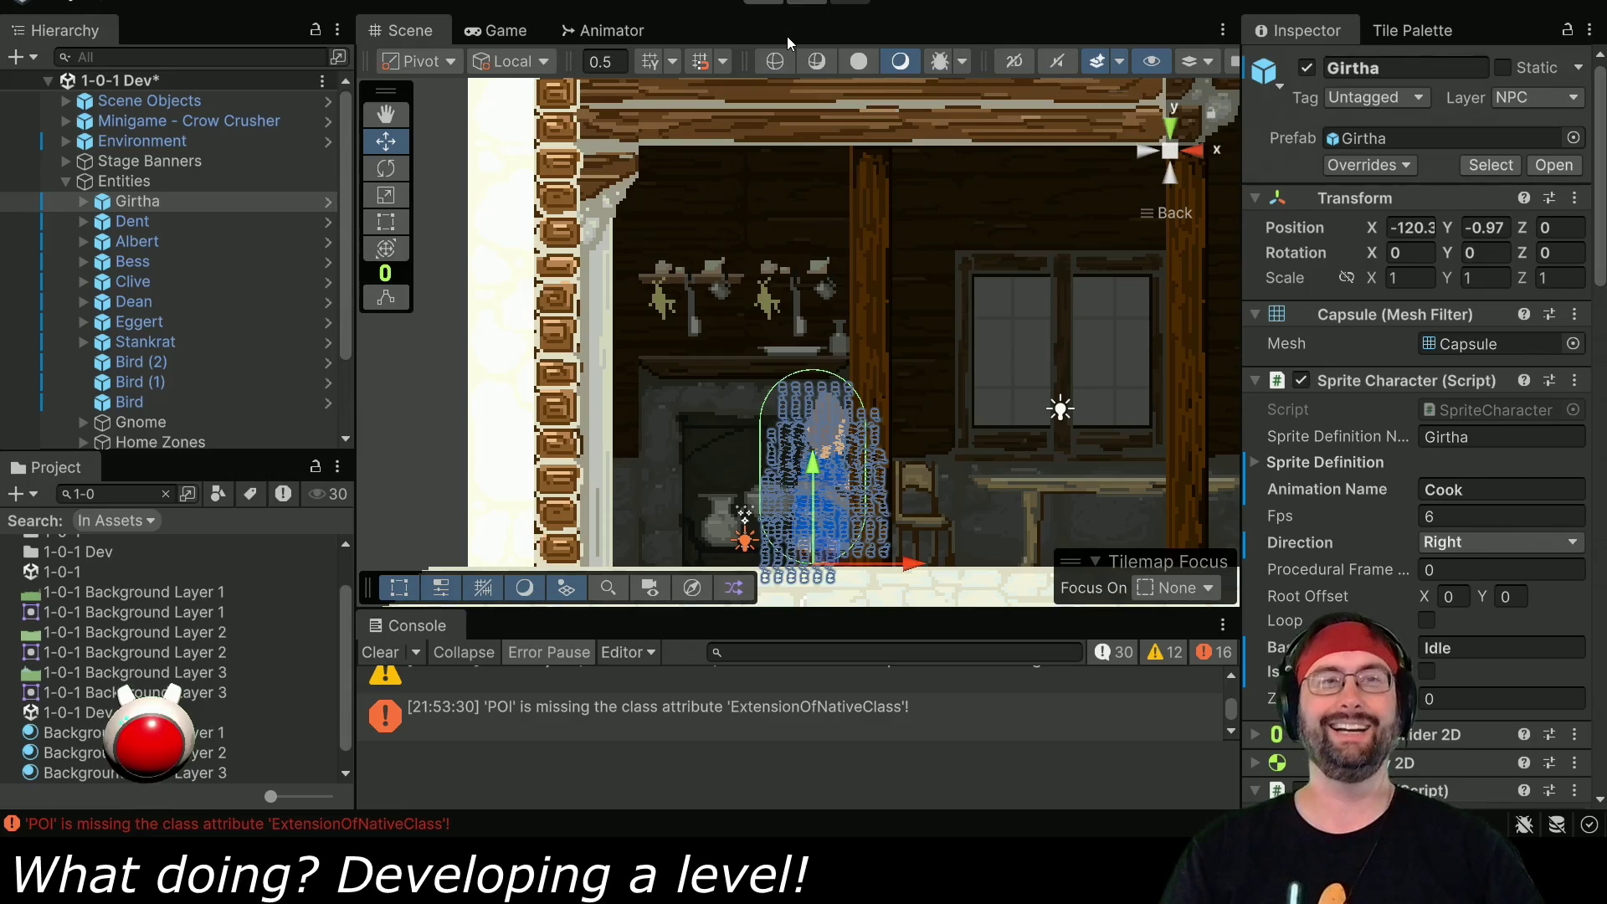
pyautogui.click(764, 2)
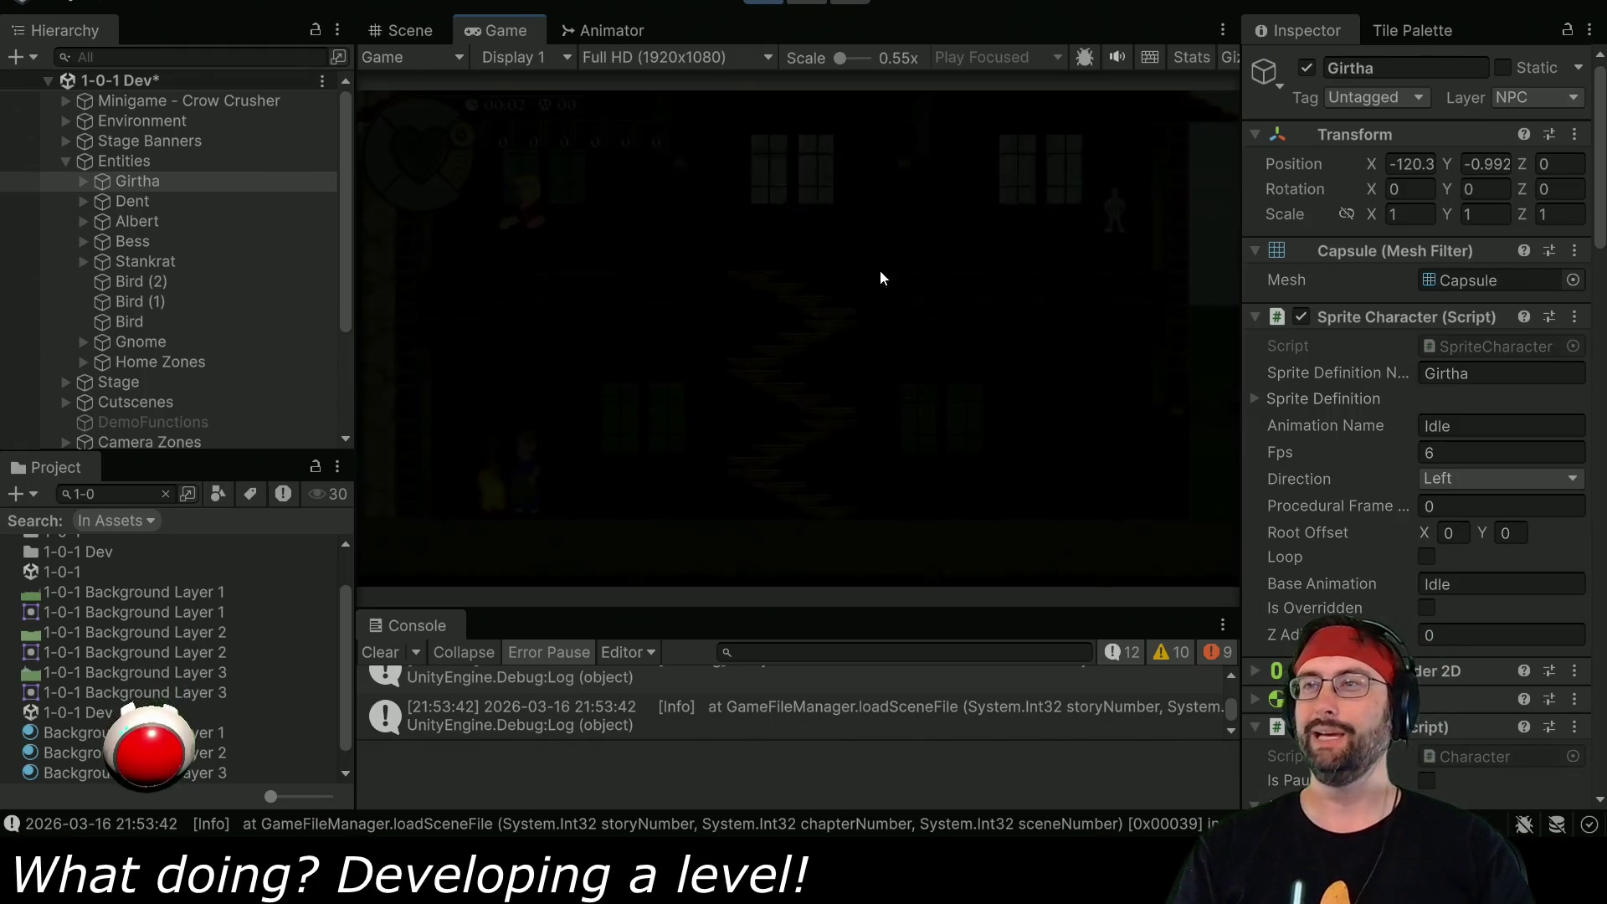
# - Take Dent downstairs, skip Grandma's dialogue, and walk him out into the garden
pyautogui.press('d')
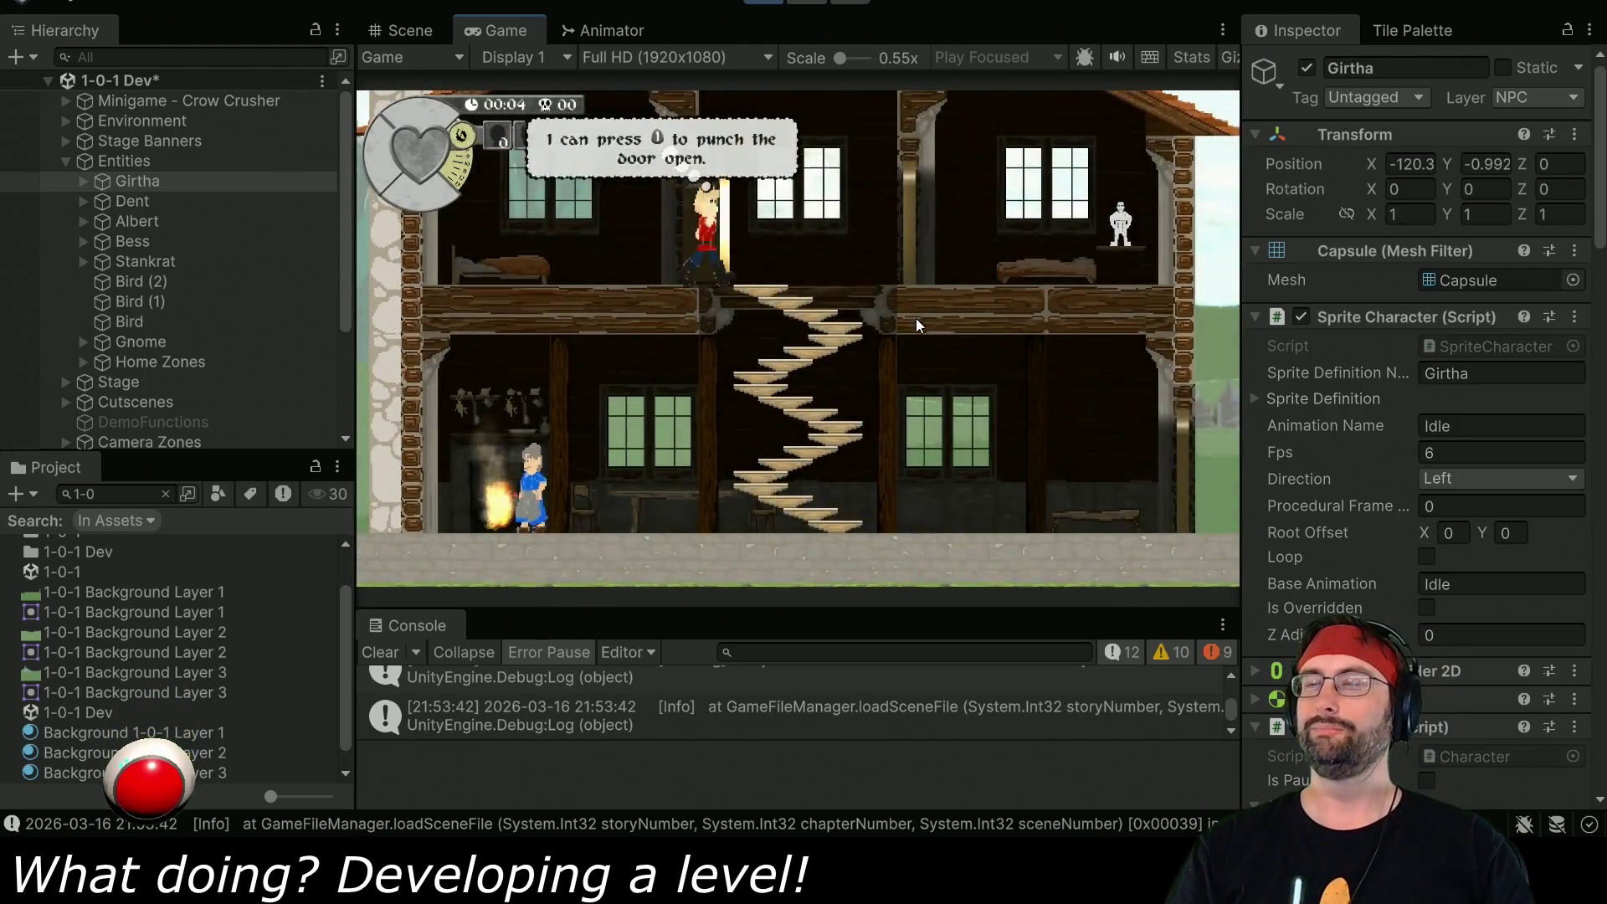
pyautogui.press('s')
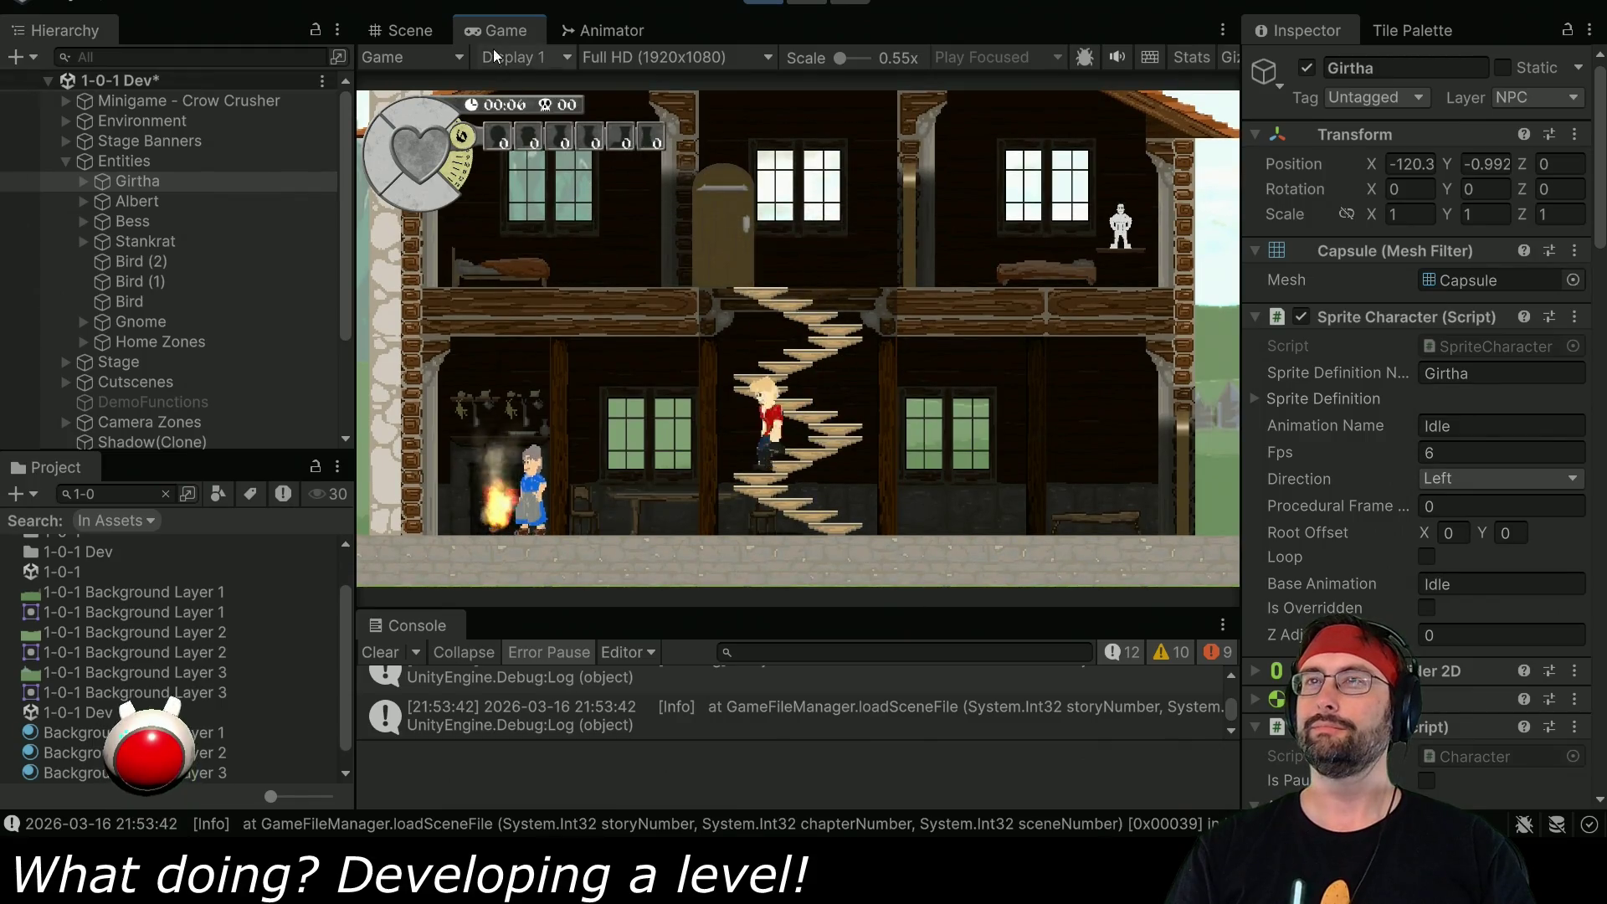
pyautogui.doubleClick(492, 30)
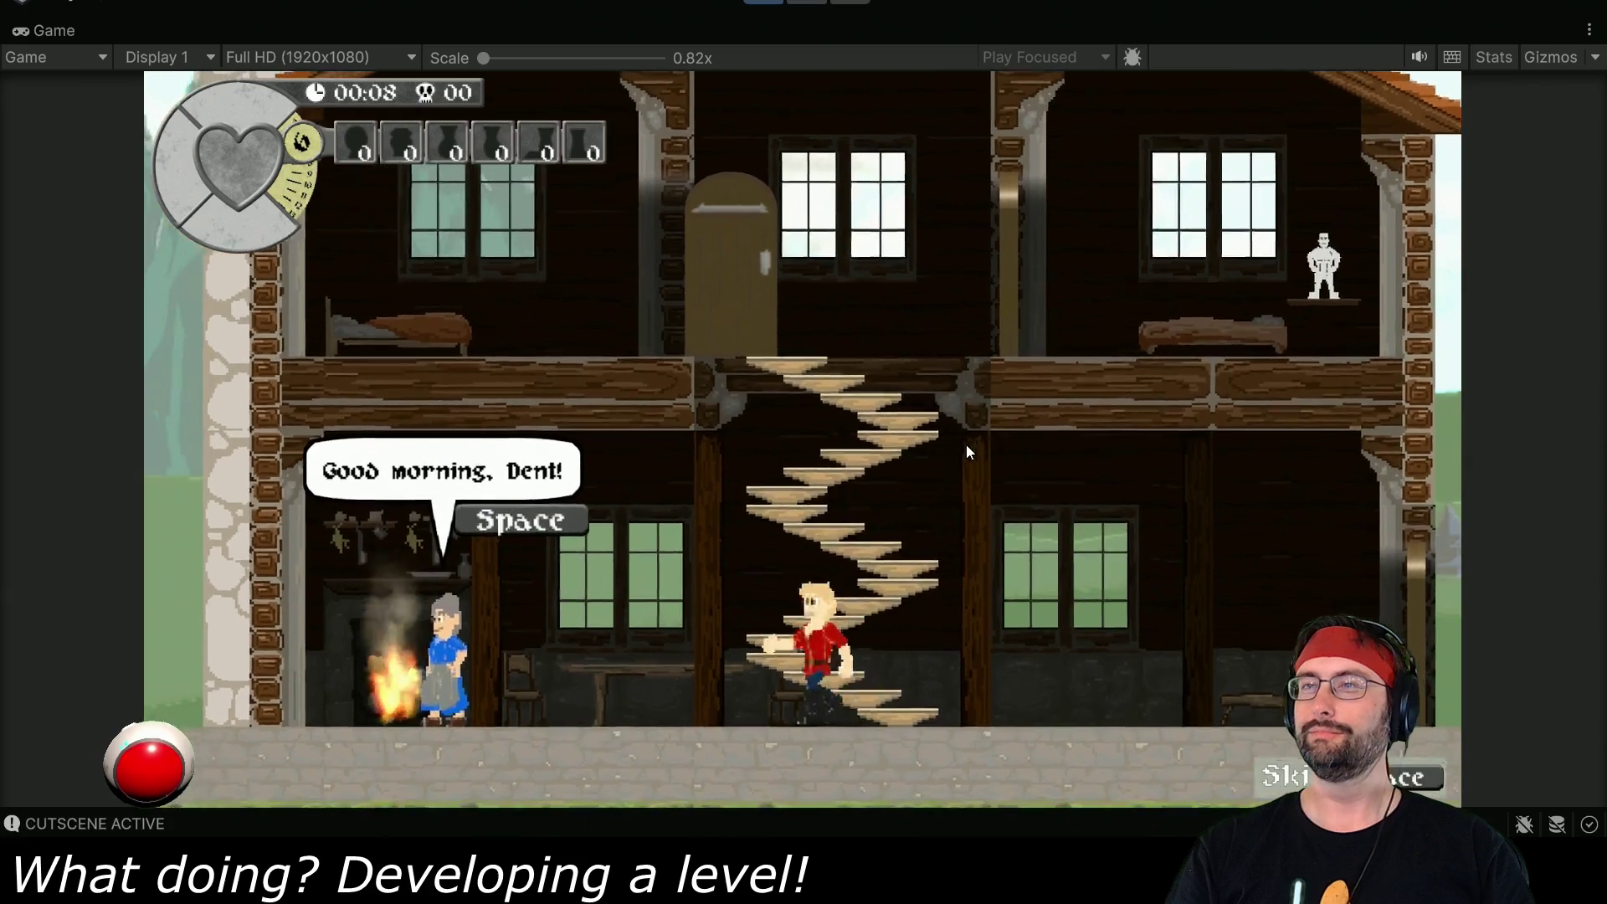
pyautogui.press('space')
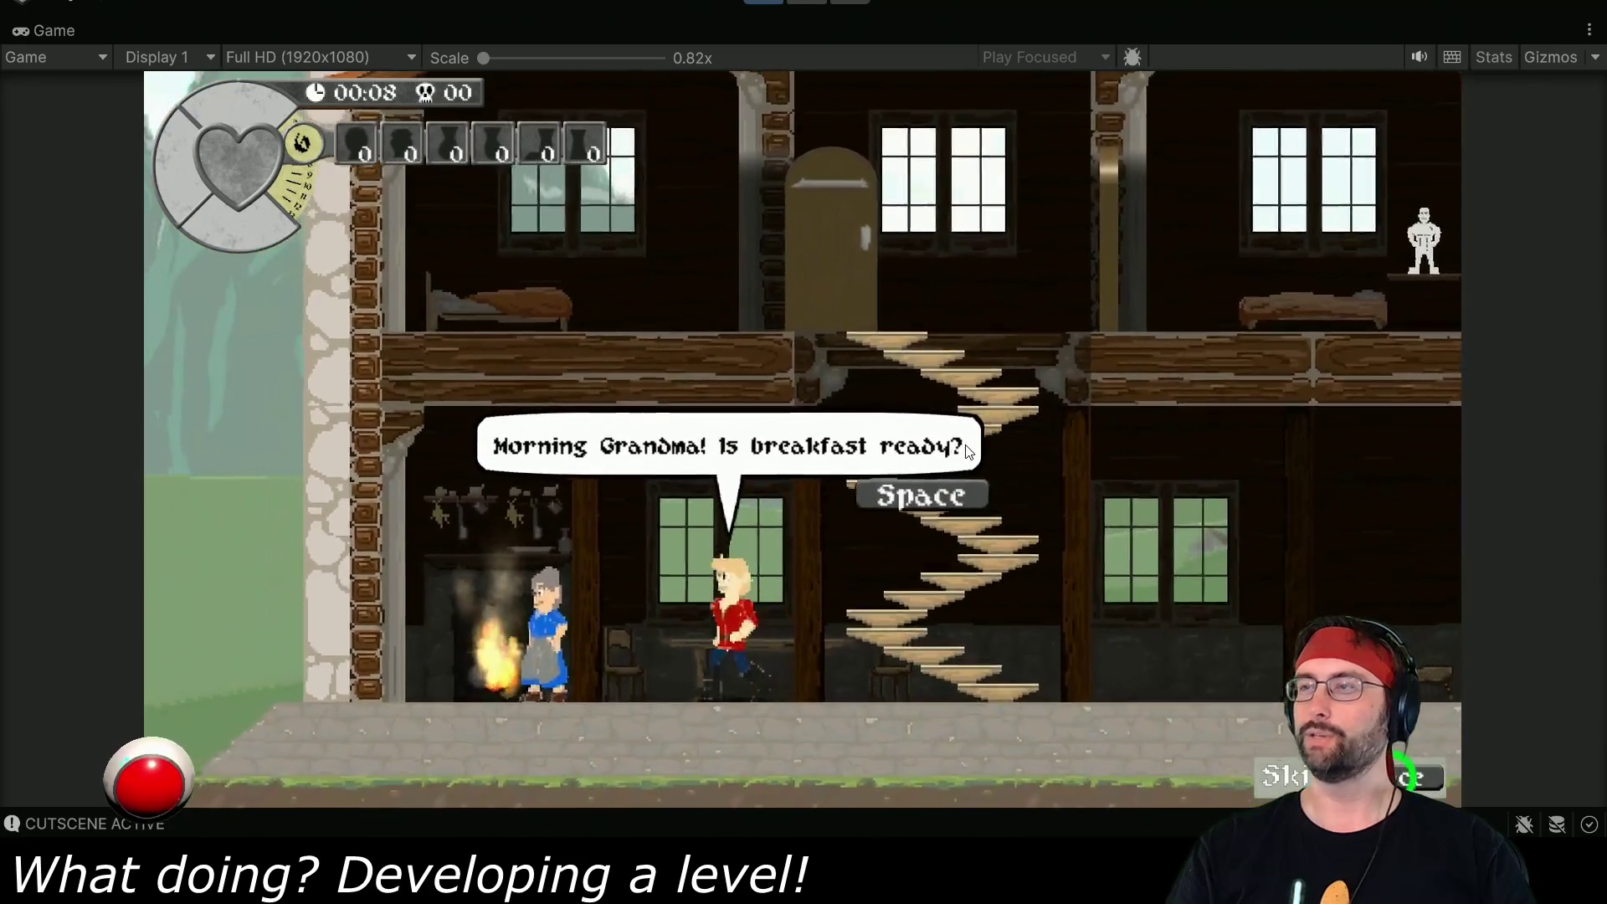
pyautogui.press('space')
pyautogui.press('d')
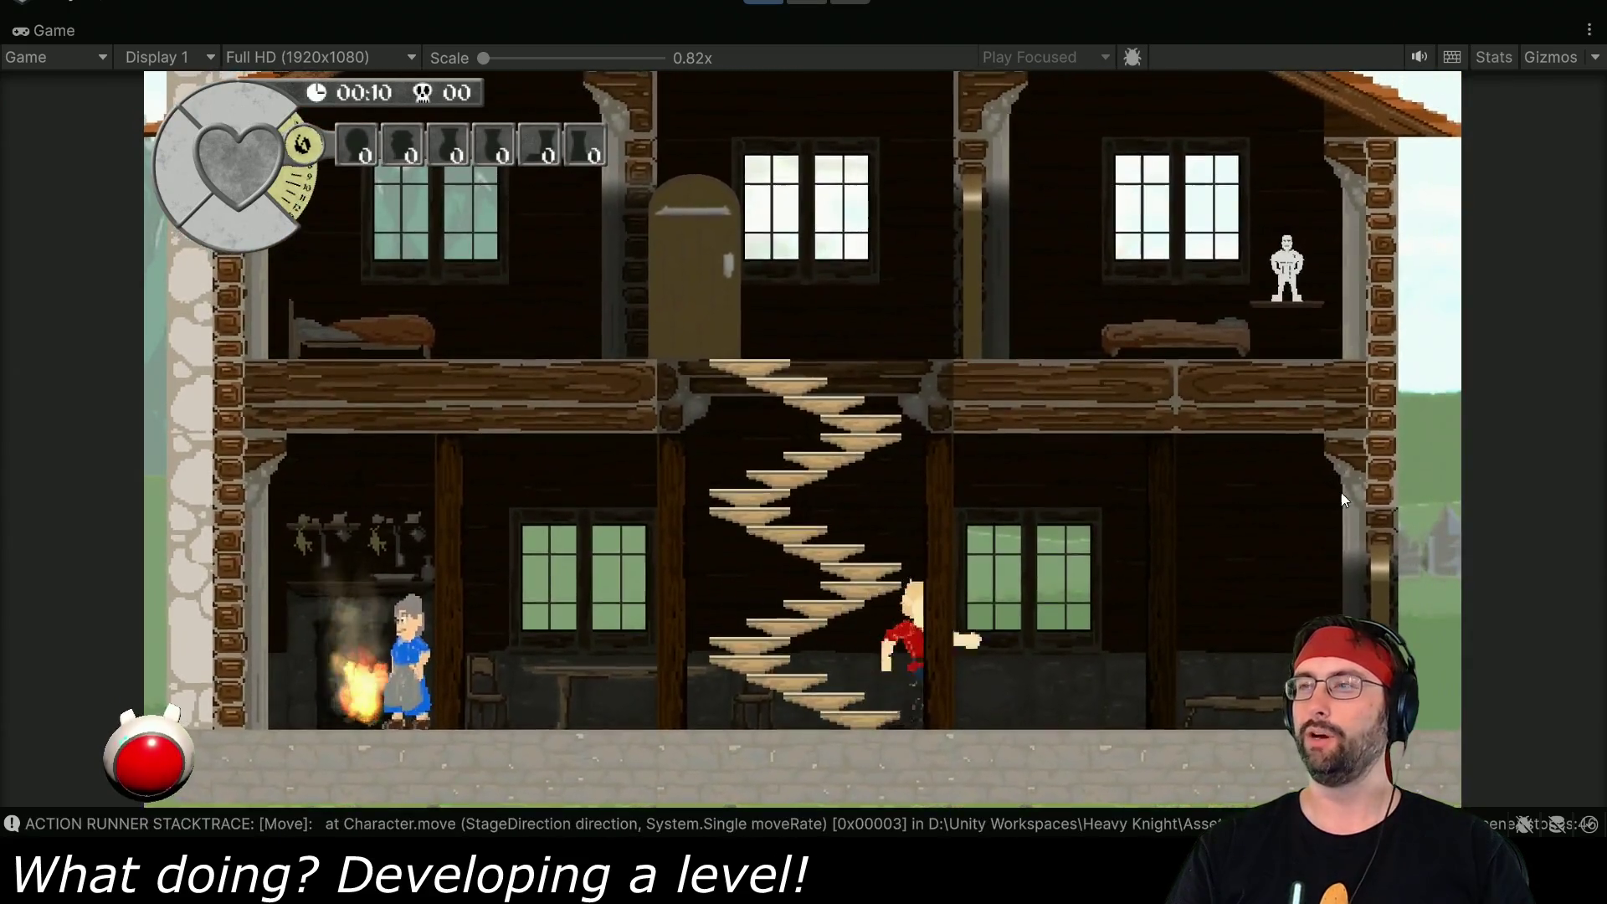
pyautogui.press('d')
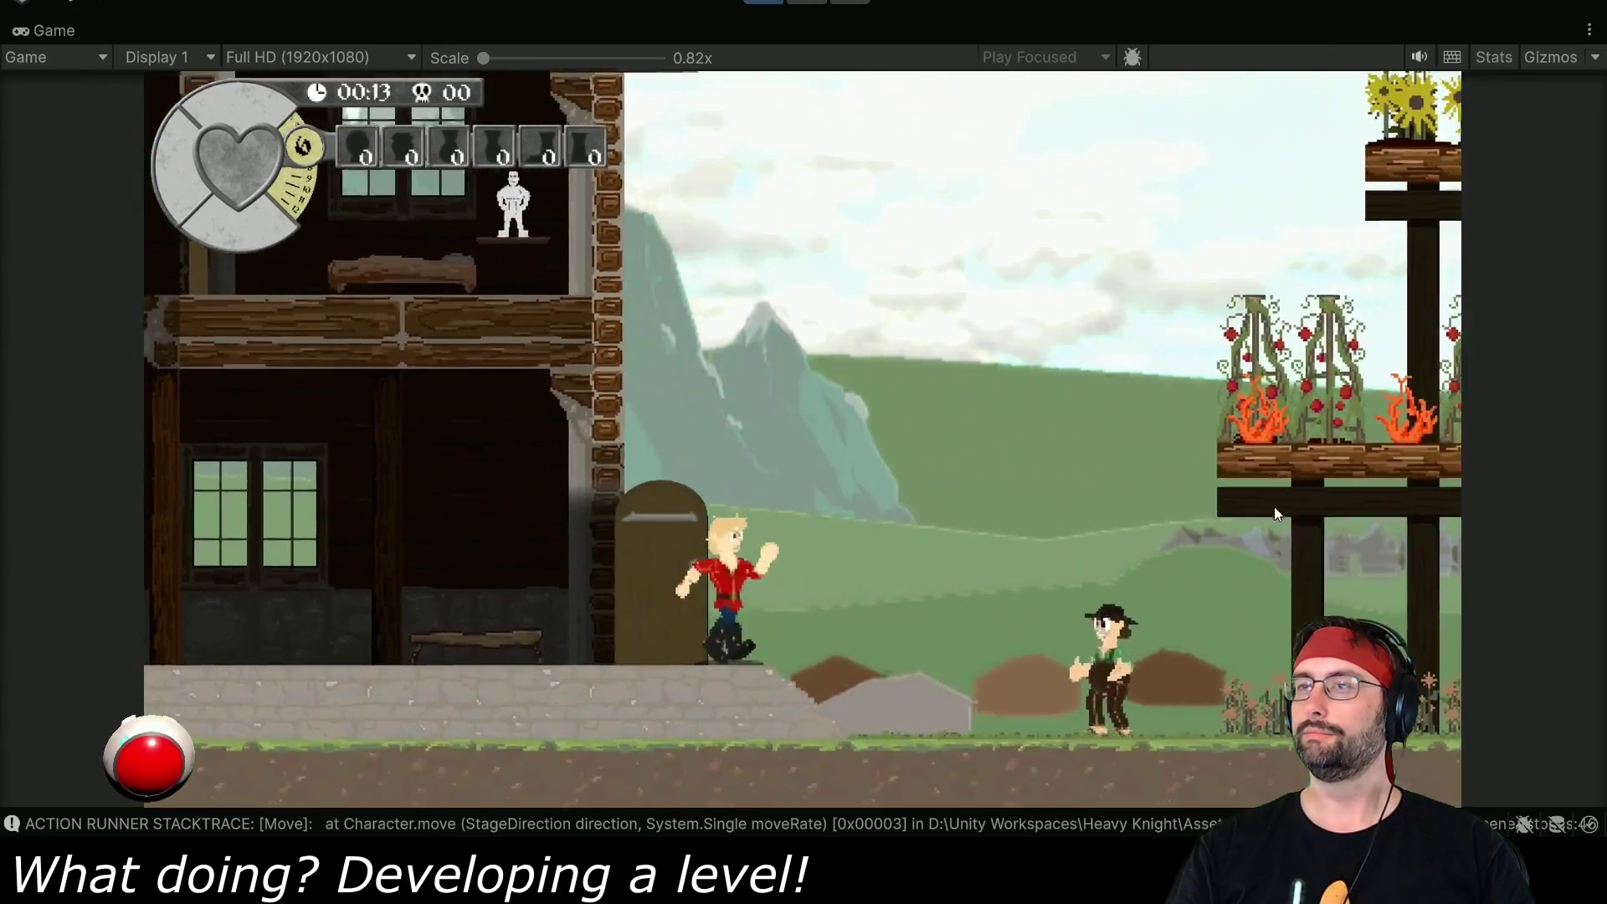
pyautogui.press('d')
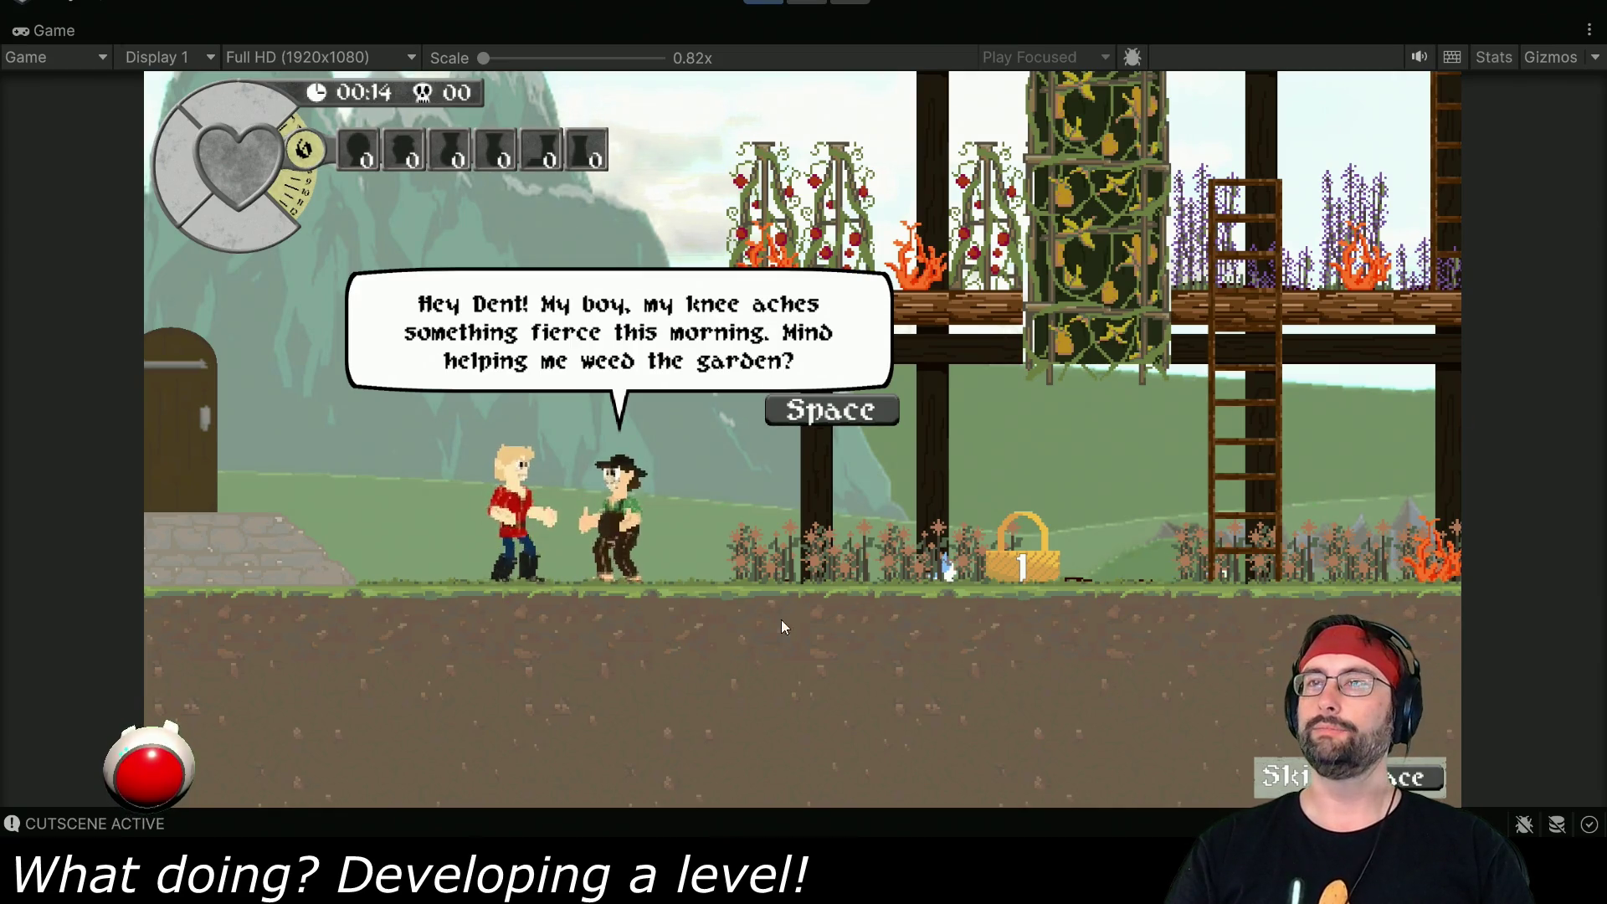
# - Finish Albert's weeding dialogue, then pick up the basket and carry it left
pyautogui.press('space')
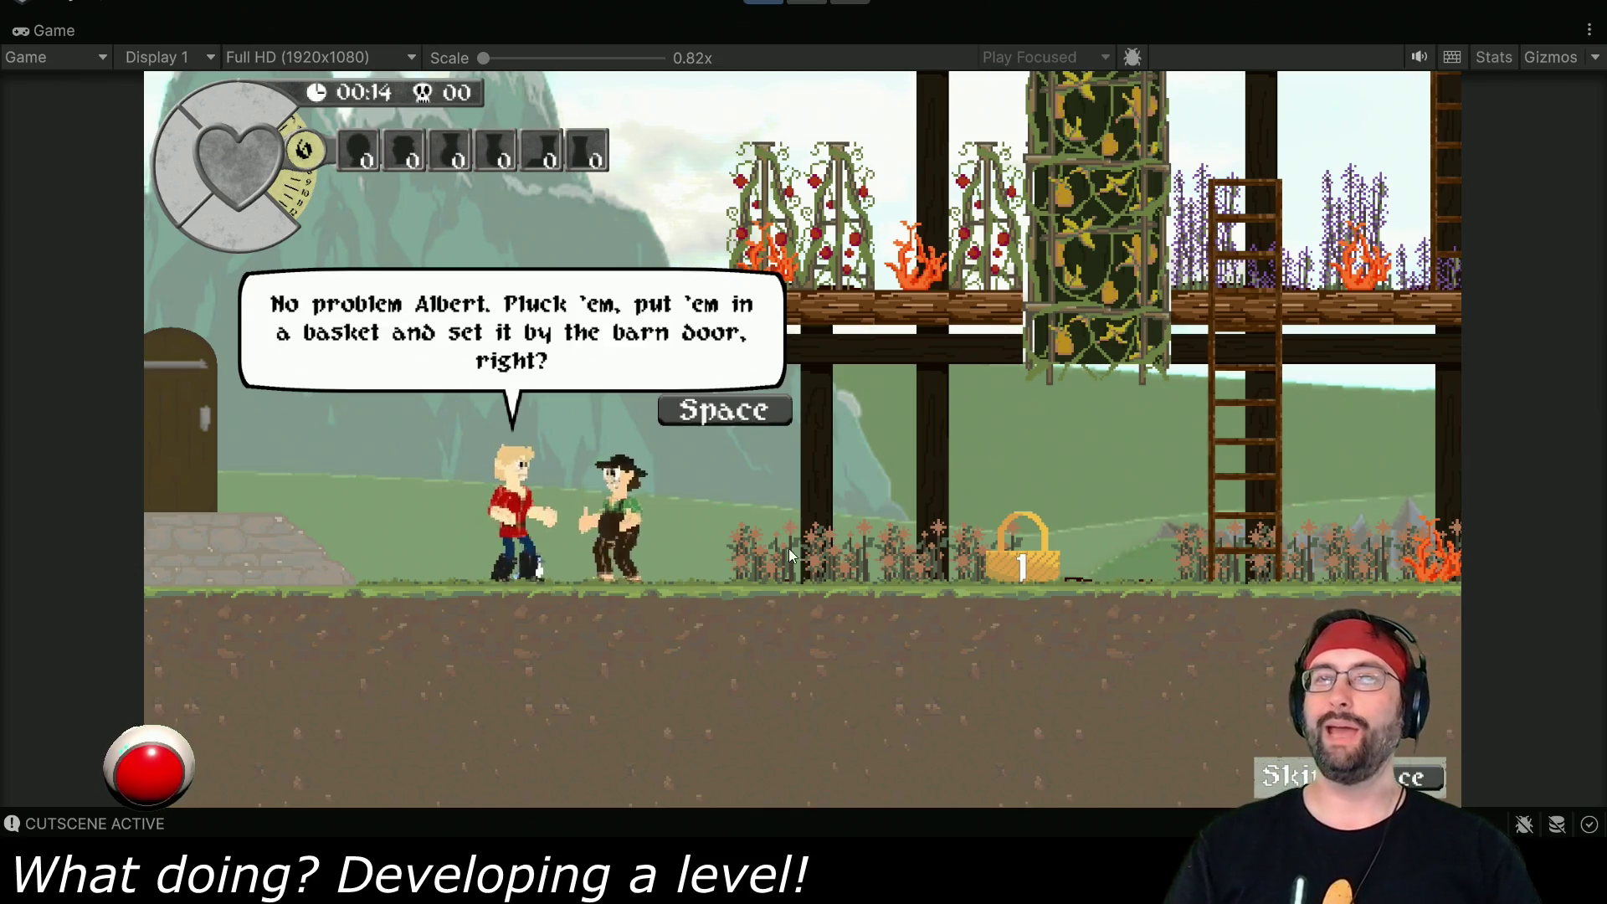
pyautogui.press('space')
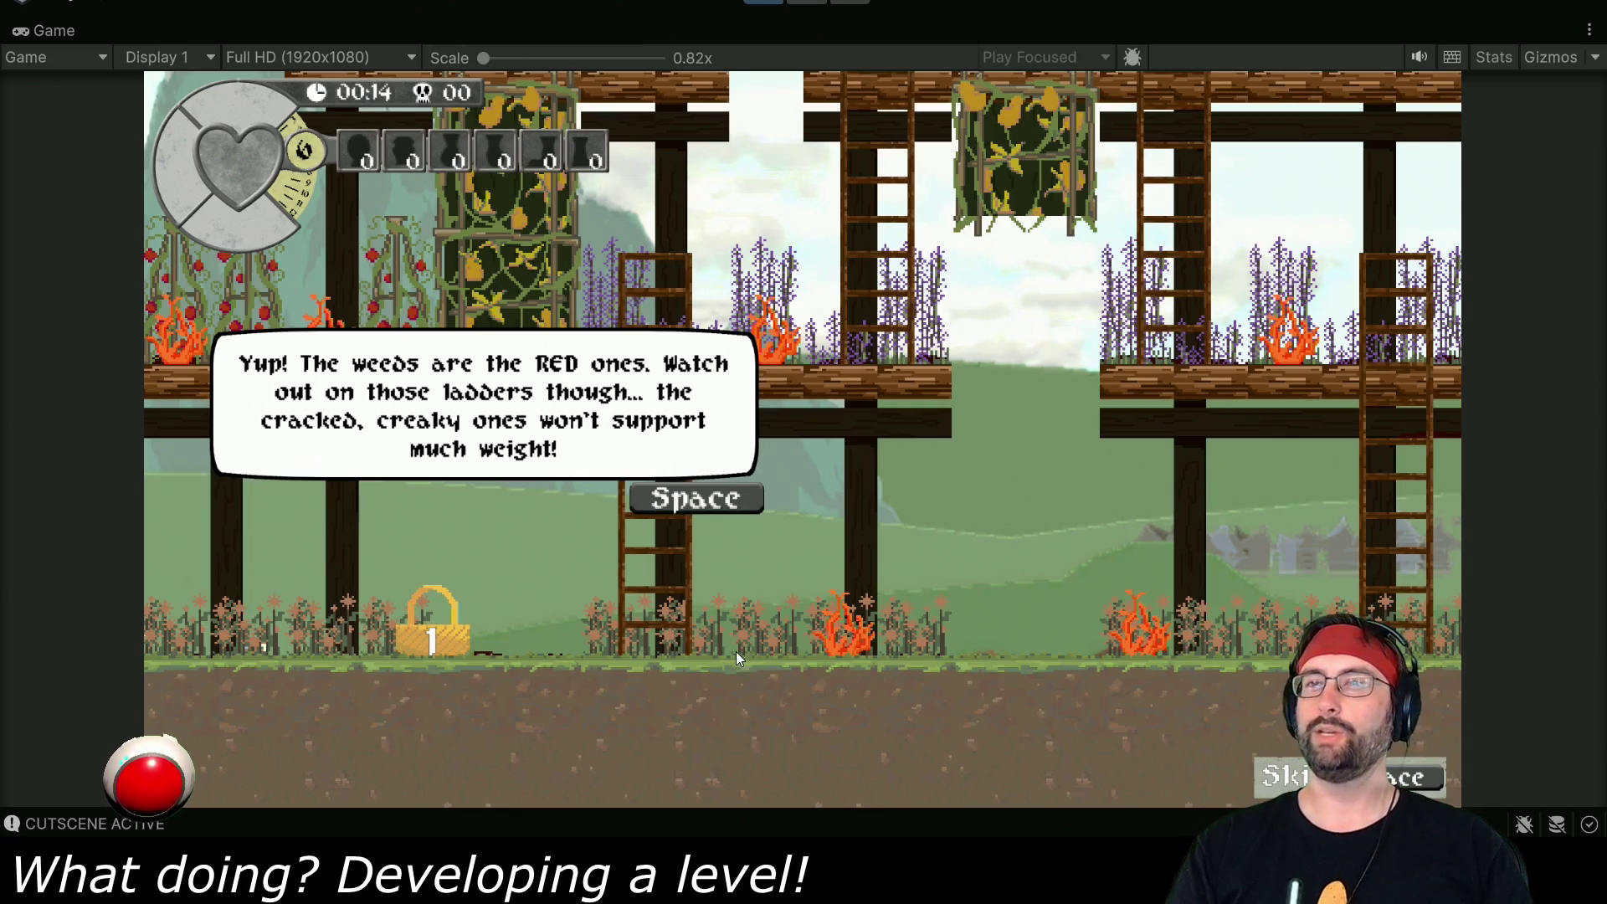
pyautogui.press('space')
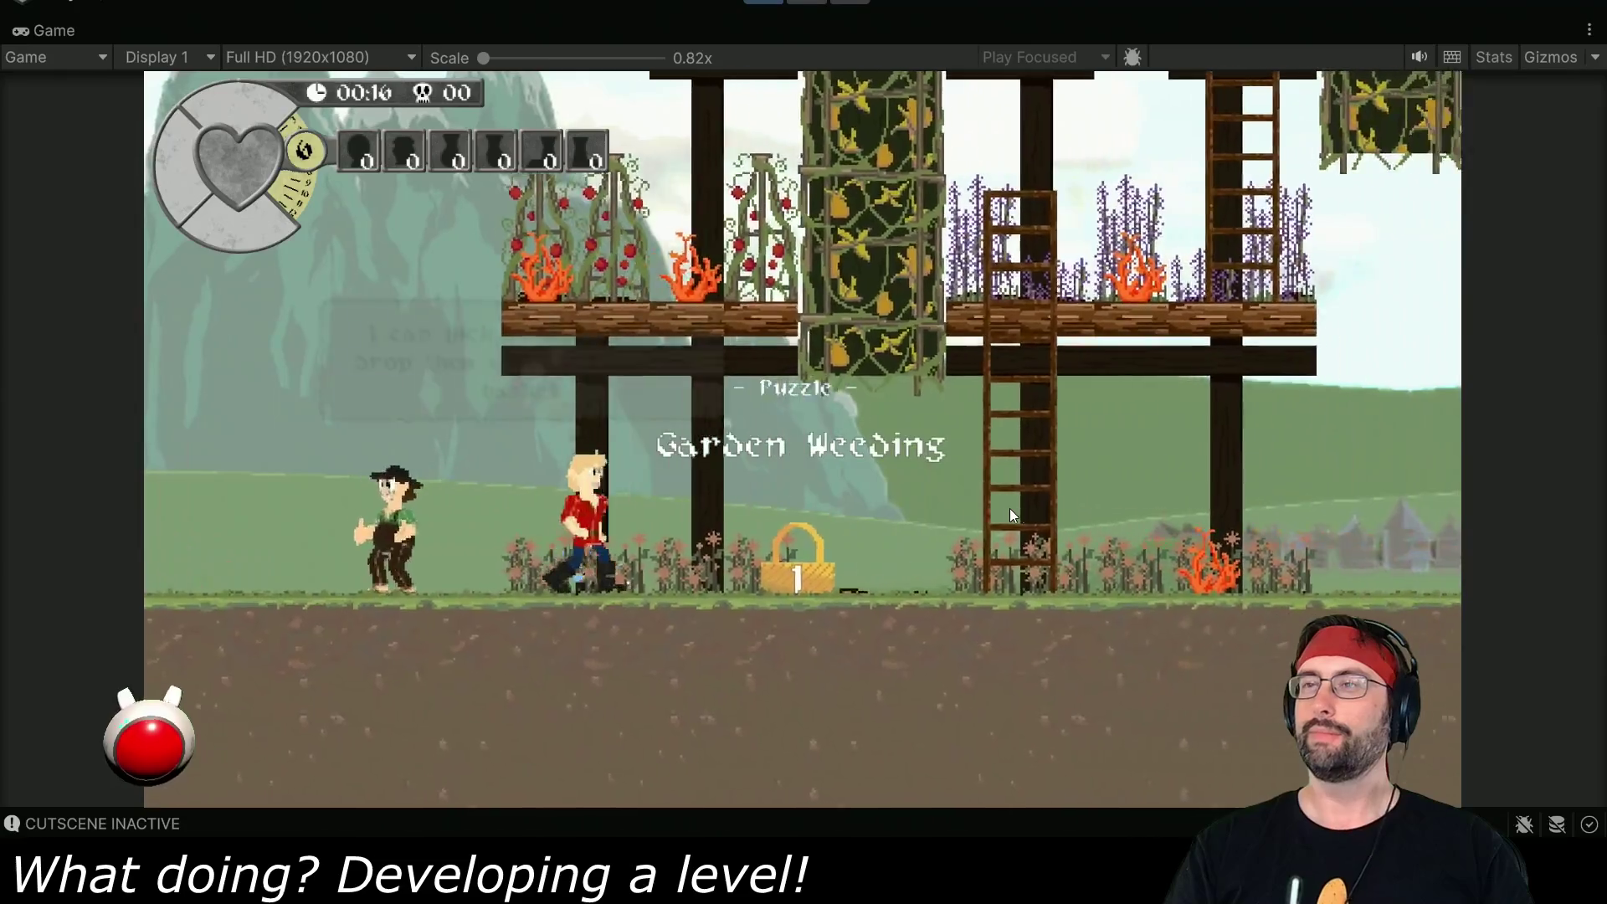
pyautogui.press('Right')
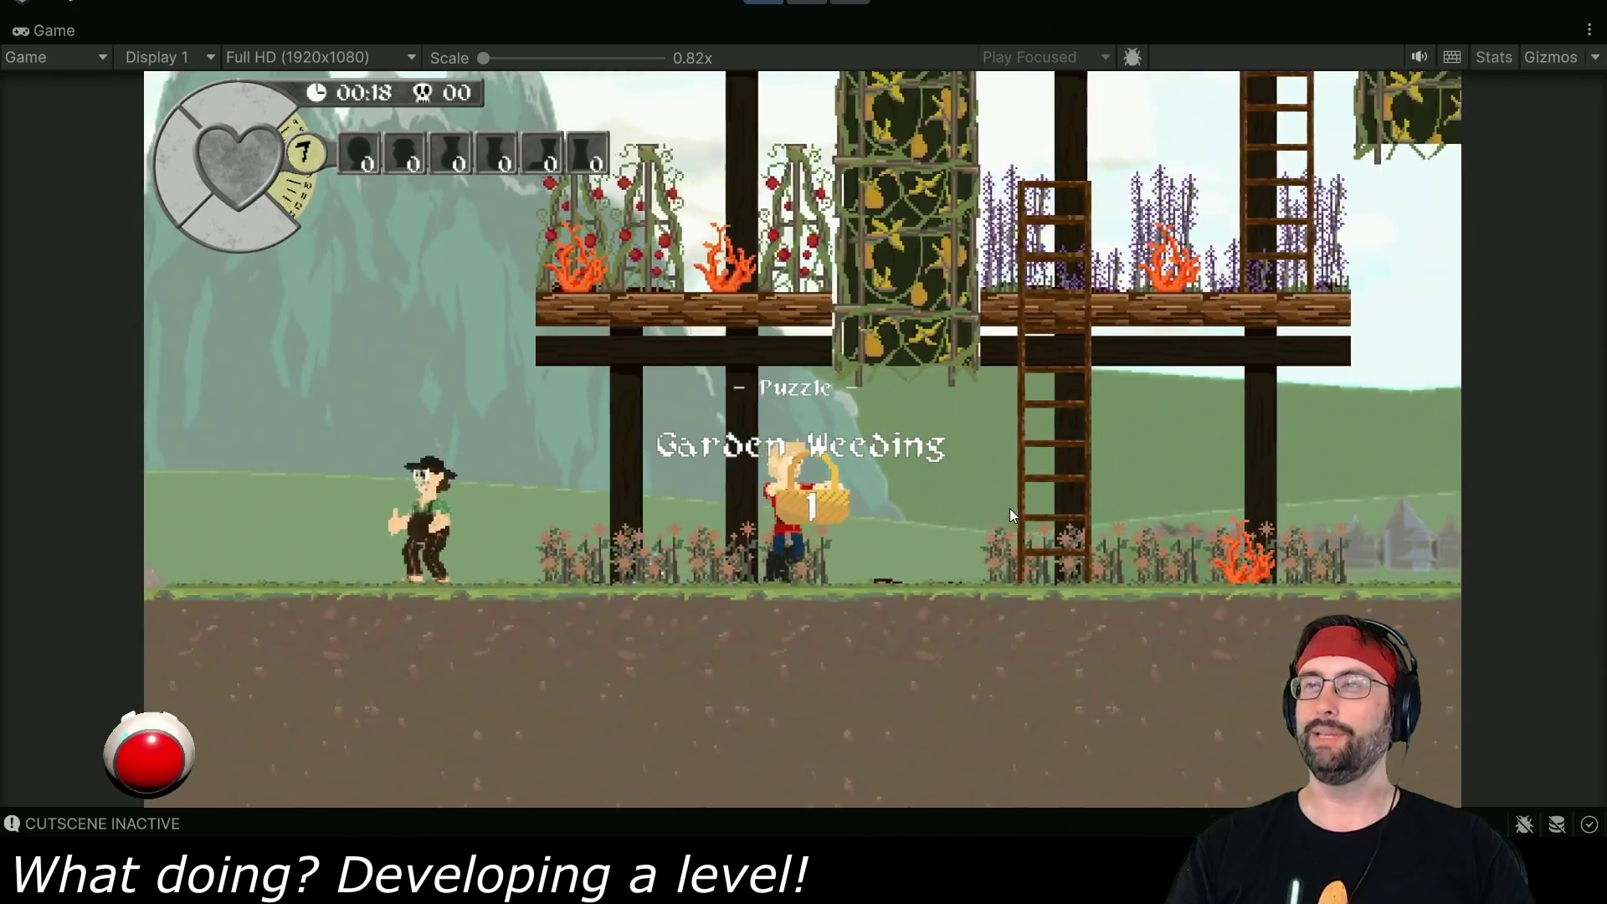
pyautogui.press('Left')
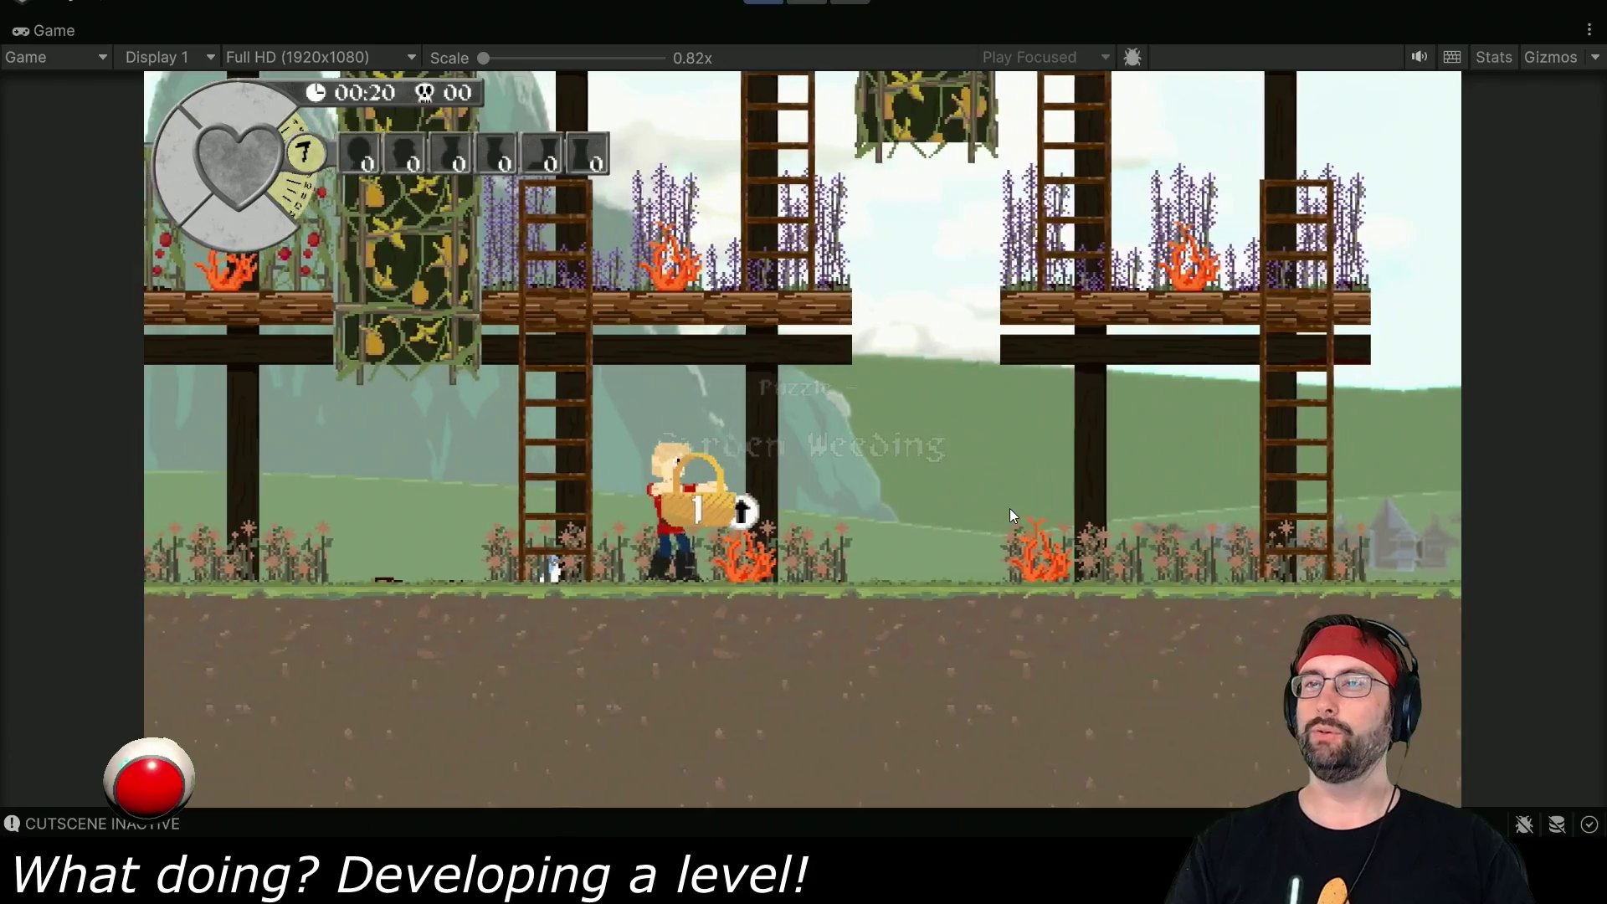
pyautogui.press('Left')
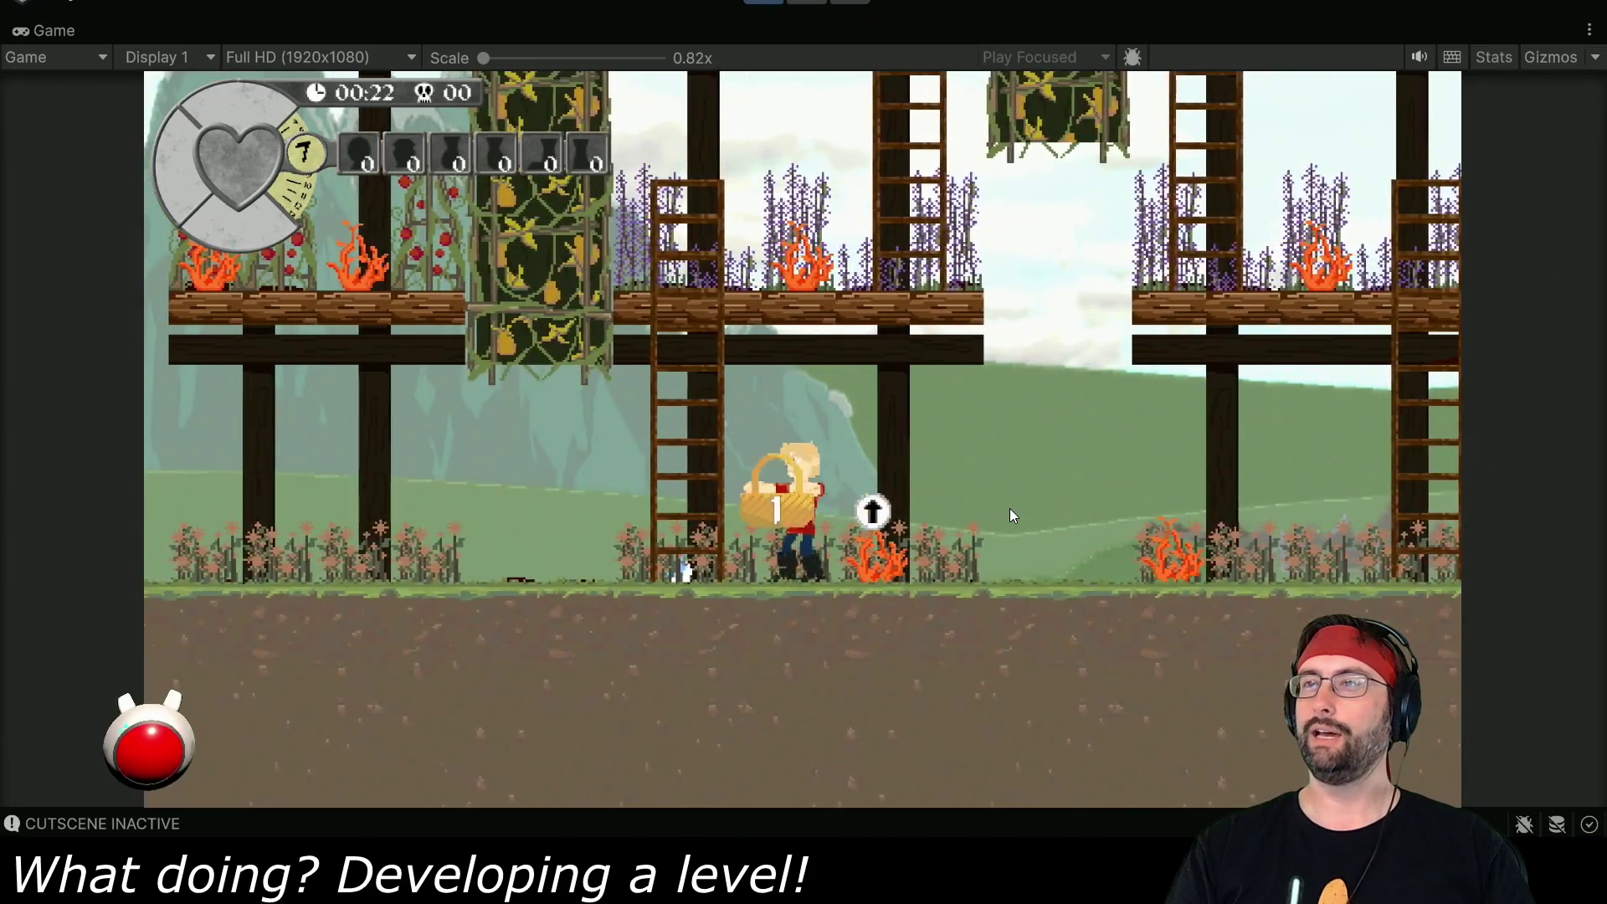
# - Climb the garden ladders collecting another weed, returning to the upper platform
pyautogui.press('Up')
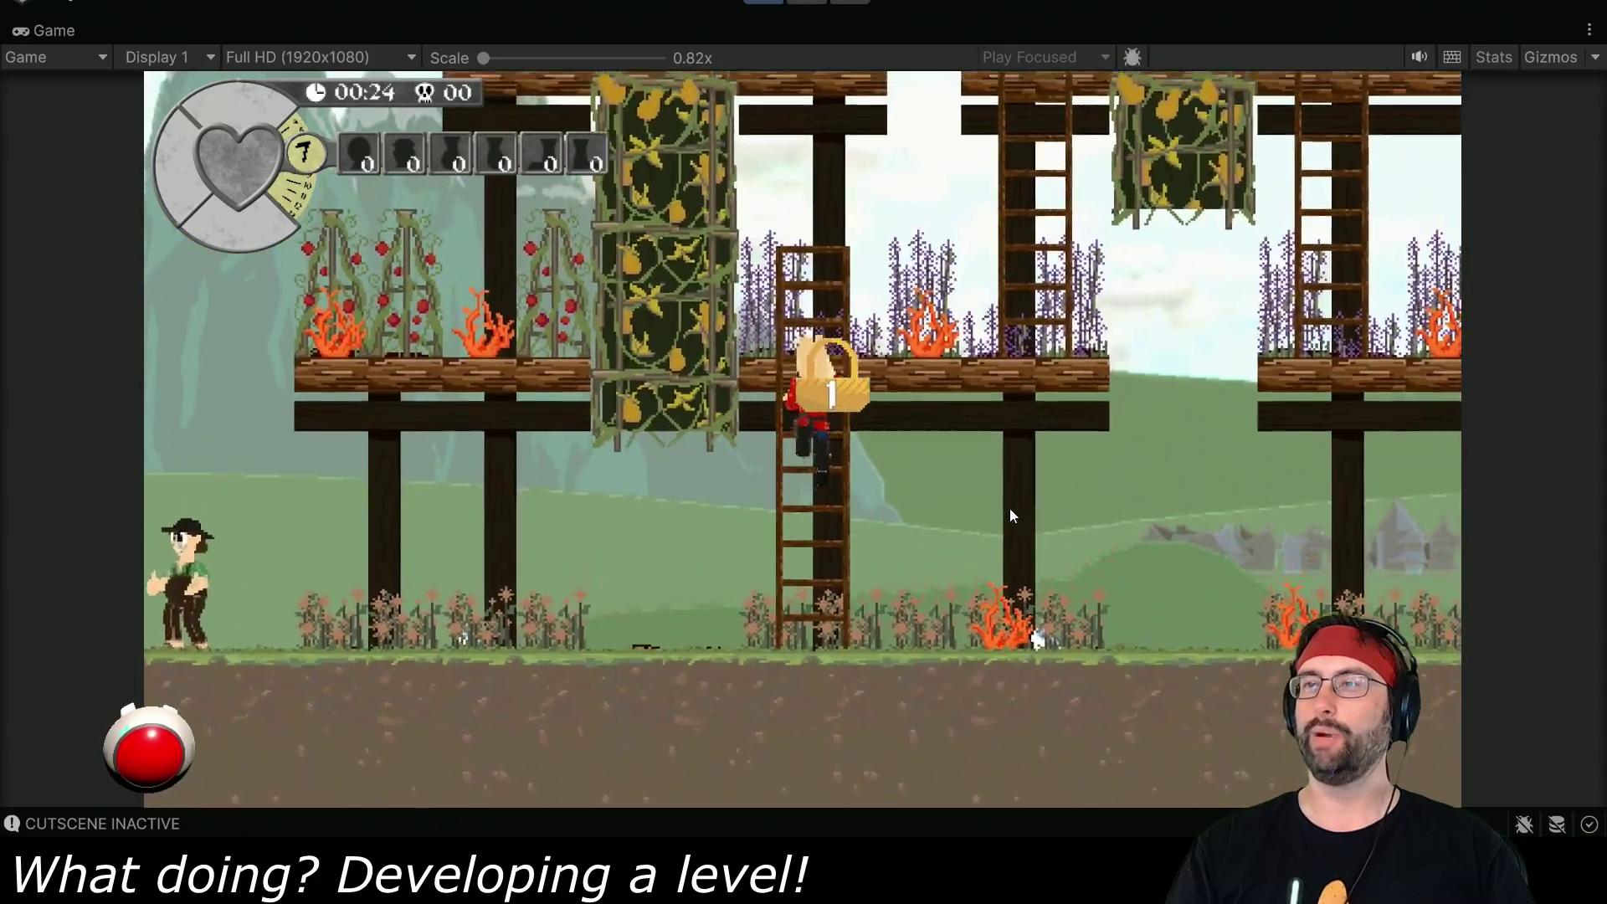
pyautogui.press('Up')
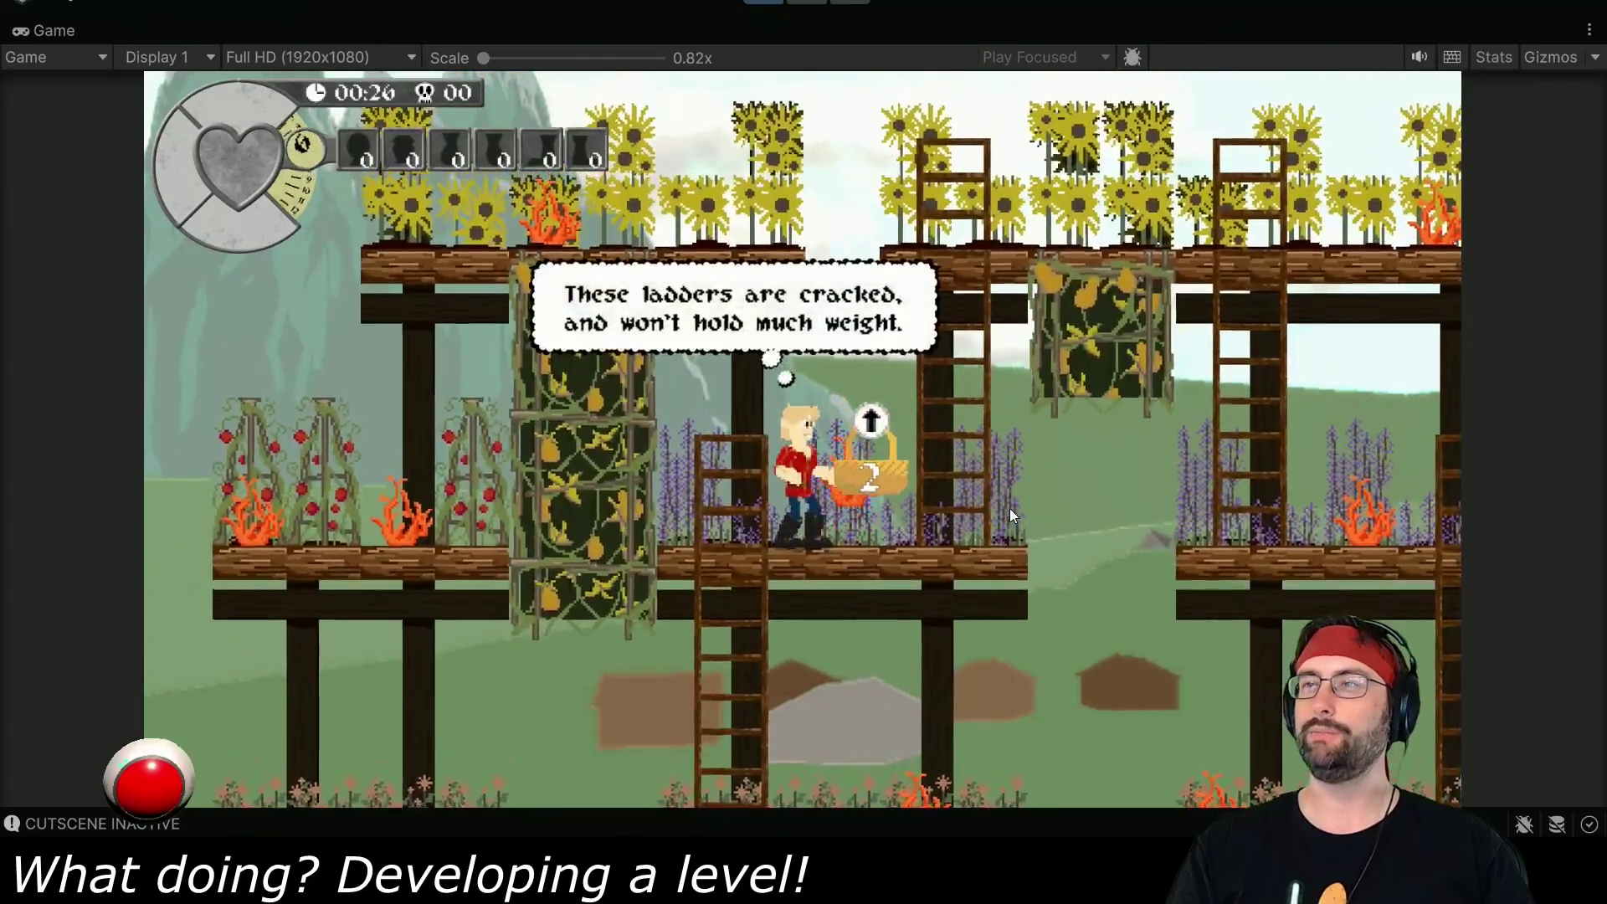
pyautogui.press('Left')
pyautogui.press('Down')
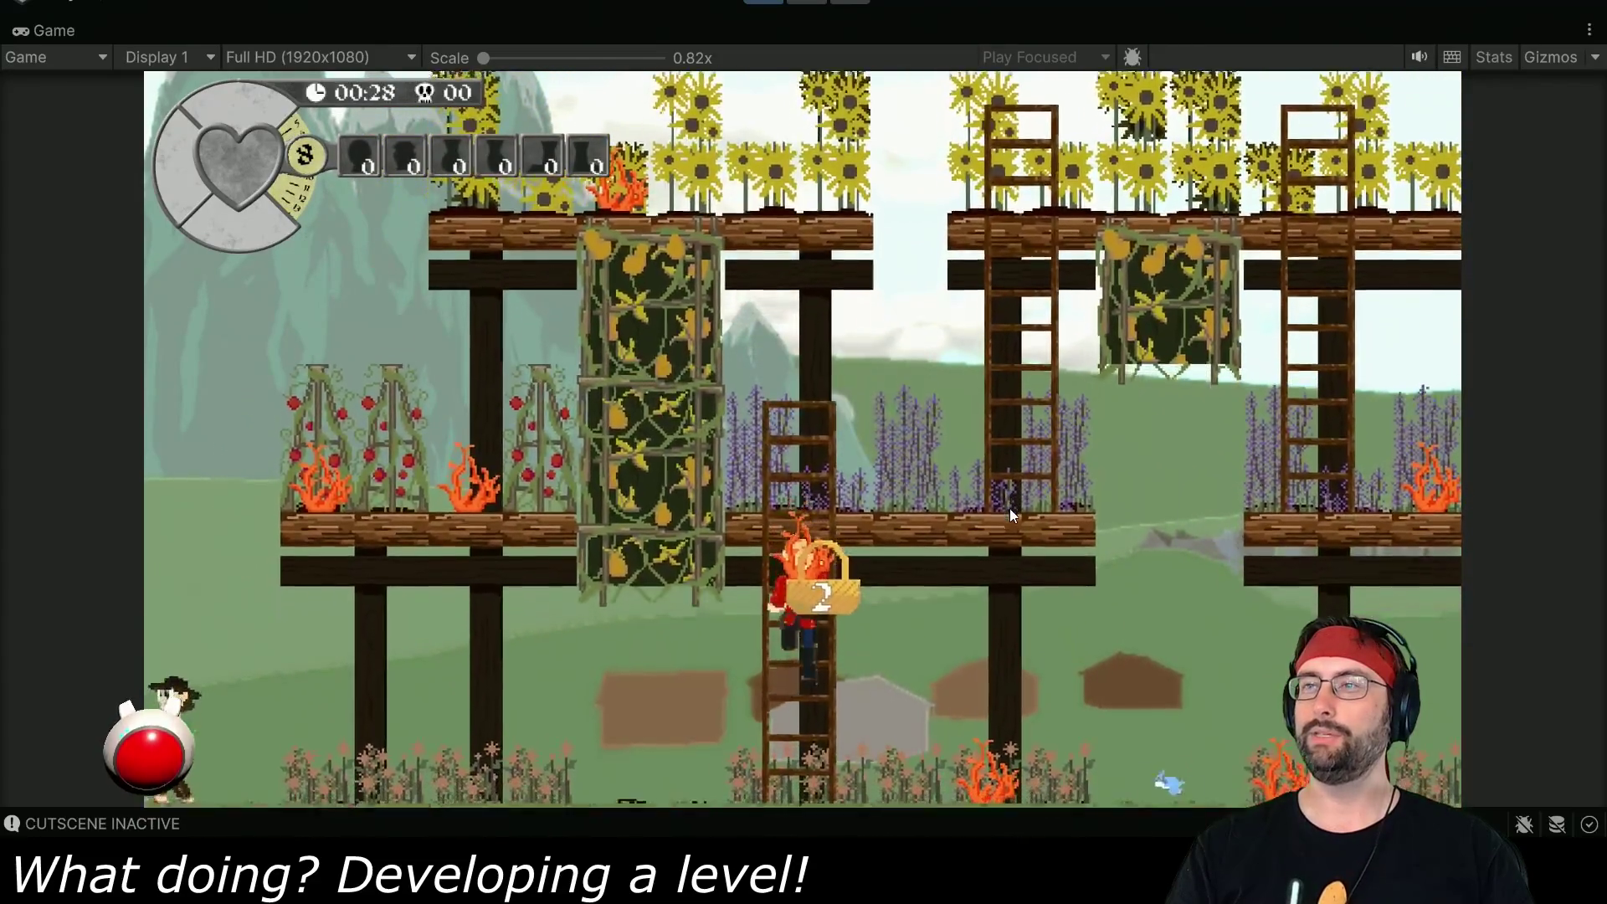
pyautogui.press('Down')
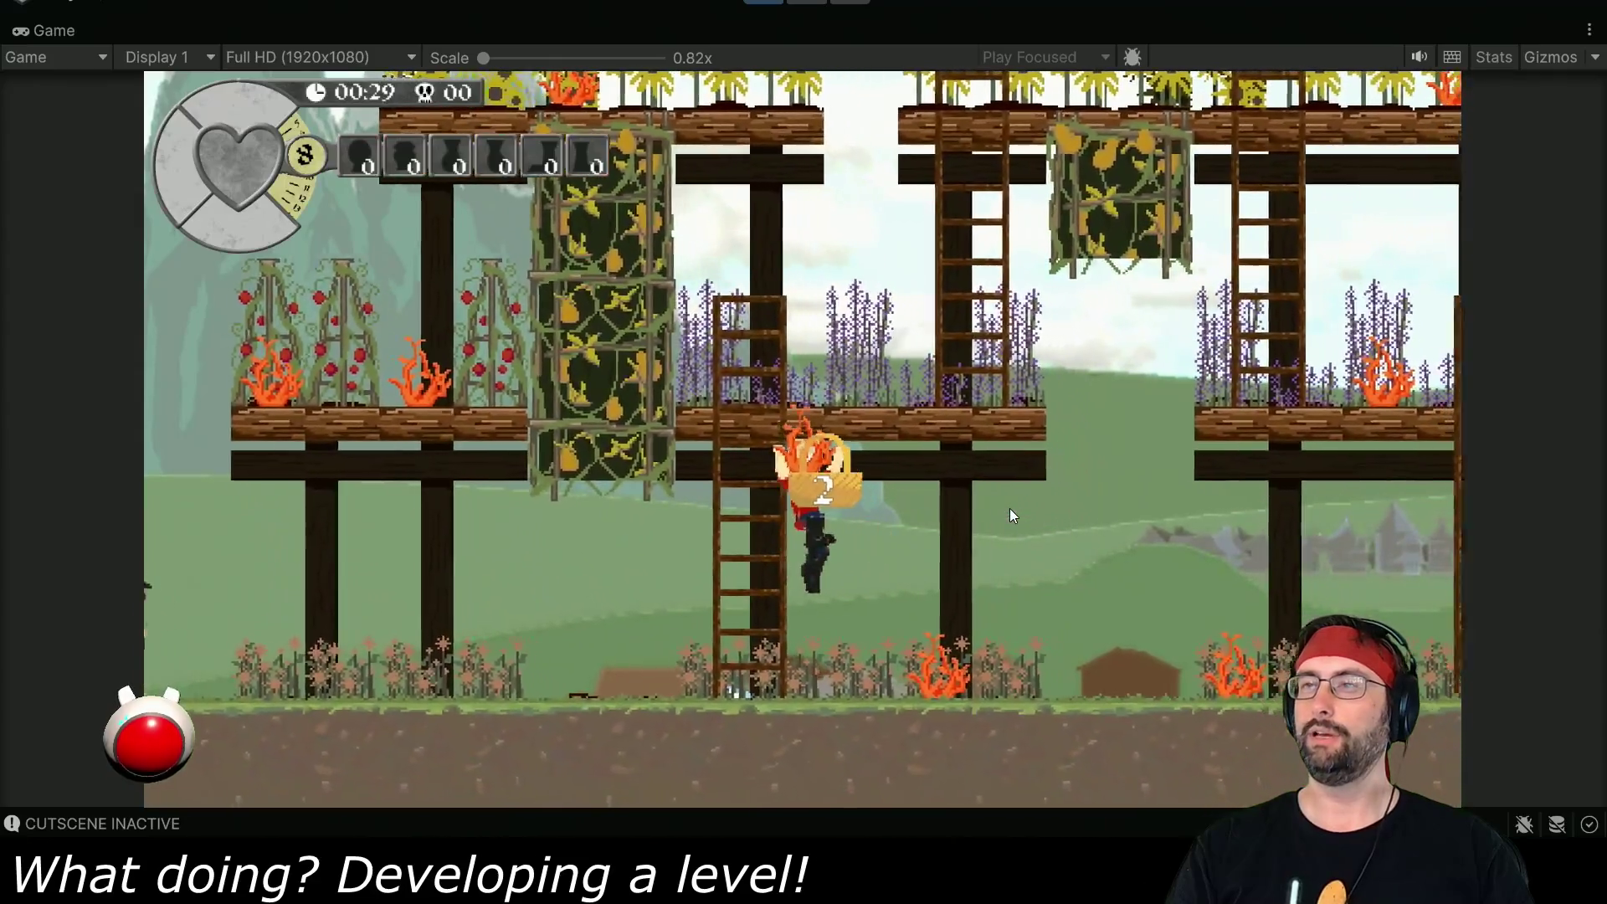
pyautogui.press('Down')
pyautogui.press('Left')
pyautogui.press('Right')
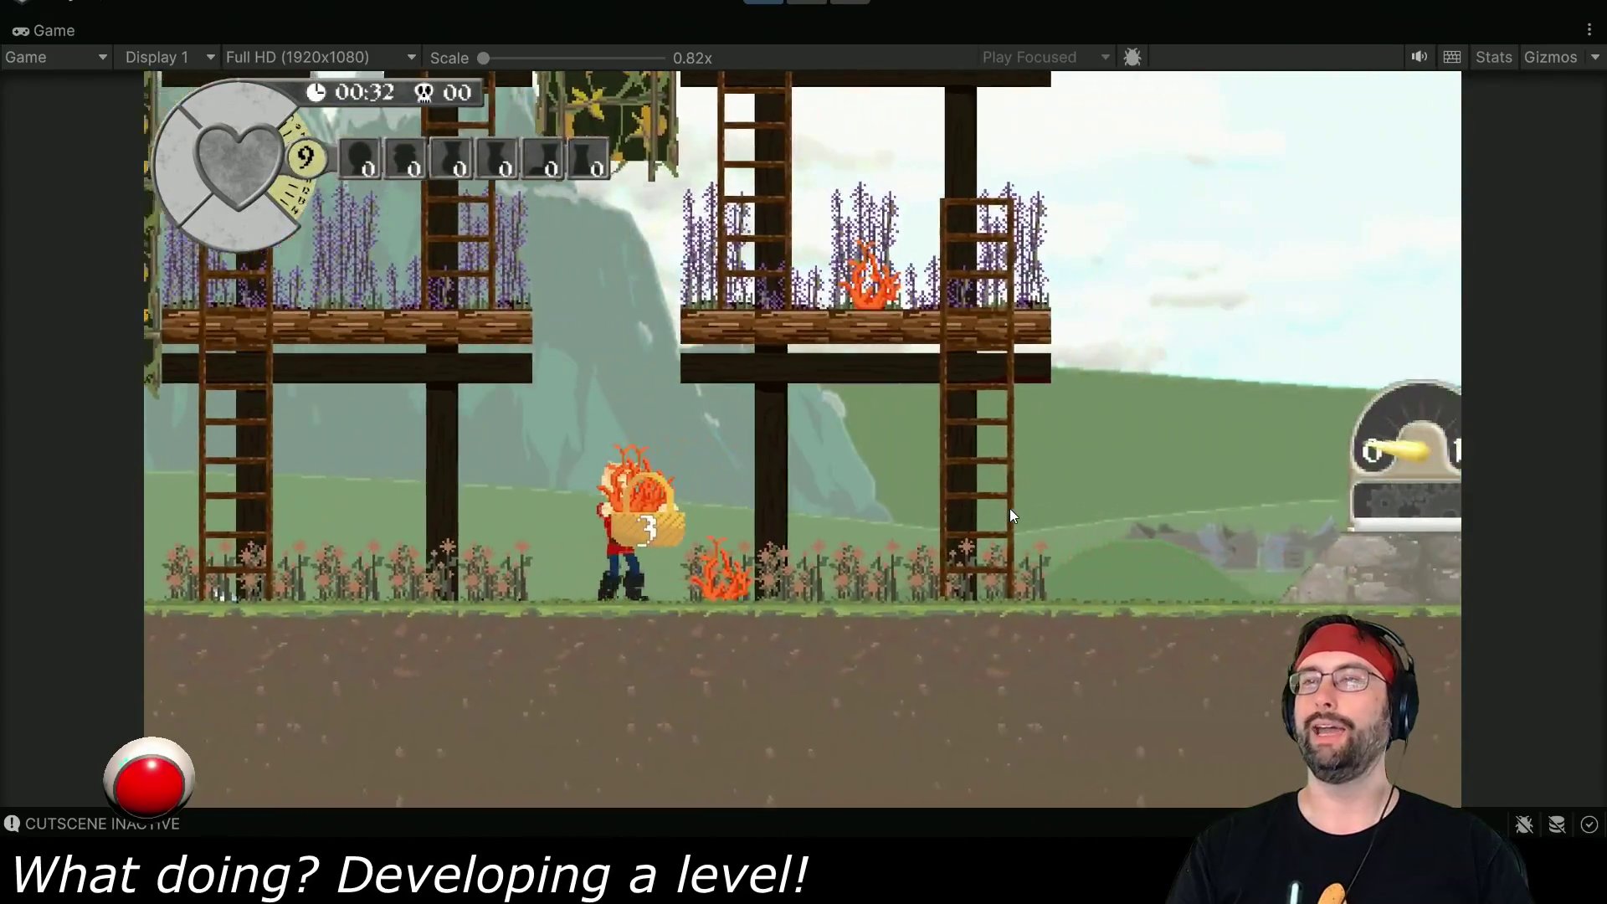
pyautogui.press('space')
pyautogui.press('Right')
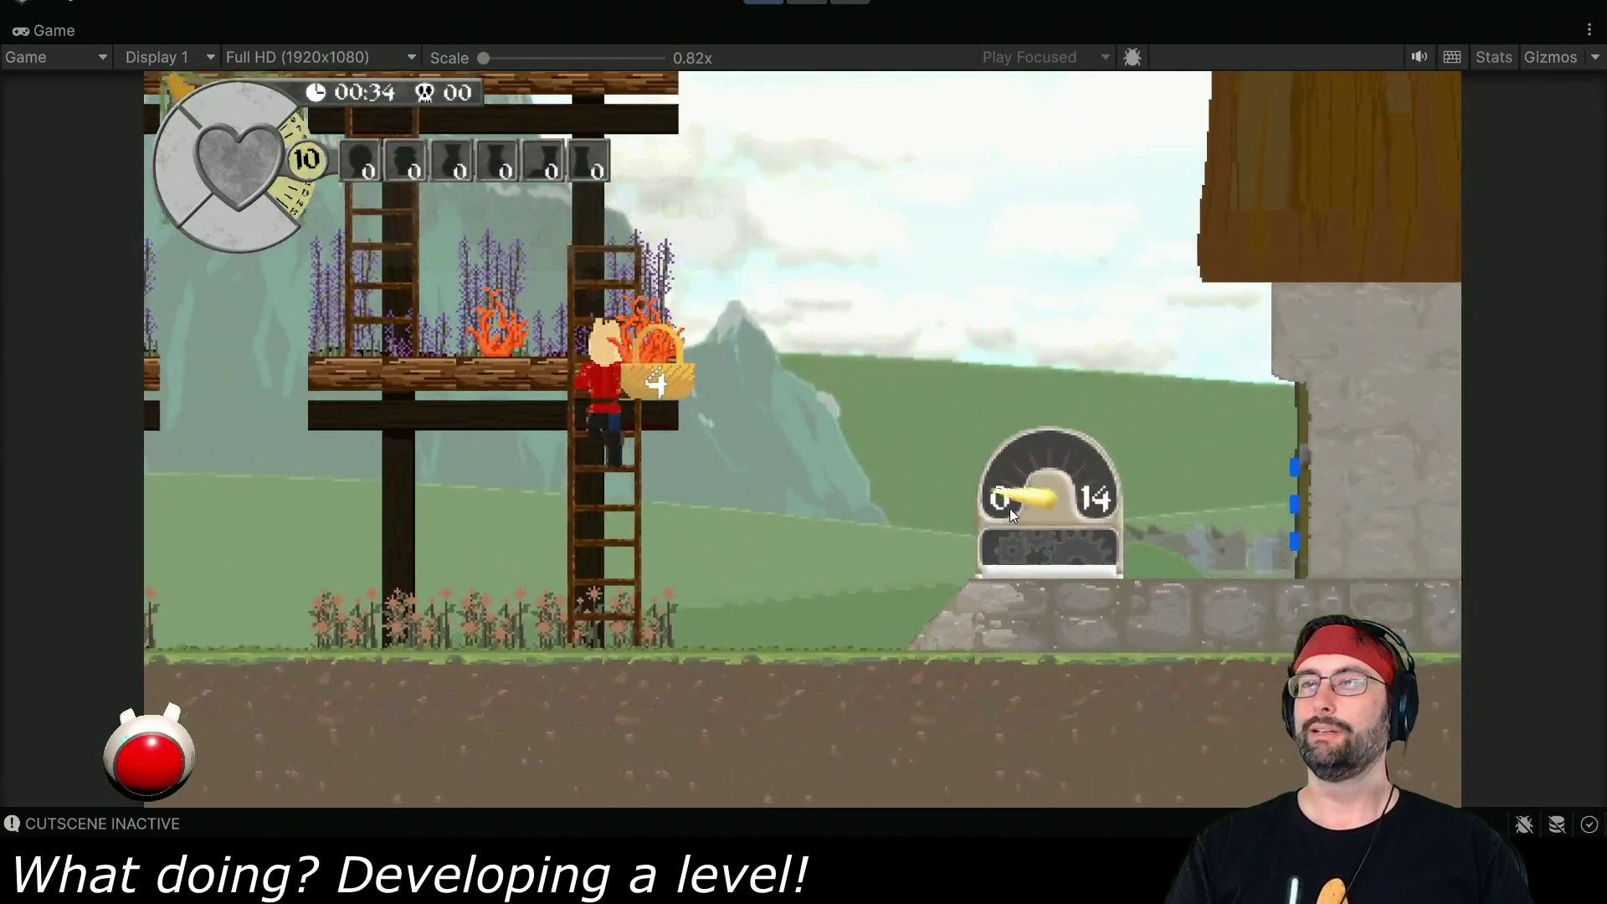
pyautogui.press('Down')
pyautogui.press('Up')
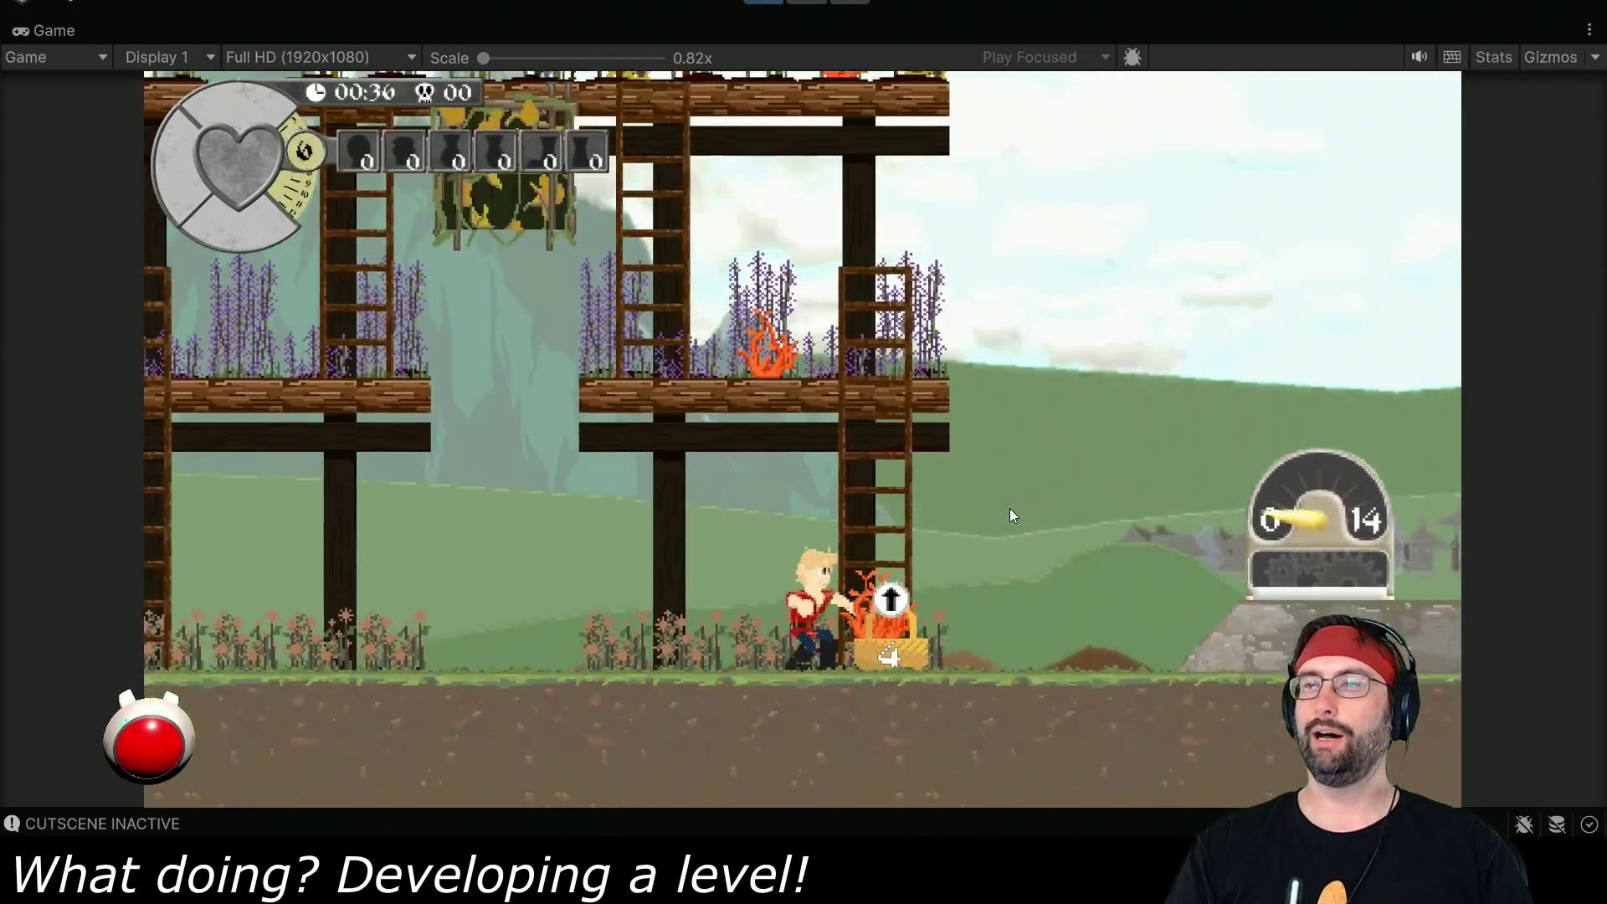
pyautogui.press('Up')
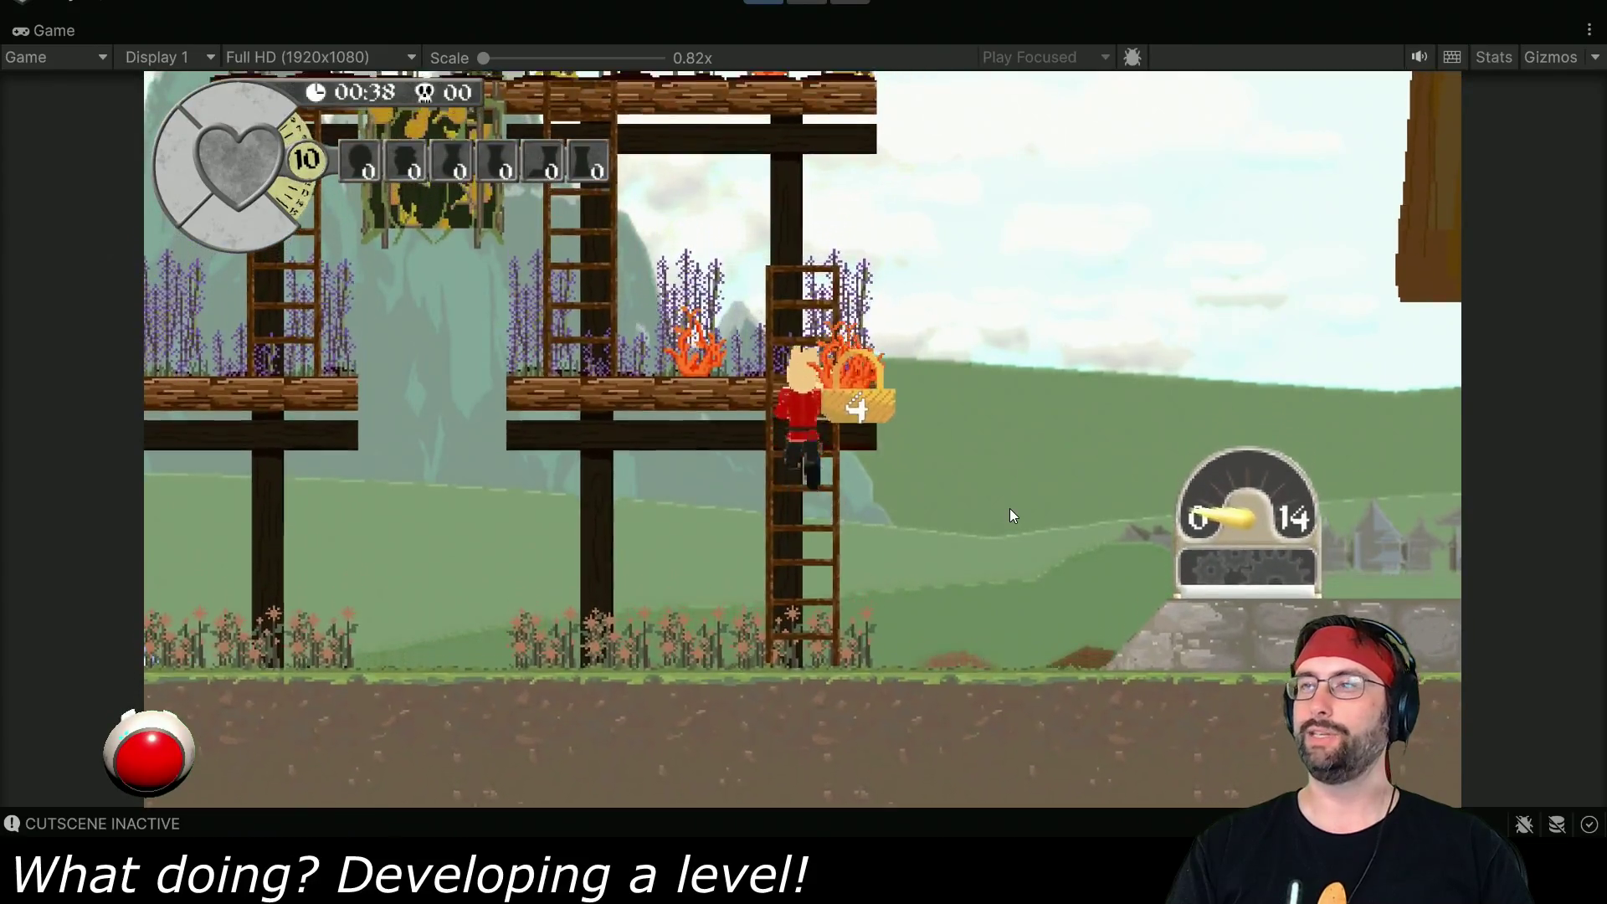
pyautogui.press('Left')
# - Jump off right, grab the basket, and climb up to the sunflower platform
pyautogui.press('Right')
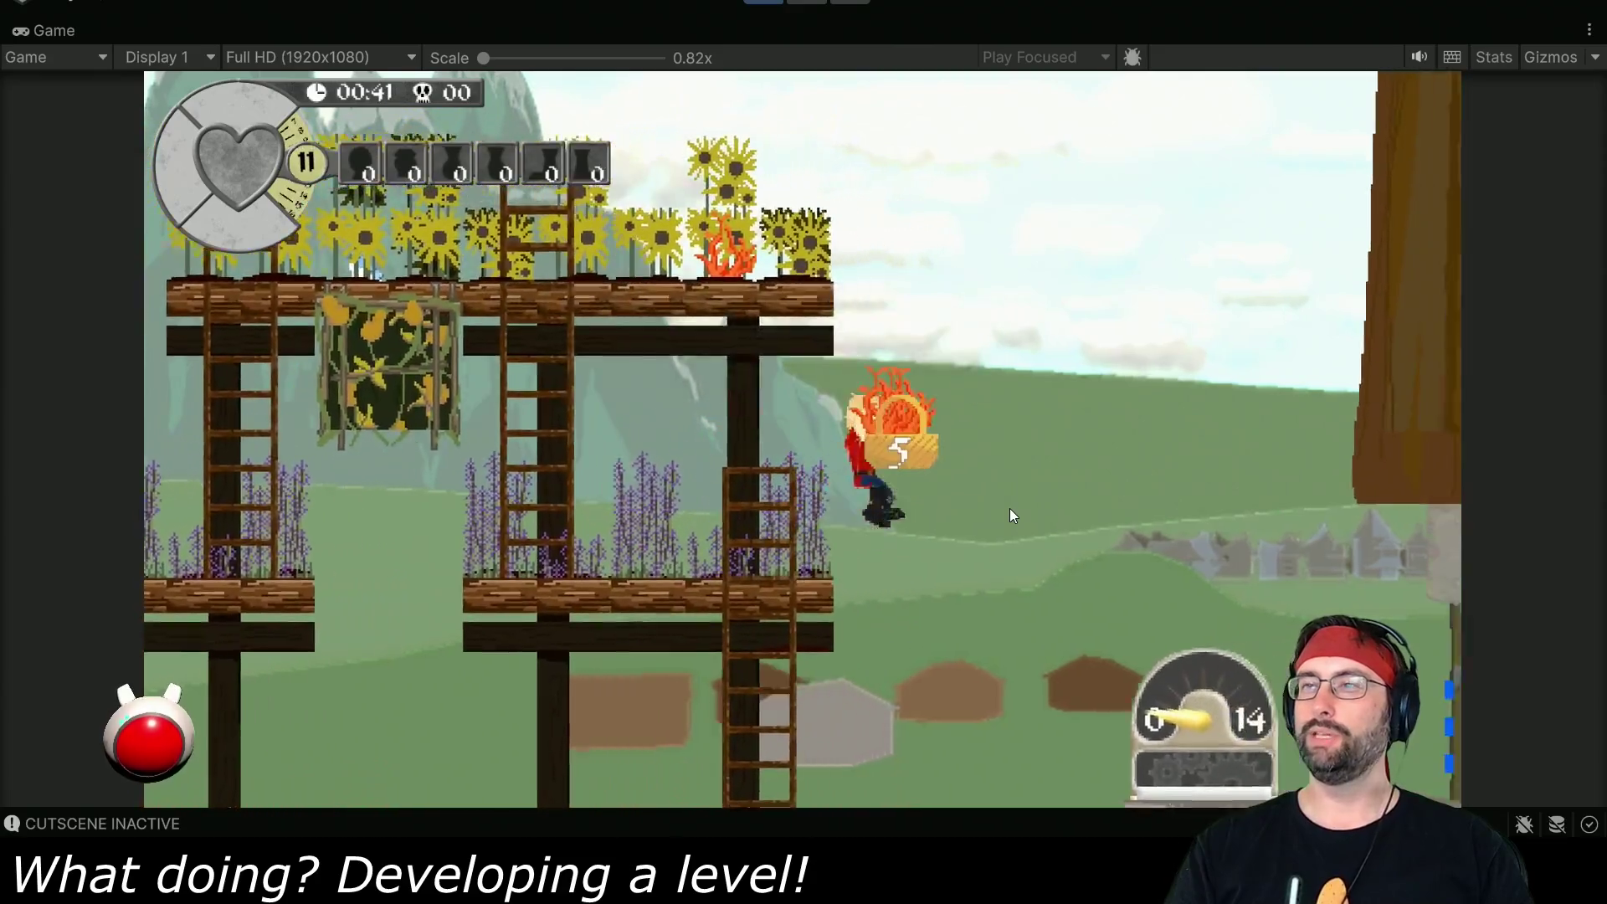
pyautogui.press('Right')
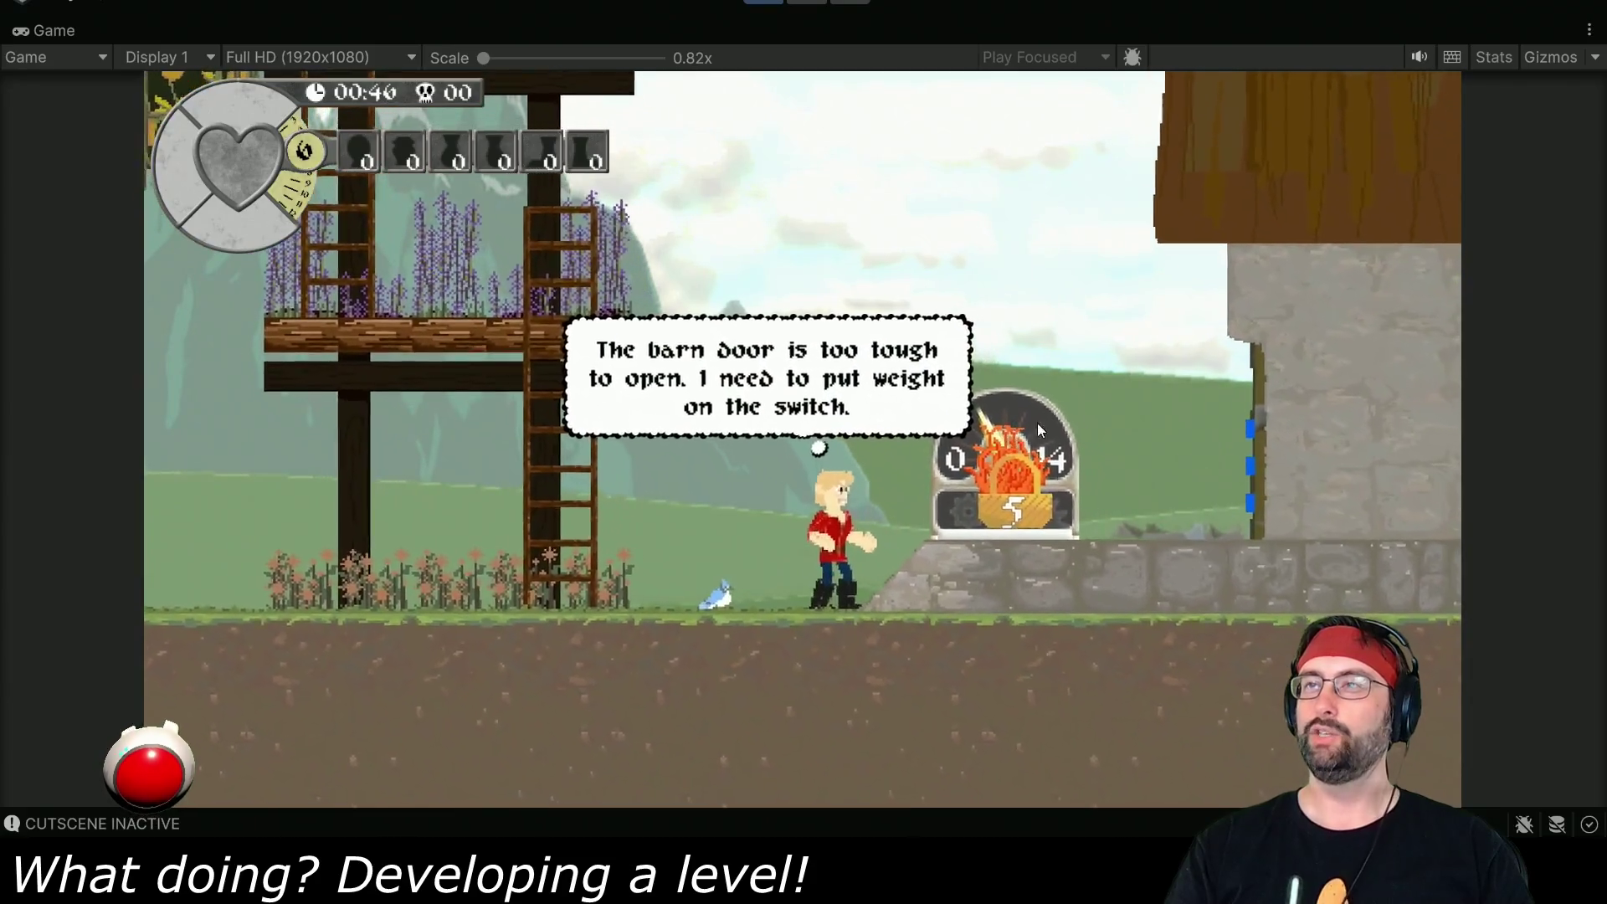
pyautogui.press('Right')
pyautogui.press('space')
pyautogui.press('Left')
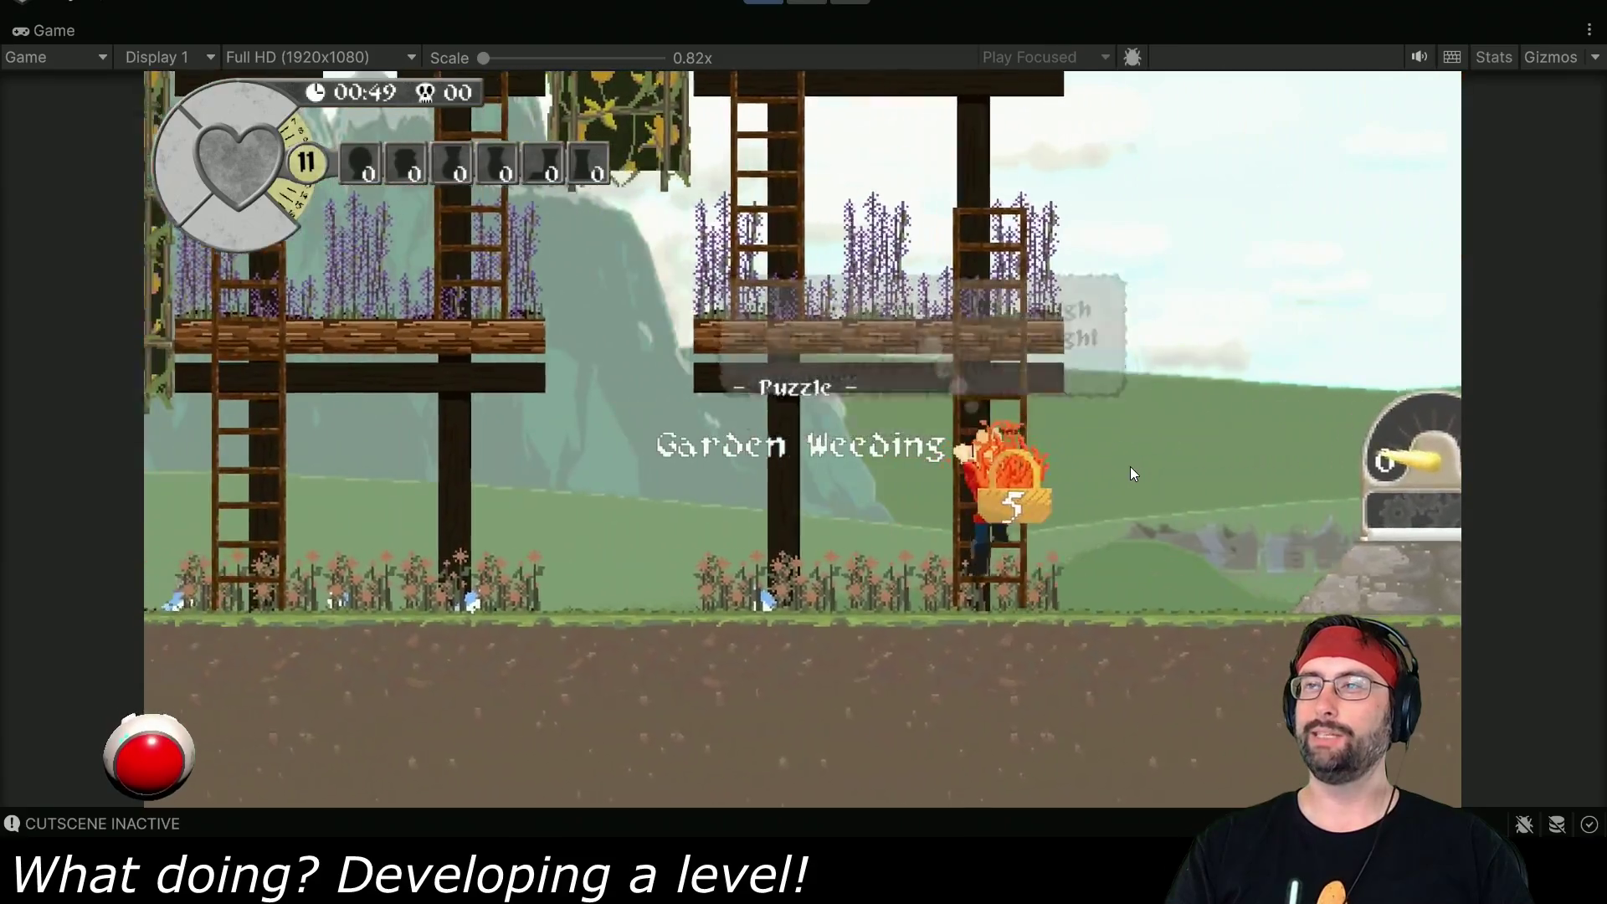
pyautogui.press('Up')
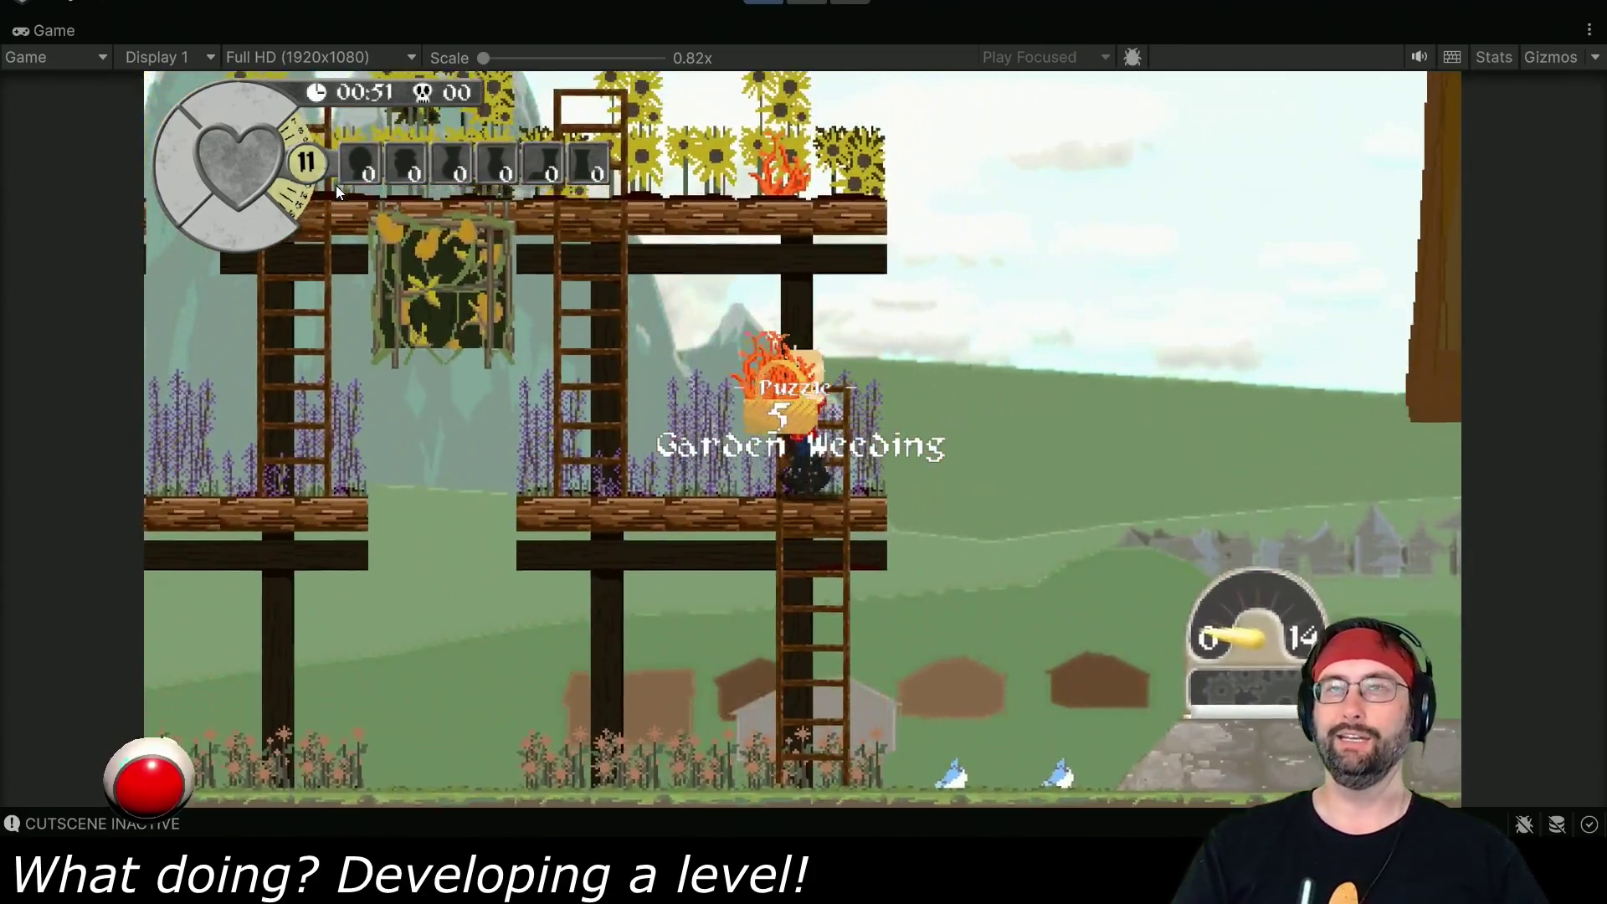
pyautogui.press('Up')
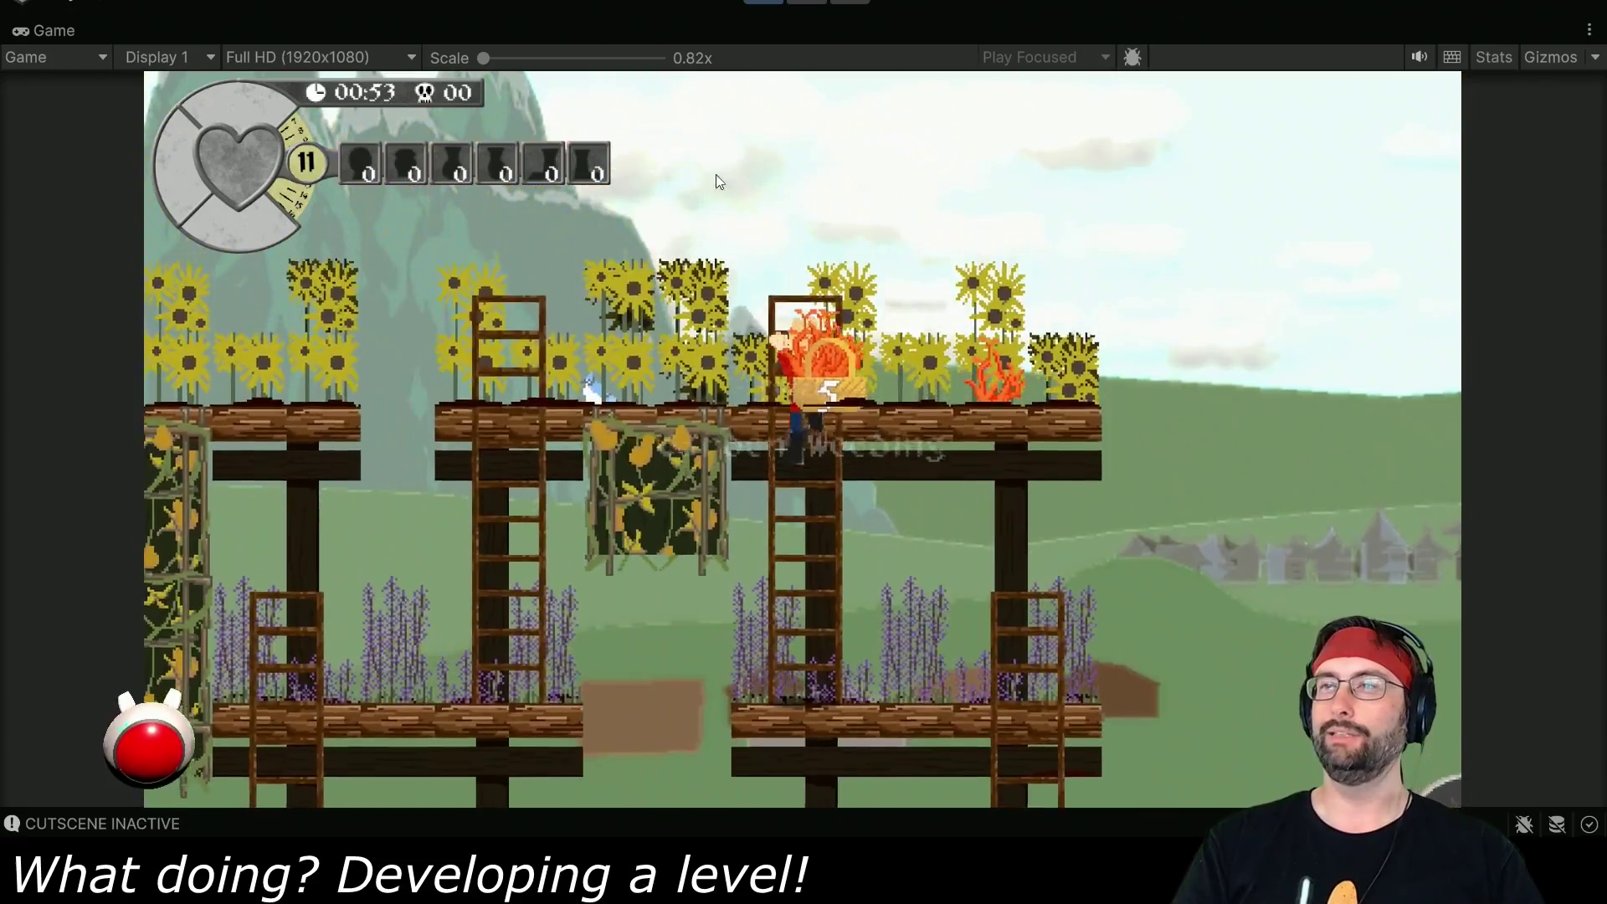
pyautogui.press('Up')
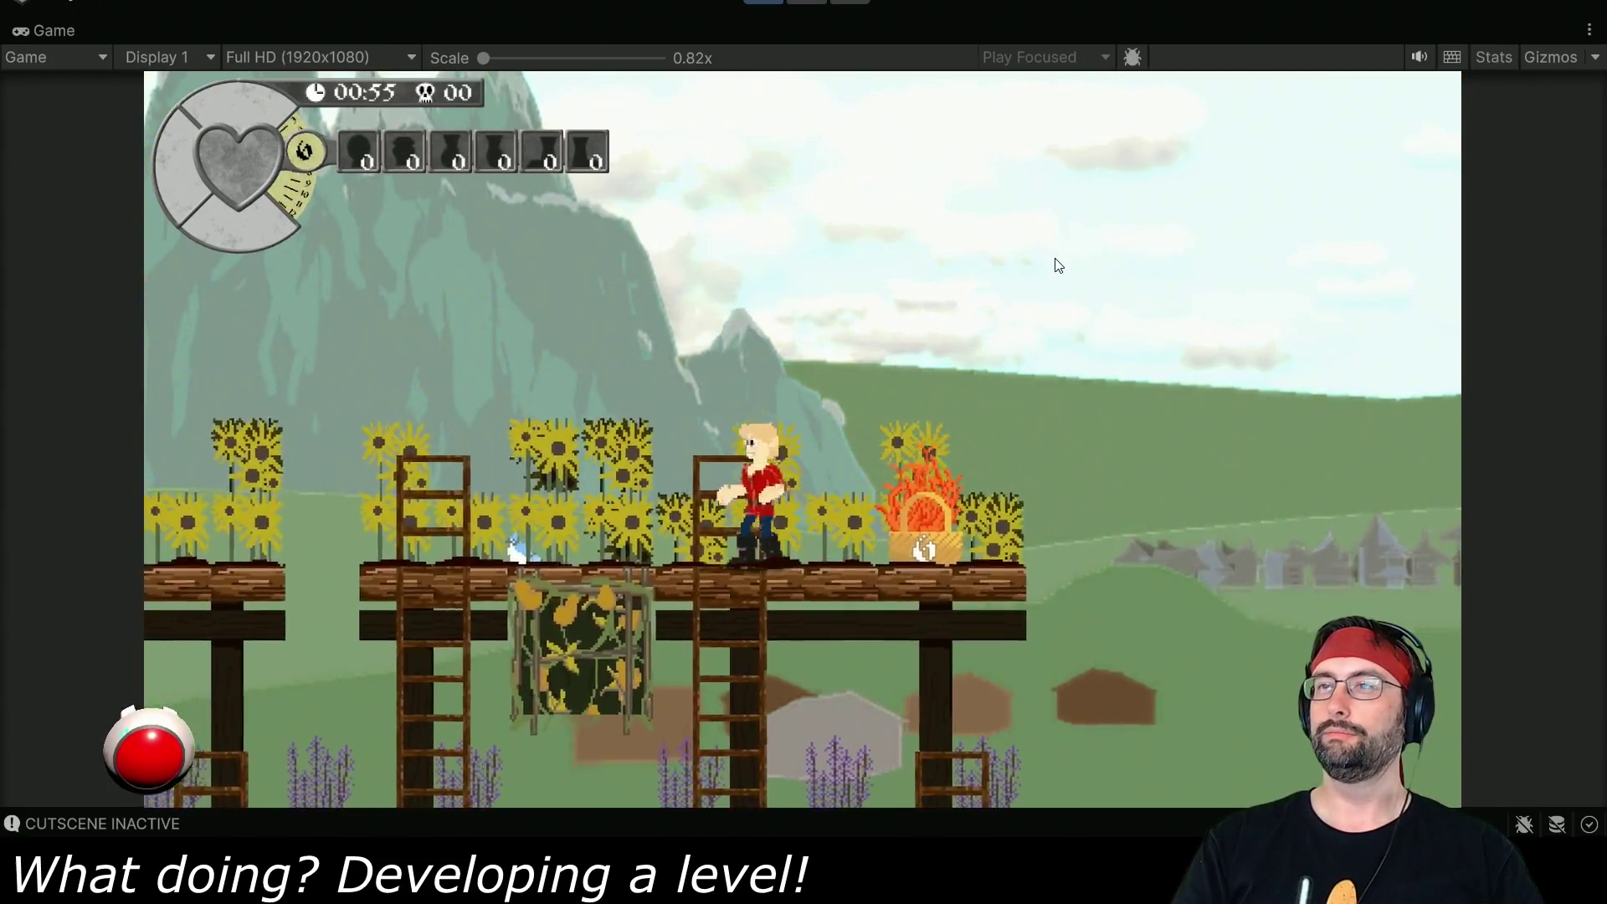
# - Carry the burning basket down and right onto the gauge, then run into the barn
pyautogui.press('Right')
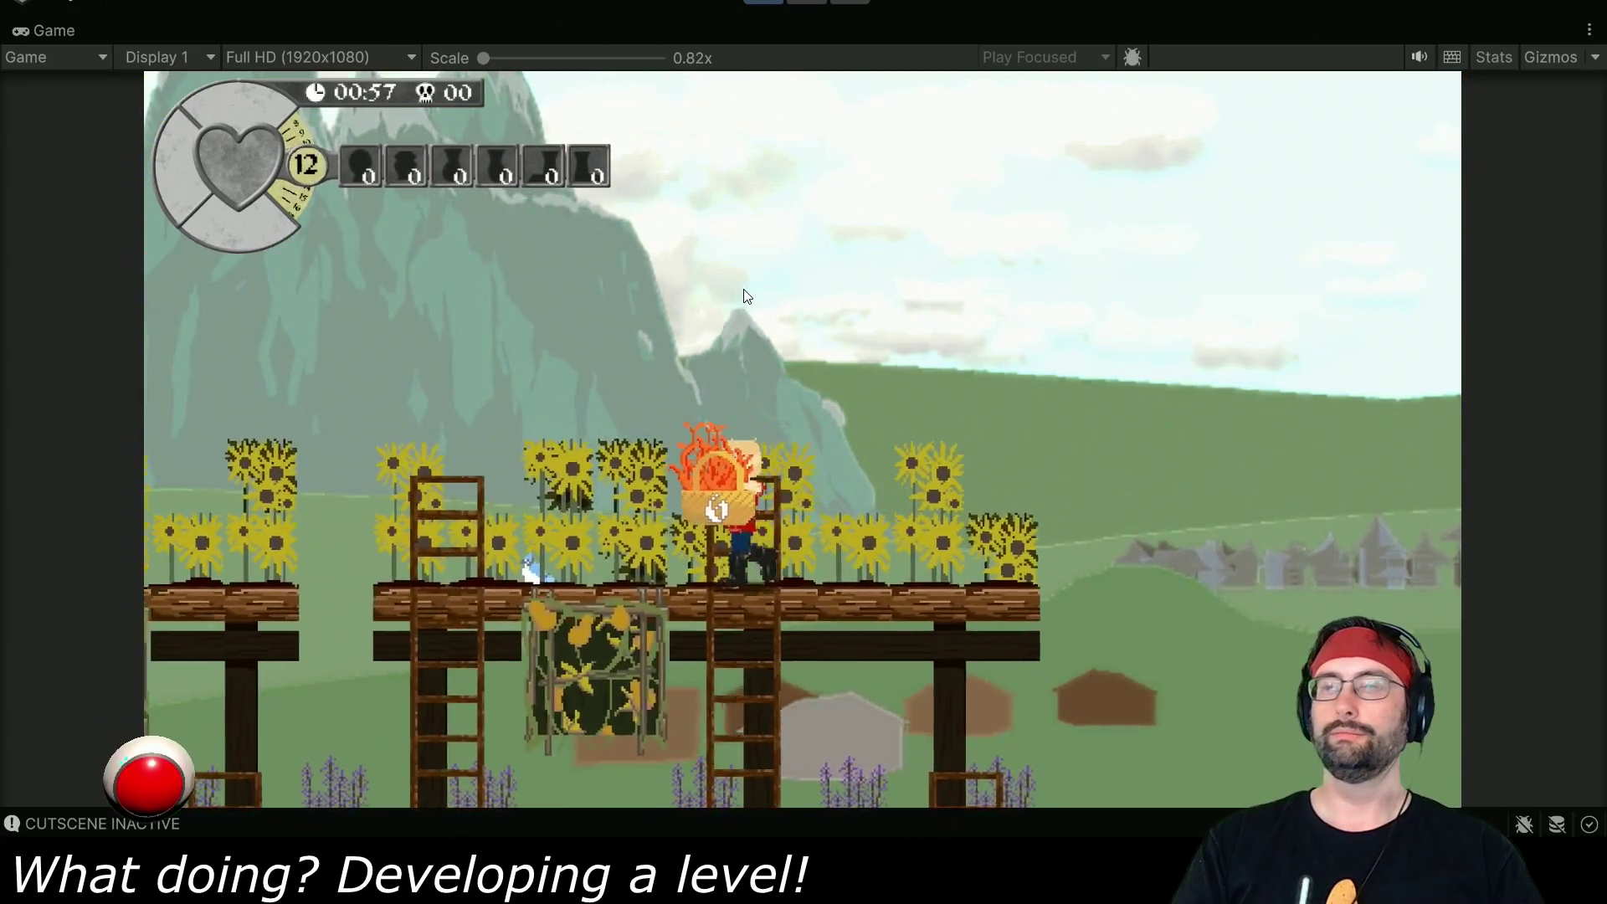
pyautogui.press('Right')
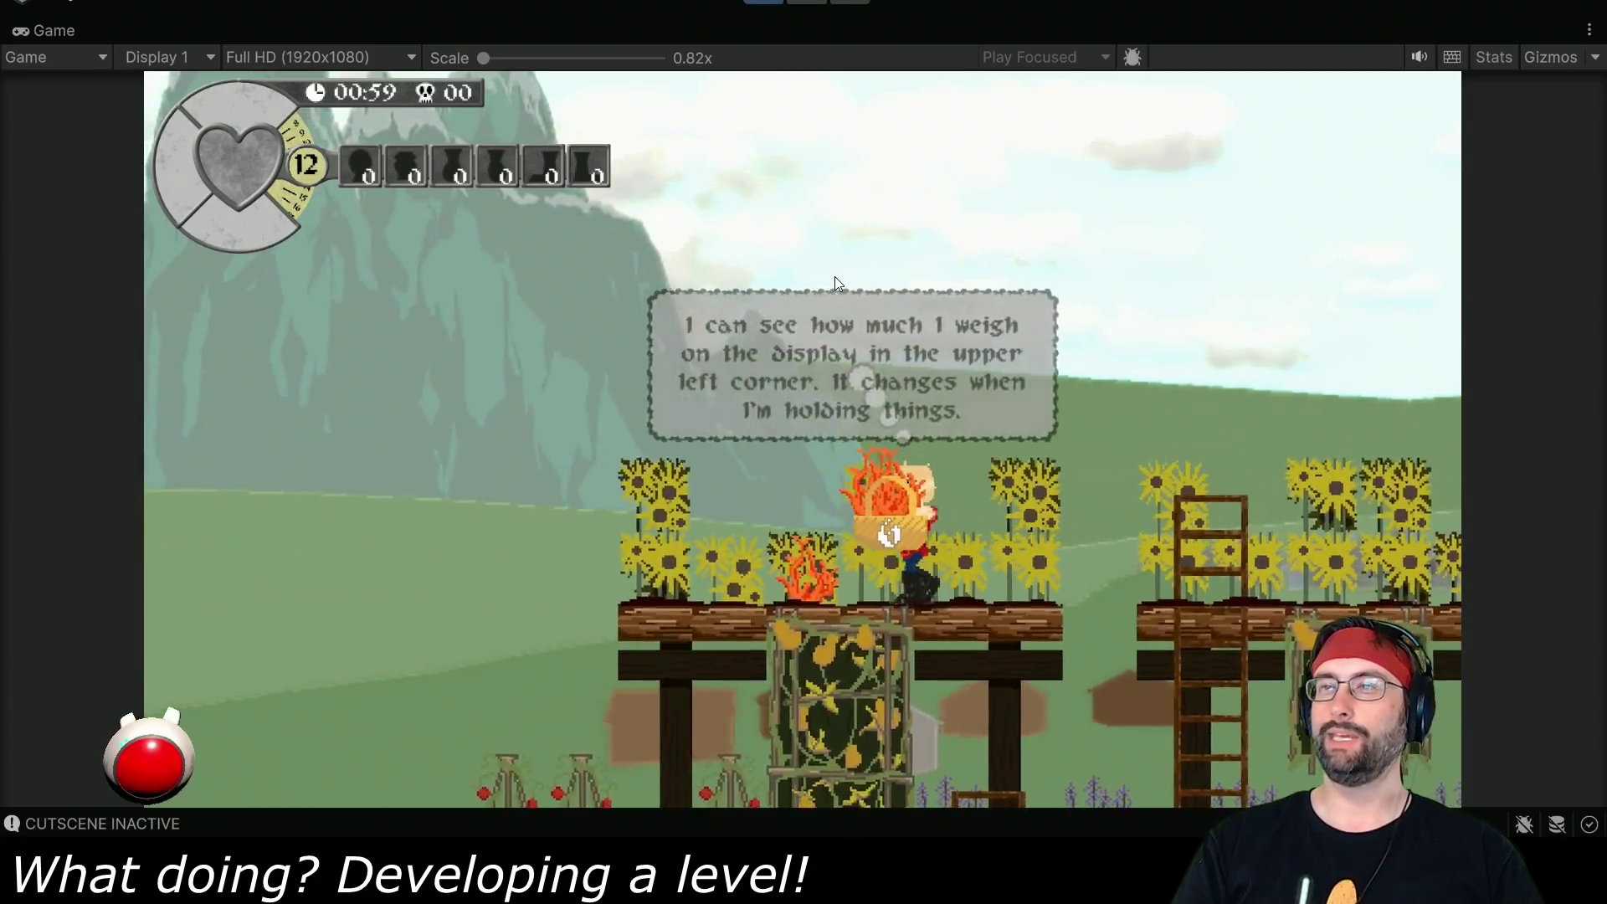
pyautogui.press('Left')
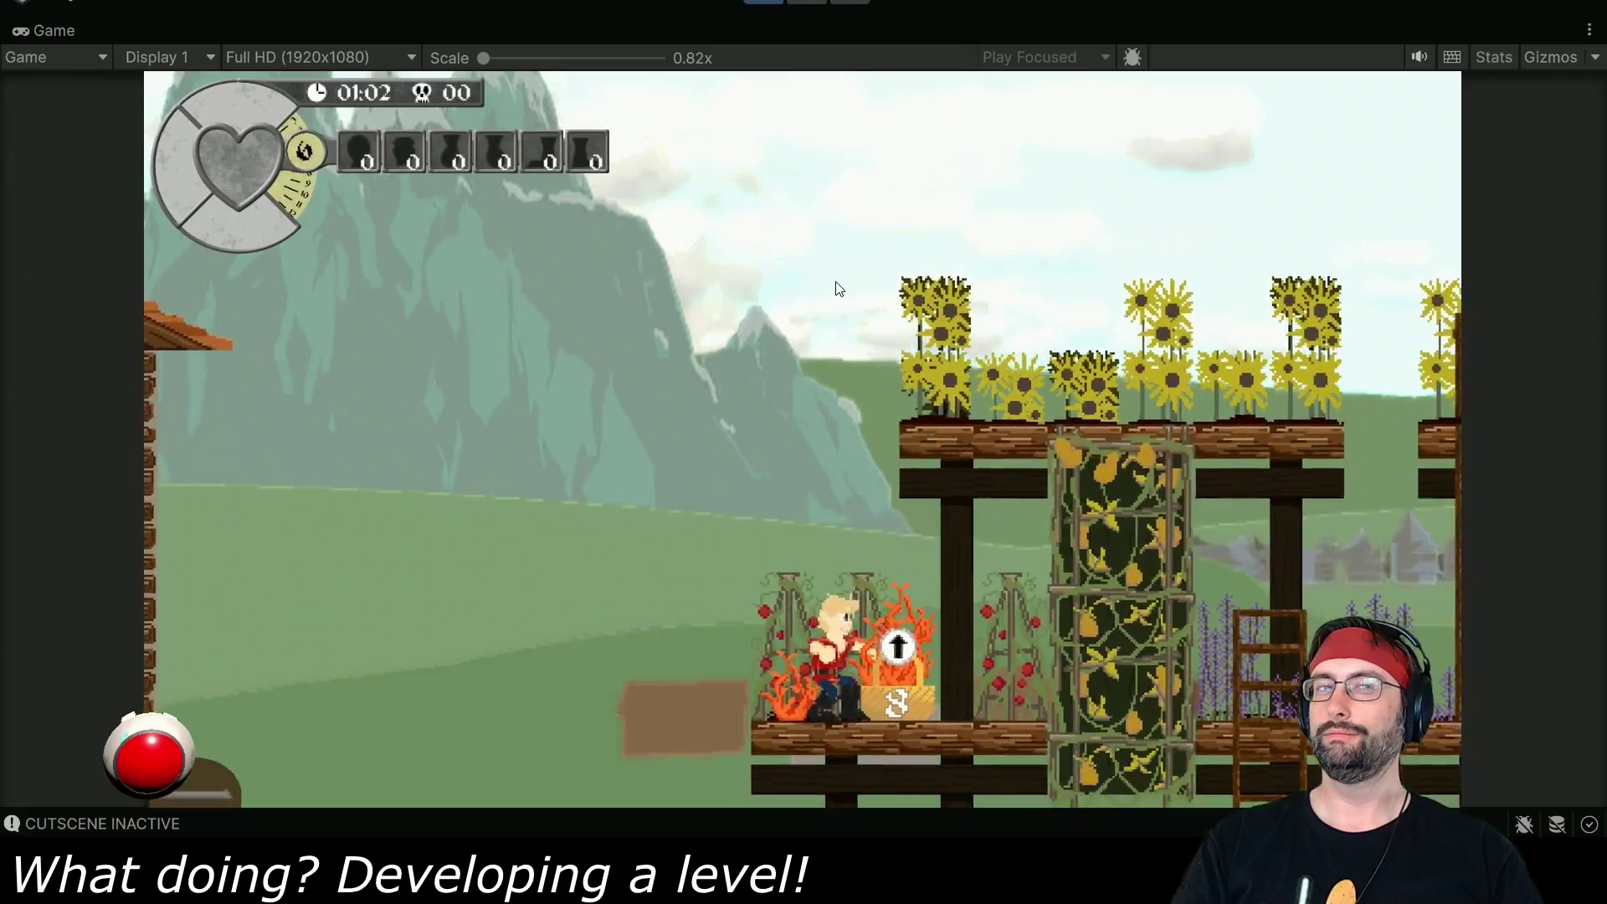
pyautogui.press('Left')
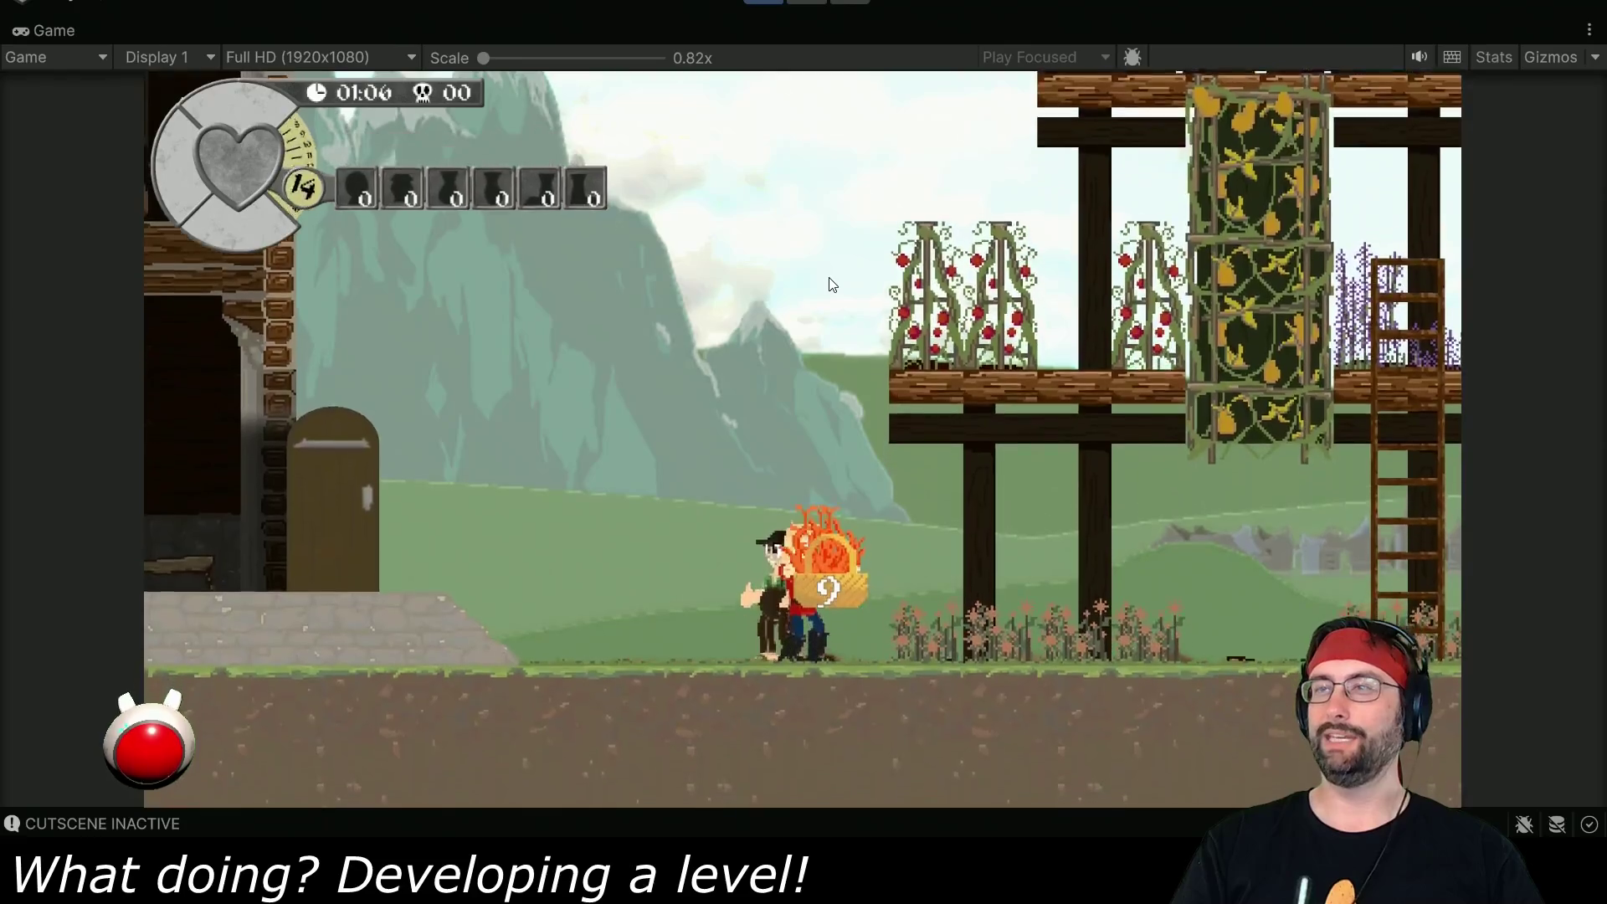
pyautogui.press('Right')
pyautogui.press('Right')
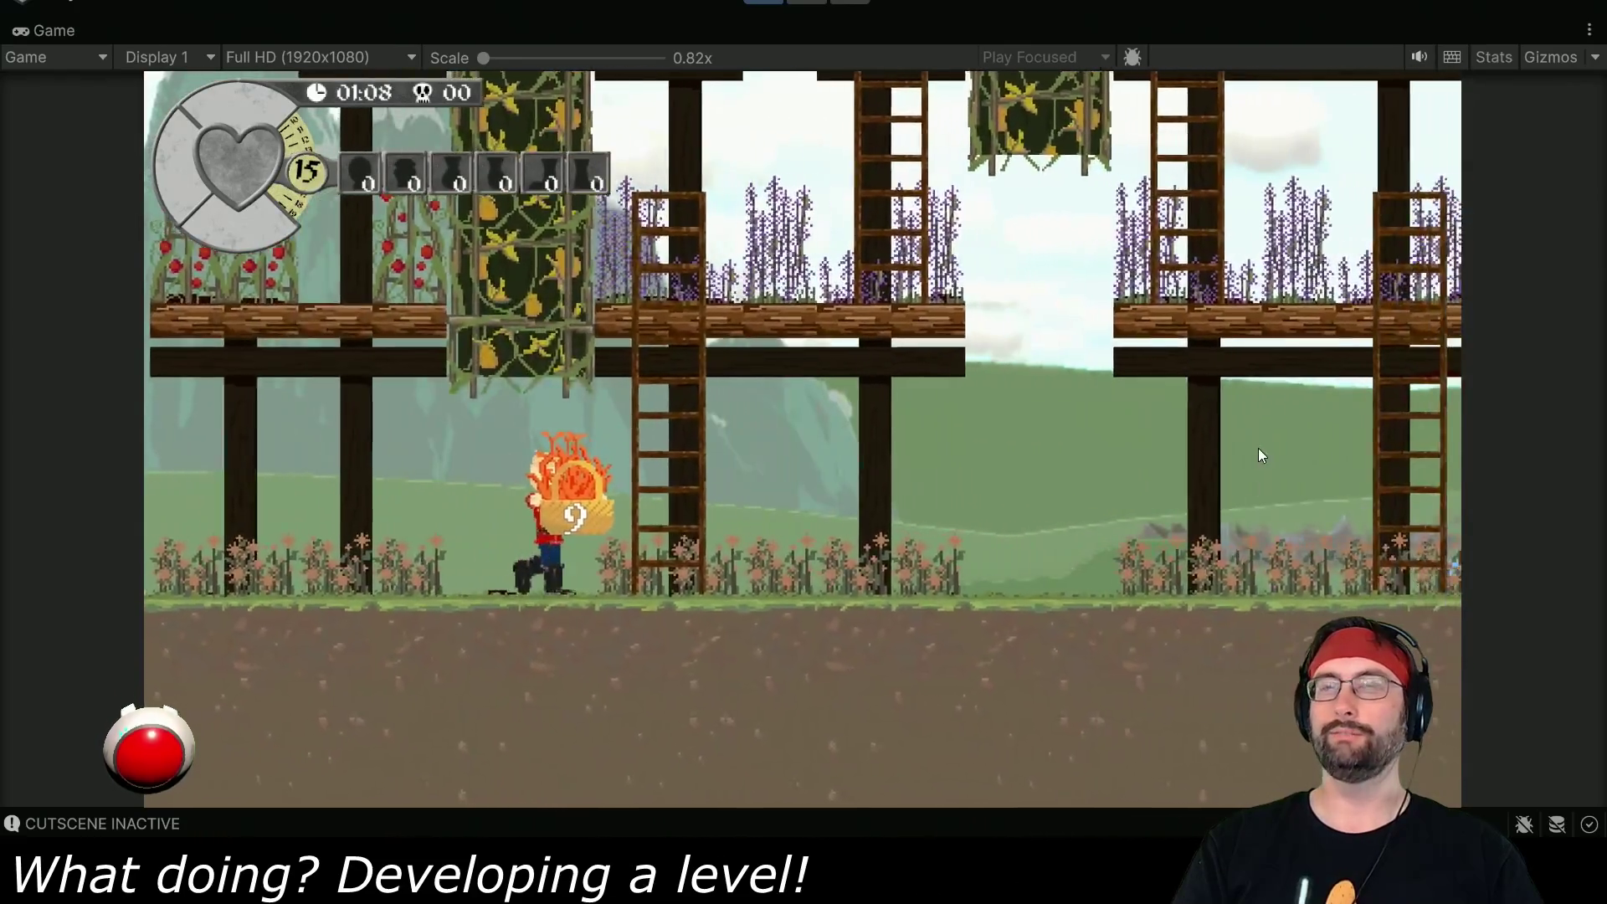
pyautogui.press('Right')
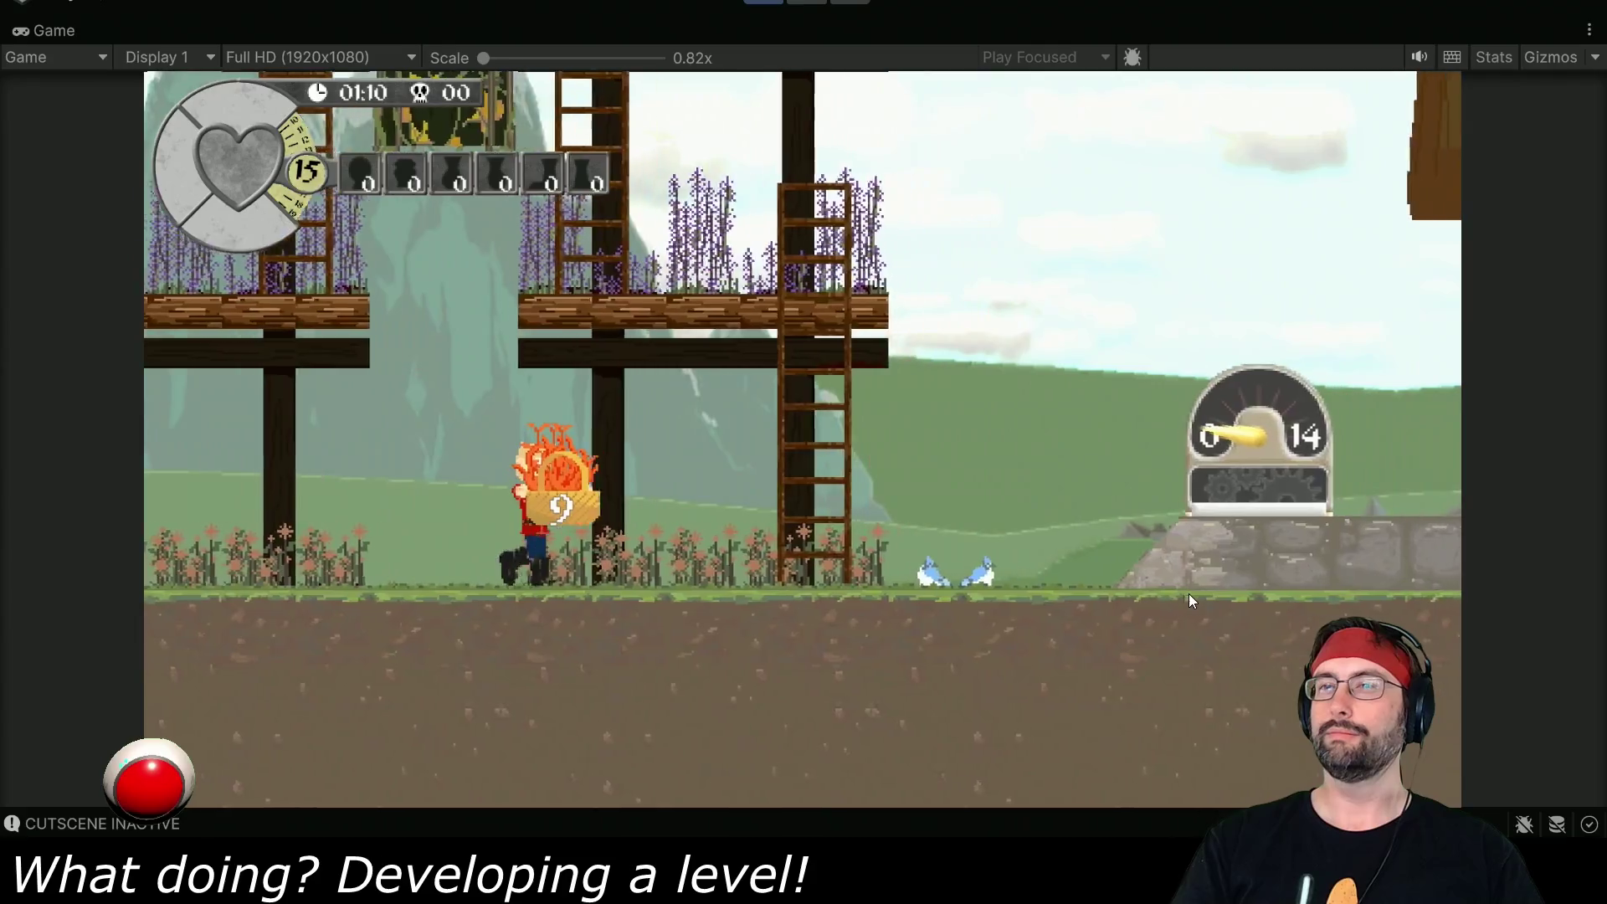
pyautogui.press('Right')
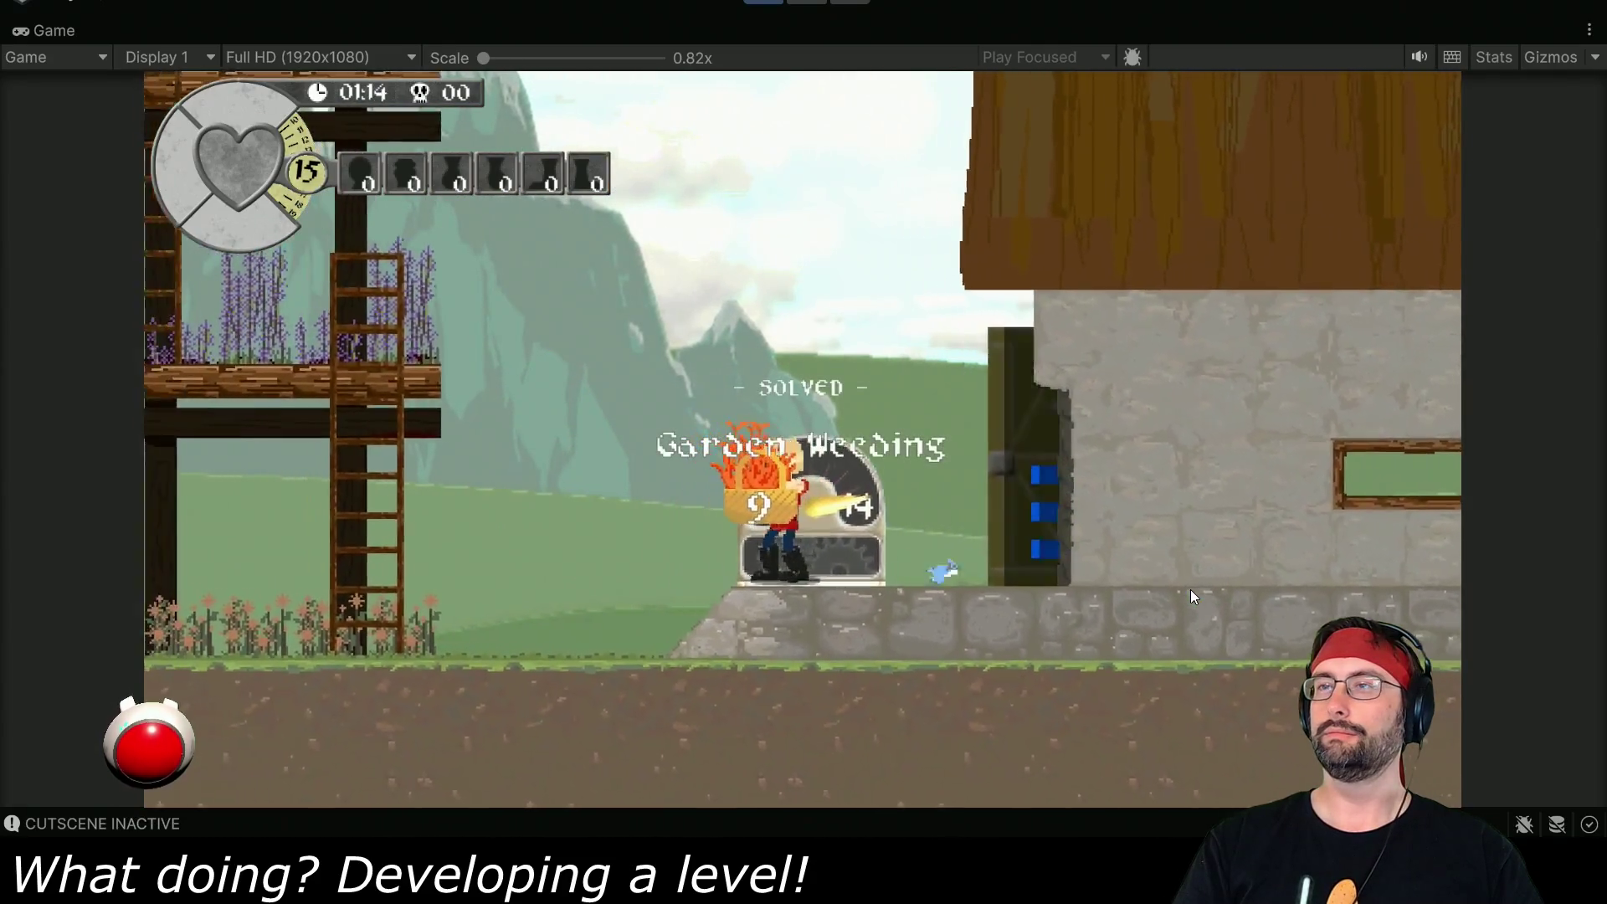
pyautogui.press('space')
pyautogui.press('Right')
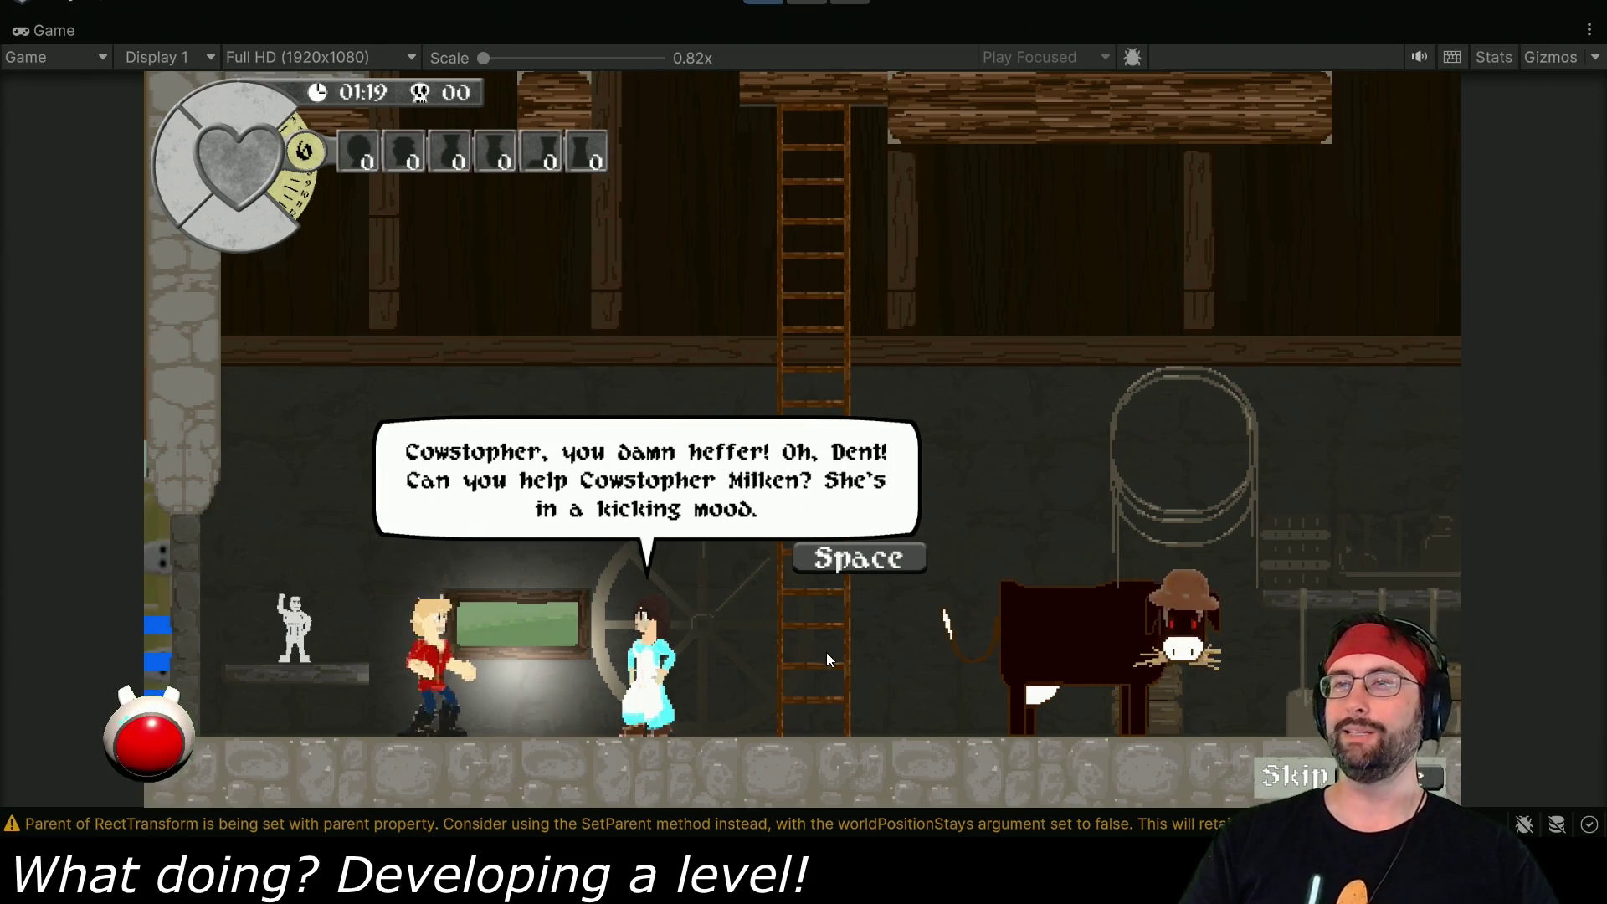
# - Advance the six barn lines about Cowstopher and the armor, then walk Dent past the girl
pyautogui.press('space')
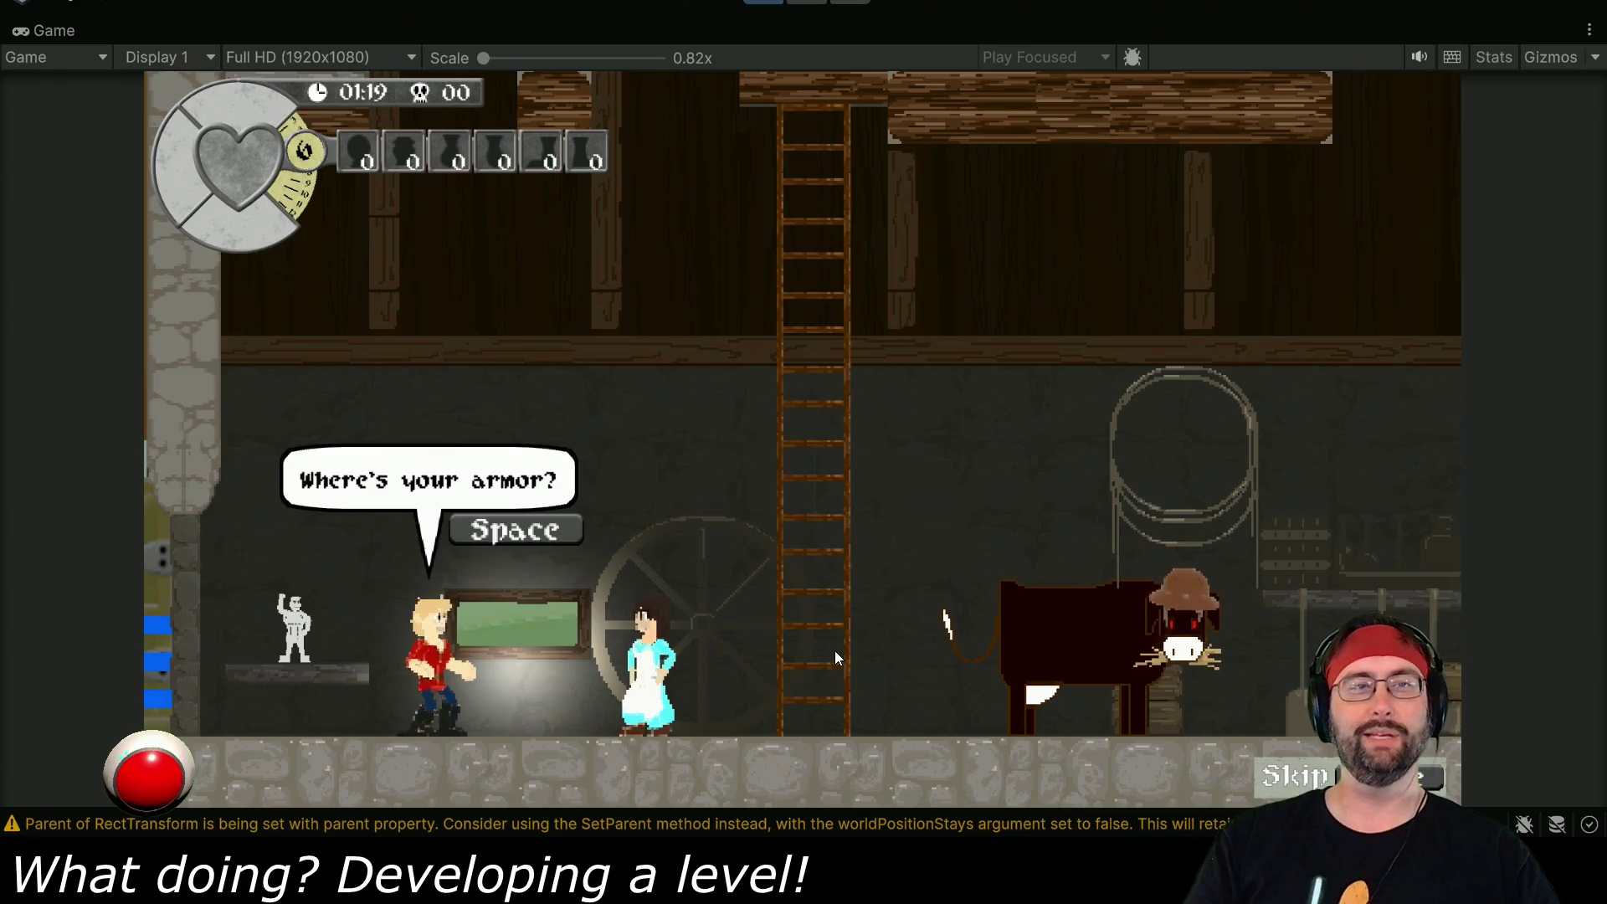
pyautogui.press('space')
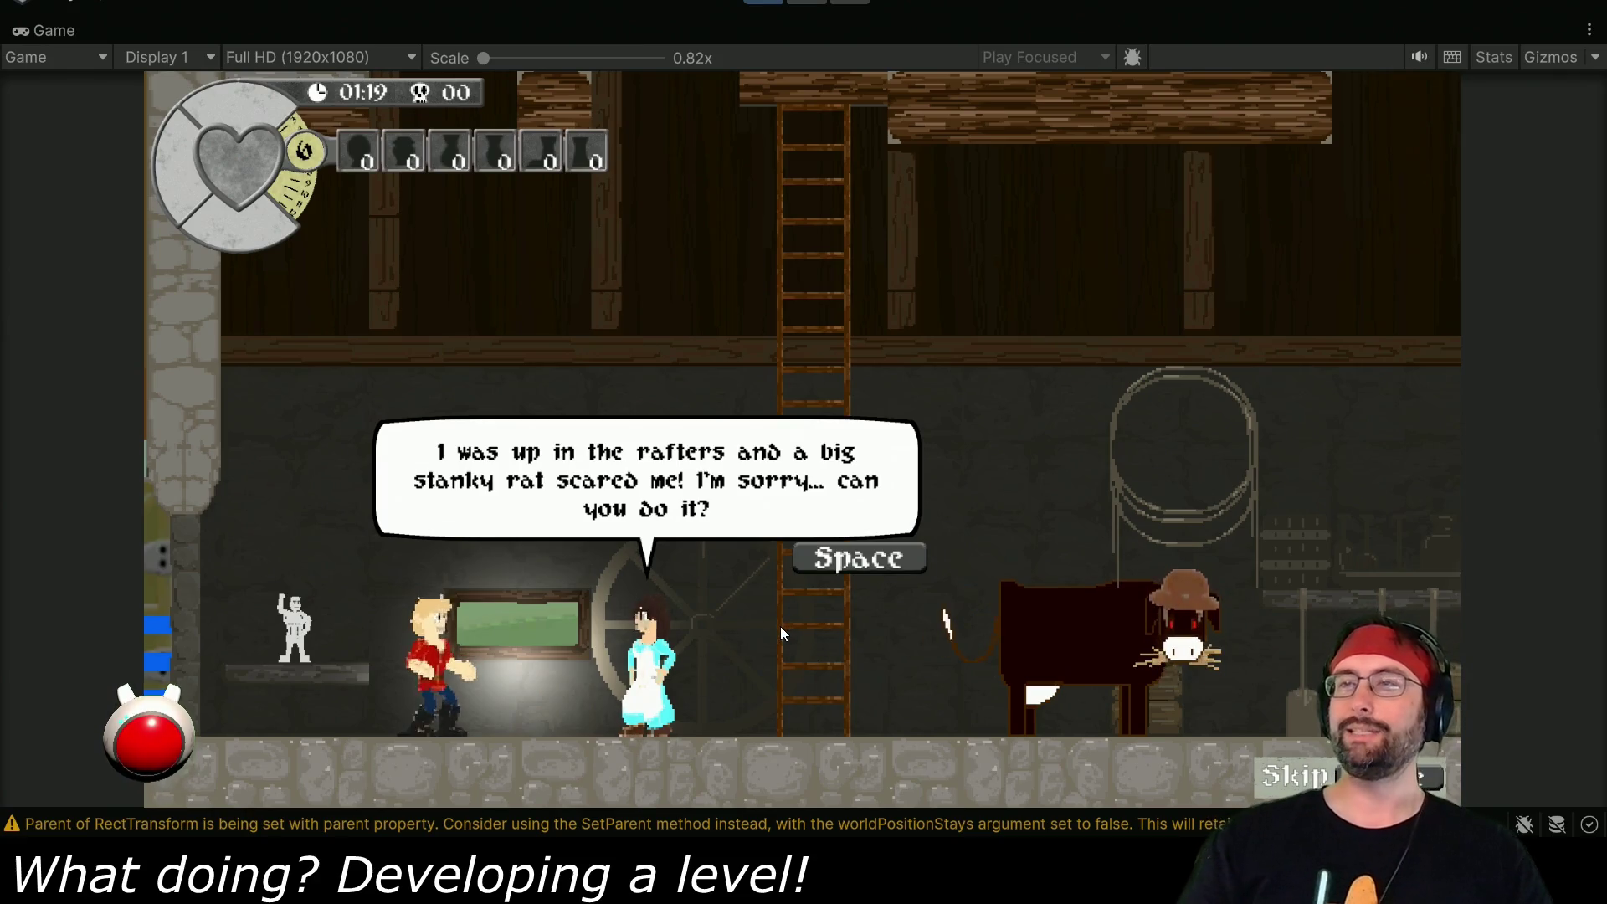
pyautogui.press('space')
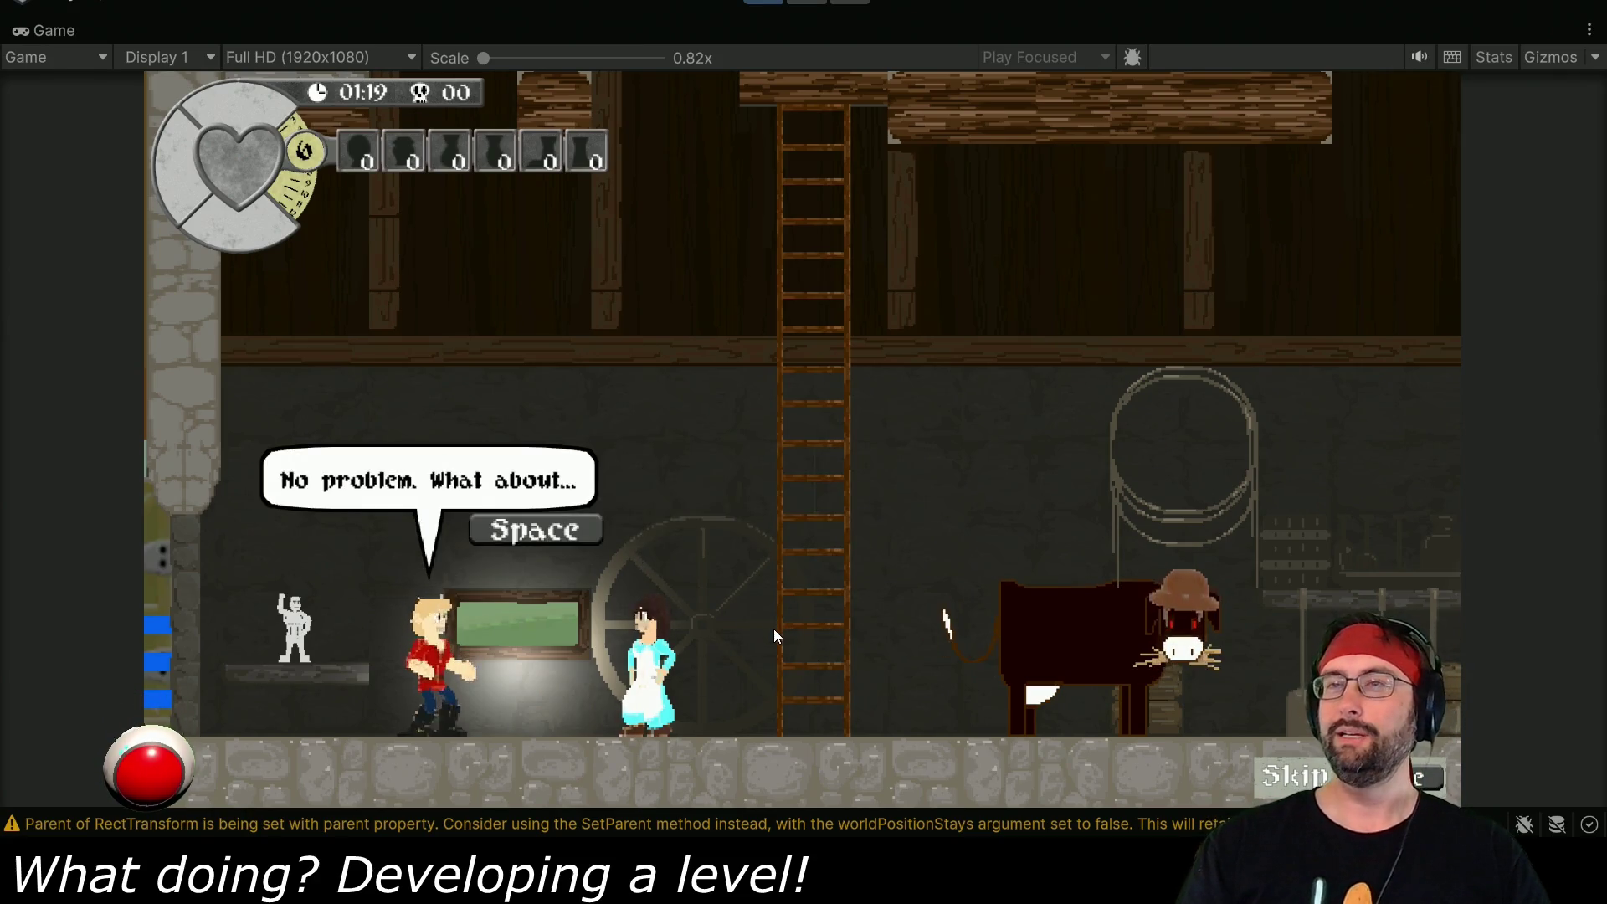
pyautogui.press('space')
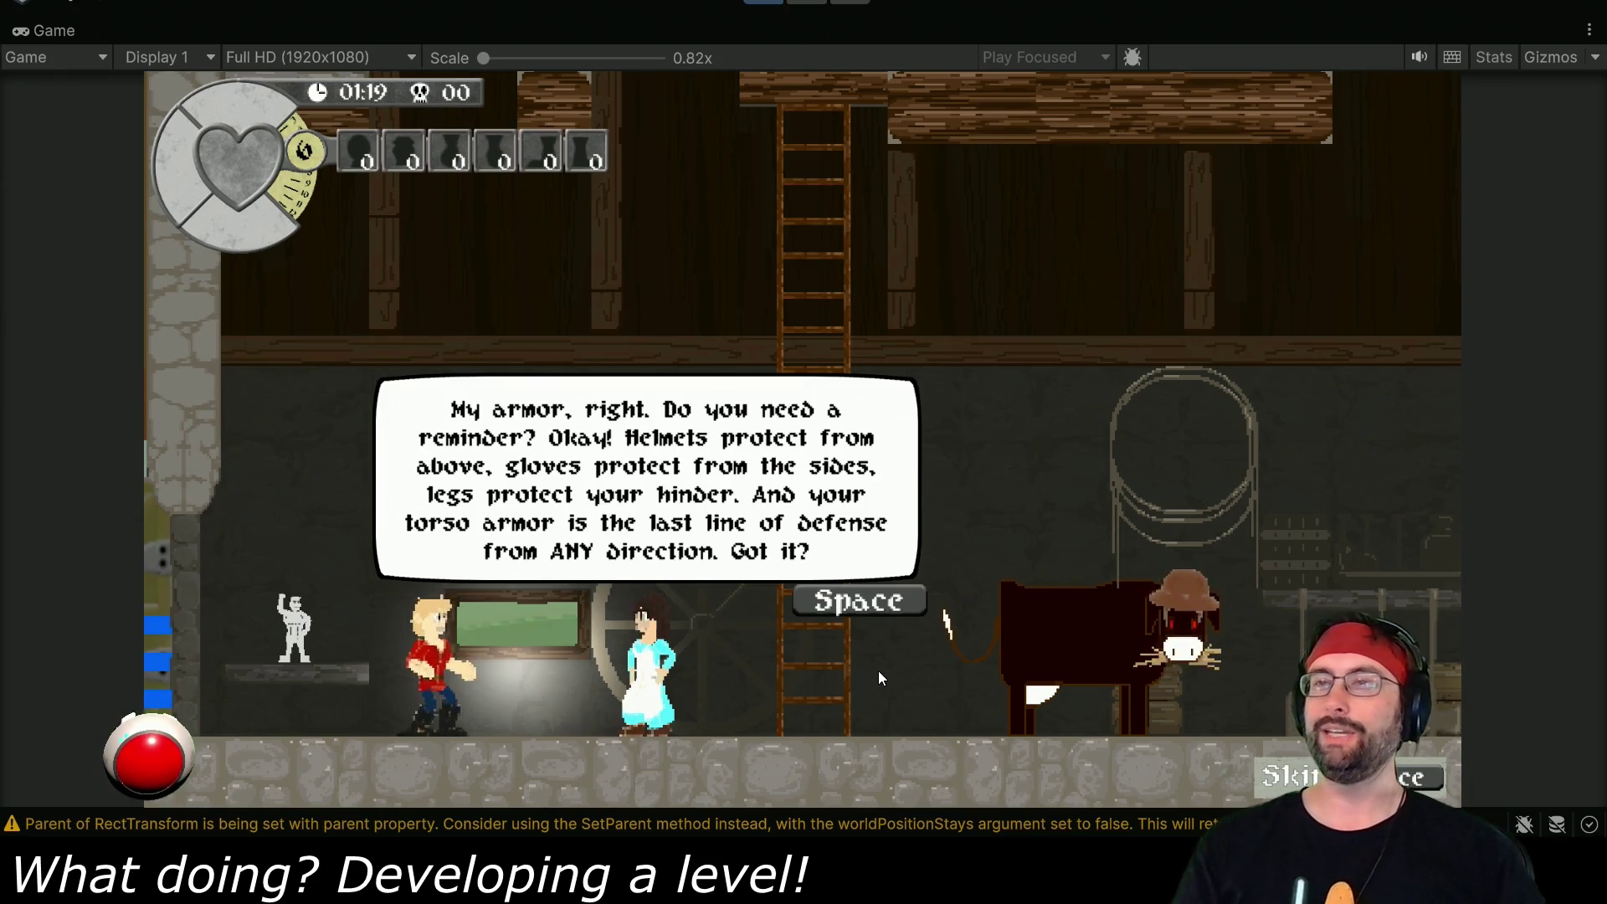
pyautogui.press('space')
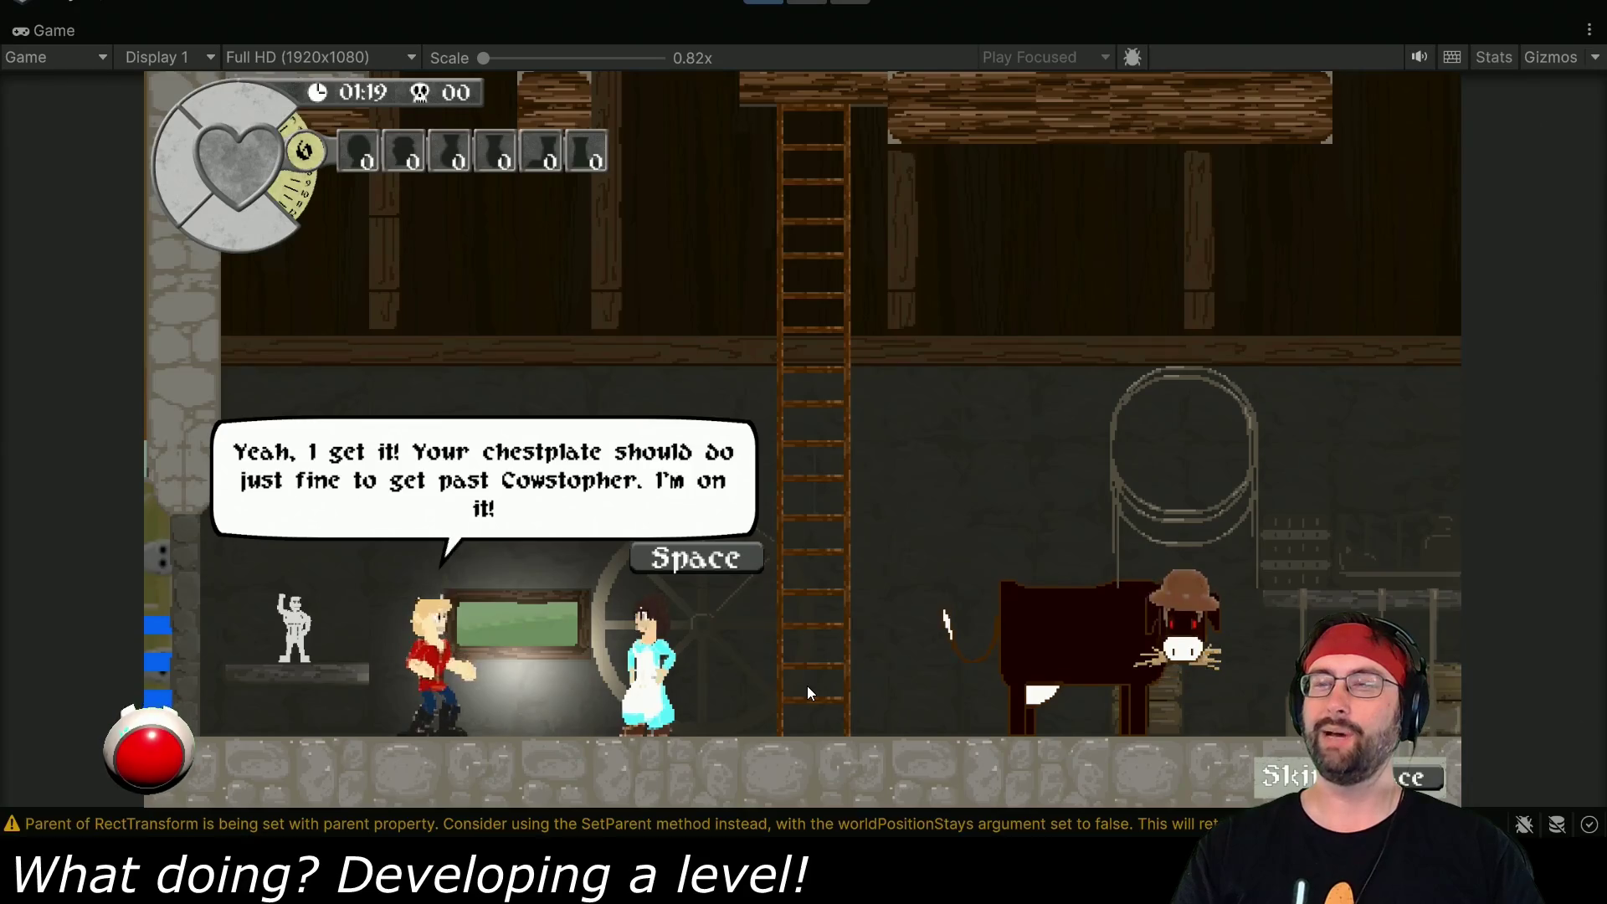
pyautogui.press('space')
pyautogui.press('Right')
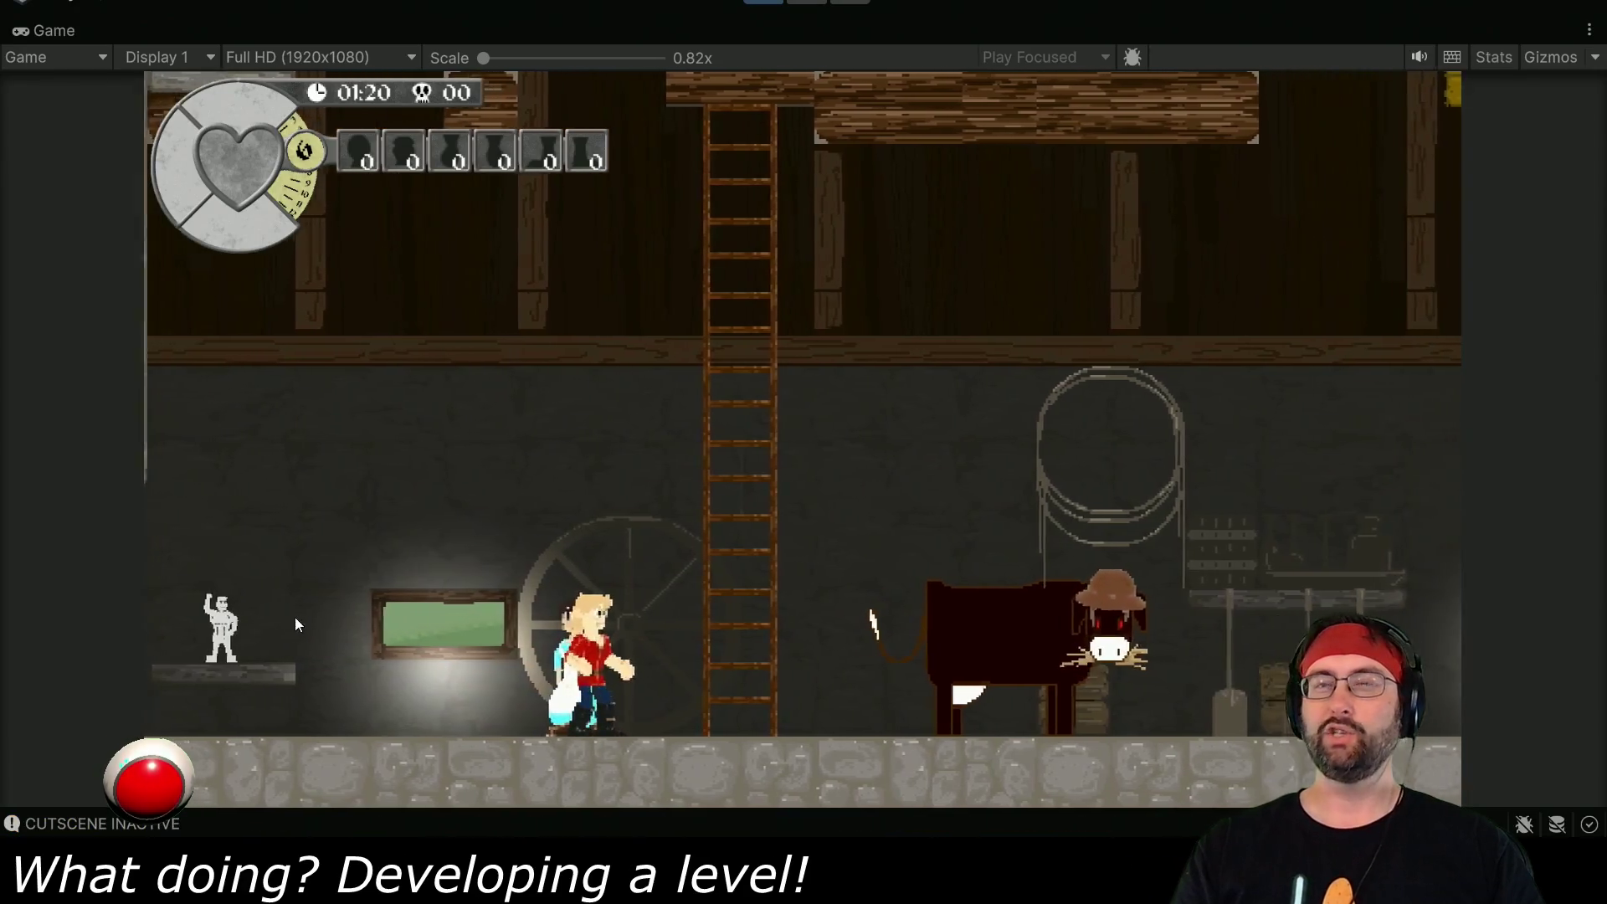
# - Walk the hero left to the statue, then right past the farmer girl until Cowstopher's kick resets the puzzle
pyautogui.press('Left')
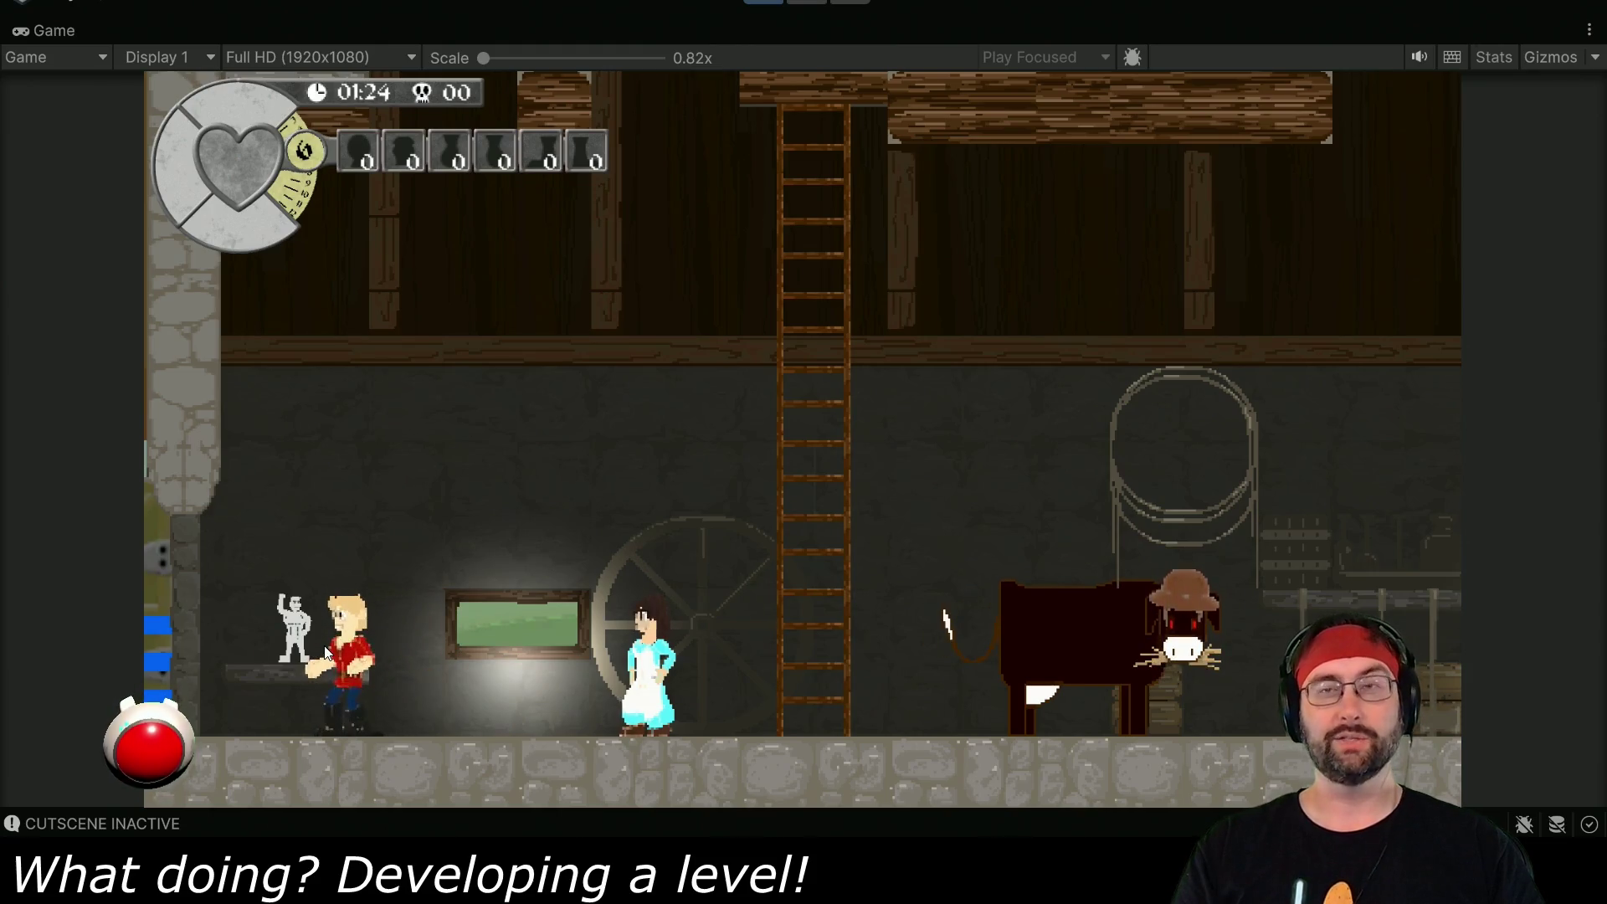
pyautogui.press('Right')
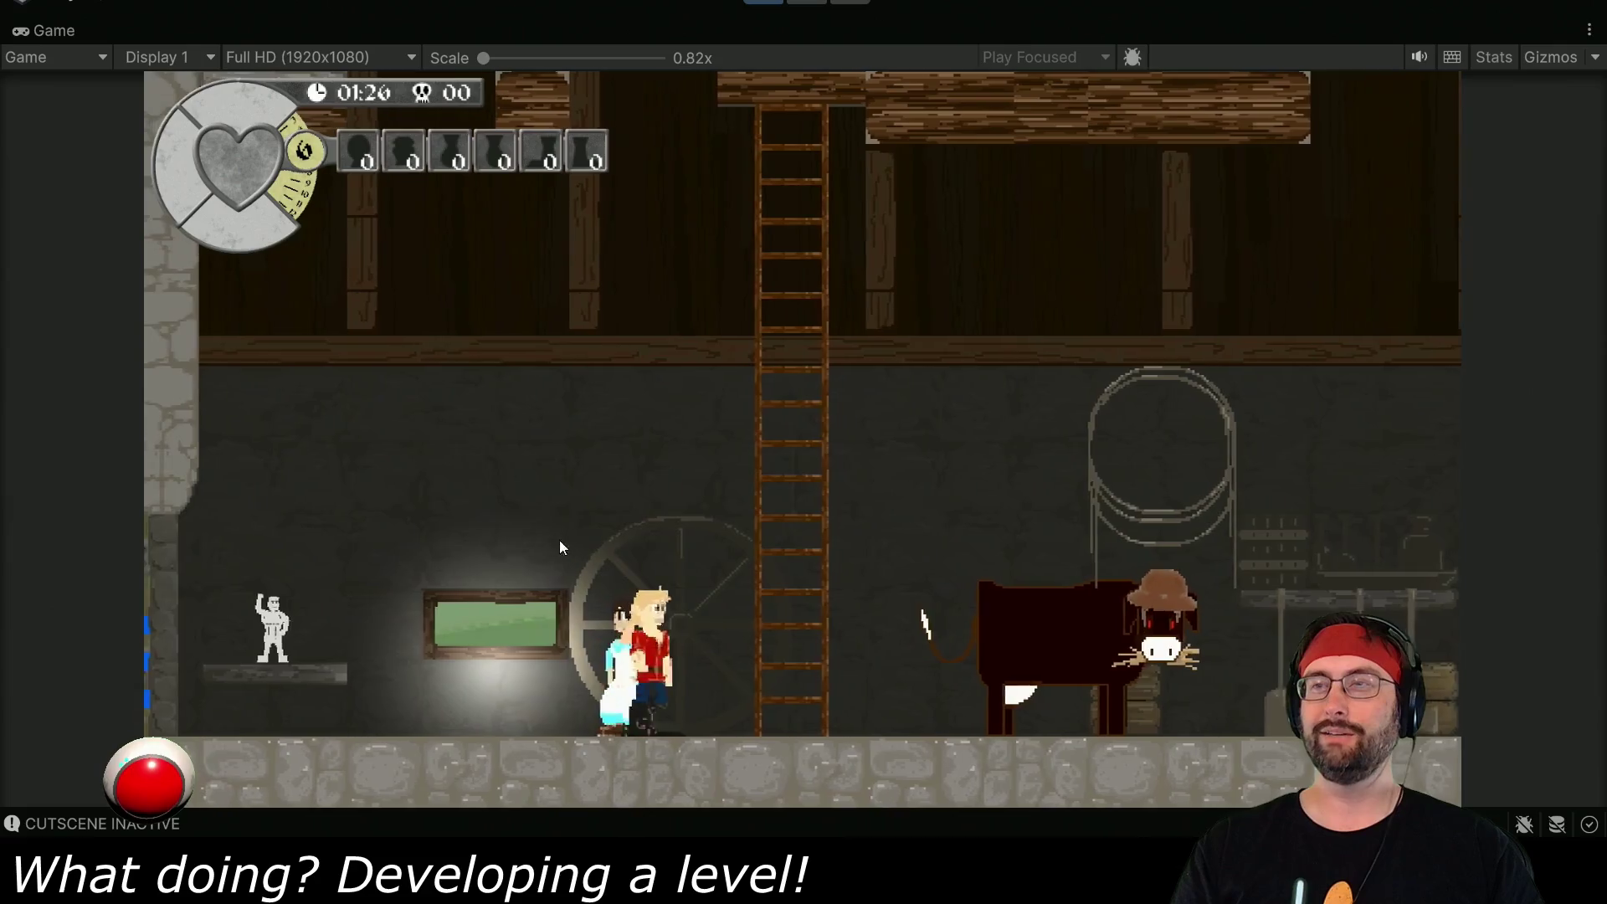
pyautogui.press('Right')
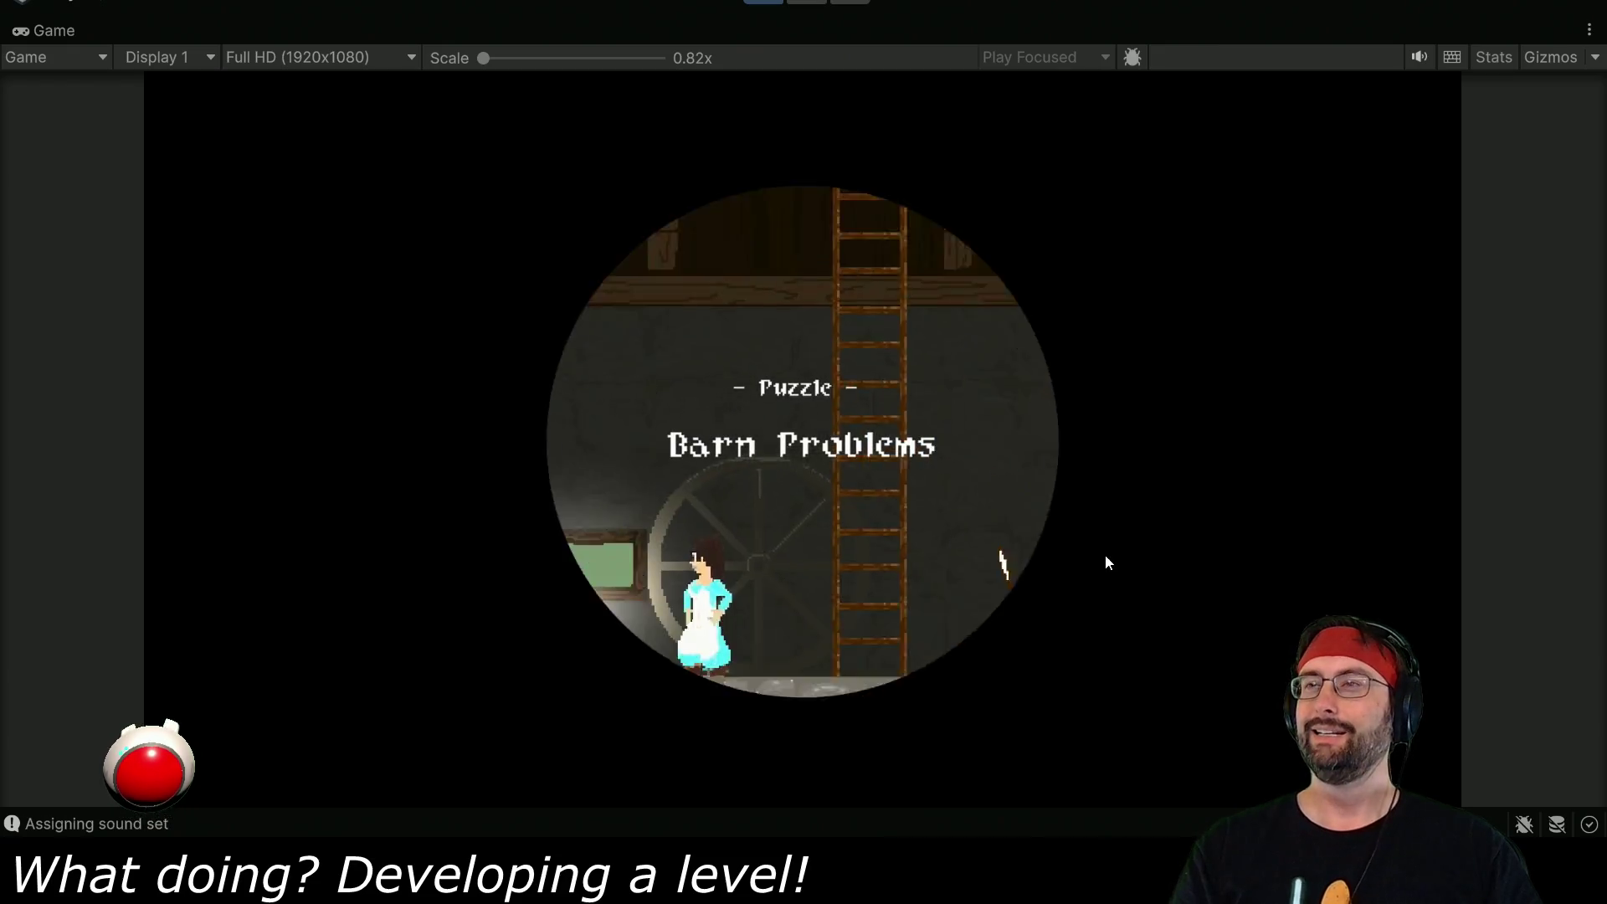
pyautogui.press('Right')
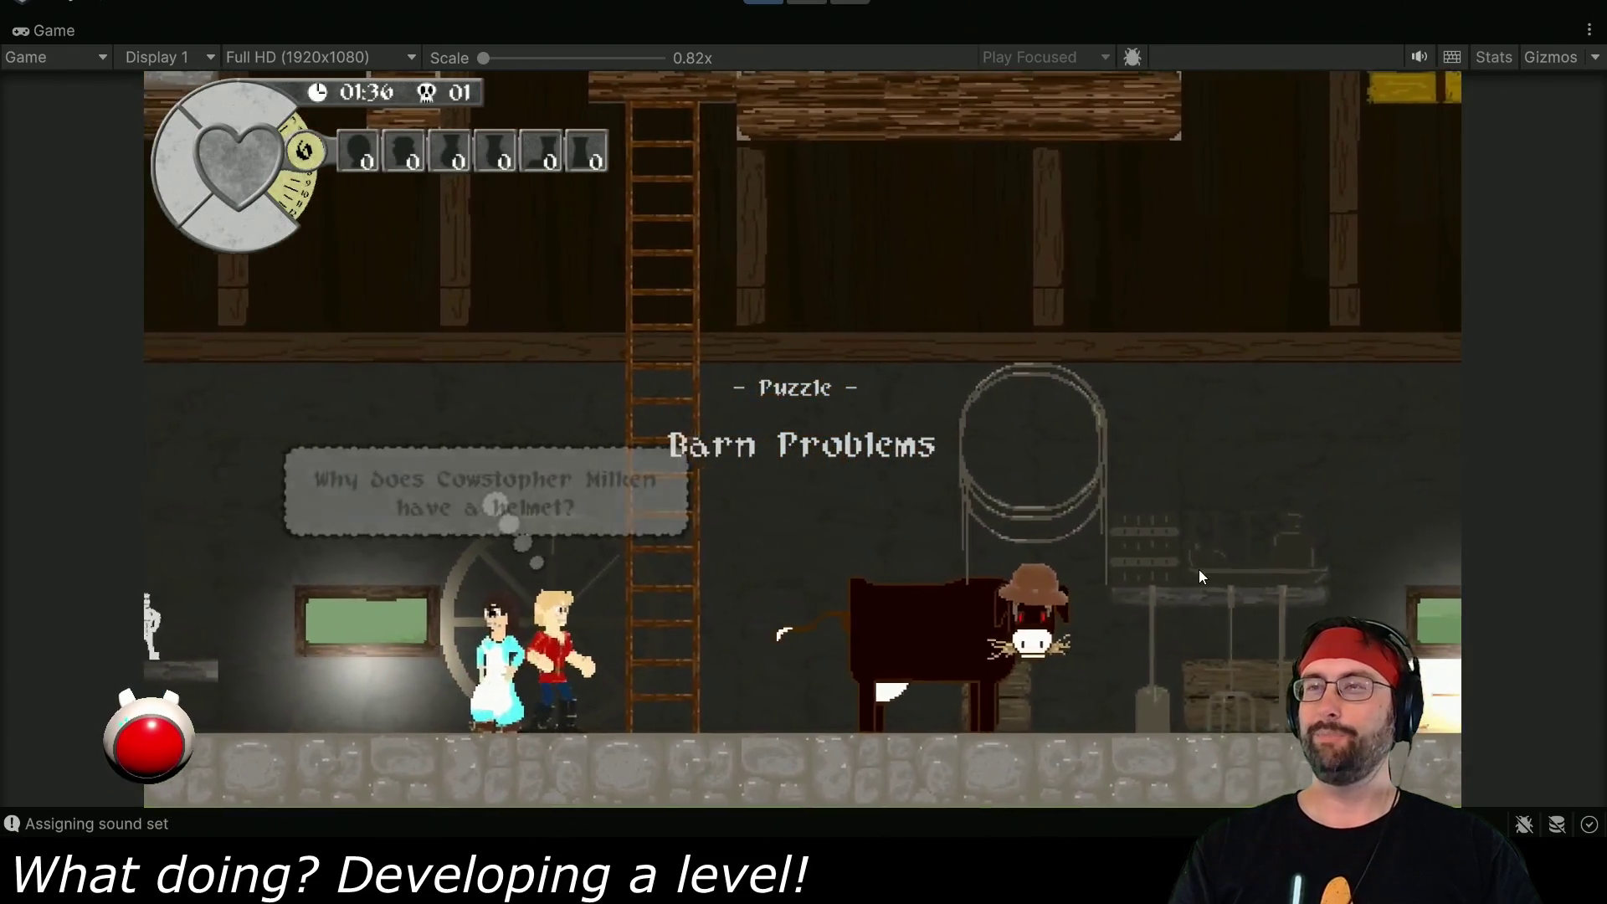
# - Jump at the cow, then walk along and off the rafters until the death counter reaches 03
pyautogui.press('Right')
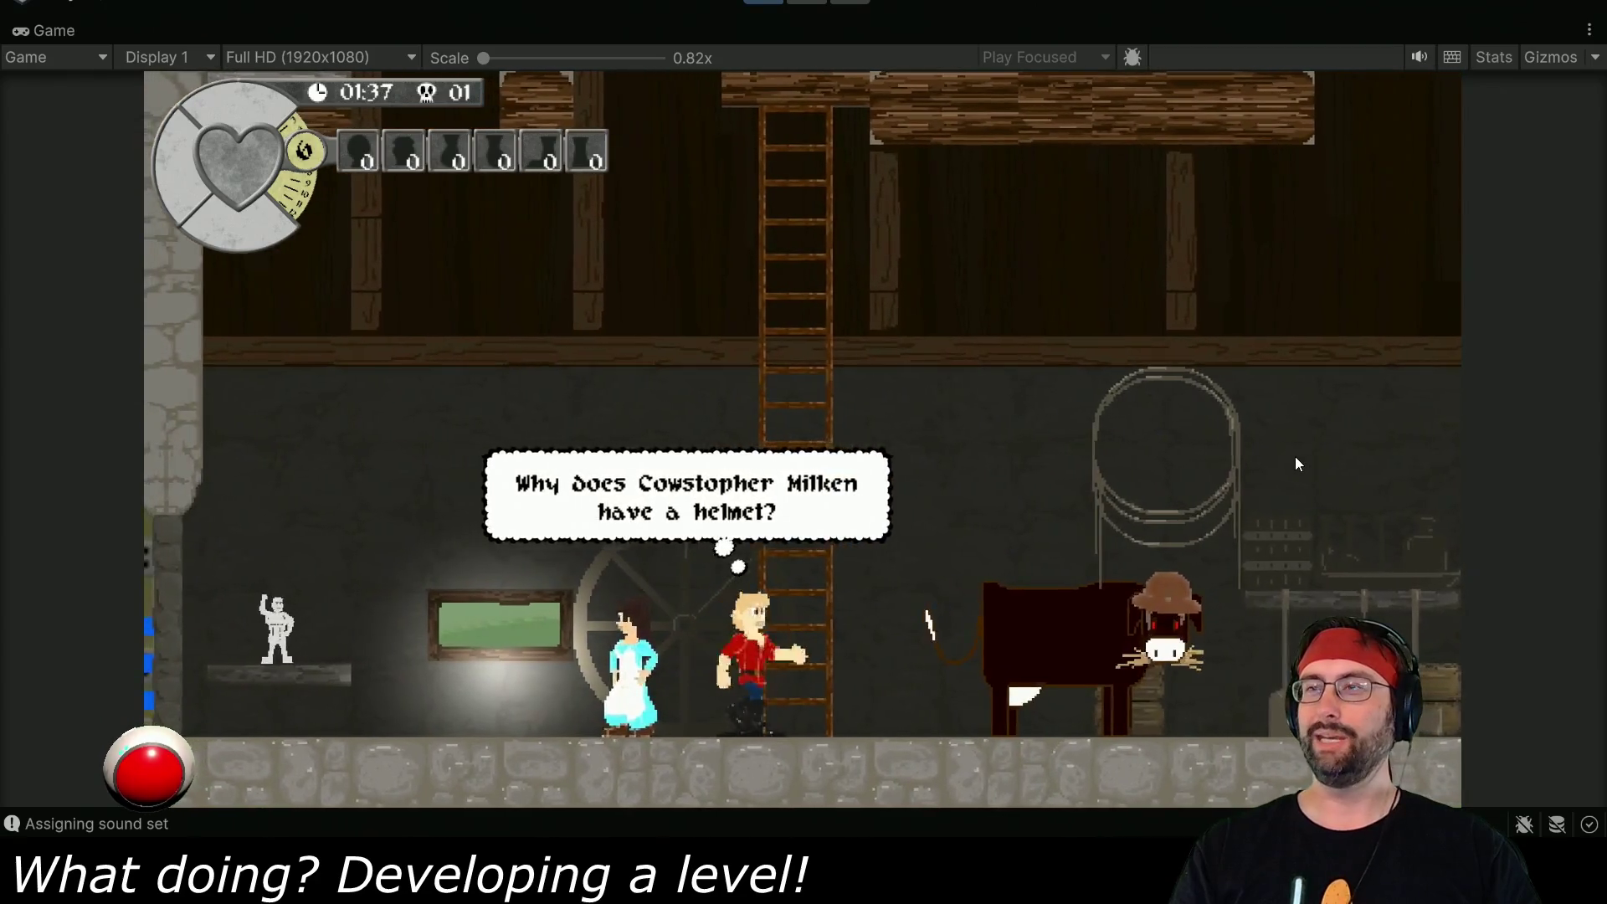
pyautogui.press('space')
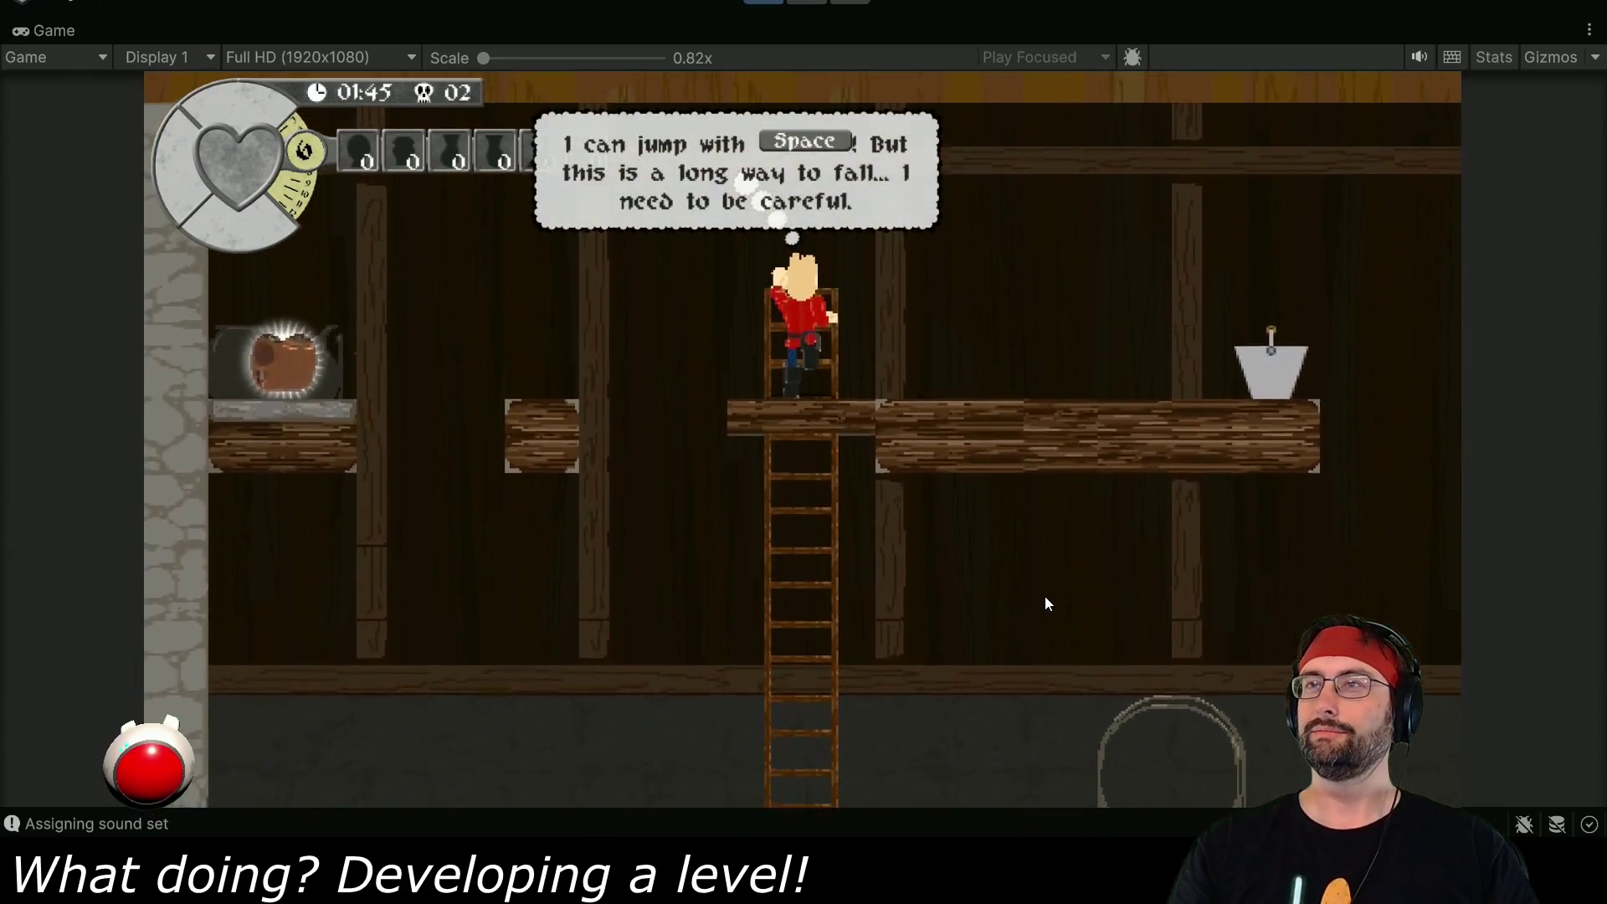
pyautogui.press('Right')
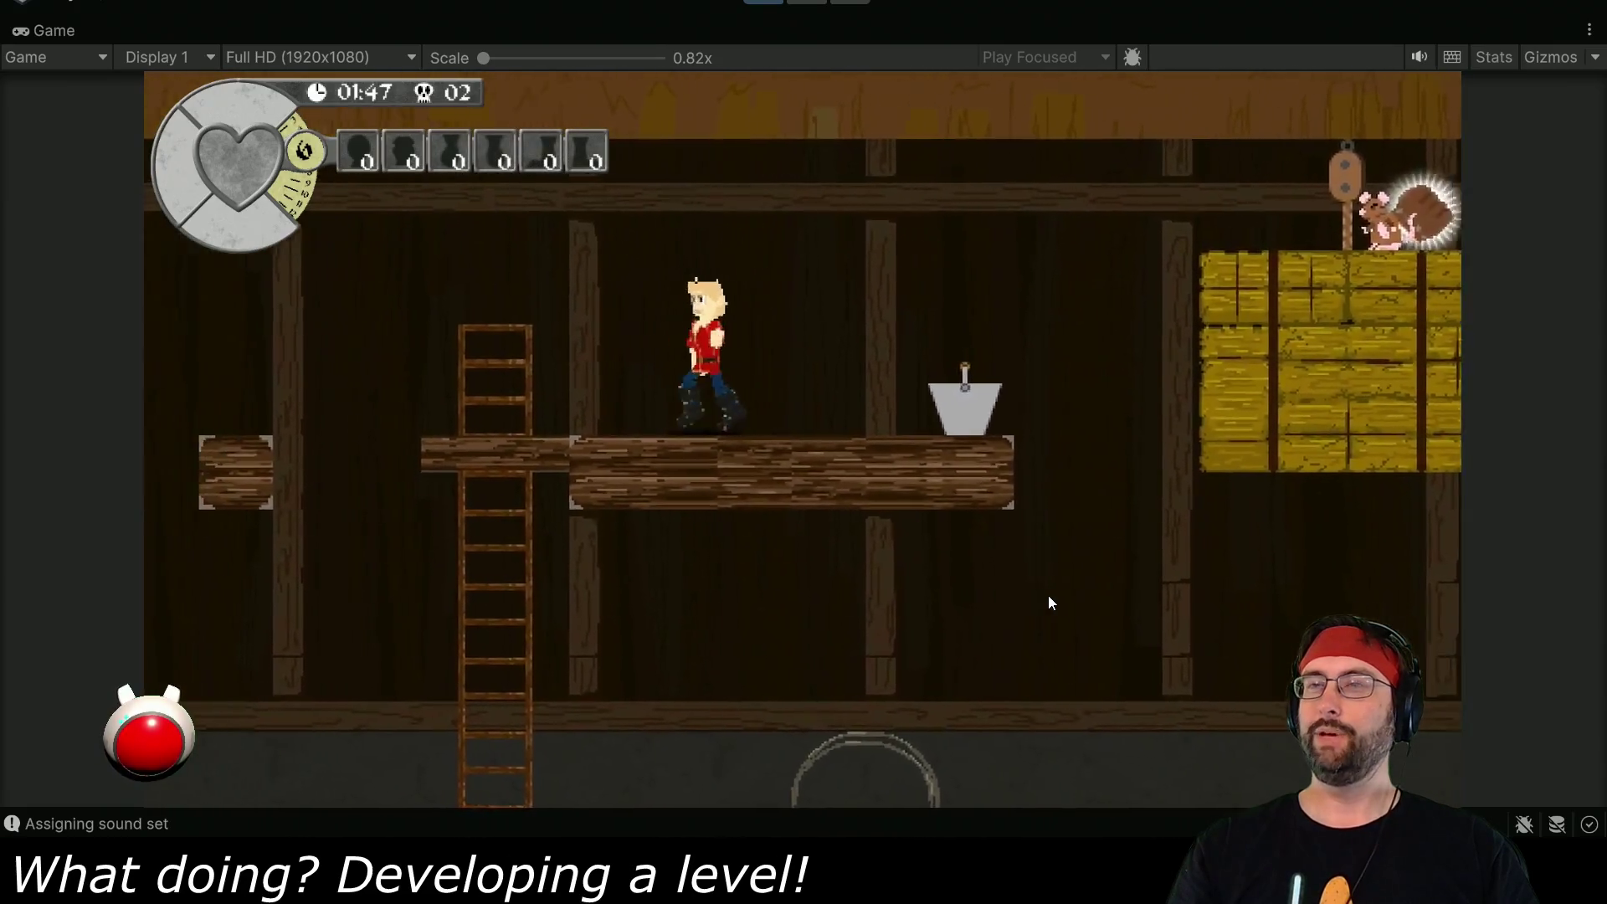
pyautogui.press('Left')
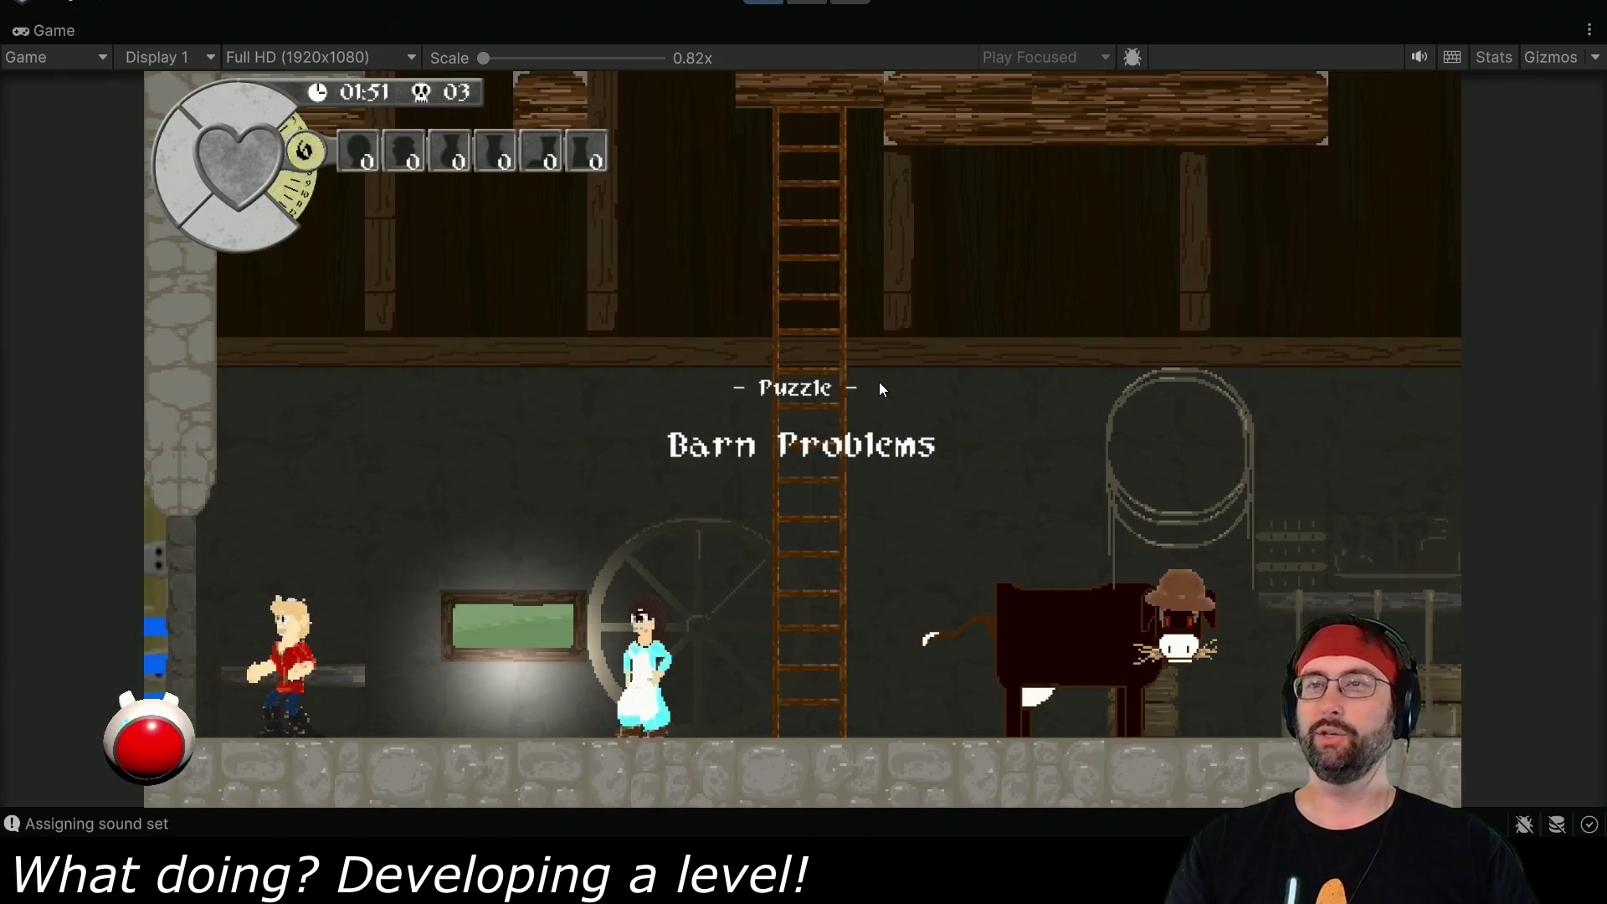
pyautogui.press('Right')
pyautogui.press('Right')
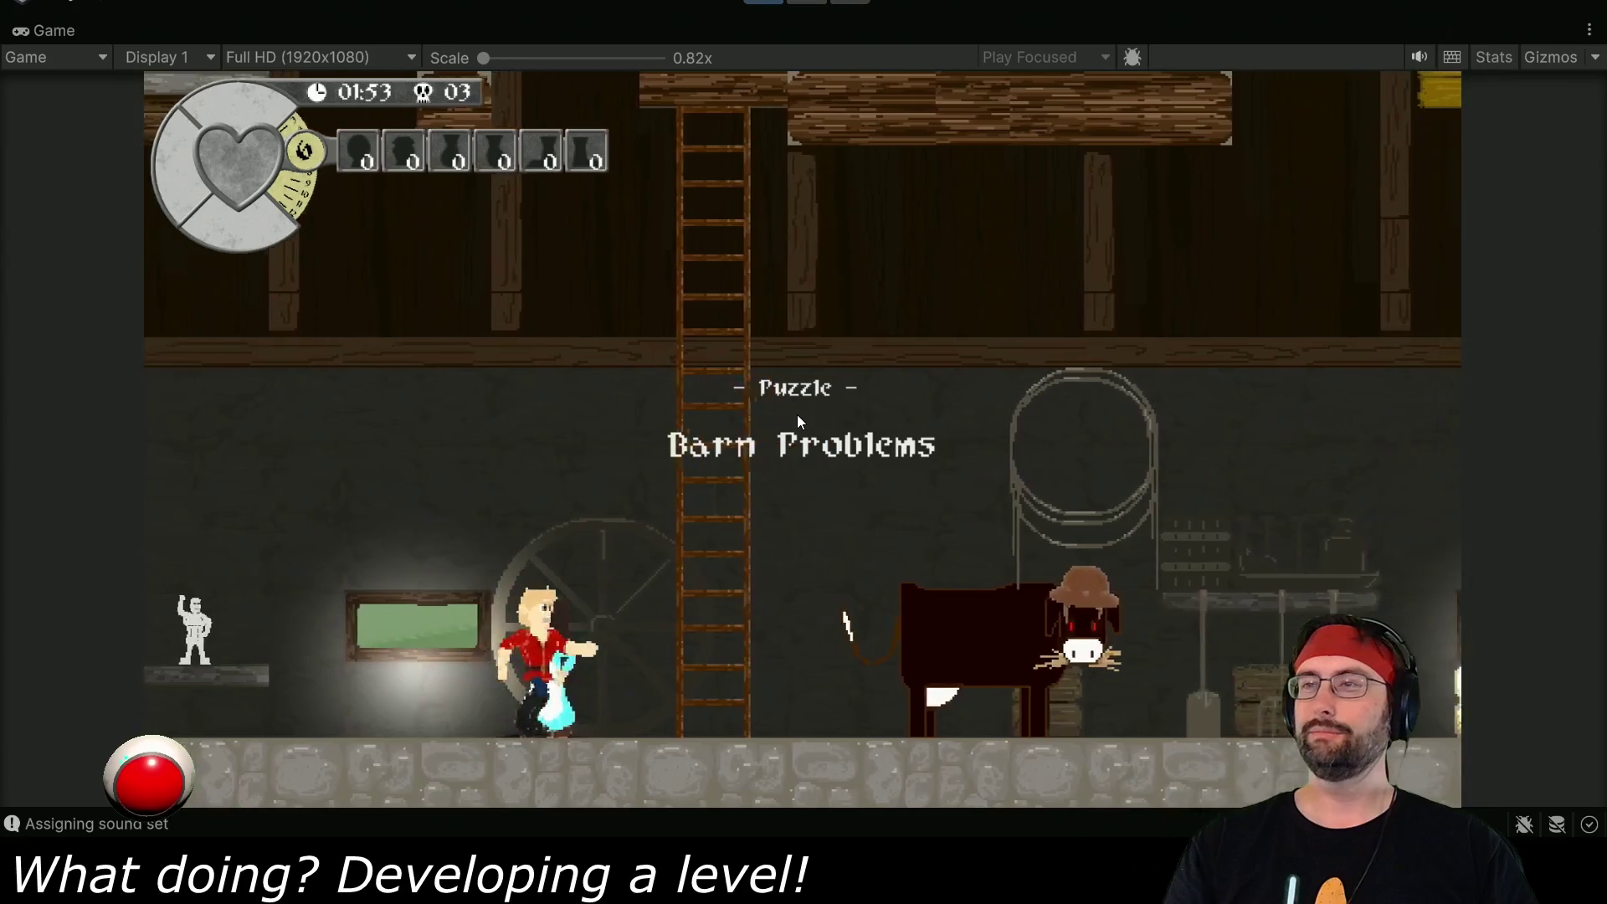
# - Climb the ladder to the upper floor and carry the bucket to the platform edge
pyautogui.press('Up')
pyautogui.press('Up')
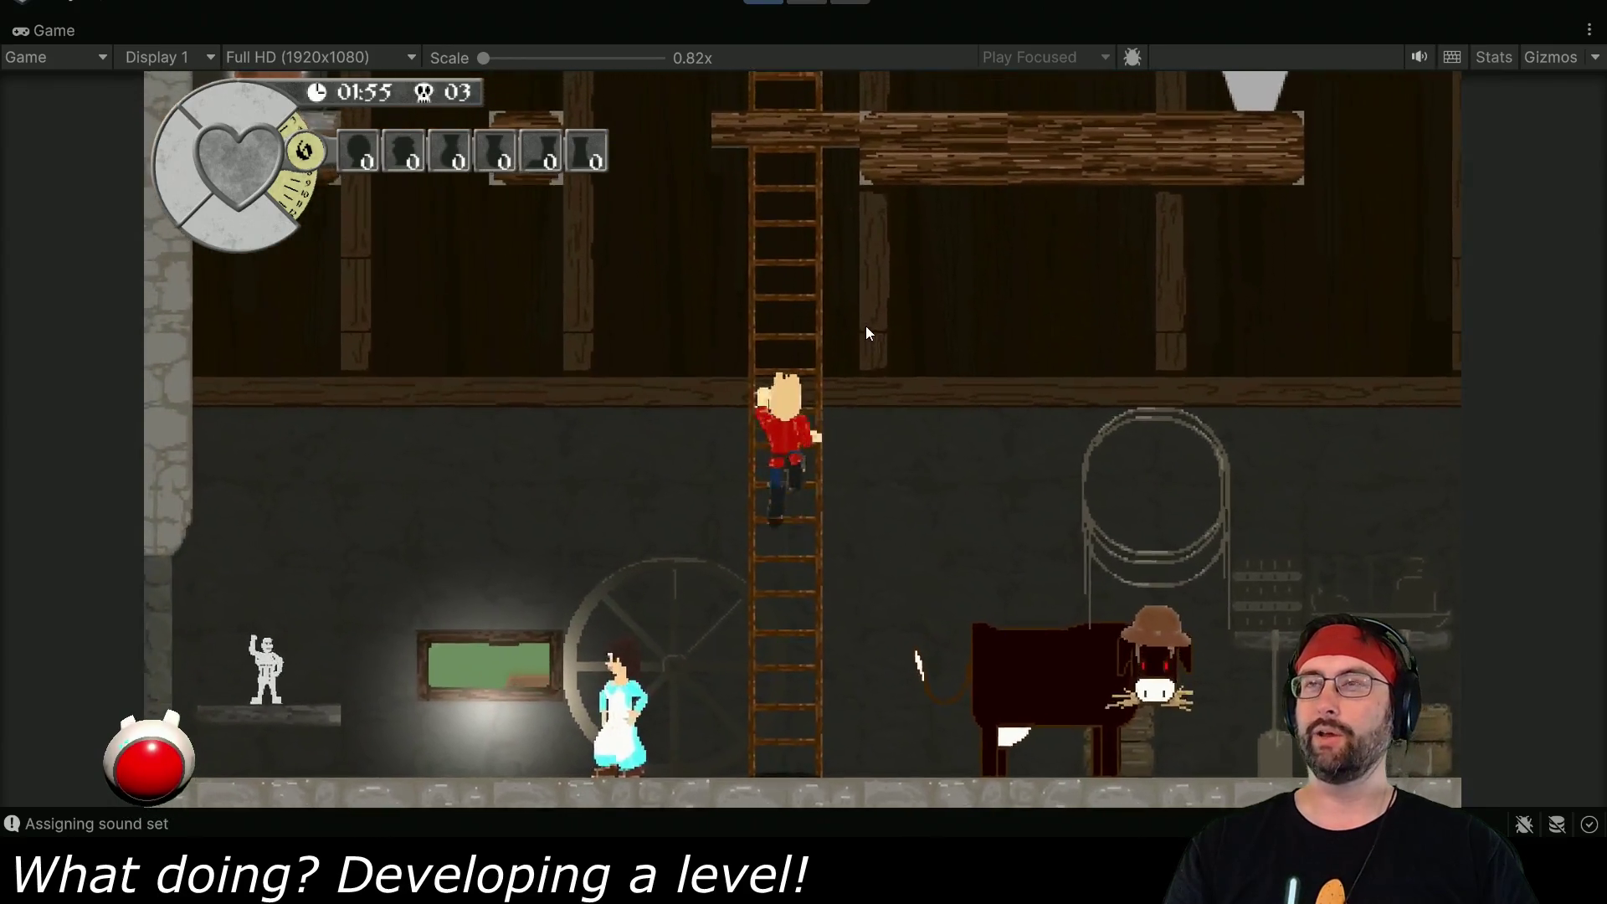
pyautogui.press('Up')
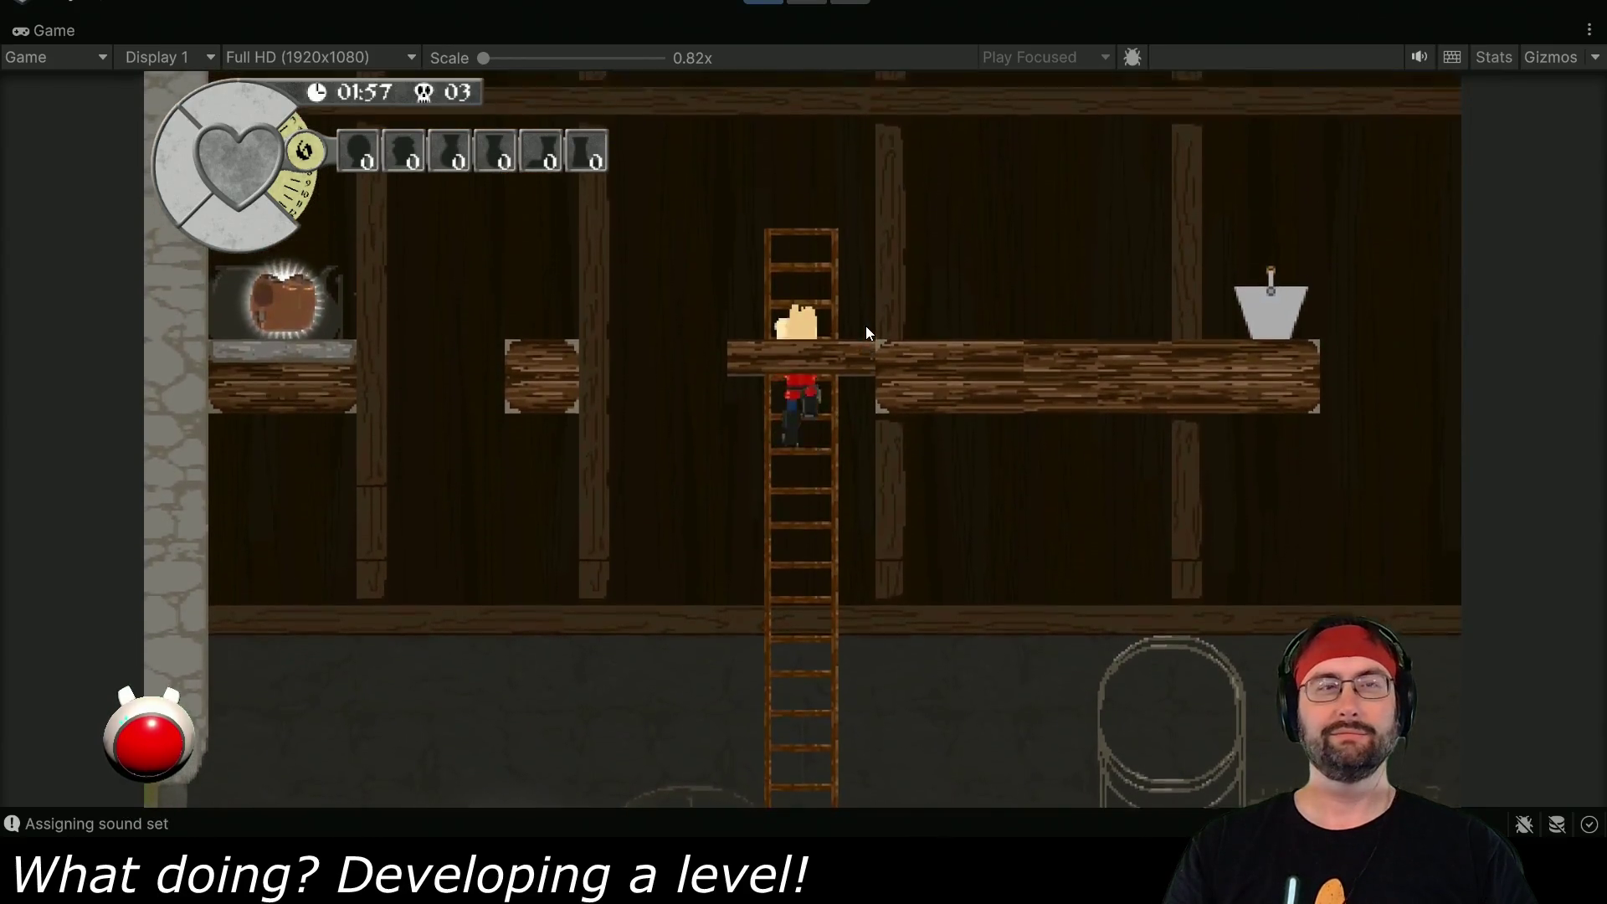
pyautogui.press('Right')
pyautogui.press('Right')
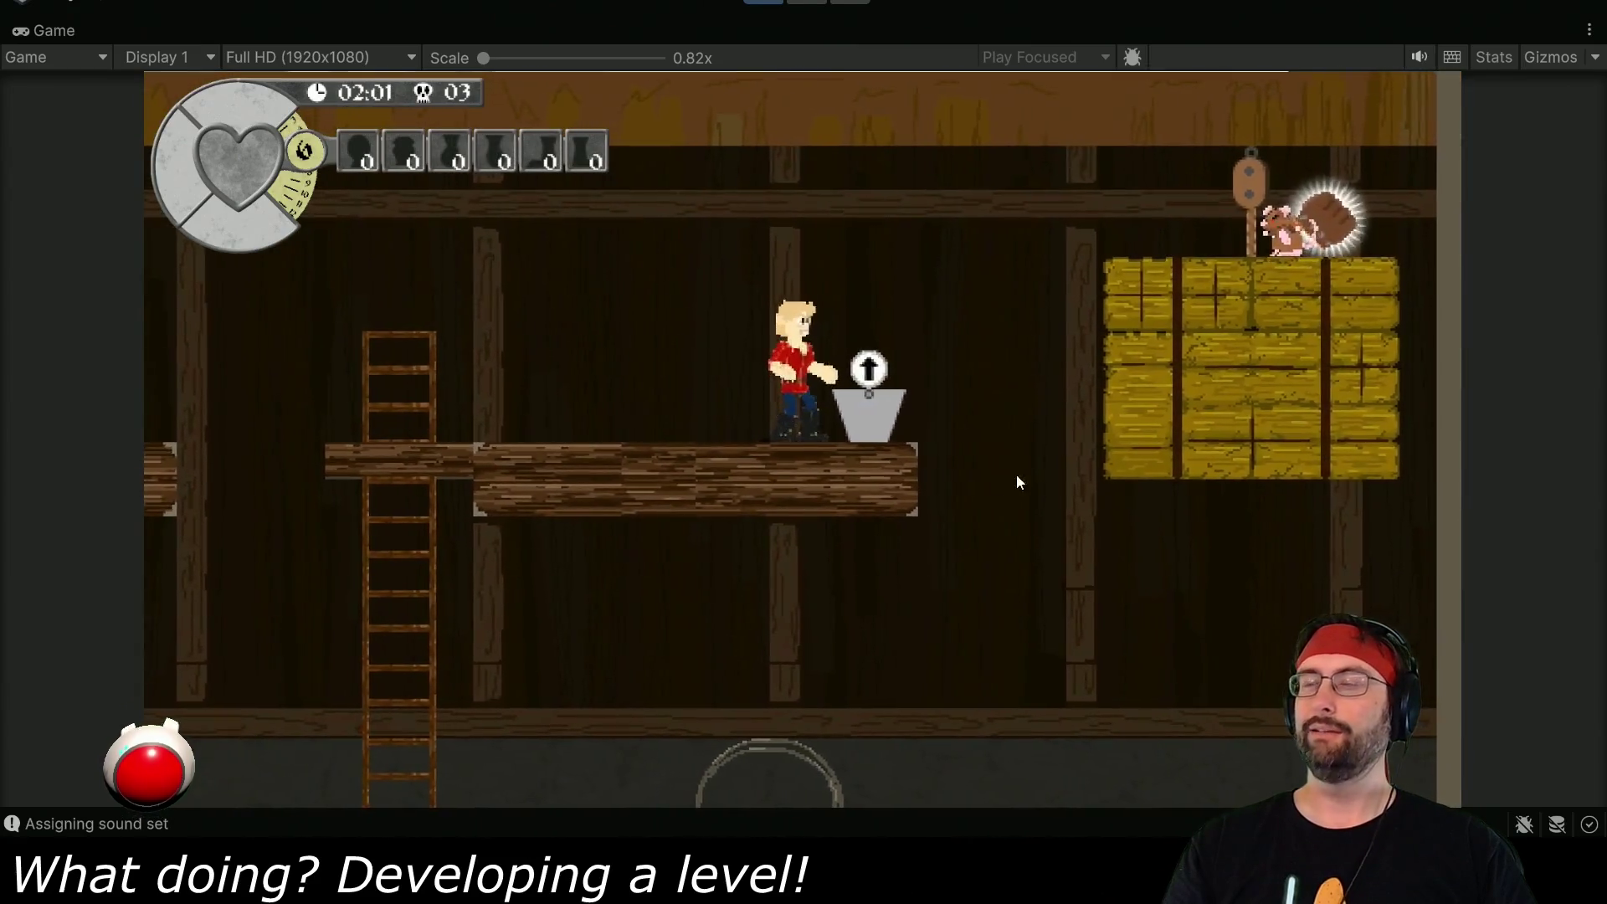
pyautogui.press('Up')
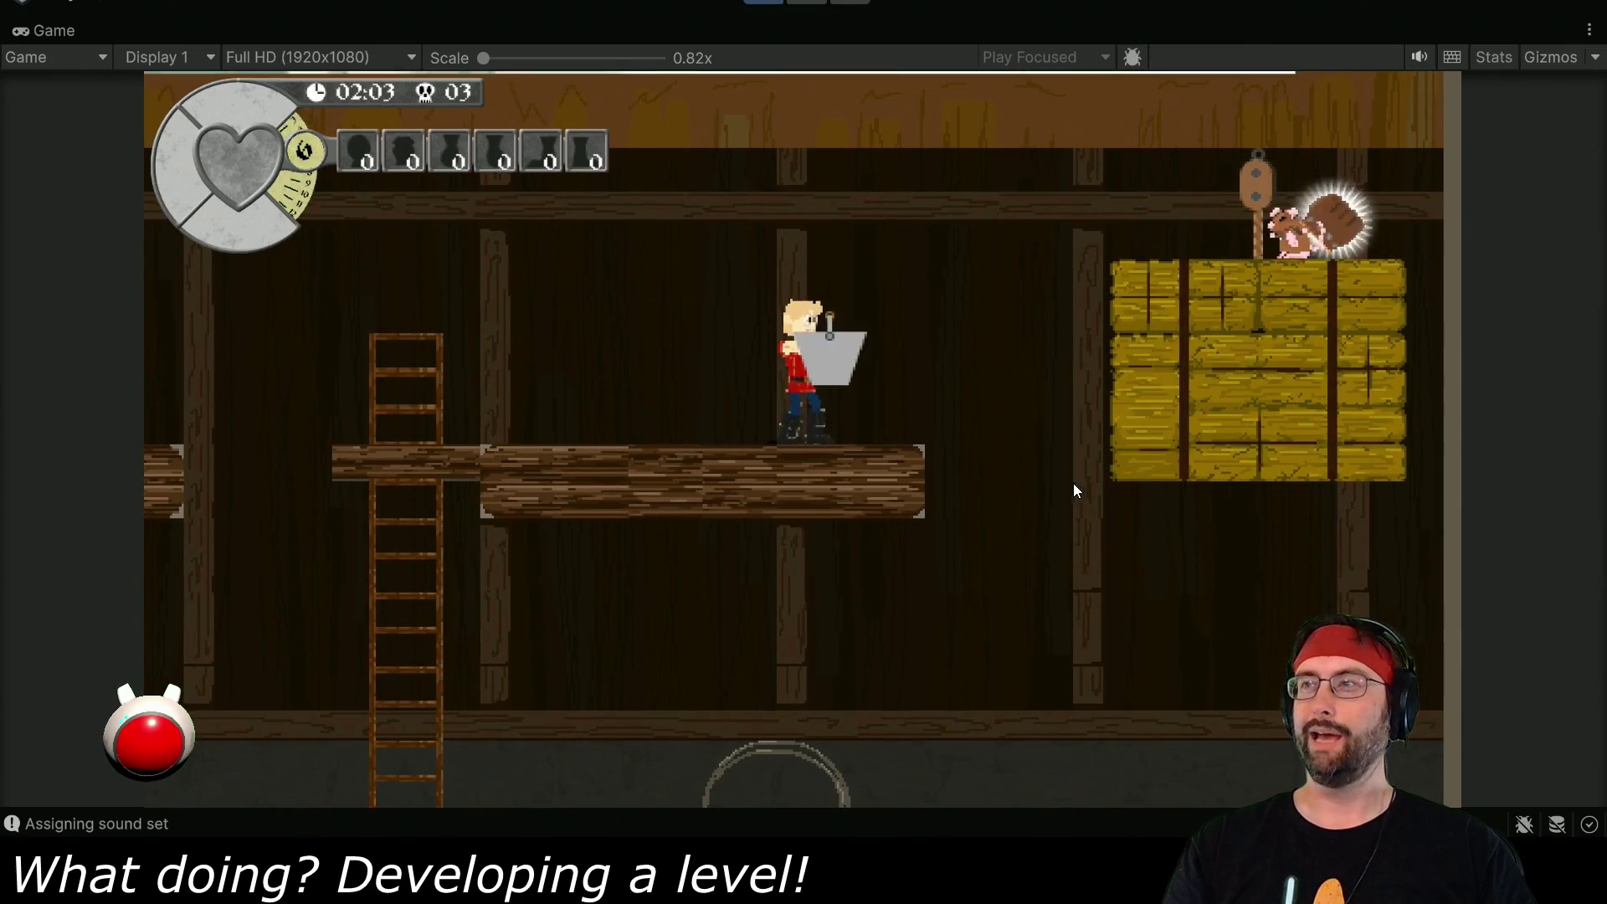
pyautogui.press('Right')
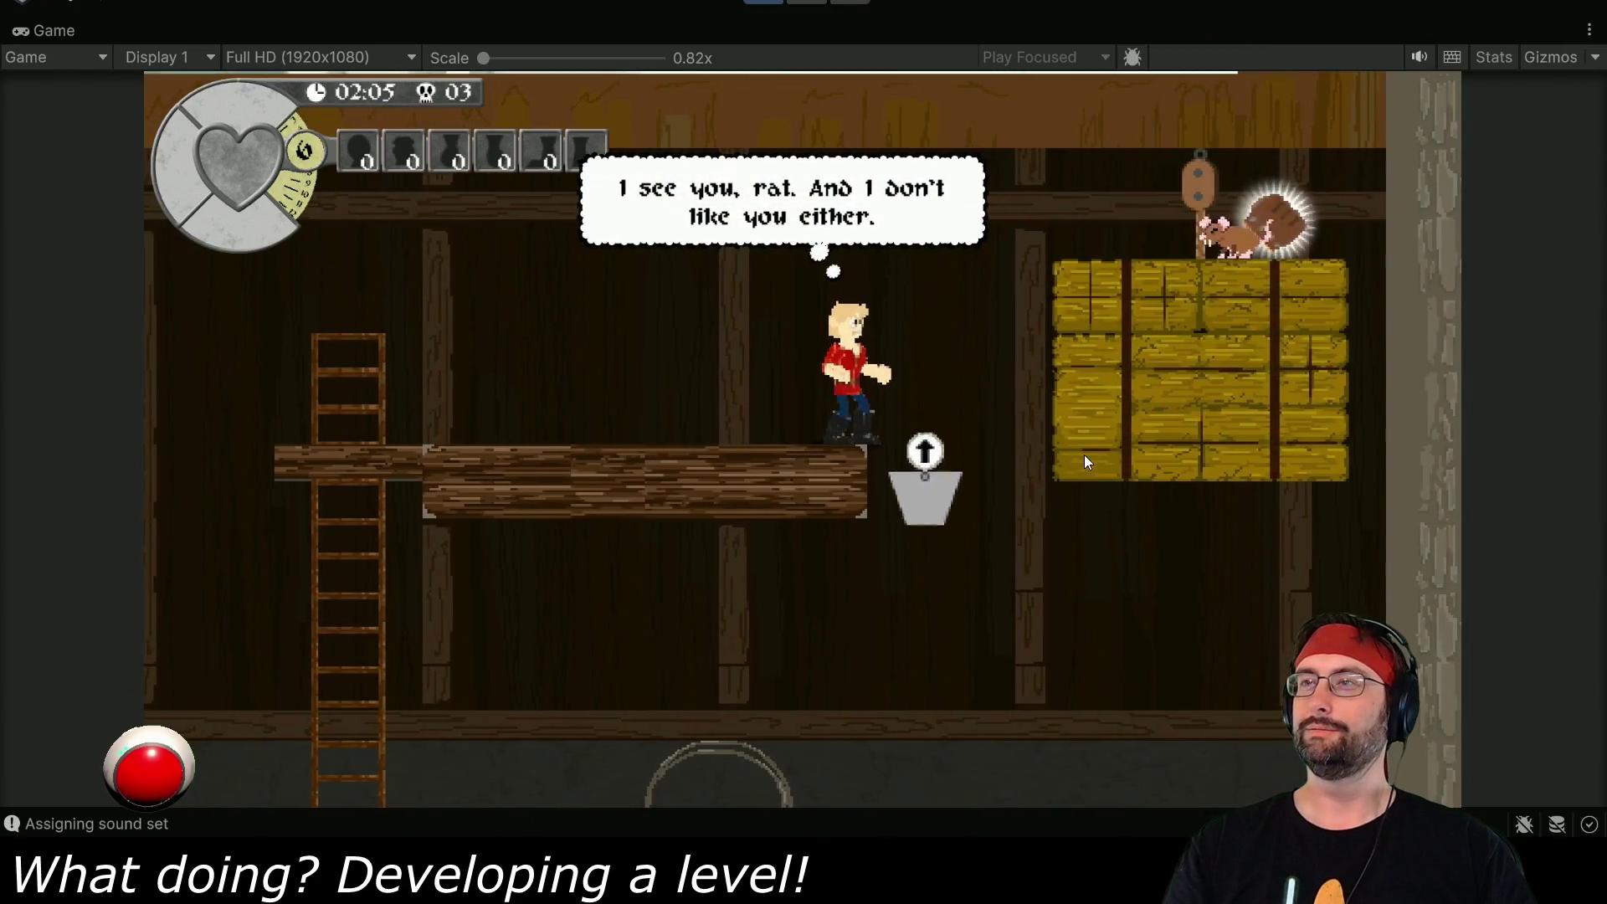
pyautogui.press('Left')
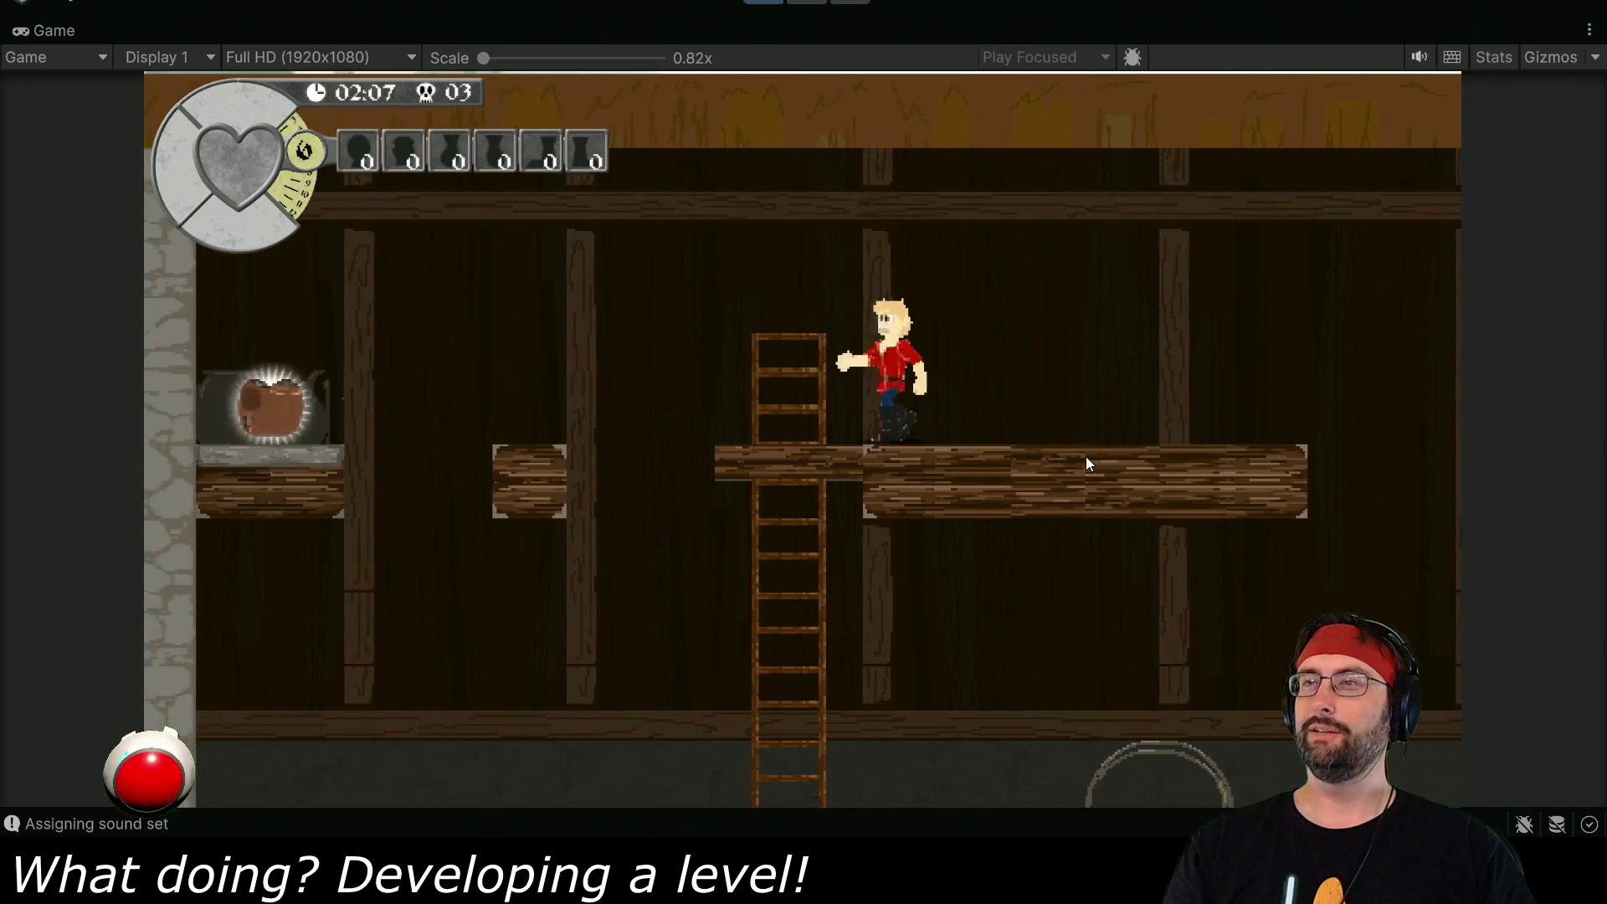
# - Climb back up, cross the upper floor, and descend the ladder into the lower room
pyautogui.press('Up')
pyautogui.press('Left')
pyautogui.press('Left')
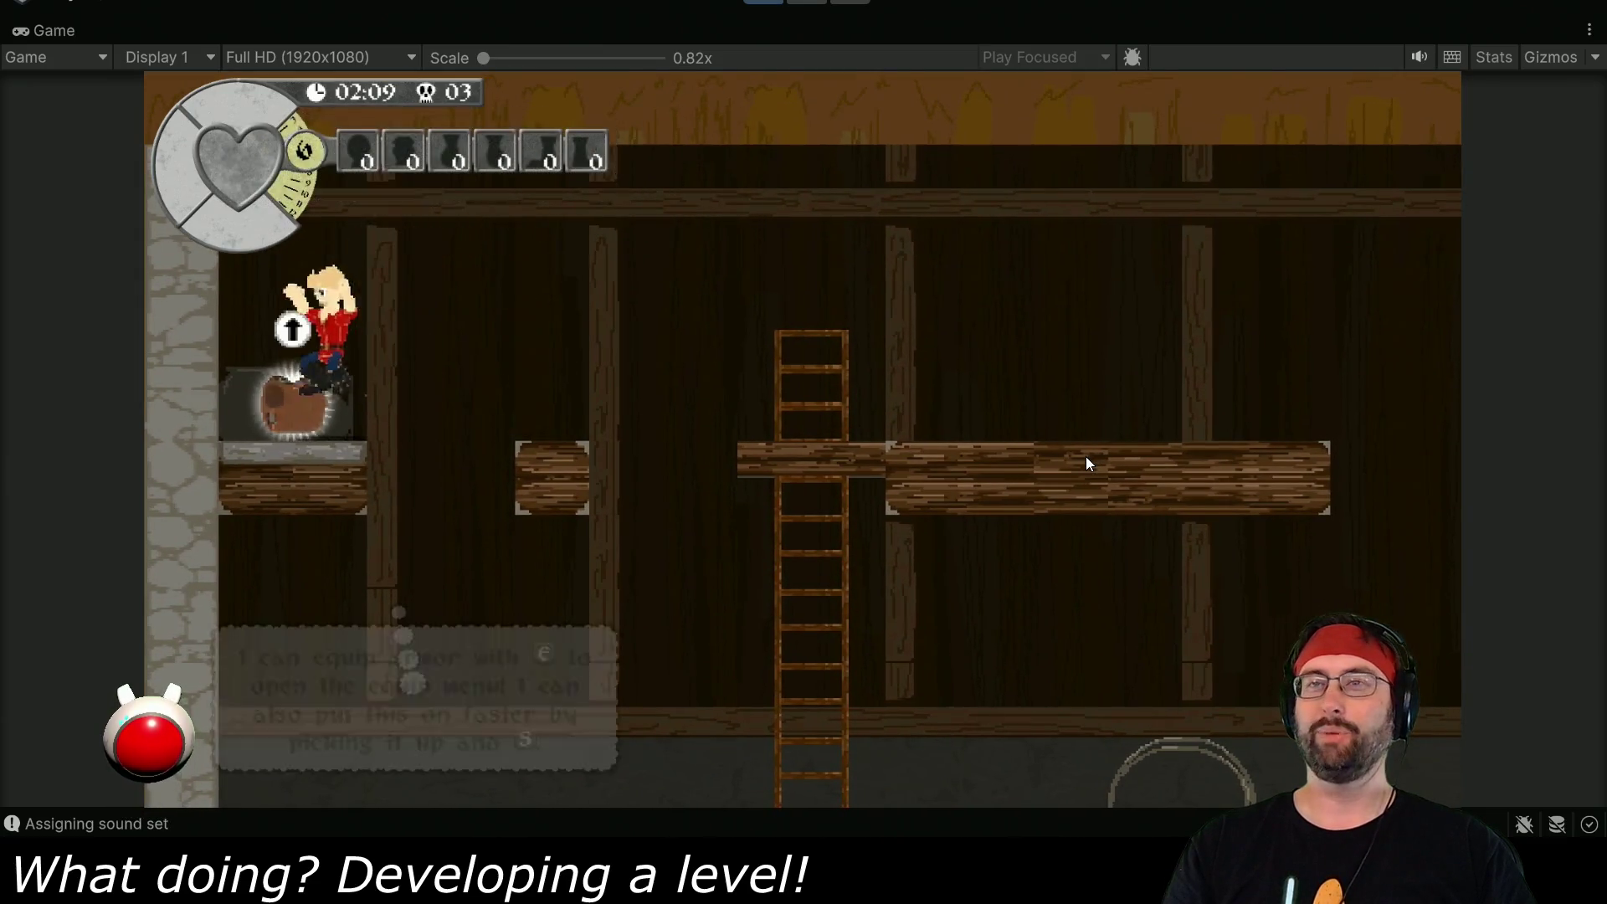
pyautogui.press('Right')
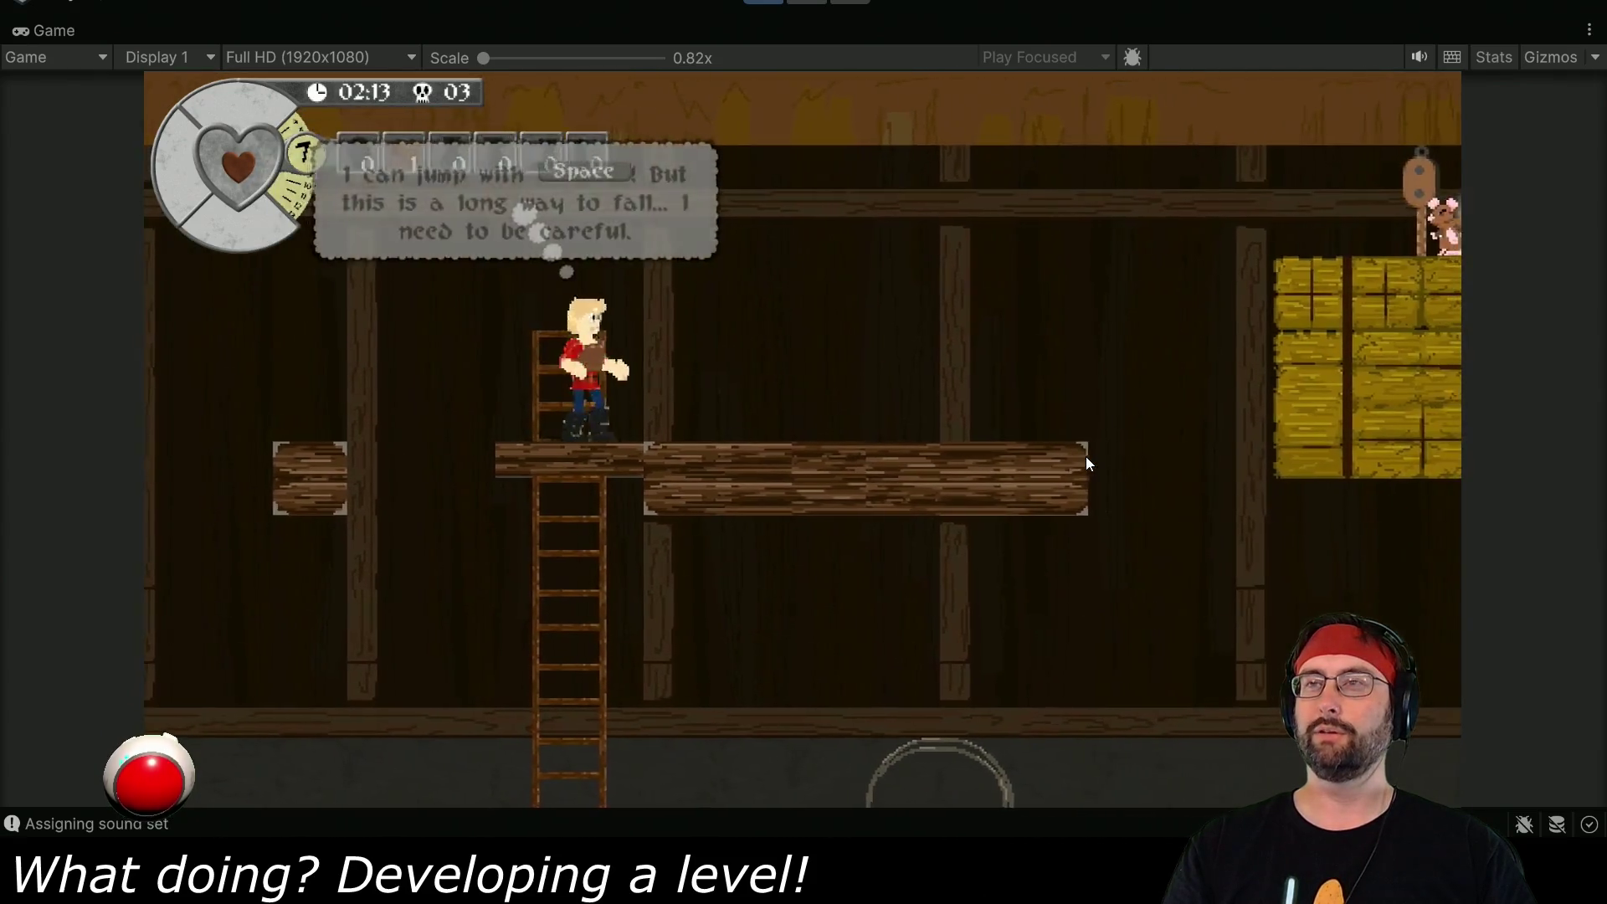
pyautogui.press('Down')
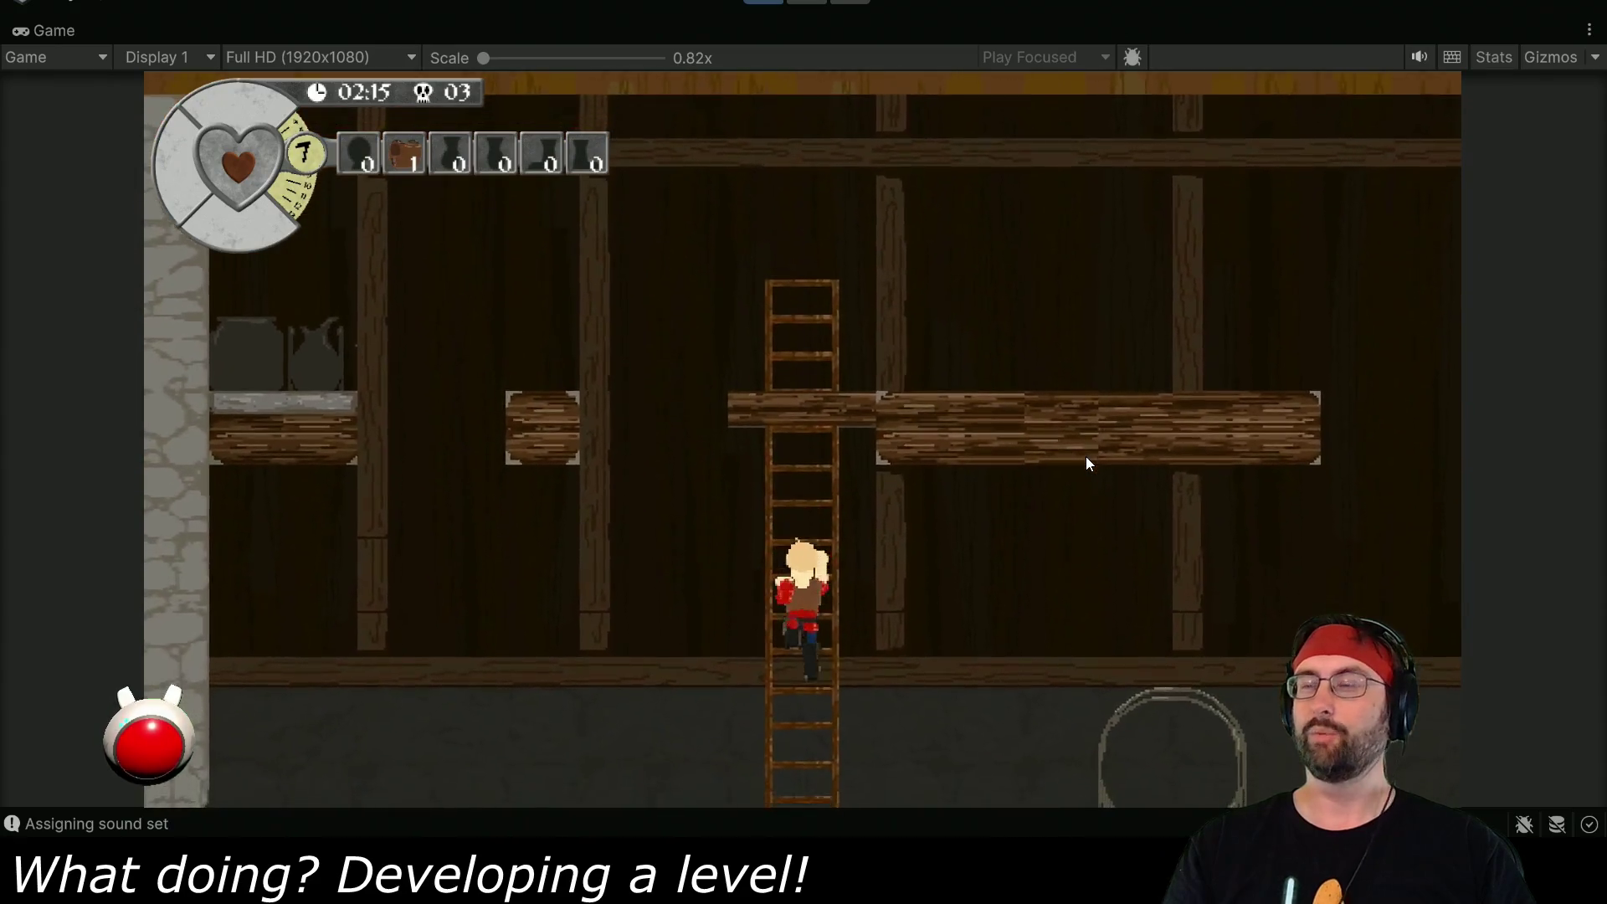
pyautogui.press('Down')
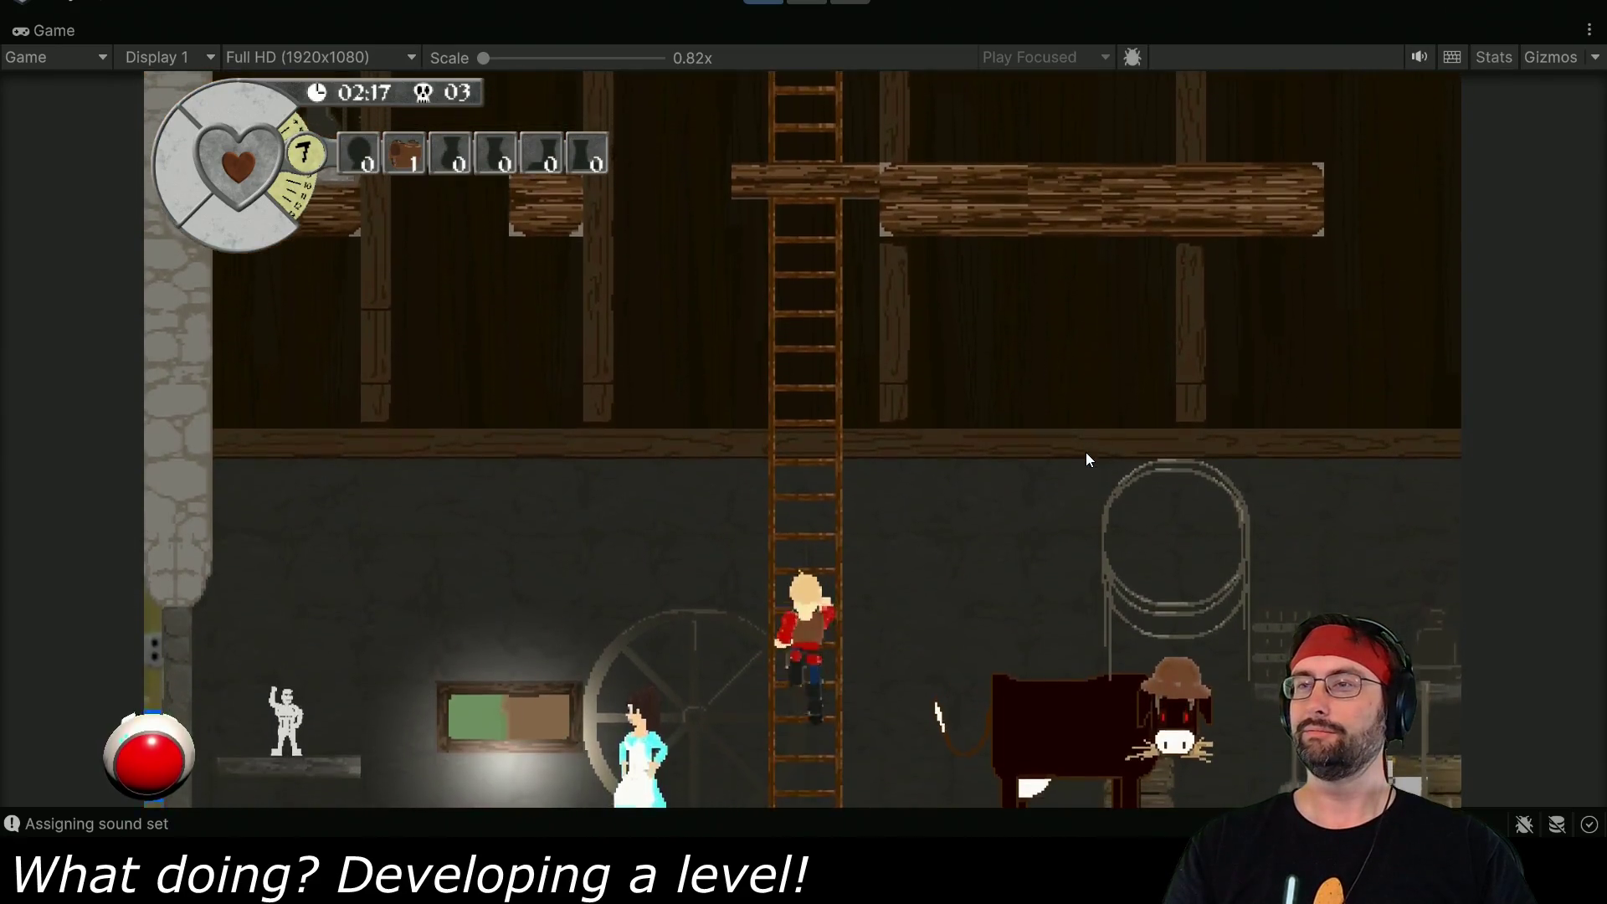
pyautogui.press('Down')
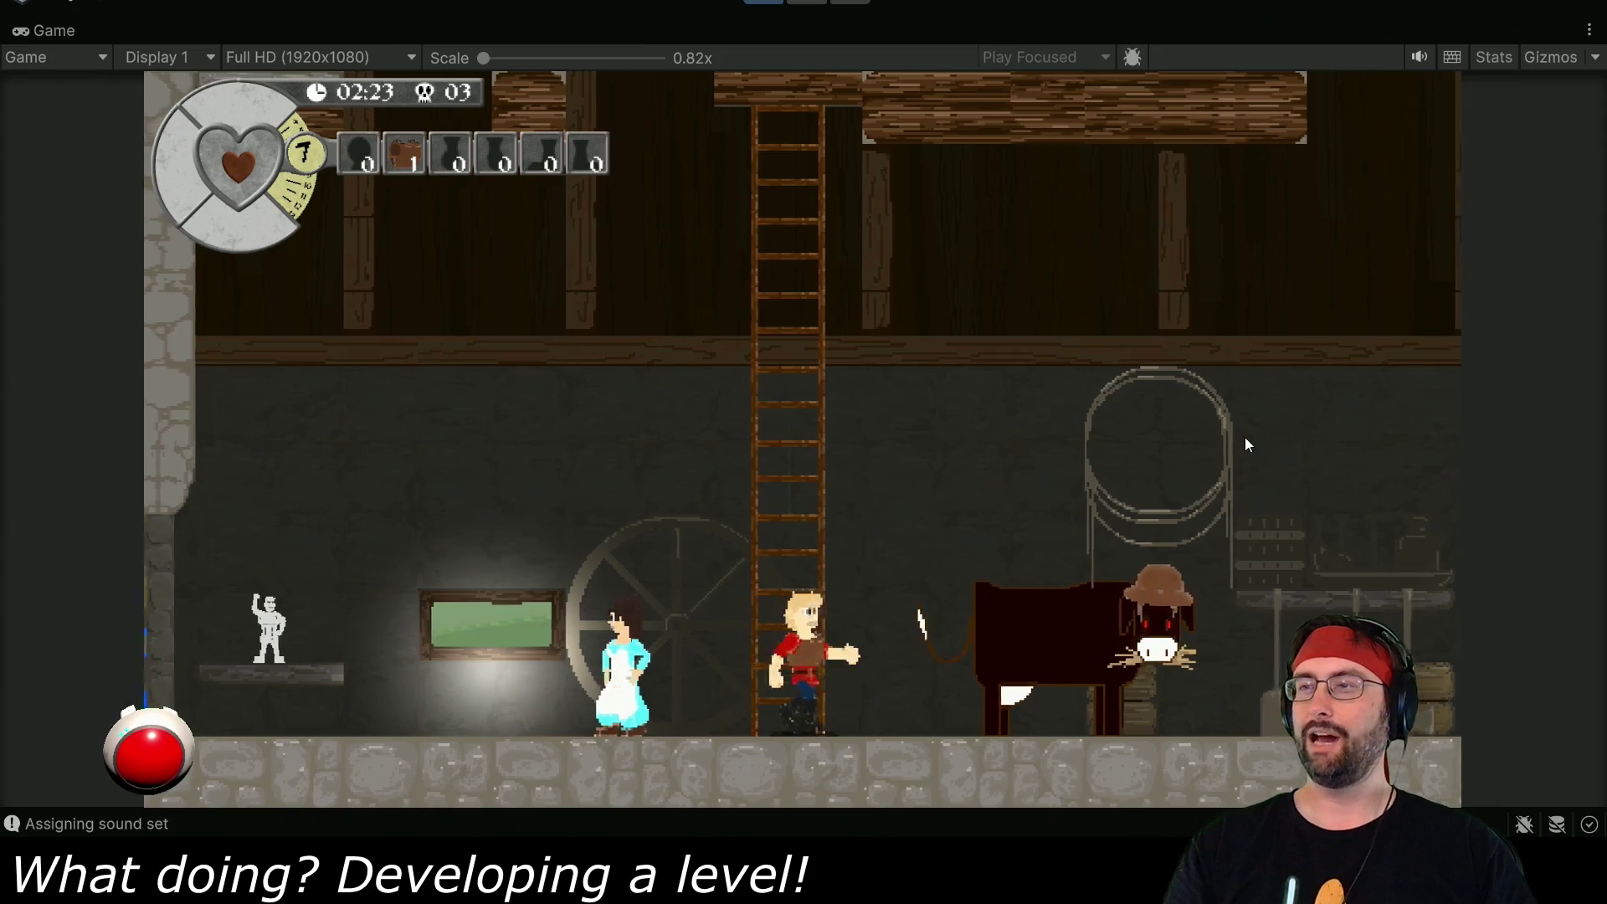
# - Kick the cow to knock off its glowing hat and put the hat on the hero
pyautogui.press('Right')
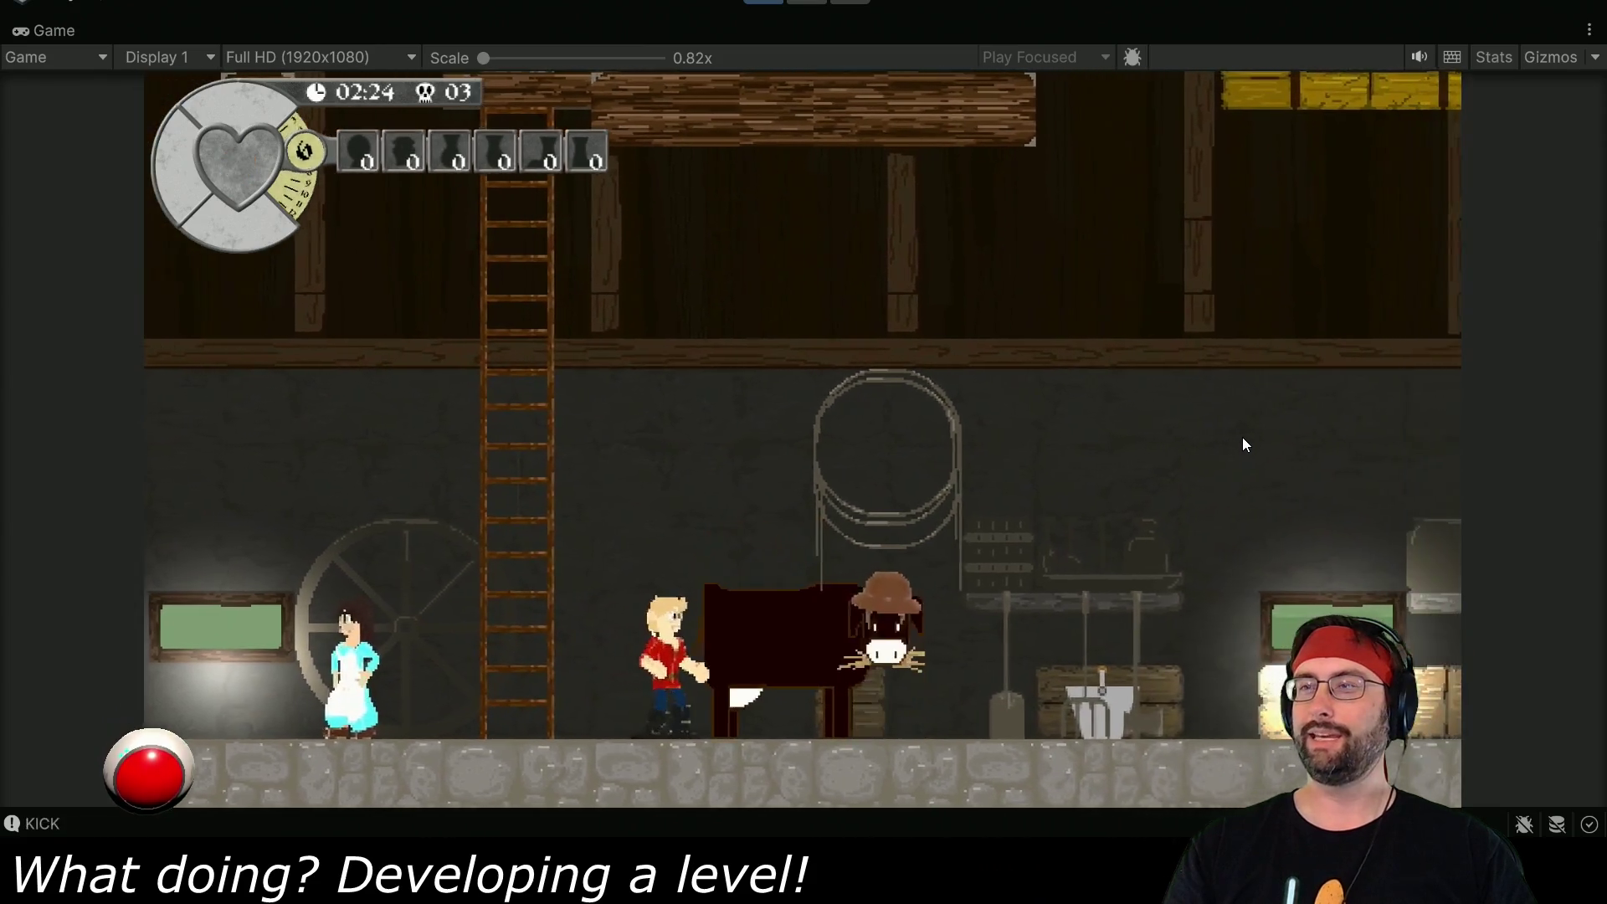
pyautogui.press('Right')
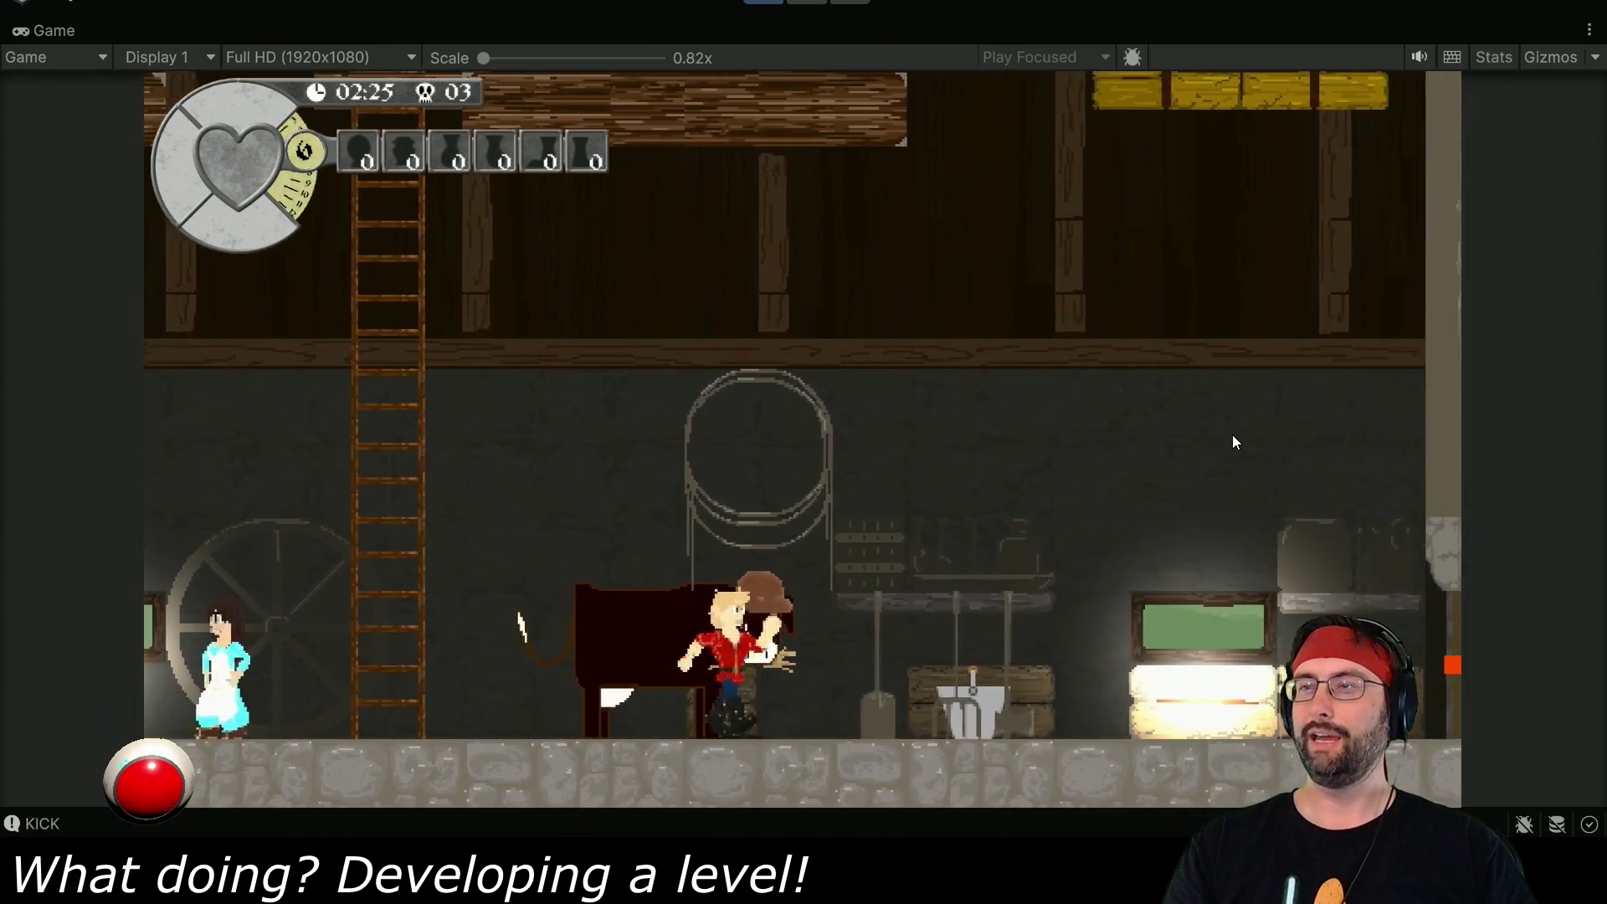
pyautogui.press('Left')
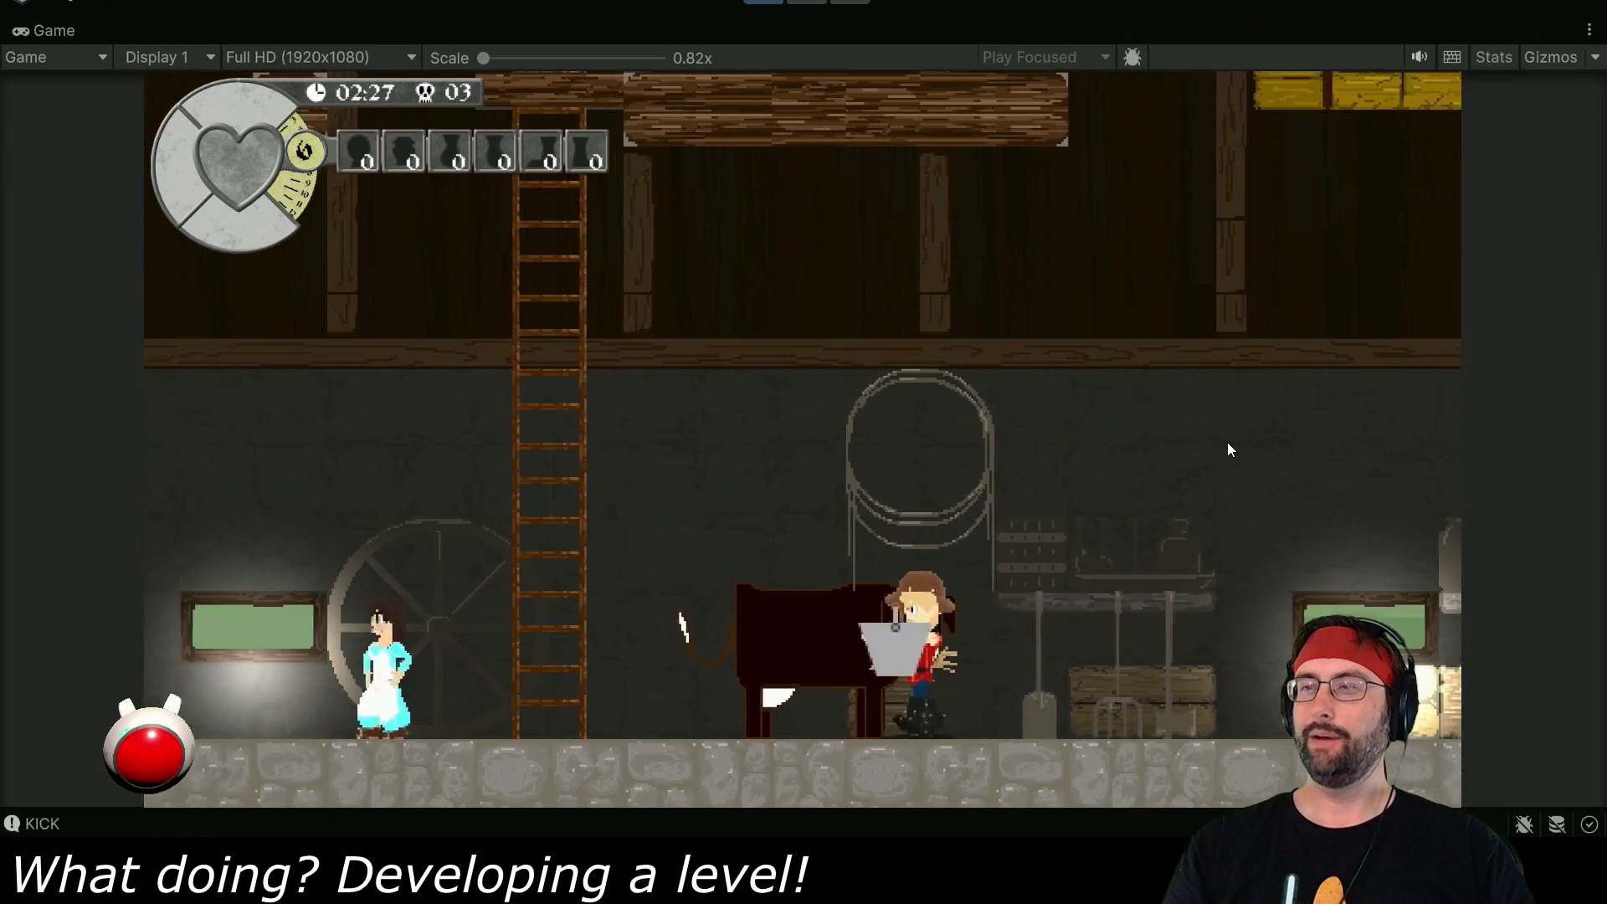
pyautogui.press('Right')
pyautogui.press('Left')
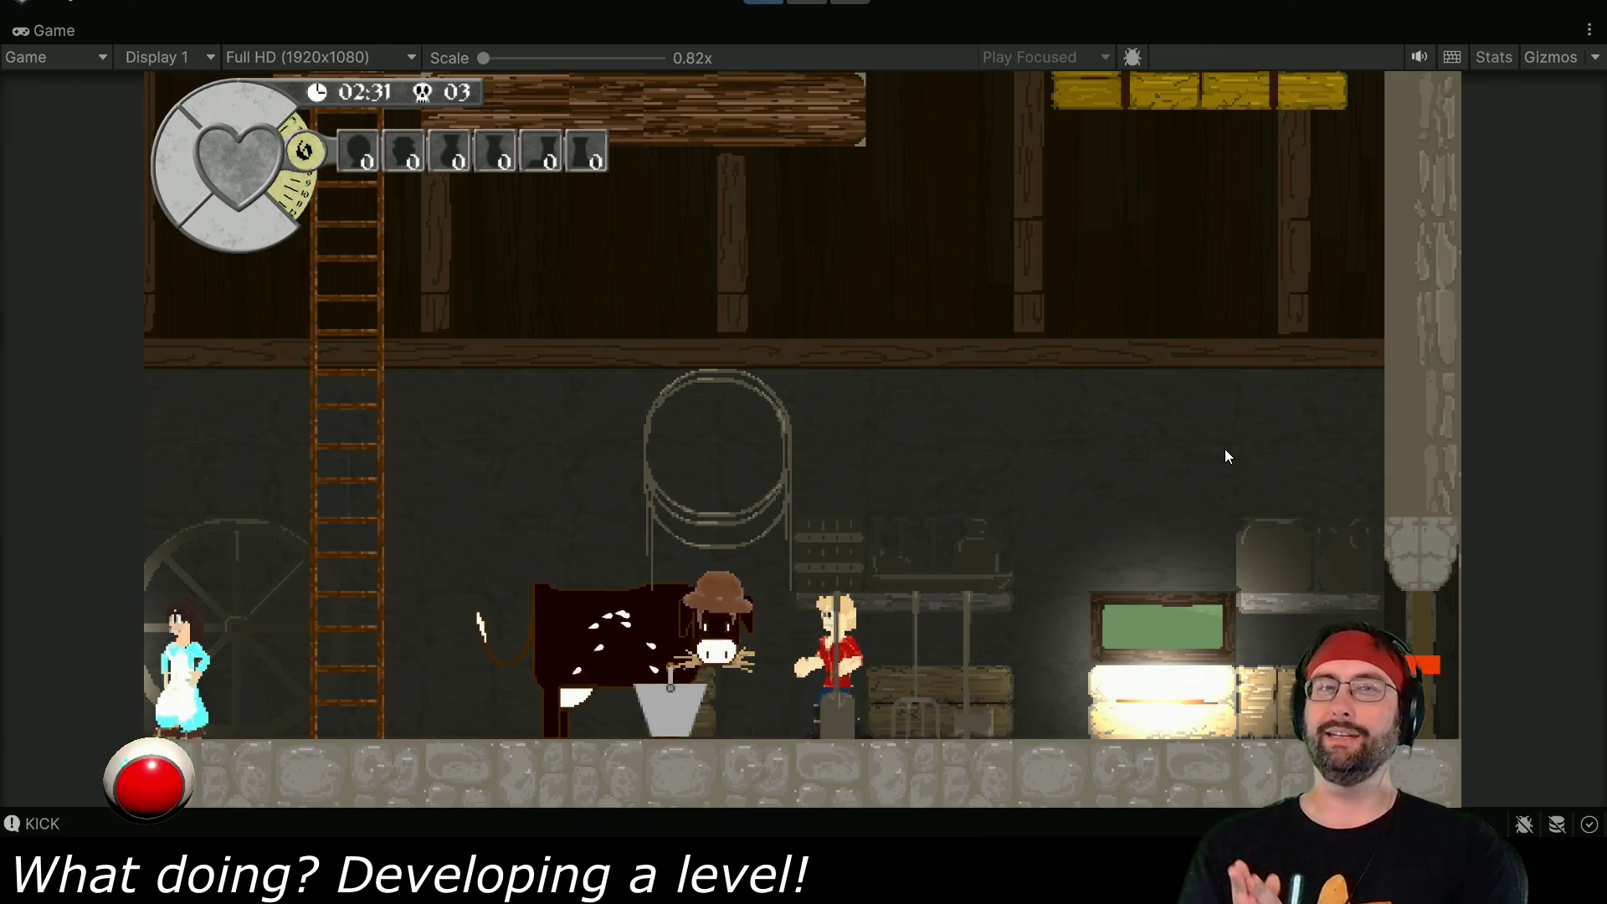
pyautogui.press('space')
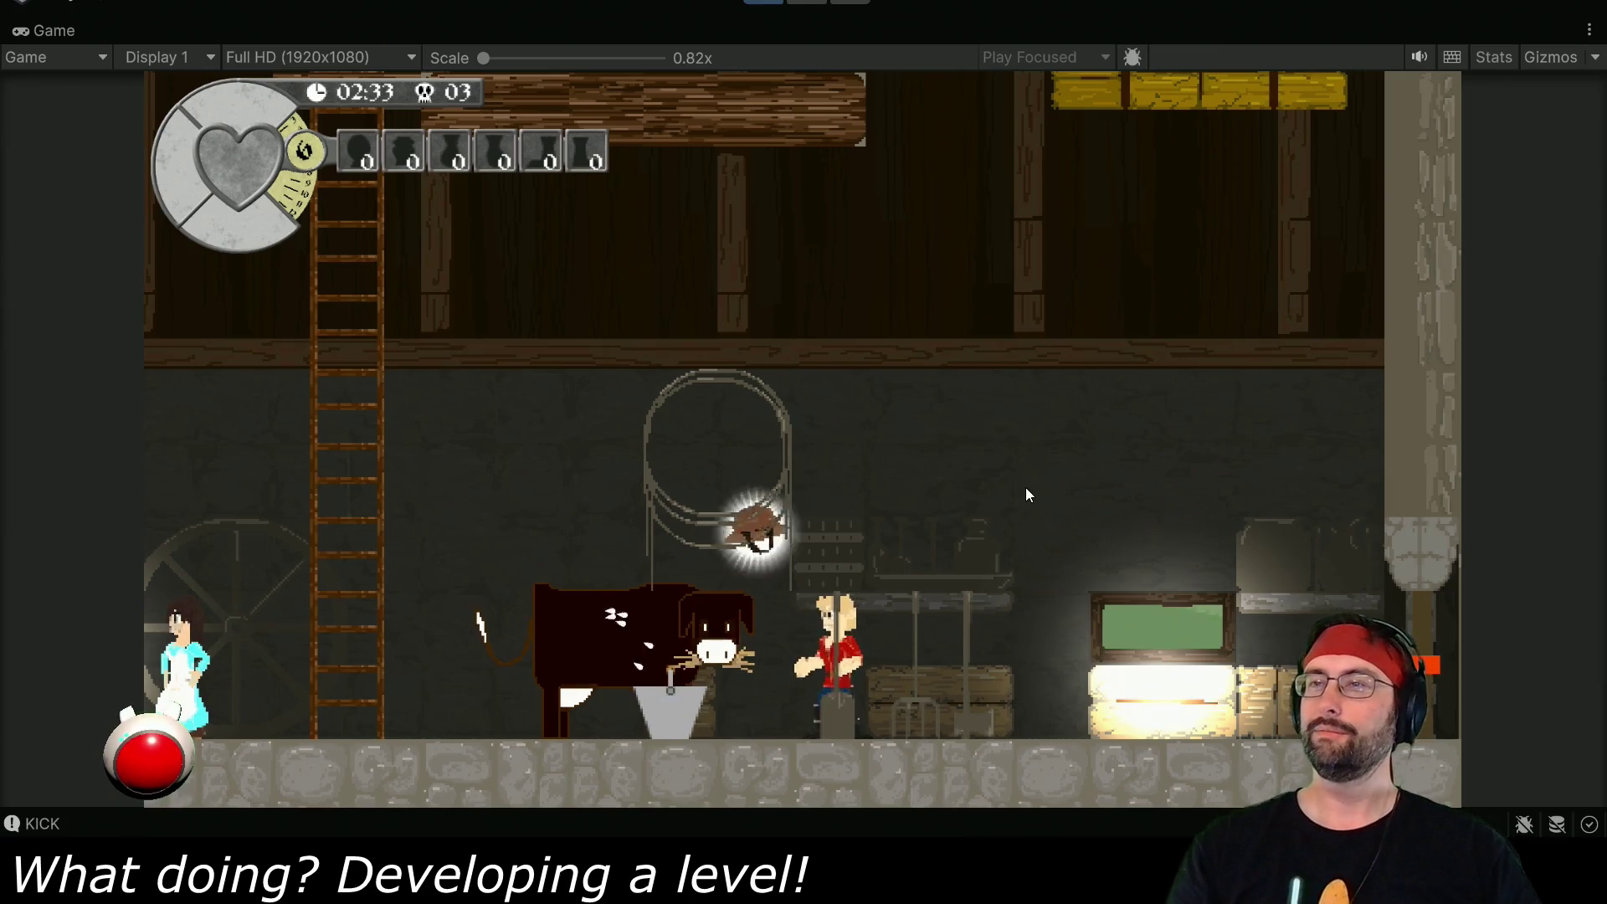
pyautogui.press('Up')
pyautogui.press('Right')
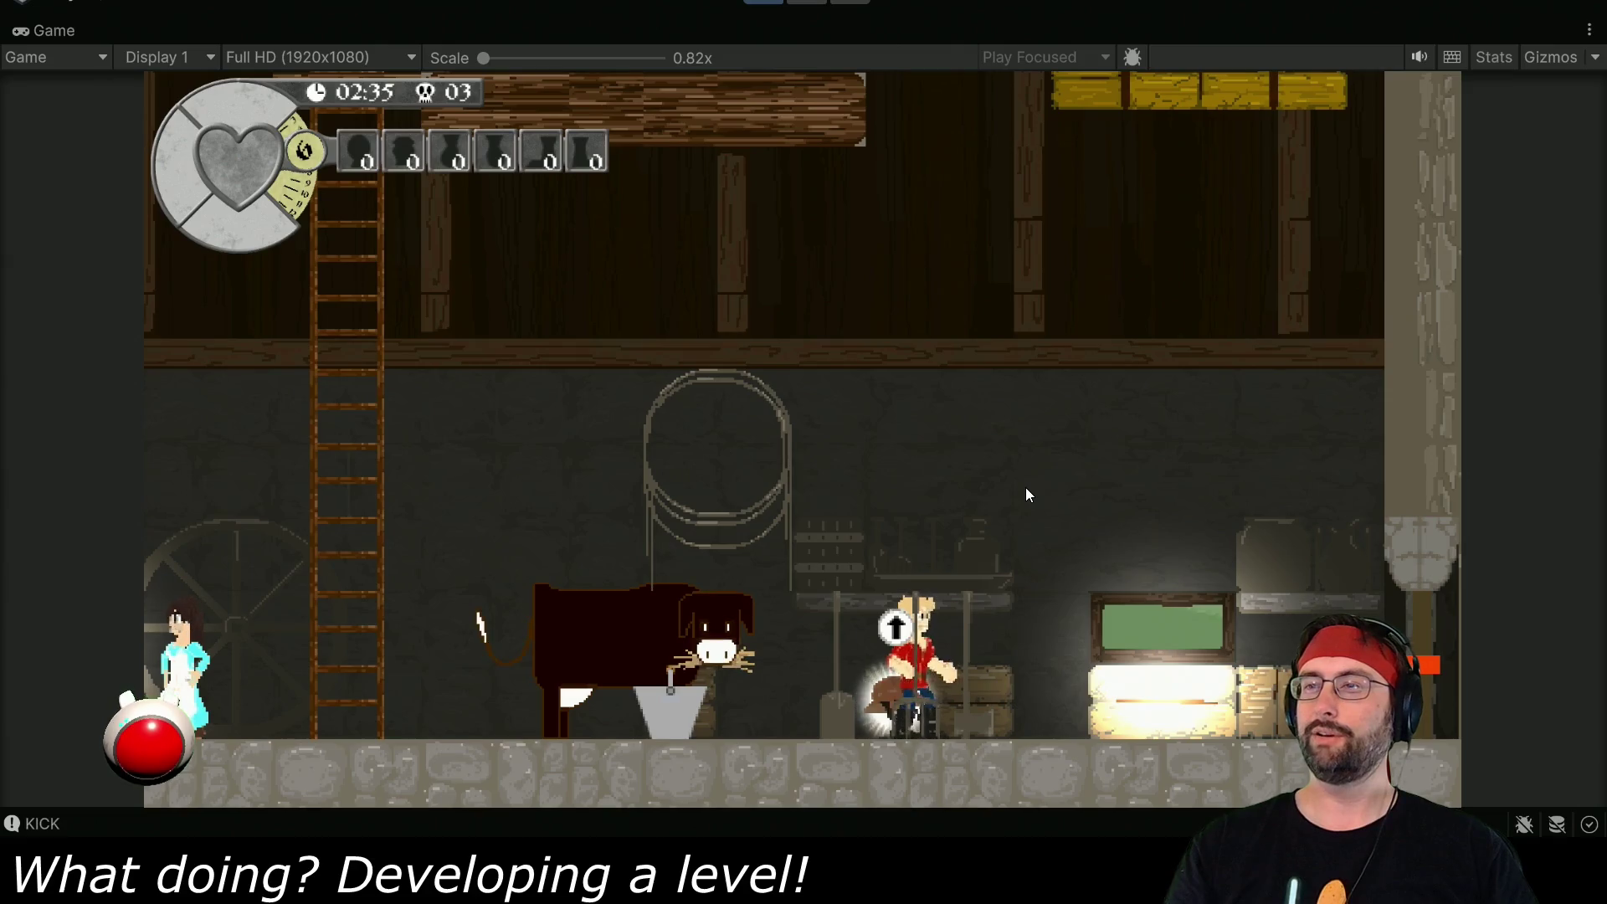
# - Walk the hero right up to the light door
pyautogui.press('Left')
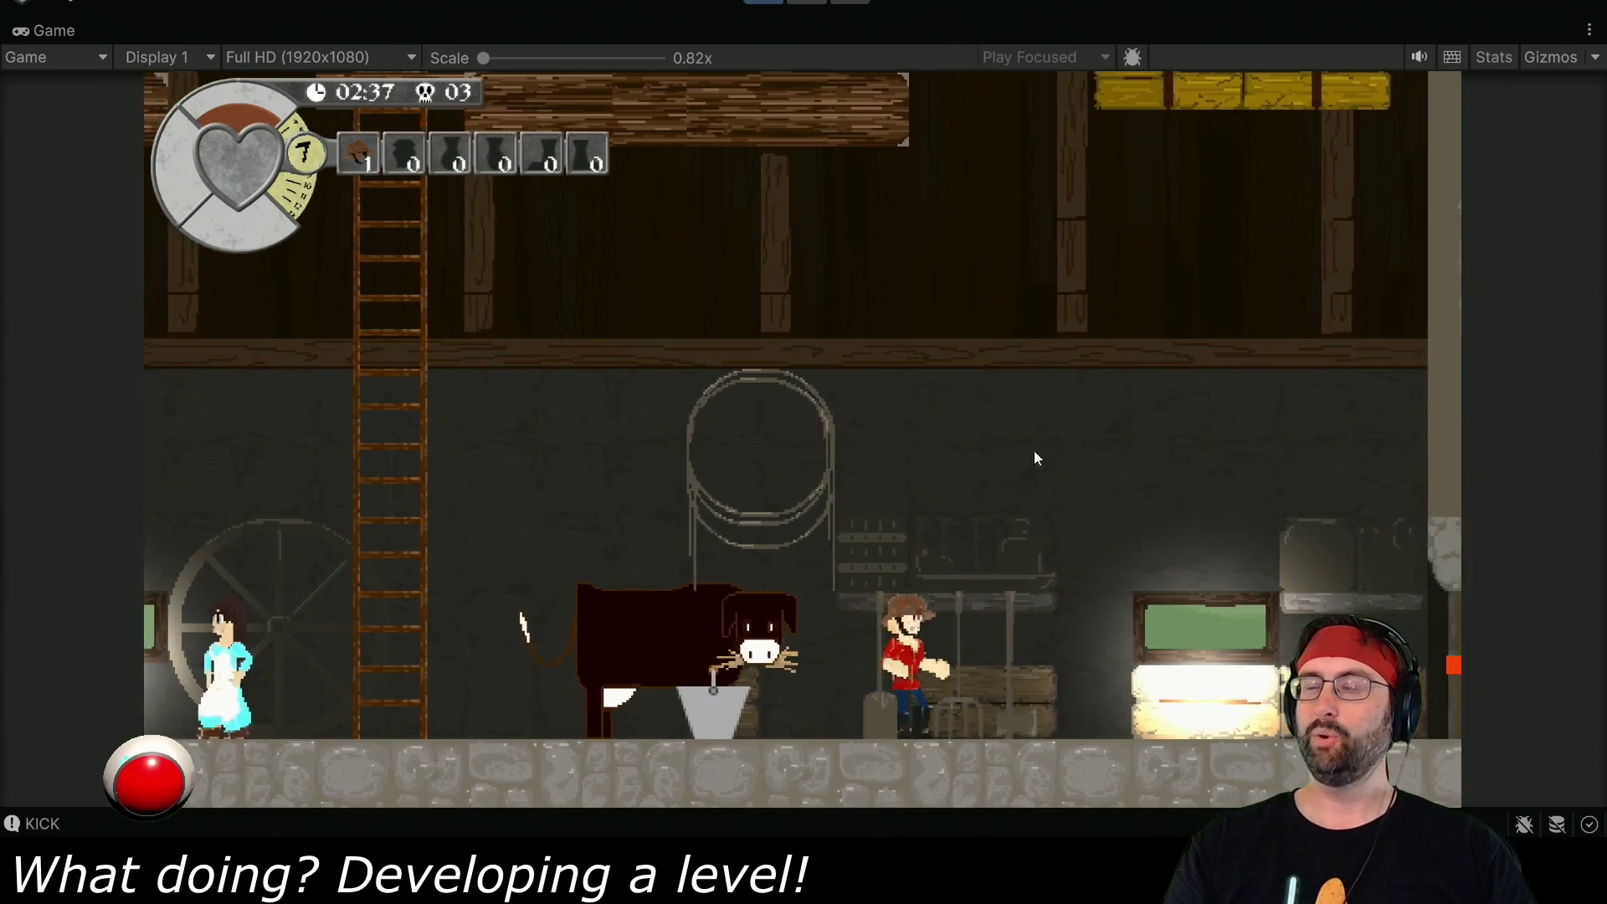
pyautogui.press('Right')
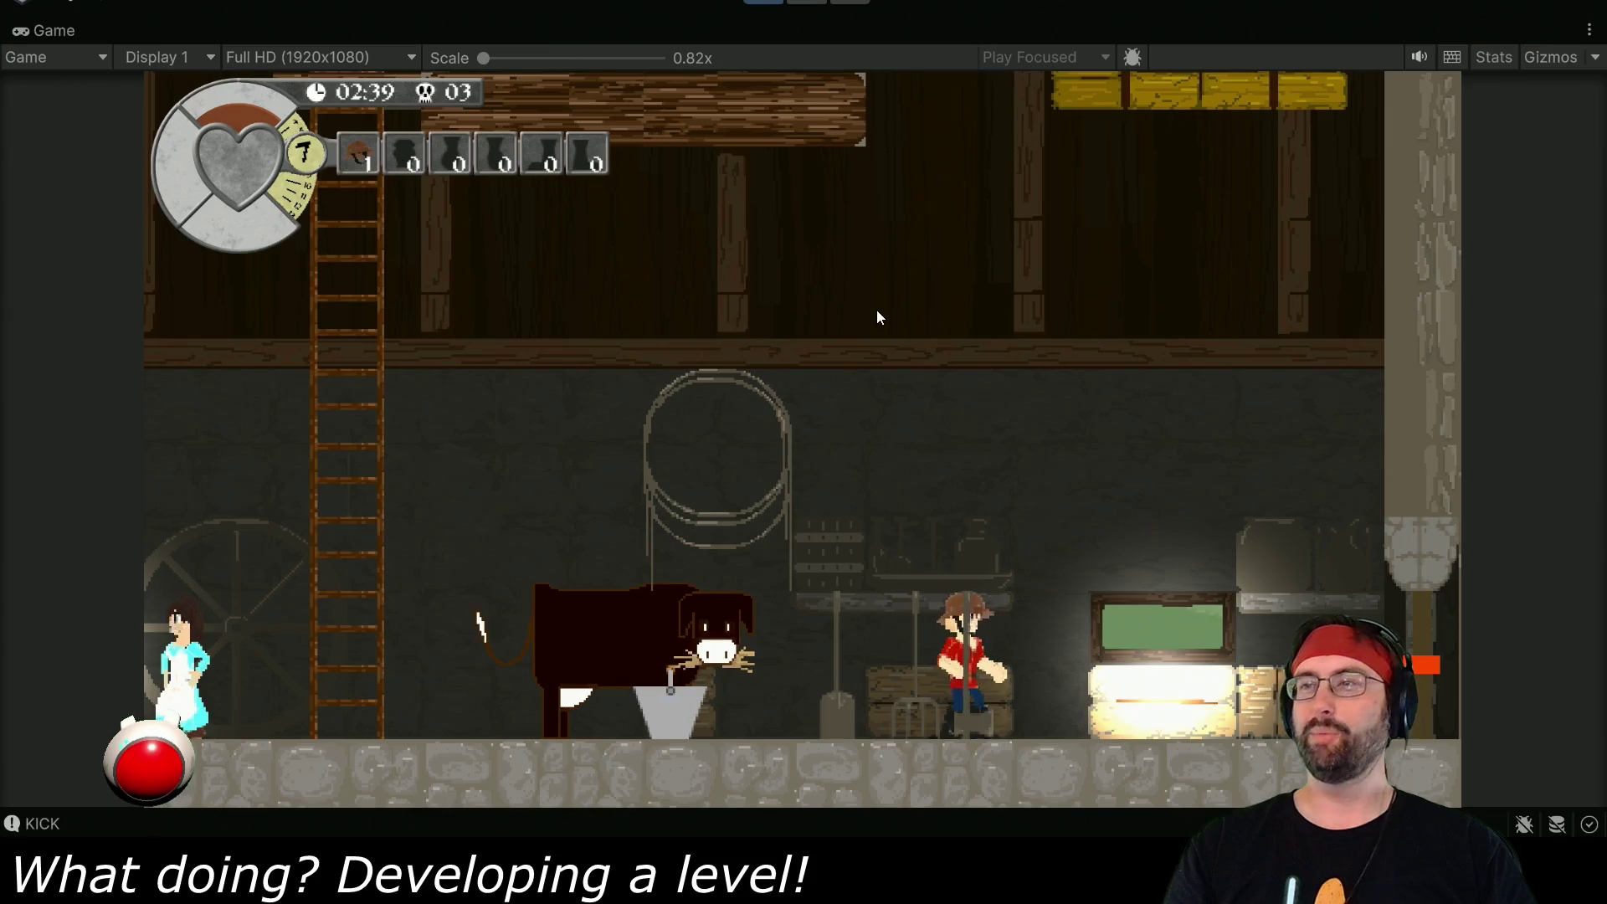
pyautogui.press('Right')
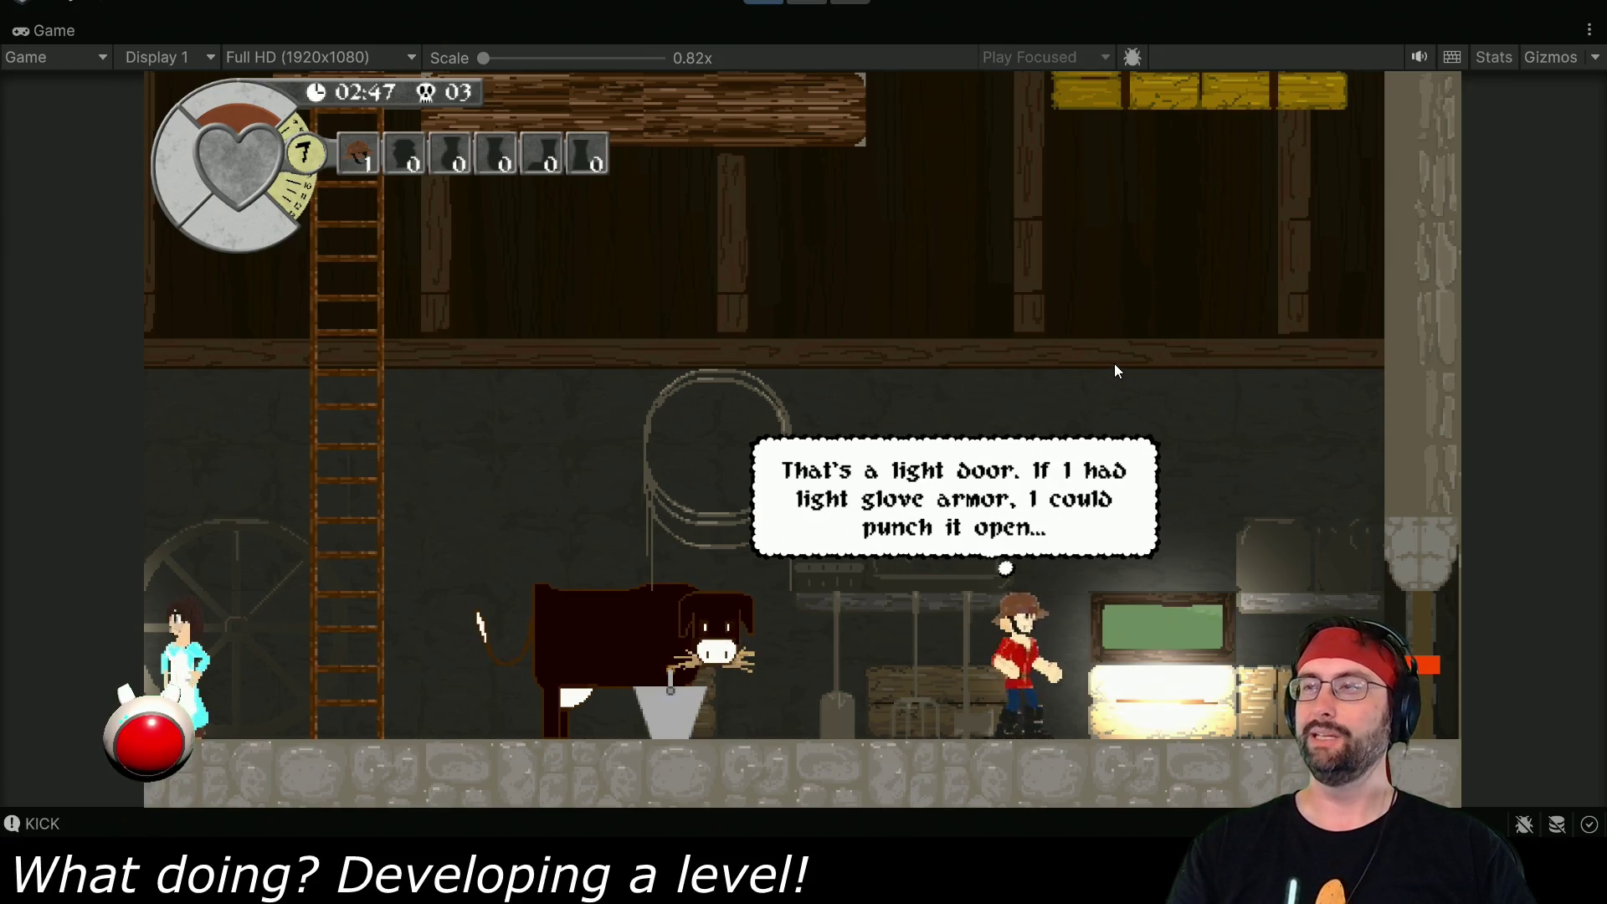
pyautogui.press('Right')
pyautogui.click(1229, 256)
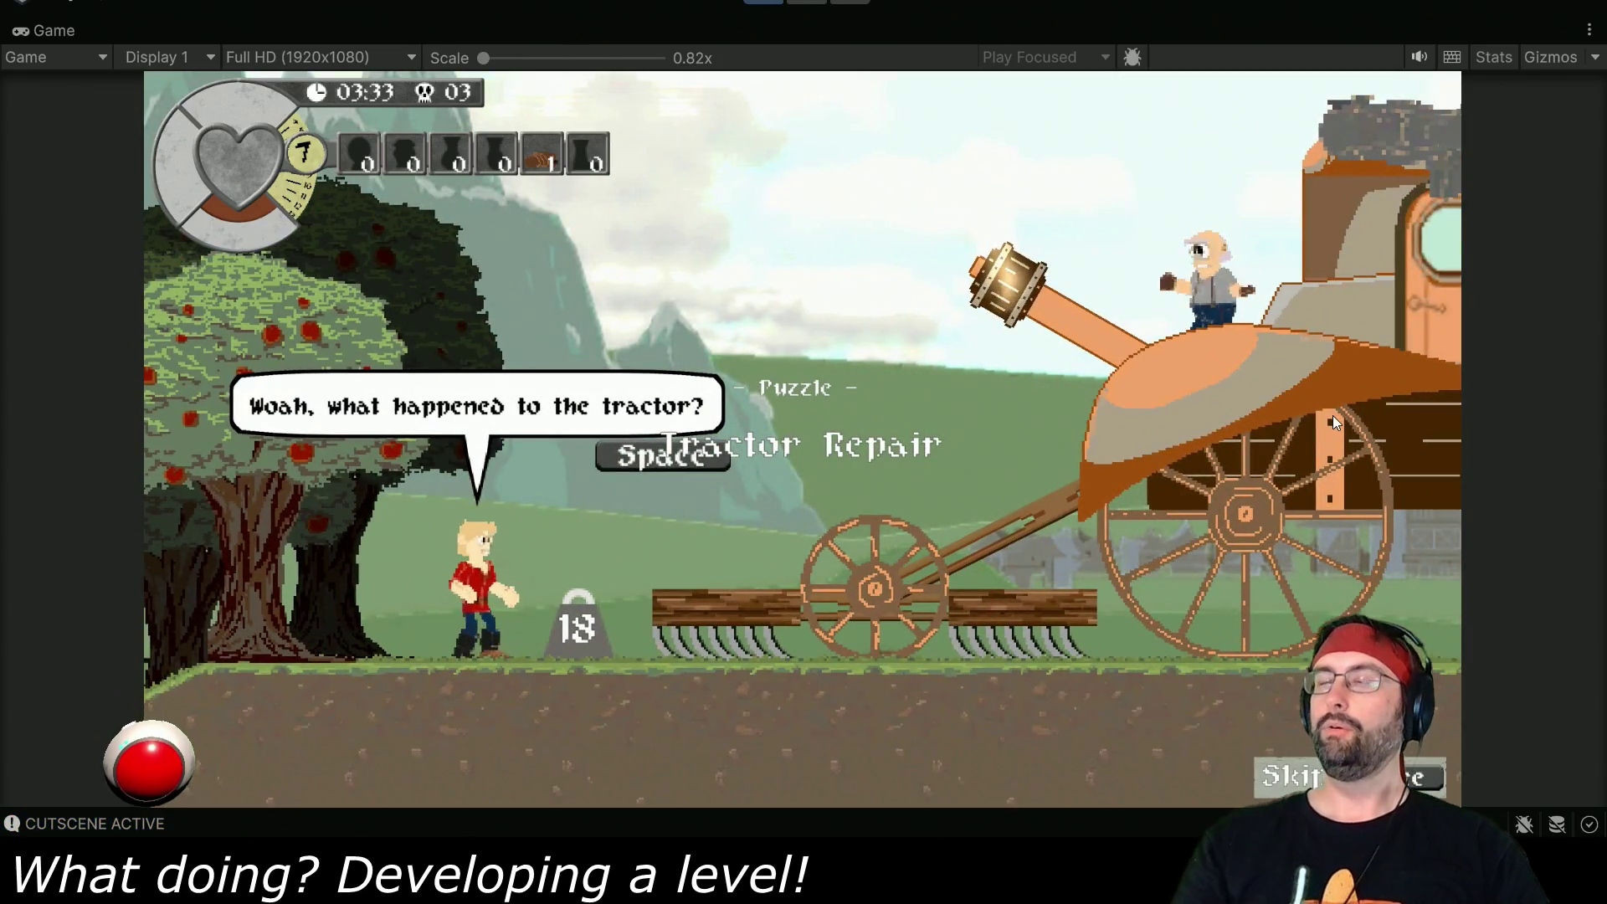
# - Advance through all eleven lines of the farmer's dialogue, from greeting to final joke
pyautogui.press('space')
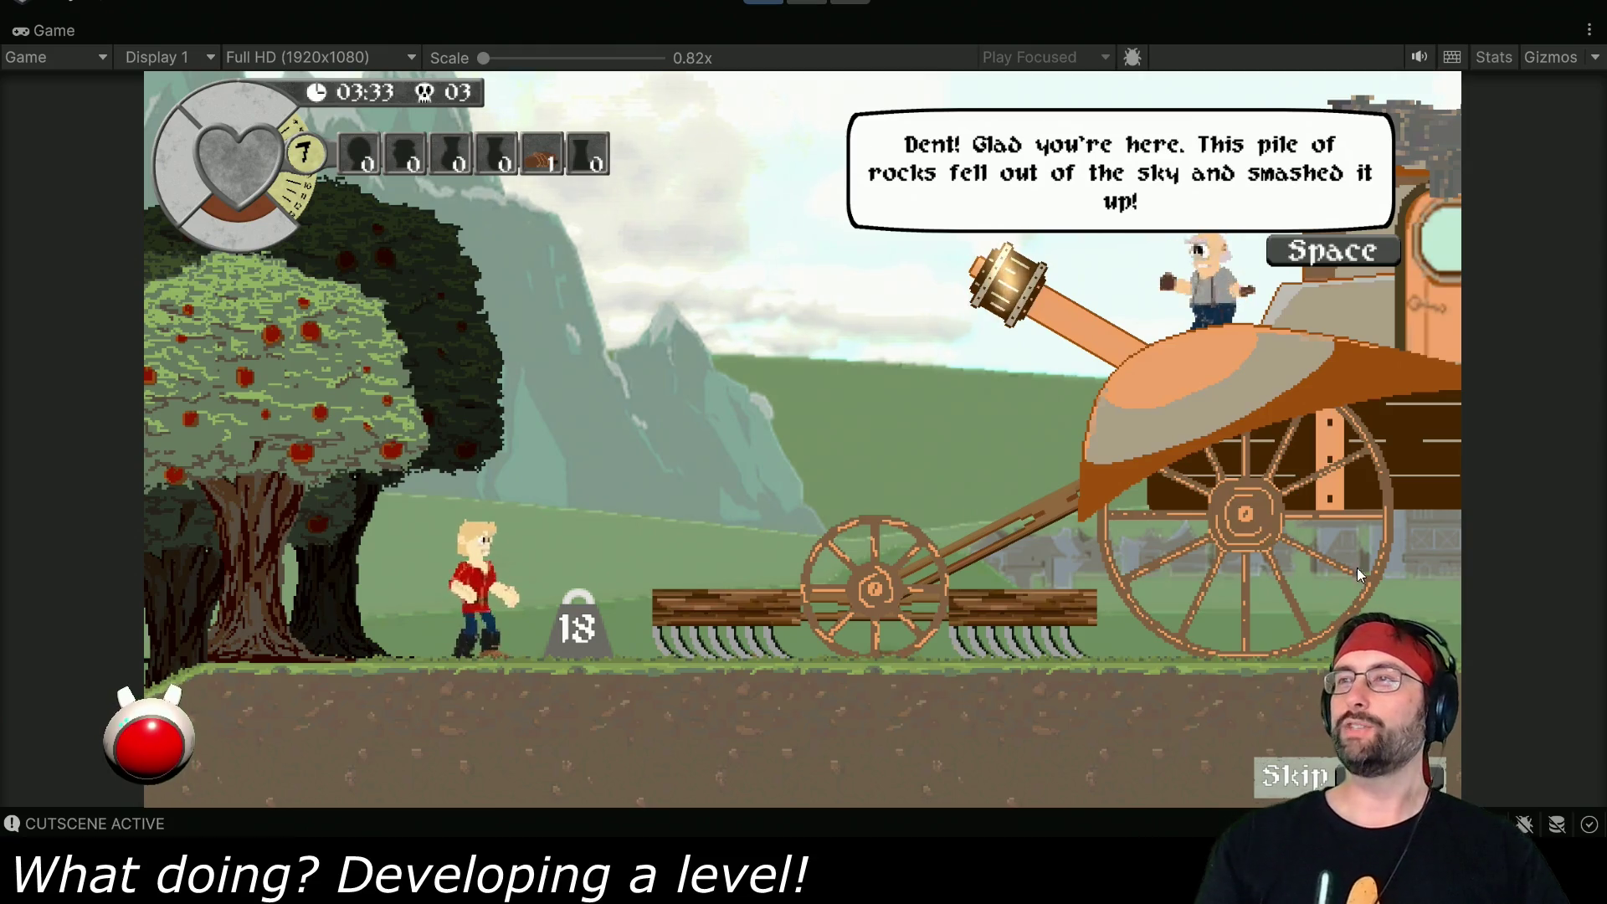
pyautogui.press('space')
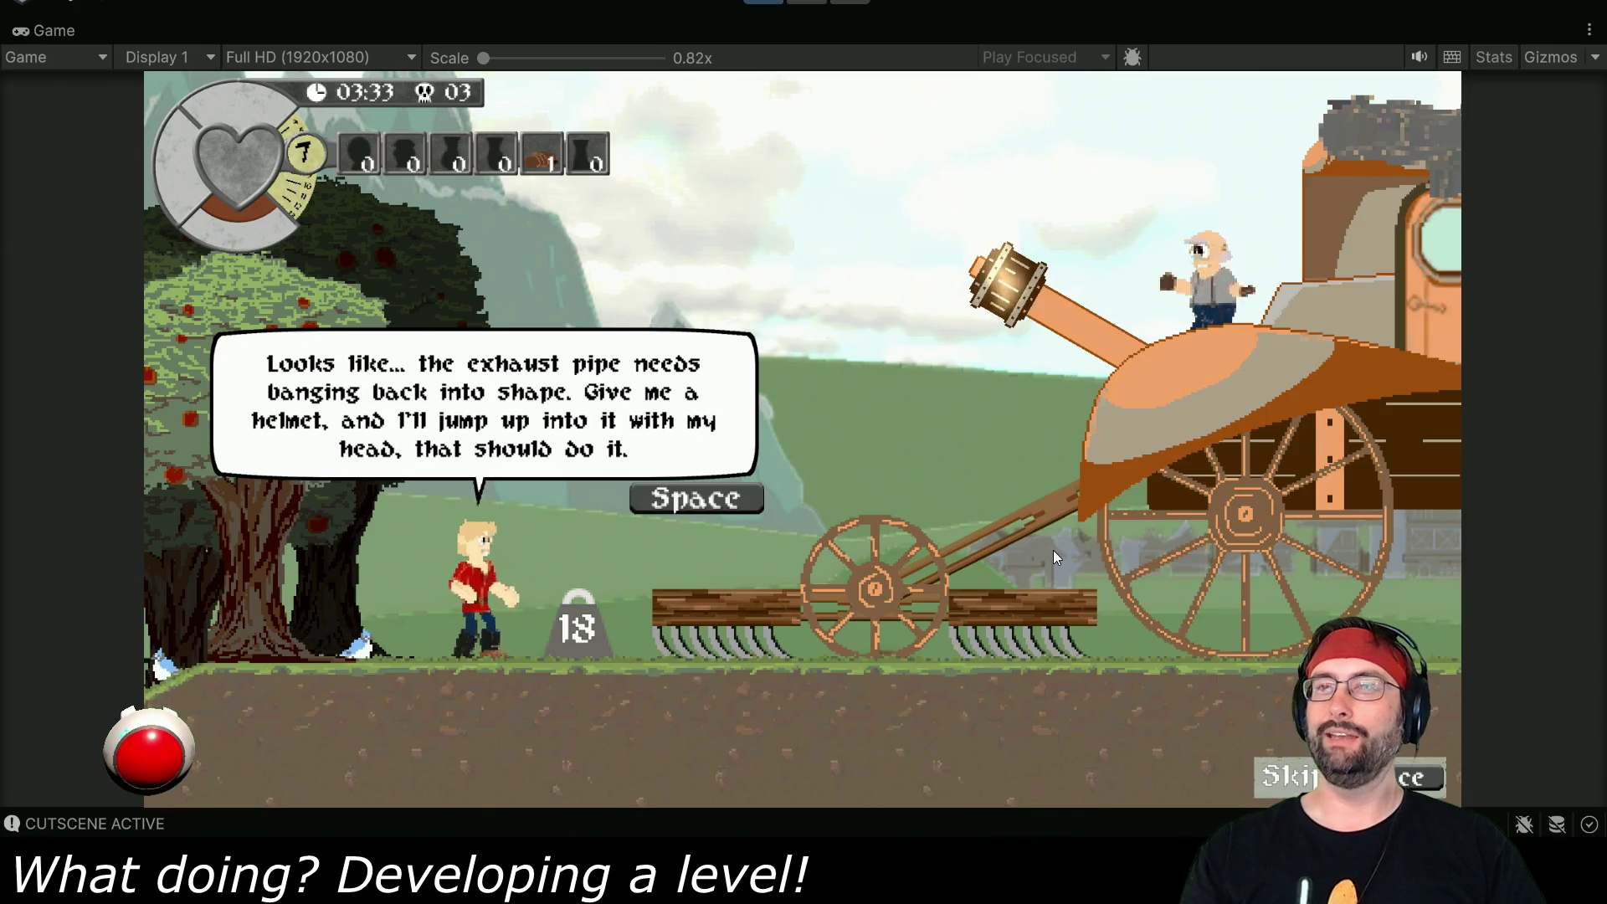
pyautogui.press('space')
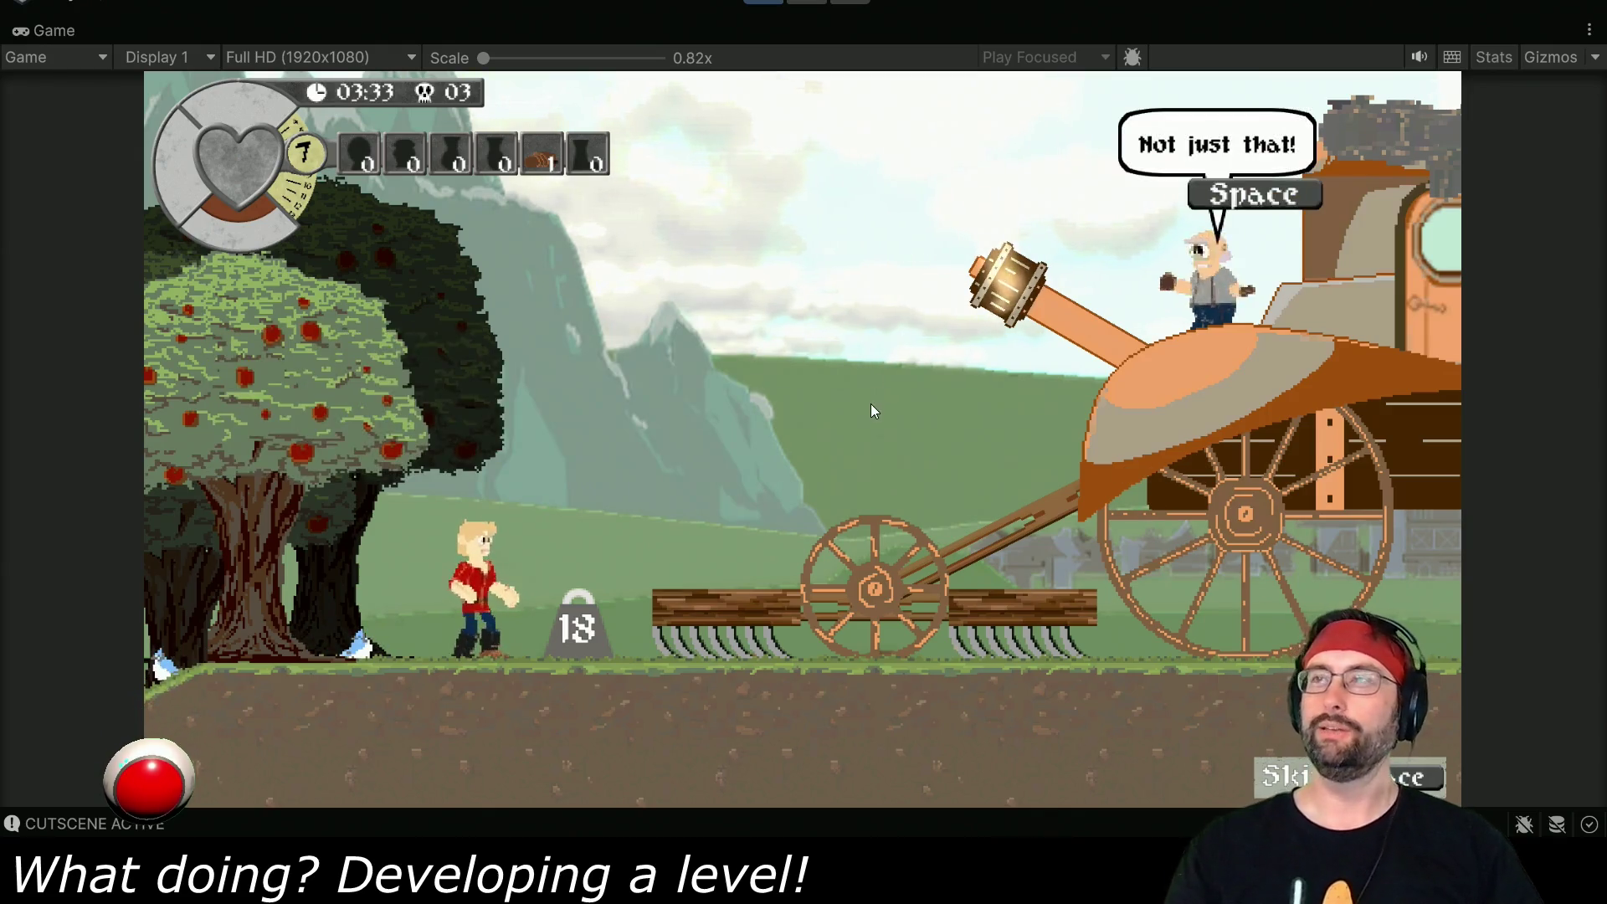
pyautogui.press('space')
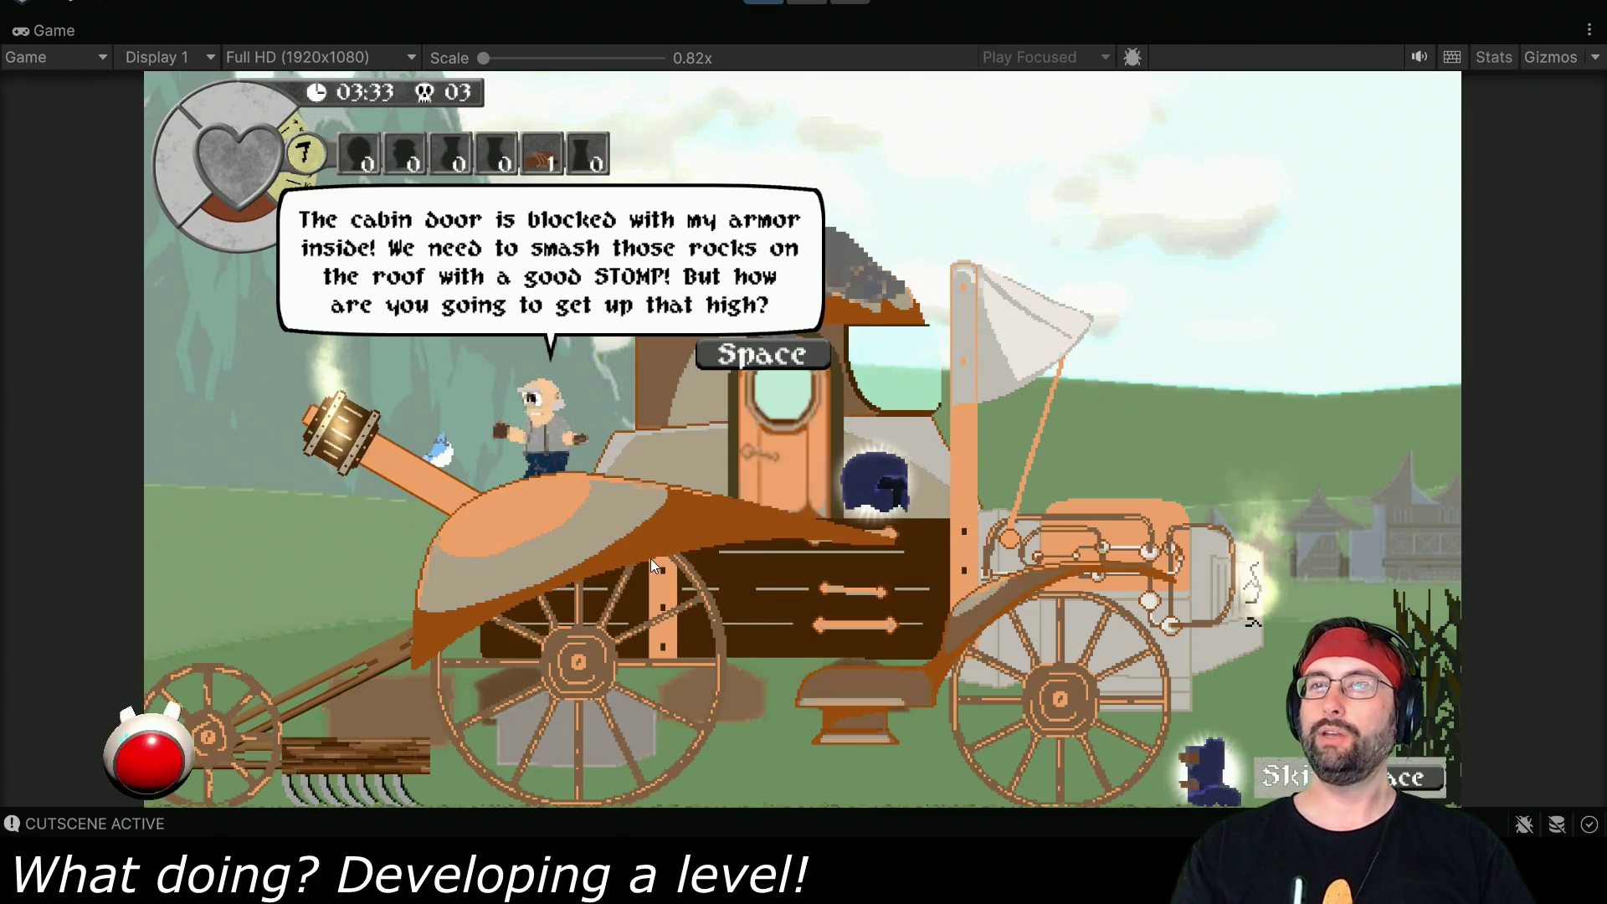
pyautogui.press('space')
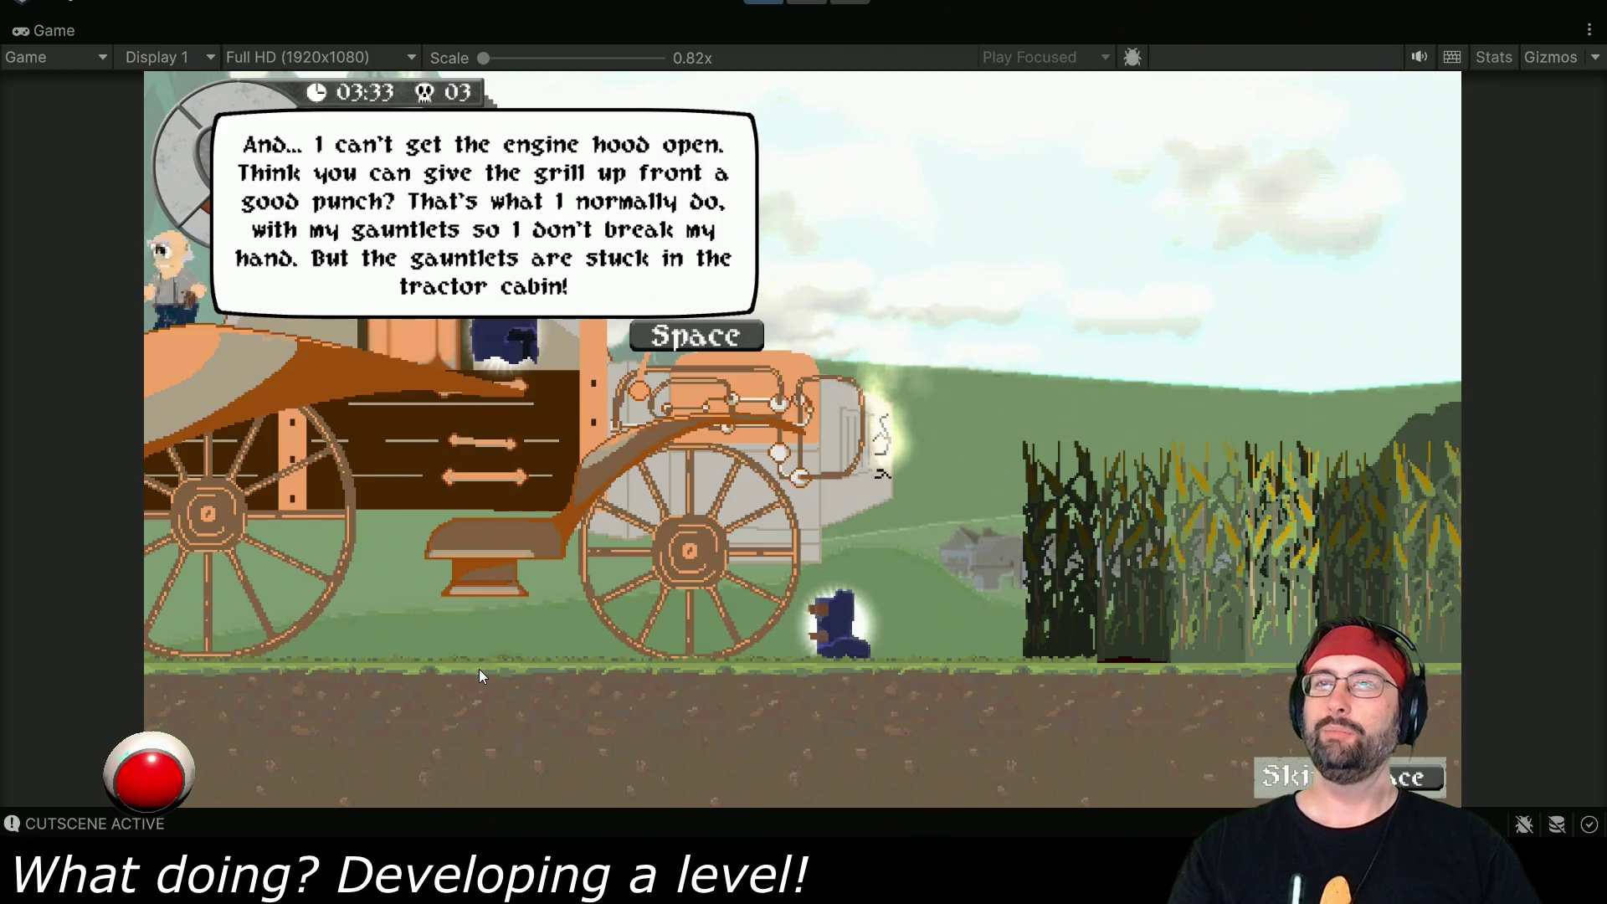
pyautogui.press('space')
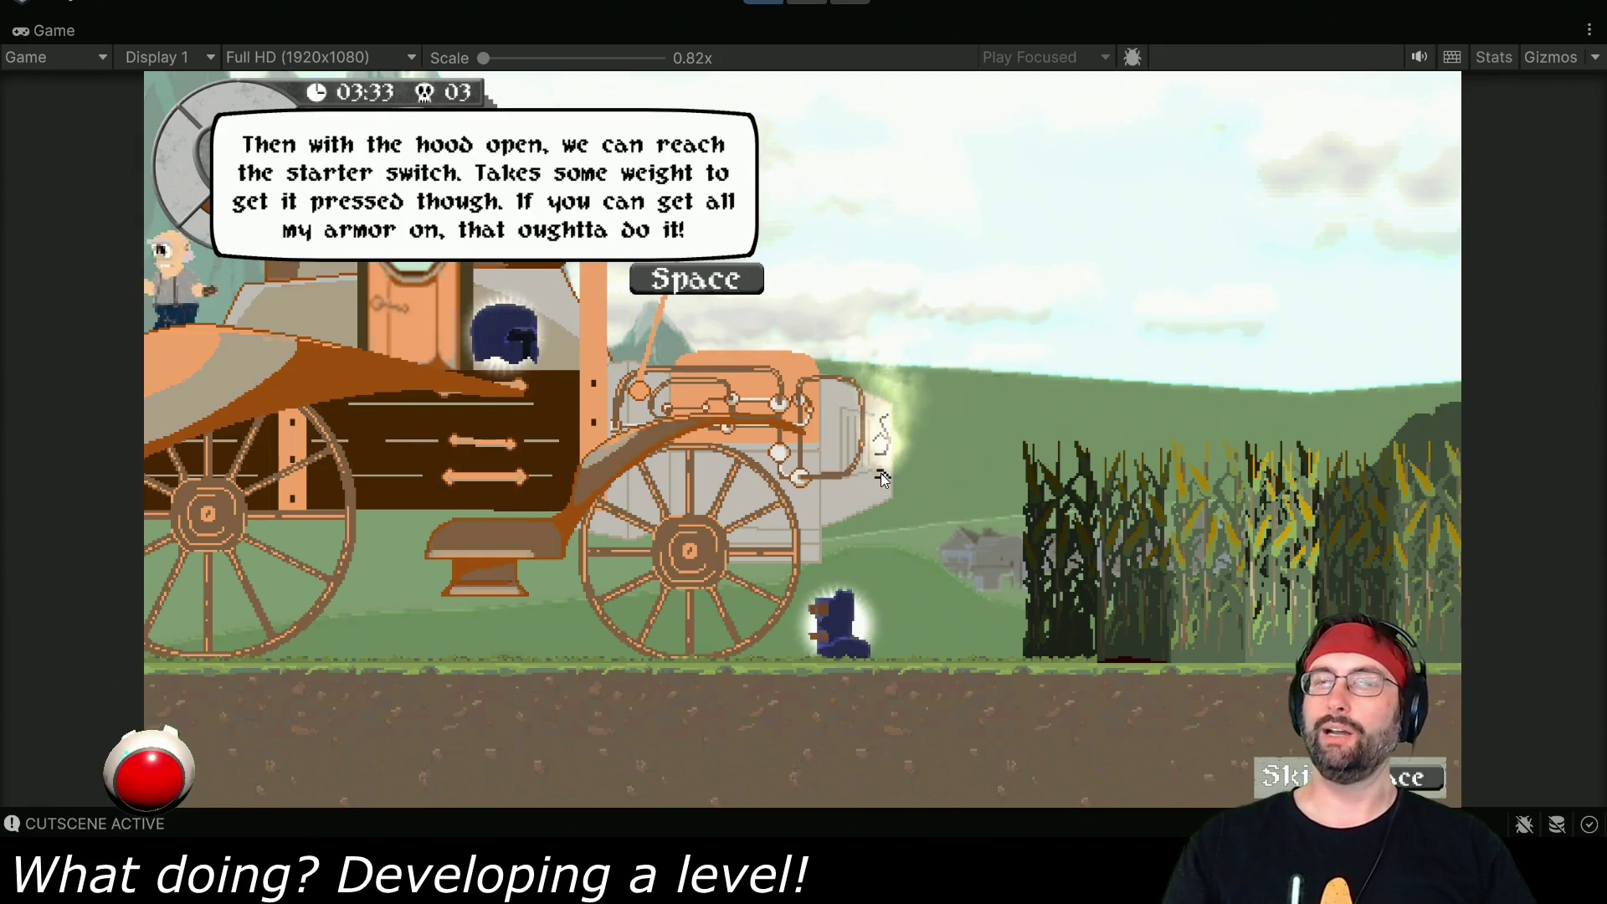
pyautogui.press('space')
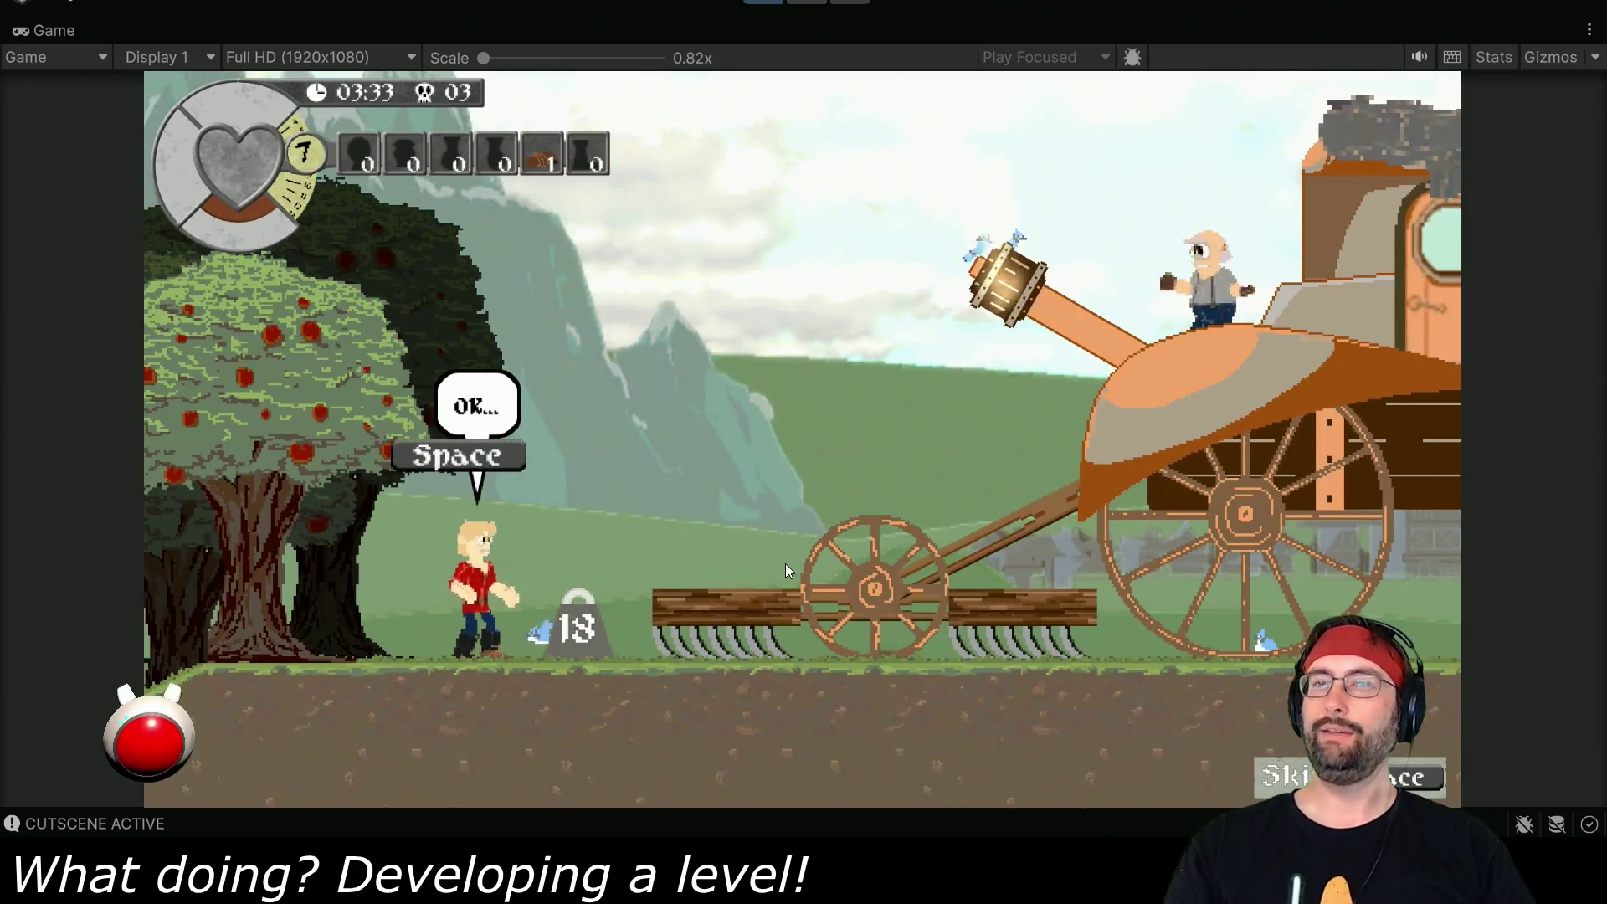
pyautogui.press('space')
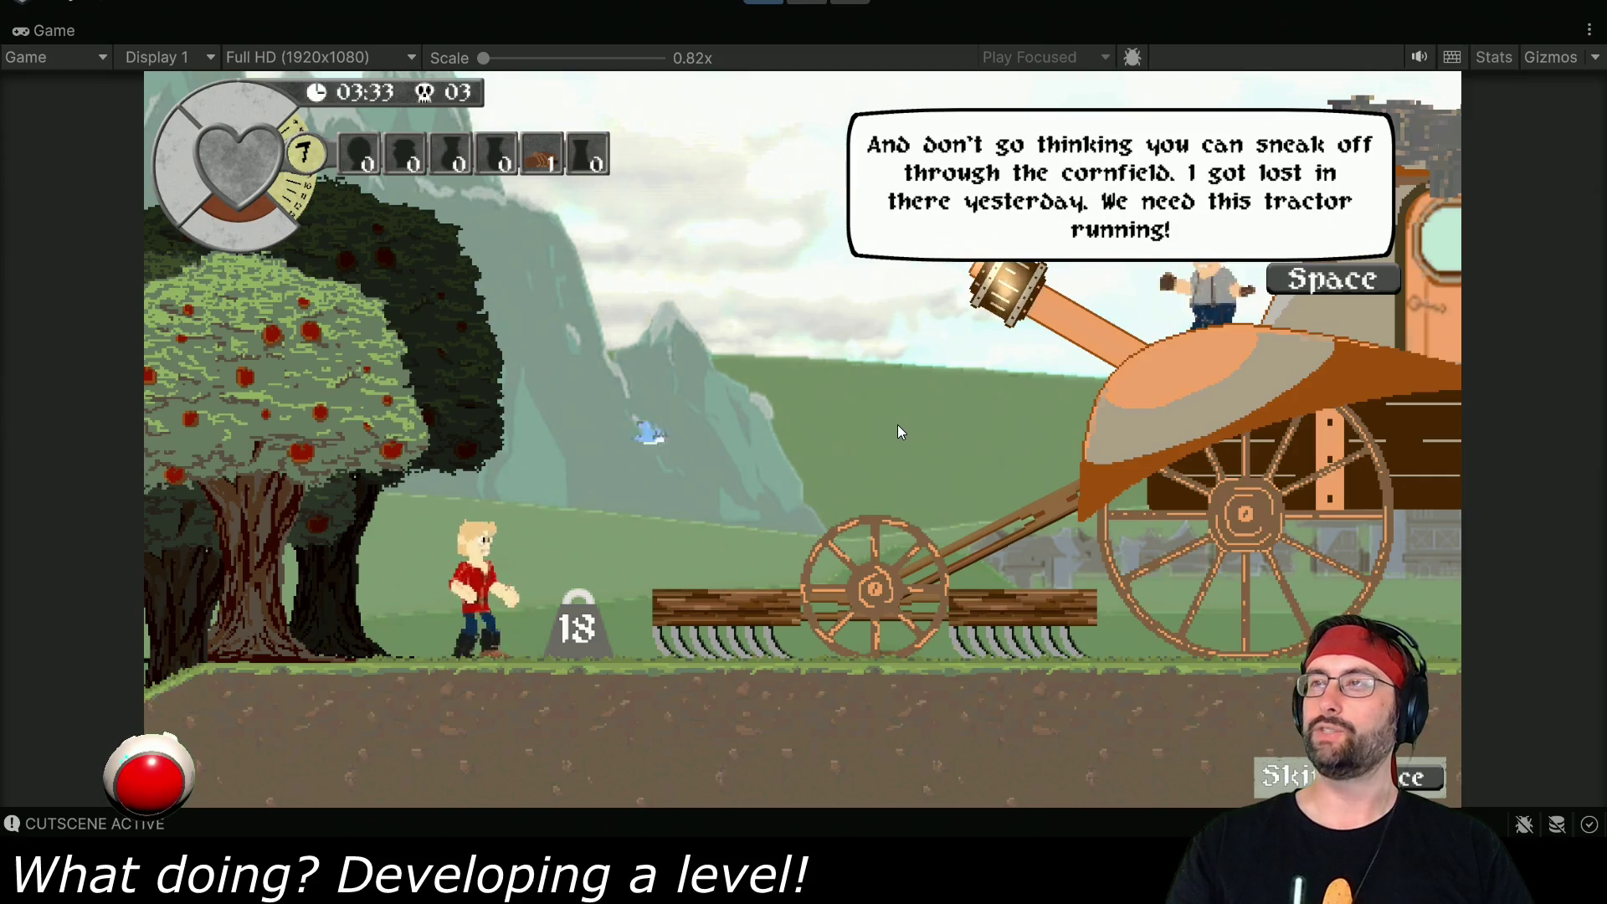
pyautogui.press('space')
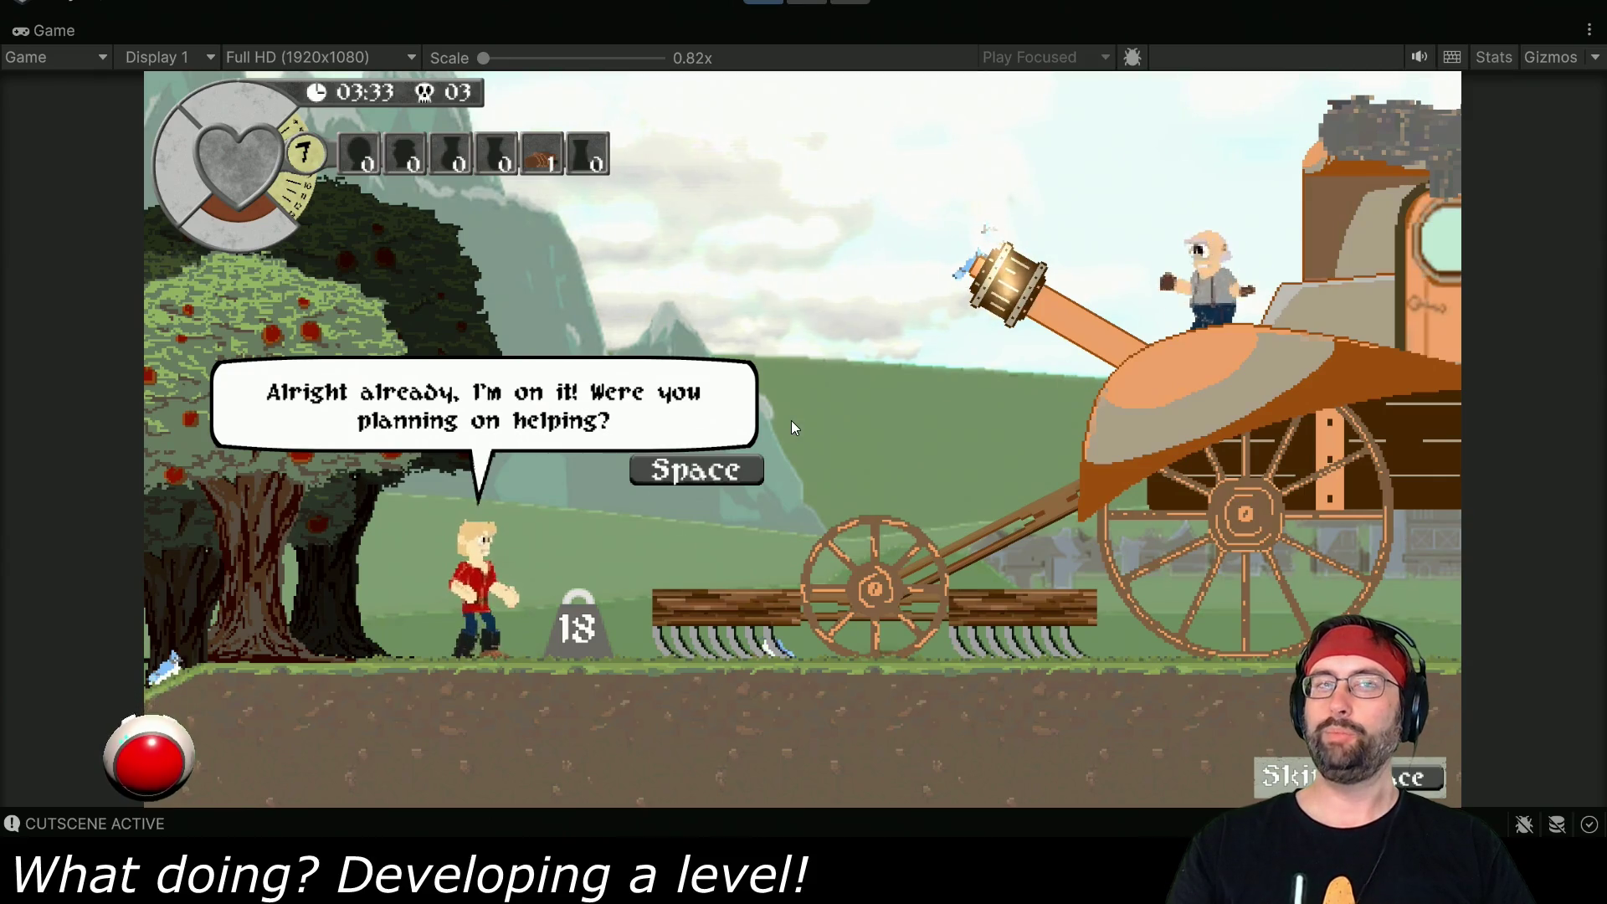
pyautogui.press('space')
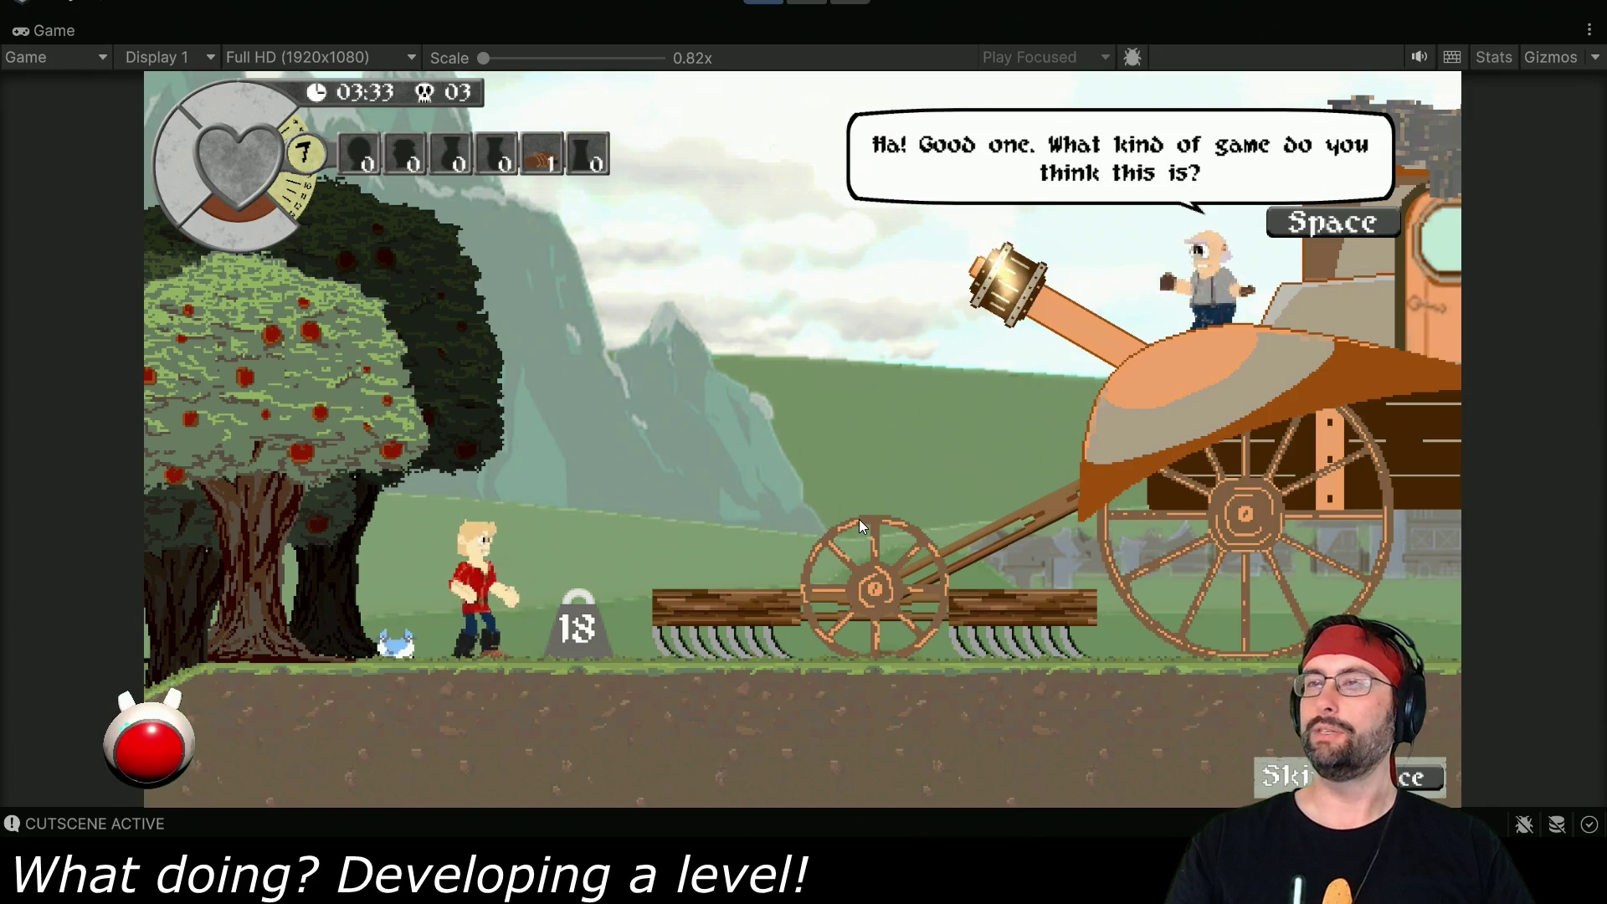
pyautogui.press('space')
pyautogui.press('space')
# - Jump onto the combine's deck, collect the blue armor piece, and walk to the cornfield edge
pyautogui.press('d')
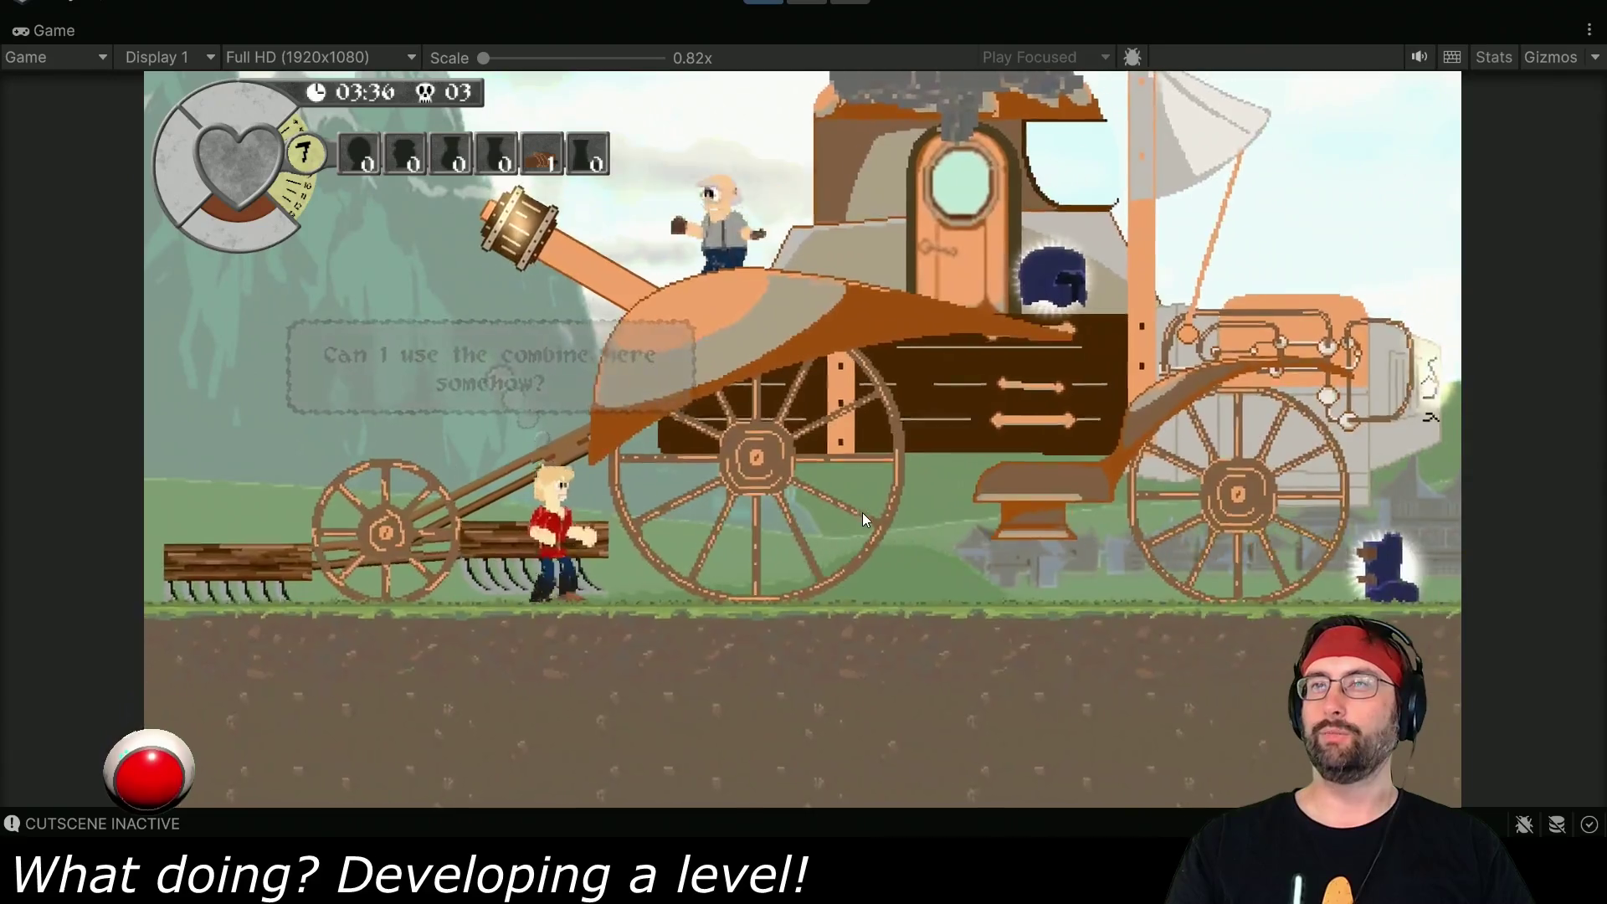
pyautogui.press('d')
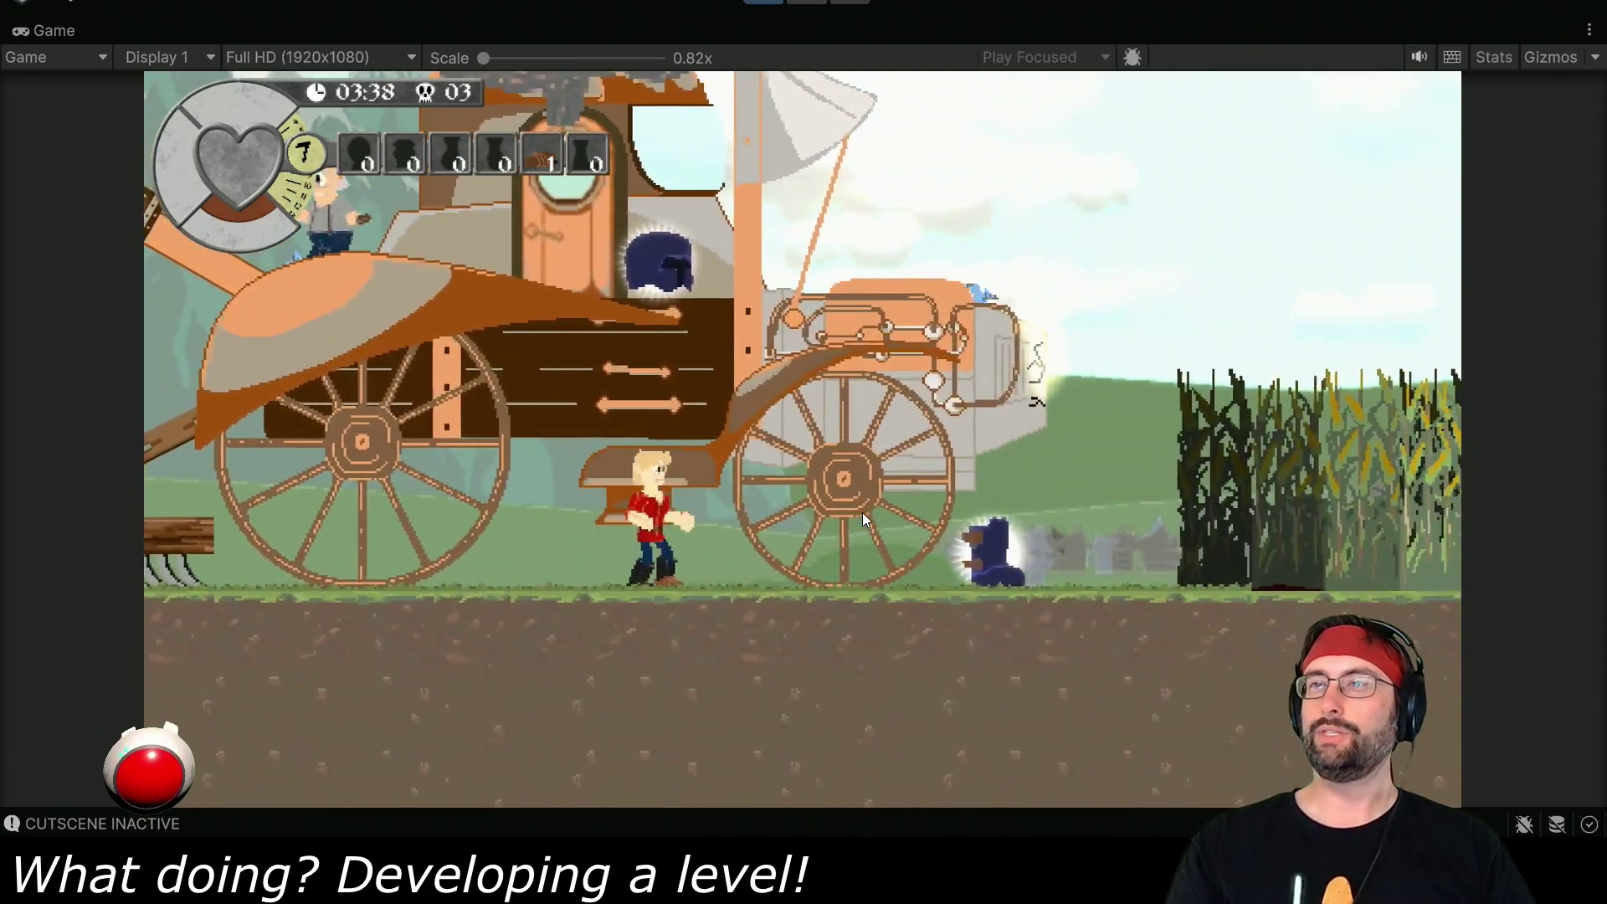
pyautogui.press('d')
pyautogui.press('space')
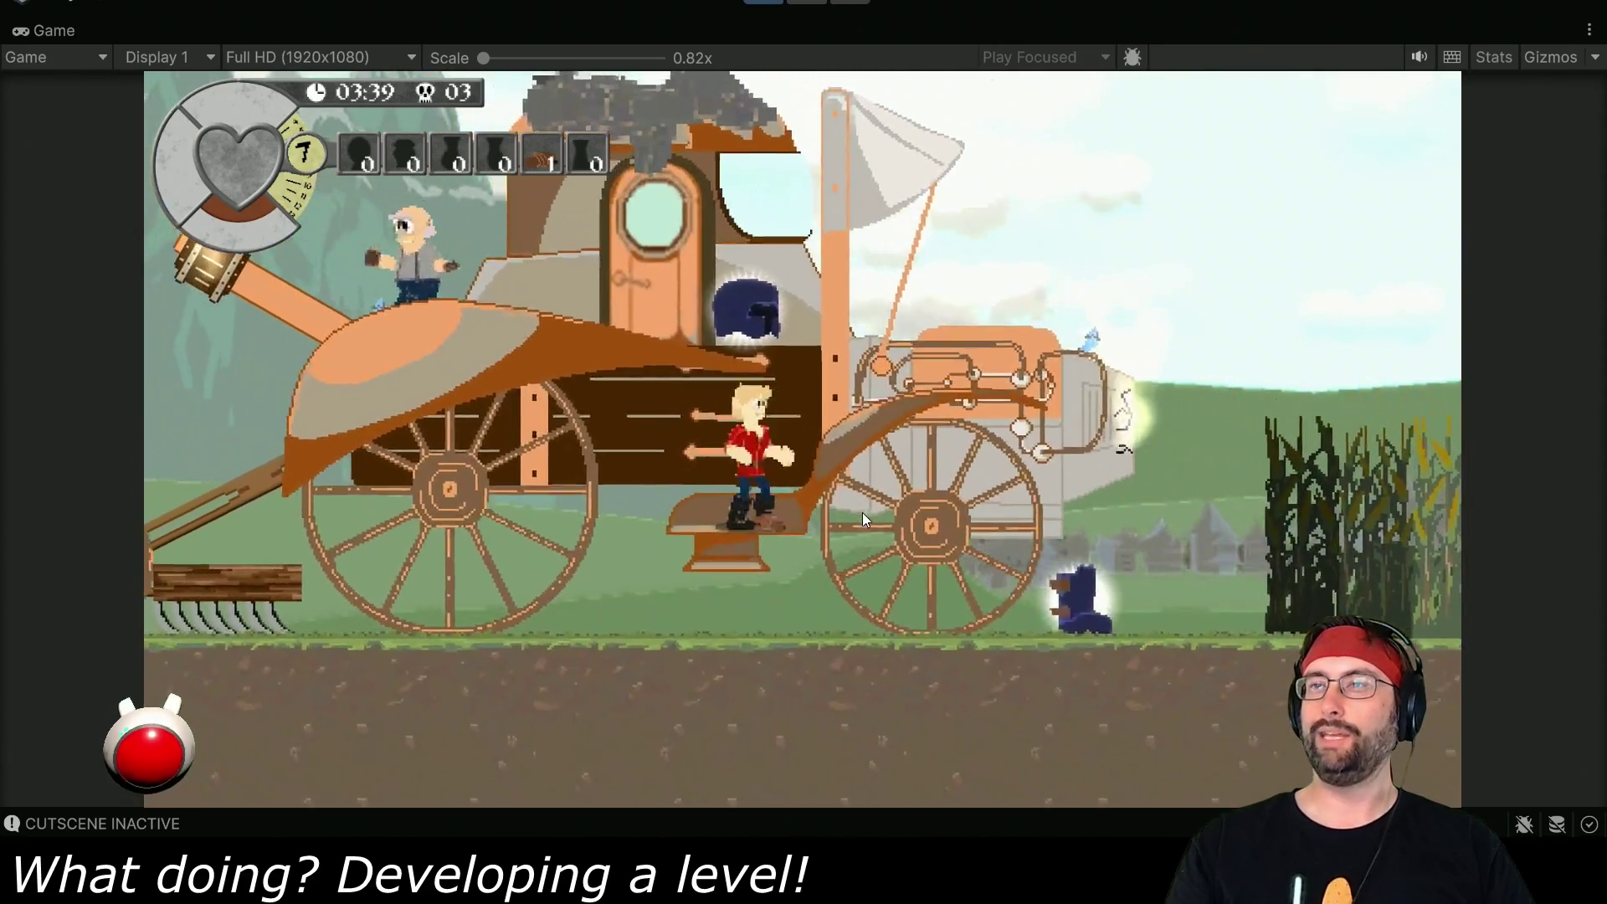
pyautogui.press('w')
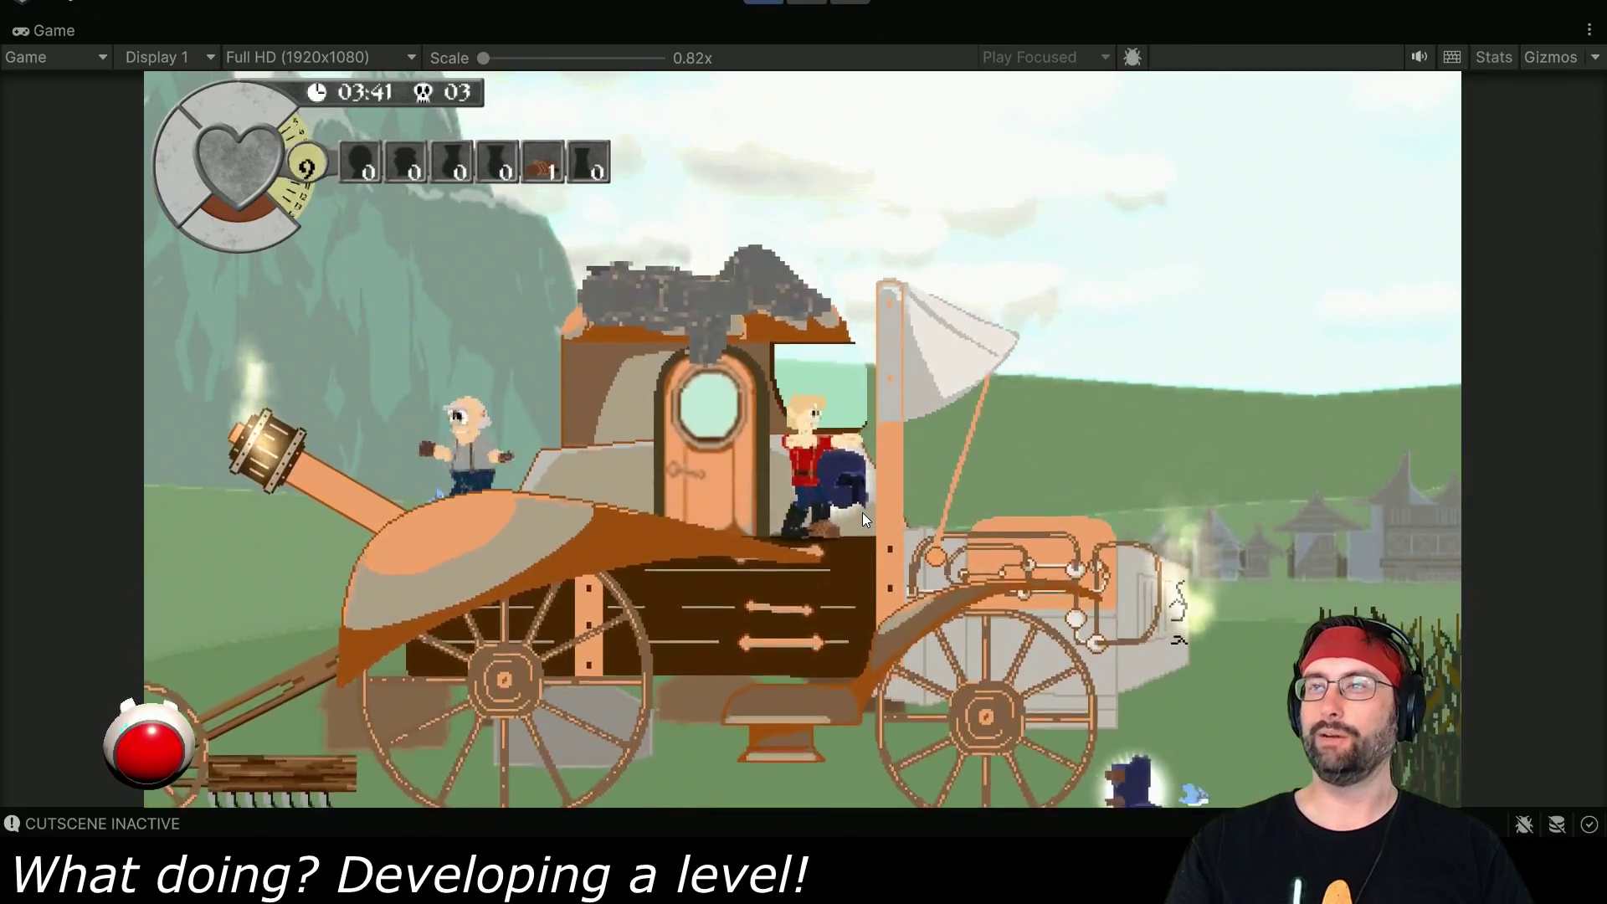
pyautogui.press('d')
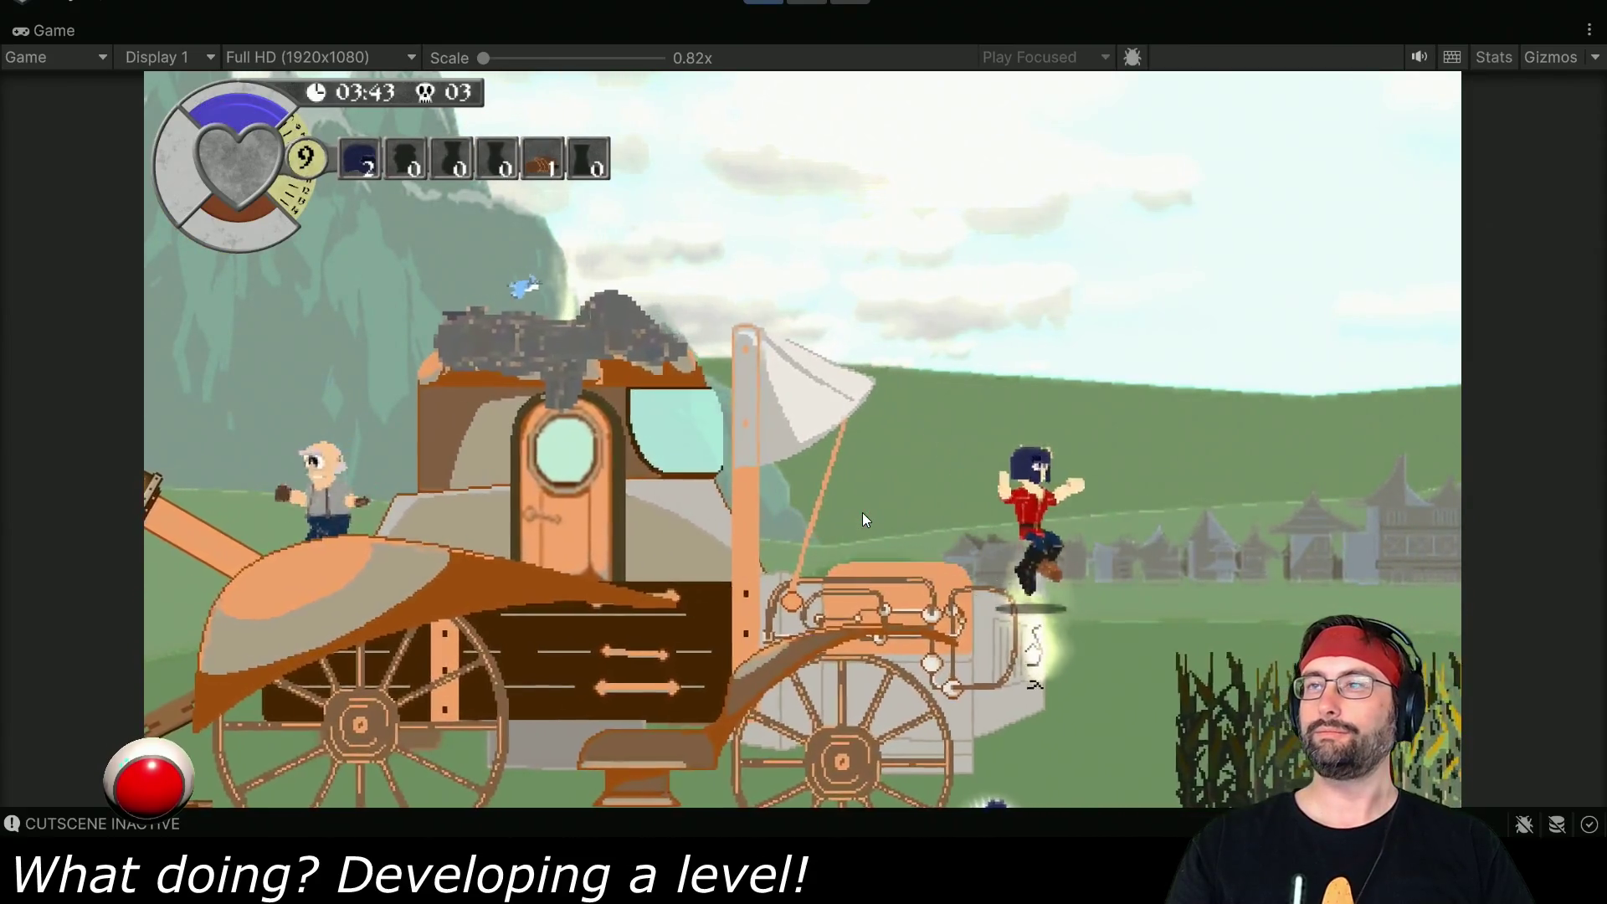
# - Walk right through the rainy cornfield toward the gnome, jumping back away from it once
pyautogui.press('a')
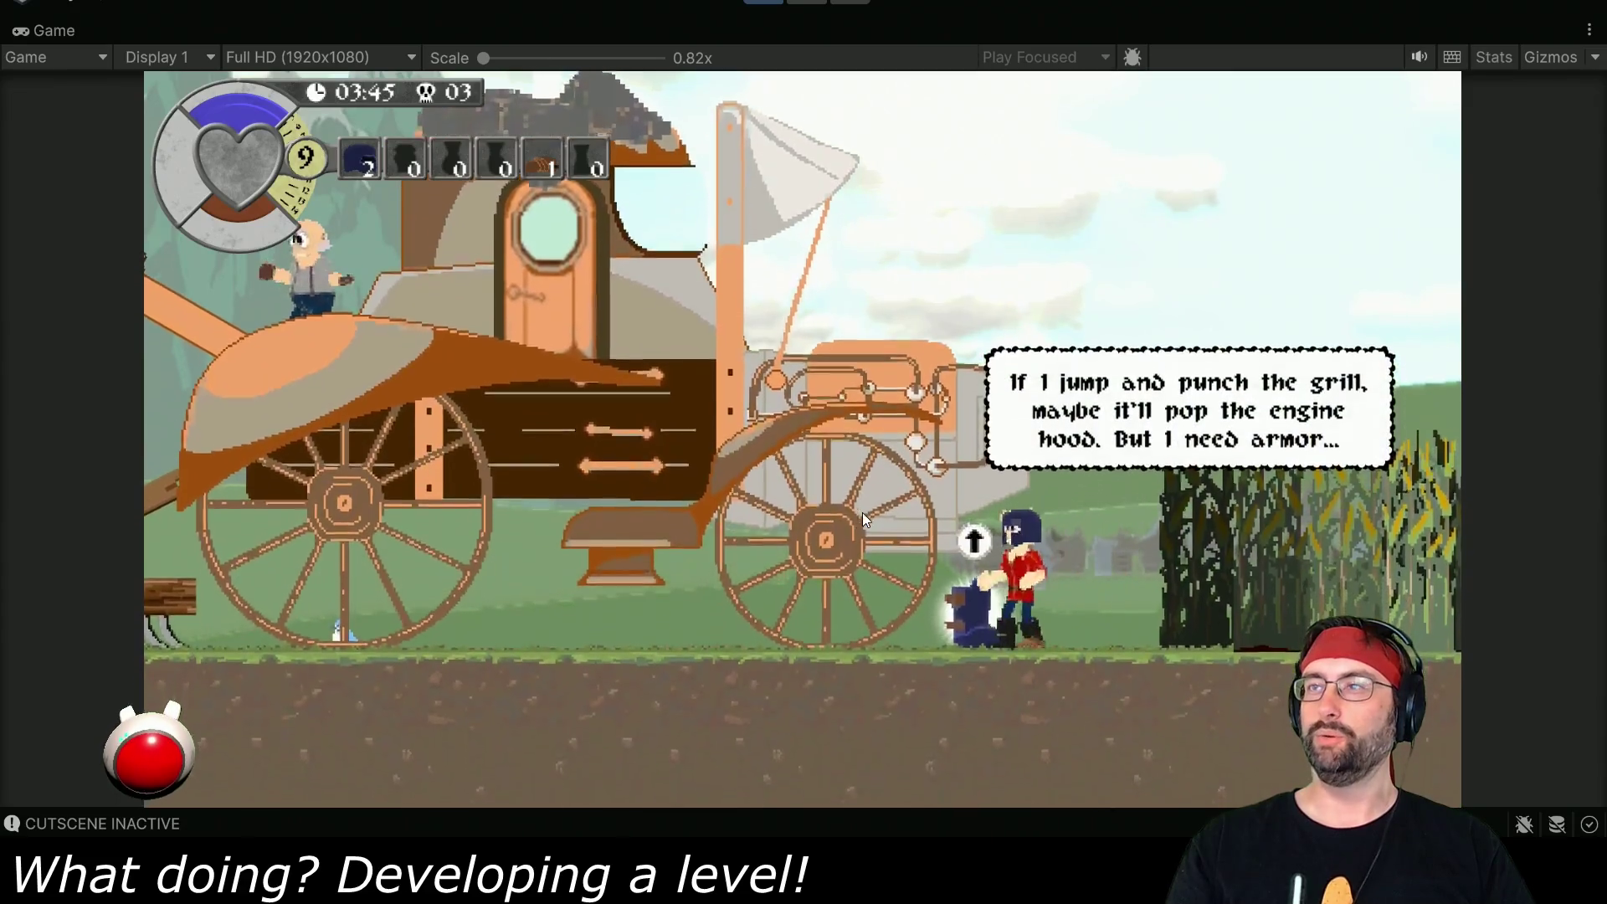
pyautogui.press('d')
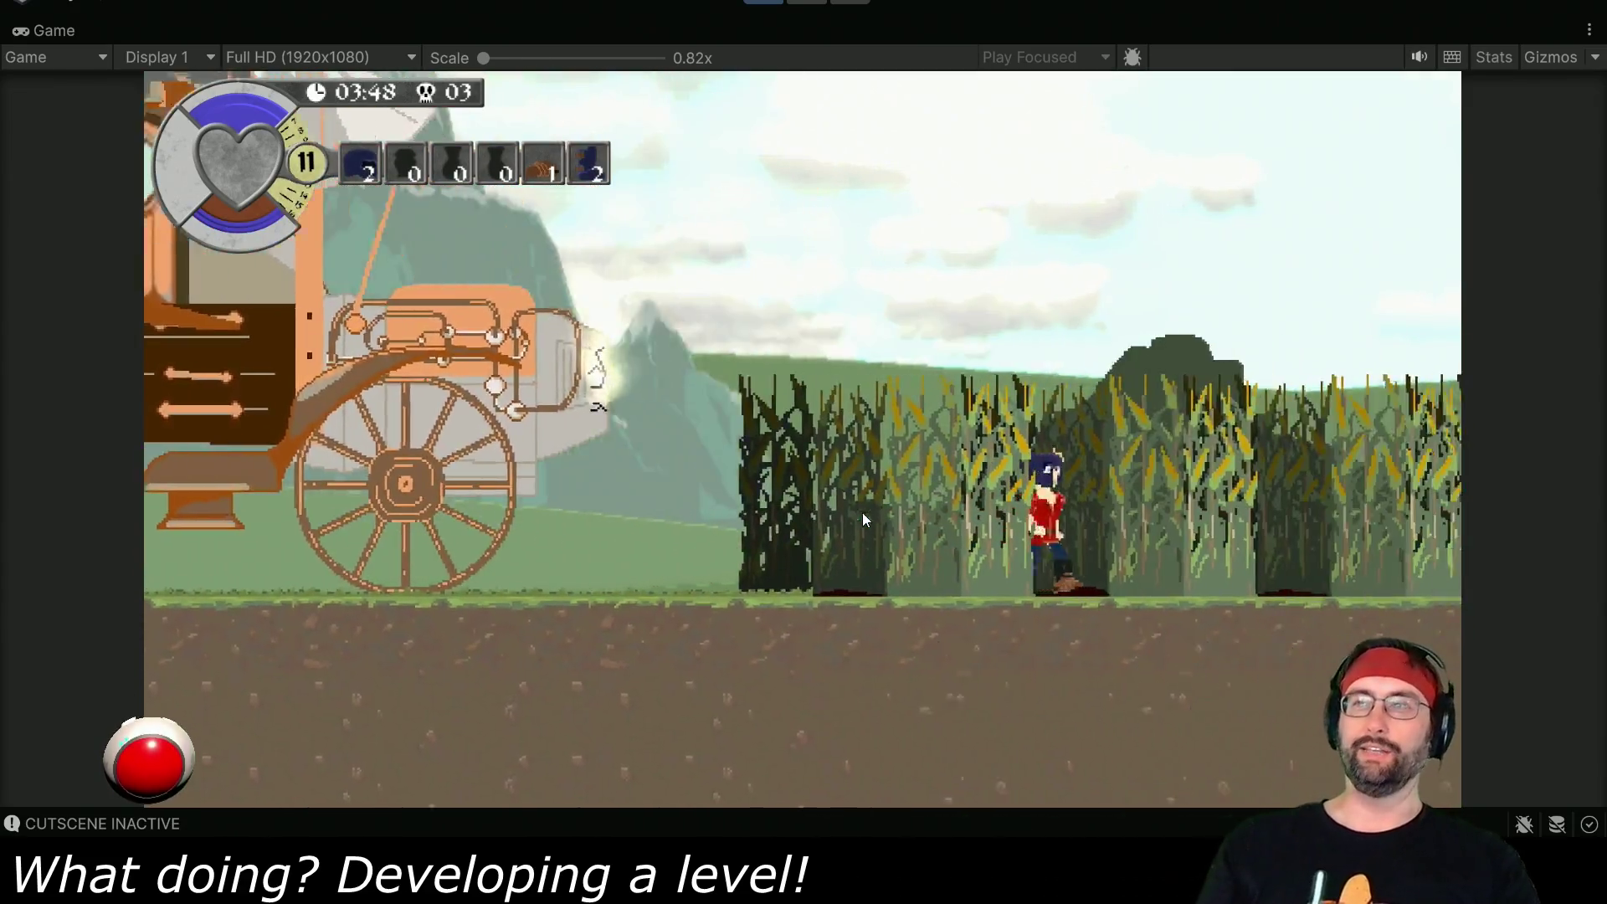
pyautogui.press('a')
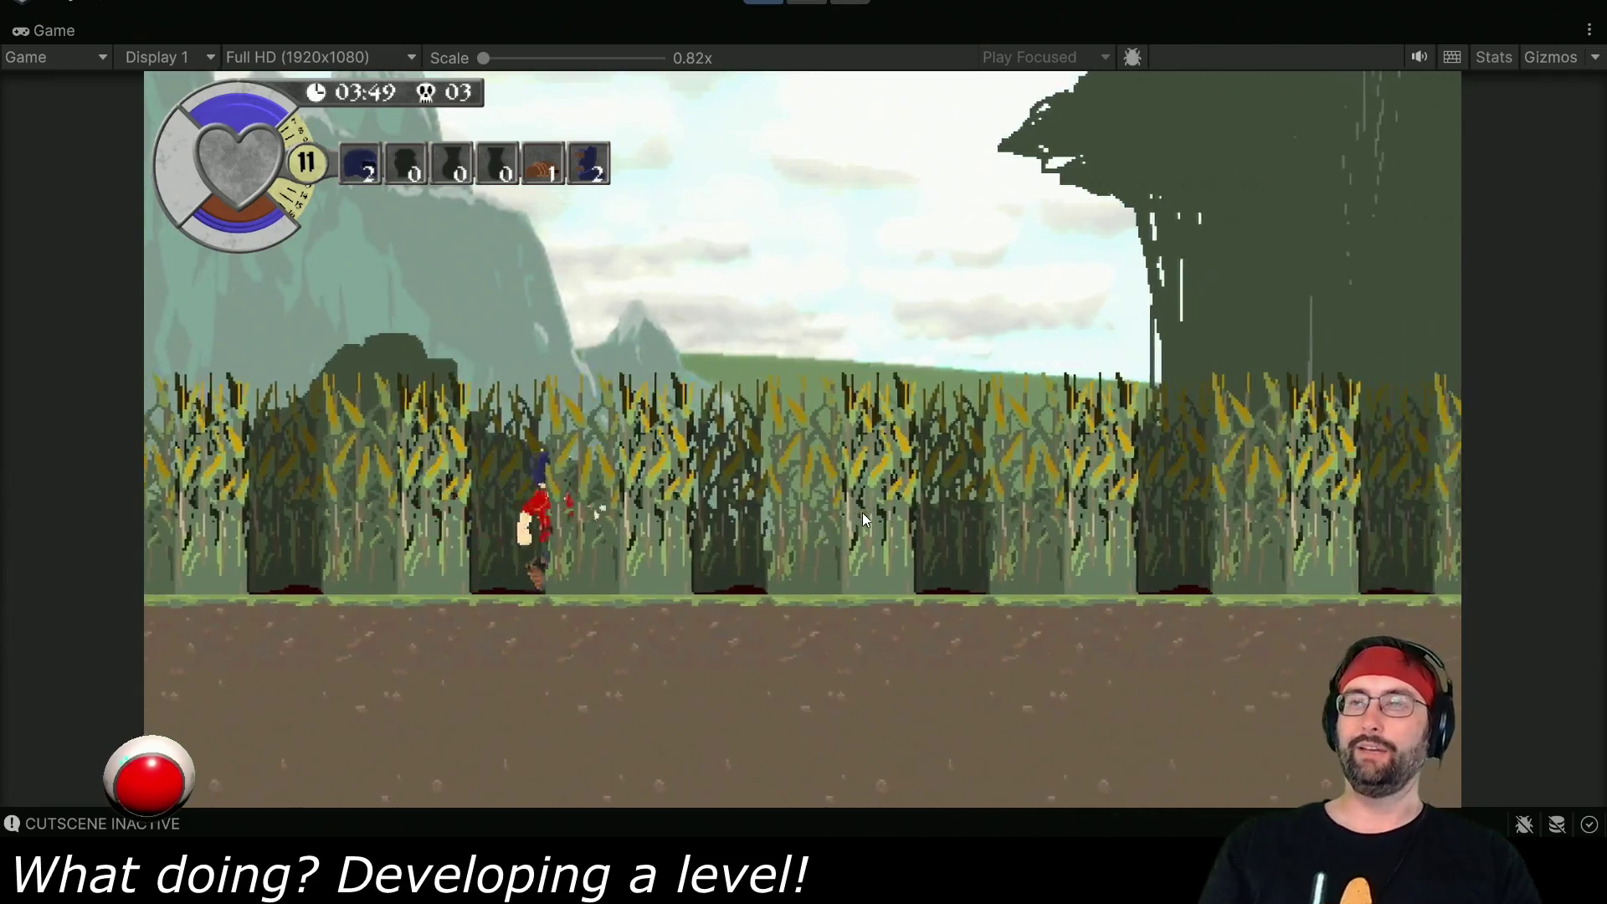
pyautogui.press('d')
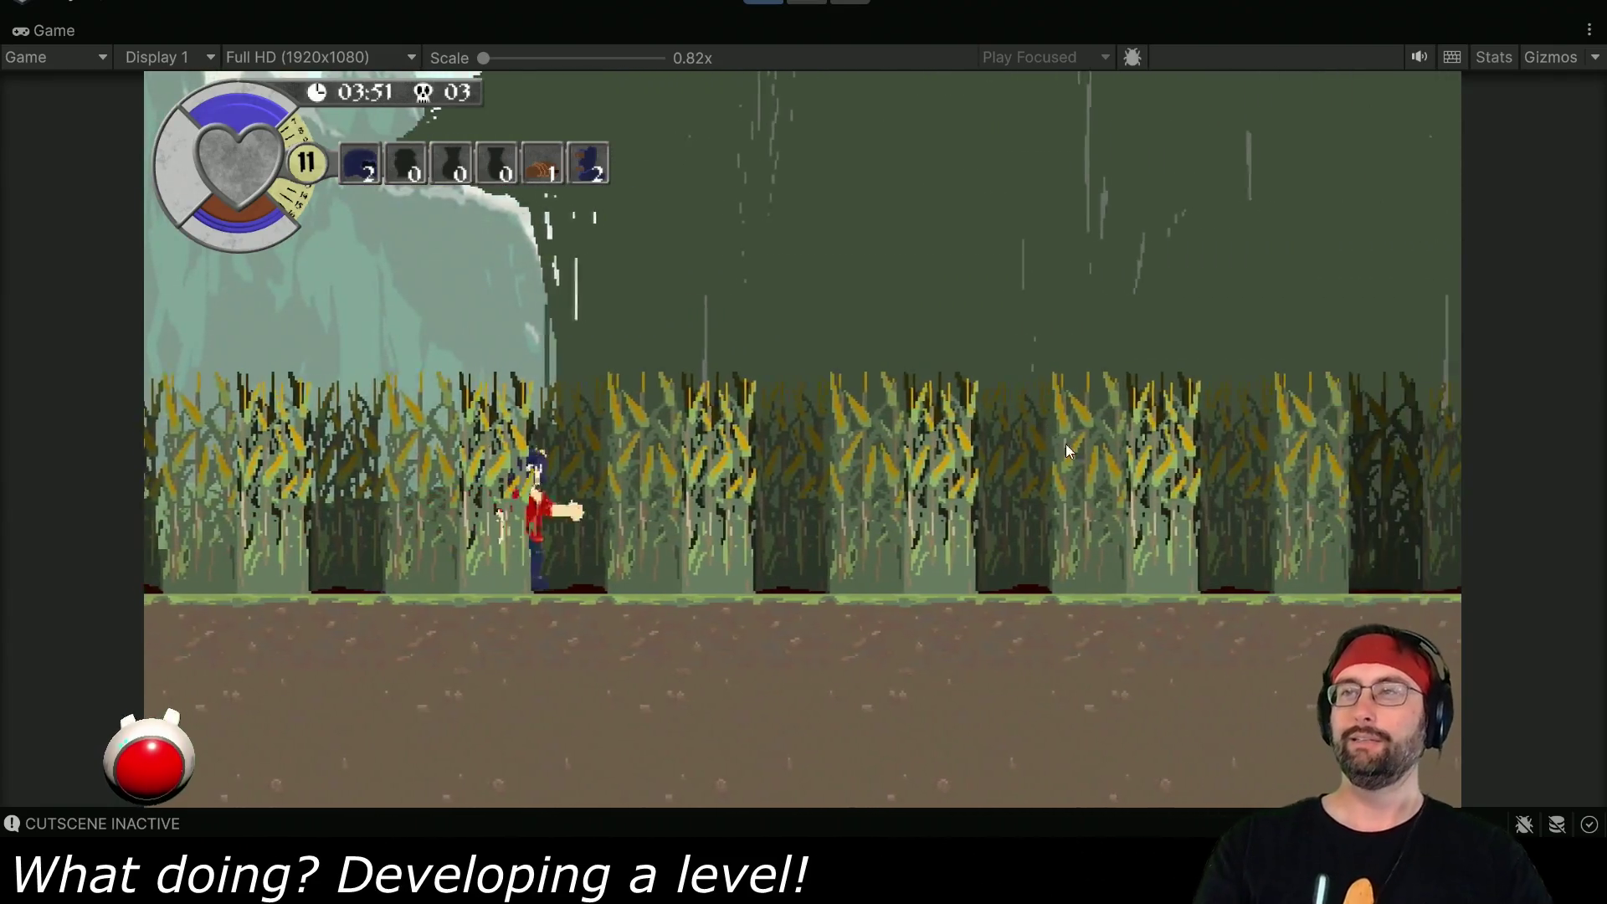
pyautogui.press('d')
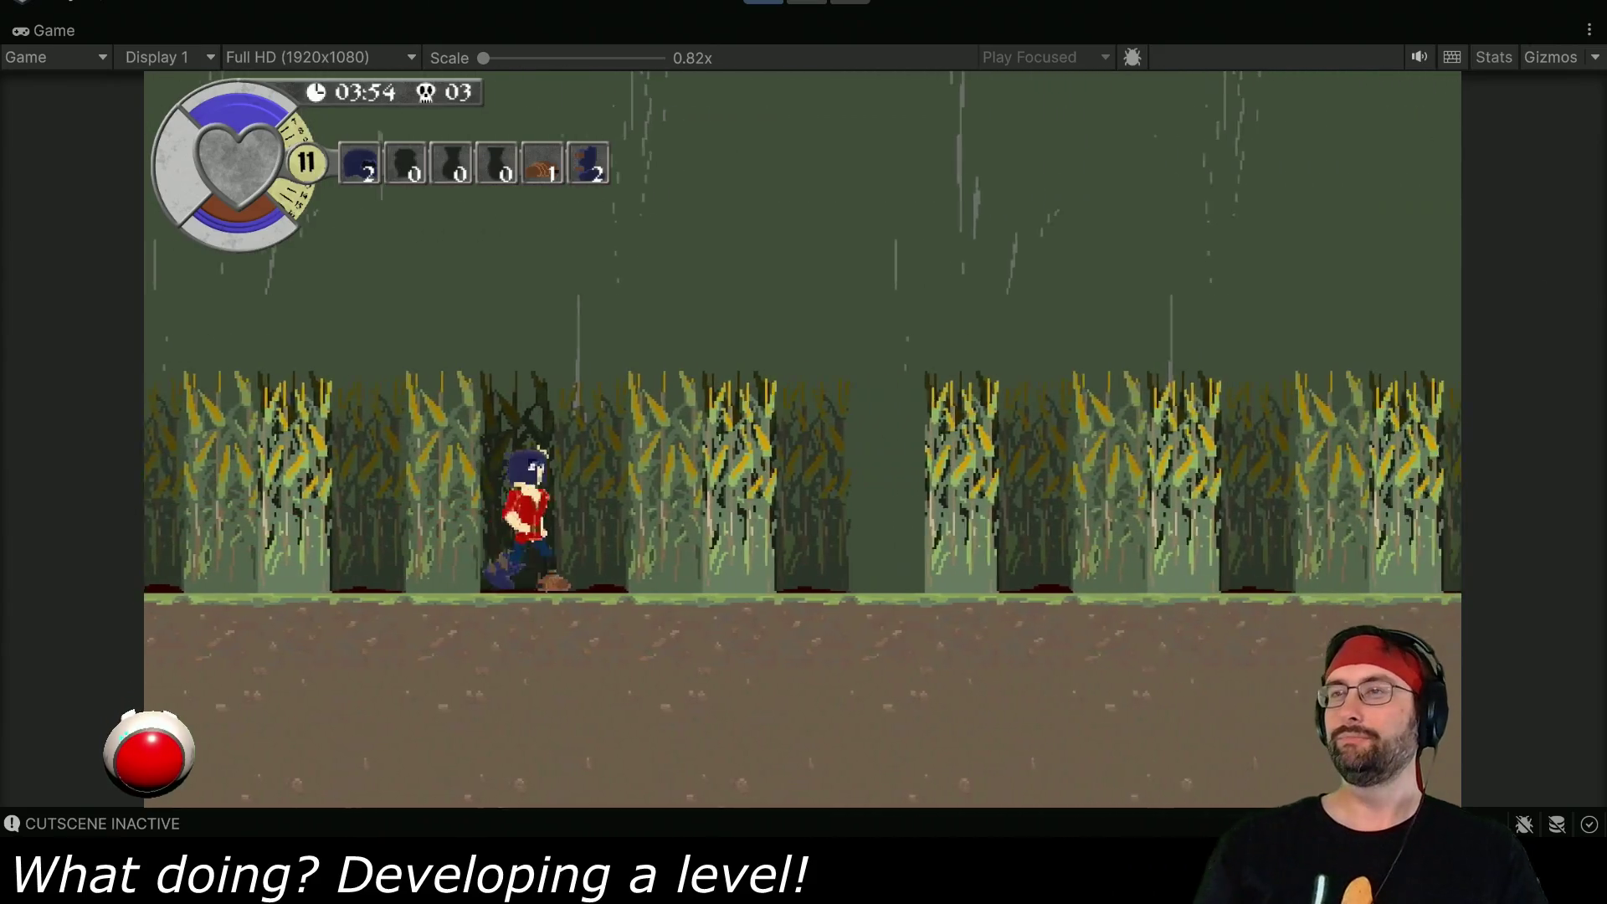
pyautogui.press('d')
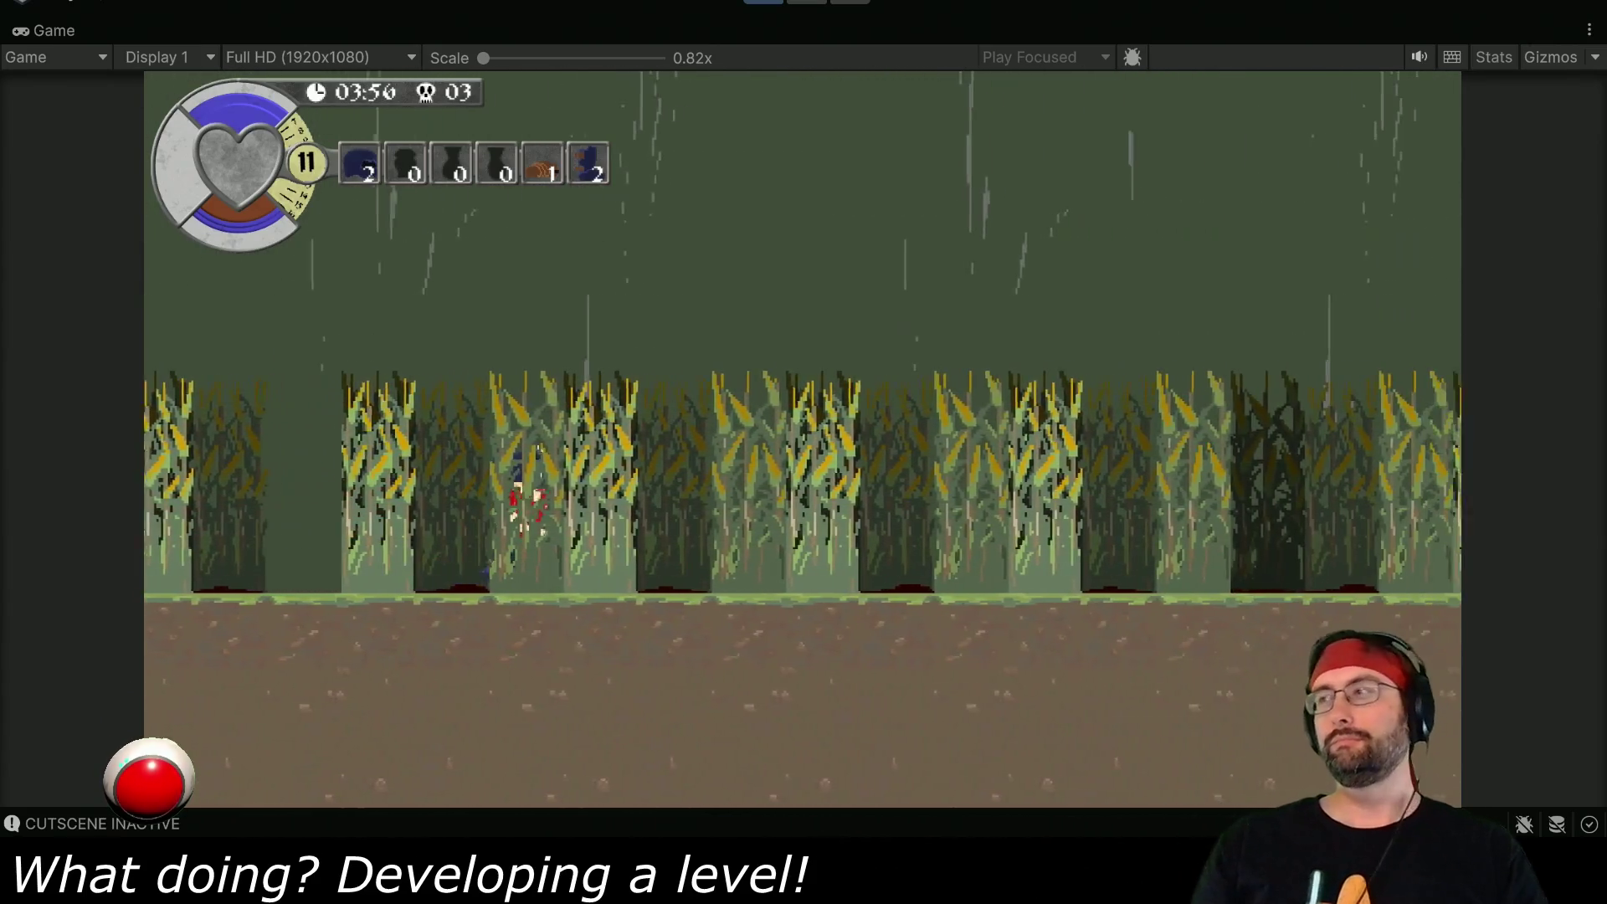
pyautogui.press('d')
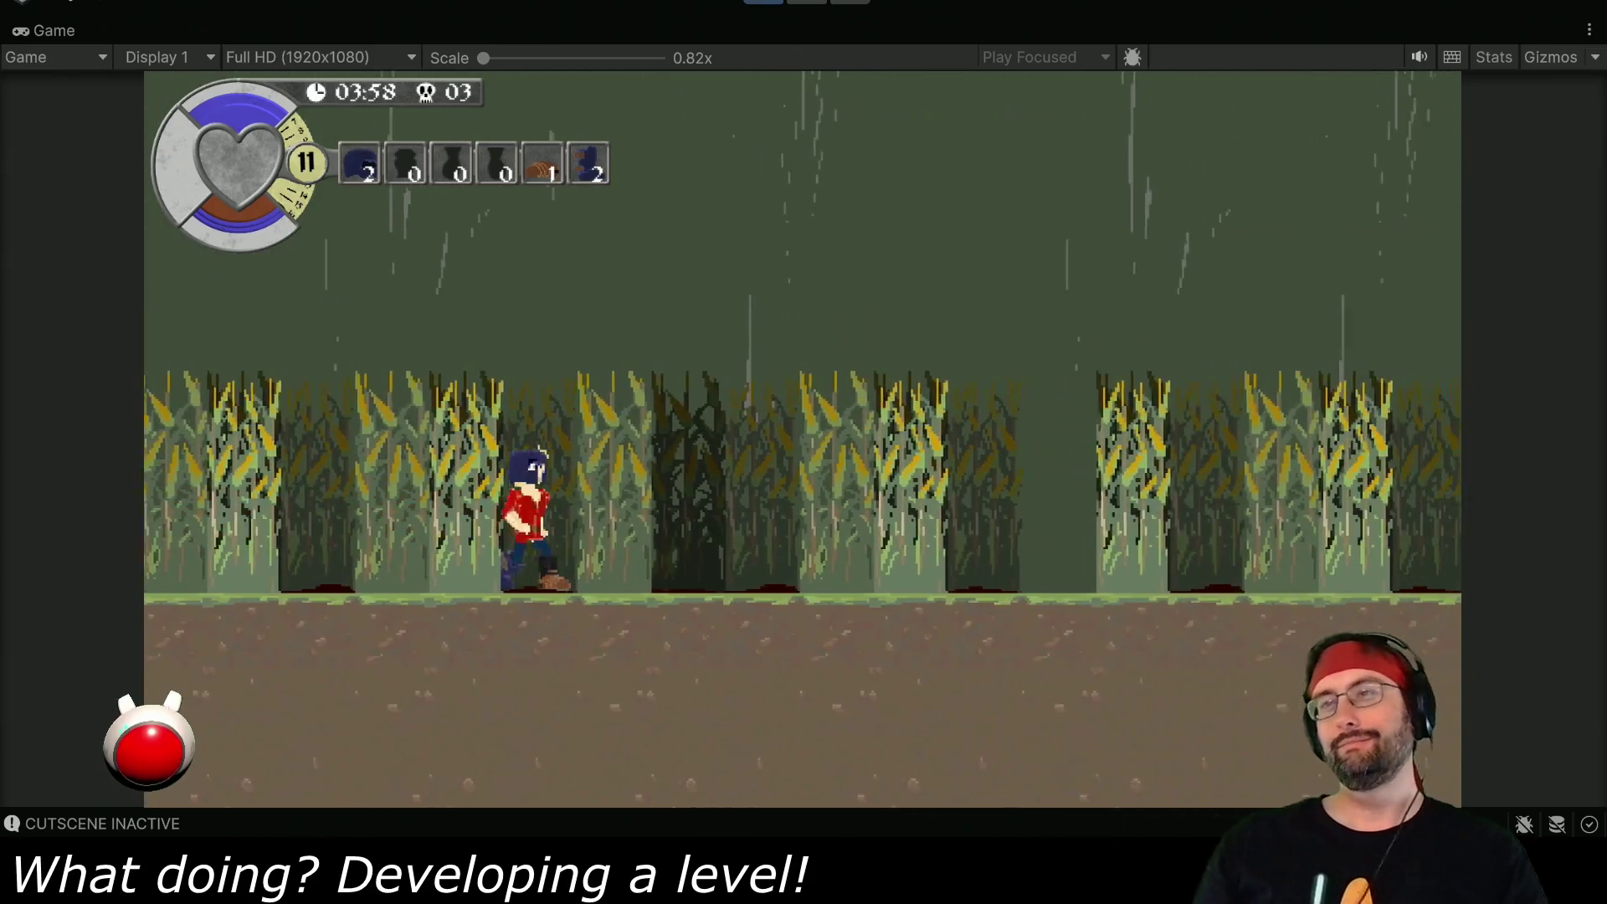
pyautogui.press('d')
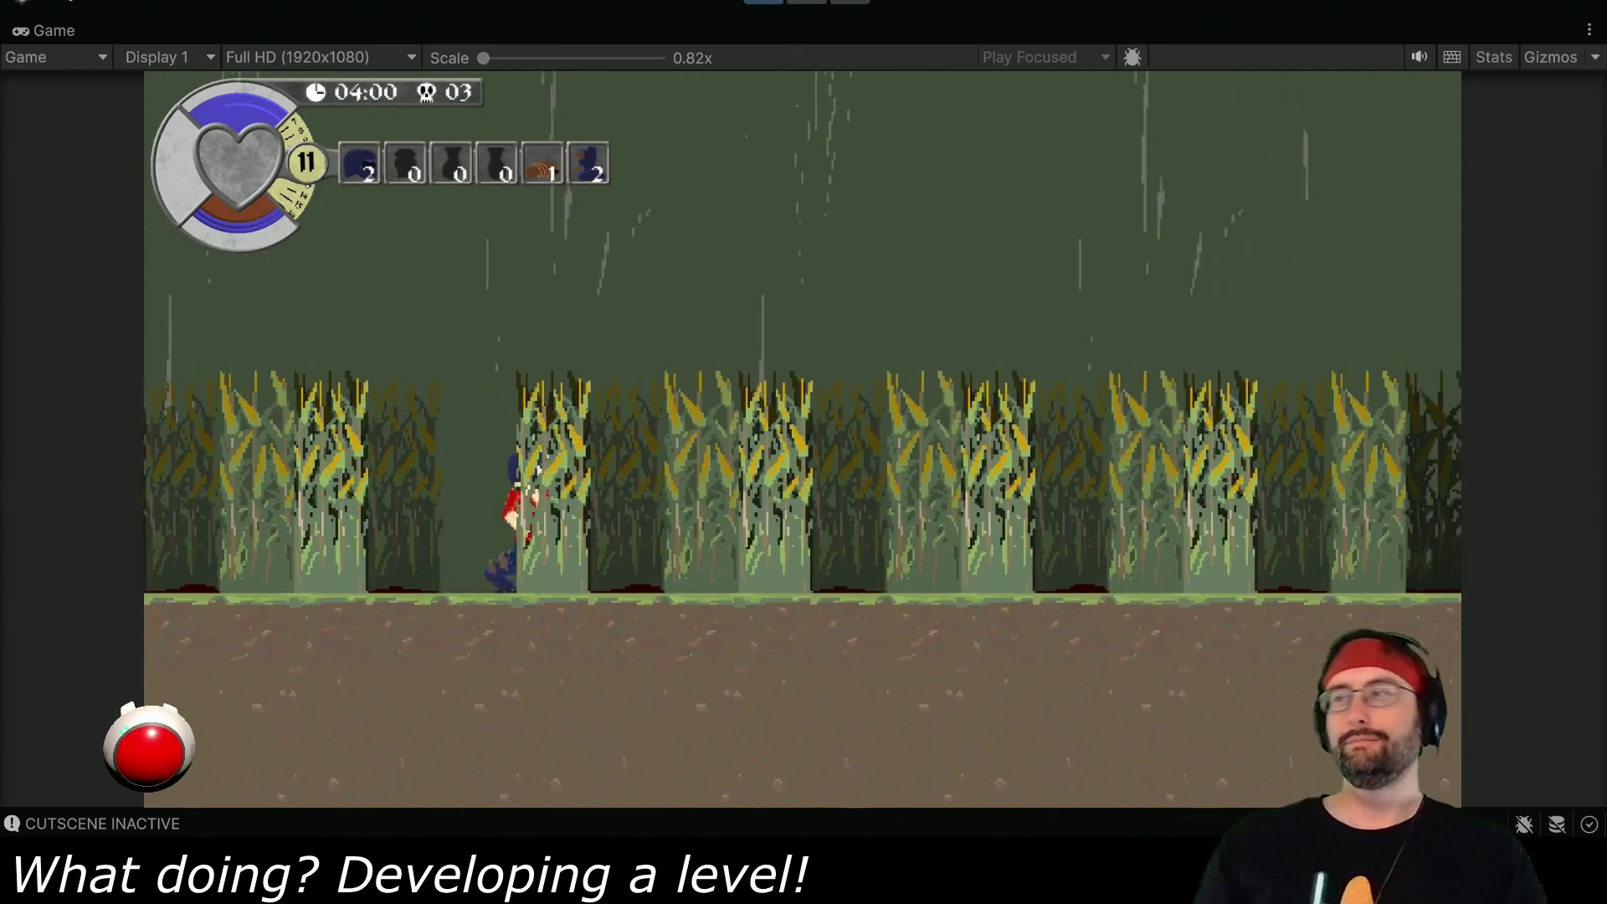
pyautogui.press('d')
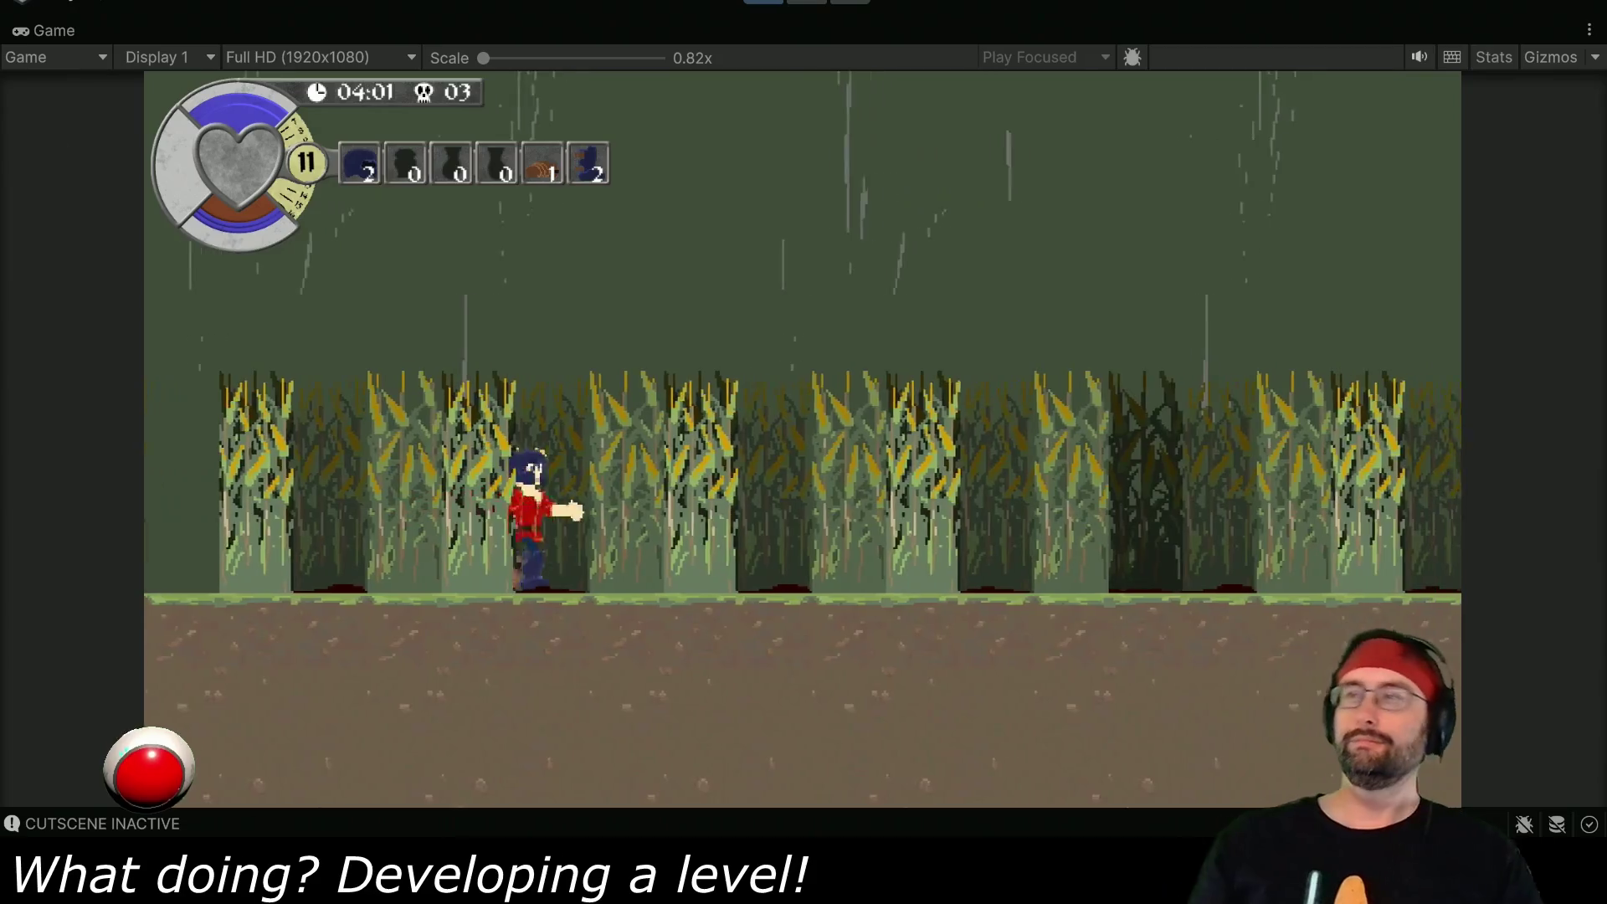
pyautogui.press('d')
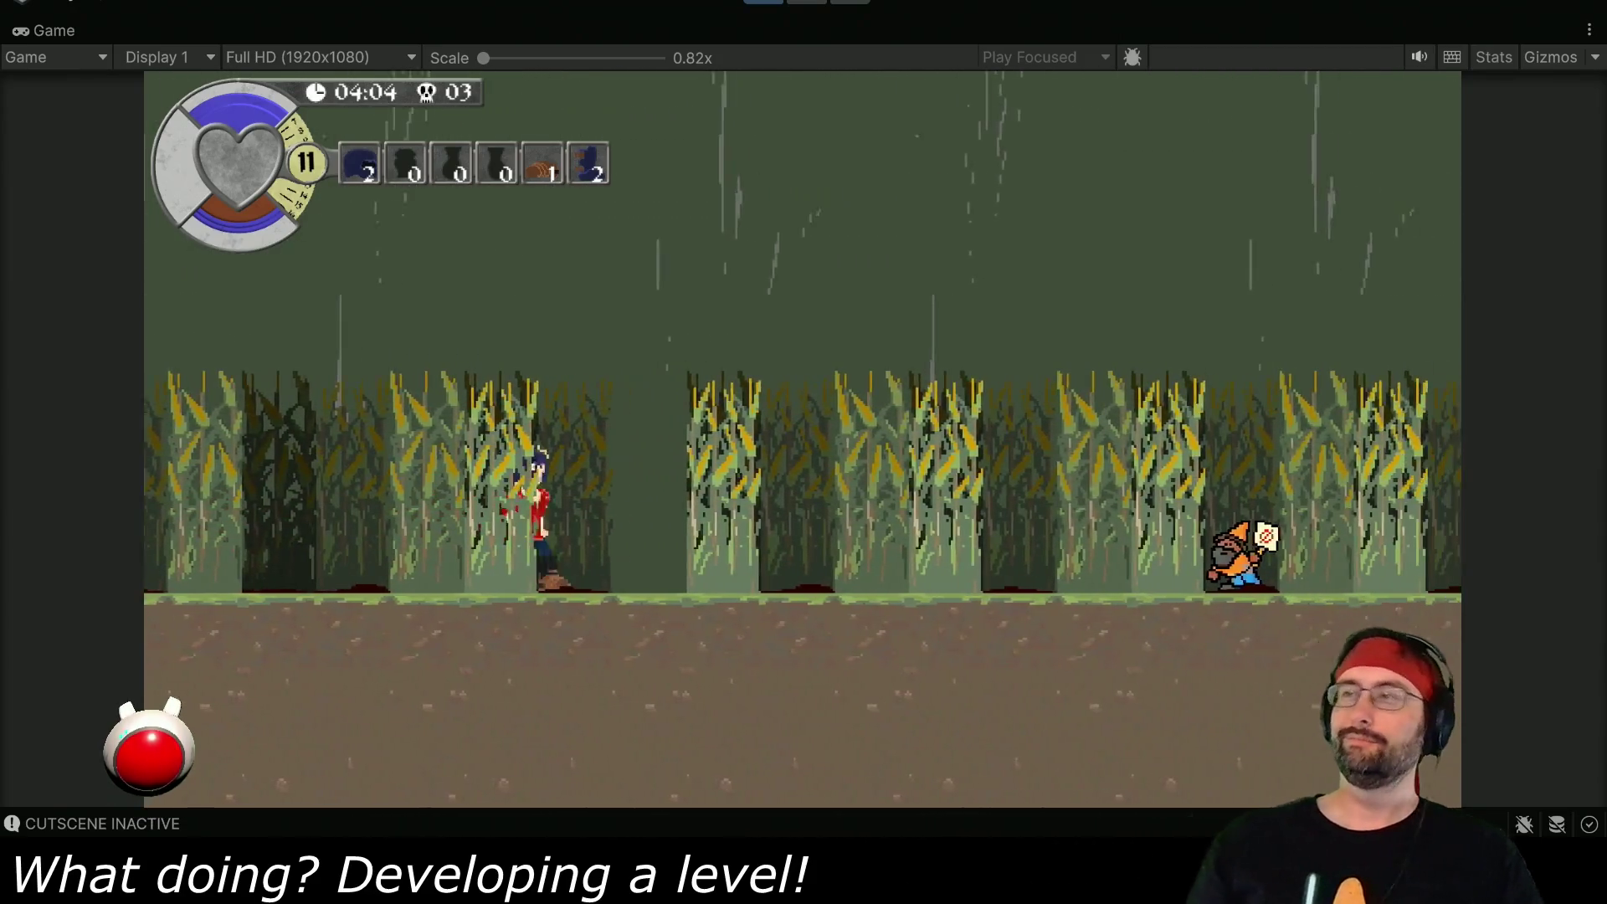
pyautogui.press('d')
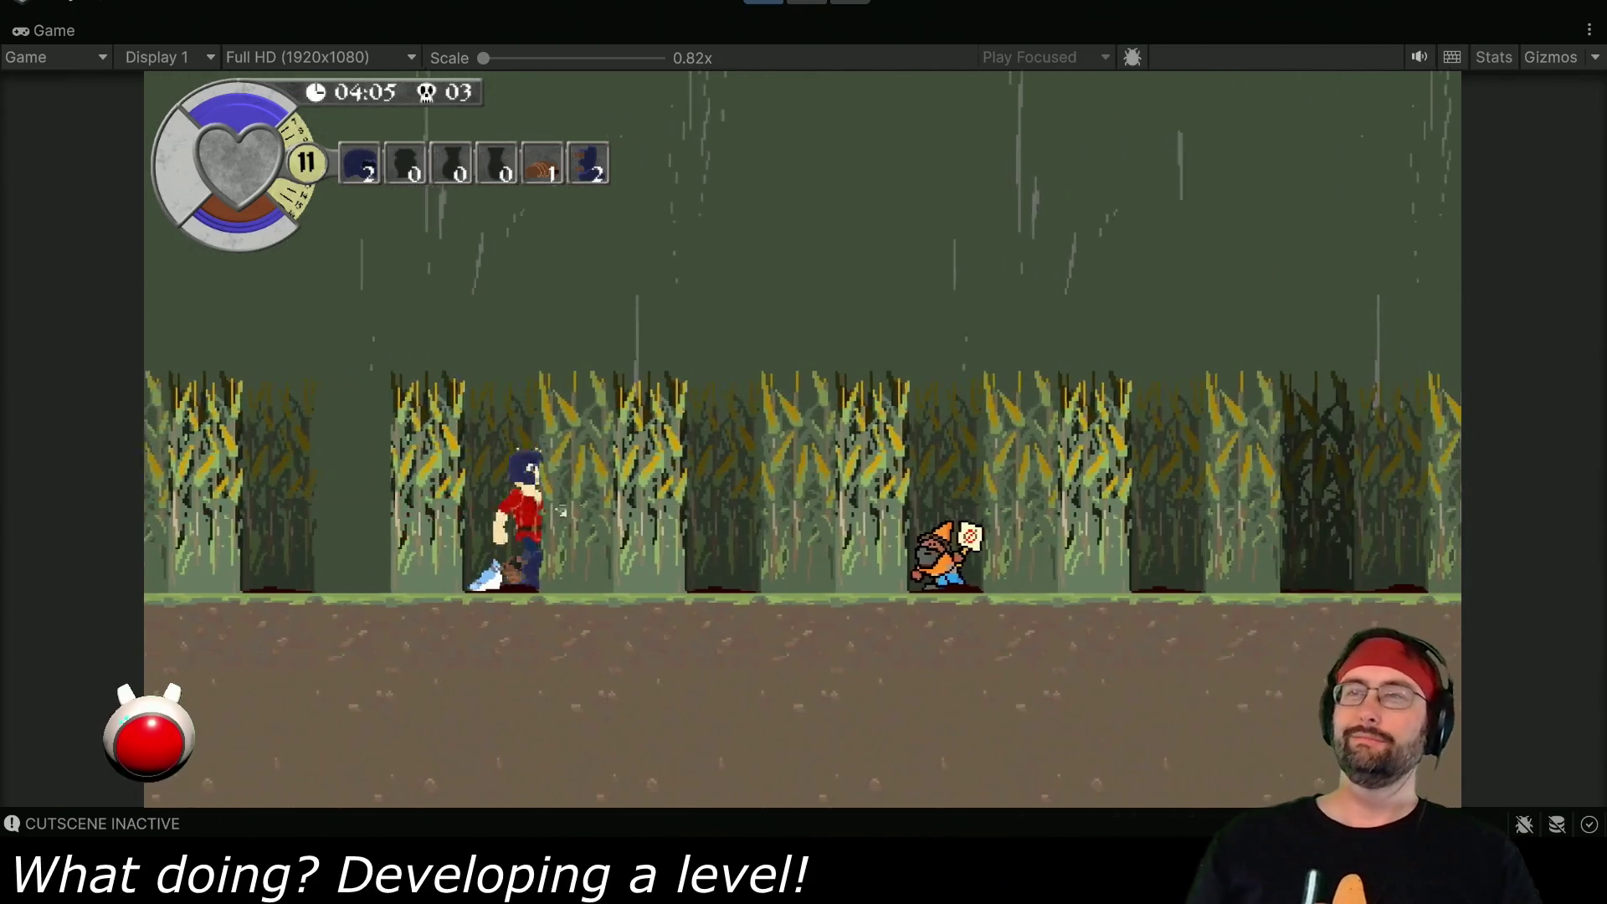
pyautogui.press('d')
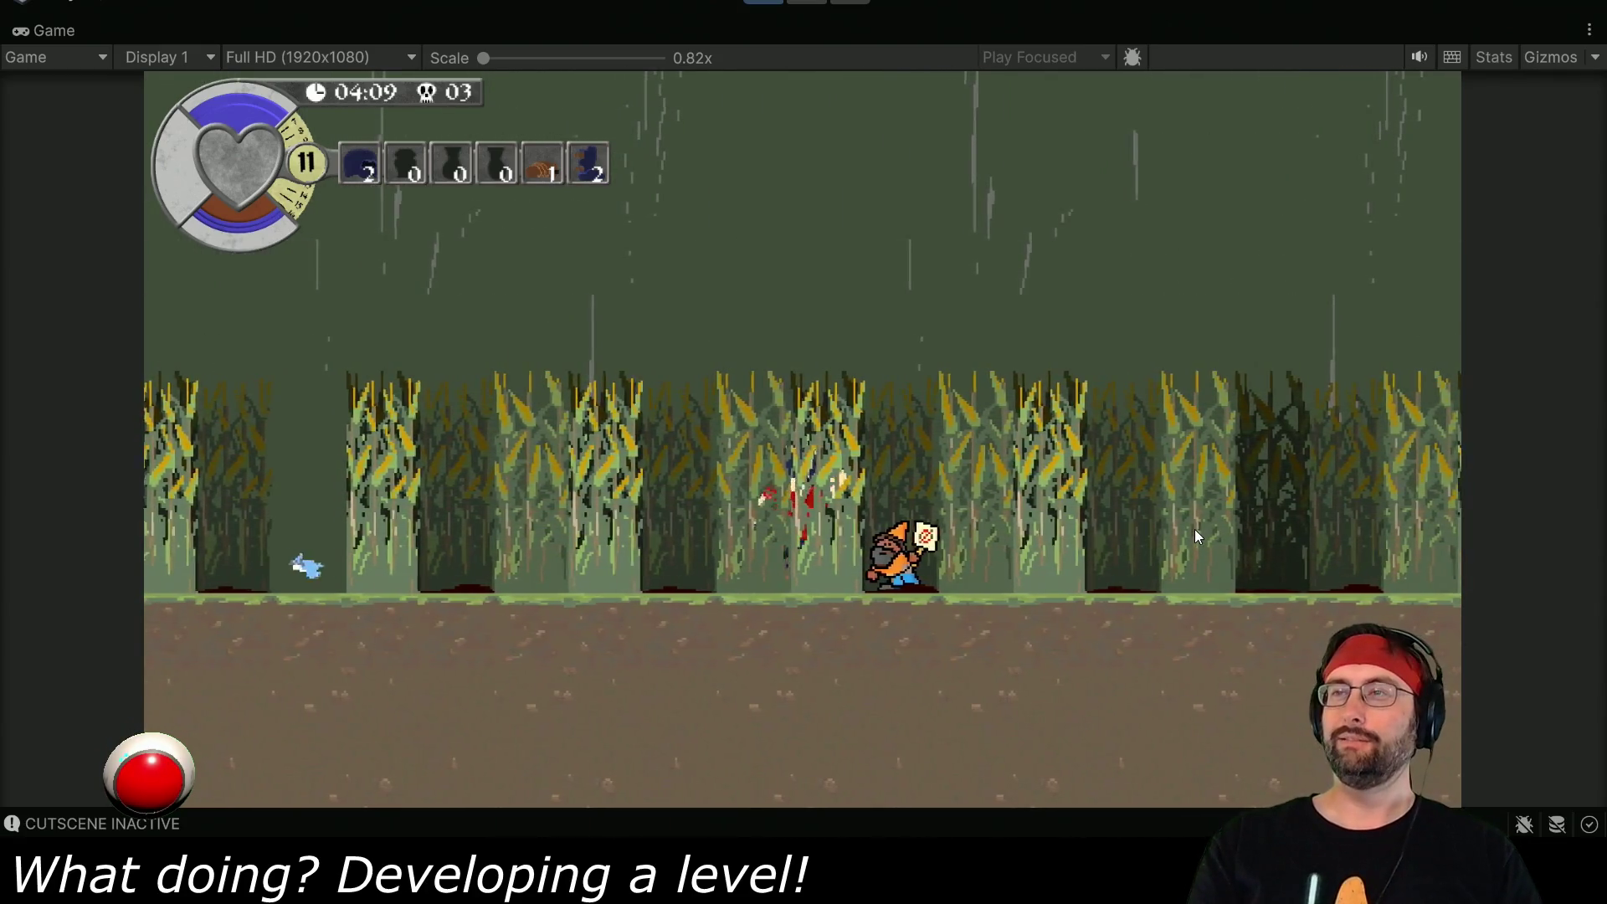
pyautogui.press('a')
pyautogui.press('space')
# - Approach the gnomes and dismiss their 'Are you lost?' and 'get outta my cornfield' lines
pyautogui.press('d')
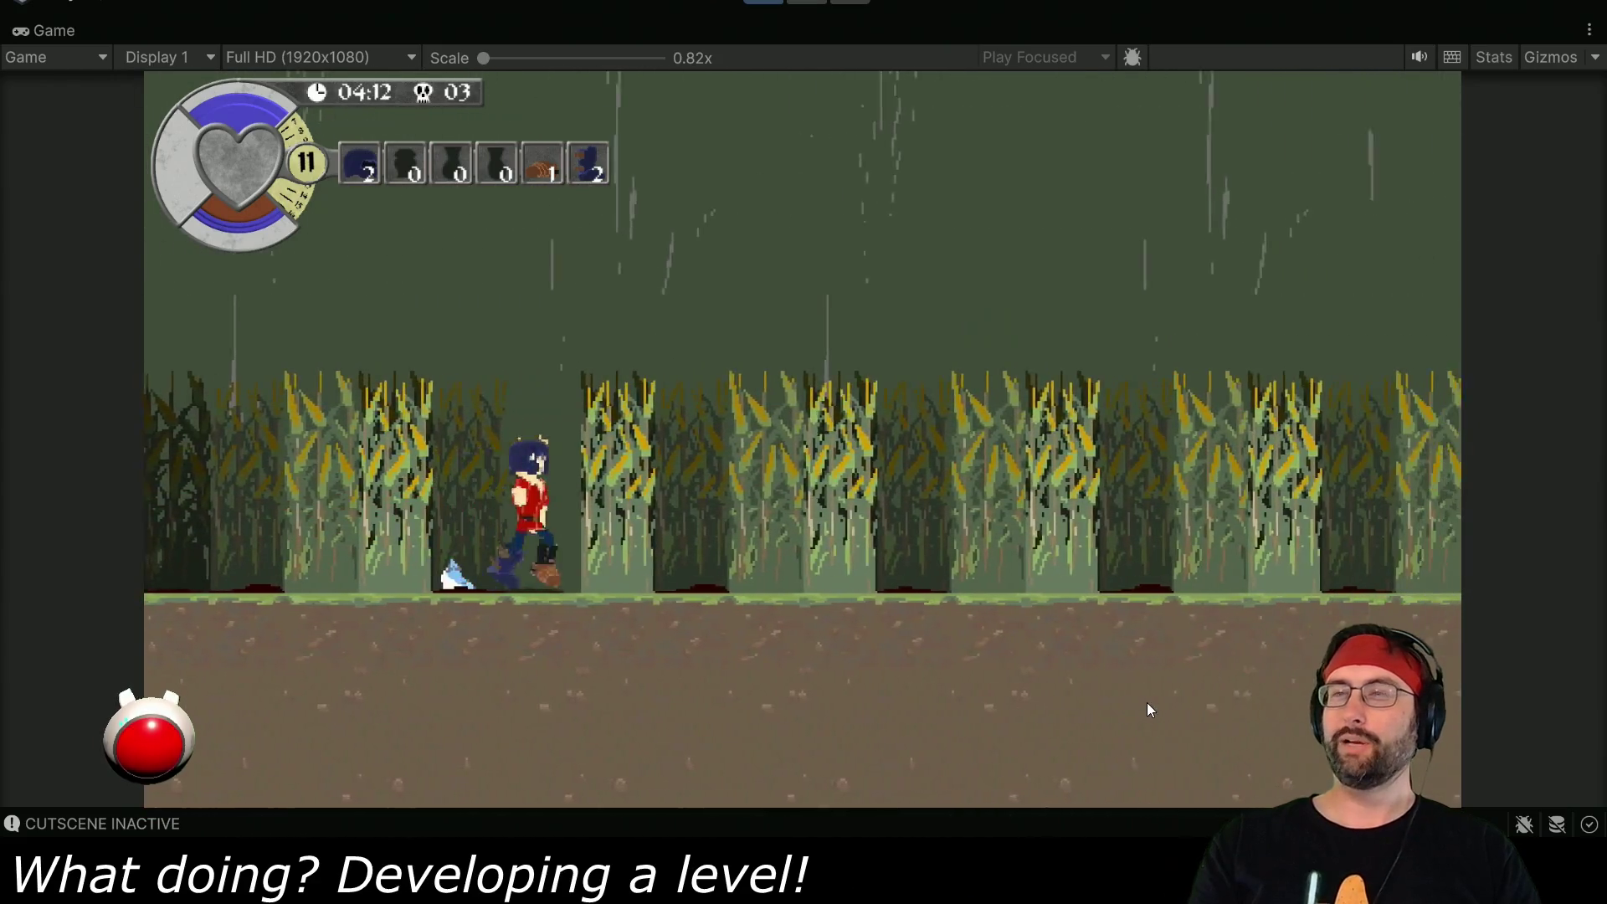
pyautogui.press('d')
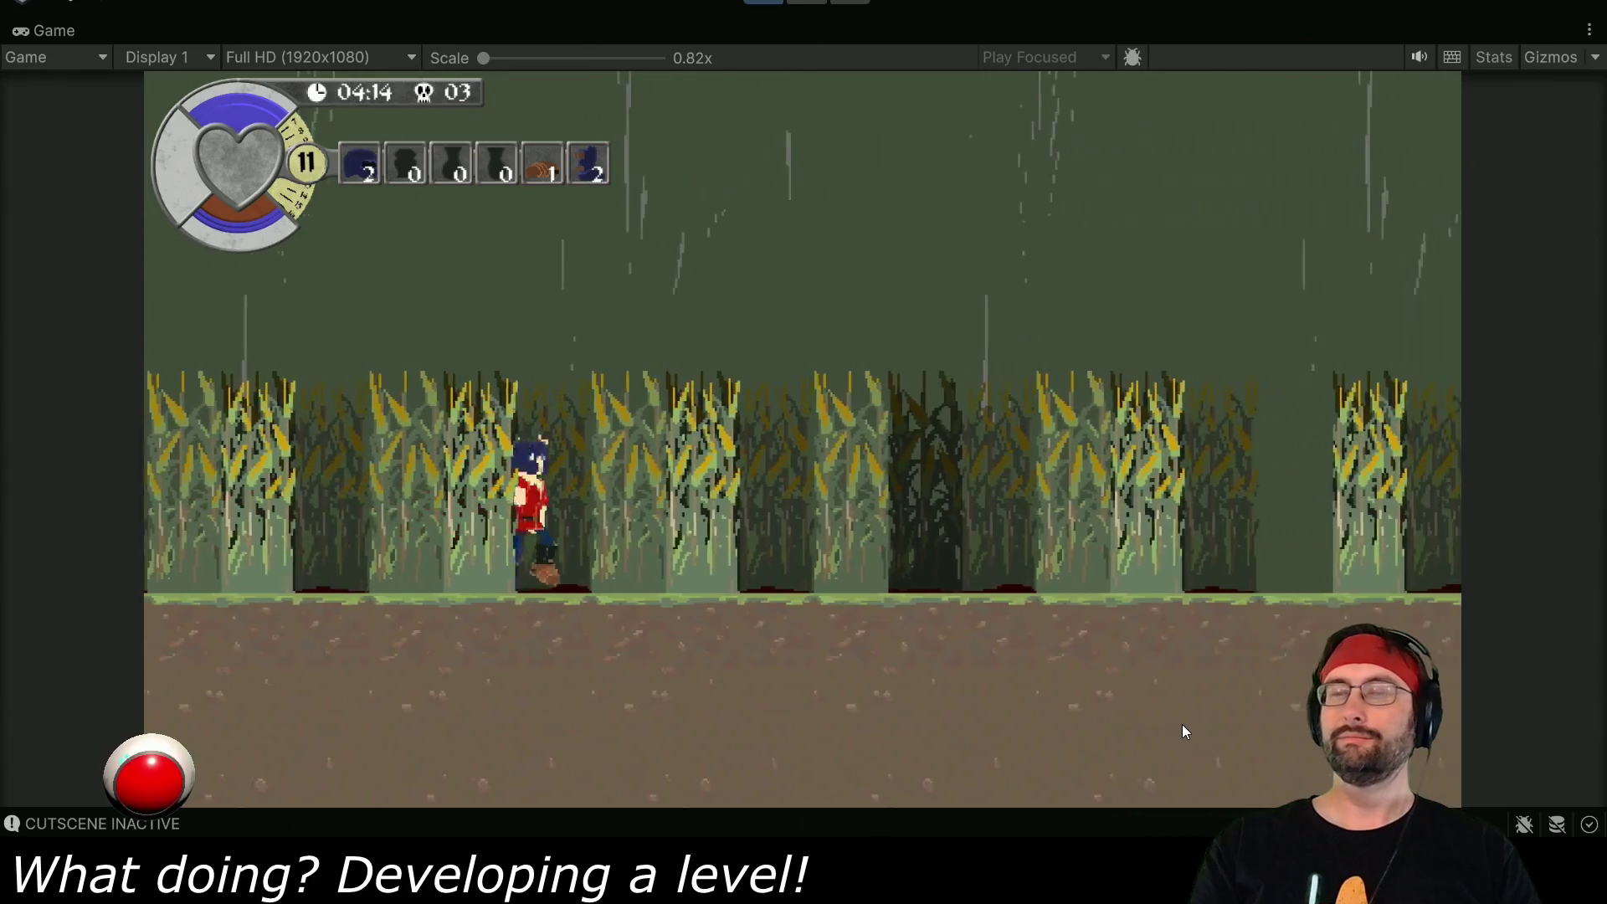
pyautogui.press('d')
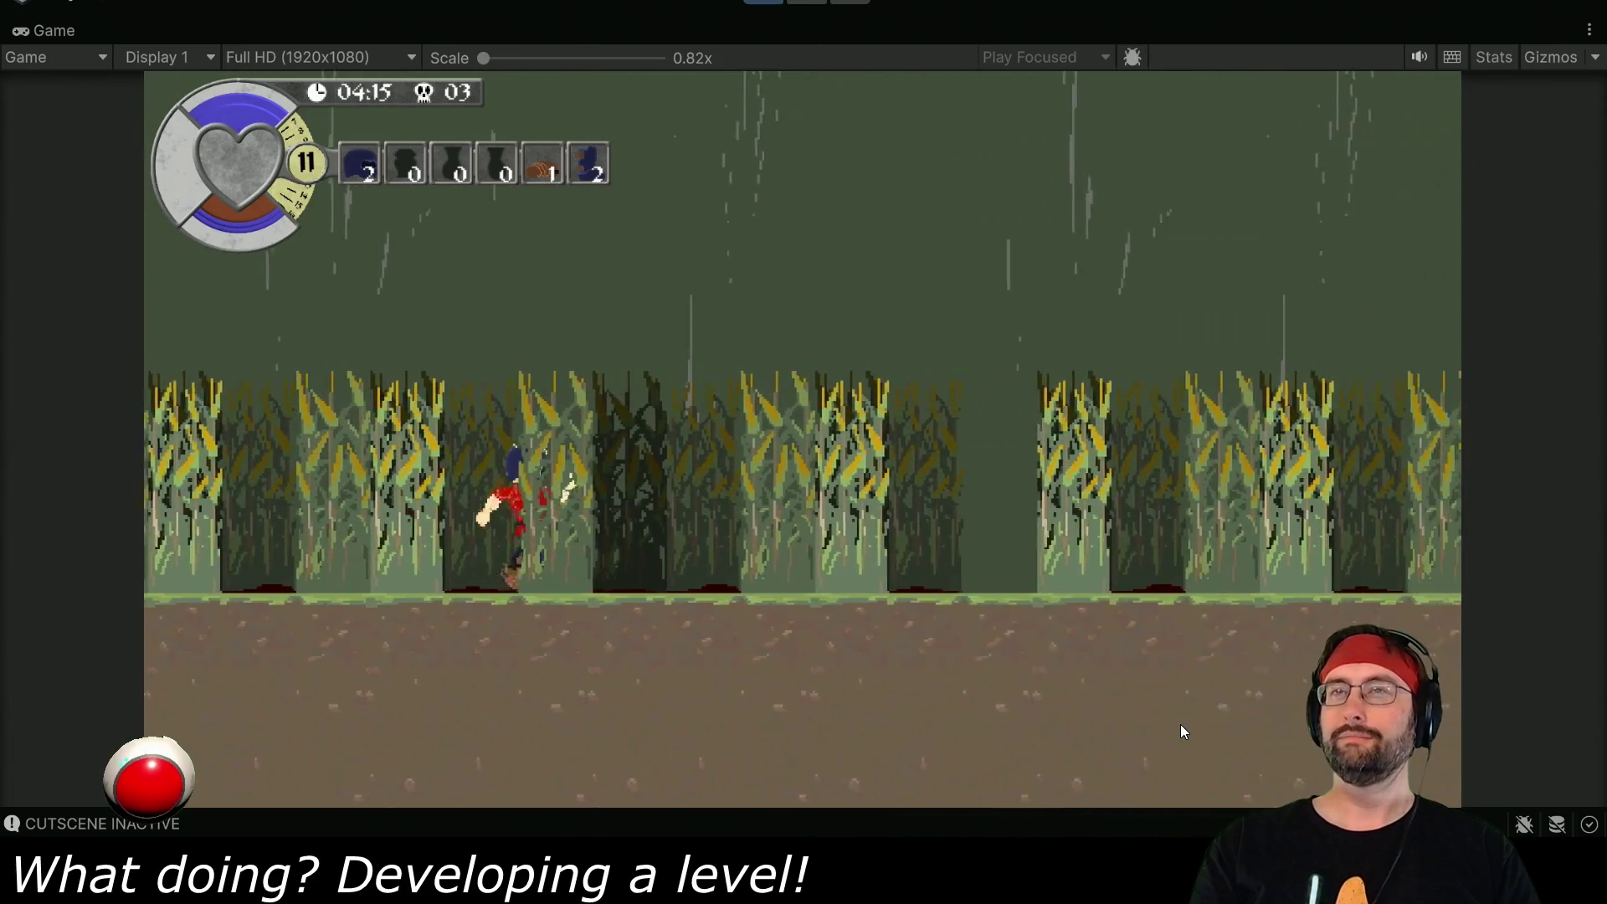
pyautogui.press('d')
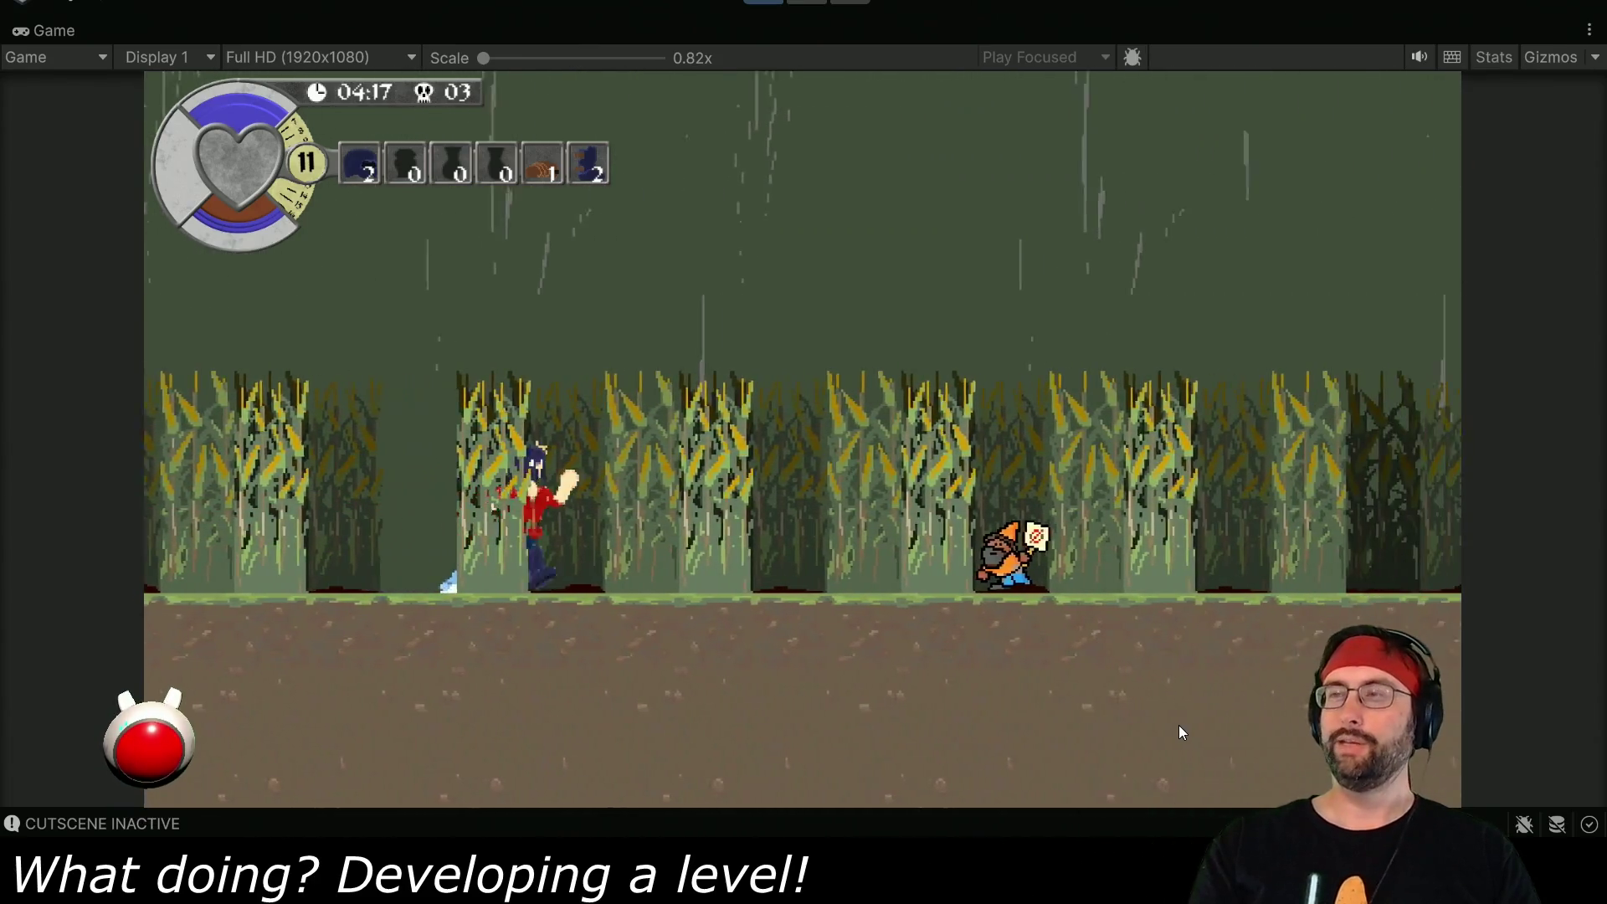
pyautogui.press('d')
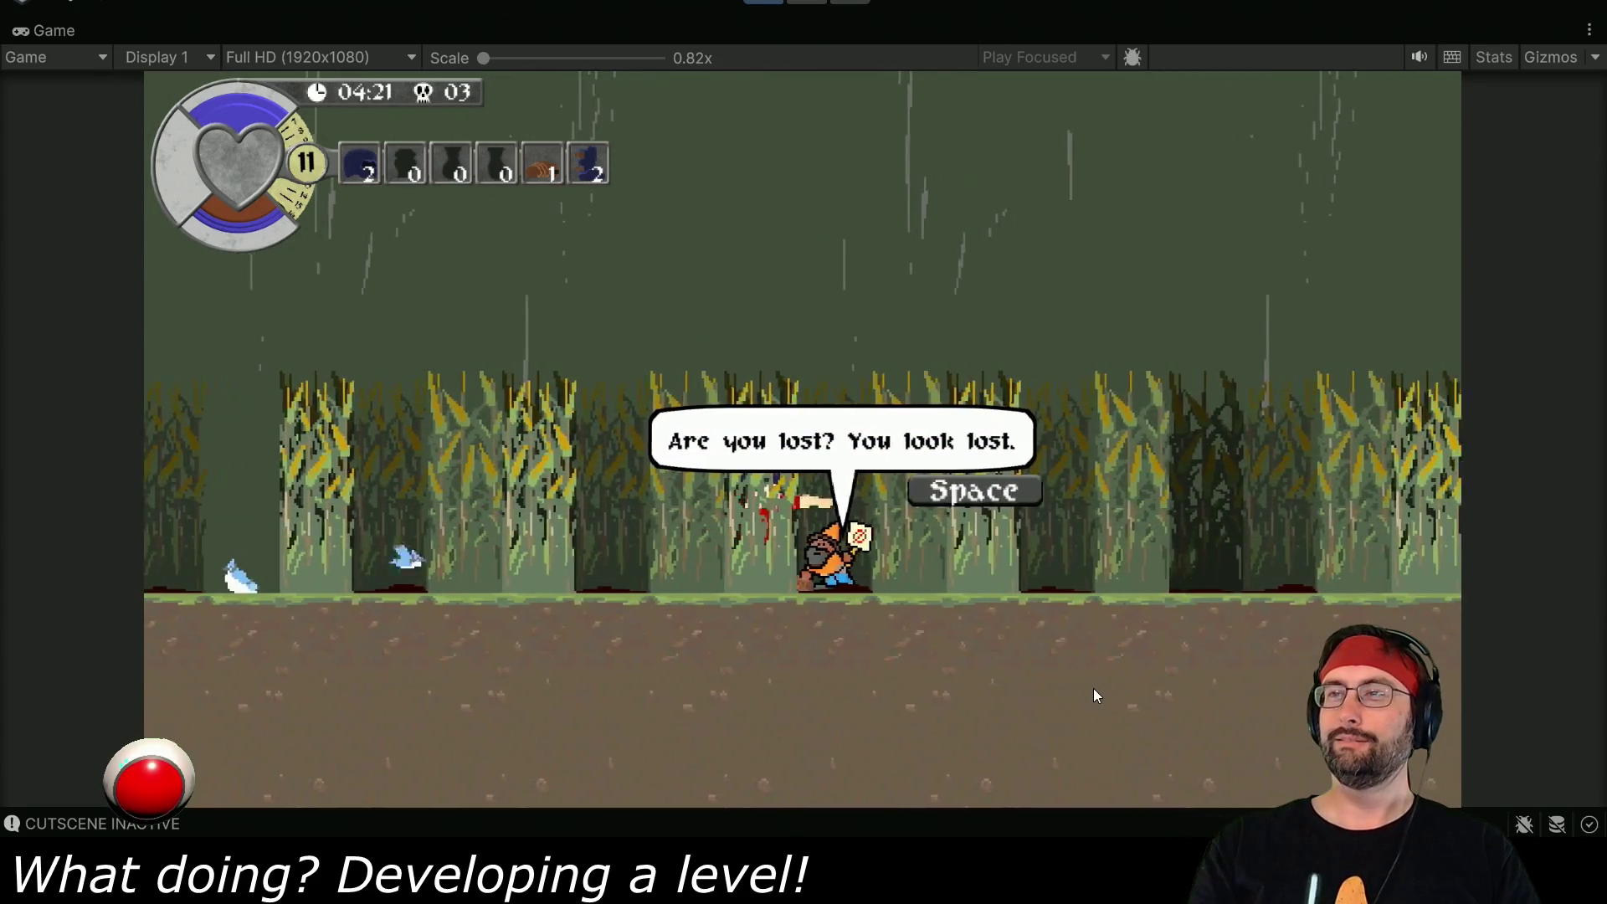
pyautogui.press('space')
pyautogui.press('d')
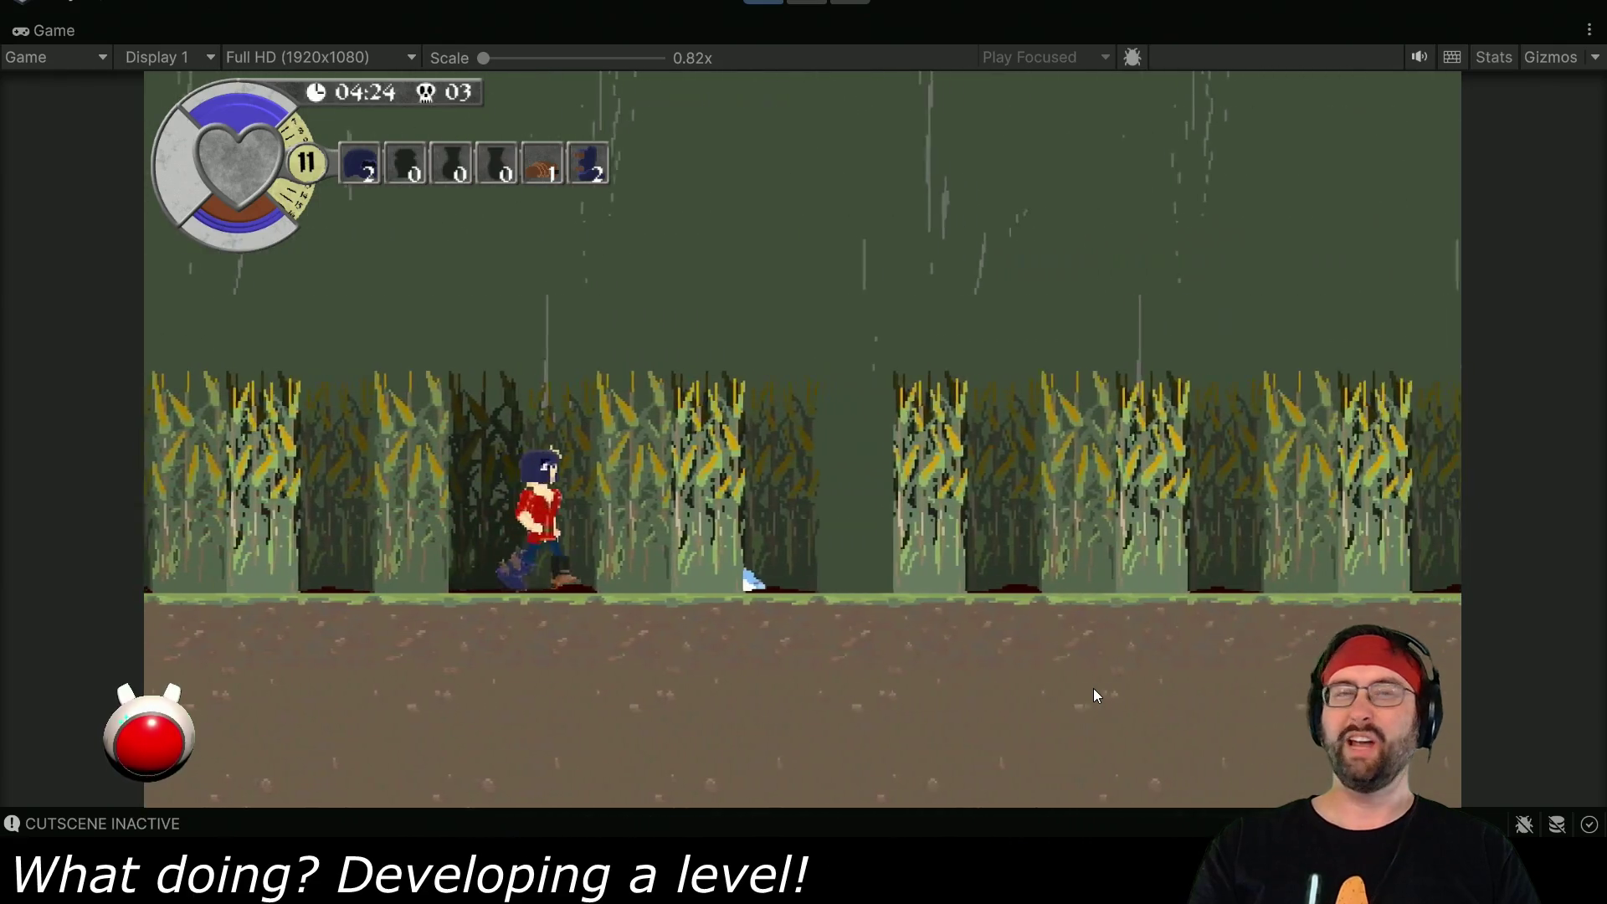
pyautogui.press('d')
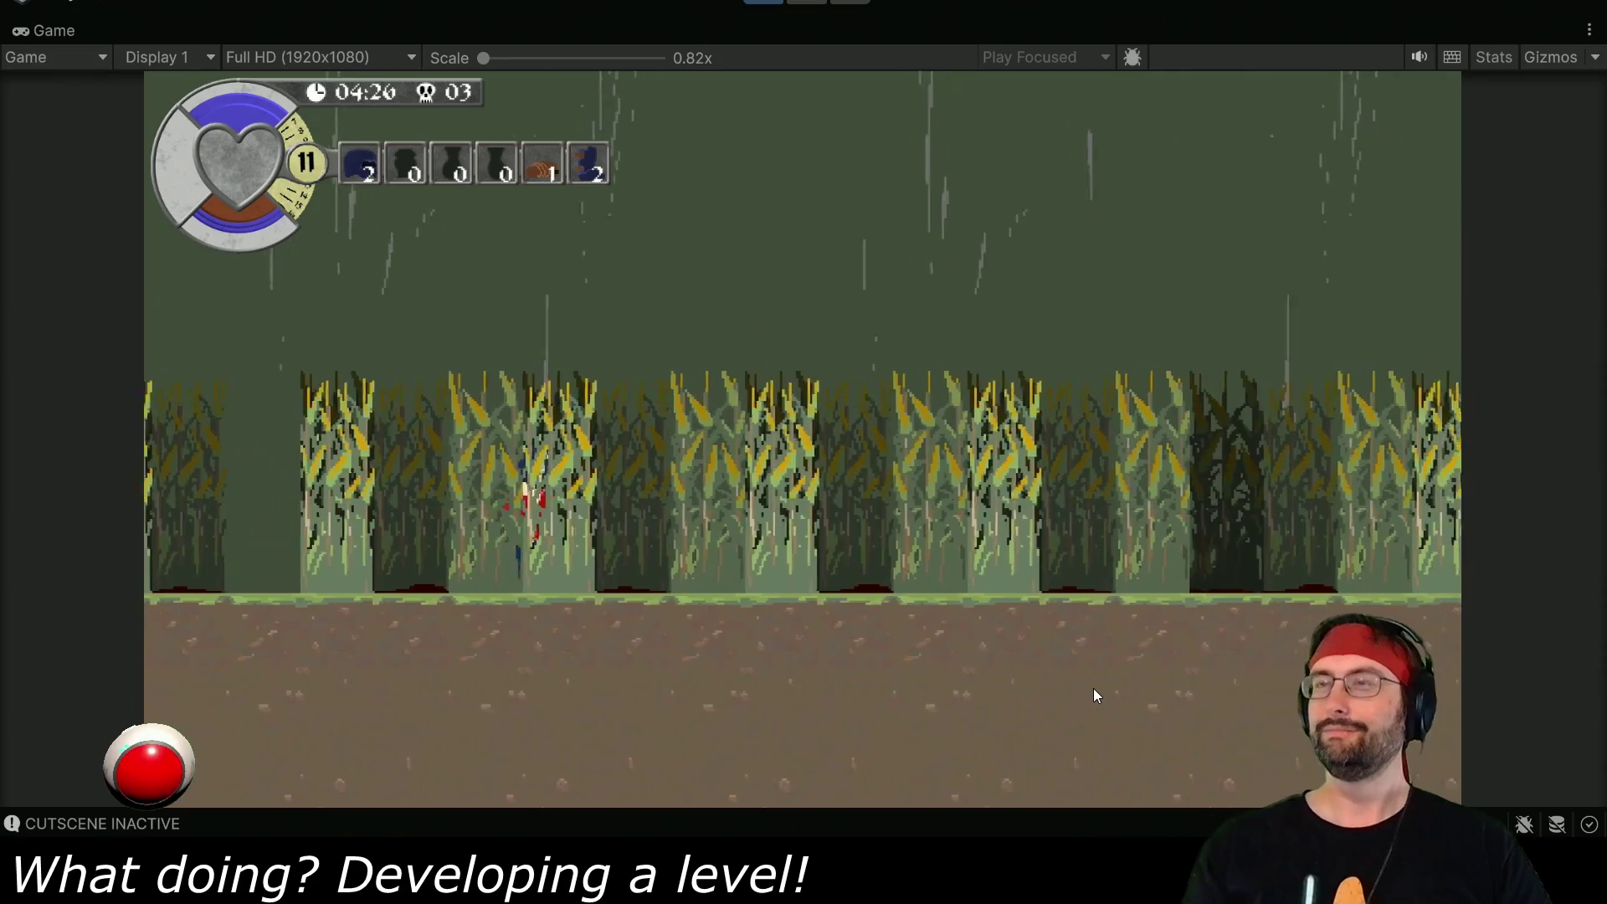
pyautogui.press('d')
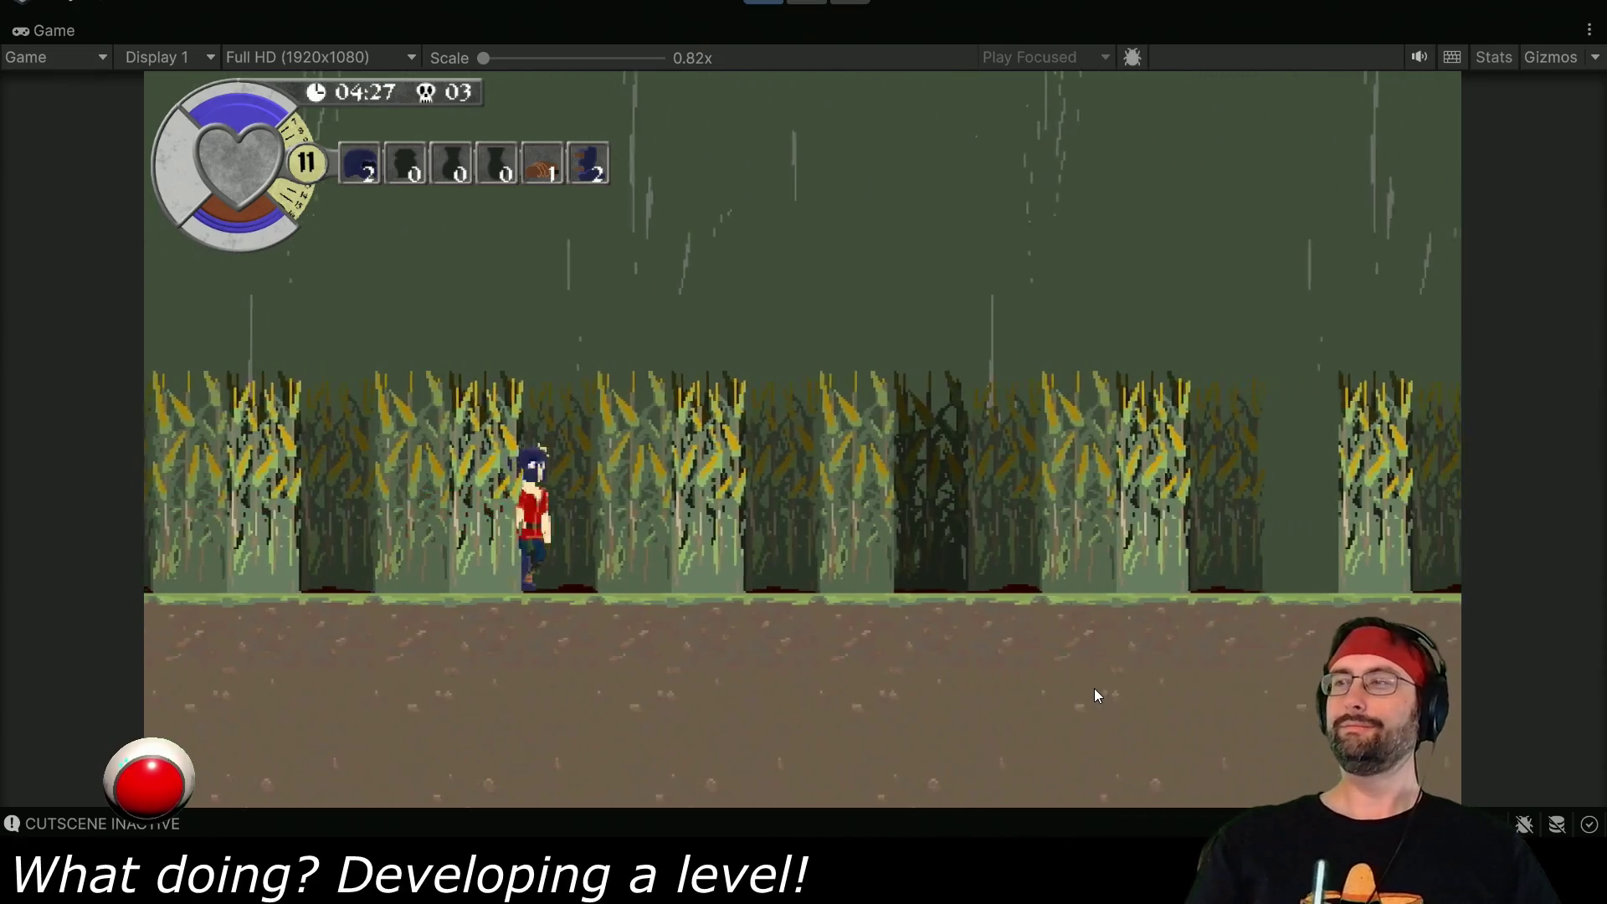
pyautogui.press('d')
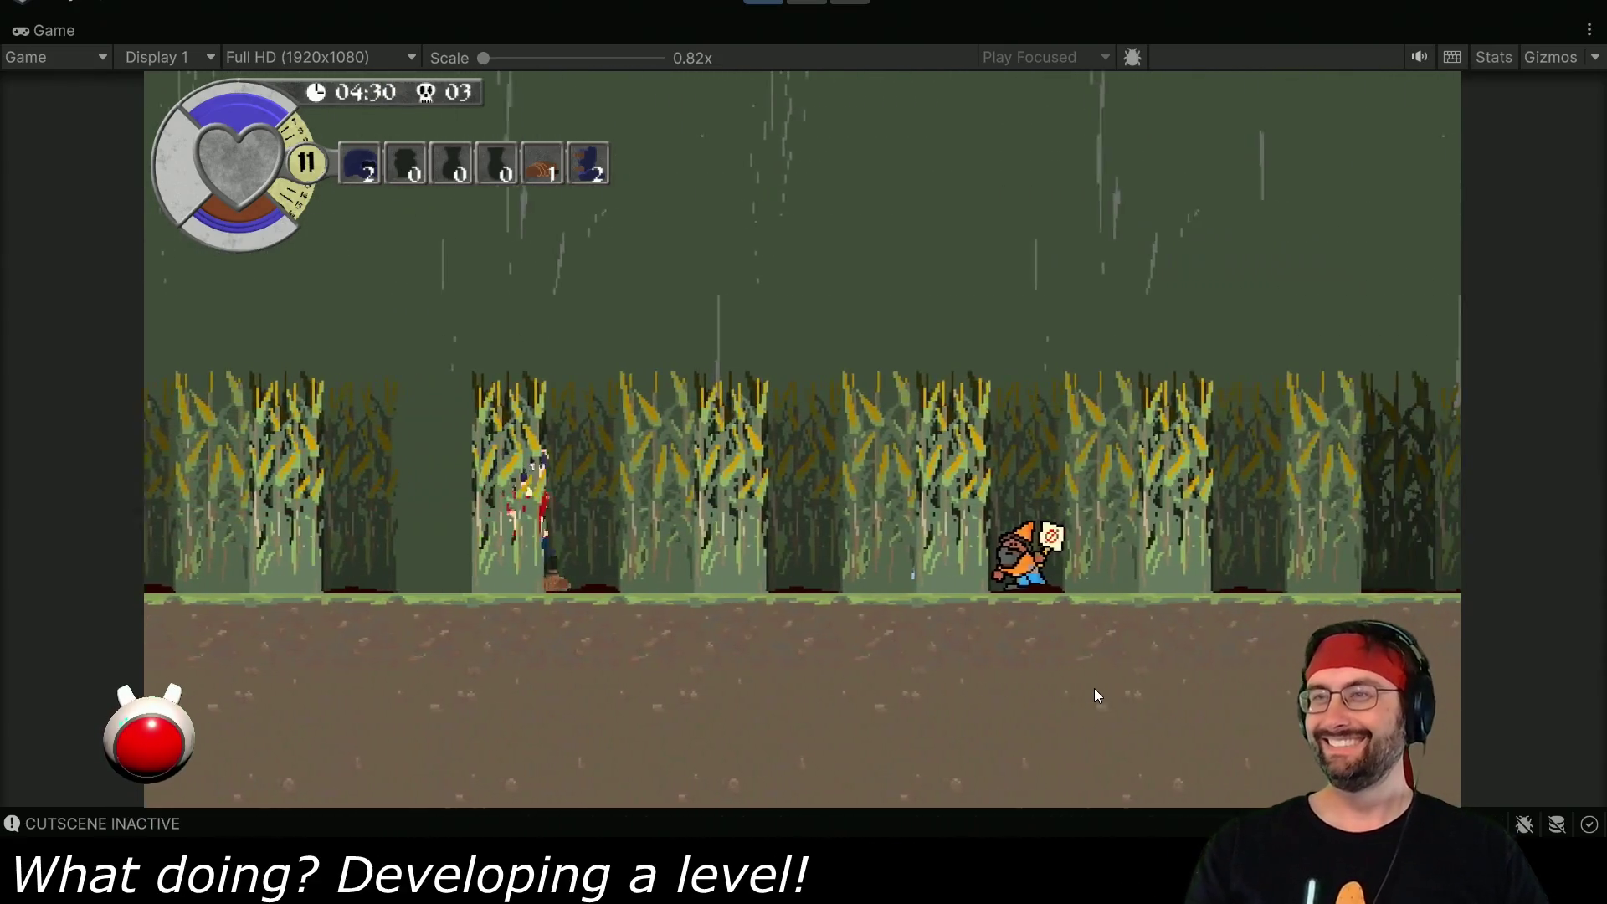
pyautogui.press('d')
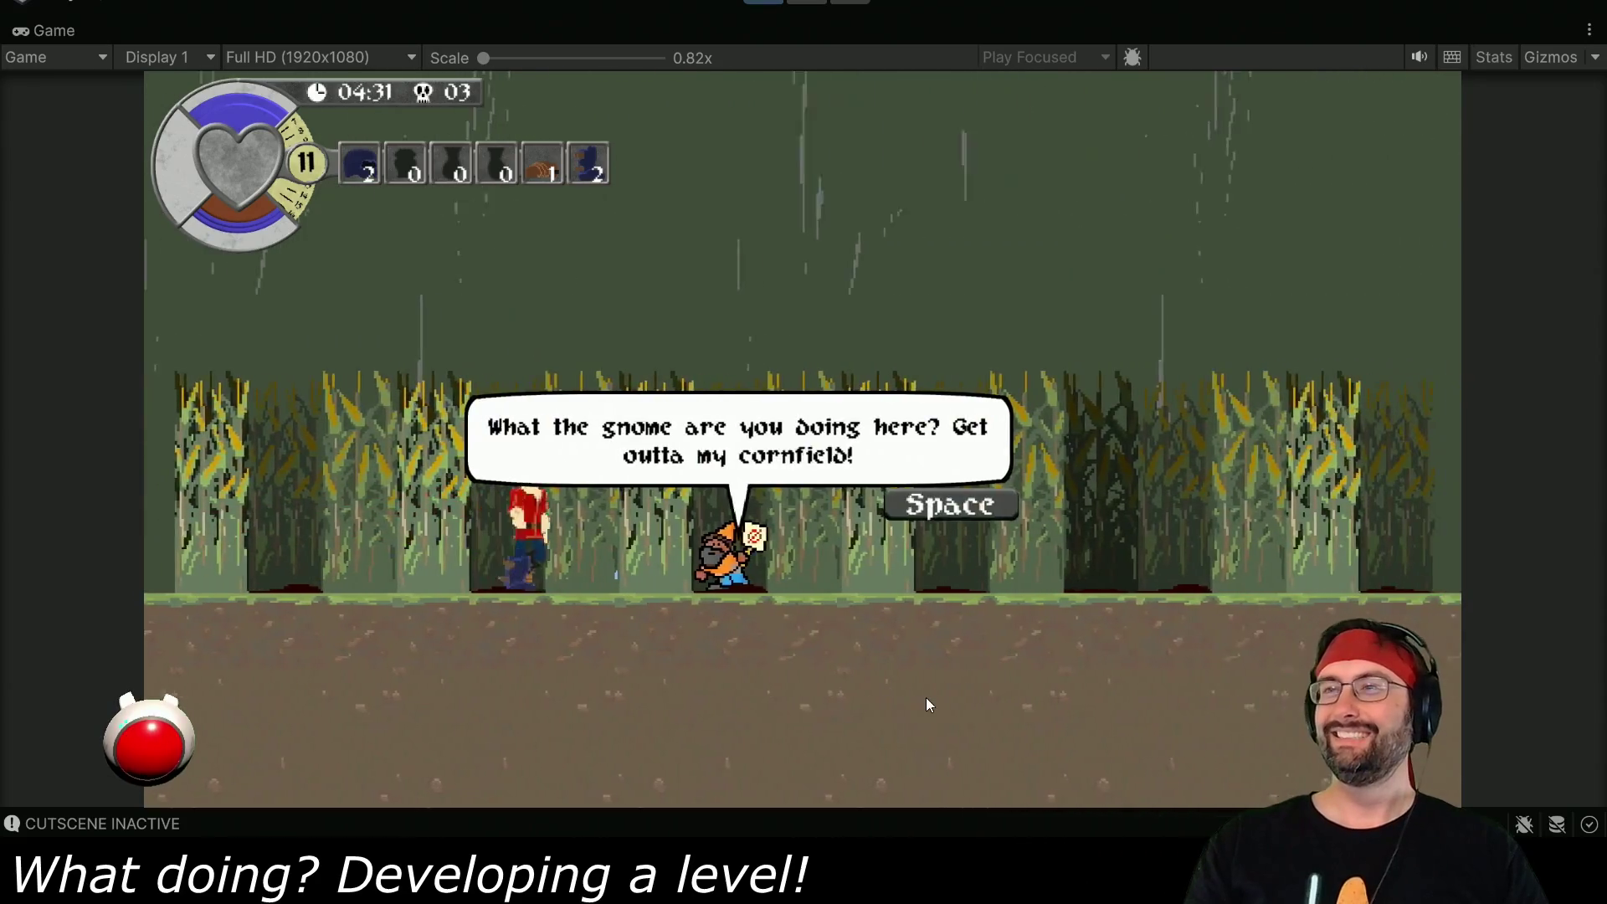
pyautogui.press('d')
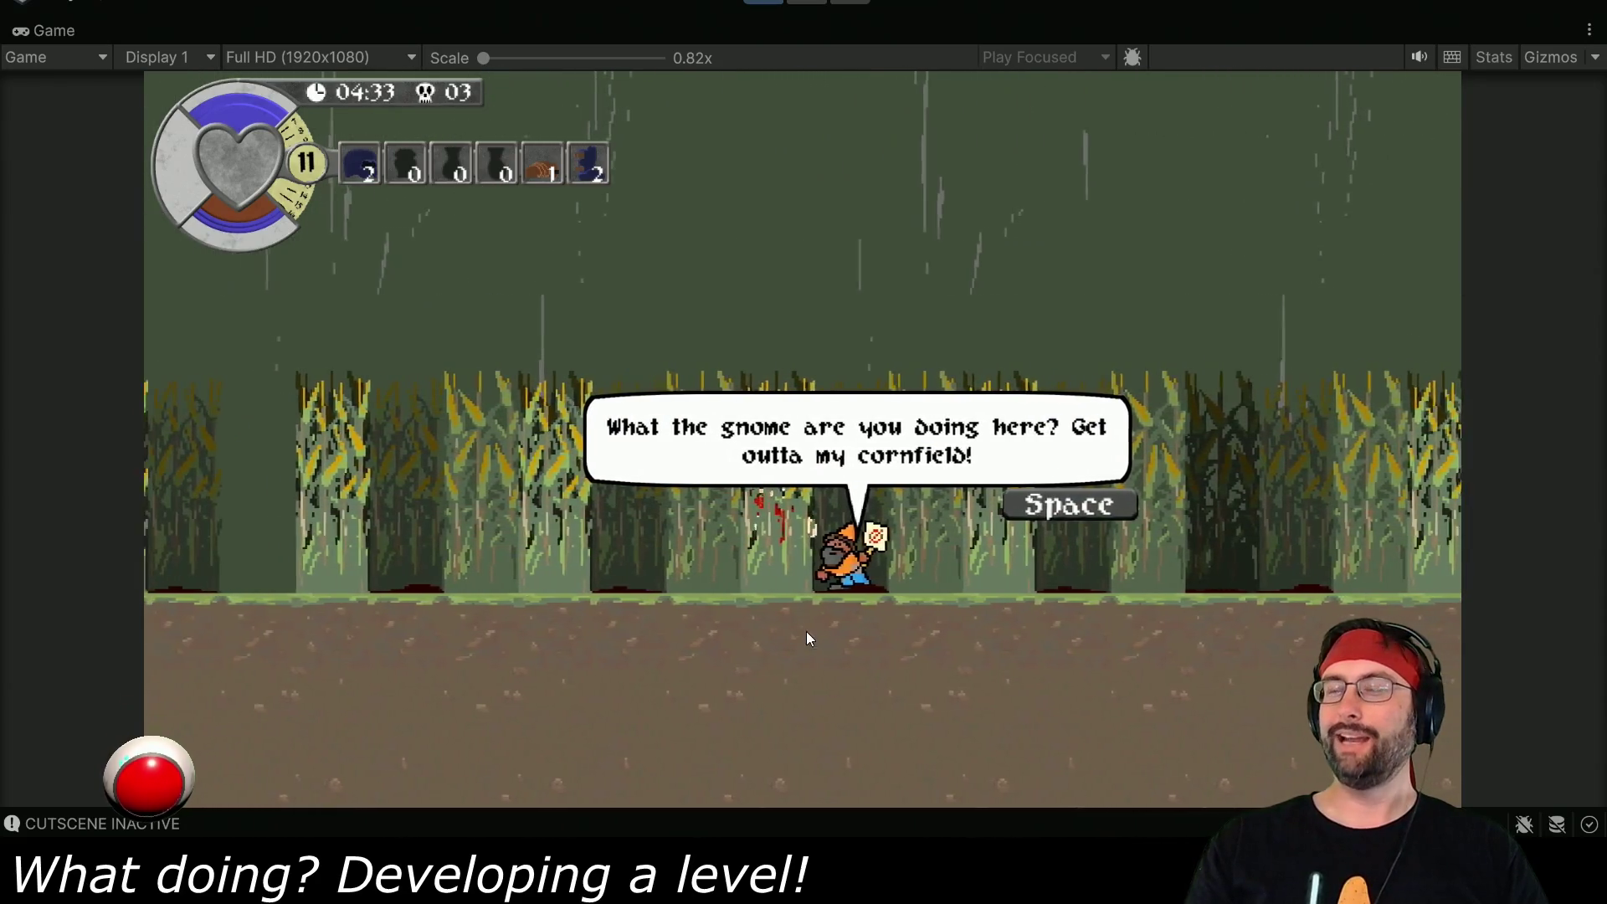
pyautogui.press('space')
# - Run to the cornfield's far end, then back left past the tractor
pyautogui.press('d')
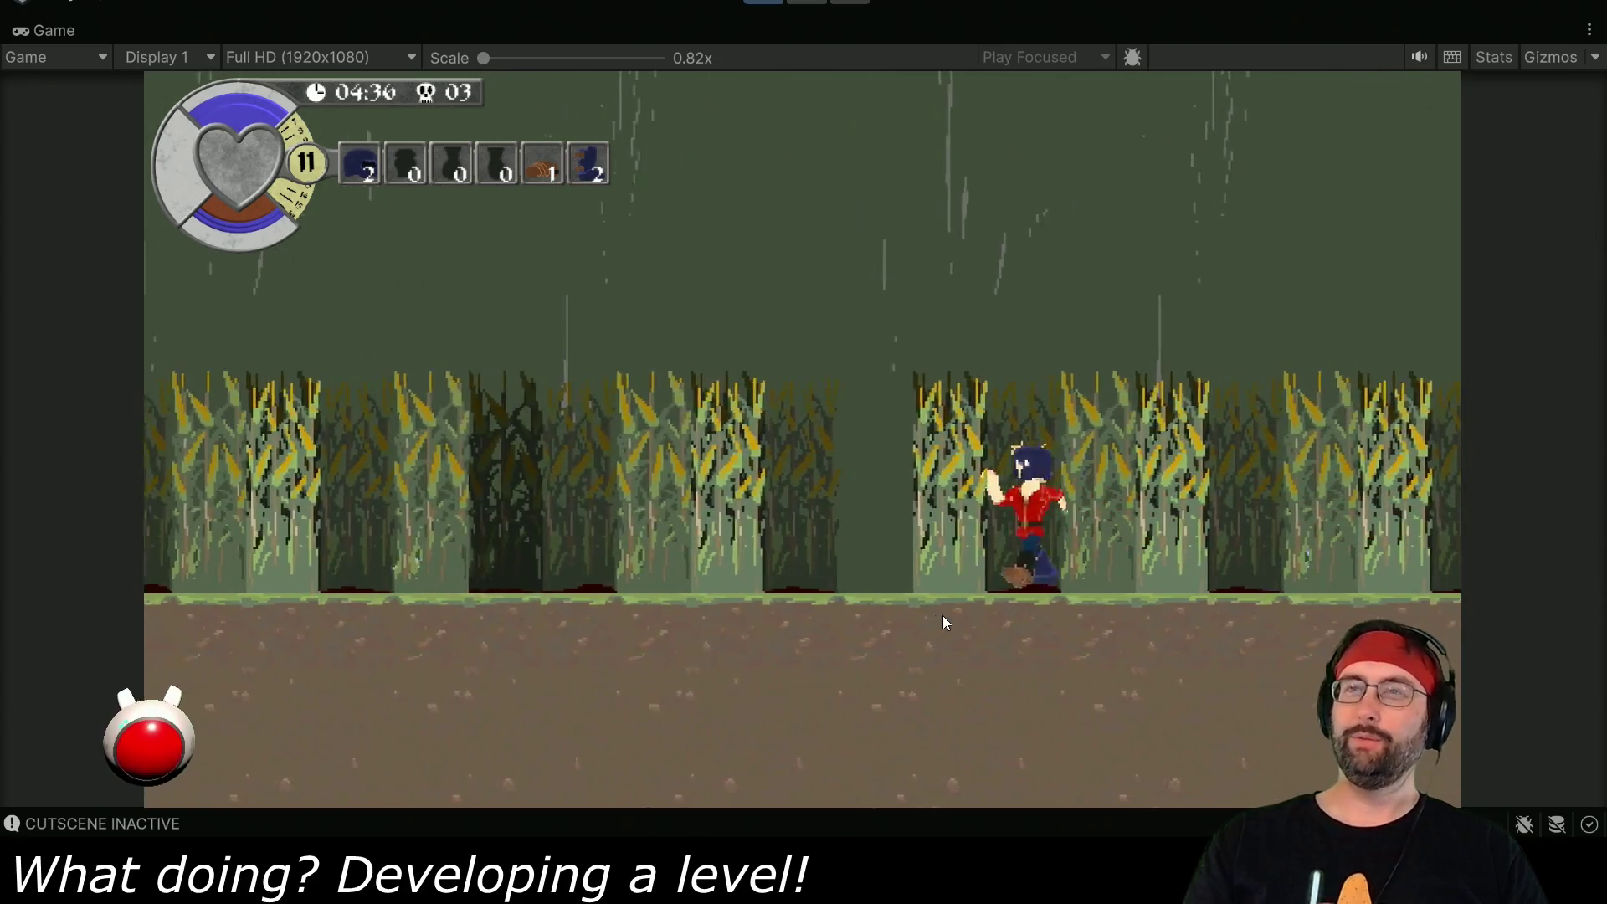
pyautogui.press('d')
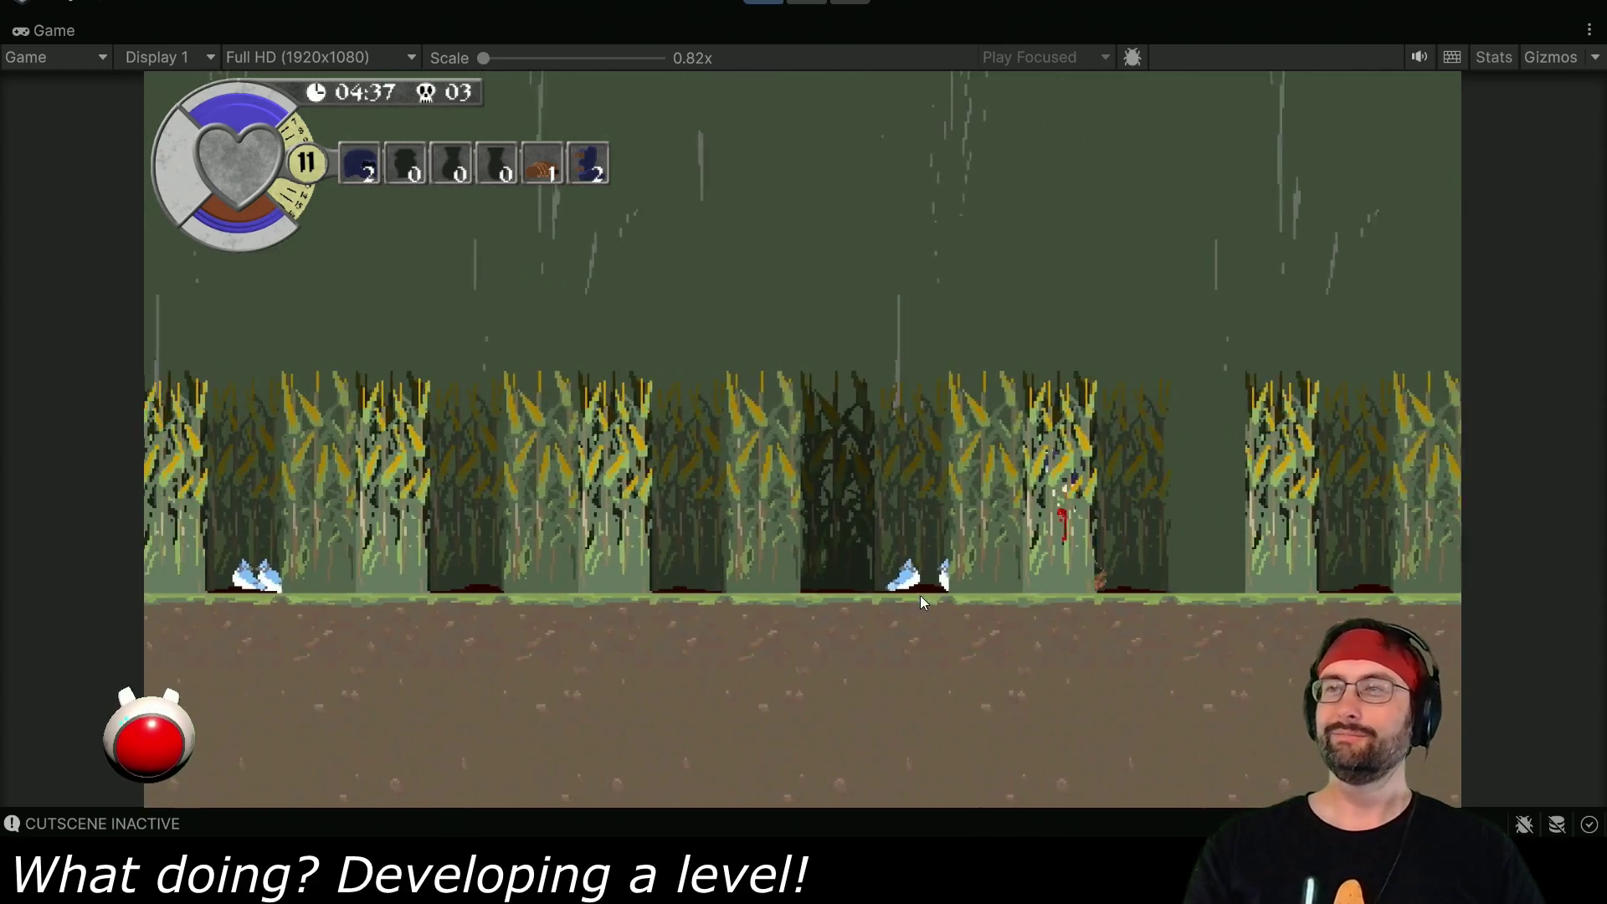
pyautogui.press('d')
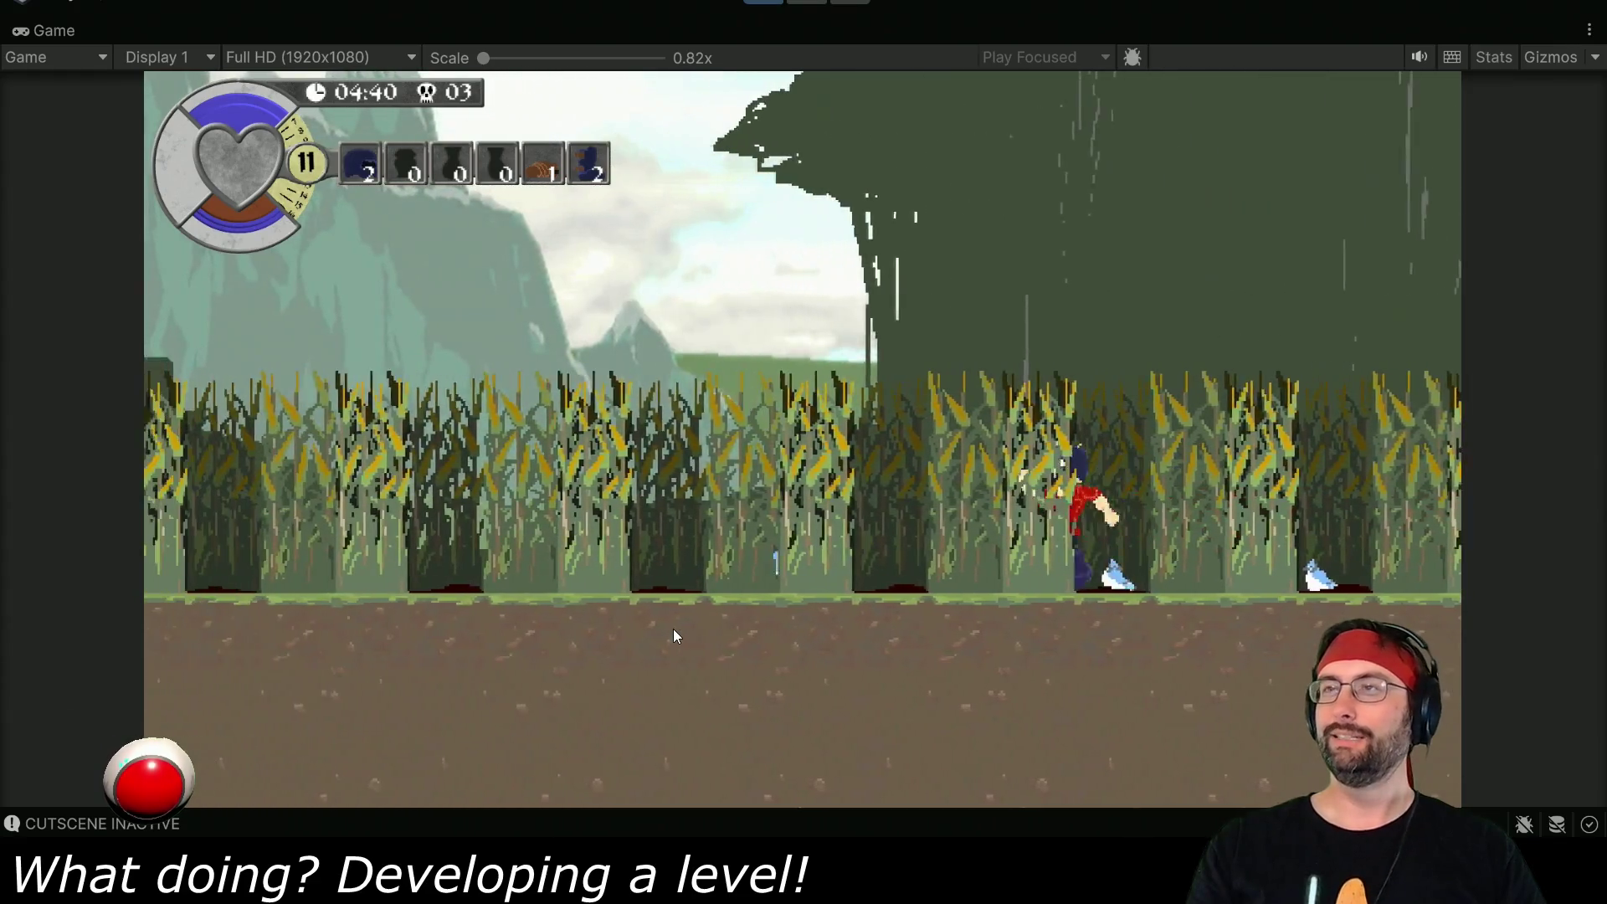
pyautogui.press('a')
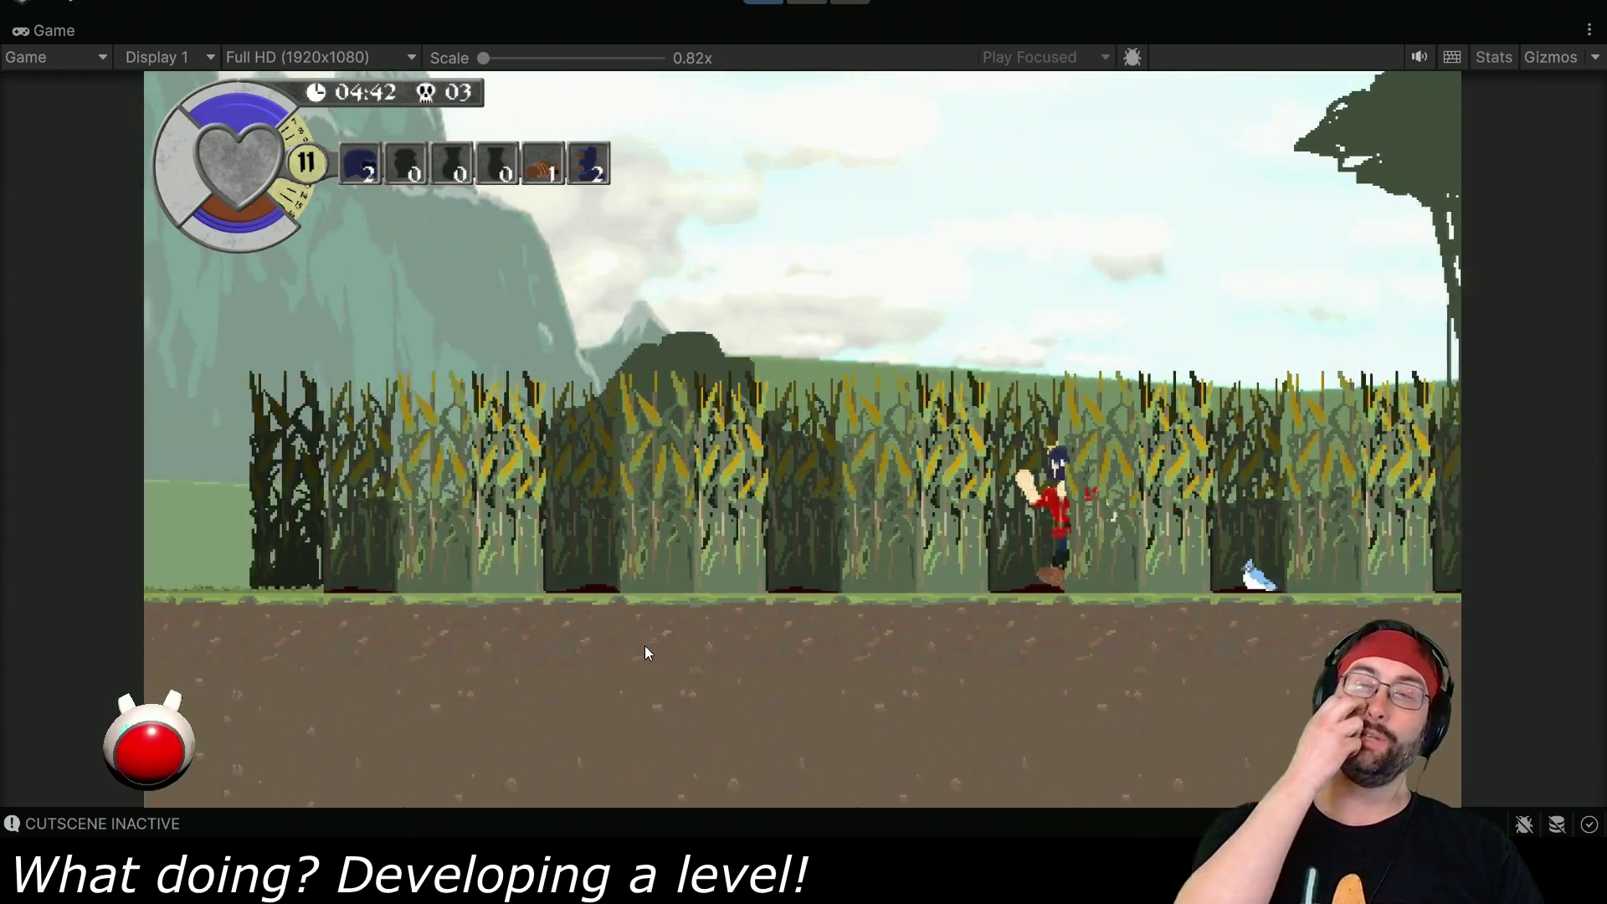
pyautogui.press('a')
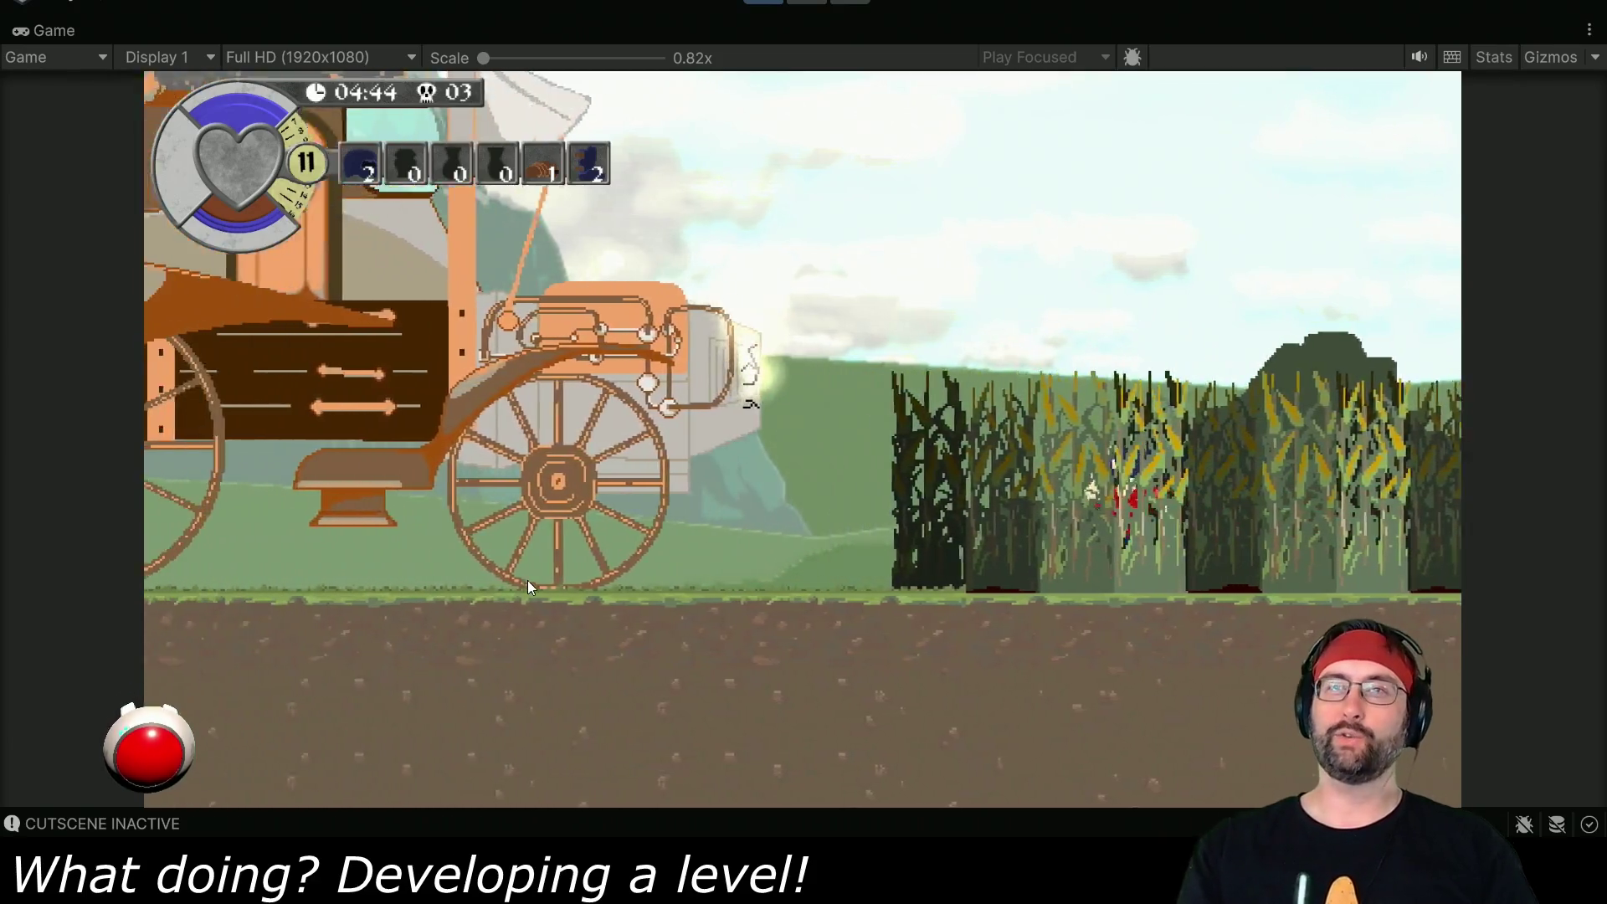
pyautogui.press('a')
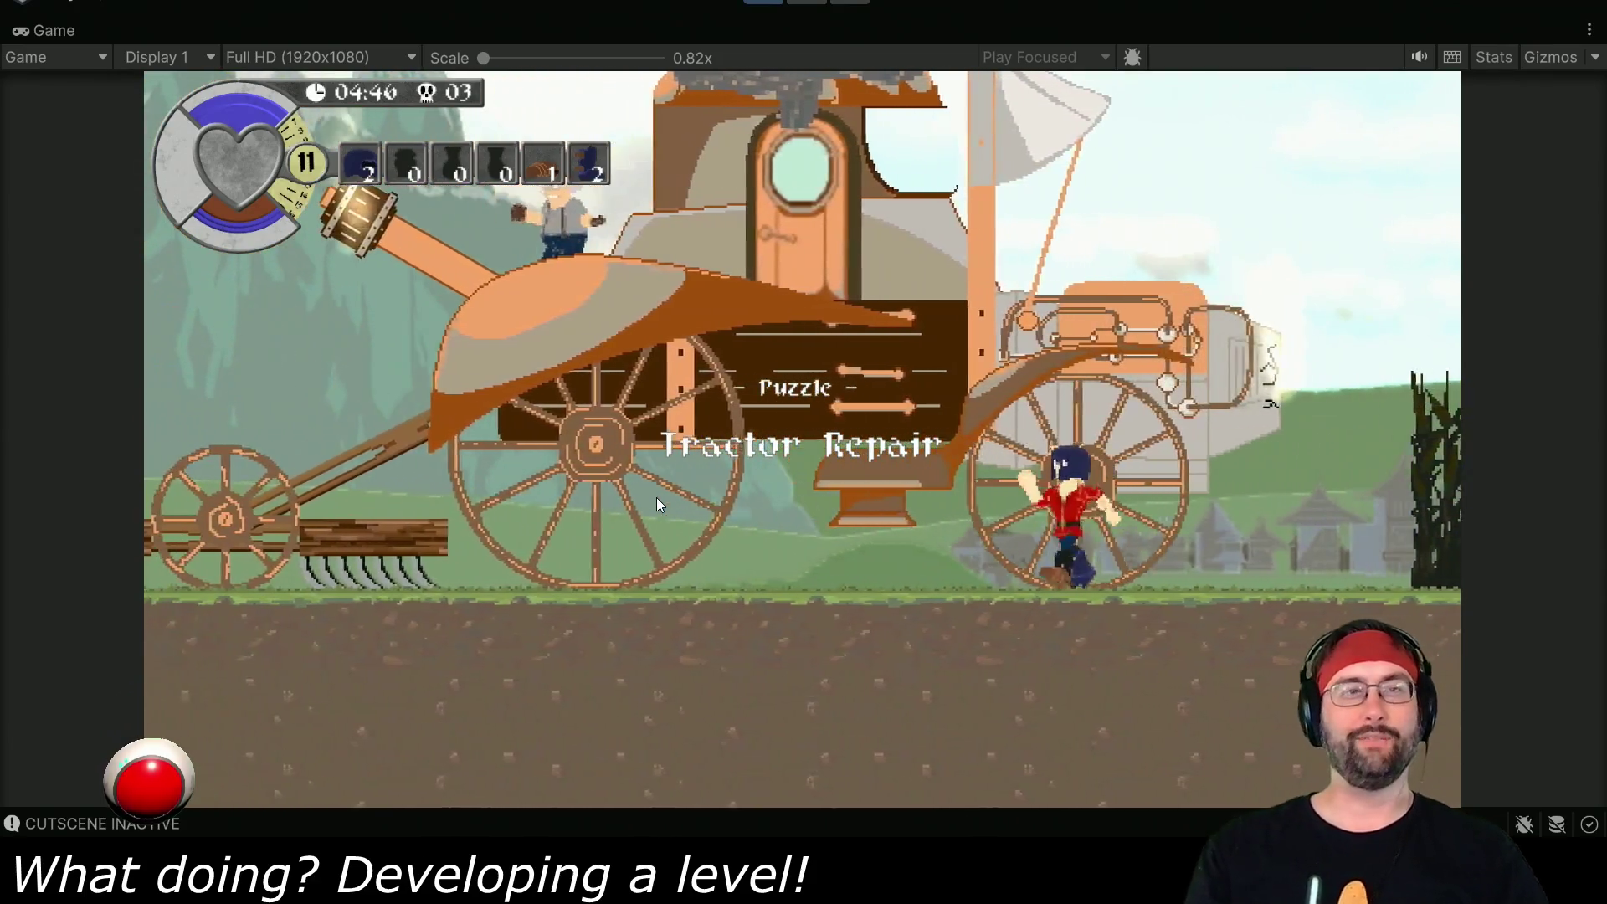
pyautogui.press('a')
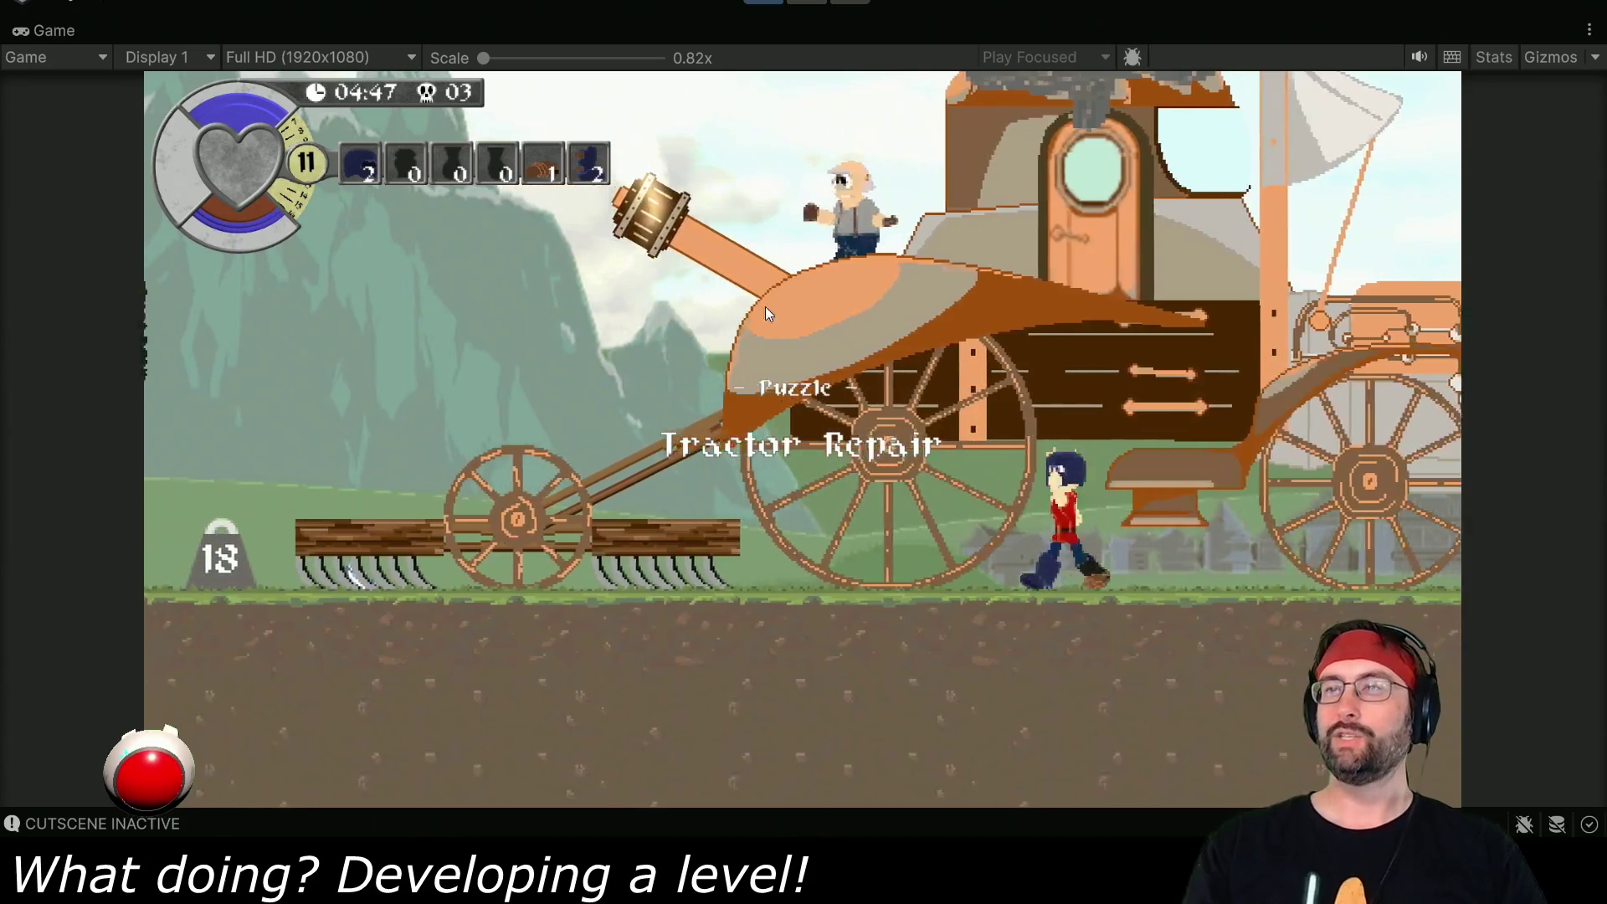
pyautogui.press('a')
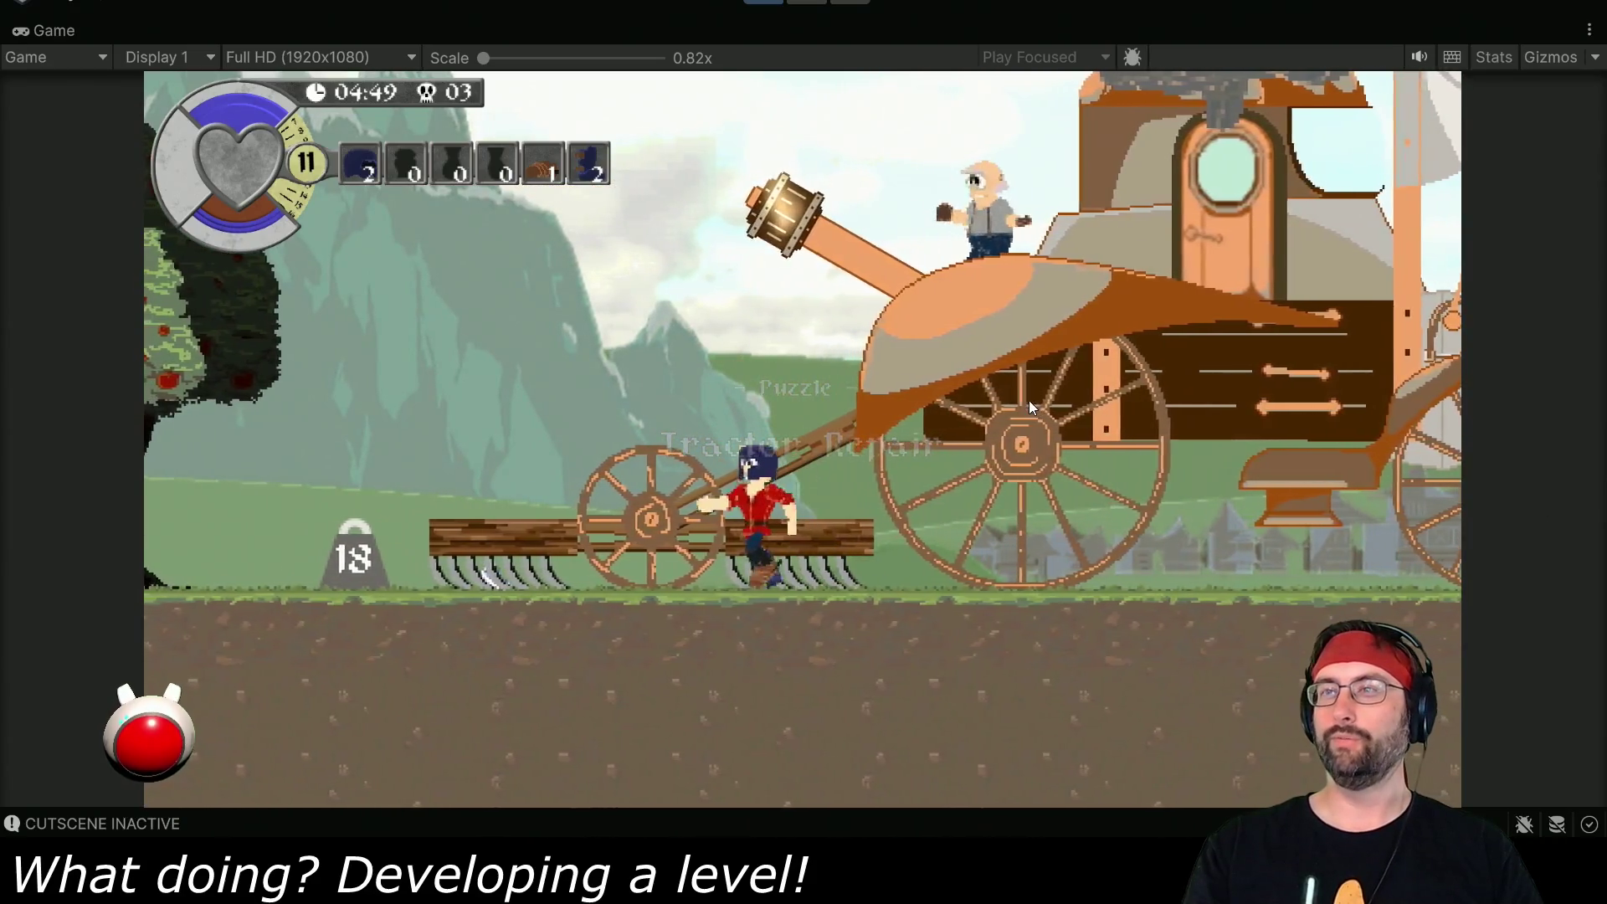
# - Carry the 18 weight onto the harrow to tip it up, then jump onto the harrow
pyautogui.press('a')
pyautogui.press('e')
pyautogui.press('d')
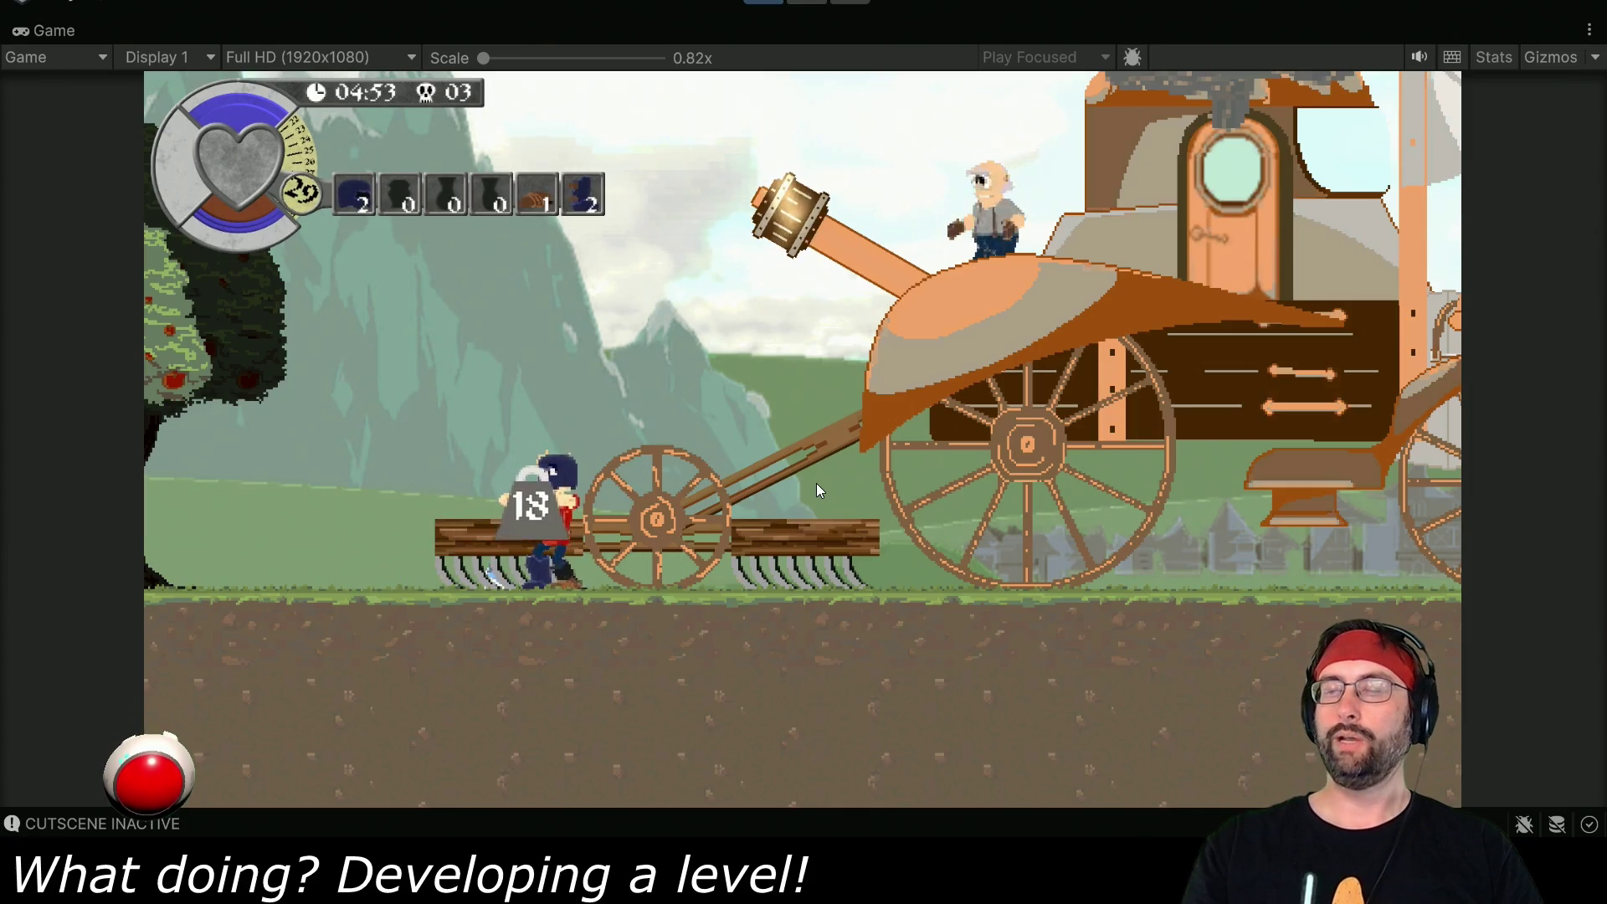
pyautogui.press('e')
pyautogui.press('d')
pyautogui.press('d')
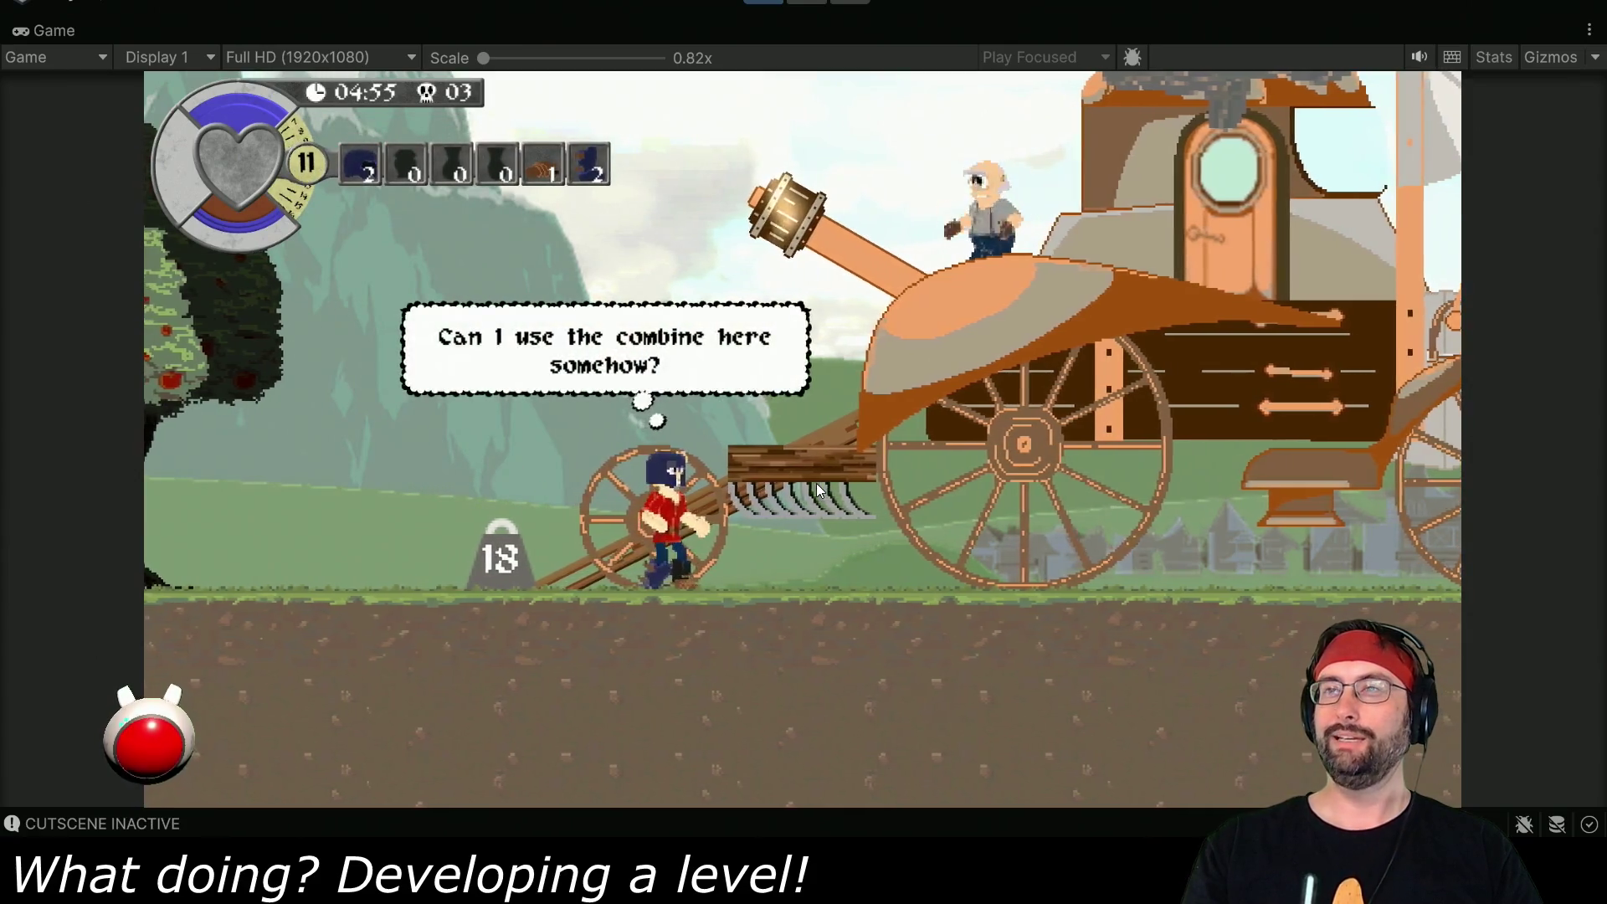
pyautogui.press('space')
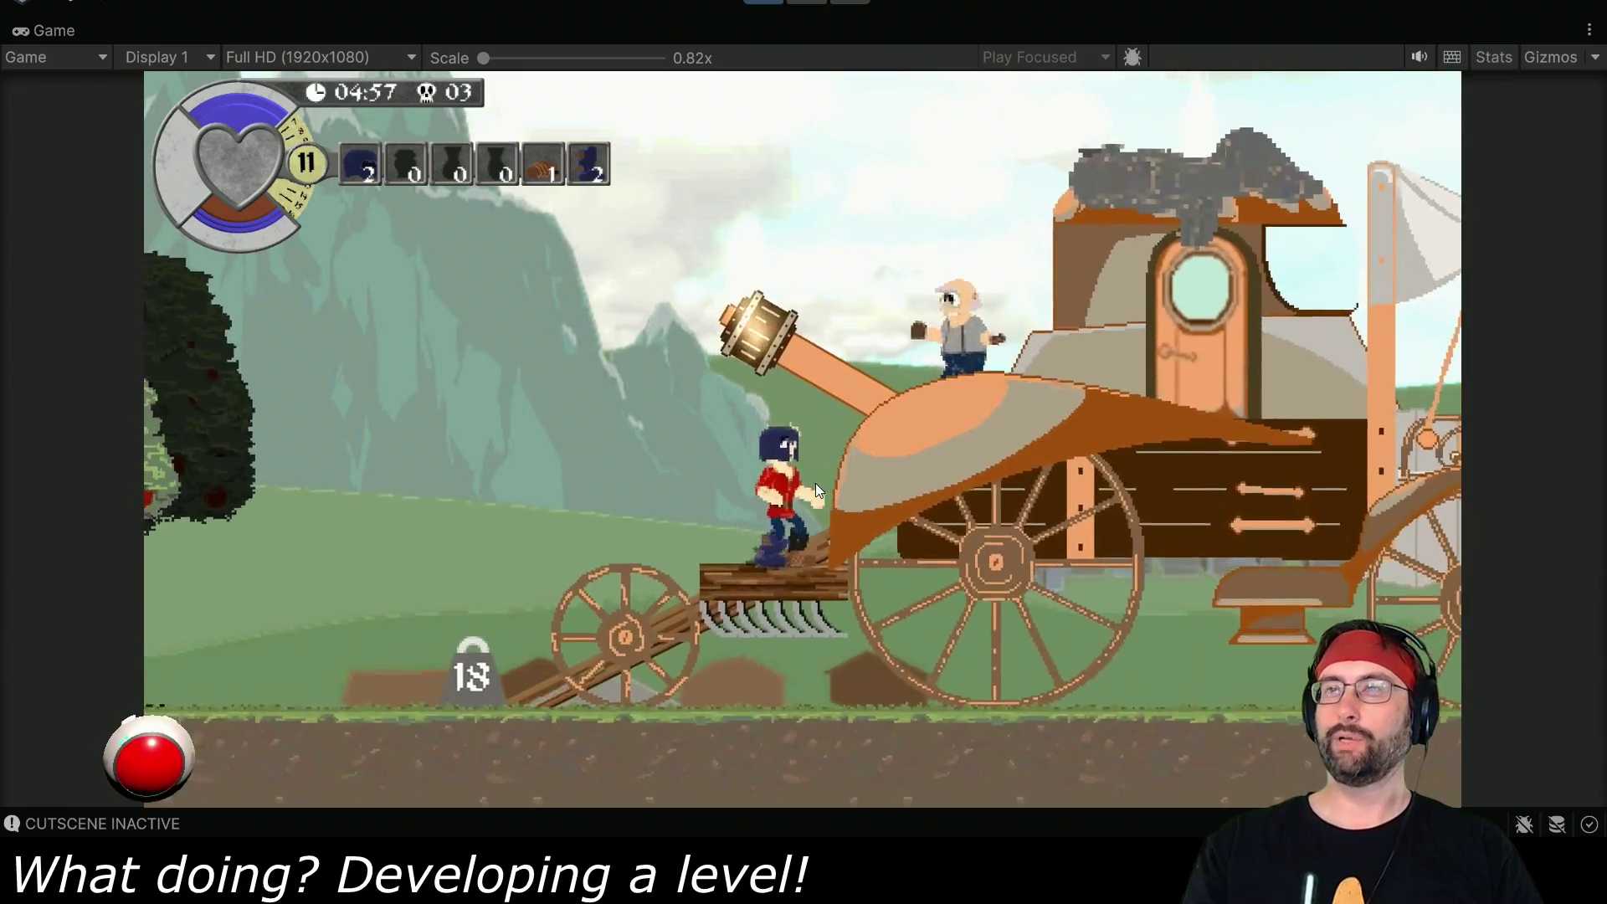
pyautogui.press('space')
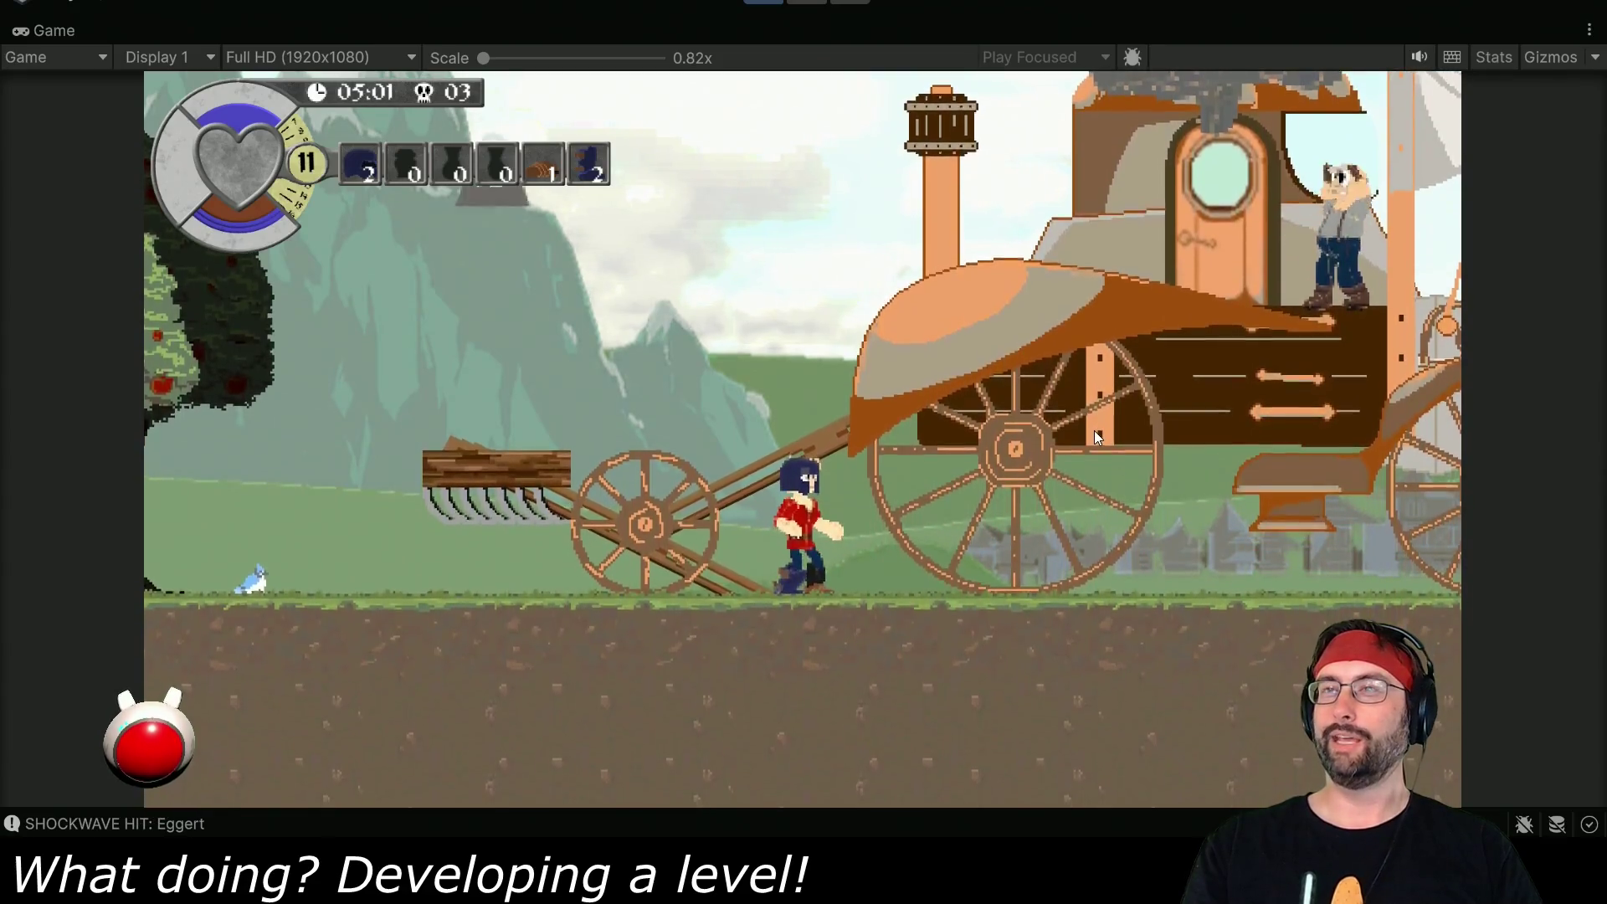
# - Leap onto the combine, slam down with a shockwave, then jump off its front
pyautogui.press('space')
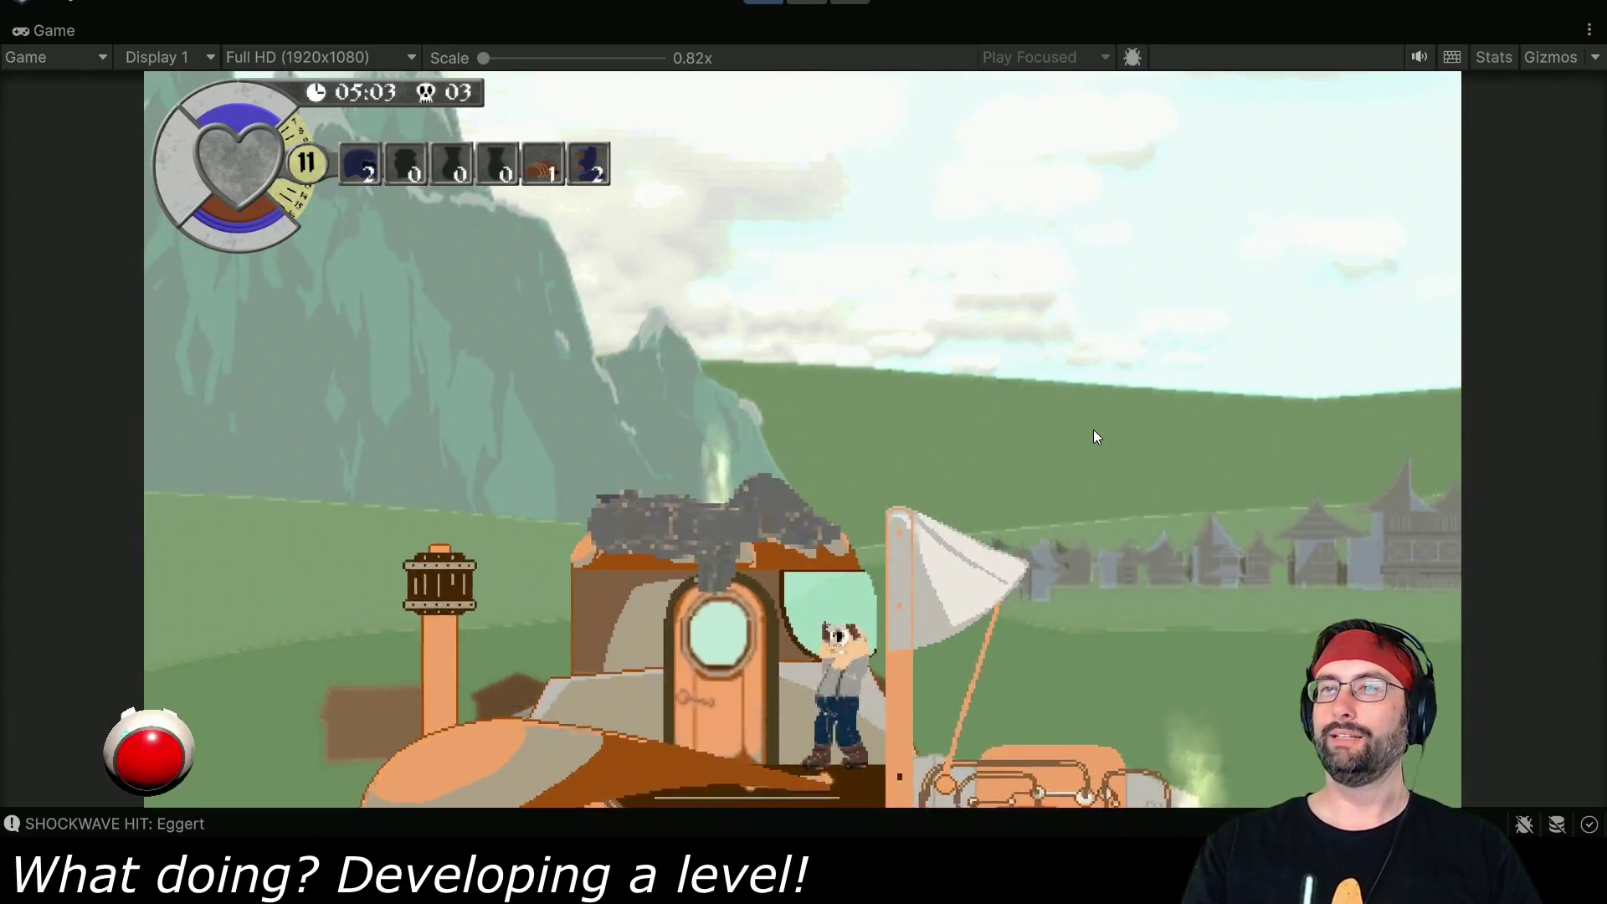
pyautogui.press('space')
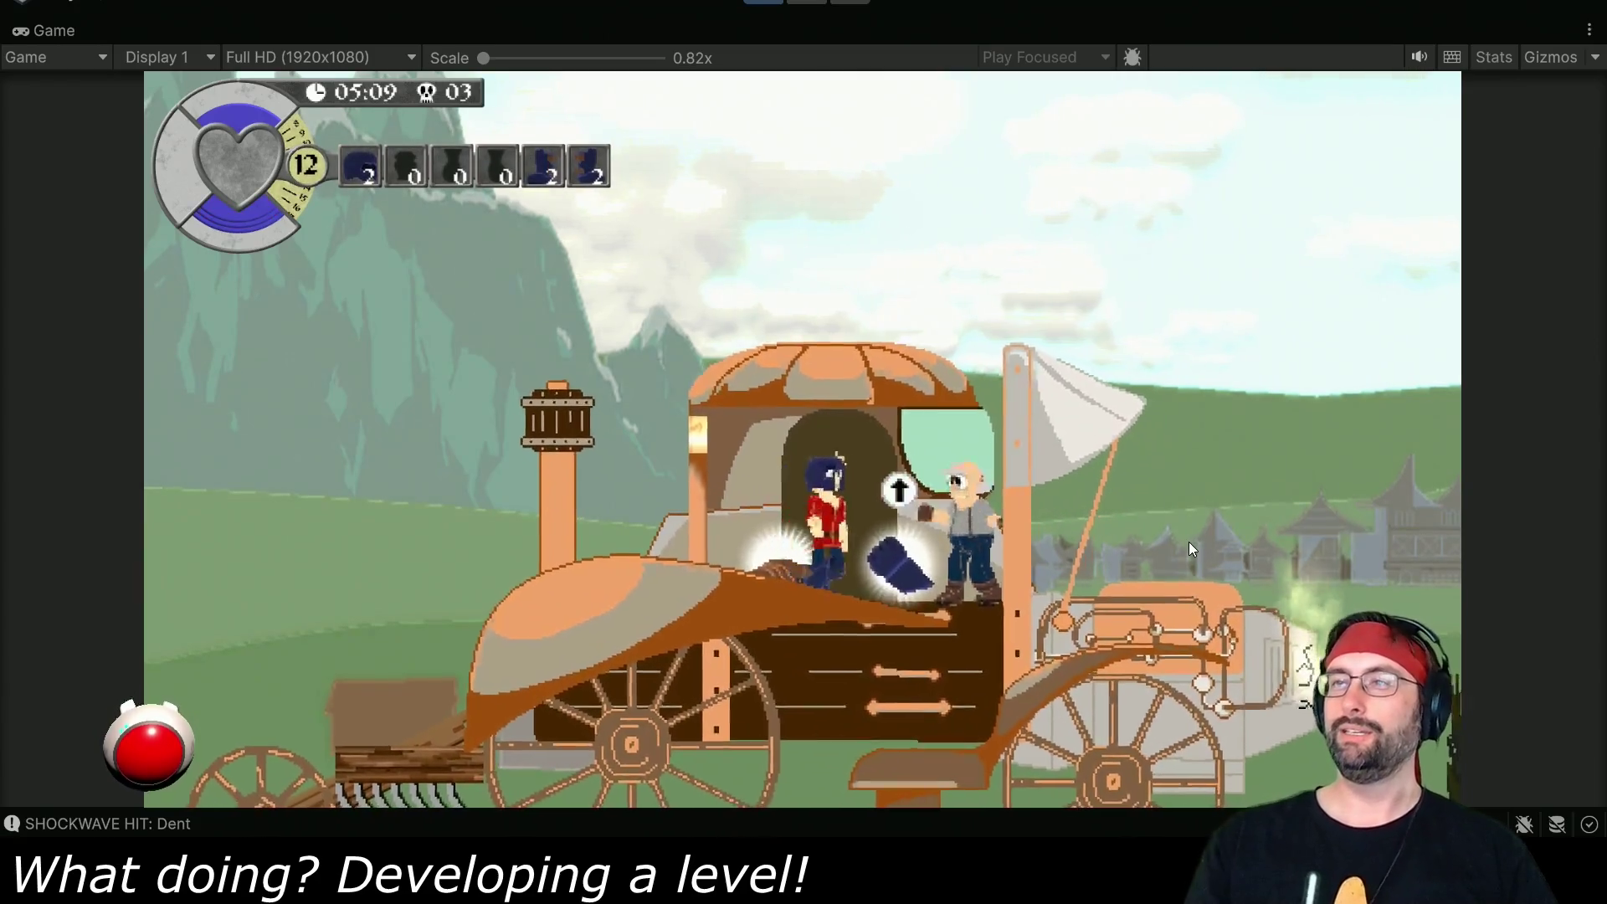
pyautogui.press('Right')
pyautogui.press('space')
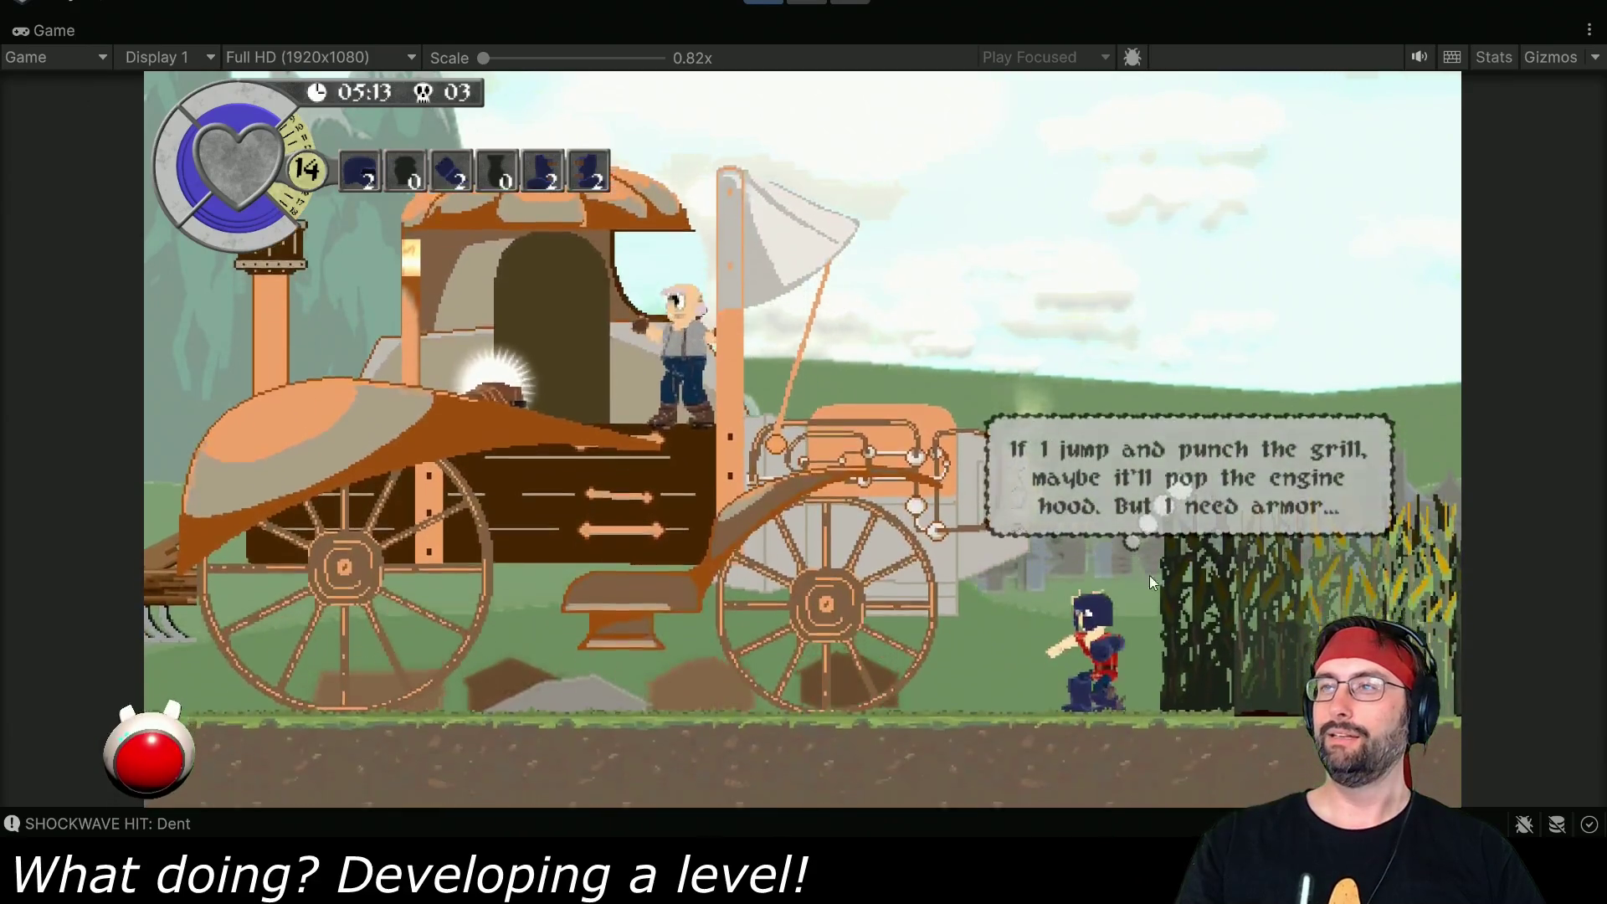
# - Climb to the hood's gauge platform, dismiss the farmer's ride offer, and leave the full-size game view
pyautogui.press('Left')
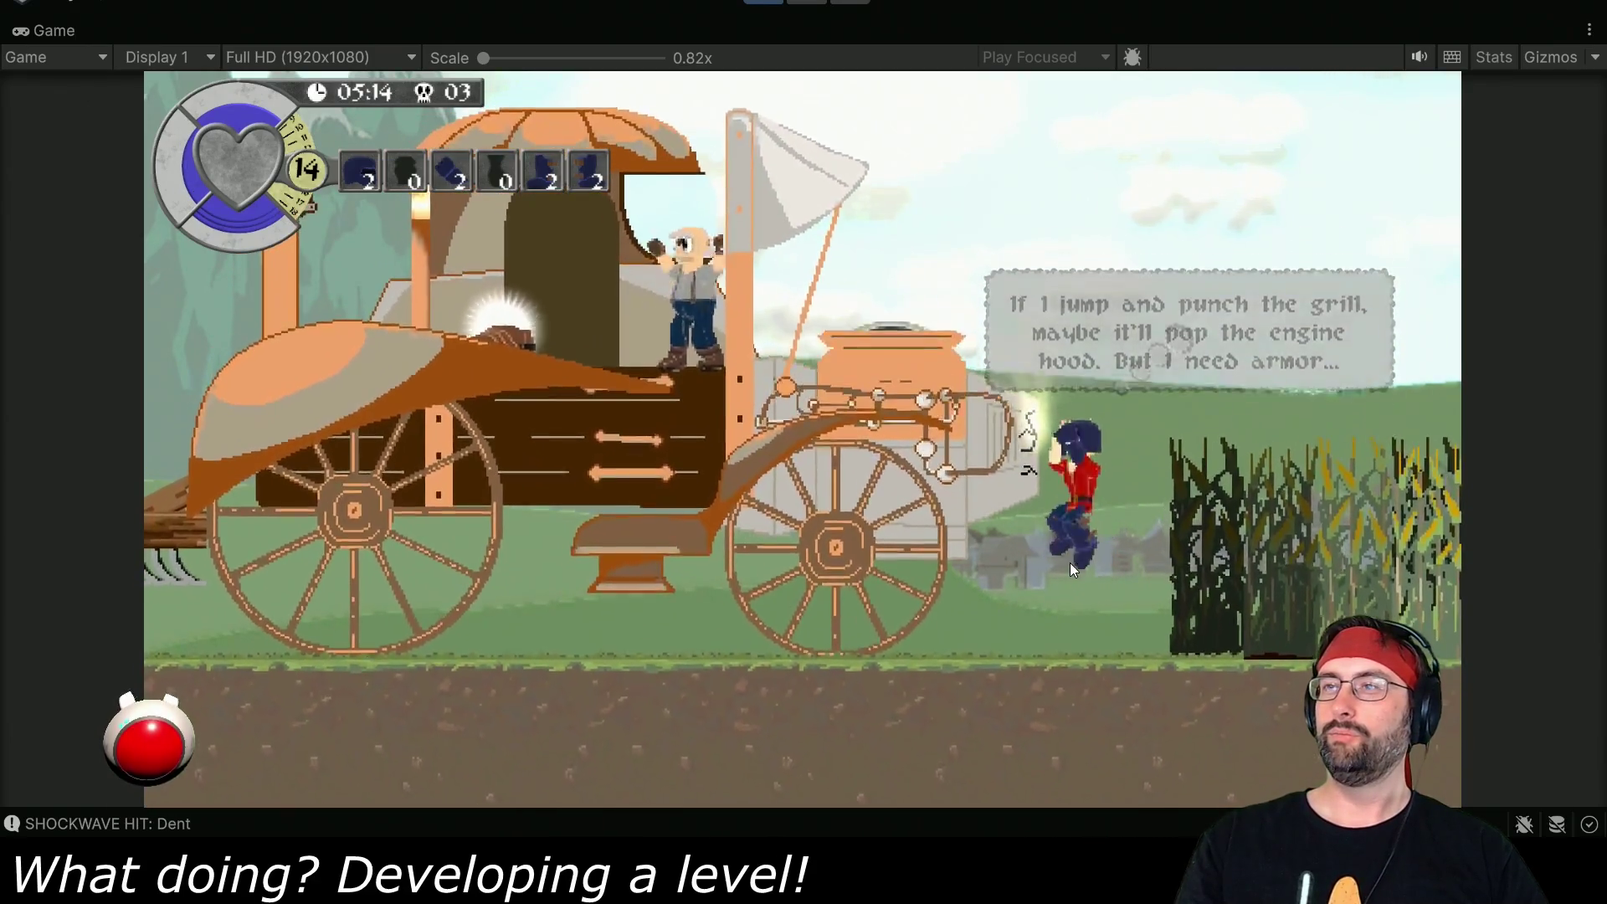
pyautogui.press('Up')
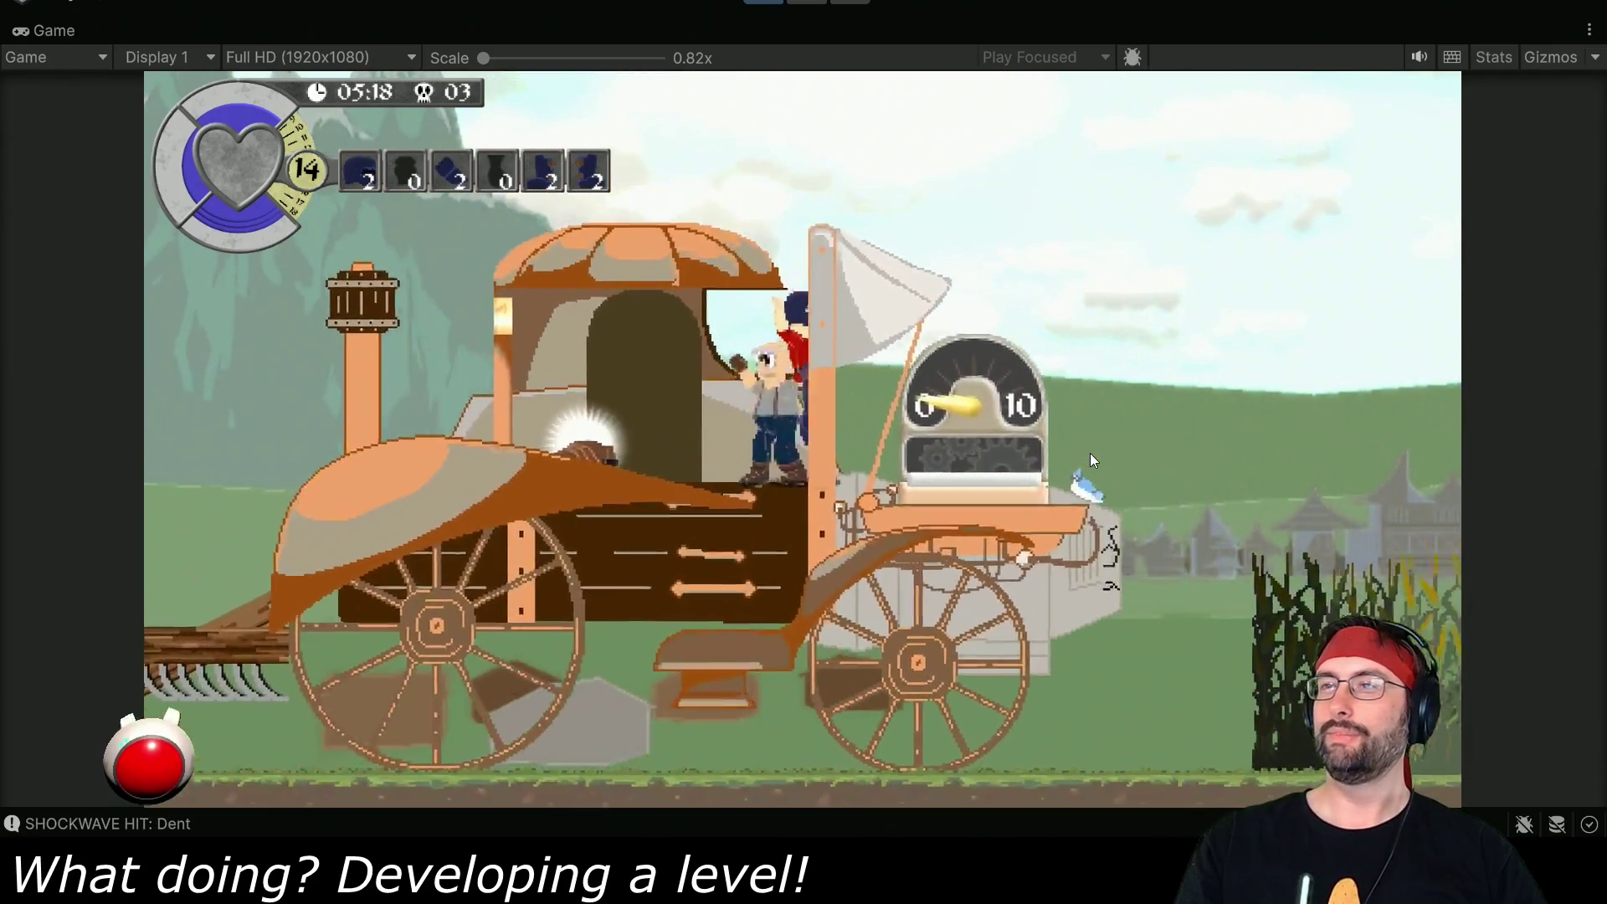
pyautogui.press('Right')
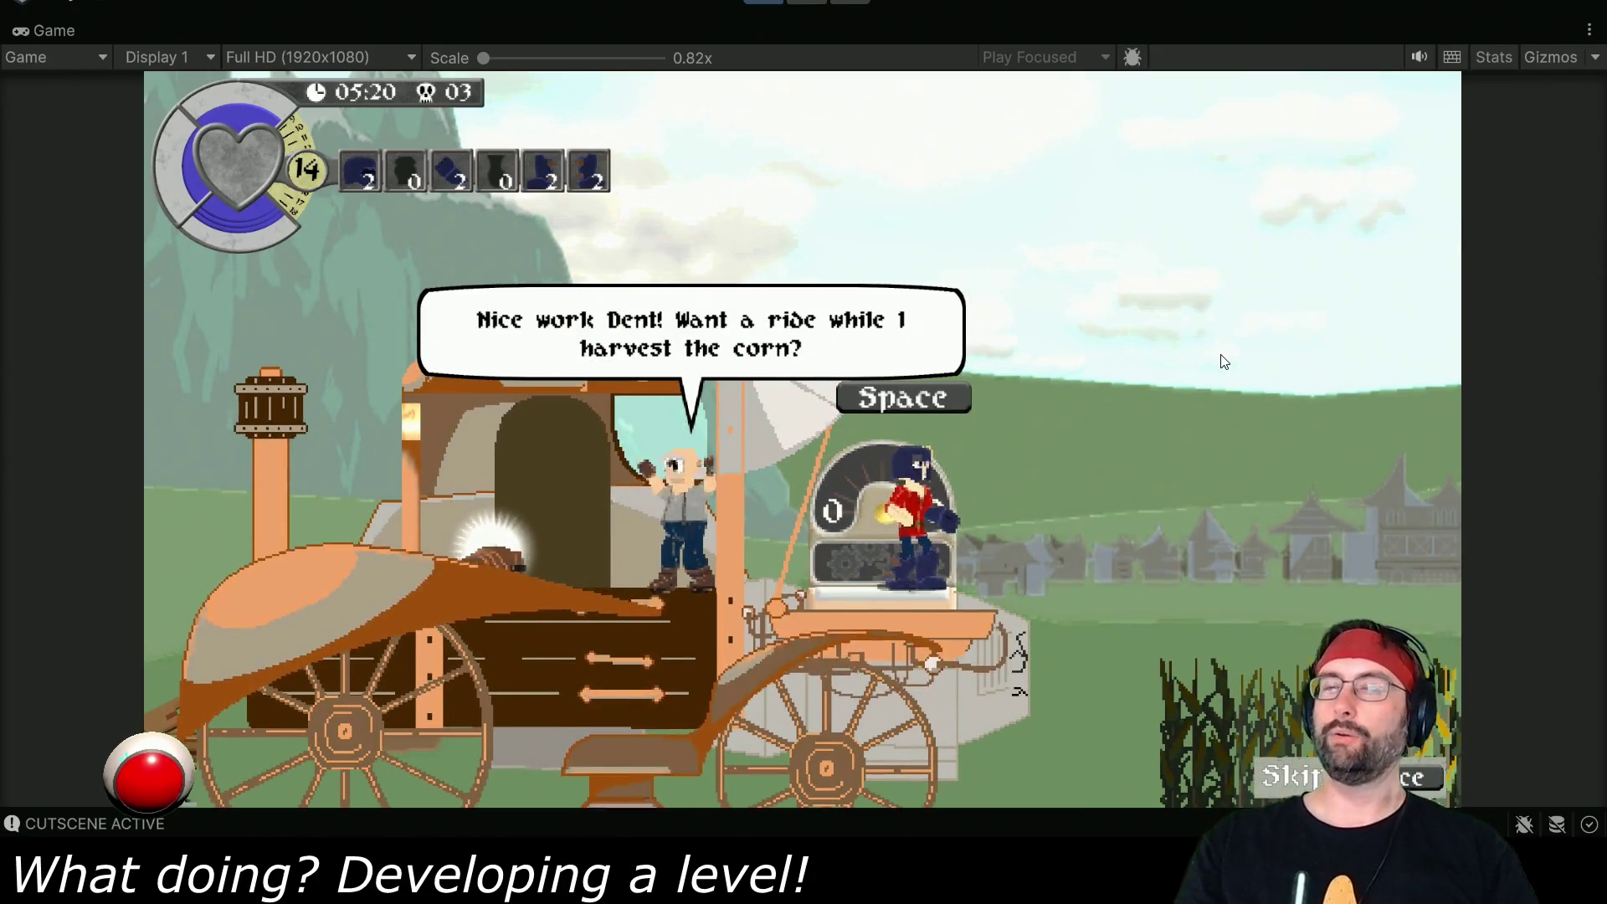
pyautogui.press('space')
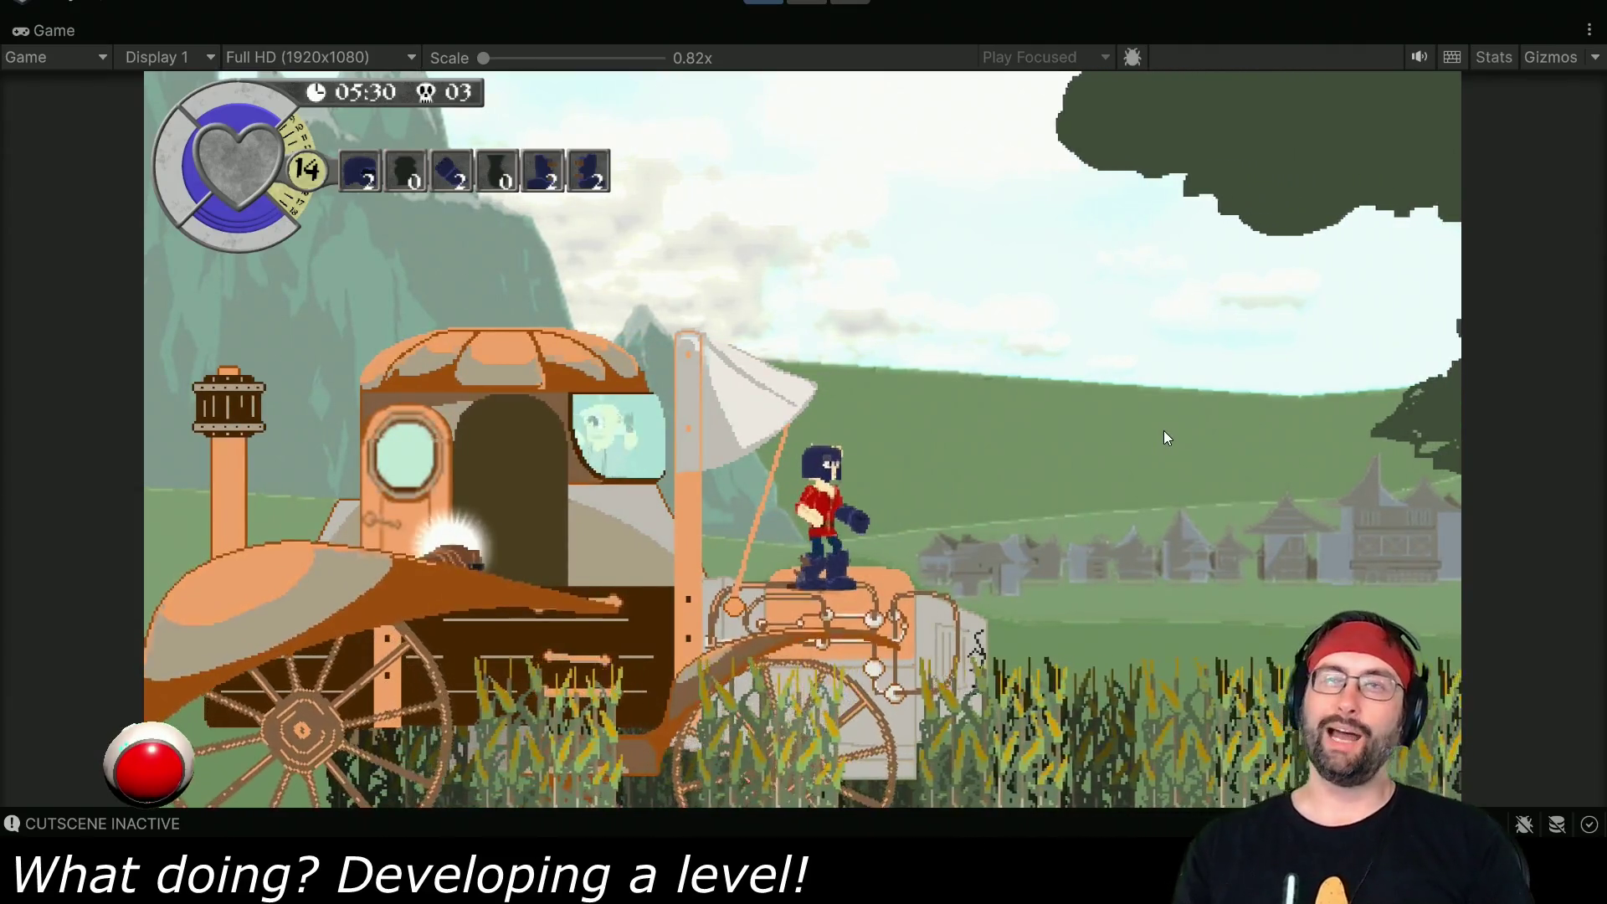
pyautogui.hotkey('ctrl', 'p')
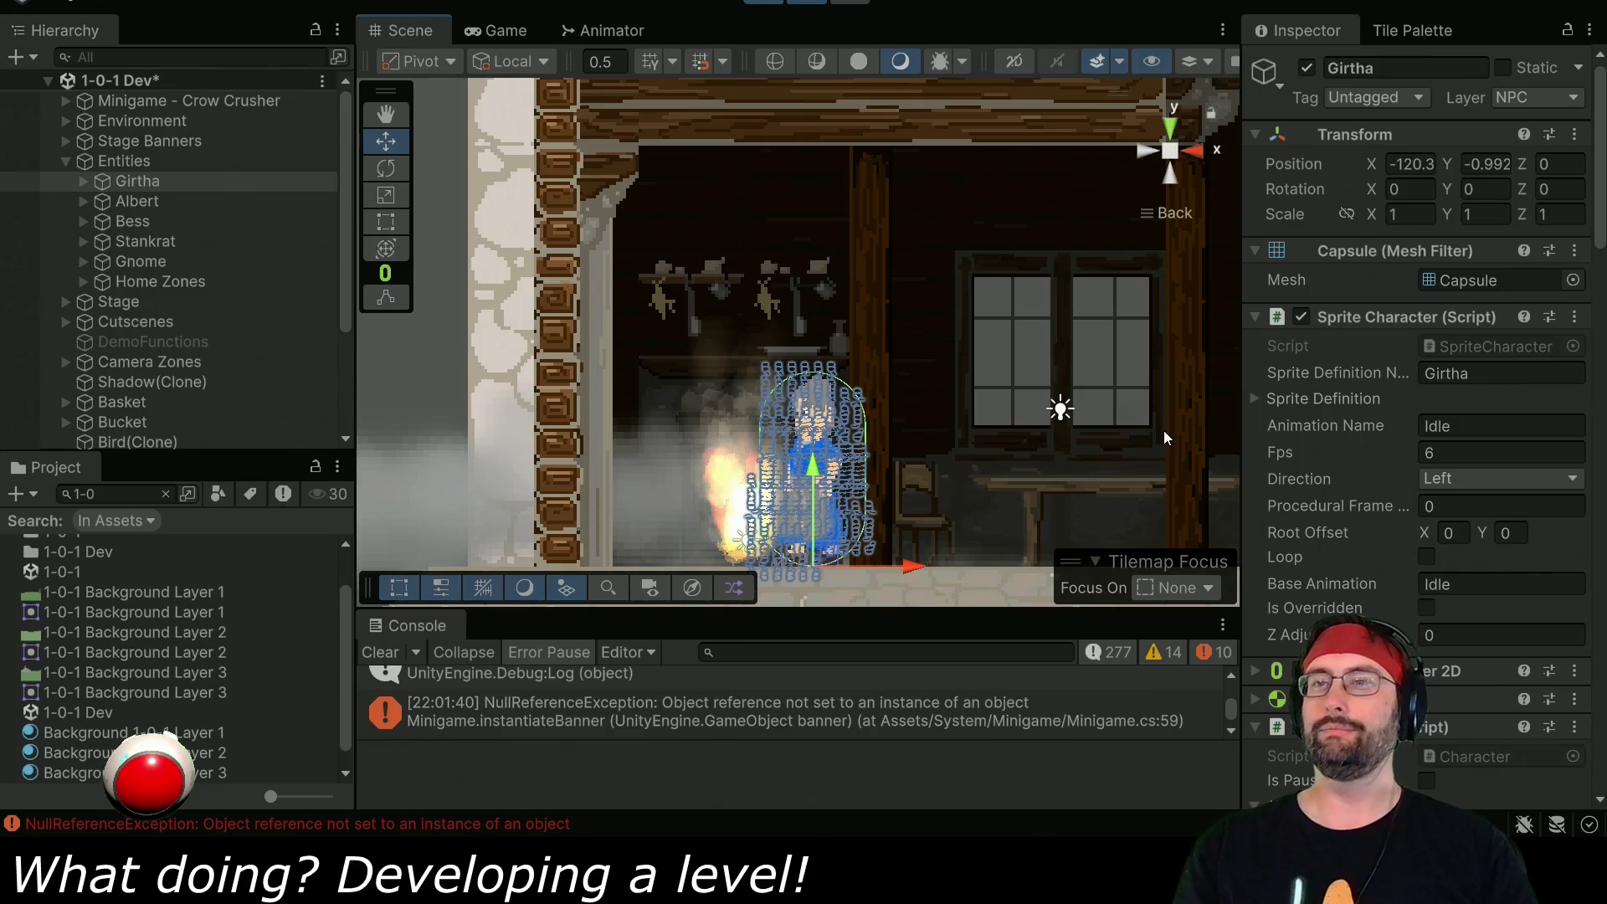
# - Bring the Game view back up and clear the Console's error messages
pyautogui.click(808, 2)
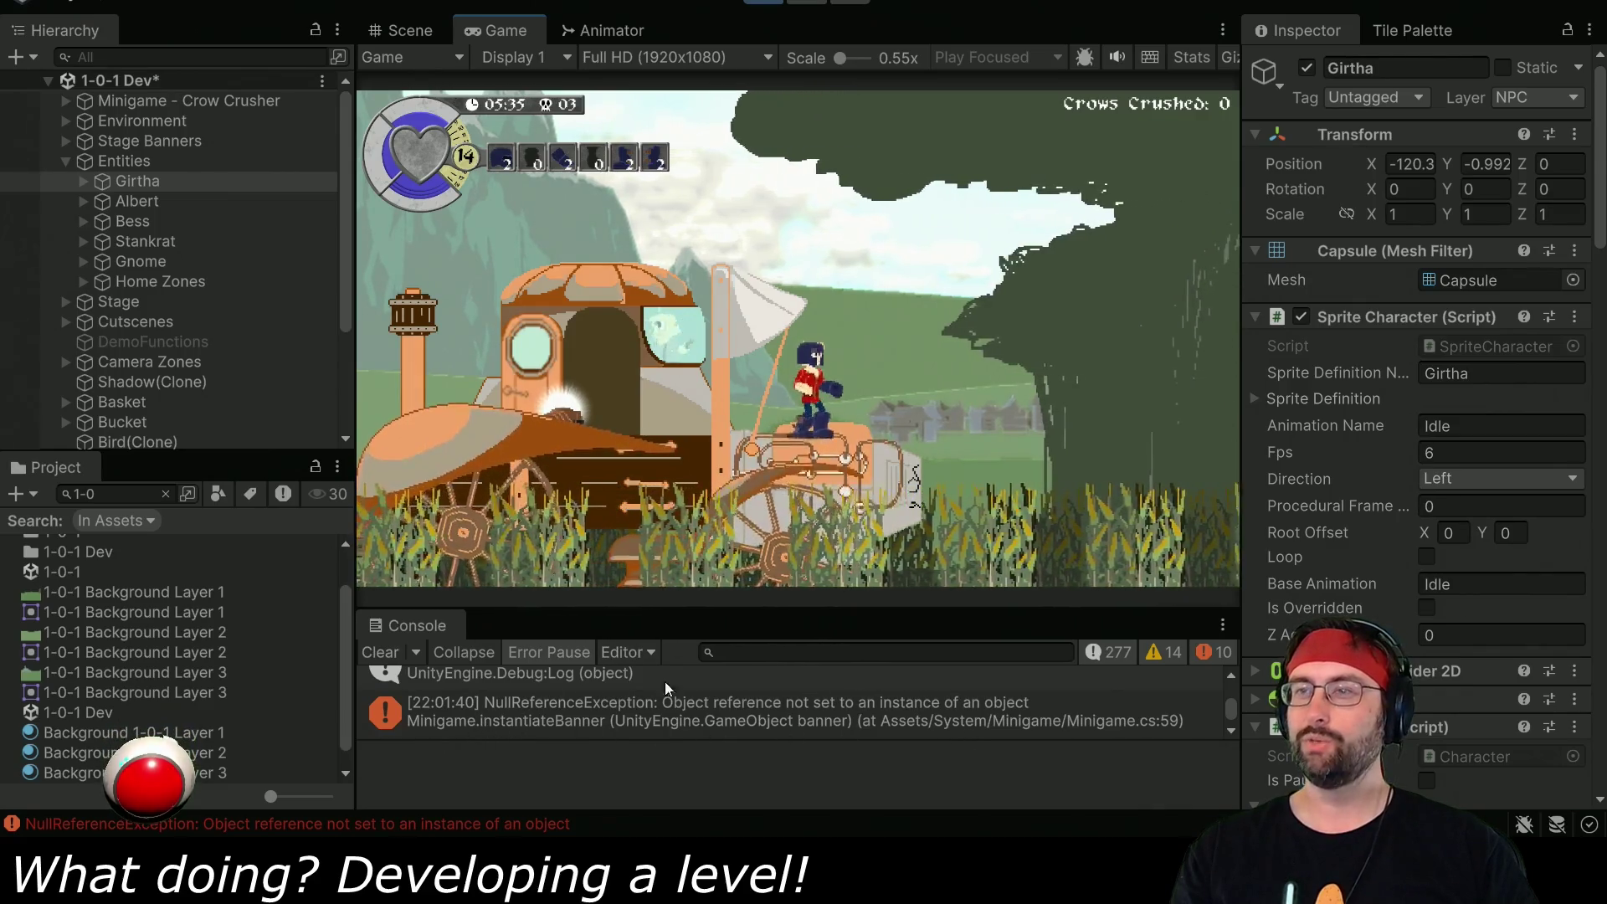
pyautogui.click(377, 652)
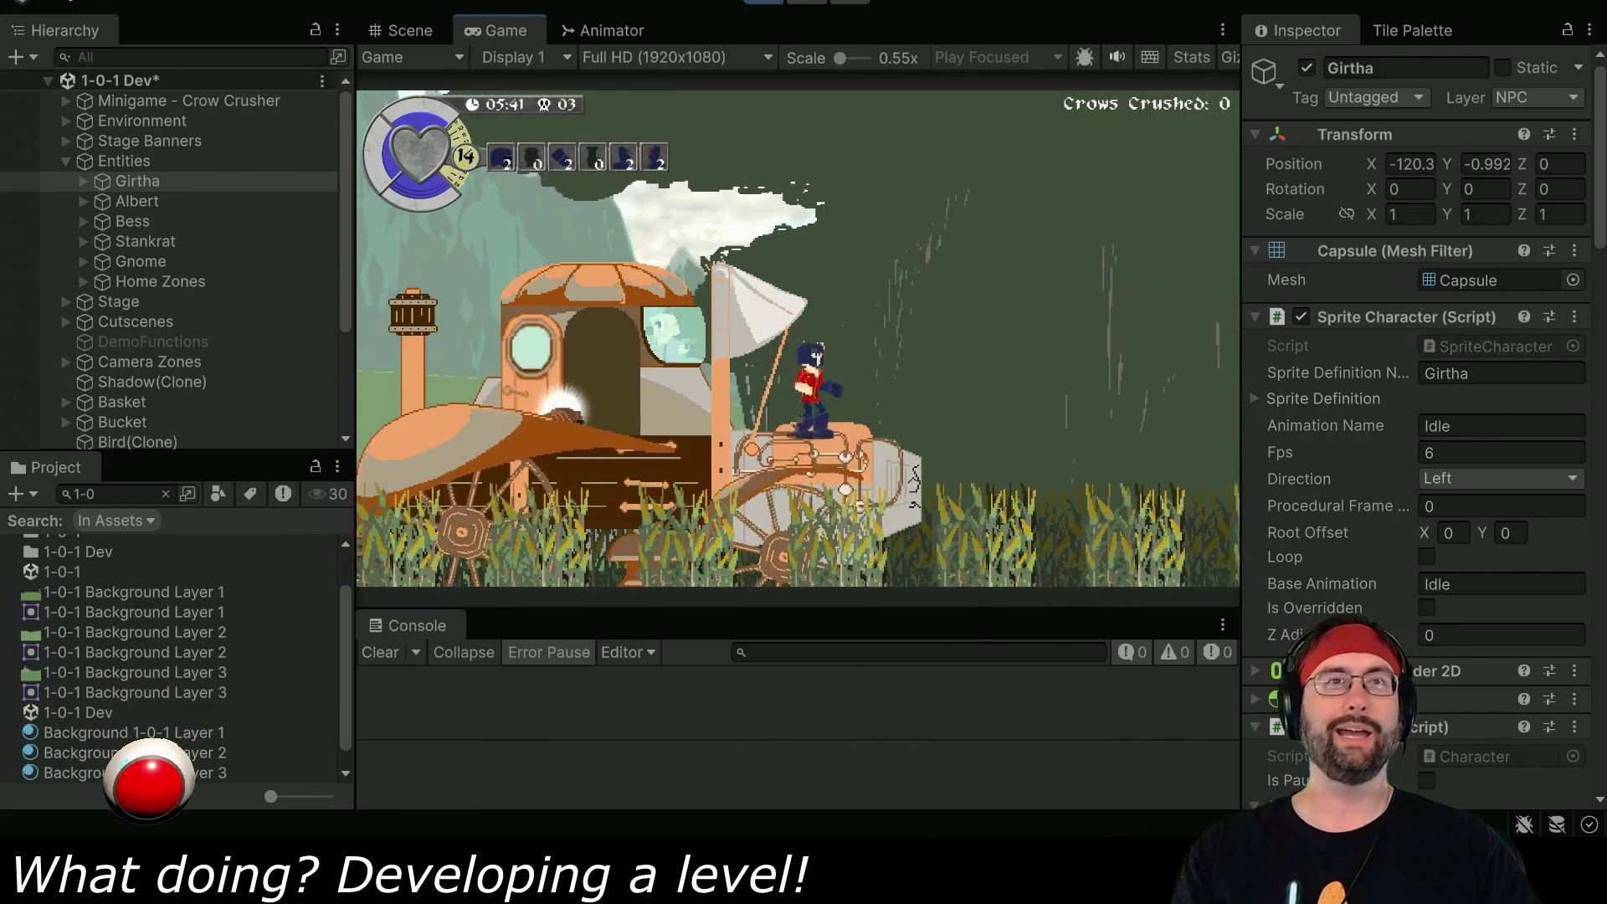
# - Maximize the Game view and play through the bridge conversation about armour
pyautogui.doubleClick(492, 34)
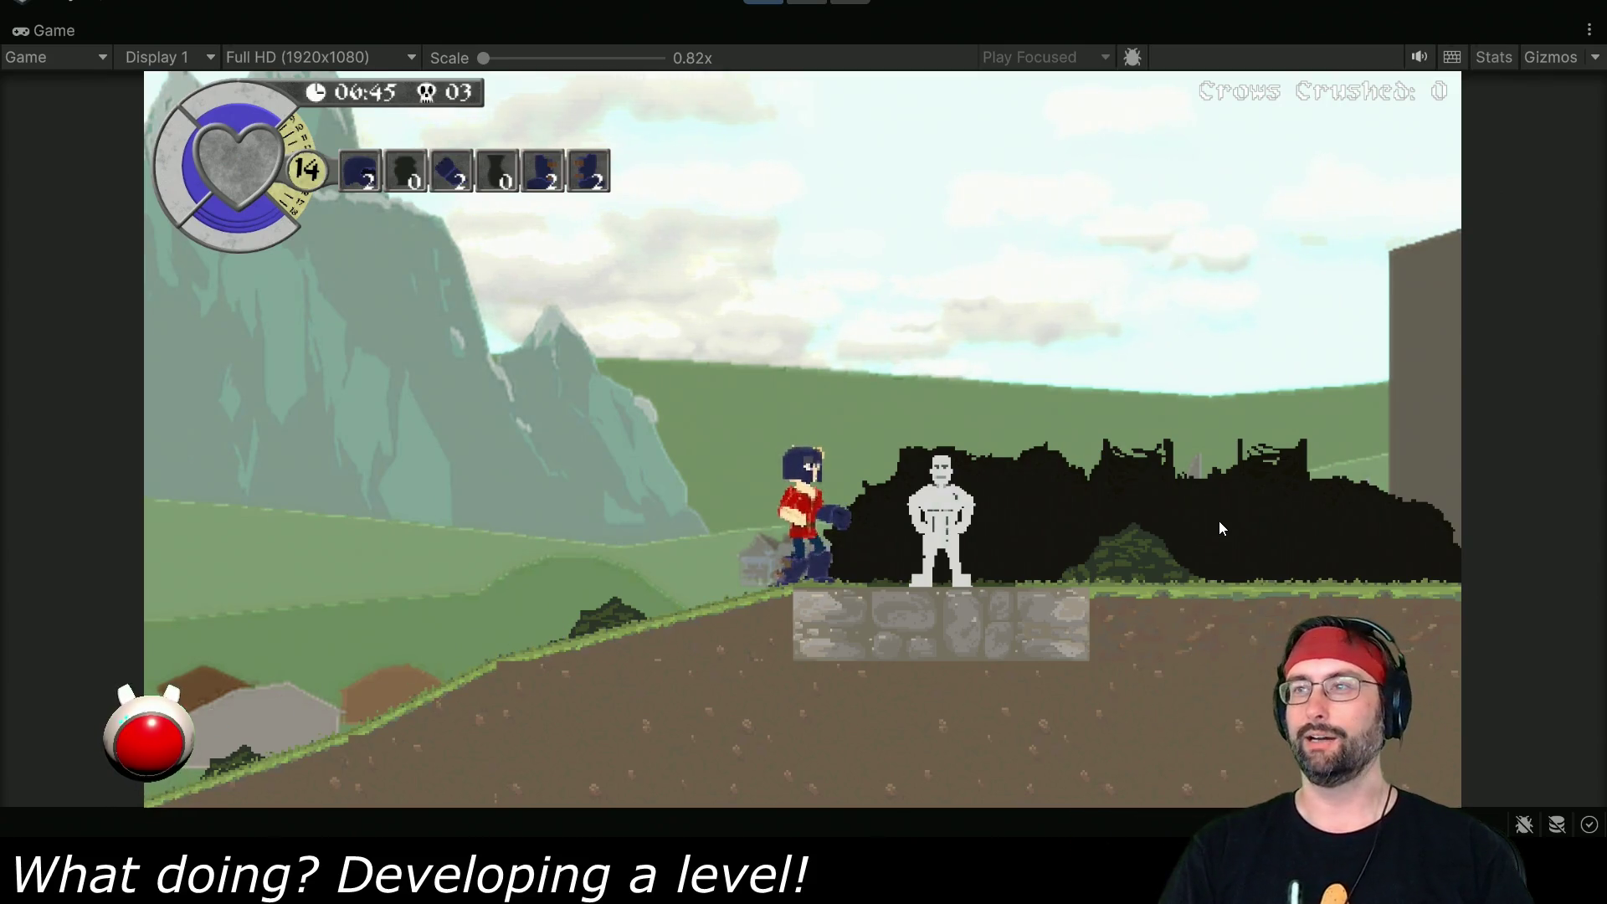
pyautogui.press('Right')
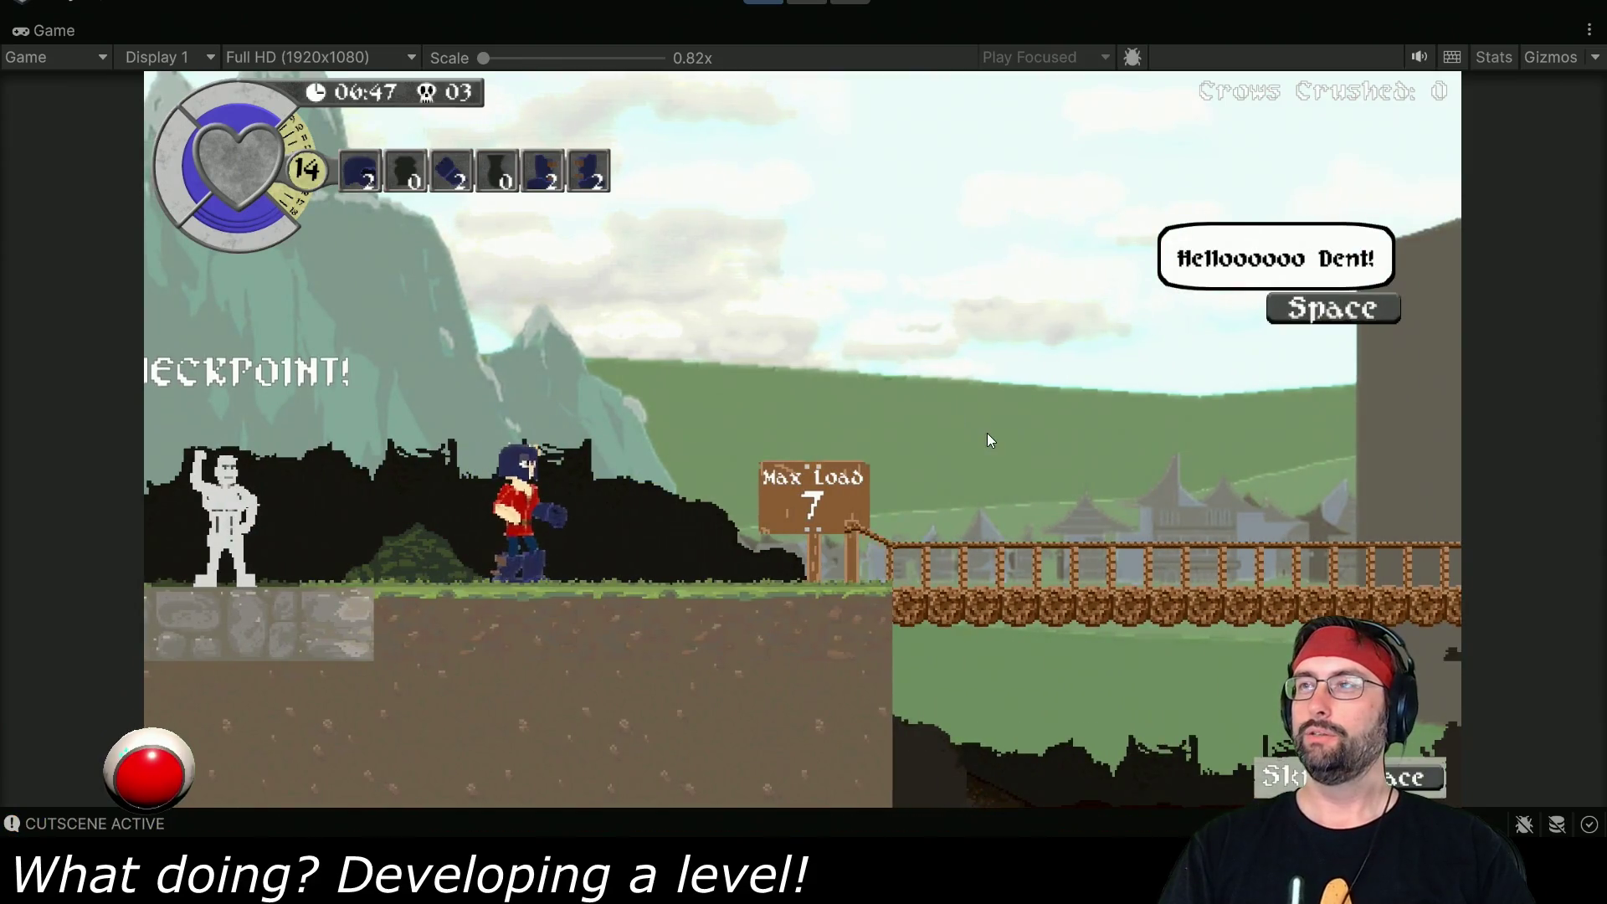
pyautogui.press('space')
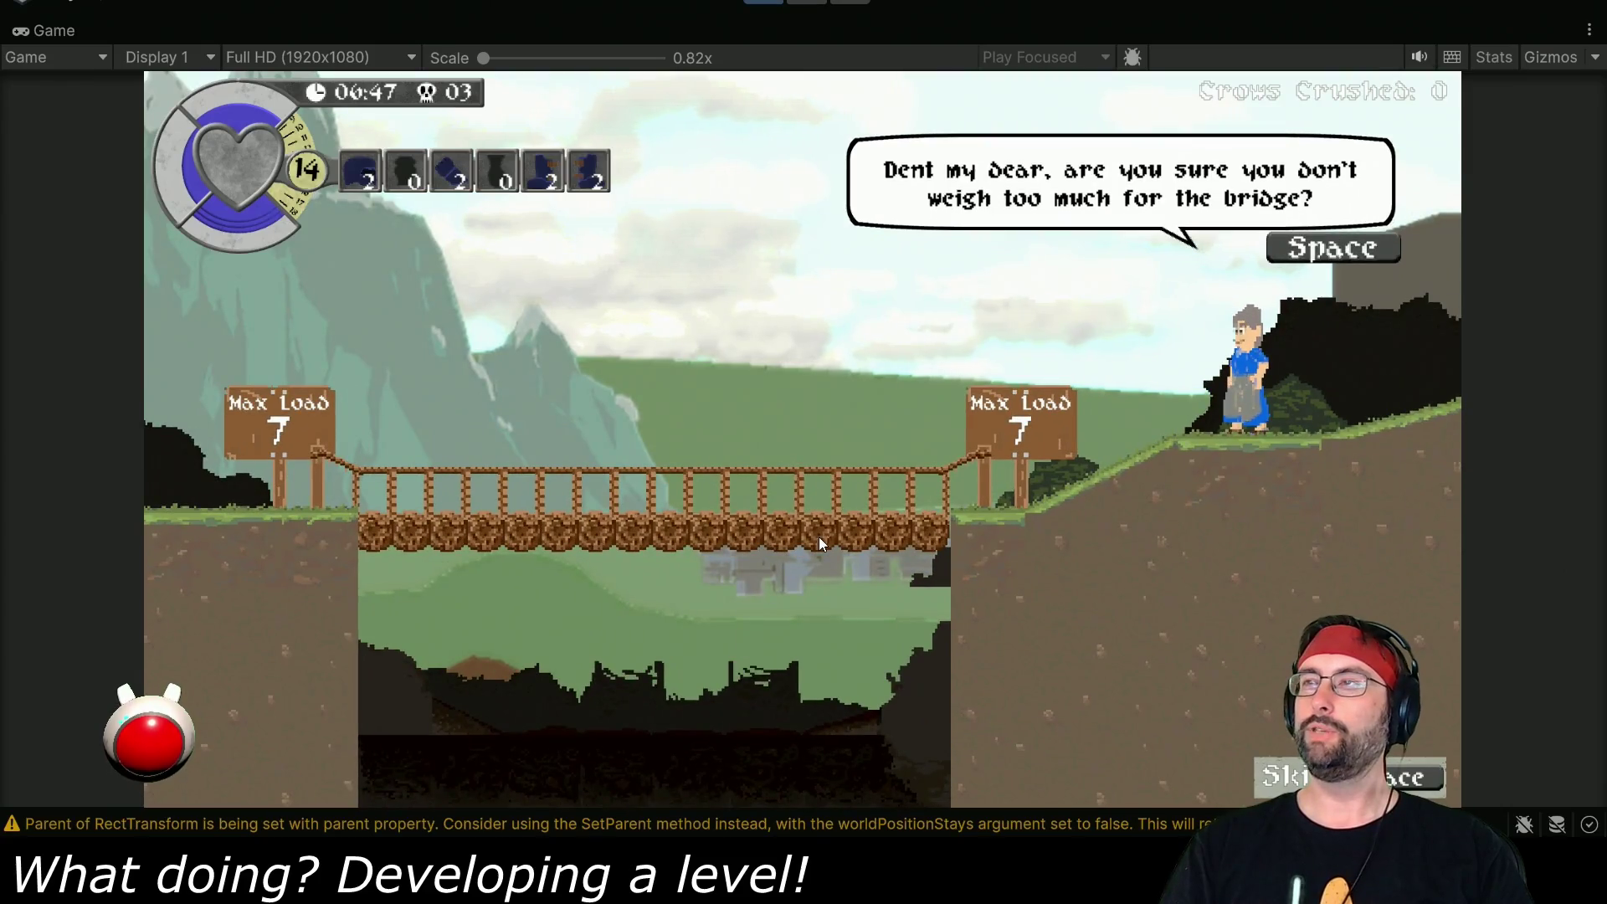
pyautogui.press('space')
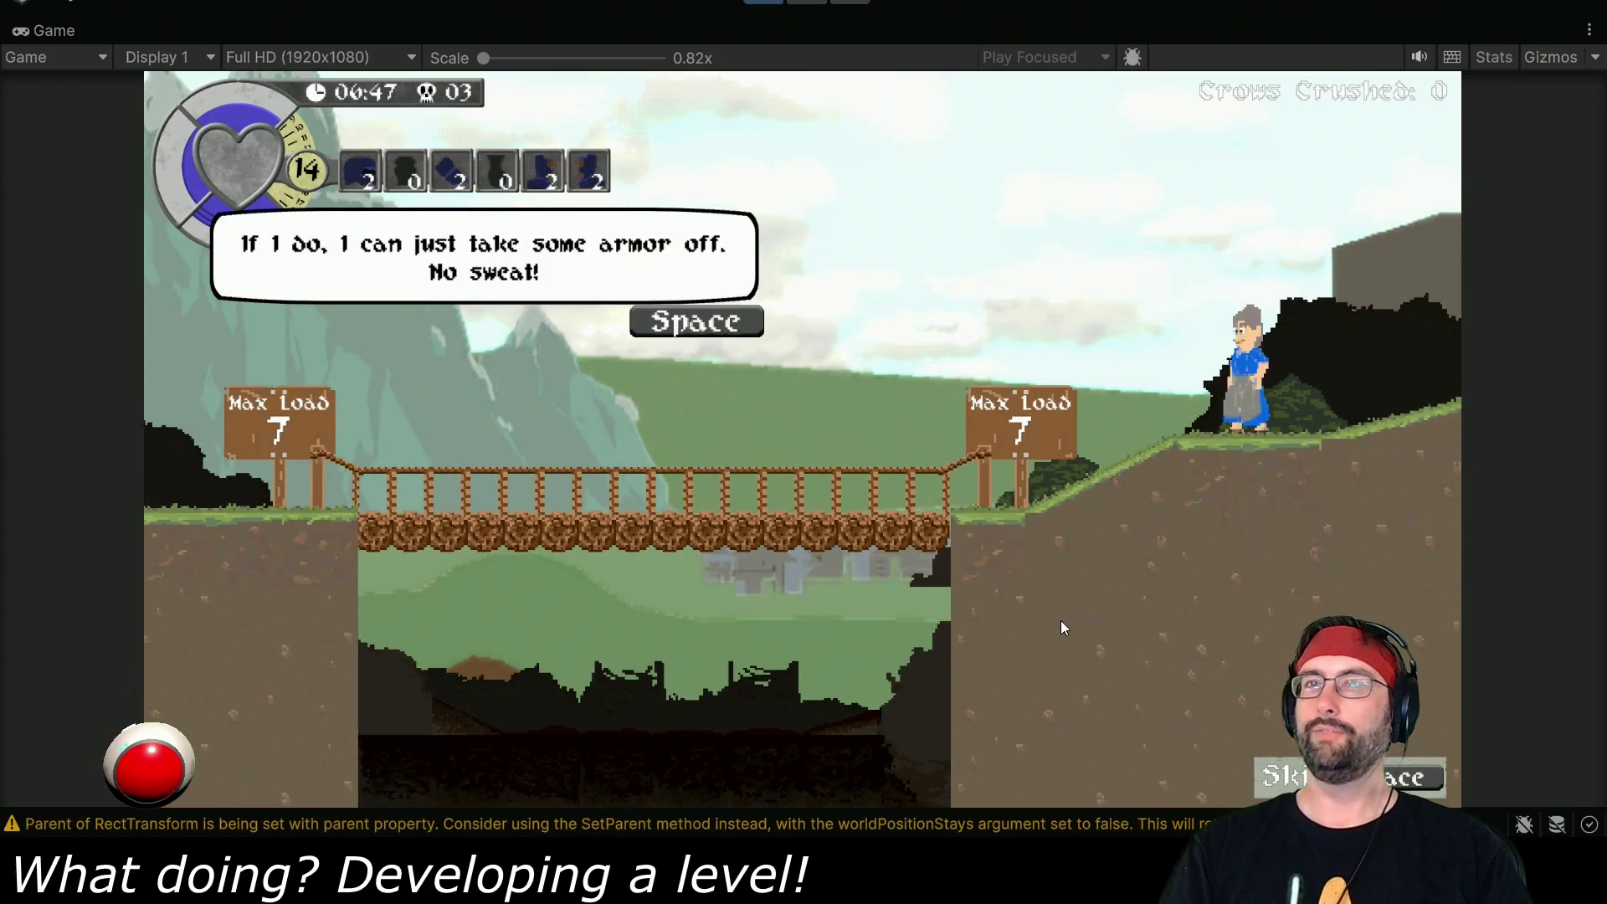
pyautogui.press('space')
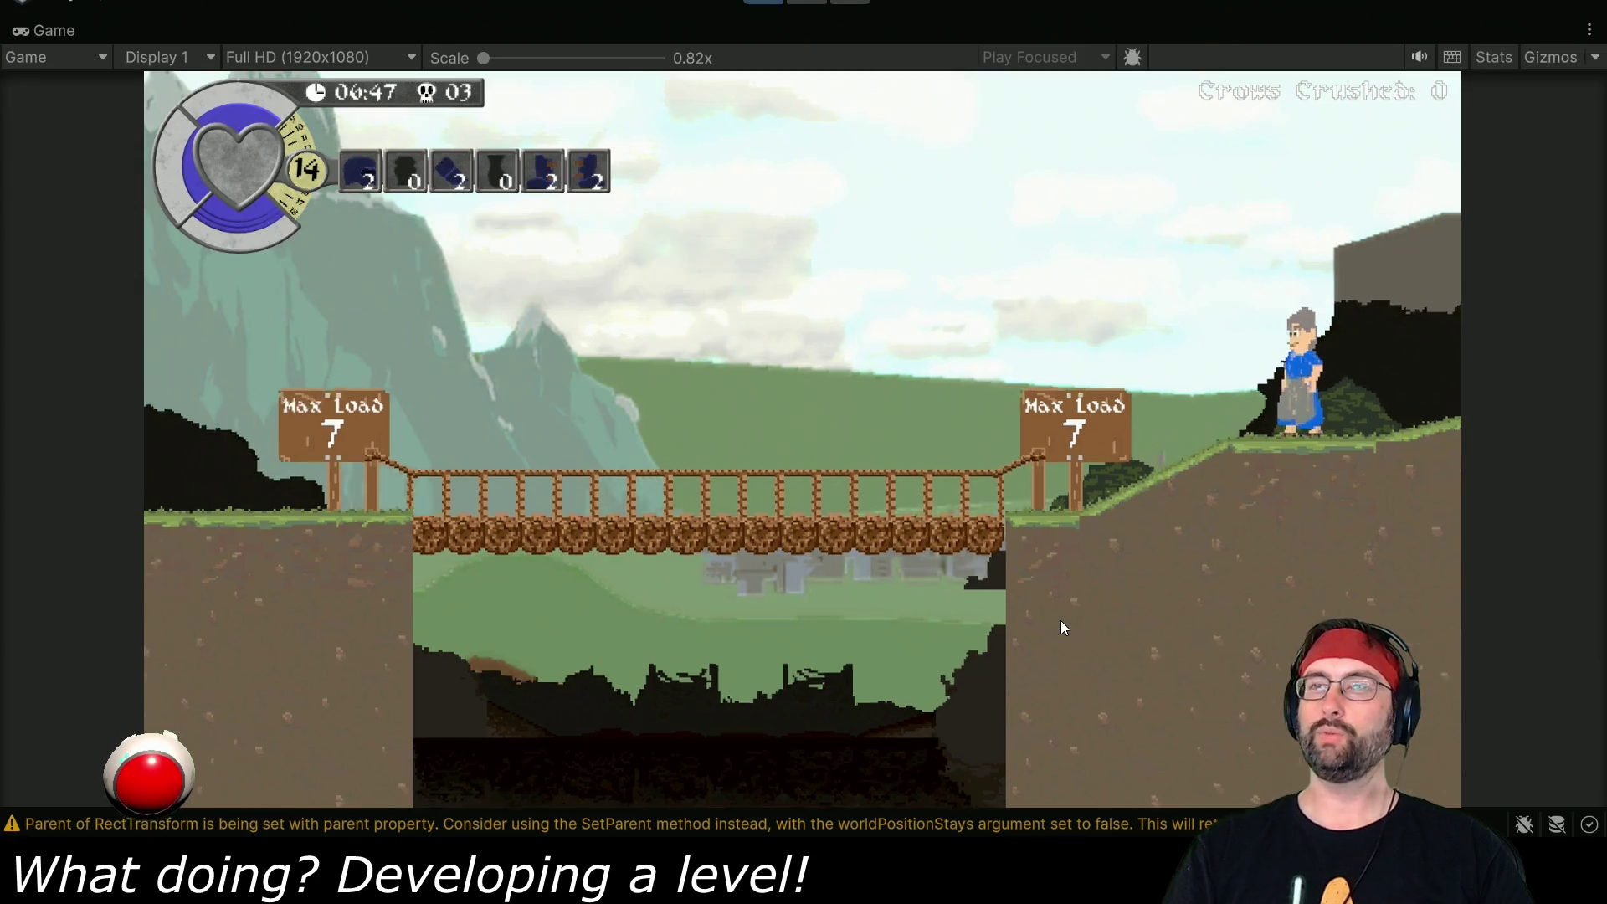
# - Walk onto the Shoddy Bridge so it collapses under the player
pyautogui.press('Right')
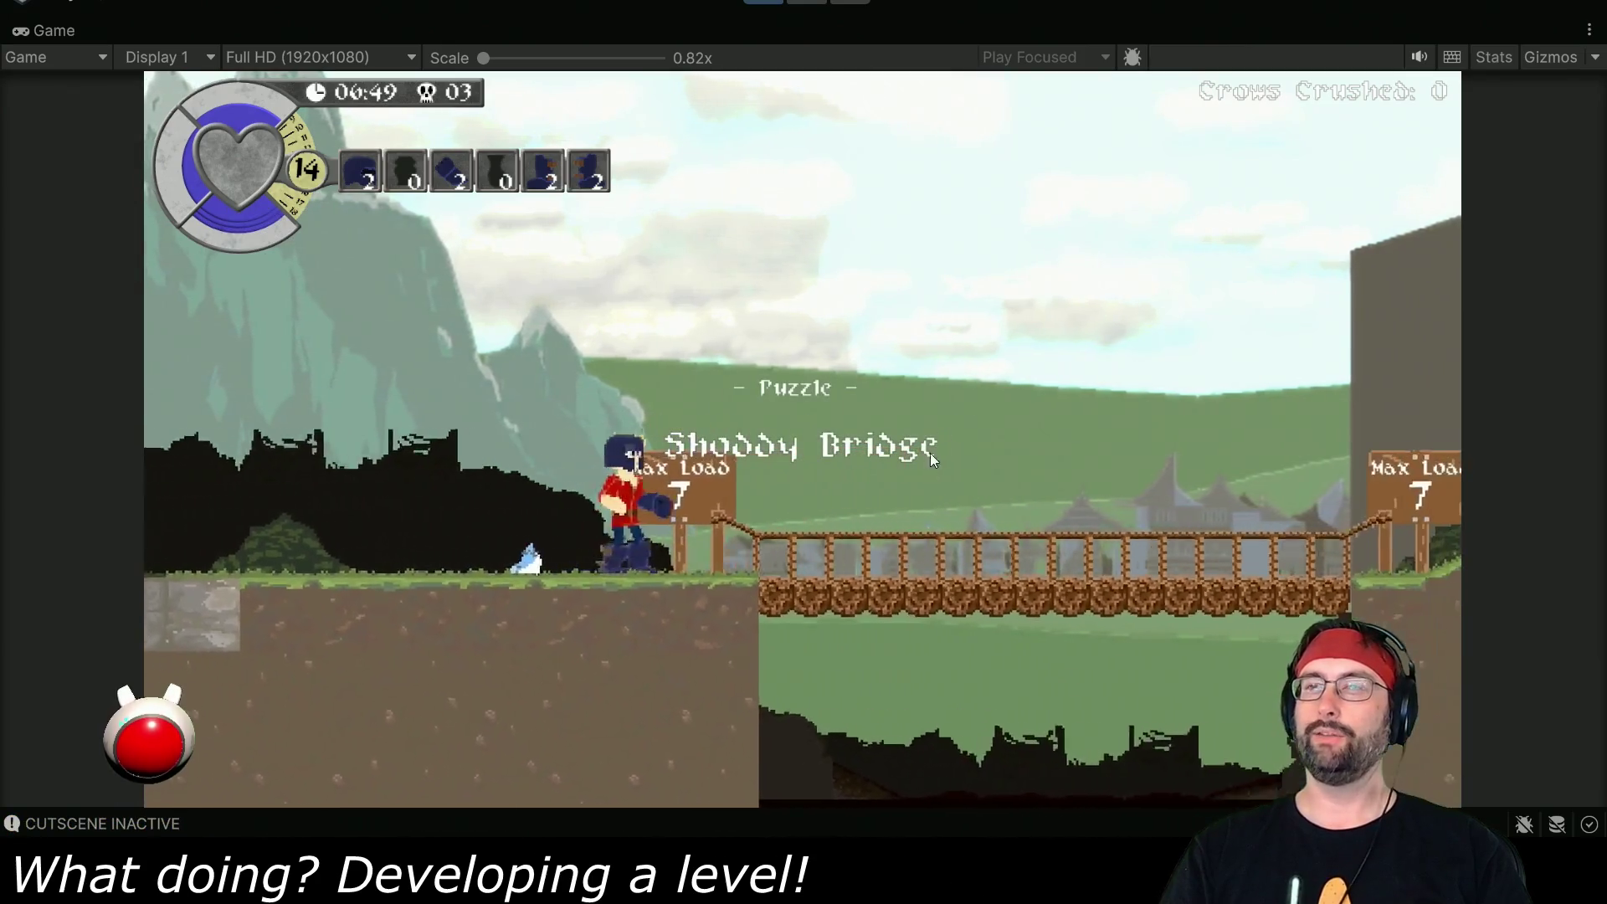
pyautogui.press('Left')
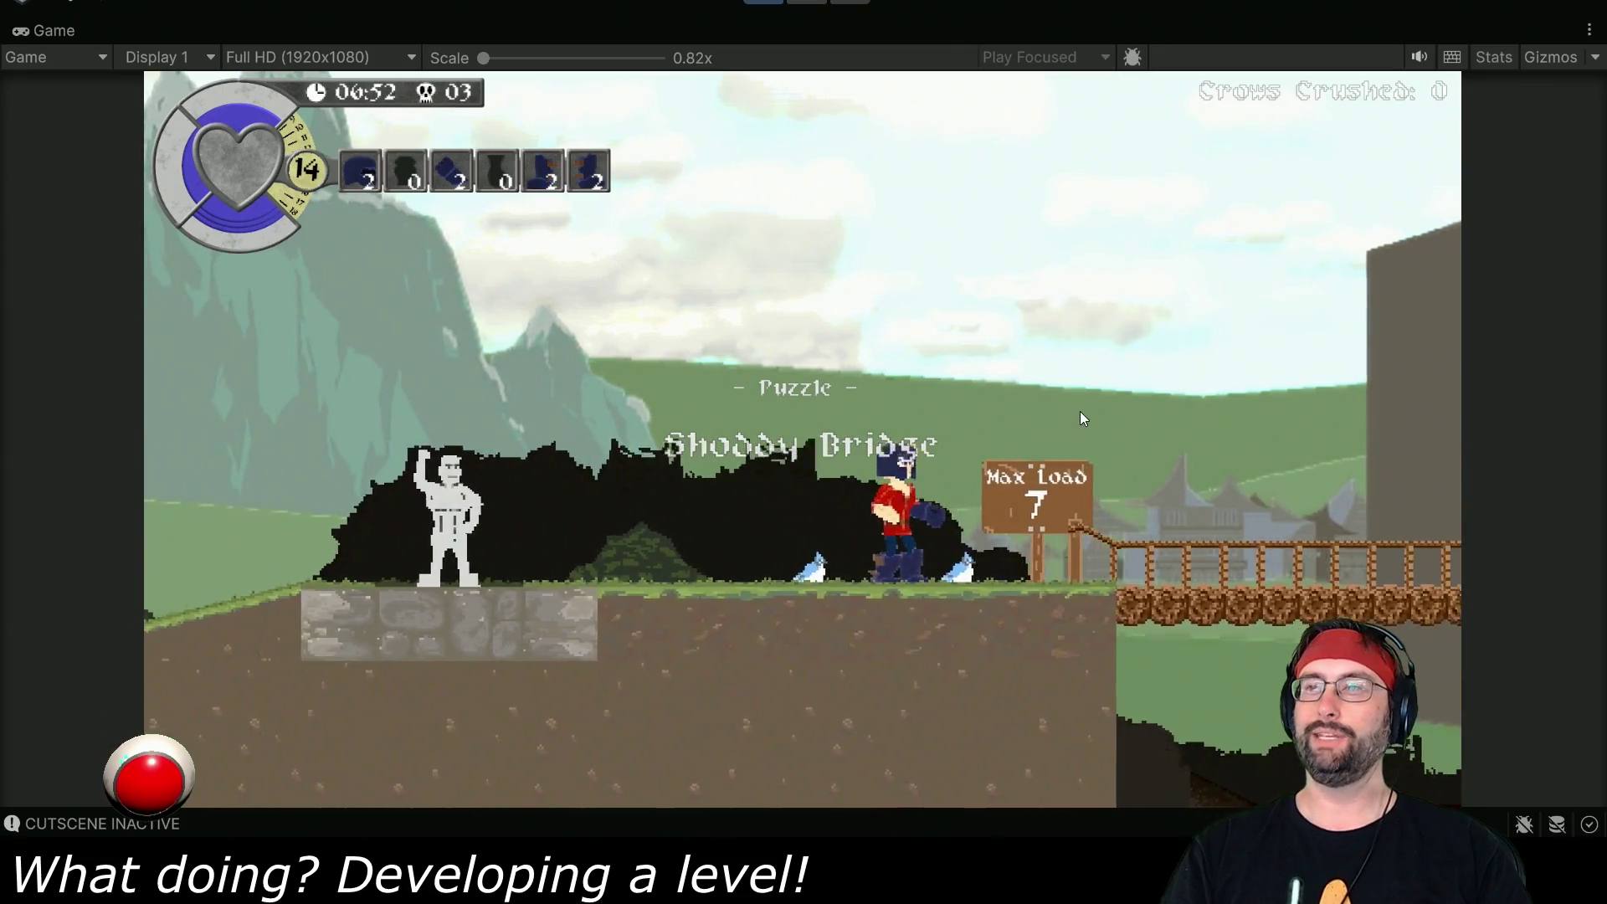
pyautogui.click(1080, 410)
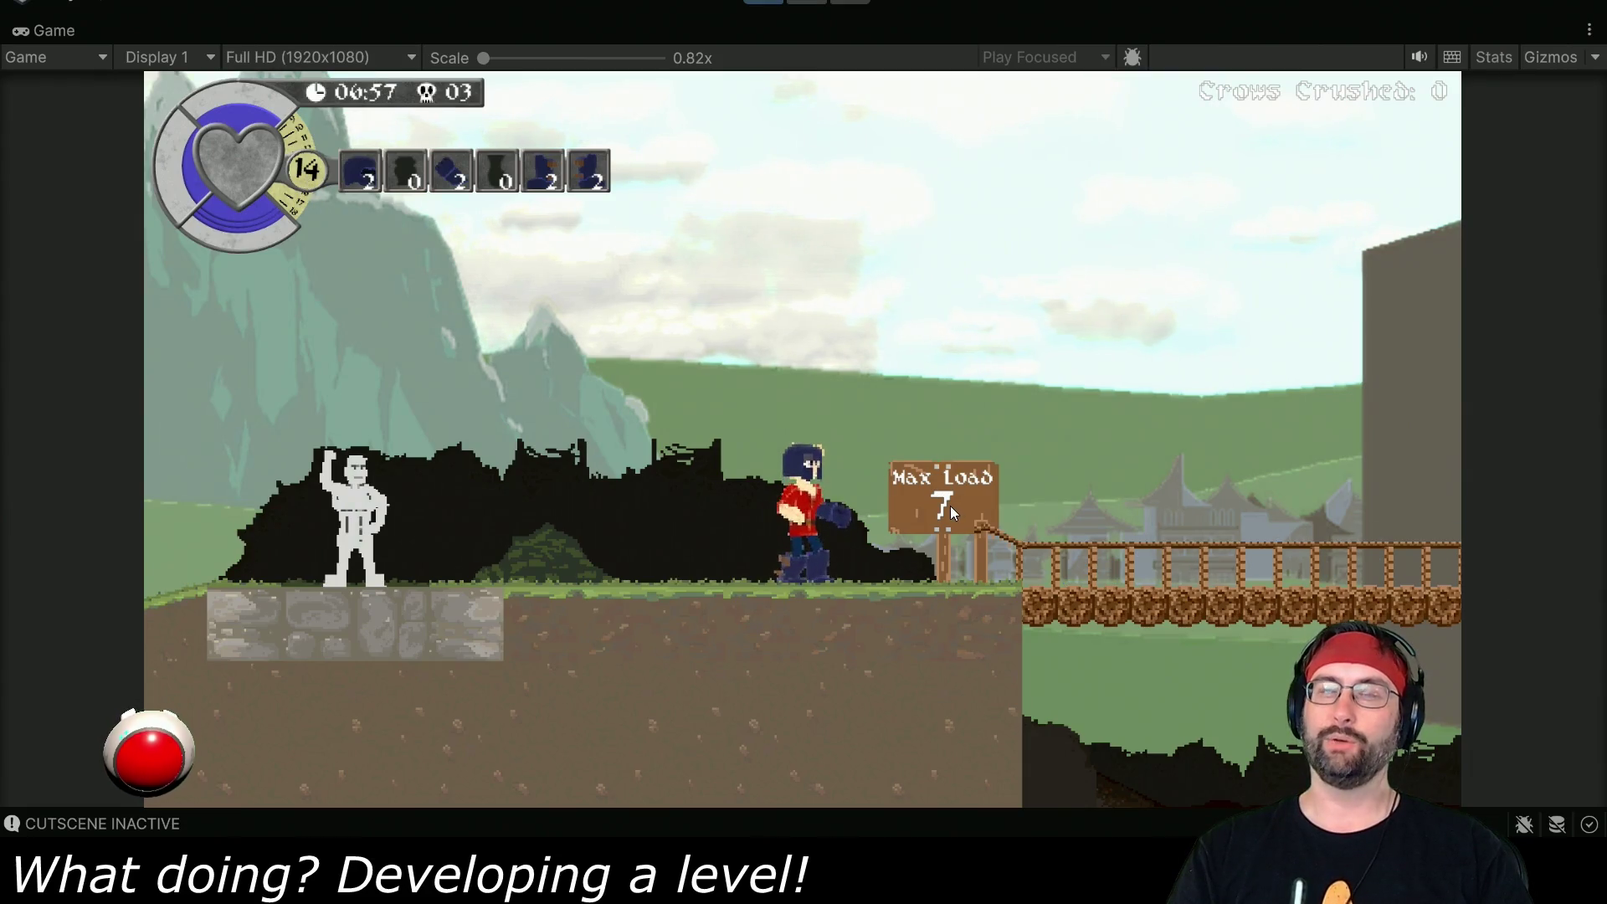
pyautogui.press('Right')
pyautogui.press('Right')
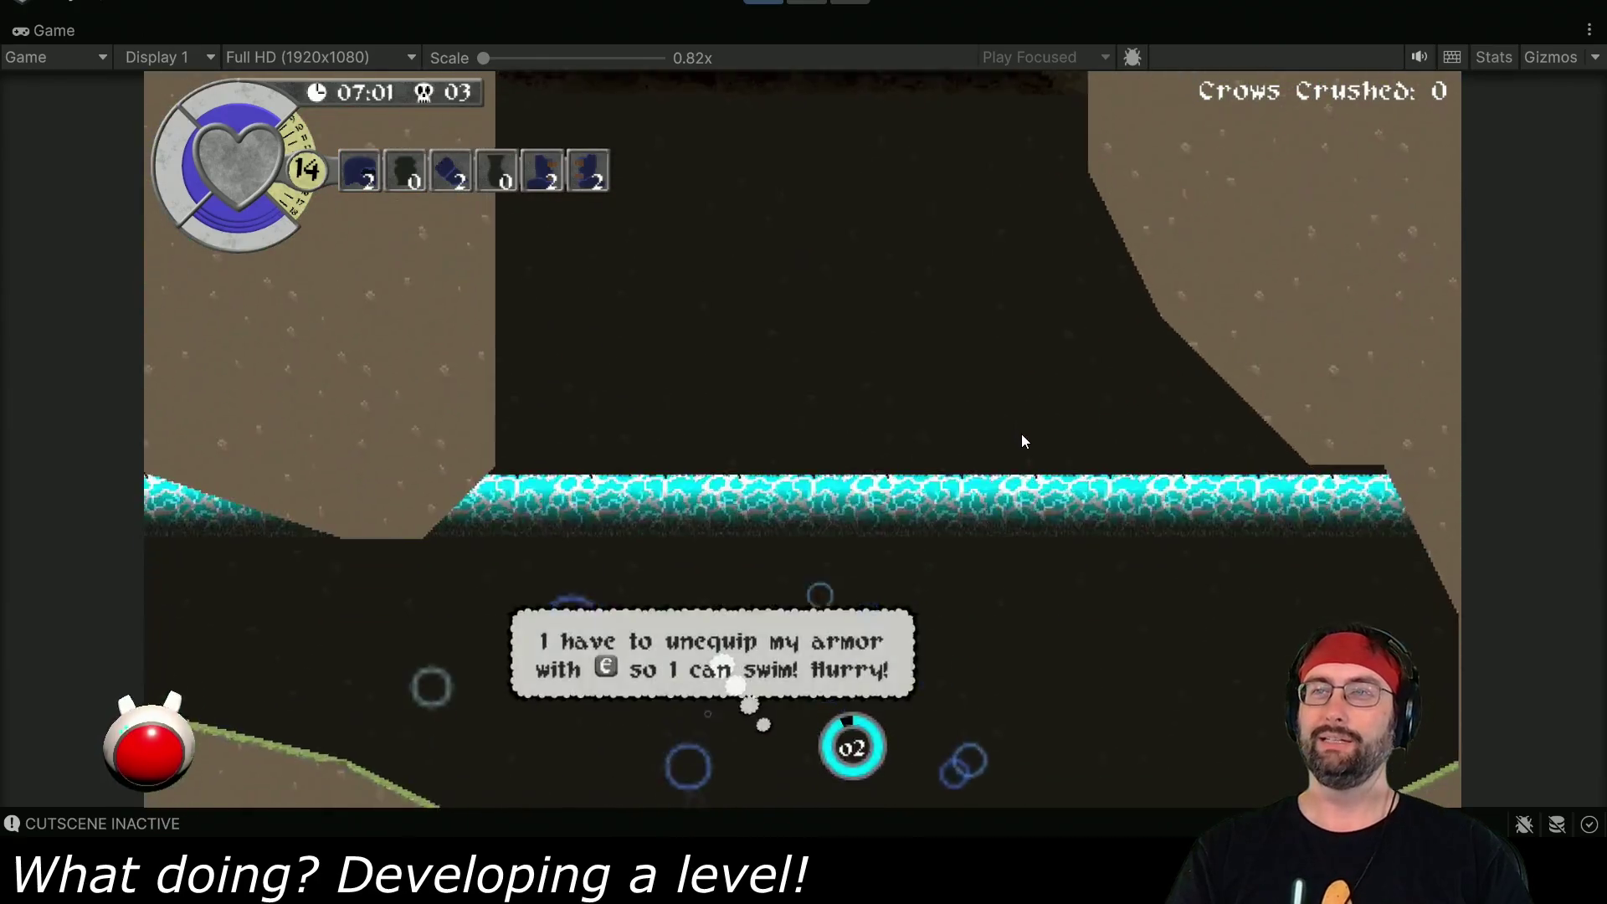
# - Unequip the helmet, bracer and both boots, then swim up out of the flooded cave
pyautogui.press('space')
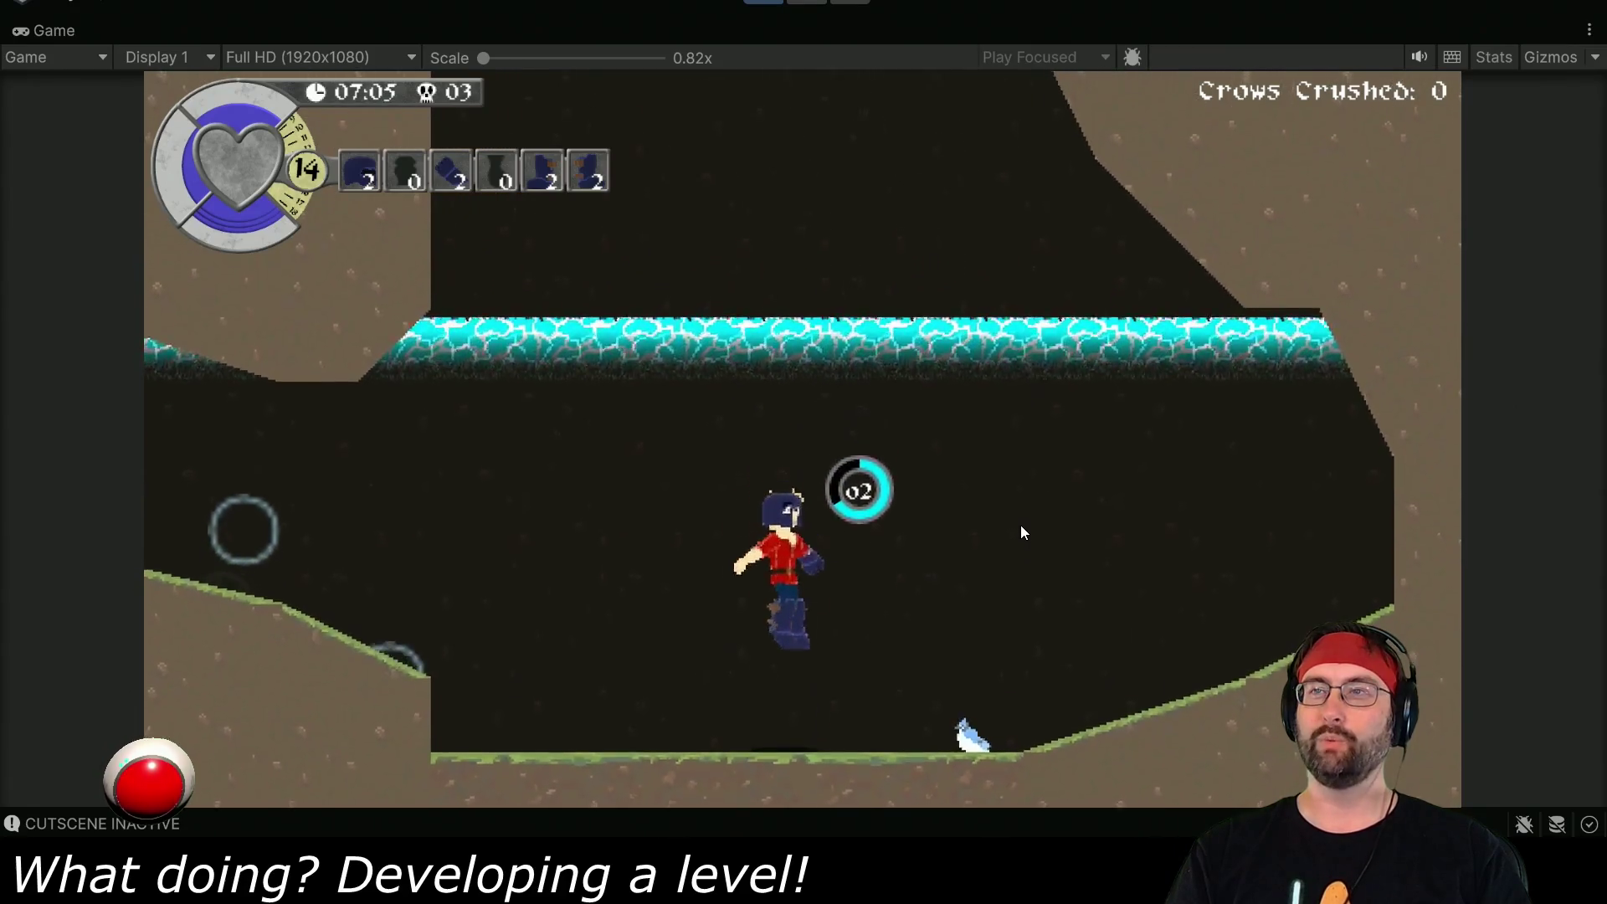
pyautogui.press('e')
pyautogui.press('Return')
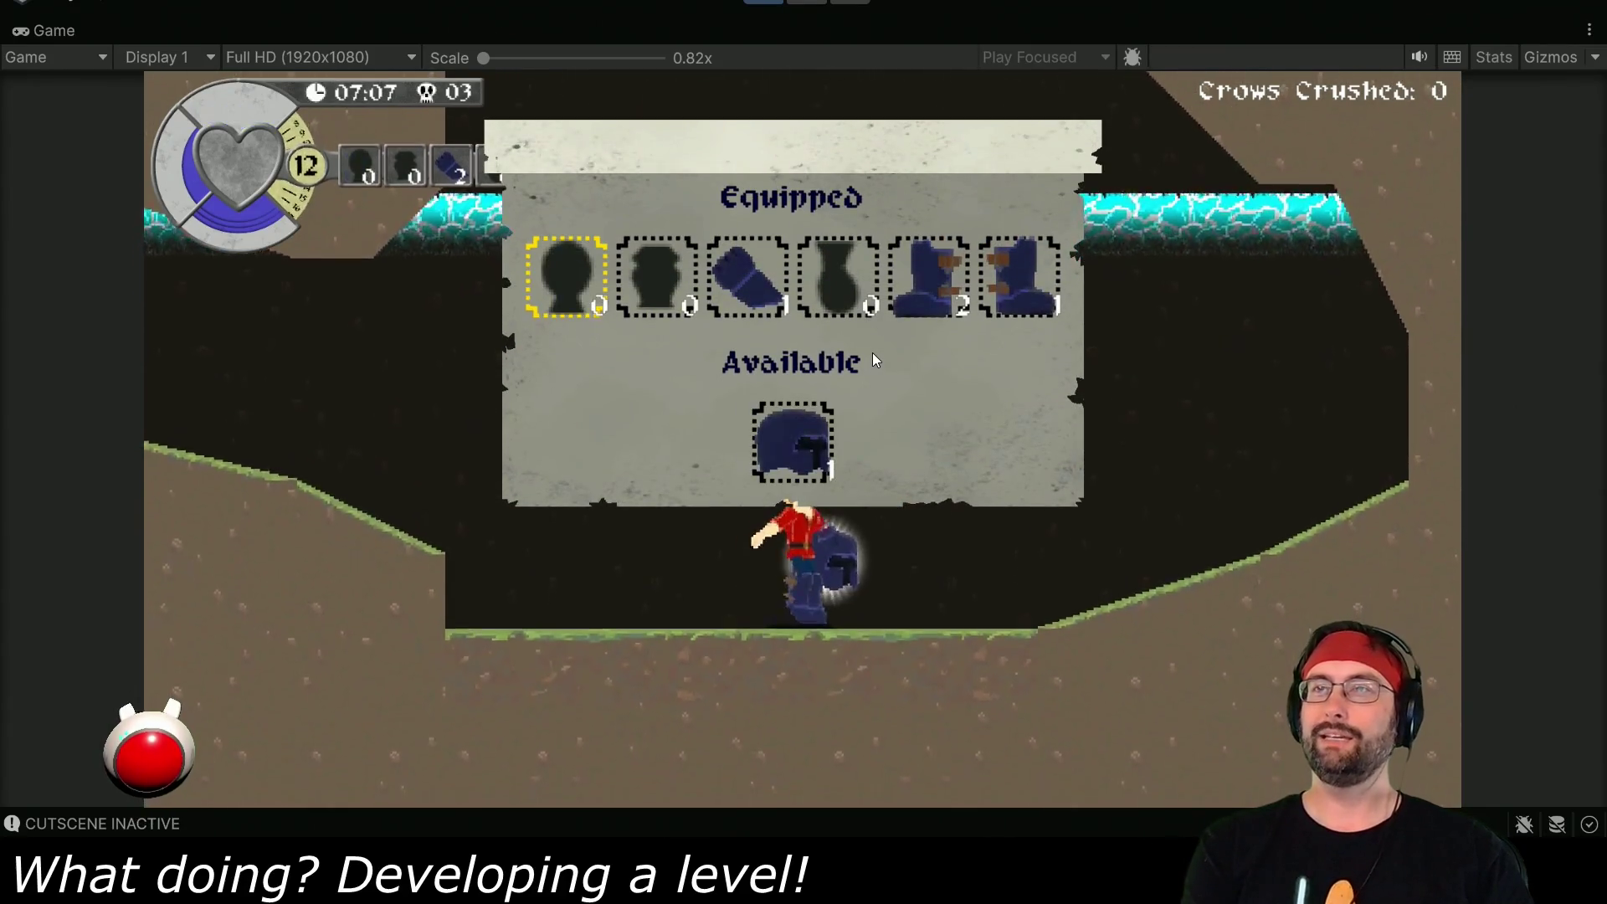
pyautogui.press('Right')
pyautogui.press('Right')
pyautogui.press('Return')
pyautogui.press('Right')
pyautogui.press('Right')
pyautogui.press('Return')
pyautogui.press('Right')
pyautogui.press('Return')
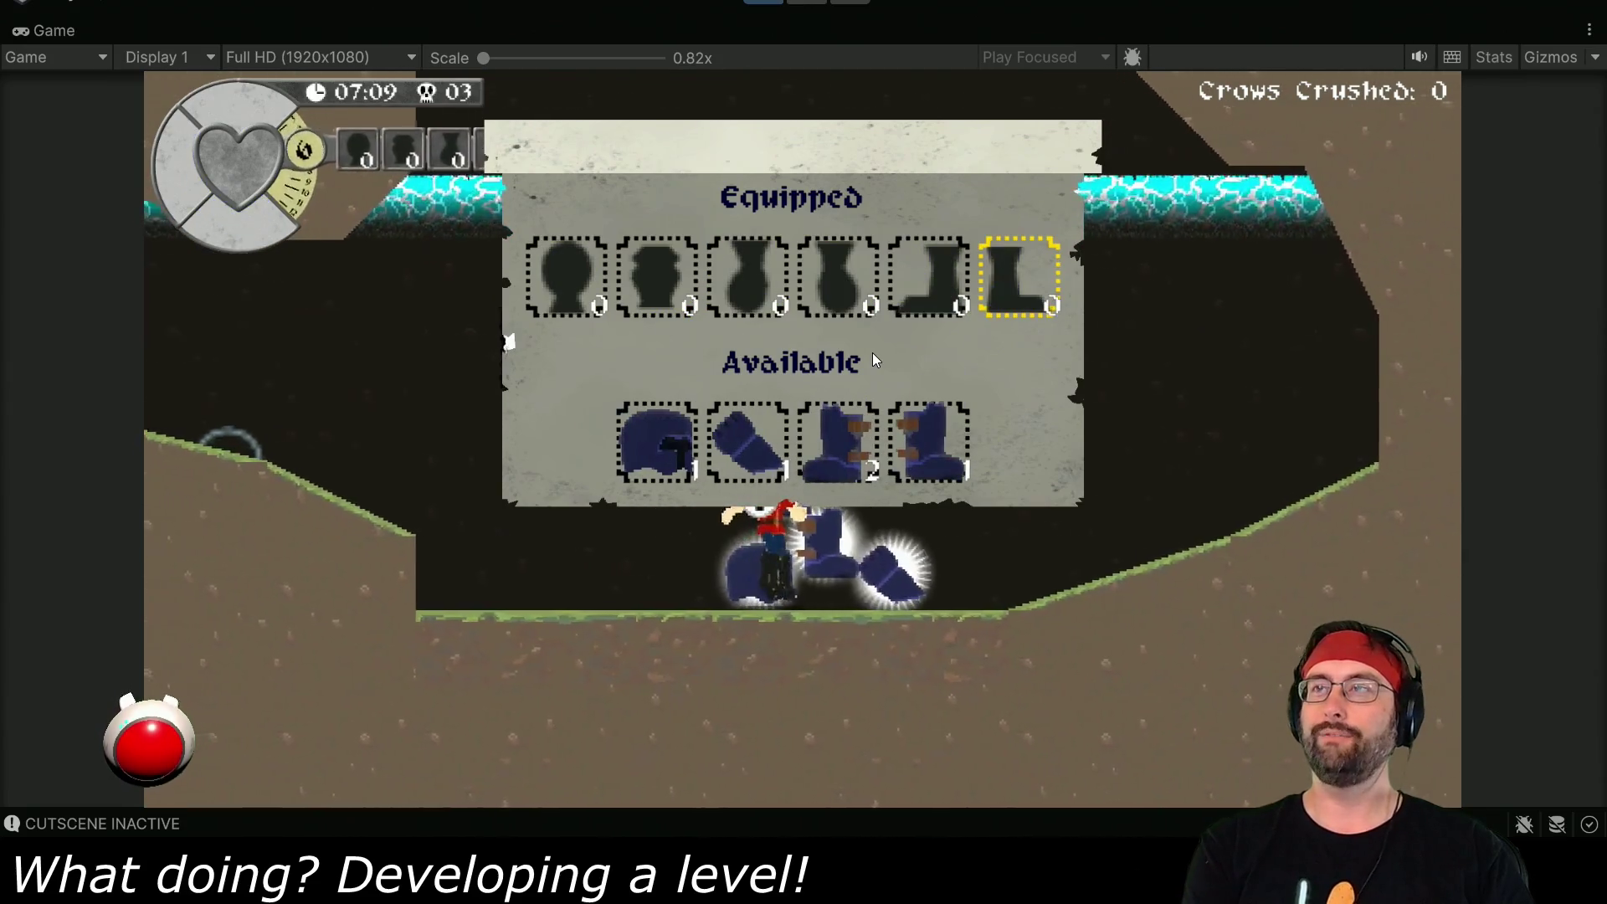
pyautogui.press('e')
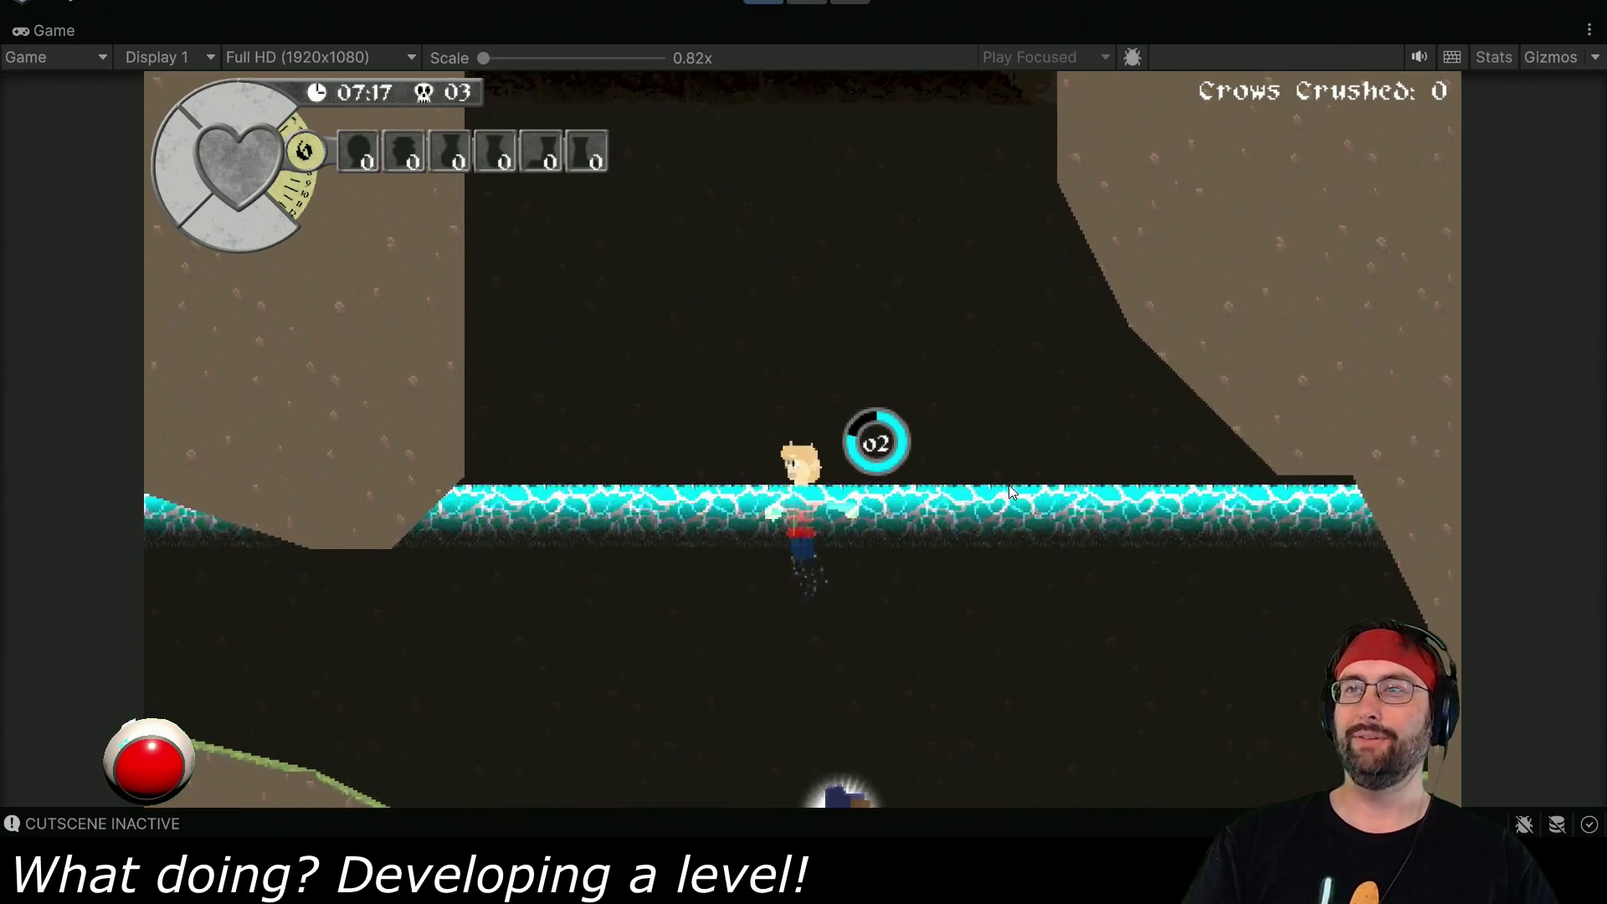
pyautogui.press('d')
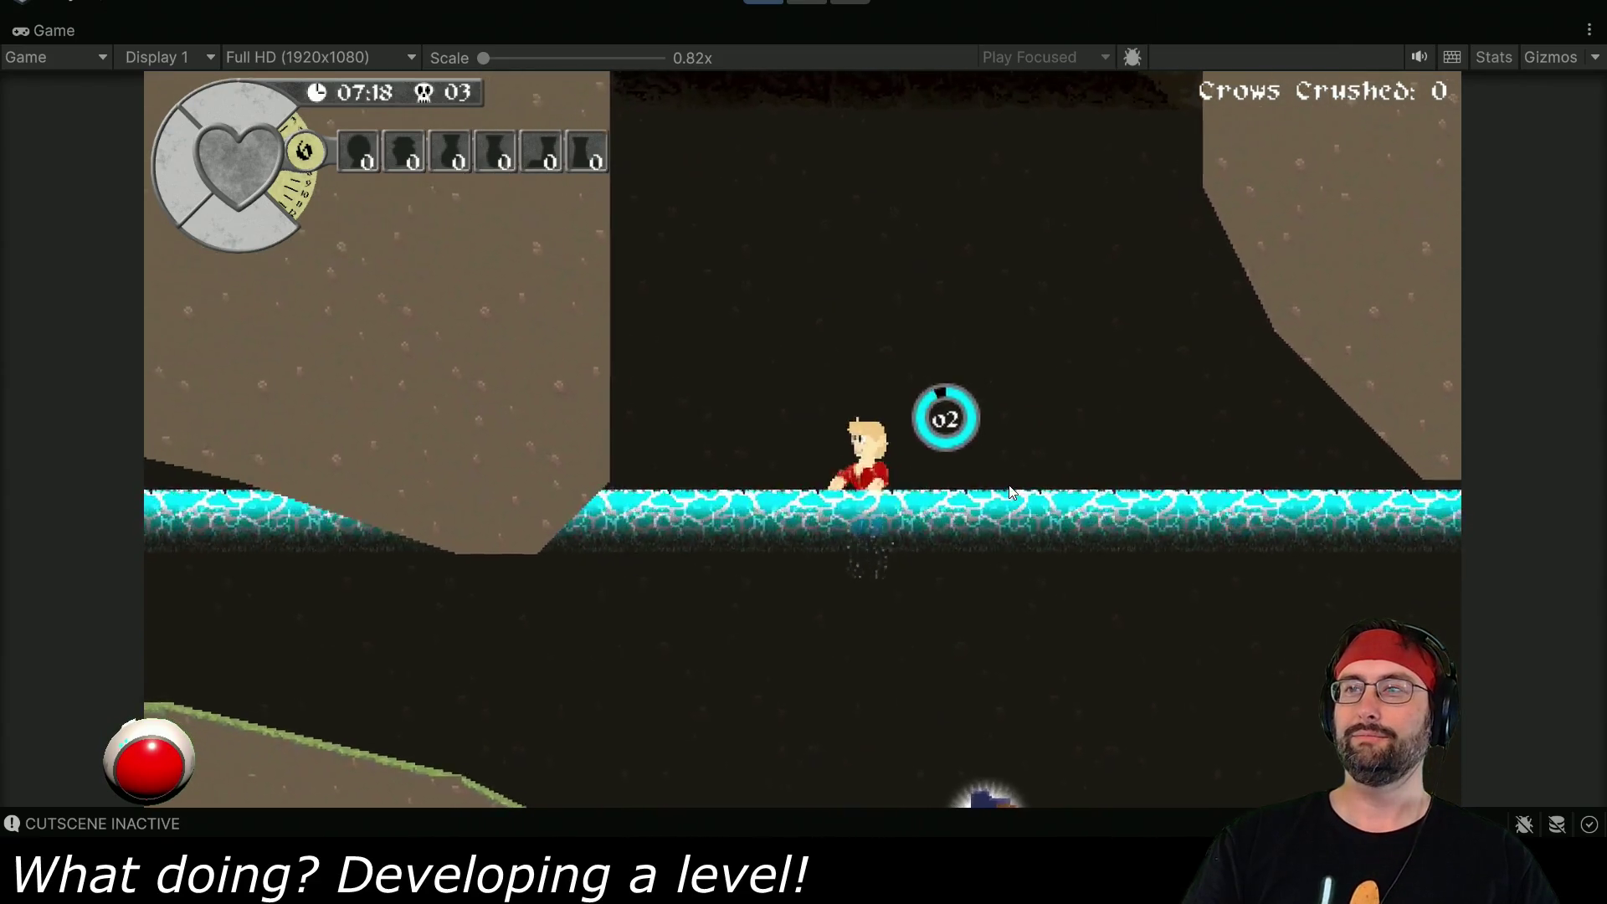
pyautogui.press('s')
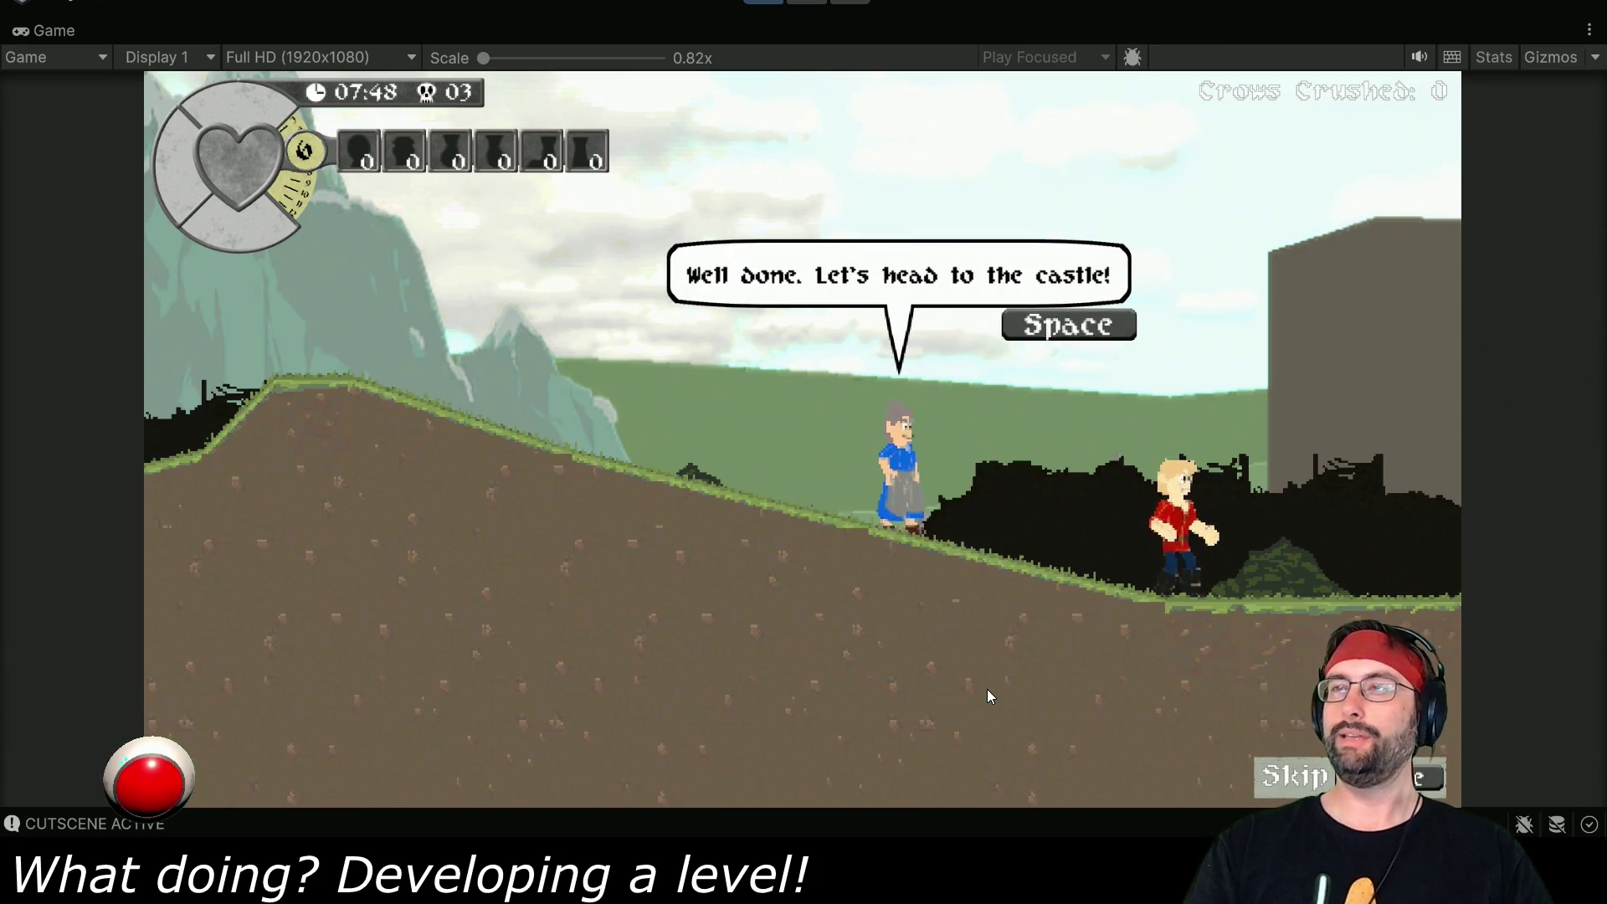
# - Finish the closing dialogue to reach Stage Clear (07:48, 3 deaths), then dismiss the results
pyautogui.press('space')
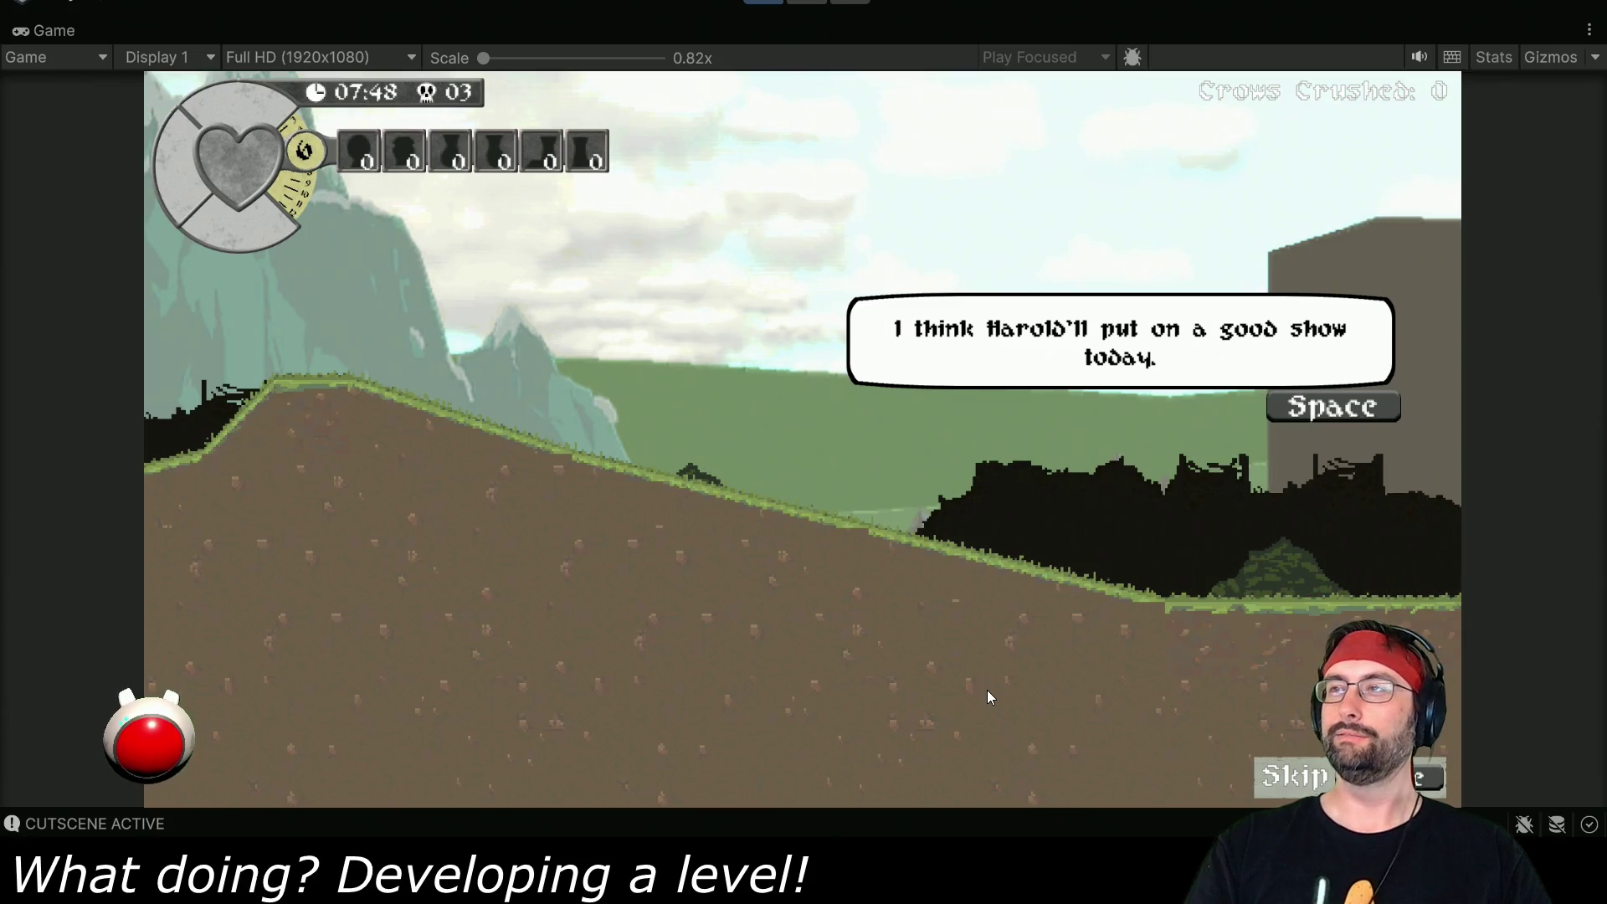
pyautogui.press('space')
pyautogui.press('space')
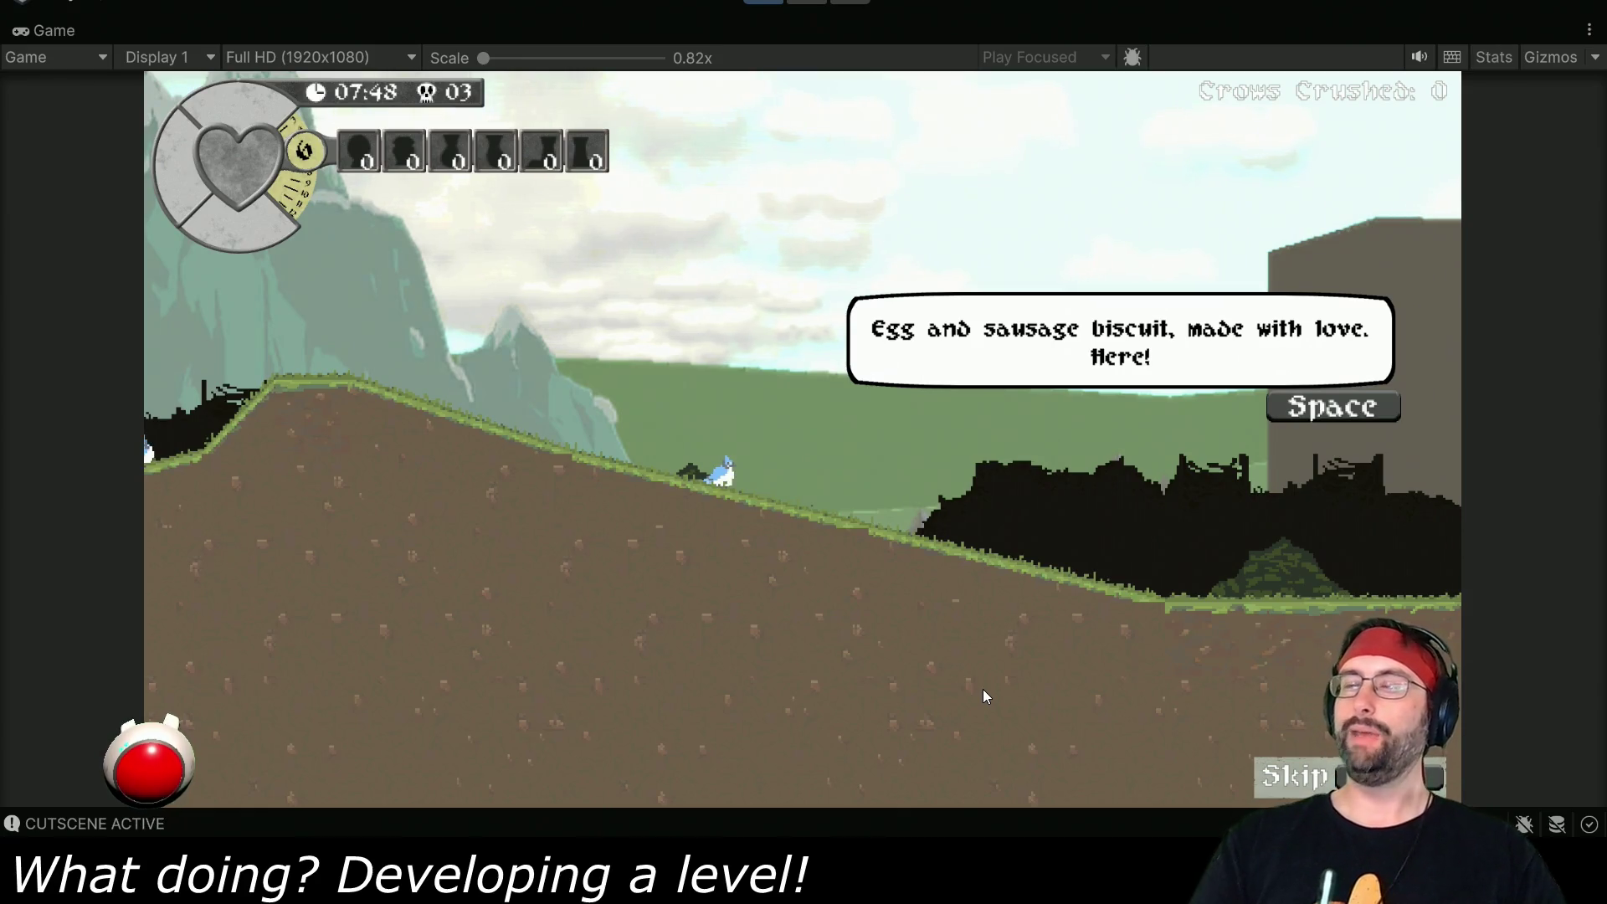
pyautogui.press('space')
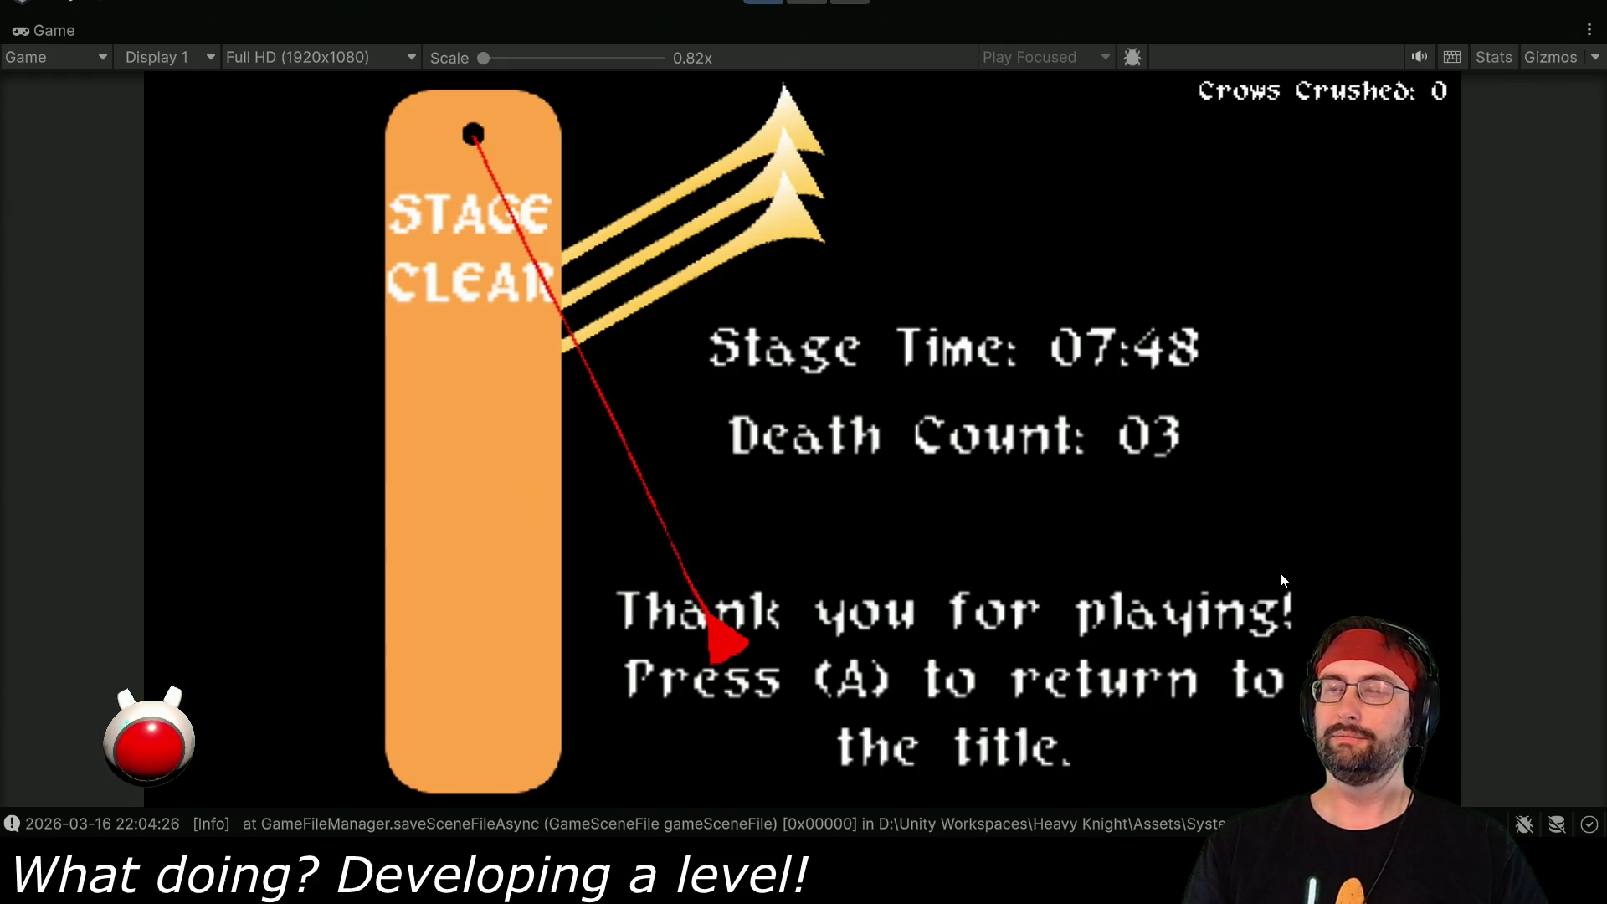
pyautogui.press('a')
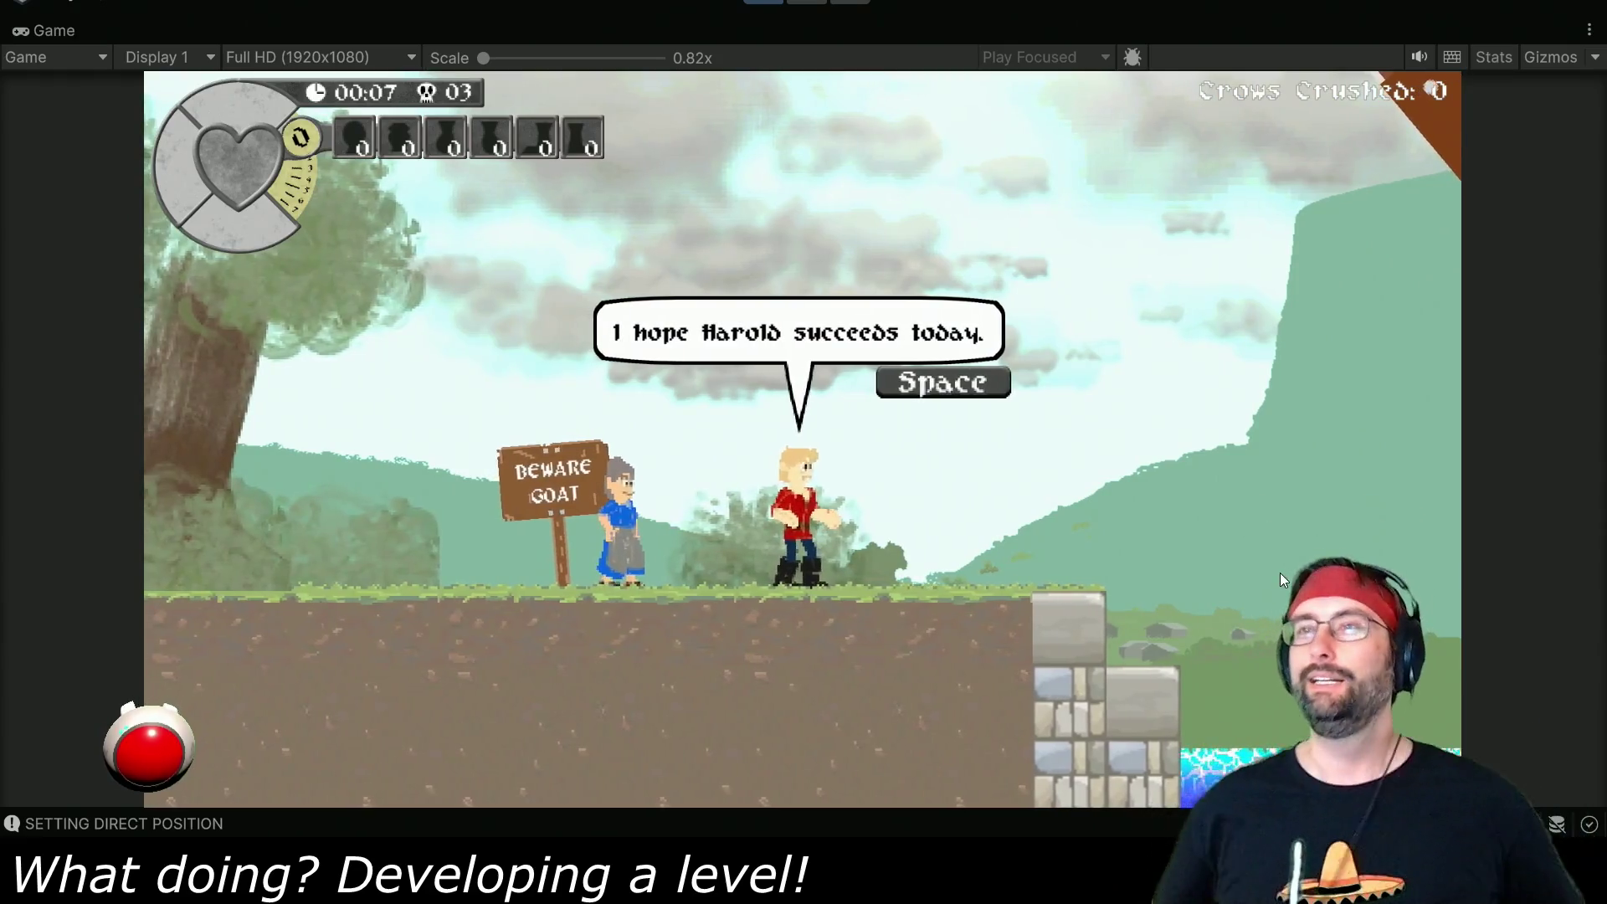
# - Advance the farm cutscene dialogue until the guard lowers the drawbridge
pyautogui.press('space')
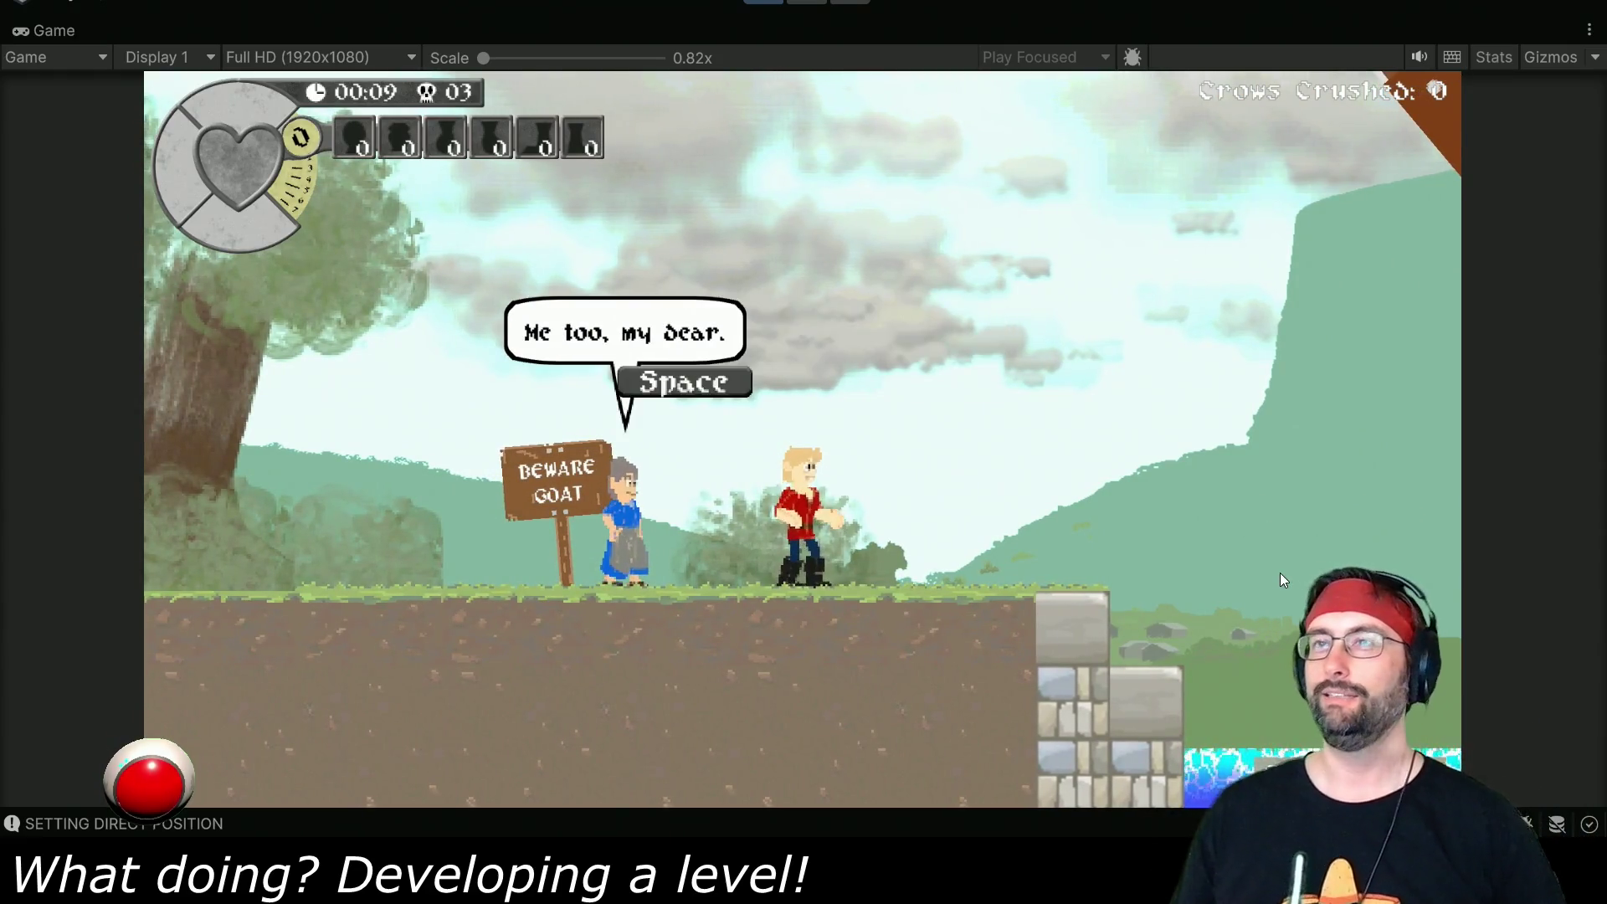
pyautogui.press('space')
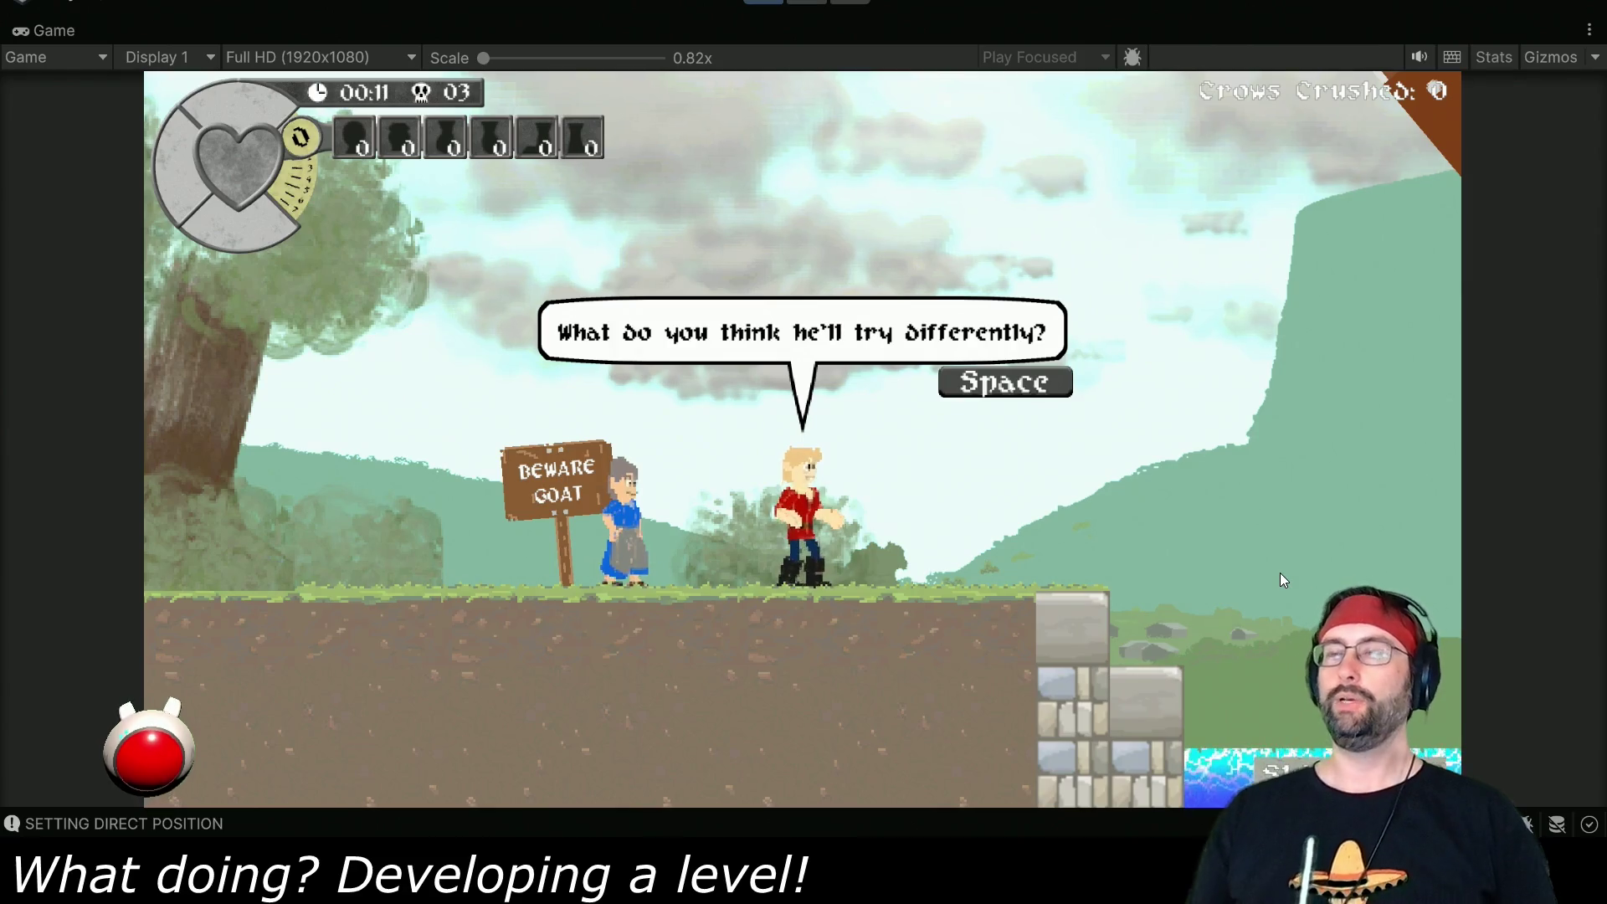
pyautogui.press('space')
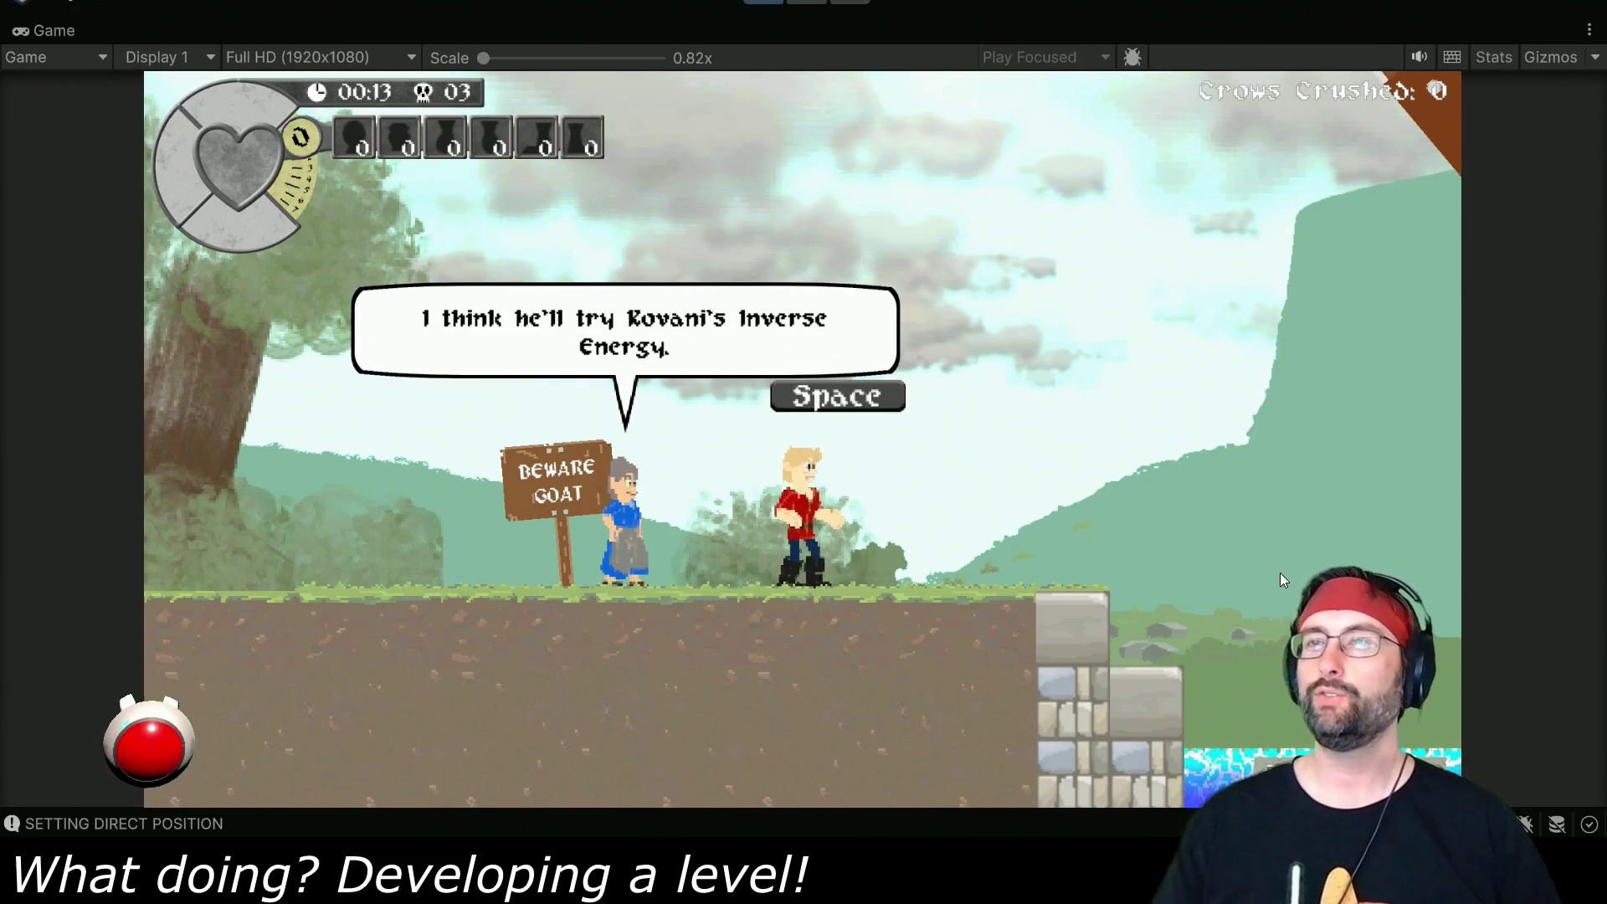
pyautogui.press('space')
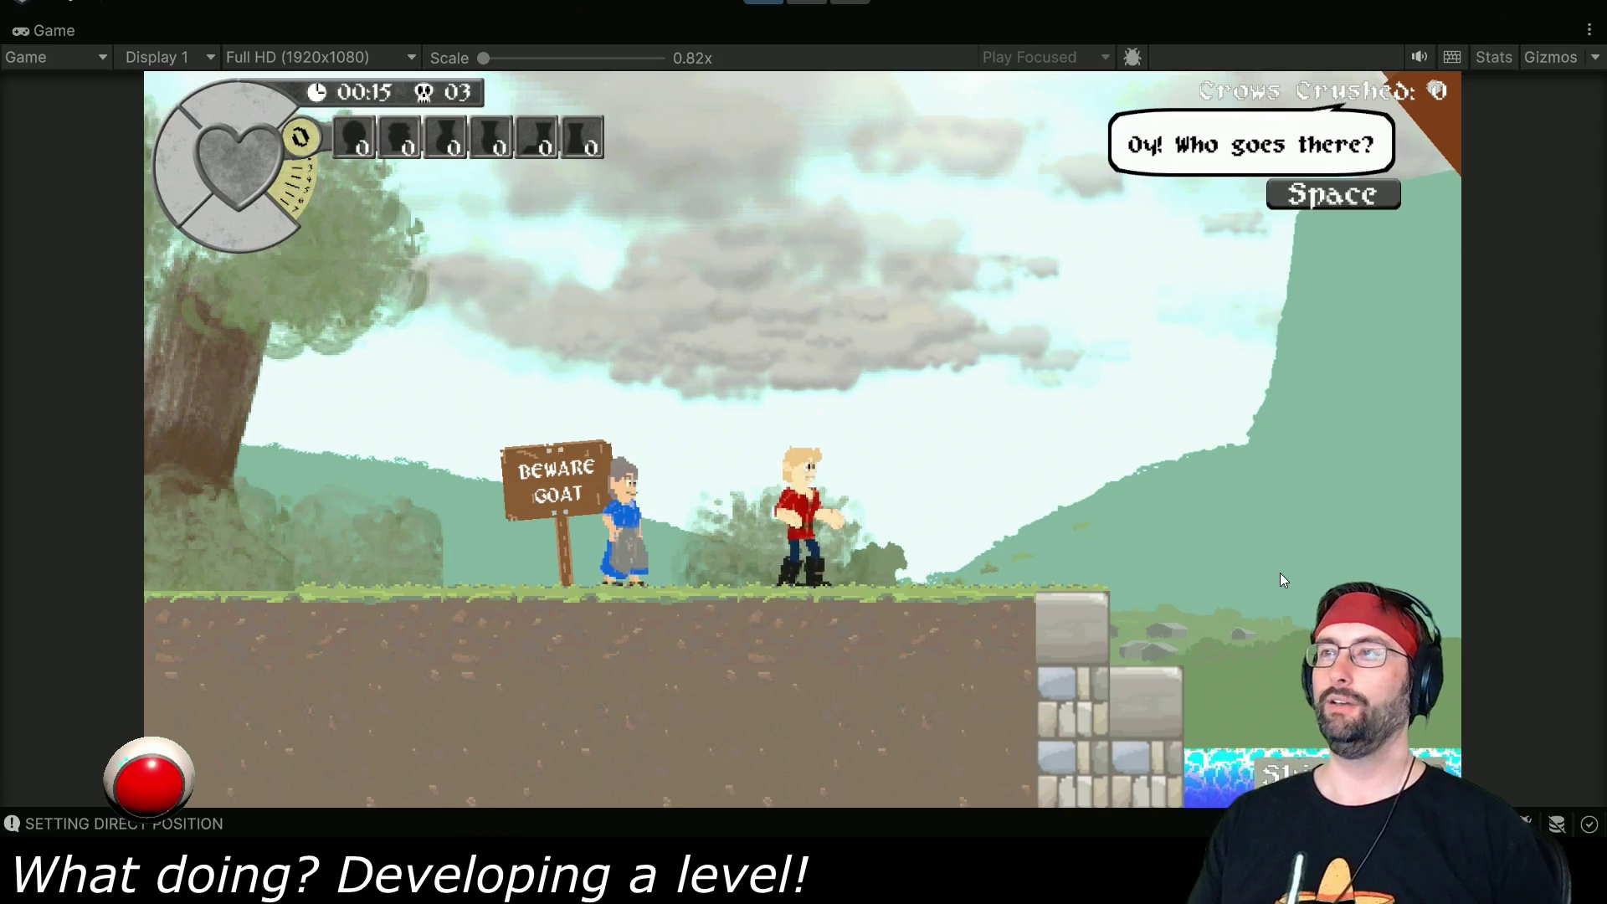
pyautogui.press('space')
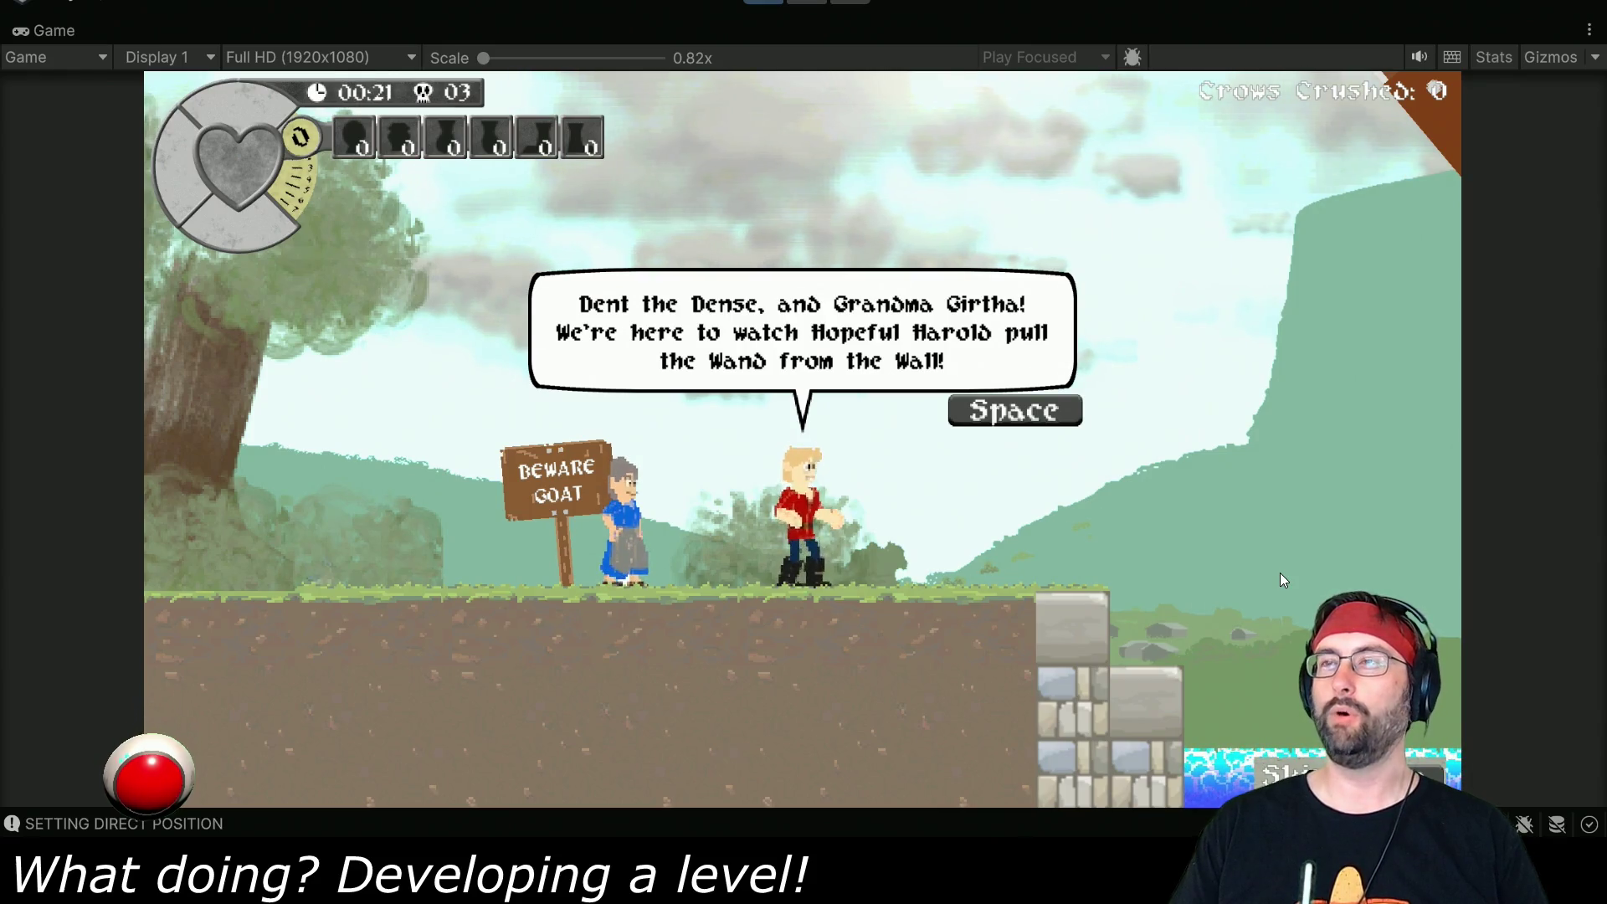
pyautogui.press('space')
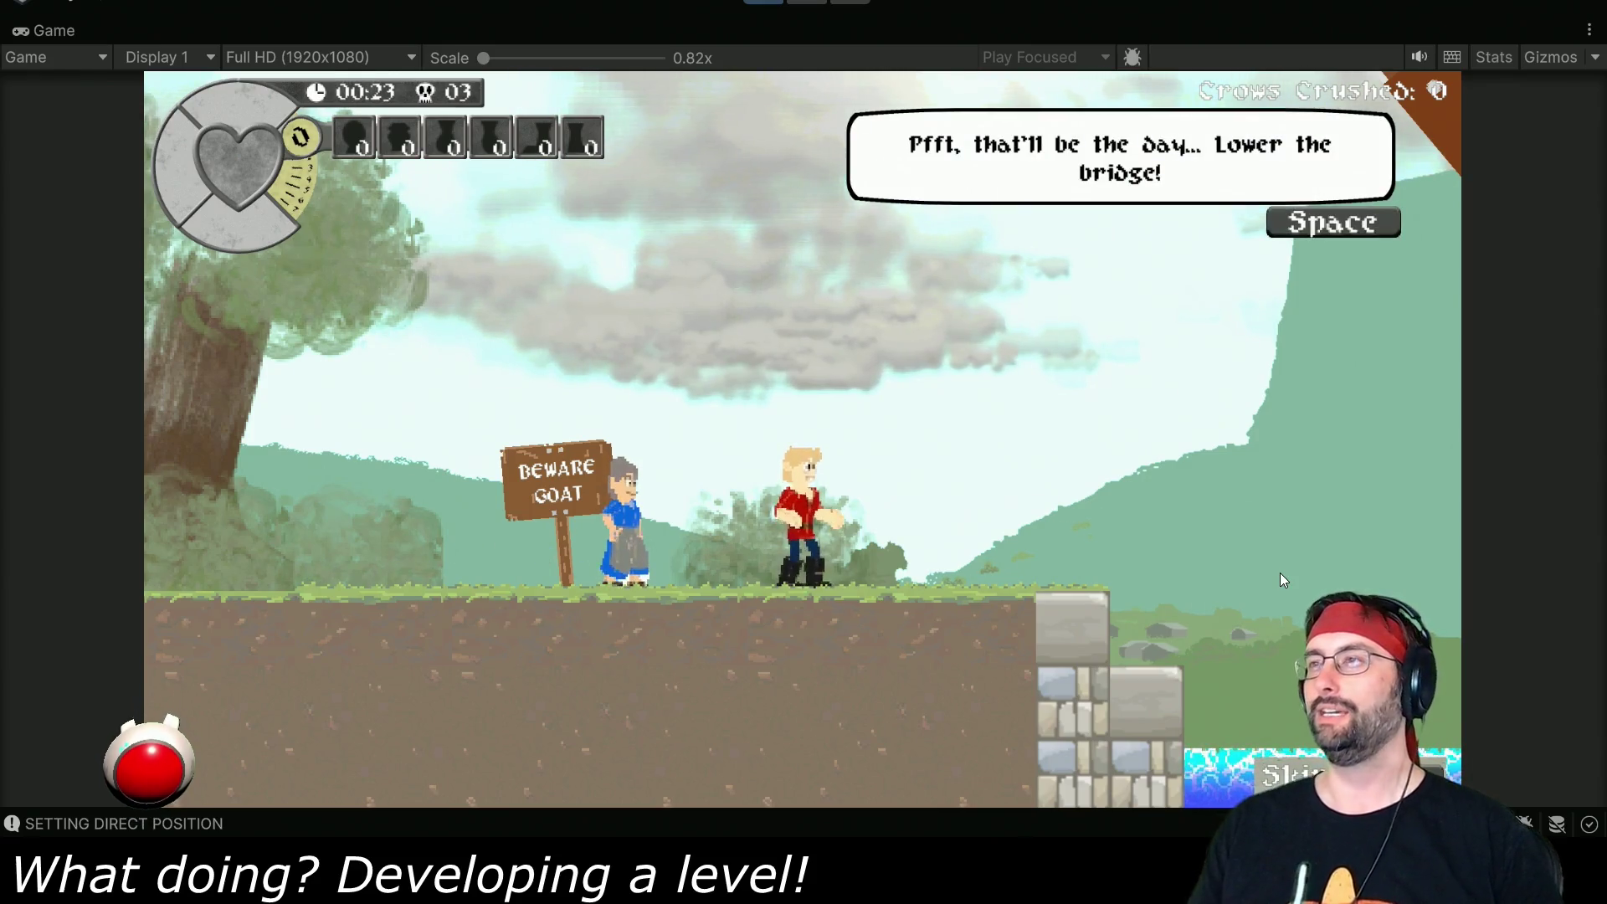
pyautogui.press('space')
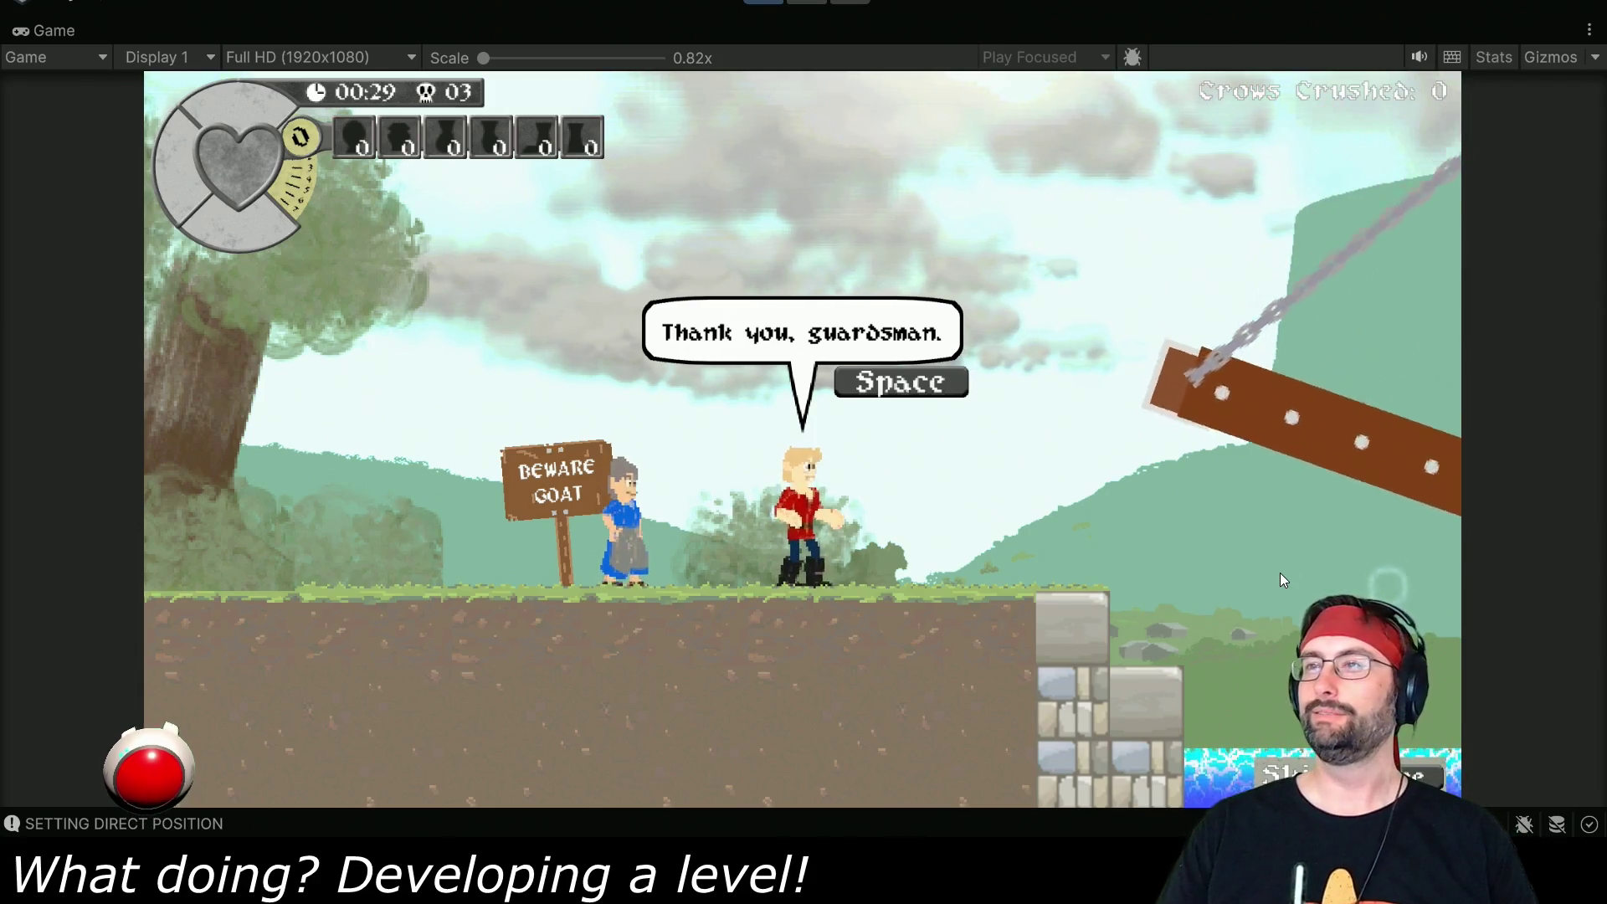
pyautogui.press('space')
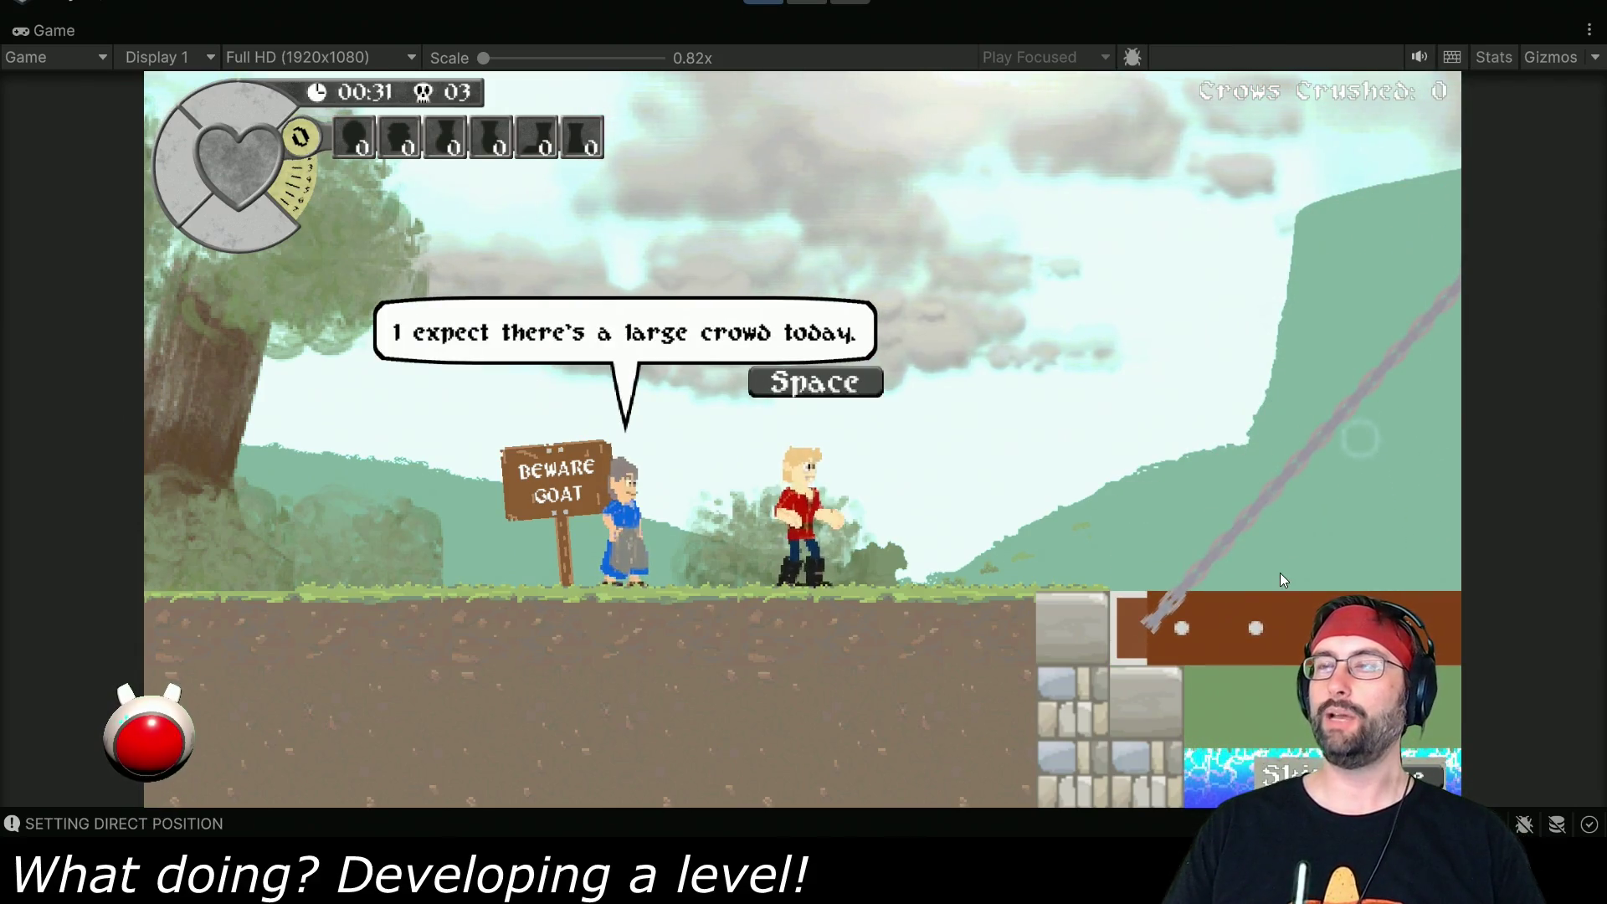
pyautogui.press('space')
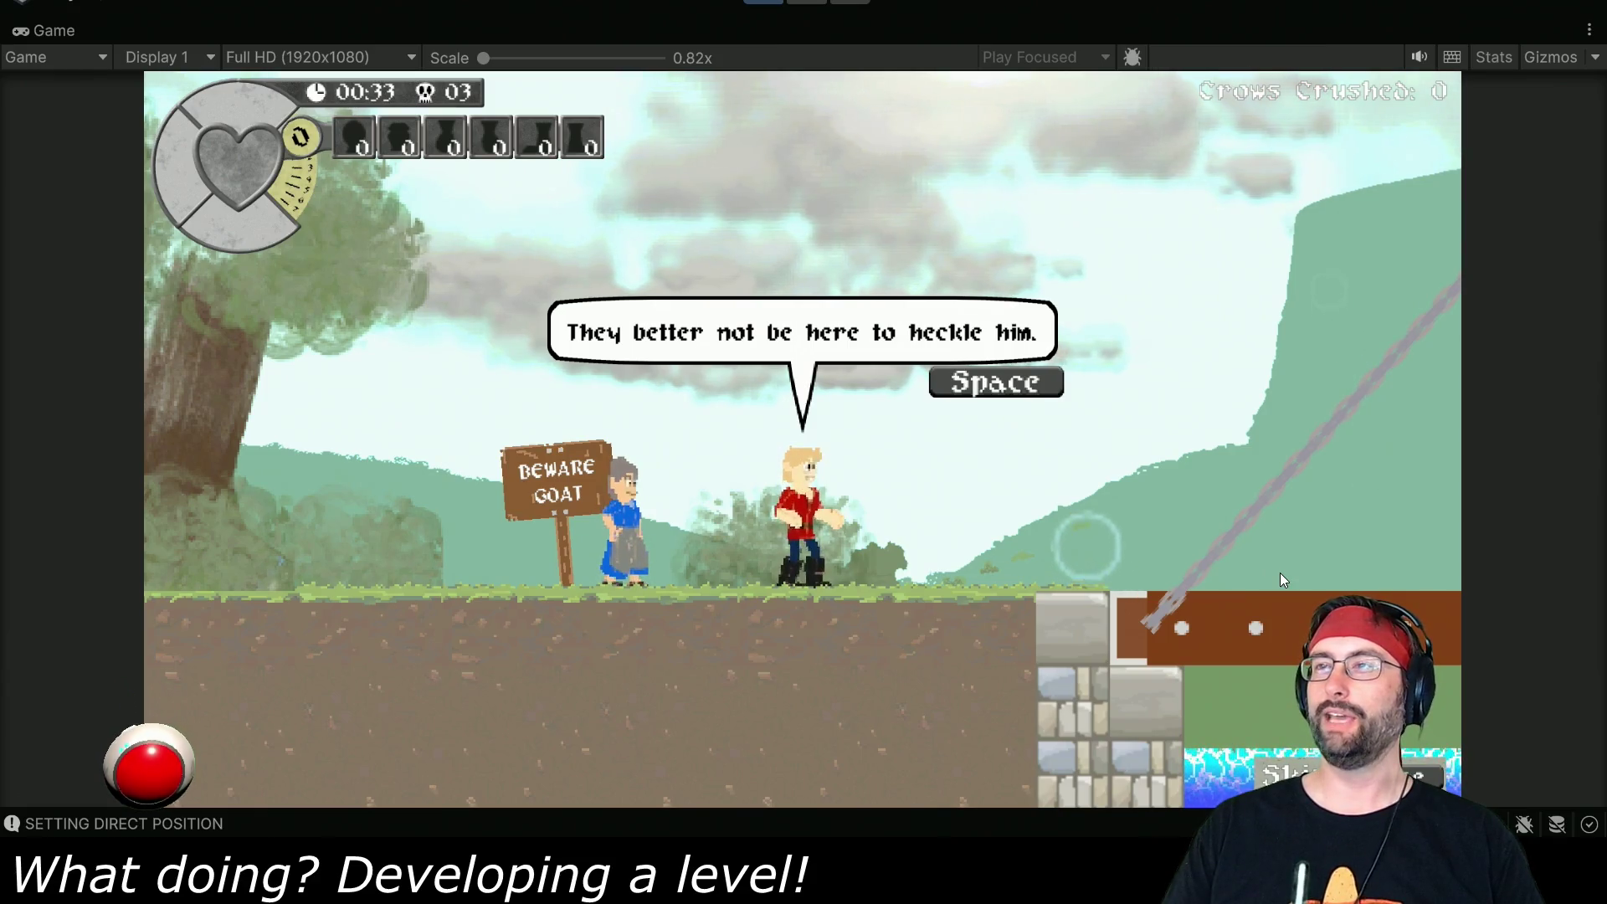
pyautogui.press('space')
pyautogui.press('Right')
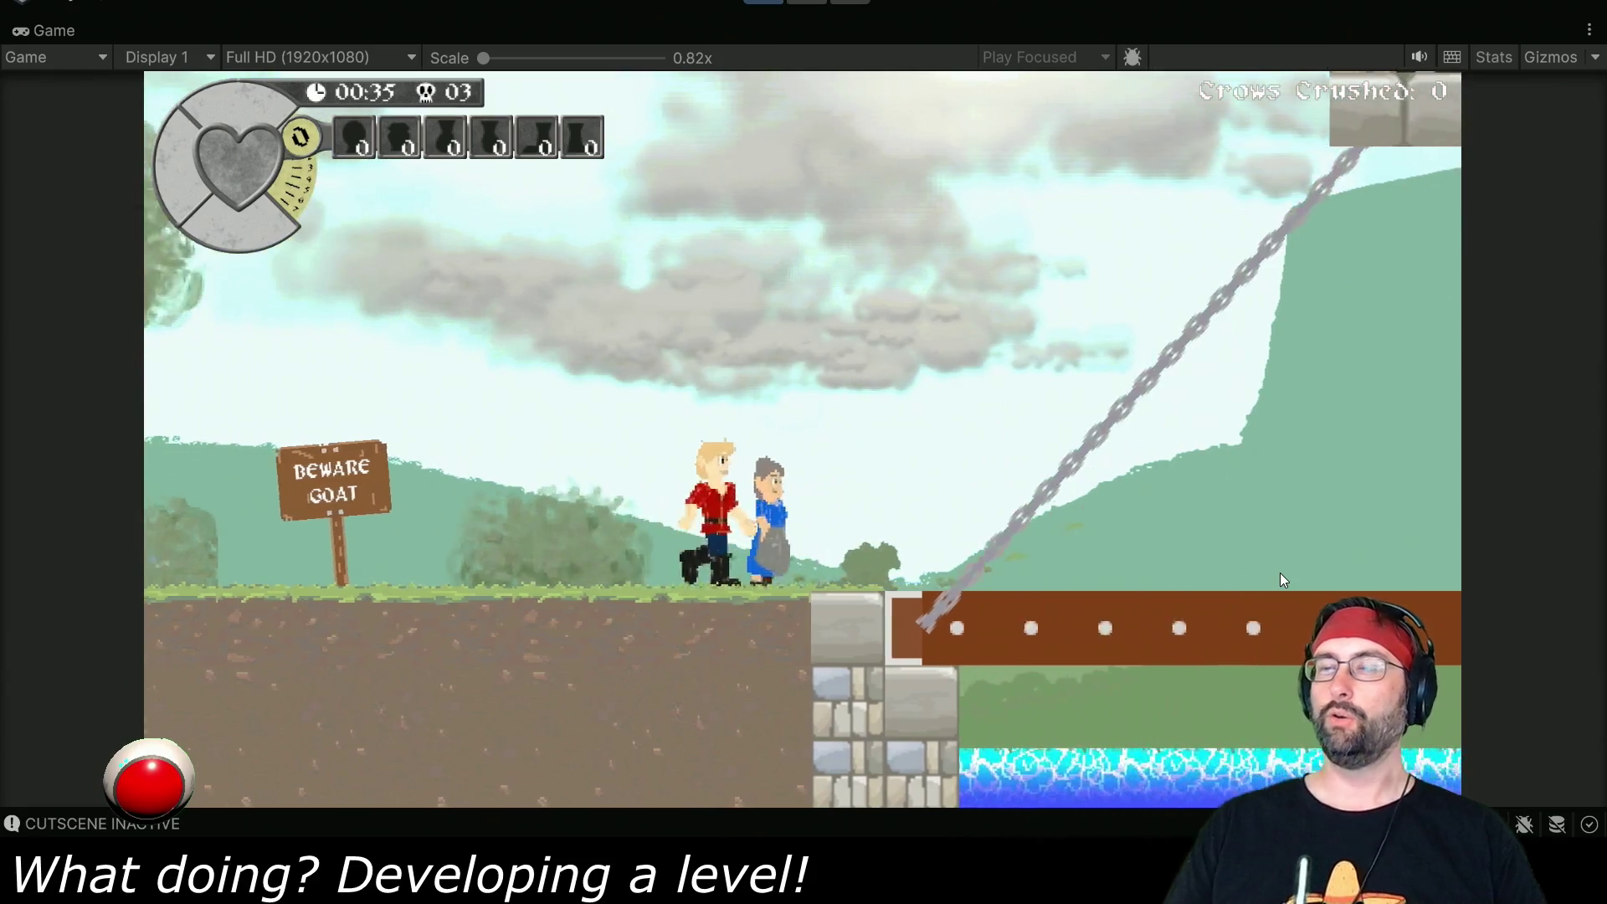
# - Walk into the castle and back out past the Beware Goat sign, then stop Play mode
pyautogui.press('Right')
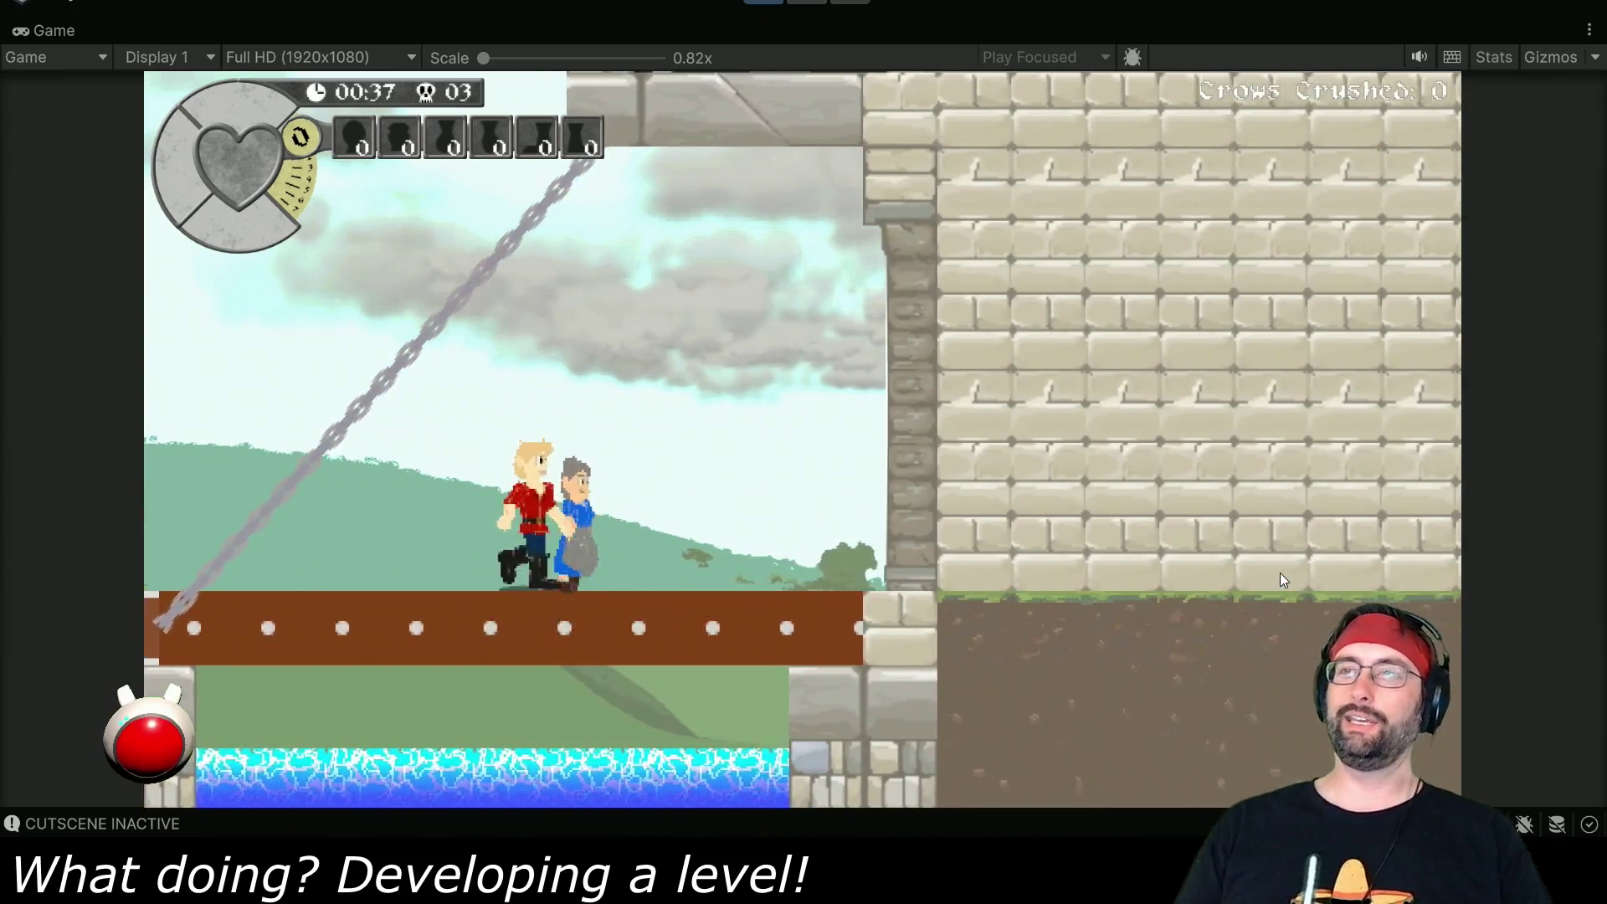
pyautogui.press('Right')
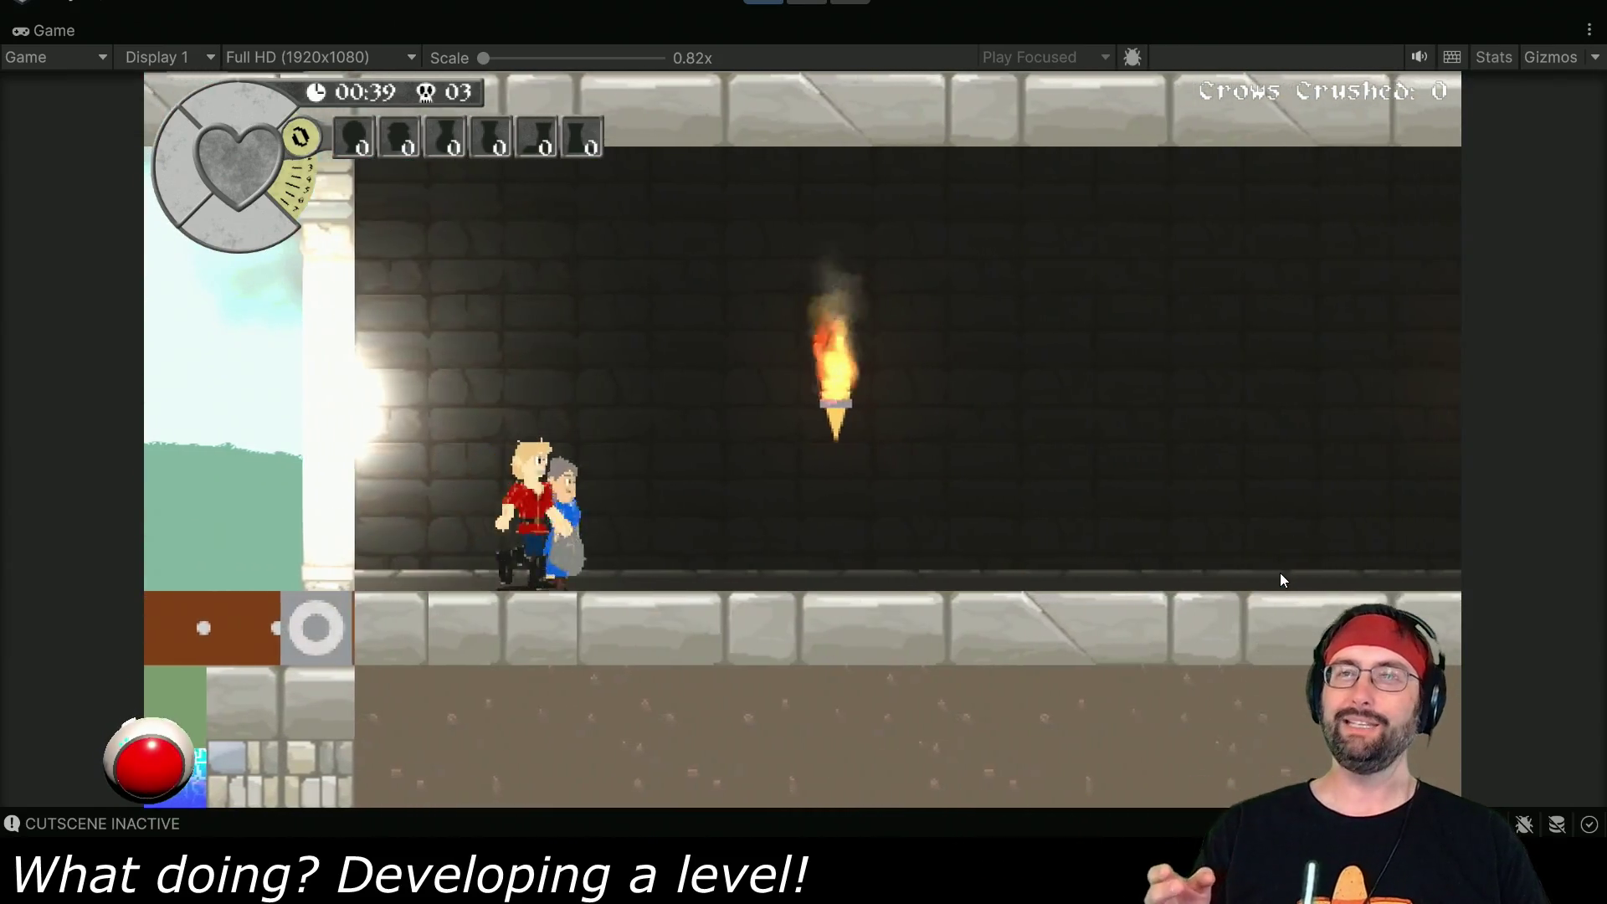
pyautogui.press('Right')
pyautogui.press('Left')
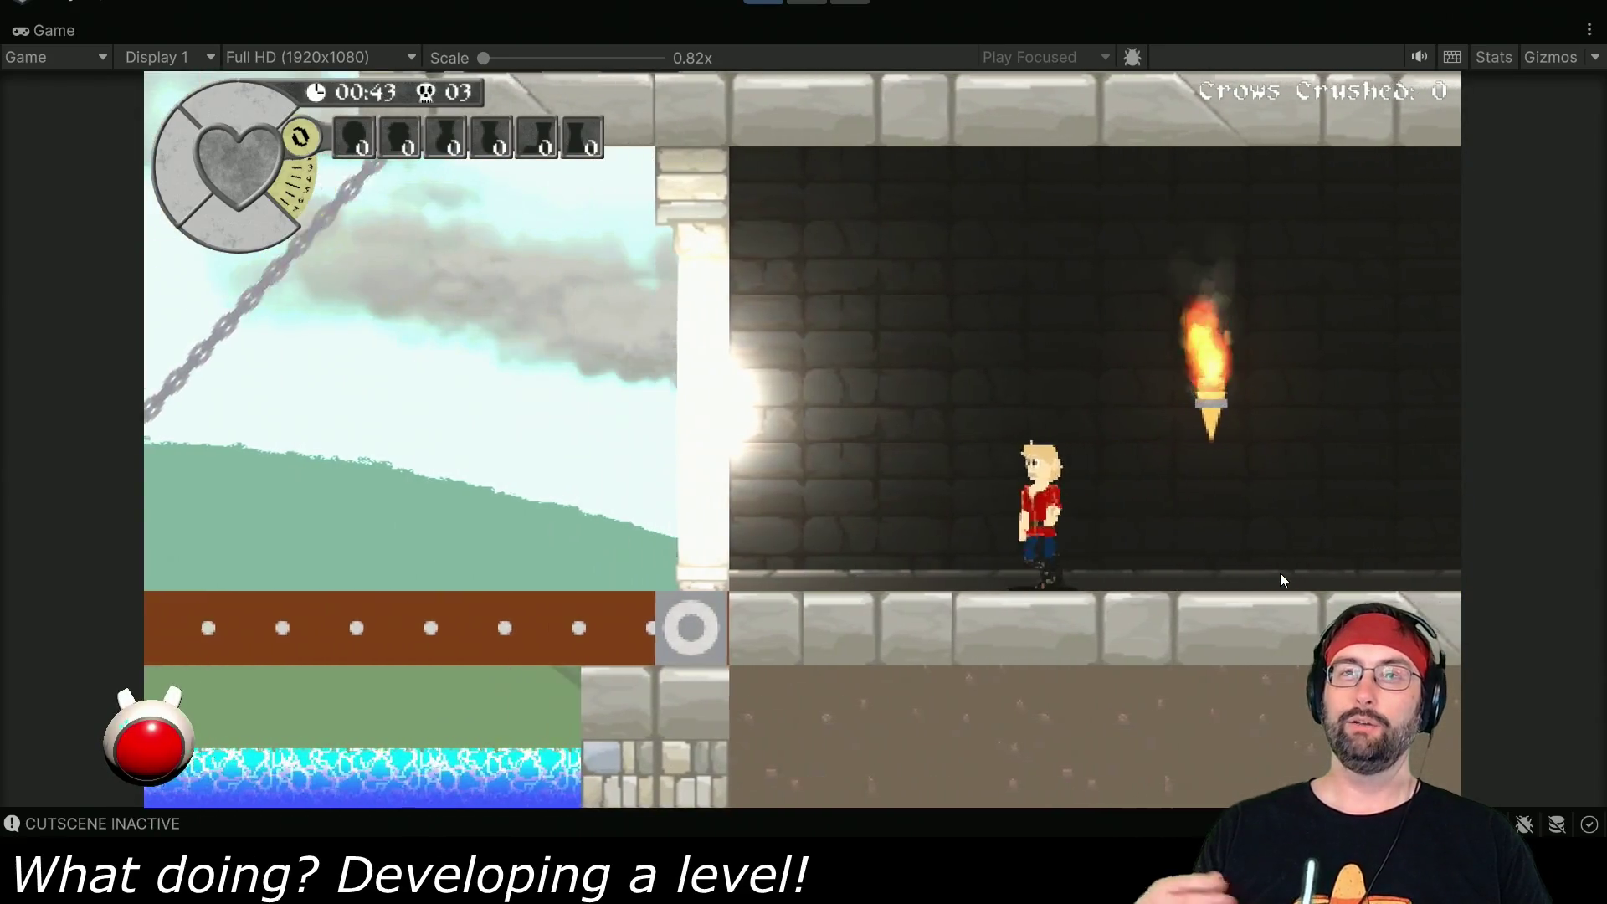
pyautogui.press('Left')
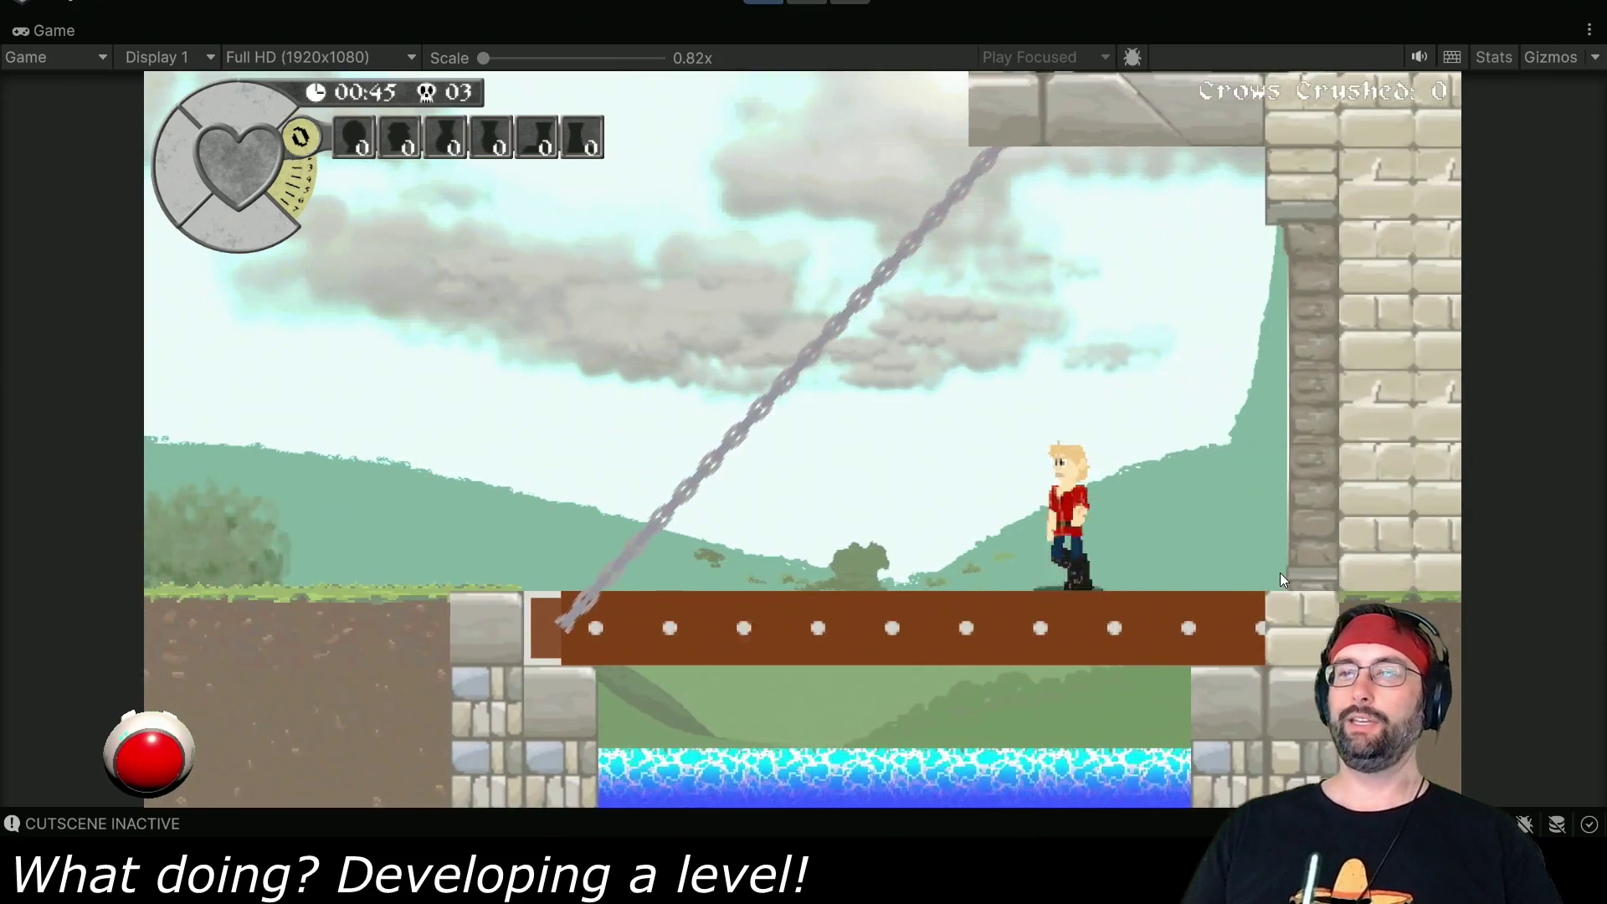
pyautogui.press('Left')
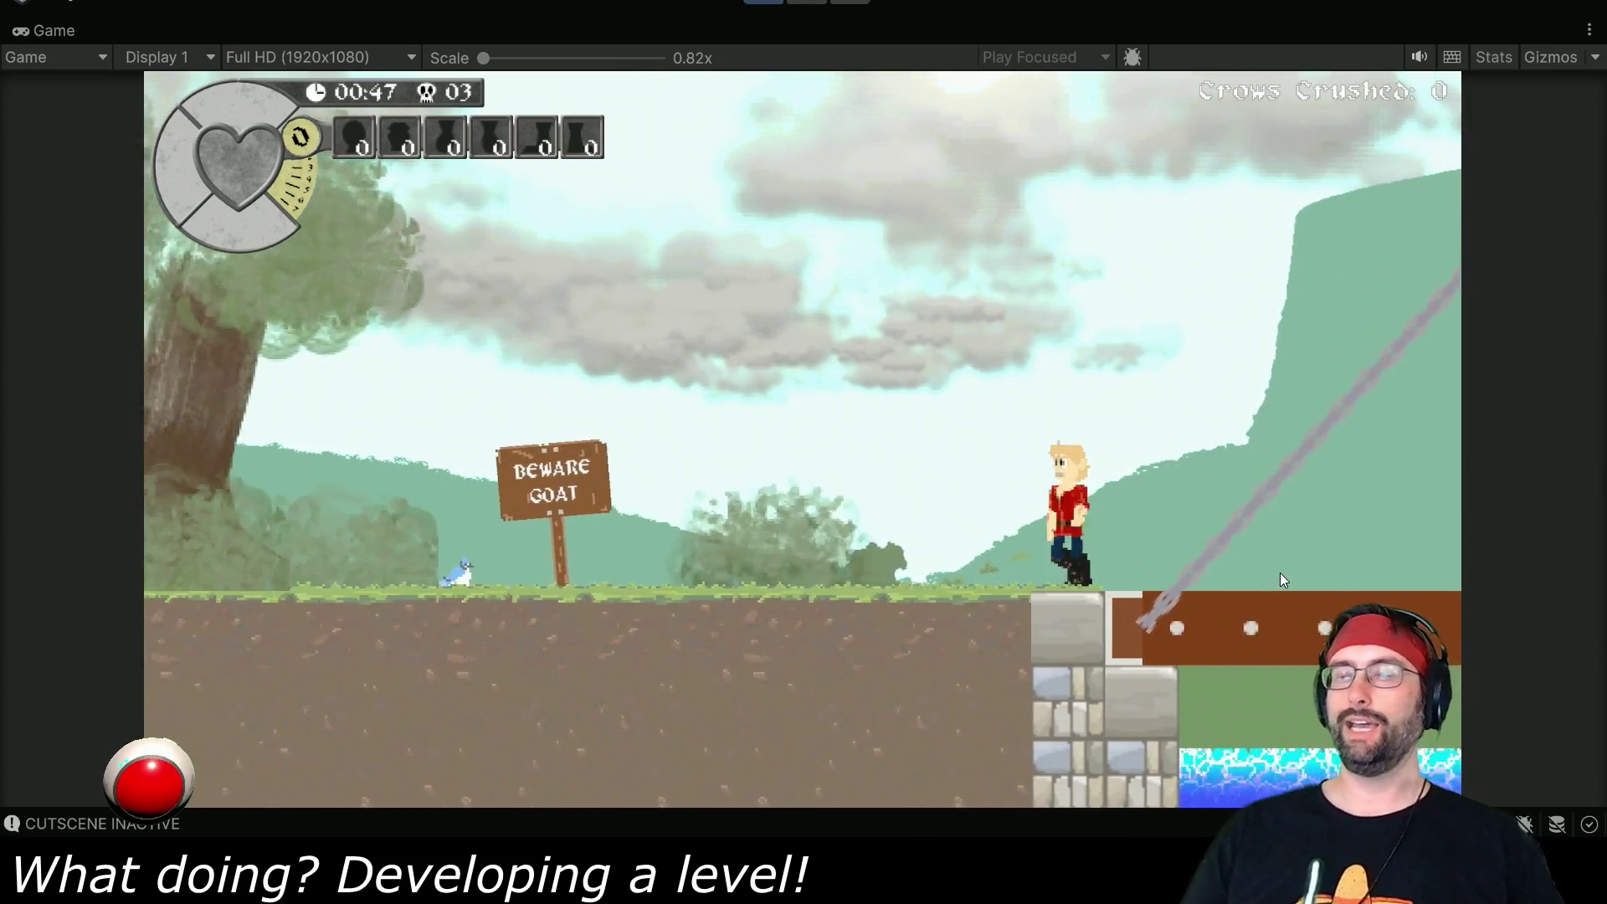
pyautogui.press('Left')
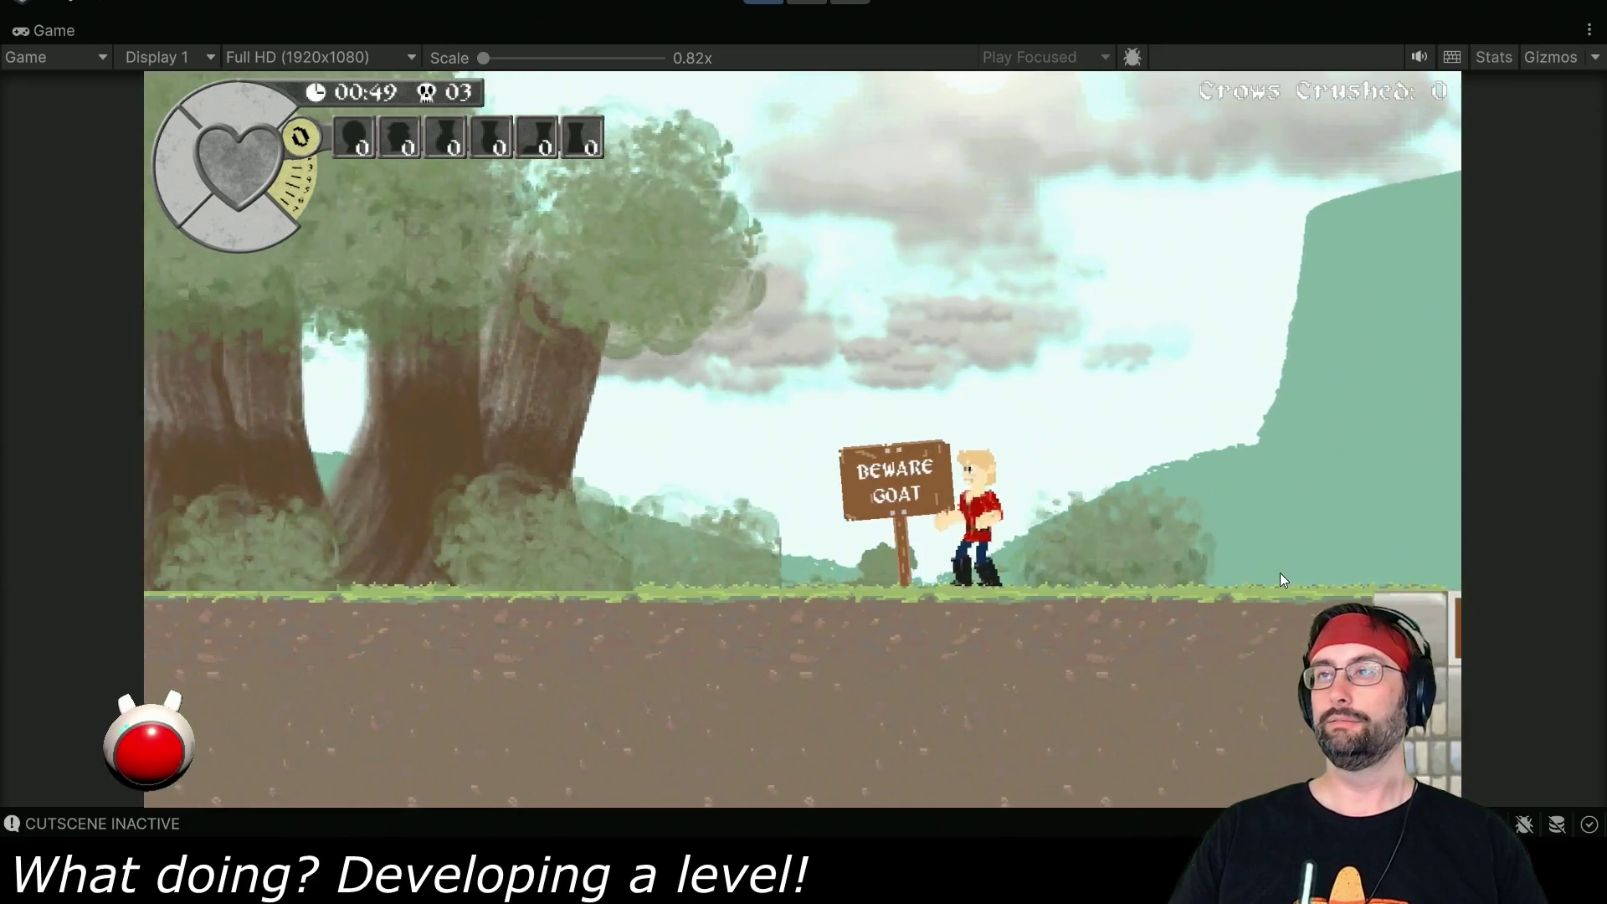
pyautogui.press('Left')
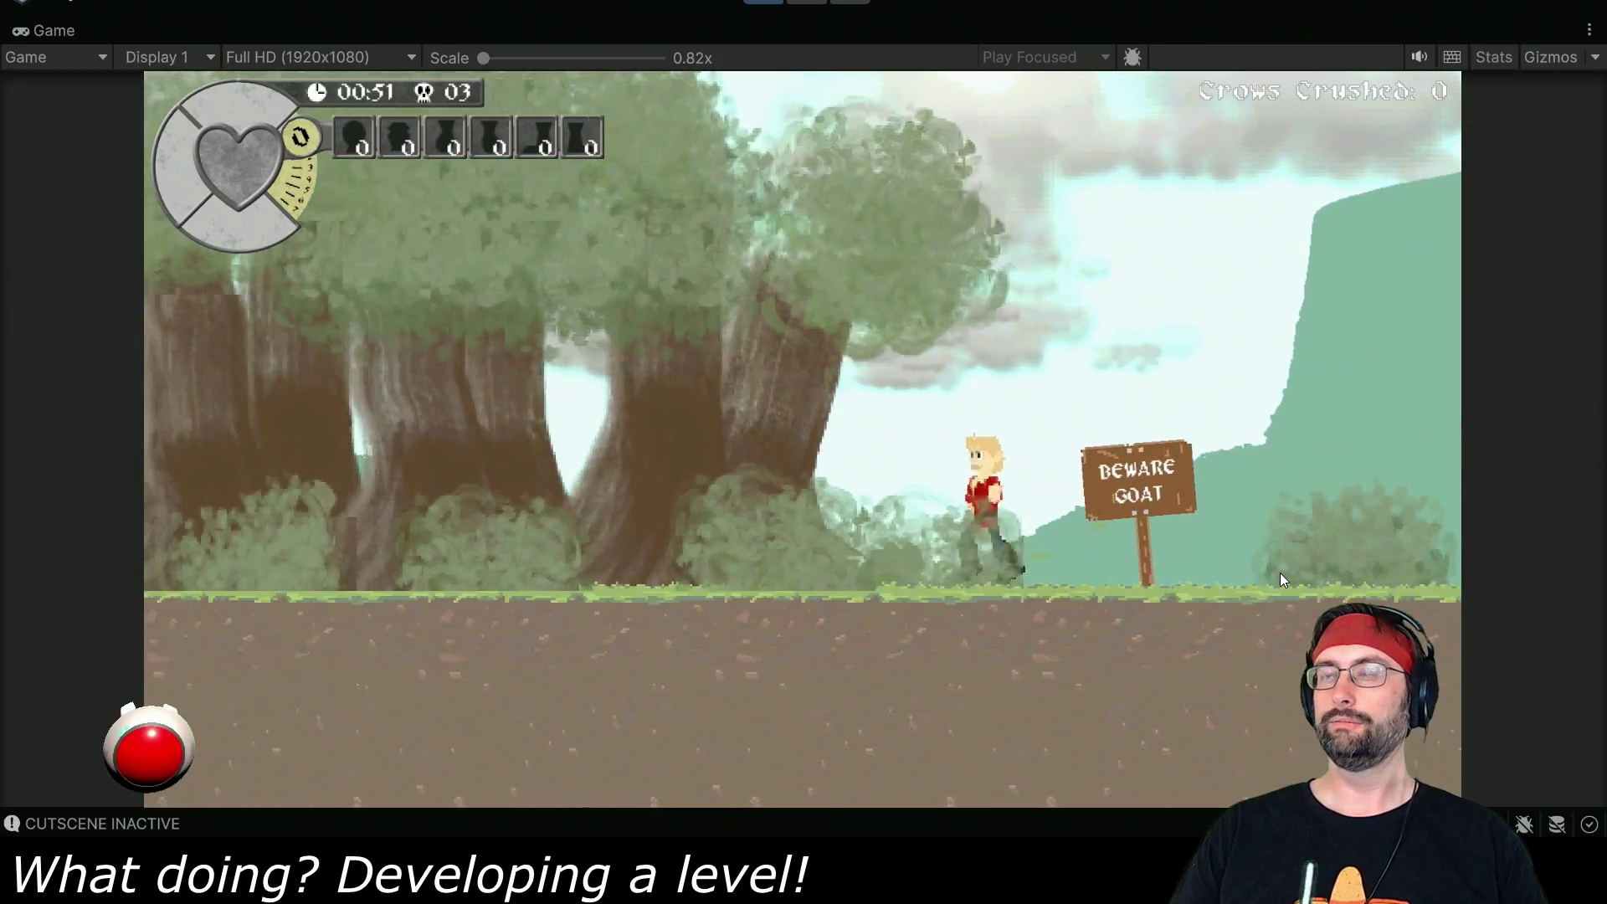
pyautogui.press('Left')
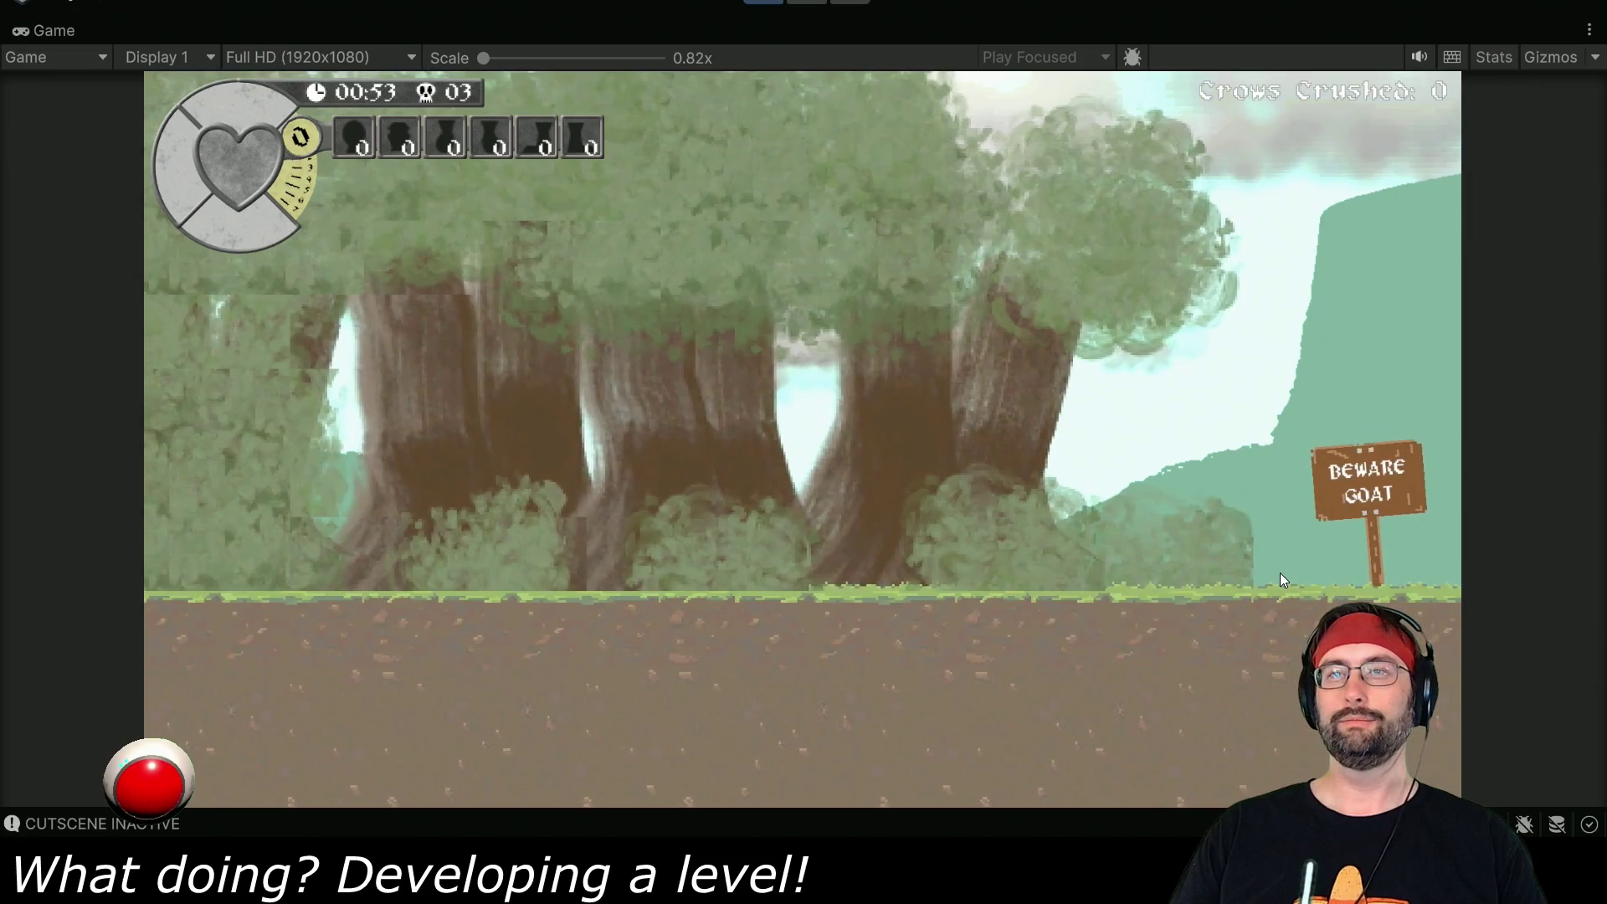
pyautogui.press('Right')
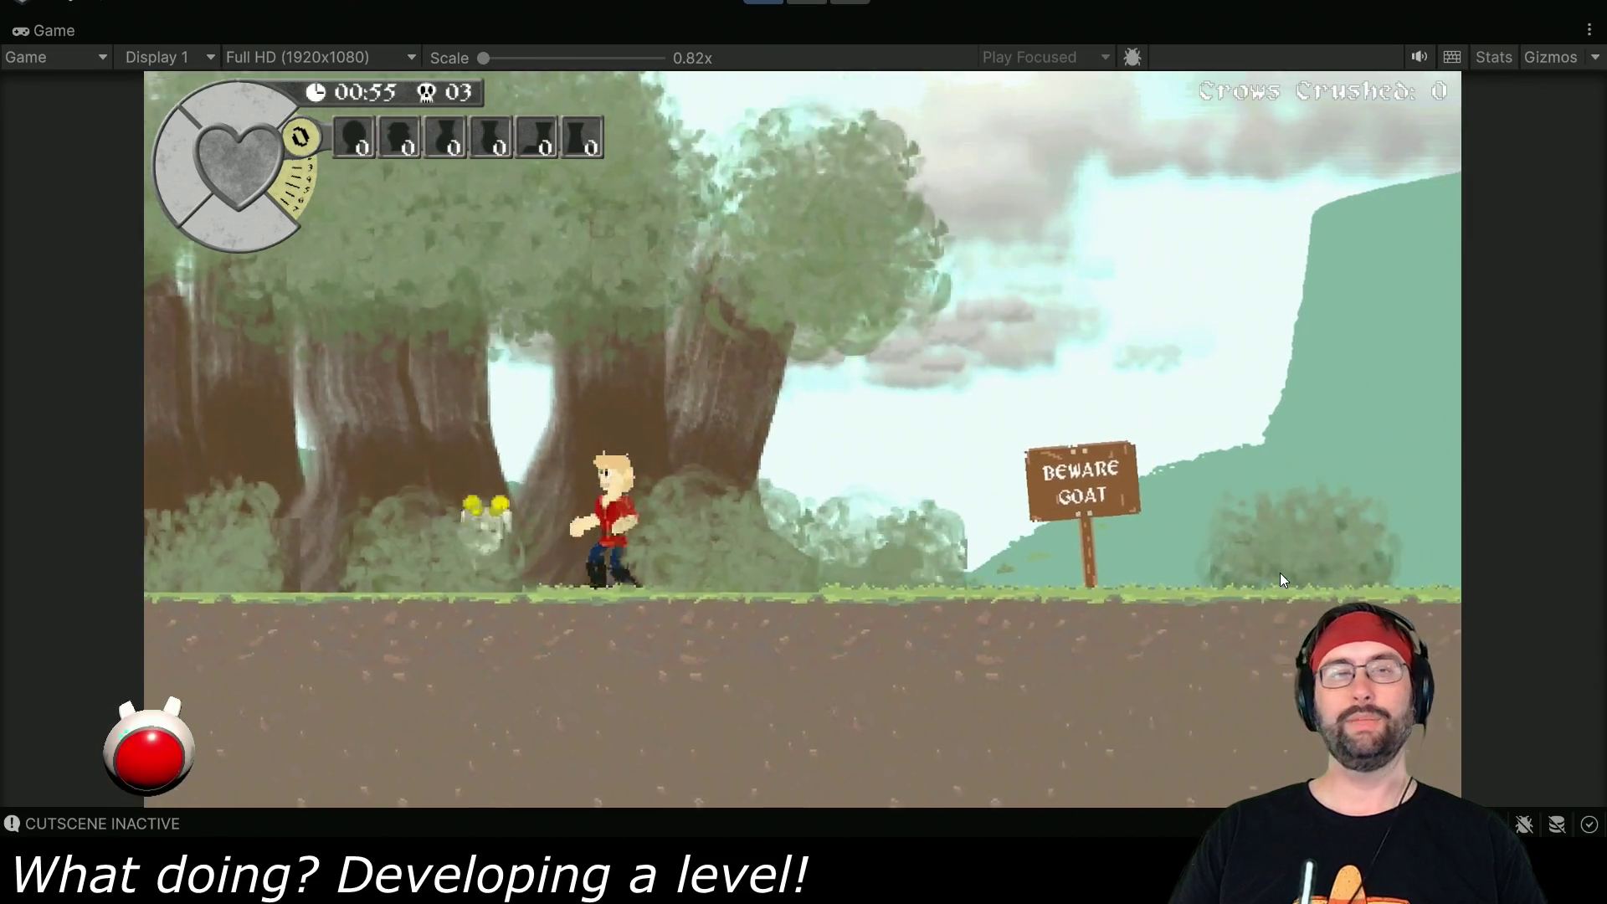
pyautogui.press('Right')
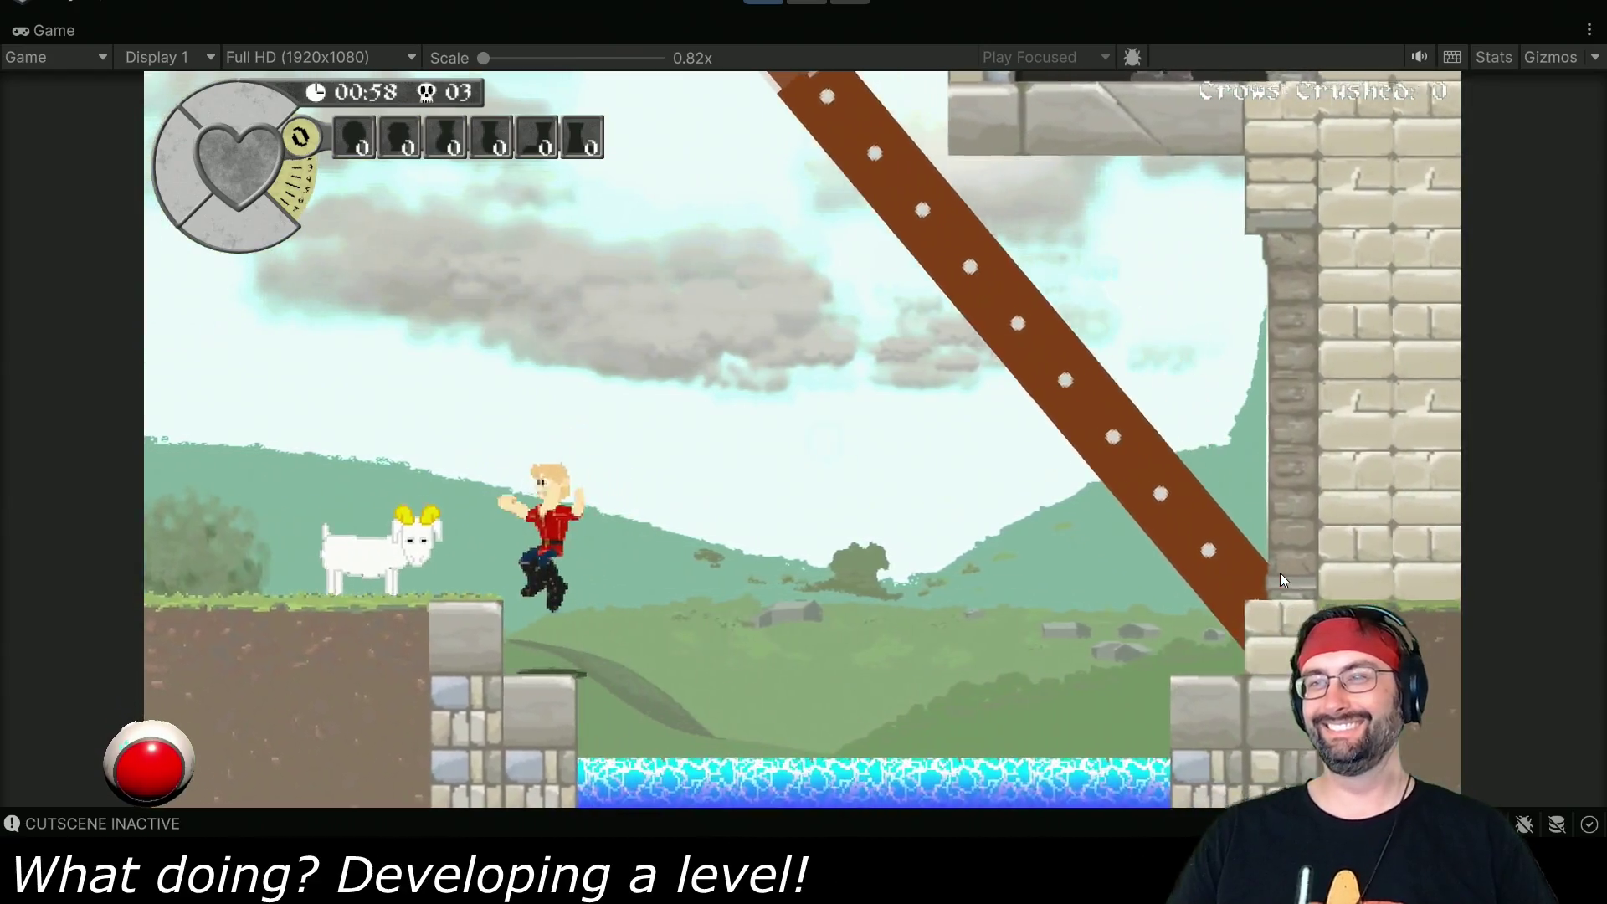
pyautogui.hotkey('ctrl', 'p')
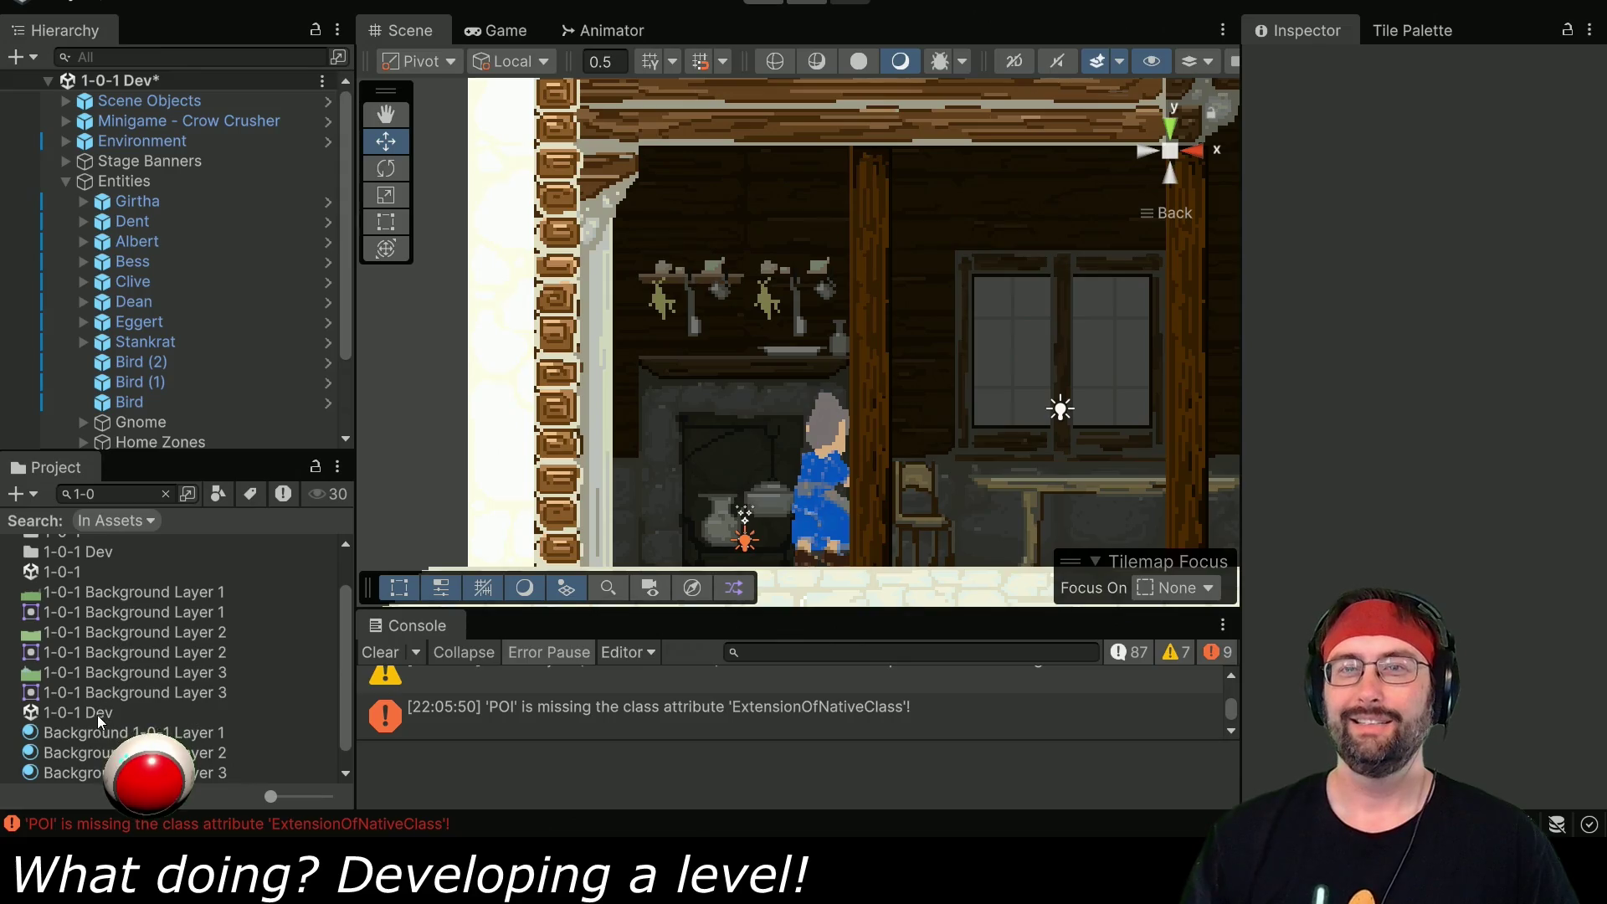
# - Search the Project for '1-', open the 1-1-1 Dev scene, answer the save prompt, and press Play
pyautogui.click(129, 493)
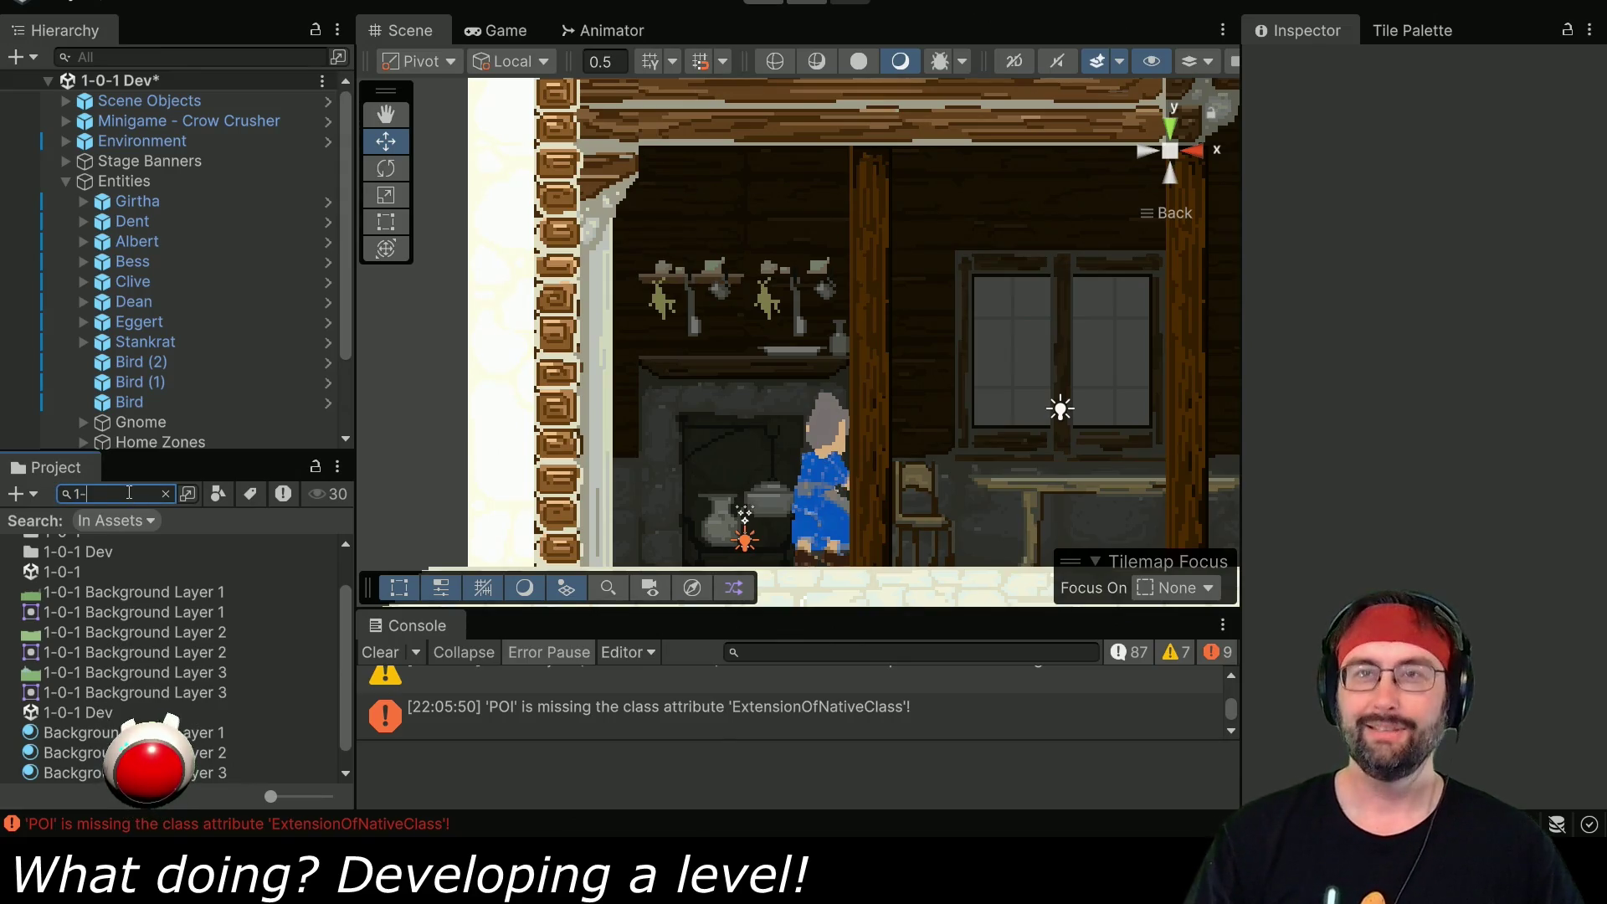
pyautogui.write('1-')
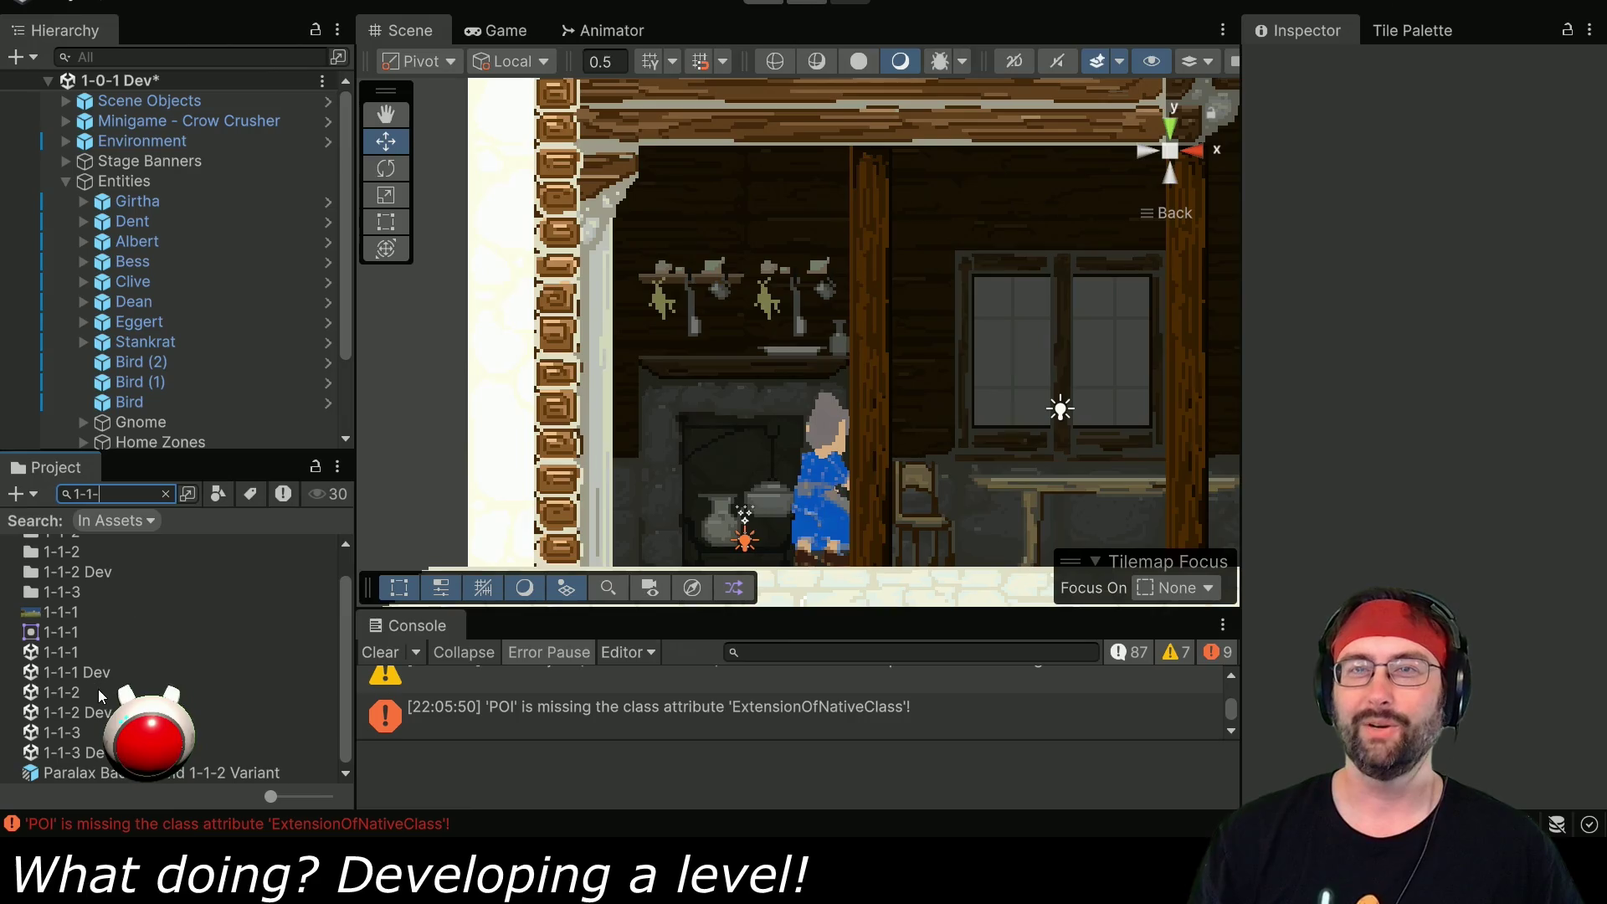
pyautogui.doubleClick(89, 675)
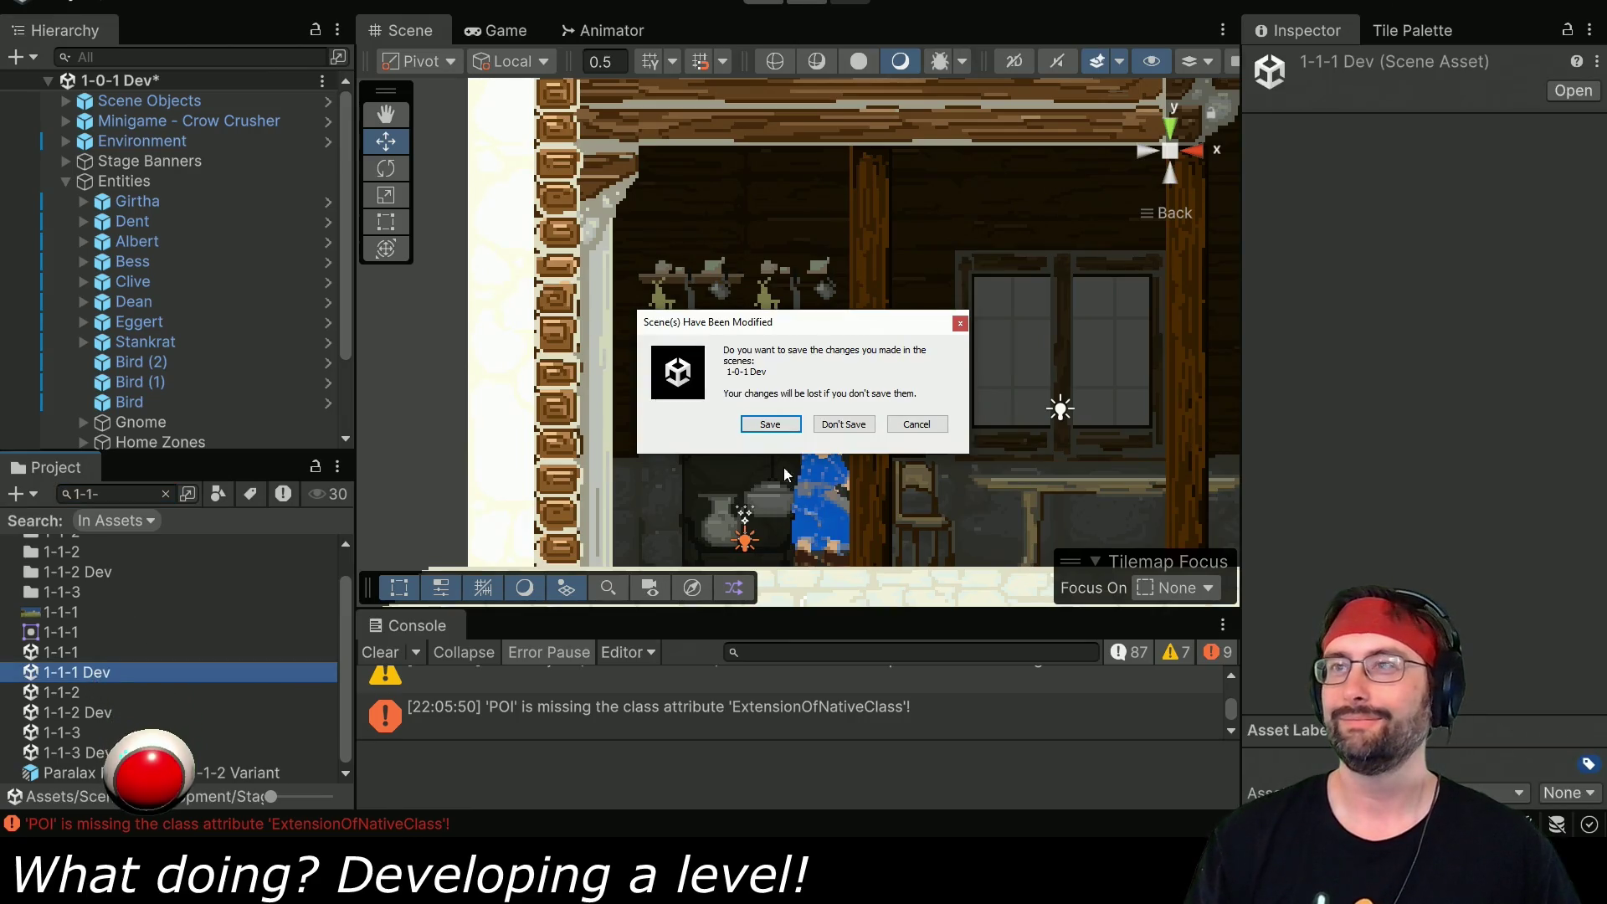
pyautogui.click(843, 423)
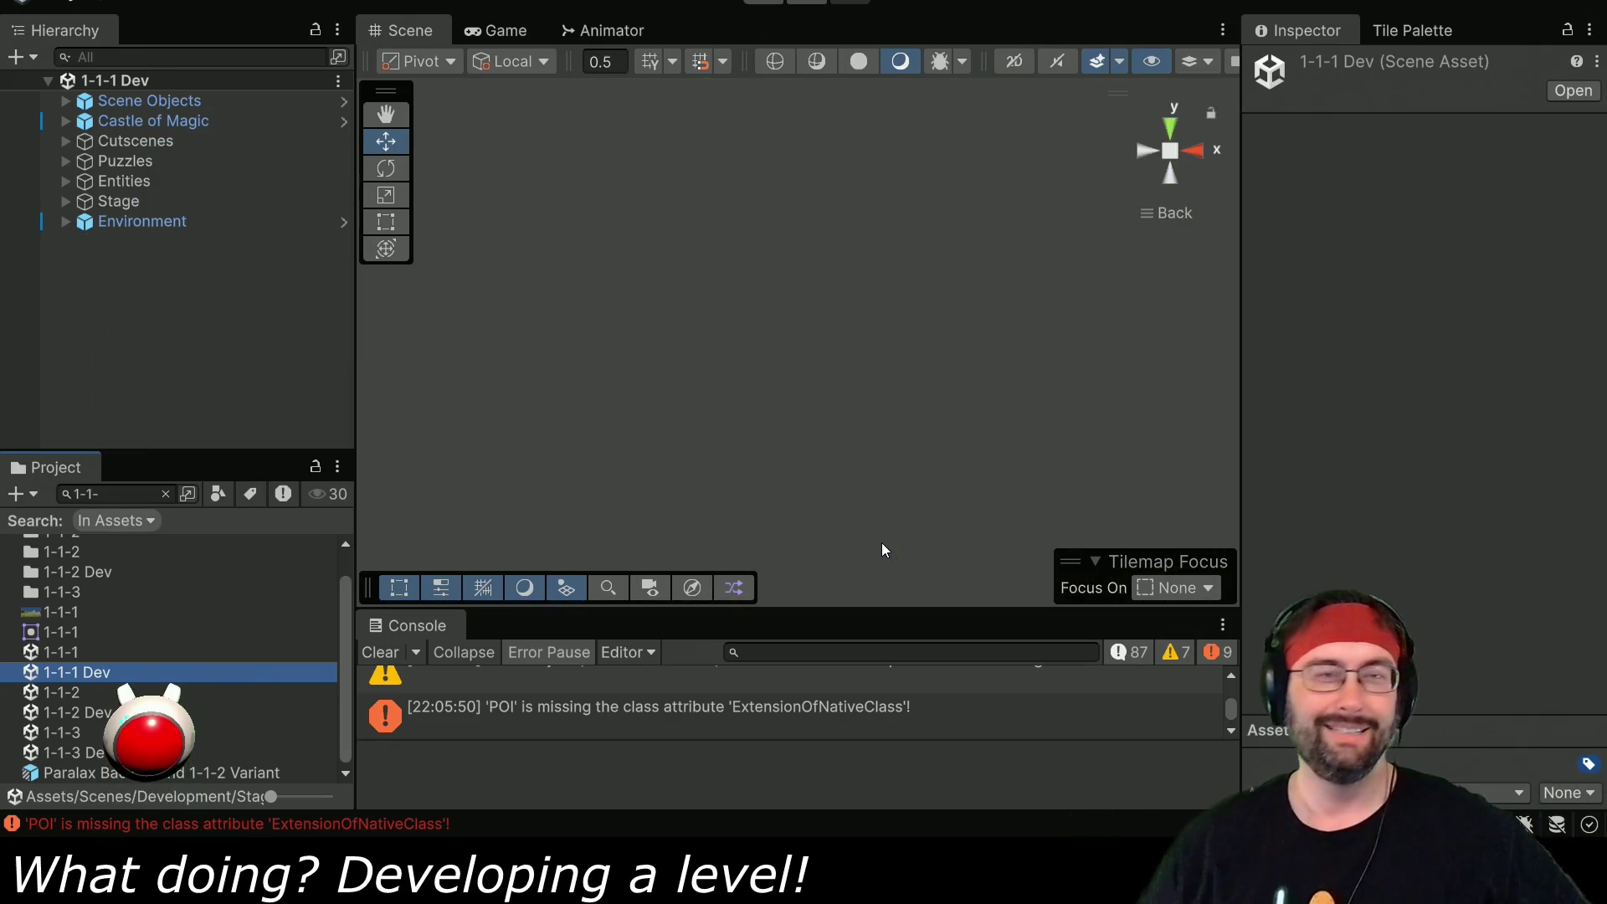
pyautogui.click(763, 2)
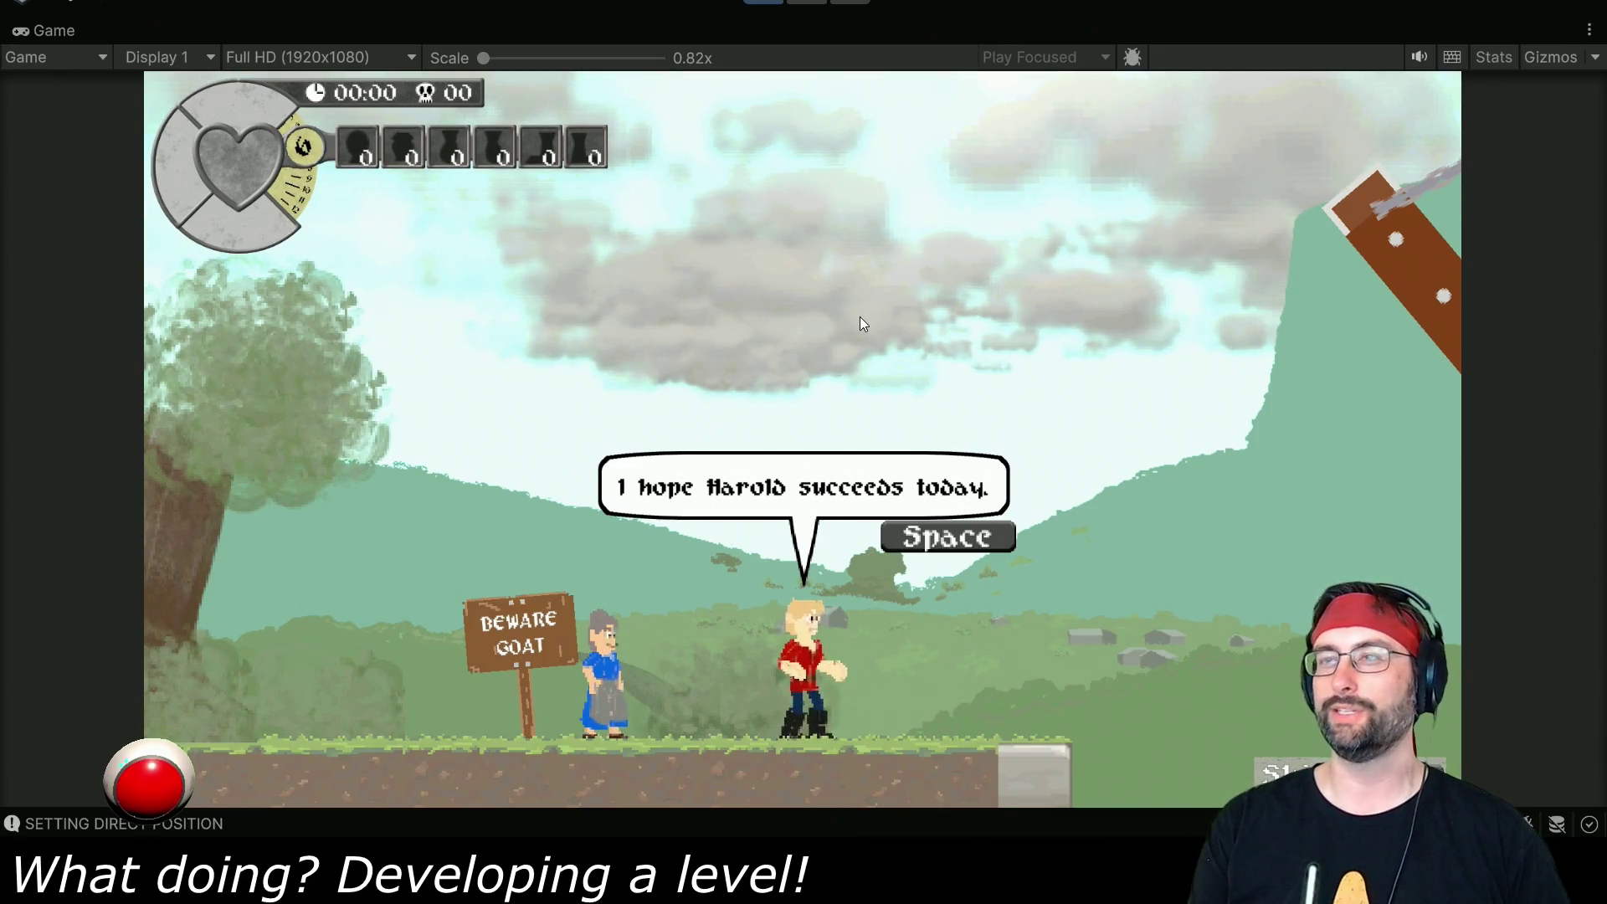
# - Skip the opening dialogue and run Harold left, then right toward the goat and castle
pyautogui.press('space')
pyautogui.press('space')
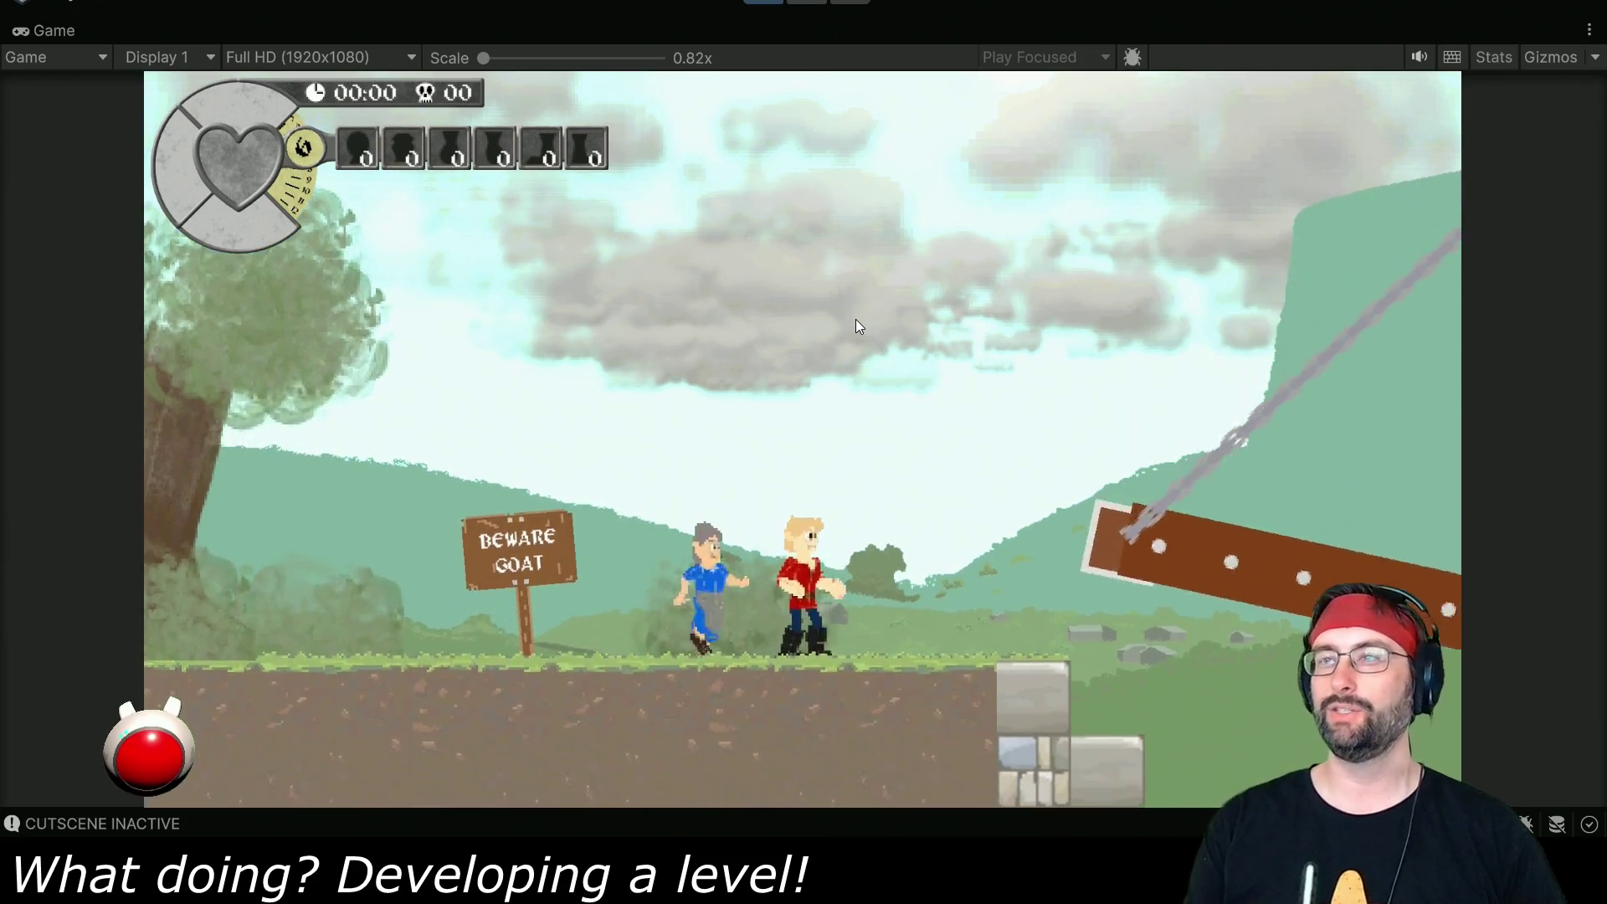
pyautogui.press('Left')
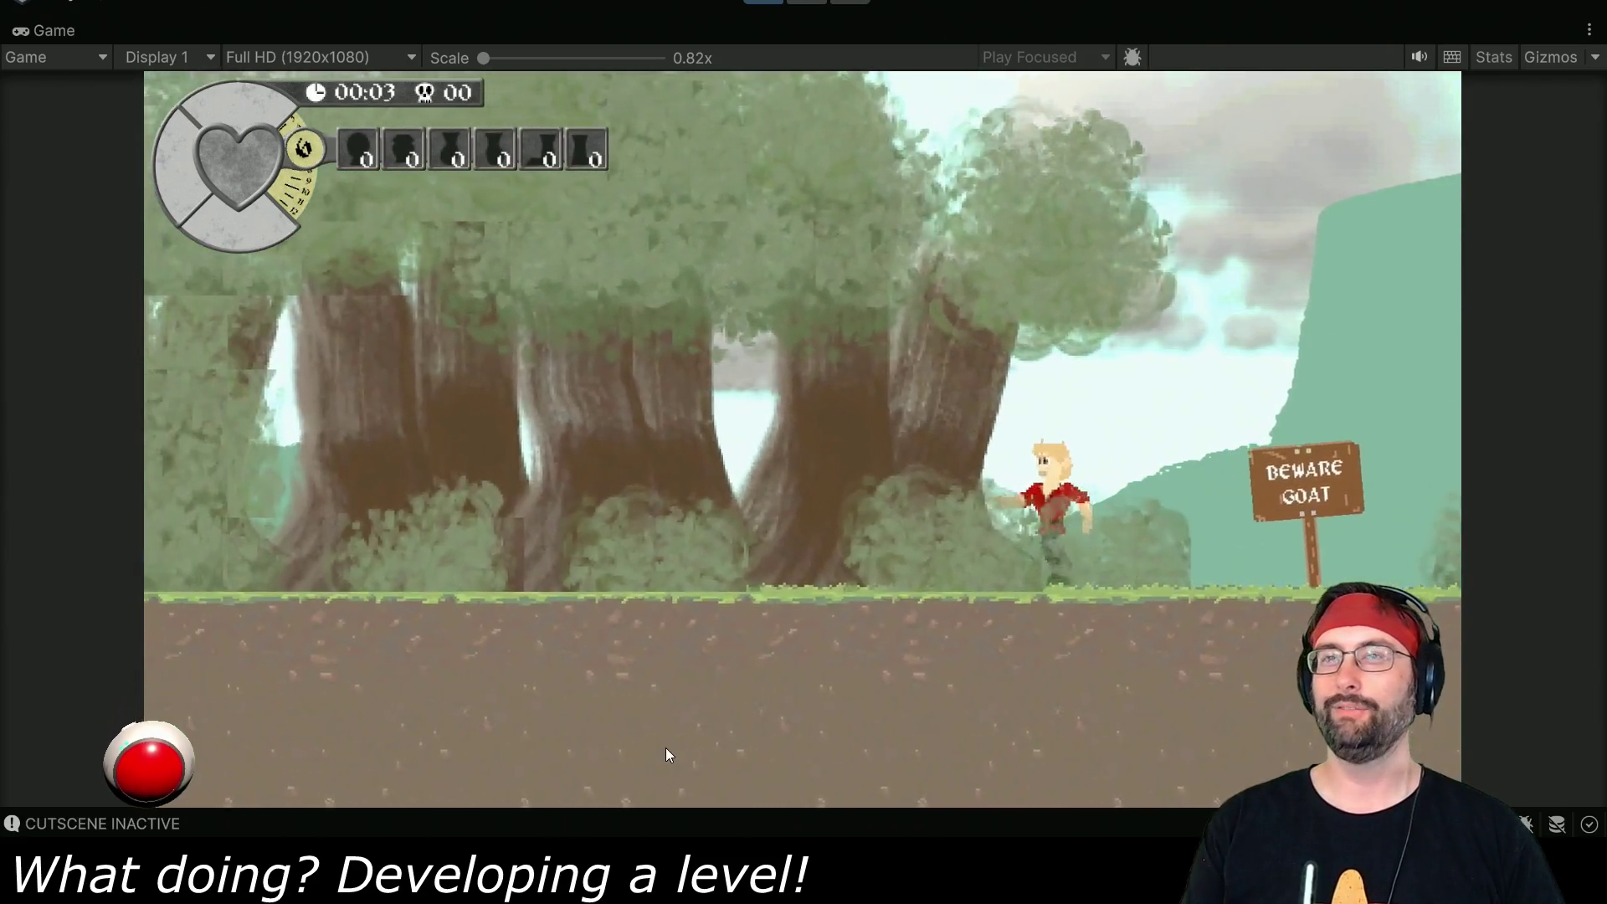
pyautogui.press('Left')
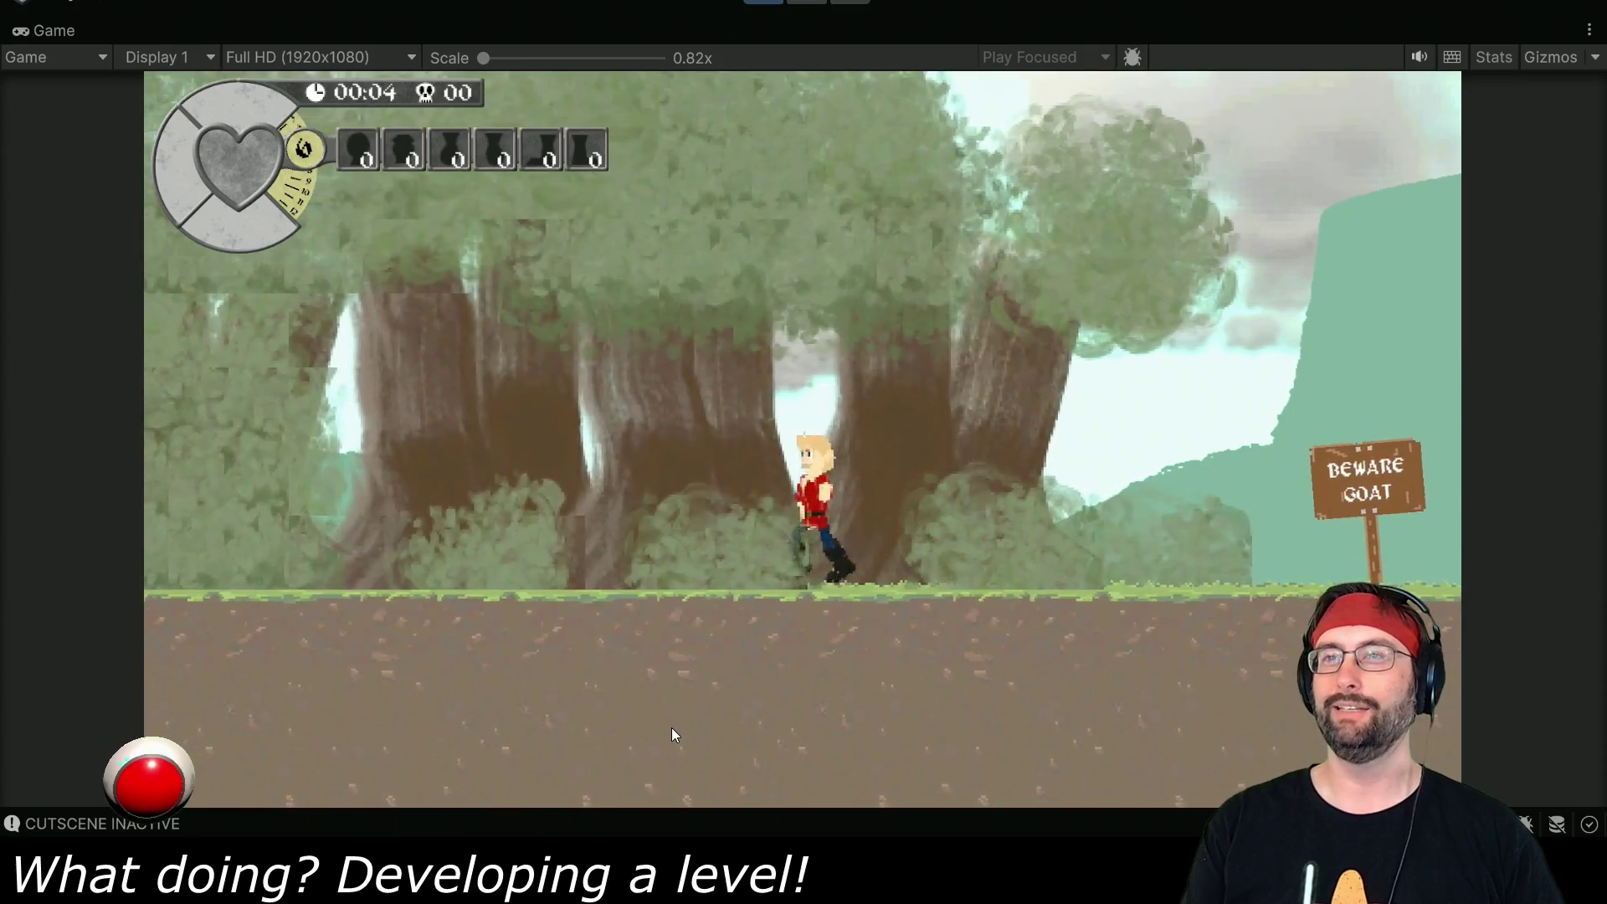
pyautogui.press('Right')
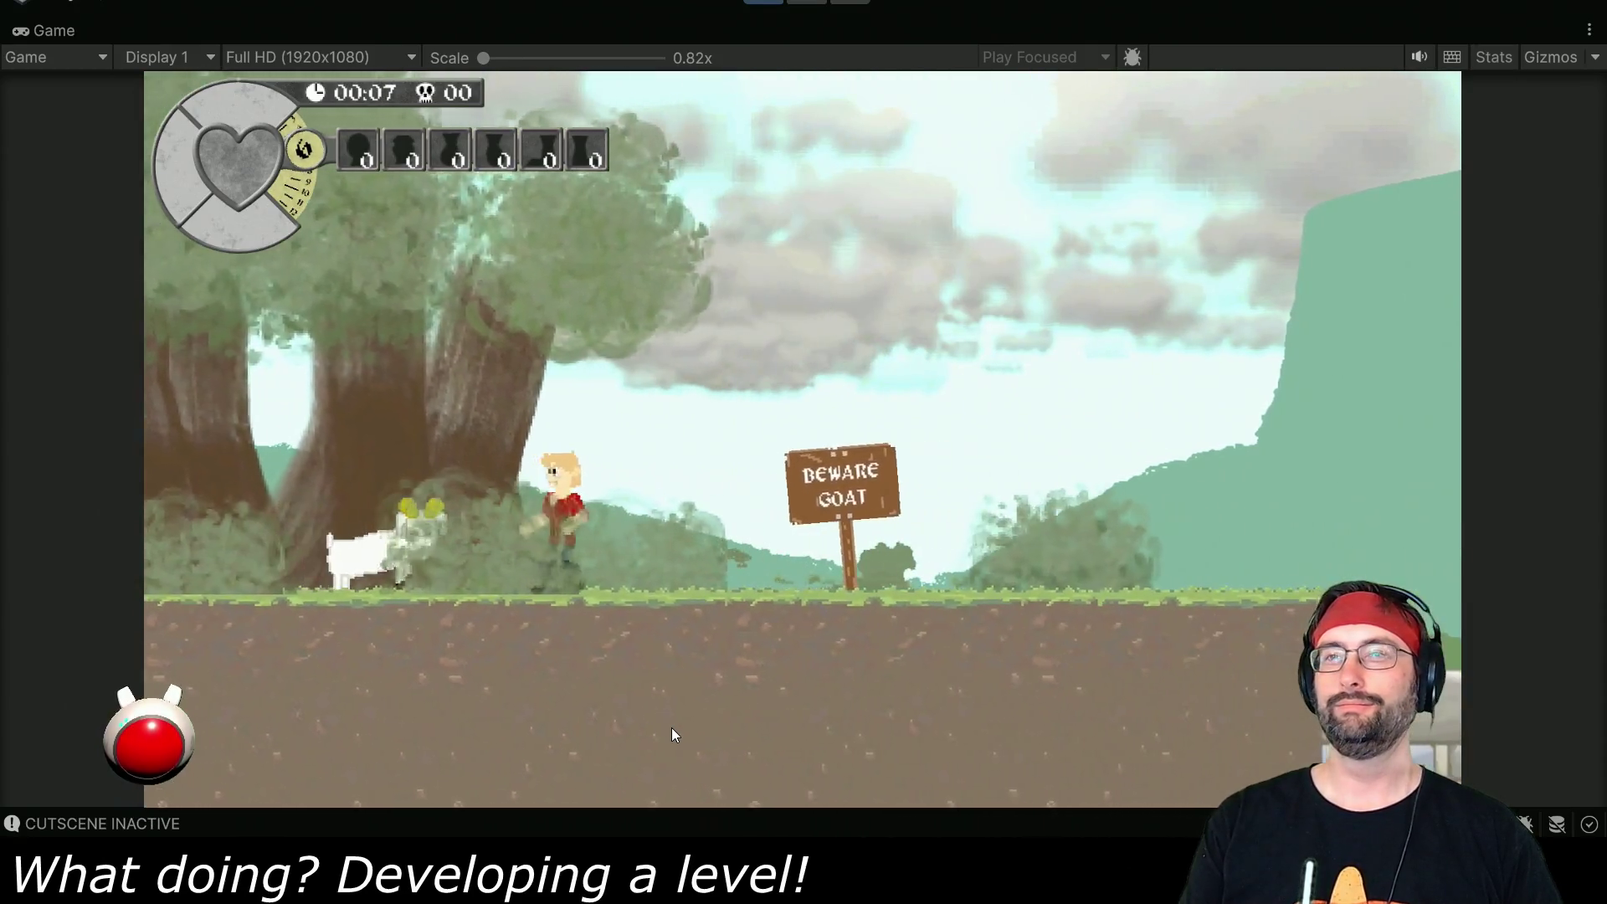
pyautogui.press('Right')
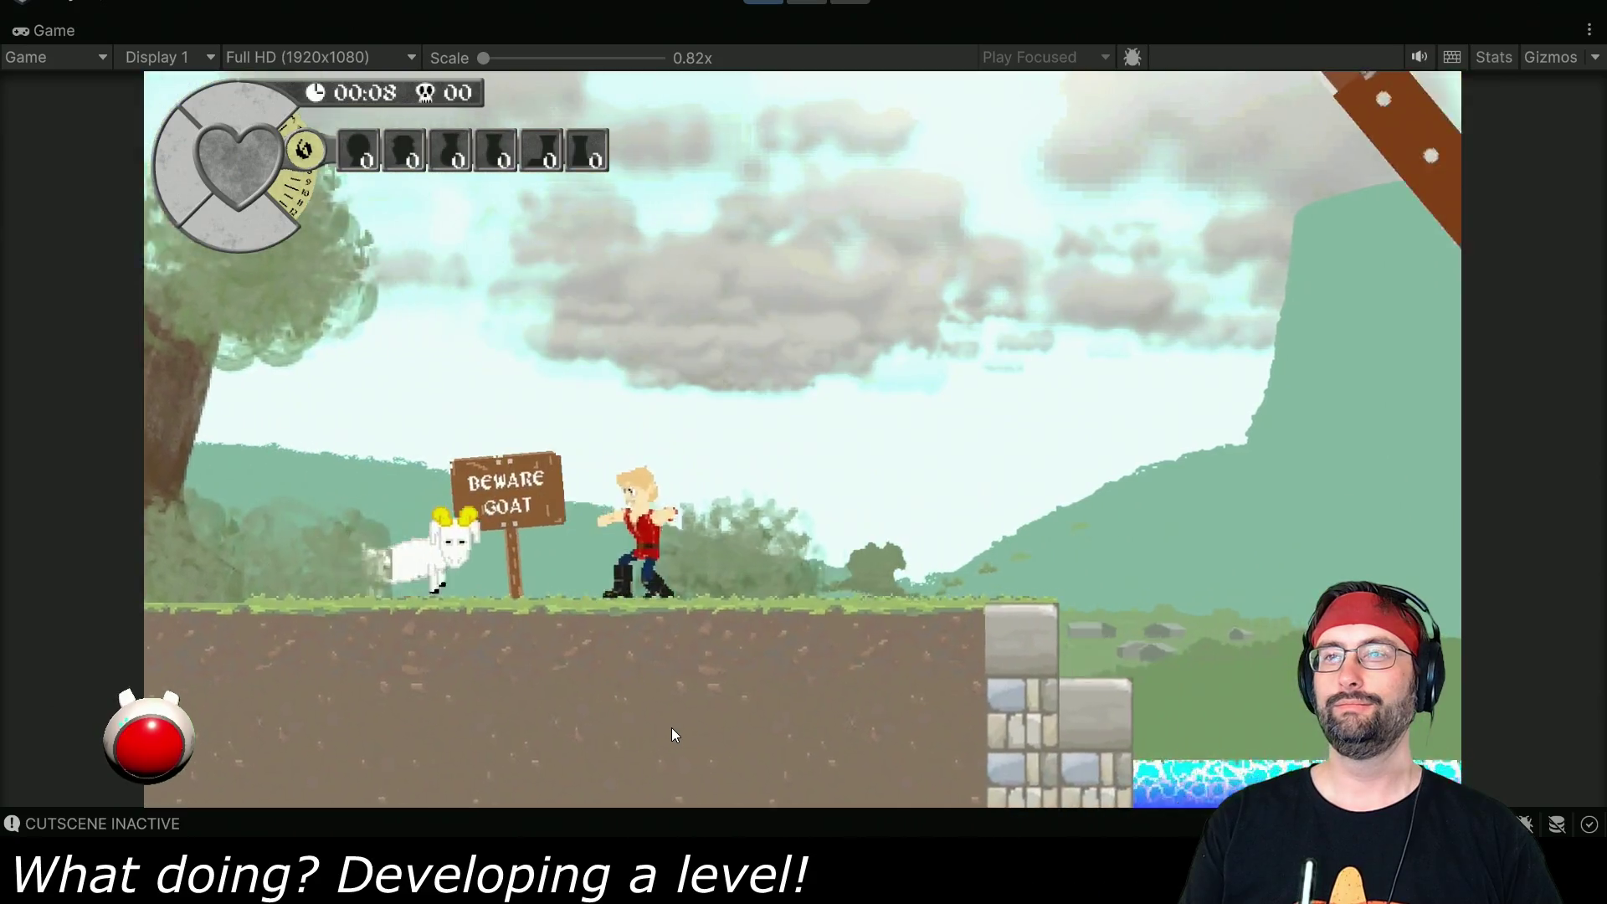